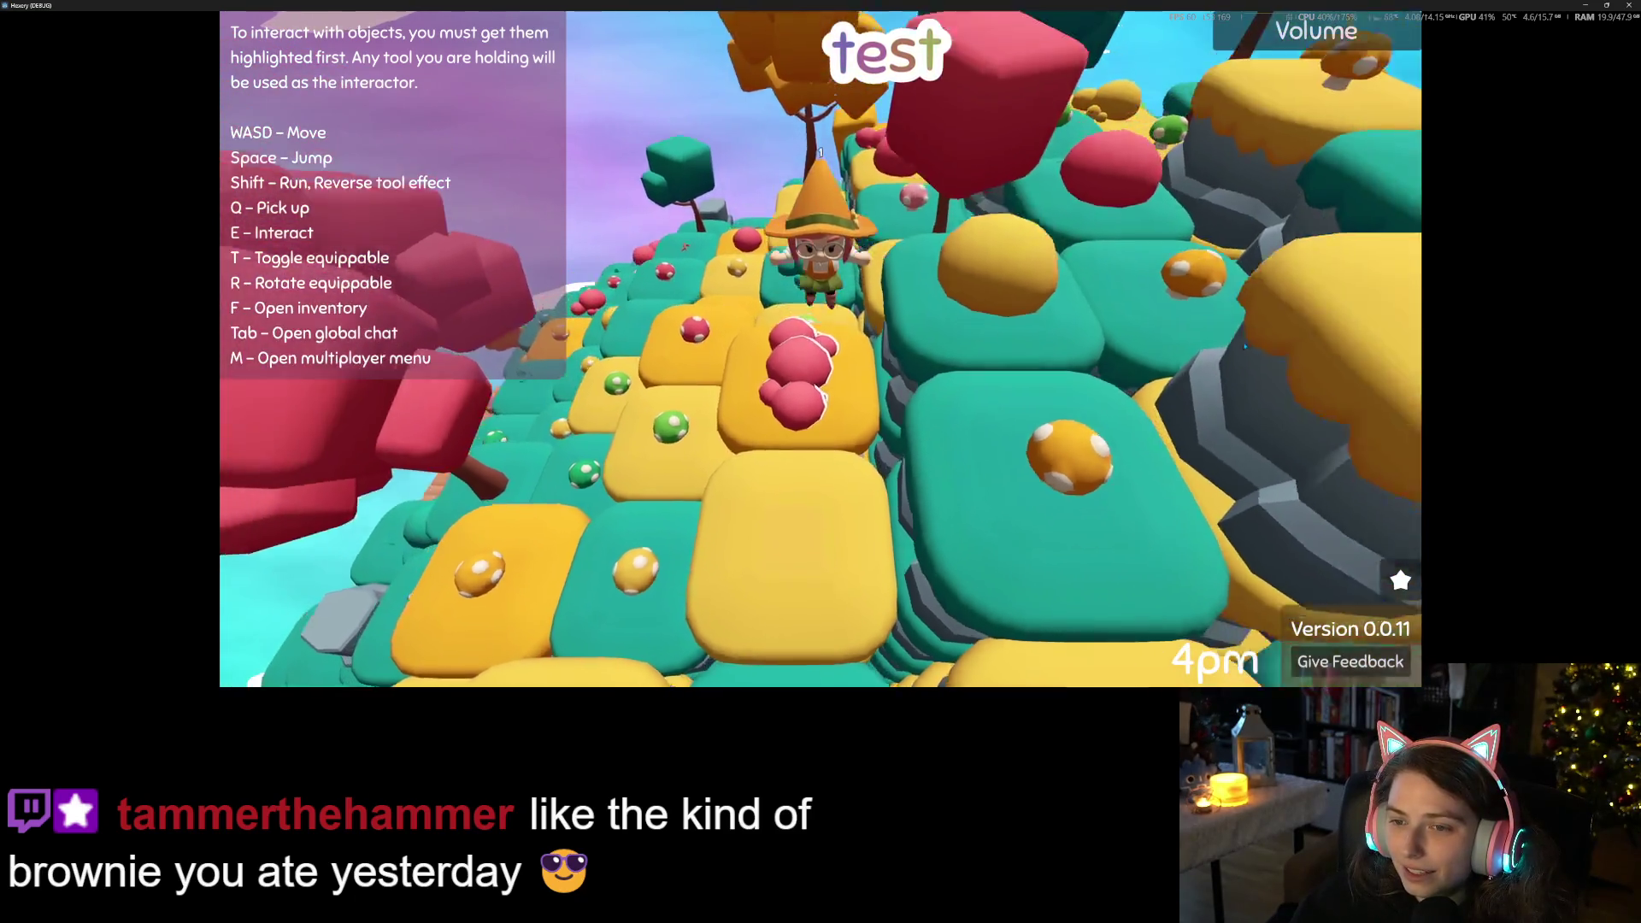
Walk the character forward to test the game, then close the game window to return to the editor.
key("w")
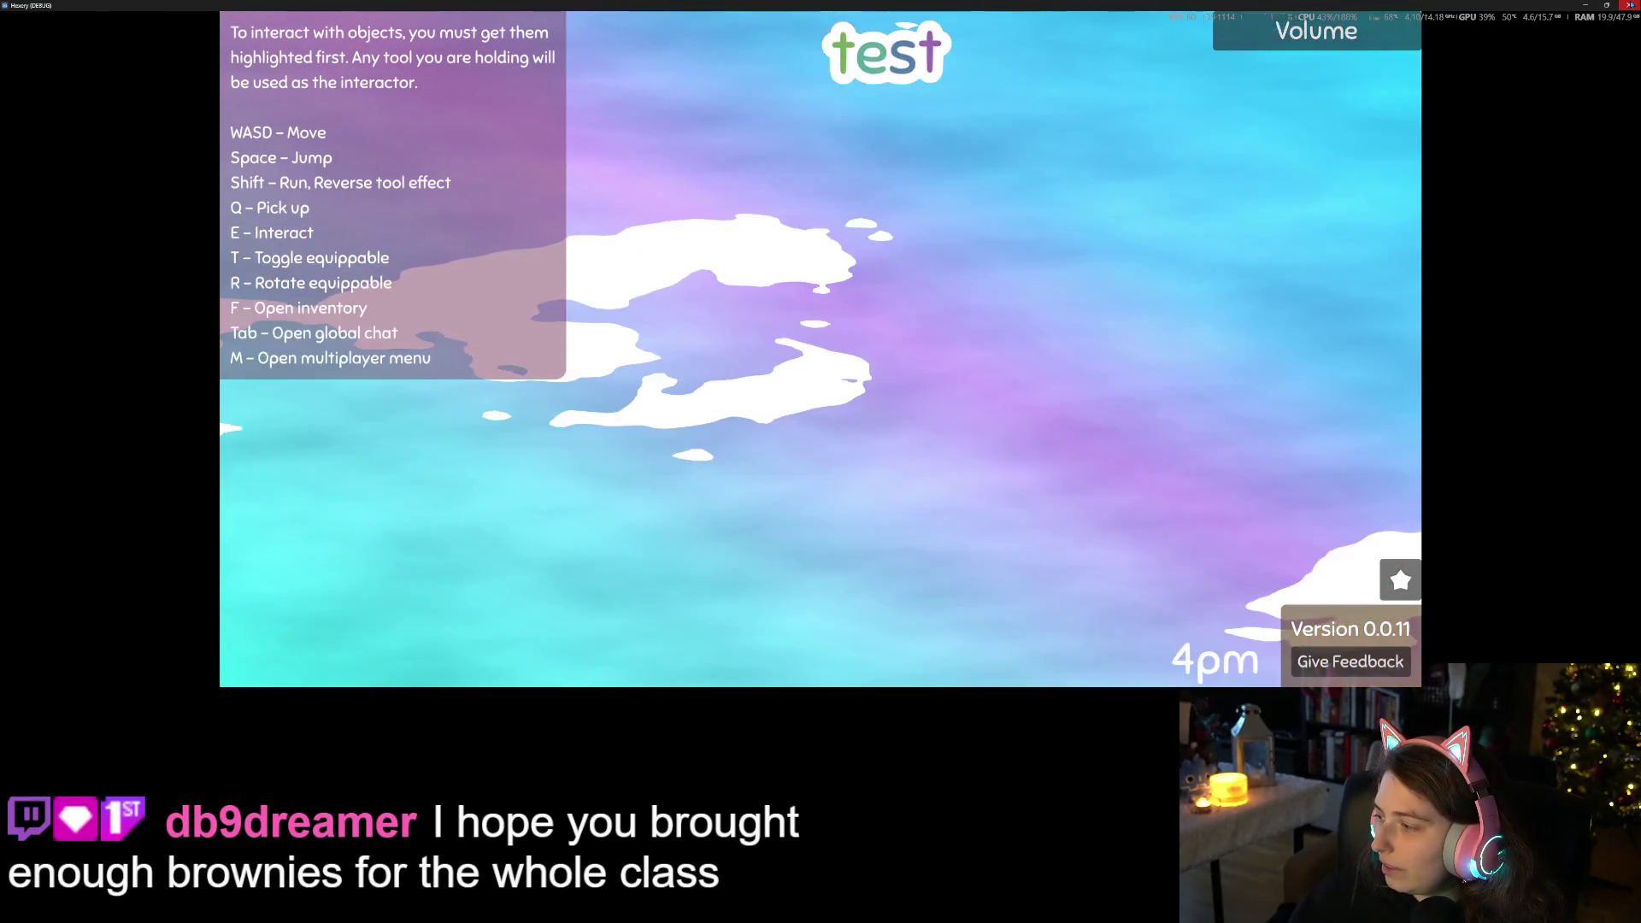
left_click(1627, 4)
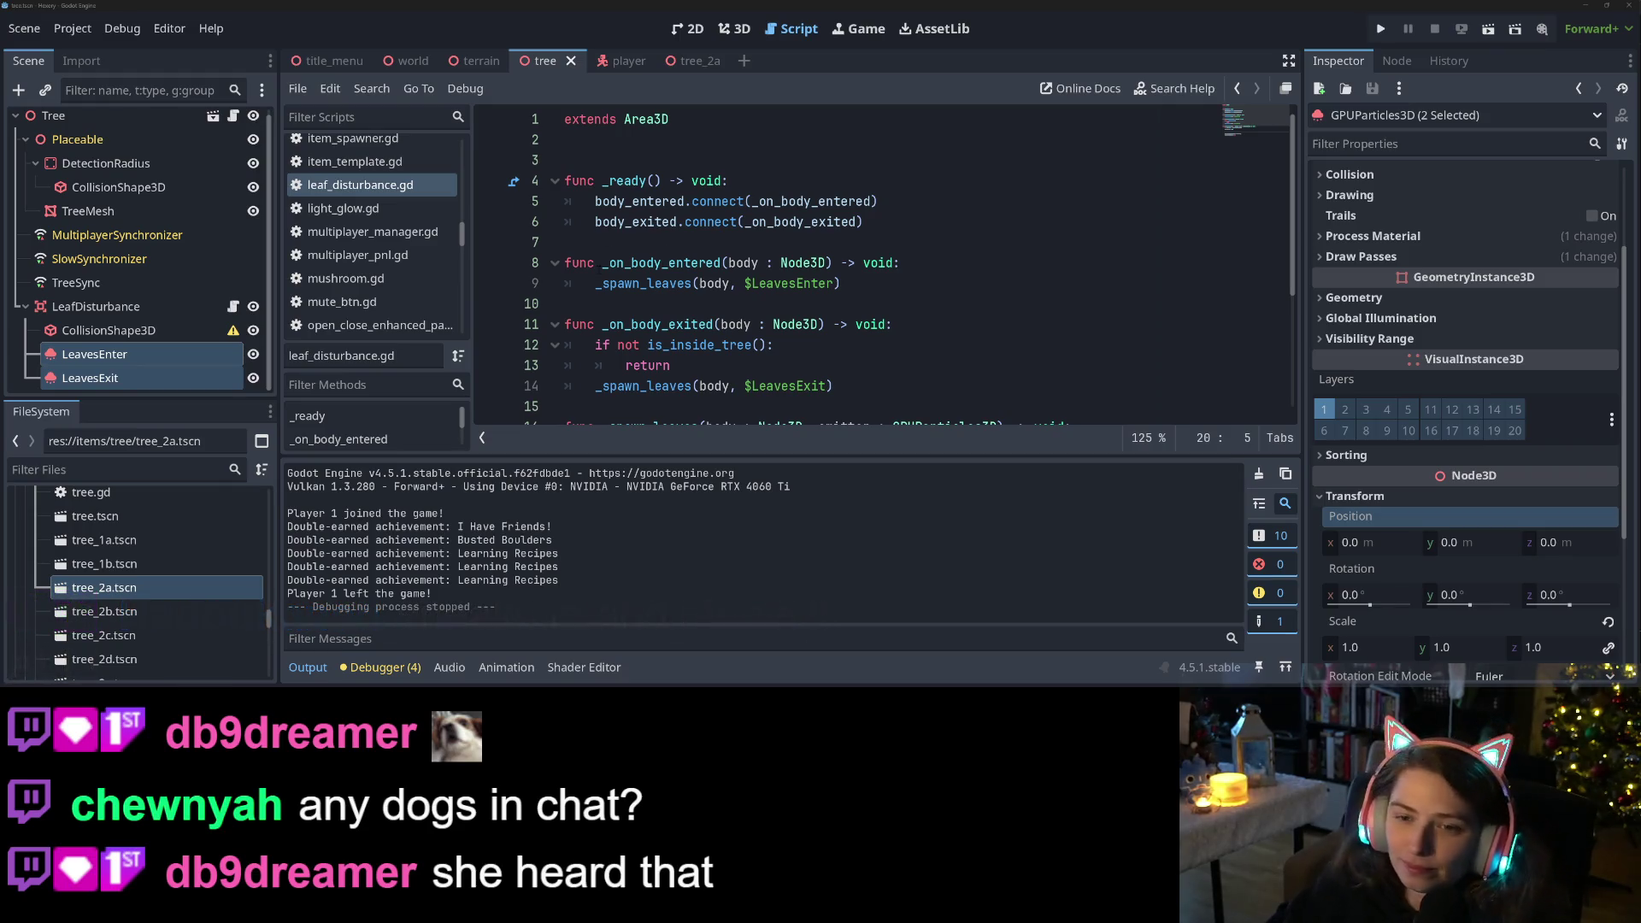
Insert a blank line below 'extends Area3D' and start typing the radius variable declaration.
left_click(766, 262)
left_click(658, 156)
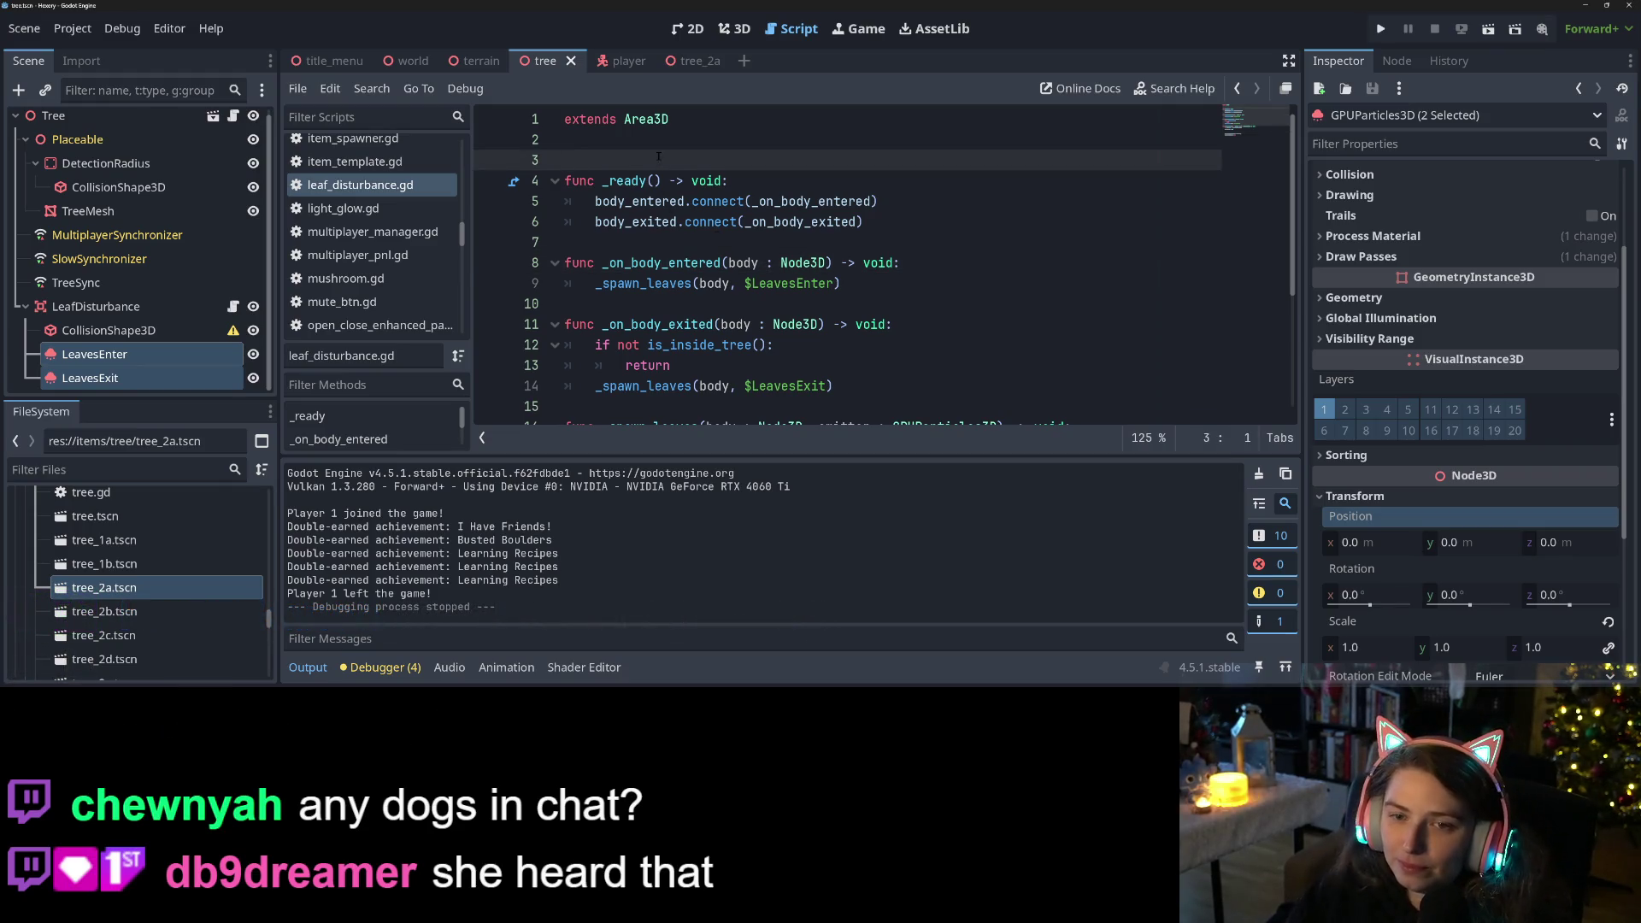
key("Return")
key("Up")
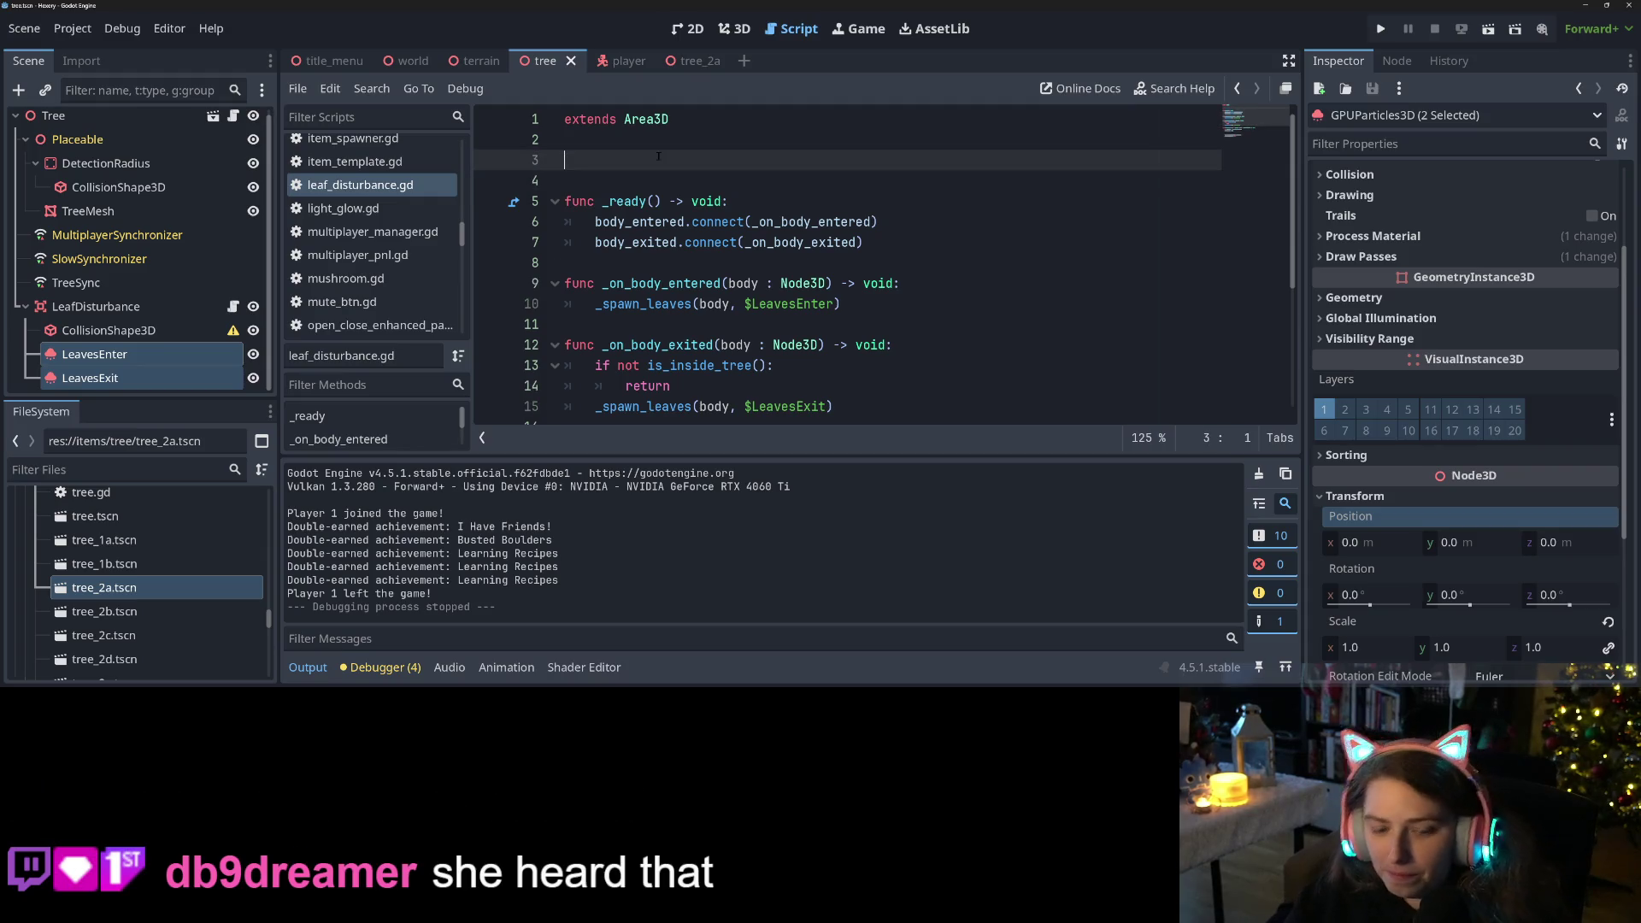
type("t var ")
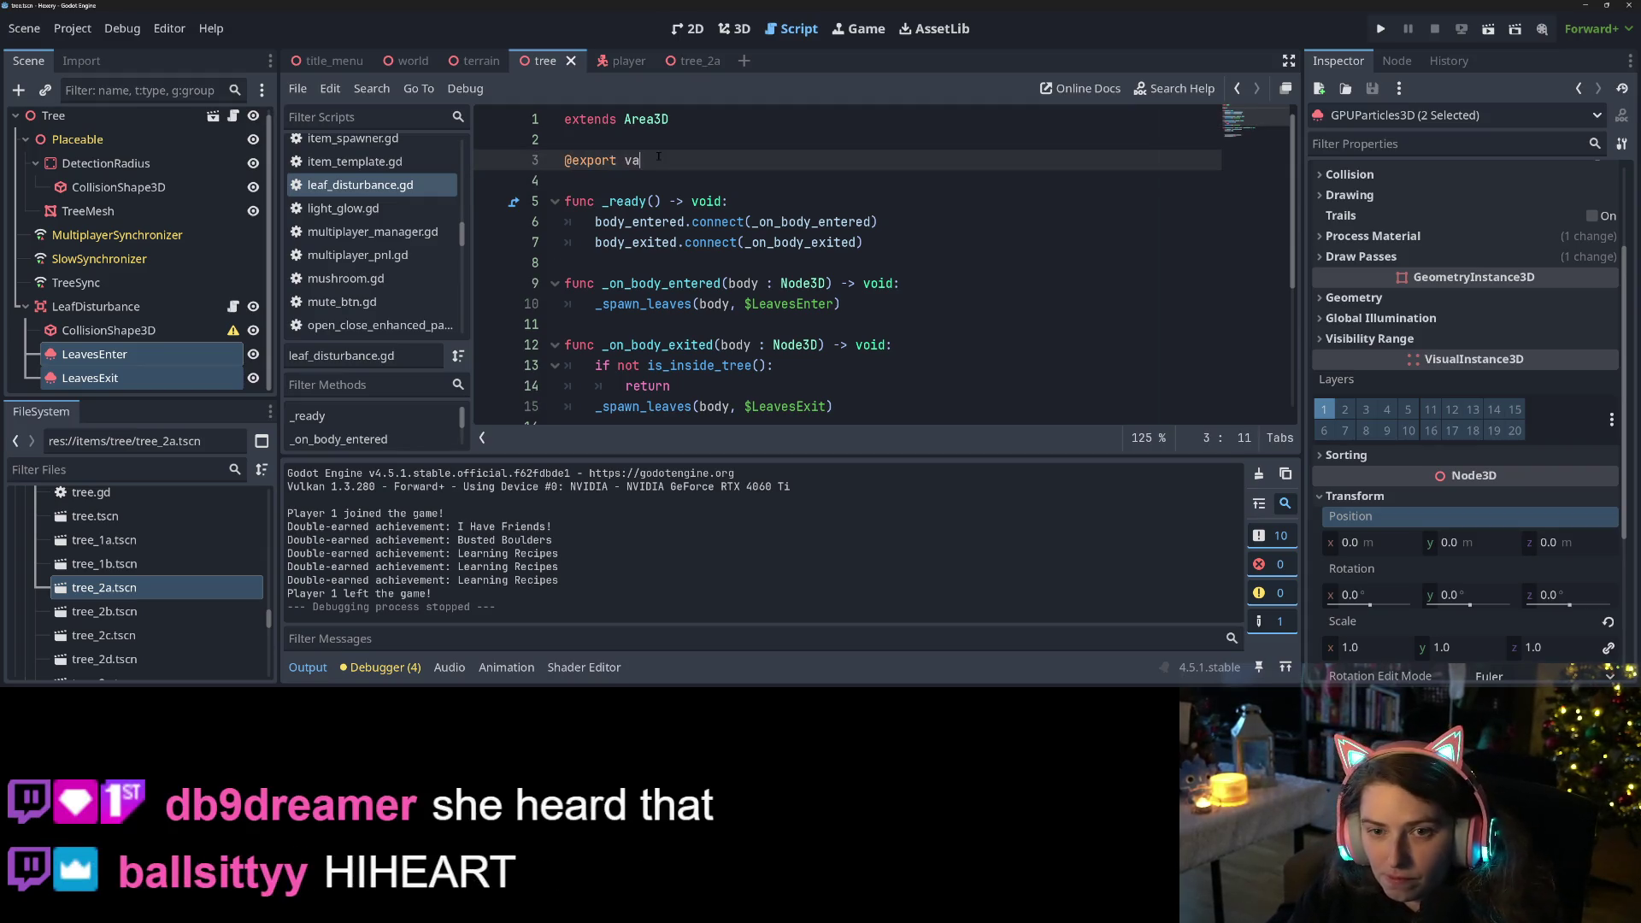
type("dius : float")
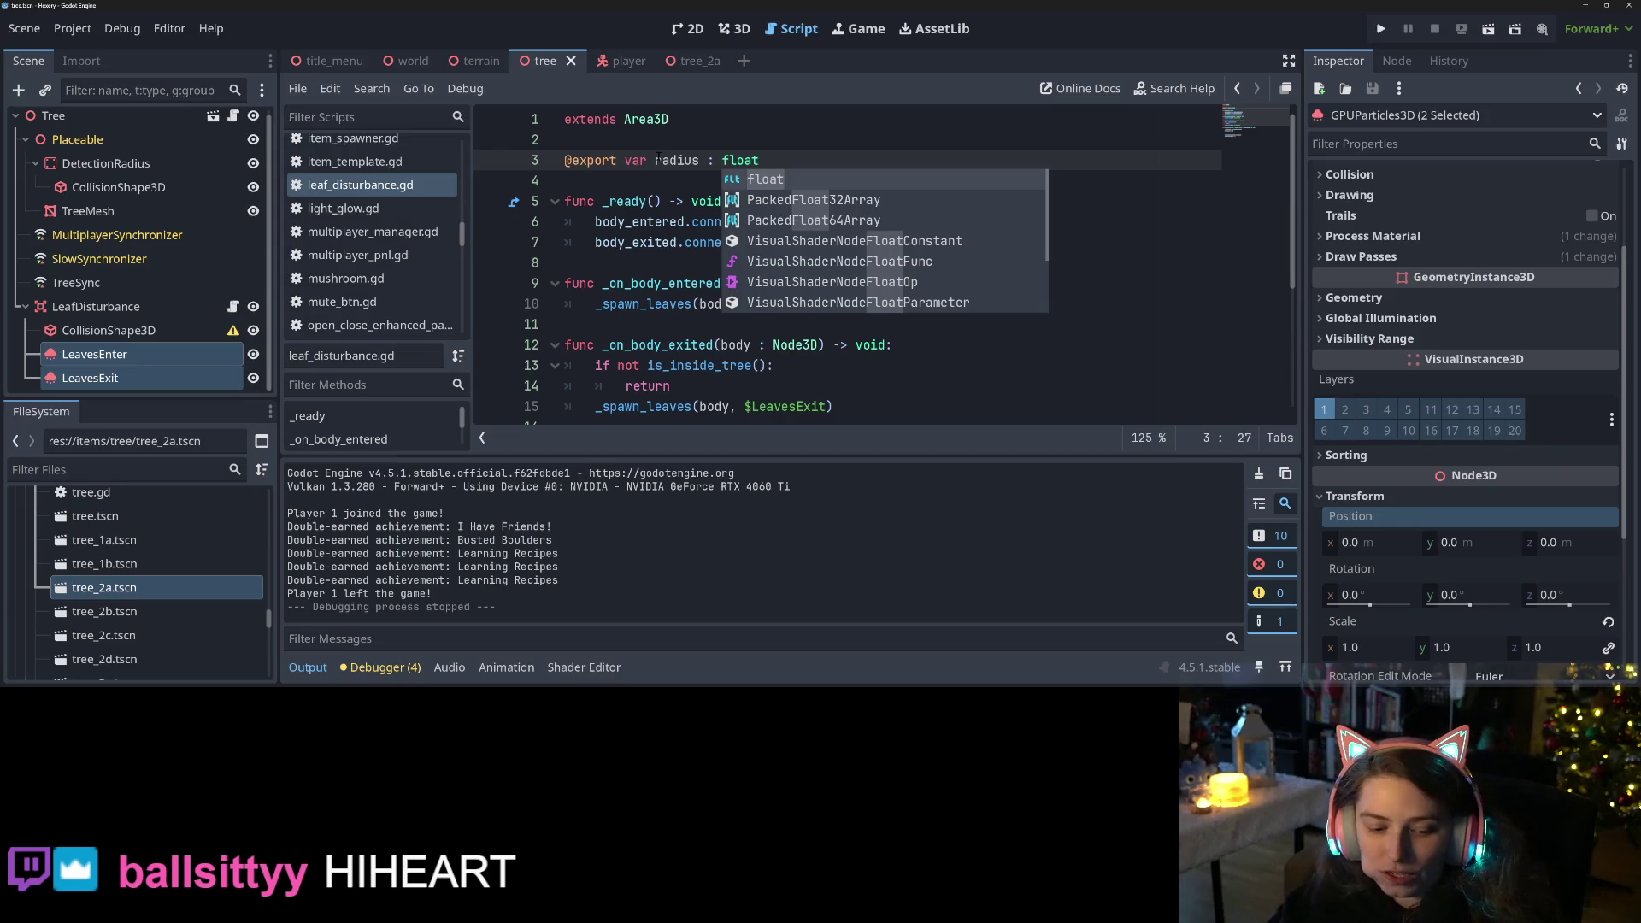
left_click(655, 161)
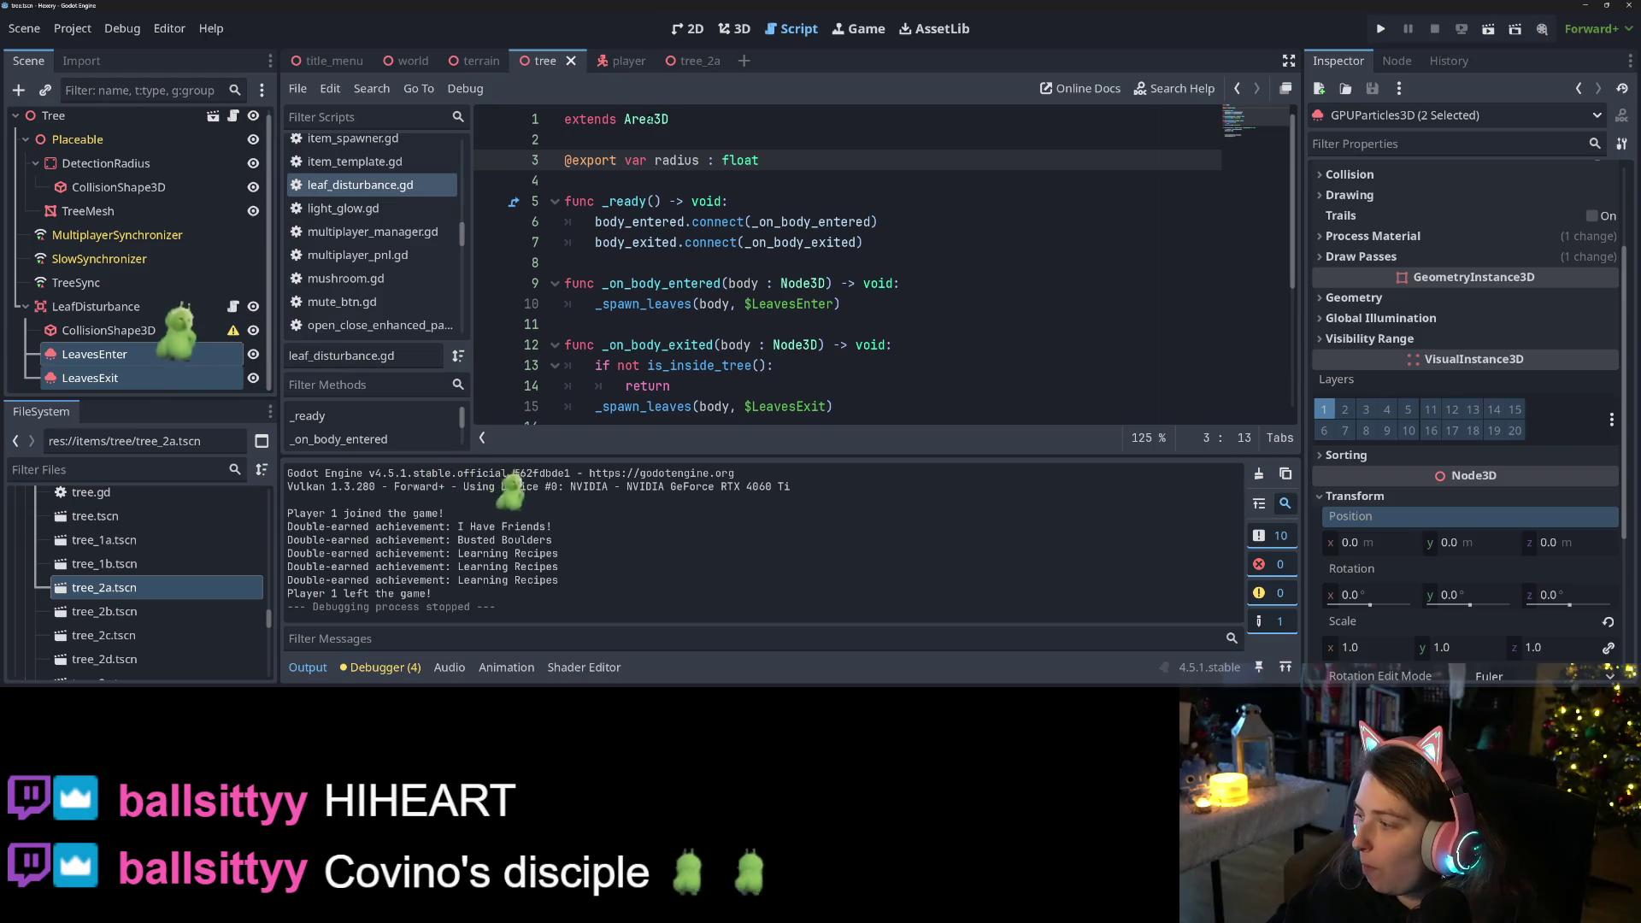
mouse_move(649, 120)
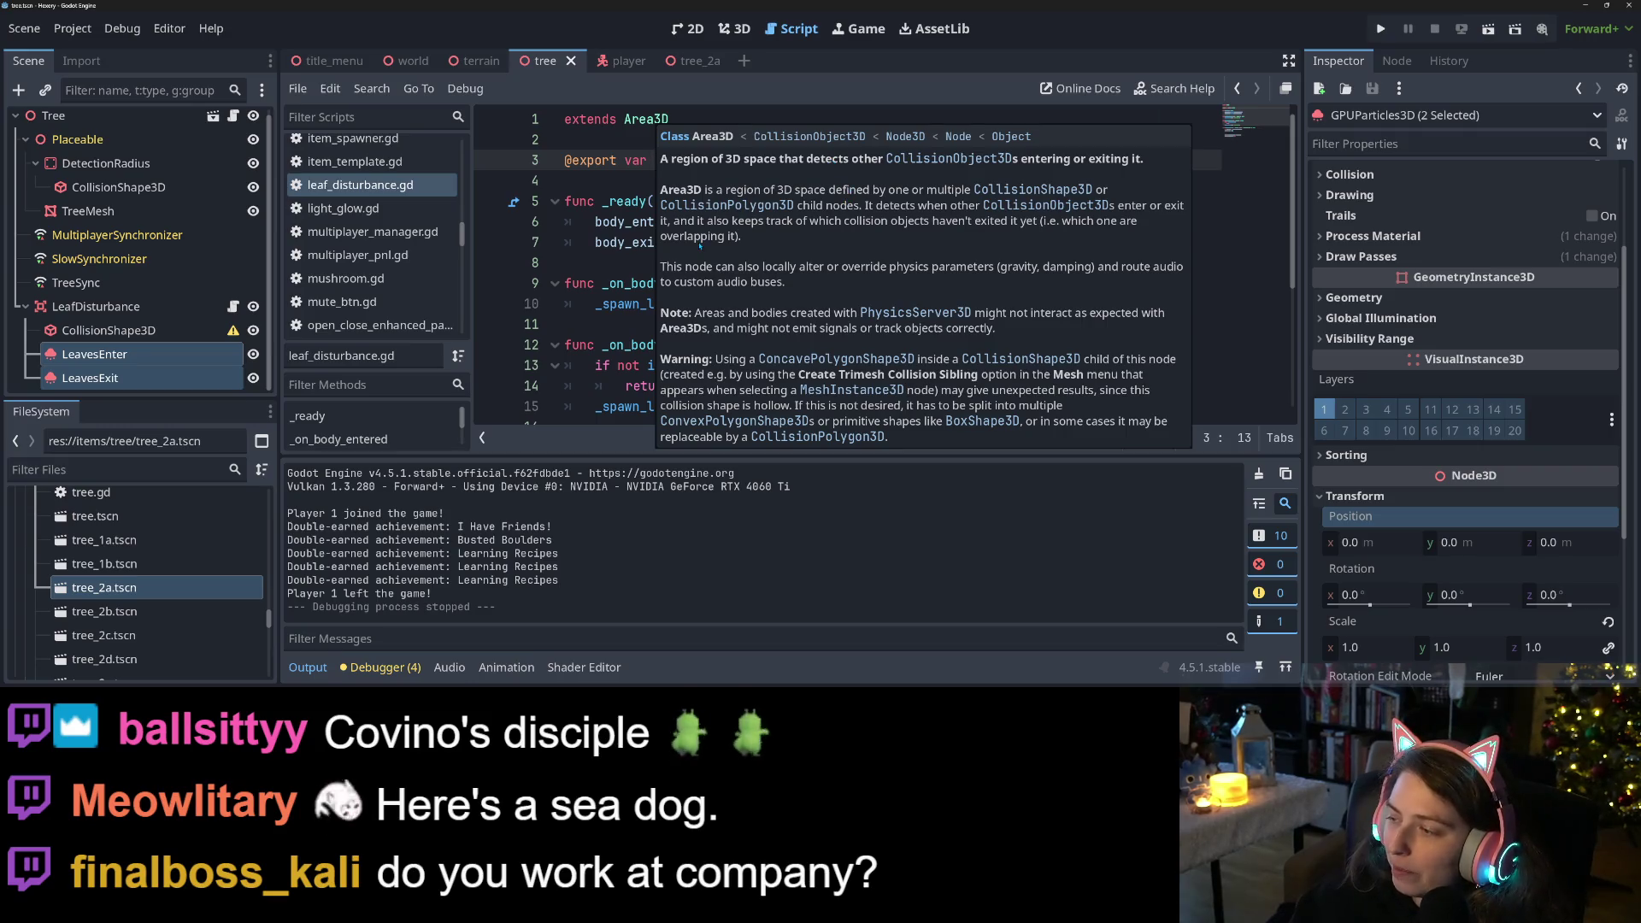
Dismiss the Area3D documentation tooltip and select tree_2b.tscn in the FileSystem.
left_click(632, 333)
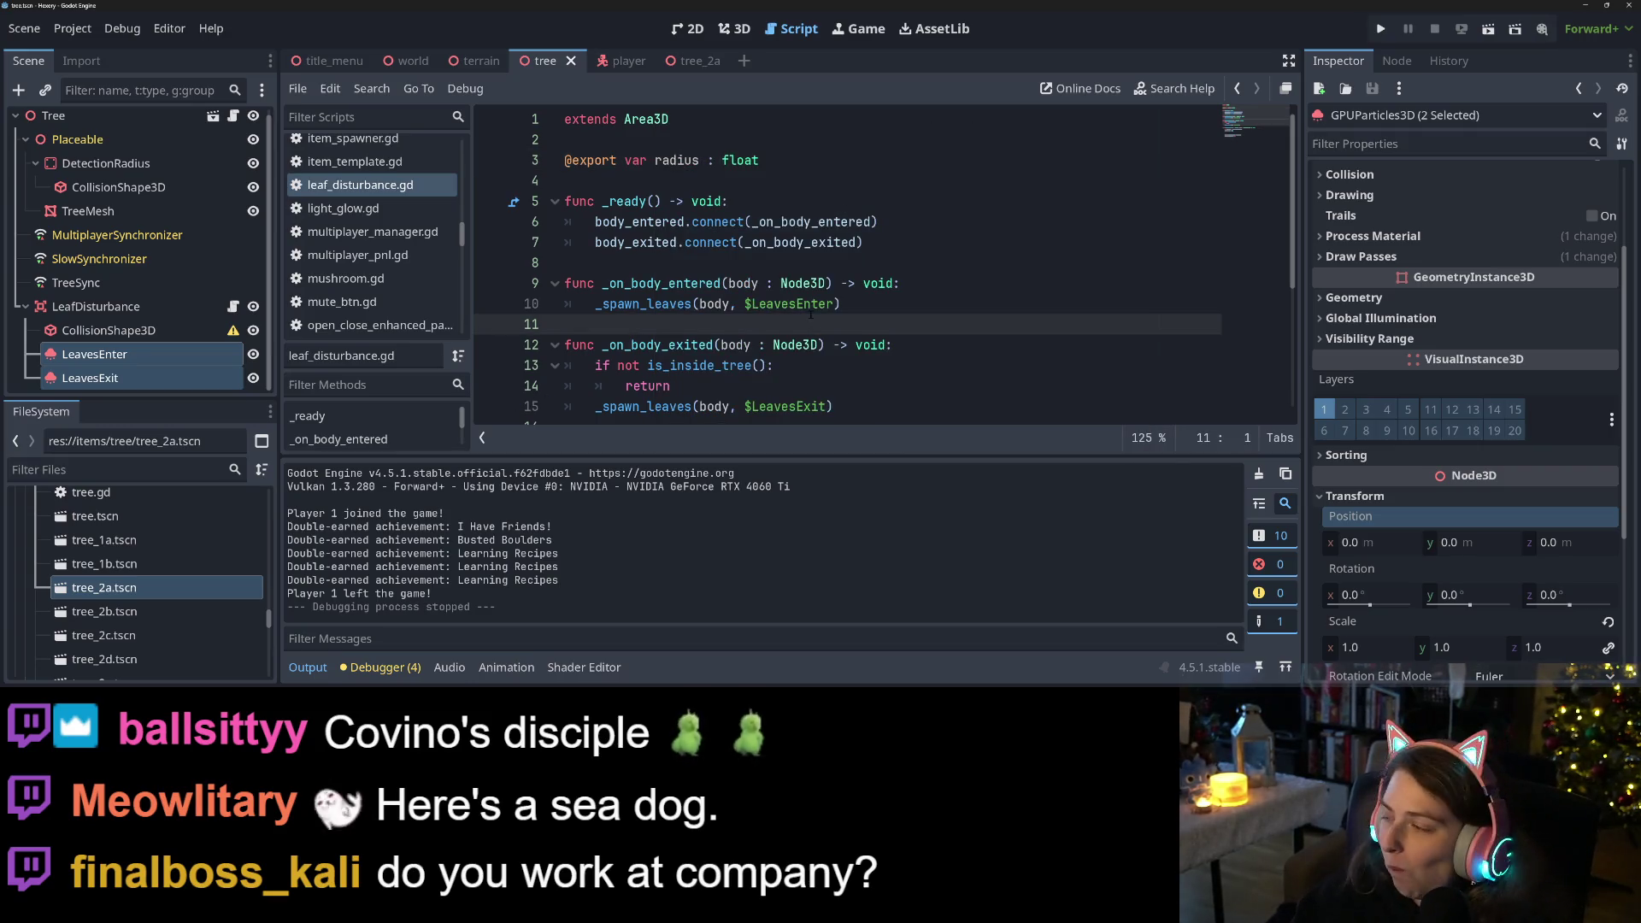
left_click(684, 181)
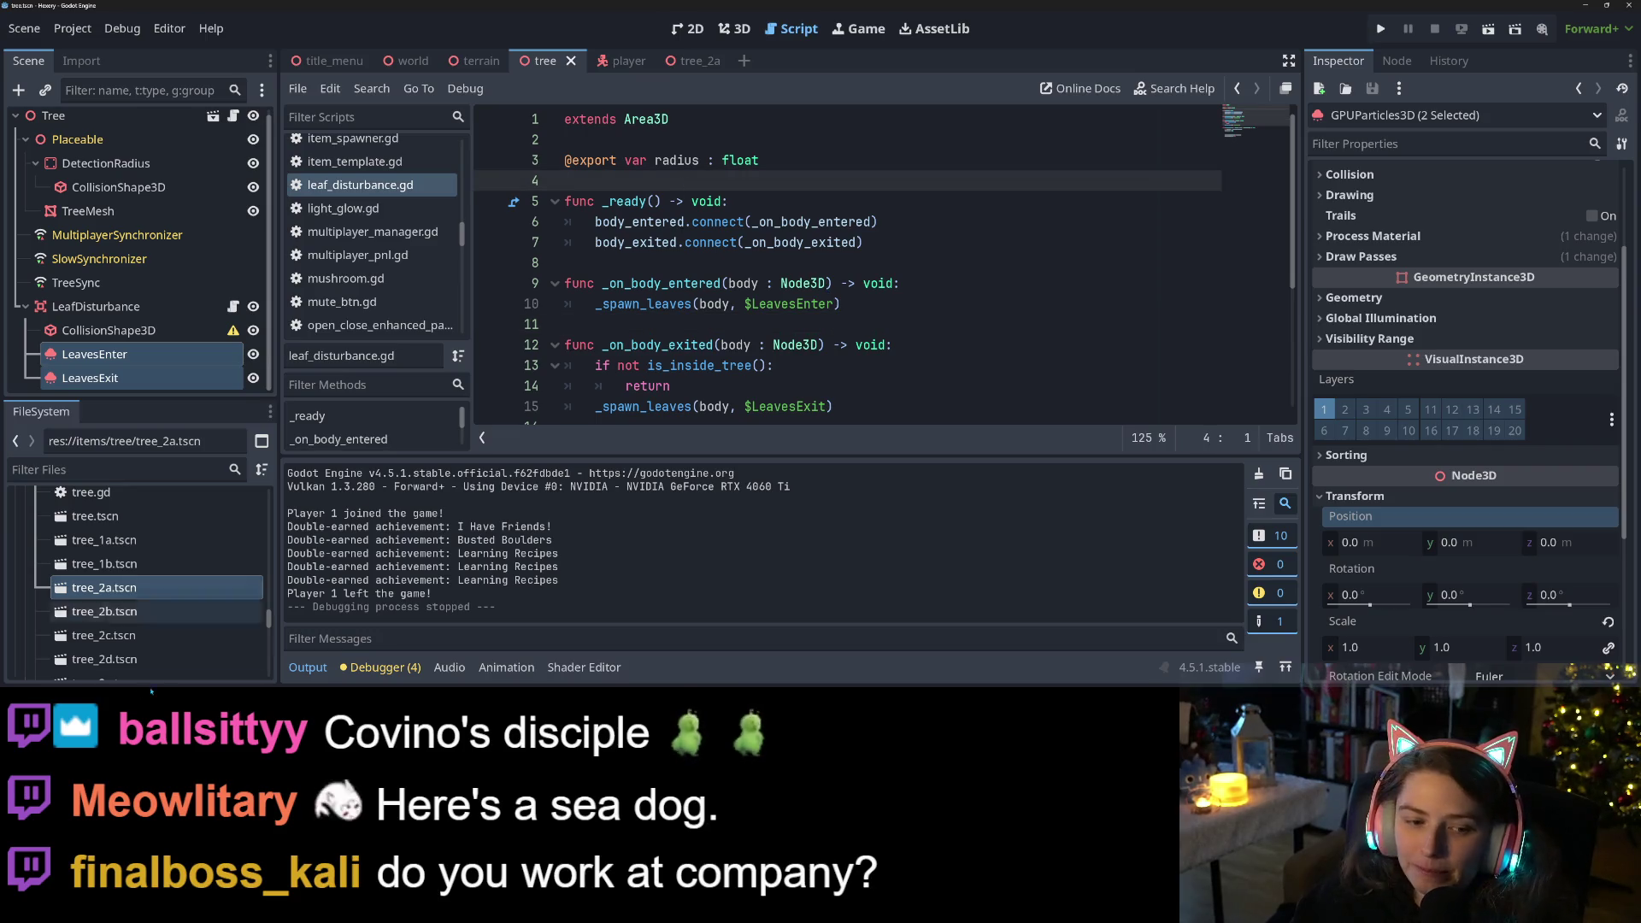
left_click(104, 611)
Open the tree_2b, tree_2c, tree_2d and tree_2e scenes from the FileSystem.
double_click(128, 635)
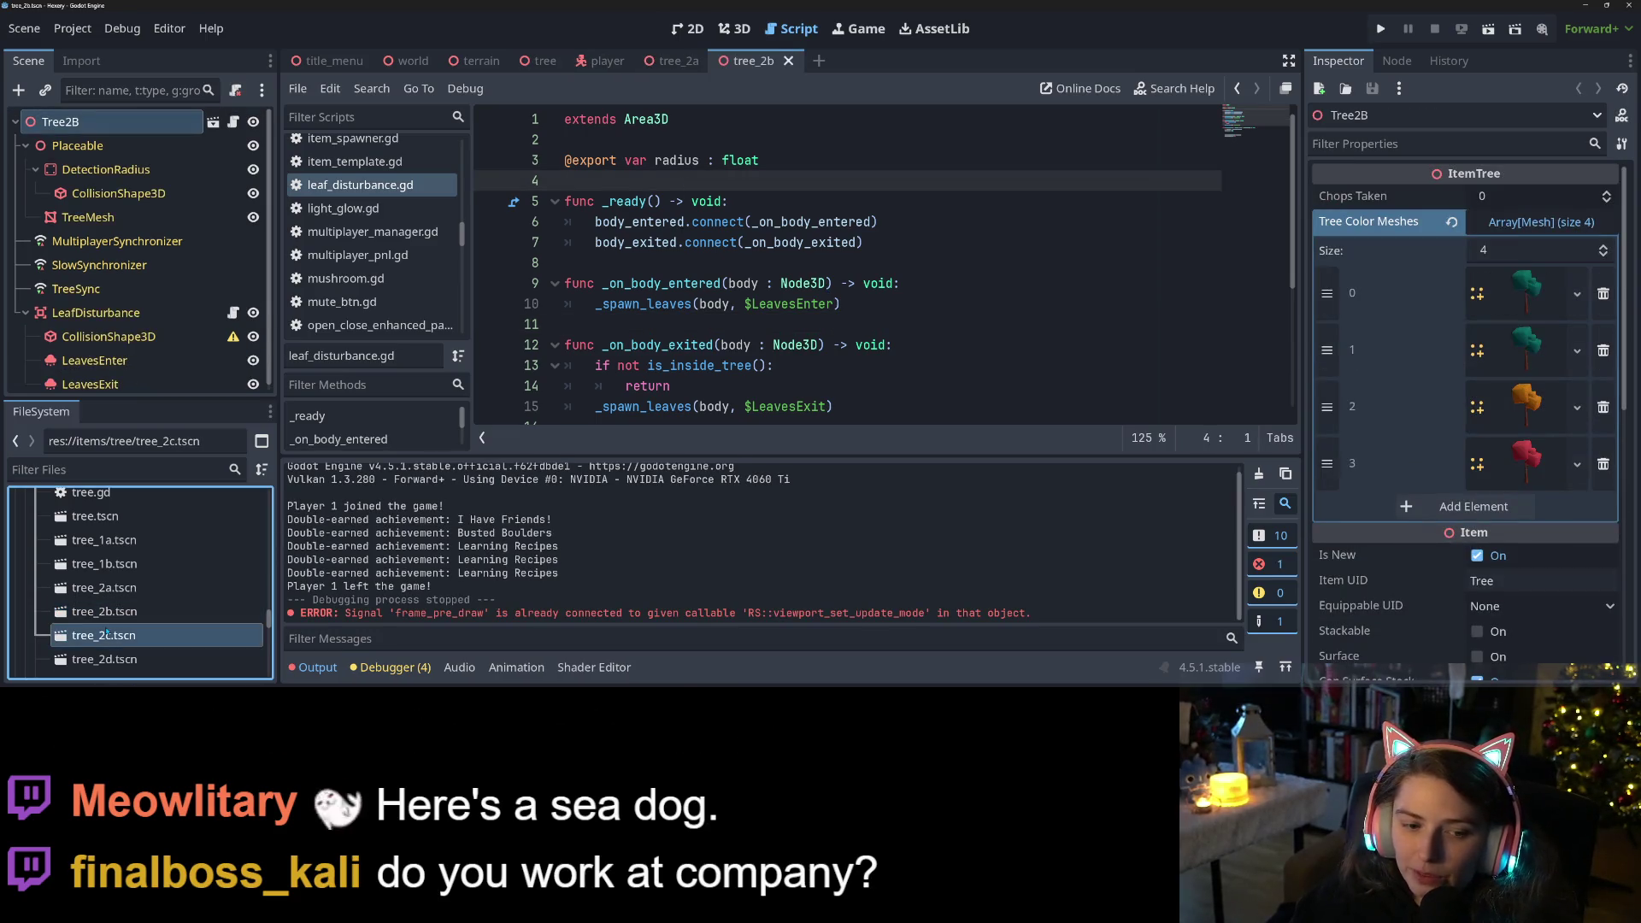
scroll(129, 651, "down", 2)
double_click(129, 590)
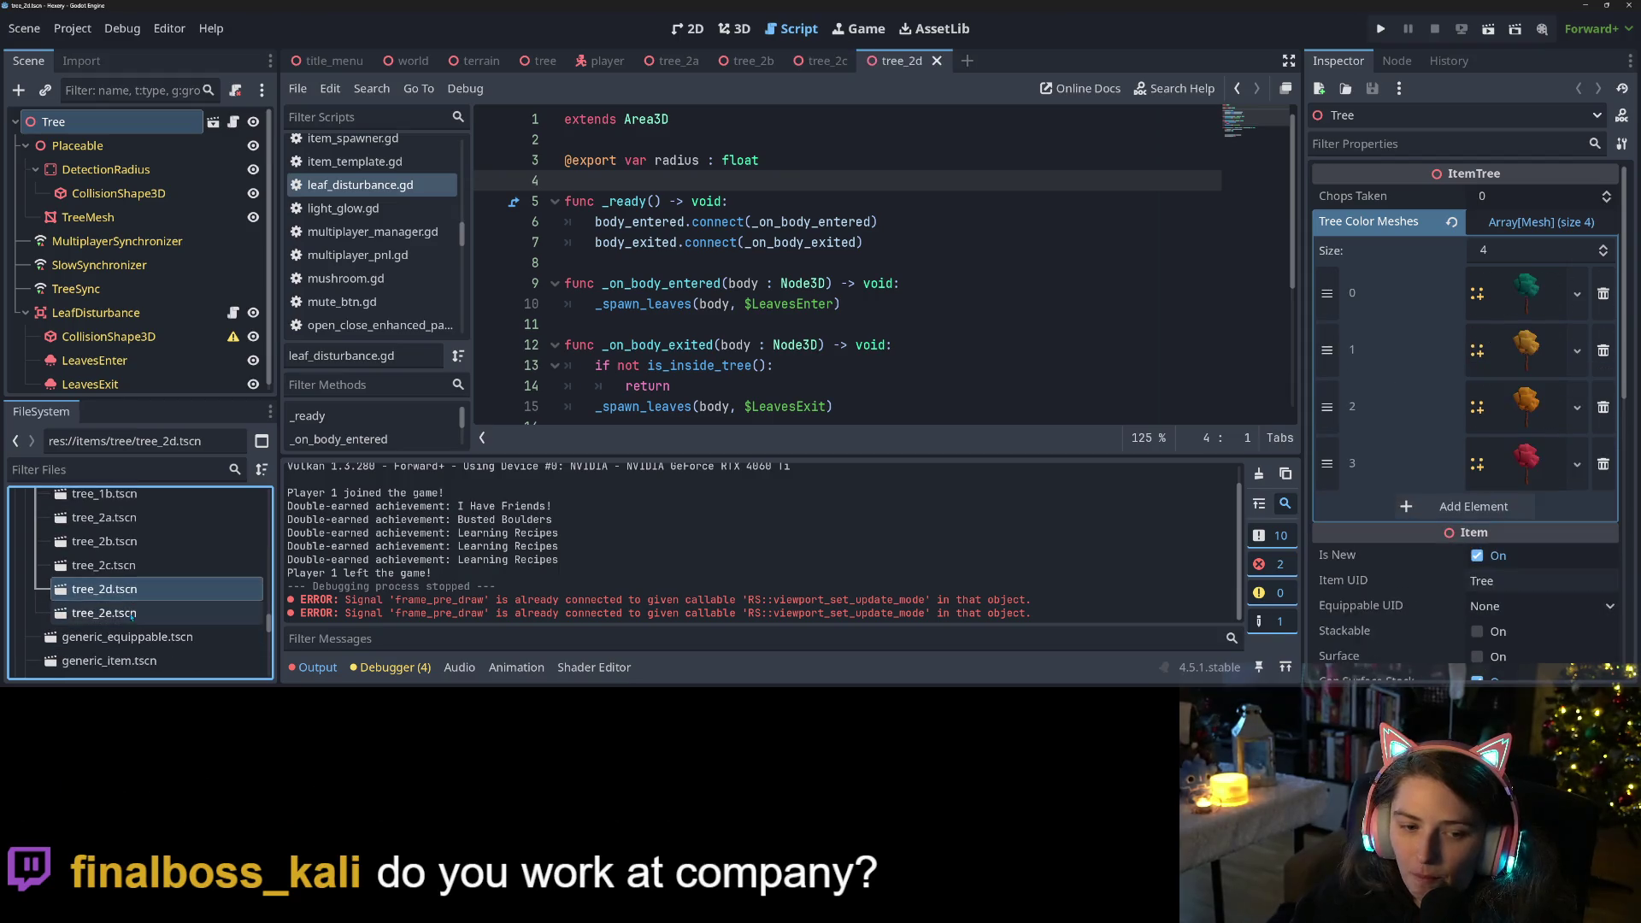
double_click(132, 613)
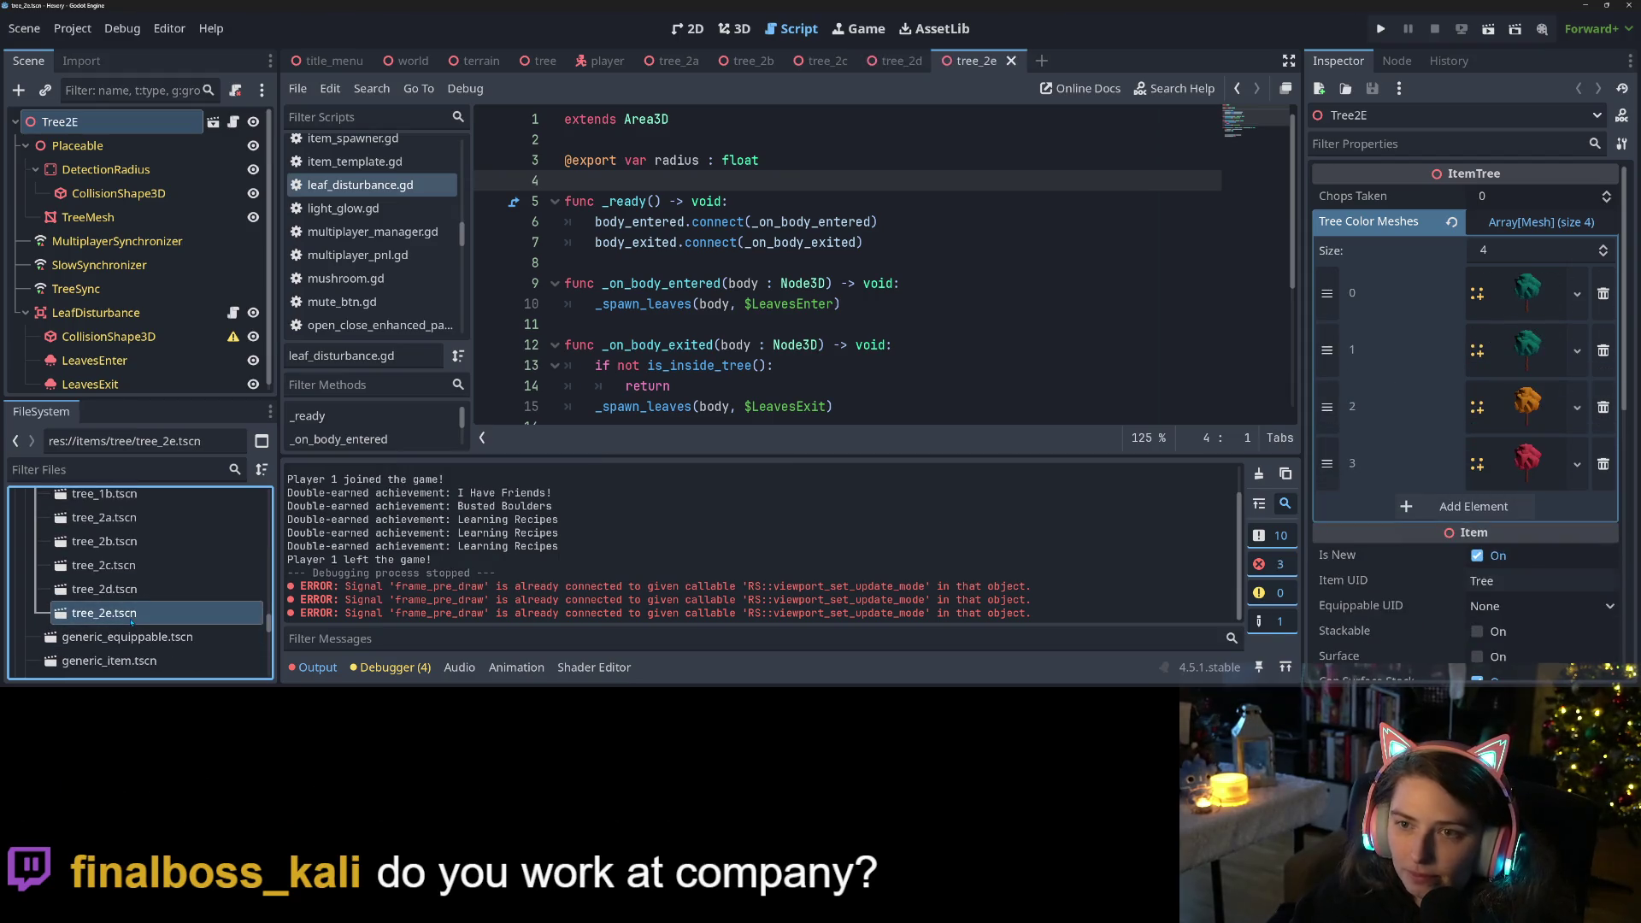
In tree_2b's 3D view, give LeafDisturbance's CollisionShape3D a new BoxShape3D.
left_click(748, 60)
left_click(719, 31)
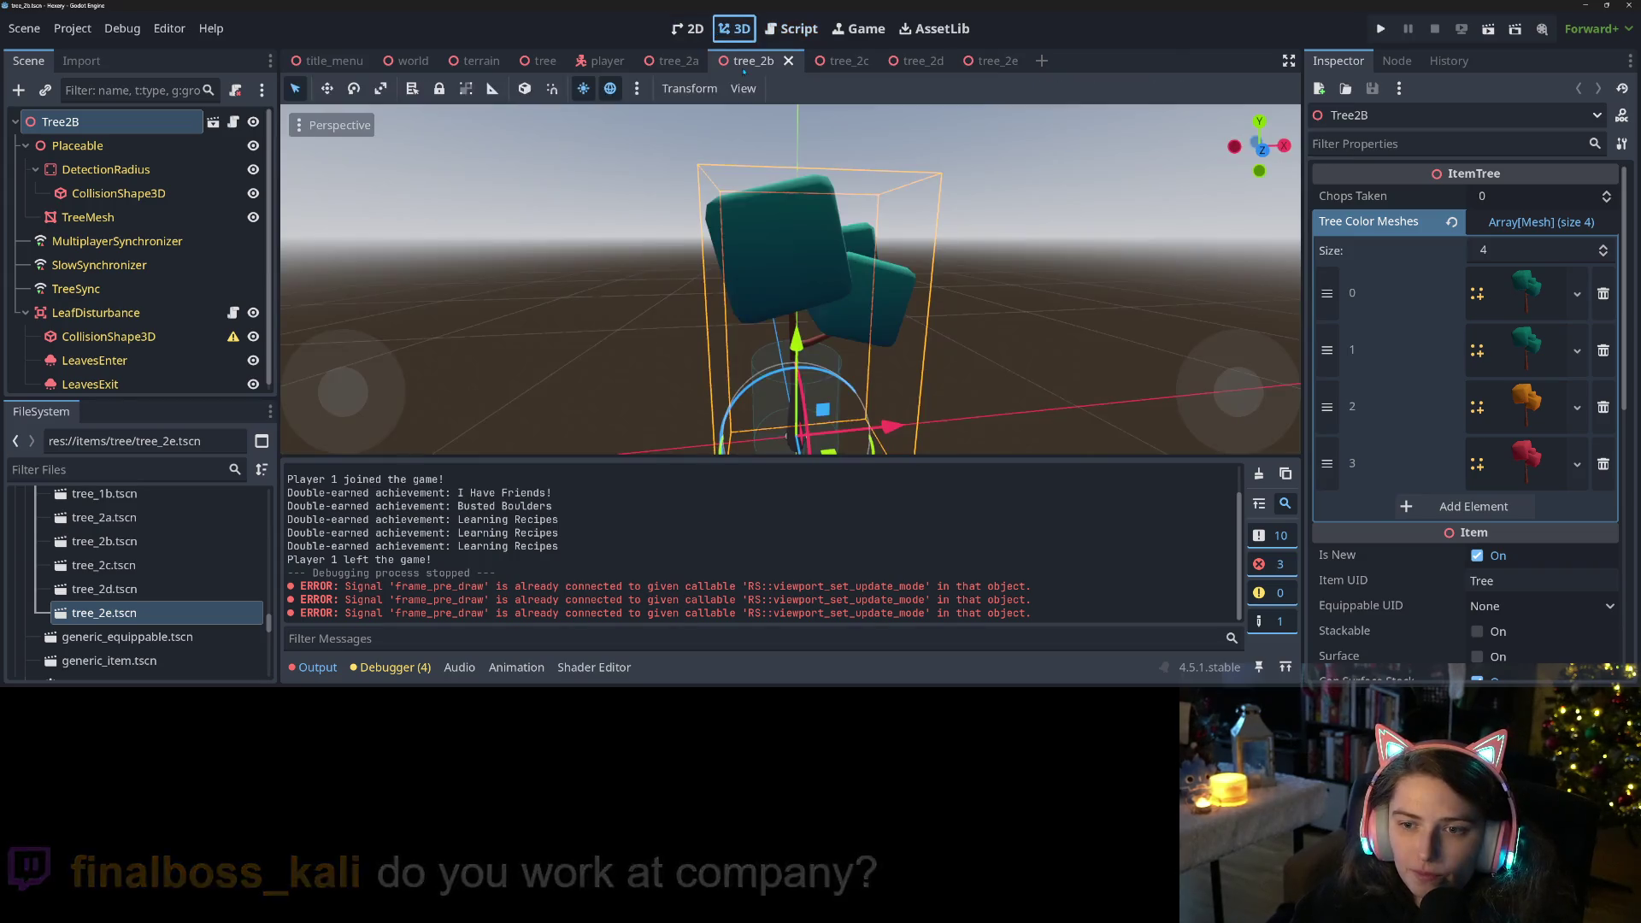
scroll(489, 288, "down", 3)
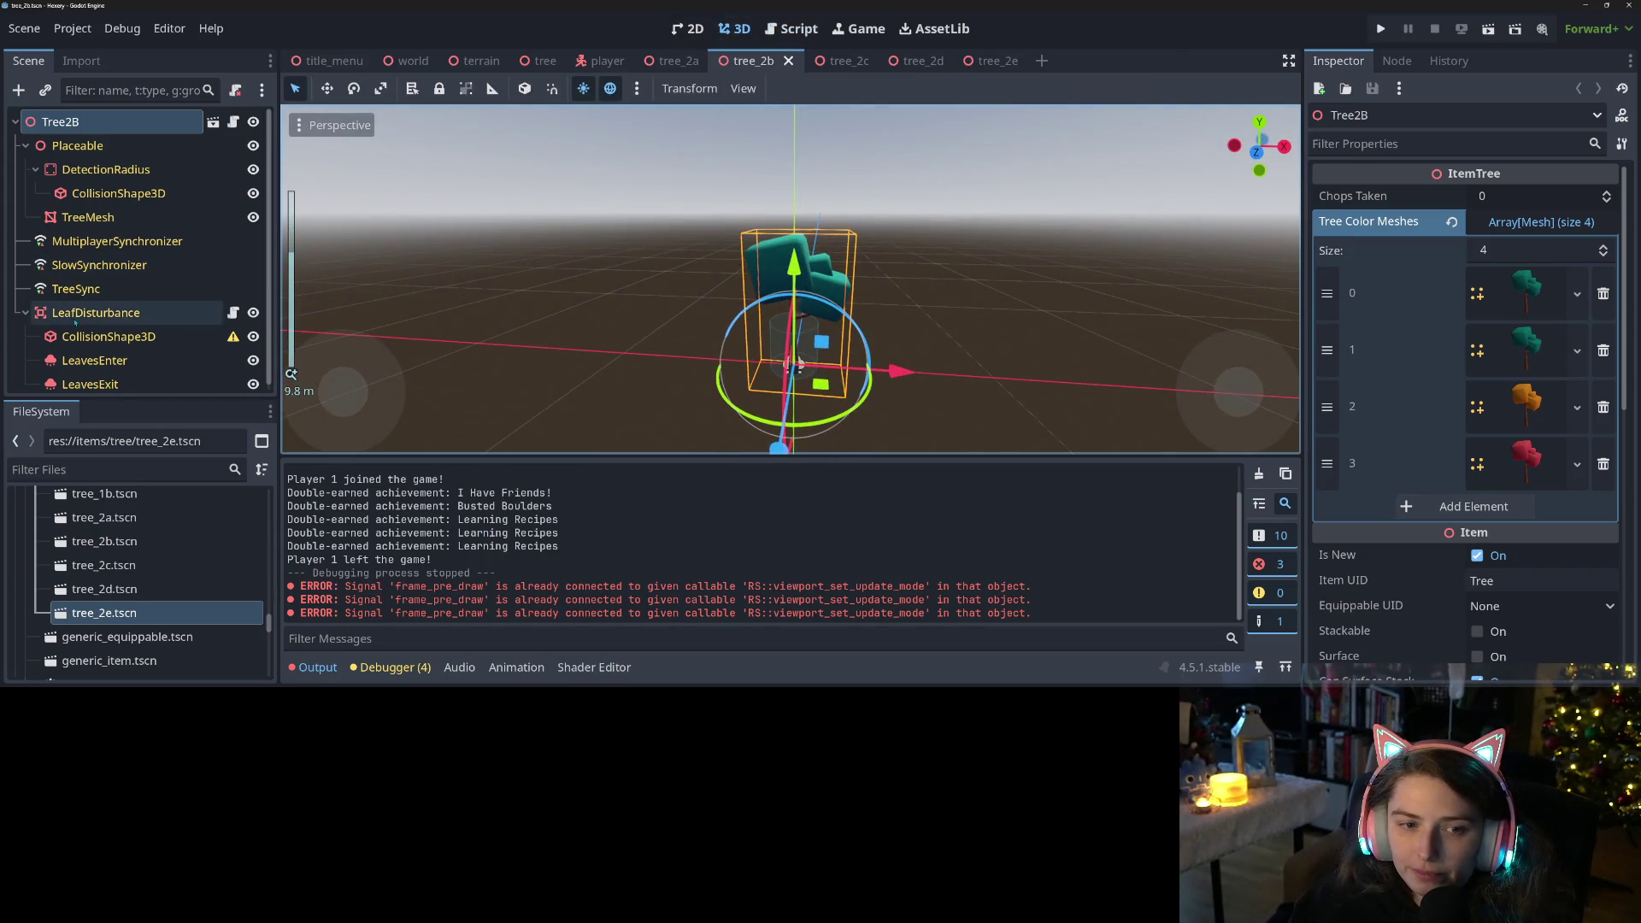
left_click(96, 313)
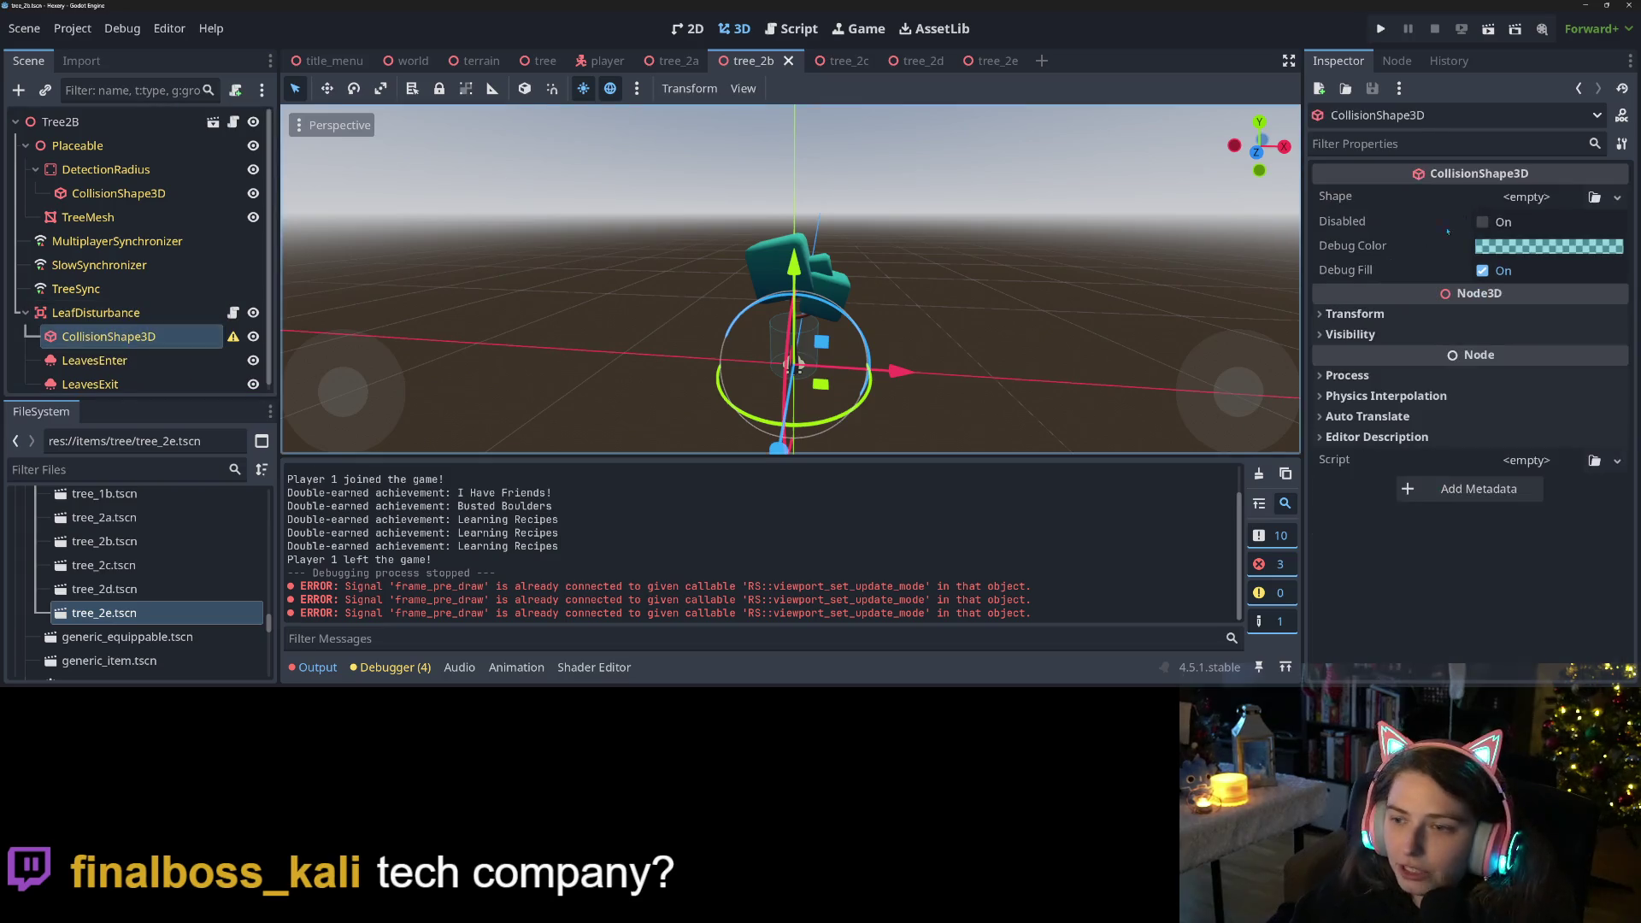
left_click(1617, 197)
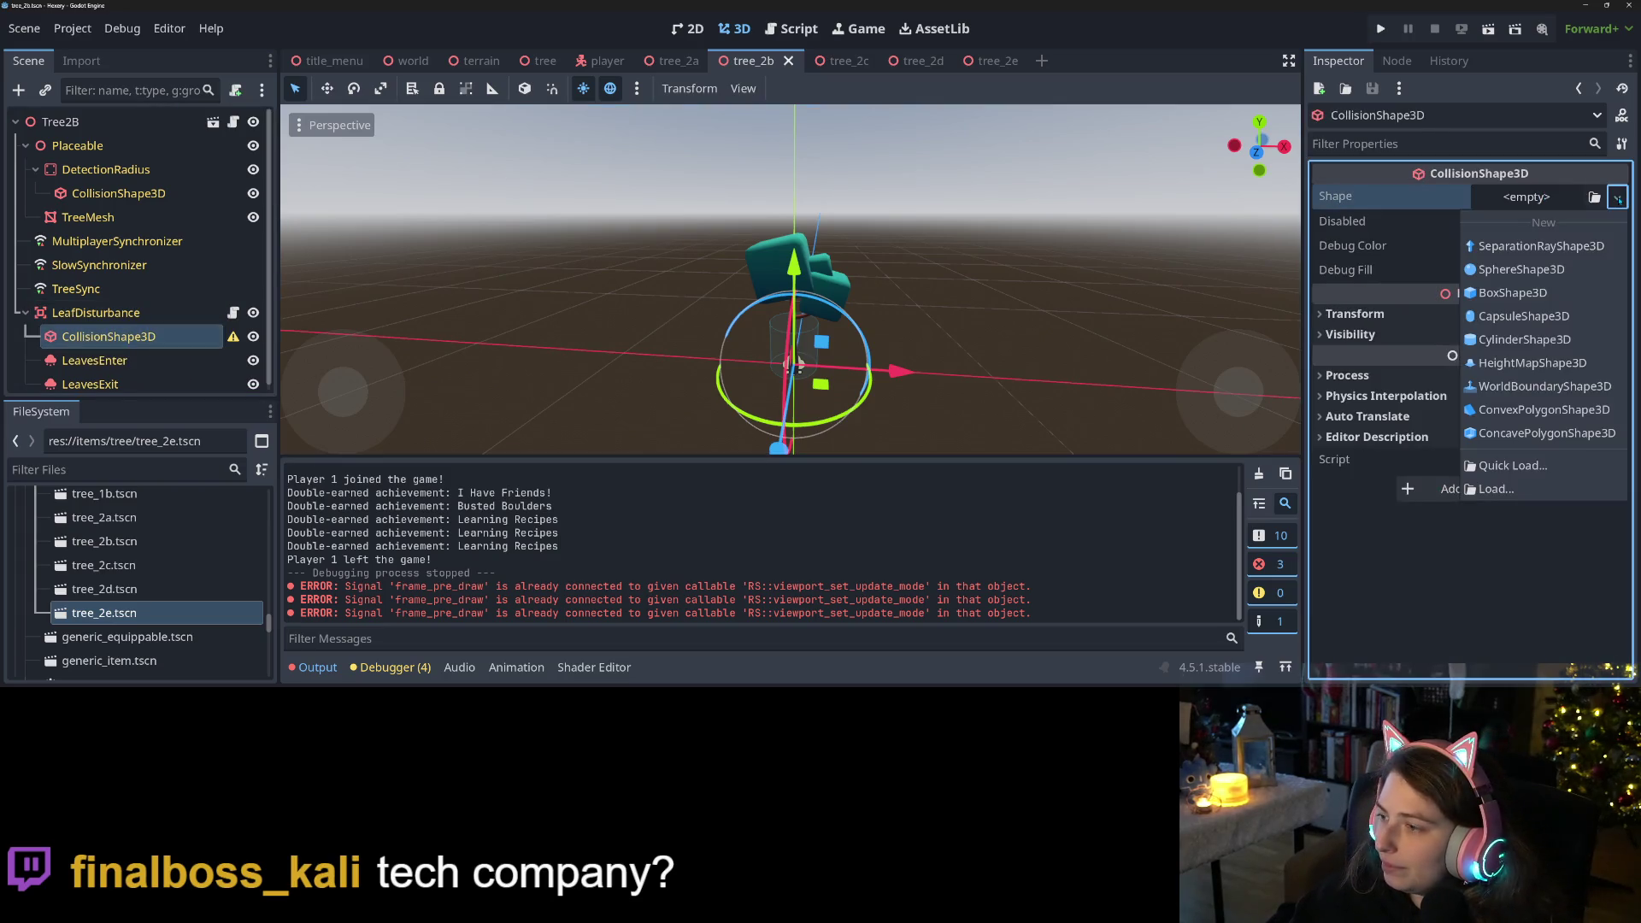
left_click(1515, 293)
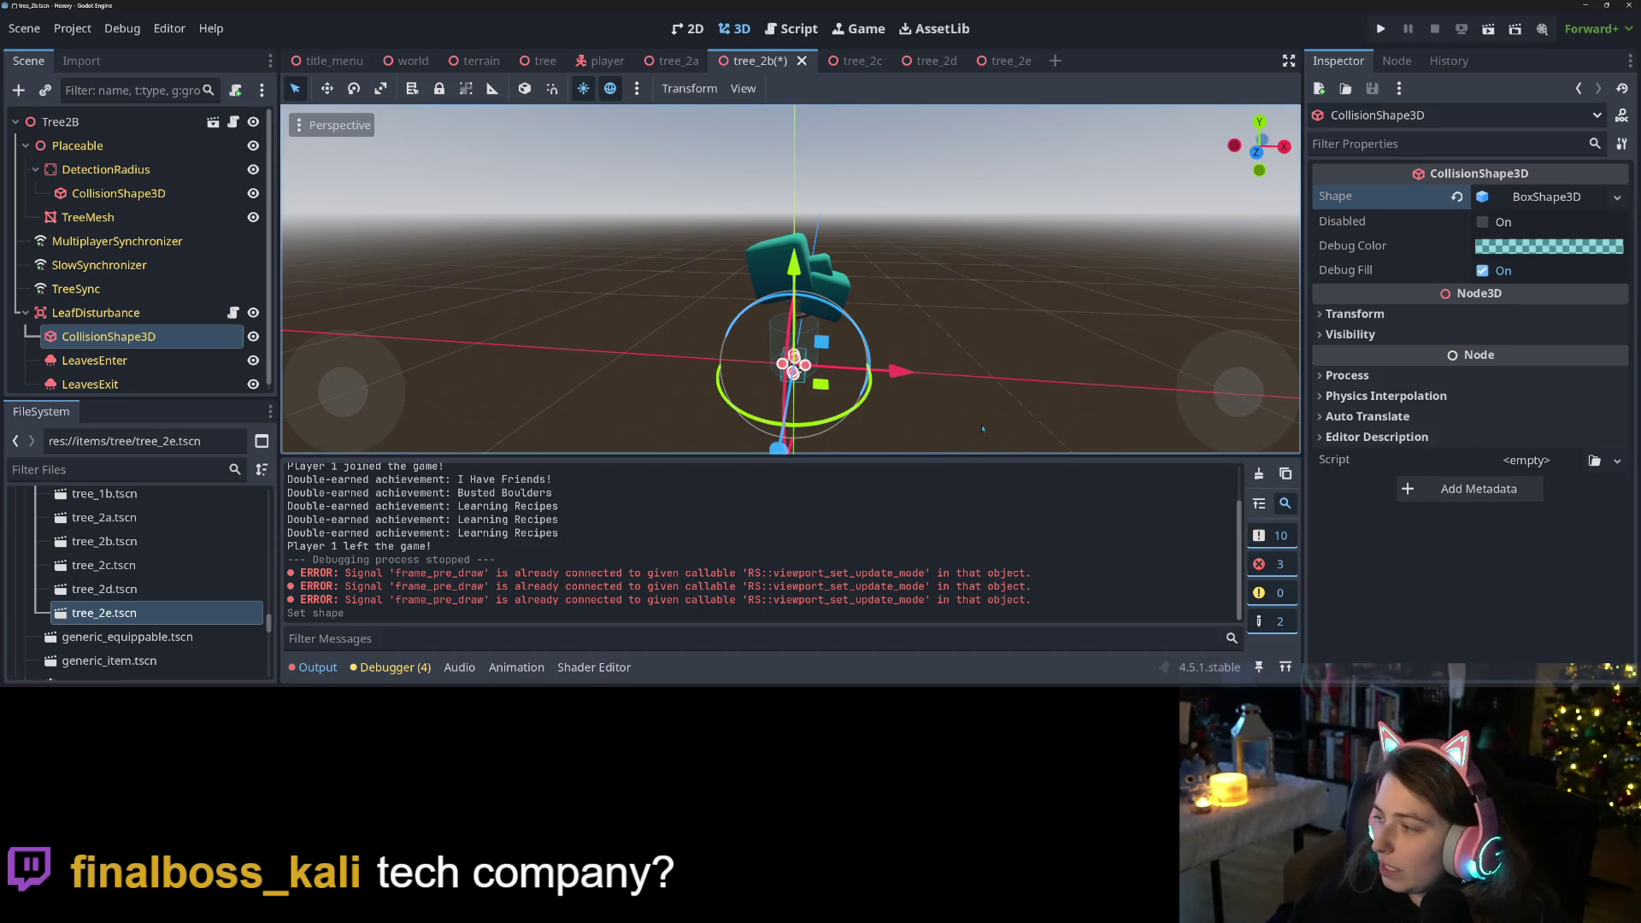
scroll(917, 414, "up", 3)
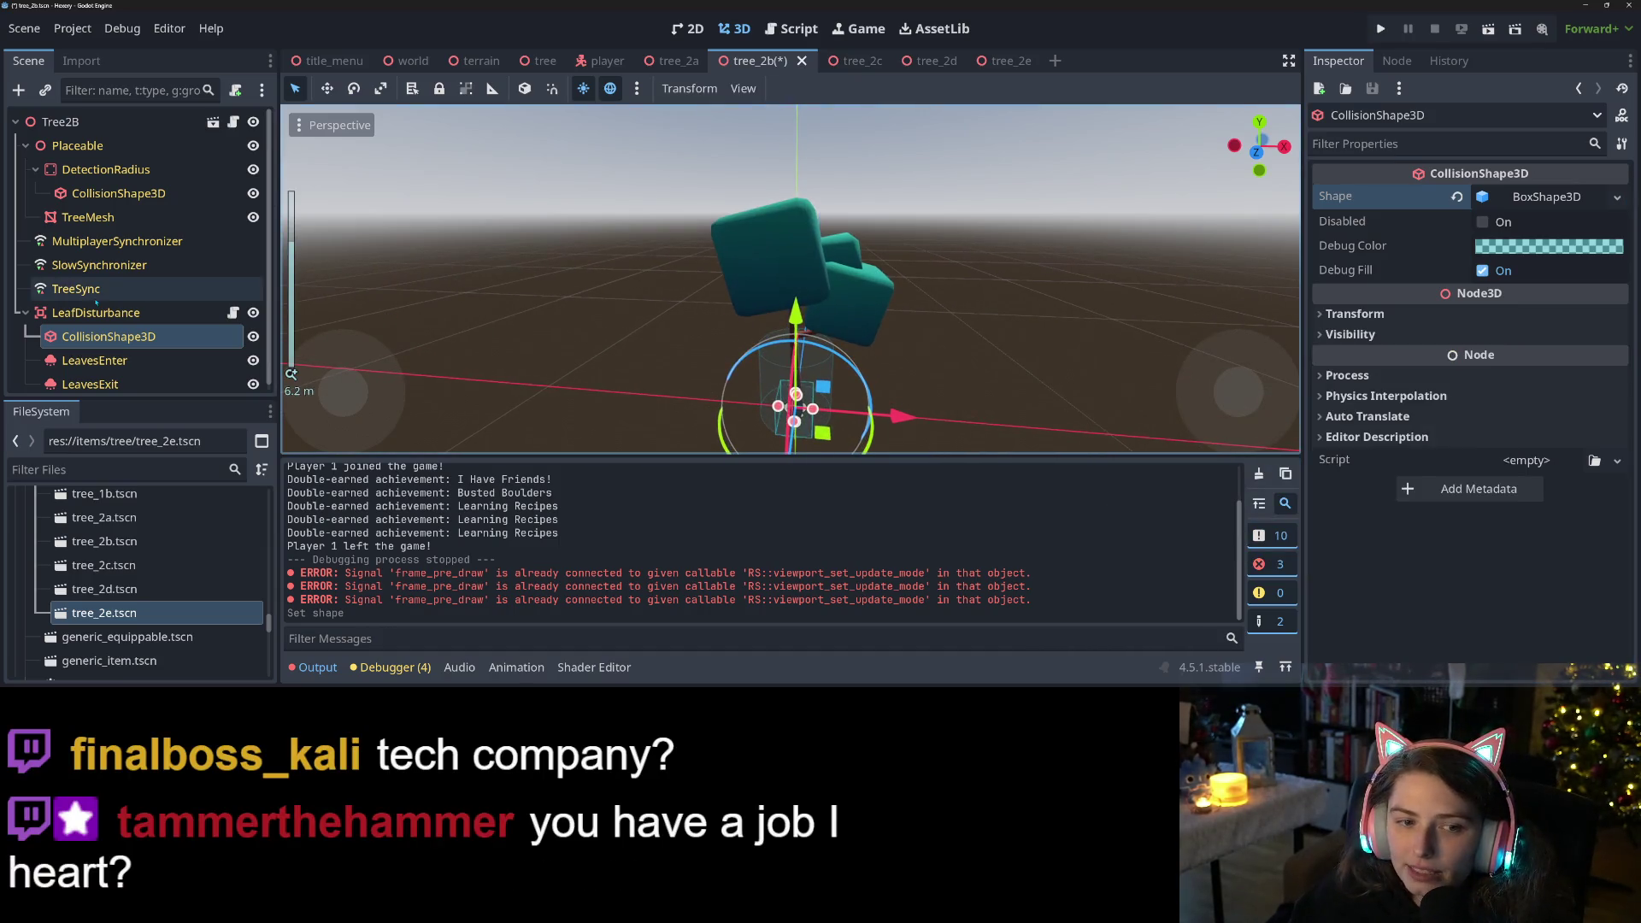
Compare against the collision shape in tree_2a, then return to tree_2b's collision shape.
left_click(675, 61)
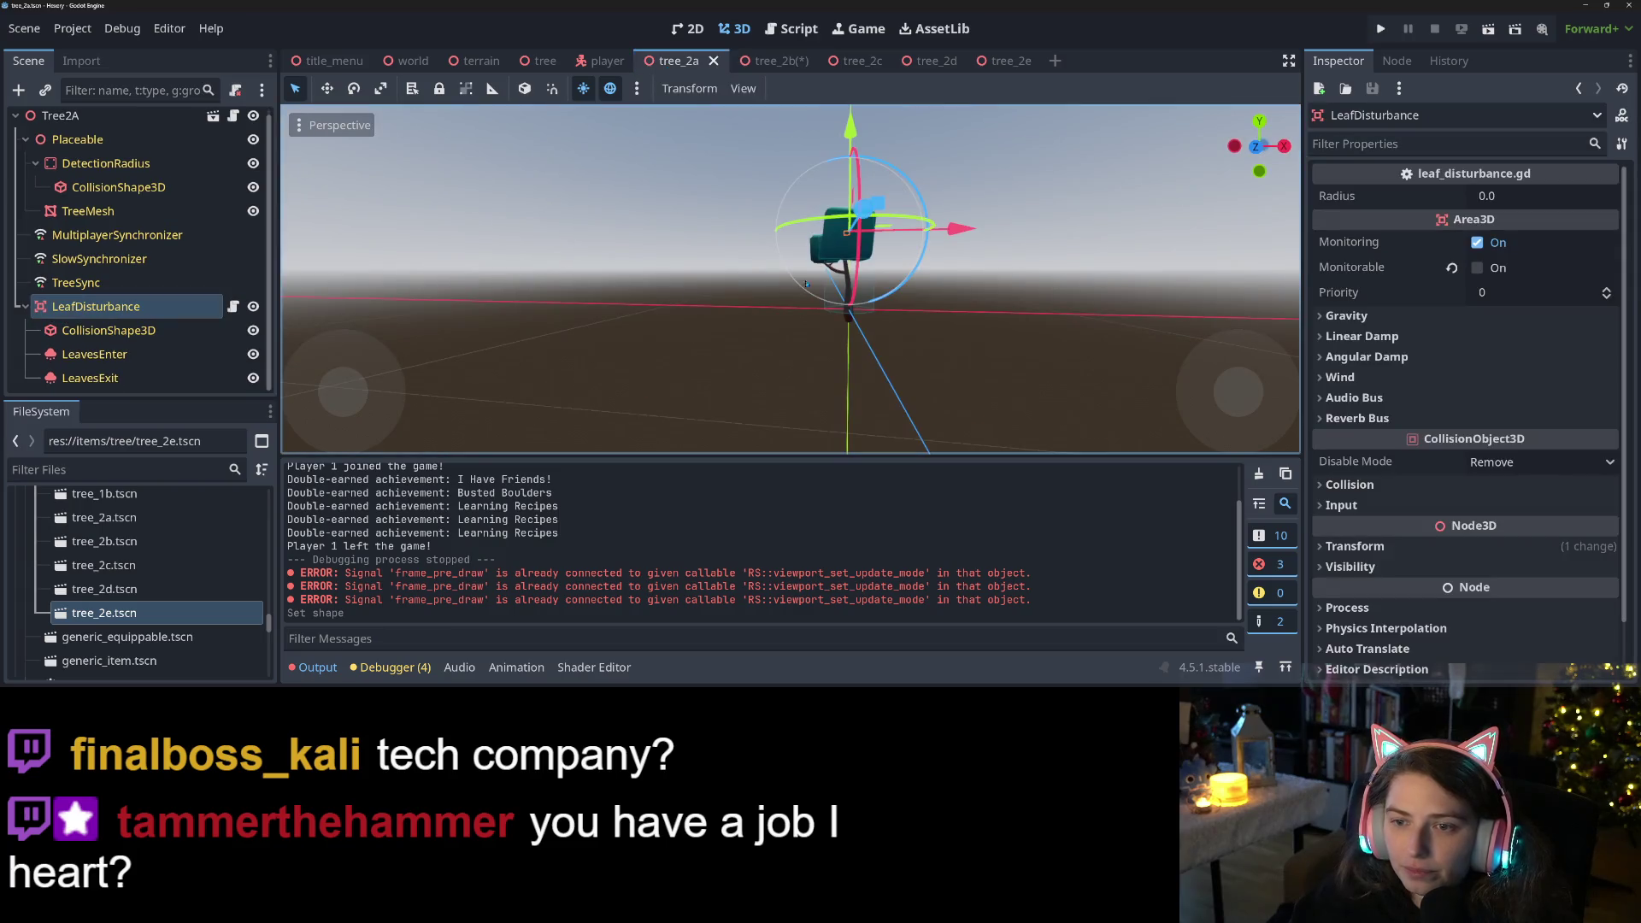
left_click(109, 330)
left_click(96, 306)
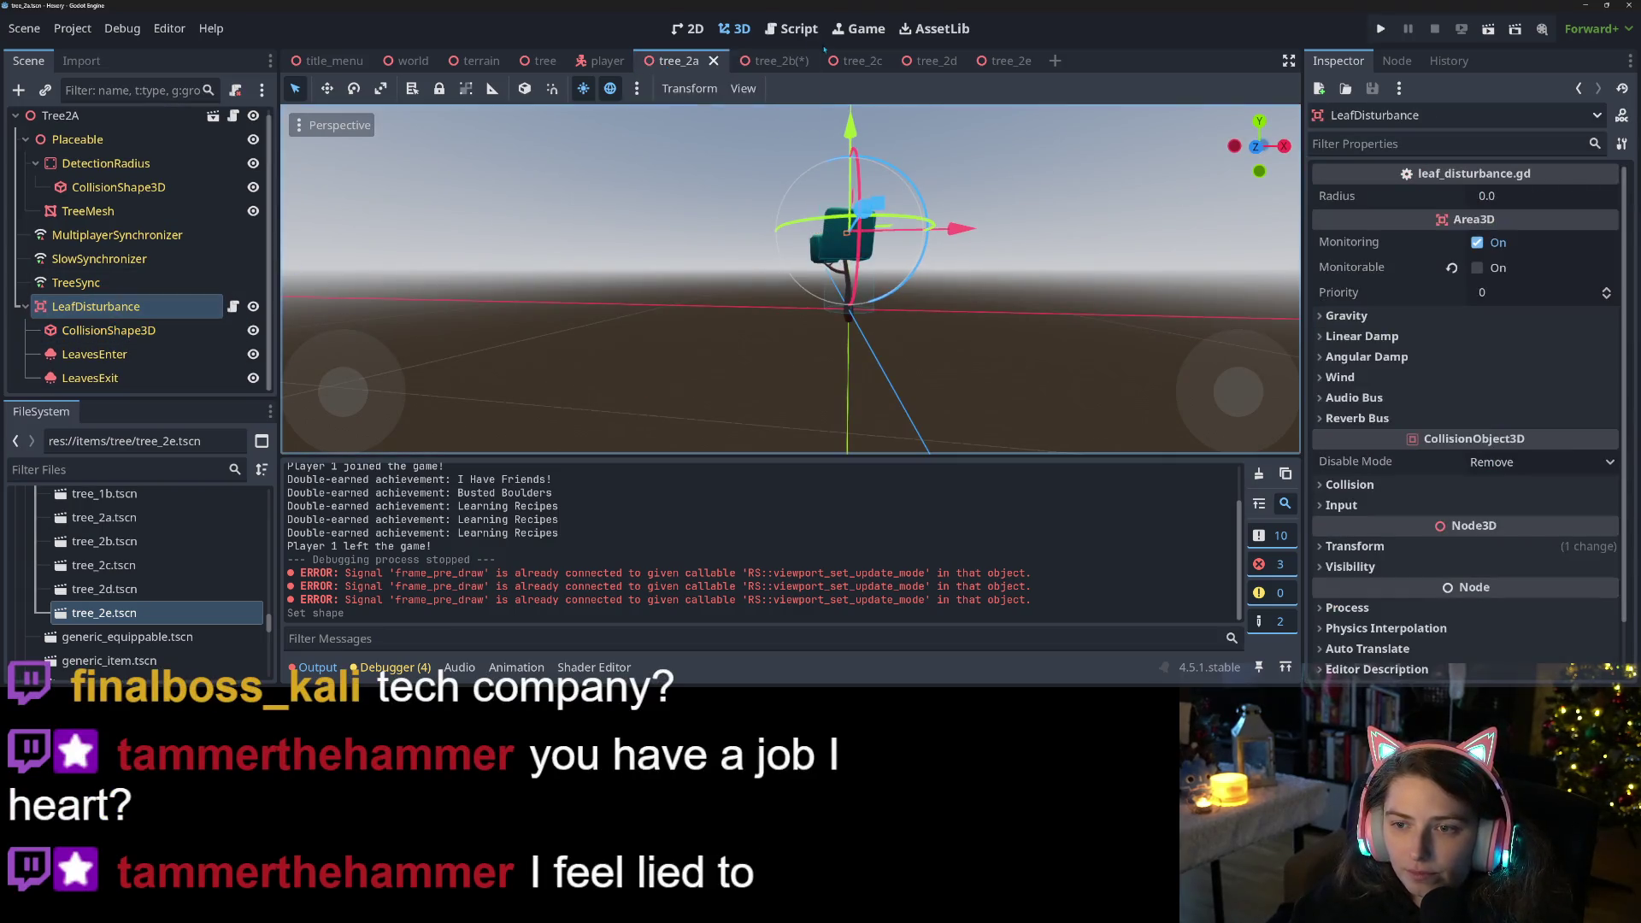
left_click(762, 60)
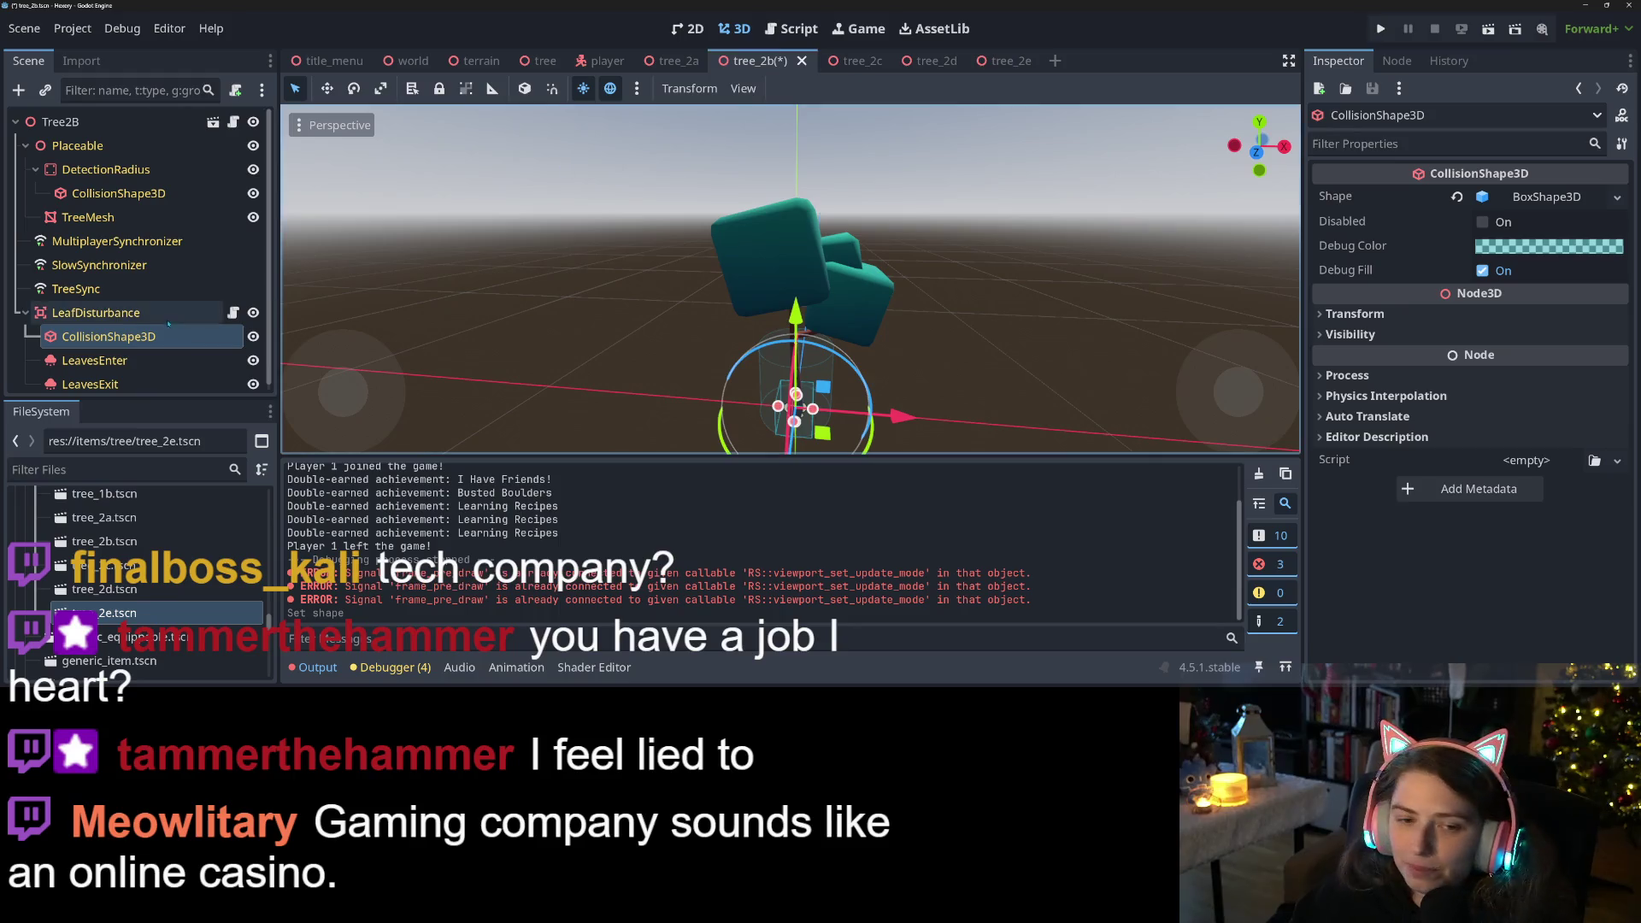
Set the box size to 3.0 m in X and 2.0 m in Y.
left_click(1529, 196)
left_click(1374, 249)
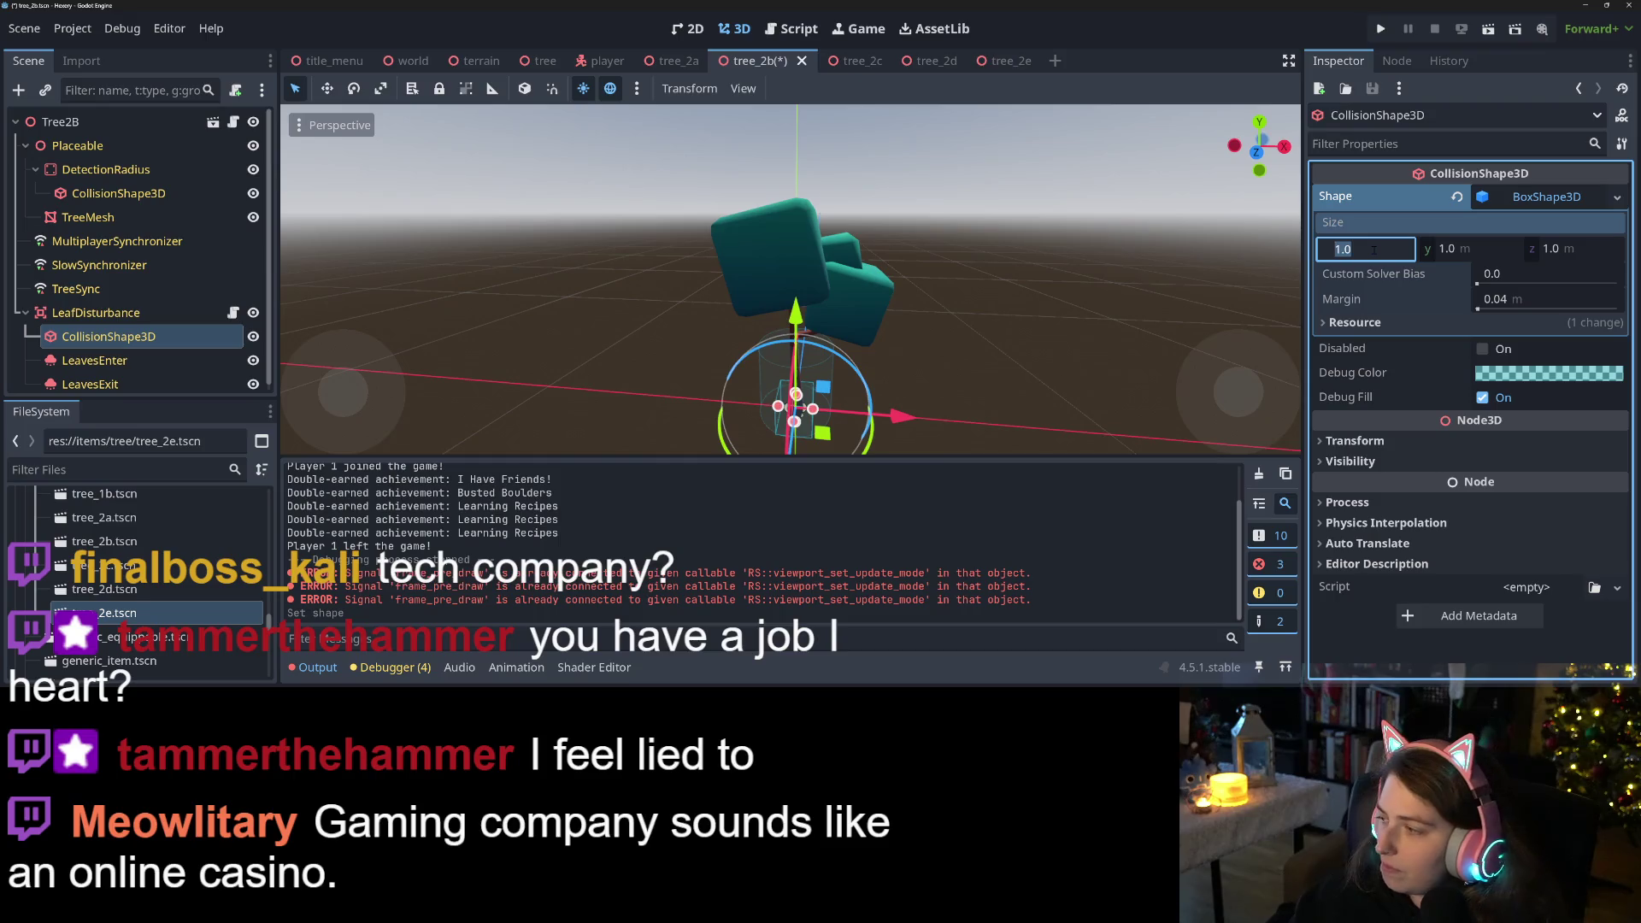
type("2")
key("Return")
type("3")
key("Return")
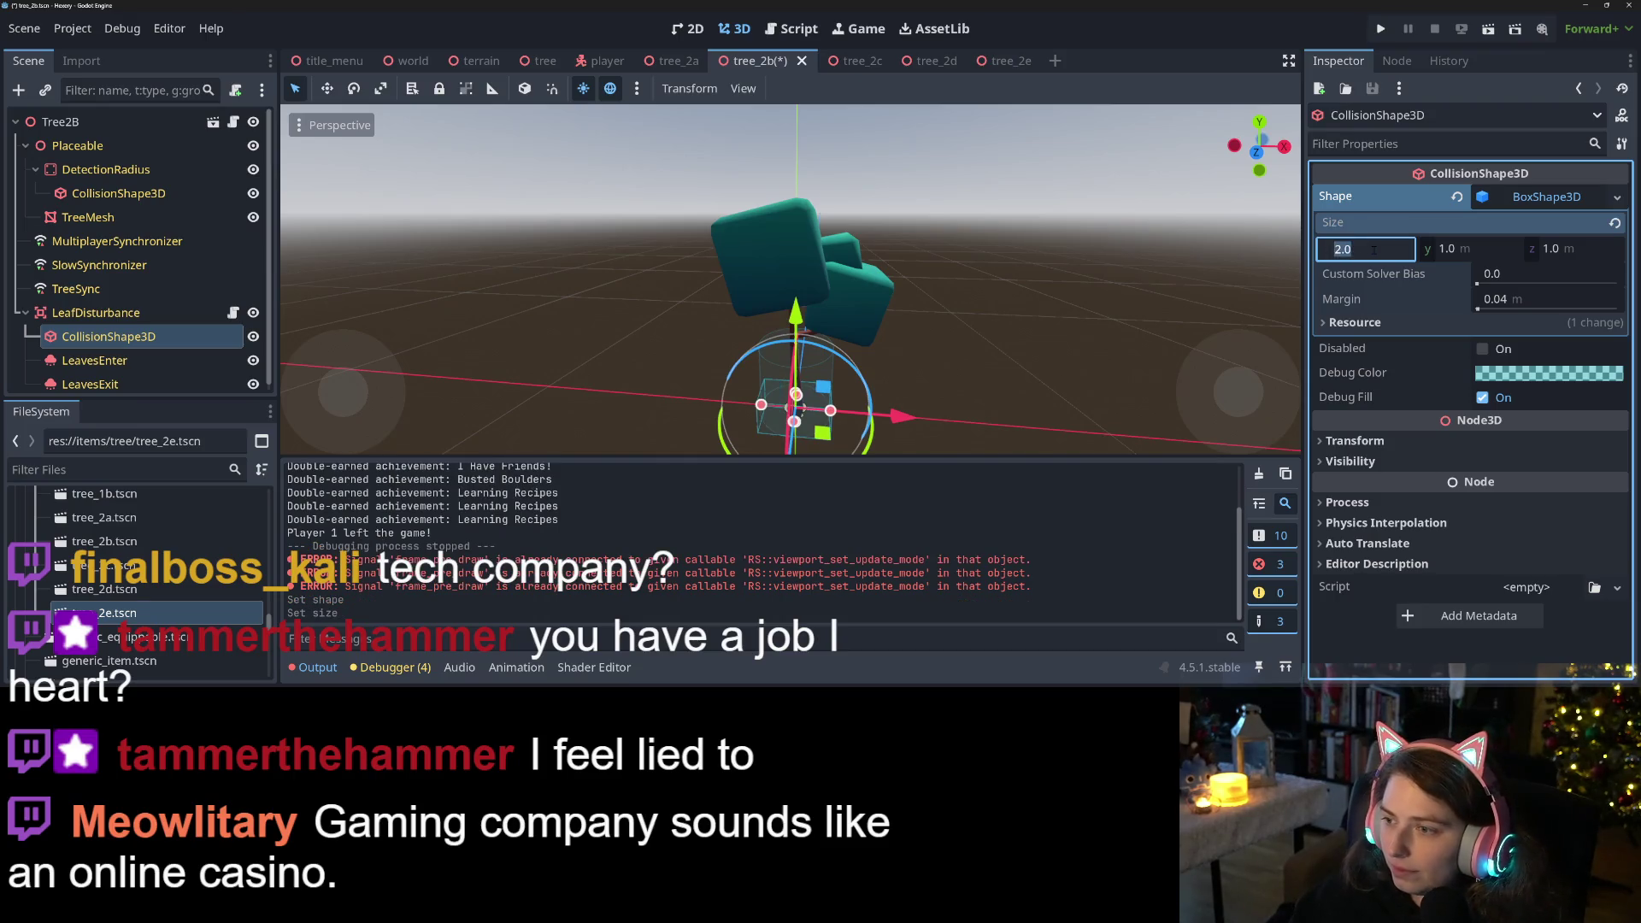
left_click(1482, 250)
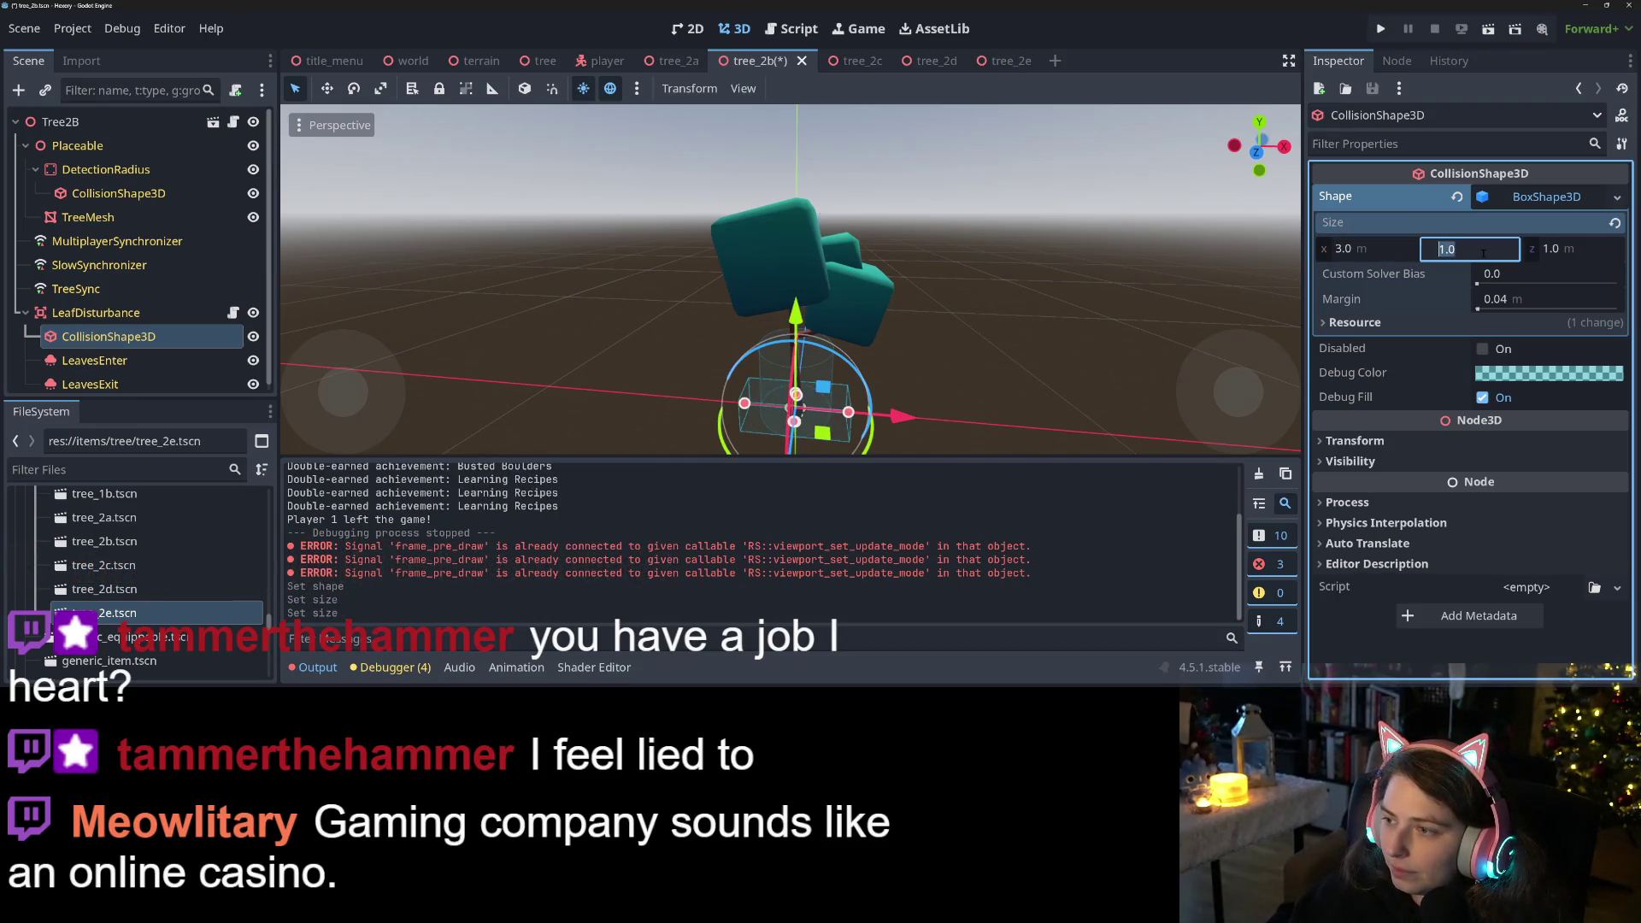
type("5")
key("Return")
left_click(1482, 249)
type("2")
key("Return")
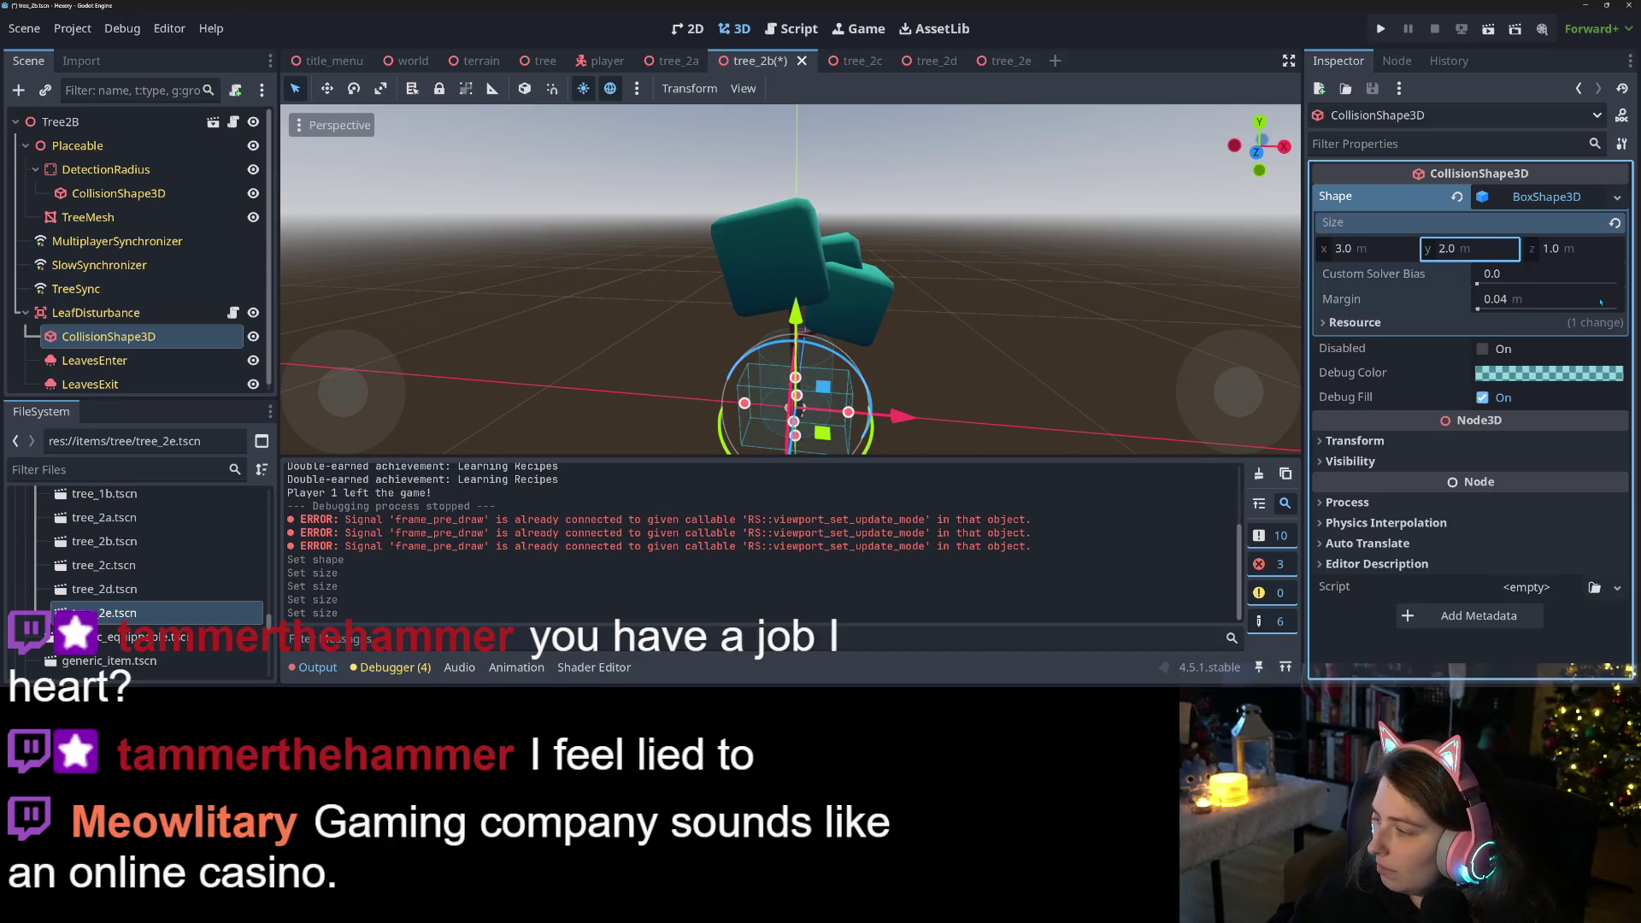
Set the box's Z size to 1.5 m, making it 3 × 2 × 1.5 m.
mouse_move(1601, 299)
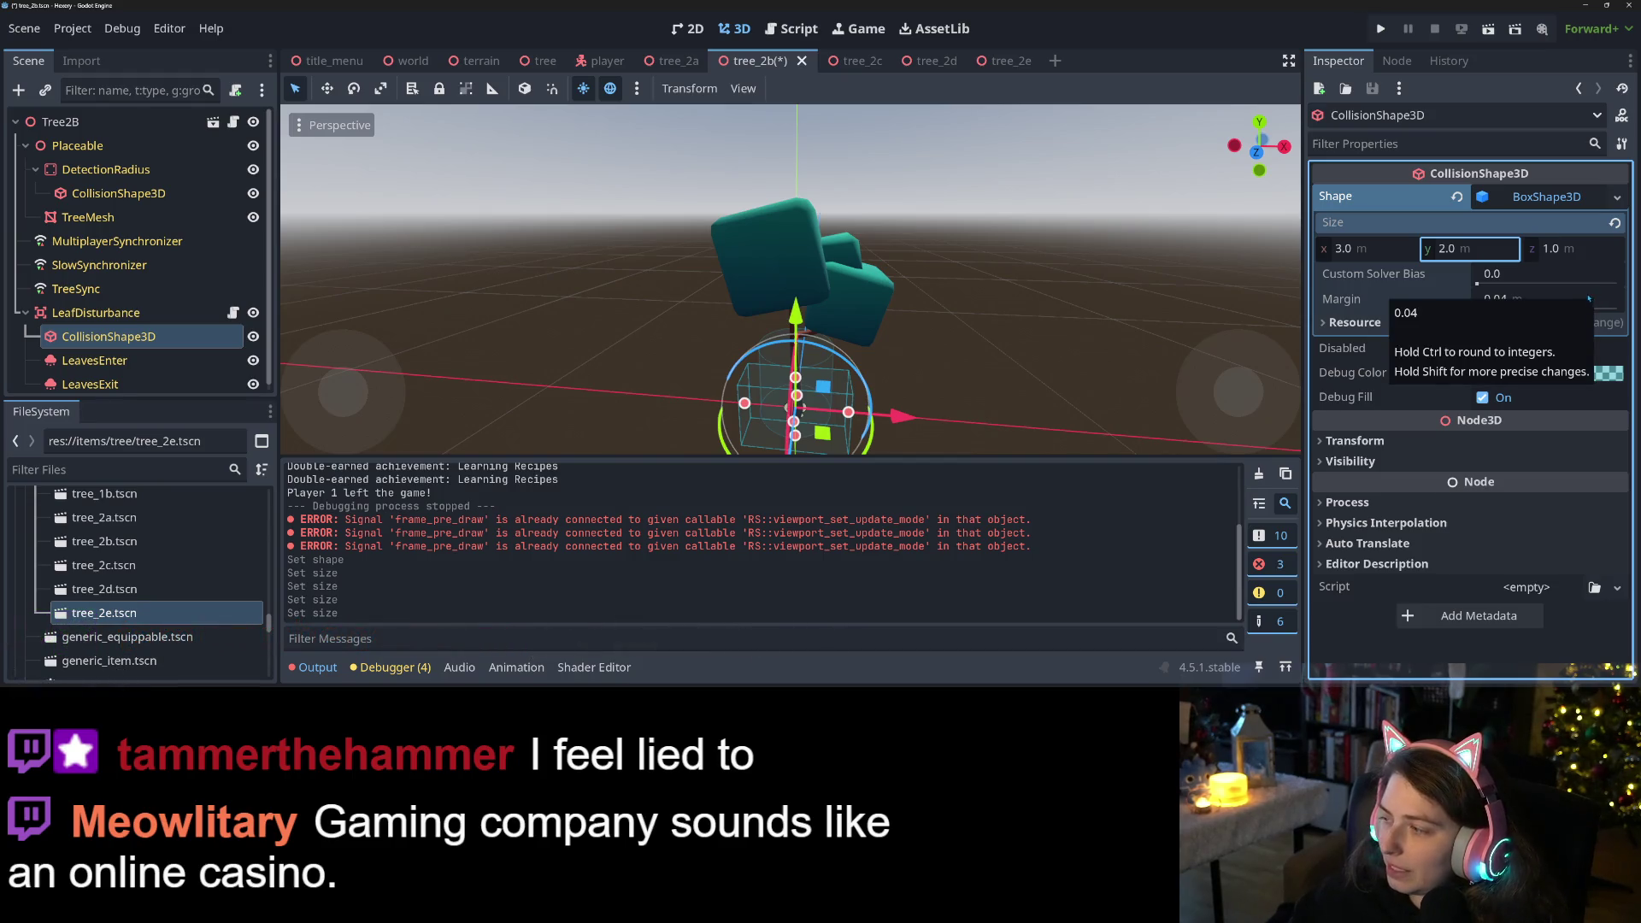
left_click(1577, 249)
type("1.5")
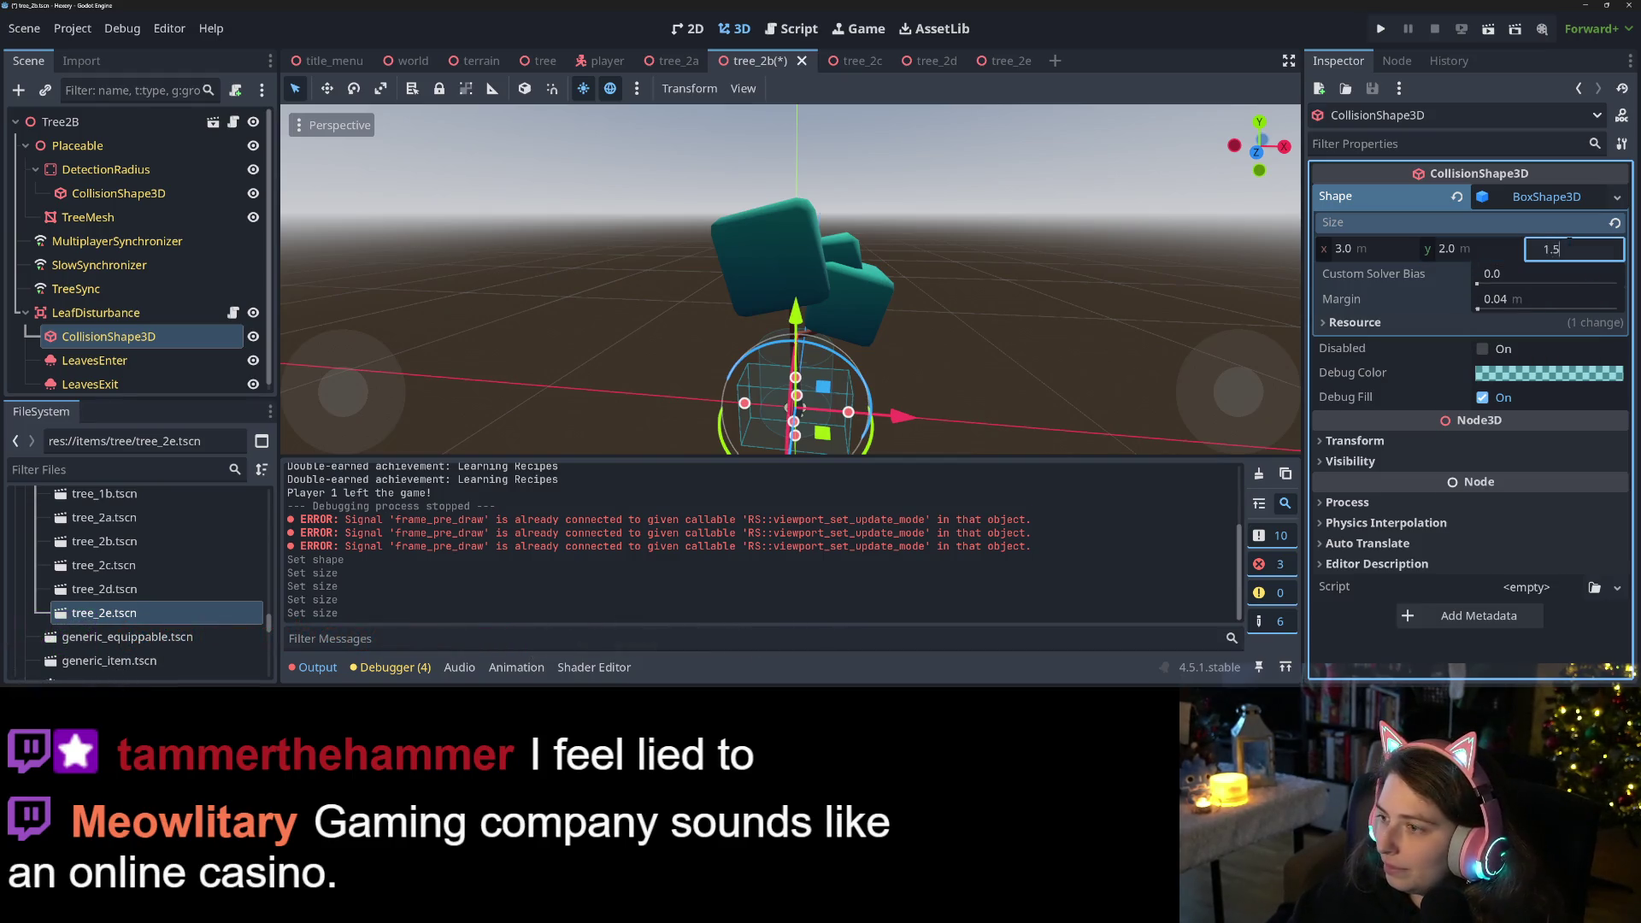
key("Return")
left_click(95, 312)
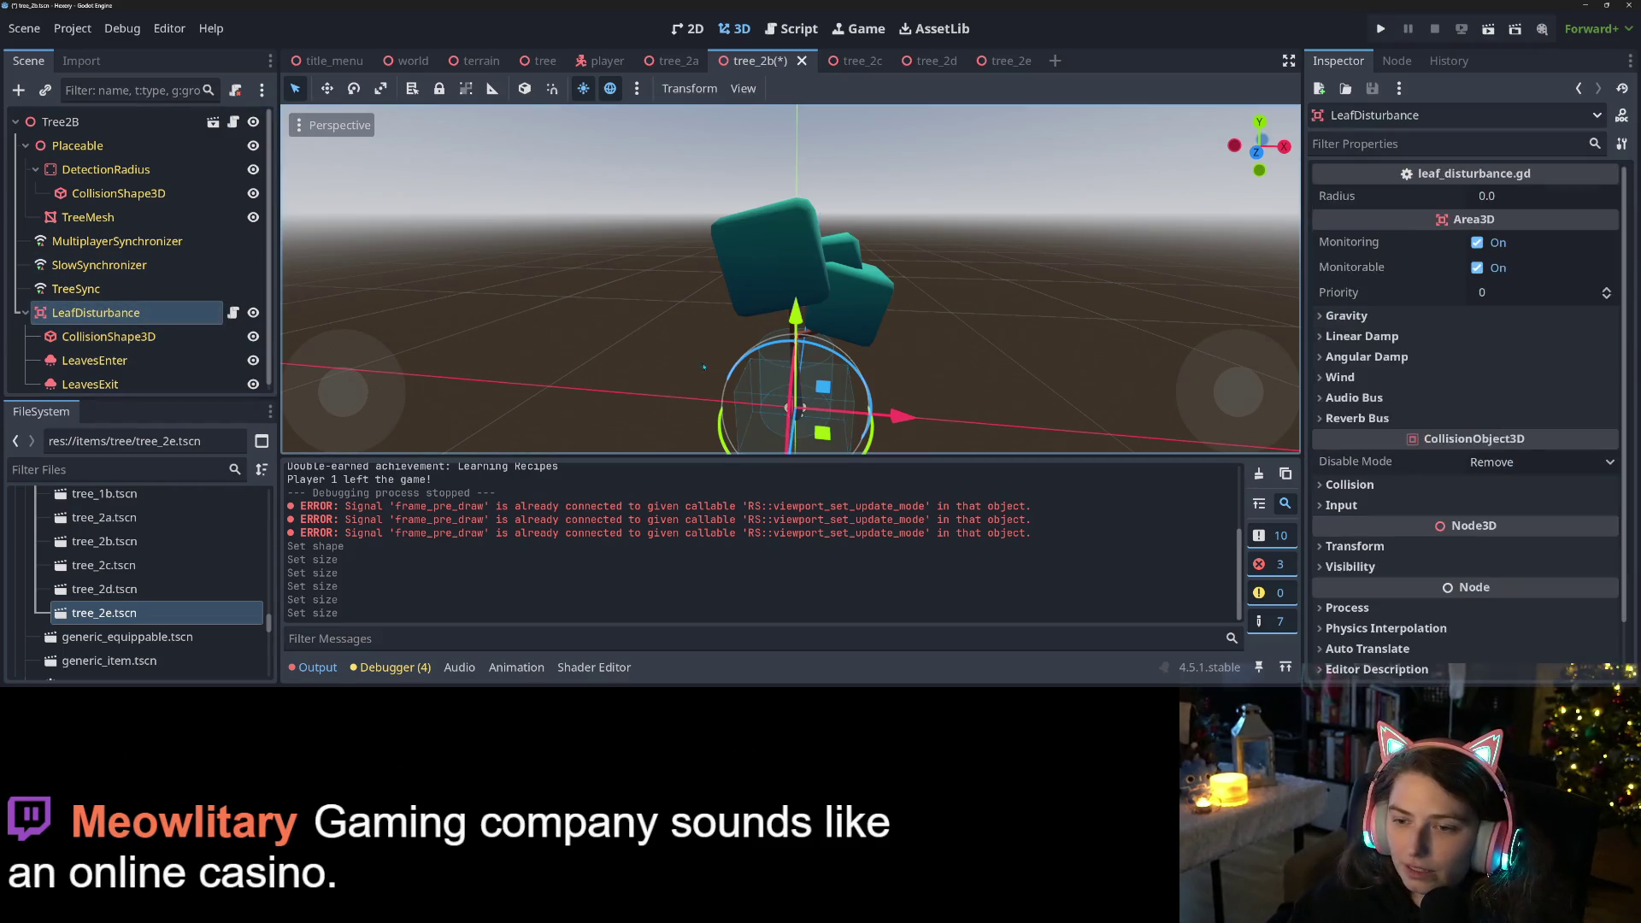
Raise the LeafDisturbance area about 4.2 m and set its collision box Z size to 2.0 m.
mouse_move(800, 323)
left_mouse_down()
mouse_move(799, 133)
mouse_move(825, 193)
mouse_move(808, 180)
mouse_move(872, 245)
left_mouse_up()
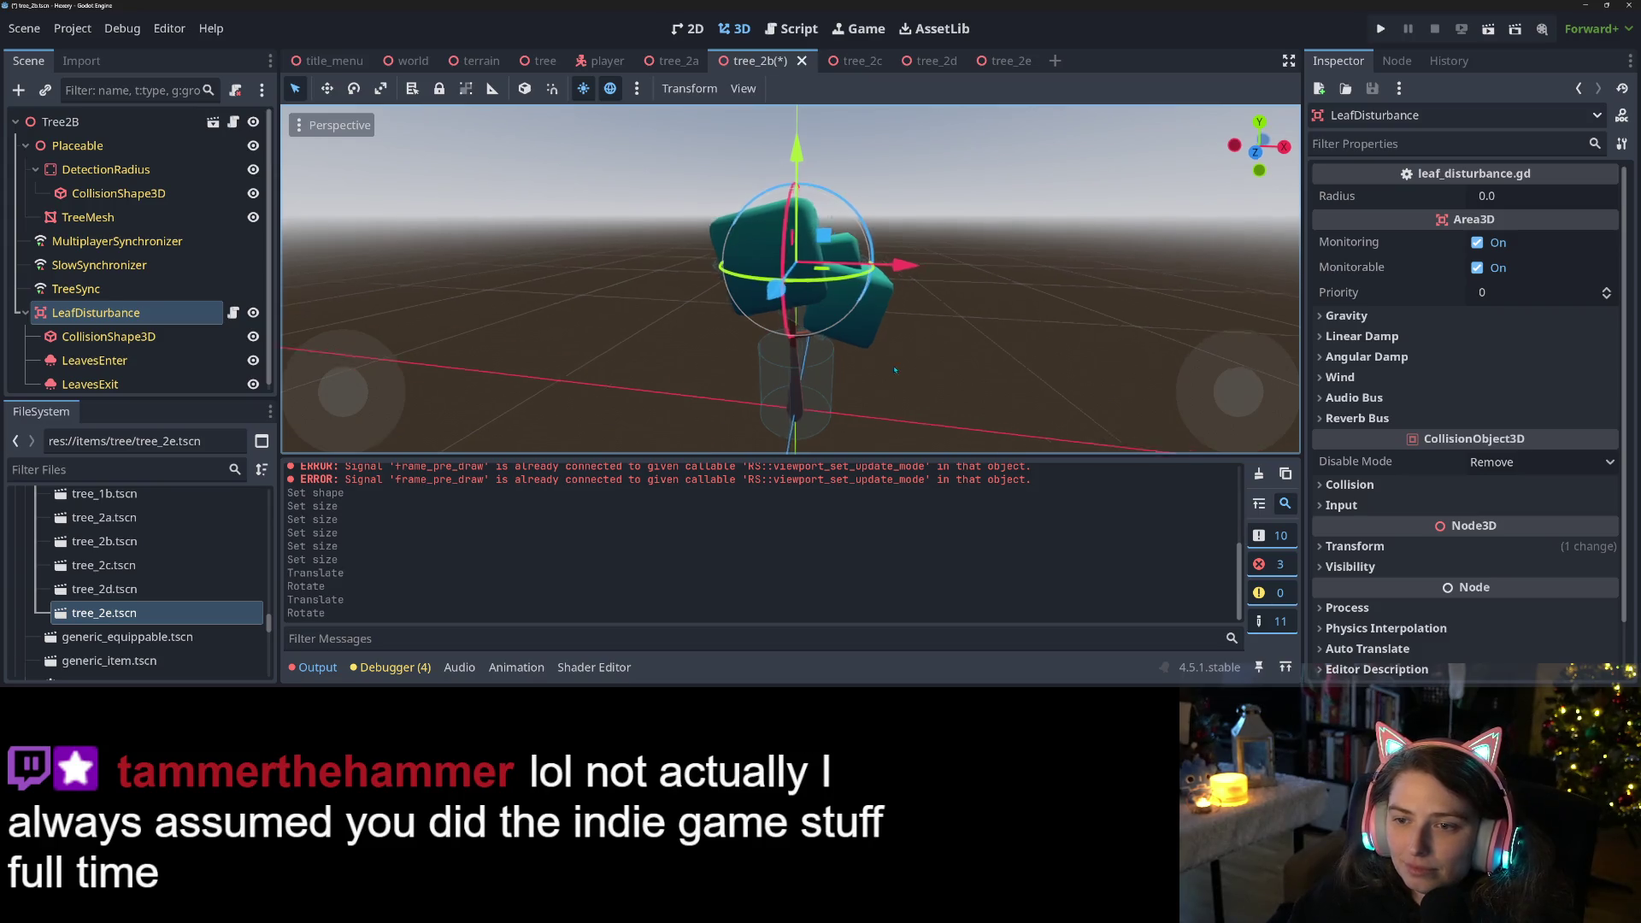
mouse_move(763, 374)
left_mouse_down()
mouse_move(1154, 375)
mouse_move(842, 389)
left_mouse_up()
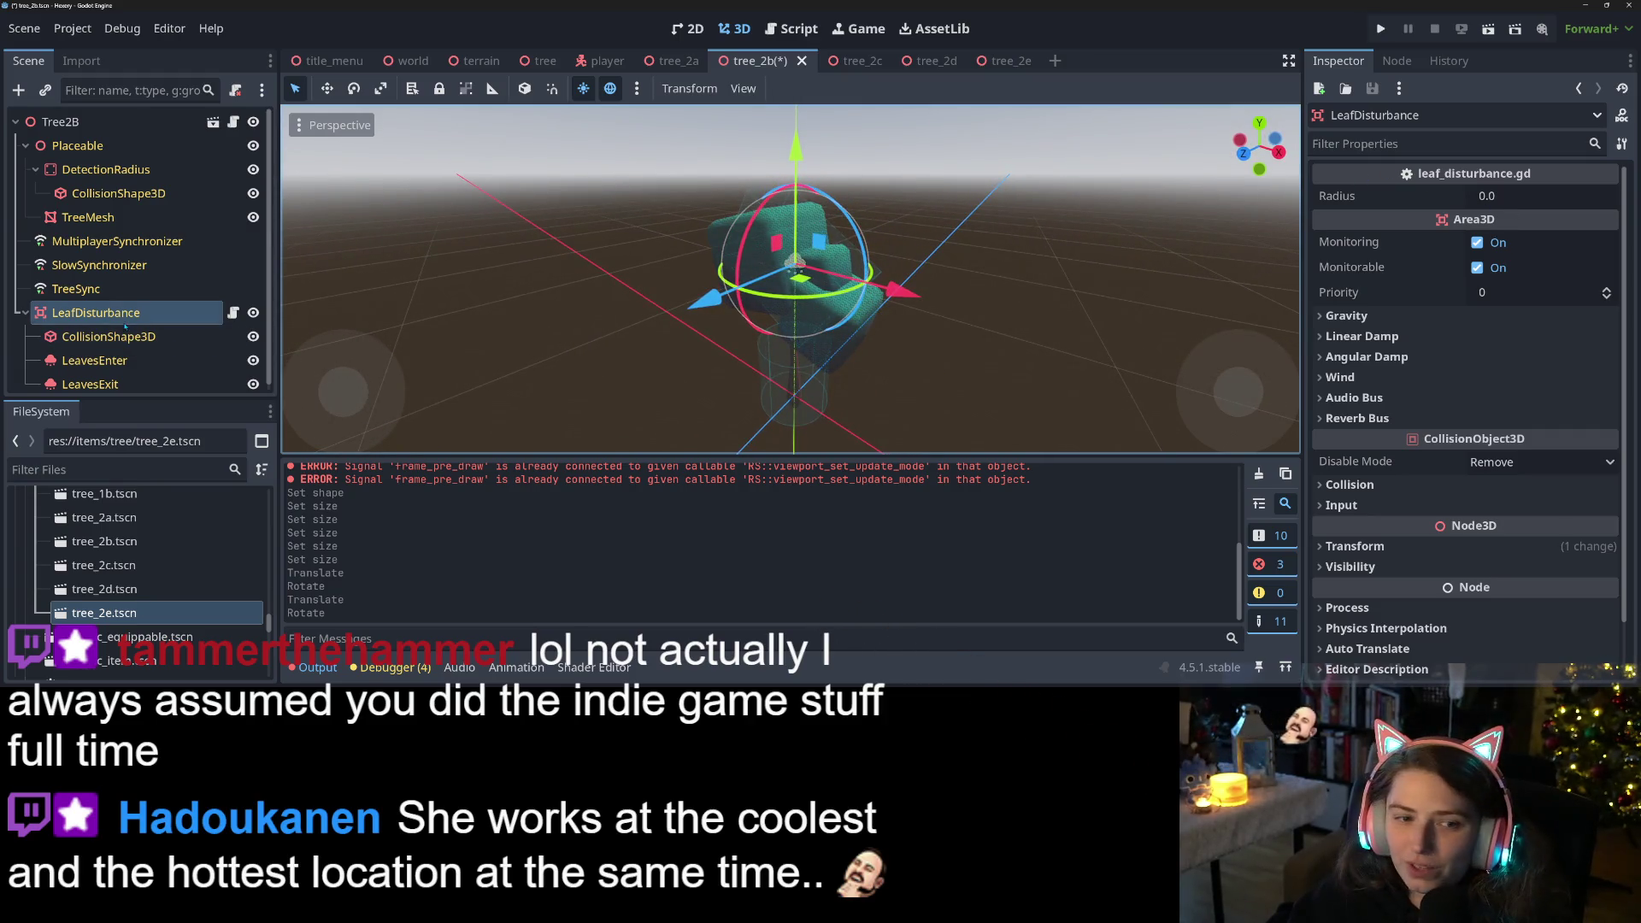
left_click(108, 336)
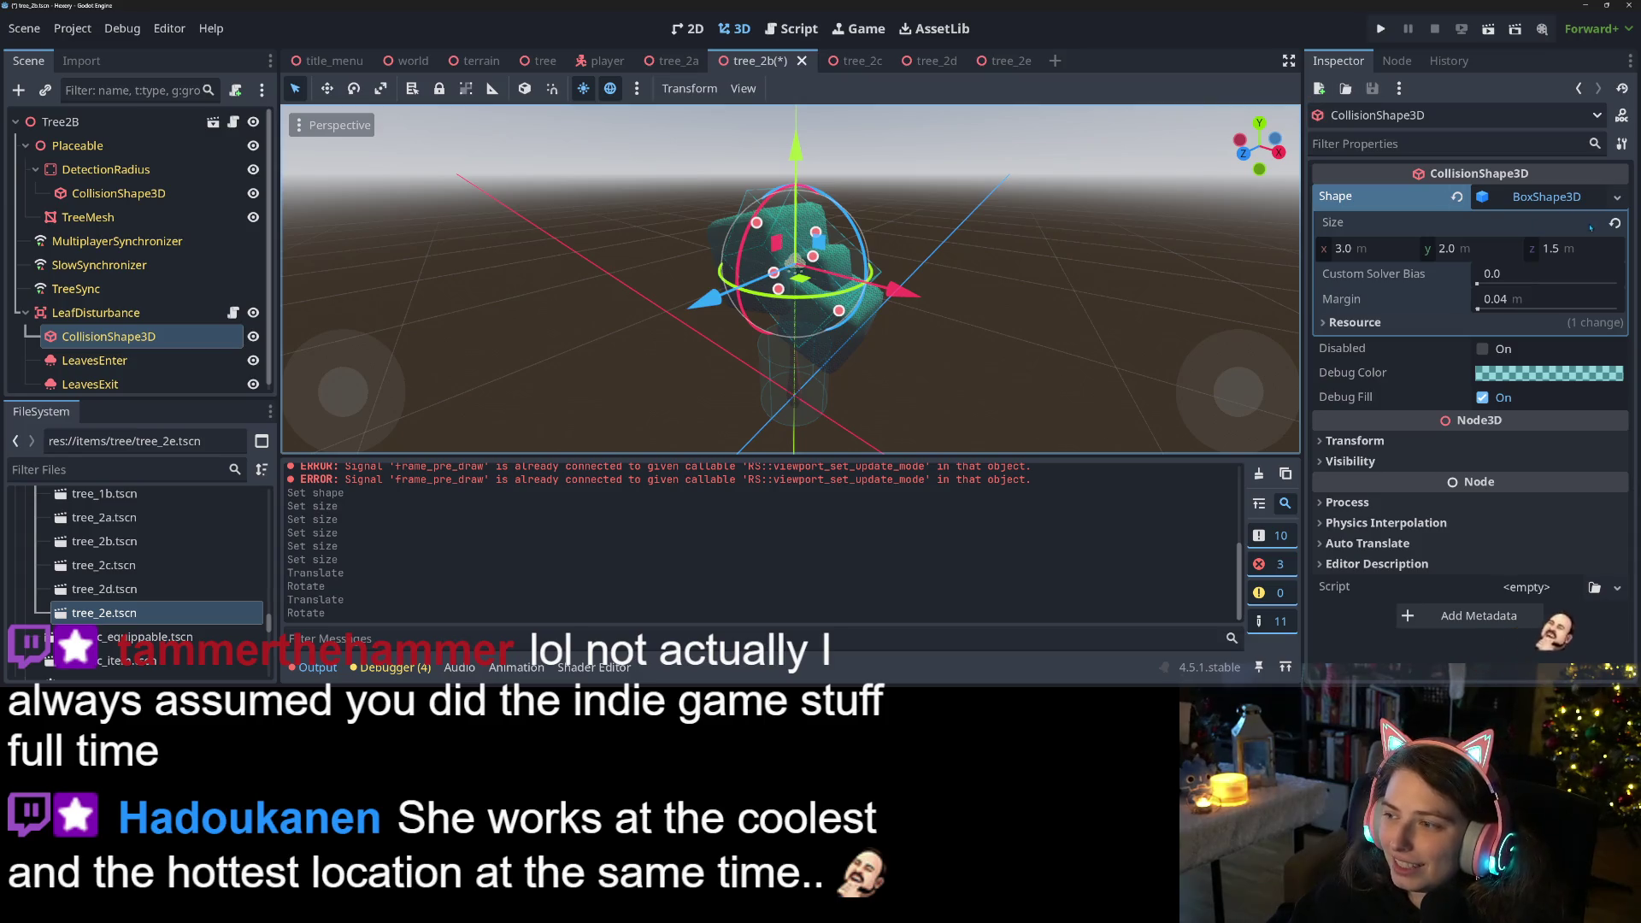
left_click_drag(931, 342, 882, 348)
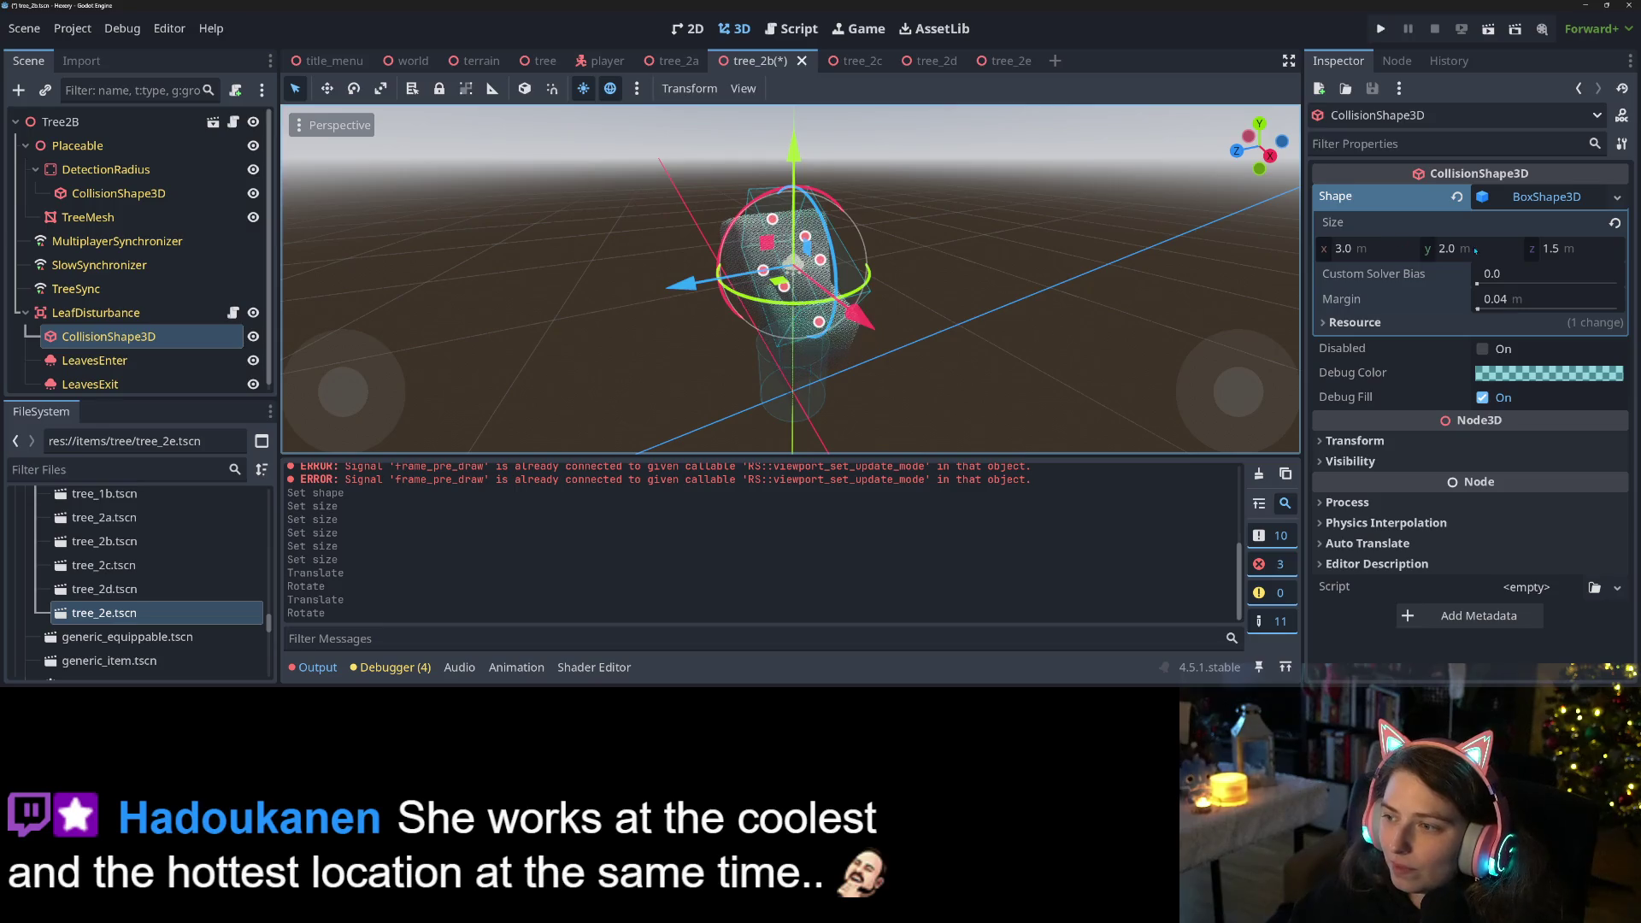
left_click(1578, 250)
key("Return")
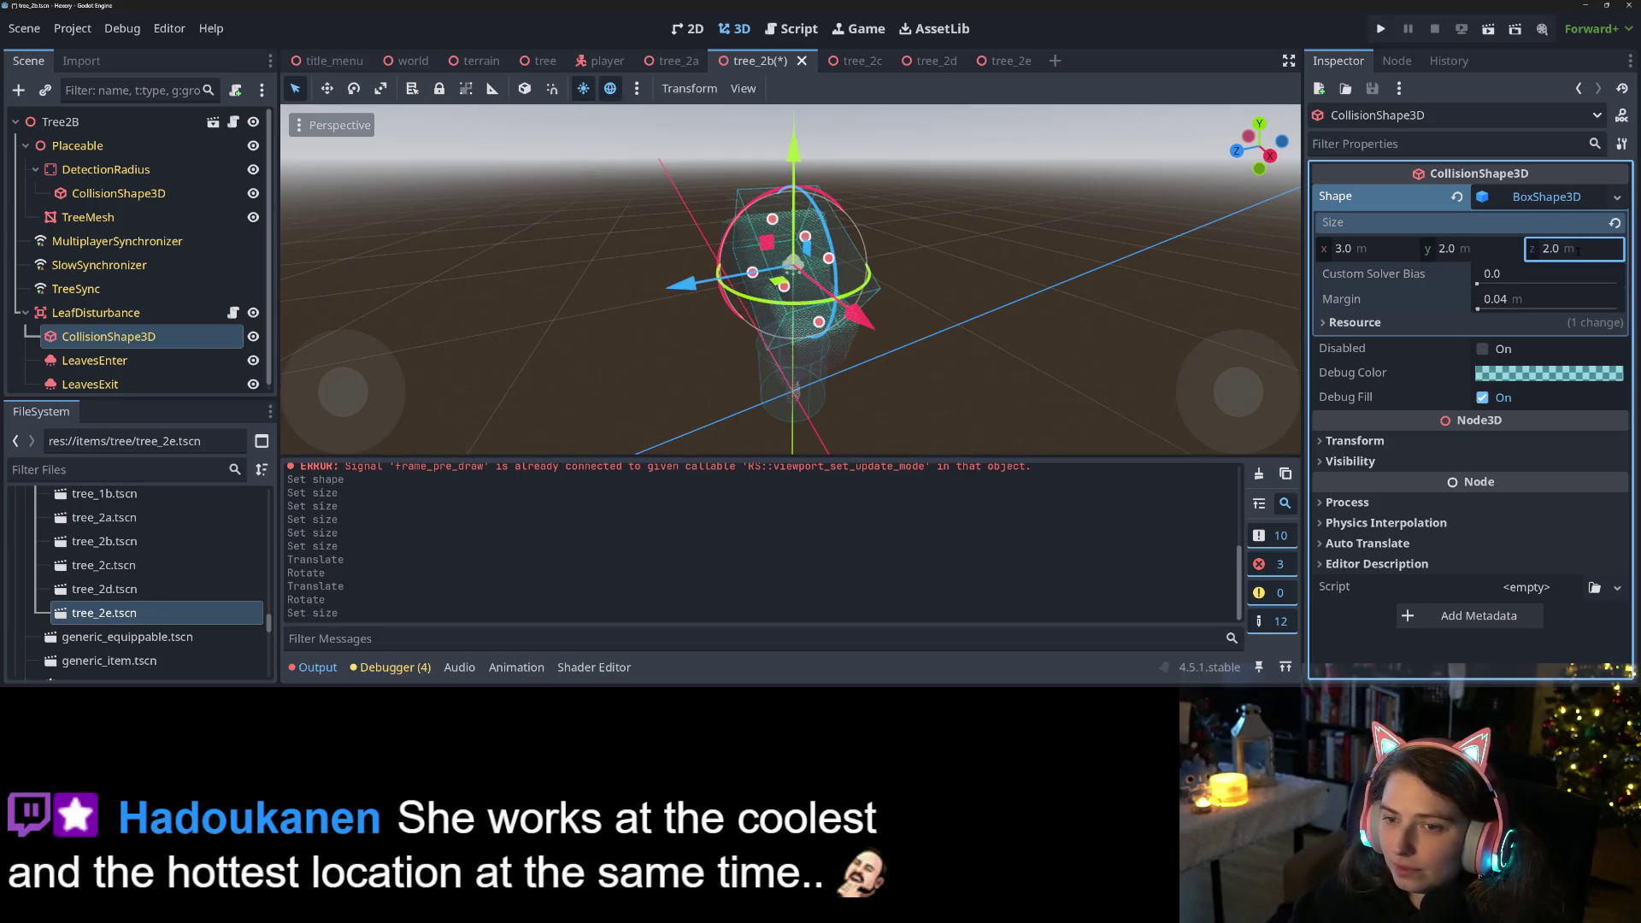
mouse_move(1026, 329)
left_mouse_down()
mouse_move(1010, 353)
mouse_move(1082, 347)
mouse_move(996, 387)
mouse_move(1197, 333)
left_mouse_up()
left_click(1616, 198)
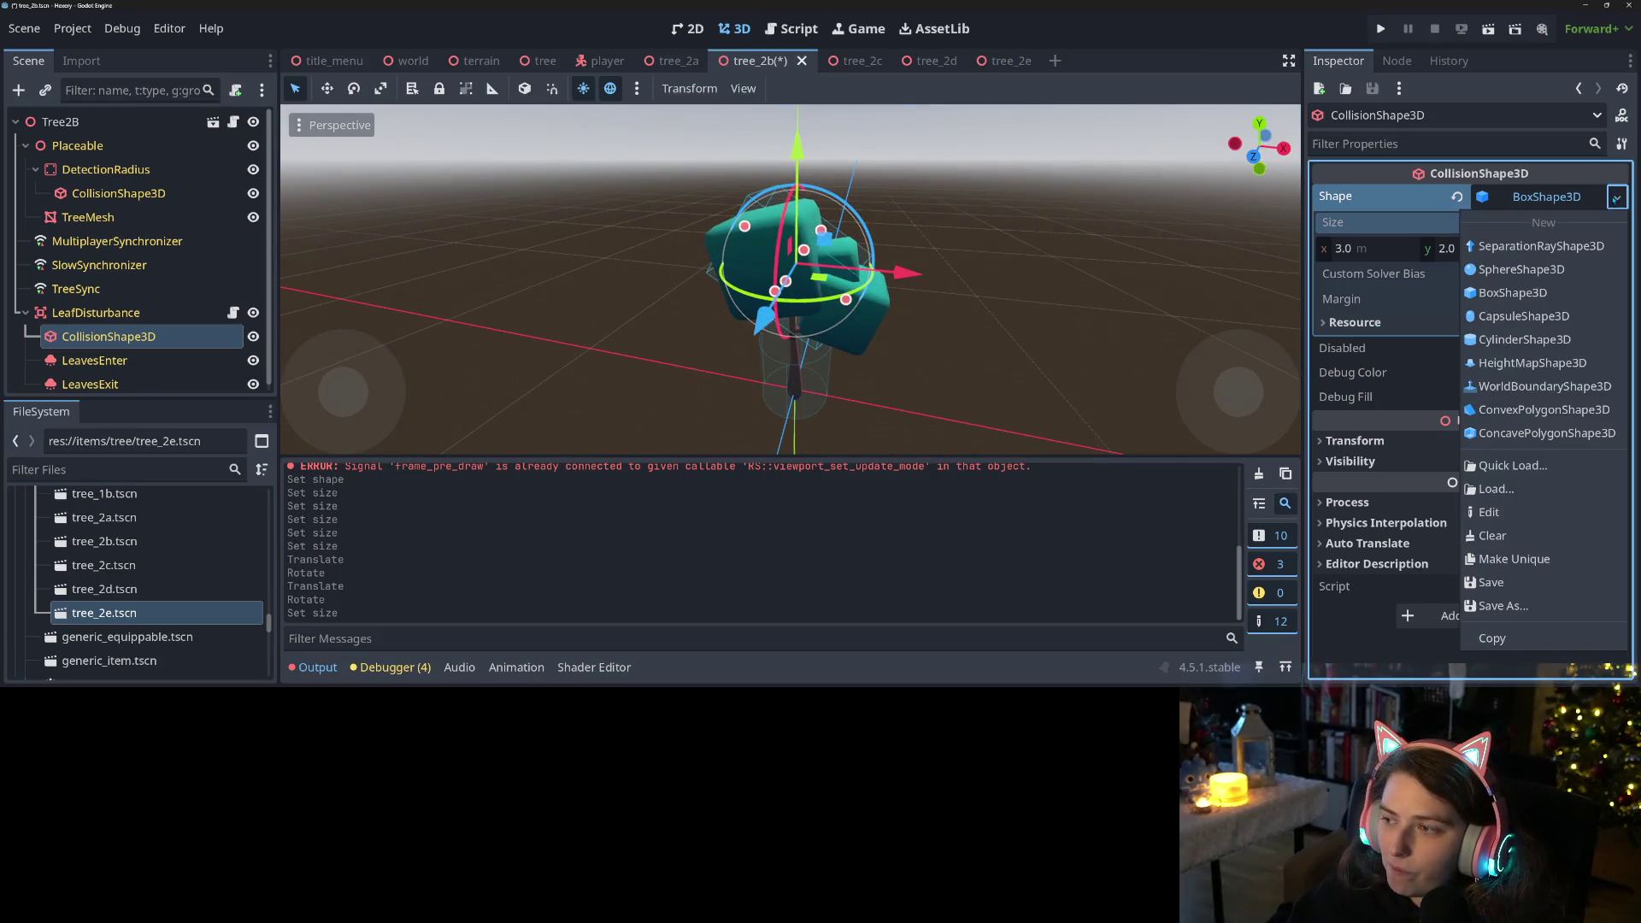
Replace the collision box with a SphereShape3D of radius 2.0 m.
left_click(1463, 275)
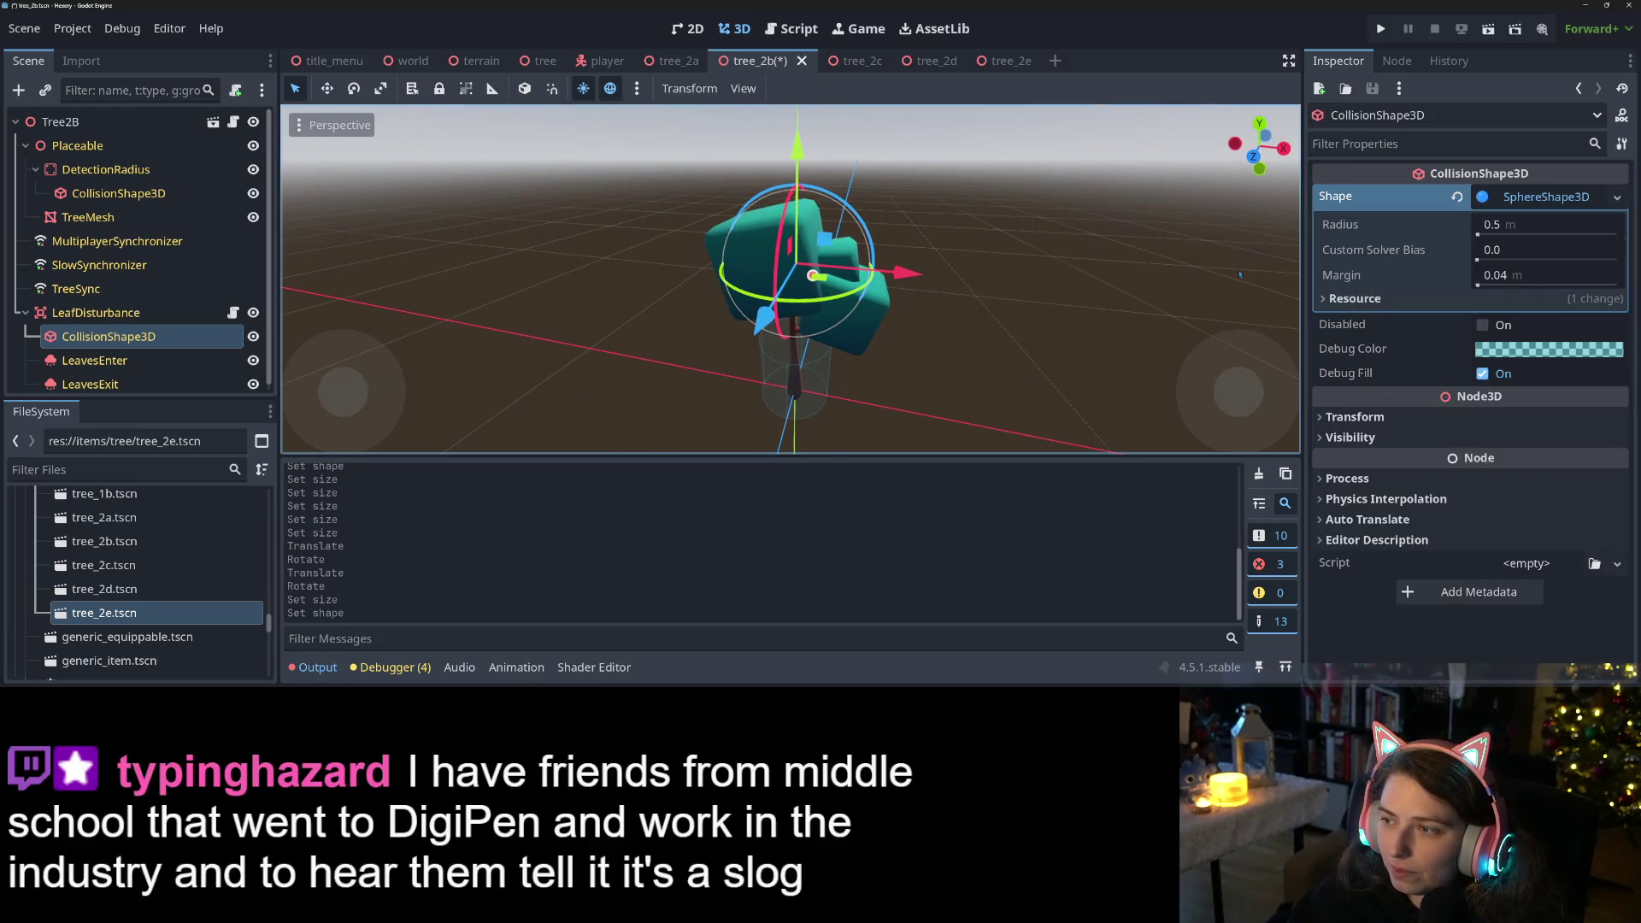
left_click(1501, 226)
type("5")
key("Return")
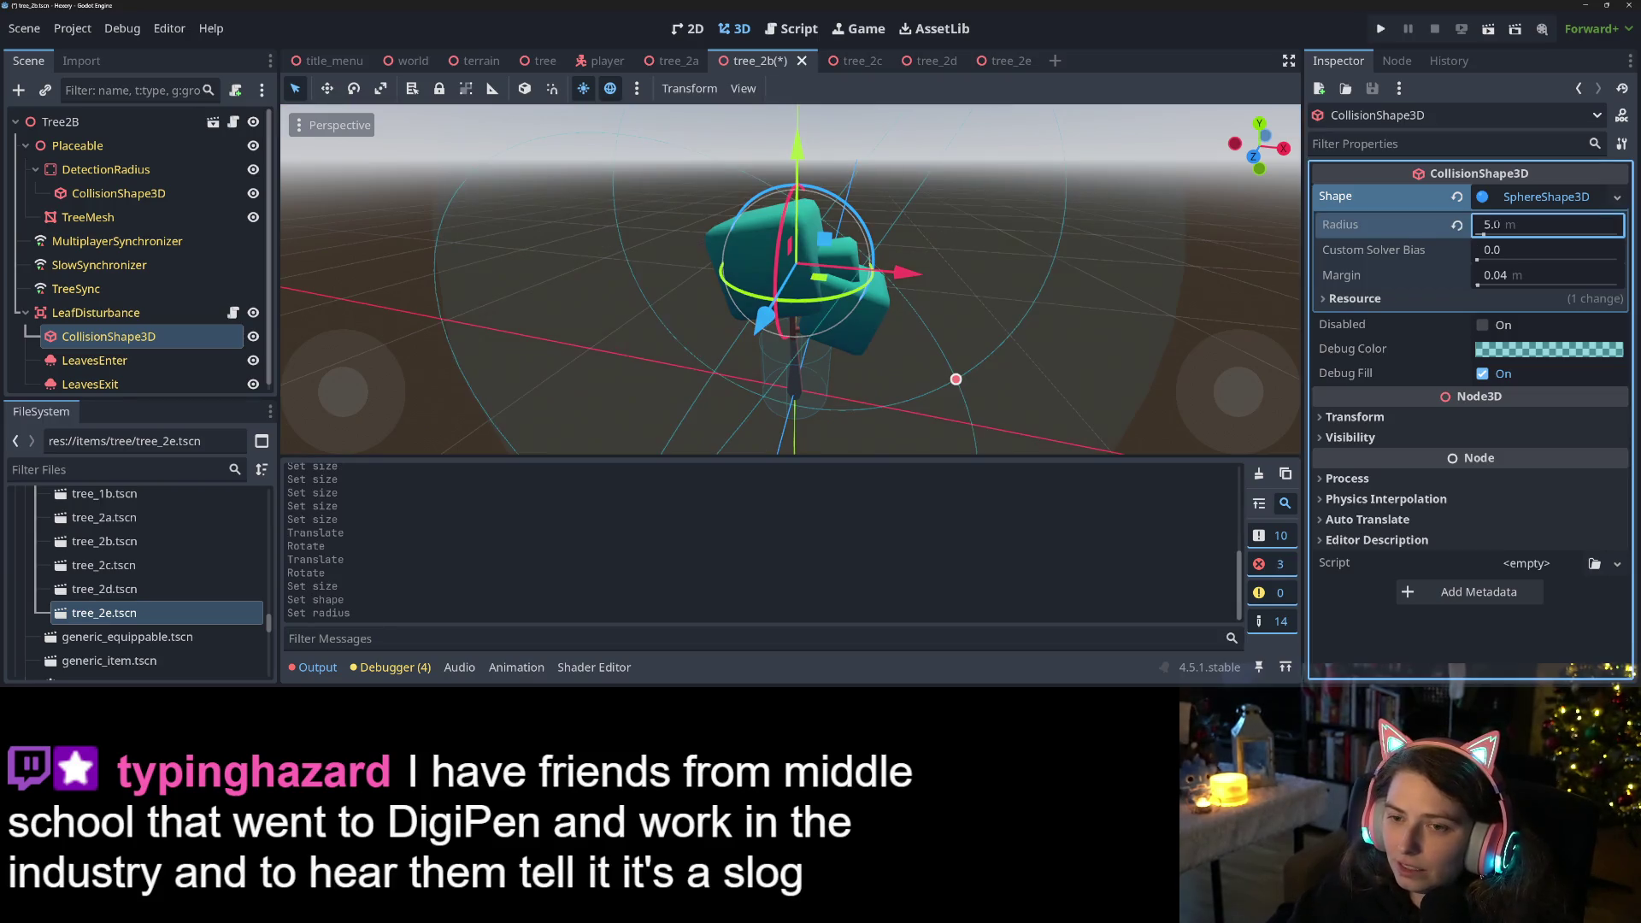
left_click(1504, 224)
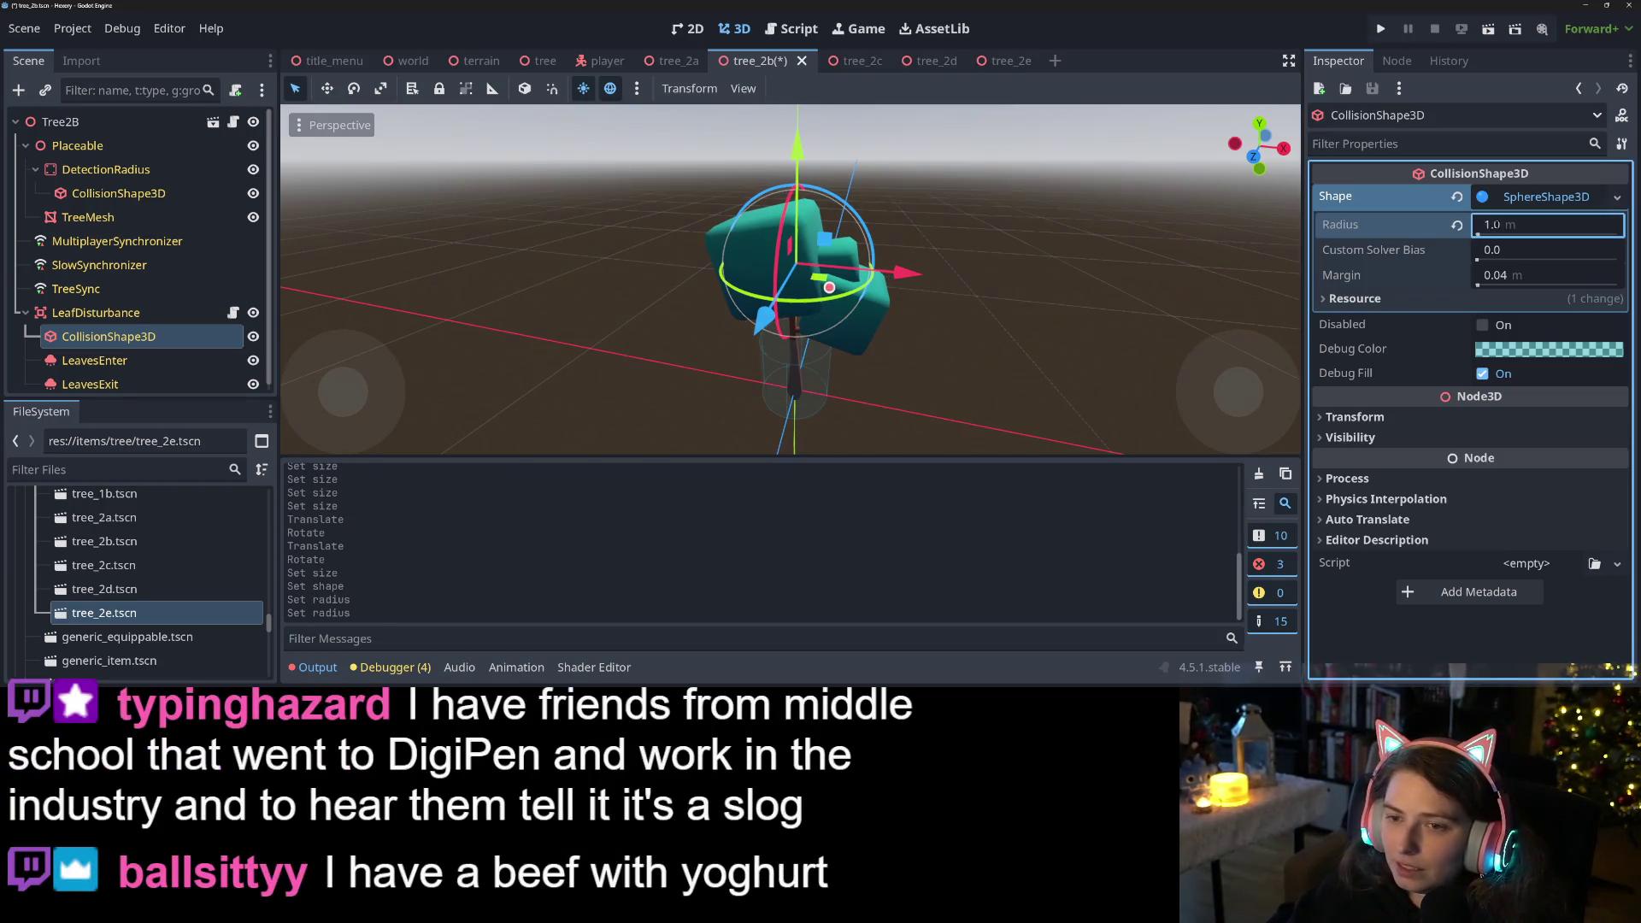
type("2")
key("Return")
Save tree_2b and try reparenting LeafDisturbance under Placeable.
mouse_move(854, 291)
left_mouse_down()
mouse_move(907, 299)
mouse_move(581, 316)
left_mouse_up()
key("ctrl+s")
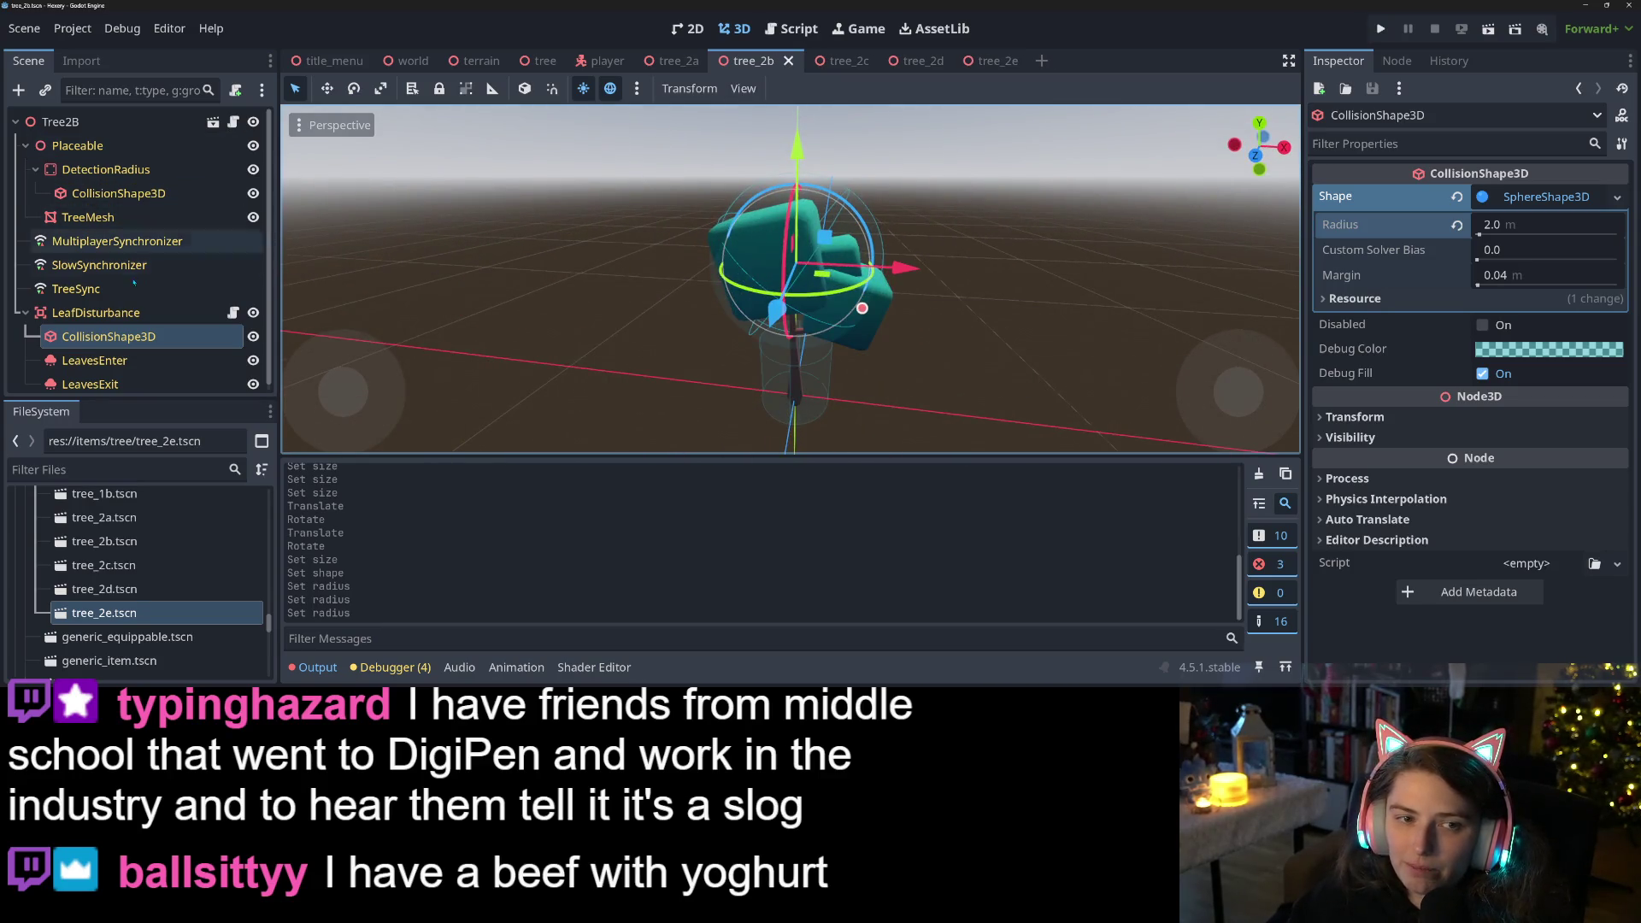
left_click_drag(94, 313, 80, 150)
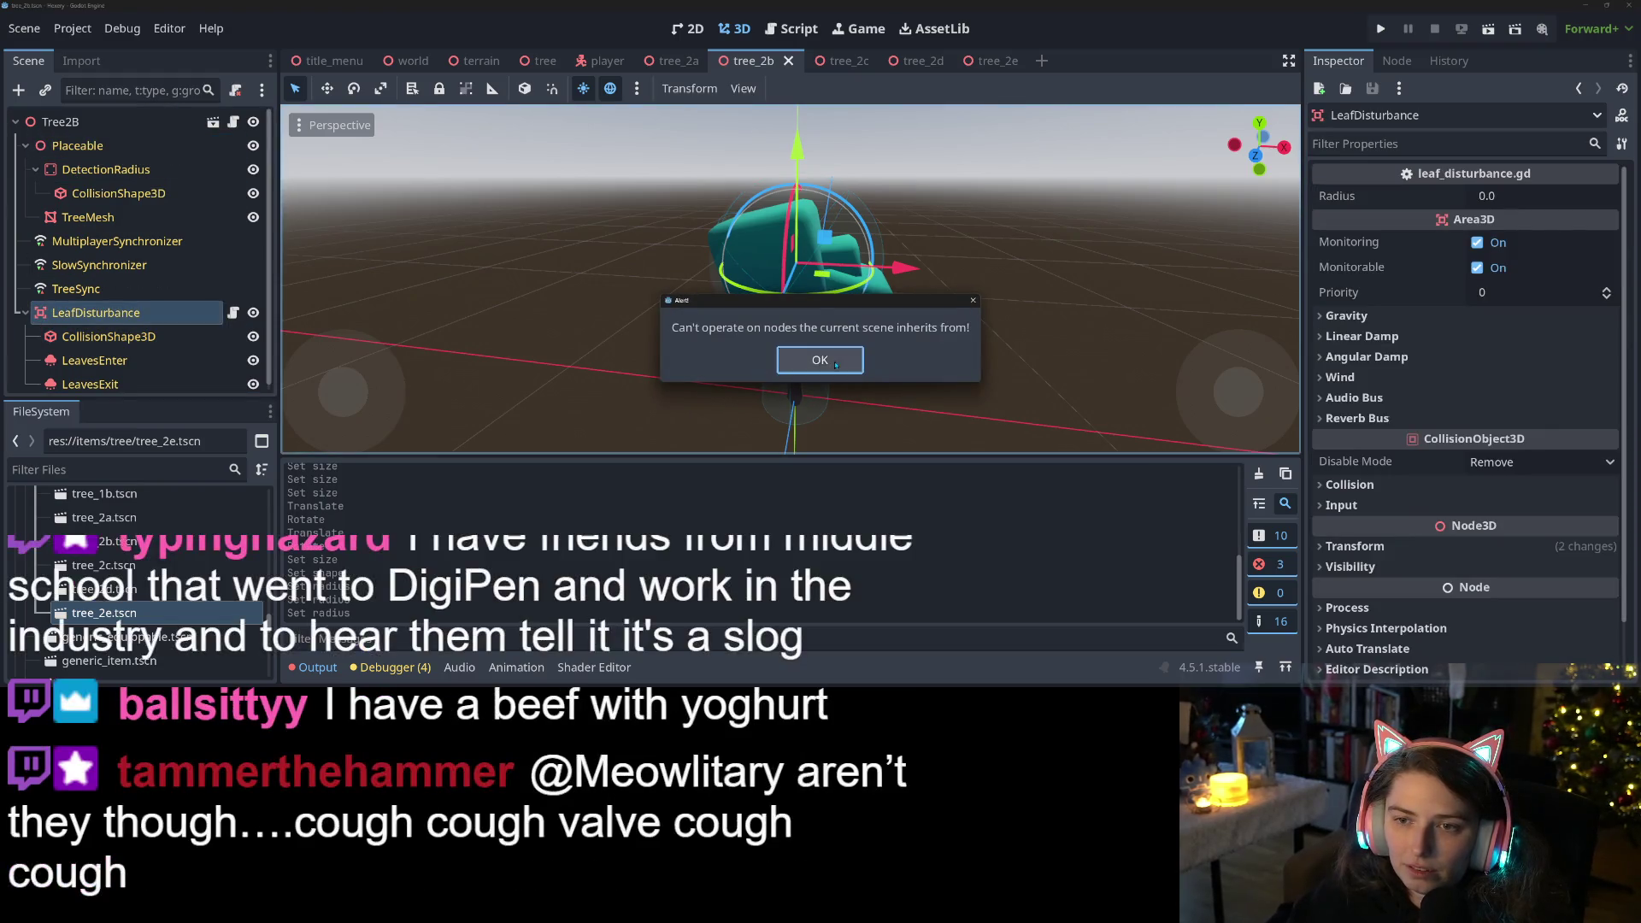
Dismiss the reparent error and move LeafDisturbance under Placeable in the base tree scene.
key("Return")
left_click(542, 61)
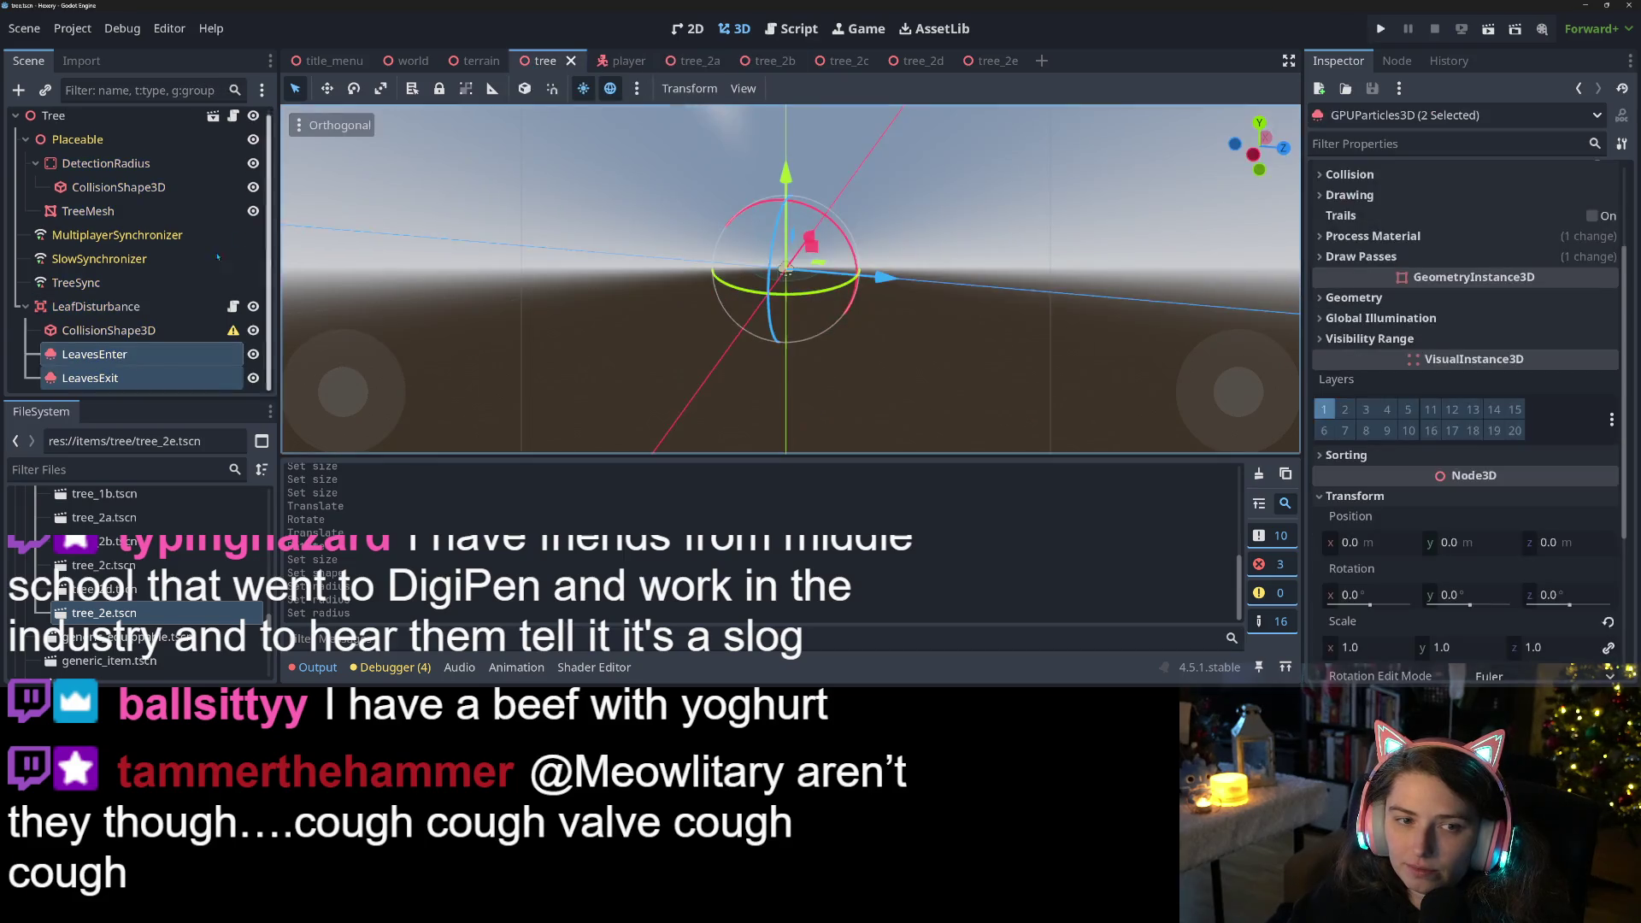
left_click_drag(100, 310, 92, 159)
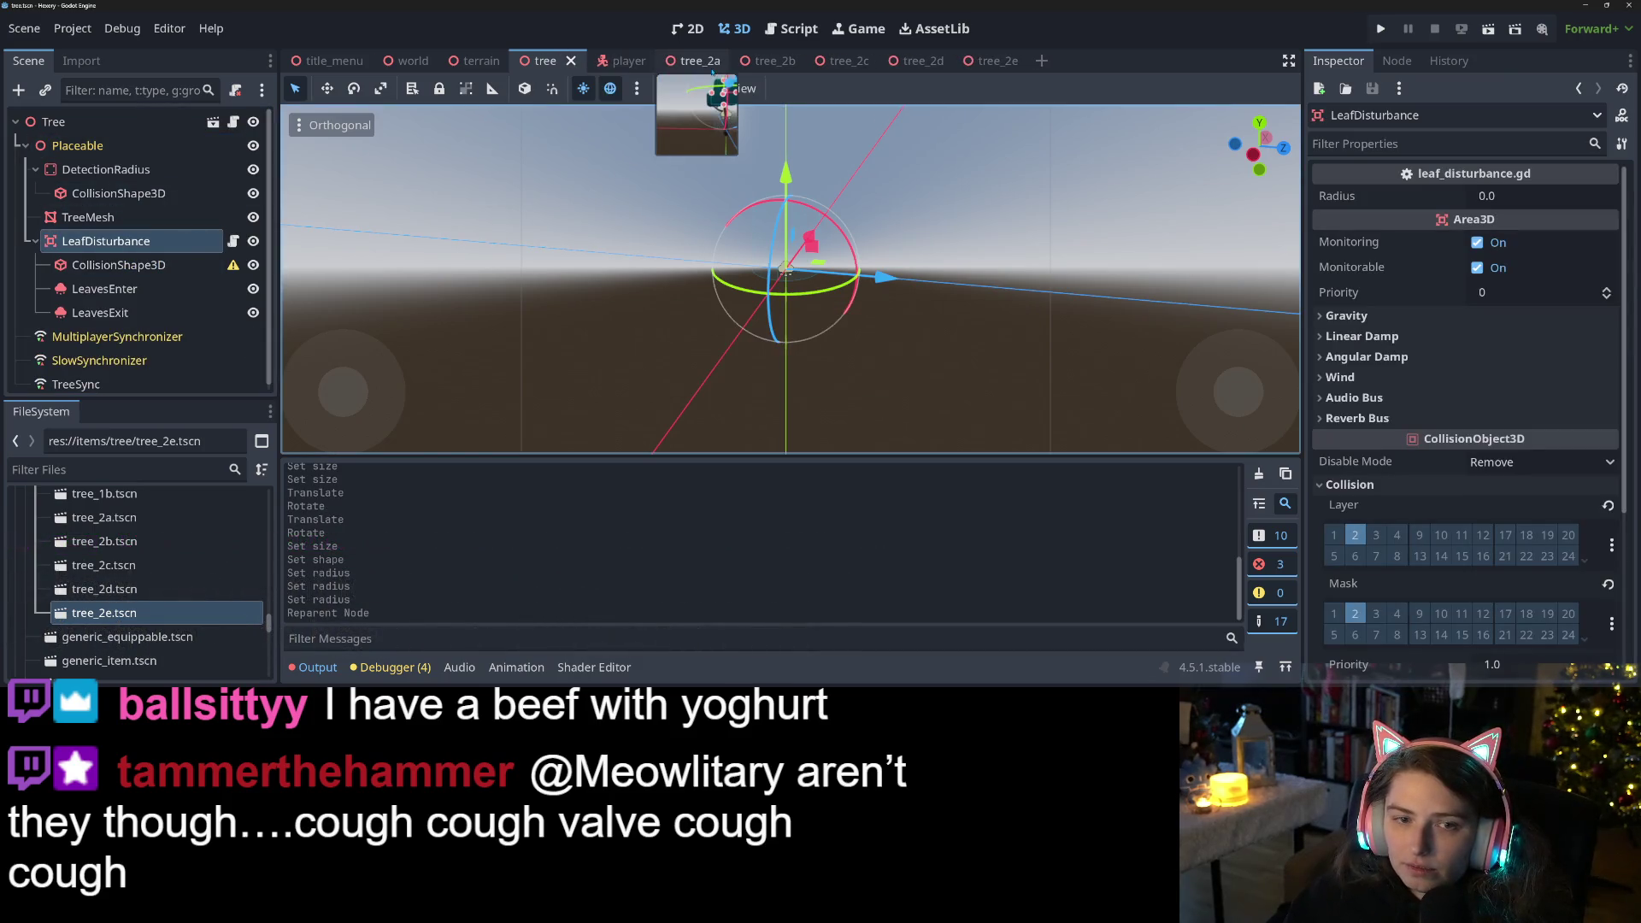
In tree_2a, select LeafDisturbance's CollisionShape3D.
left_click(694, 61)
left_click(106, 234)
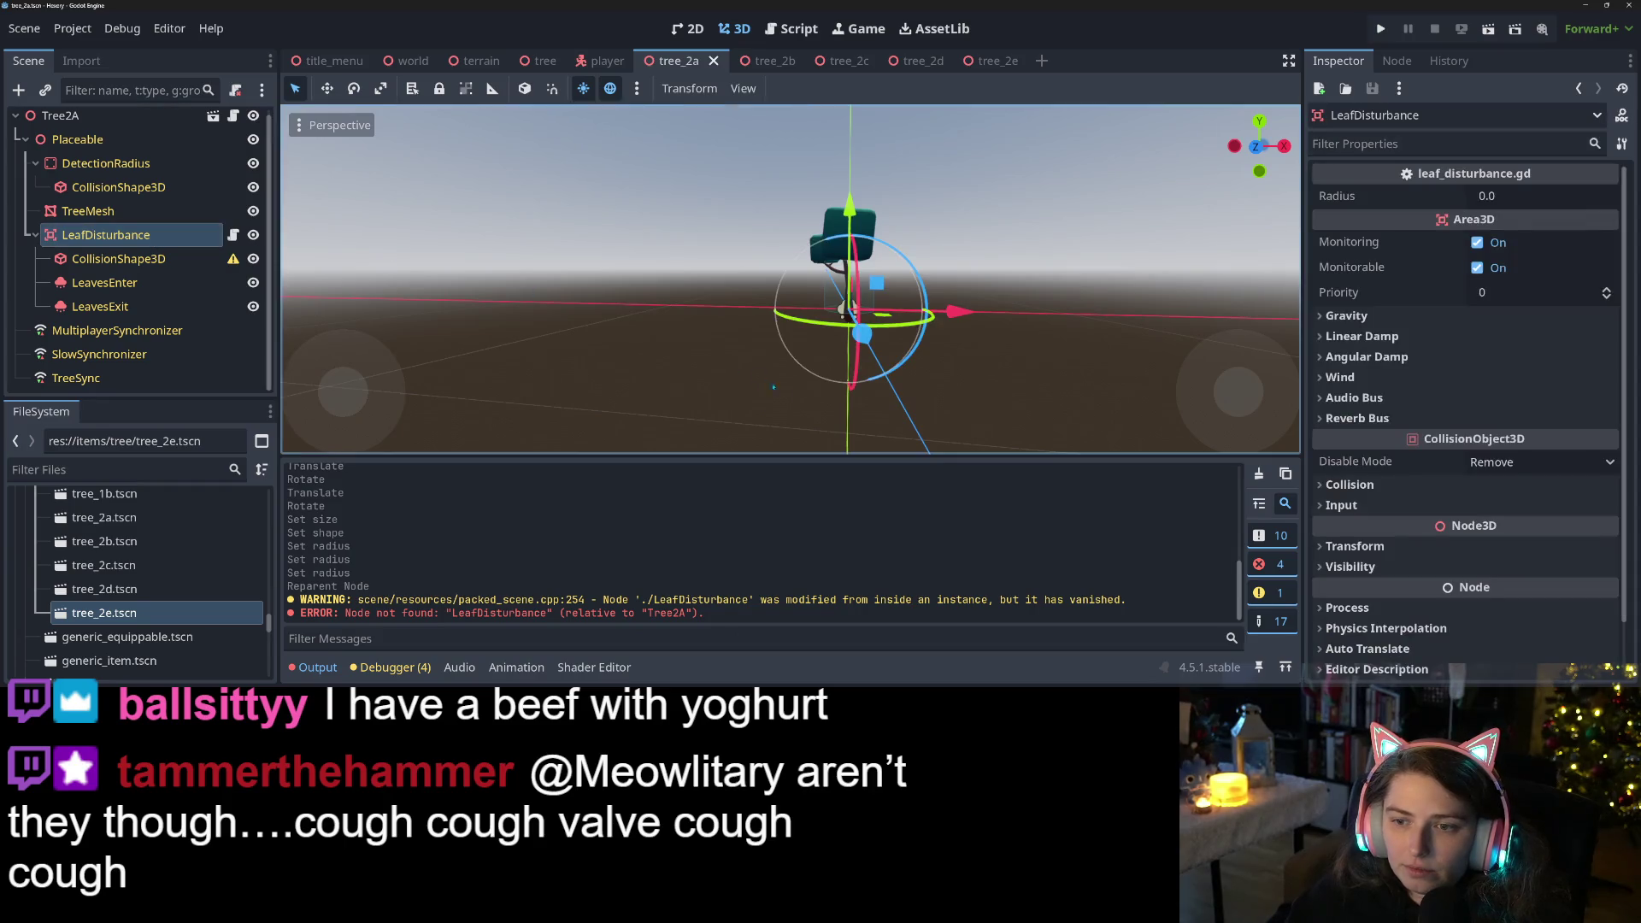
left_click_drag(898, 406, 382, 272)
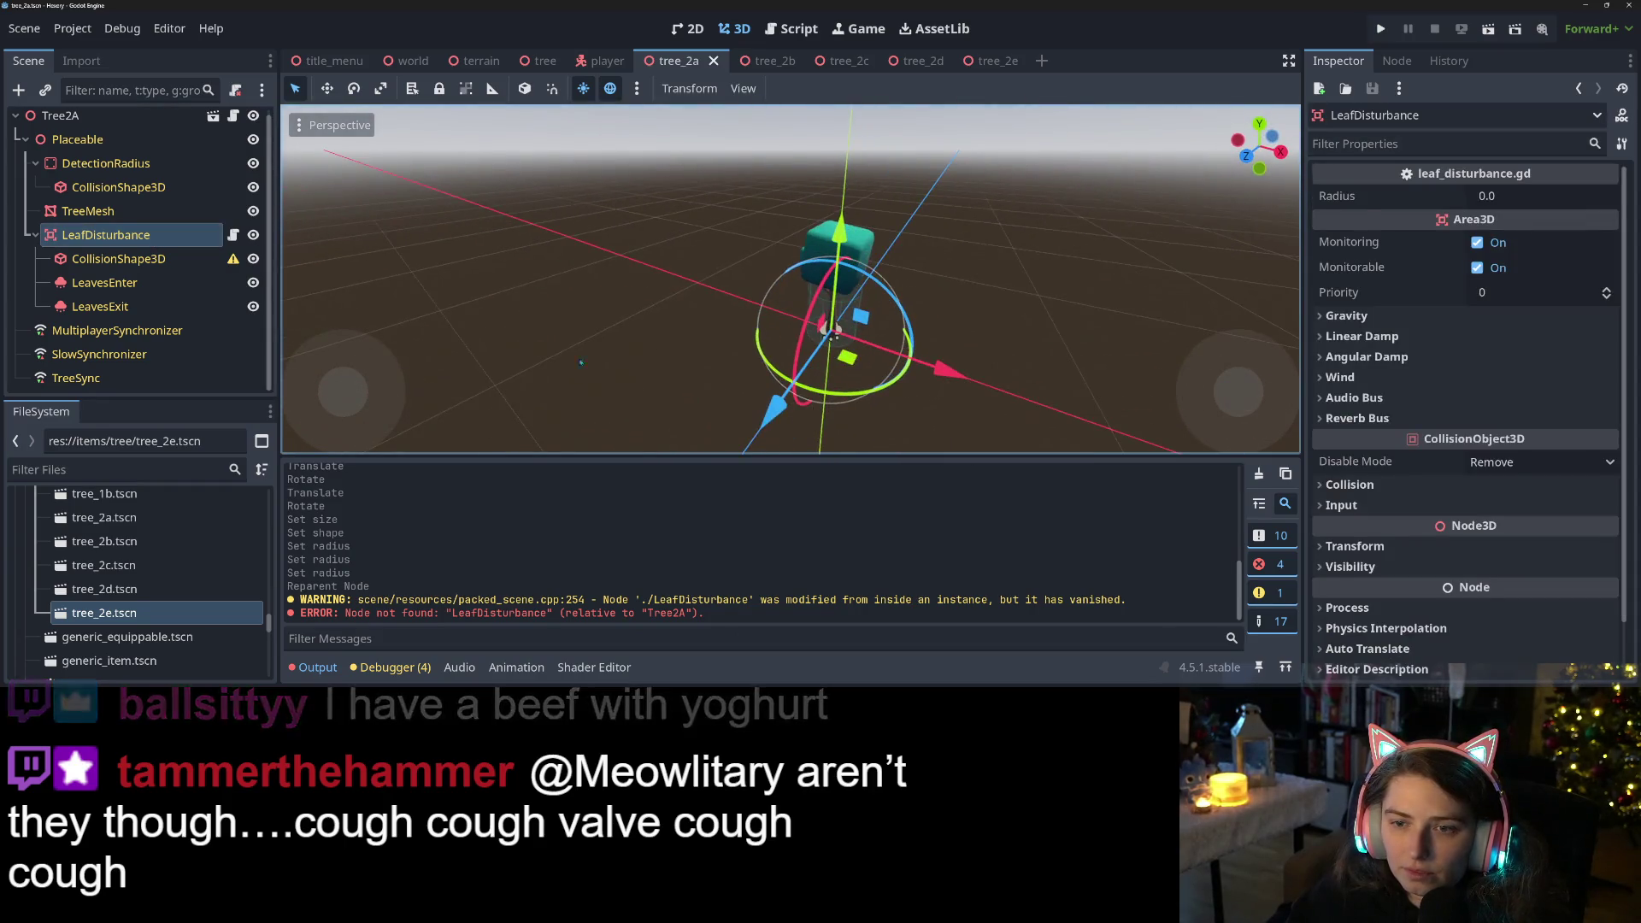
left_click(119, 258)
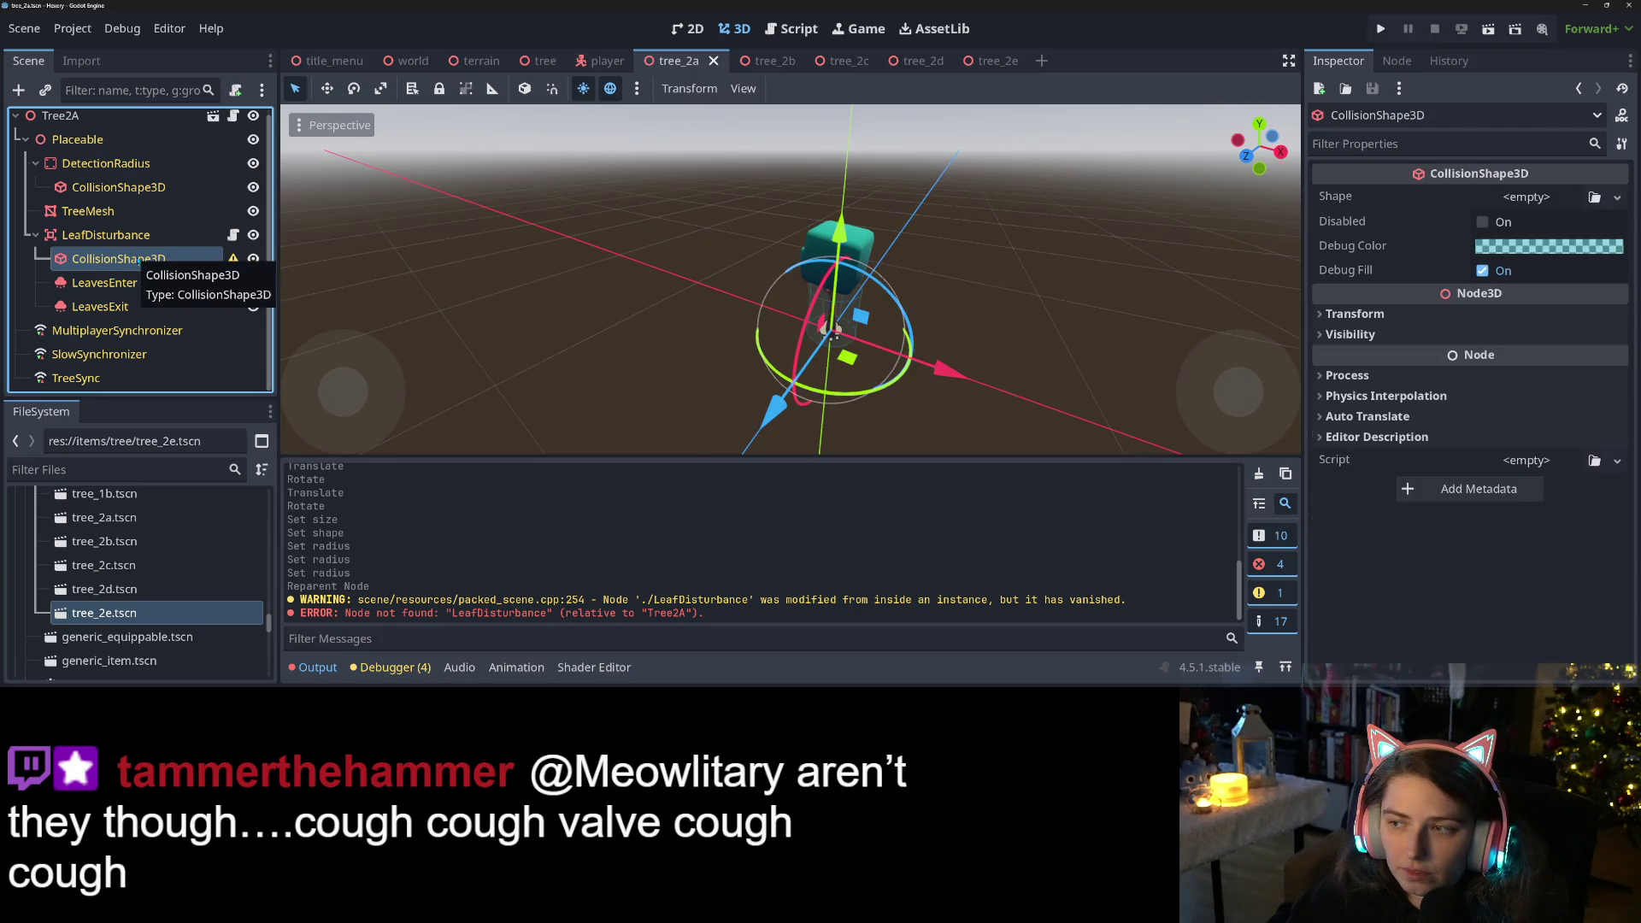
Give tree_2a's LeafDisturbance collision a new SphereShape3D with 1.0 m radius and save the scene.
key("Up")
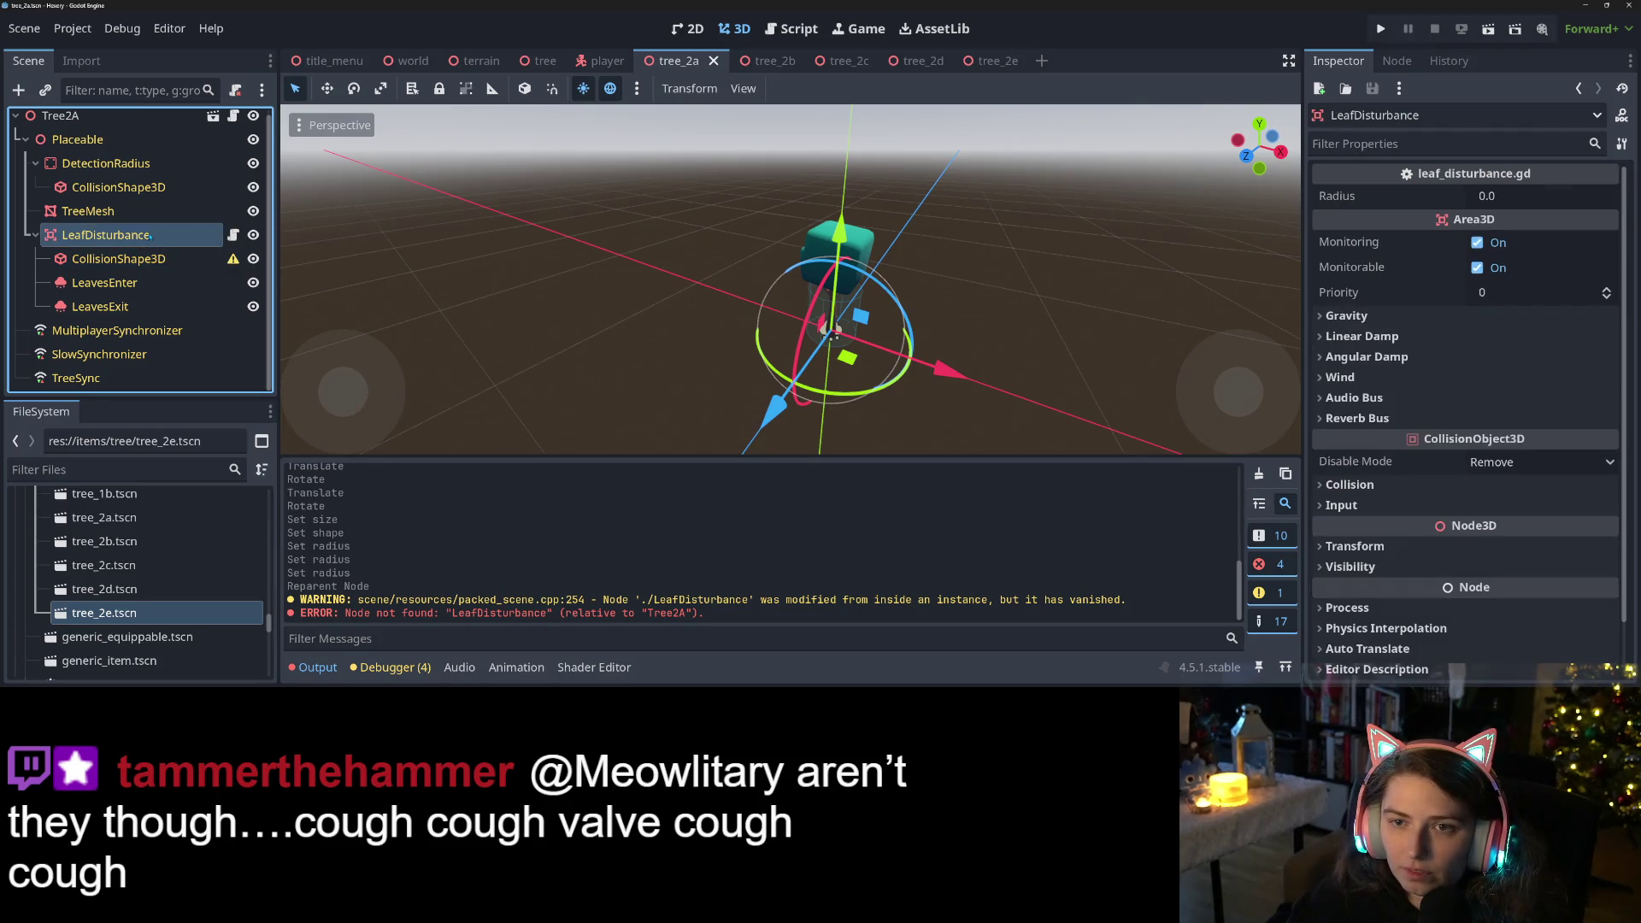
left_click(139, 260)
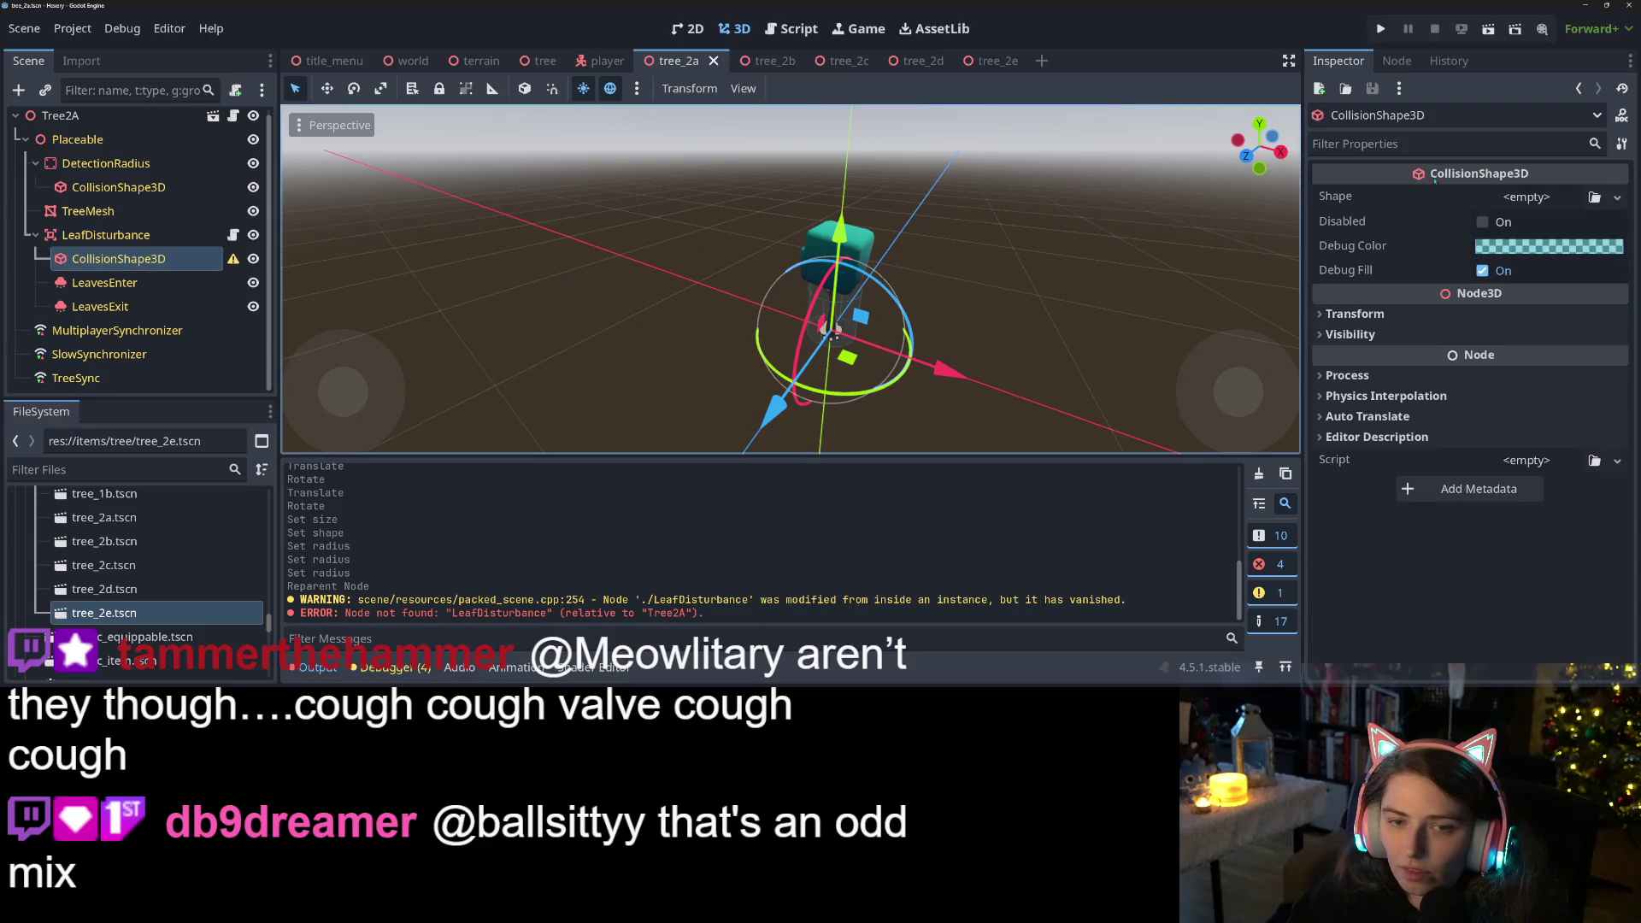
left_click(1616, 197)
left_click(1521, 269)
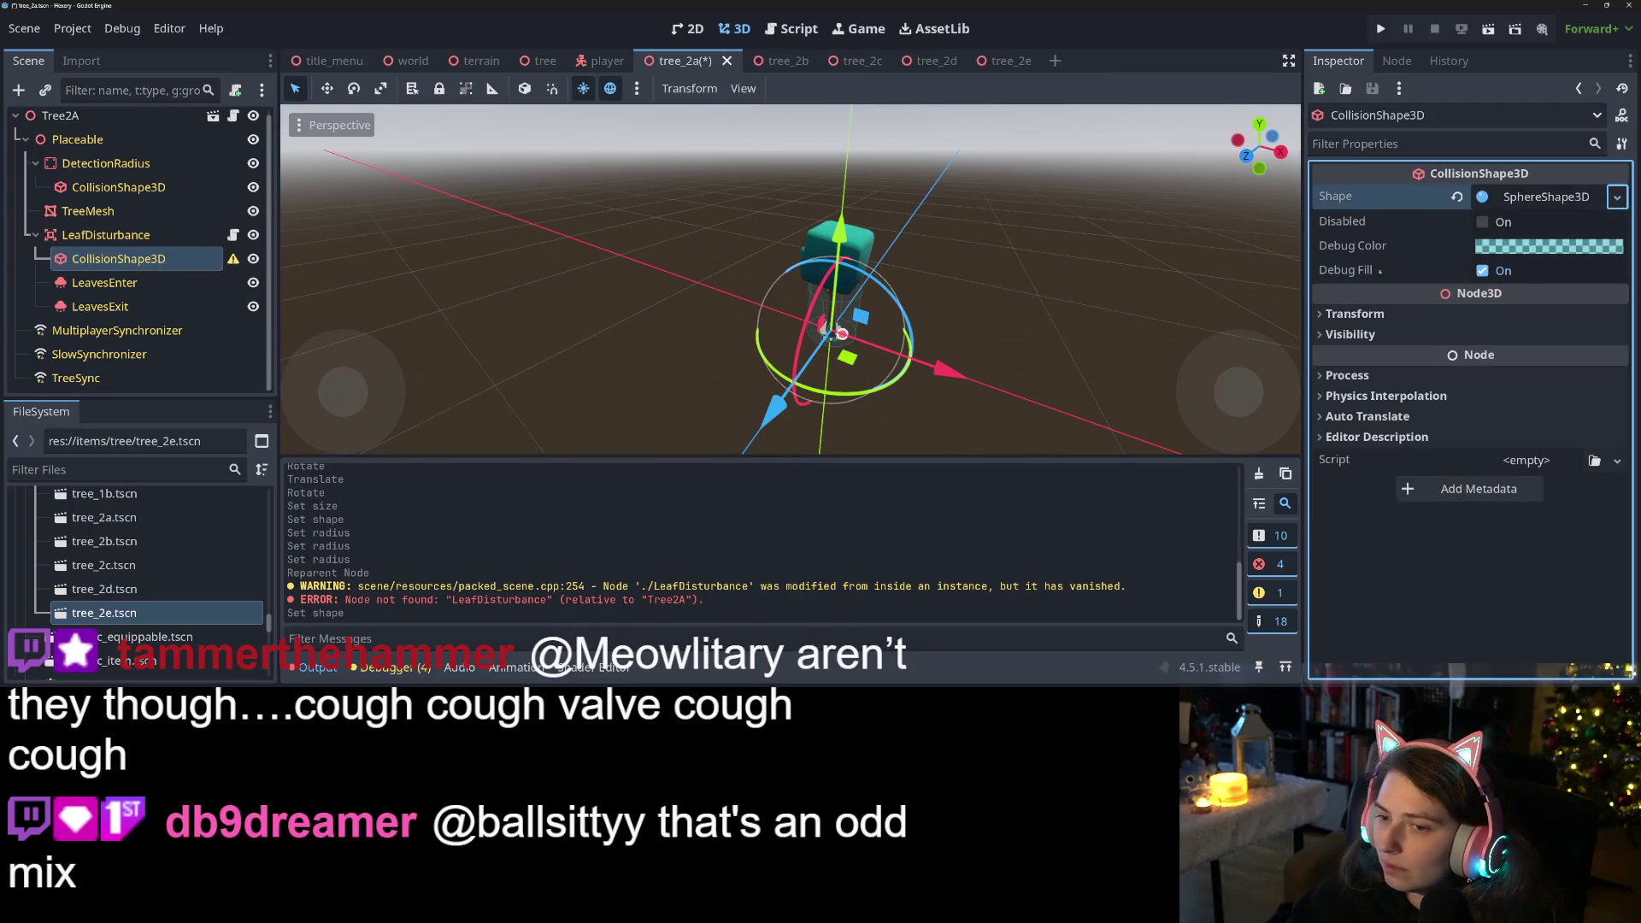
left_click(1542, 197)
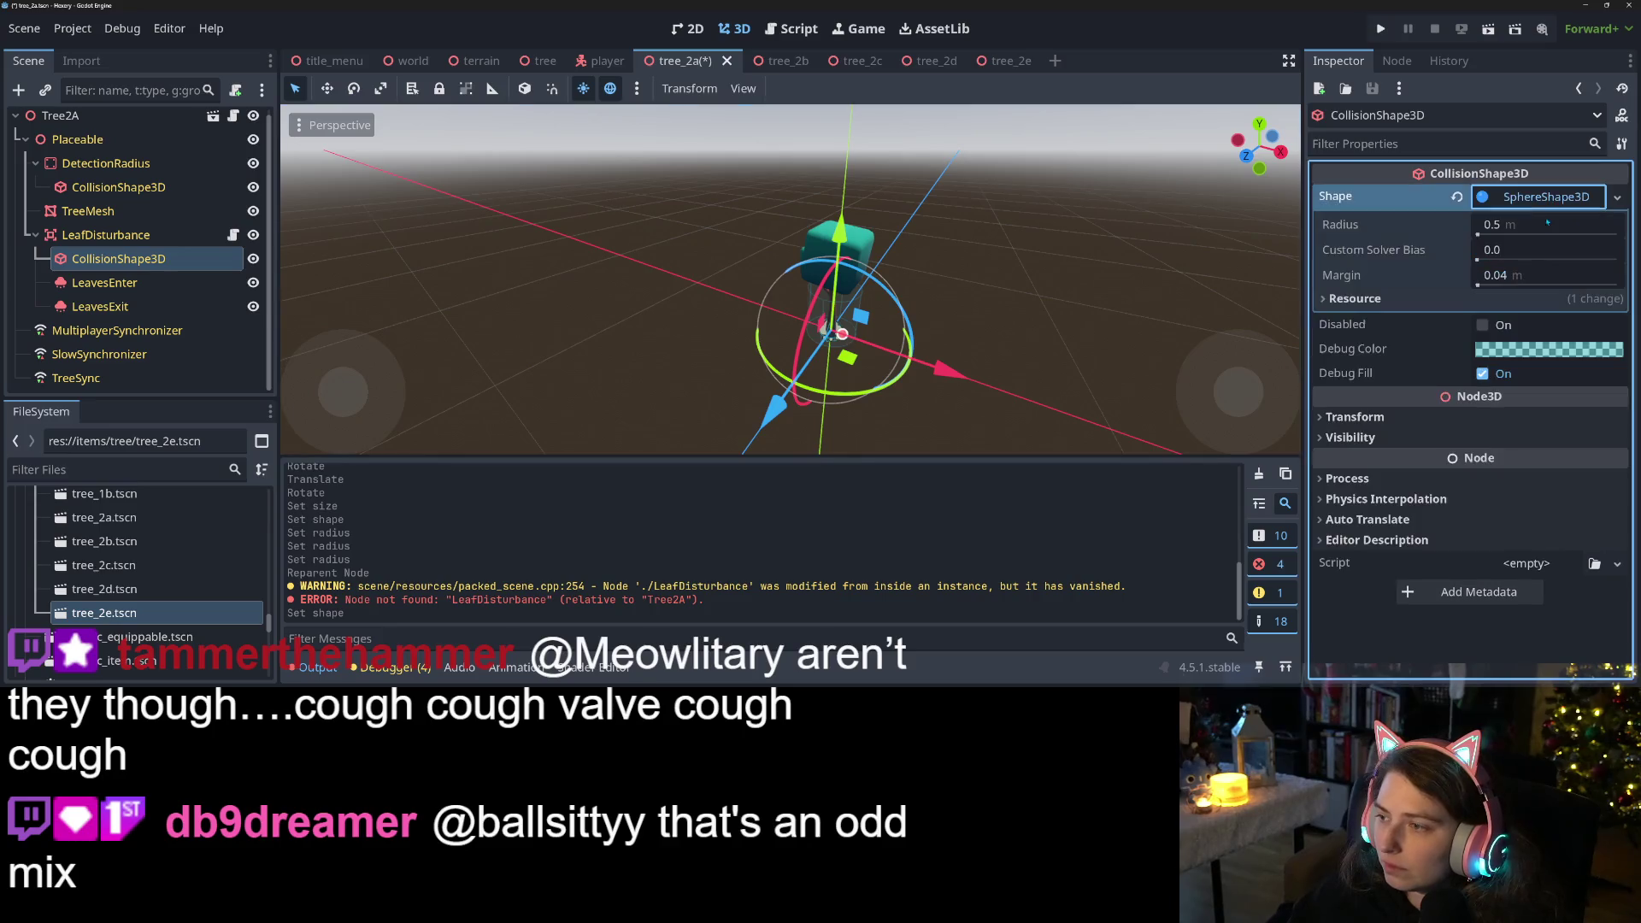
left_click(1504, 224)
type("1")
key("Return")
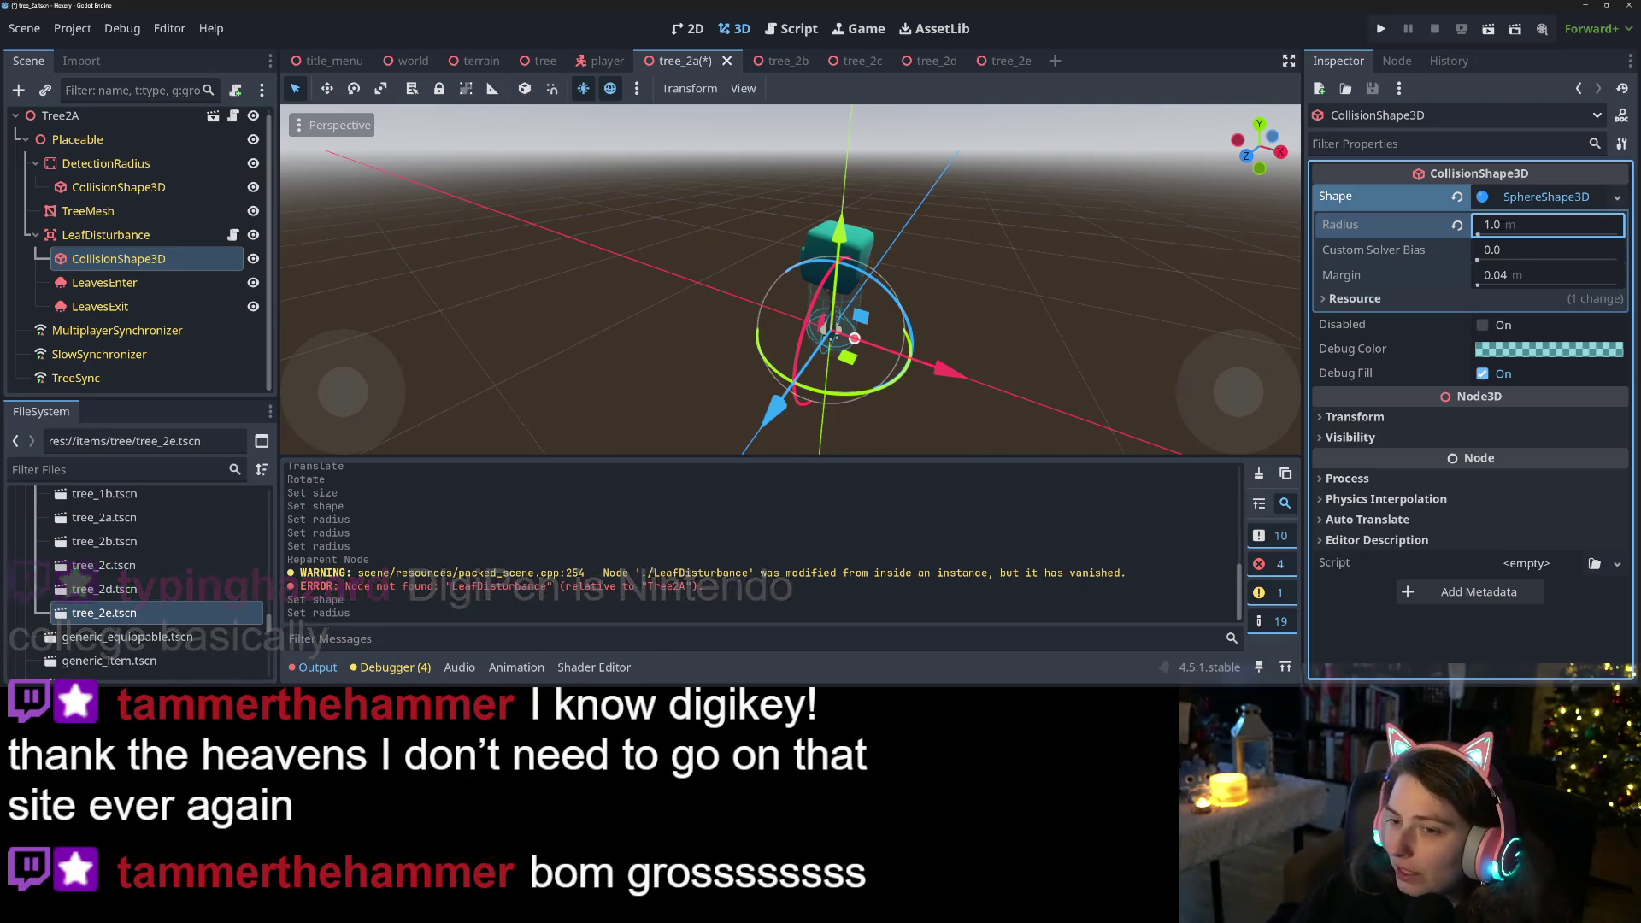
mouse_move(1371, 250)
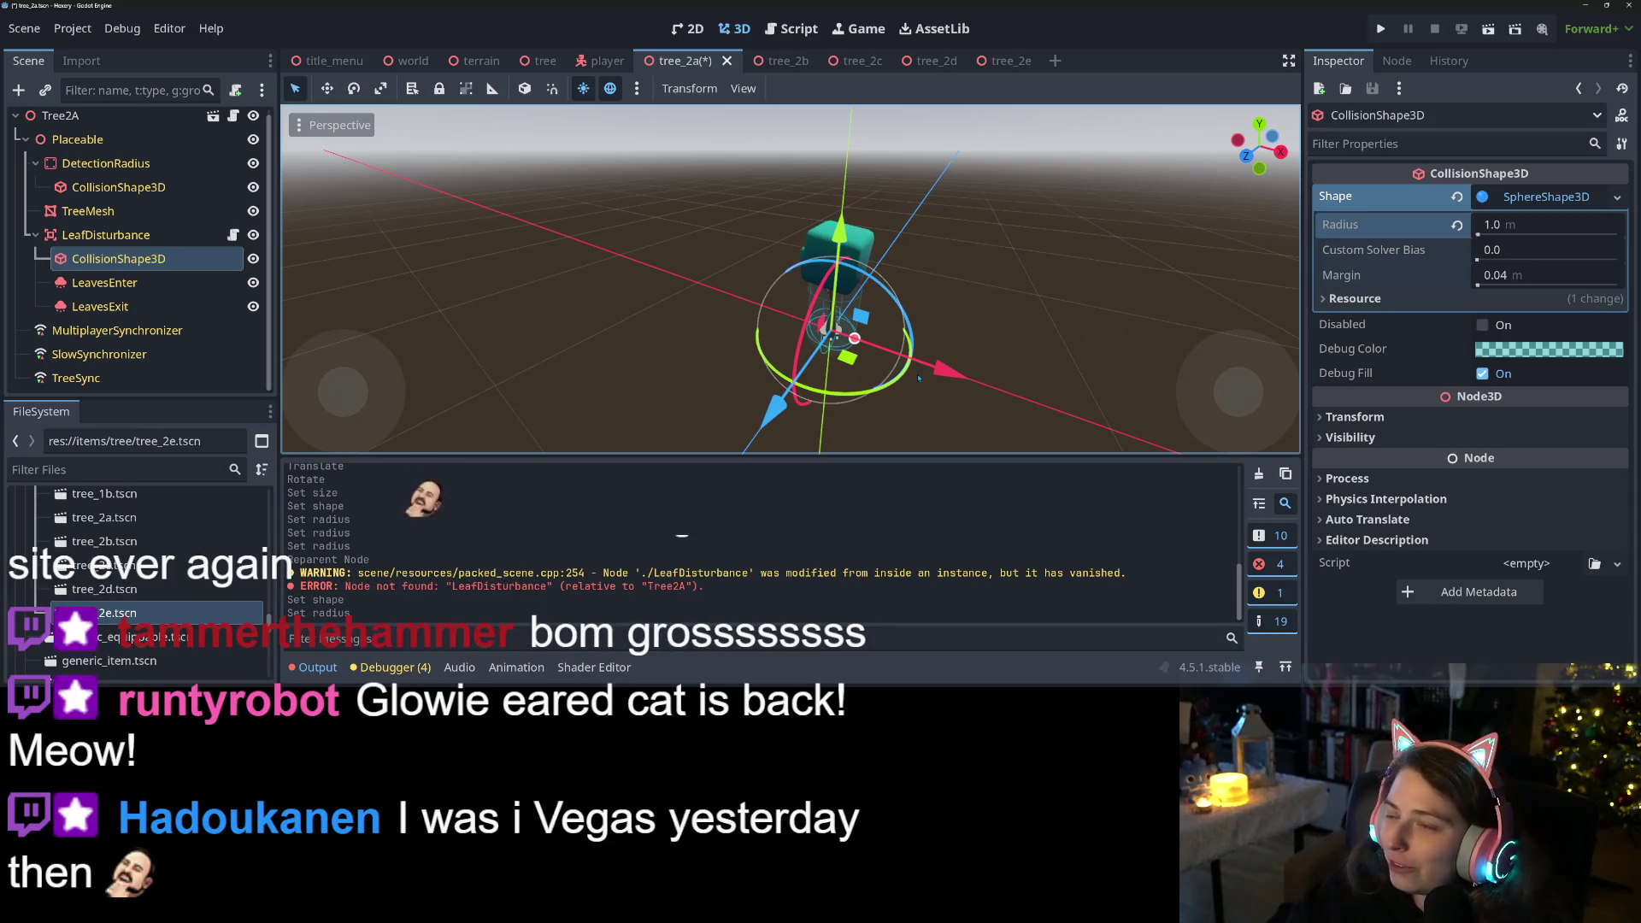
key("ctrl+s")
left_click(825, 338)
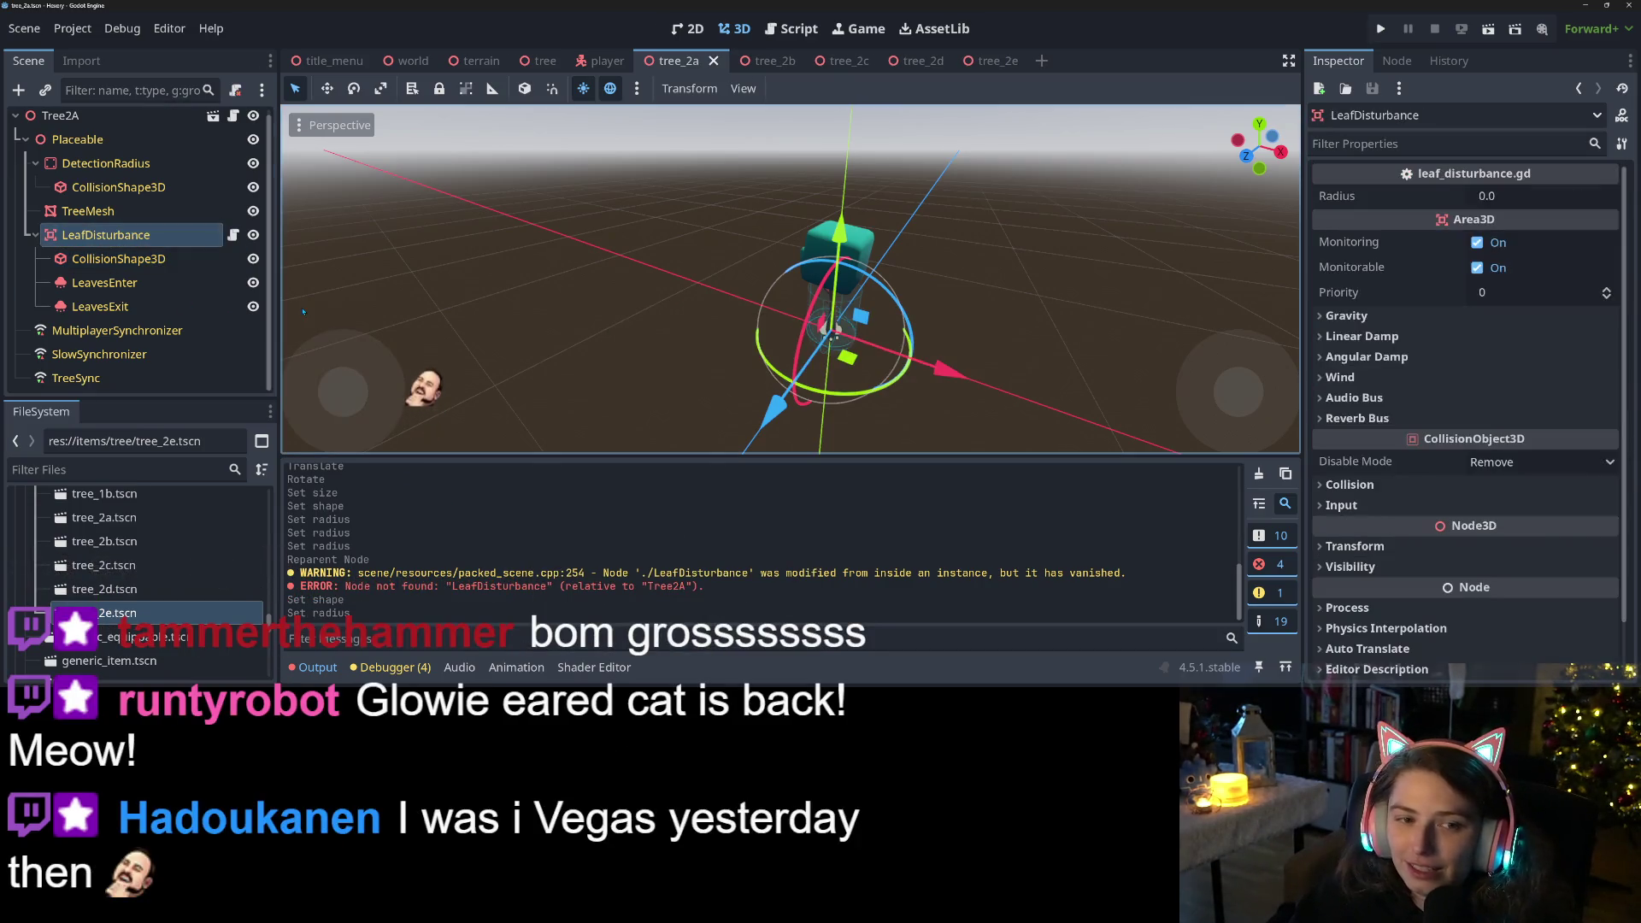
Raise tree_2a's LeafDisturbance about 2.8 m up the tree and save the scene.
left_click_drag(824, 338, 867, 340)
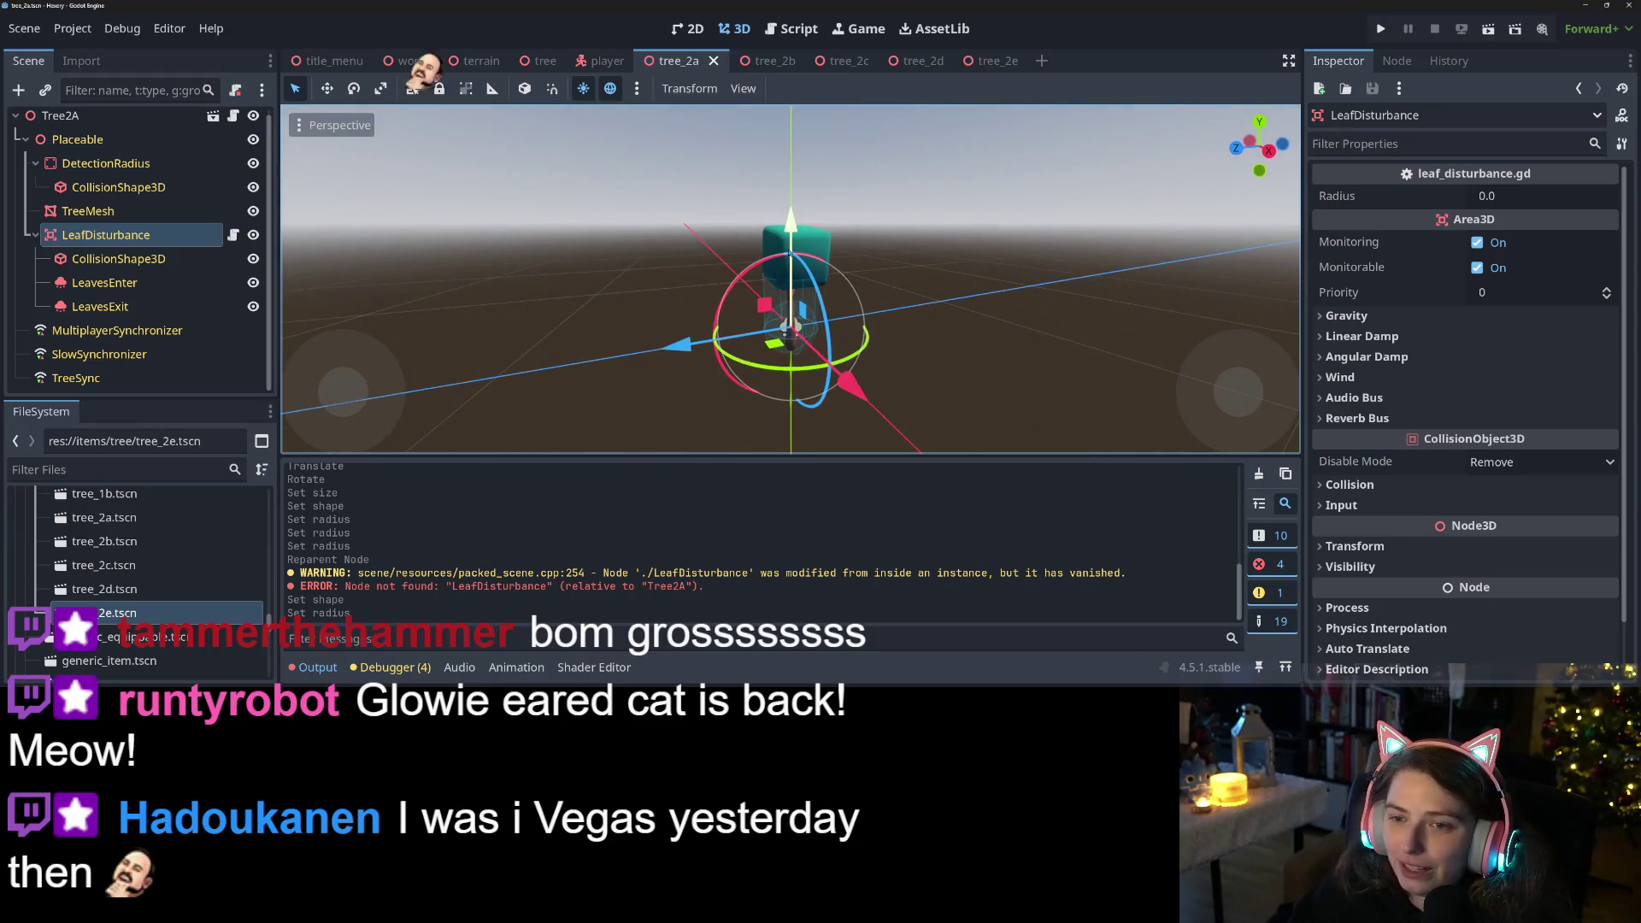
scroll(899, 409, "up", 3)
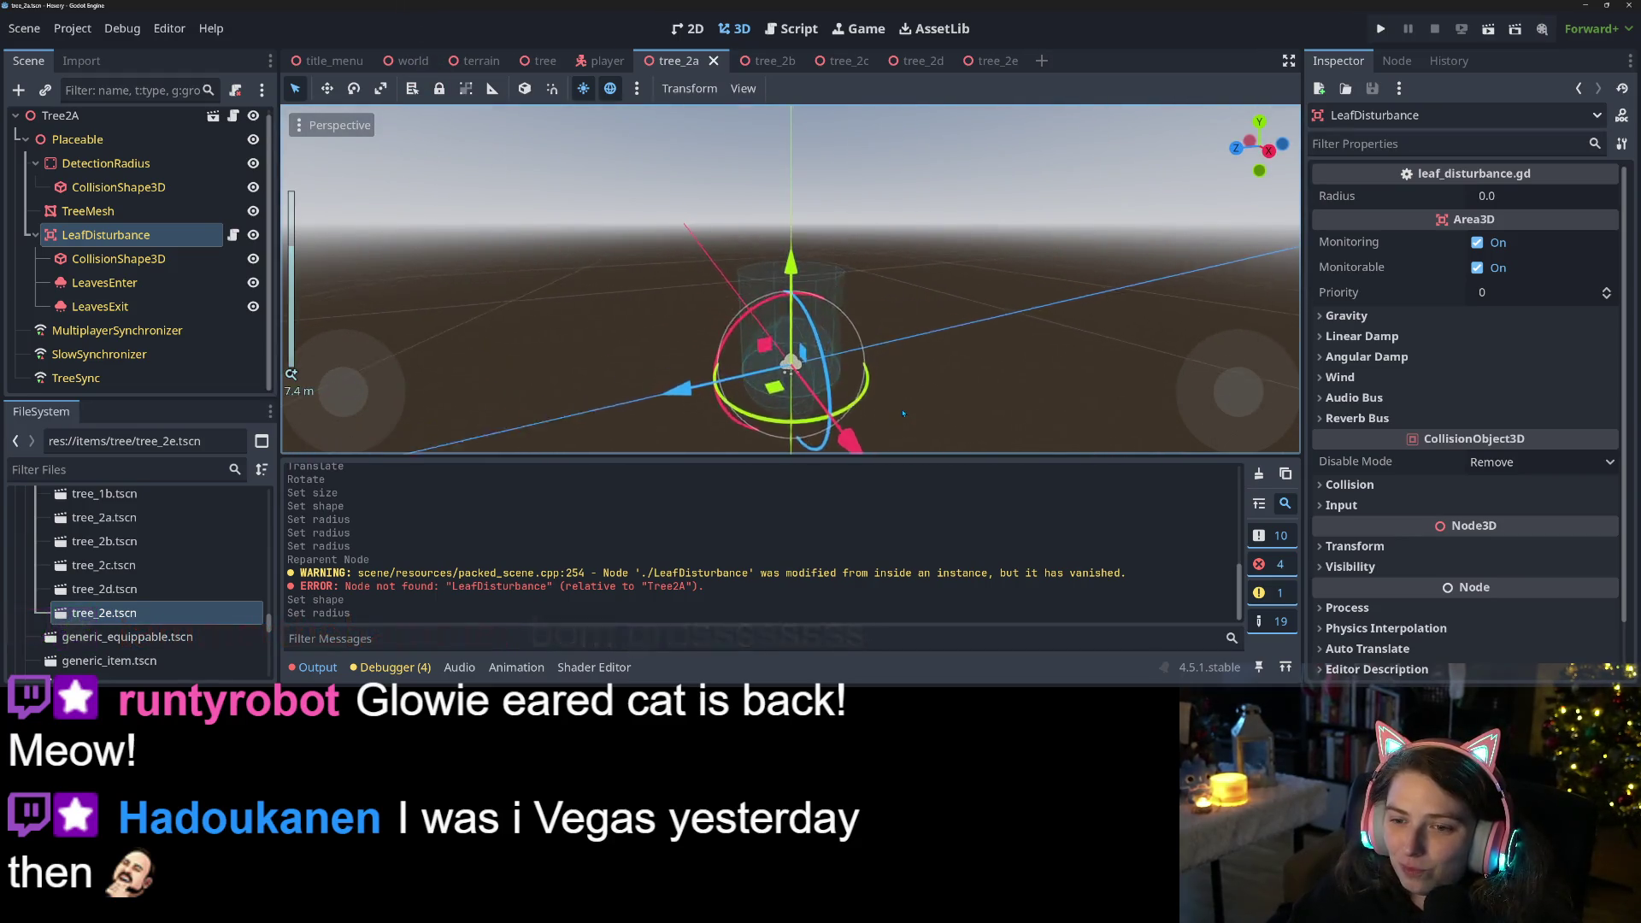
mouse_move(792, 275)
left_mouse_down()
mouse_move(806, 91)
mouse_move(795, 336)
mouse_move(697, 341)
left_mouse_up()
key("ctrl+s")
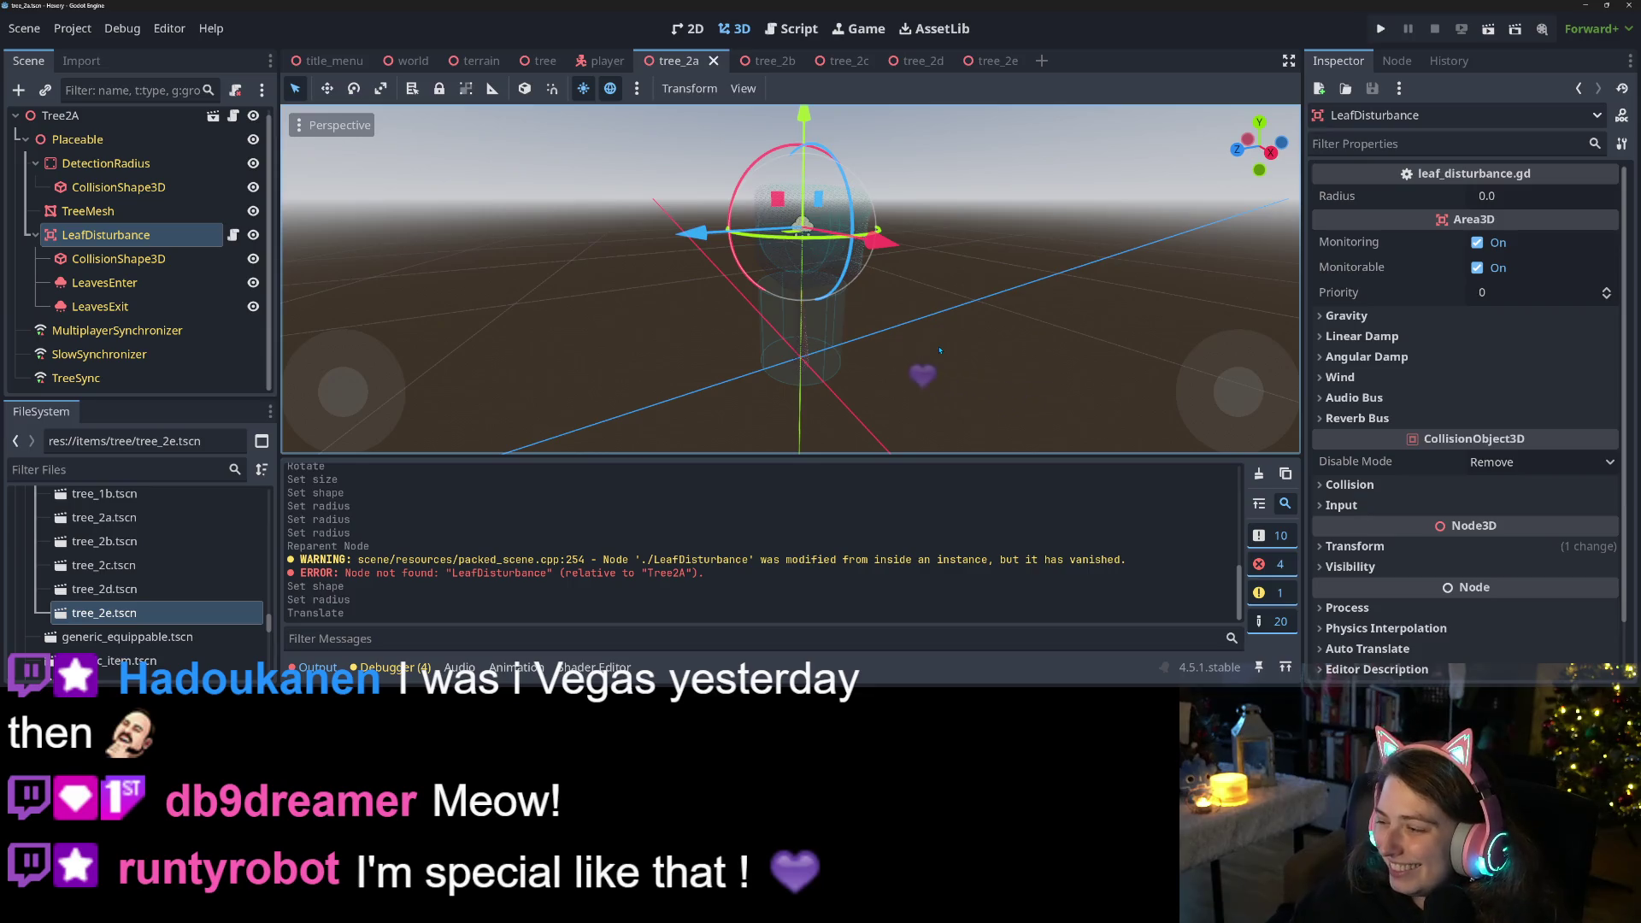
key("ctrl+s")
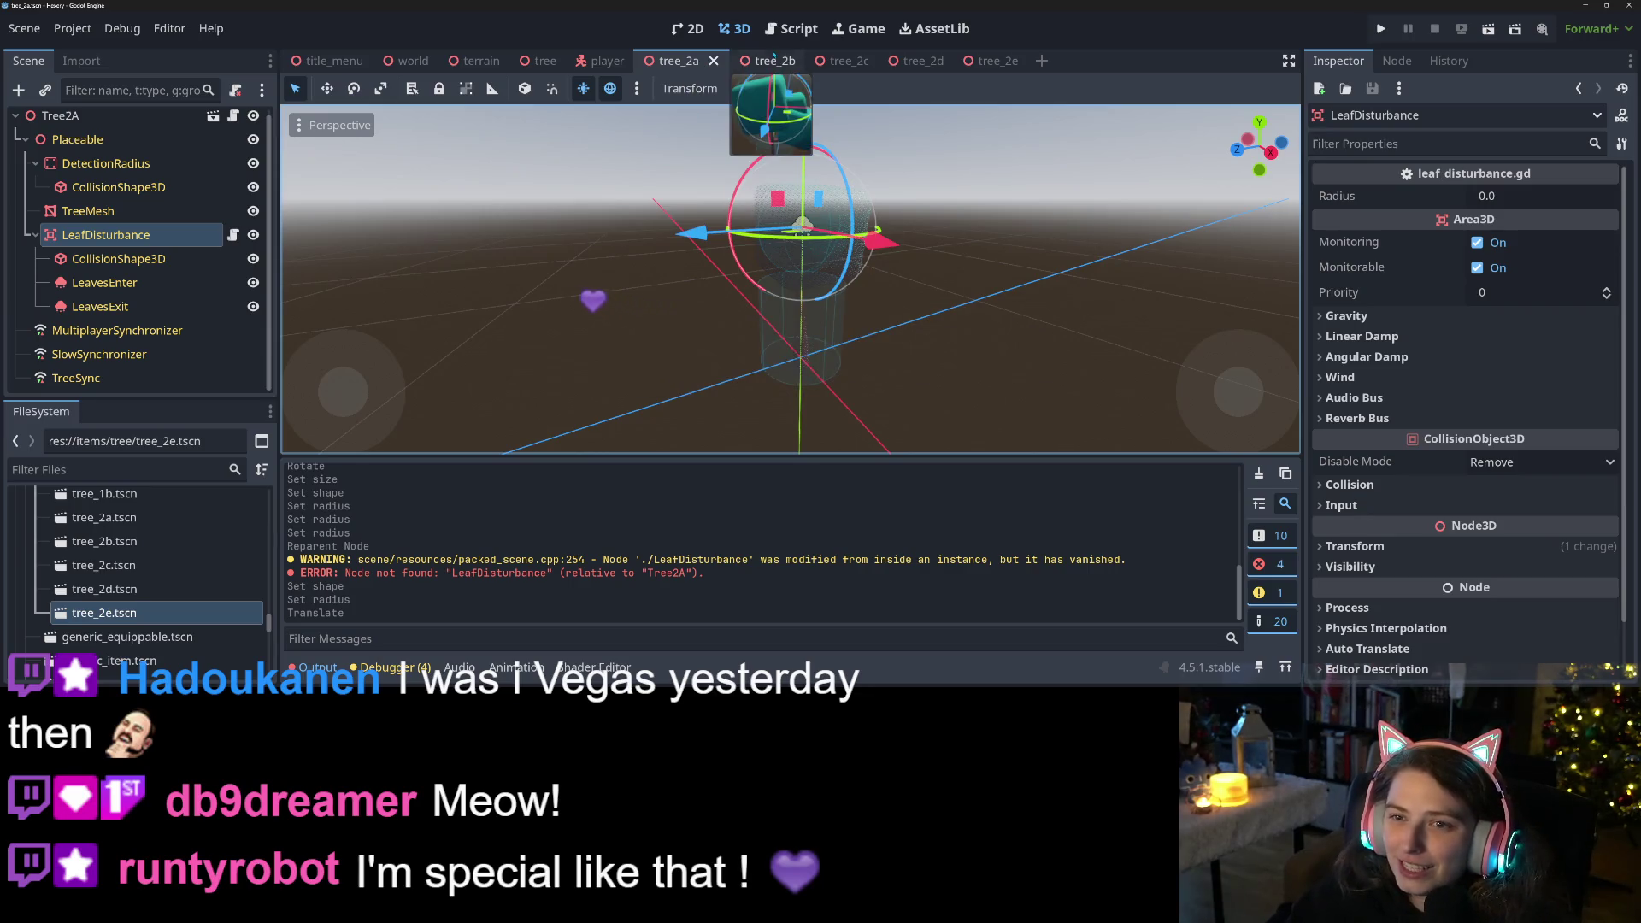
left_click(752, 60)
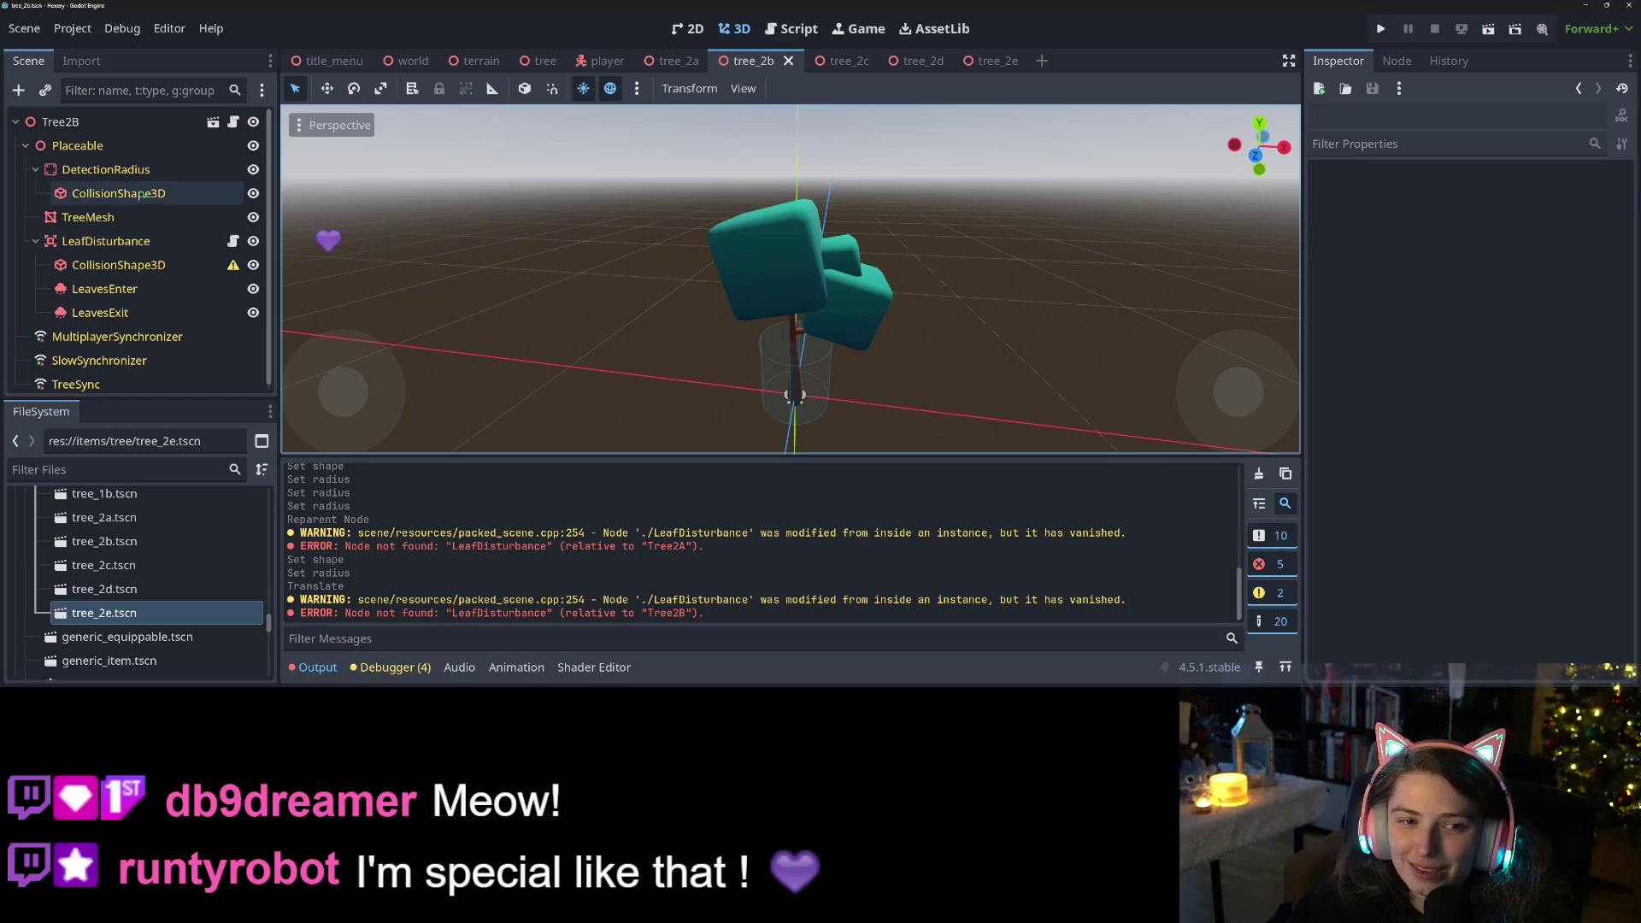
Raise tree_2b's LeafDisturbance about 4 m and give its collision a 1.5 m-radius SphereShape3D.
left_click(167, 246)
left_click_drag(794, 303, 793, 144)
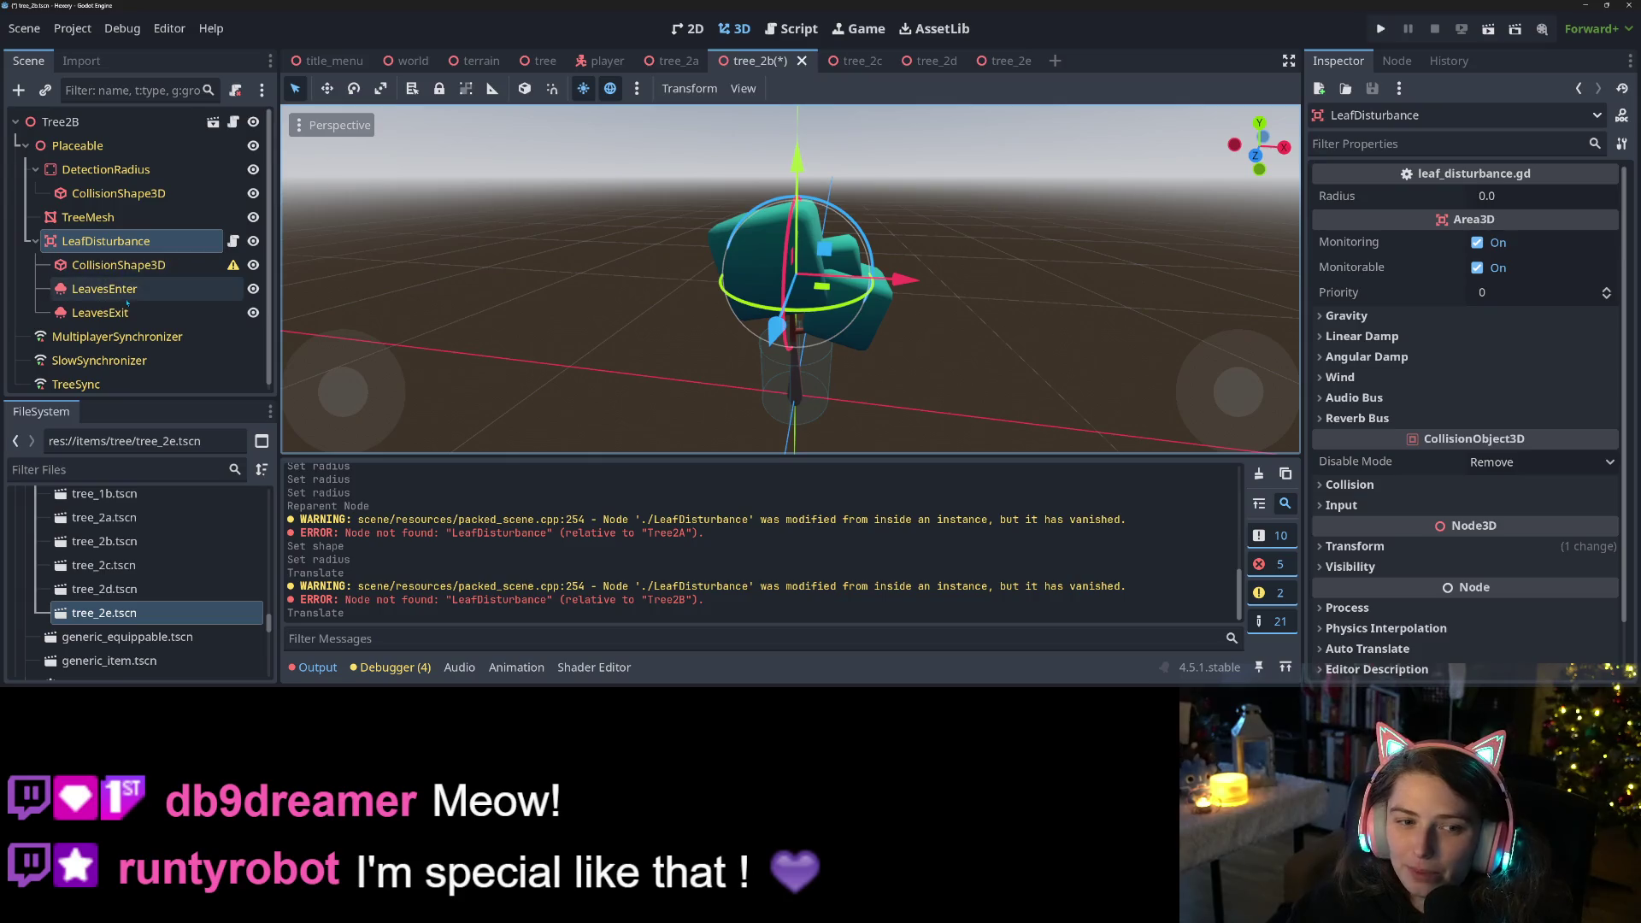
left_click(117, 265)
left_click(1617, 198)
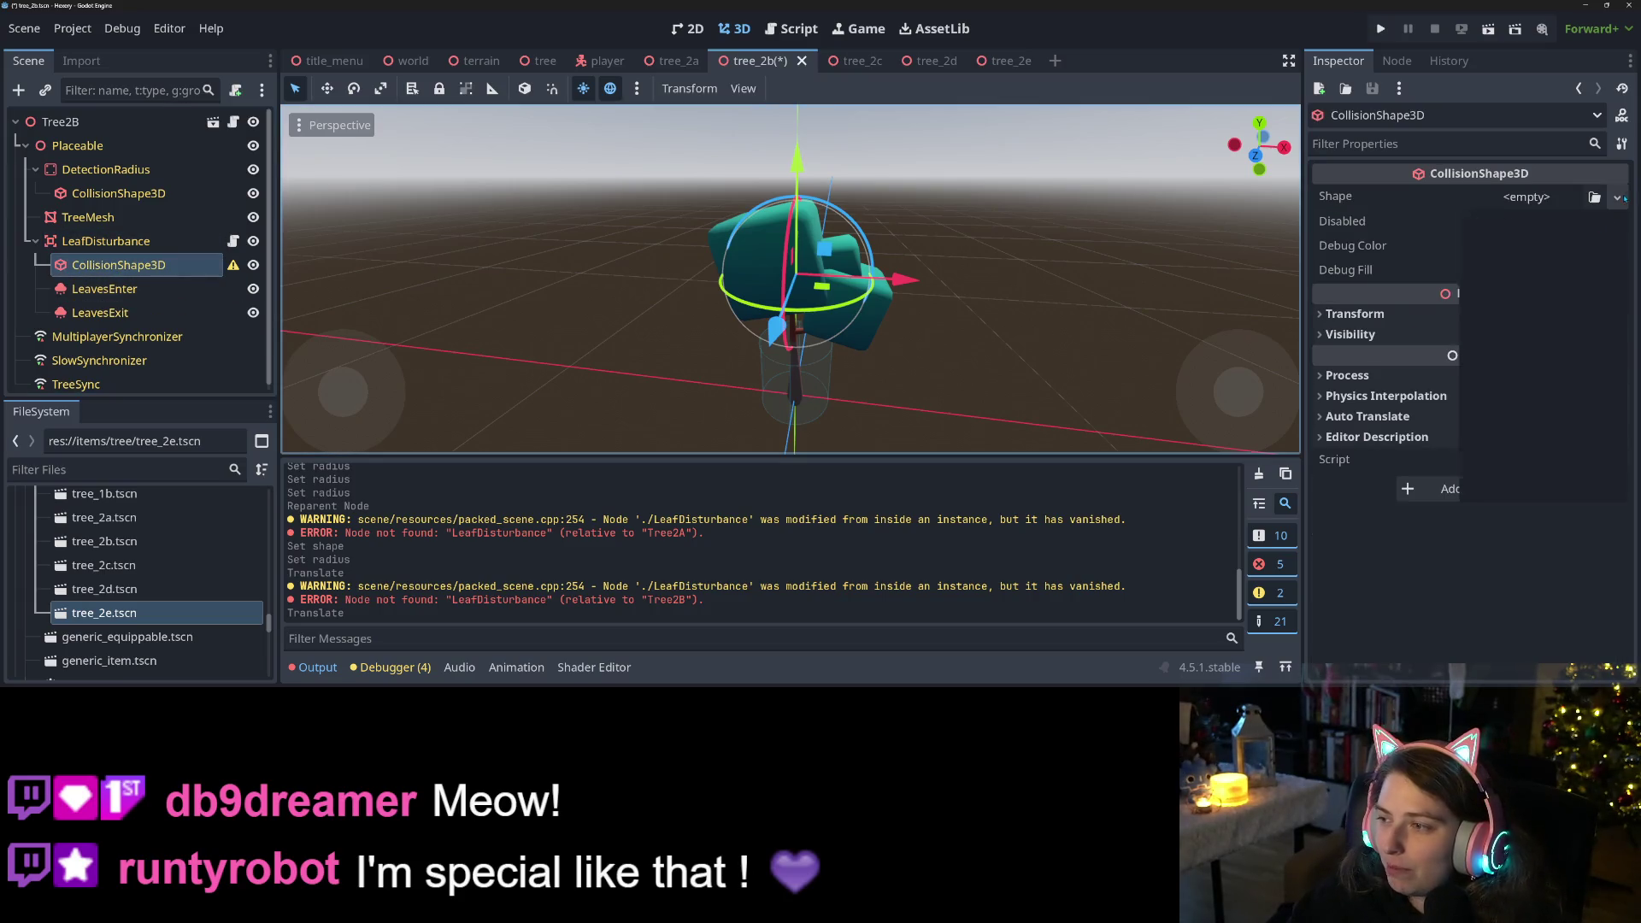
left_click(1519, 278)
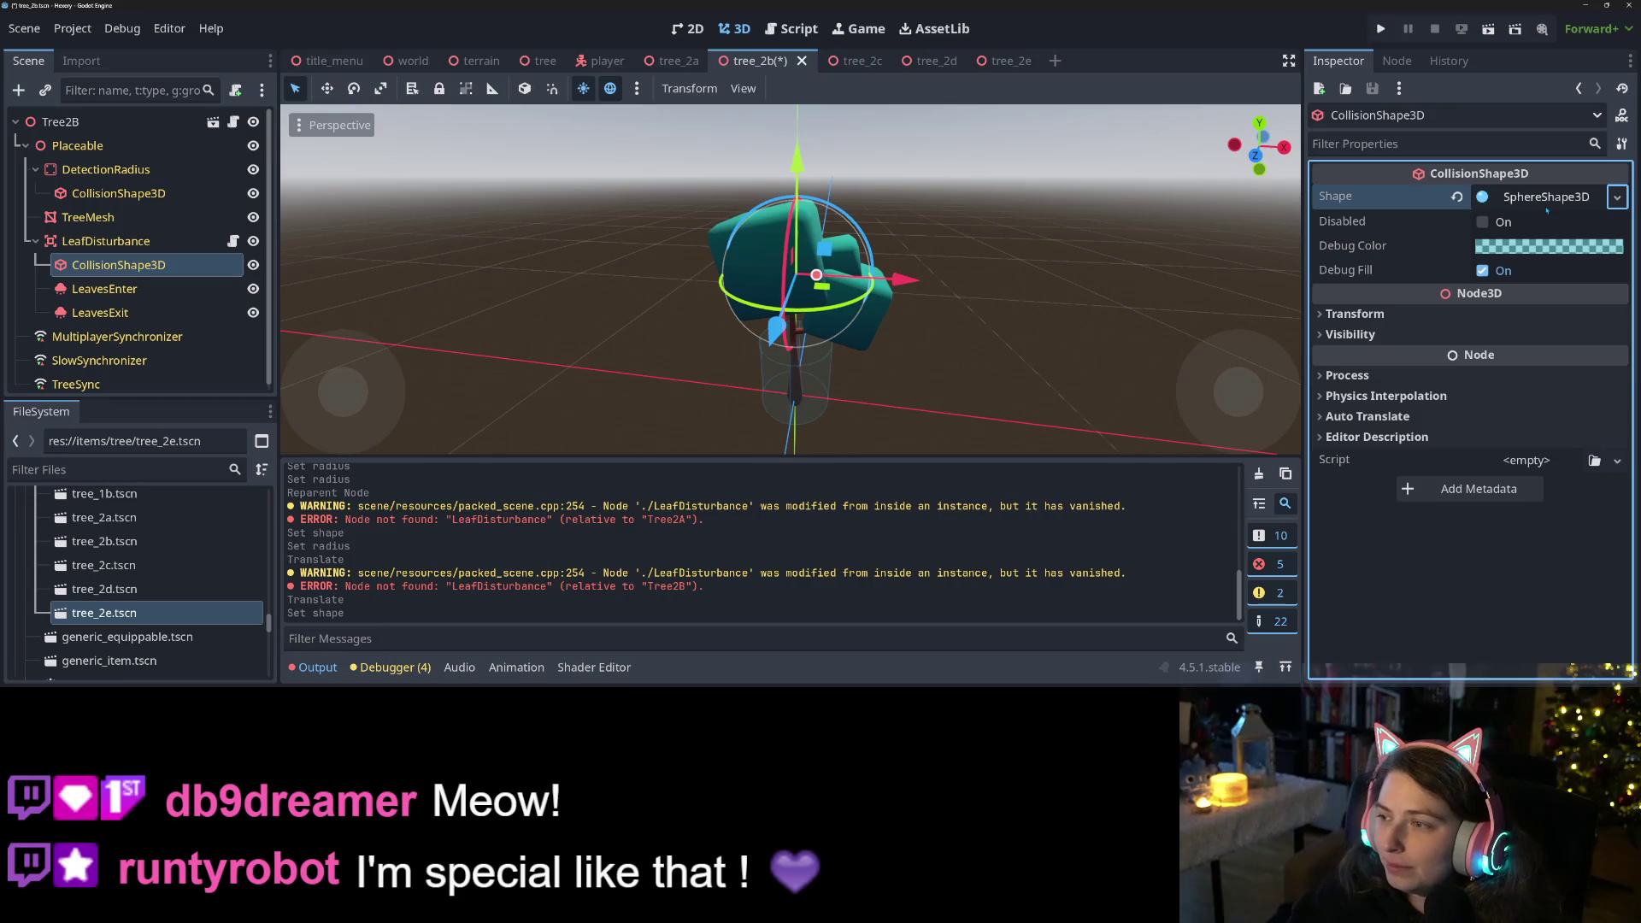
left_click(1534, 224)
type("1.5")
key("Return")
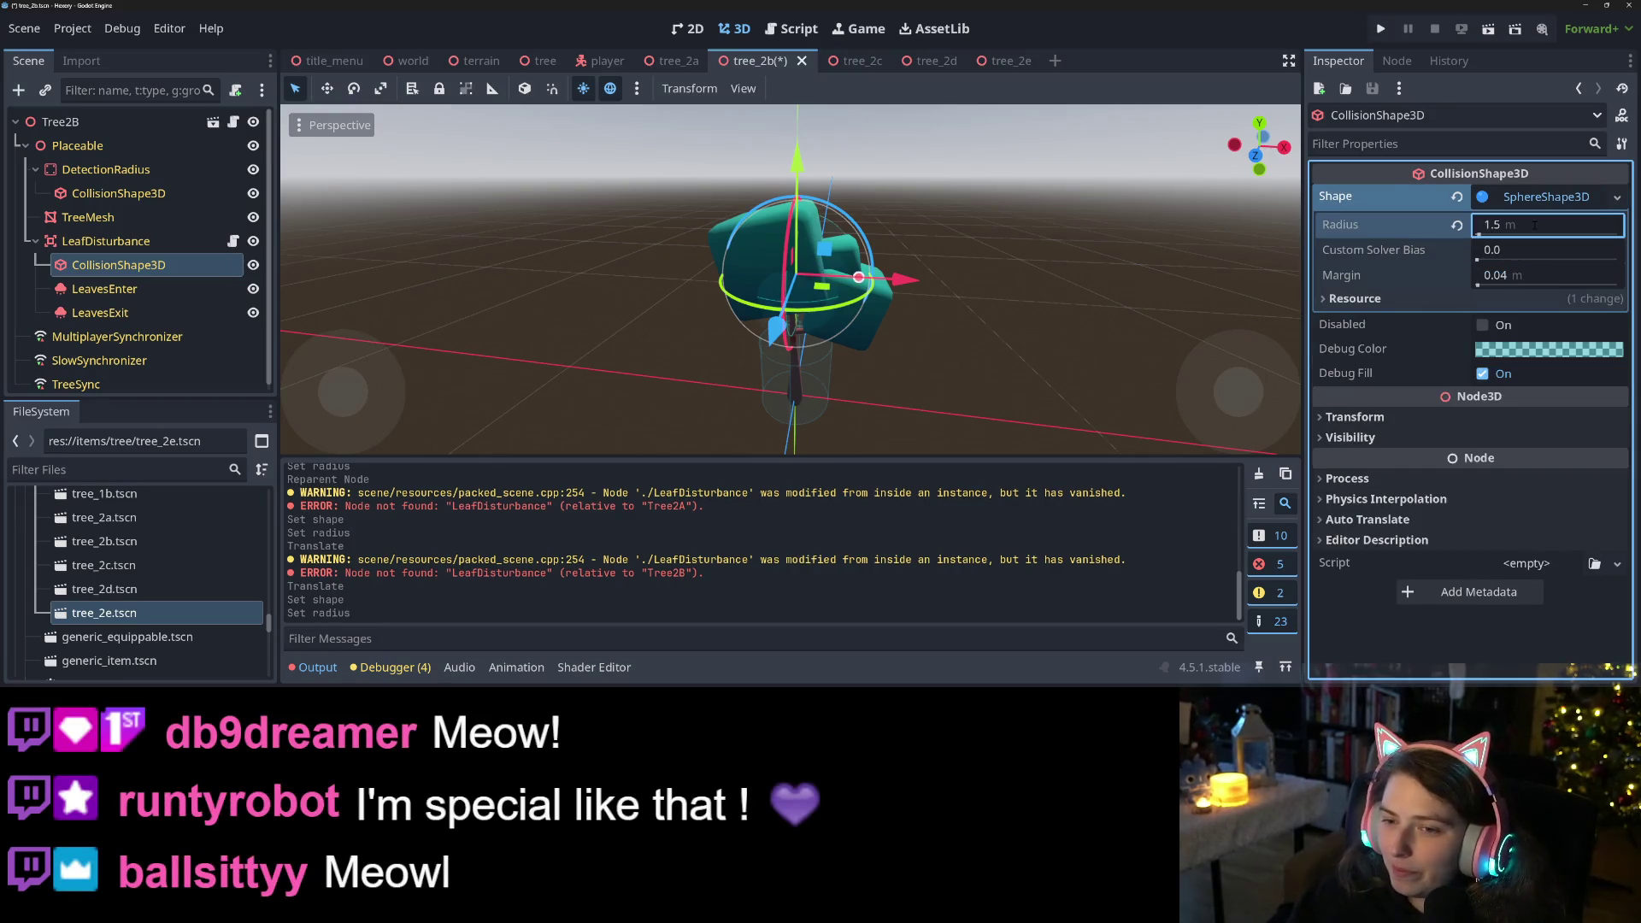
Reduce the collision sphere's radius to 1.0 m.
left_click_drag(898, 324, 966, 317)
left_click(1510, 226)
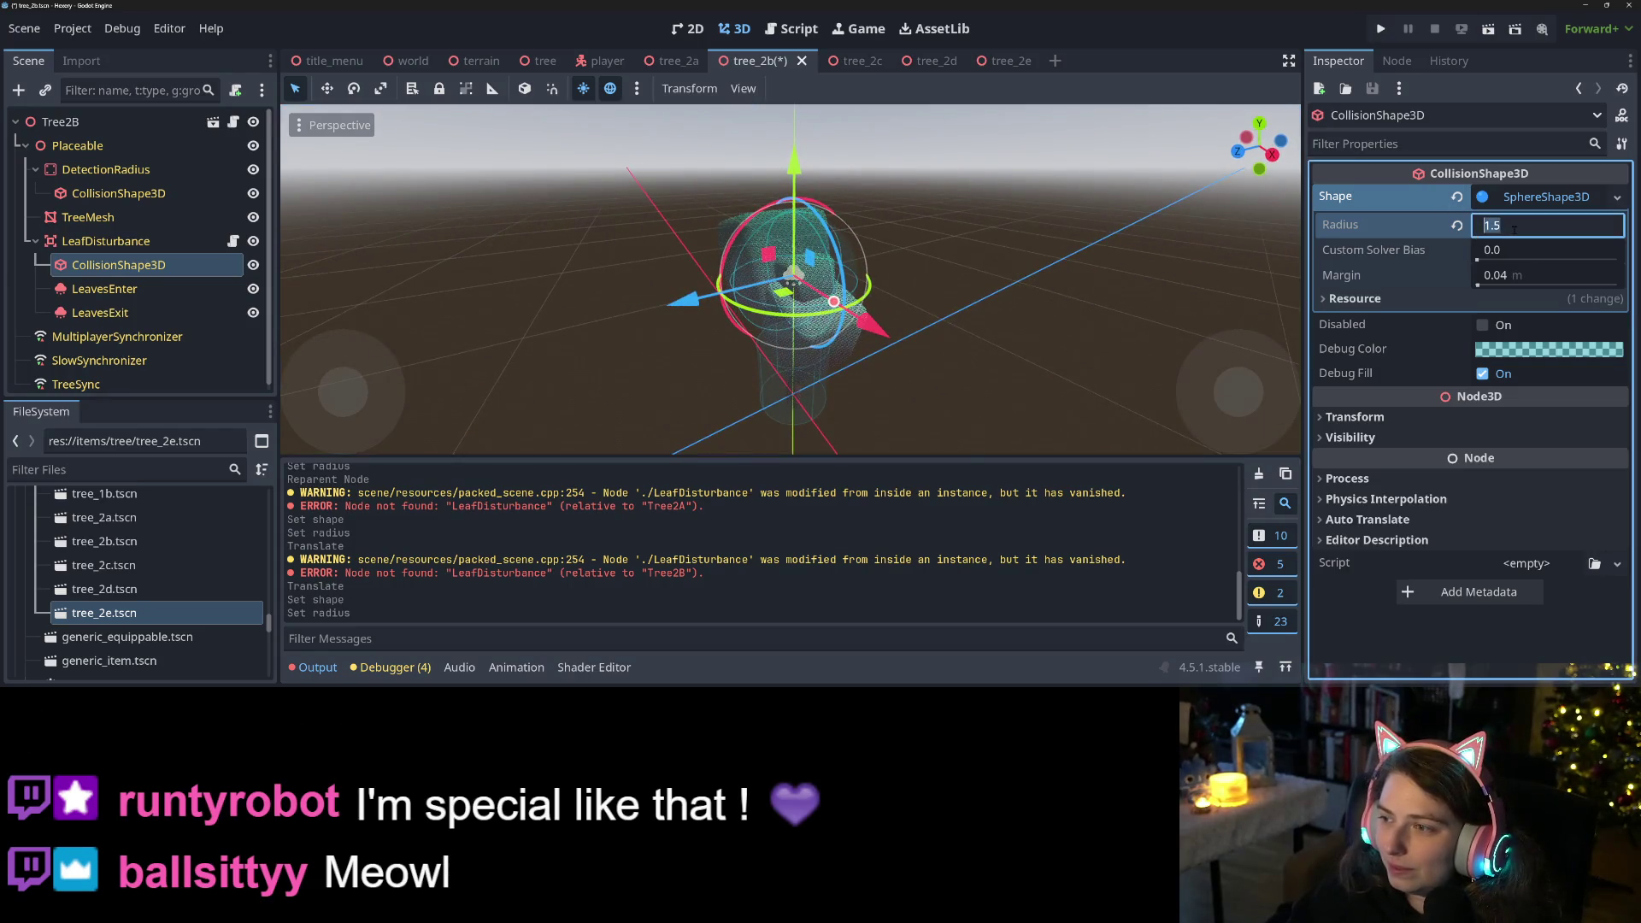
type("1")
key("Return")
Try shifting the collision sphere along X and Y, undo the move, and save tree_2b.
mouse_move(914, 389)
left_mouse_down()
mouse_move(939, 410)
mouse_move(878, 416)
left_mouse_up()
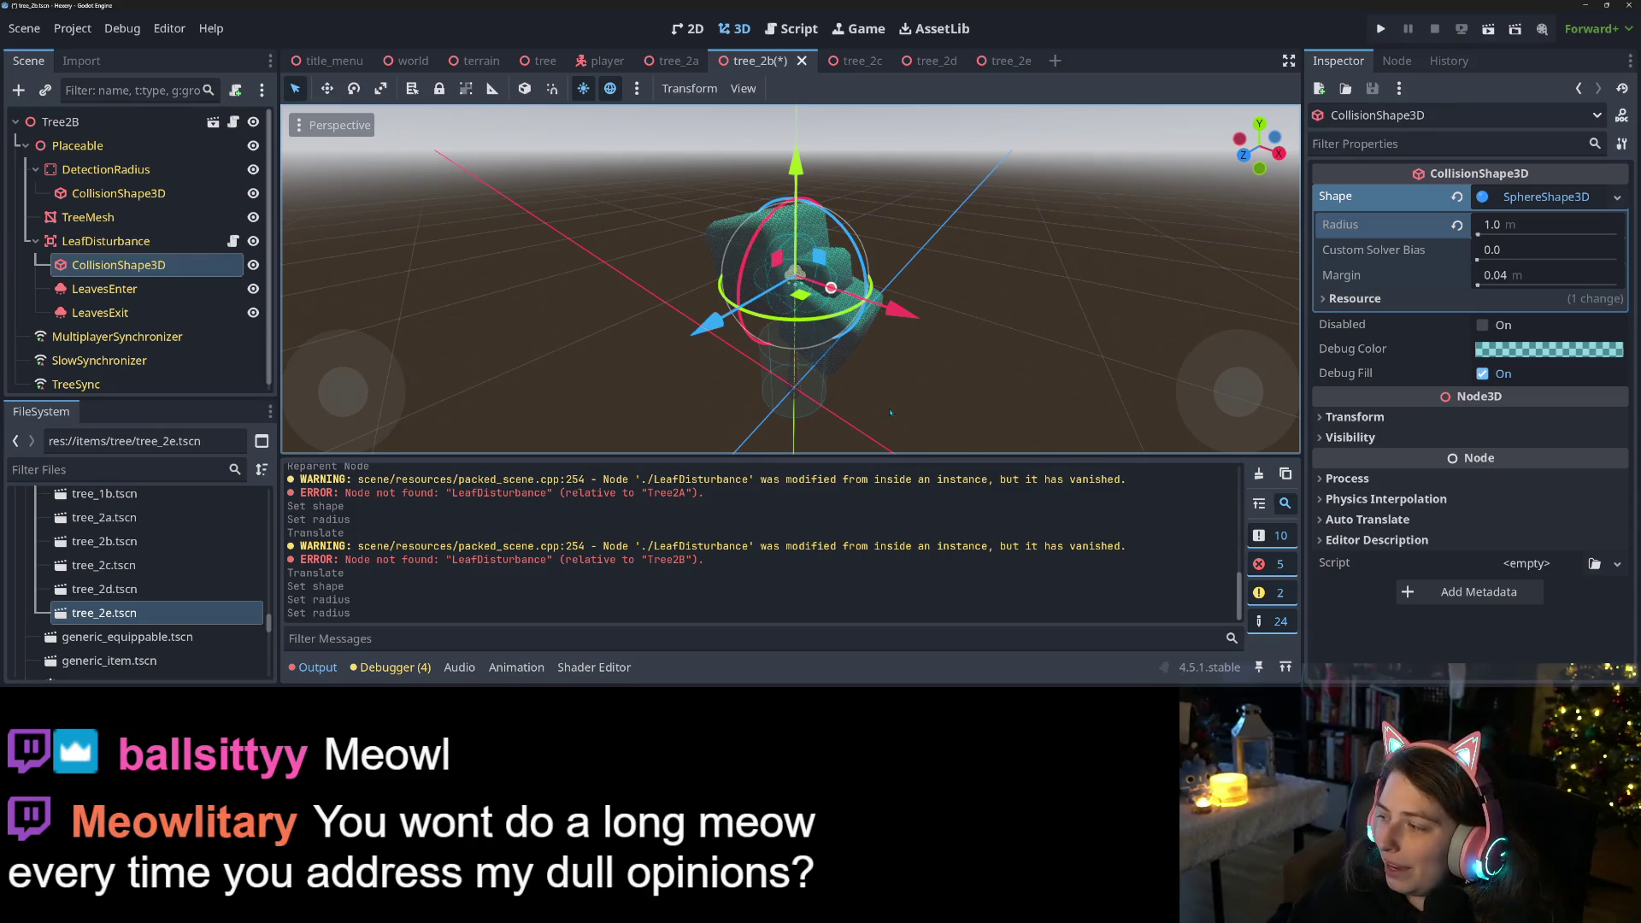
mouse_move(1015, 440)
left_mouse_down()
mouse_move(1104, 445)
mouse_move(1092, 363)
left_mouse_up()
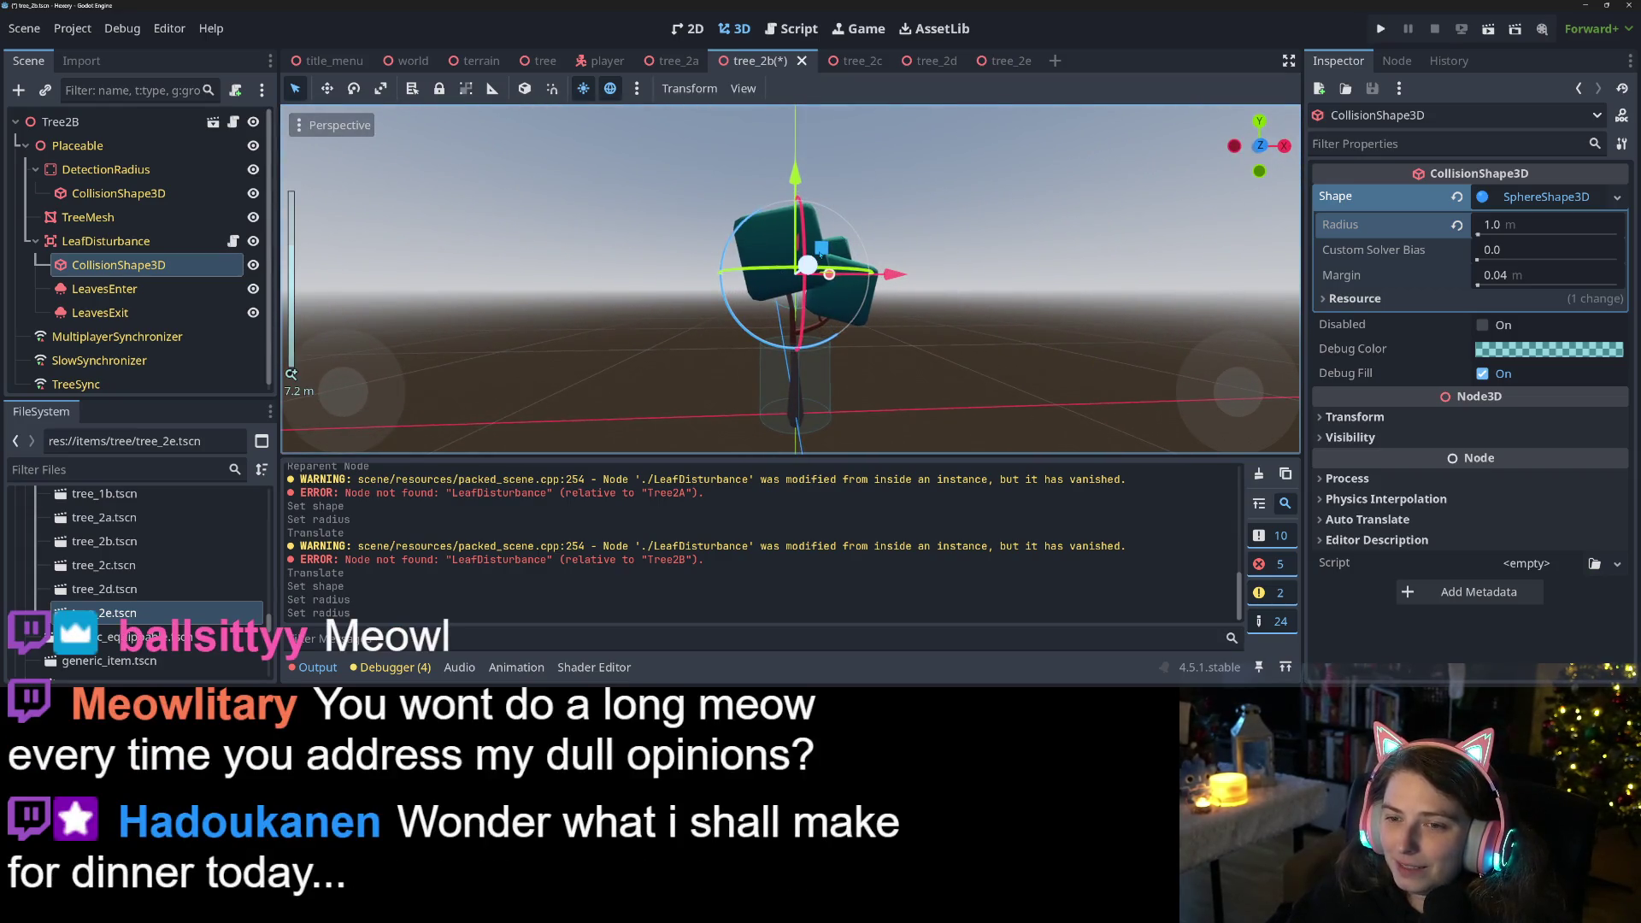
left_click_drag(895, 284, 934, 284)
left_click_drag(850, 173, 846, 191)
key("ctrl+z")
key("ctrl+z")
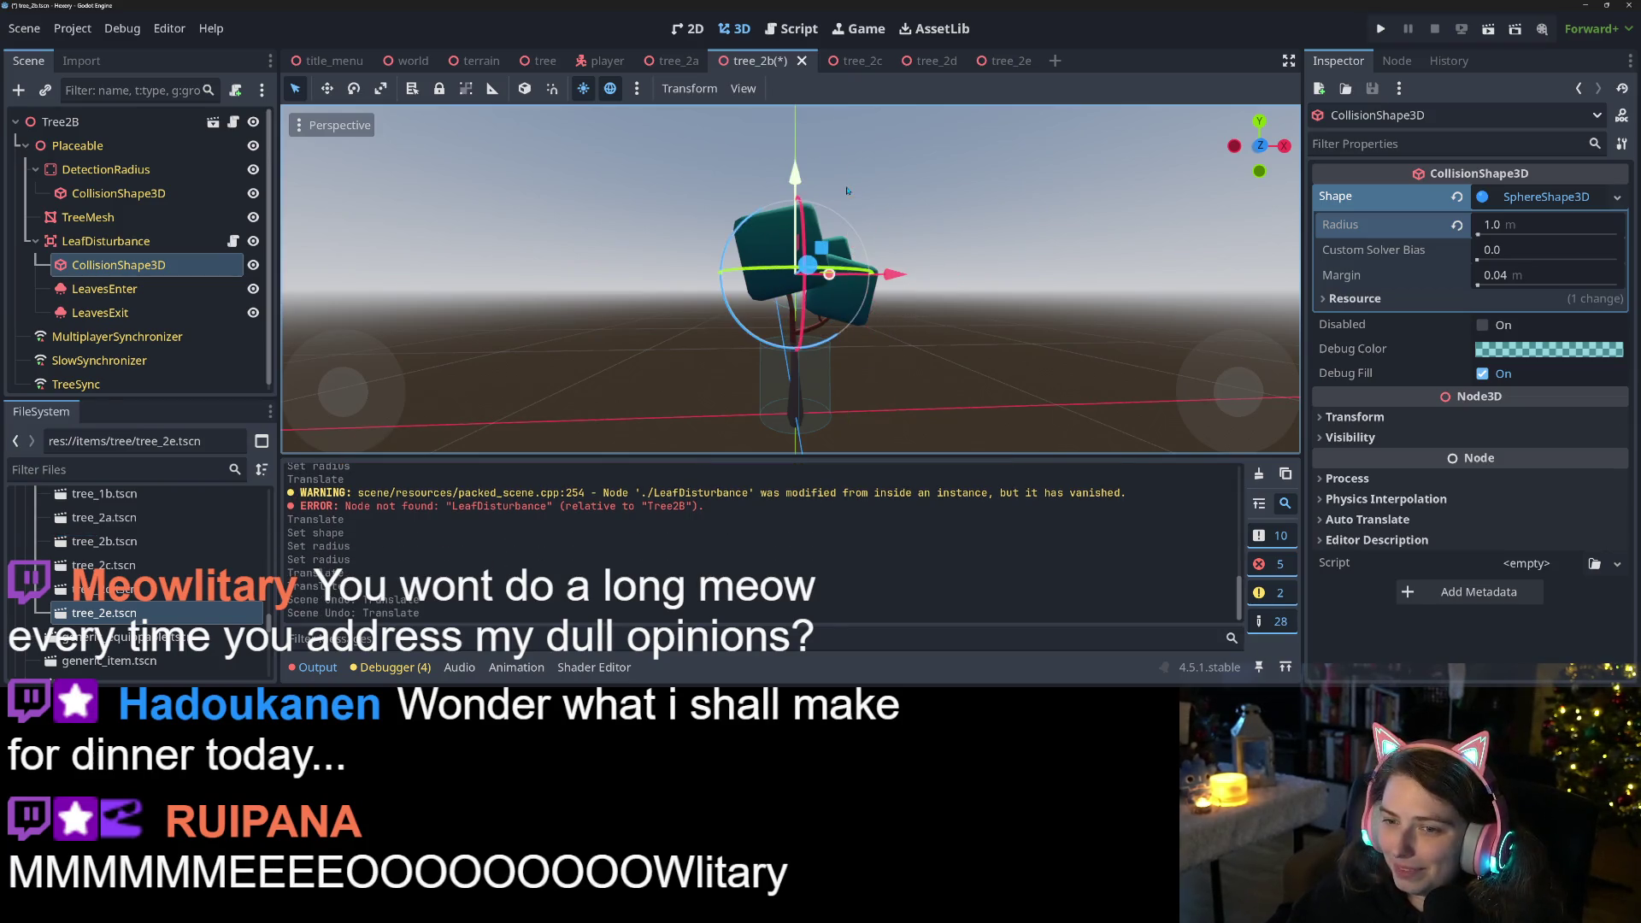
key("ctrl+s")
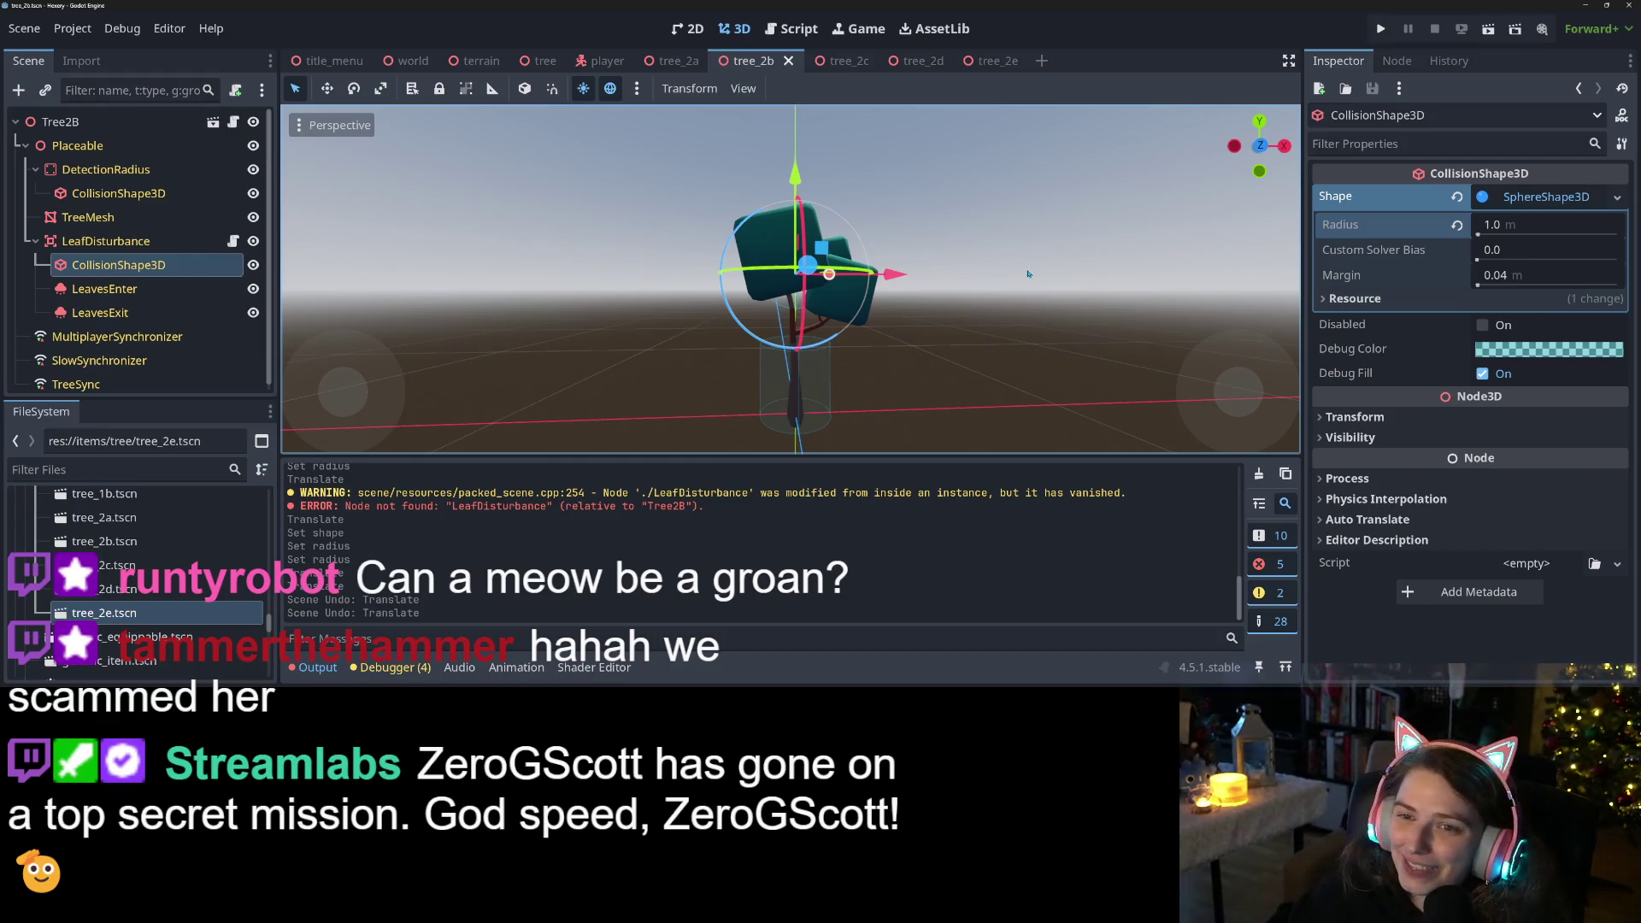
key("ctrl+s")
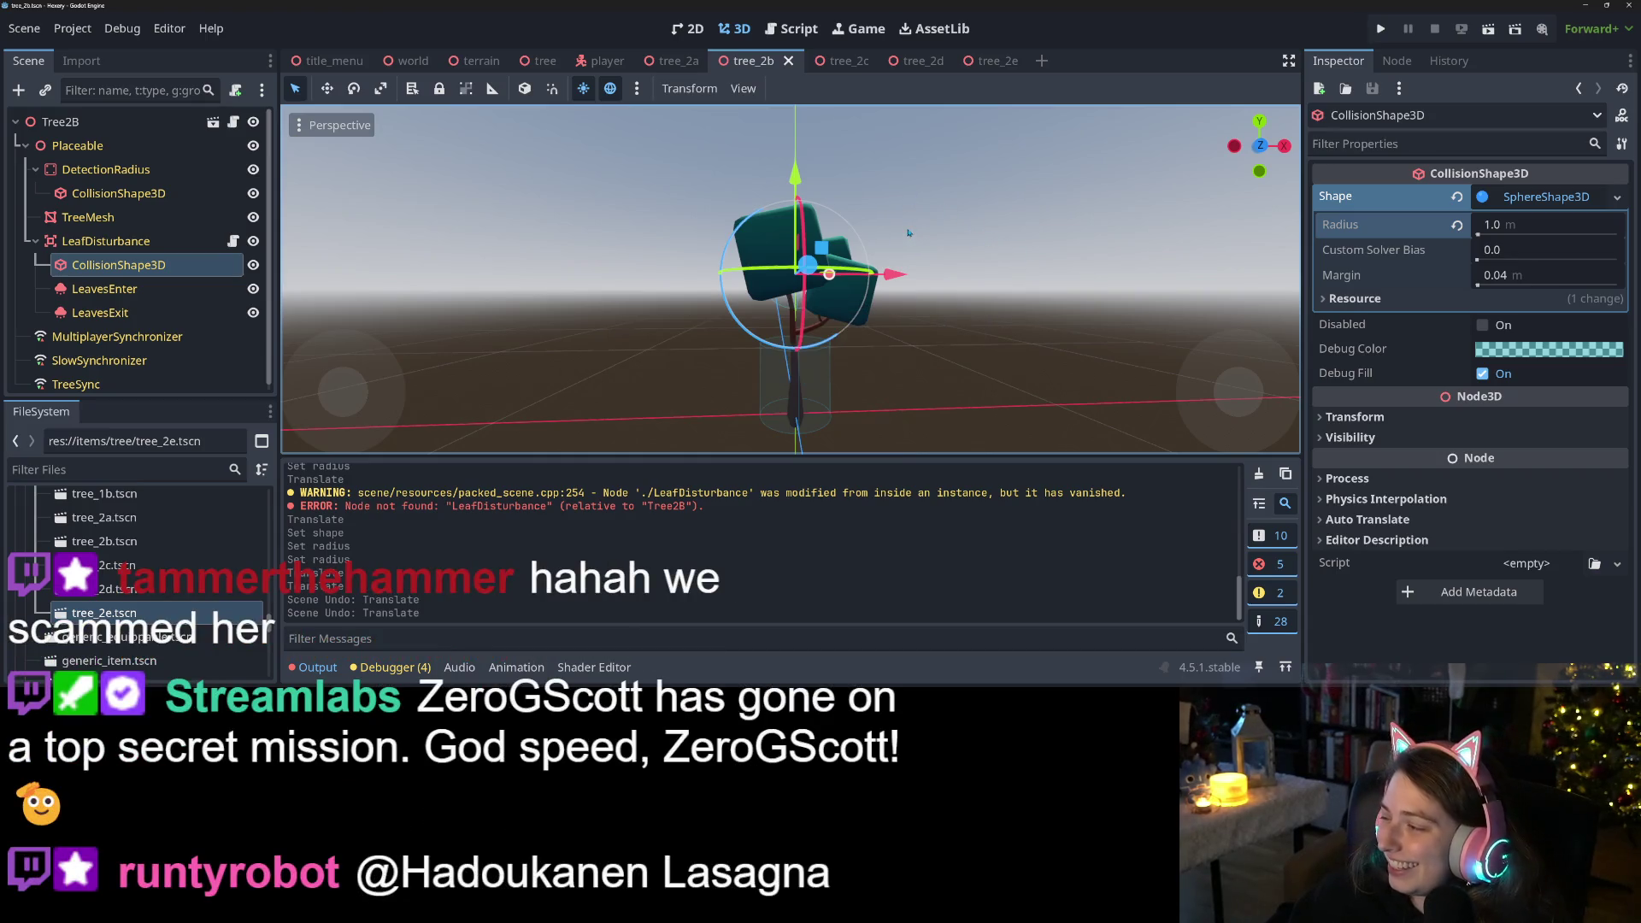
left_click(840, 61)
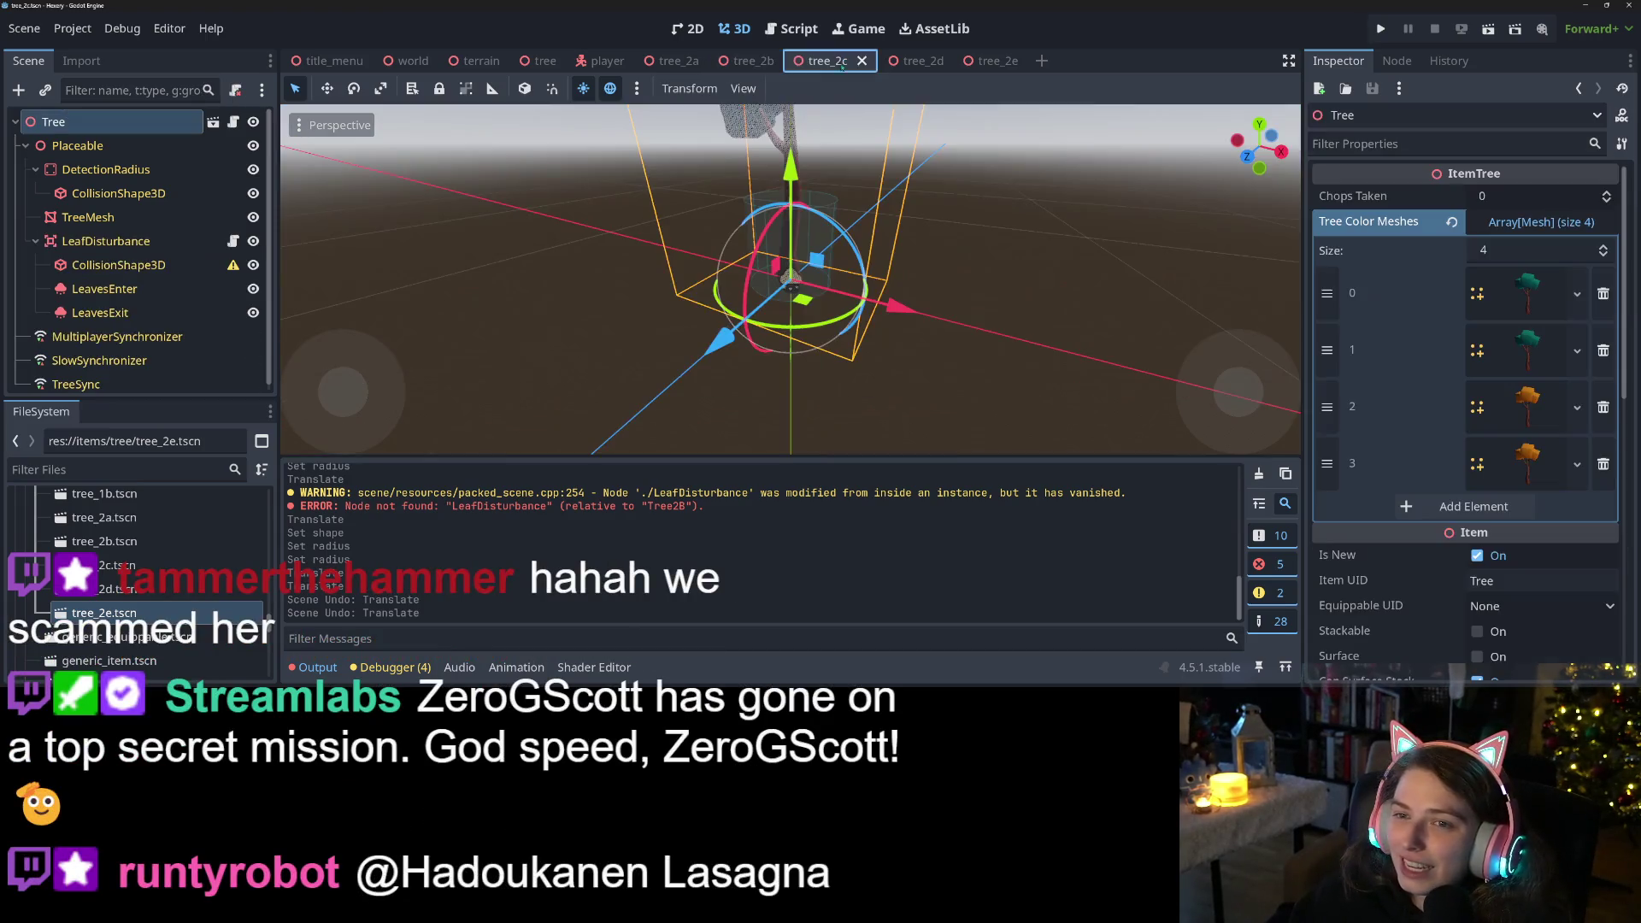
In tree_2c, select LeafDisturbance's CollisionShape3D.
scroll(791, 282, "up", 2)
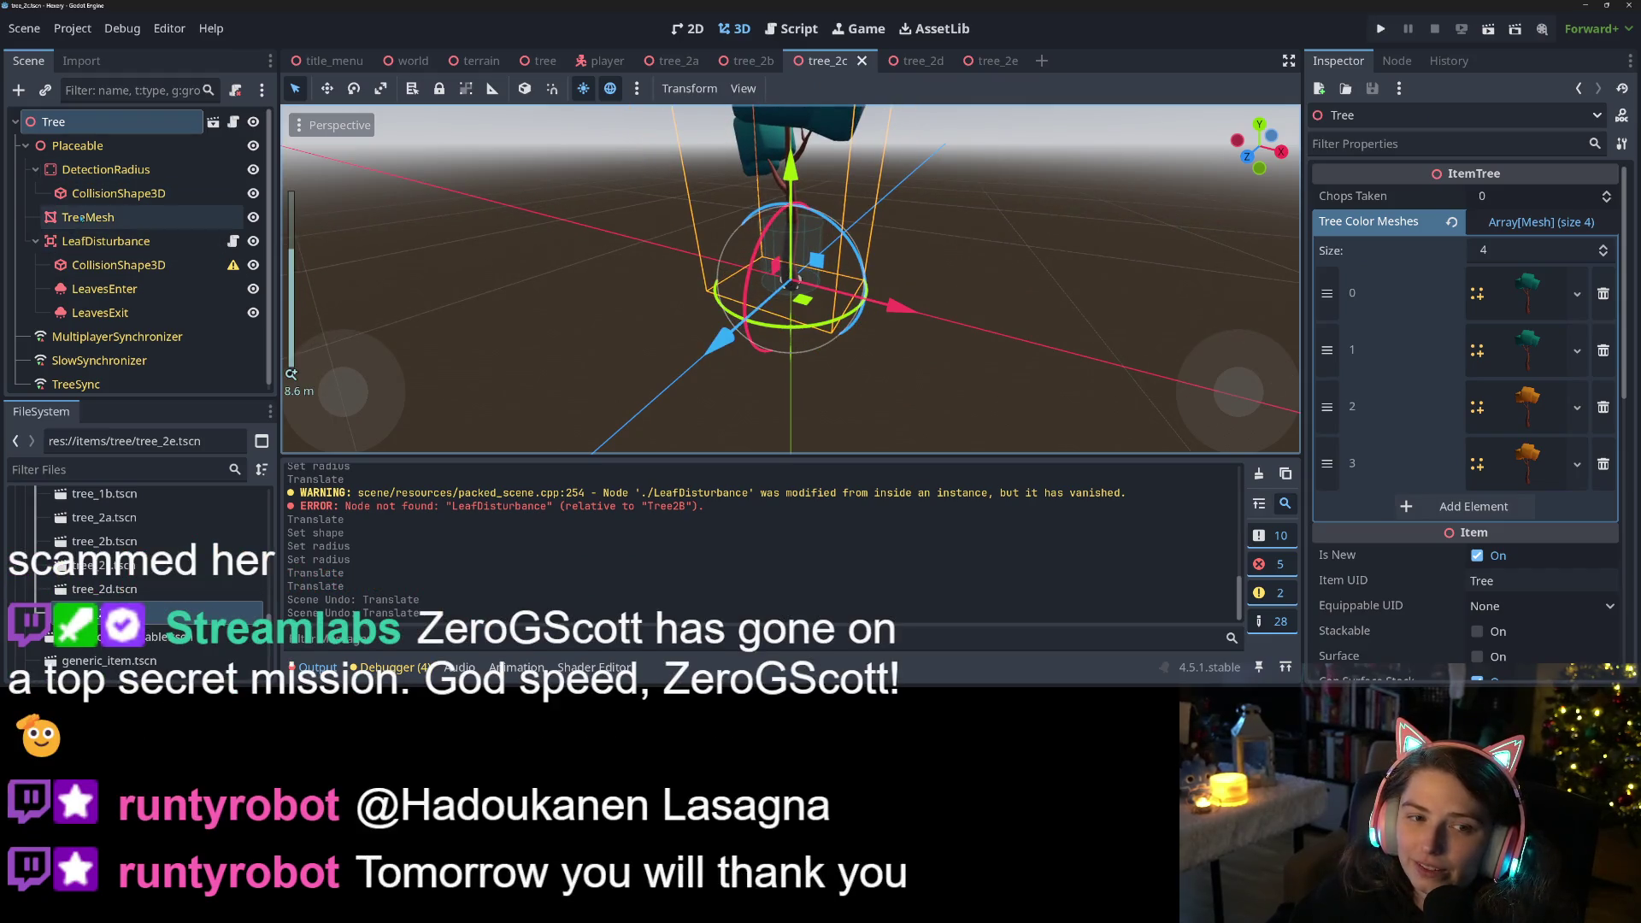
left_click(105, 241)
mouse_move(979, 279)
left_mouse_down()
mouse_move(833, 218)
mouse_move(791, 145)
mouse_move(794, 98)
left_mouse_up()
scroll(833, 219, "down", 2)
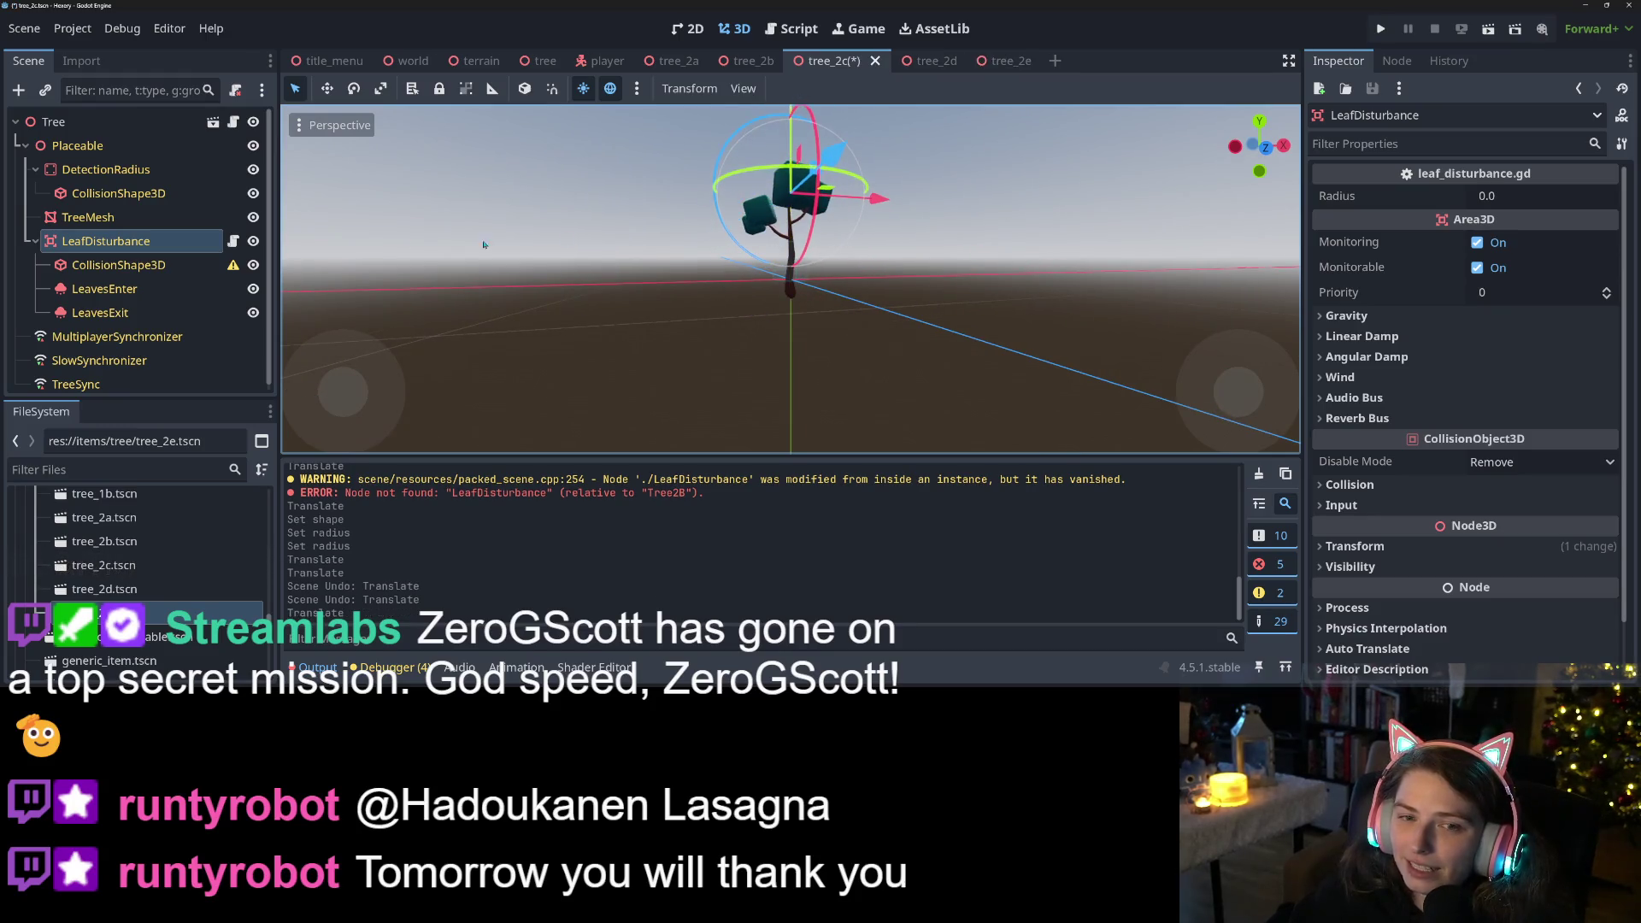
left_click(159, 267)
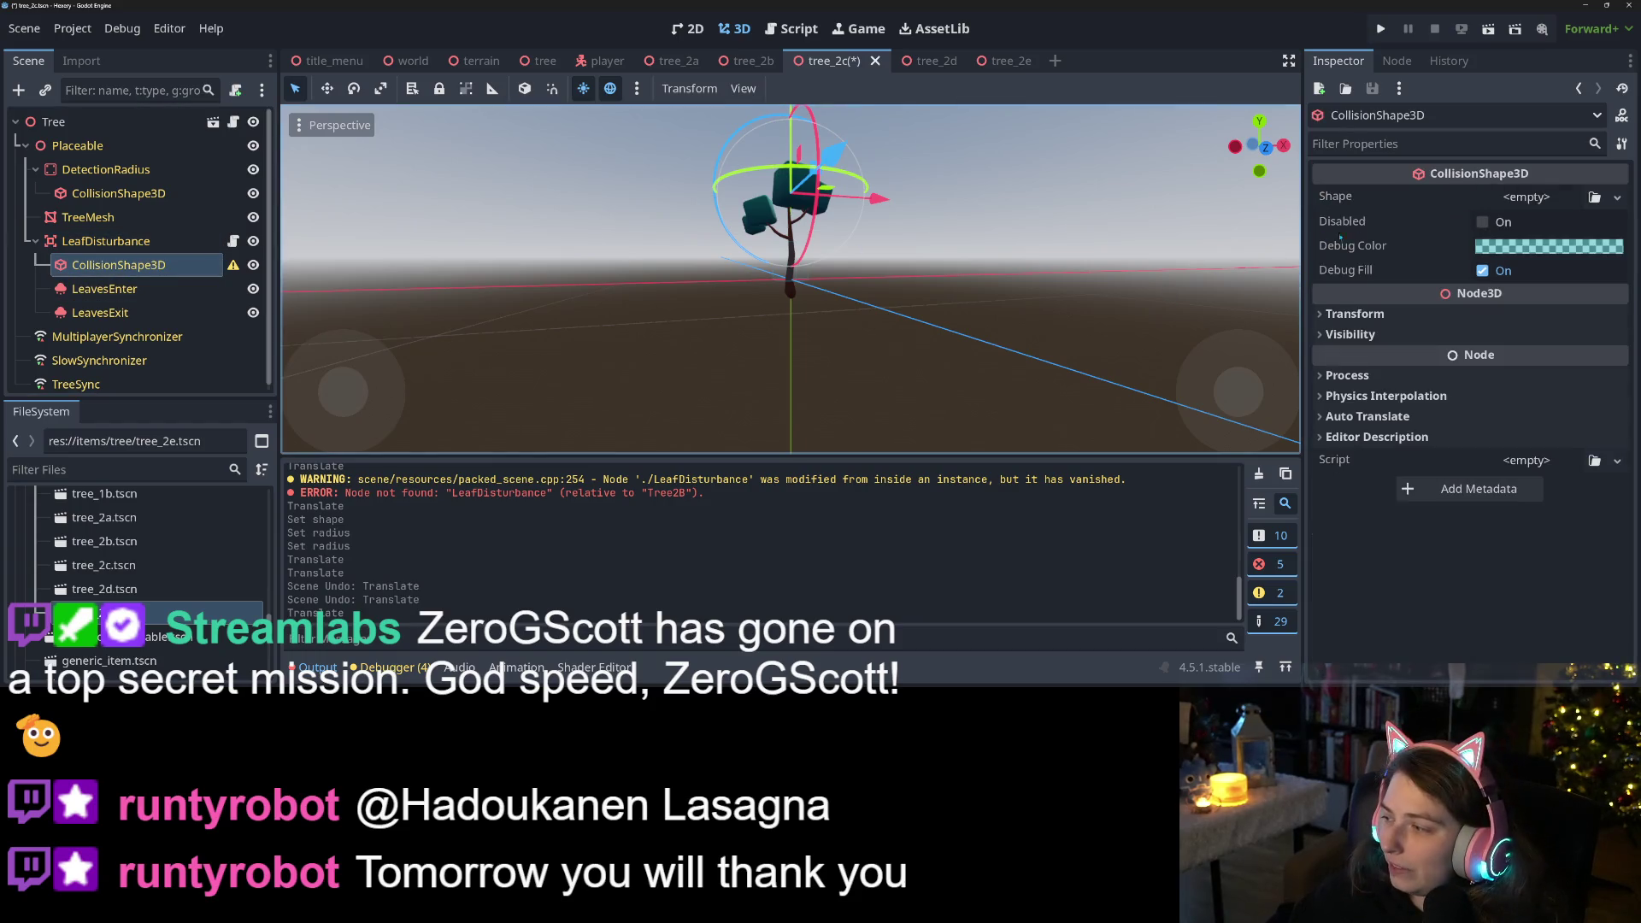
Give the collision a new SphereShape3D with 1.0 m radius and save tree_2c.
left_click(1616, 197)
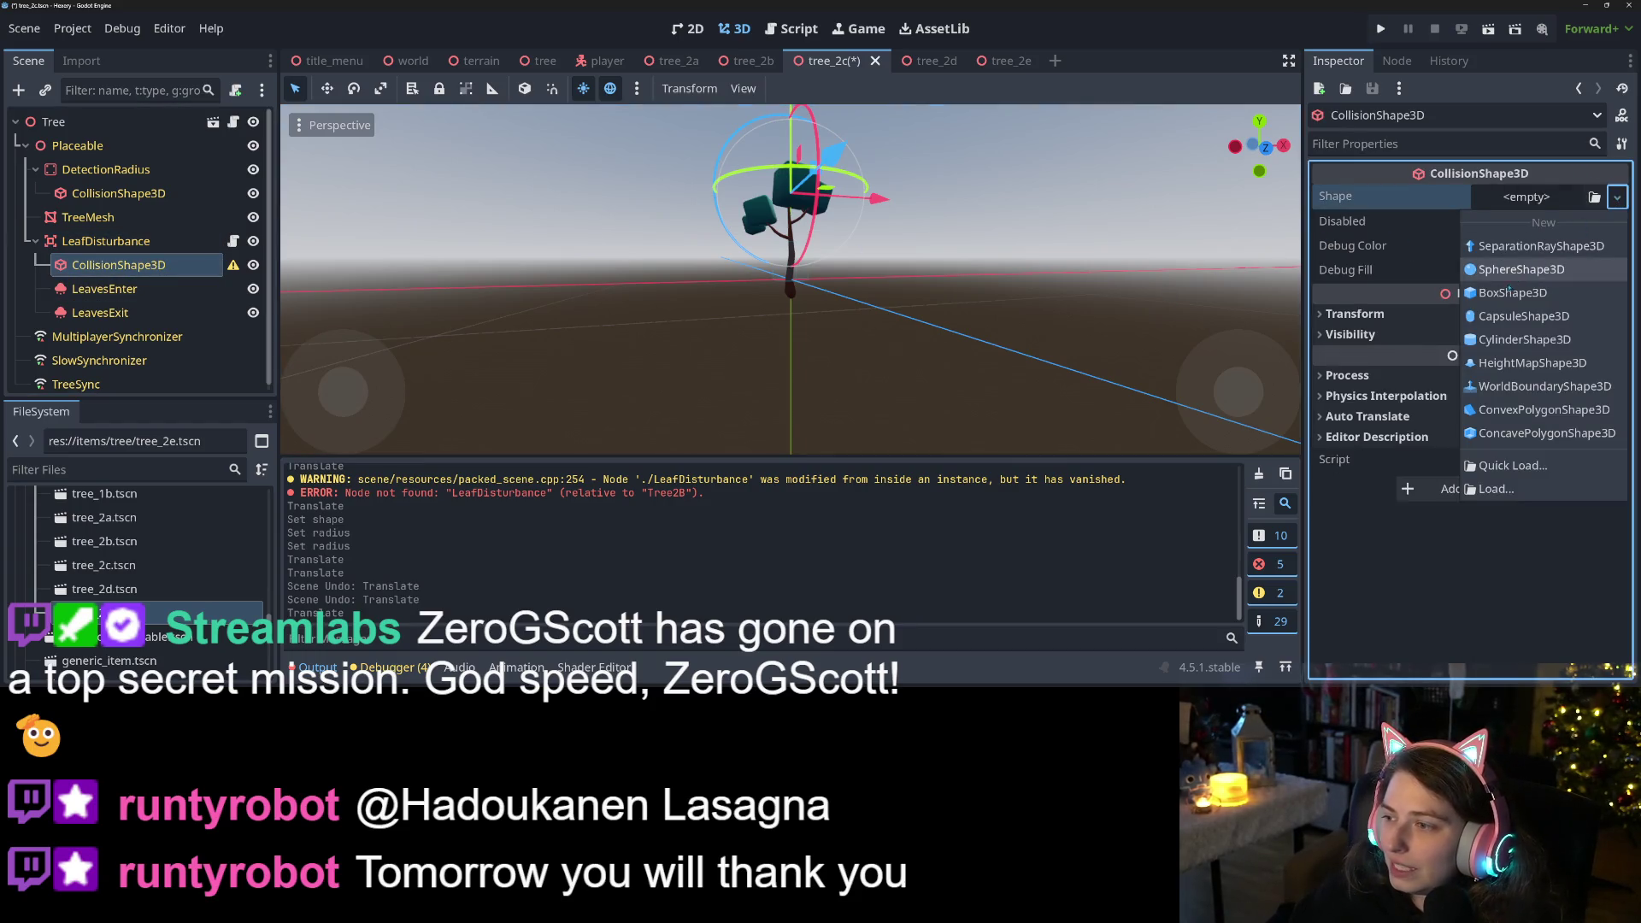
left_click(1512, 270)
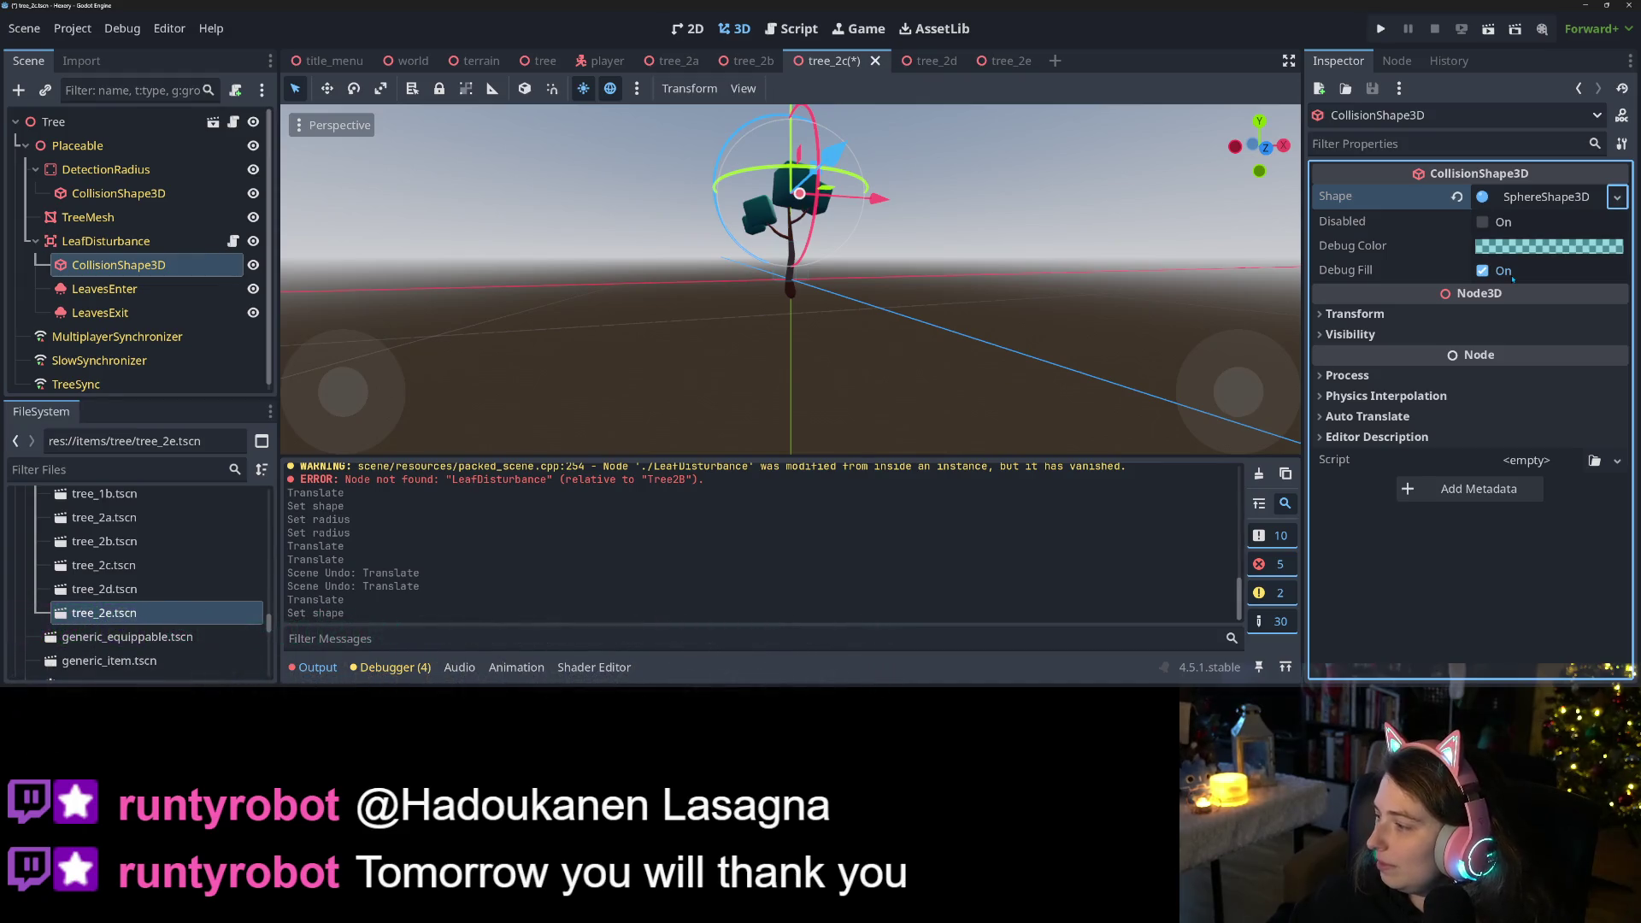
left_click(1529, 197)
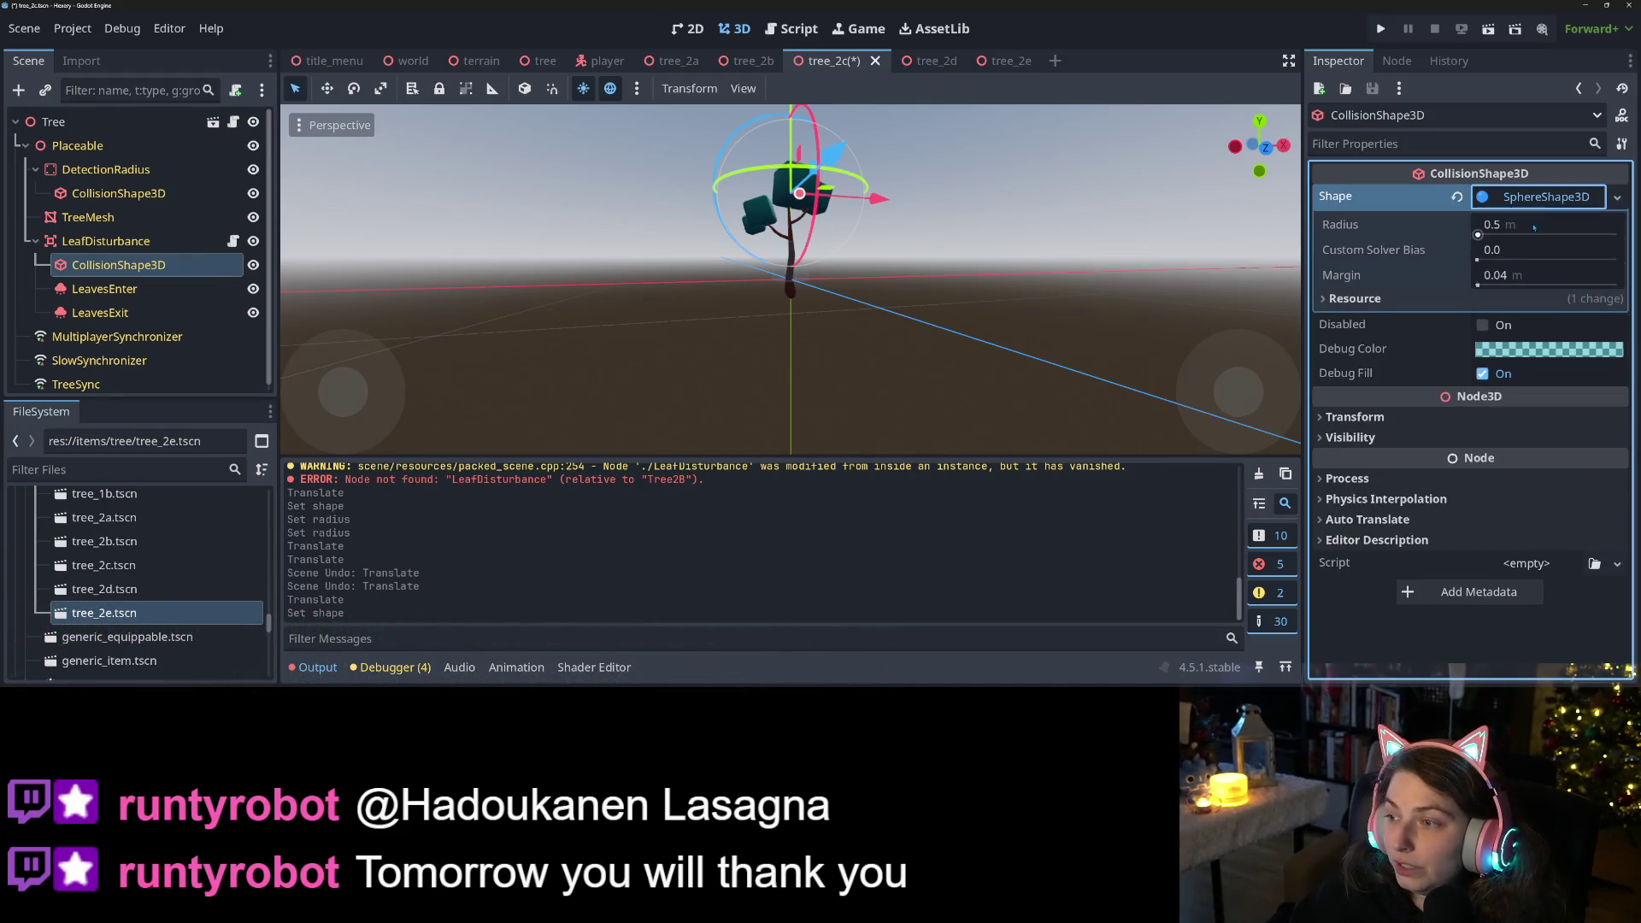
left_click(1534, 225)
type("1")
key("Return")
mouse_move(893, 344)
left_mouse_down()
mouse_move(688, 351)
mouse_move(863, 367)
left_mouse_up()
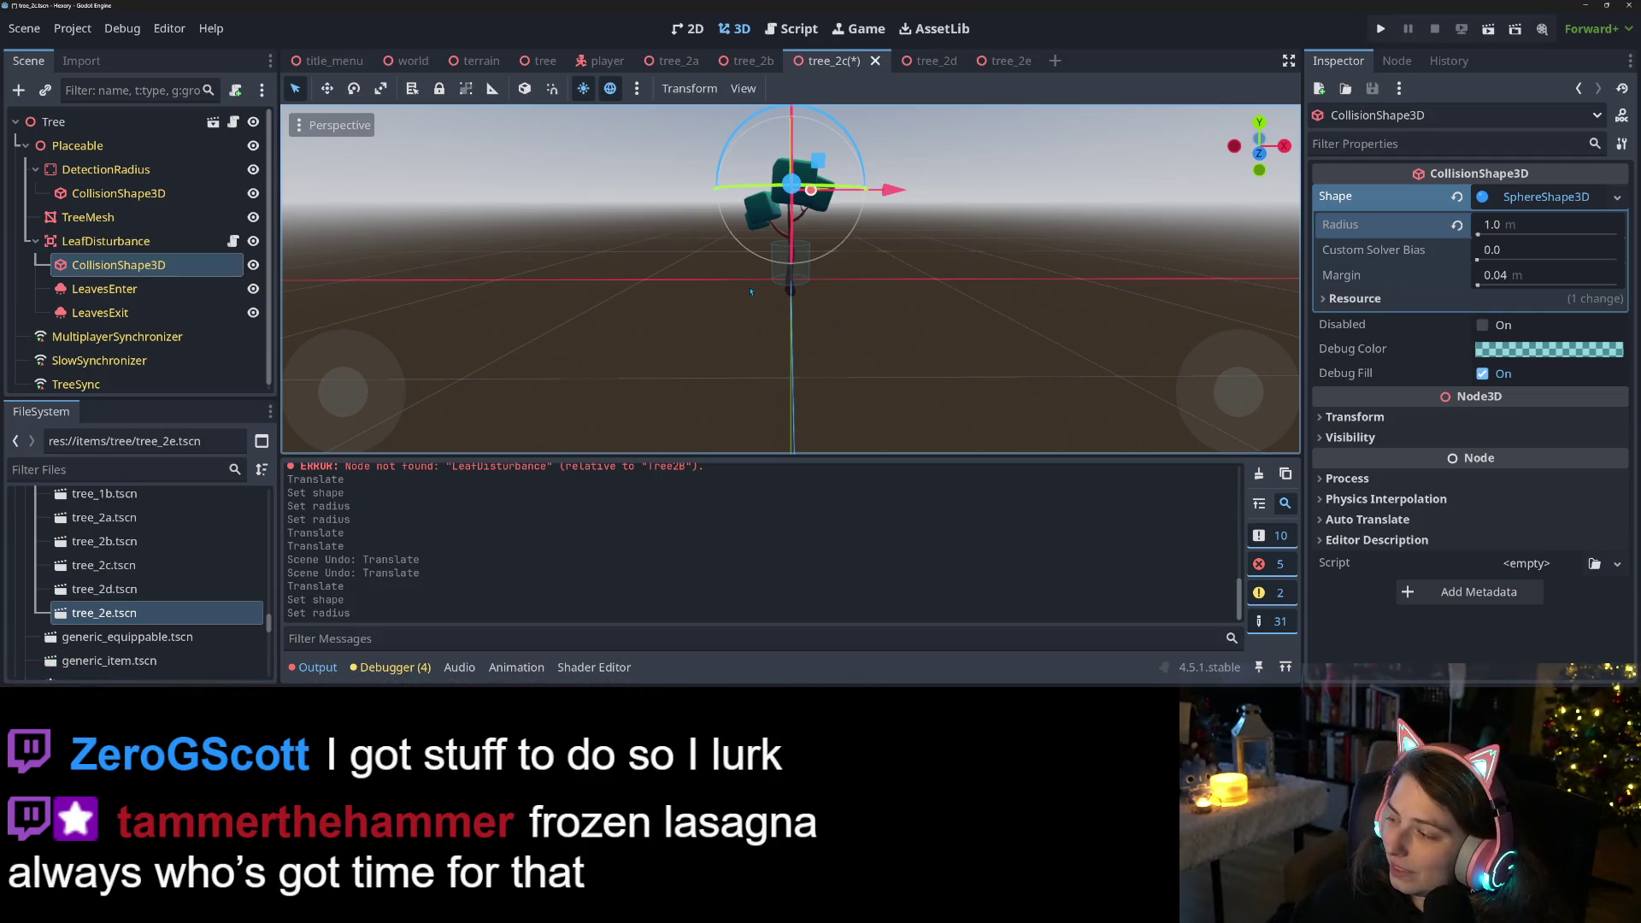
mouse_move(766, 294)
left_mouse_down()
mouse_move(771, 337)
mouse_move(793, 332)
left_mouse_up()
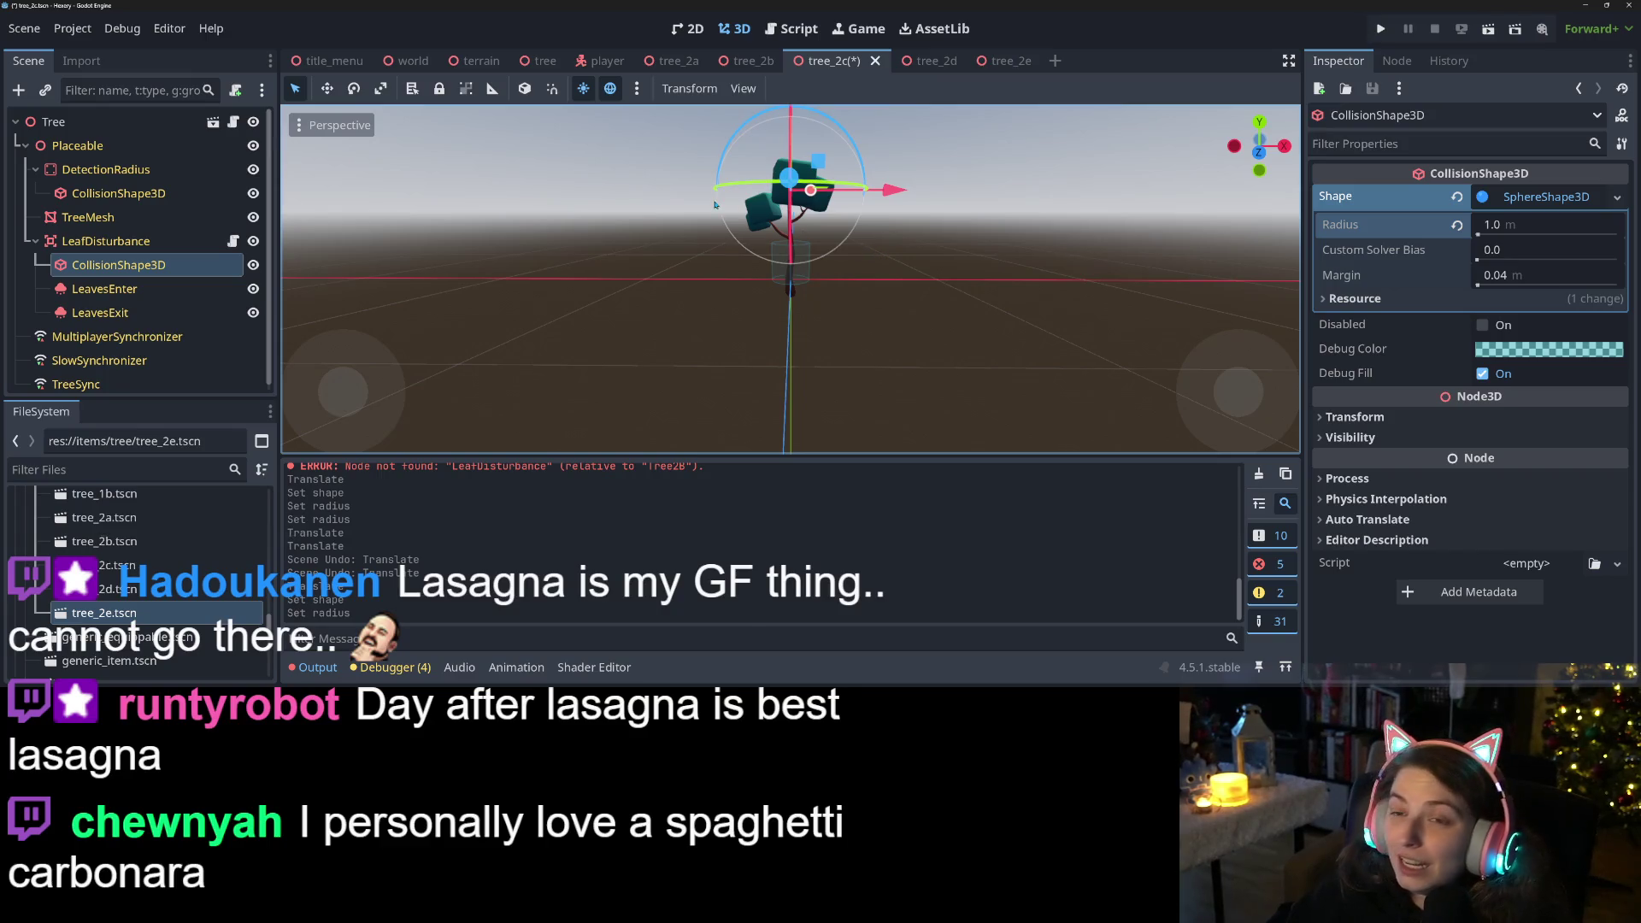
key("ctrl+s")
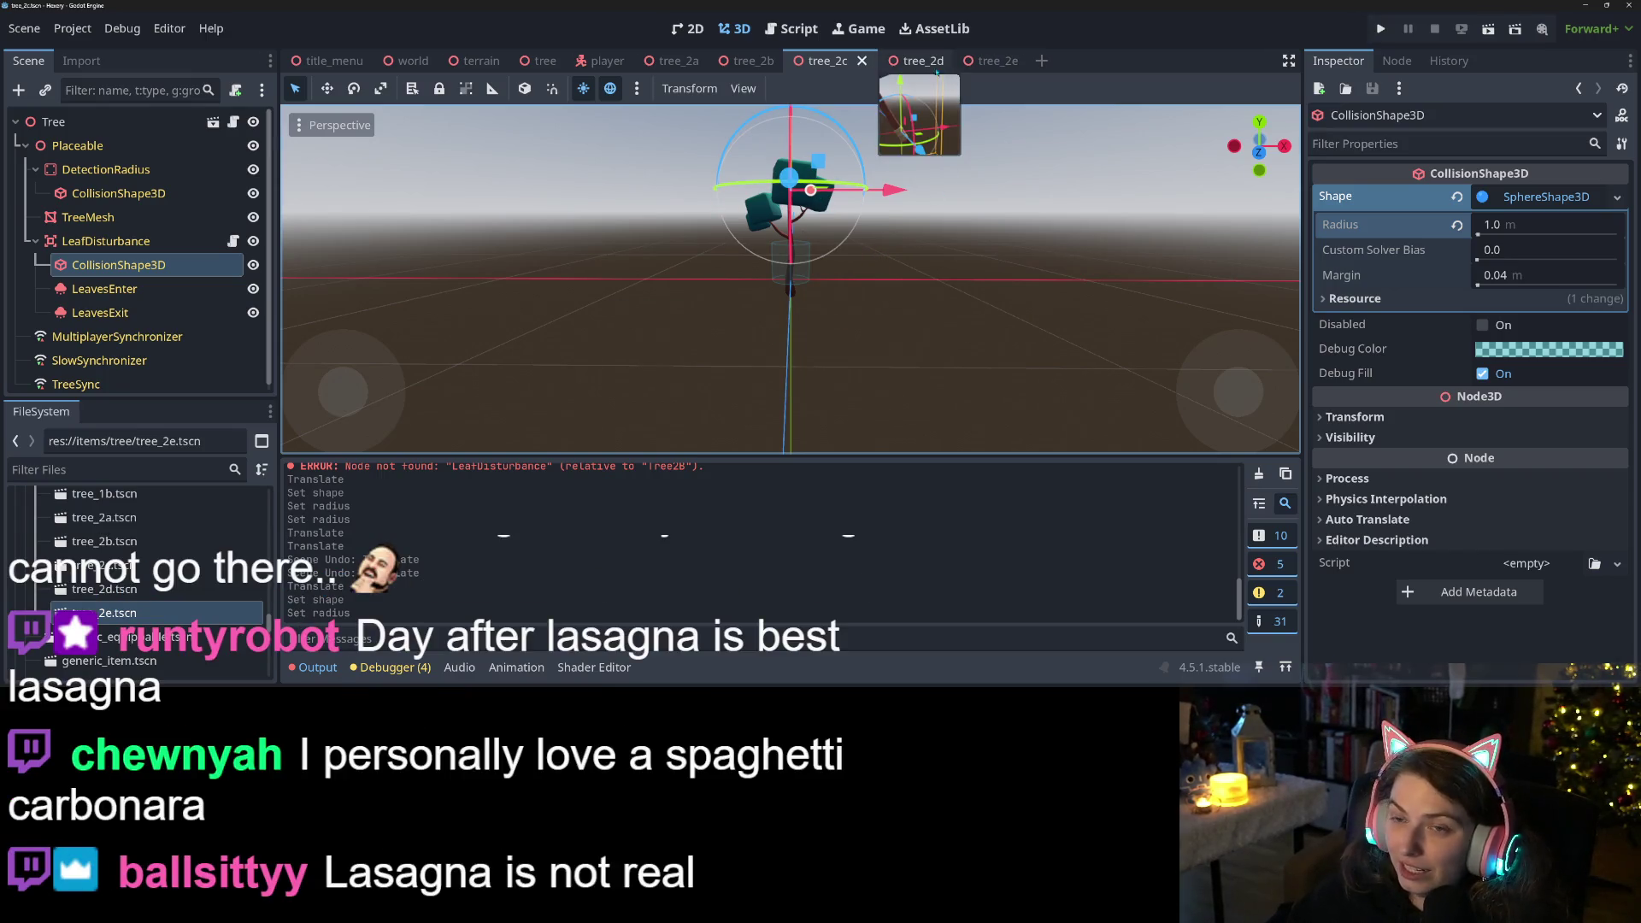
In tree_2d, make the leaf disturbance collision a SphereShape3D with radius 2.
left_click(934, 67)
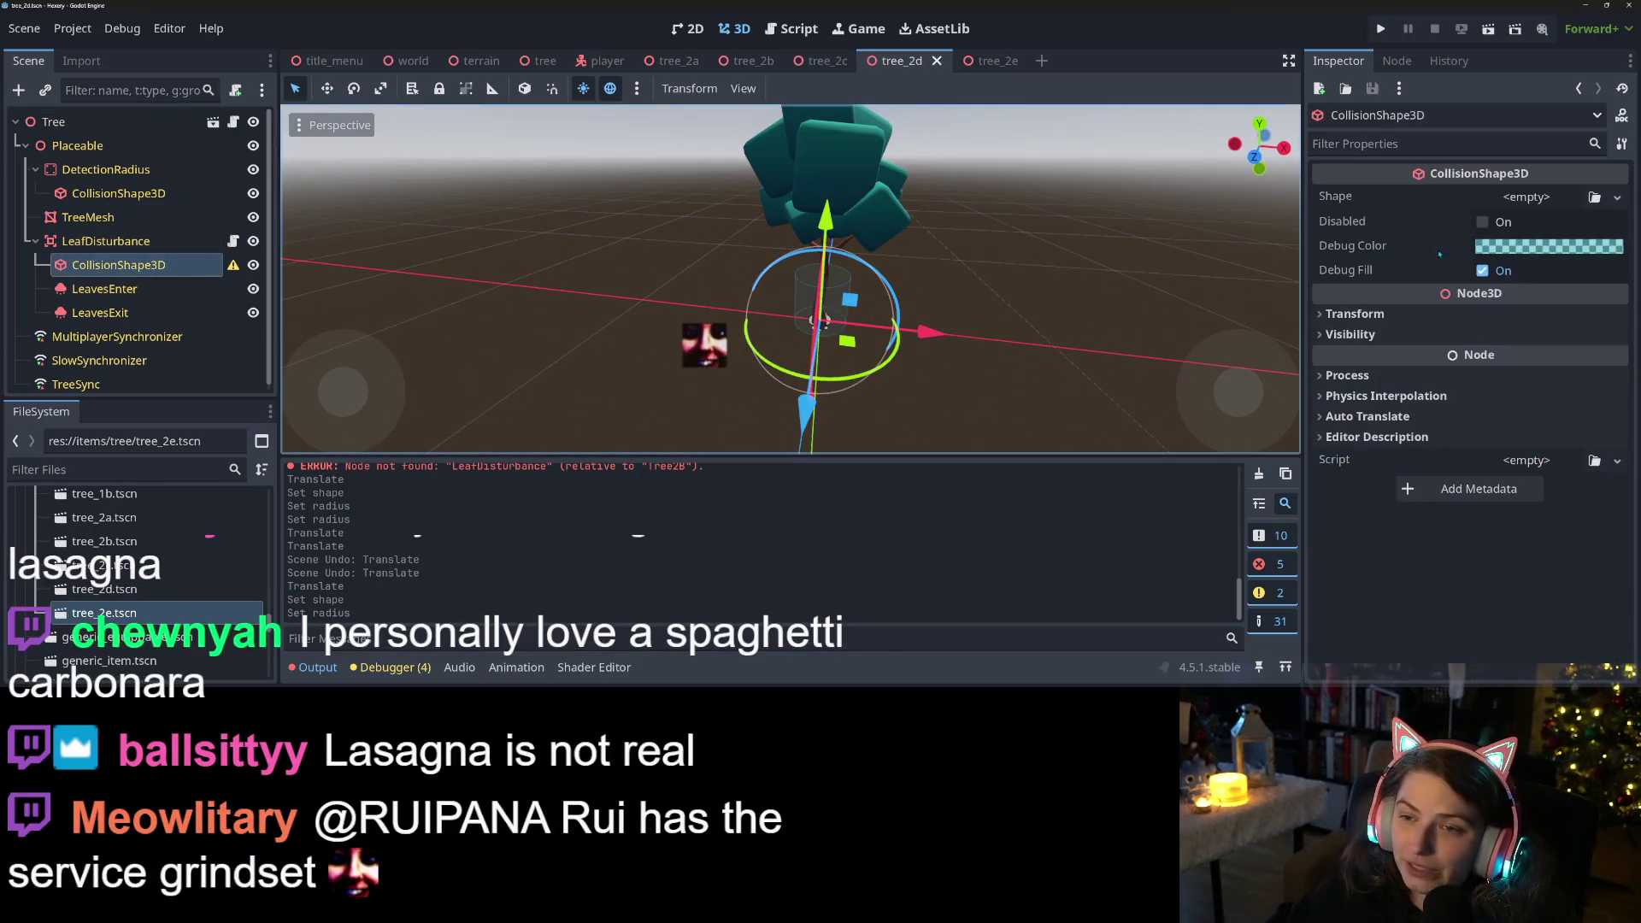
left_click(1617, 197)
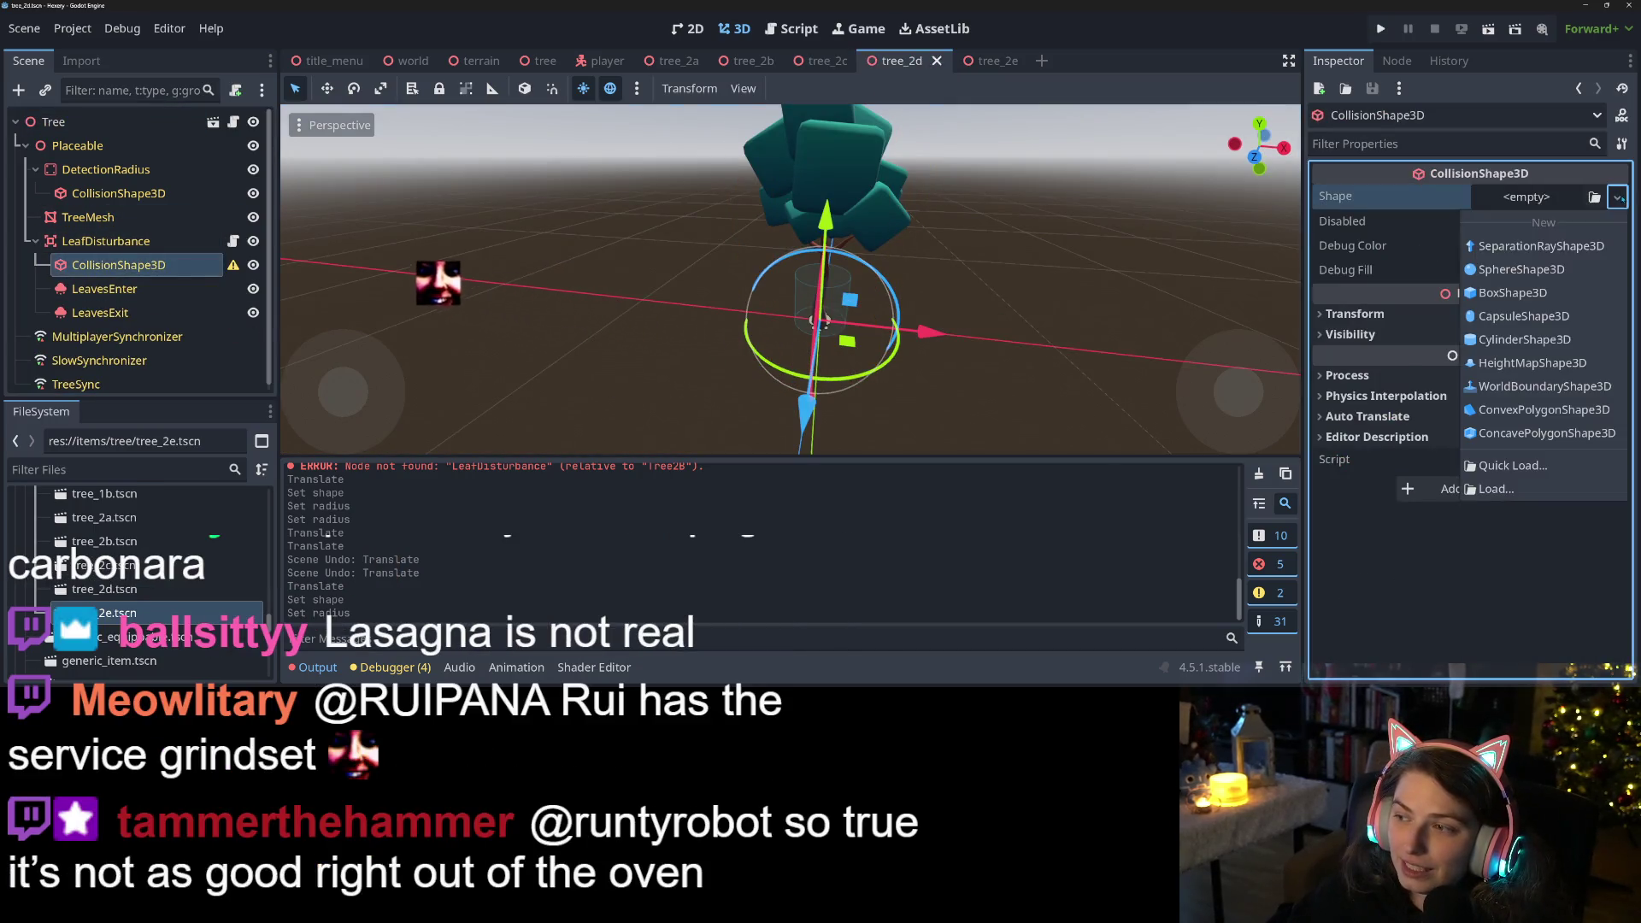
left_click(1519, 270)
left_click(1538, 196)
left_click(1527, 226)
type("2")
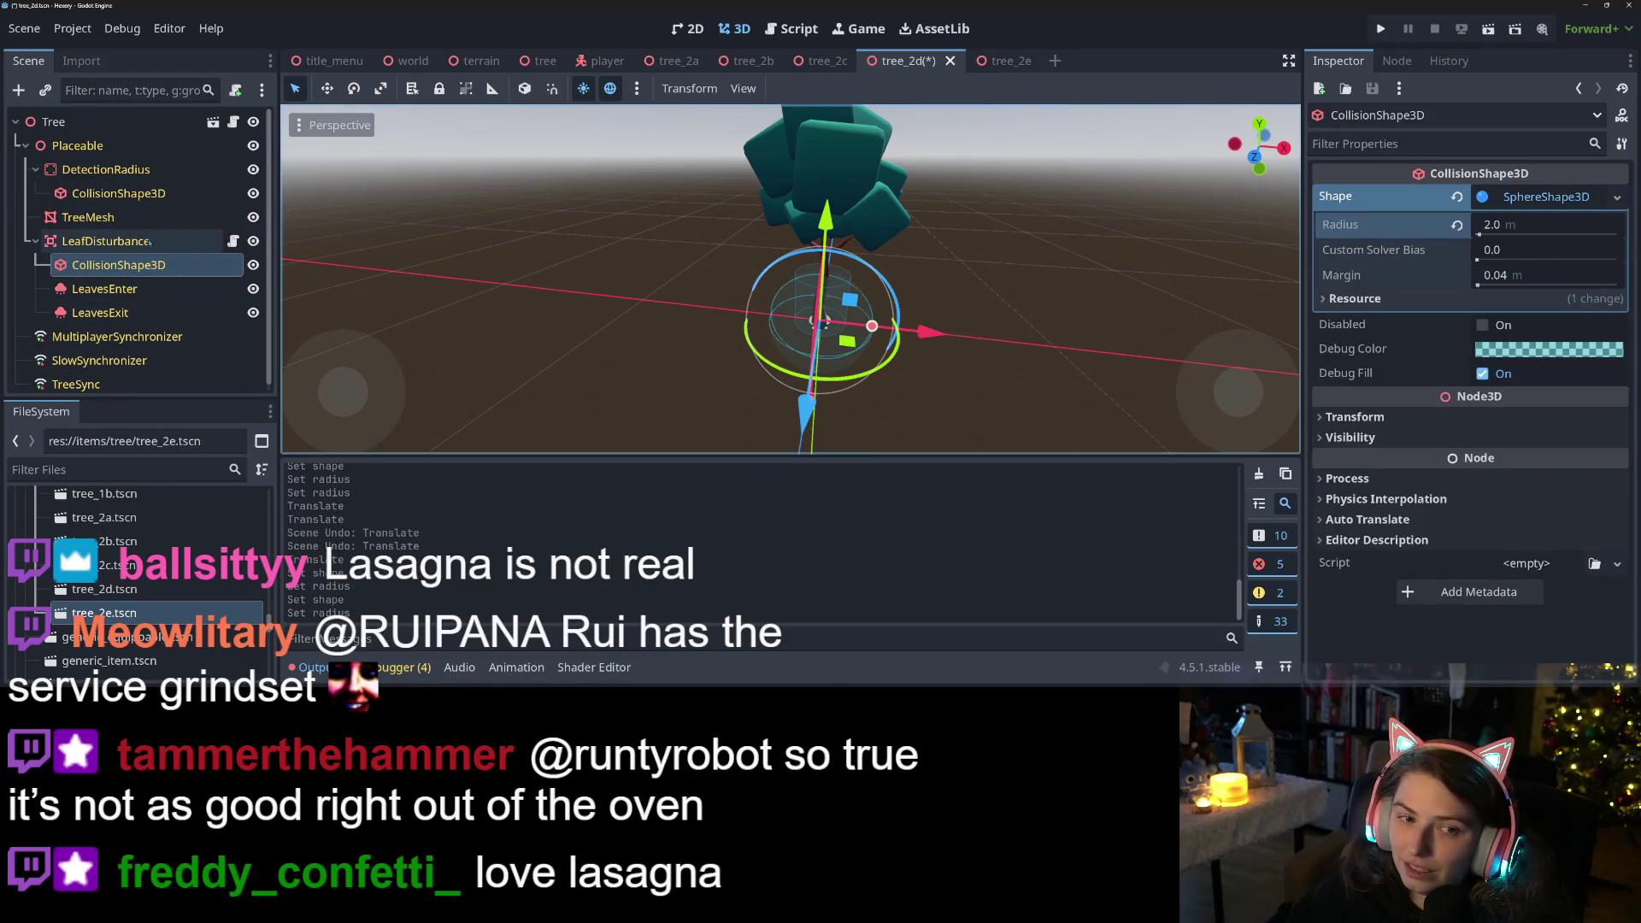
Raise the LeafDisturbance area up into the tree canopy and save tree_2d.
left_click(151, 243)
mouse_move(822, 213)
left_mouse_down()
mouse_move(837, 107)
mouse_move(884, 284)
left_mouse_up()
mouse_move(978, 350)
left_mouse_down()
mouse_move(921, 330)
mouse_move(968, 340)
left_mouse_up()
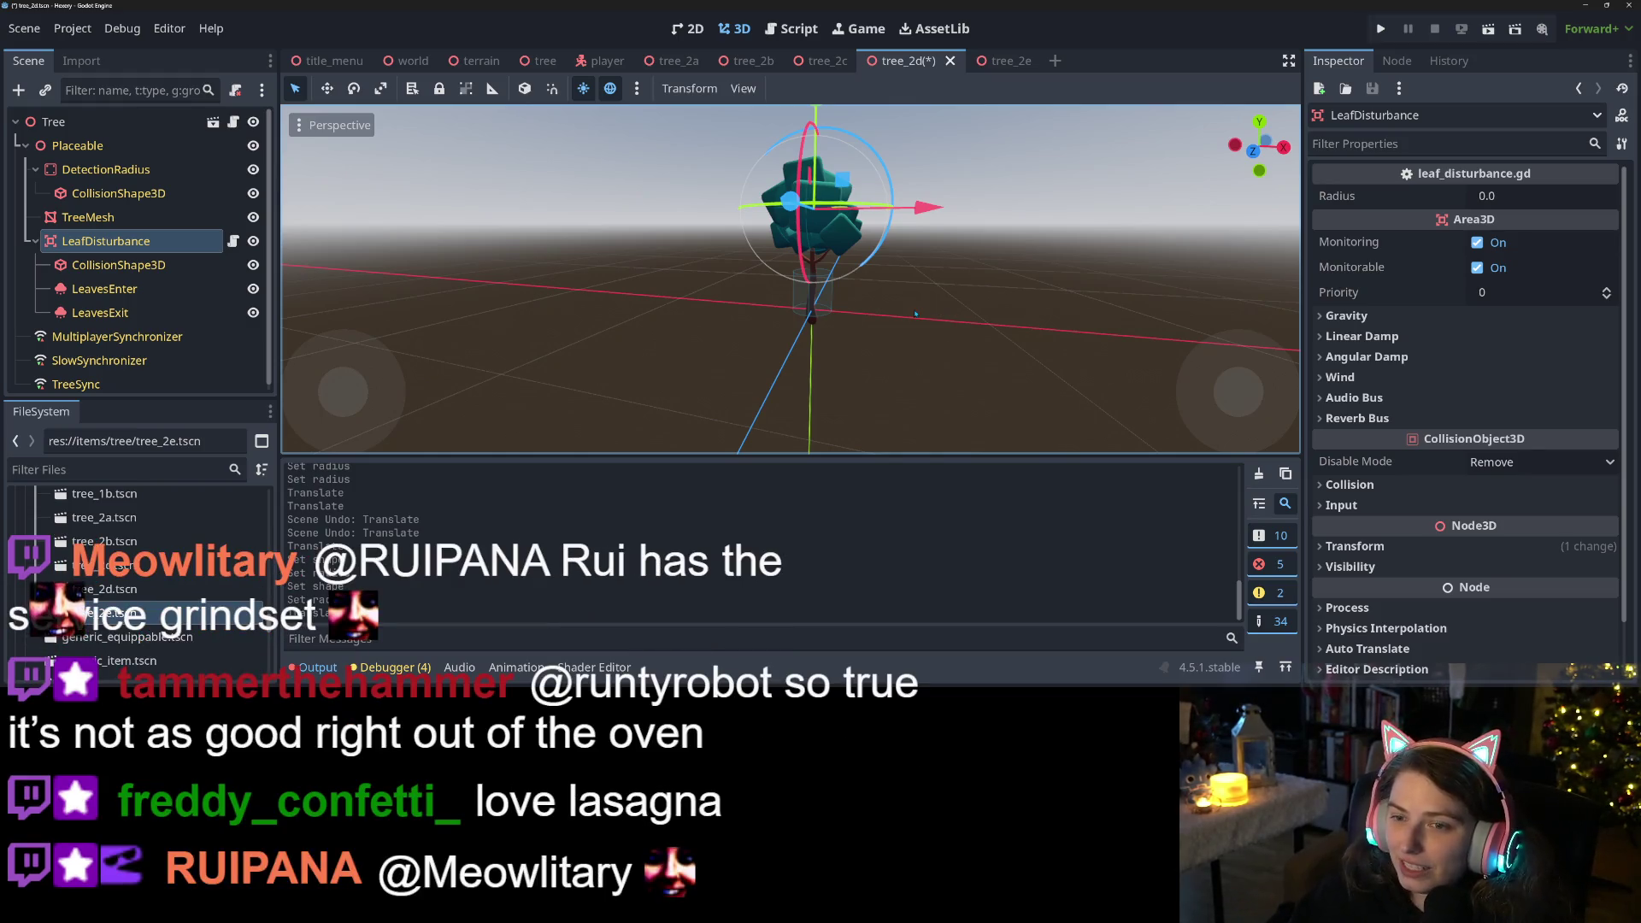
key("ctrl+s")
Check tree_2d's mesh and colour meshes, then select tree_2e's LeafDisturbance collision shape.
left_click(991, 60)
left_click_drag(1015, 357, 982, 268)
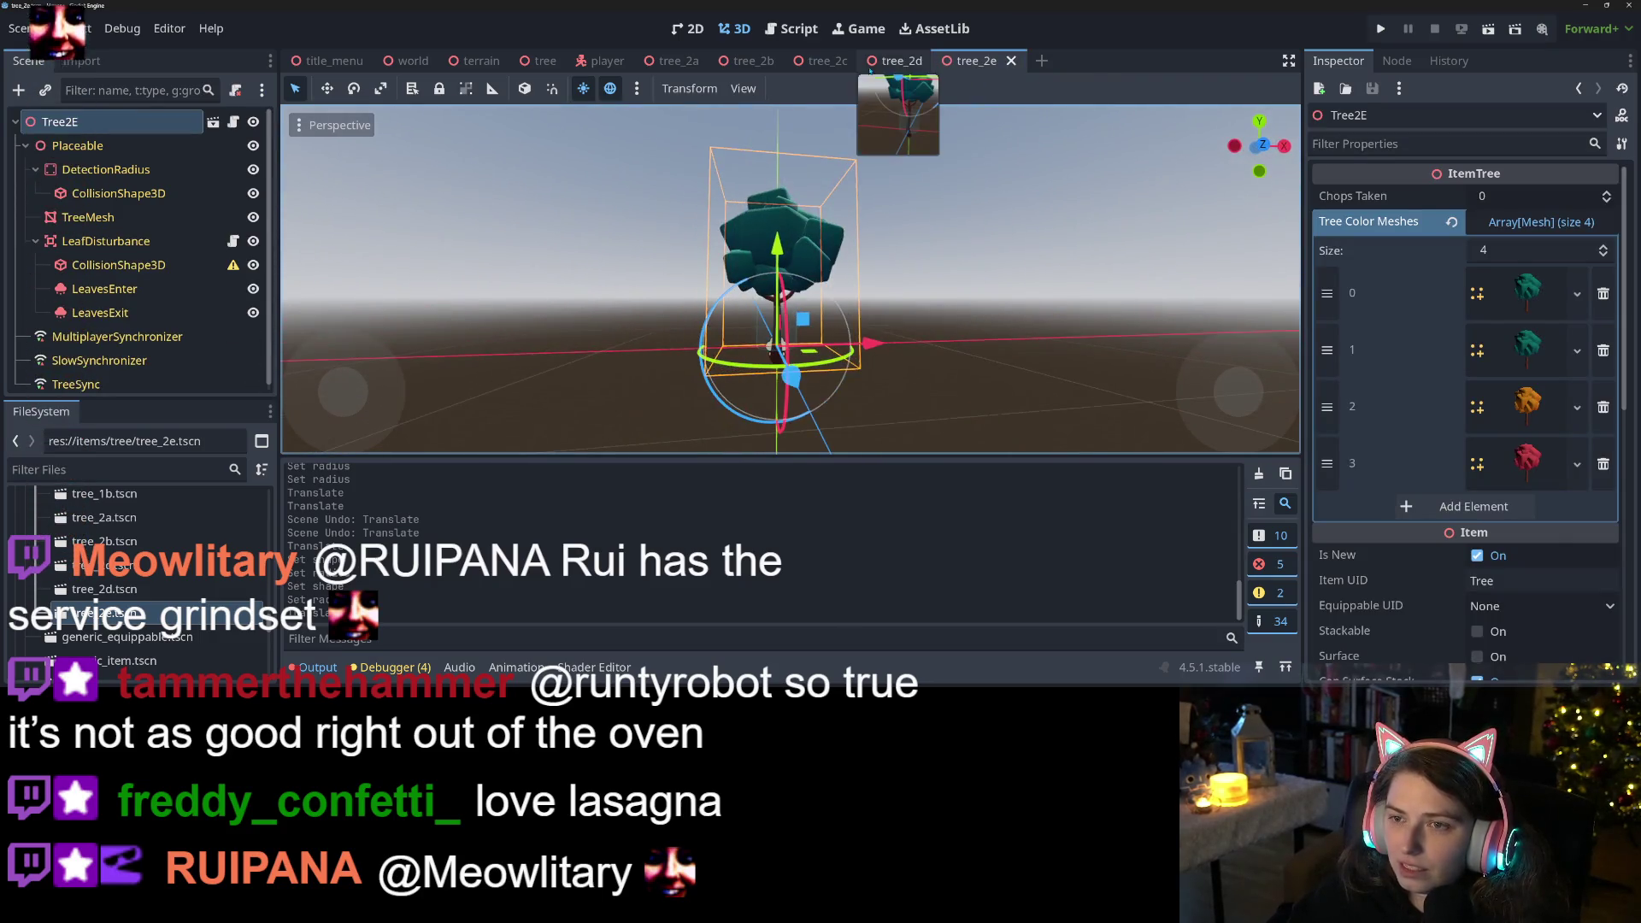
left_click(870, 67)
double_click(99, 247)
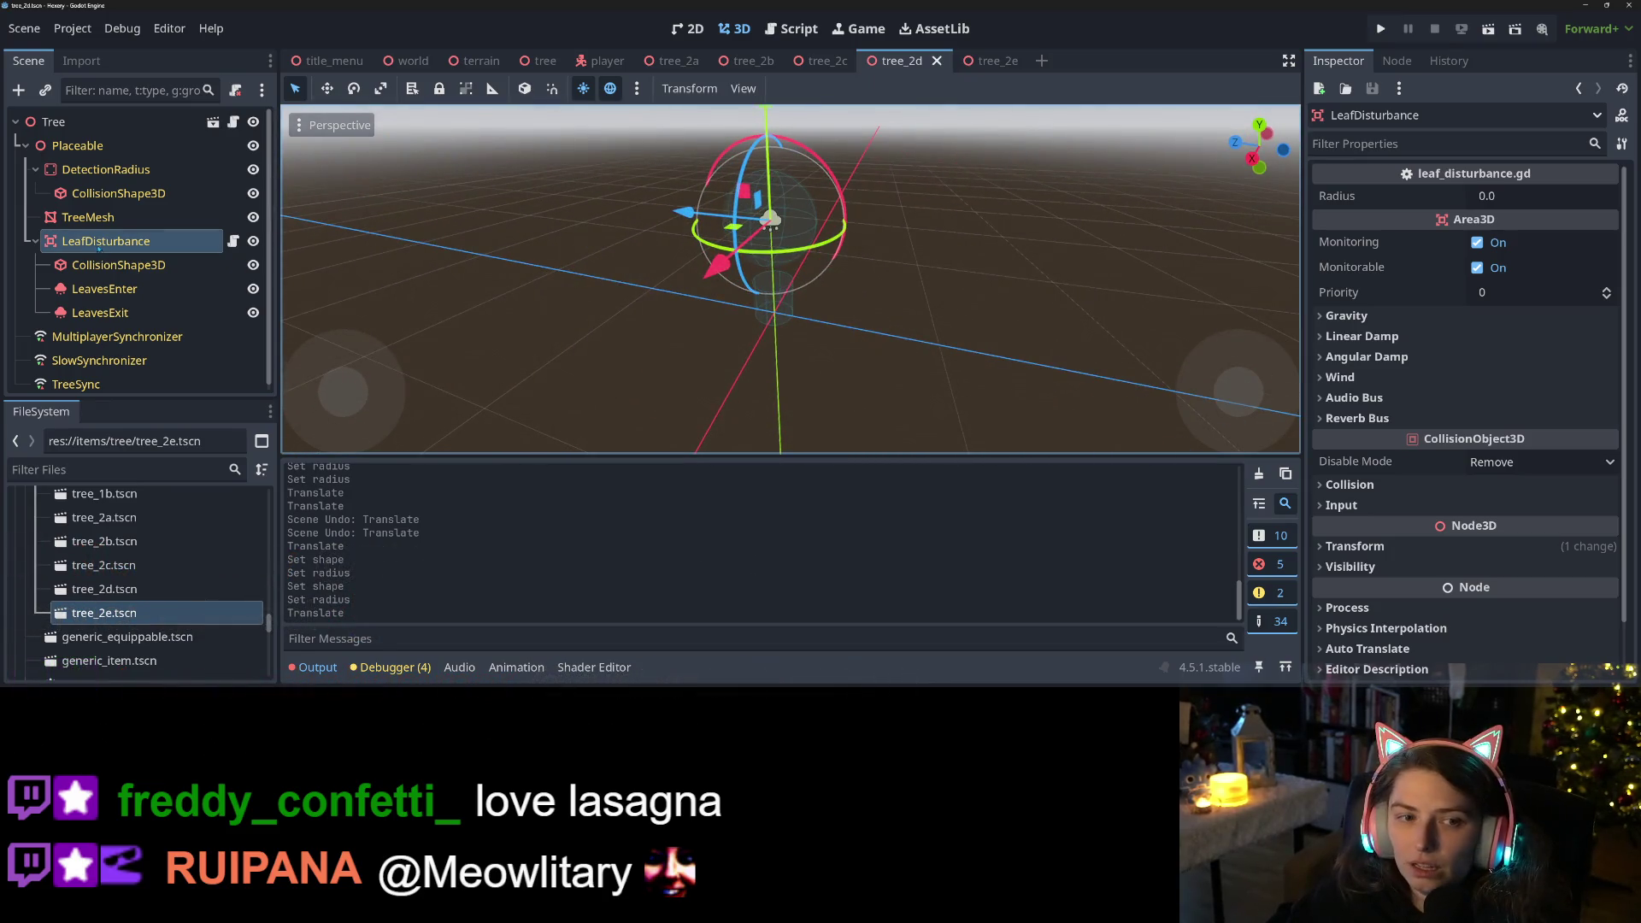
double_click(103, 218)
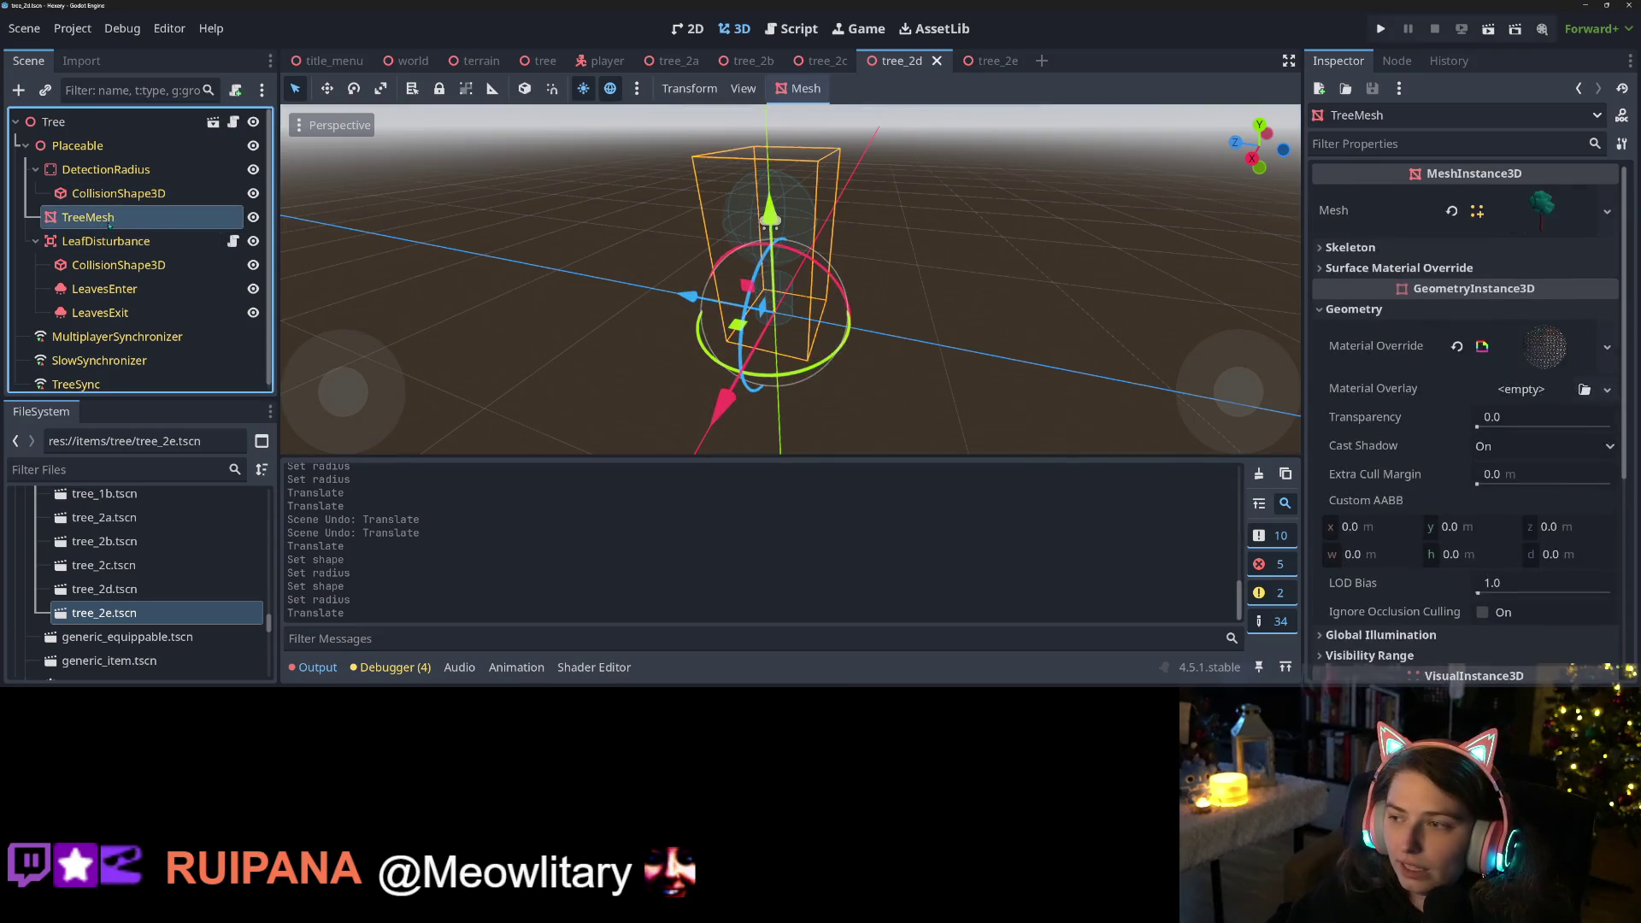
left_click(1486, 269)
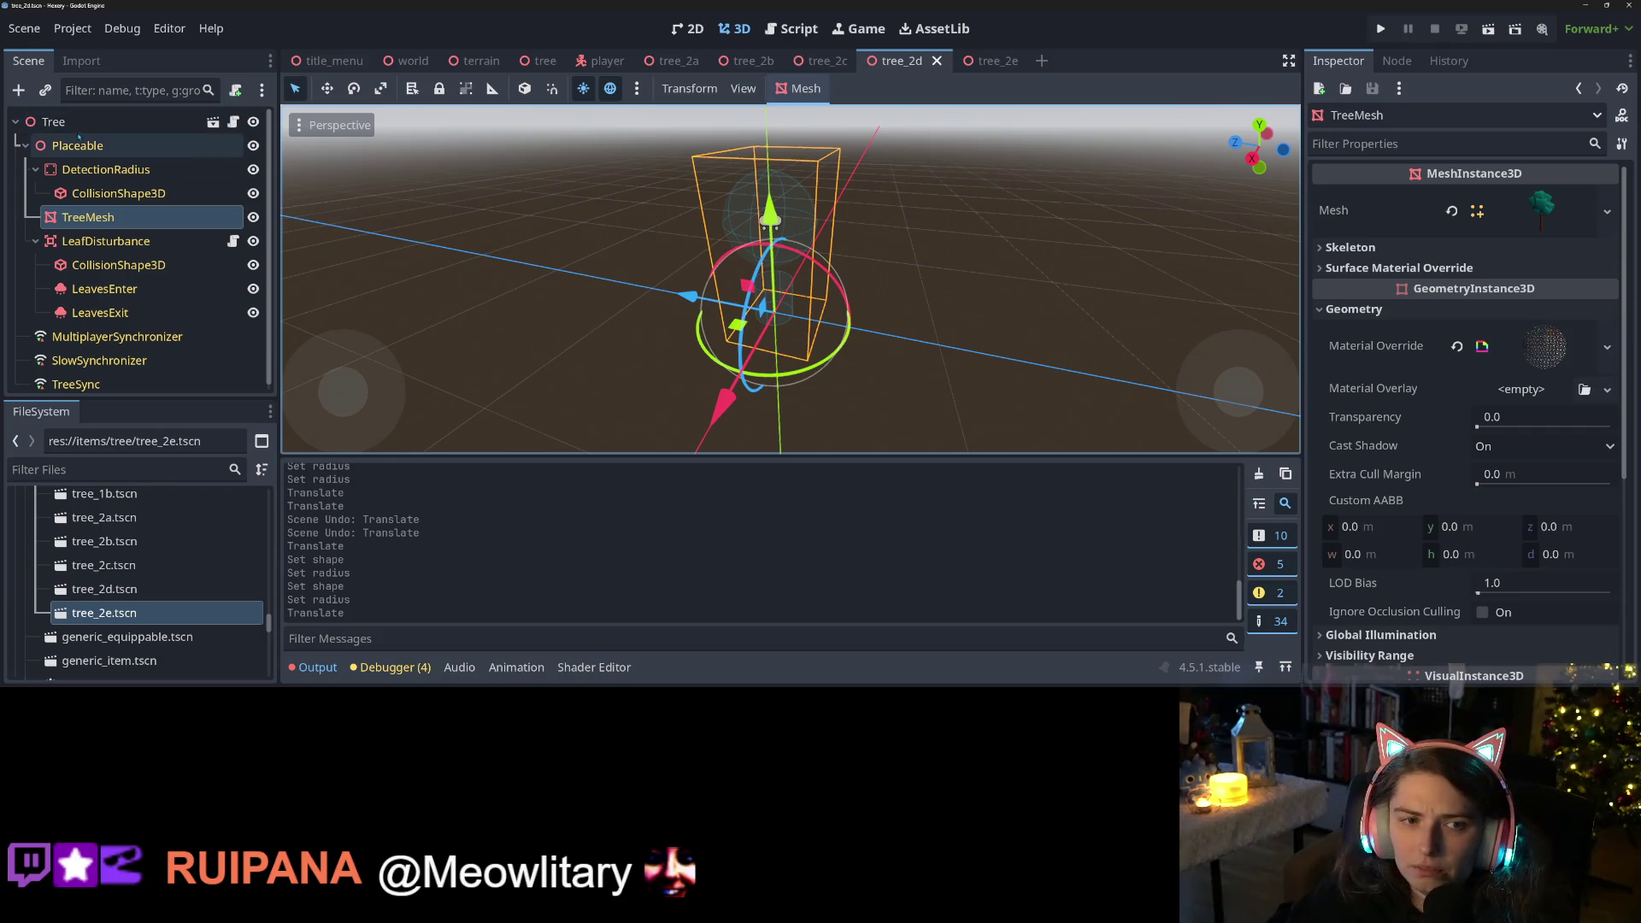
left_click(80, 128)
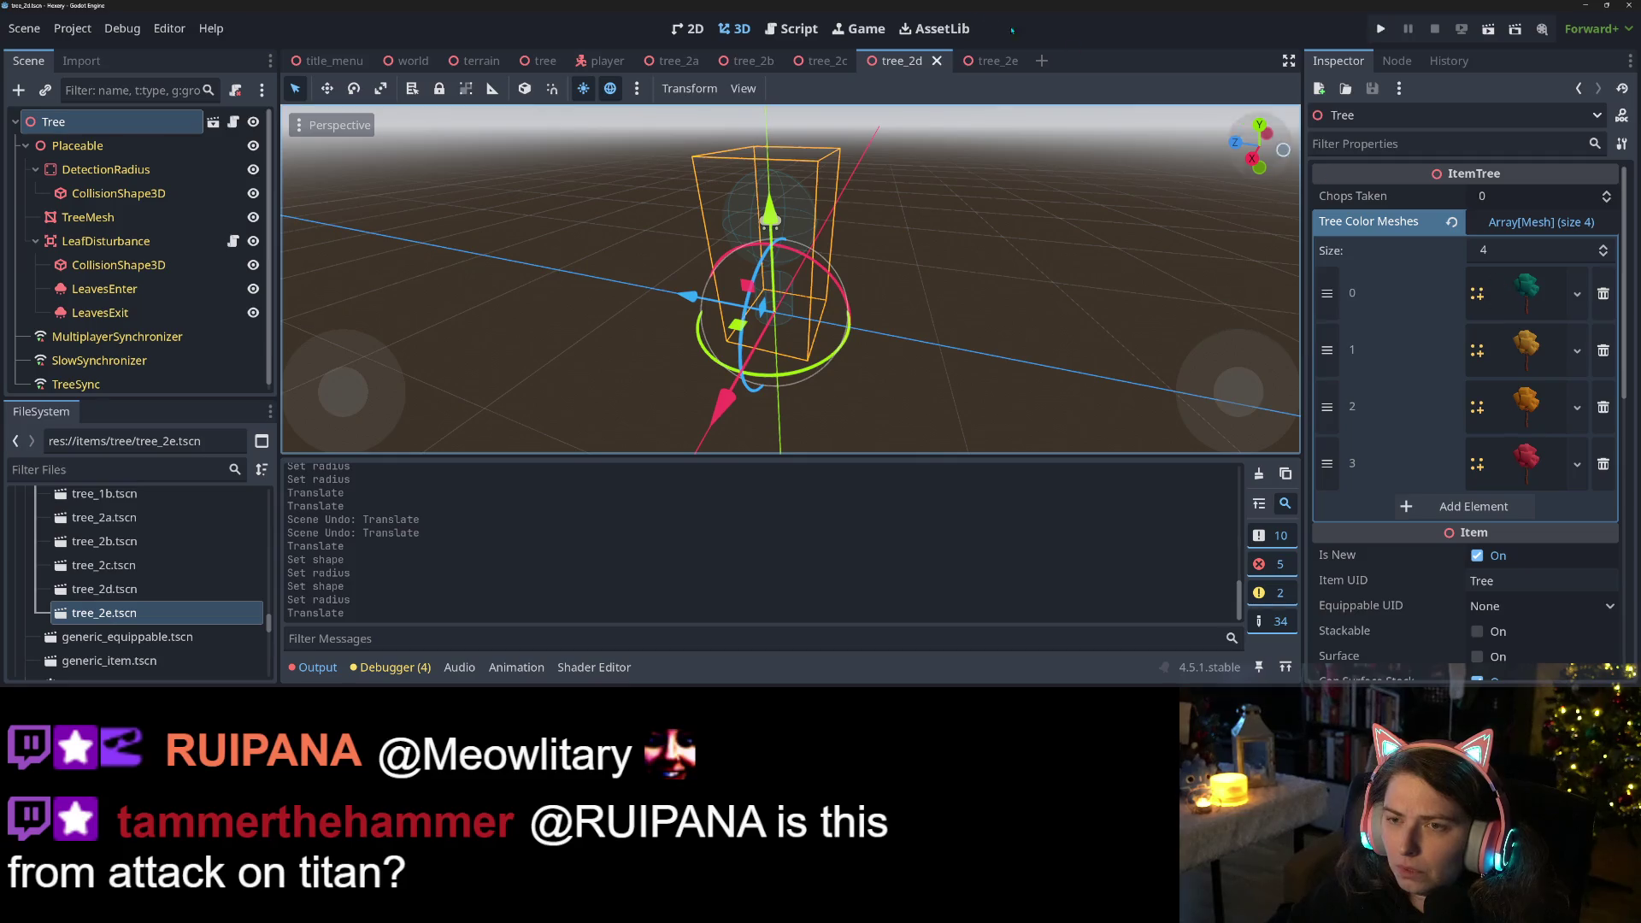
left_click(979, 61)
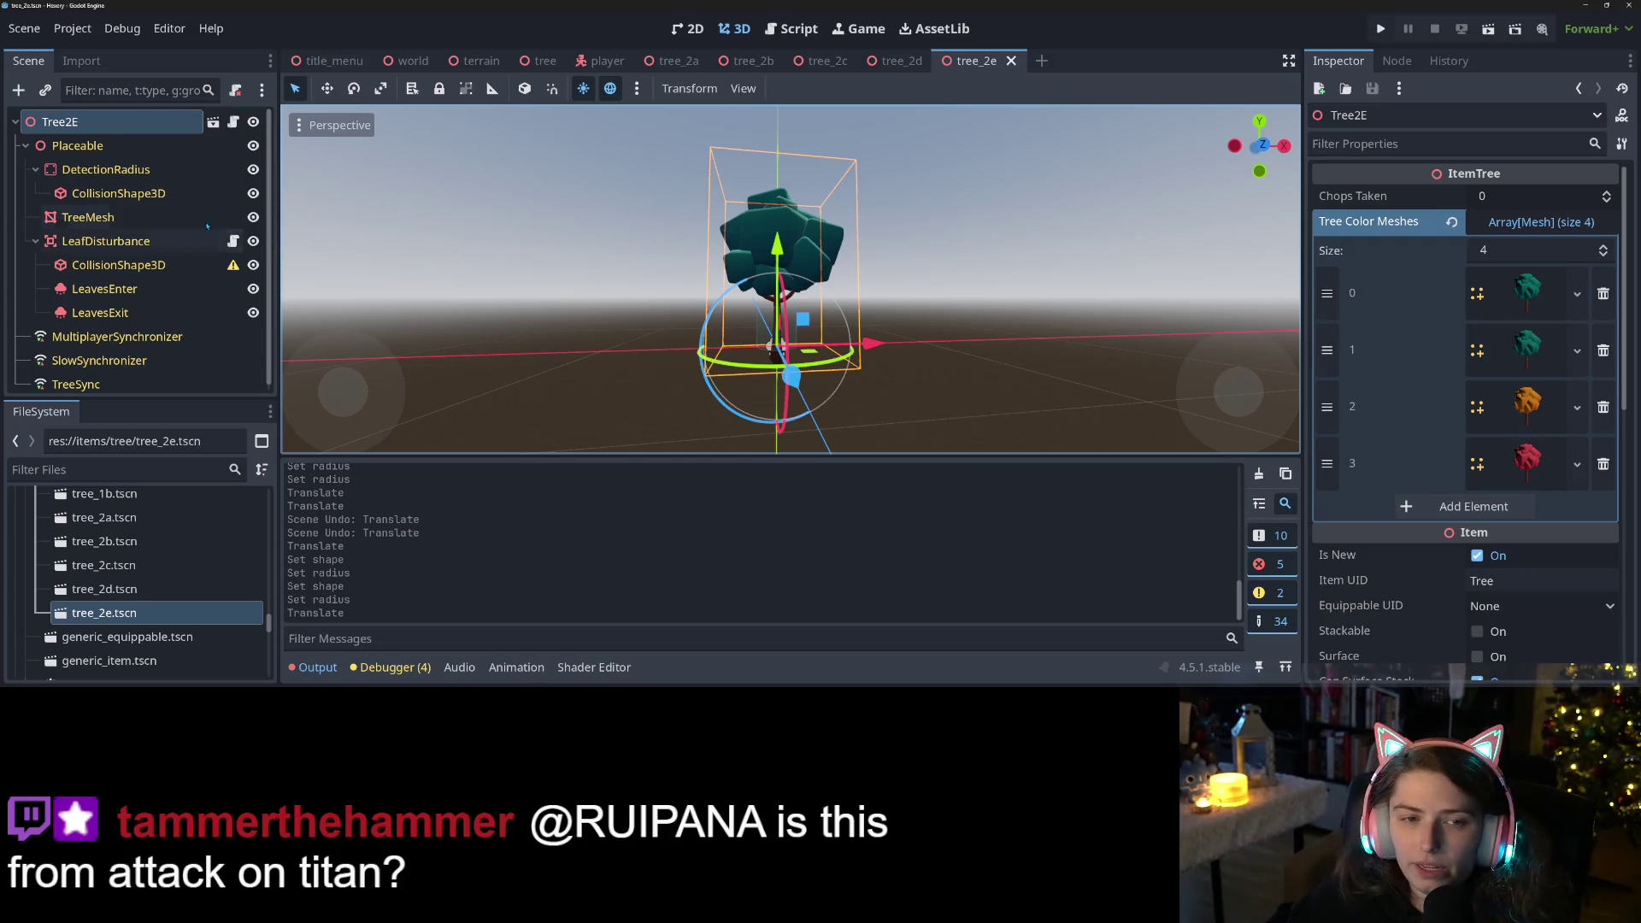
left_click(129, 265)
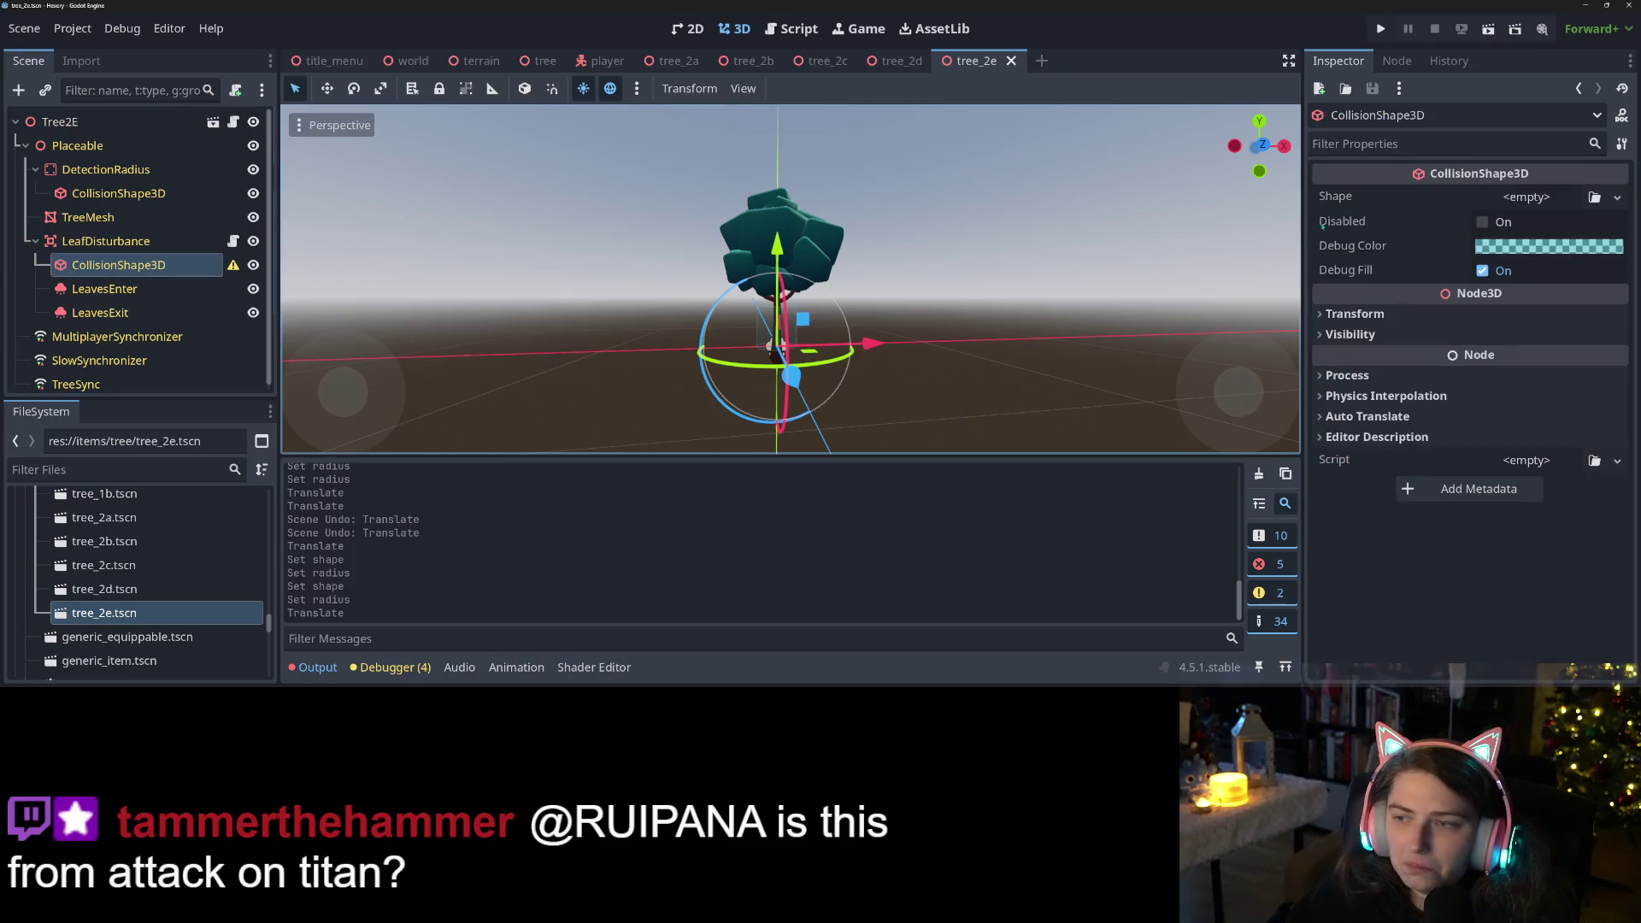
Make tree_2e's collision shape a sphere and raise the LeafDisturbance area upward.
left_click(1616, 197)
left_click(1524, 275)
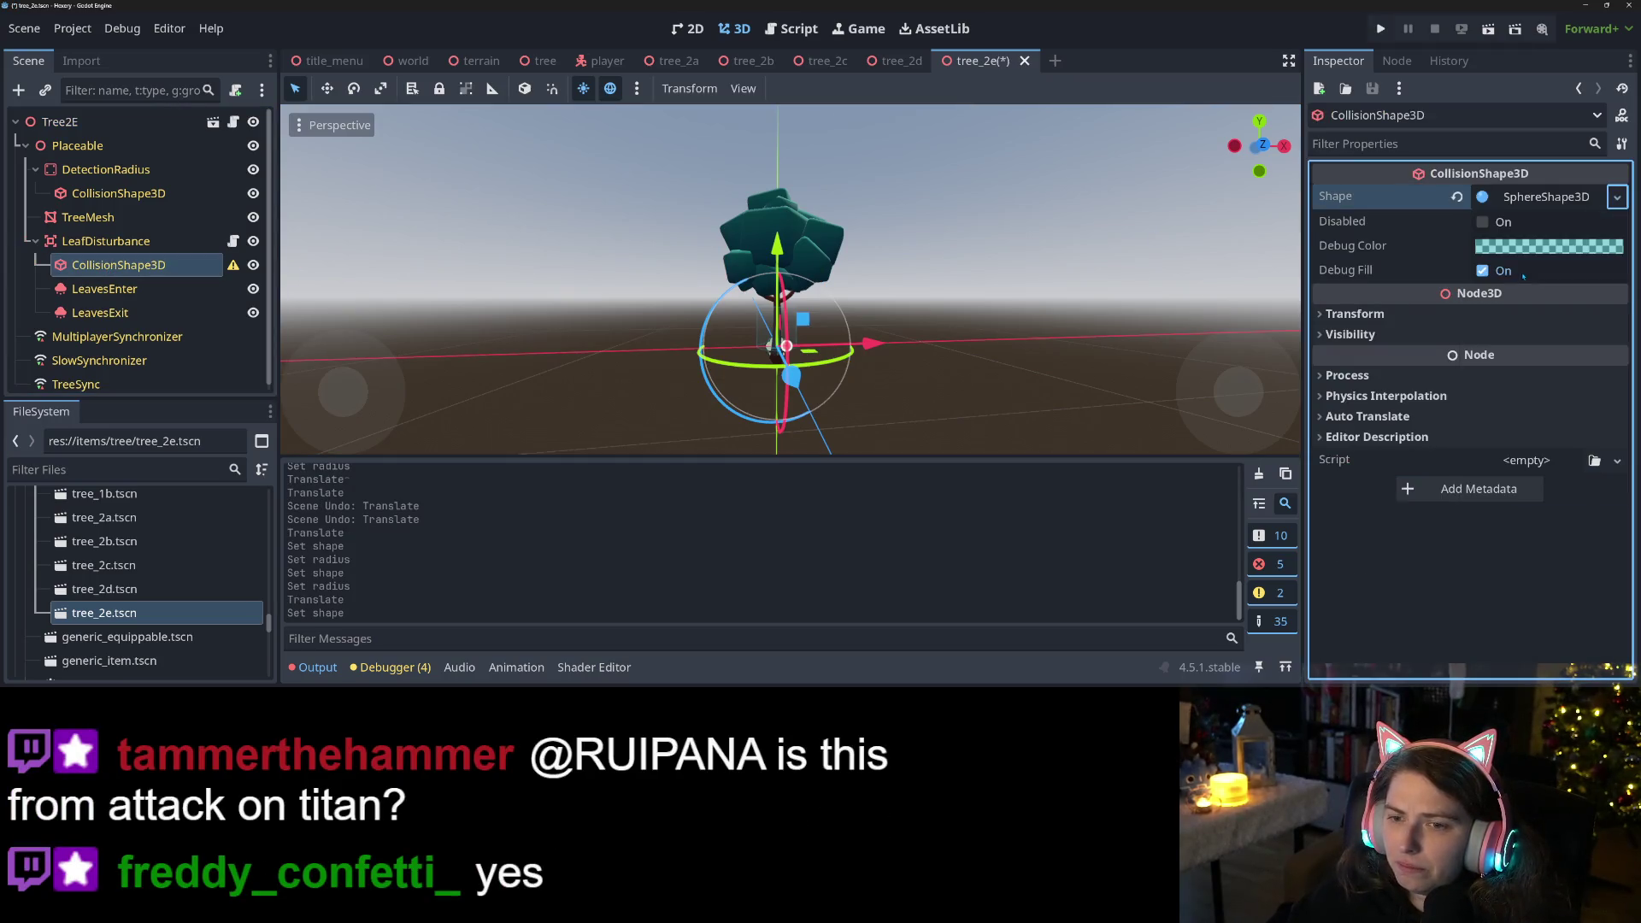
left_click(105, 241)
mouse_move(784, 255)
left_mouse_down()
mouse_move(782, 133)
mouse_move(782, 157)
left_mouse_up()
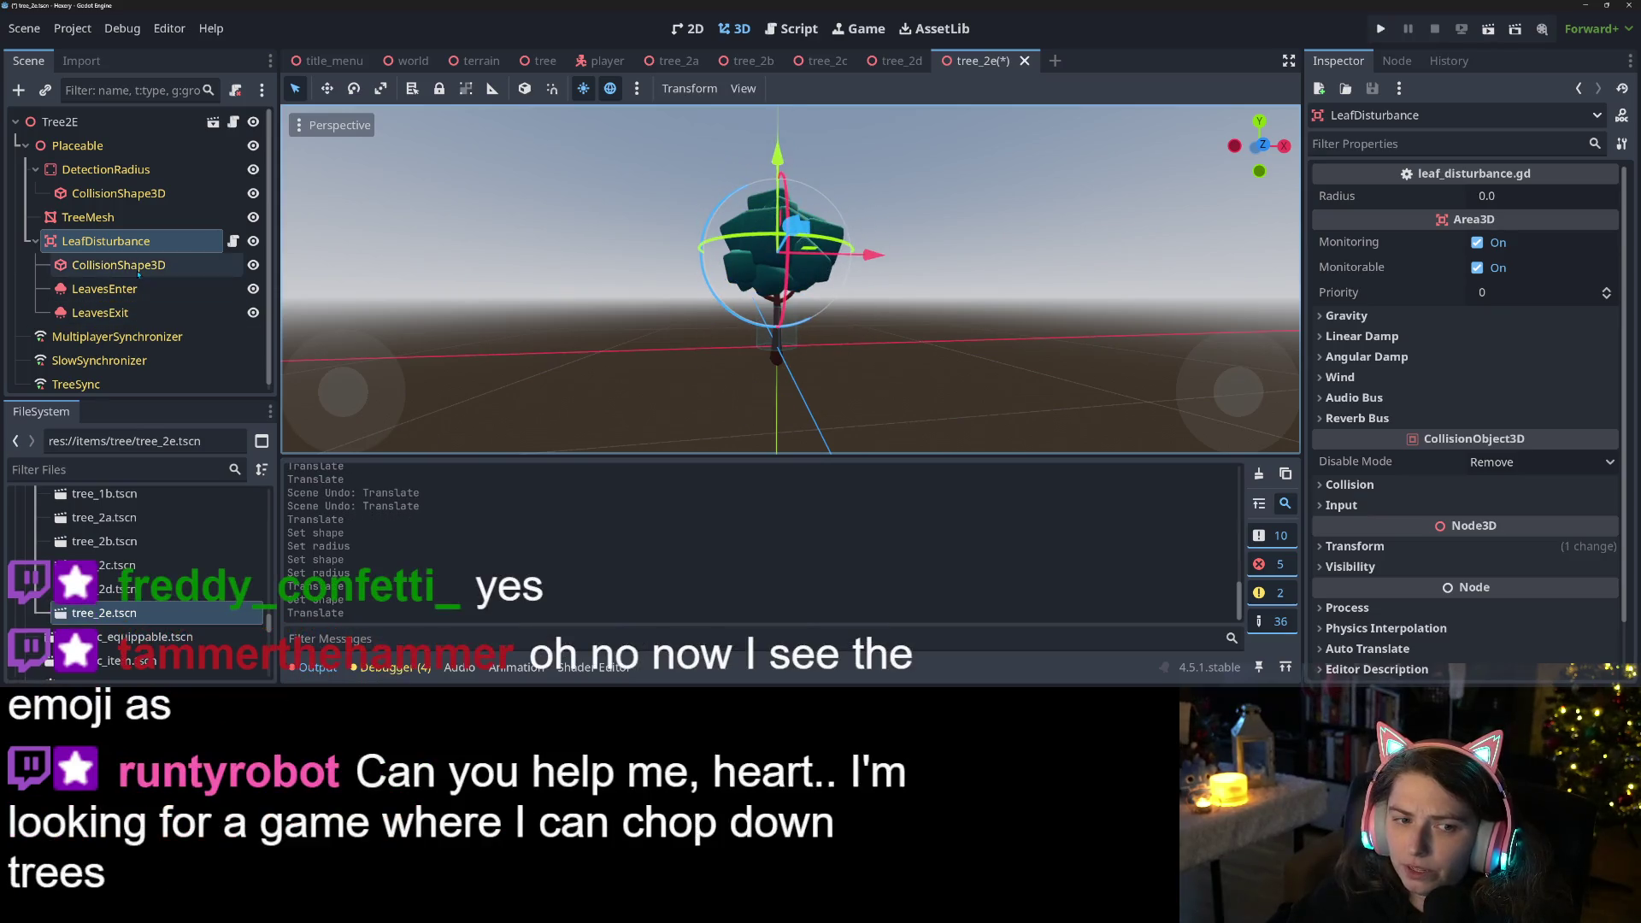
Set the sphere's radius to 2.5 m and save tree_2e.
left_click(138, 271)
left_click(1546, 197)
left_click(1519, 224)
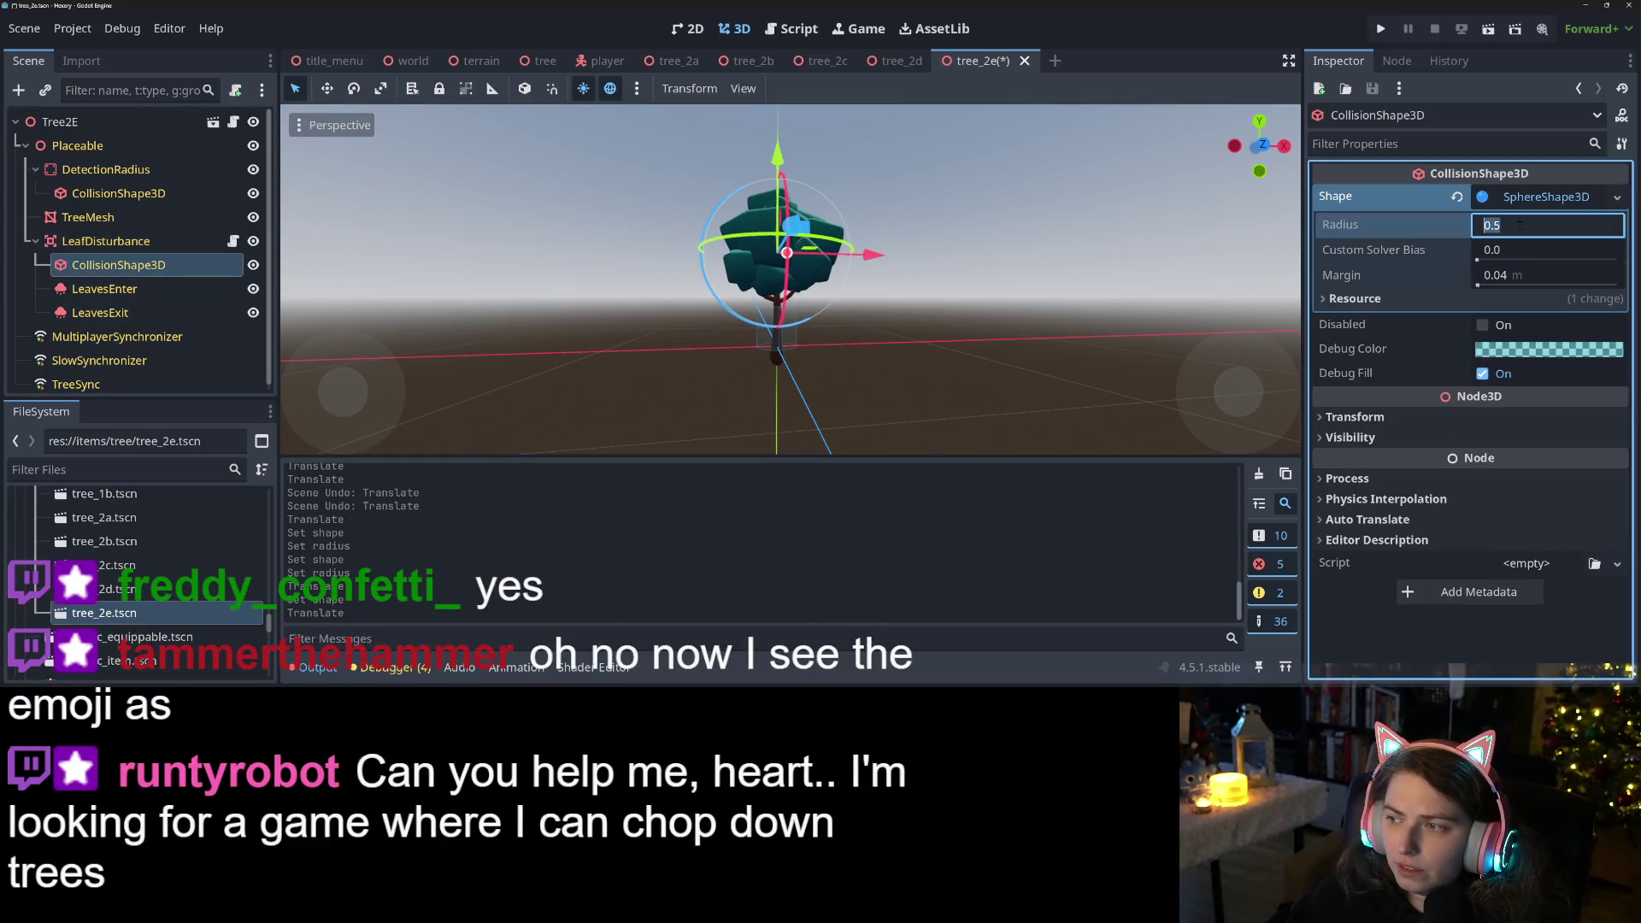
type("2")
key("Return")
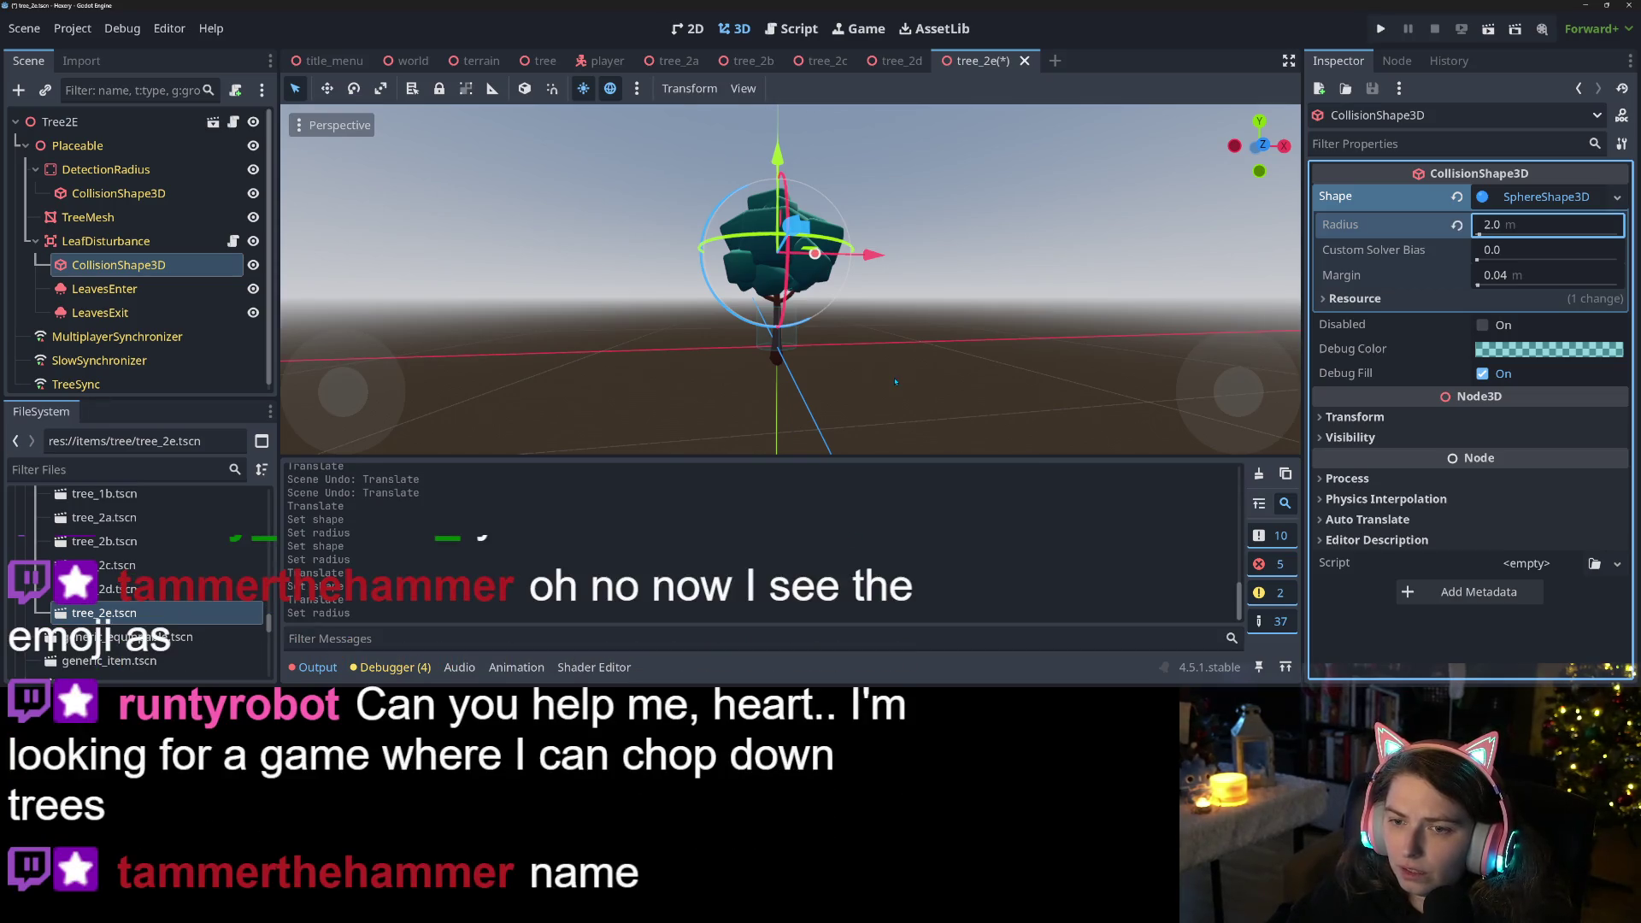
left_click(1538, 224)
type("3")
key("Return")
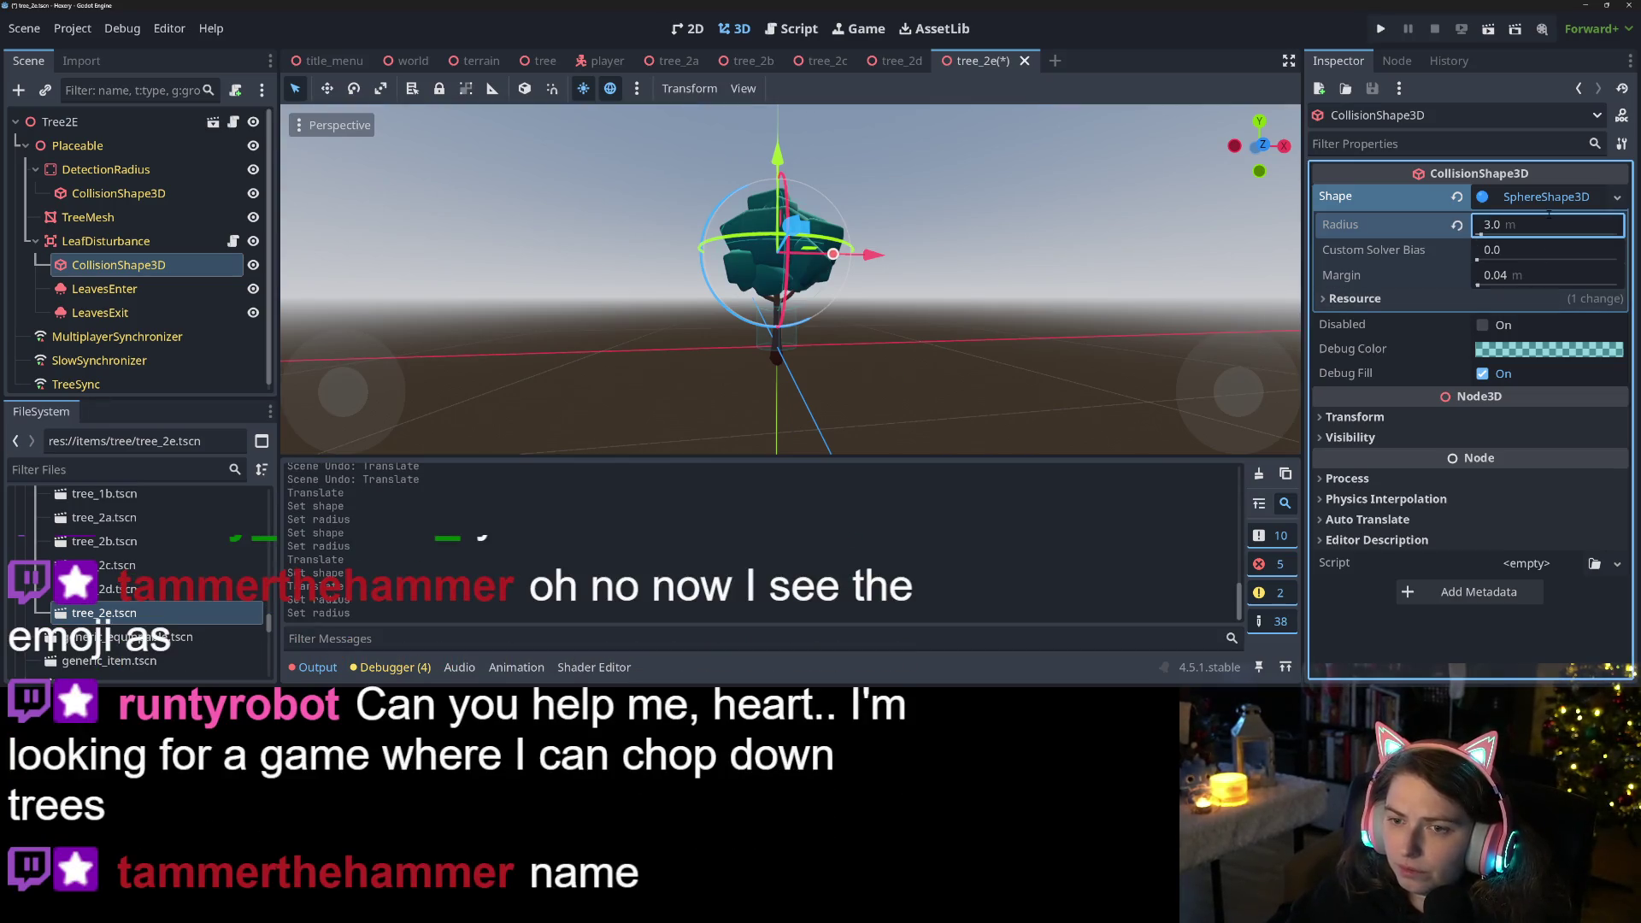
left_click(1548, 216)
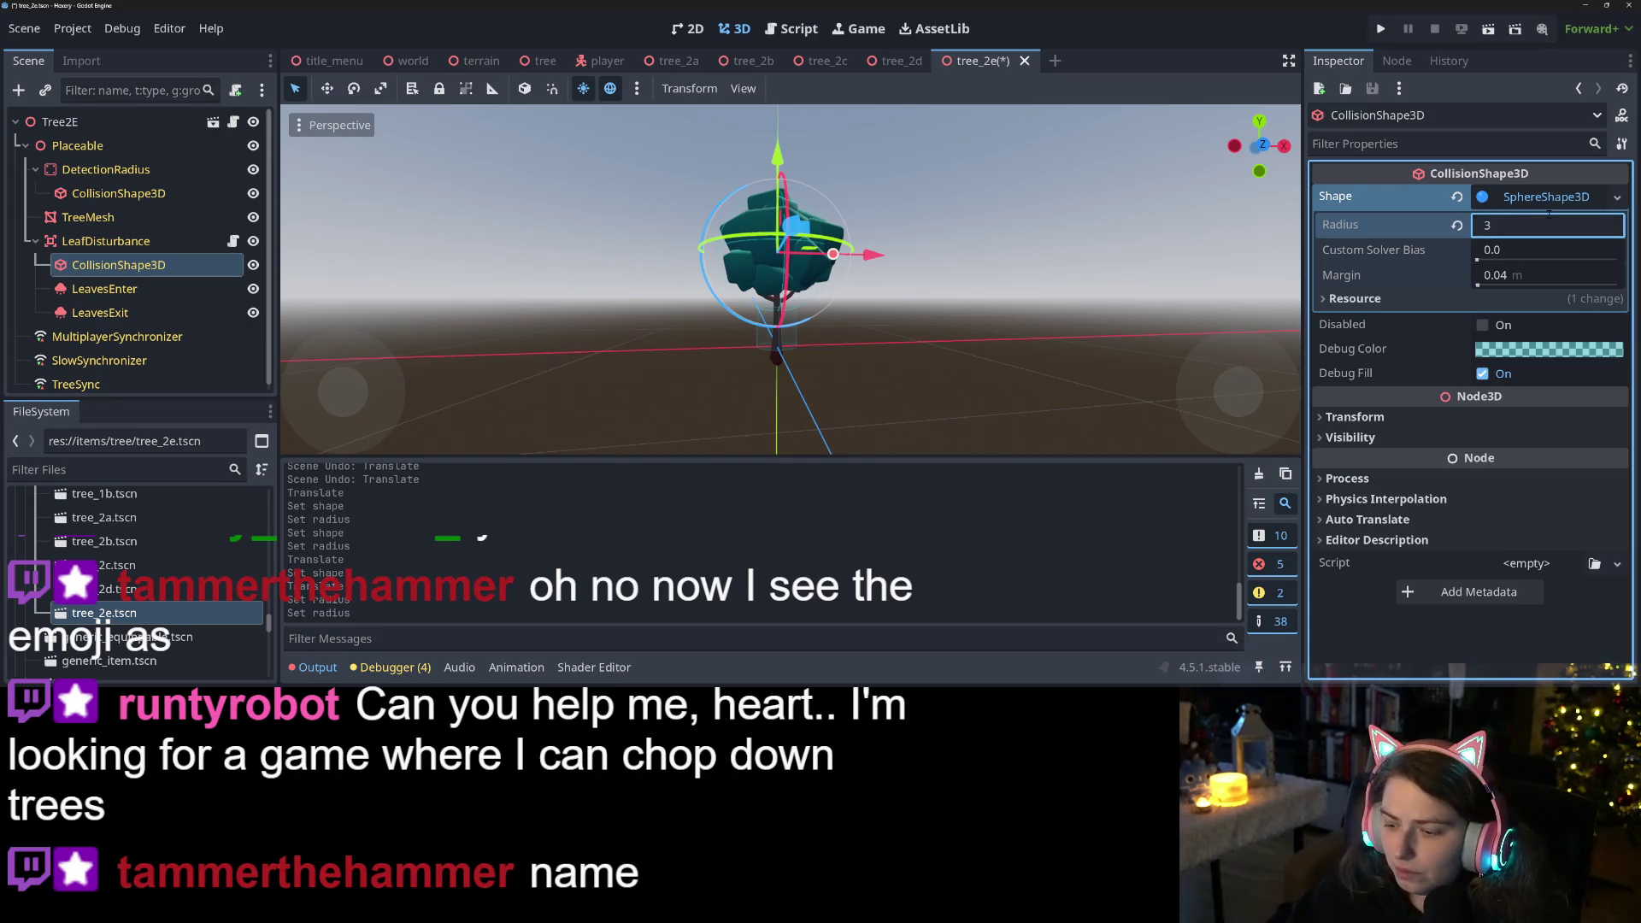
key("BackSpace")
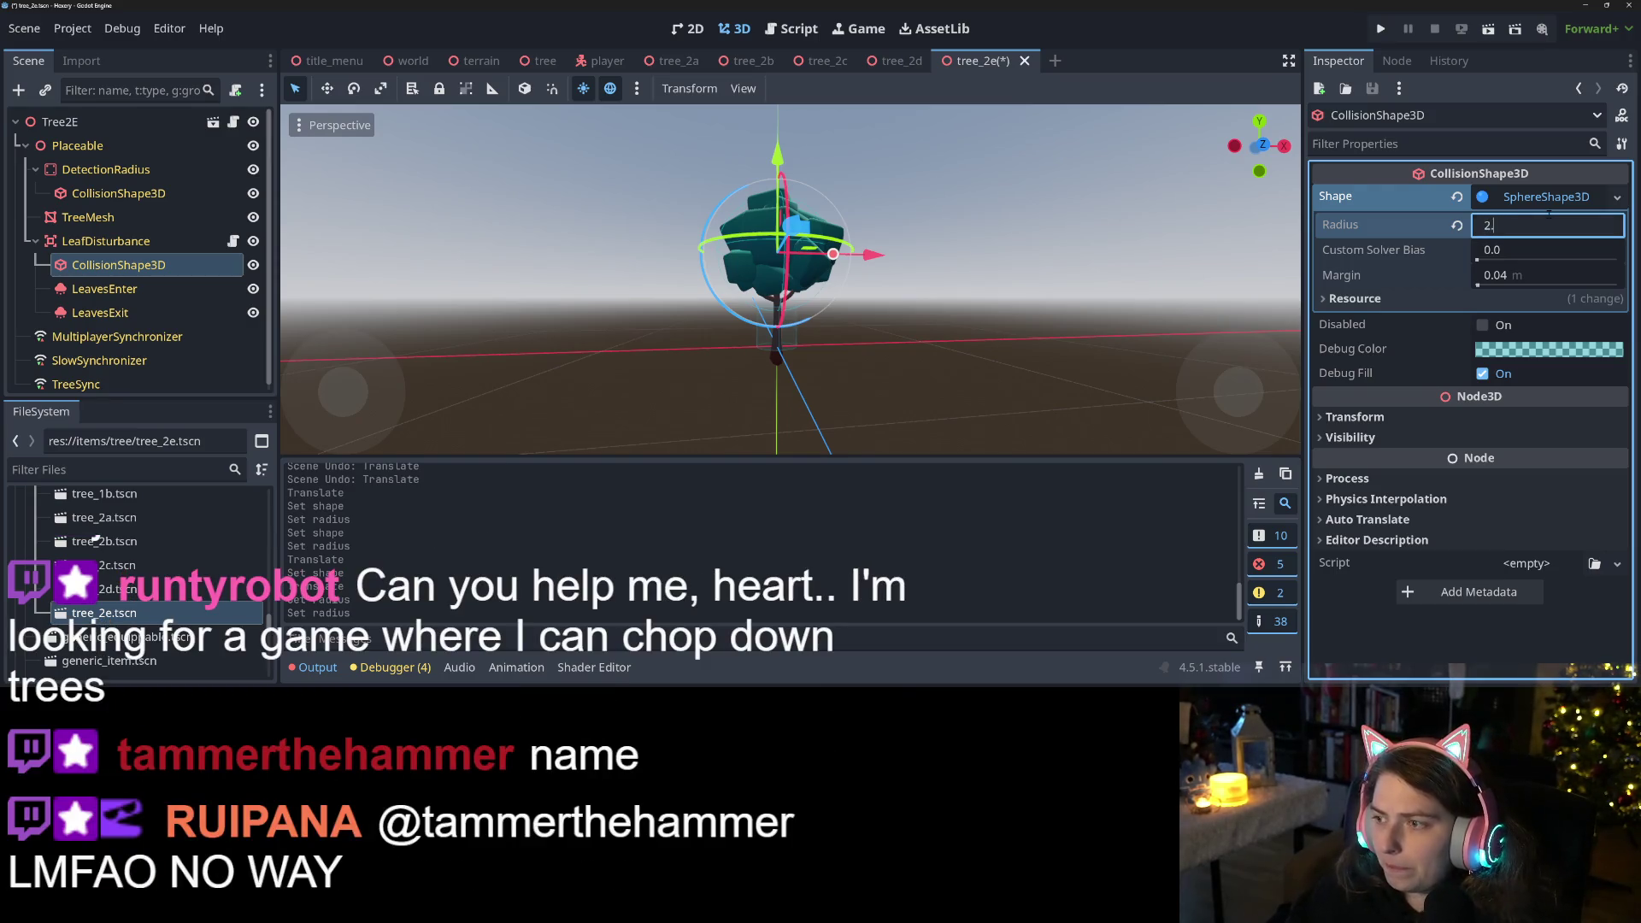
type("5")
key("Return")
mouse_move(827, 362)
left_mouse_down()
mouse_move(1015, 407)
mouse_move(835, 415)
left_mouse_up()
key("ctrl+s")
scroll(1024, 398, "up", 3)
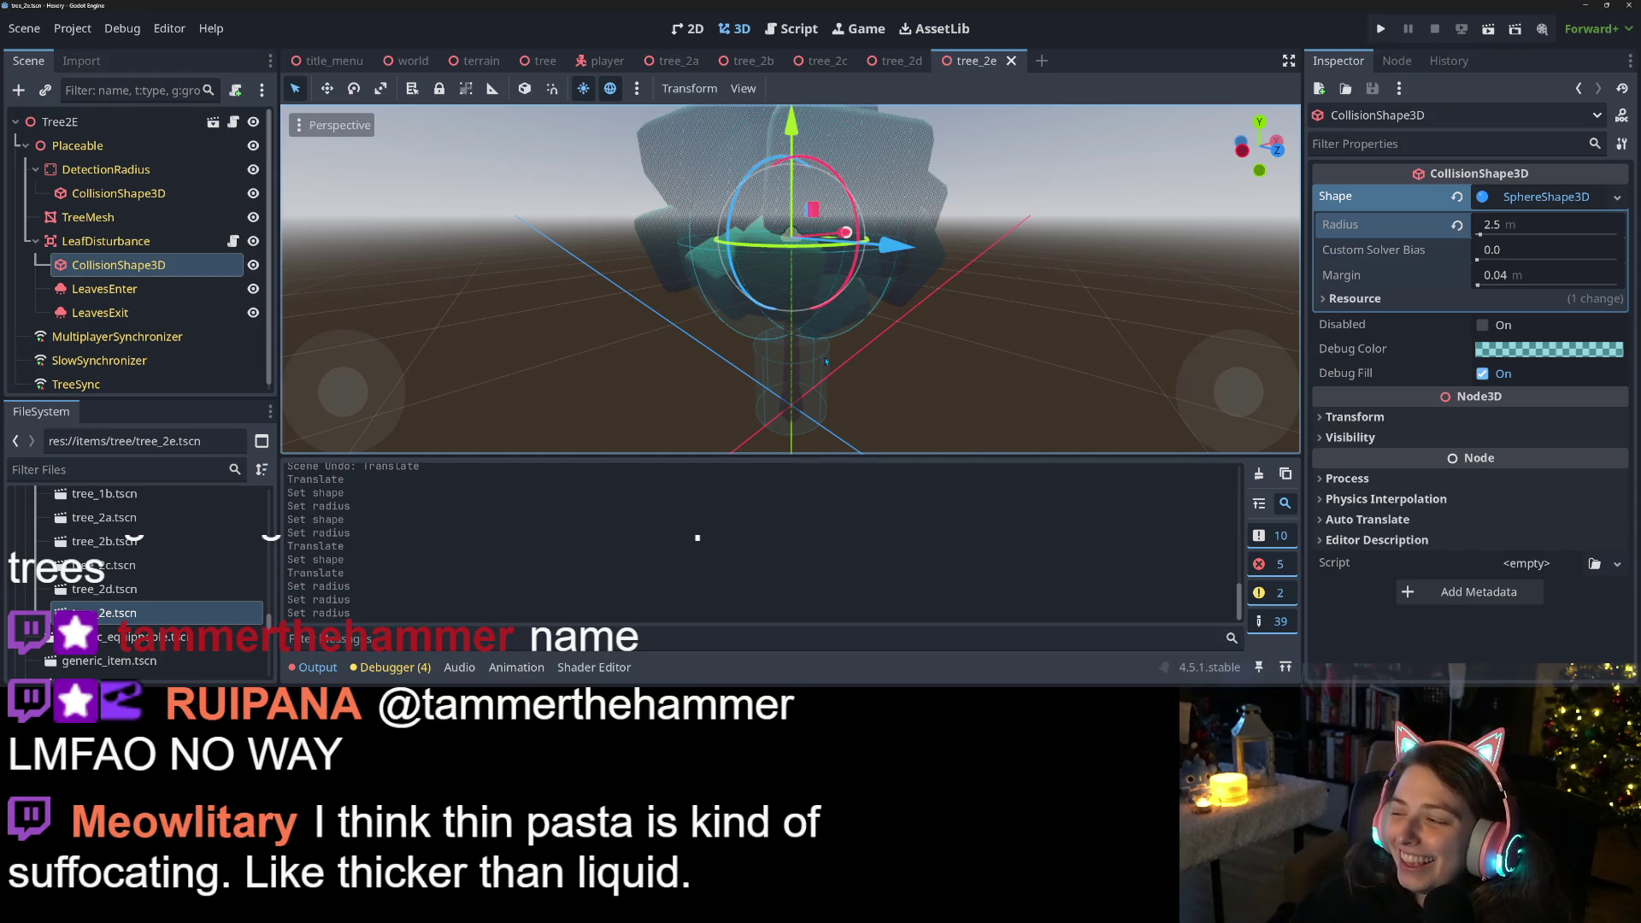
scroll(884, 349, "down", 5)
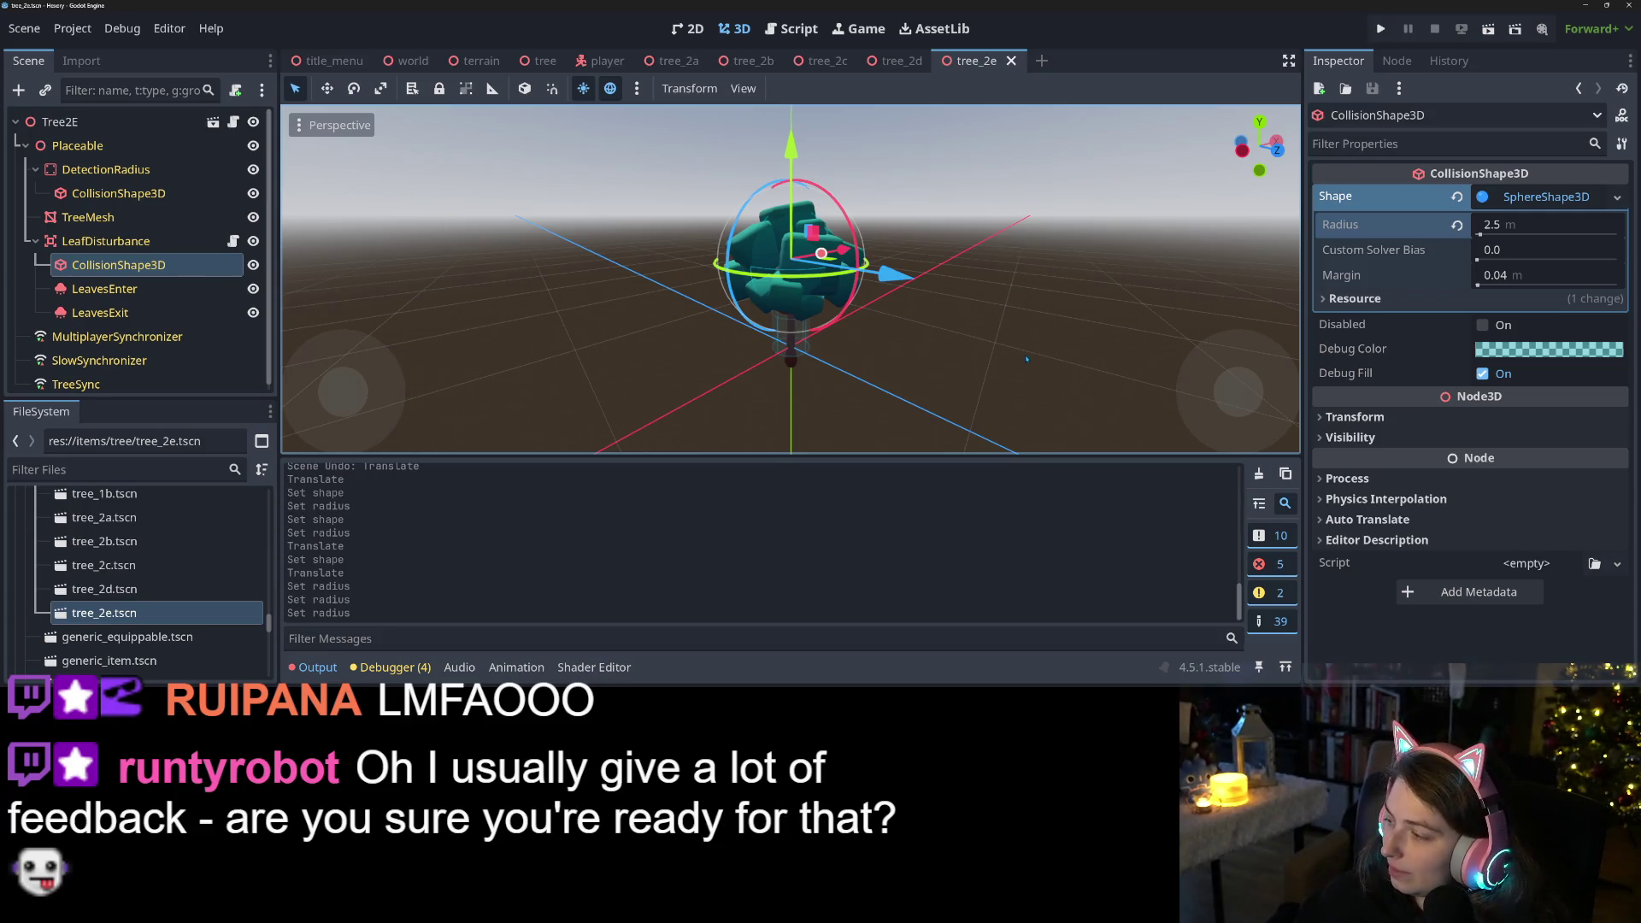
left_click_drag(1003, 365, 854, 346)
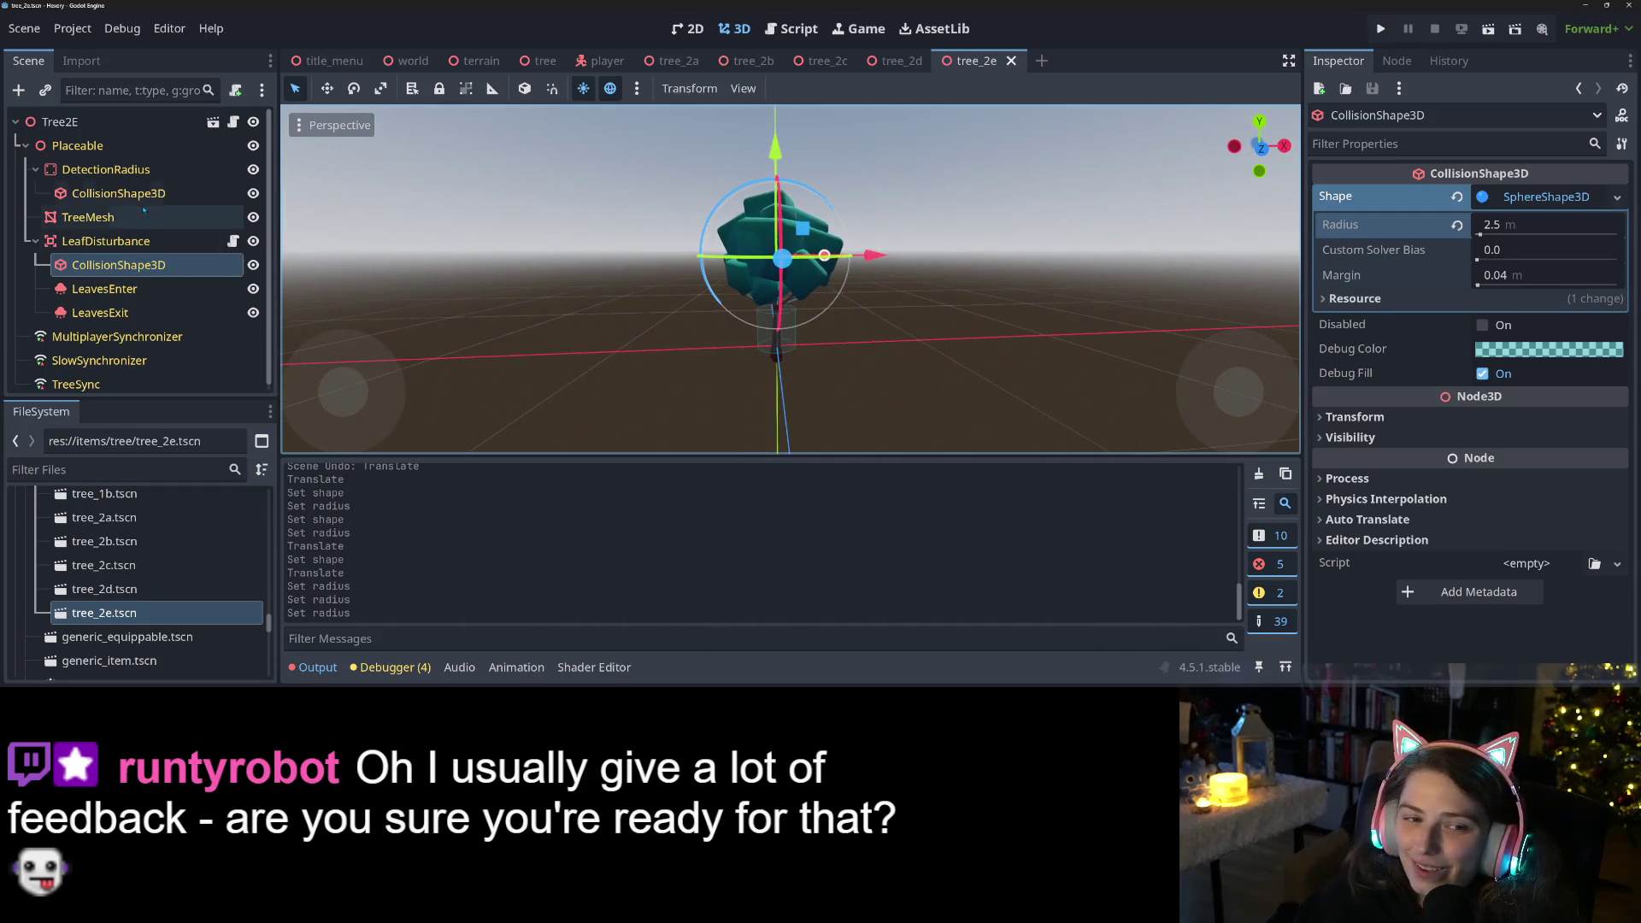
Nudge LeafDisturbance slightly up, then switch to tree_2d and save it.
left_click(106, 241)
left_click_drag(781, 153, 779, 145)
left_click(899, 61)
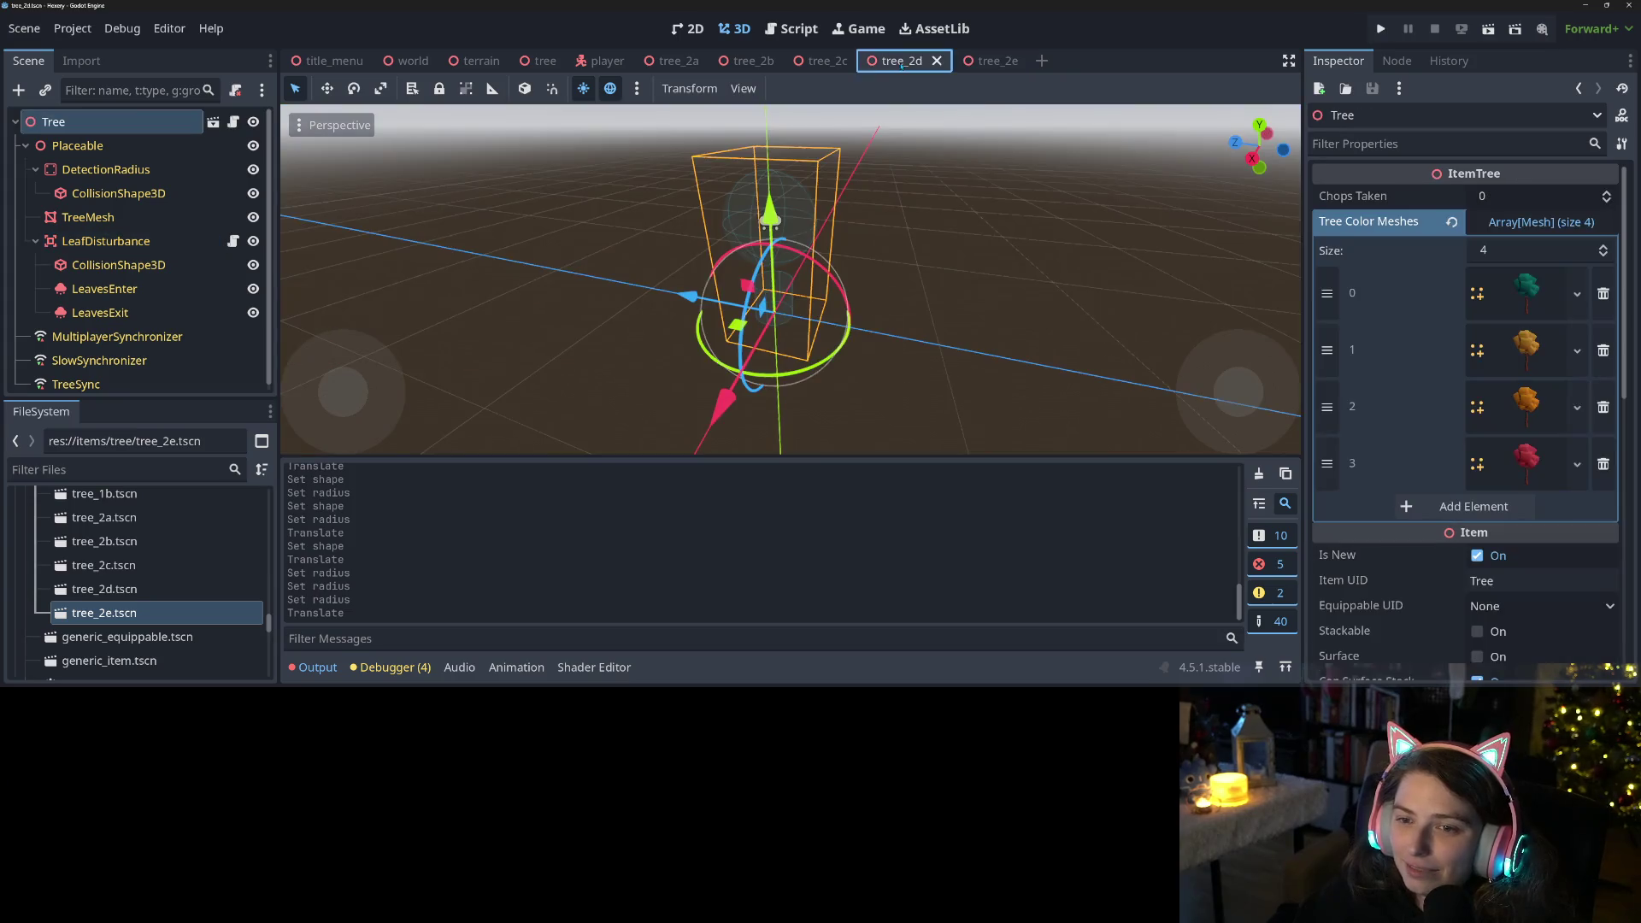
mouse_move(539, 398)
left_mouse_down()
mouse_move(808, 385)
mouse_move(725, 391)
mouse_move(824, 364)
left_mouse_up()
key("ctrl+s")
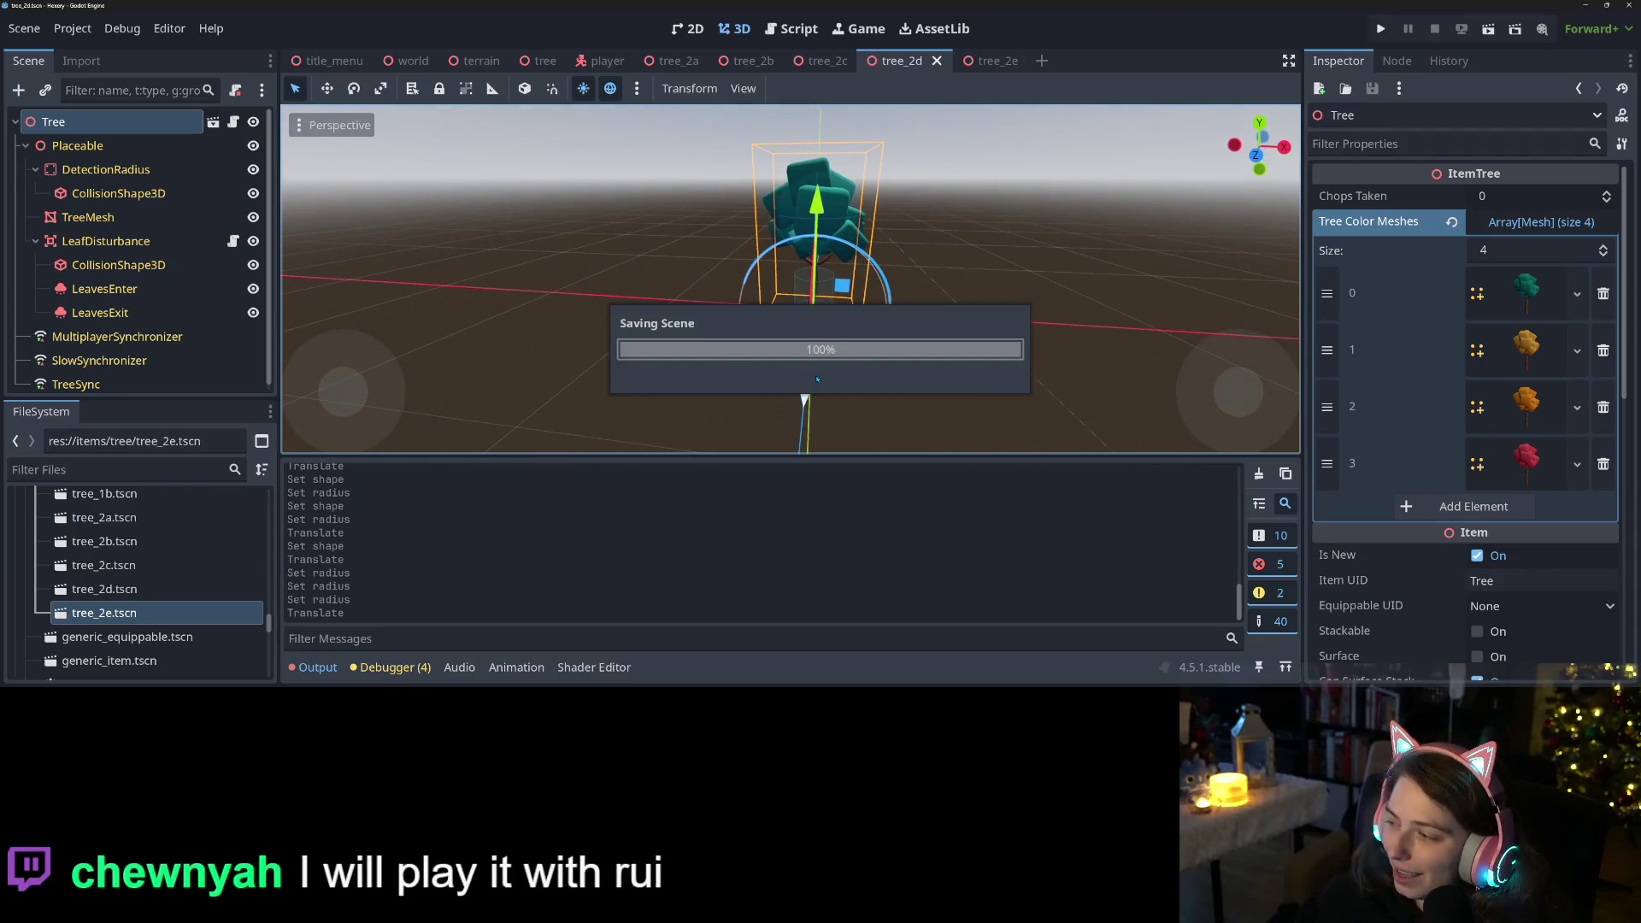
mouse_move(670, 398)
left_mouse_down()
mouse_move(1297, 406)
mouse_move(676, 394)
left_mouse_up()
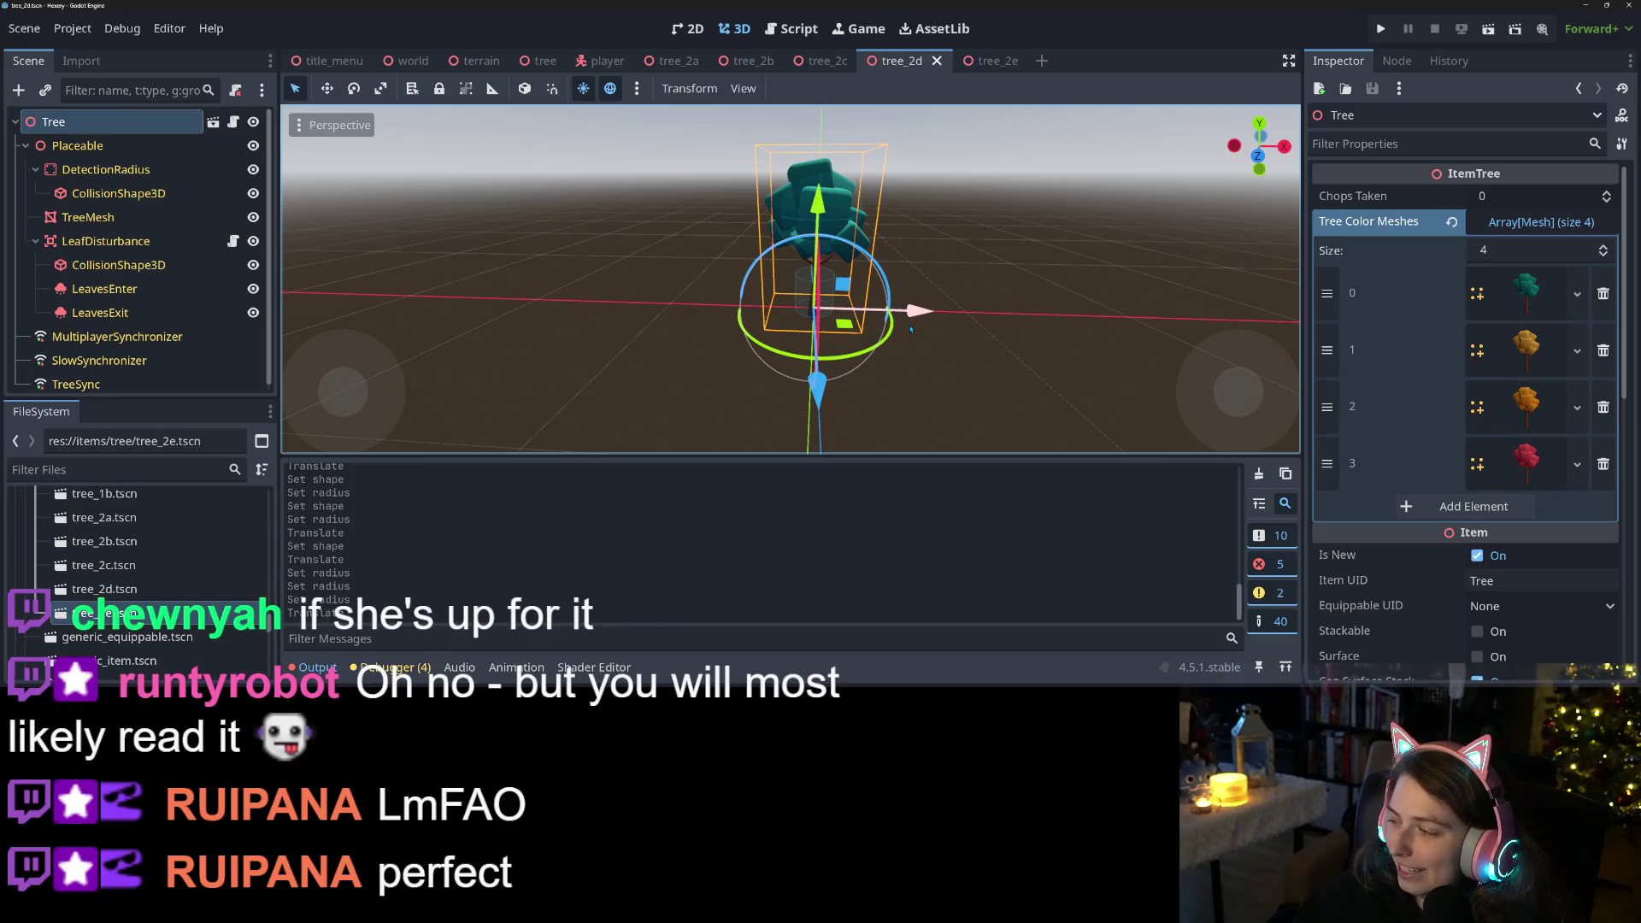
key("ctrl+s")
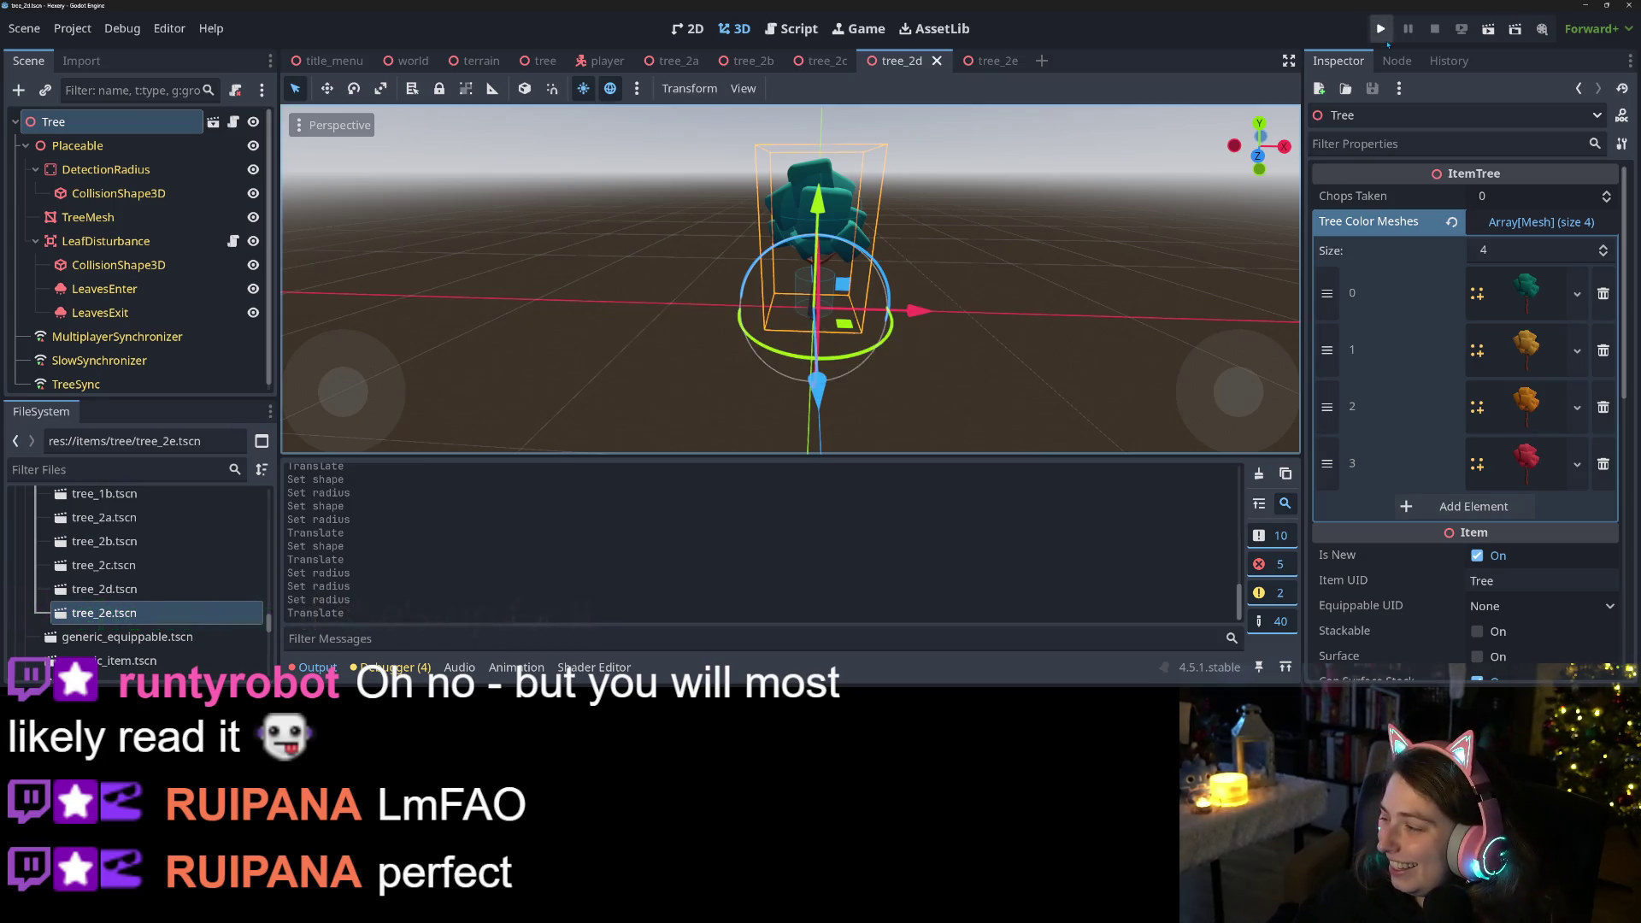
Run the Hexery project and load the 'test' save world.
left_click(1380, 28)
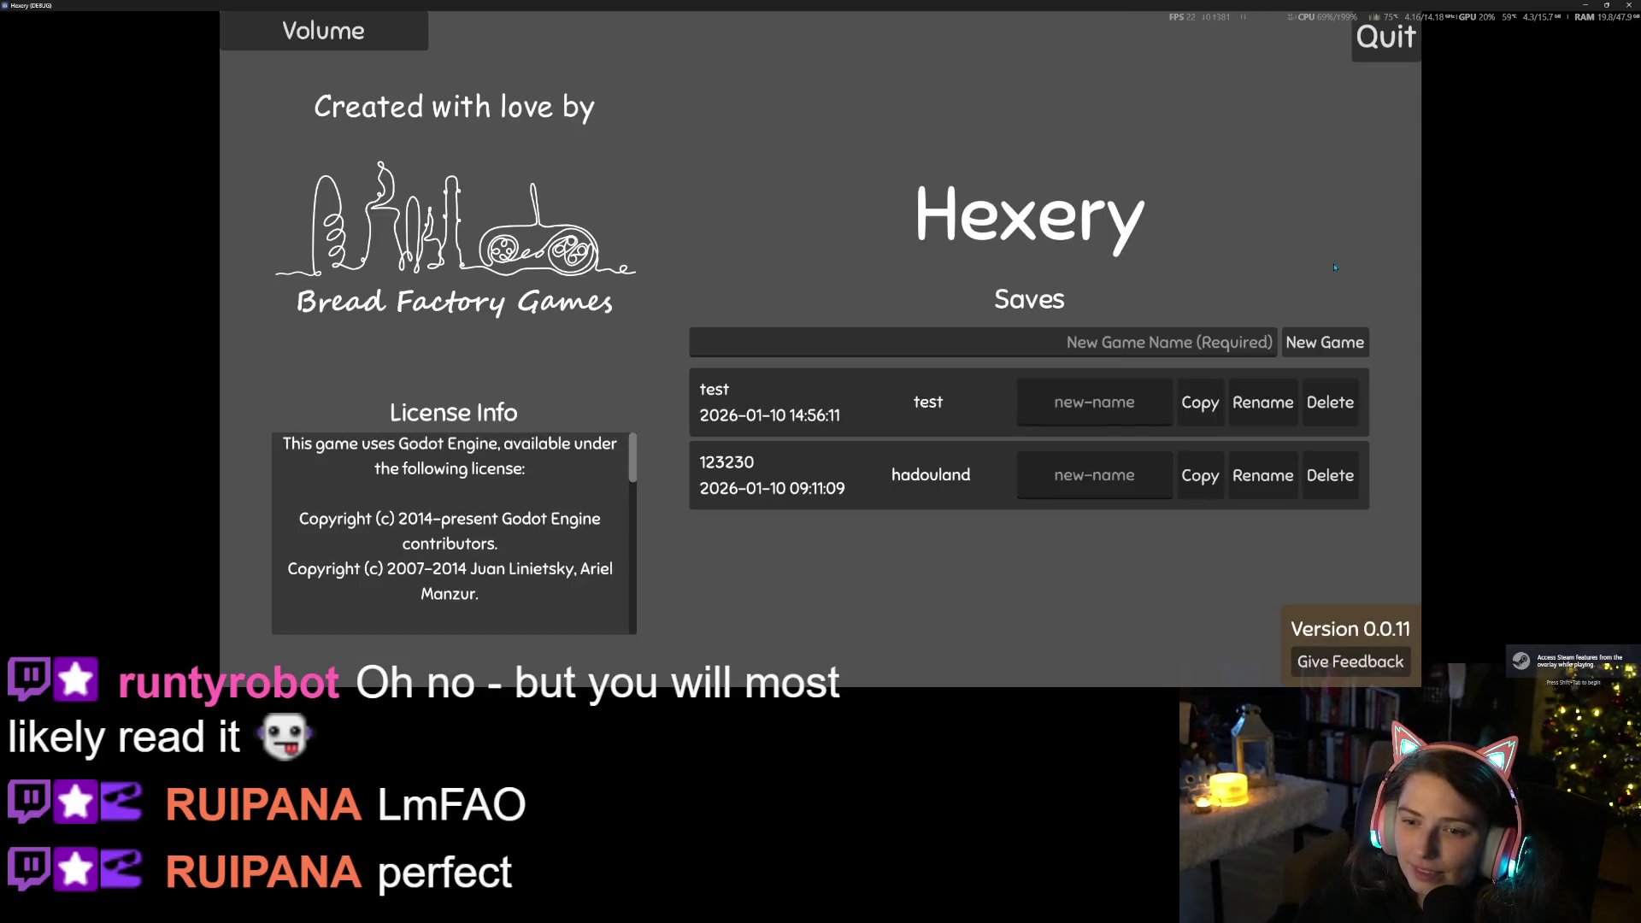
left_click(854, 401)
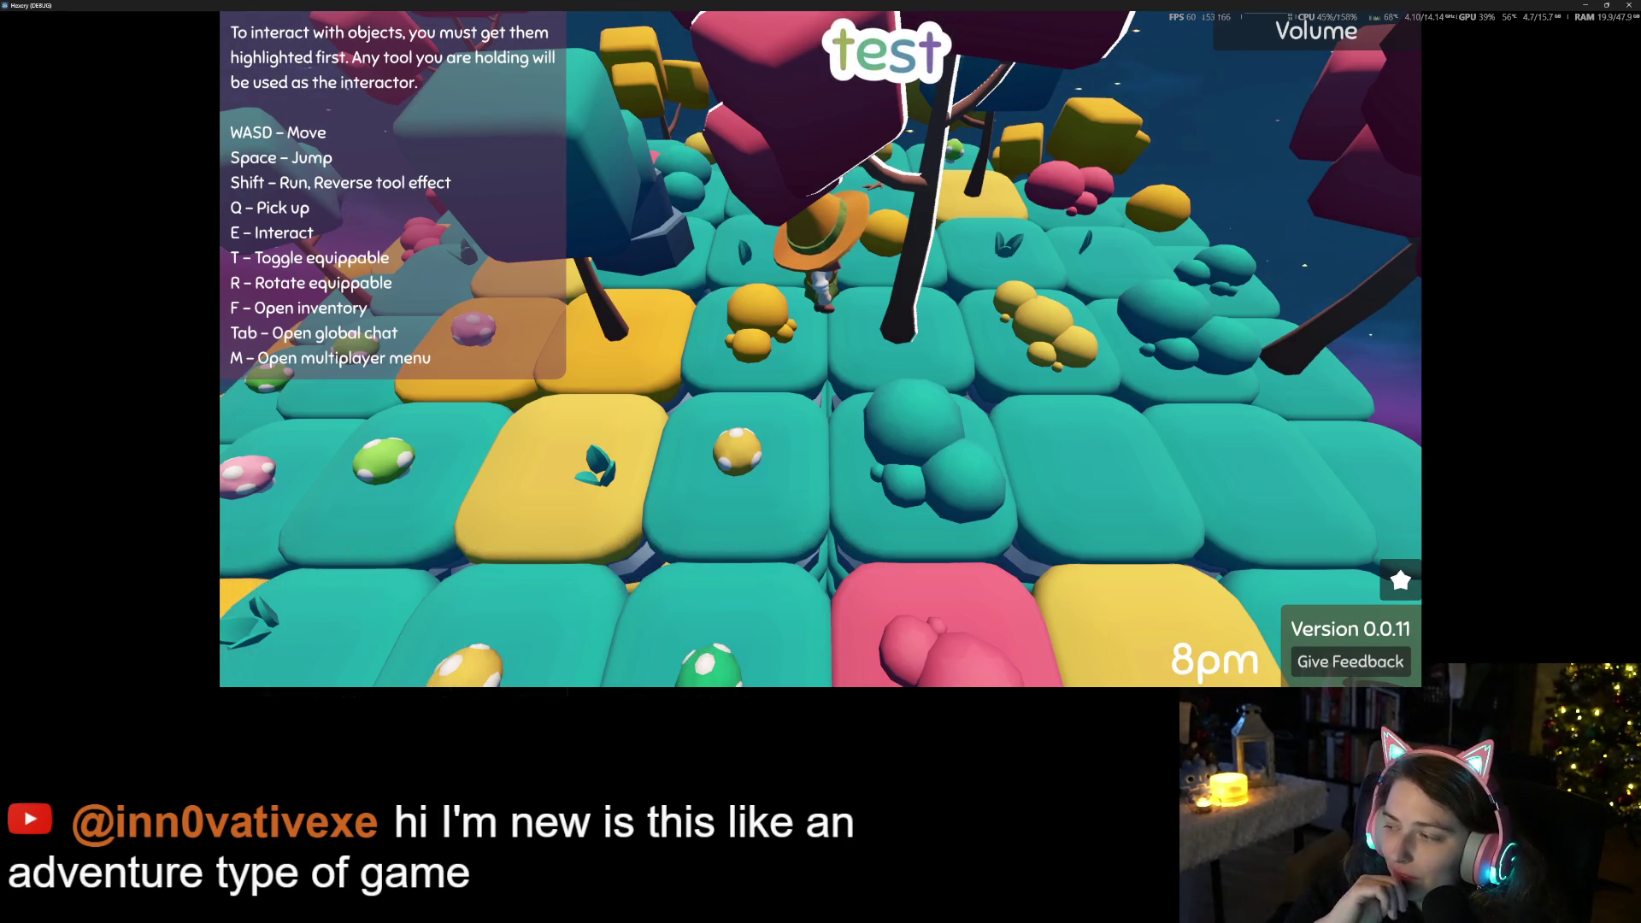
scroll(920, 411, "down", 5)
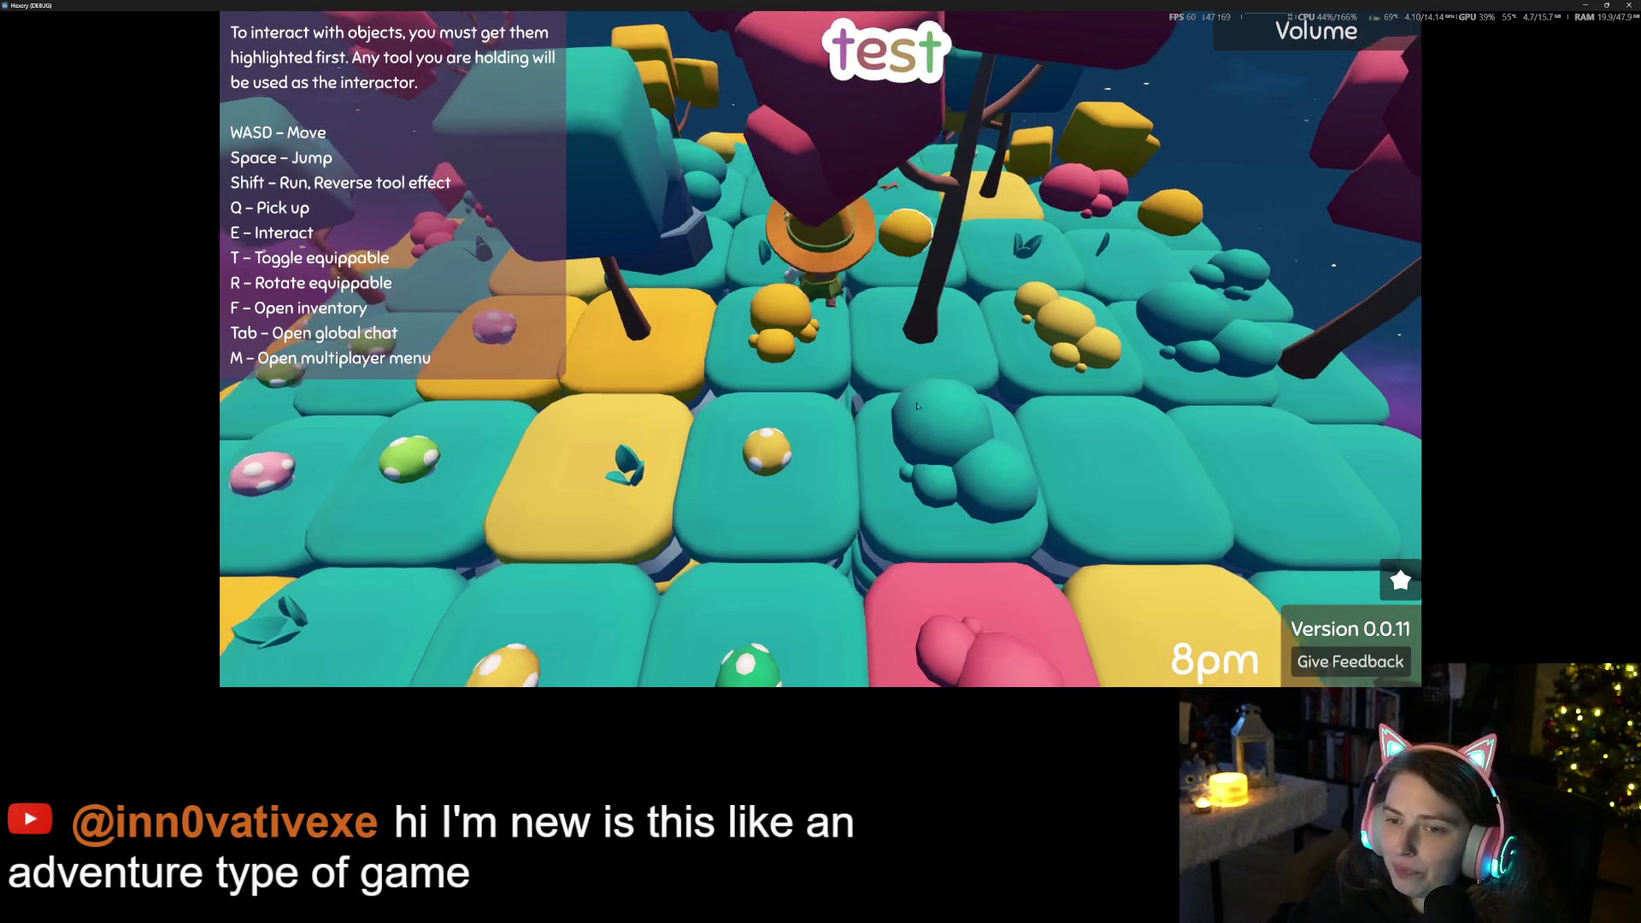
Swing the camera around the island and walk the character across the wooden floor toward the lamp post.
key("d")
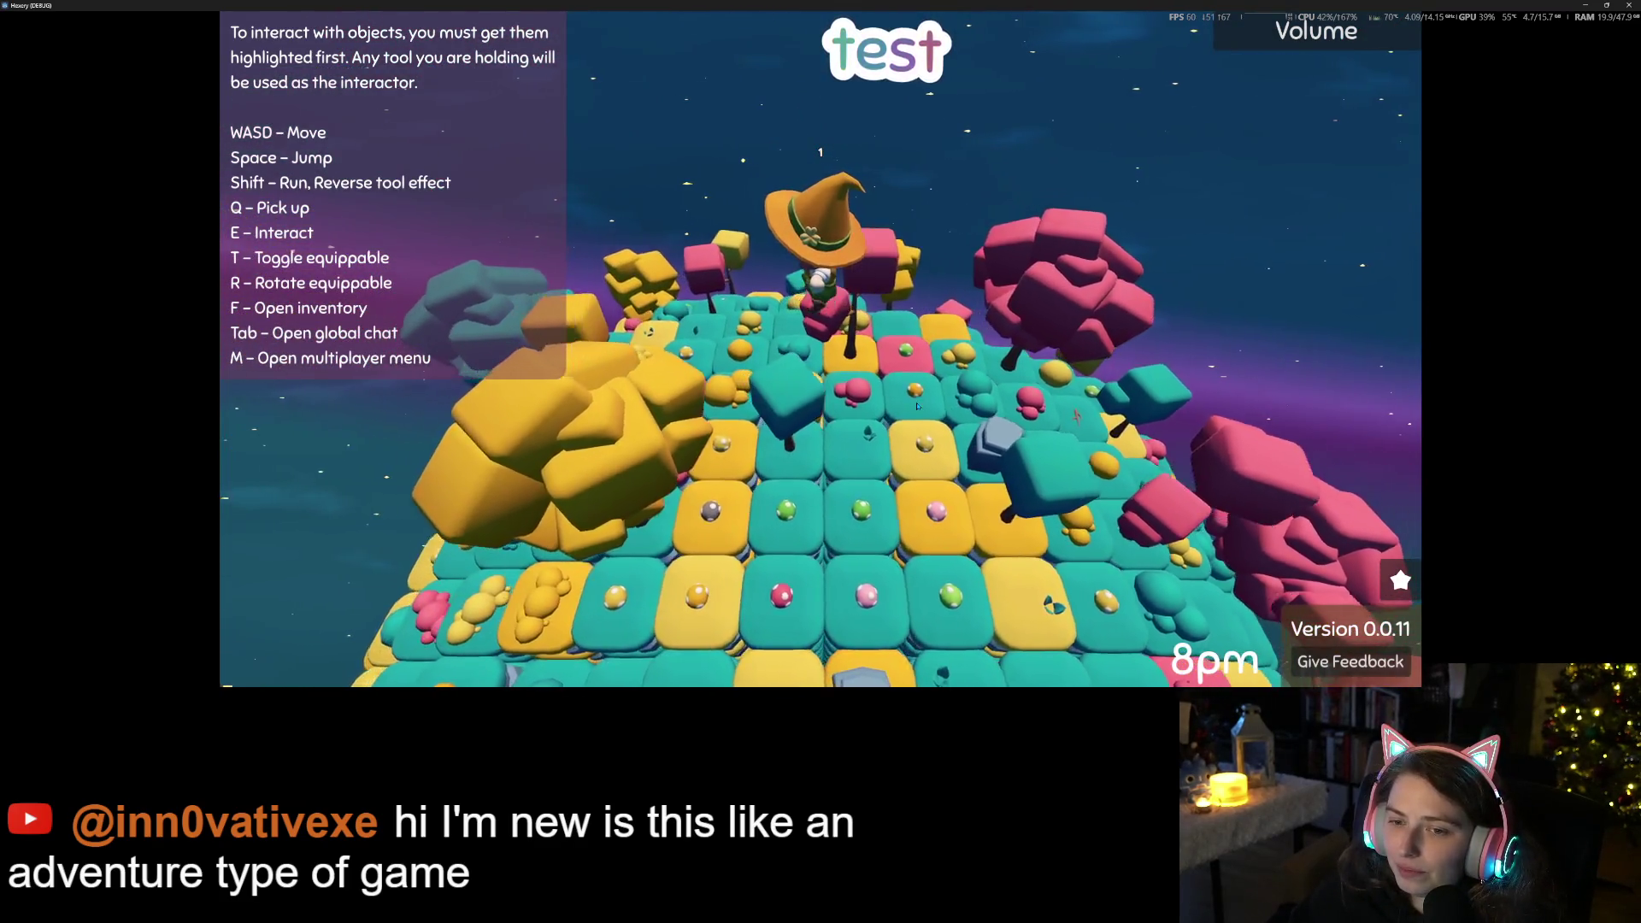
key("d")
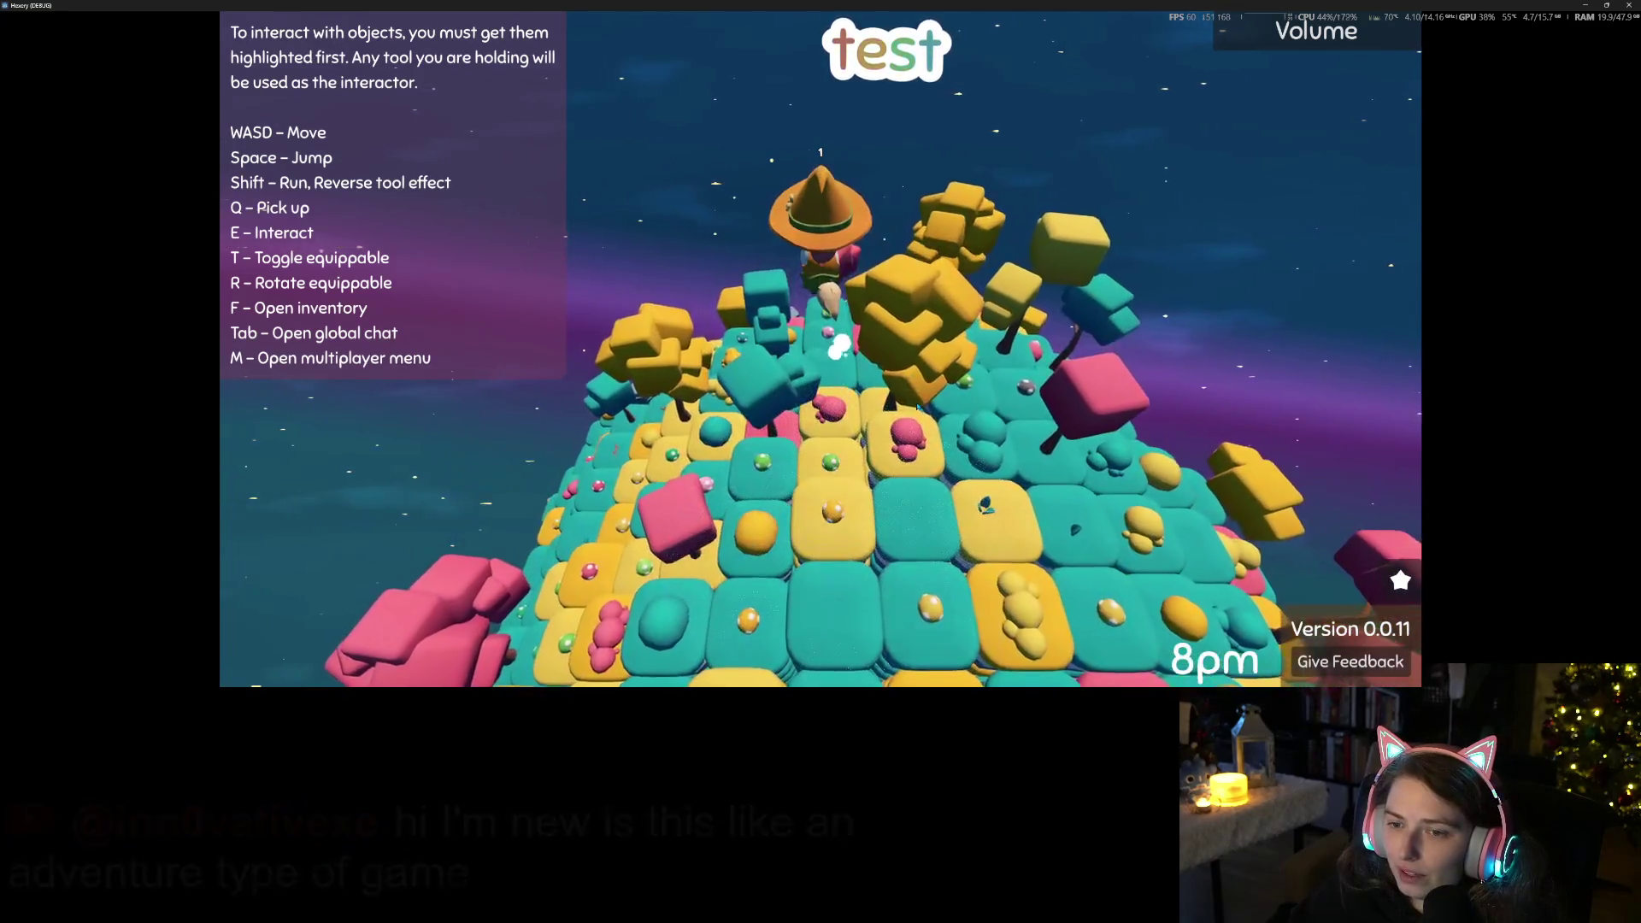
key("d")
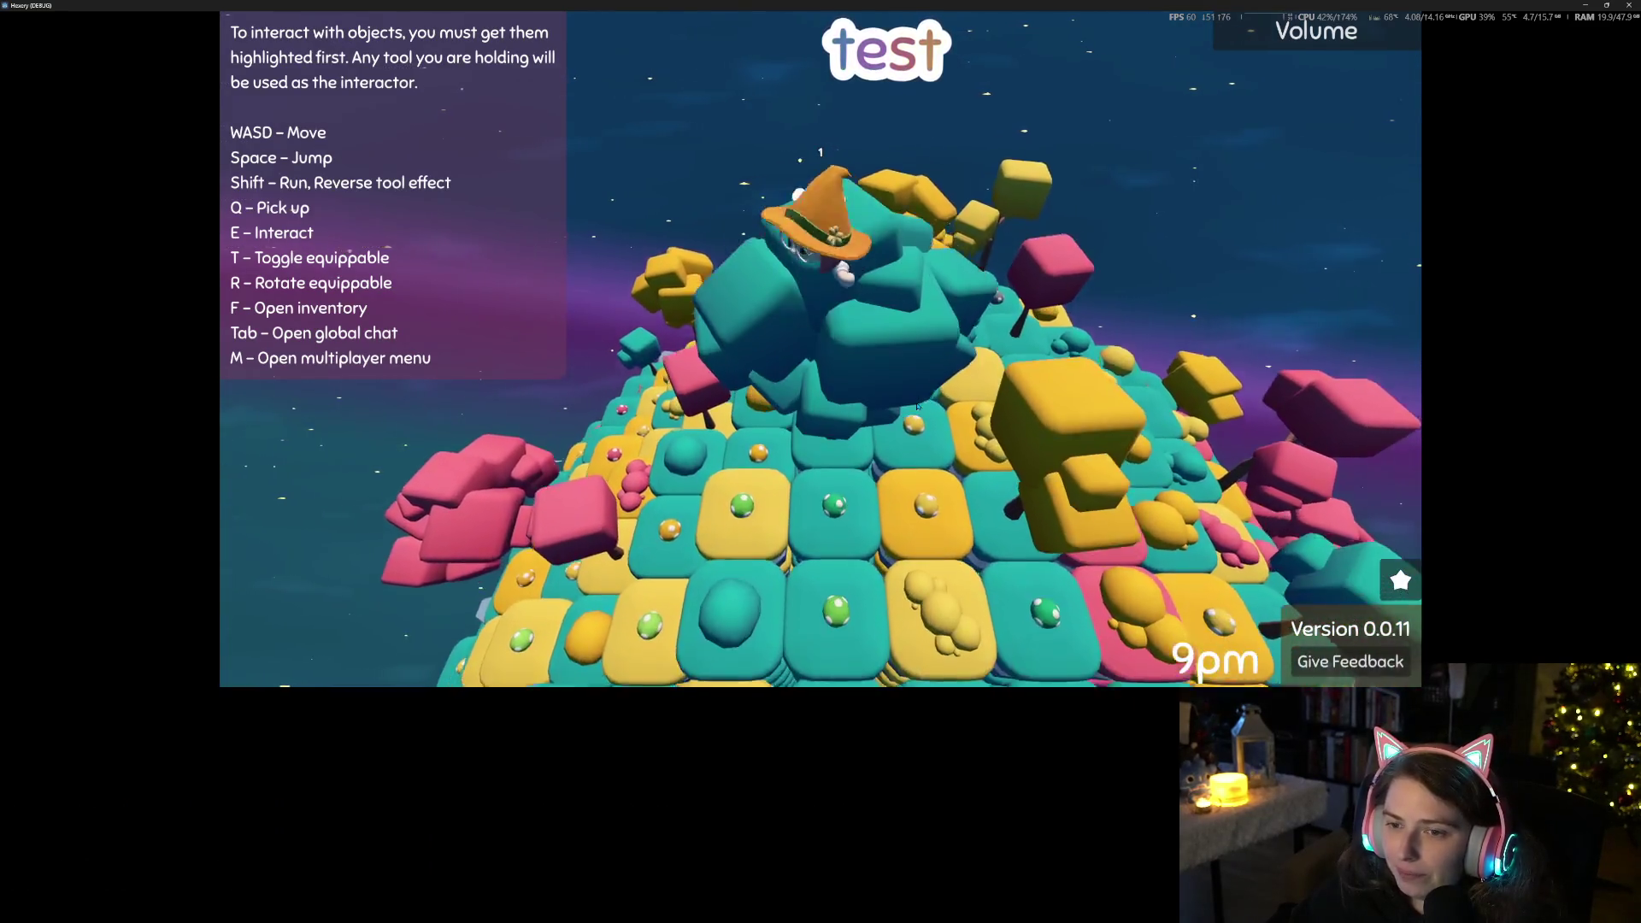
key("s")
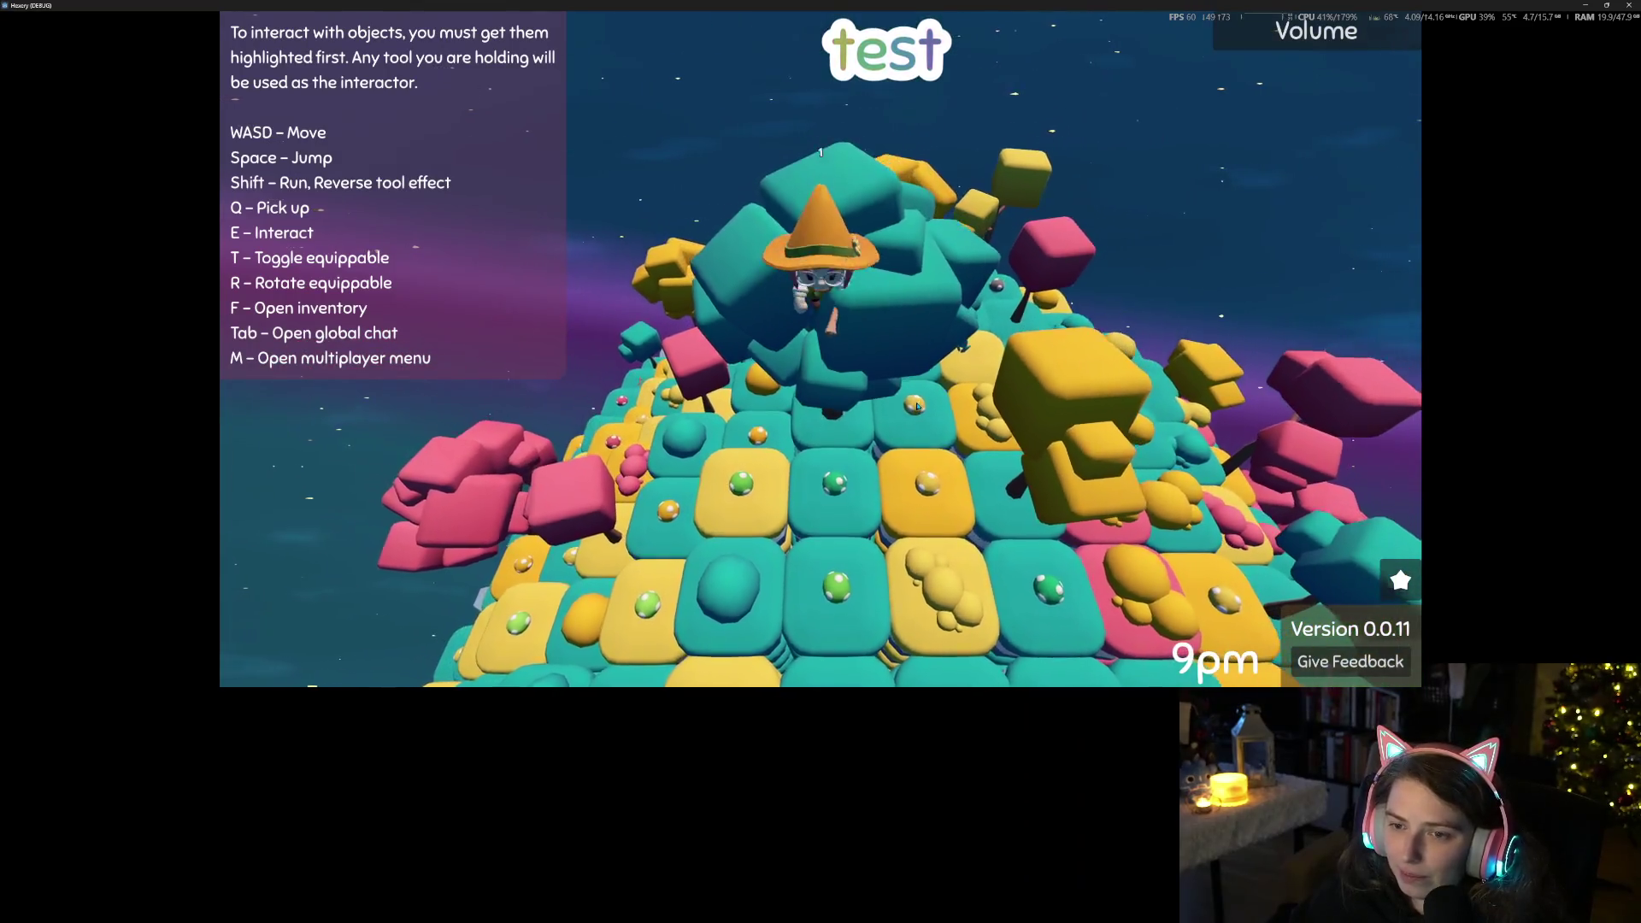
key("s")
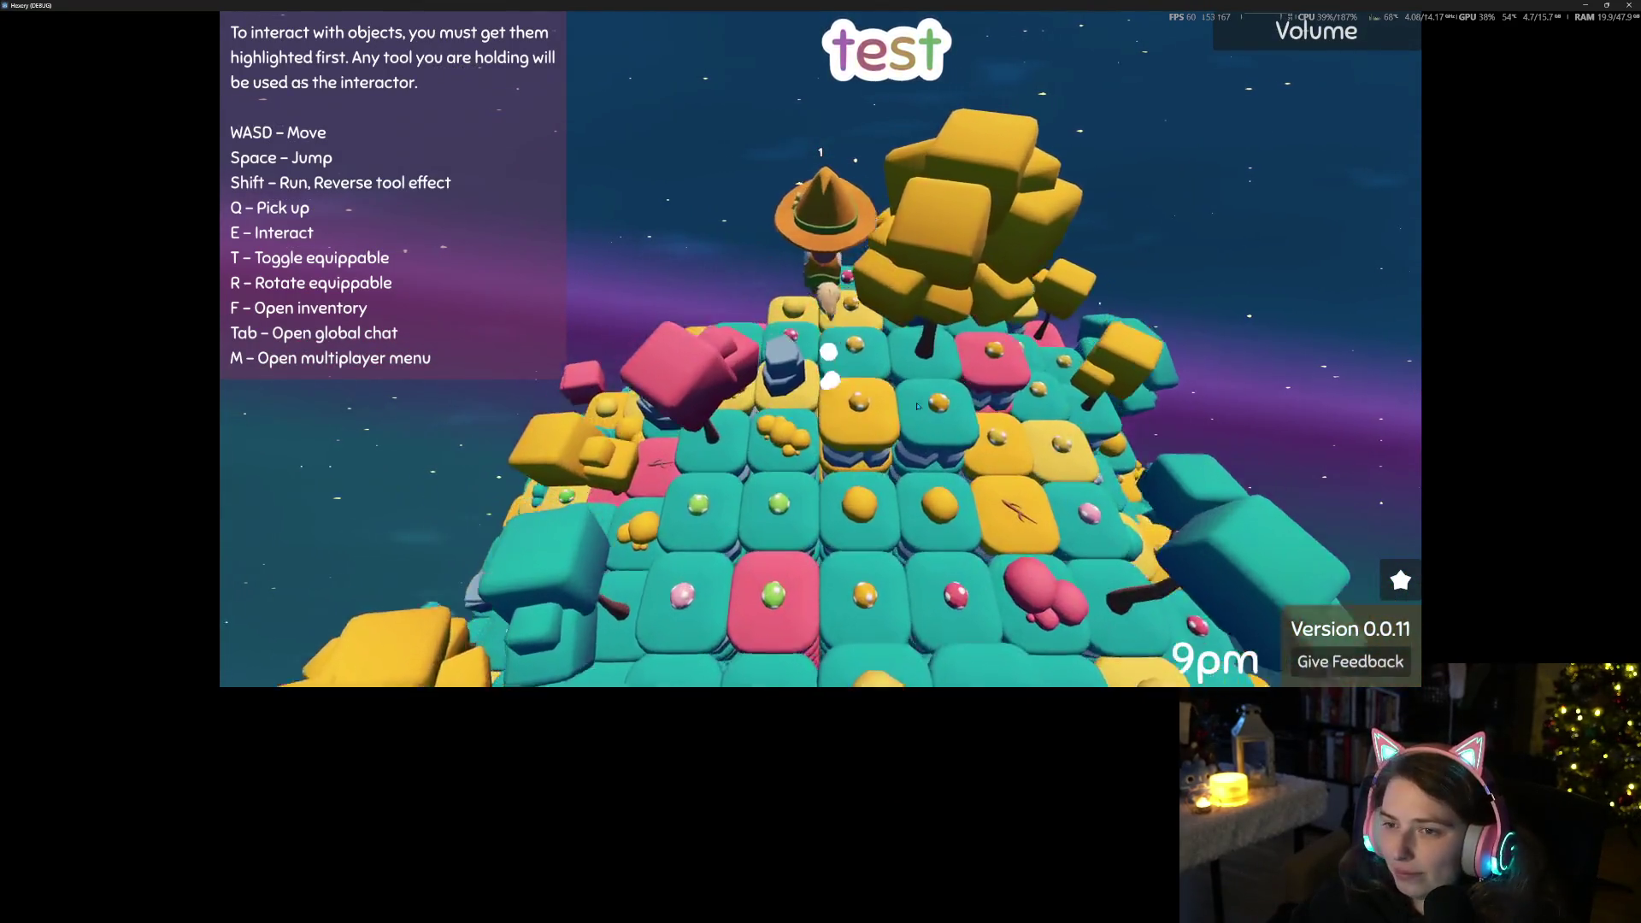
key("d")
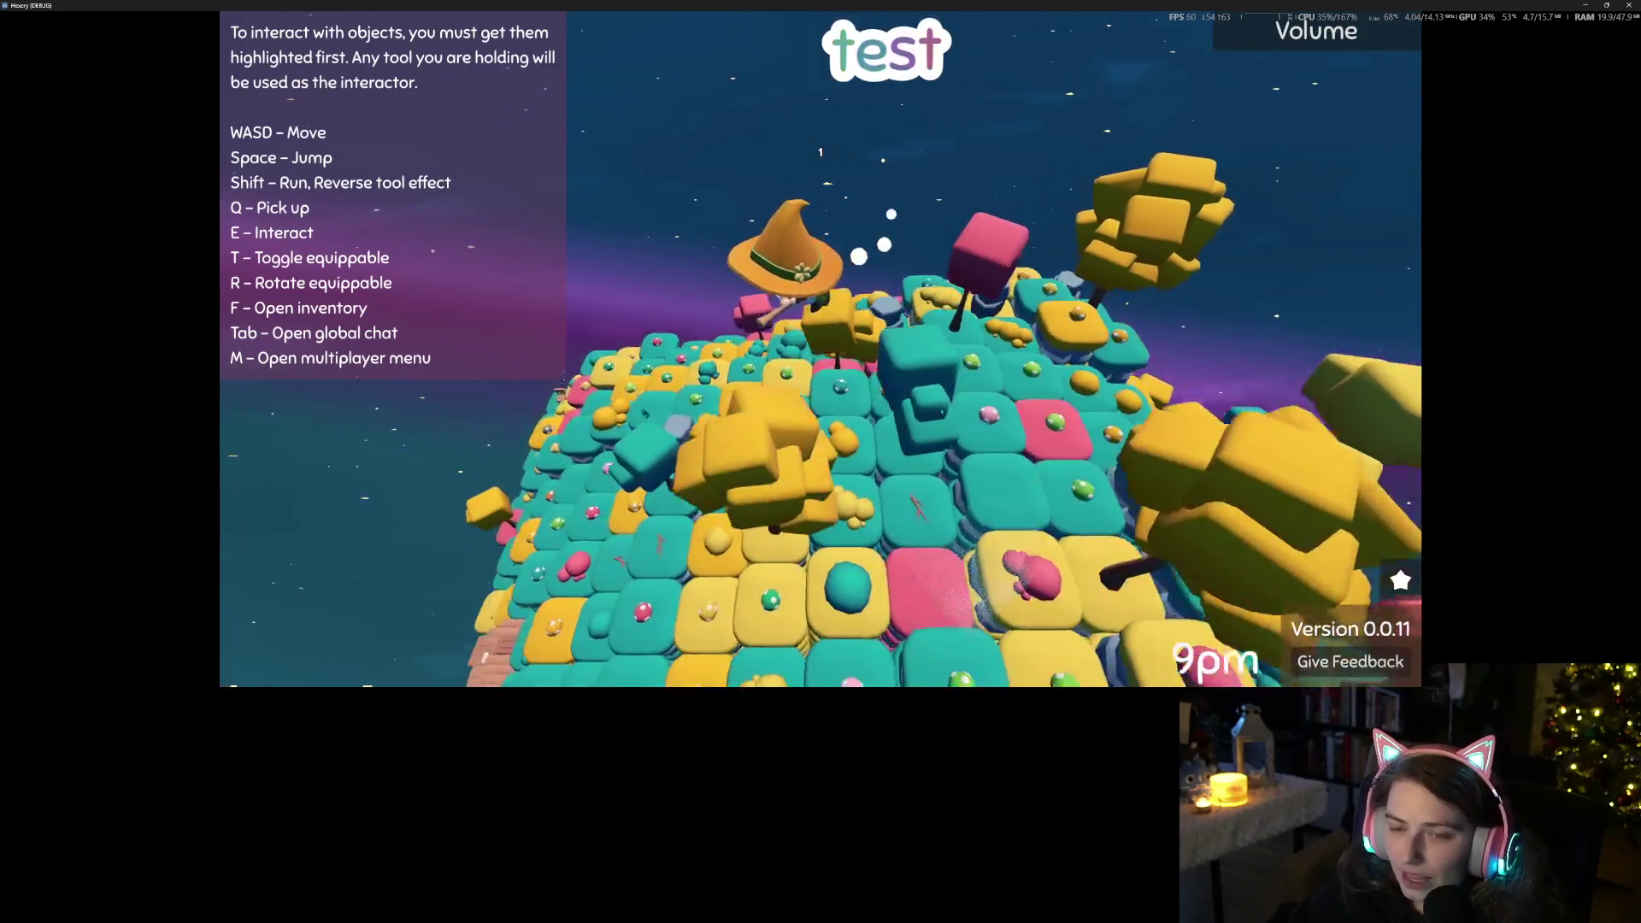
key("w")
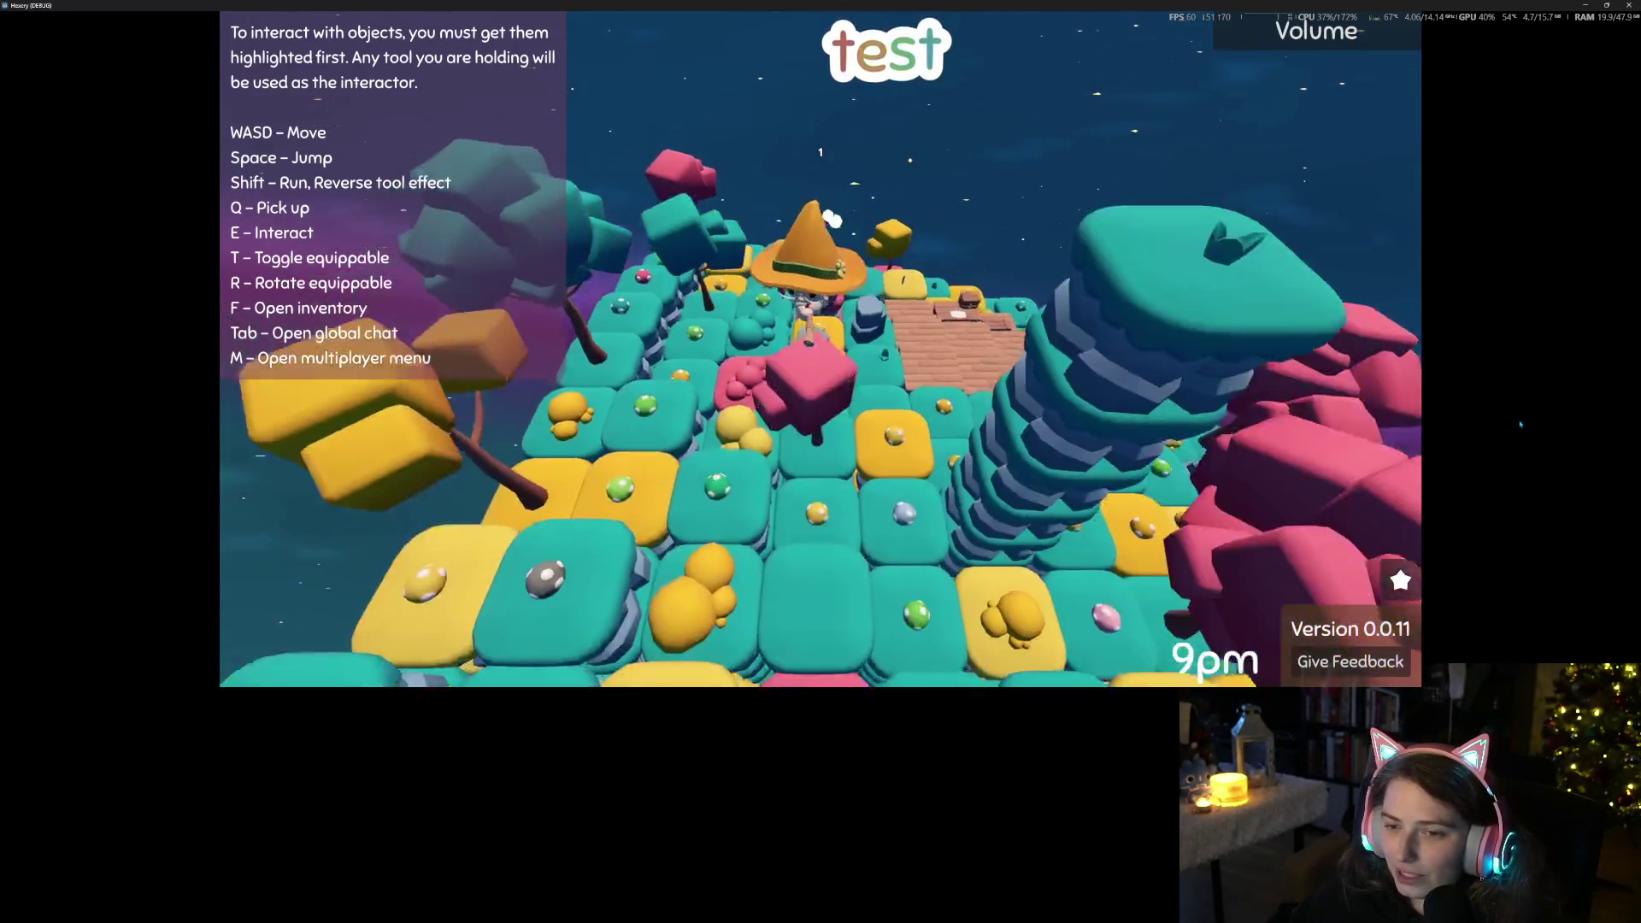
key("w")
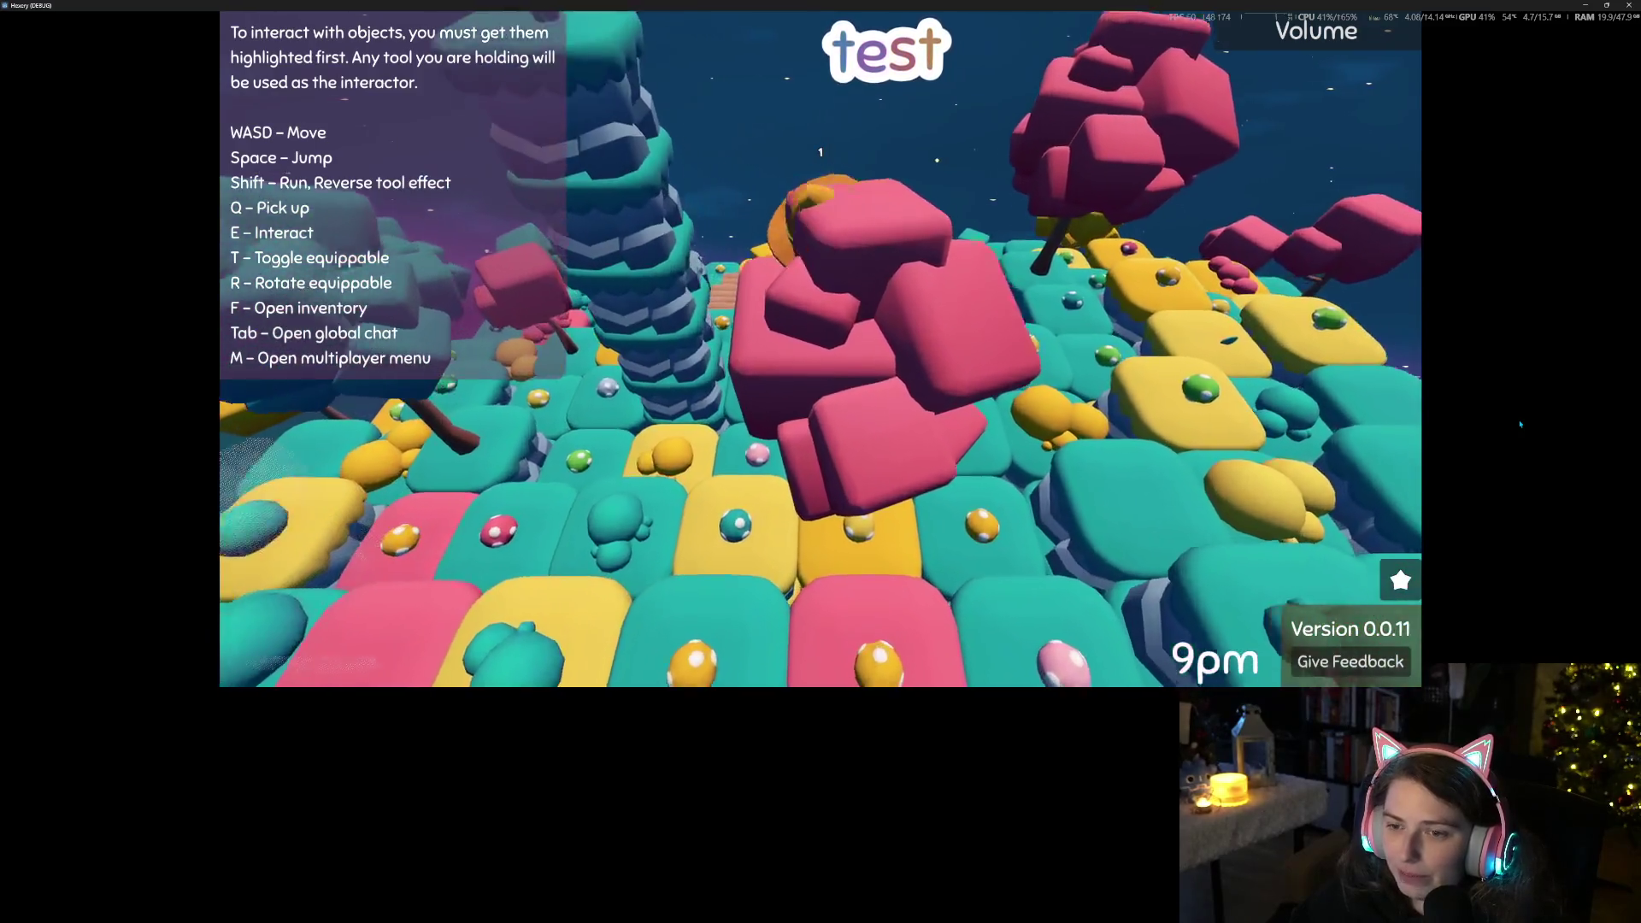
key("w")
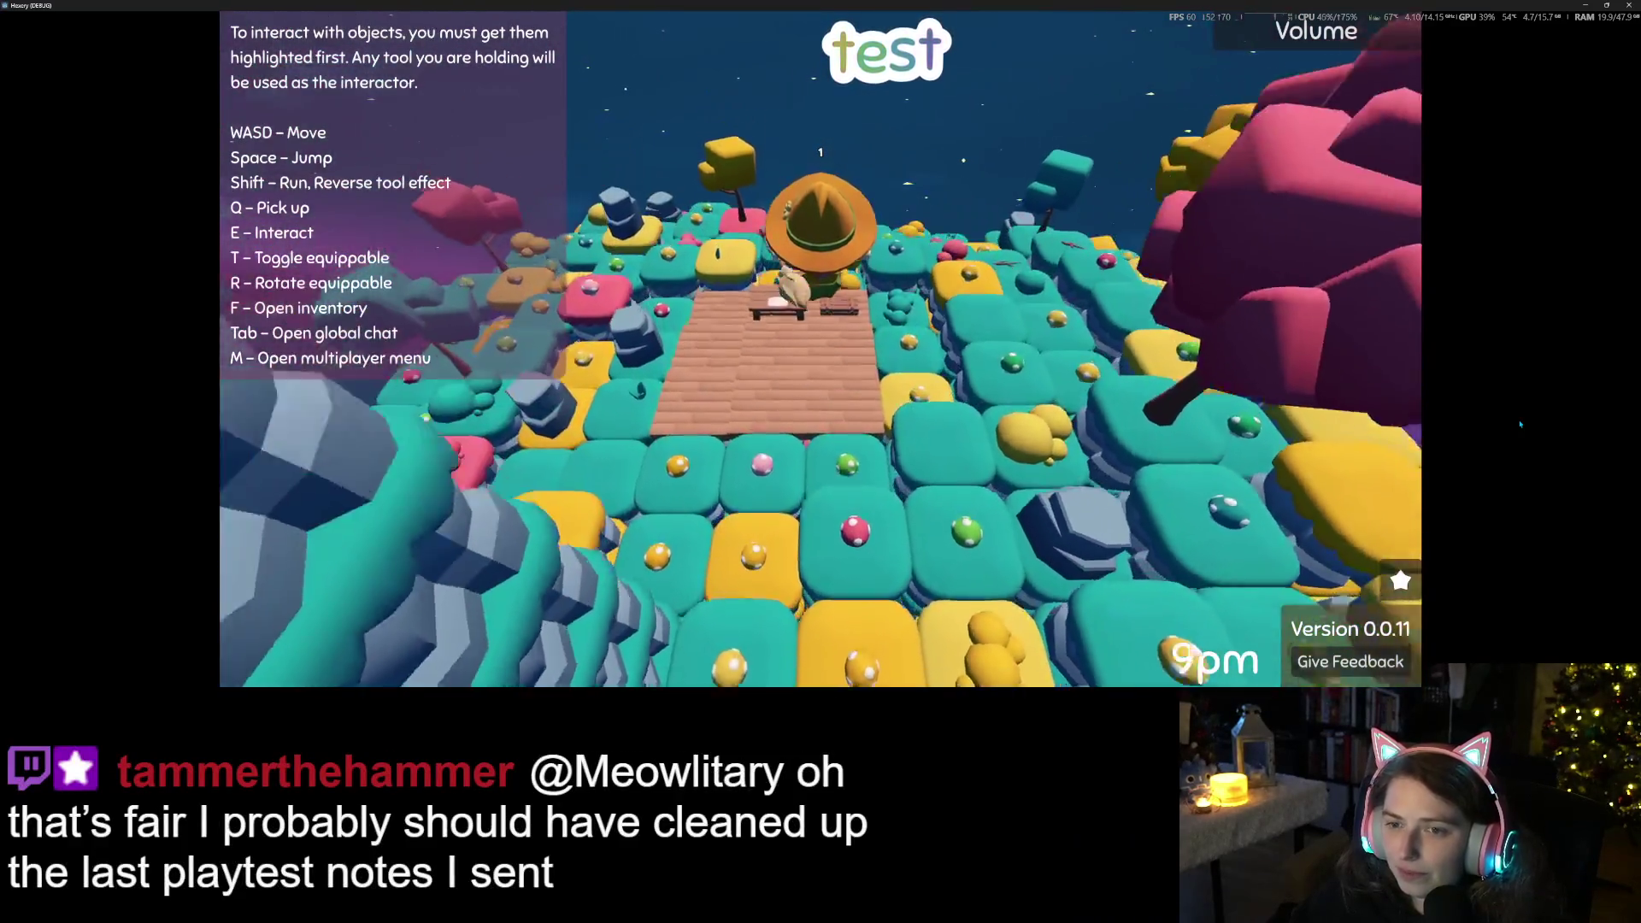
key("w")
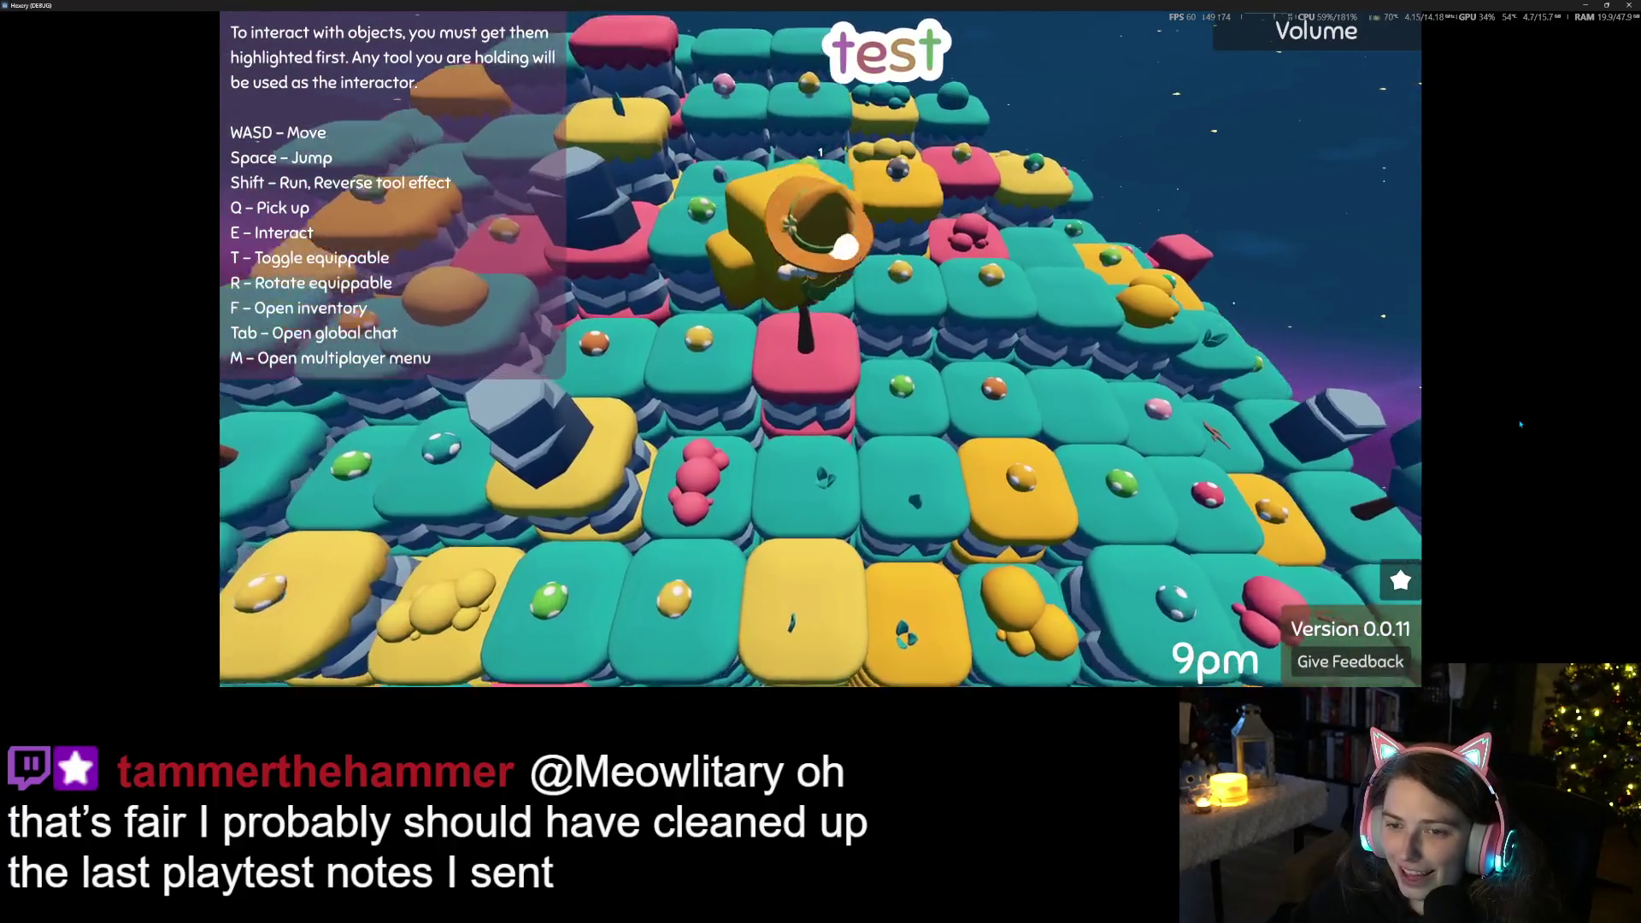
key("w")
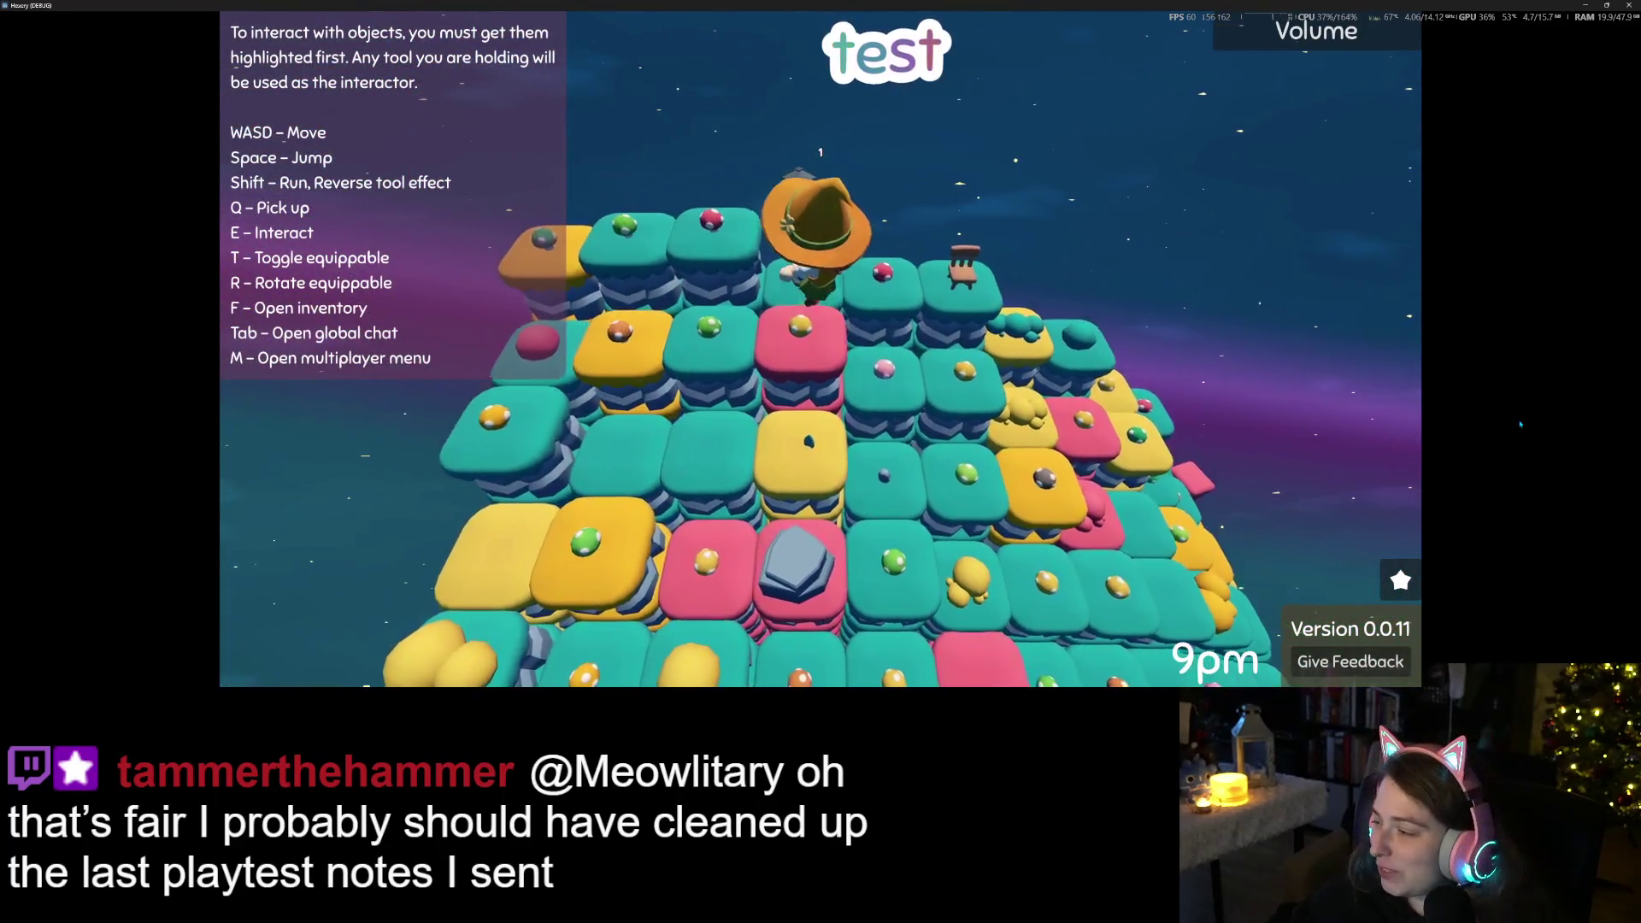
key("s")
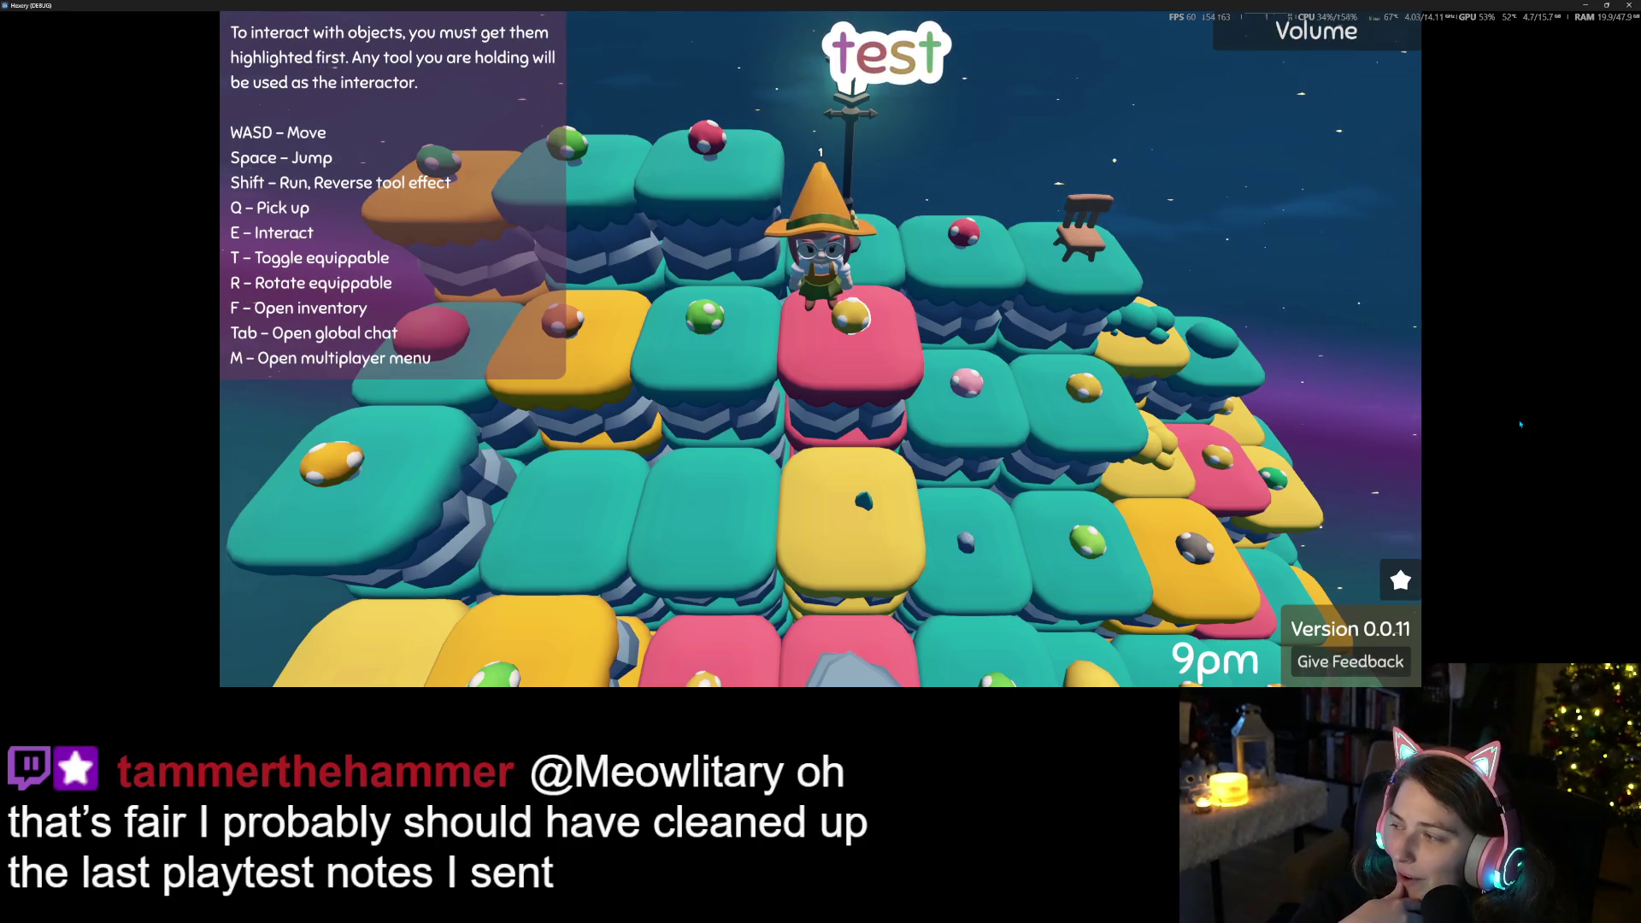
Take off on the broom and fly across the island past the yellow blocks.
key("space")
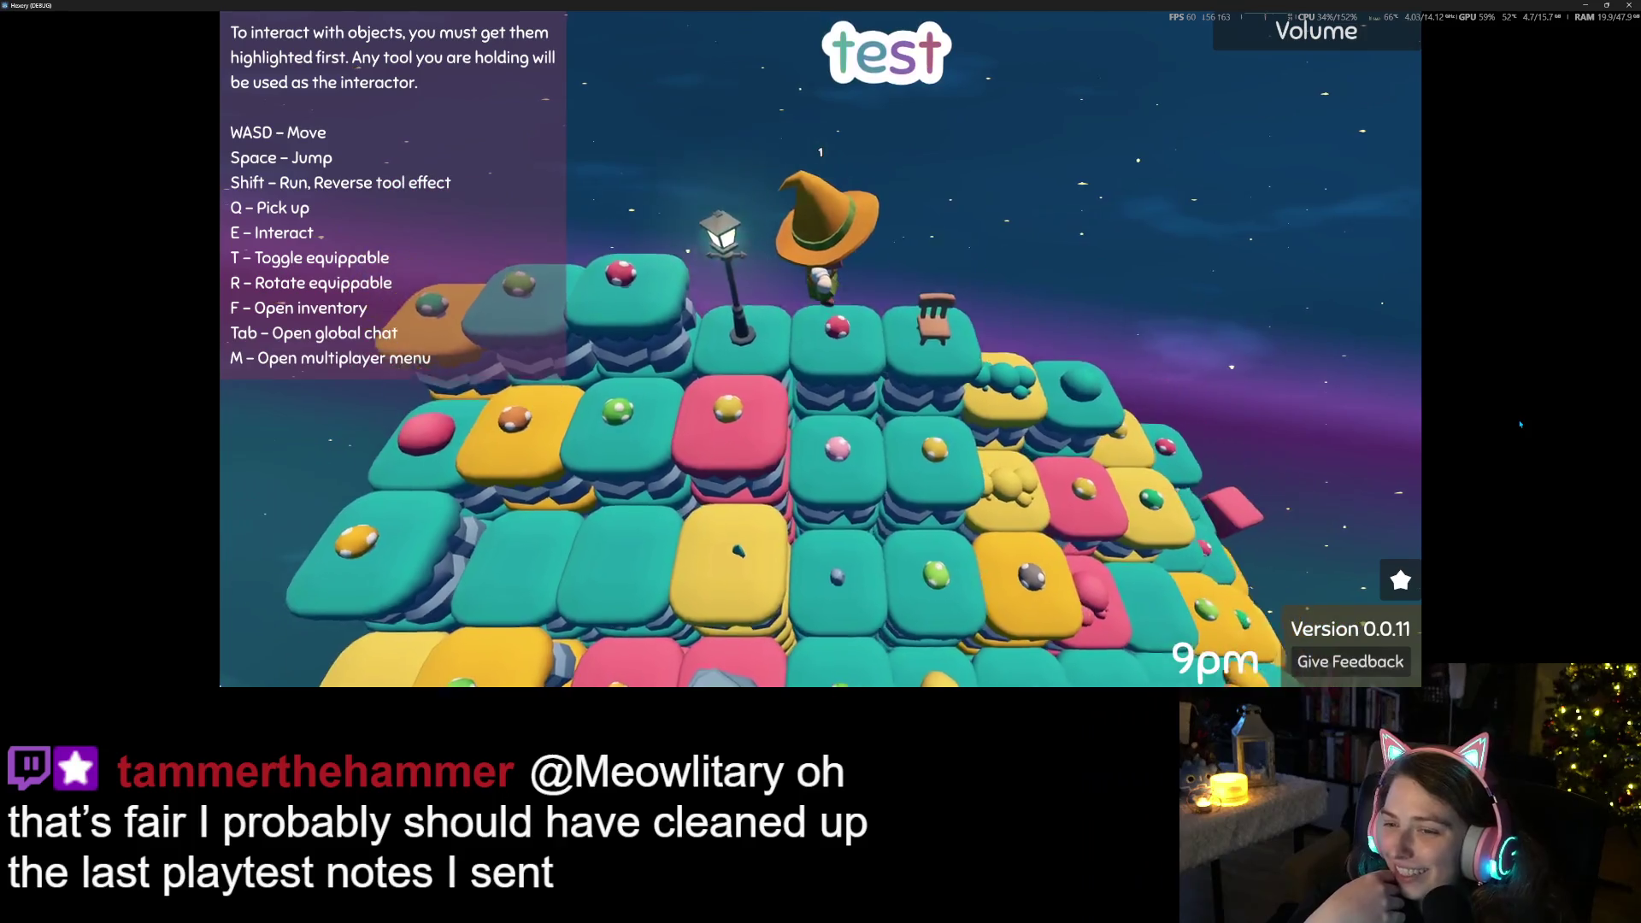
key("w")
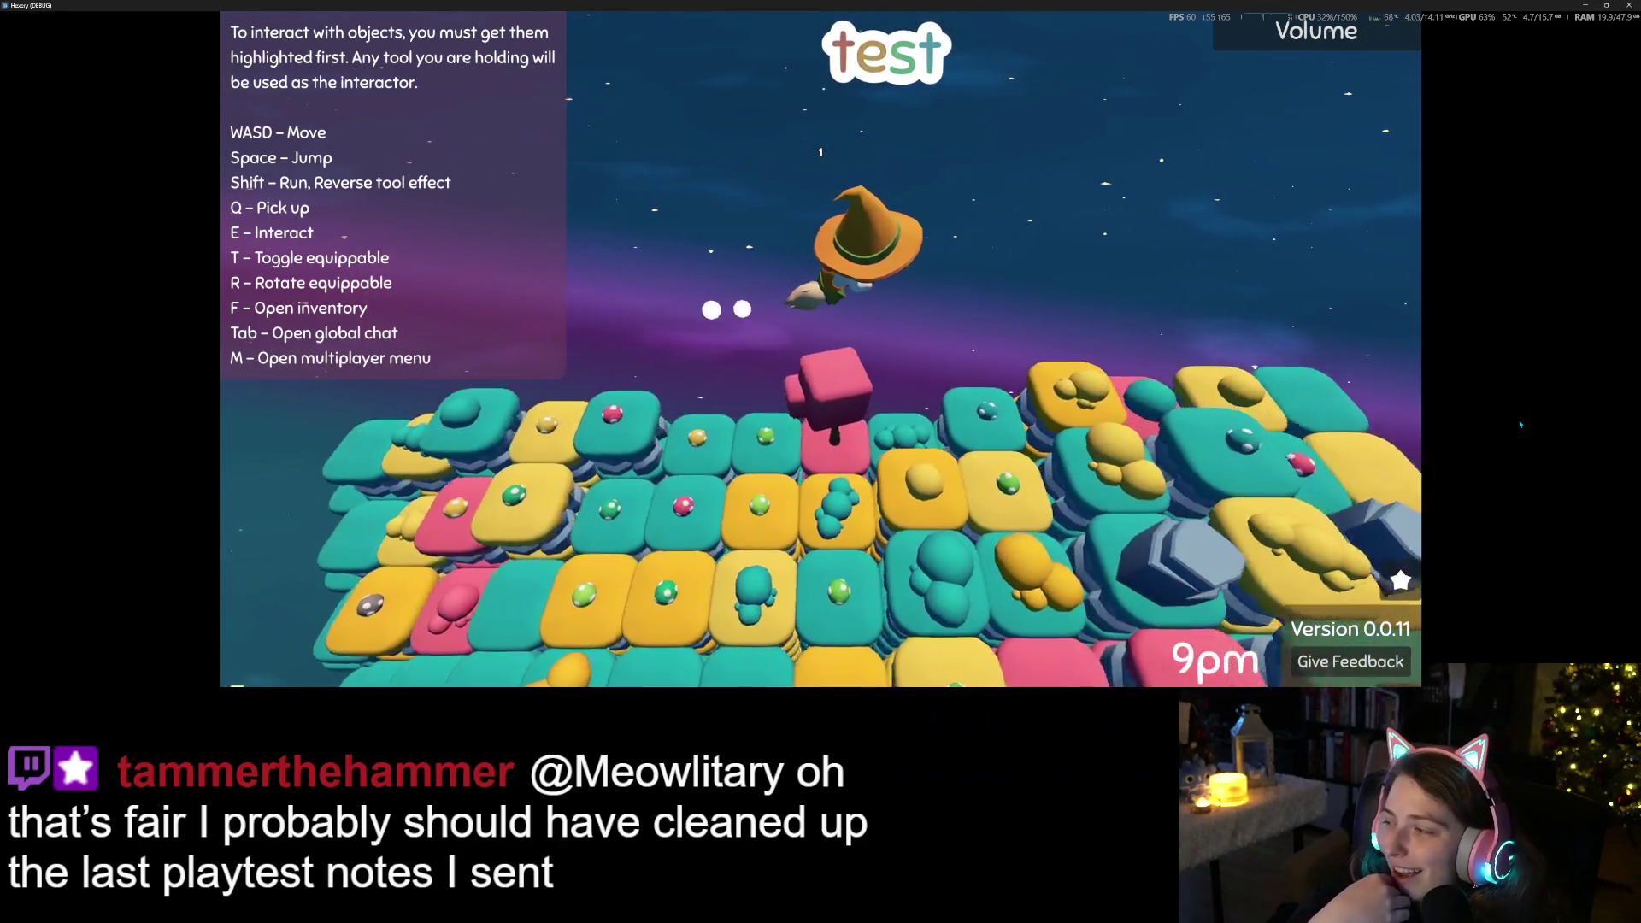
key("a")
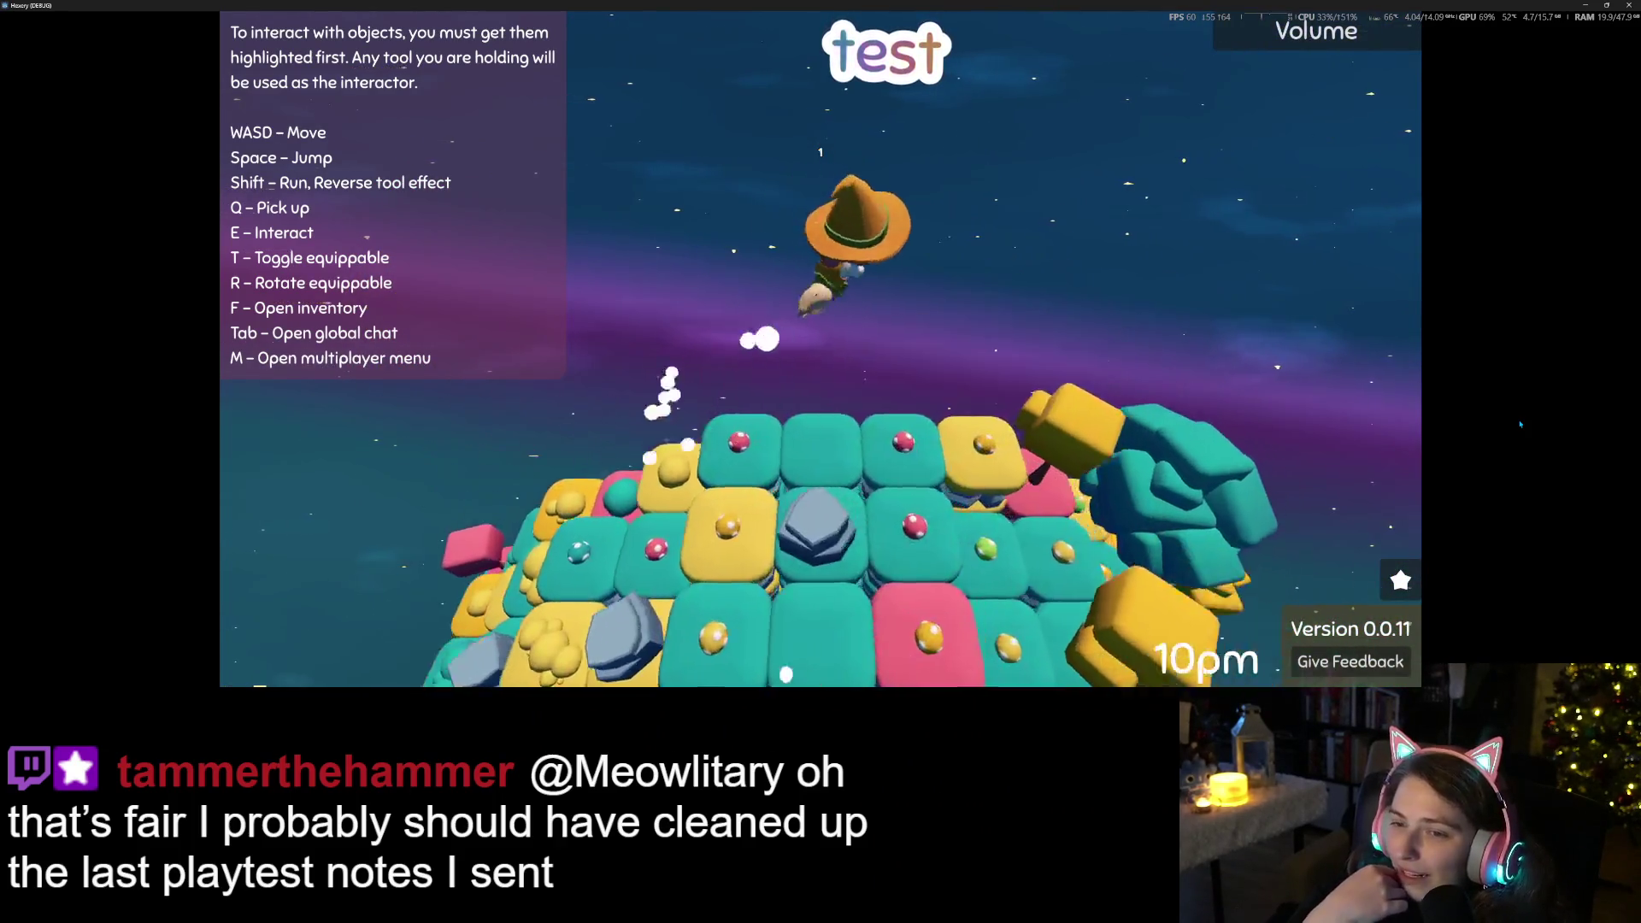
key("w")
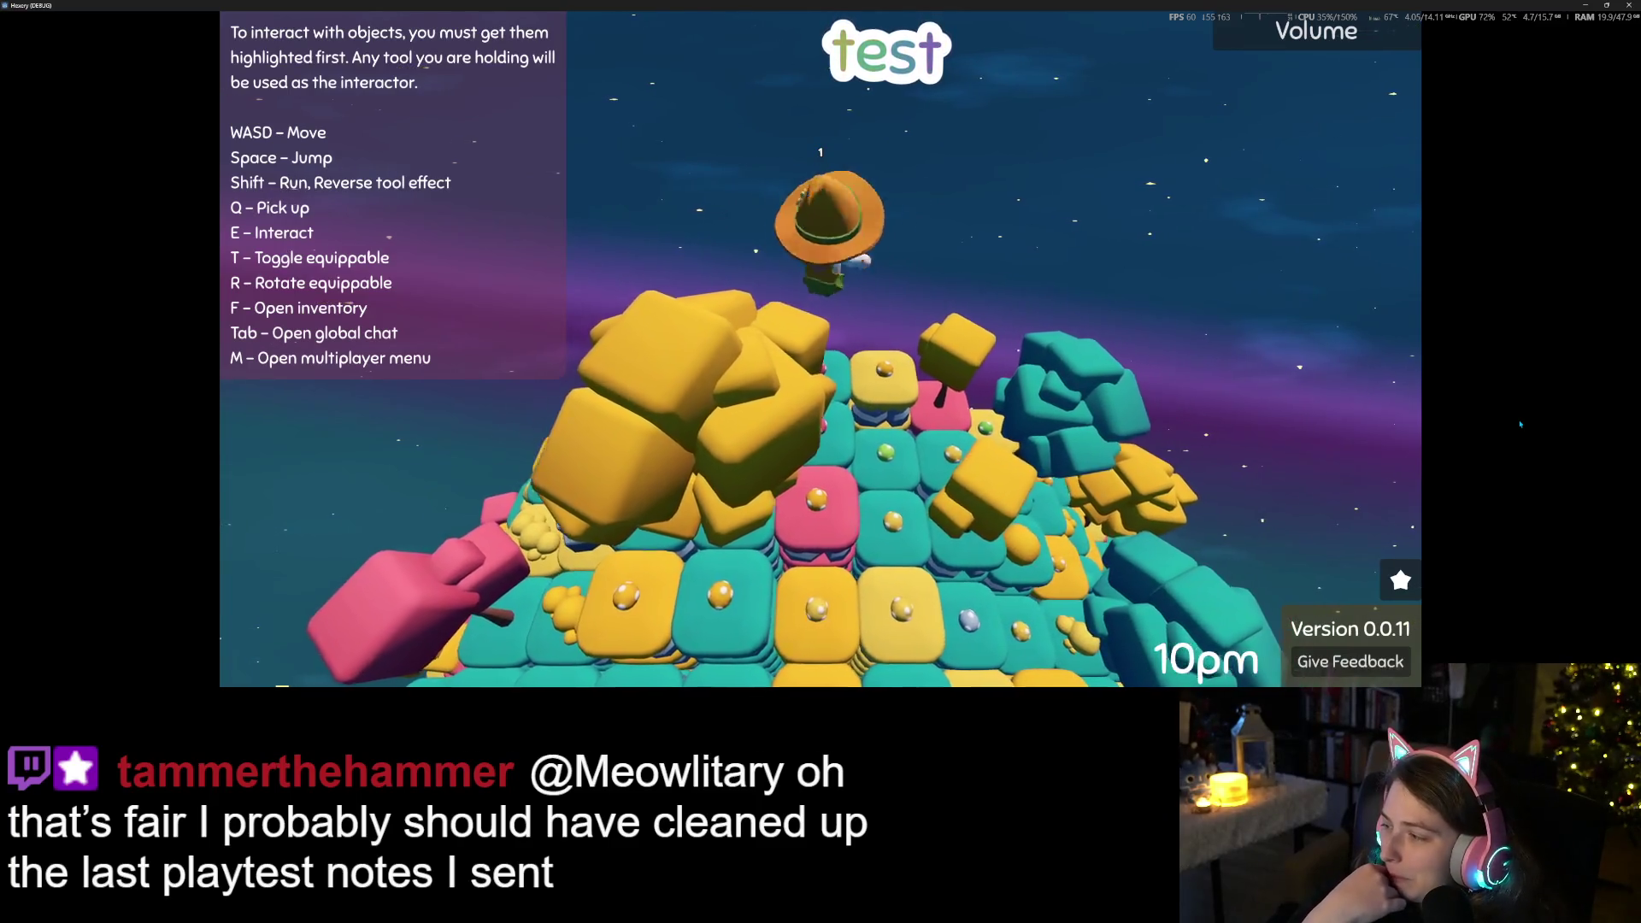
key("w")
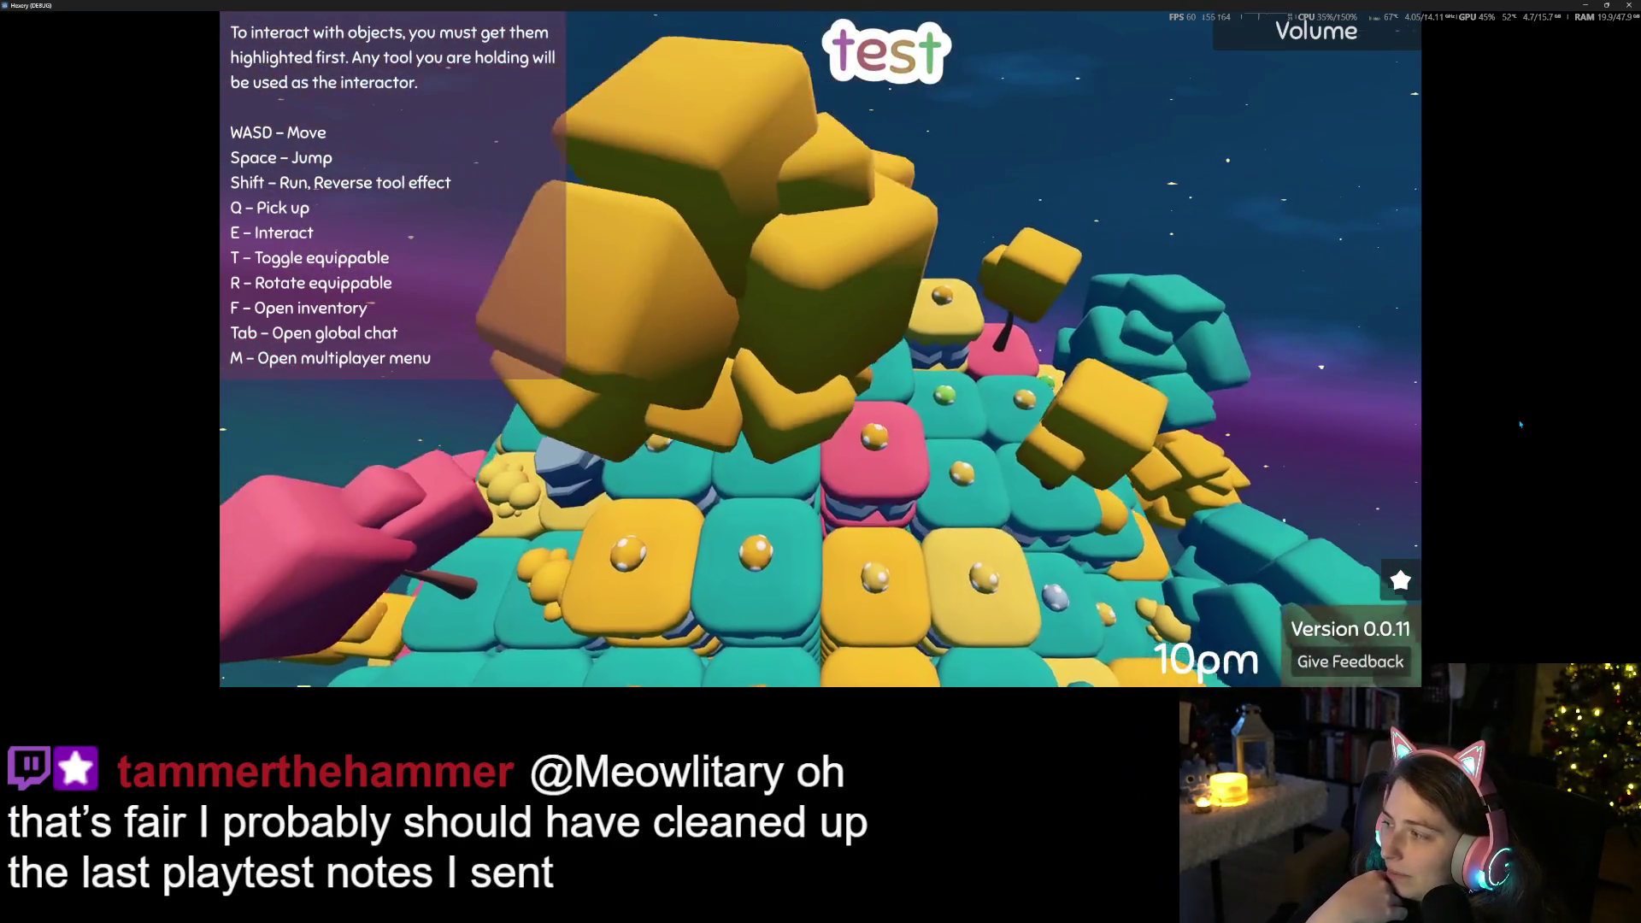
key("w")
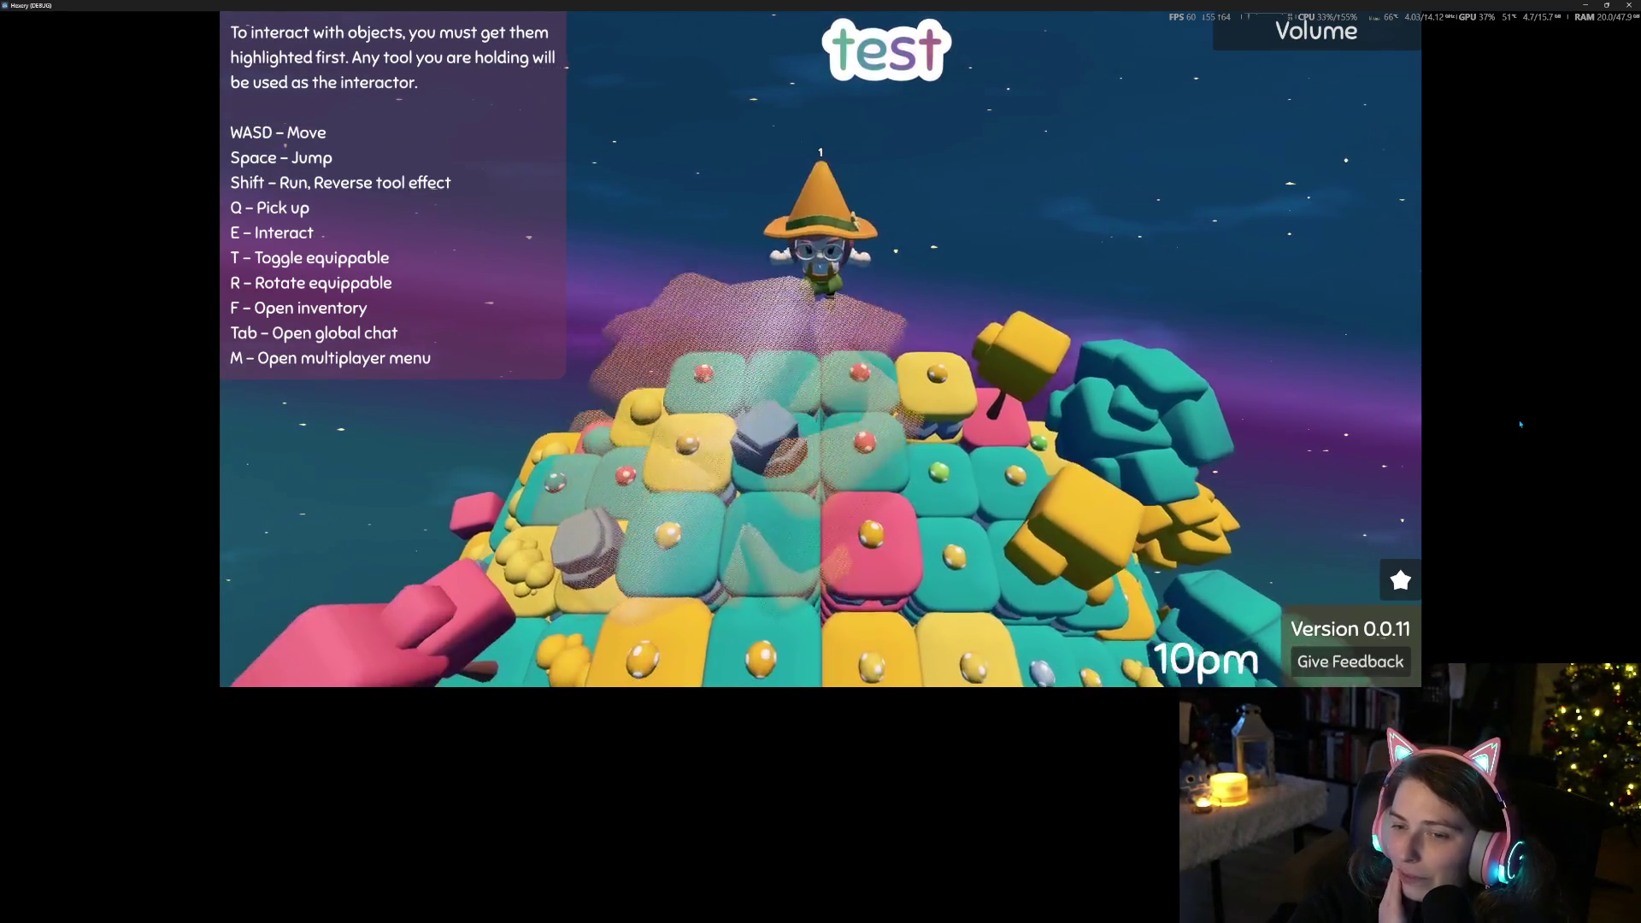
Fly up and across the island tiles on the broom, then quit the game.
key("space")
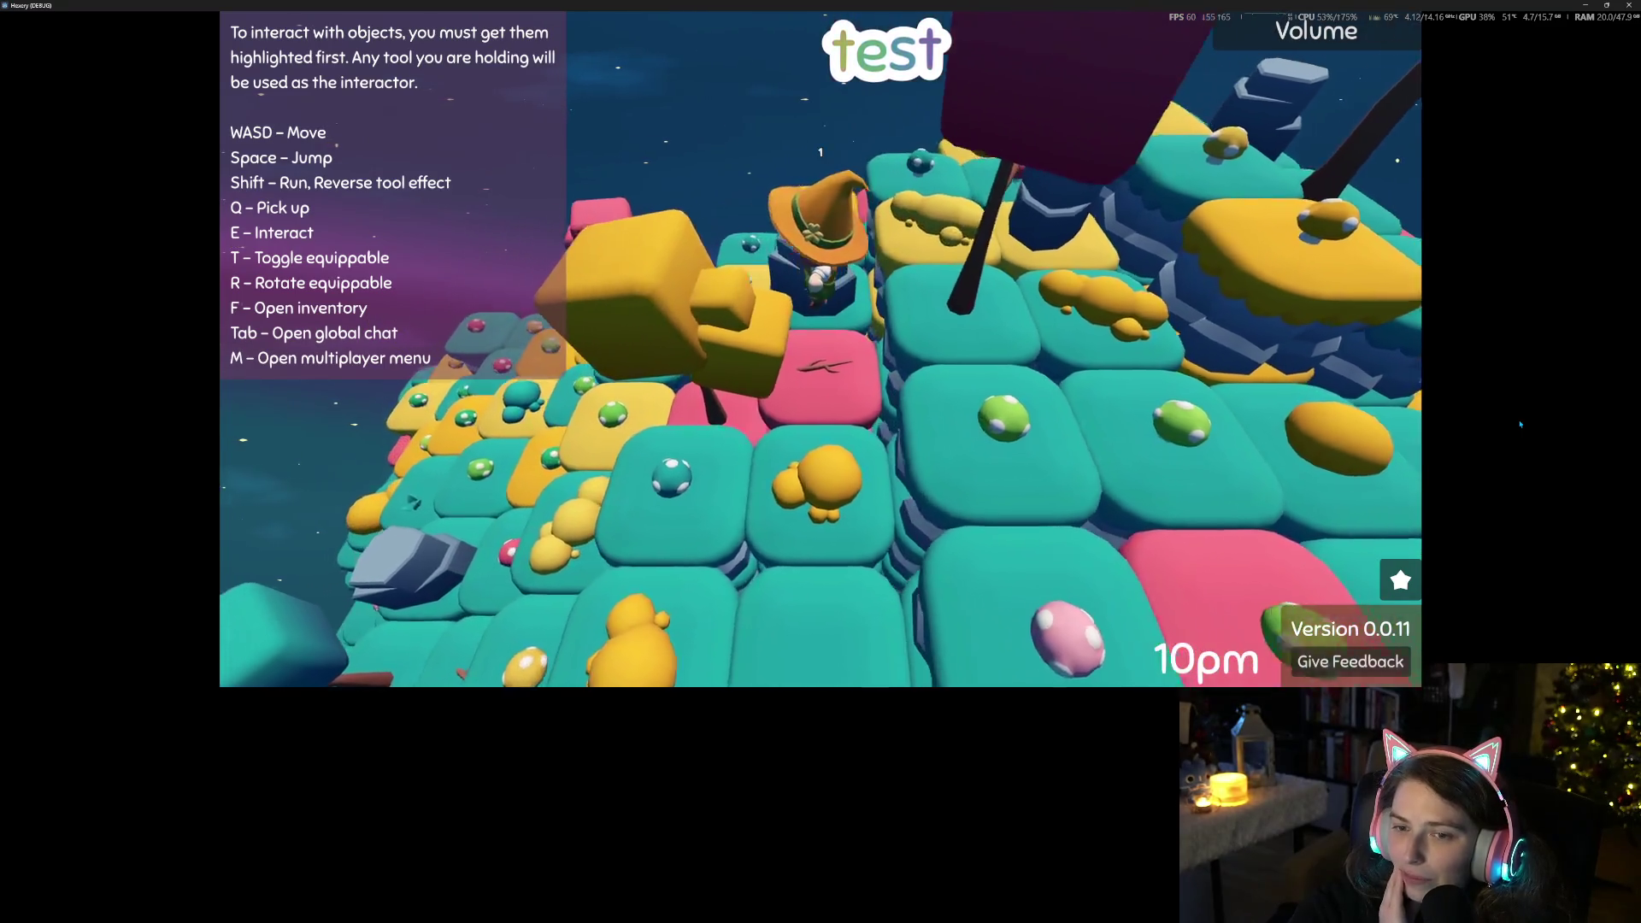
key("s")
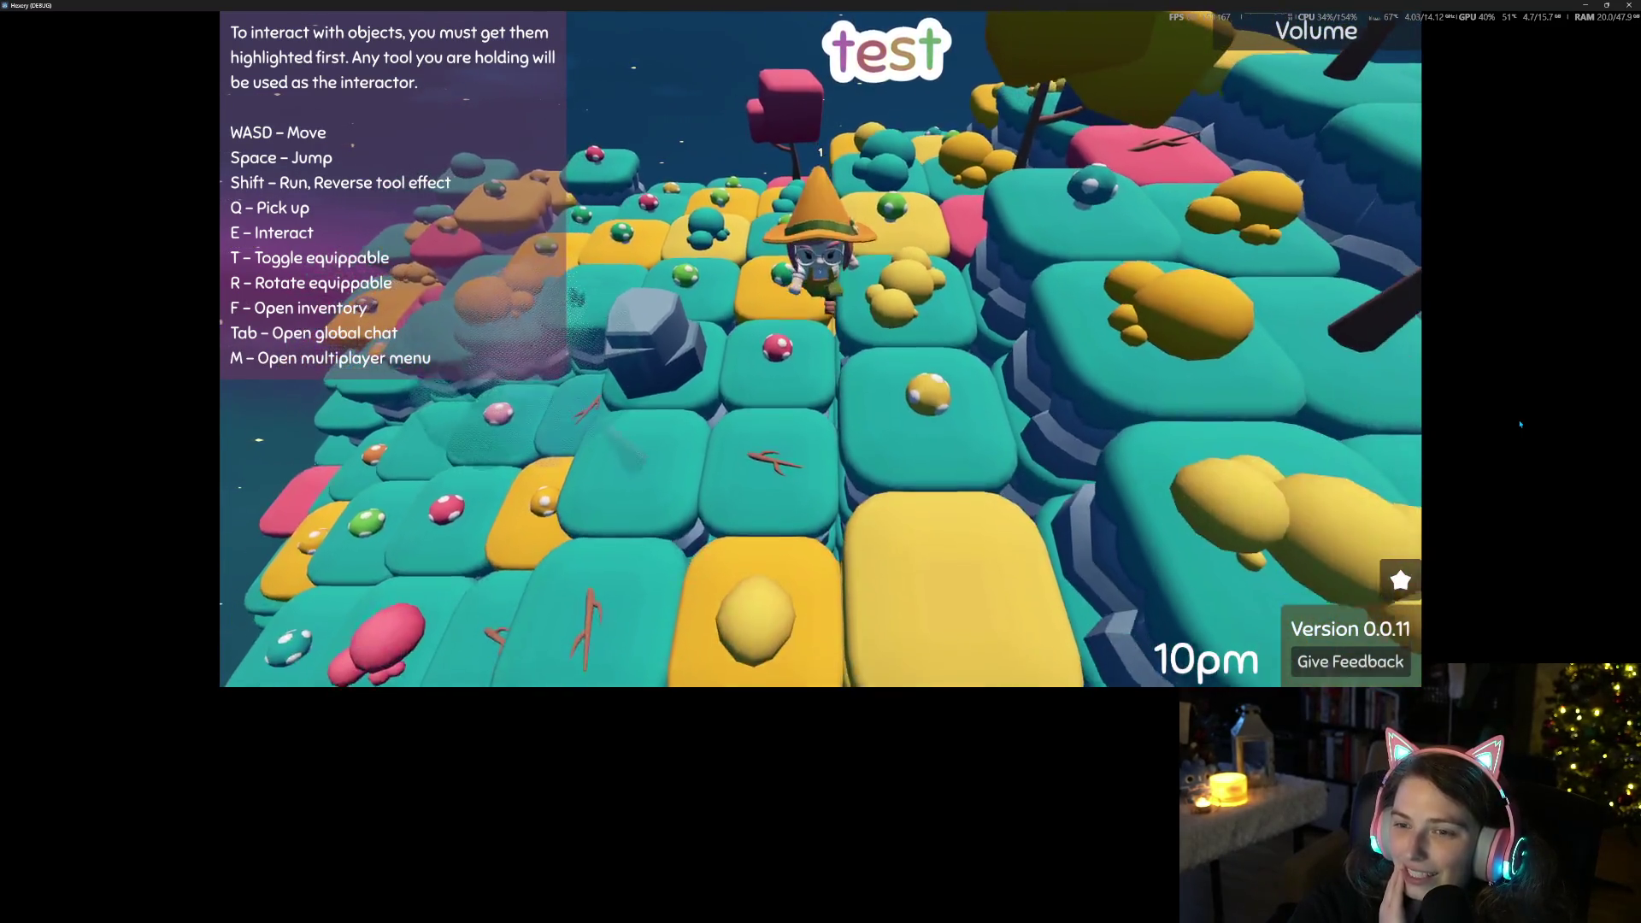
key("space")
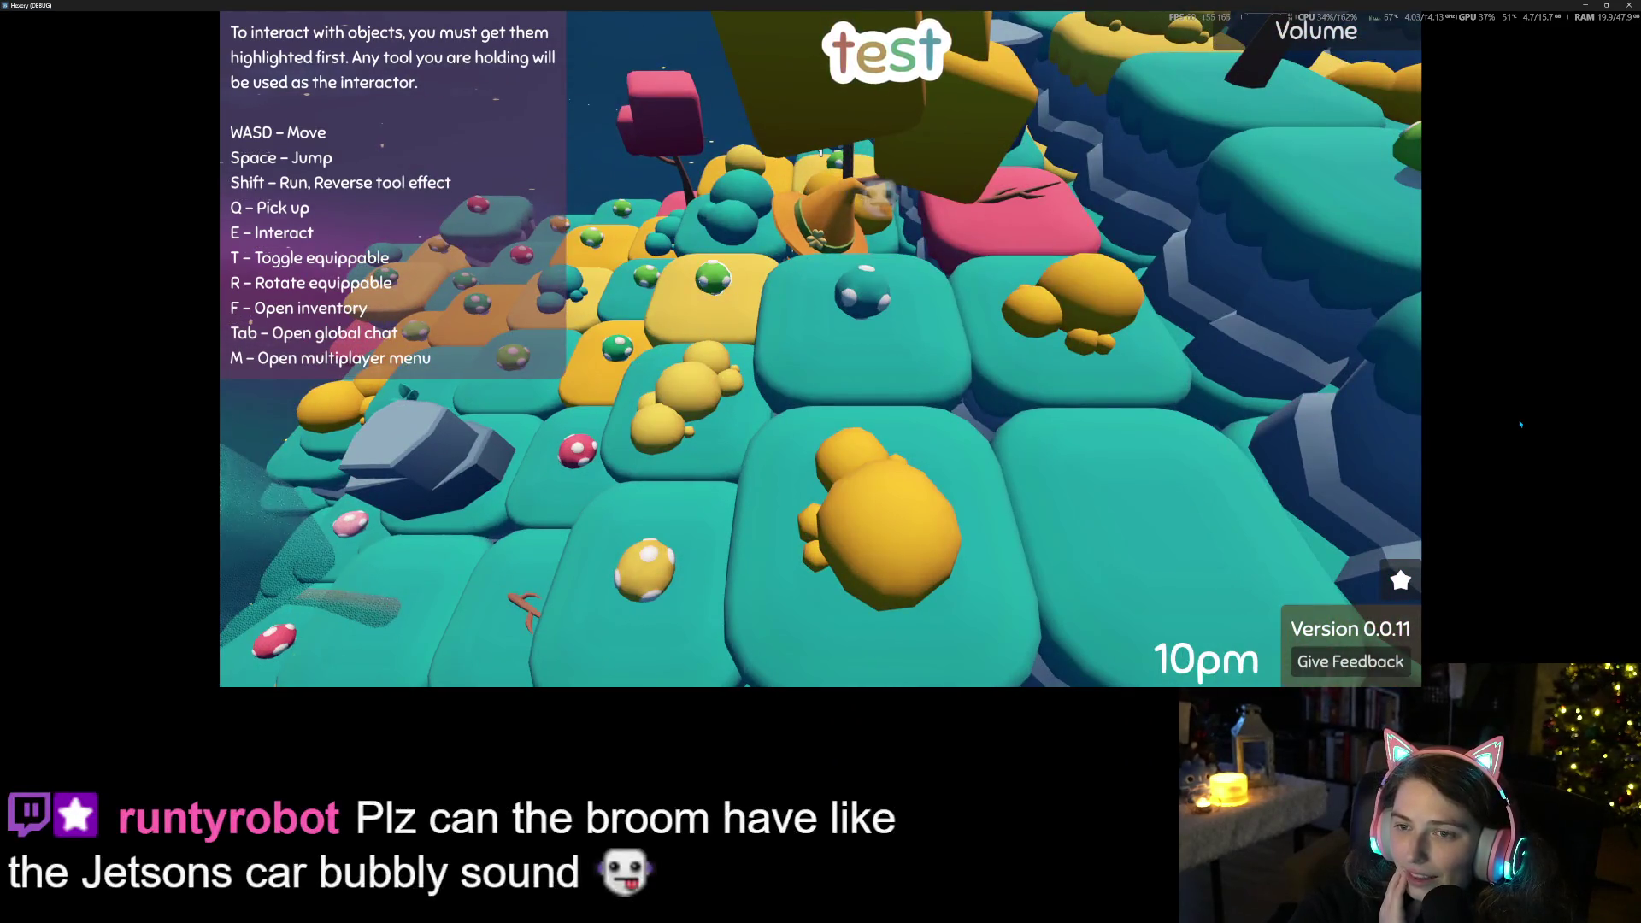
key("space")
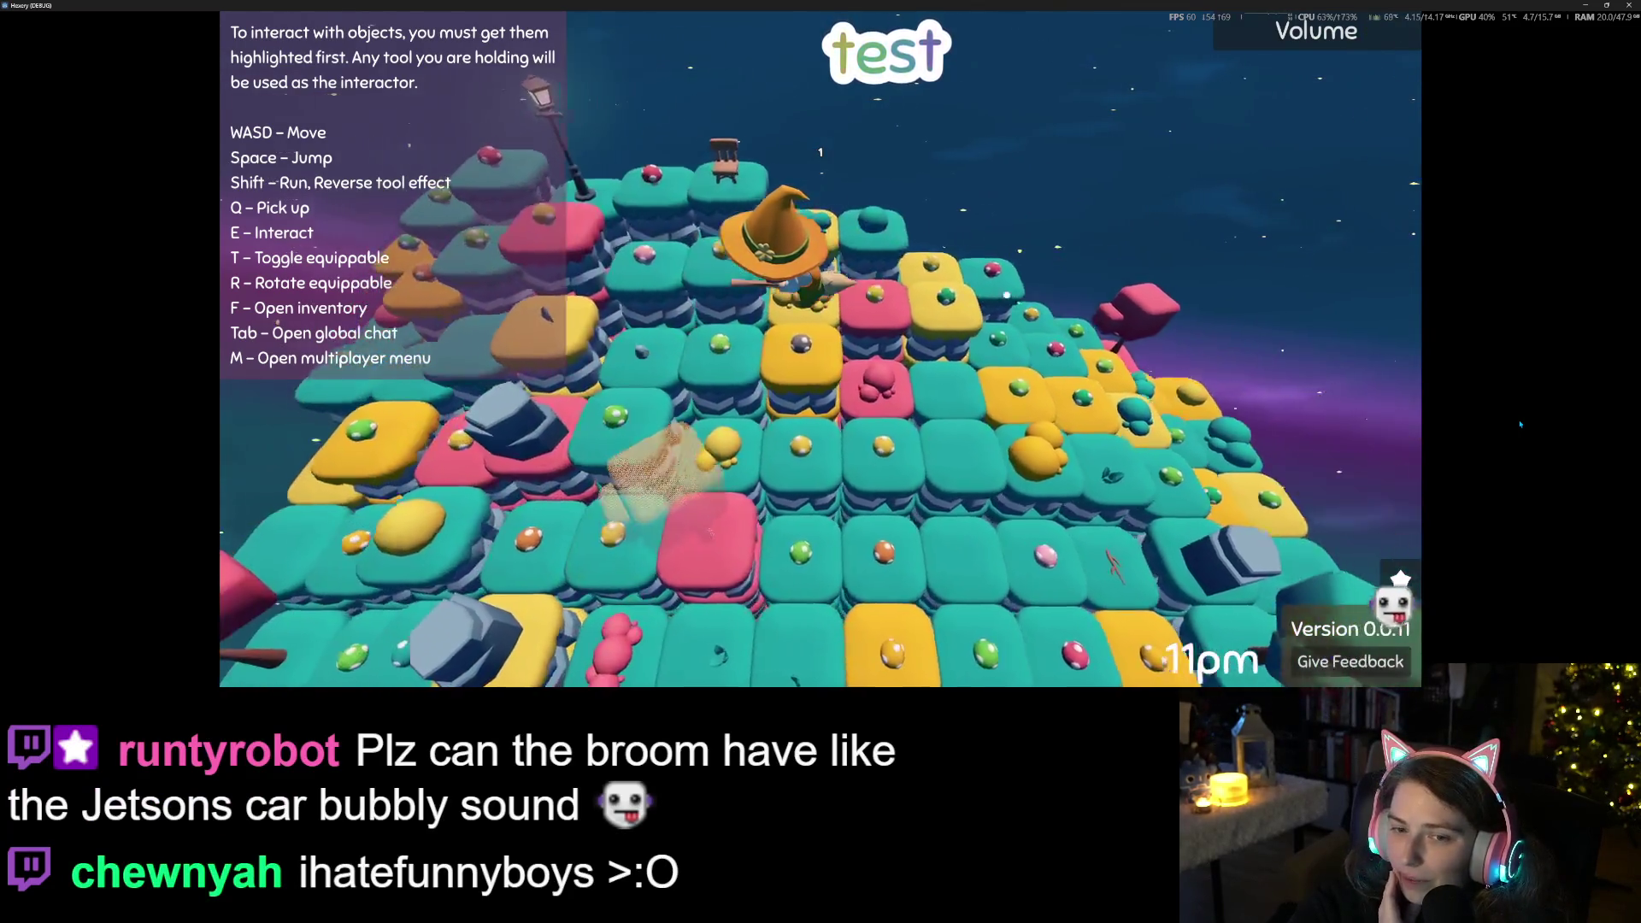
key("w")
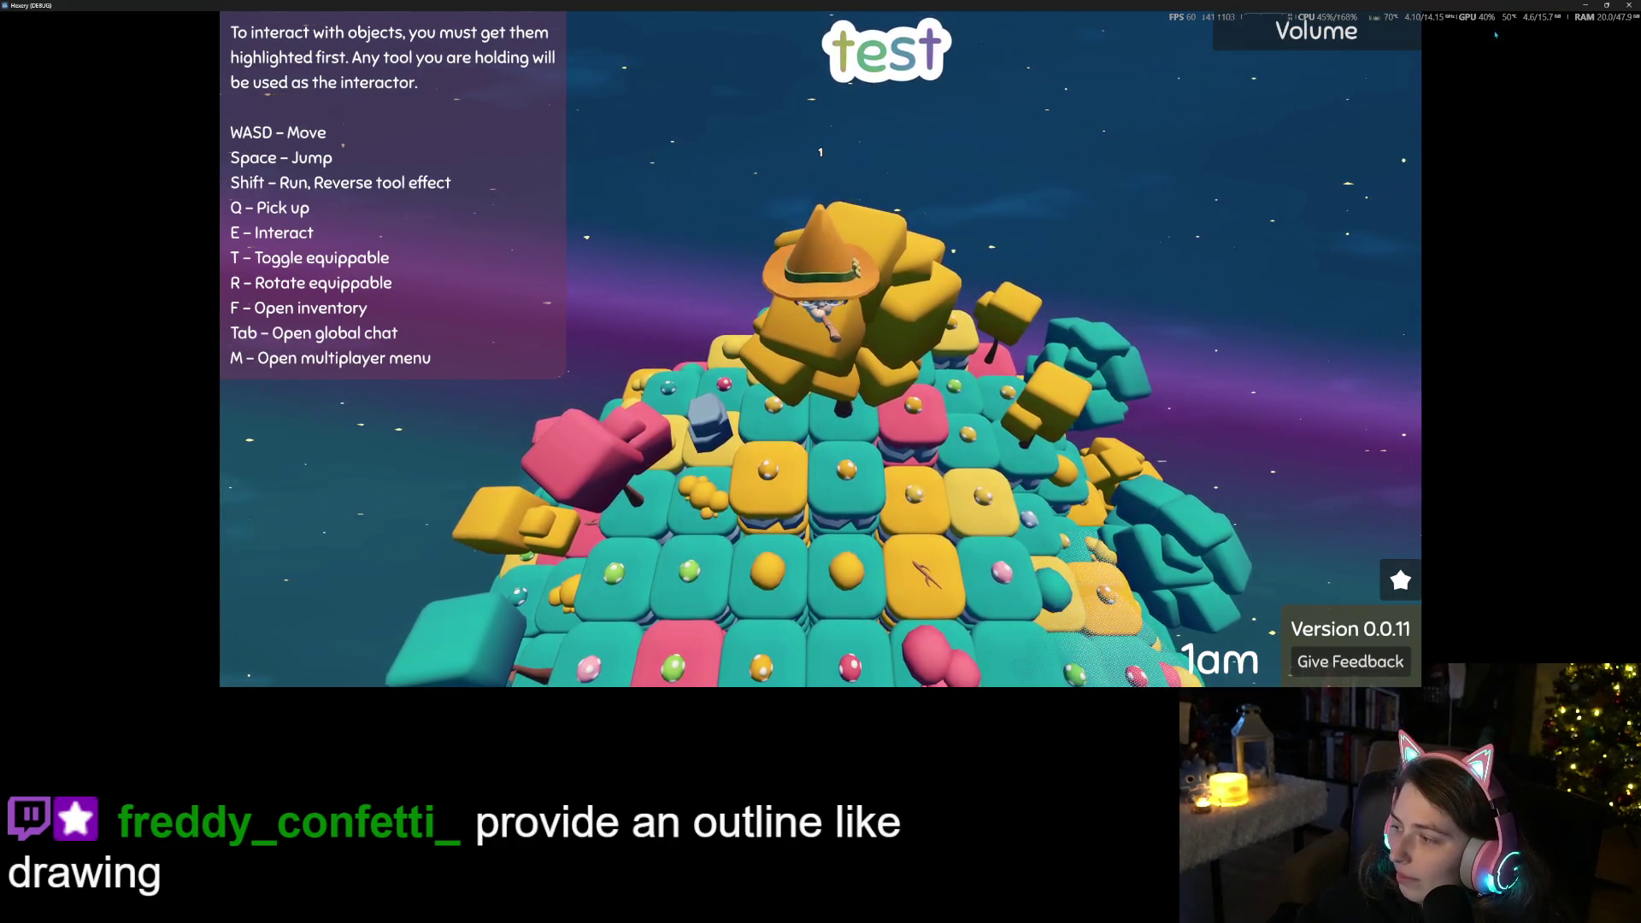
left_click(1628, 6)
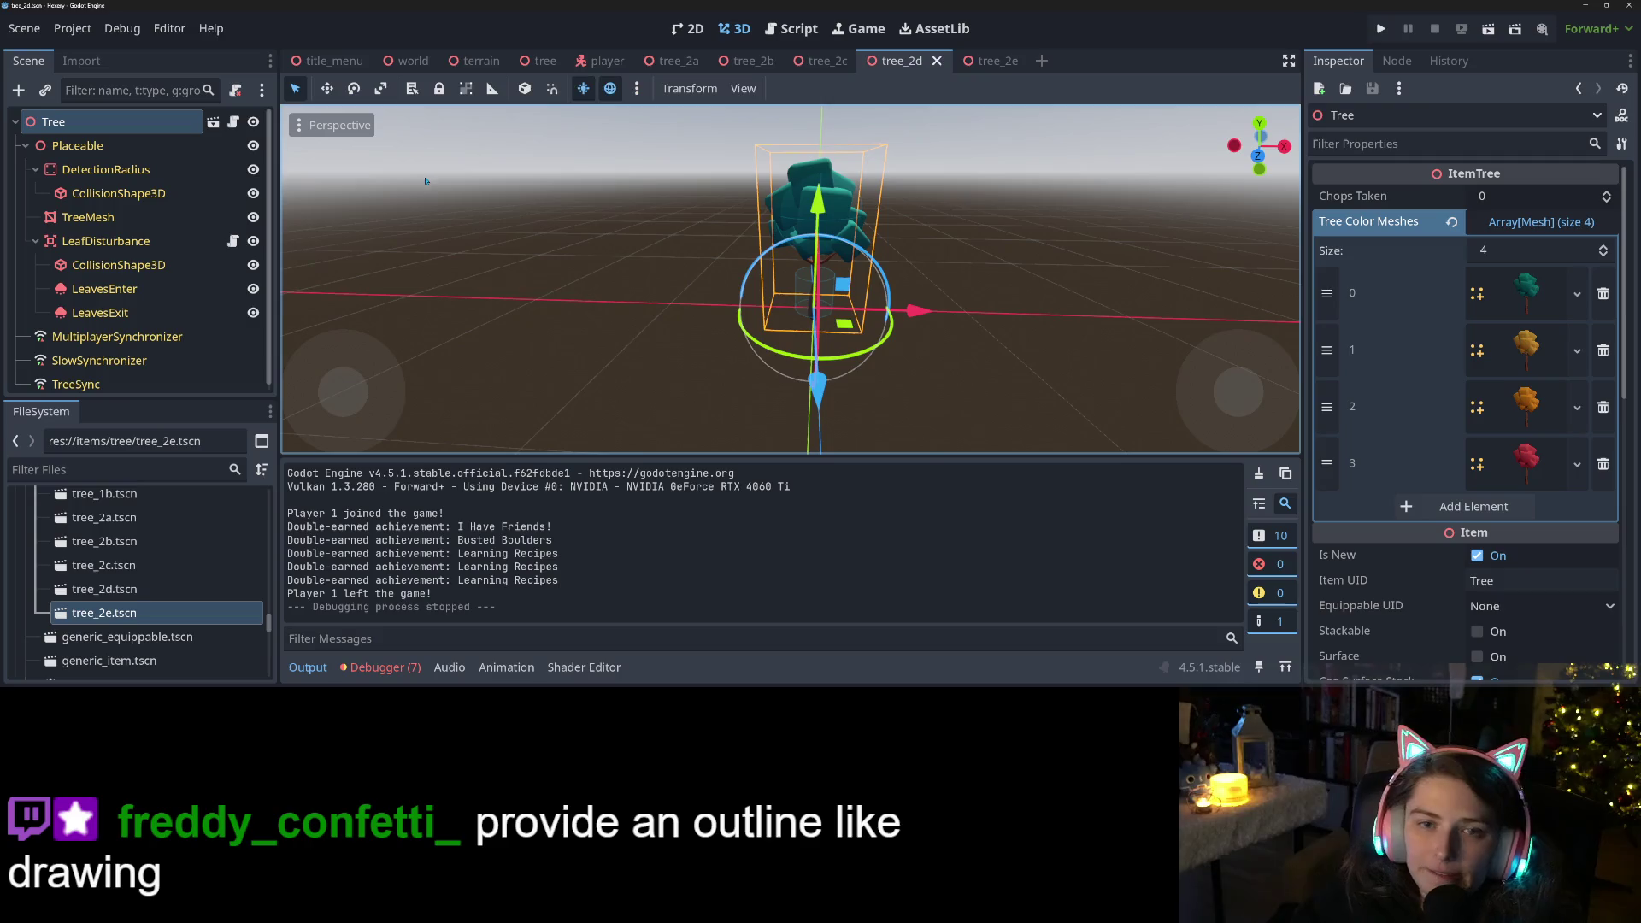
Select tree_2d's LeafDisturbance node and open its leaf_disturbance.gd script.
left_click(167, 245)
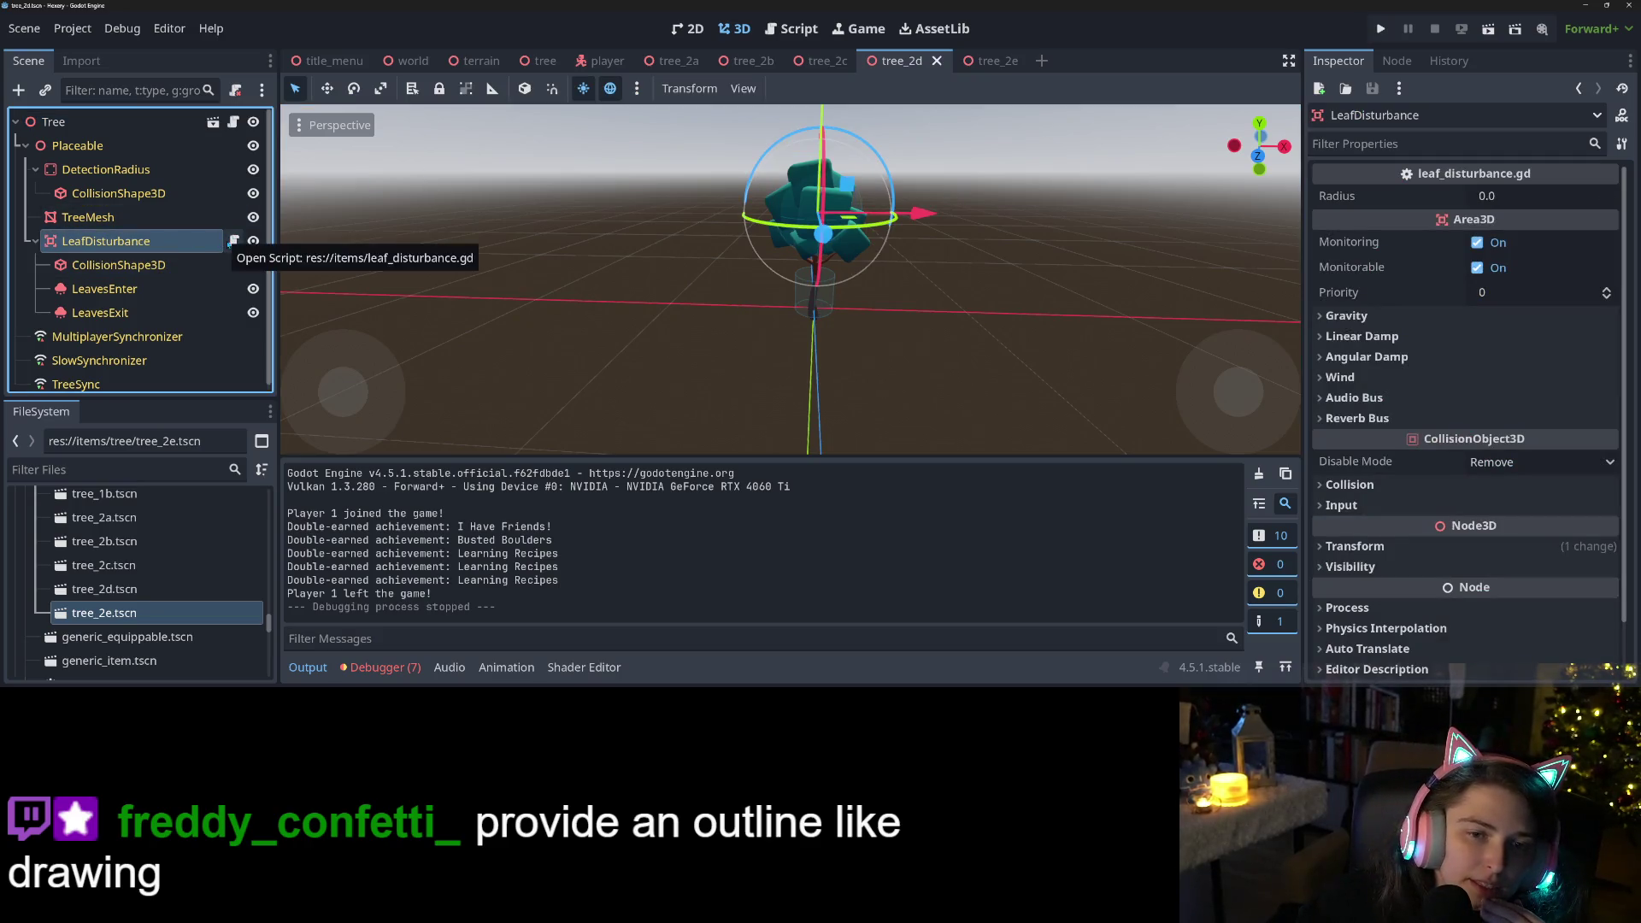
left_click(232, 242)
left_click(714, 161)
key("Up")
key("Return")
type("port var ")
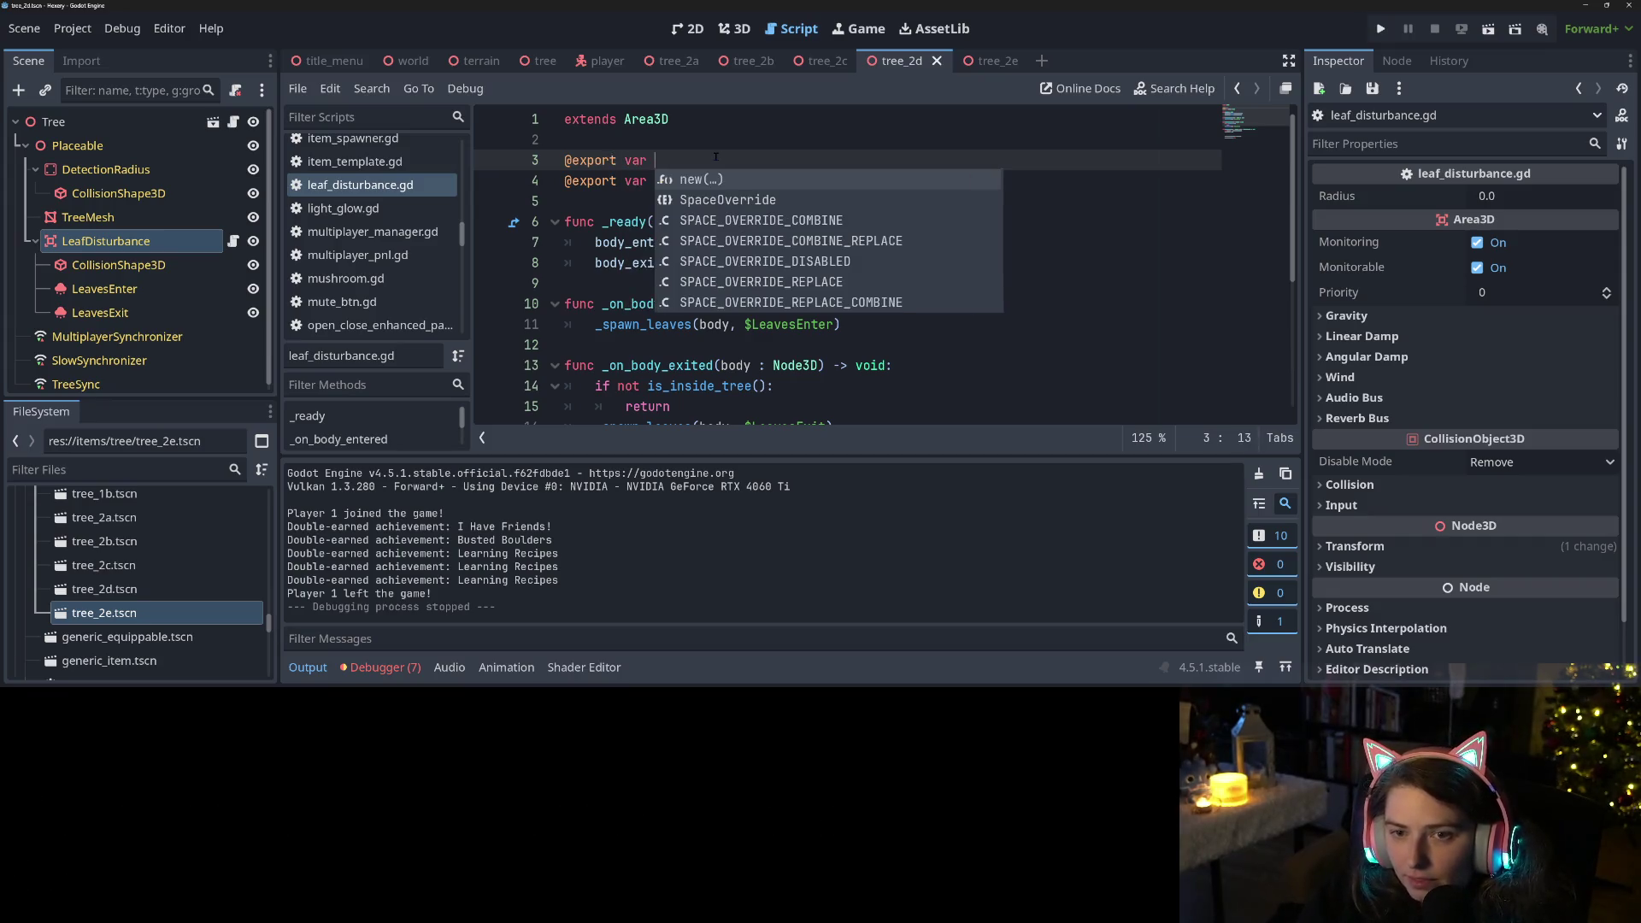
type("color_options =")
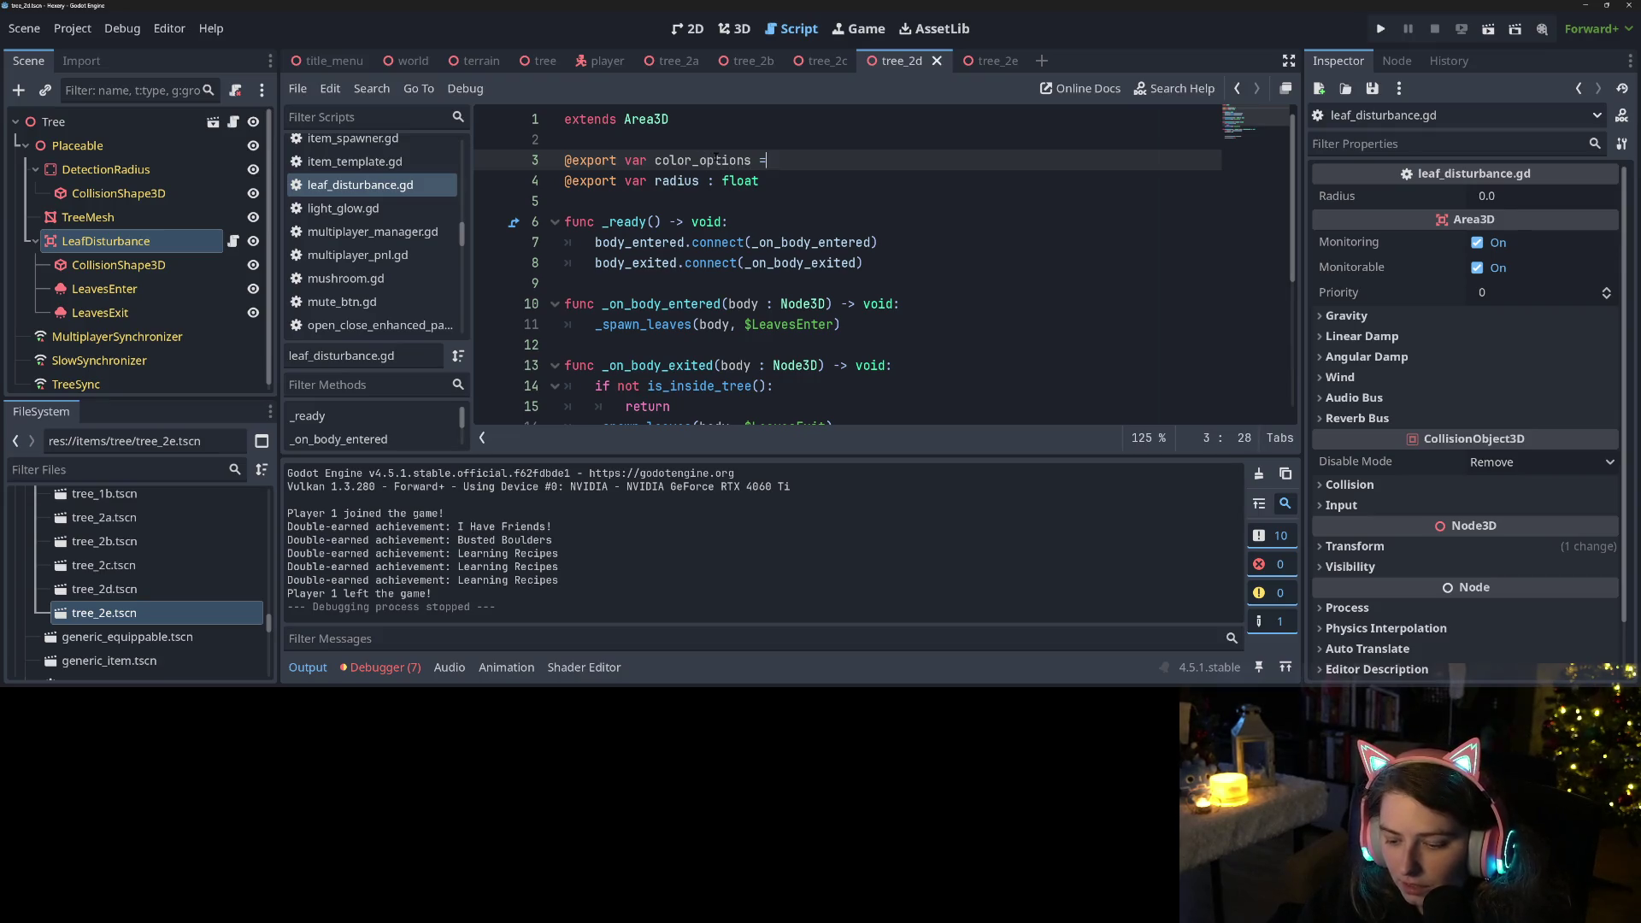
key("BackSpace")
key("BackSpace")
type(":Ar")
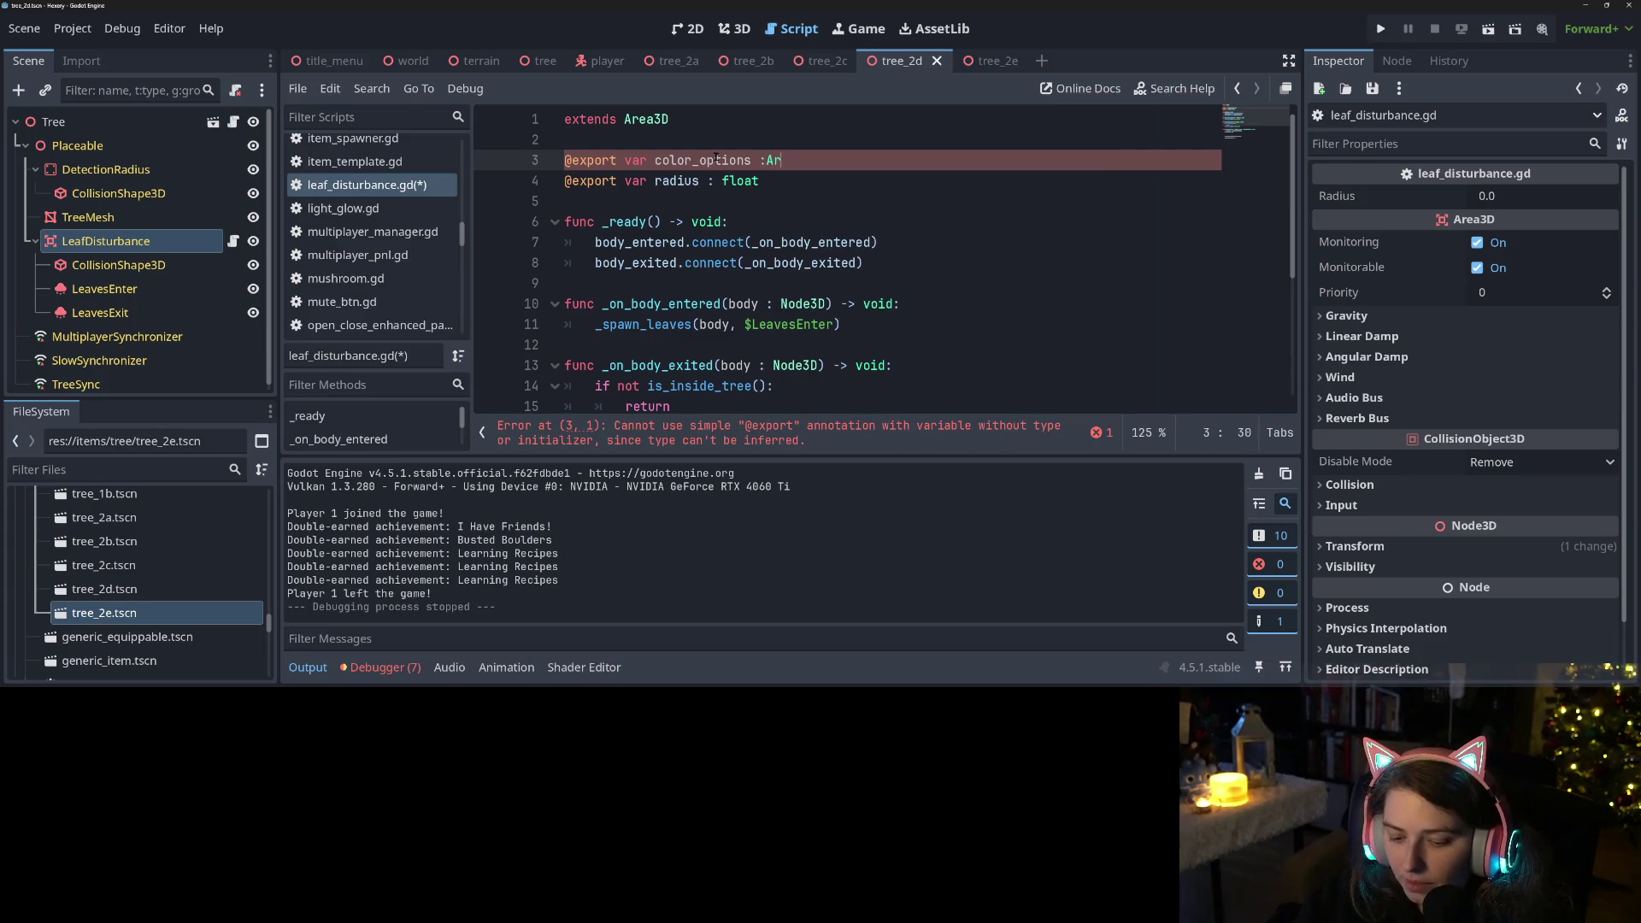
key("Left")
key("Left")
key("Left")
key("Escape")
key("End")
key("ctrl+space")
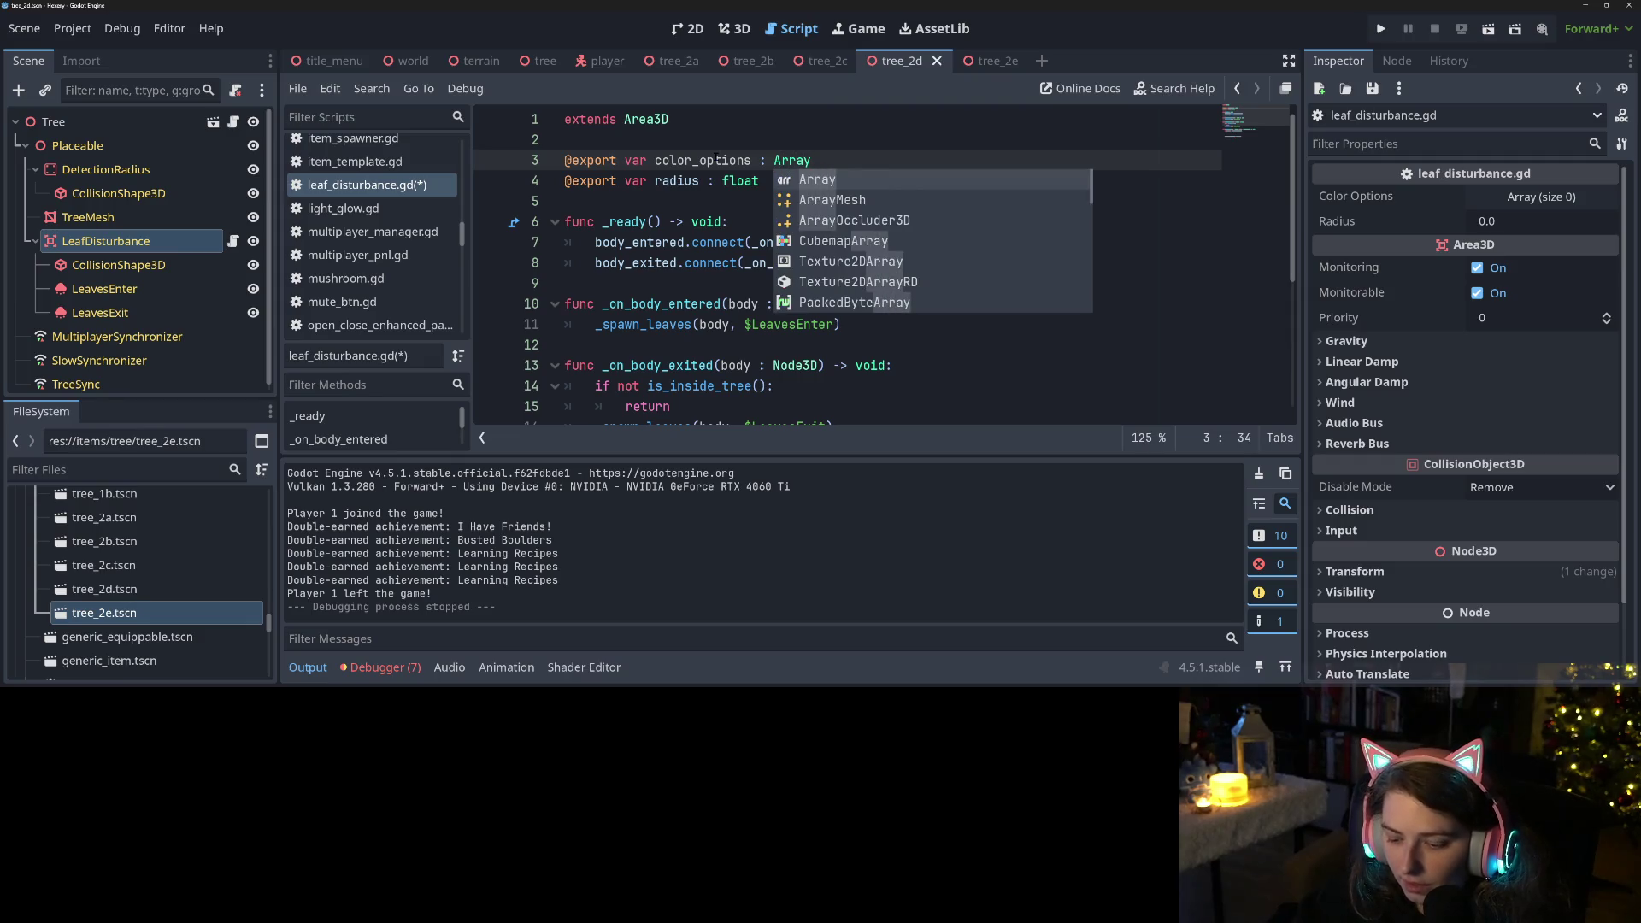
type("[Color")
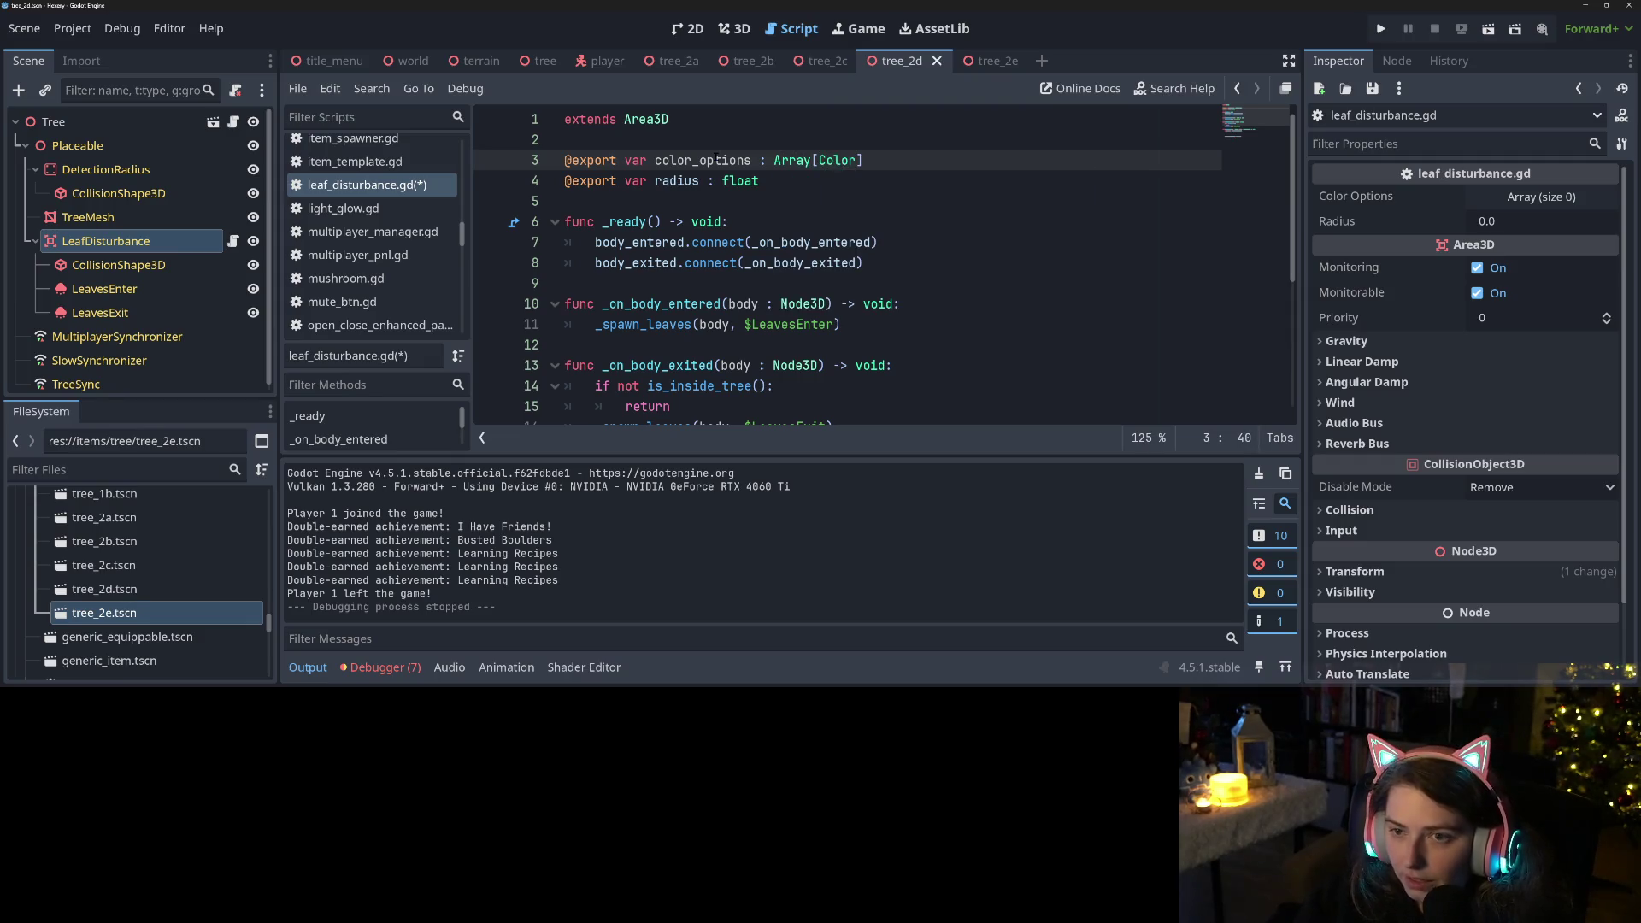
key("ctrl+s")
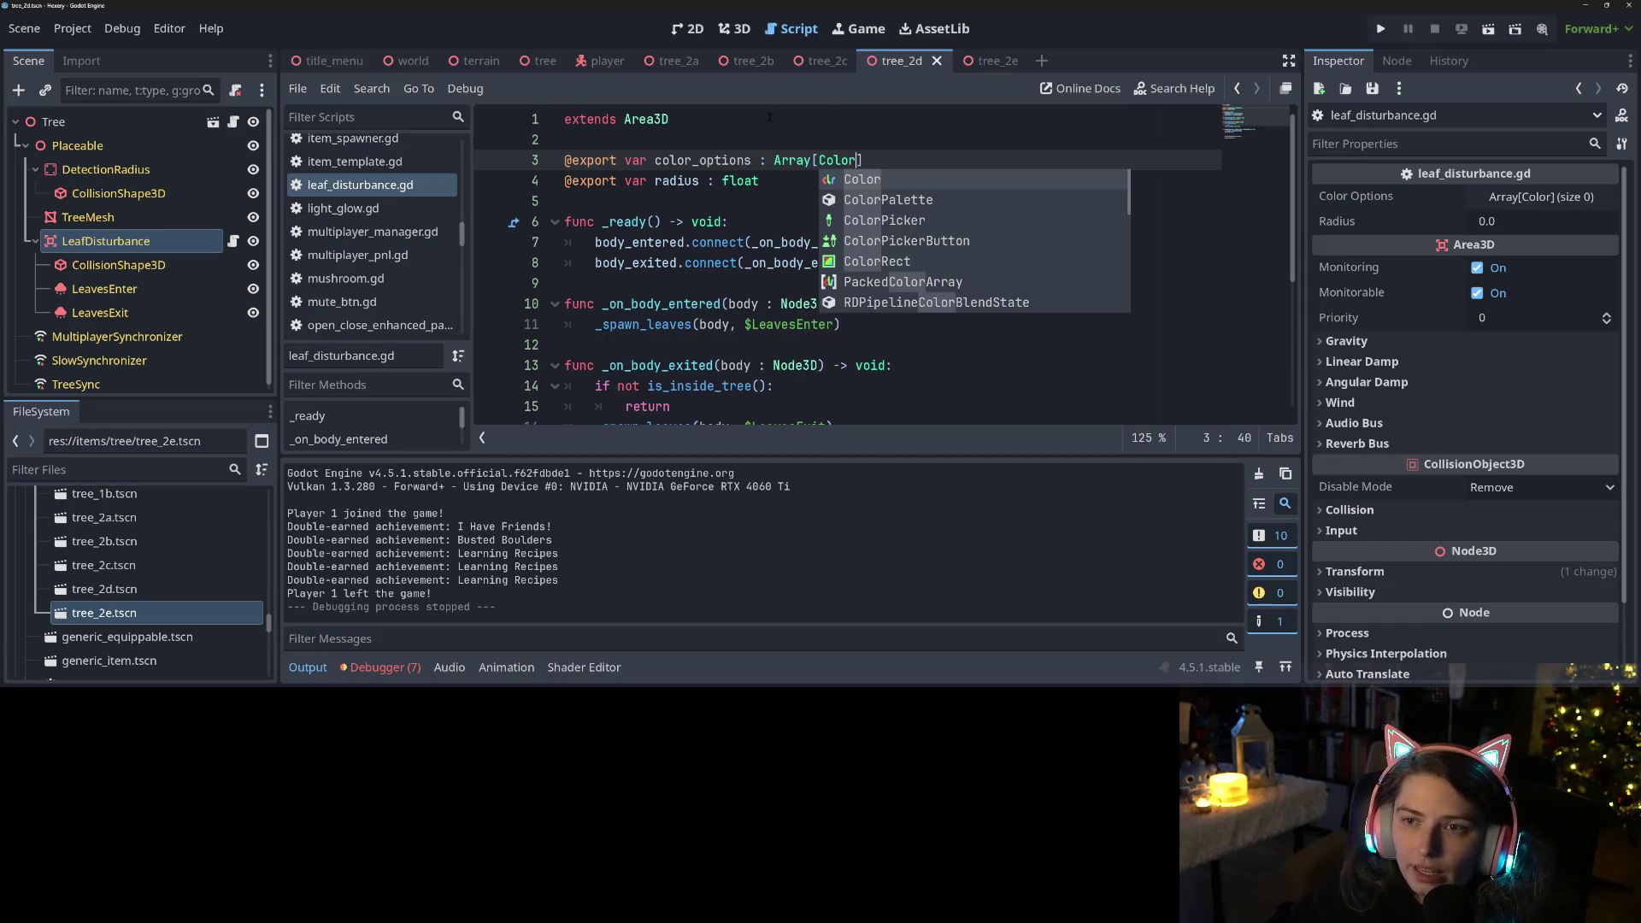
left_click(734, 28)
scroll(759, 315, "up", 3)
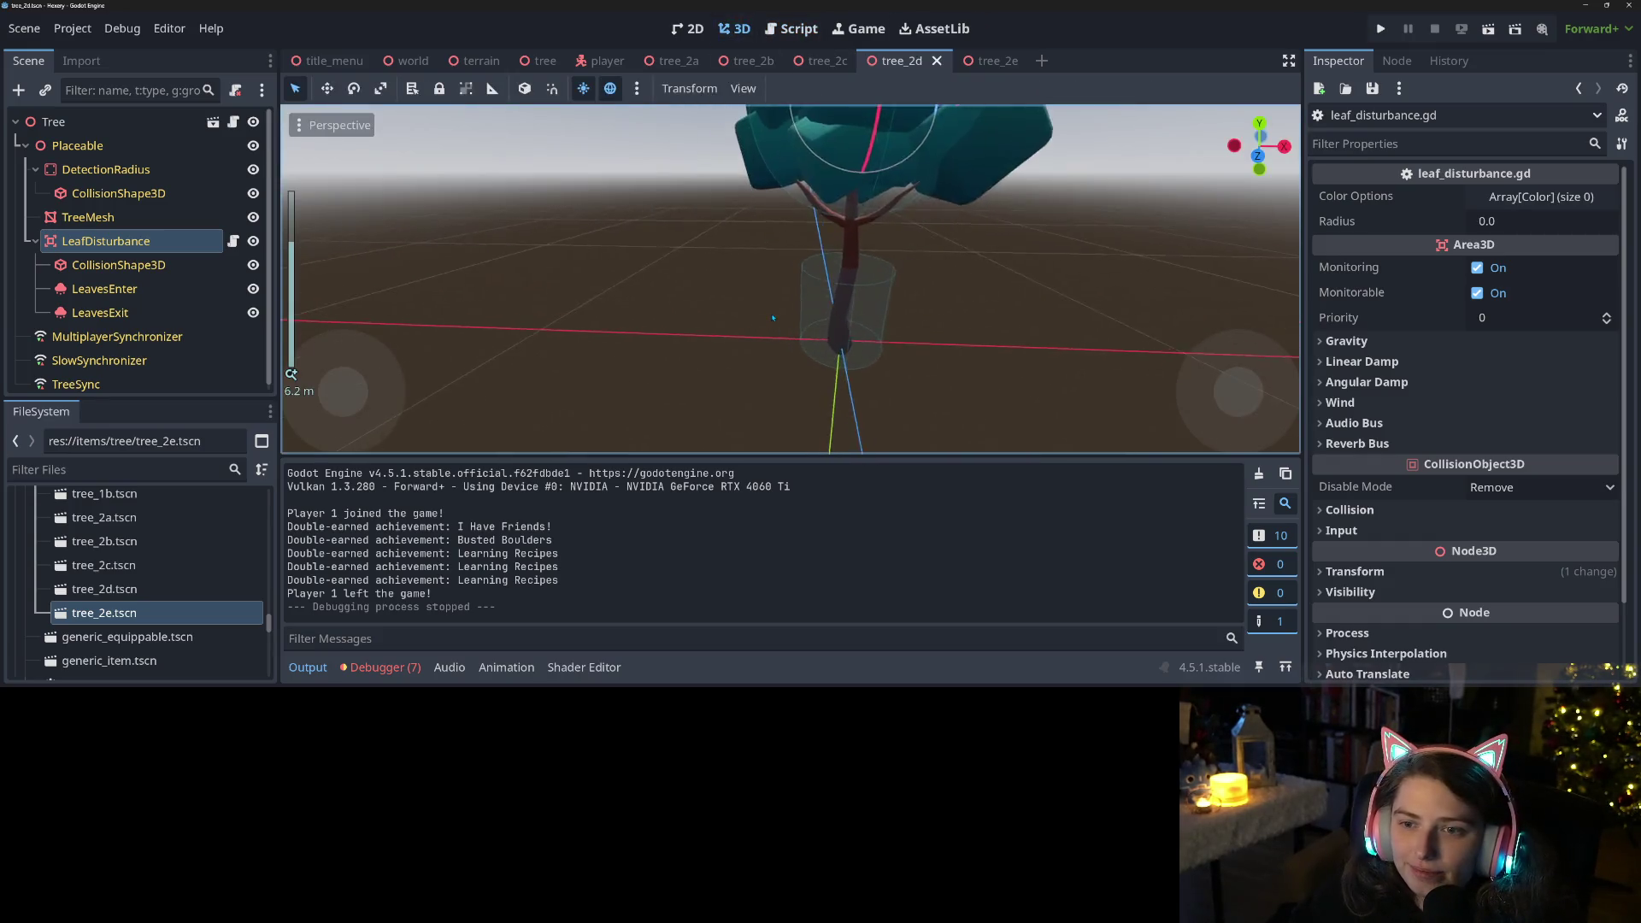
Give Color Options 4 entries, sample the leaves' teal into element 0, and save.
left_click(1553, 196)
type("4")
key("Return")
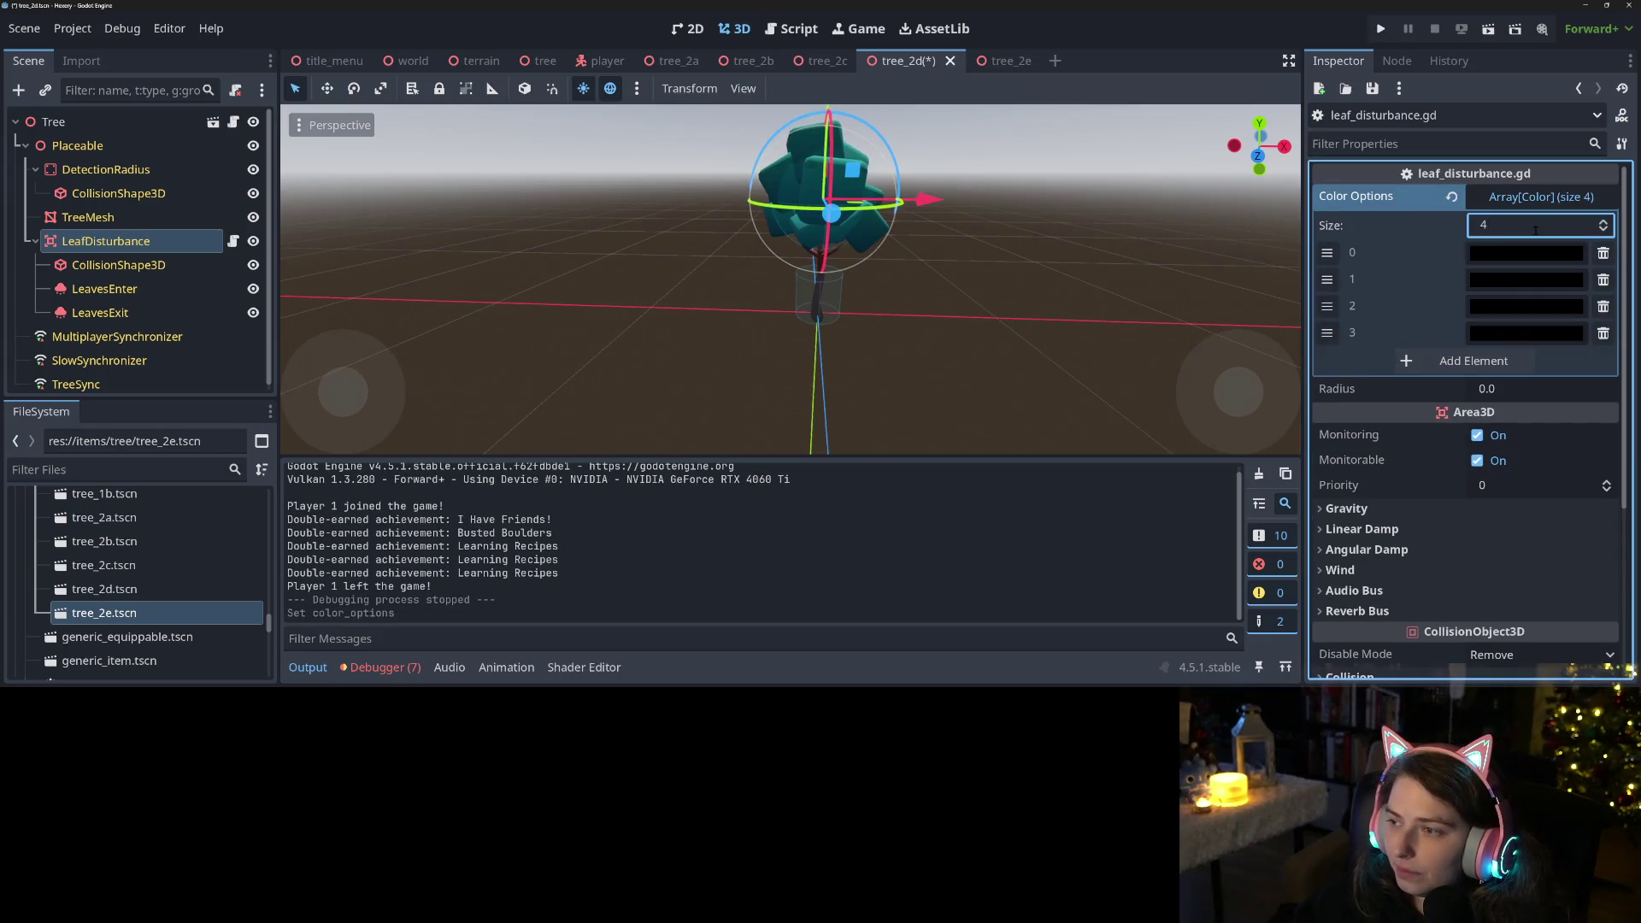
left_click(1525, 255)
left_click(1401, 414)
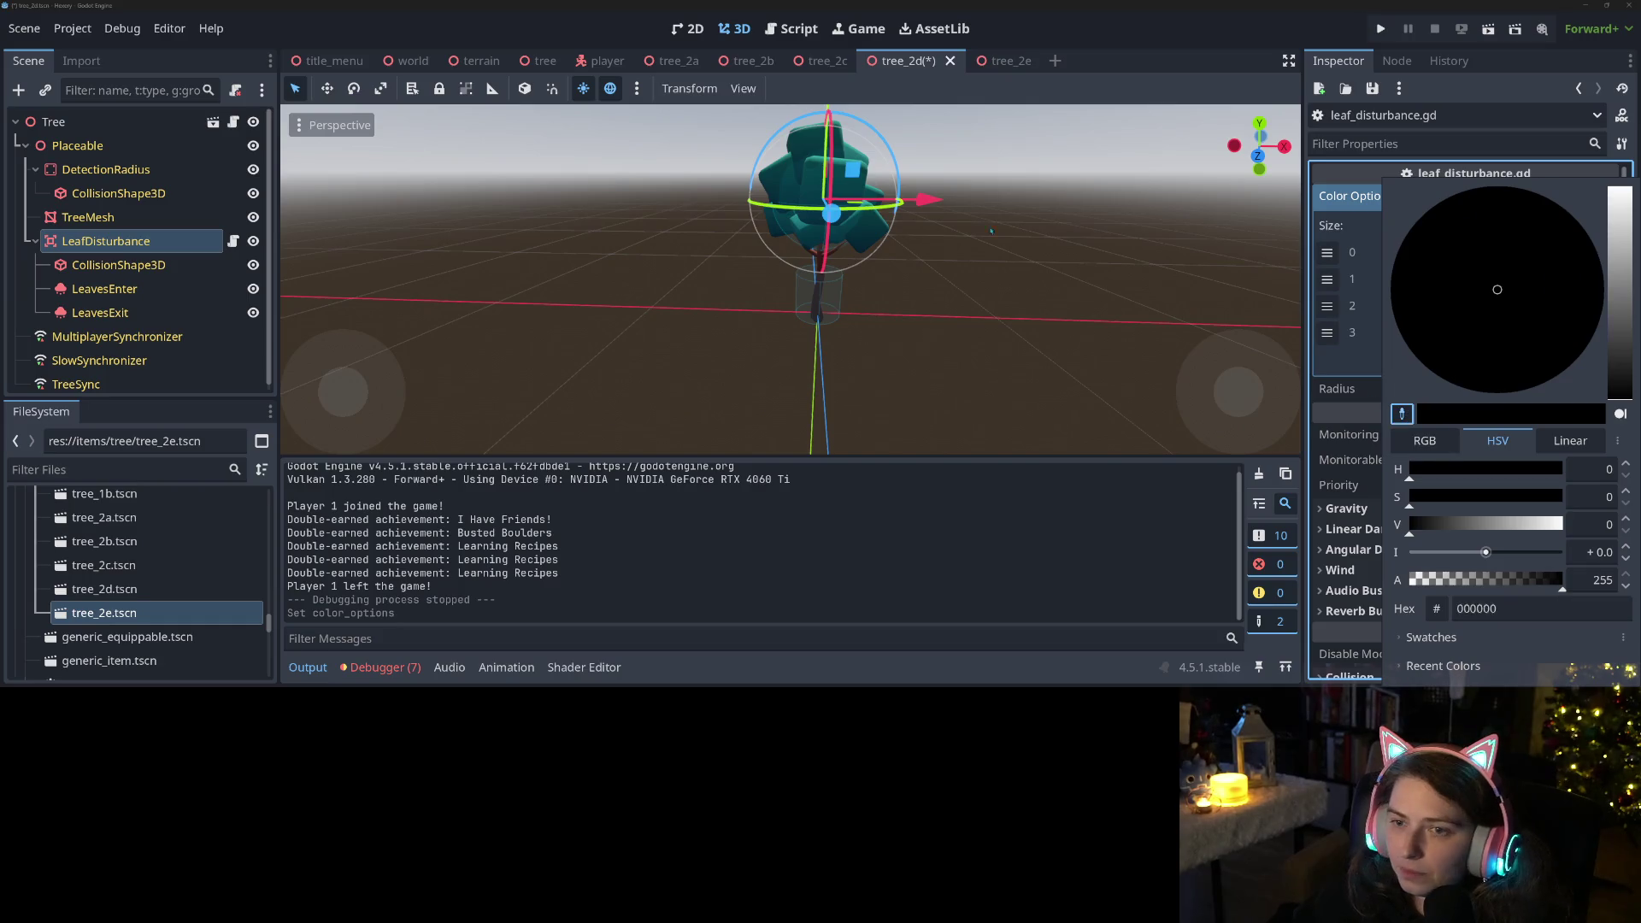
left_click(811, 189)
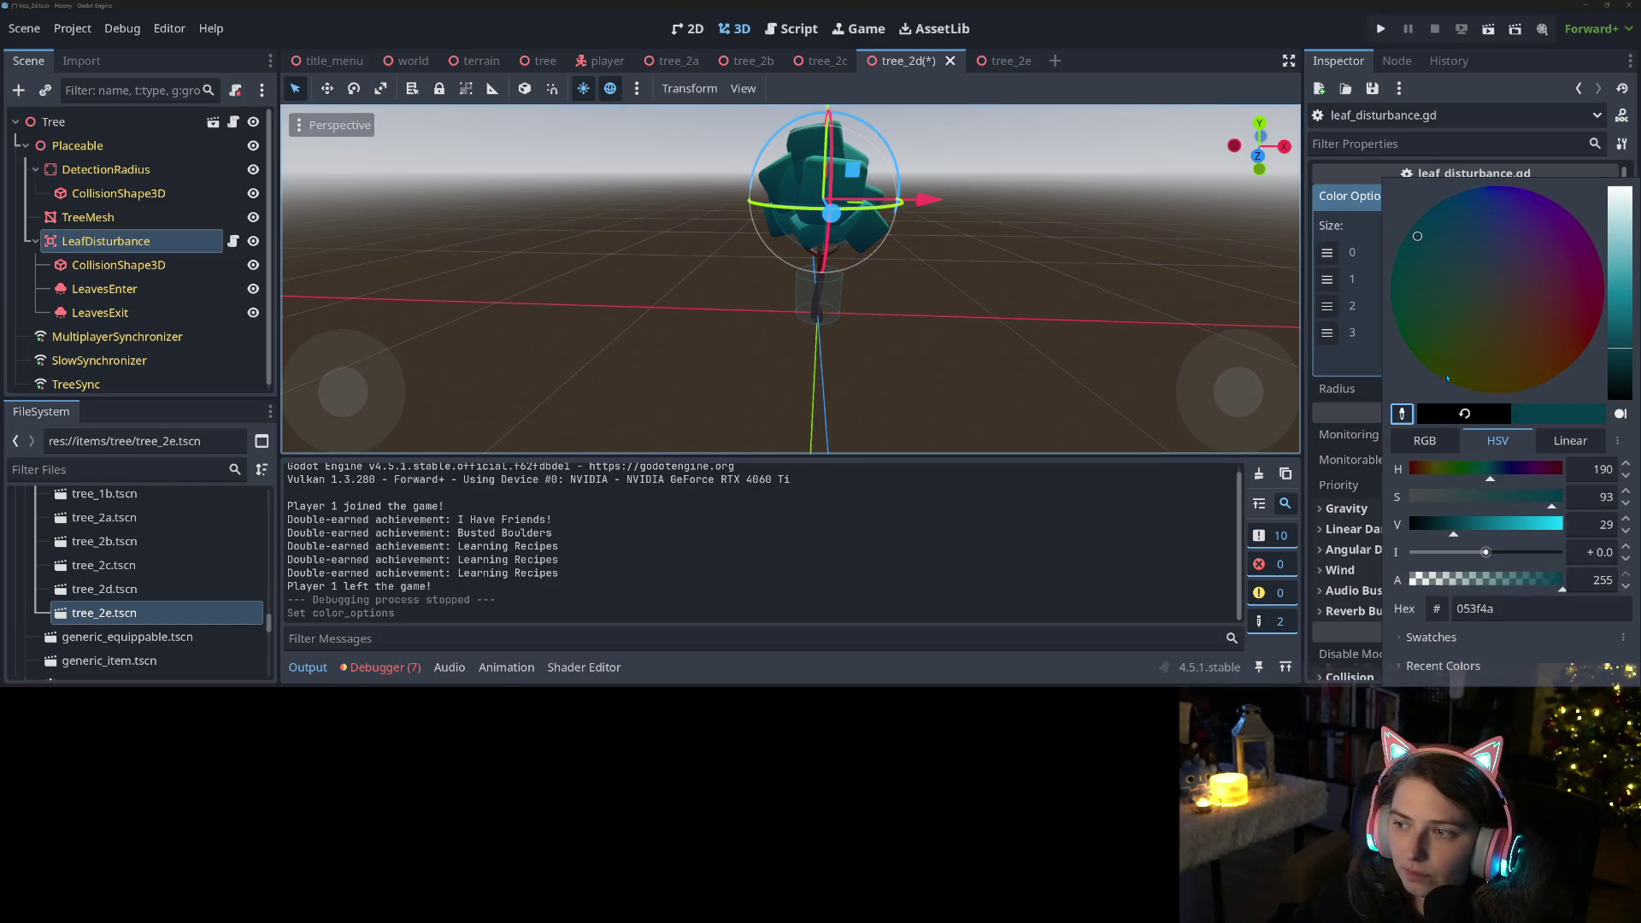
left_click(1349, 376)
key("ctrl+s")
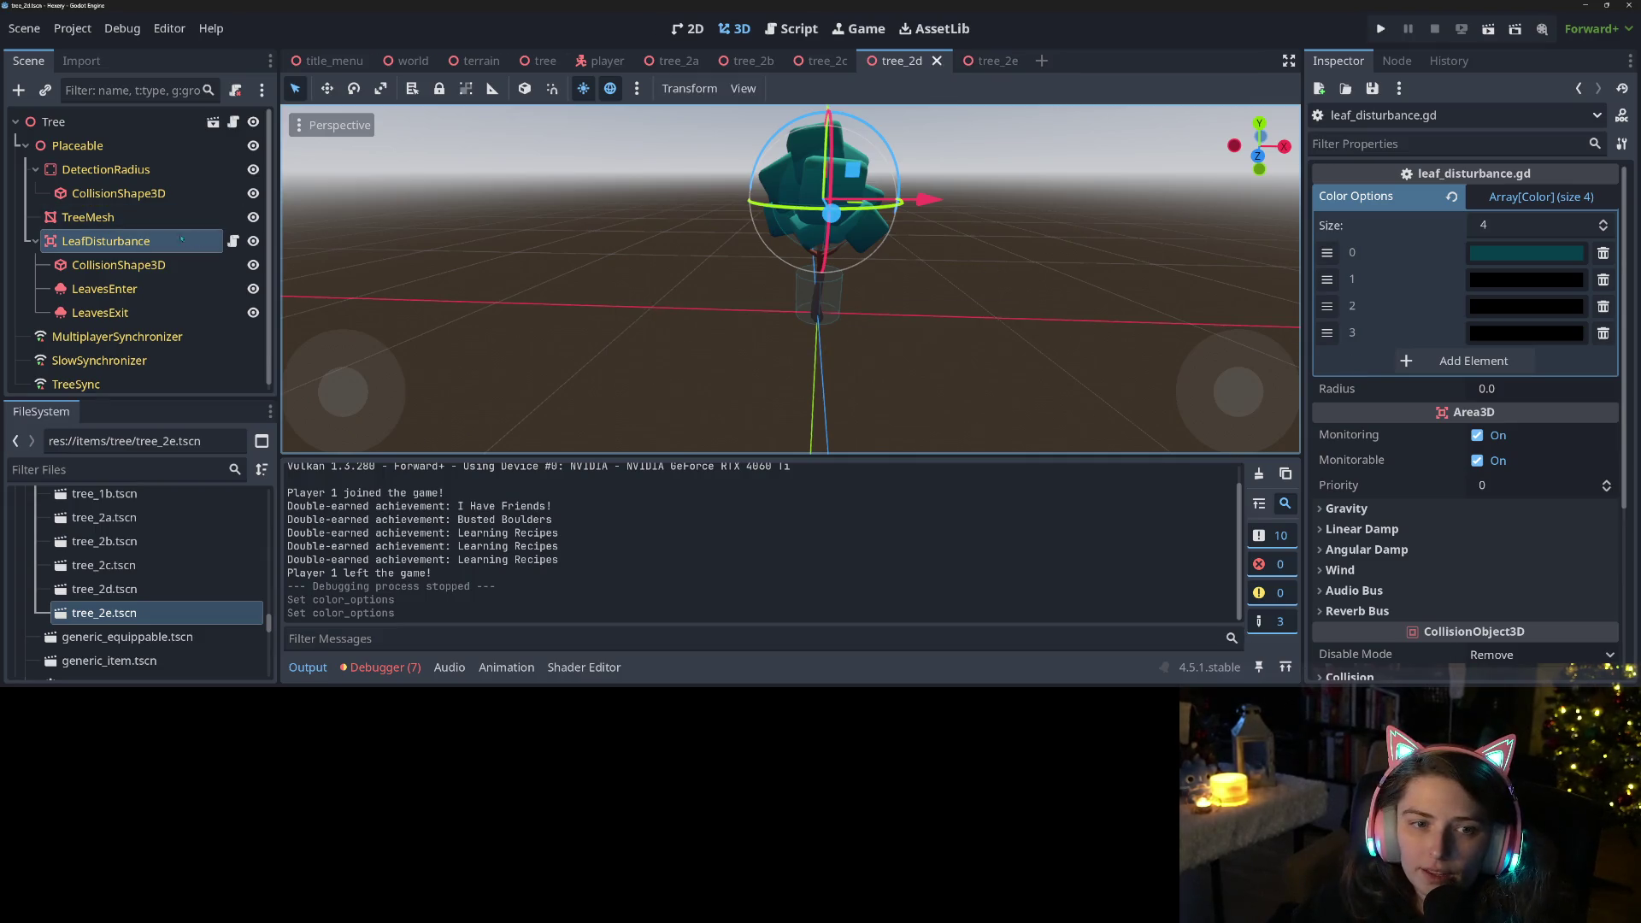
Copy the orange tree mesh from the Tree root into TreeMesh's mesh.
left_click(96, 217)
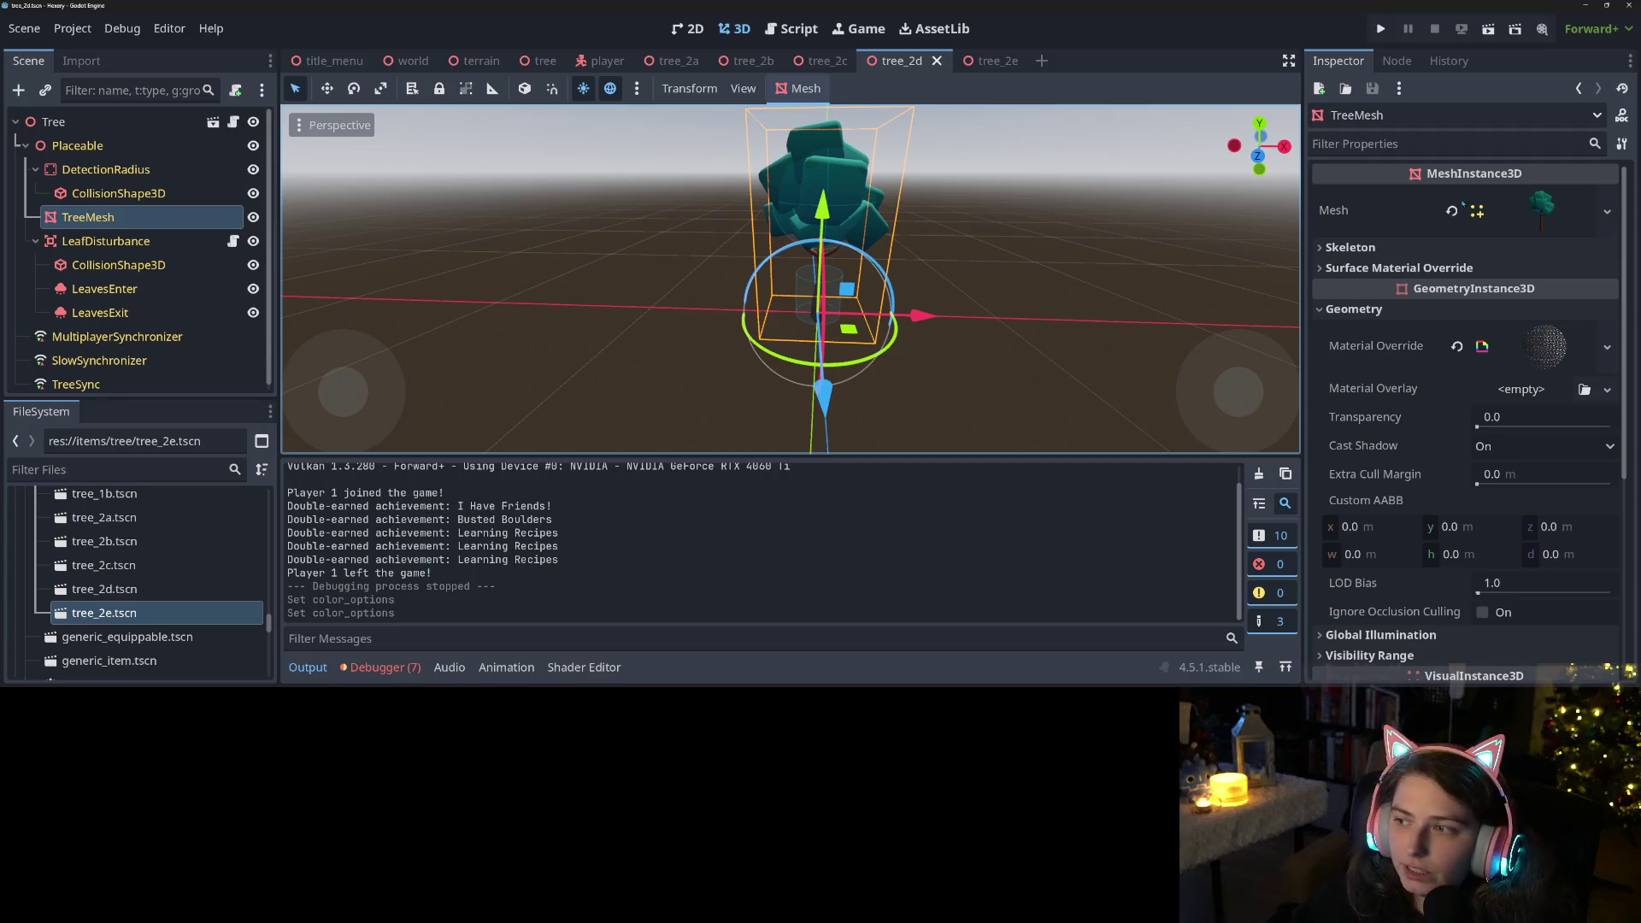
left_click(53, 121)
right_click(1404, 351)
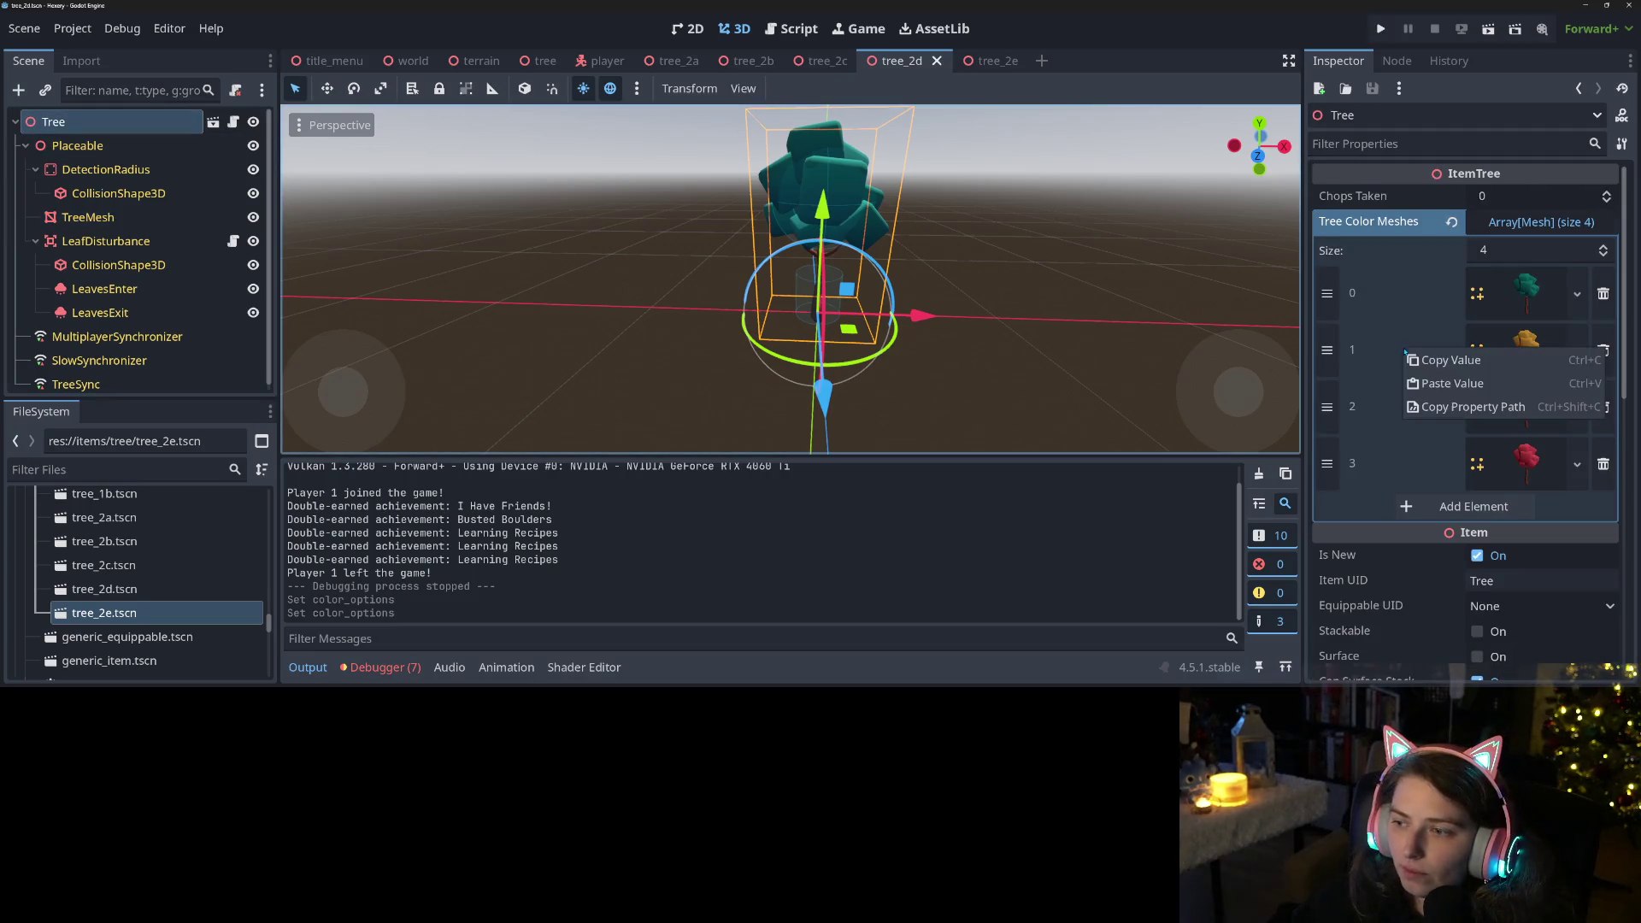
left_click(1451, 360)
left_click(88, 217)
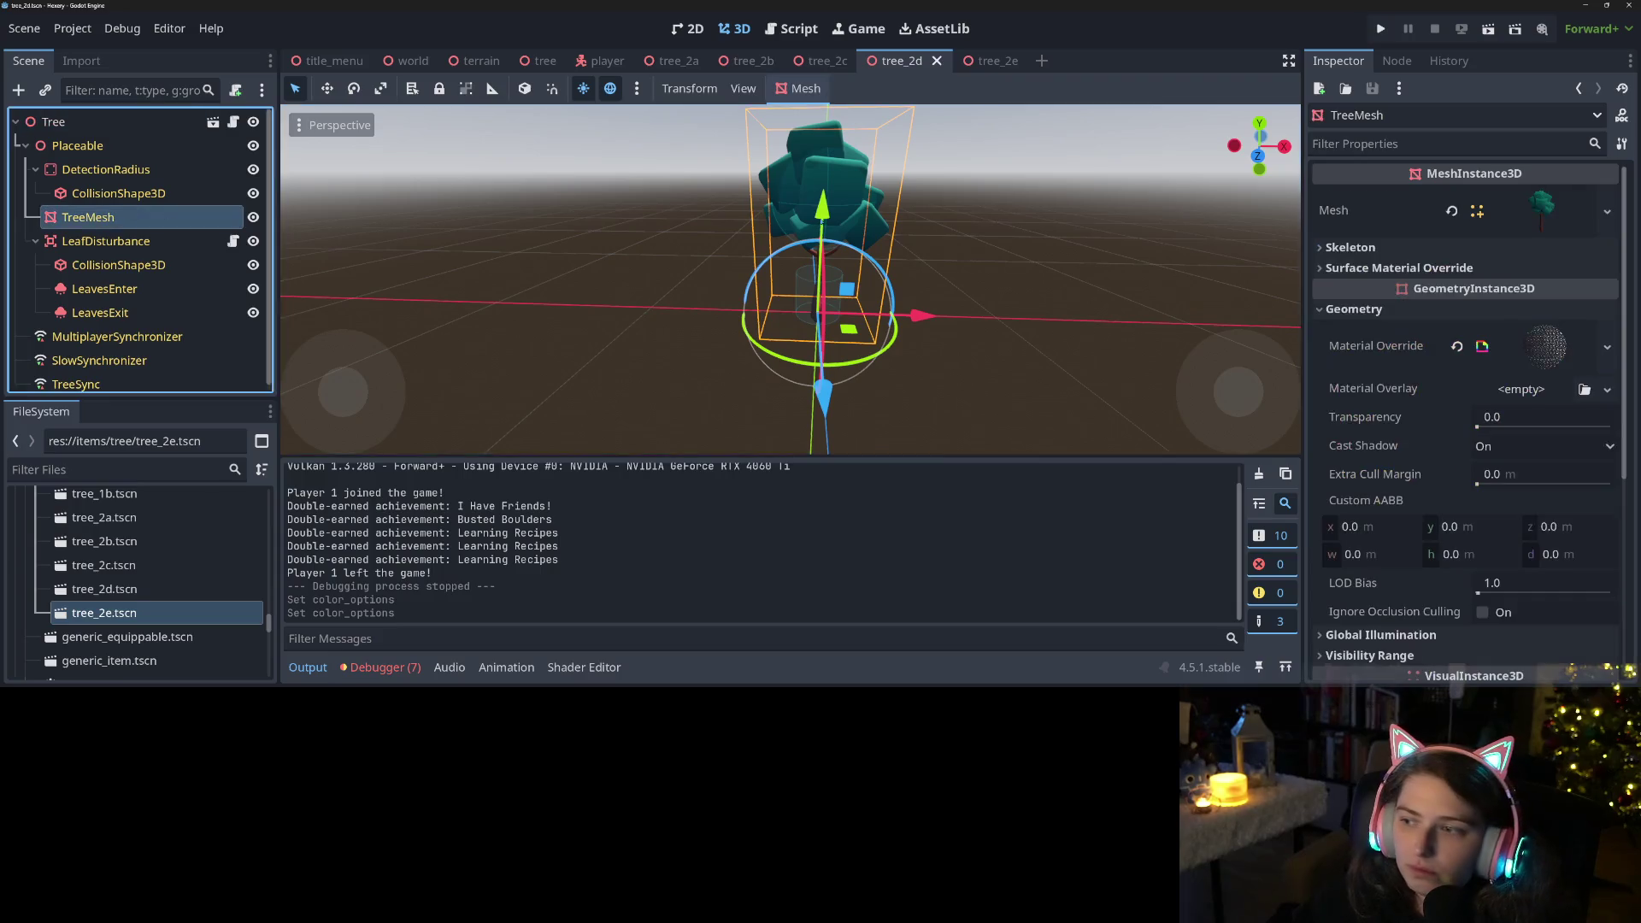
right_click(1354, 214)
left_click(1393, 246)
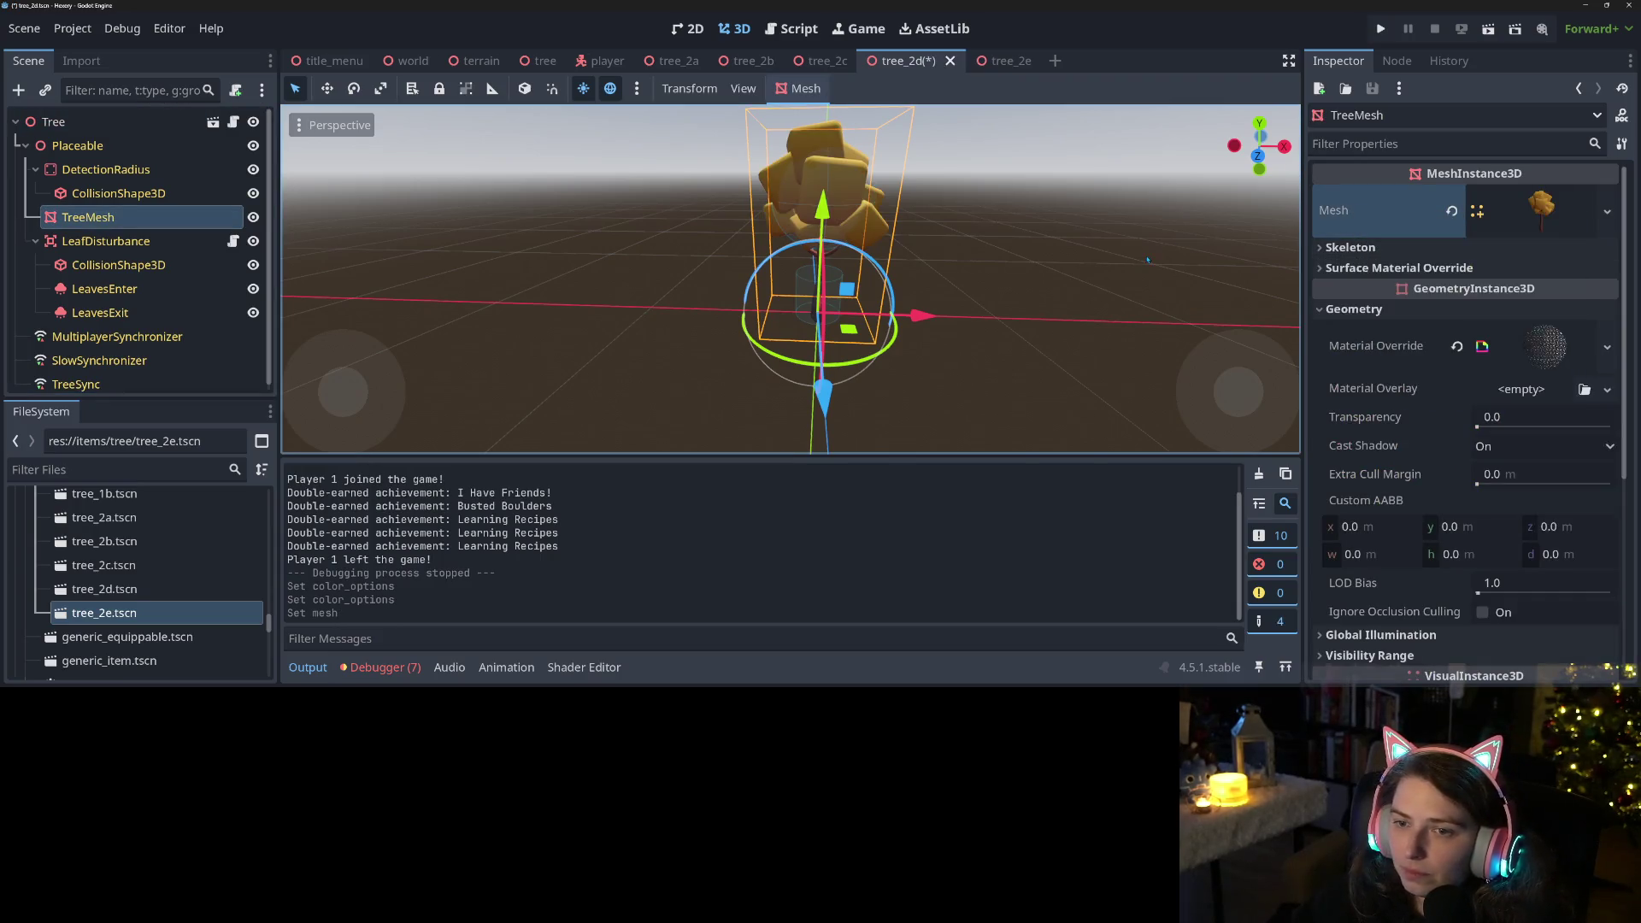
Sample the orange leaves' gold into colour option 1 and save.
left_click(105, 241)
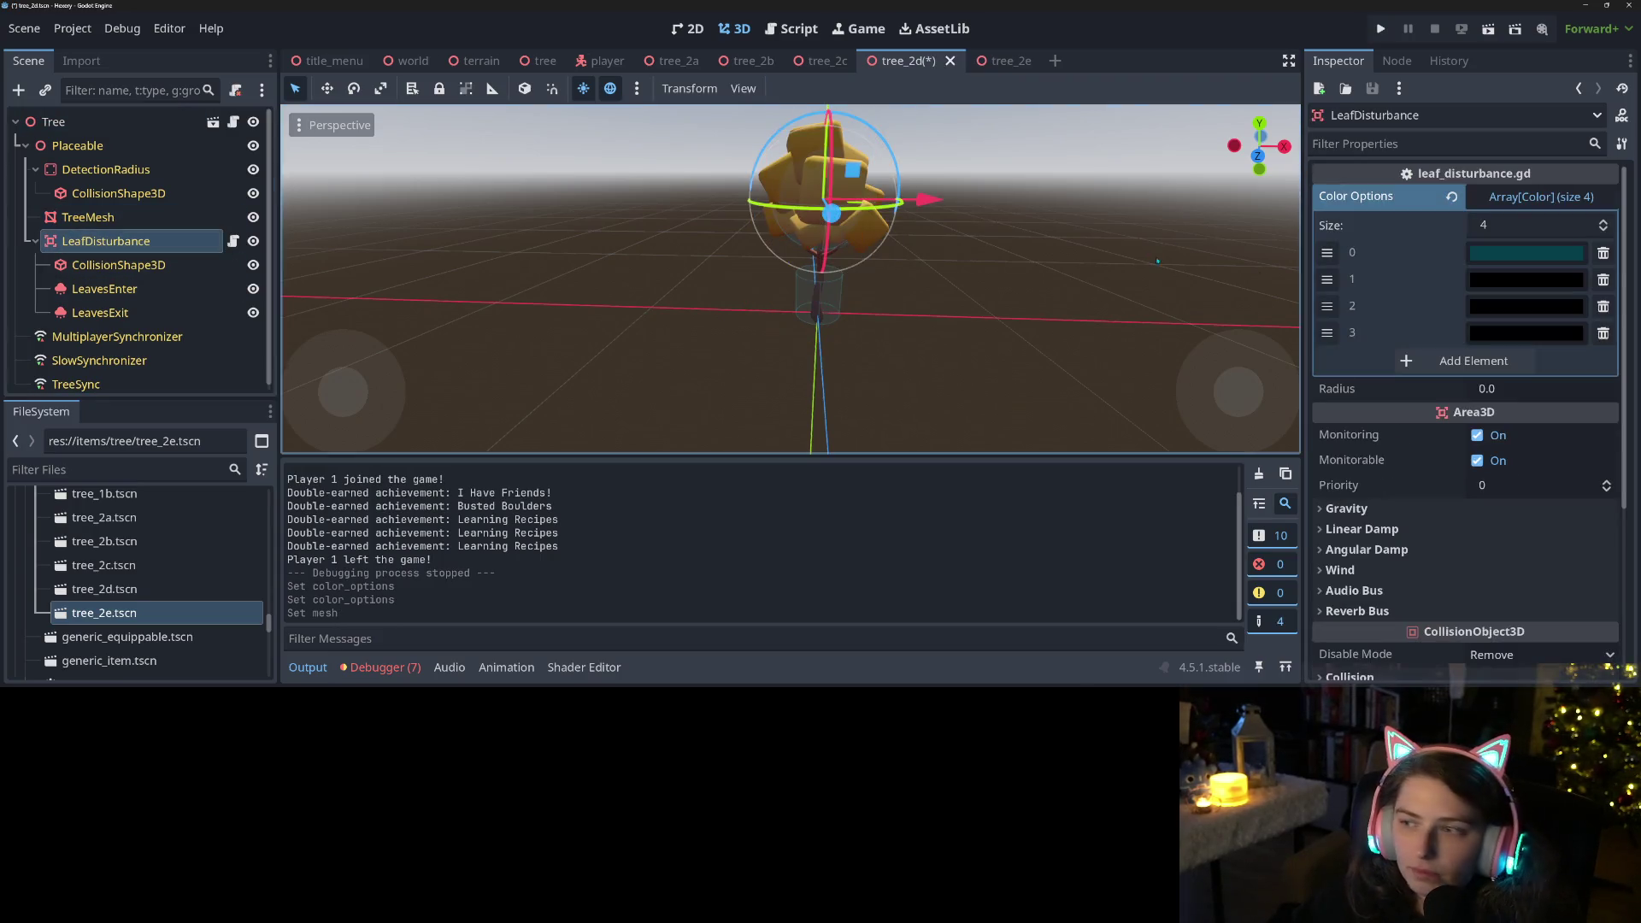
left_click(1484, 307)
left_click(1402, 414)
left_click(739, 177)
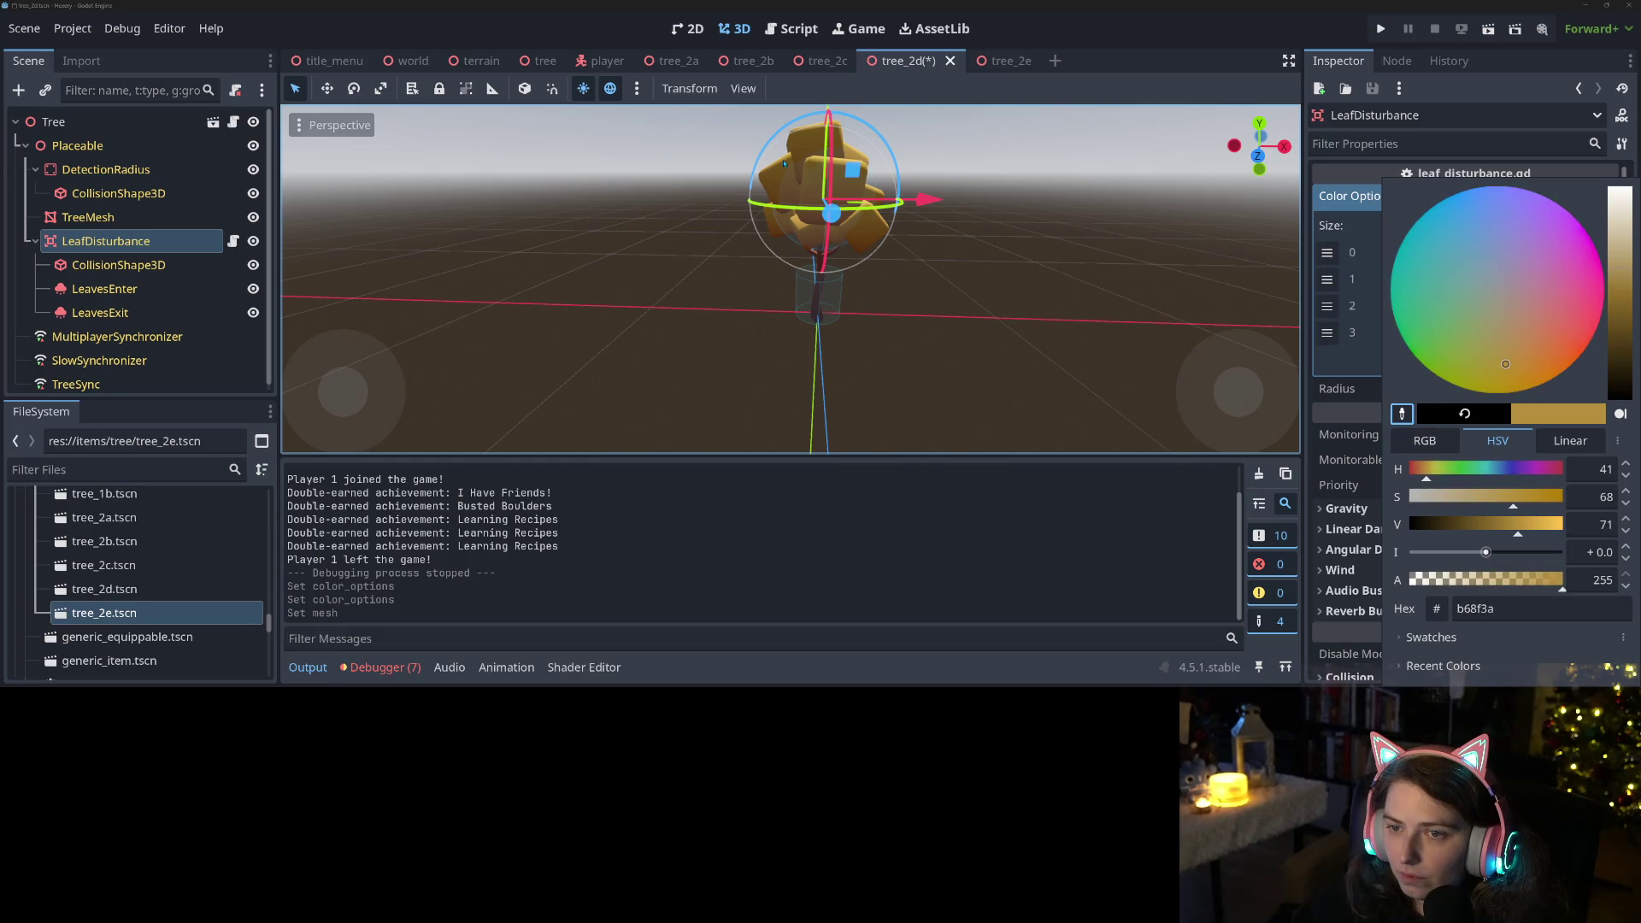
left_click(1058, 260)
key("ctrl+s")
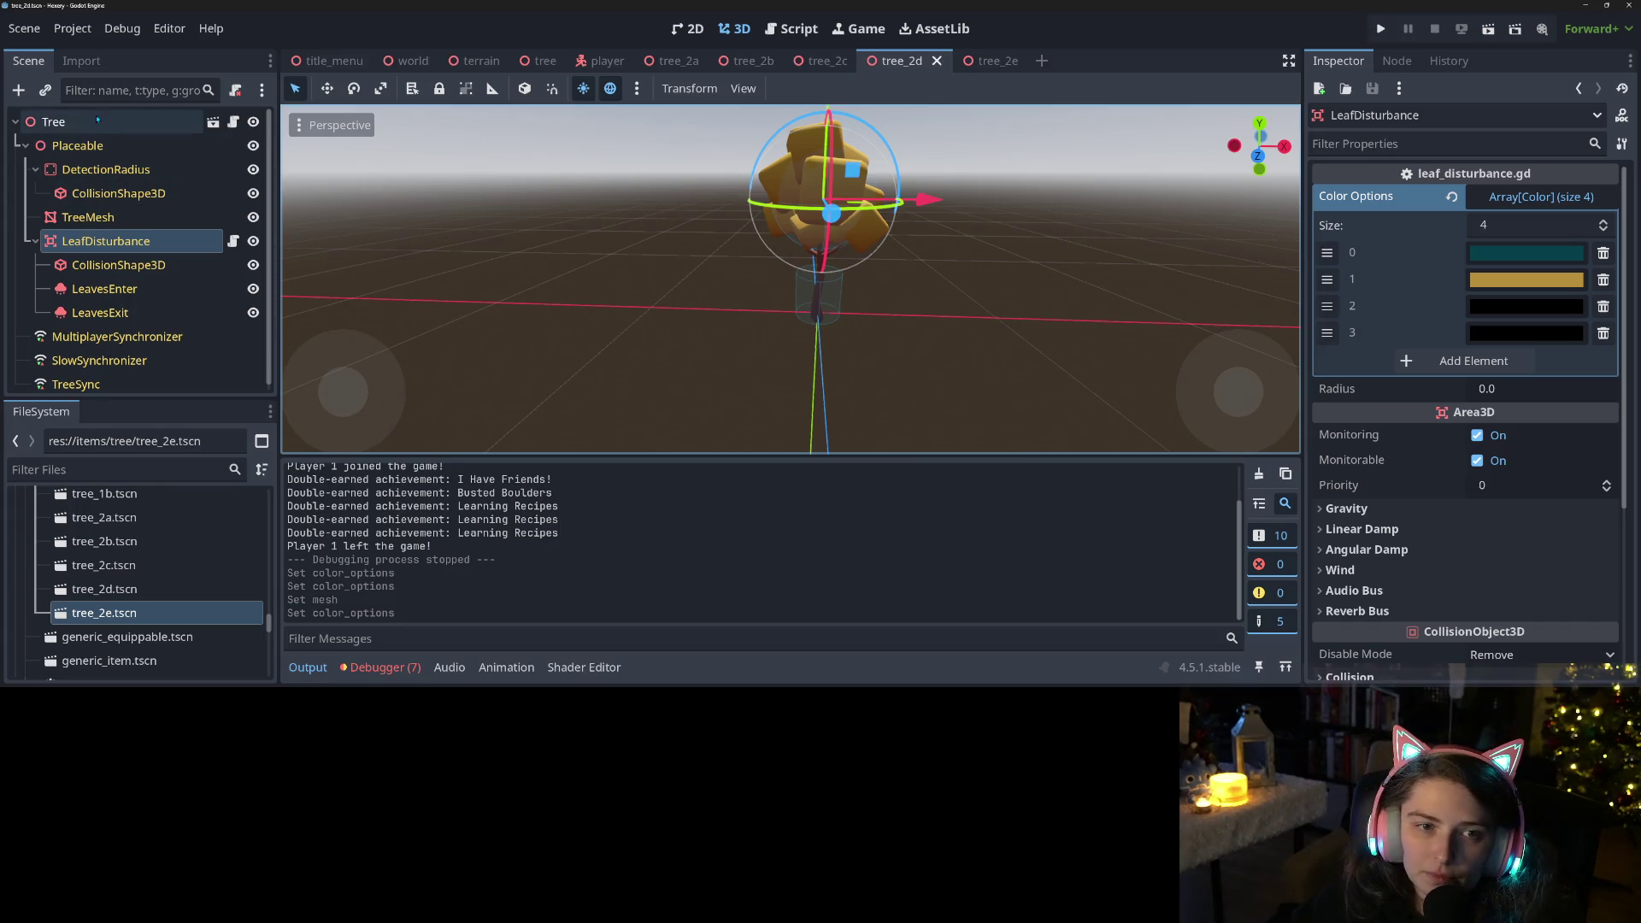
Paste the third colour mesh into TreeMesh and save tree_2d.
left_click(53, 121)
right_click(1411, 402)
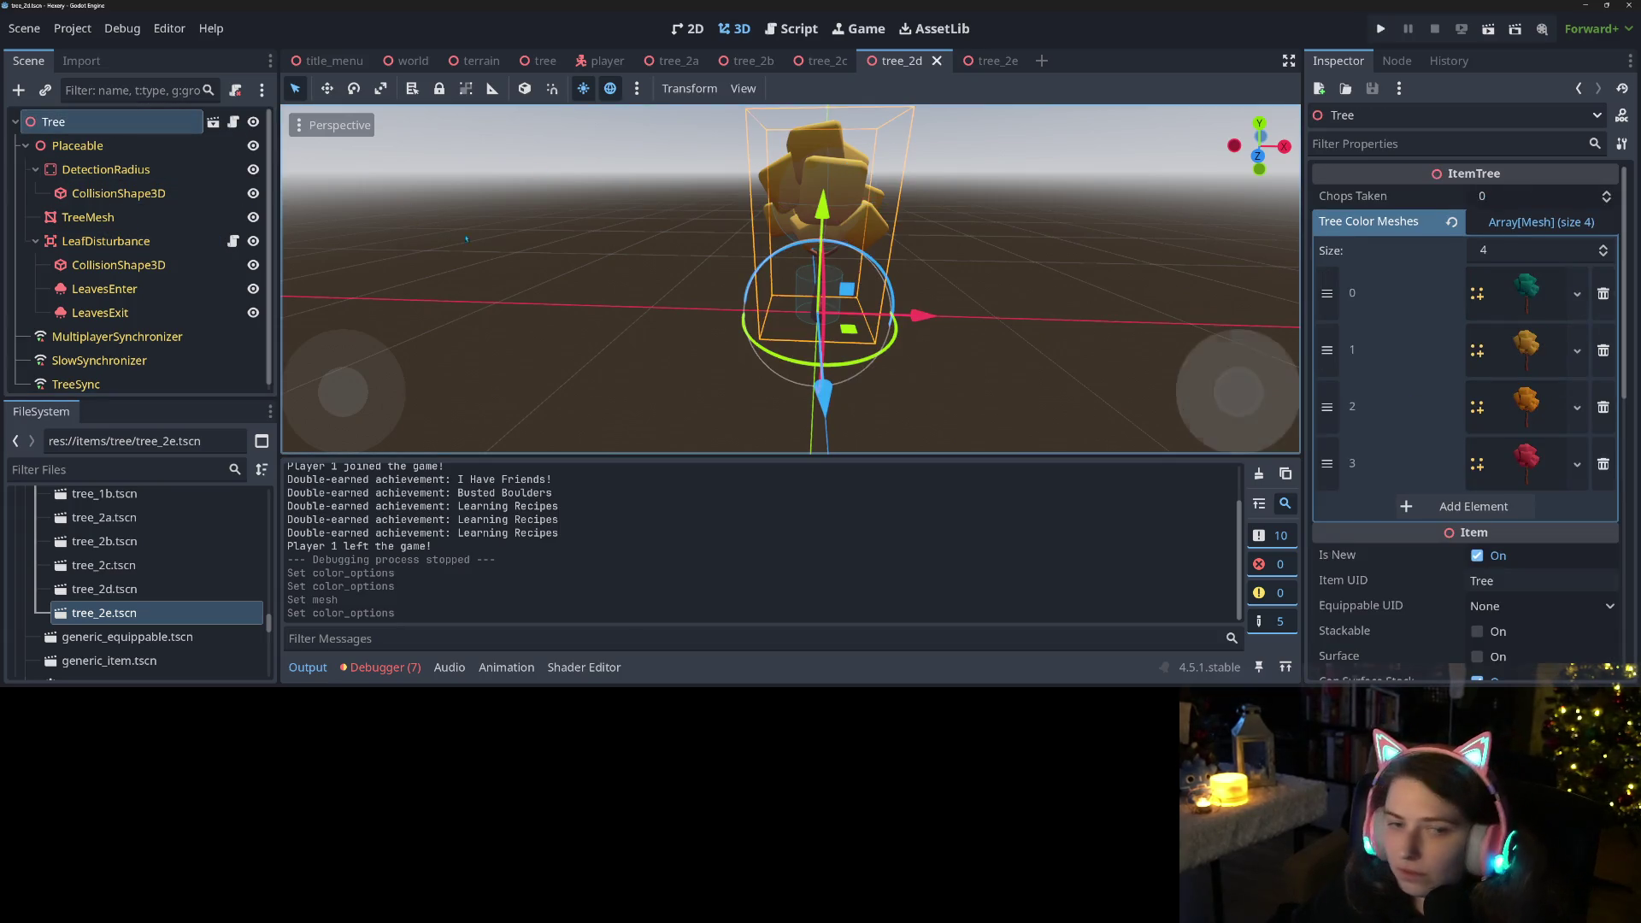
left_click(90, 217)
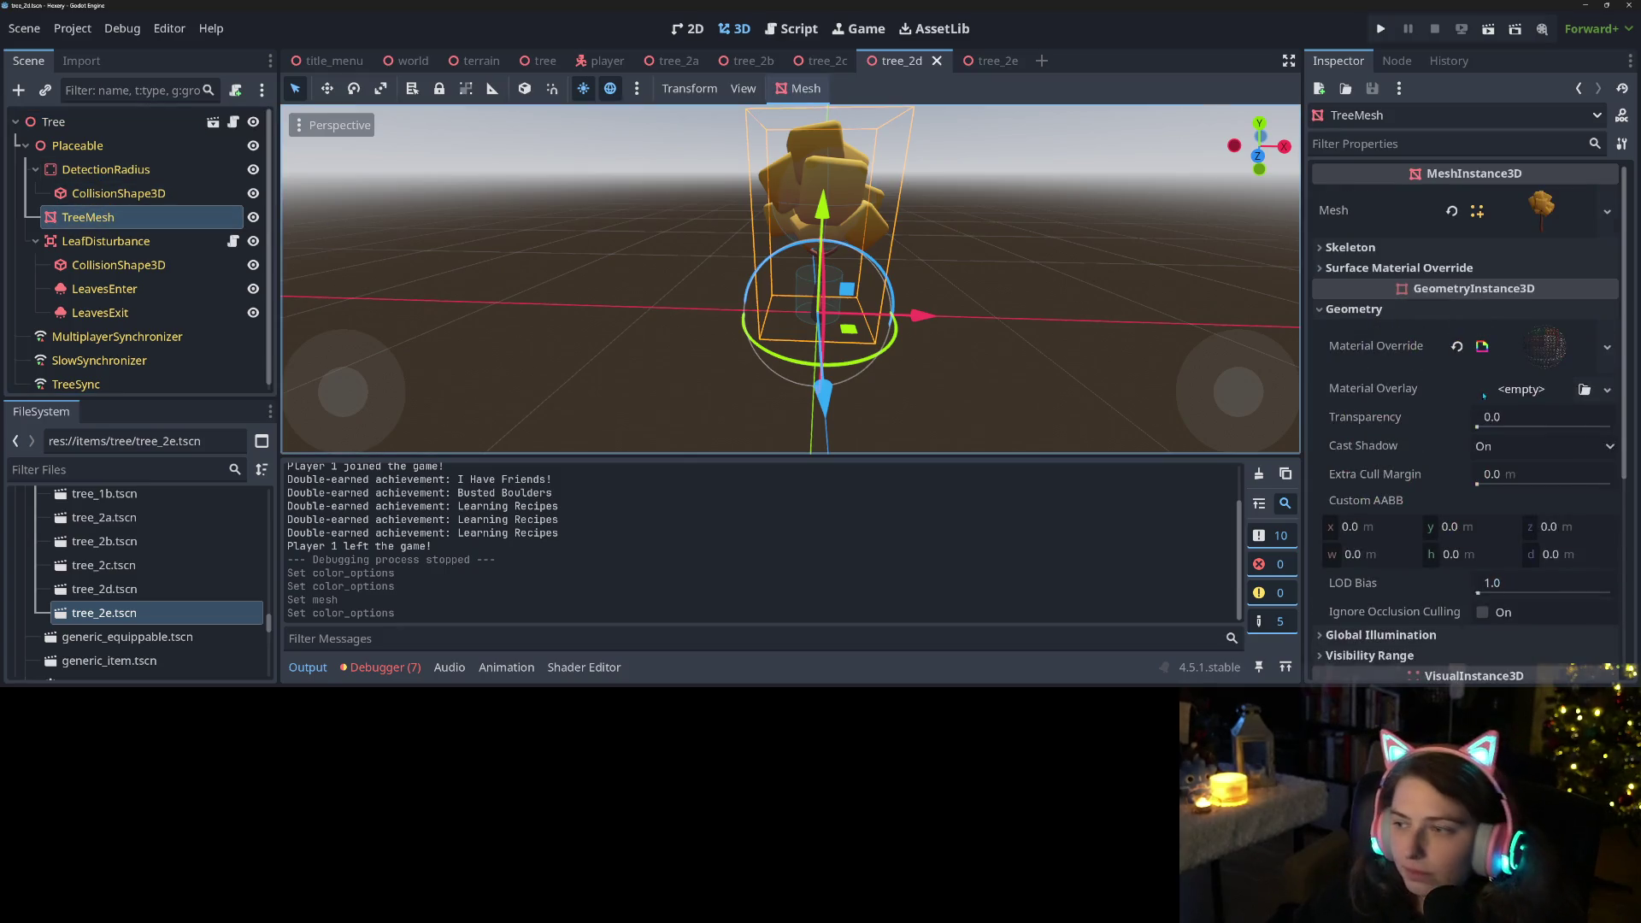
right_click(1343, 215)
left_click(1402, 255)
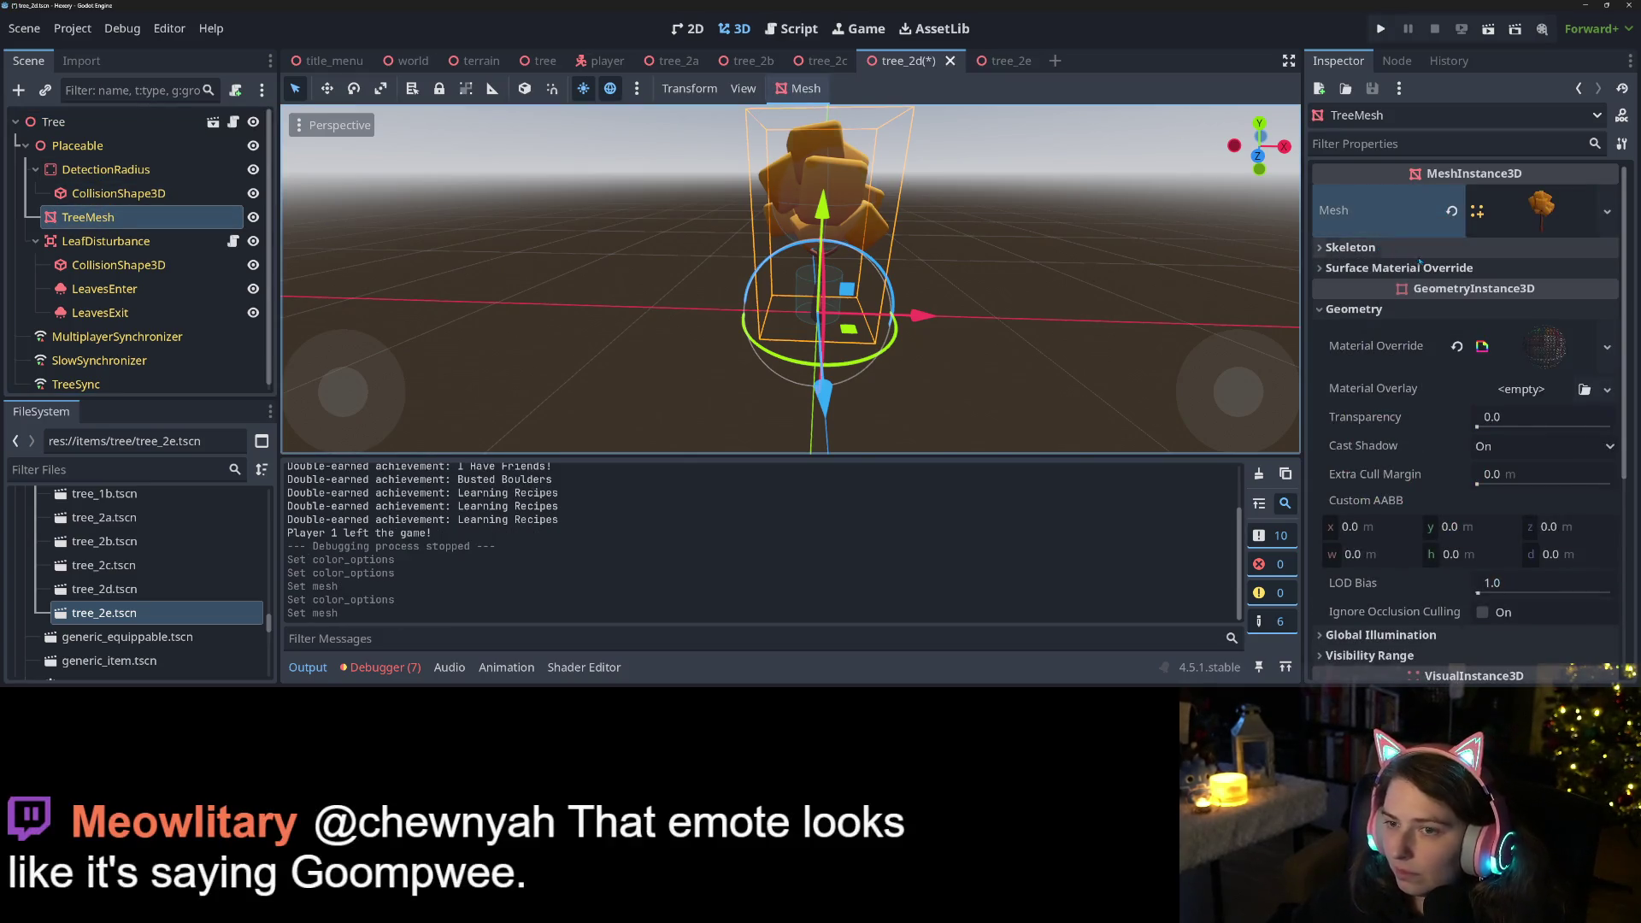
key("ctrl+s")
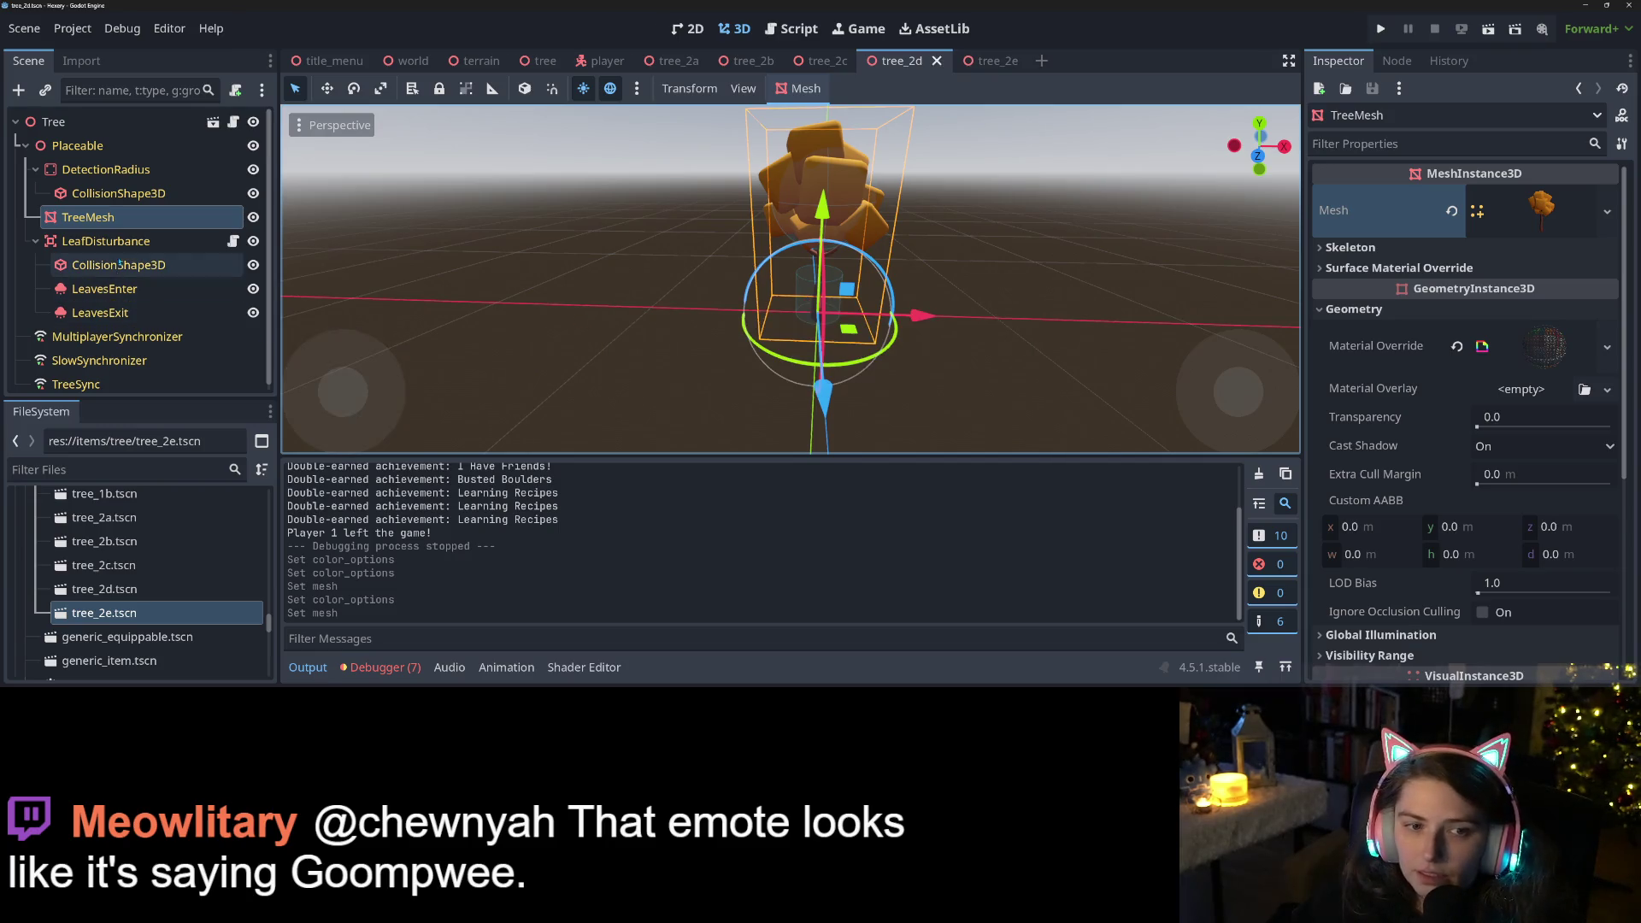
Sample the tree's darker orange into colour option 2 and save.
left_click(106, 241)
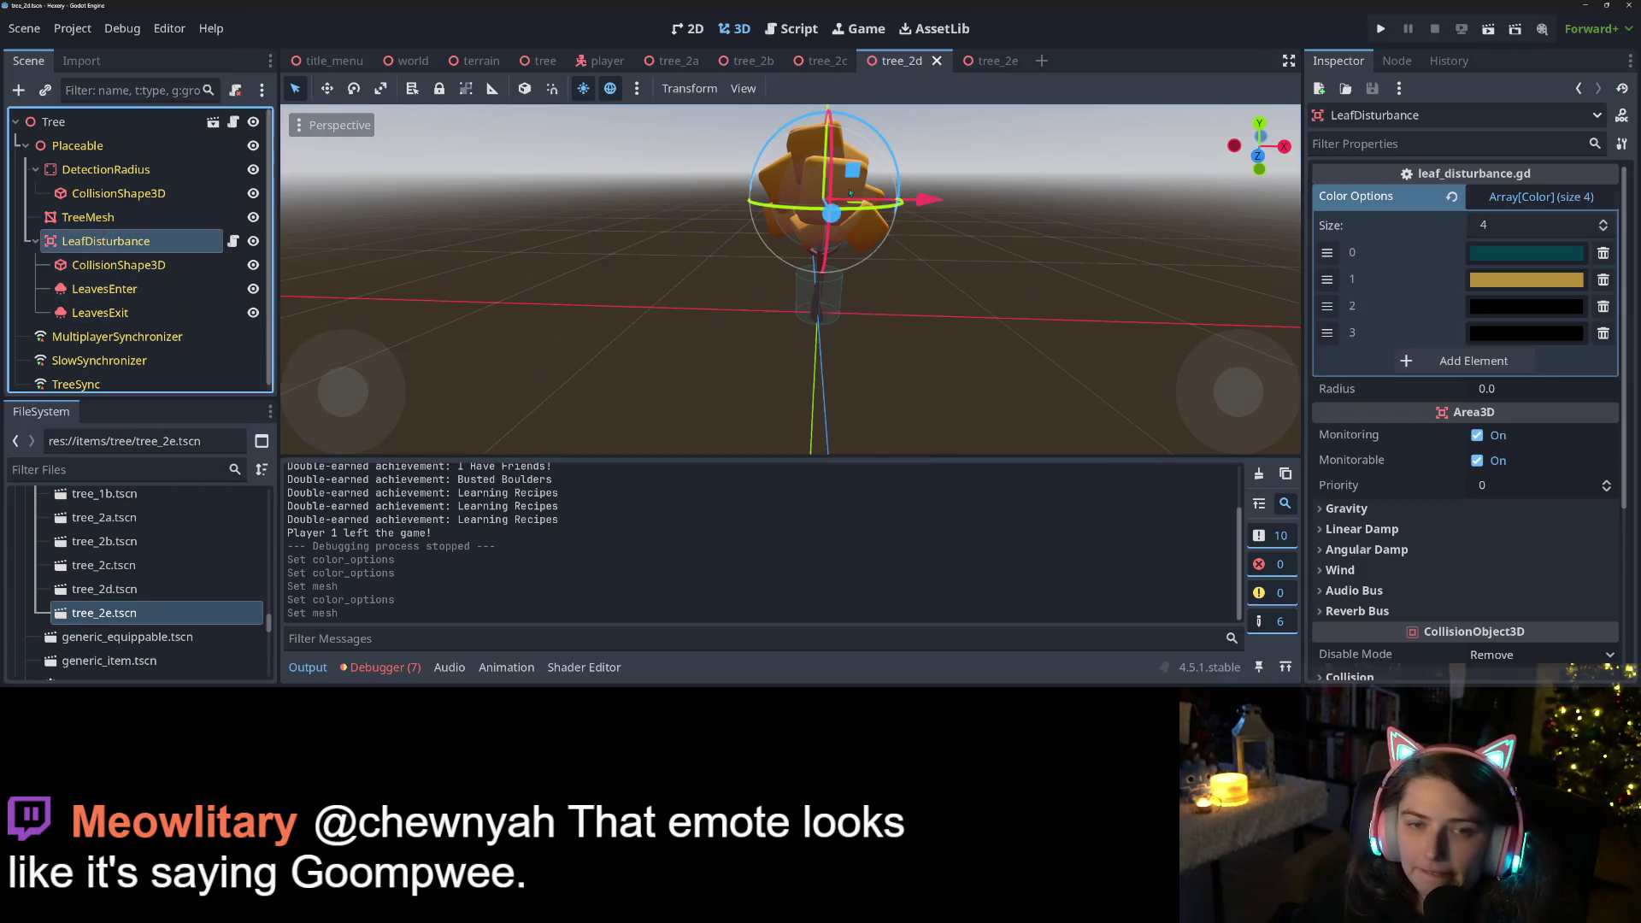
left_click(1501, 321)
left_click(1402, 414)
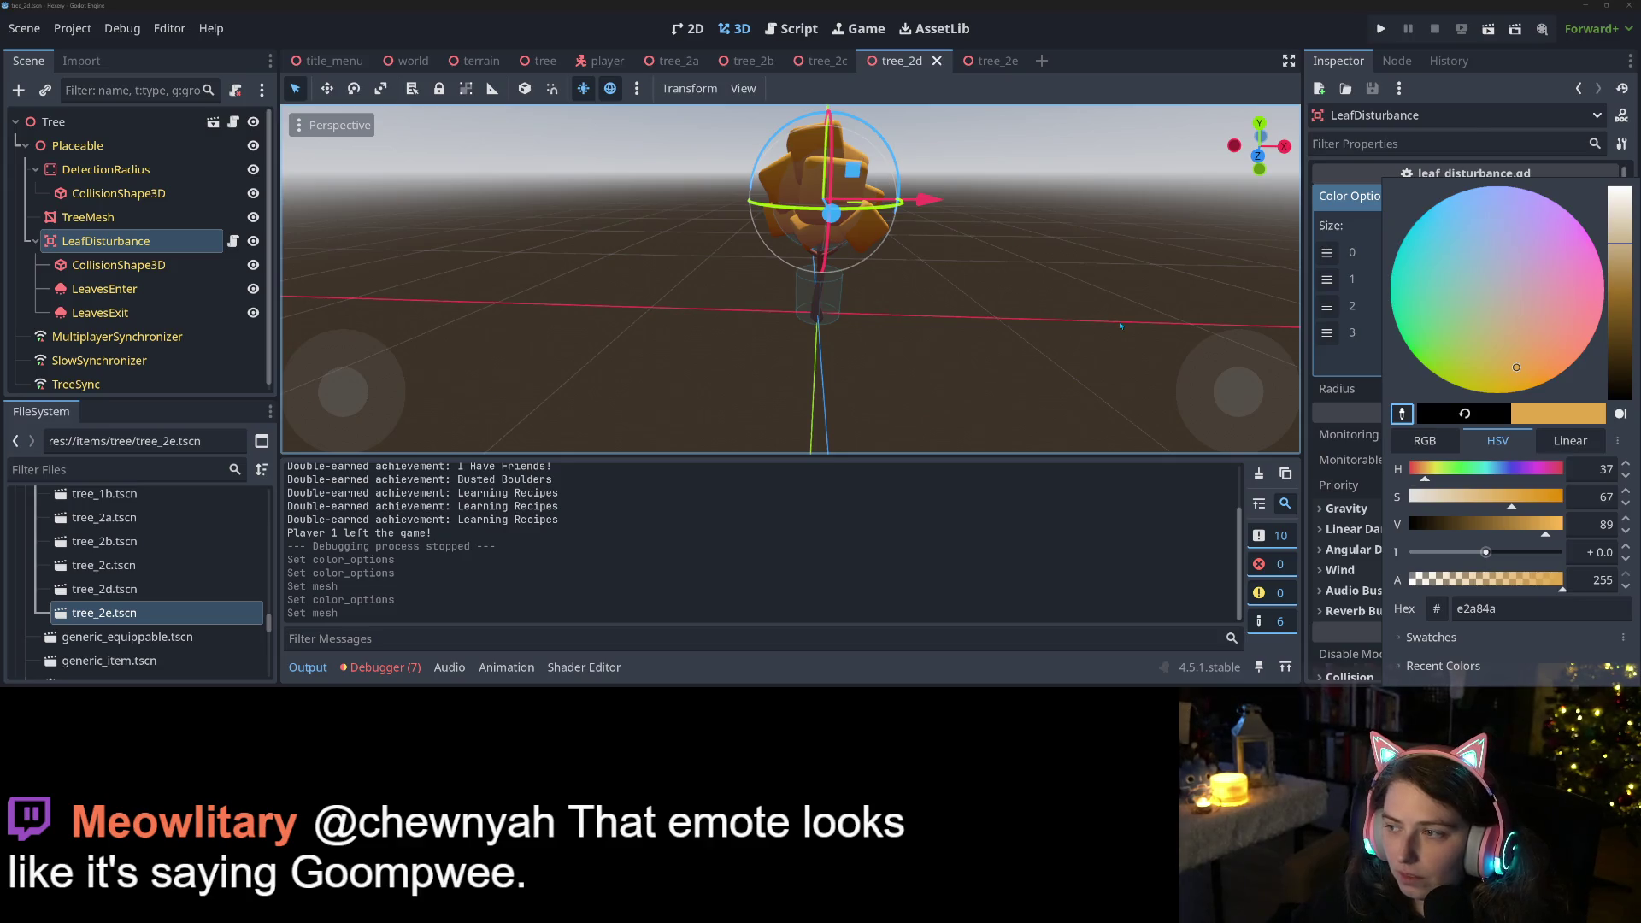
left_click(859, 155)
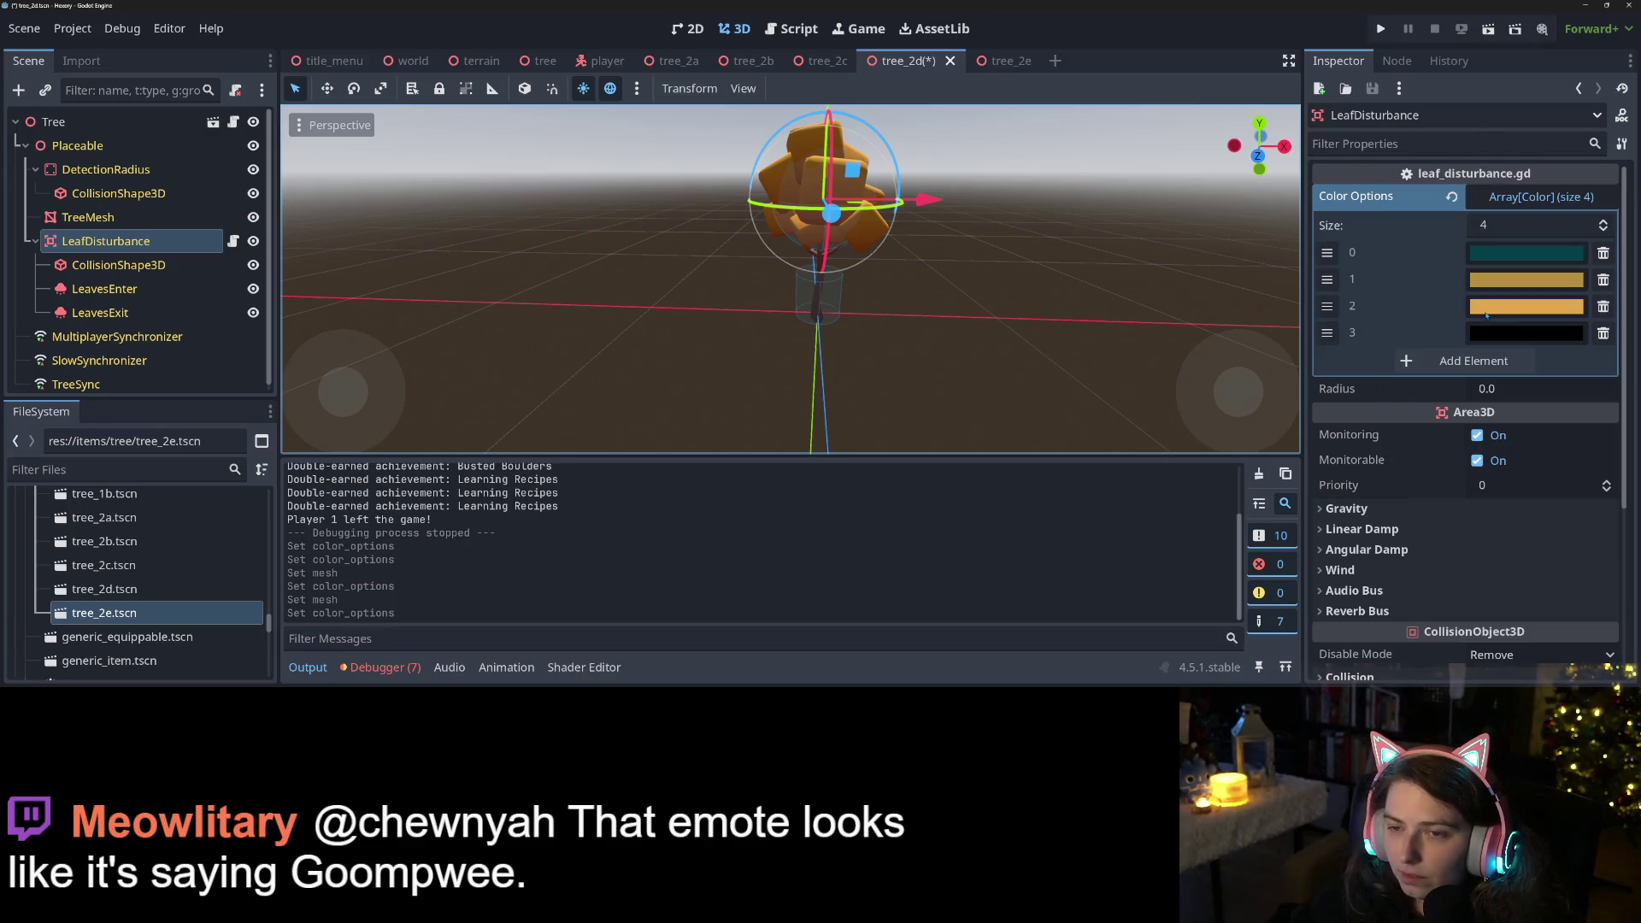
key("ctrl+s")
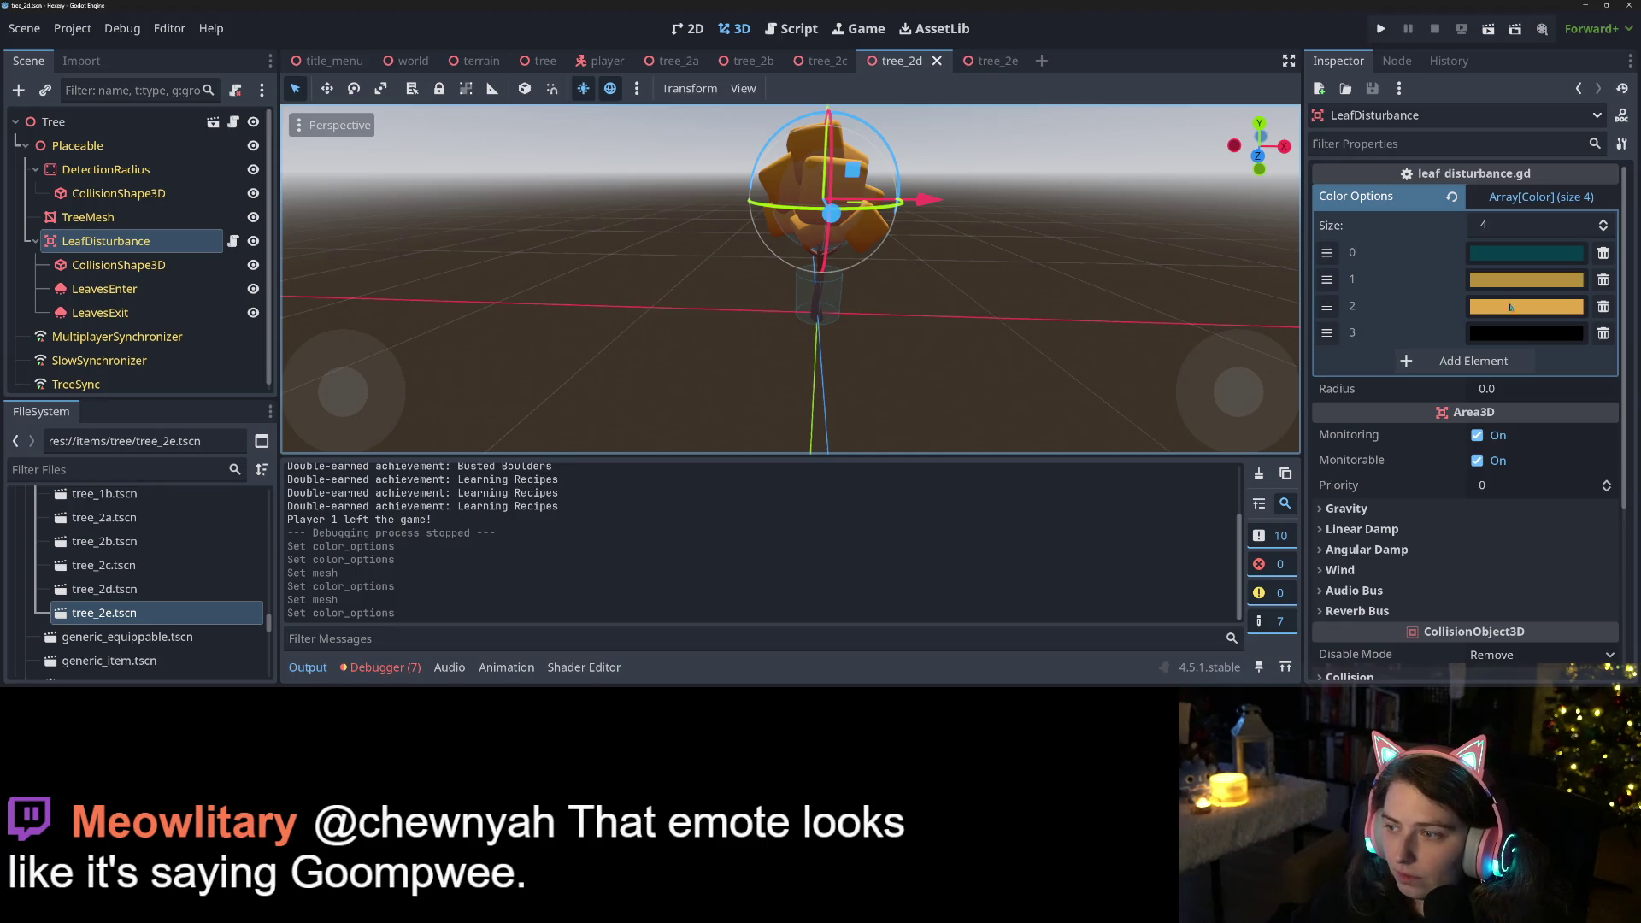
left_click(1510, 306)
left_click(1403, 413)
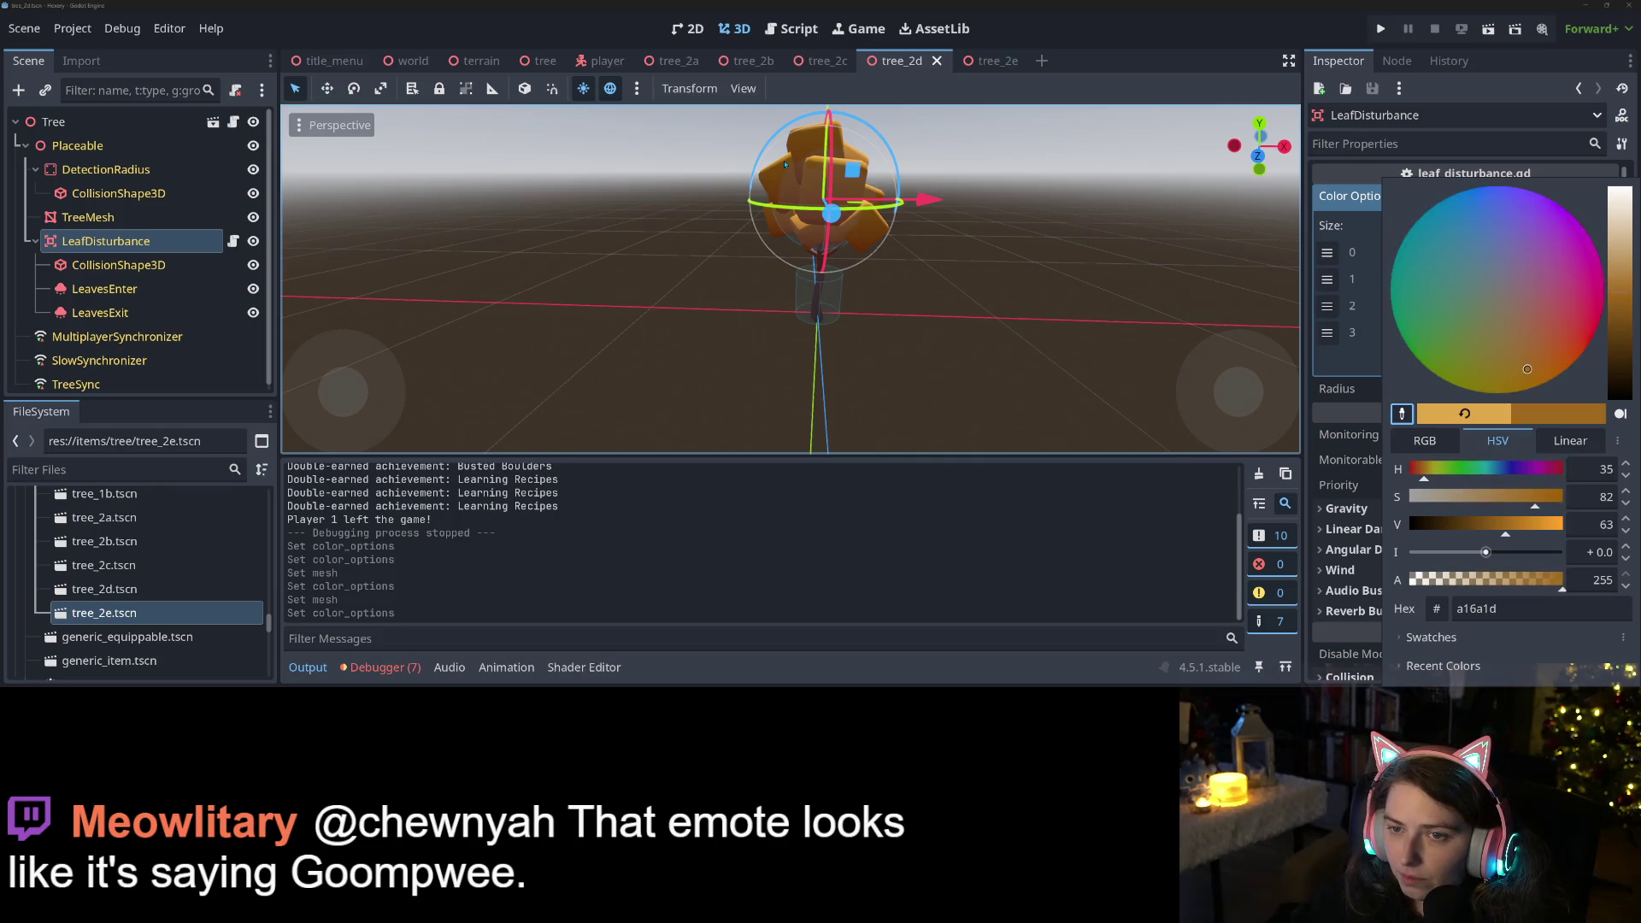
left_click(839, 194)
key("ctrl+s")
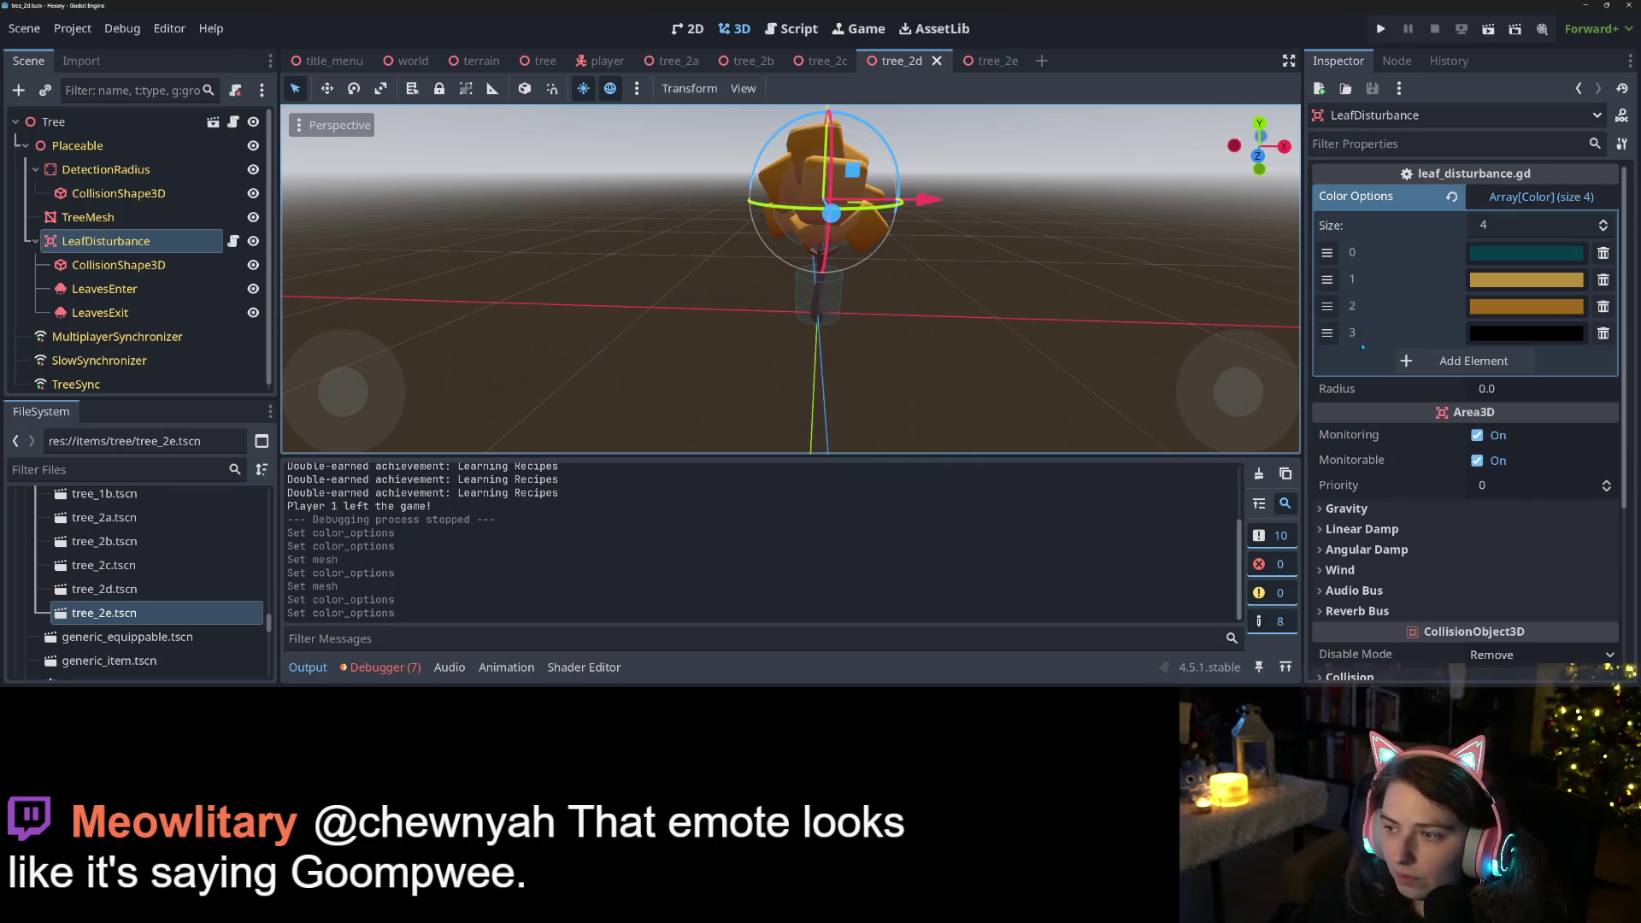
Copy the red tree mesh from the Tree root into TreeMesh.
left_click(53, 122)
right_click(1404, 470)
left_click(1453, 479)
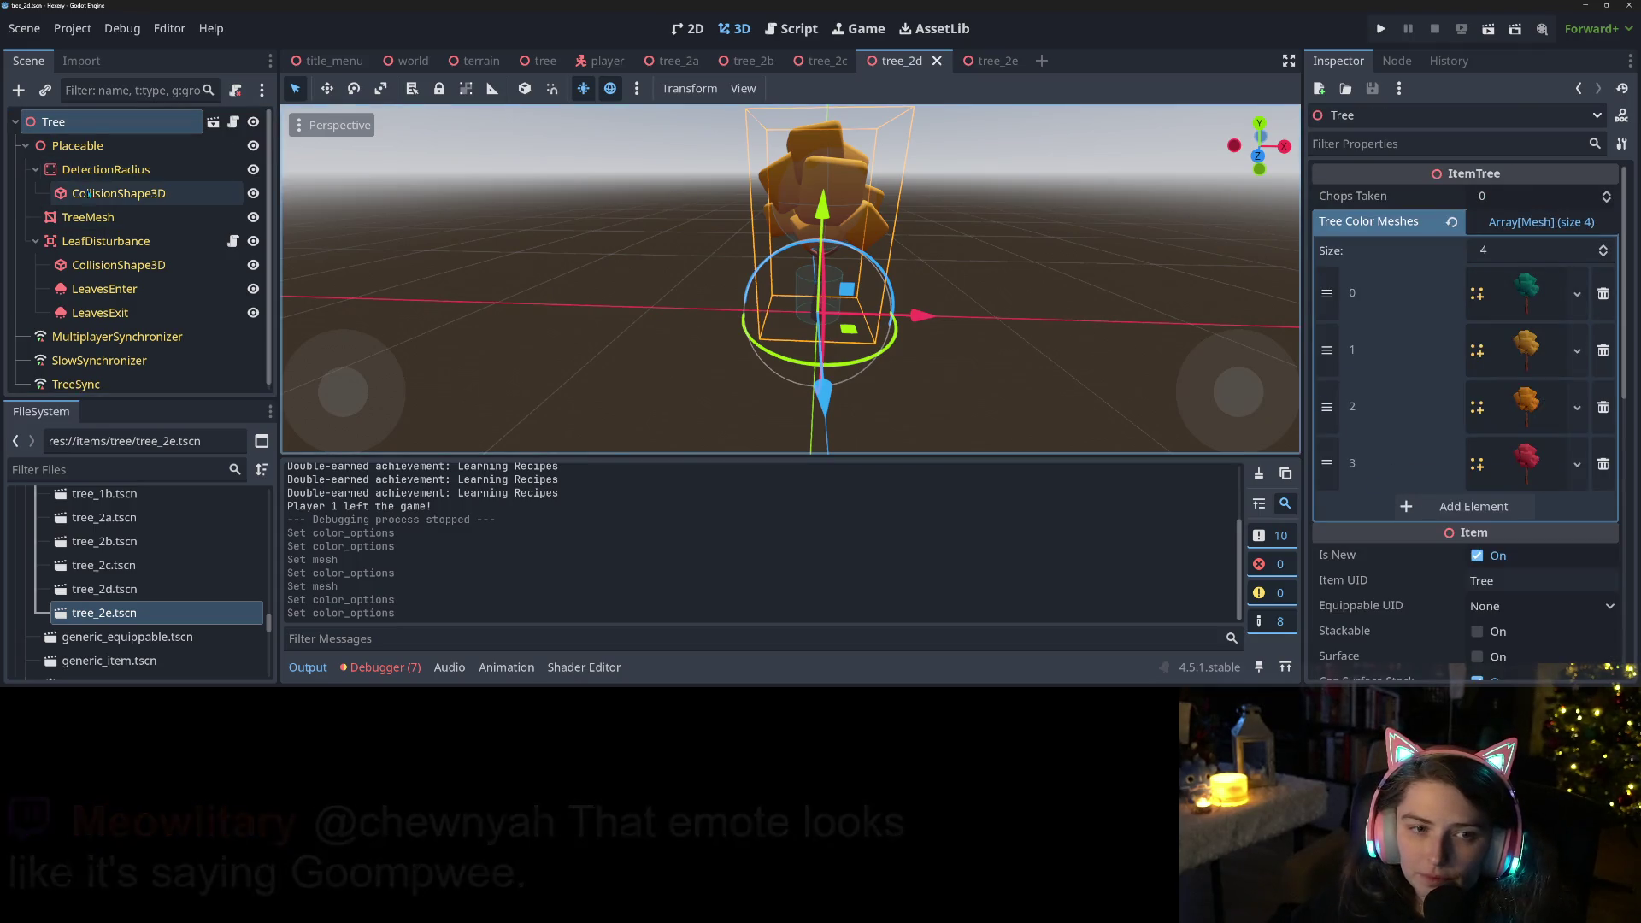
left_click(214, 217)
right_click(1348, 210)
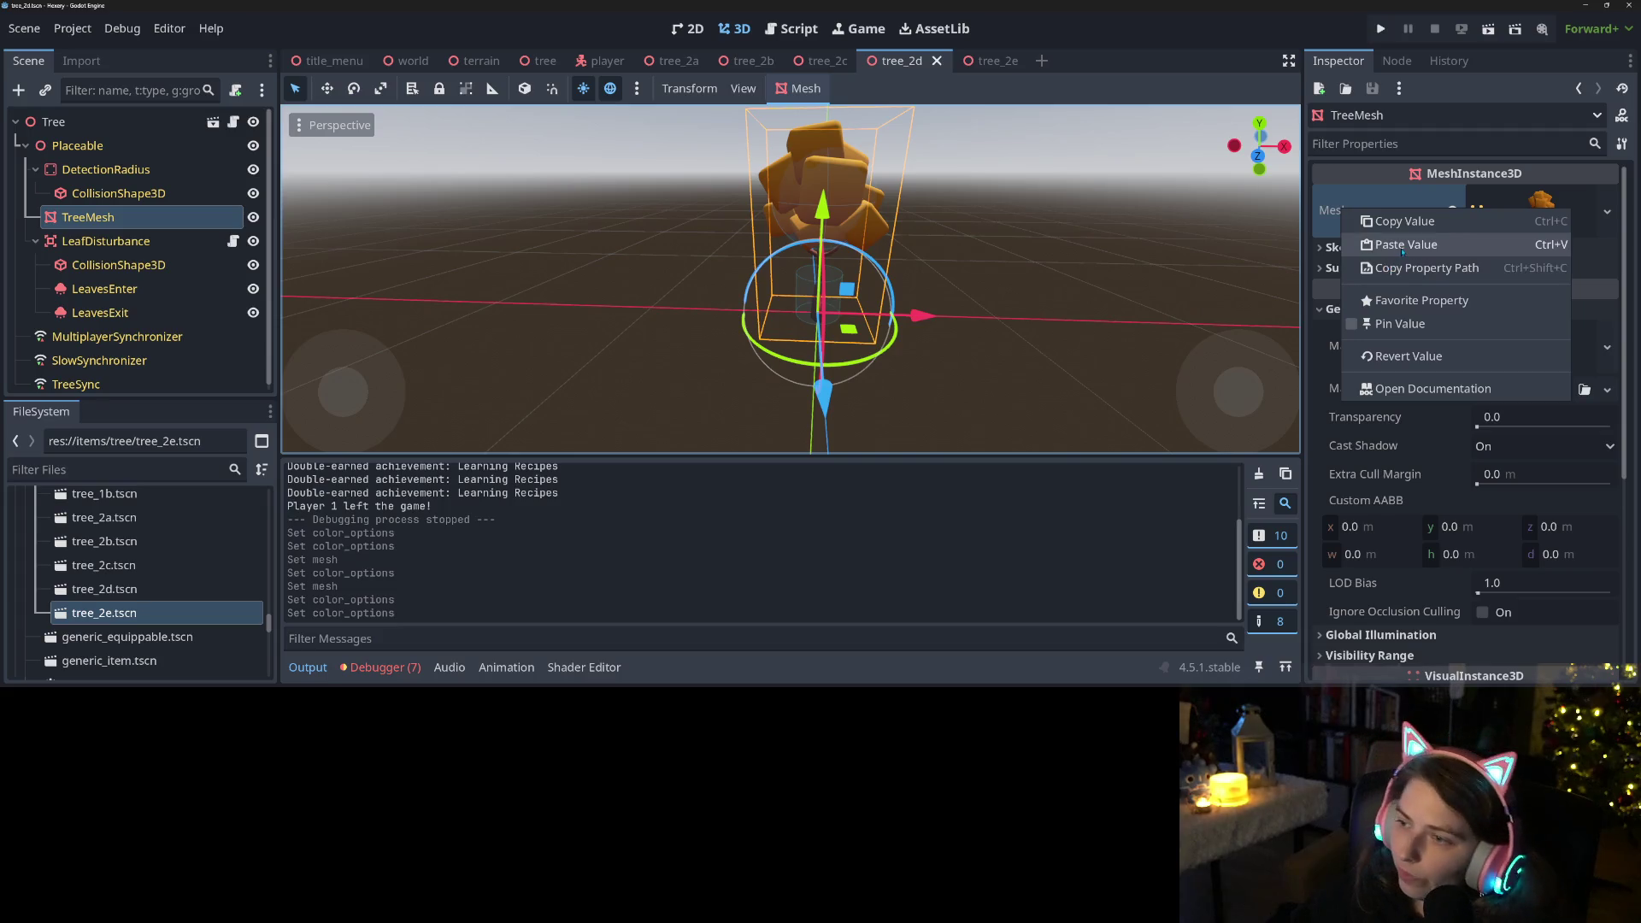
left_click(1367, 242)
Sample the red tree's colour into colour option 3.
left_click(105, 241)
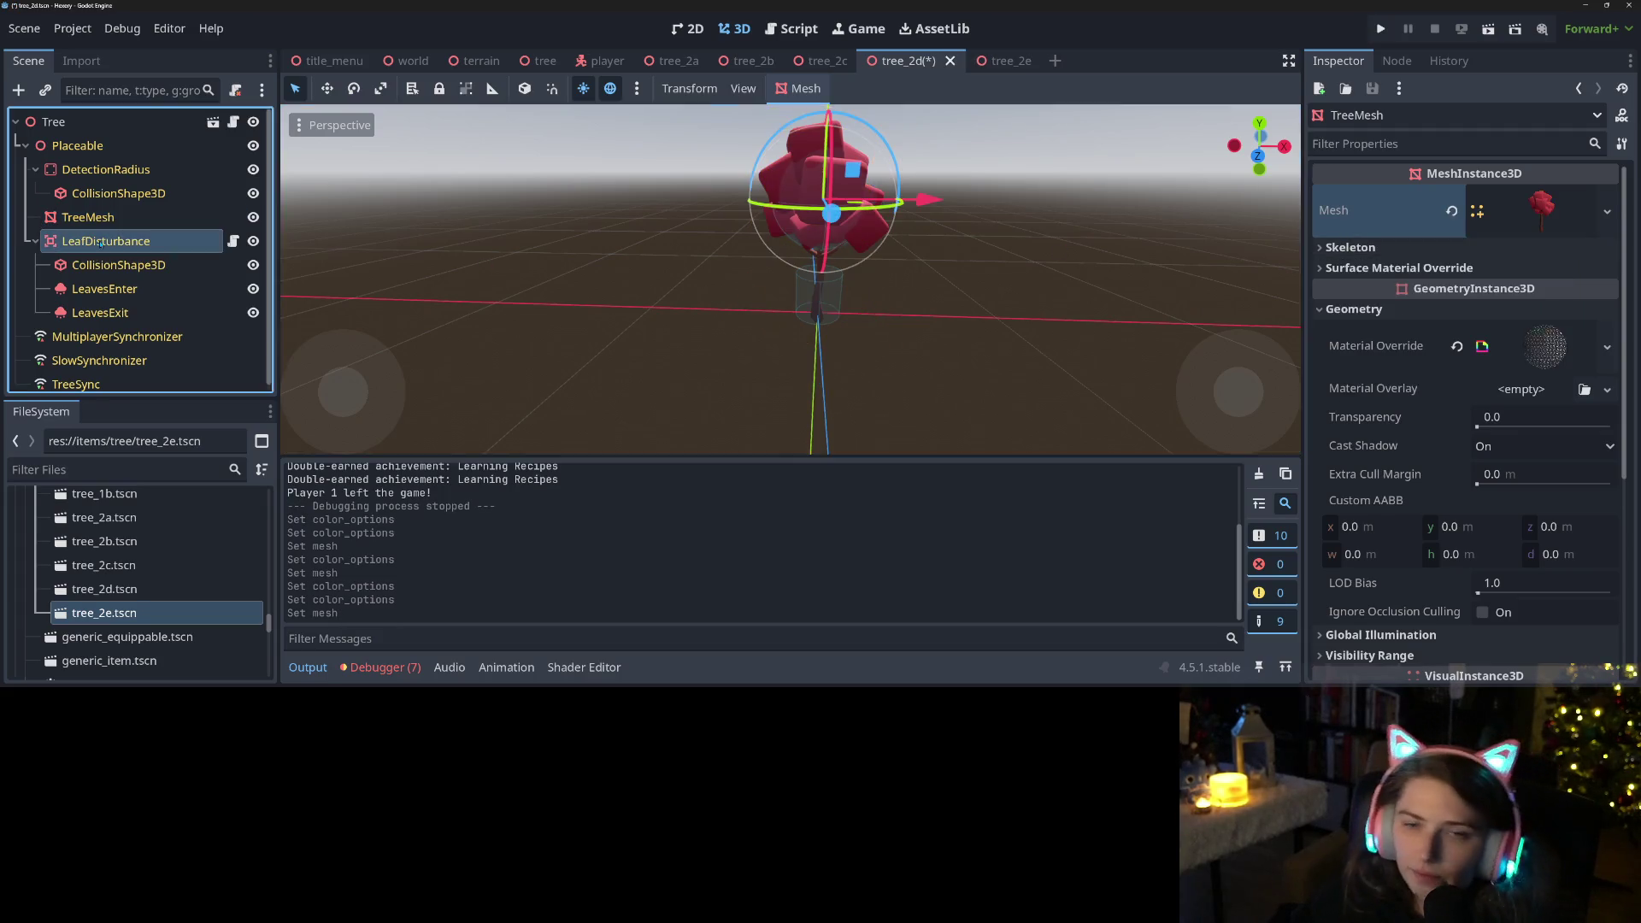
left_click(1508, 282)
left_click(1401, 414)
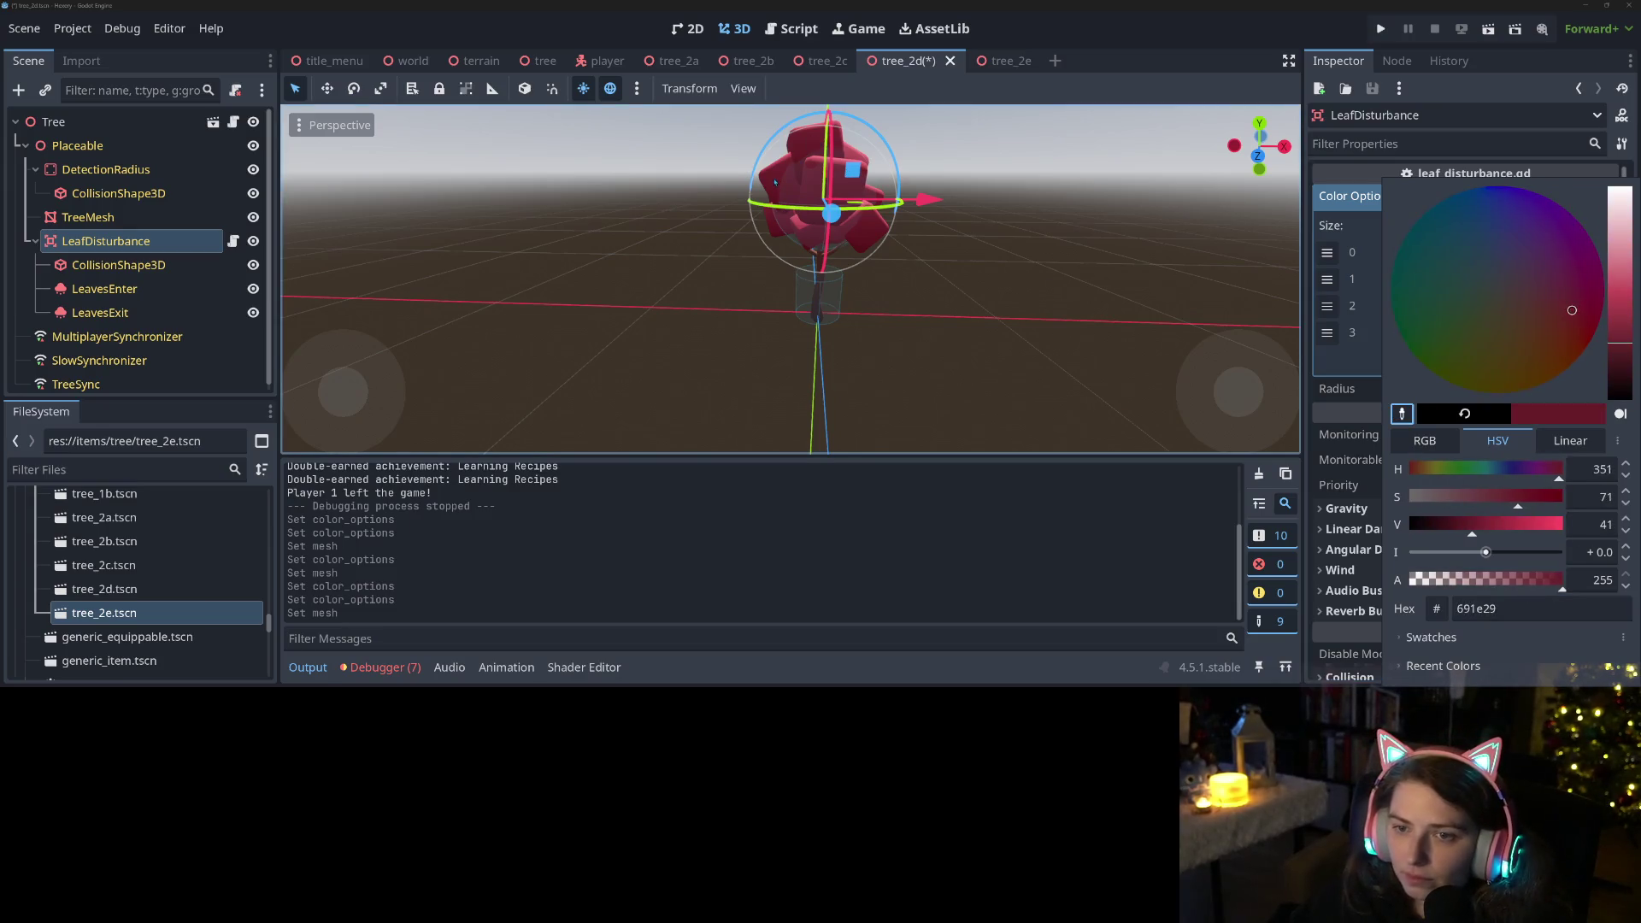
left_click(999, 248)
Save the tree_2d scene and minimize the media player window.
key("ctrl+s")
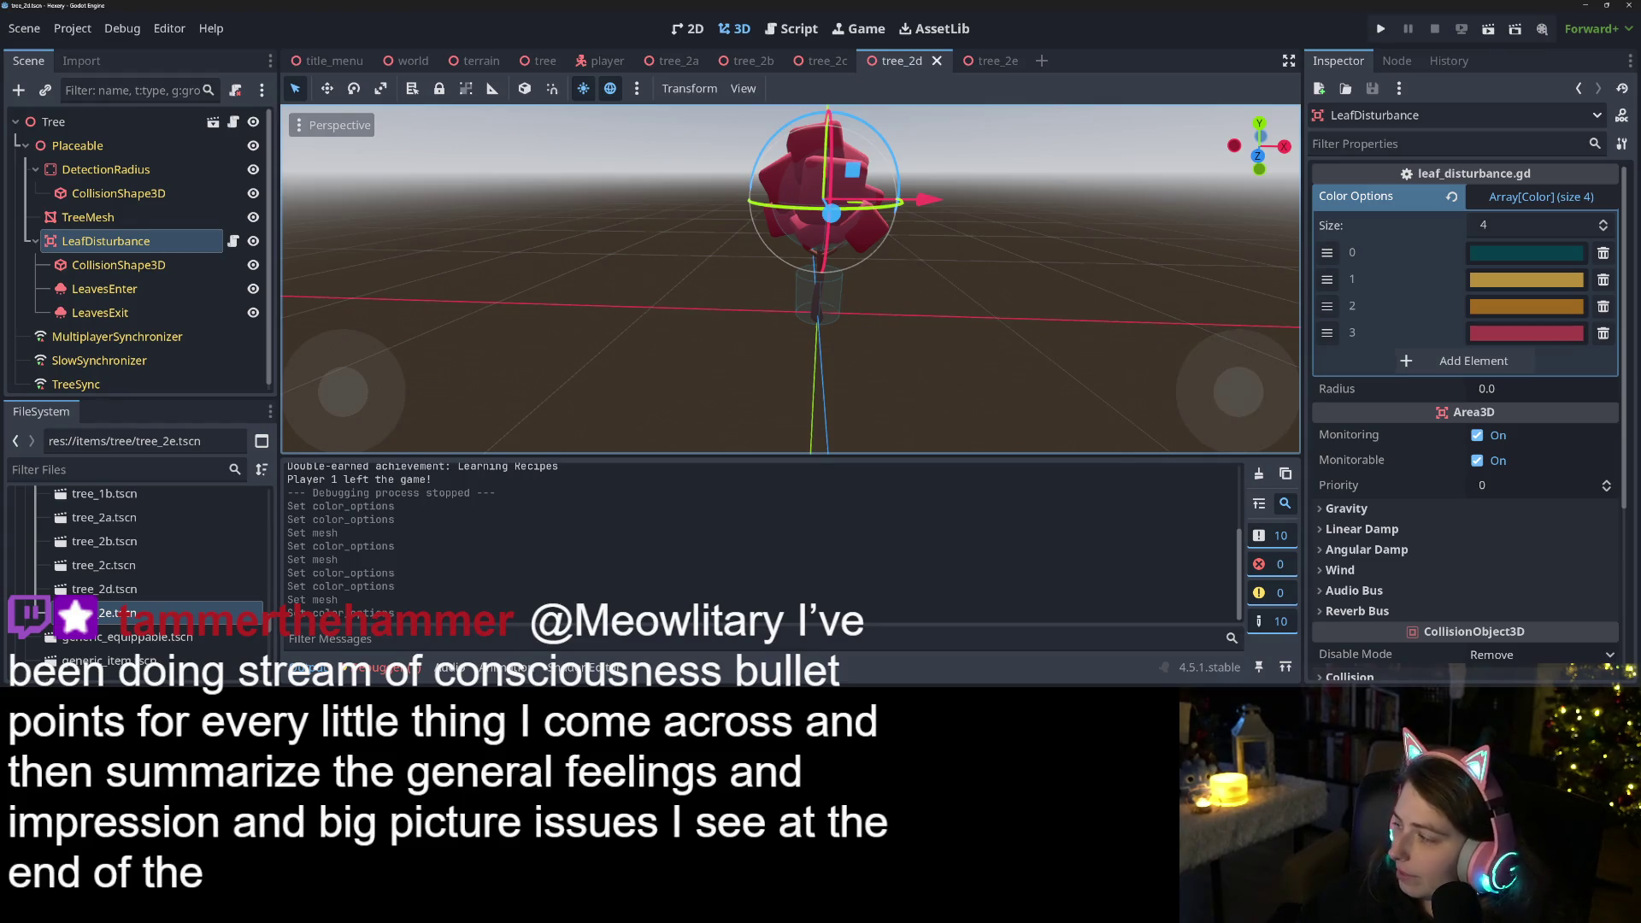
key("alt+Tab")
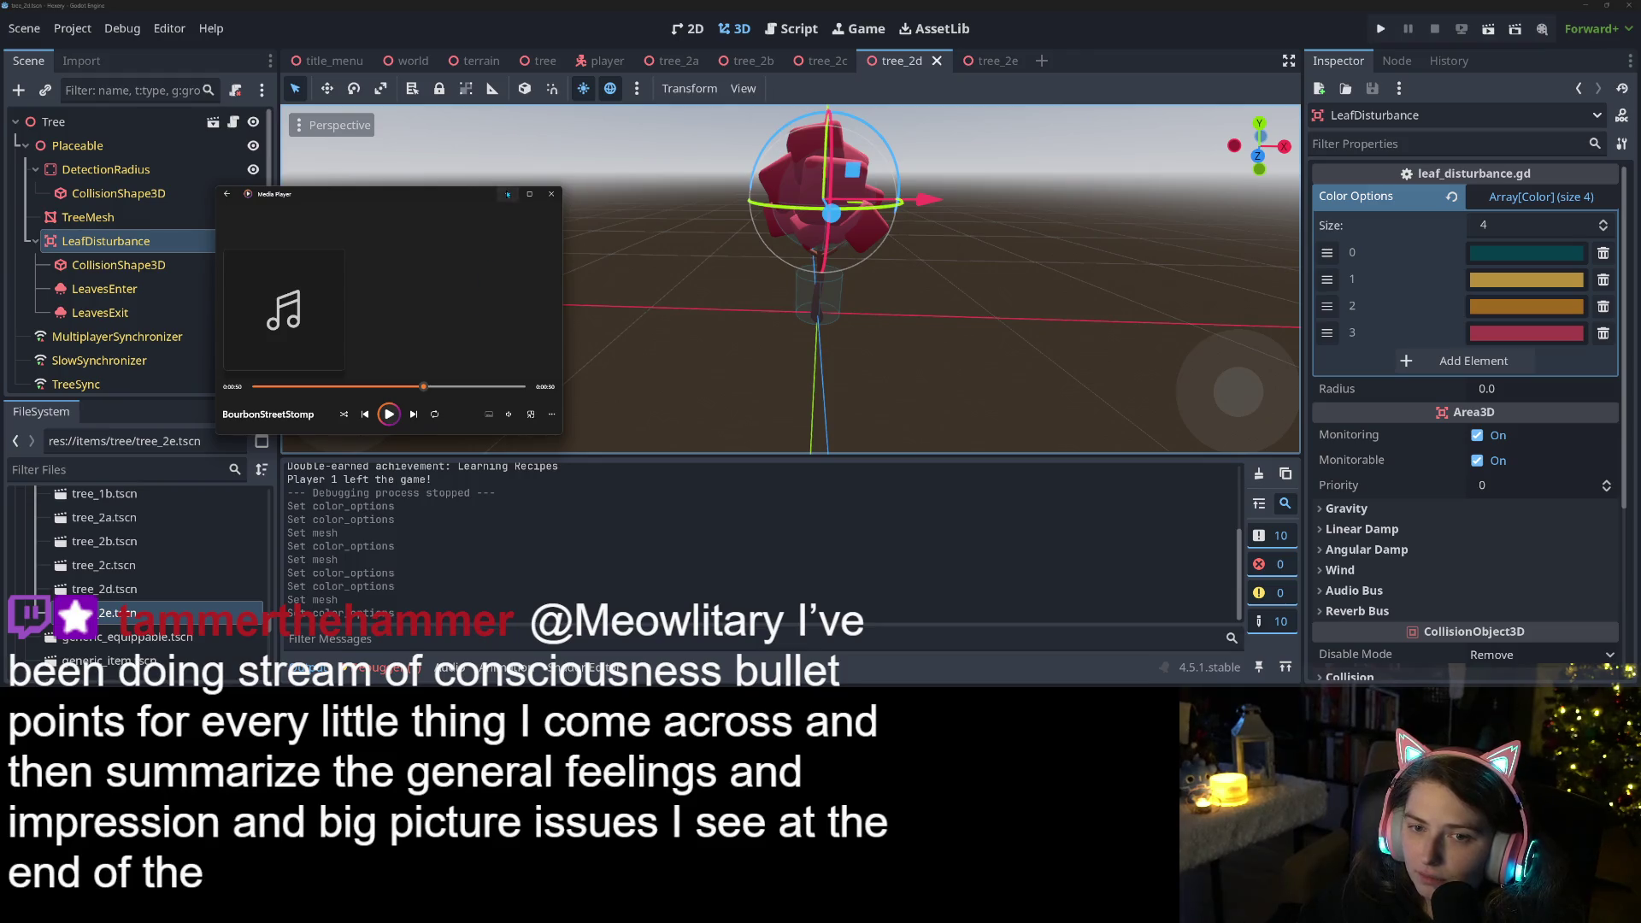
left_click(507, 194)
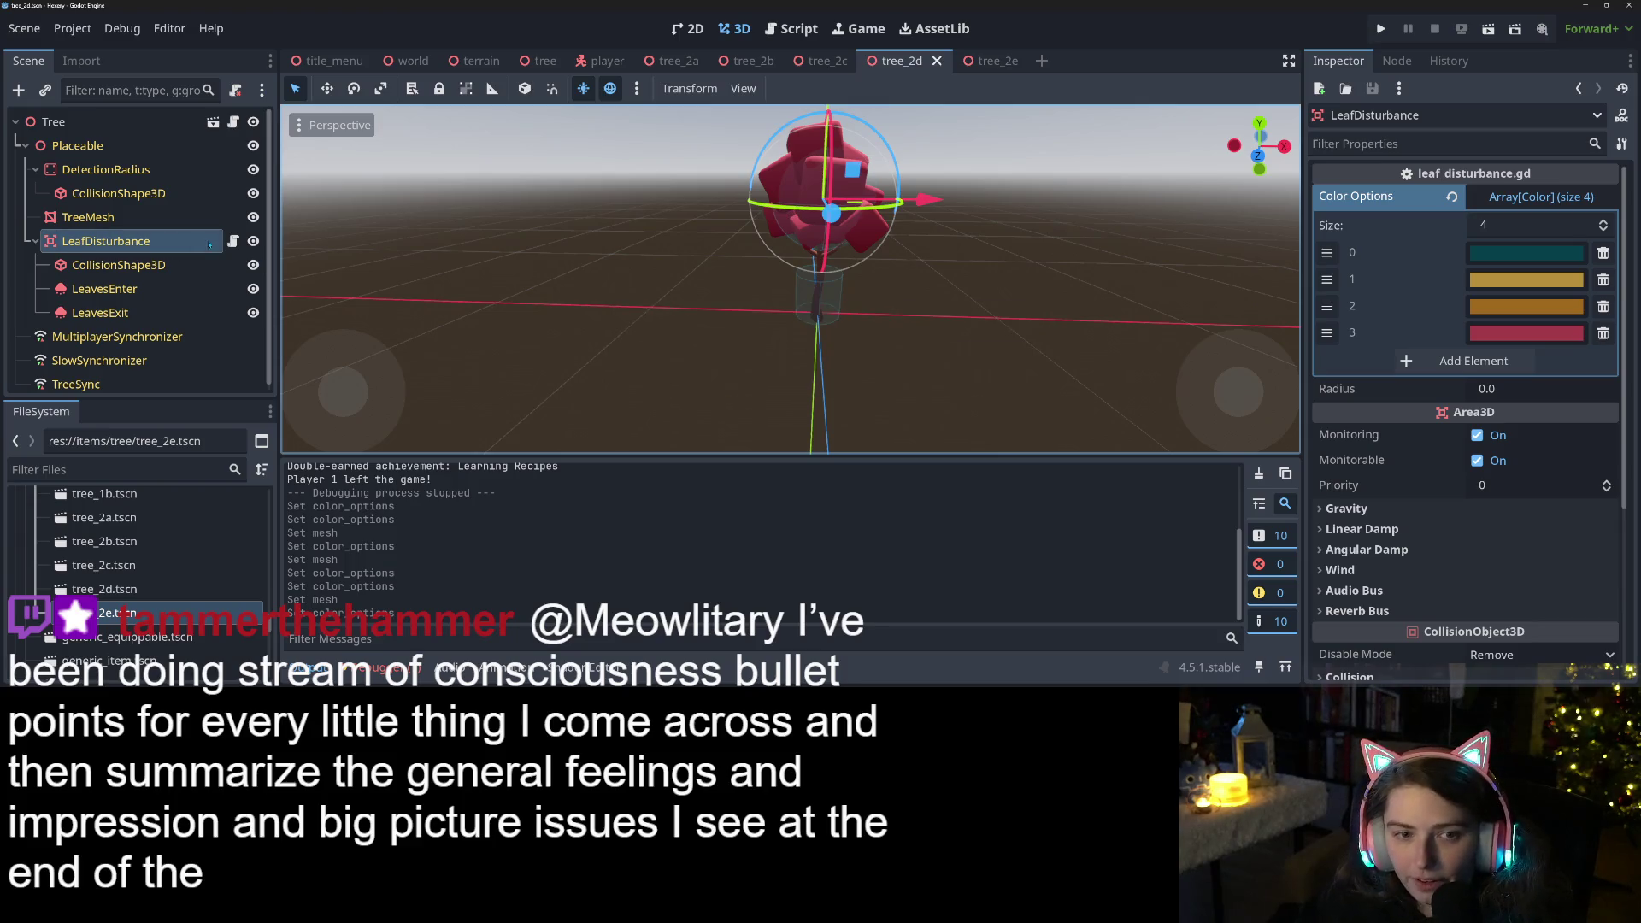
left_click(232, 241)
Review color_options in leaf_disturbance.gd, then select the LeavesEnter particles node.
key("Escape")
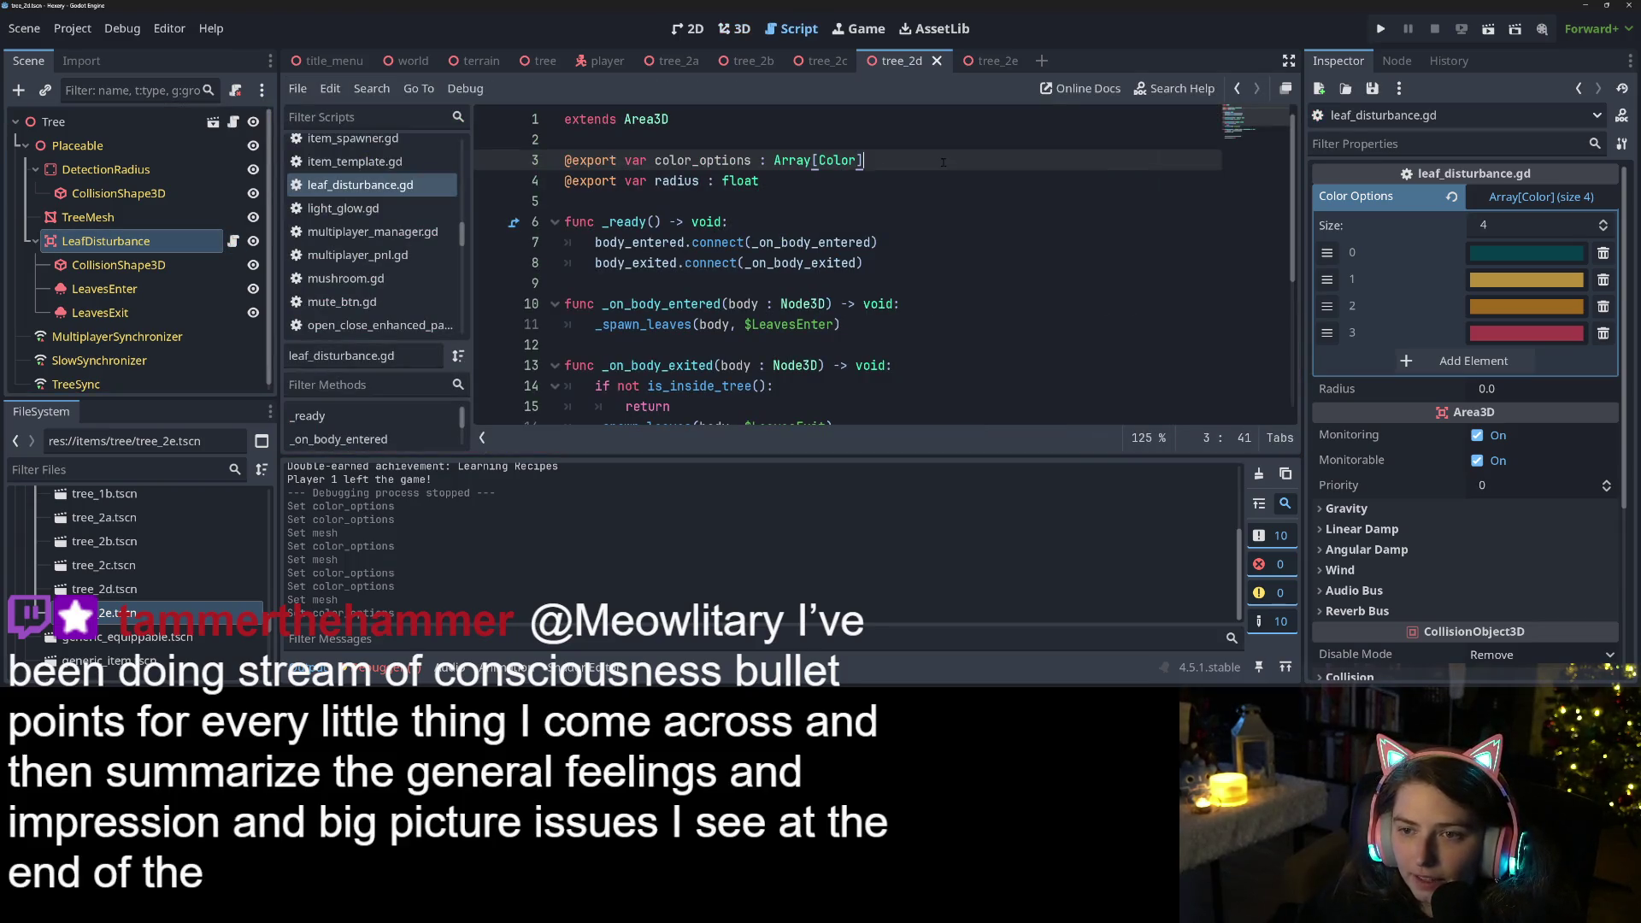
double_click(686, 160)
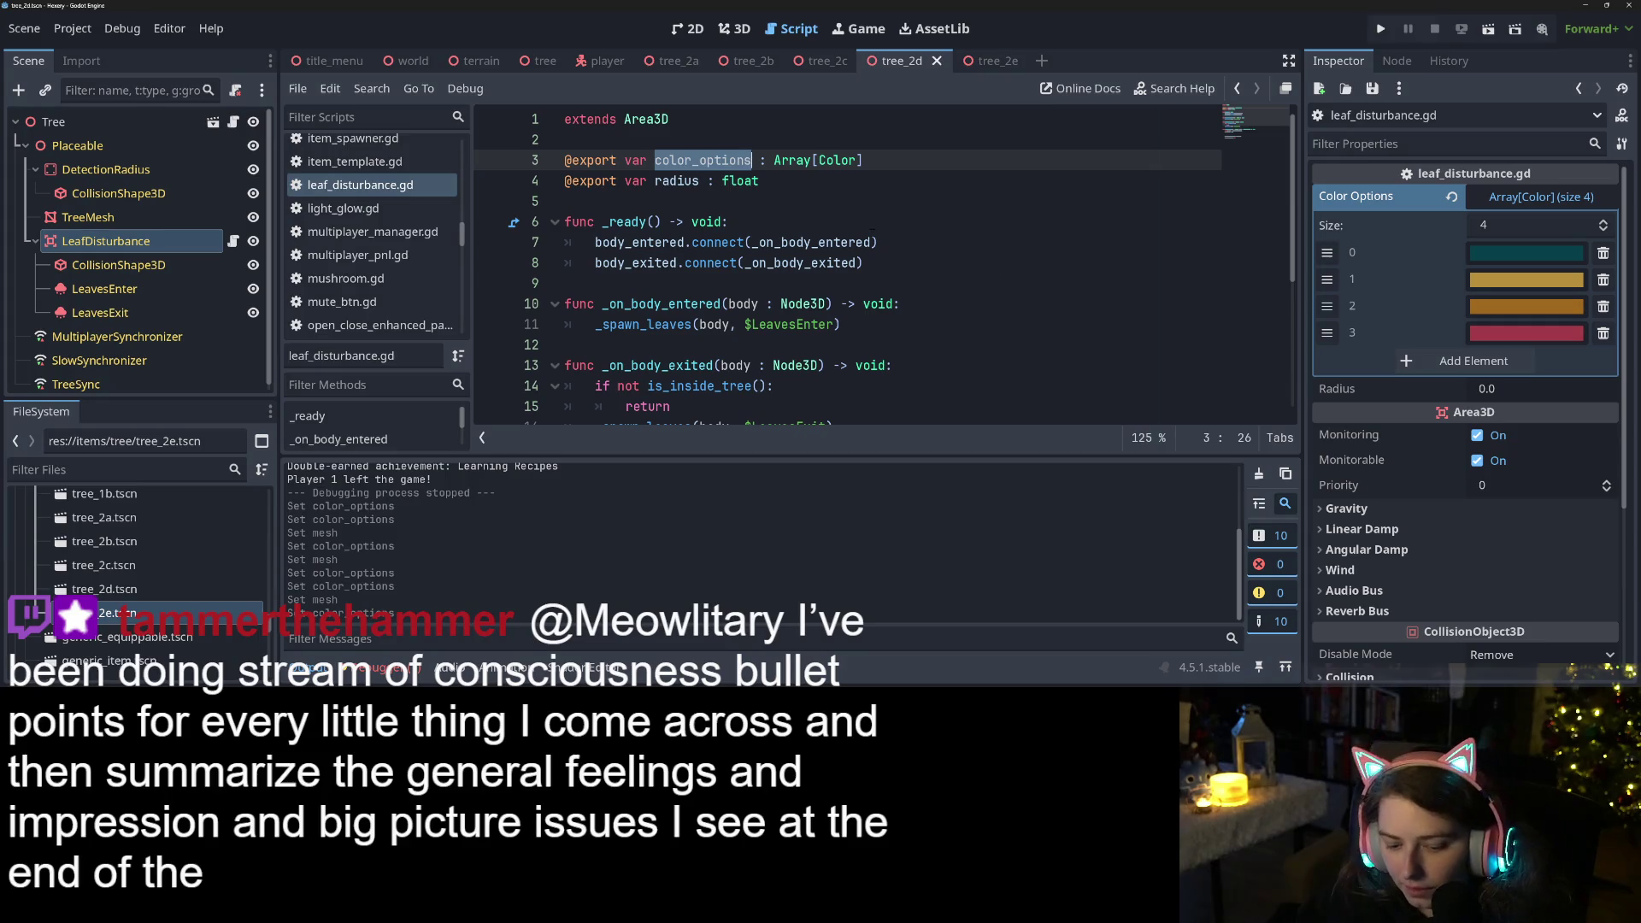
left_click(104, 289)
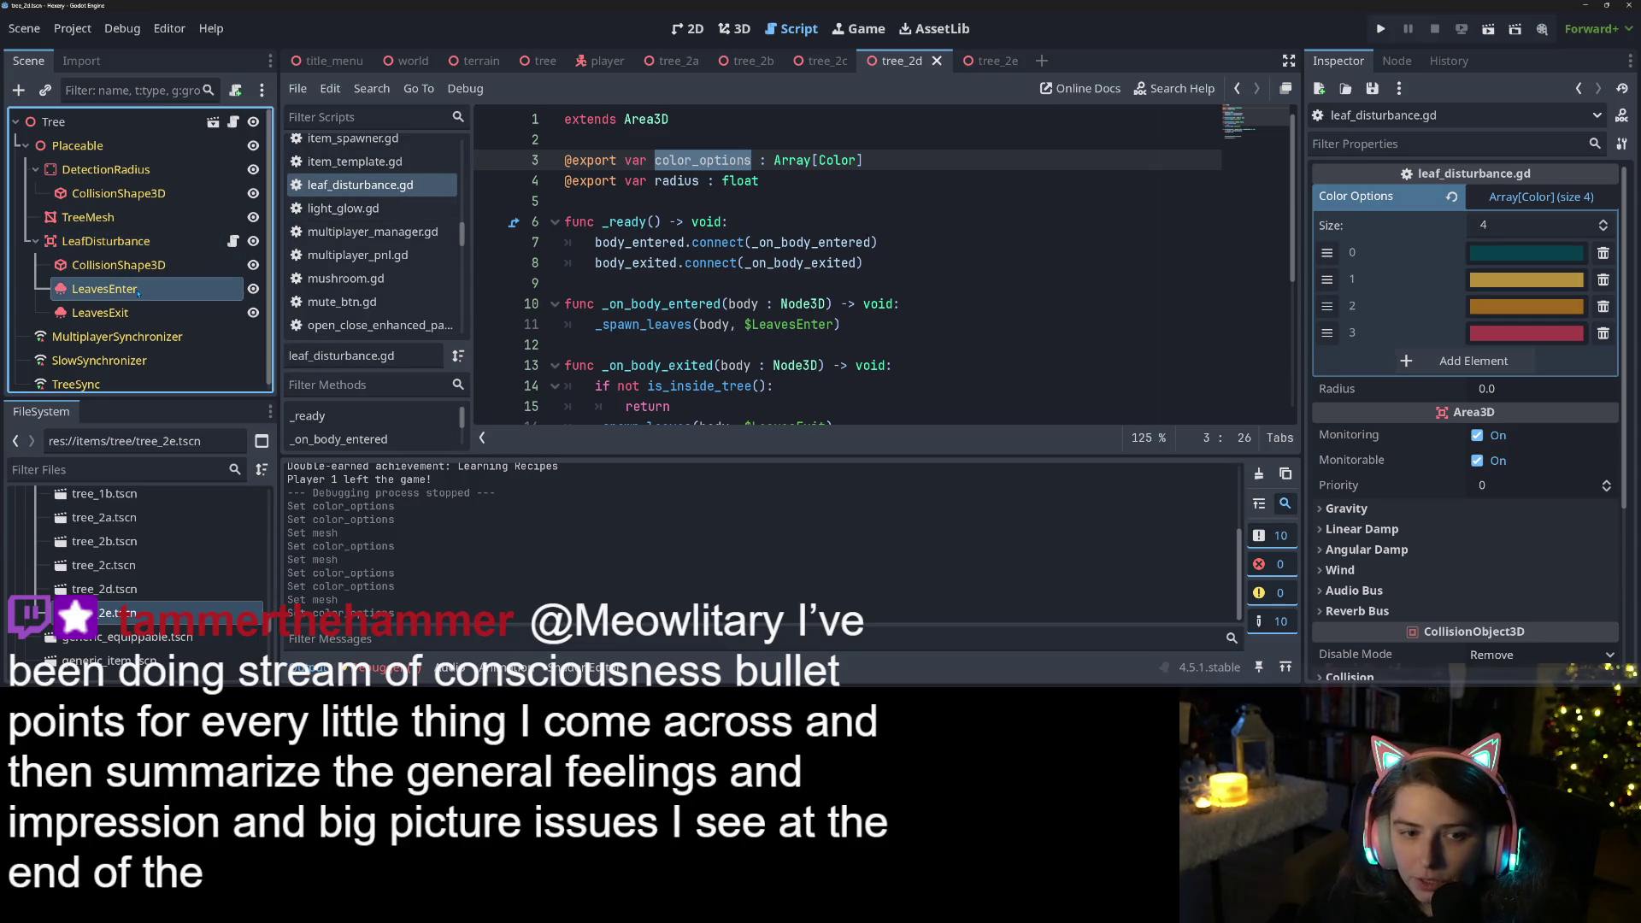
Make LeavesEnter's Draw Passes > Pass 1 sphere mesh unique.
left_click(1393, 376)
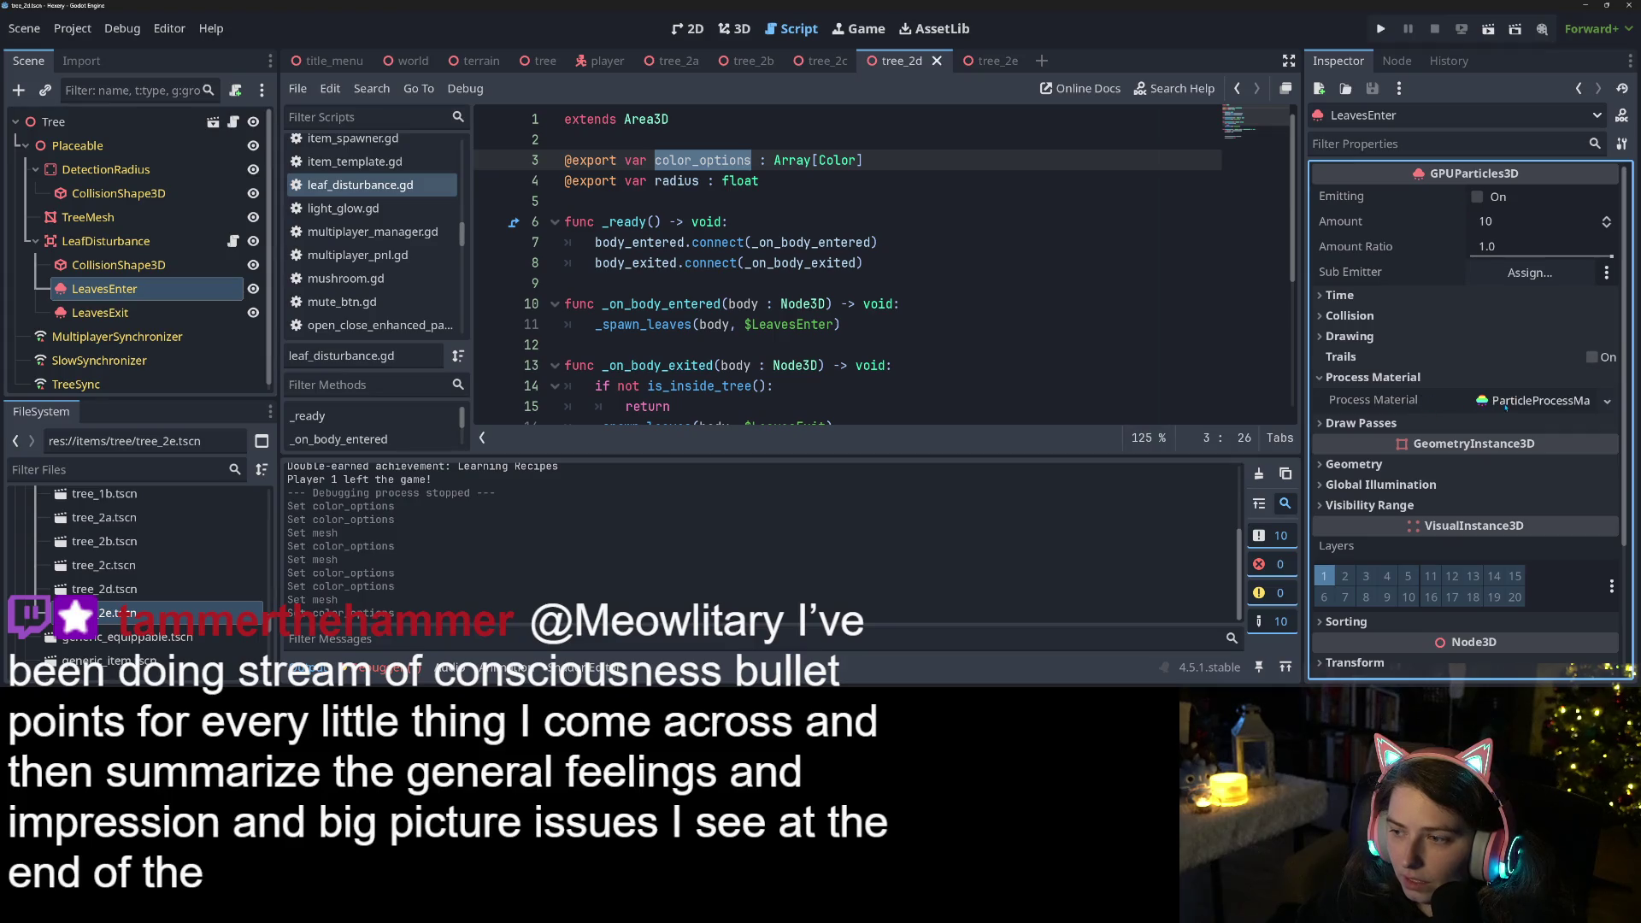
left_click(1363, 423)
left_click(1538, 483)
scroll(1439, 486, "down", 5)
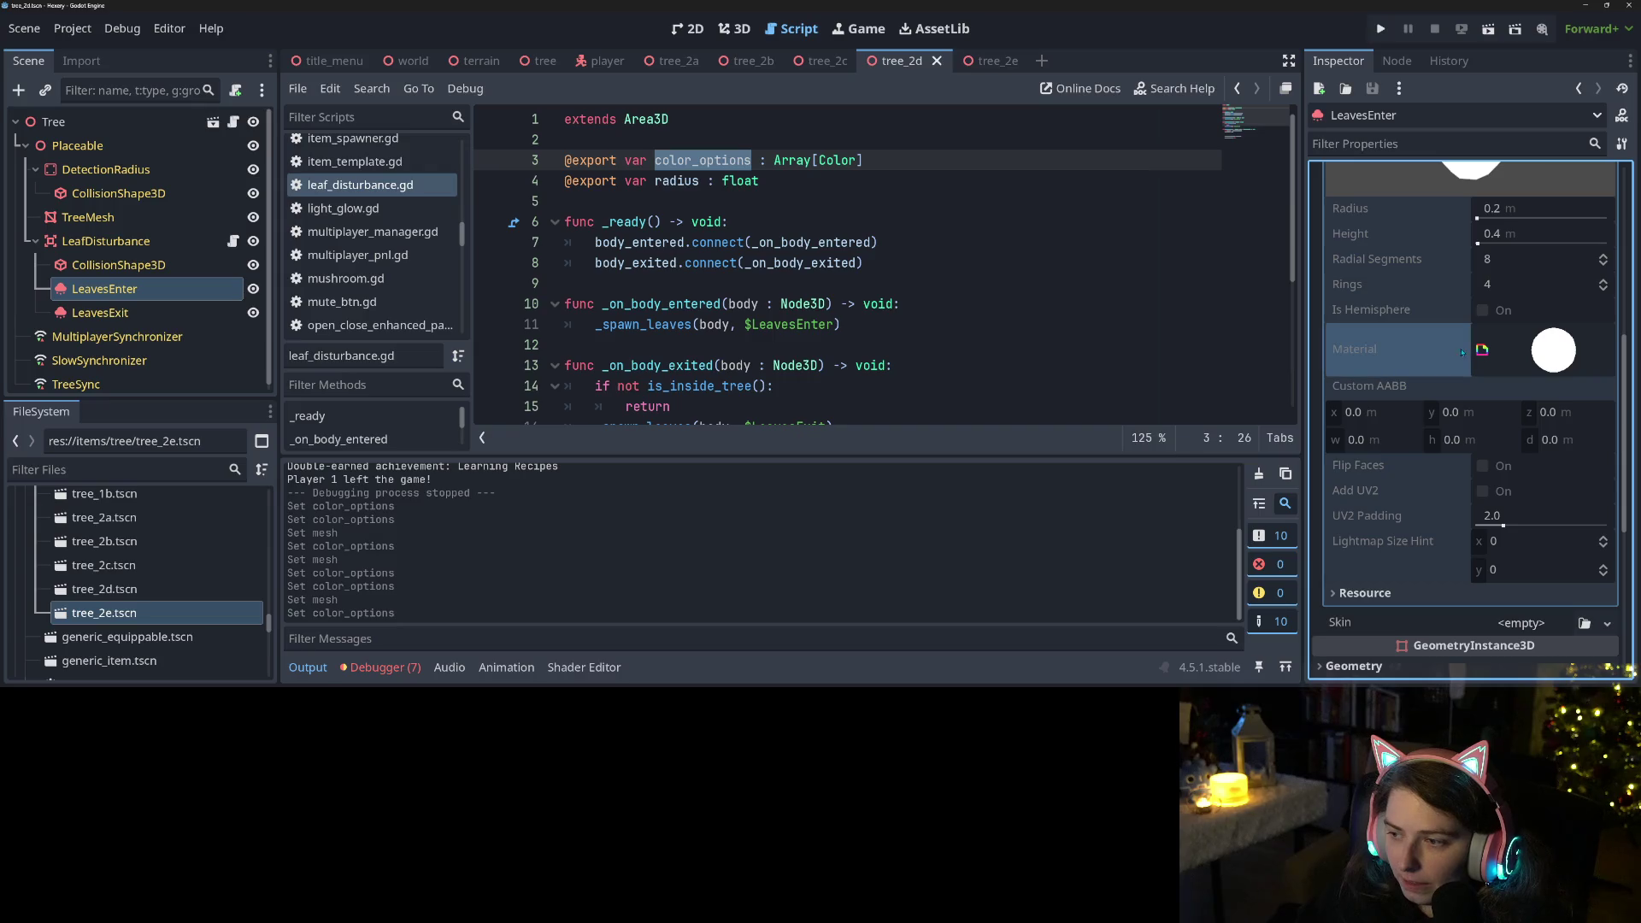
left_click(1570, 359)
scroll(1546, 342, "up", 5)
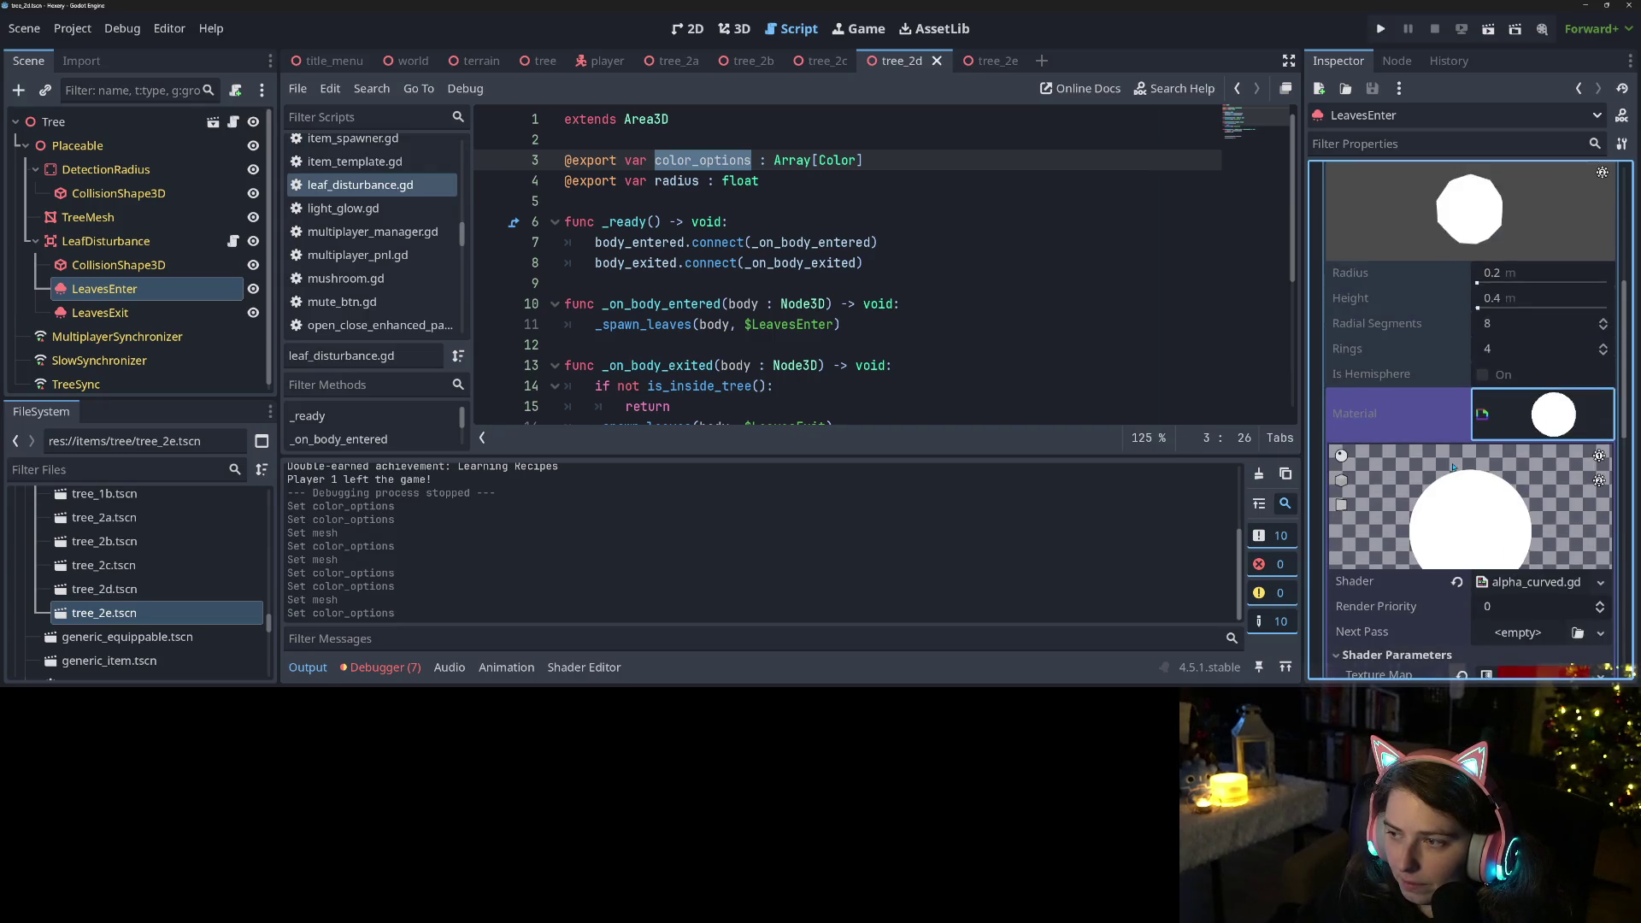
left_click(1606, 298)
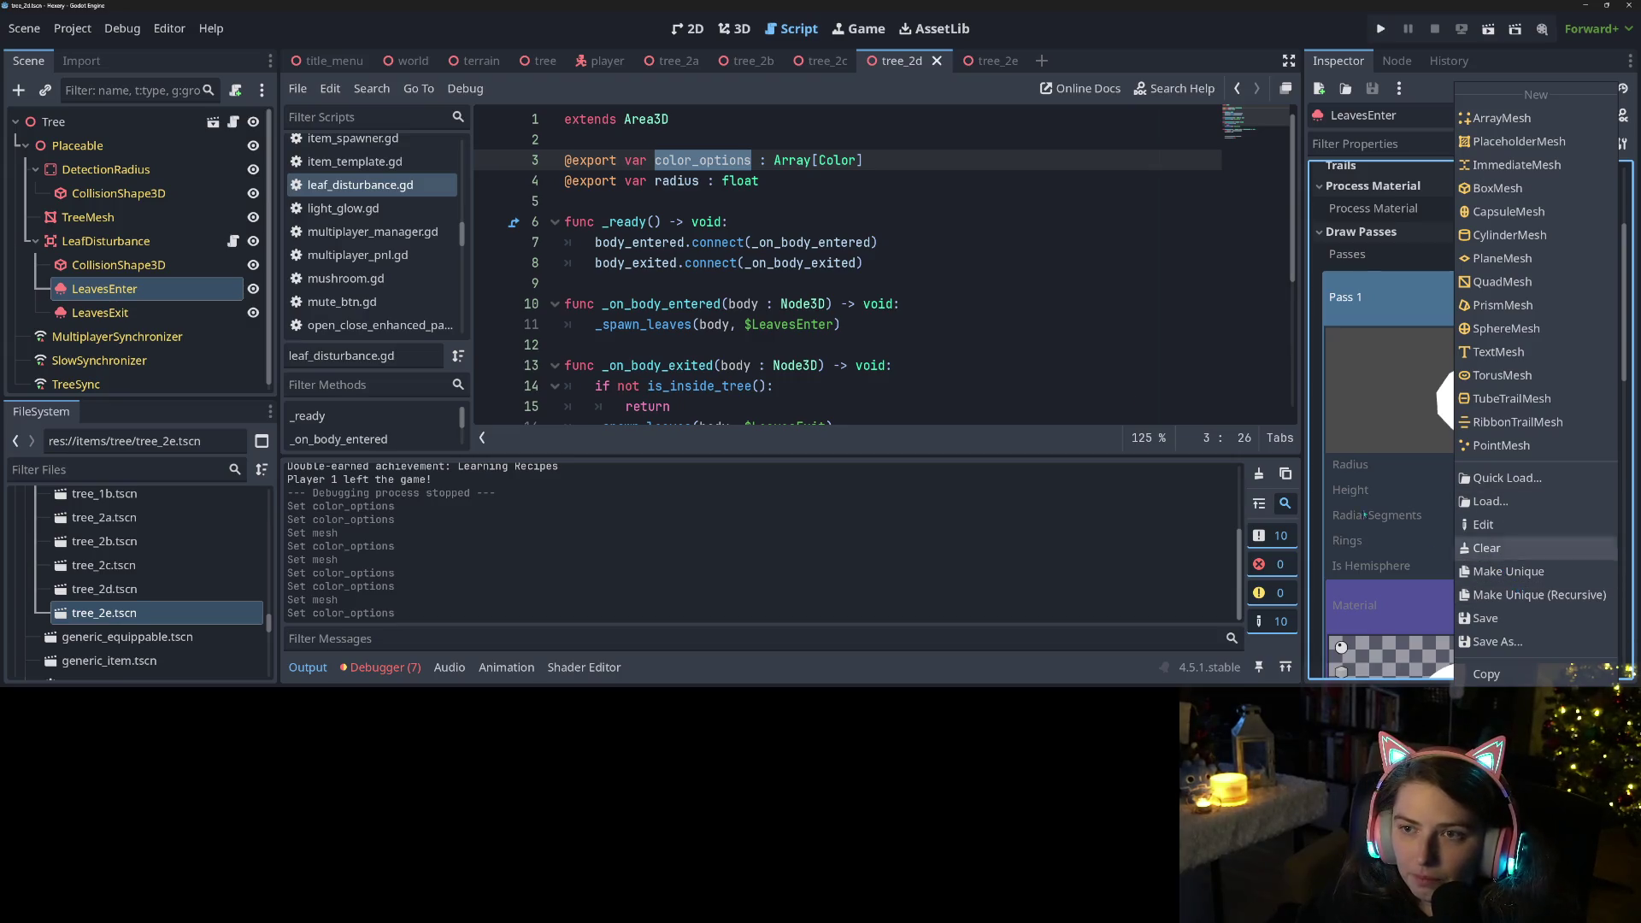
left_click(1509, 571)
left_click(749, 119)
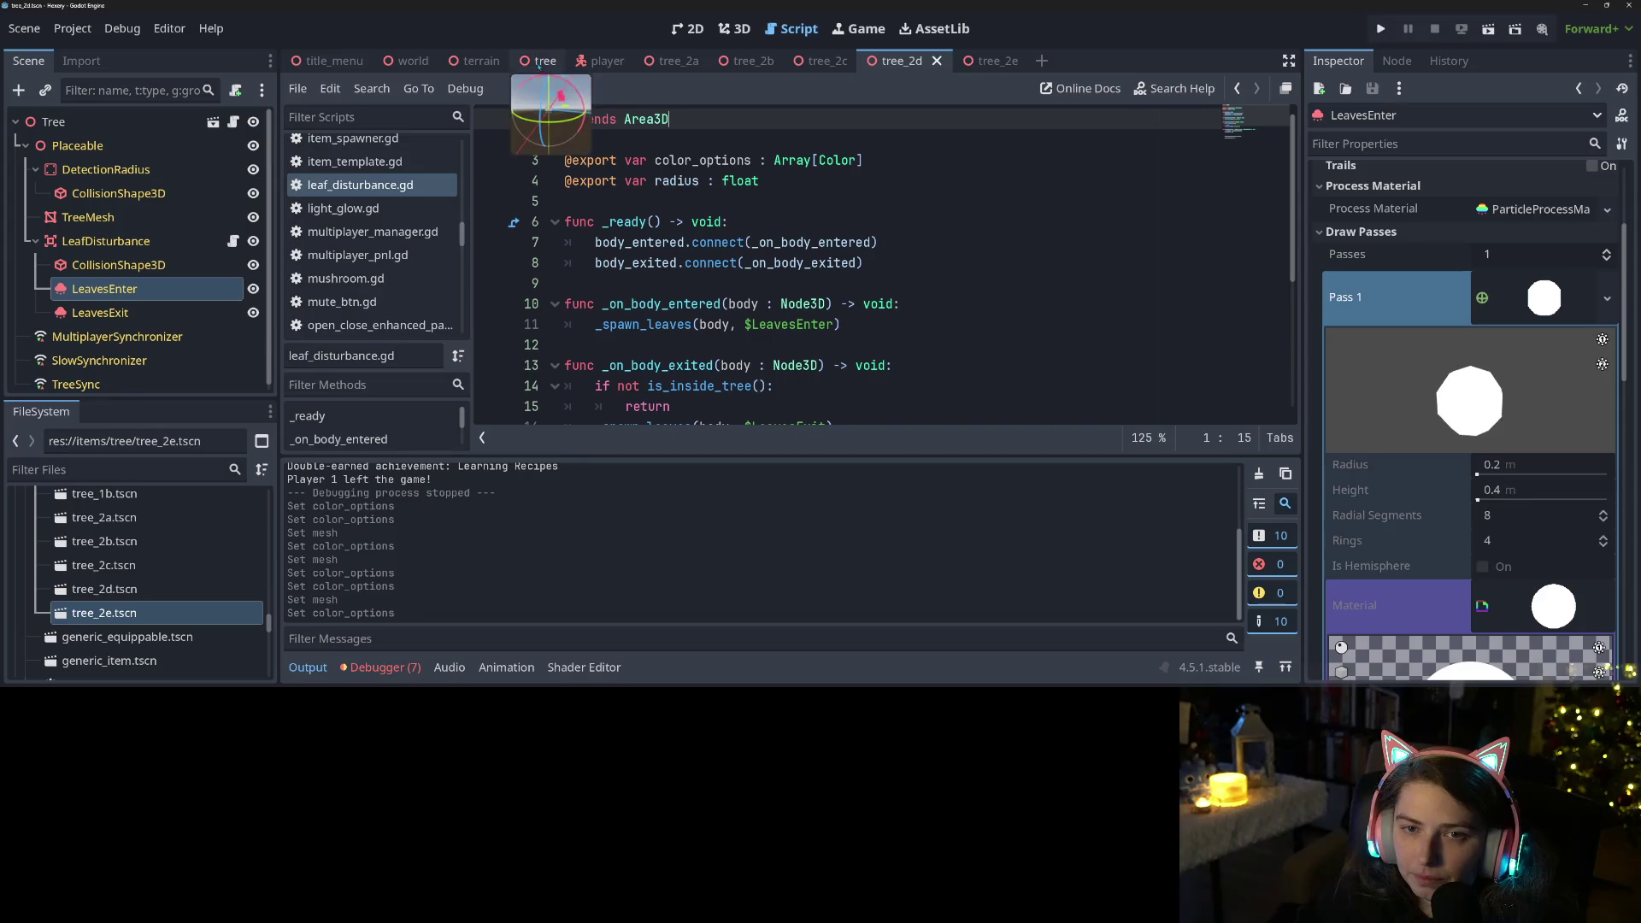
In the base tree scene, inspect LeavesEnter's Pass 1 leaf material and its Resource settings.
left_click(545, 61)
left_click(166, 289)
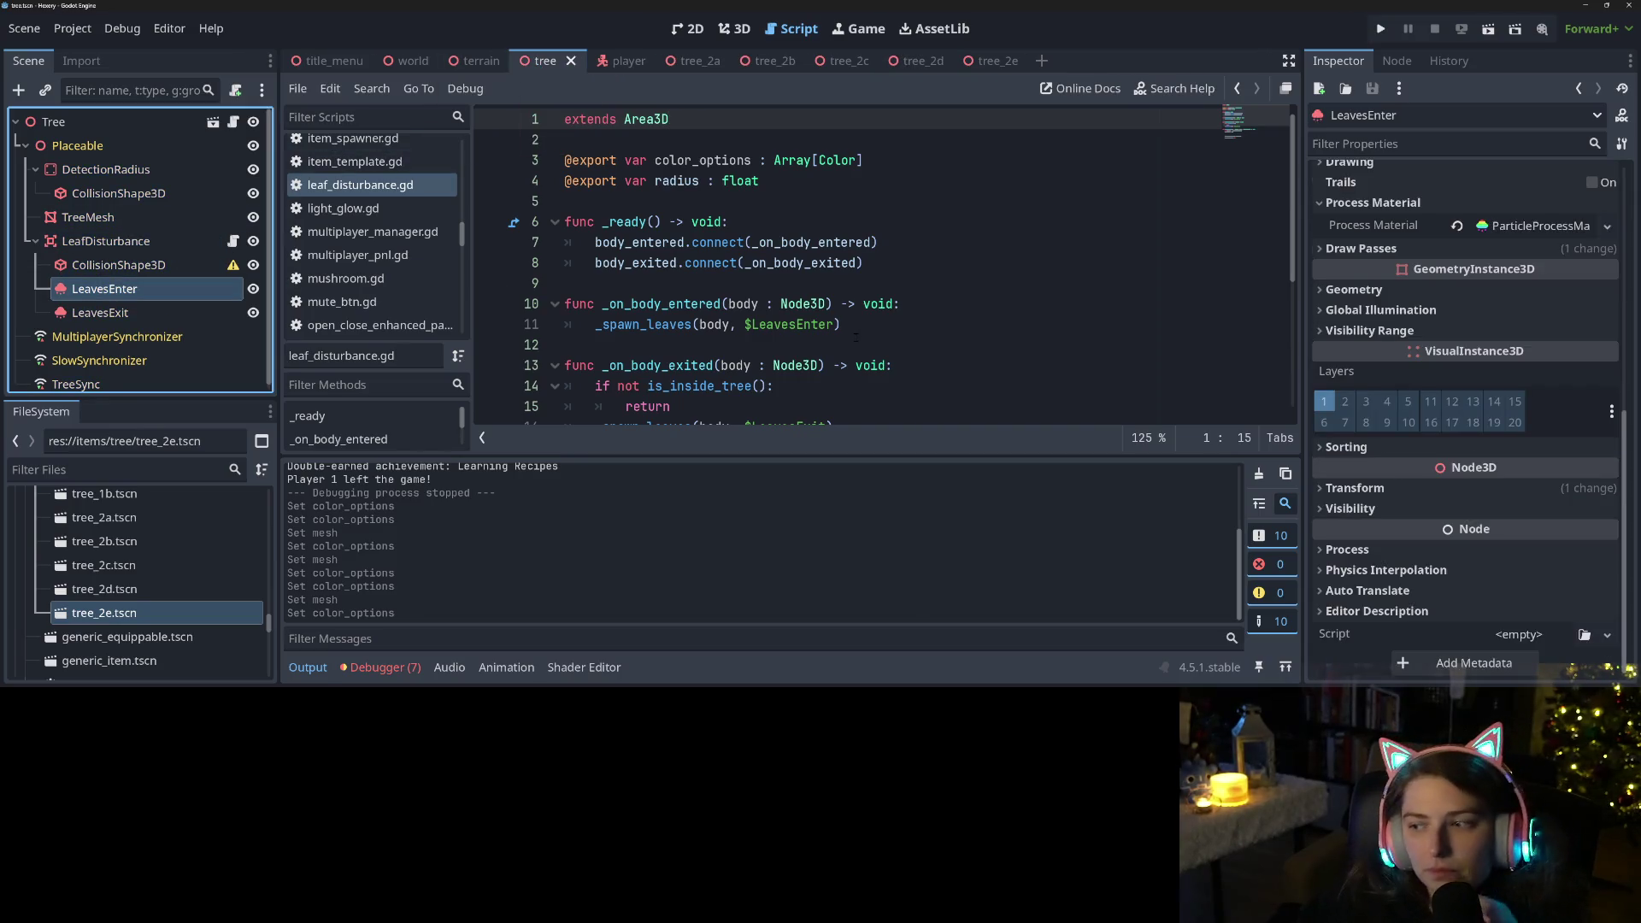
scroll(1412, 263, "down", 5)
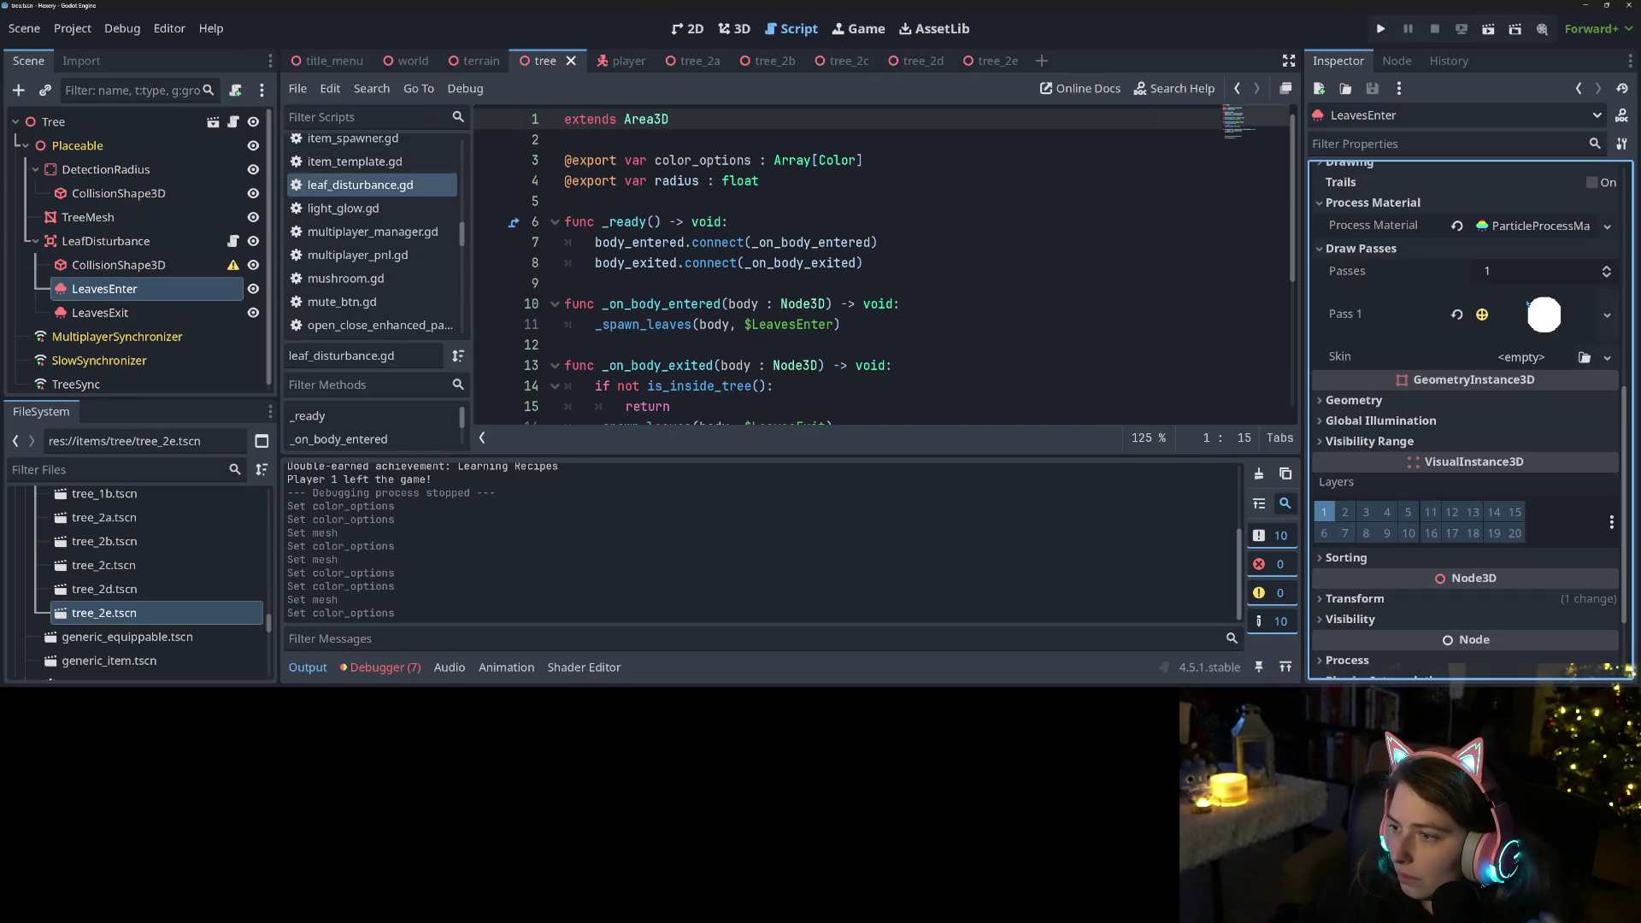
left_click(1538, 314)
scroll(1518, 575, "down", 3)
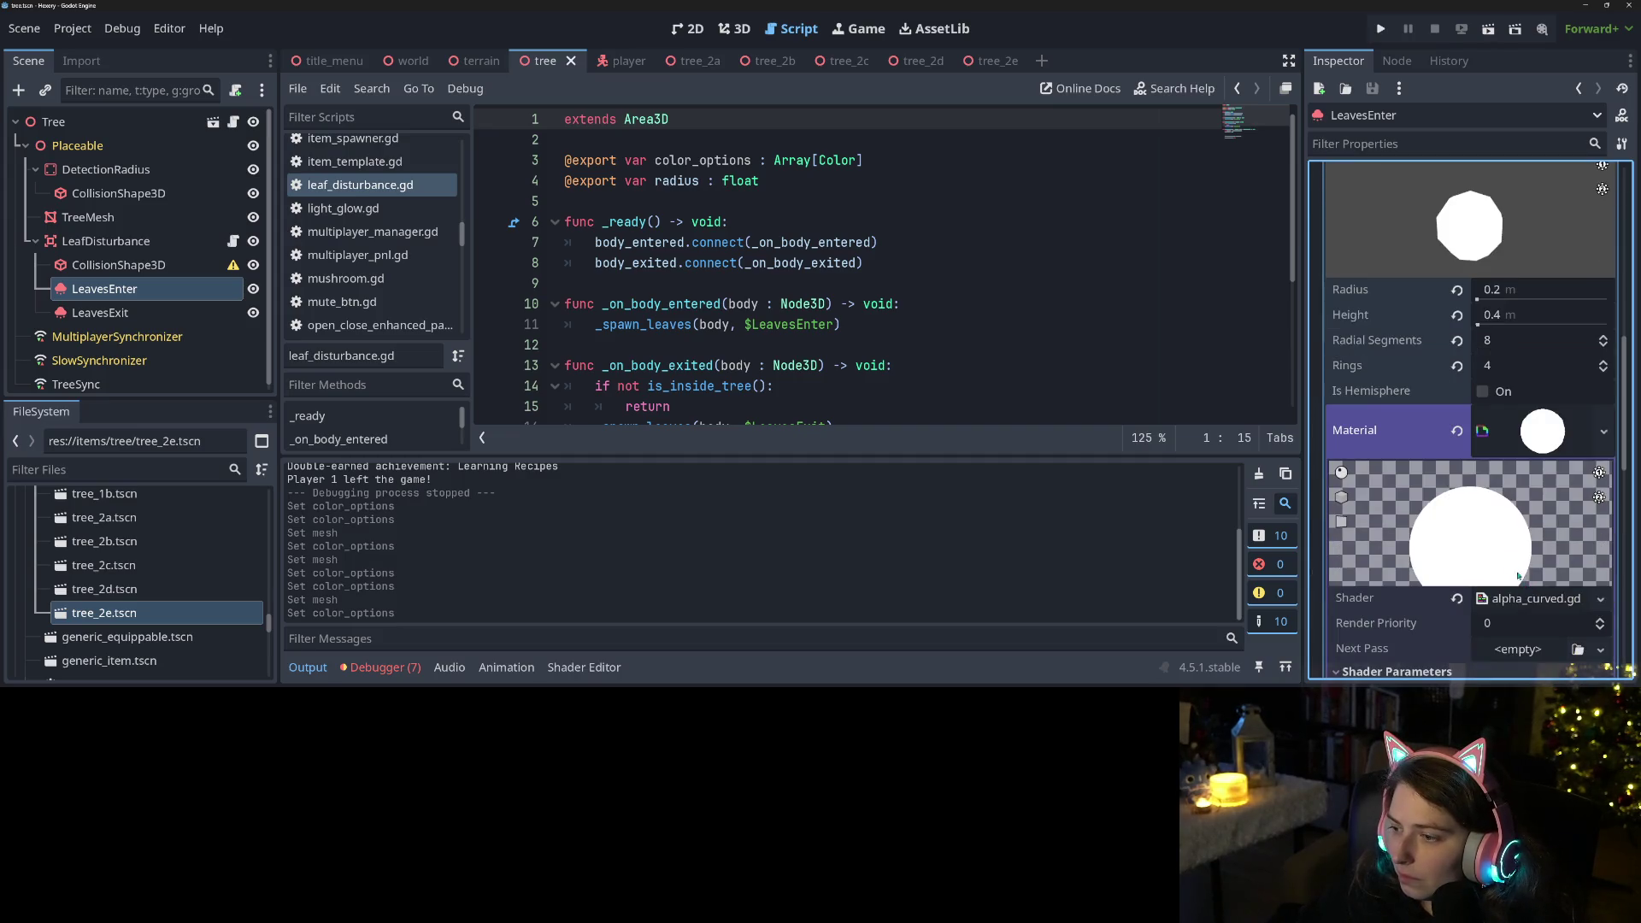
right_click(1405, 444)
scroll(1401, 465, "down", 5)
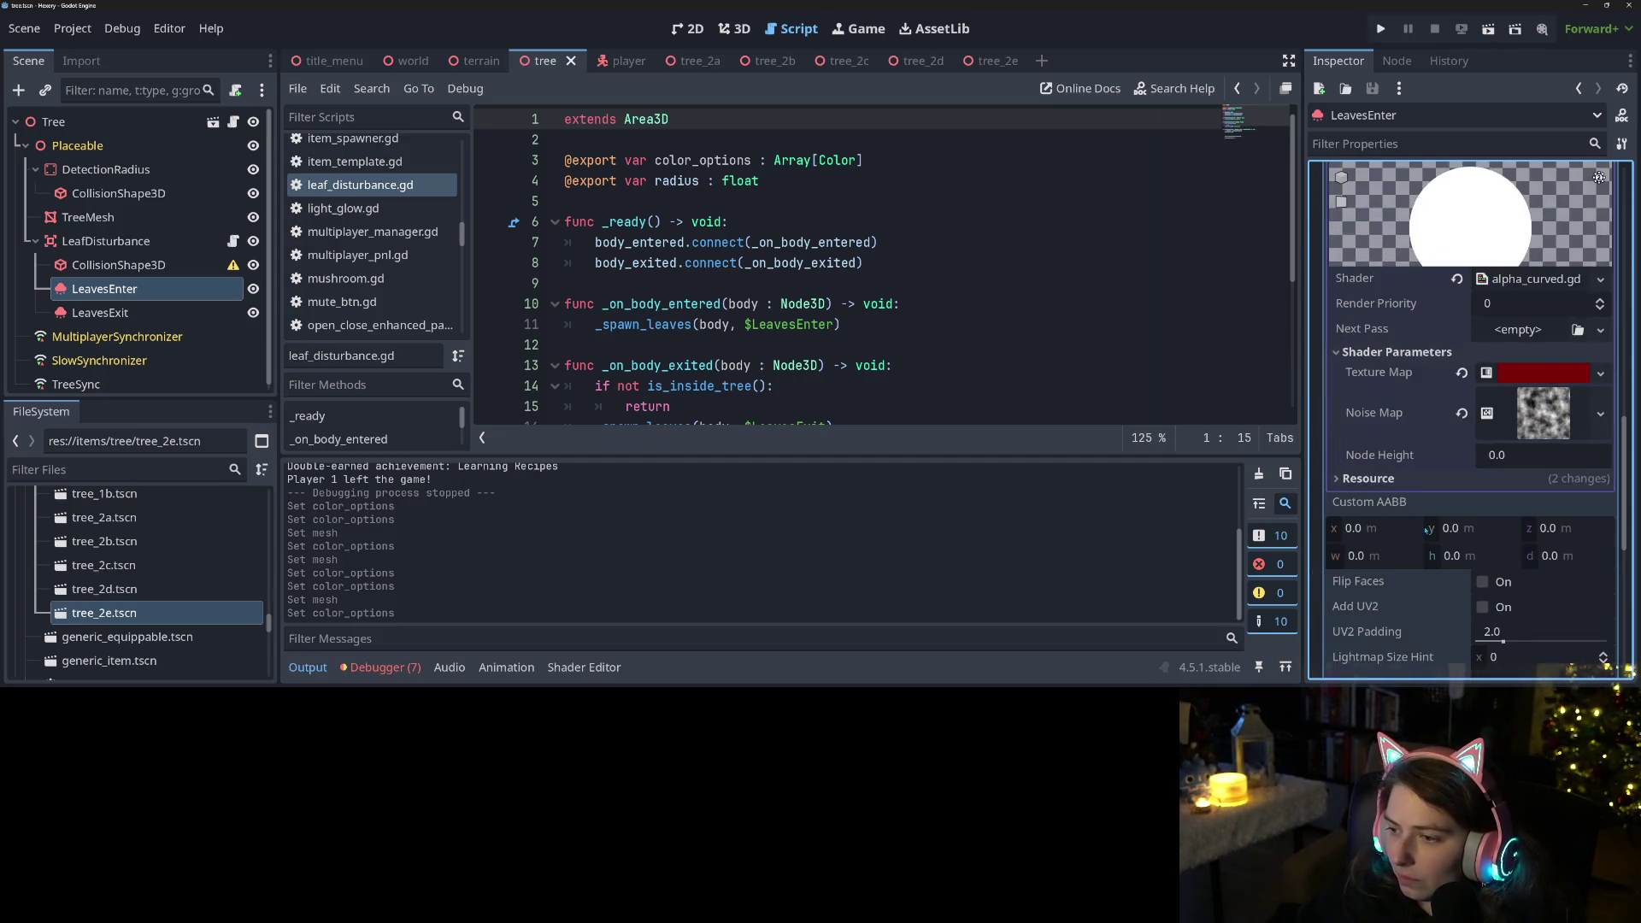
left_click(1392, 482)
Select the Tree root and view the LeafDisturbance script's color_options line.
left_click(85, 121)
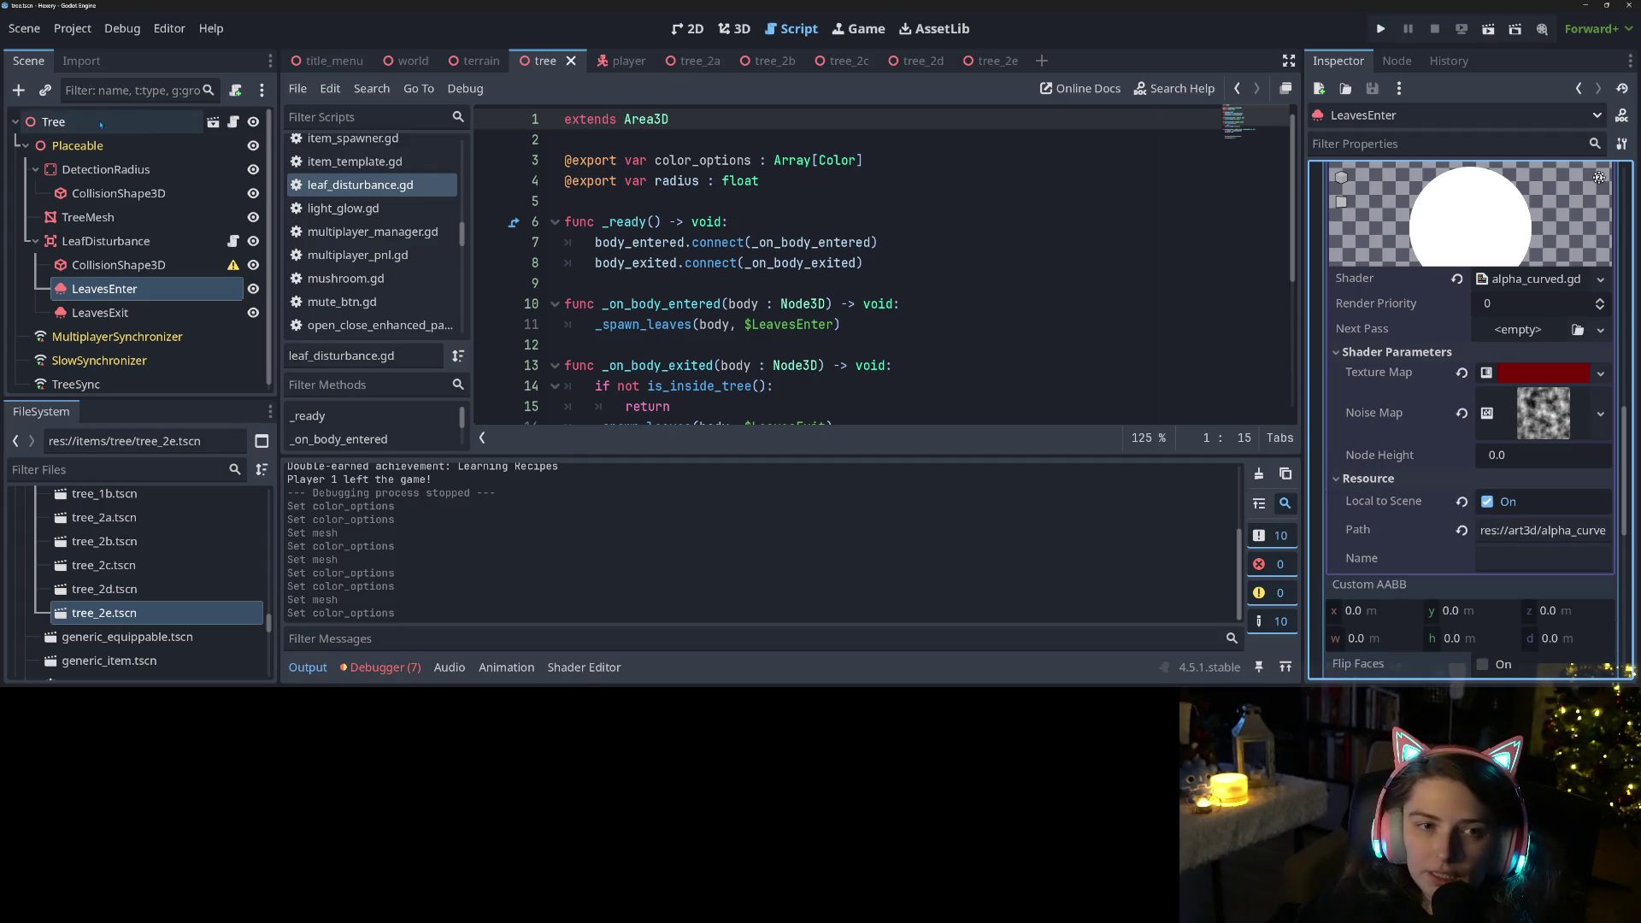
left_click(234, 241)
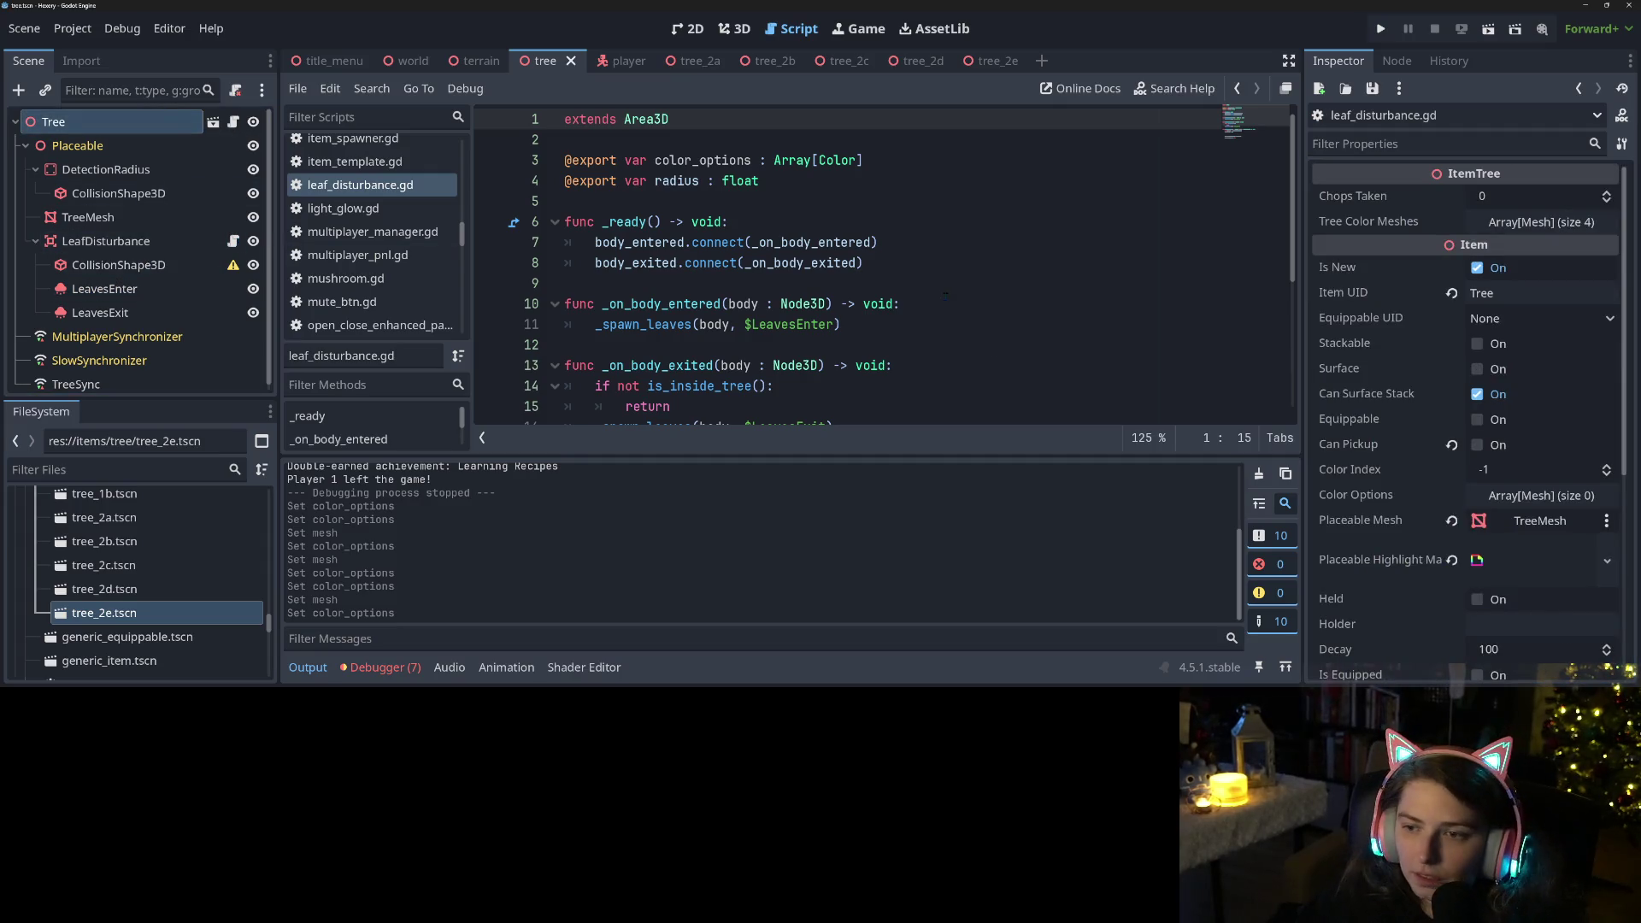
left_click(914, 170)
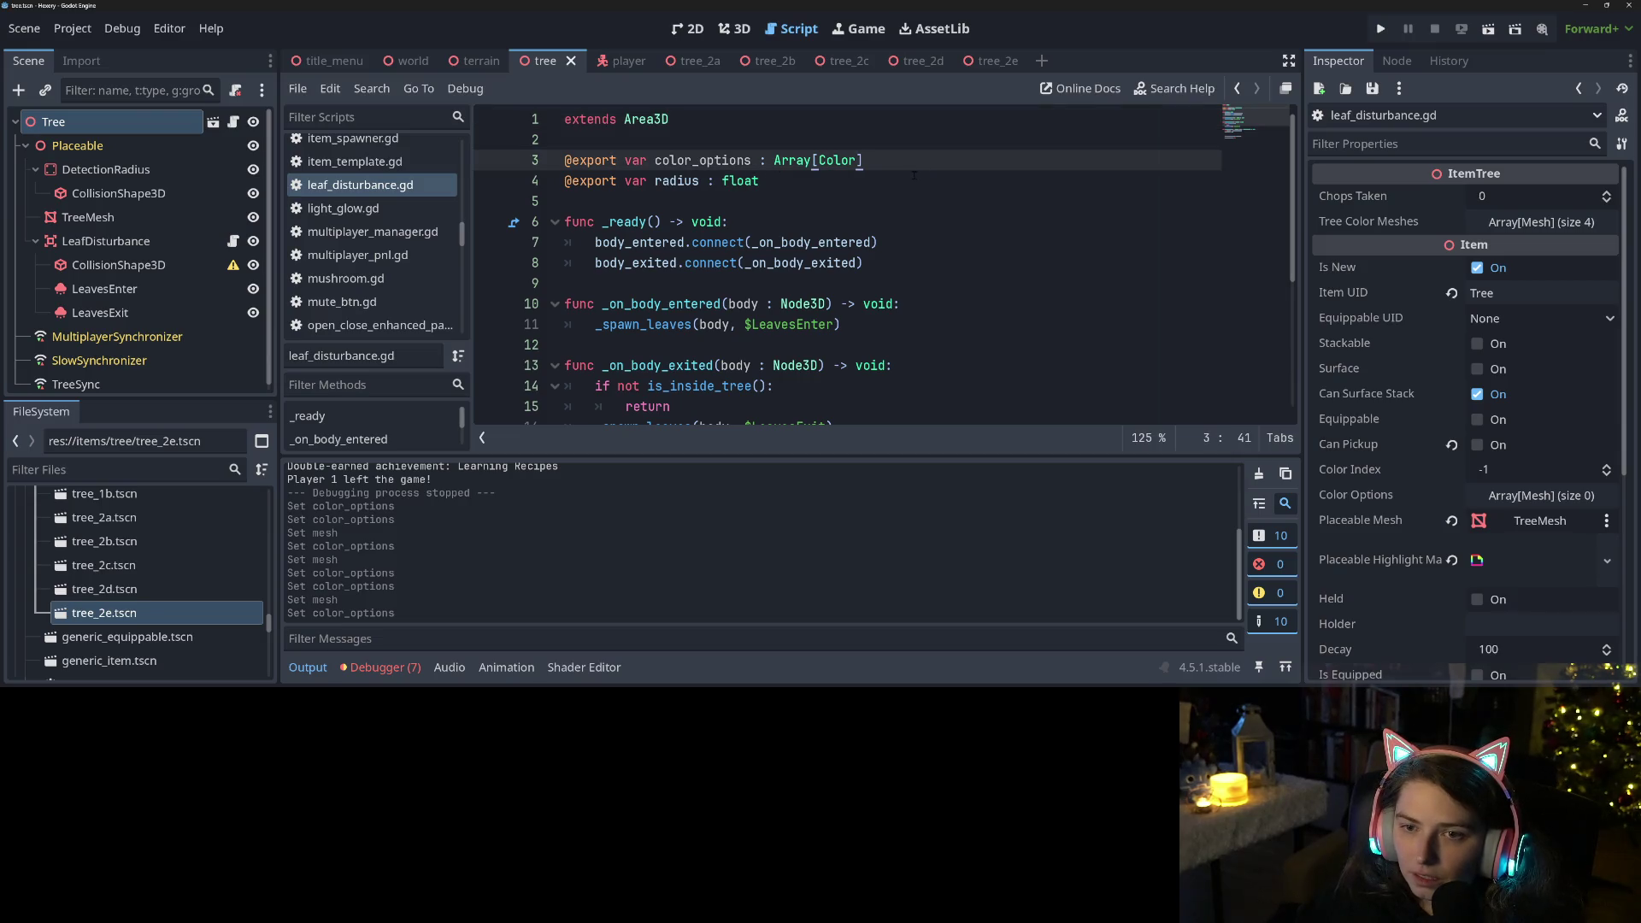
key("Return")
type("@export v")
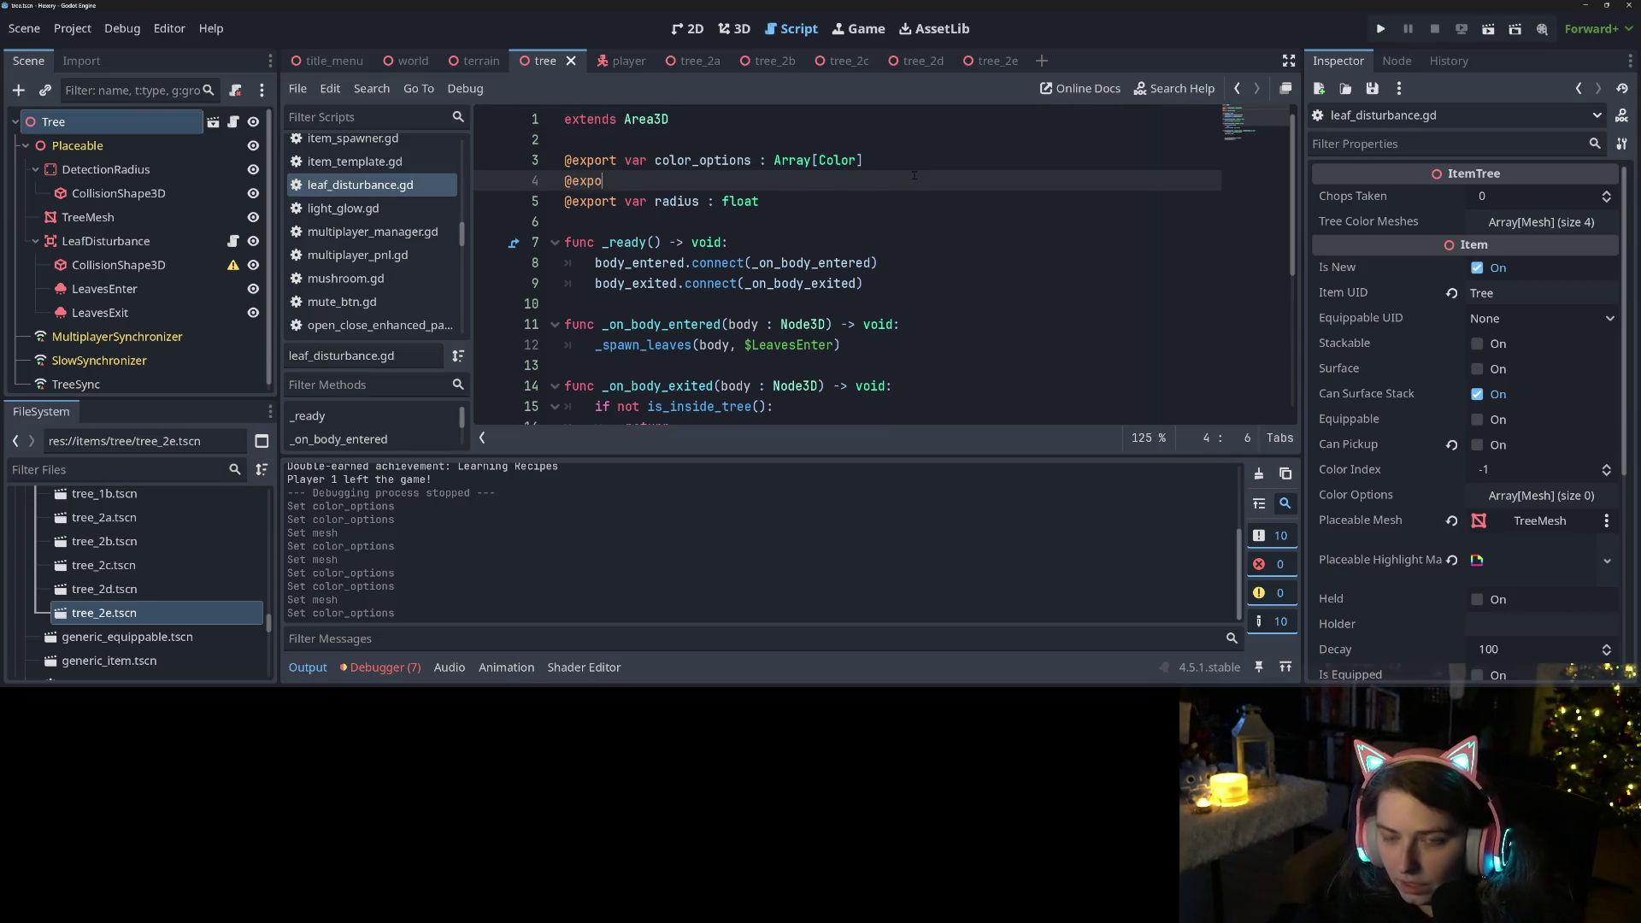
type("ar material")
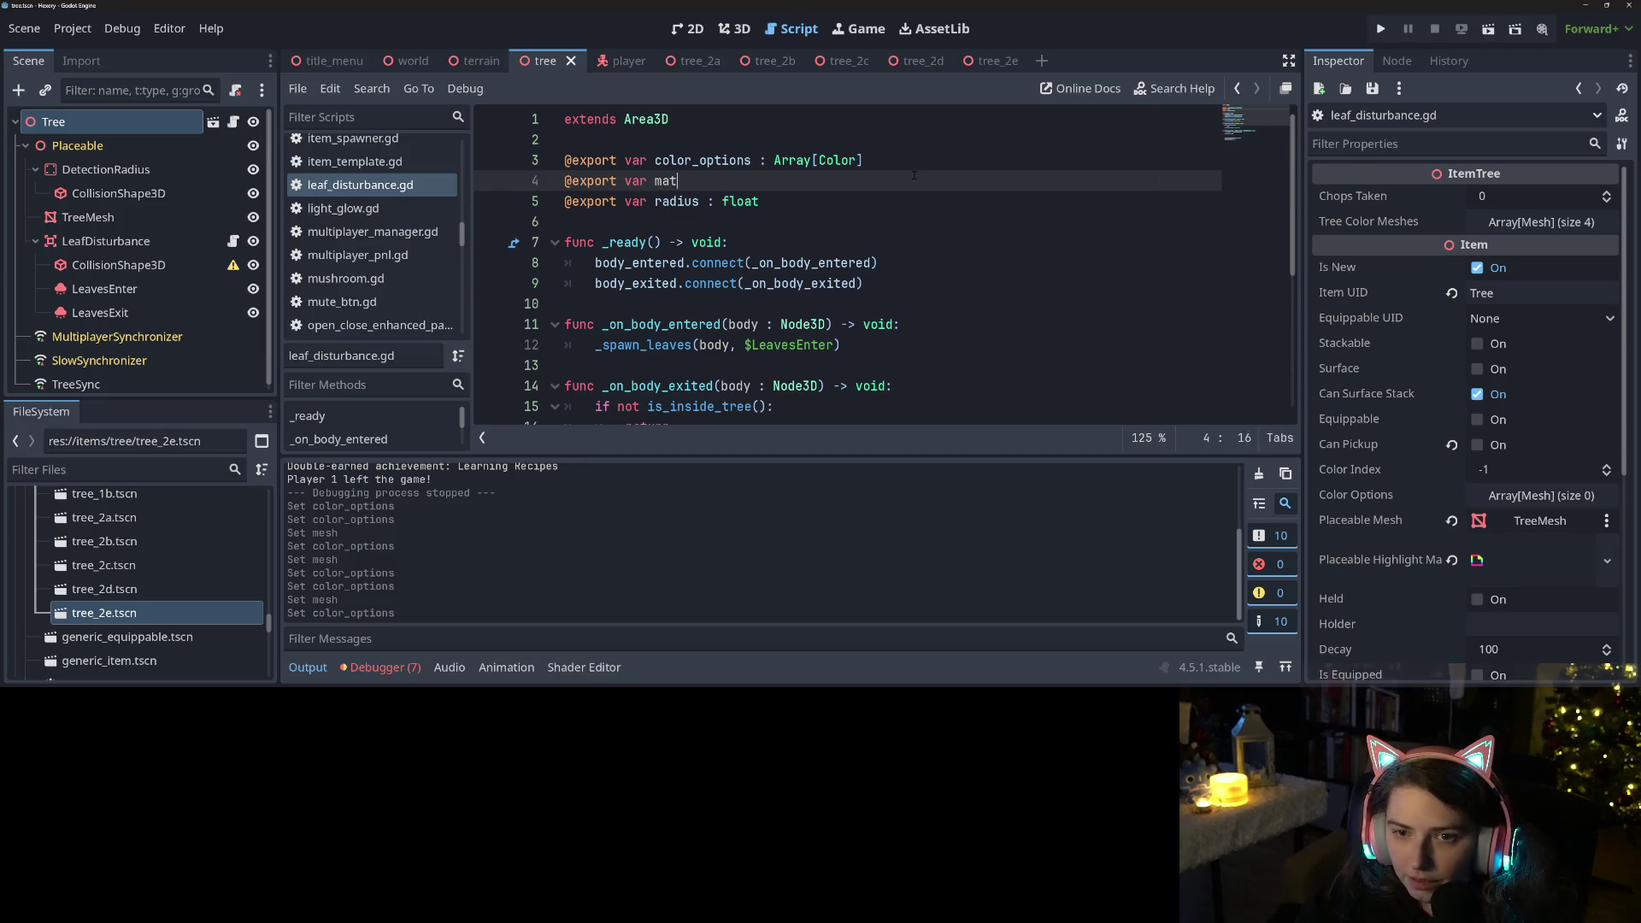
key("BackSpace")
key("BackSpace")
key("BackSpace")
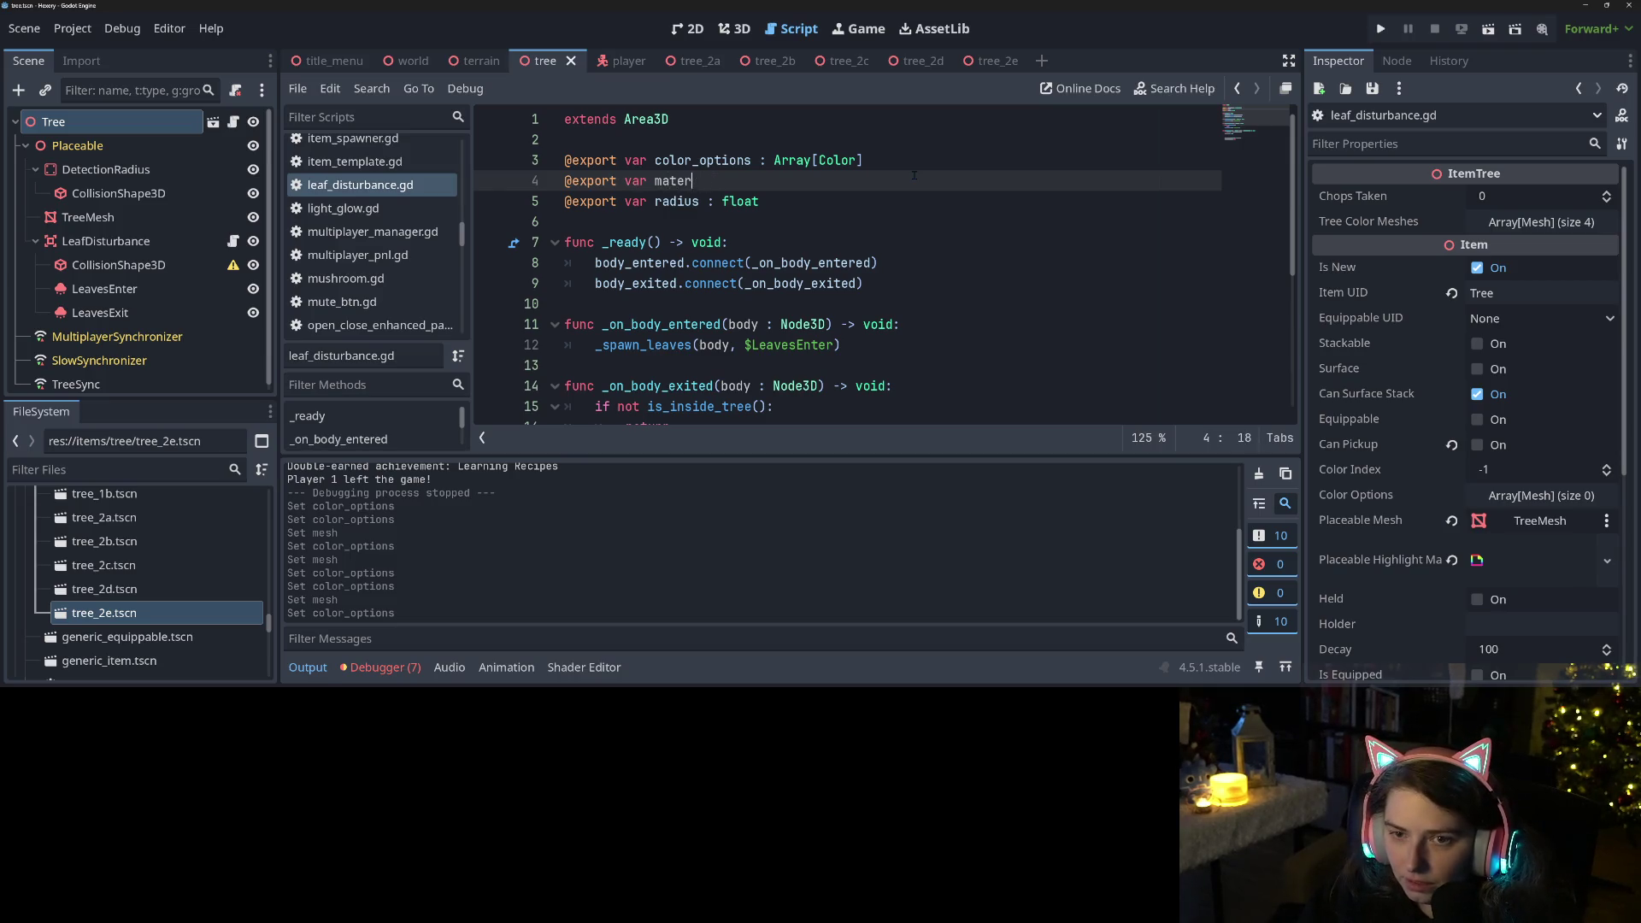
type("leaf_material : Material")
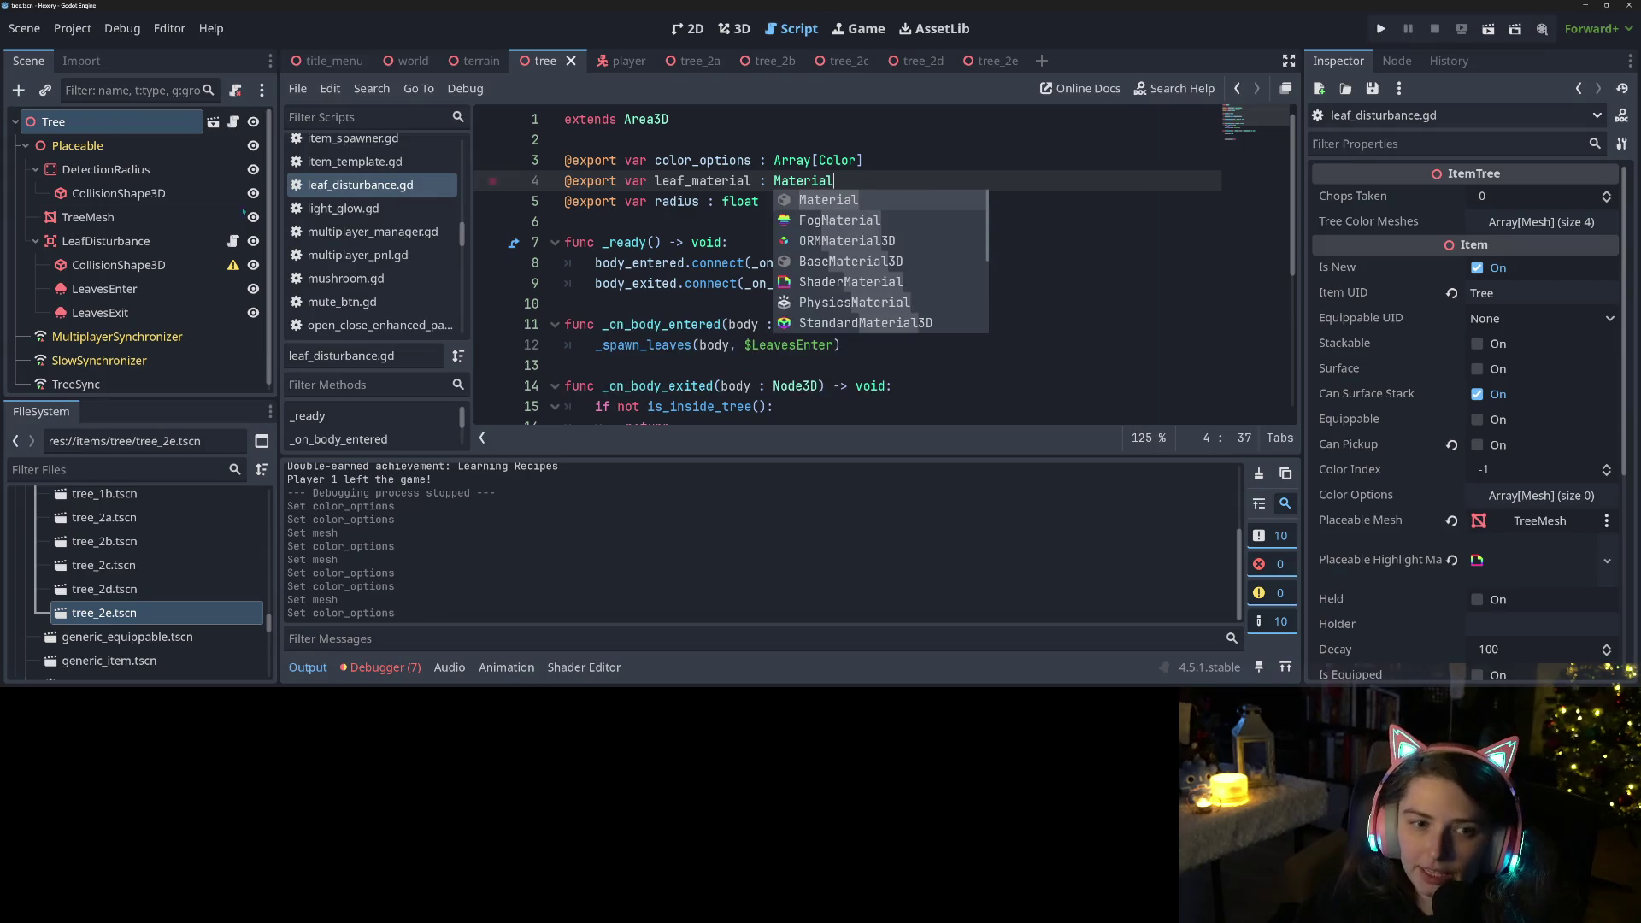
Assign the leaf material to LeafDisturbance's Leaf Material and save the scene.
left_click(106, 241)
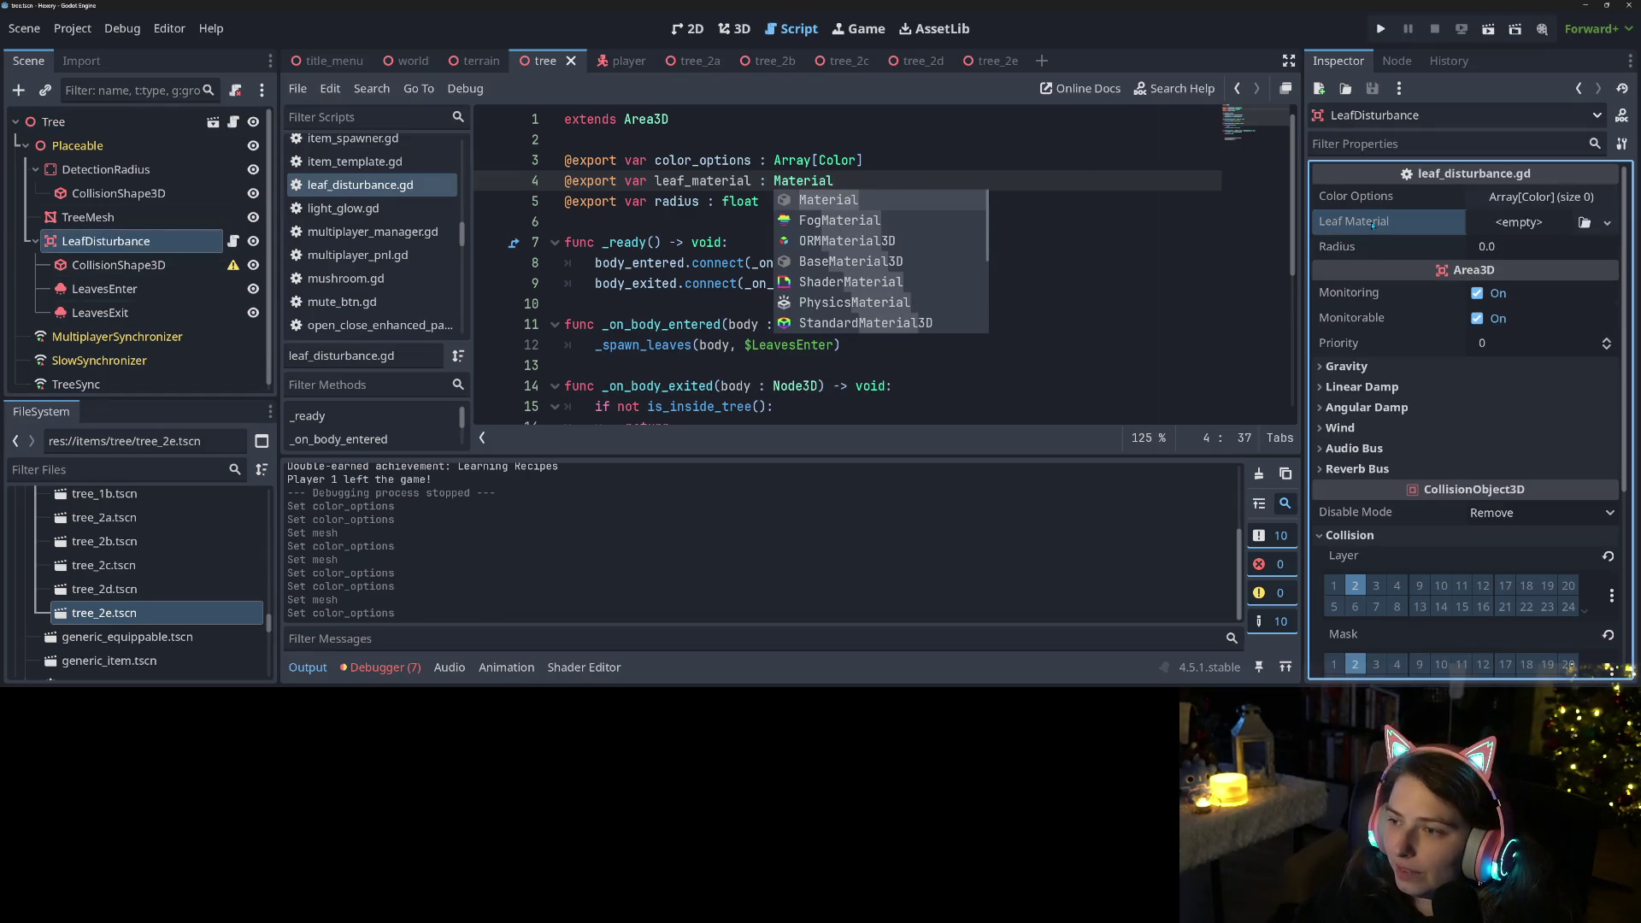
left_click_drag(1372, 224, 1373, 225)
key("ctrl+s")
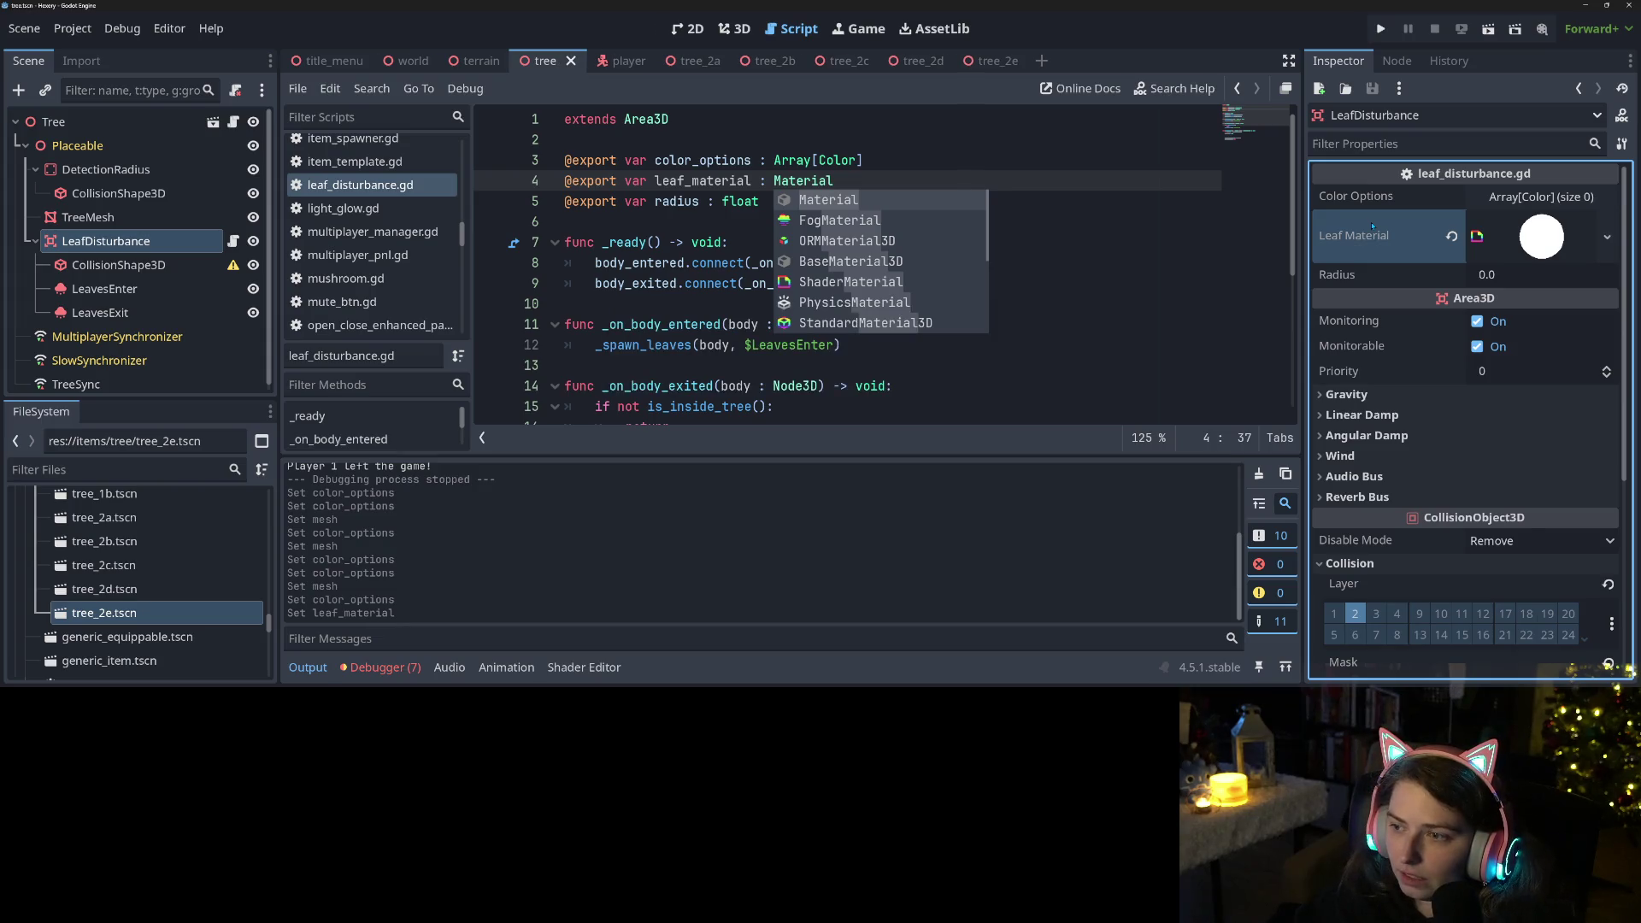
left_click(854, 283)
double_click(706, 181)
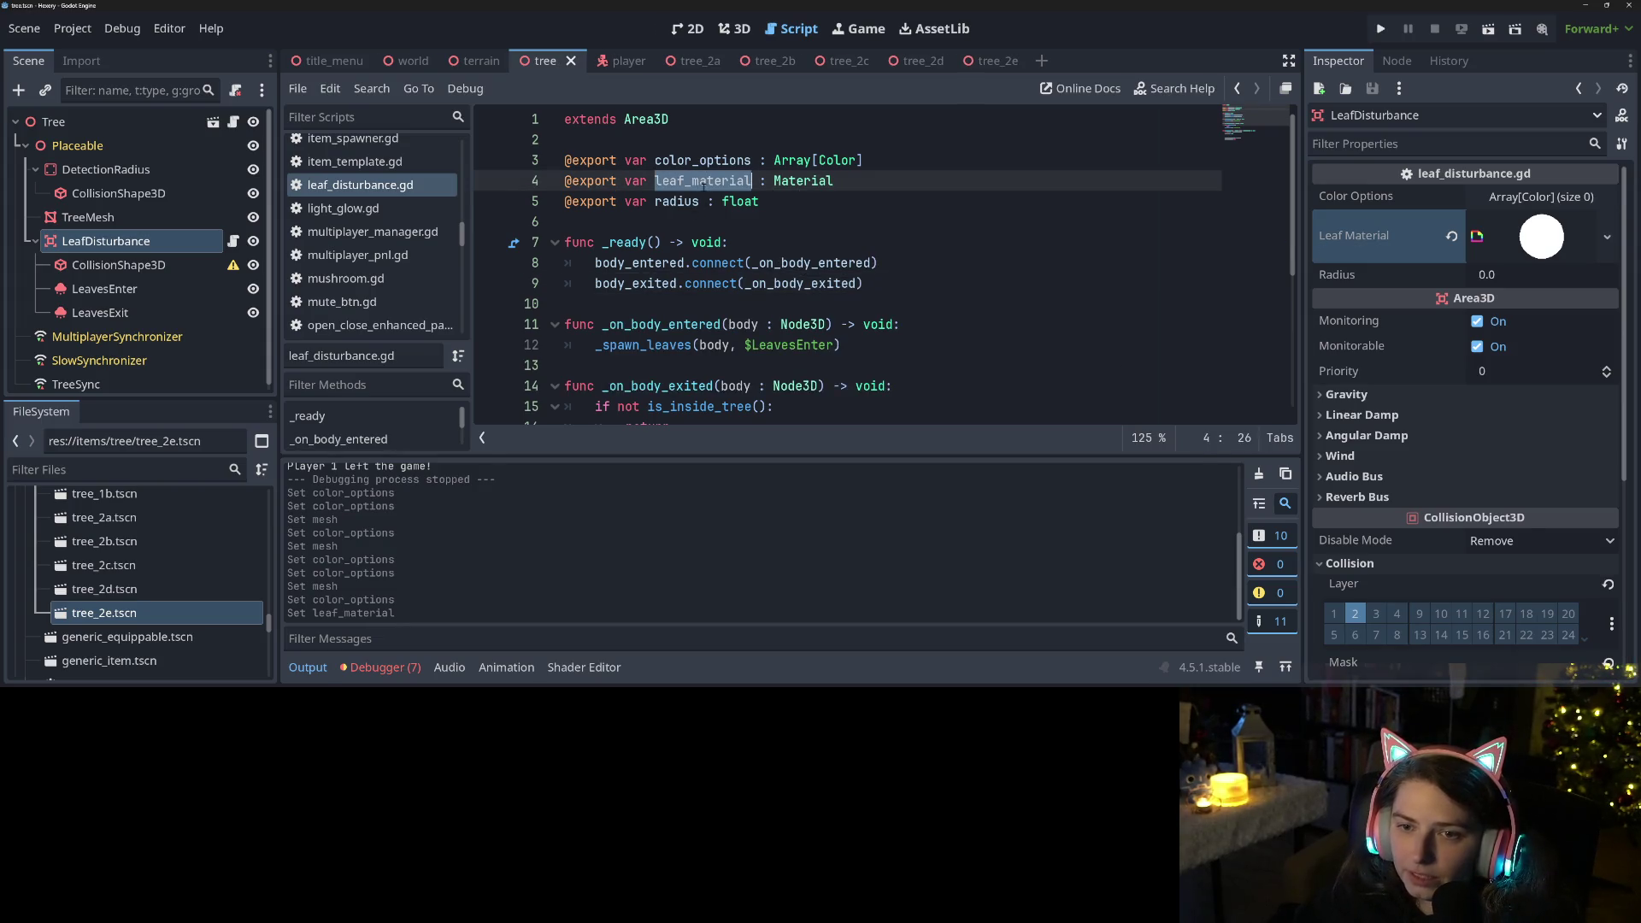
Inspect the leaf material's Texture Map gradient and bring up the alpha_curved shader code.
left_click(1530, 239)
scroll(1424, 441, "down", 1)
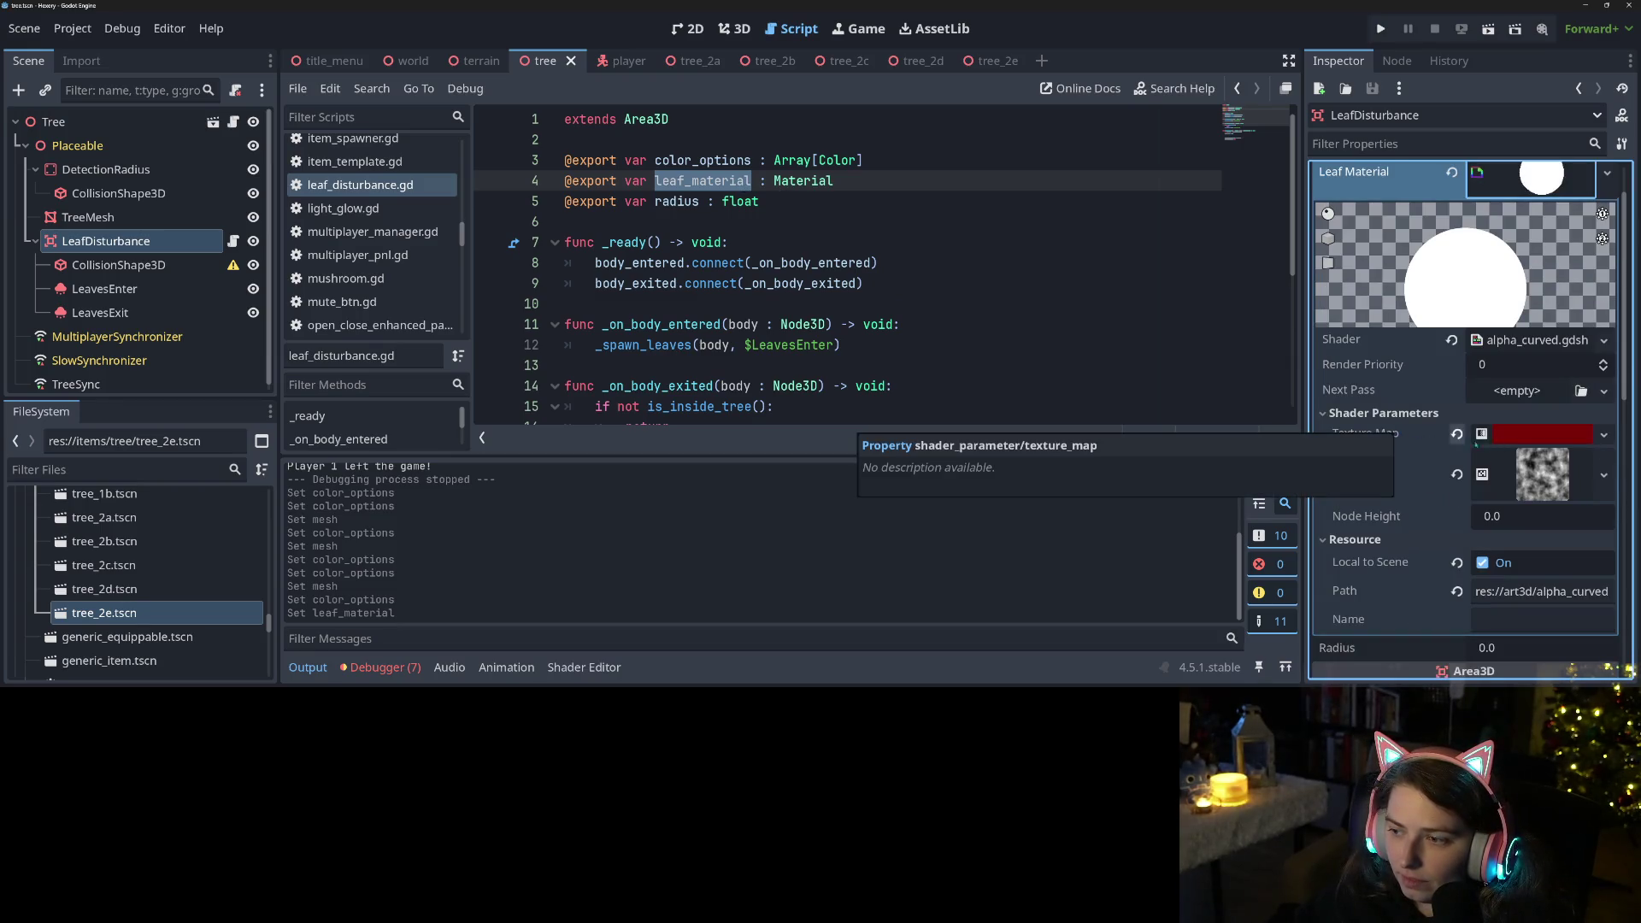
left_click(1481, 433)
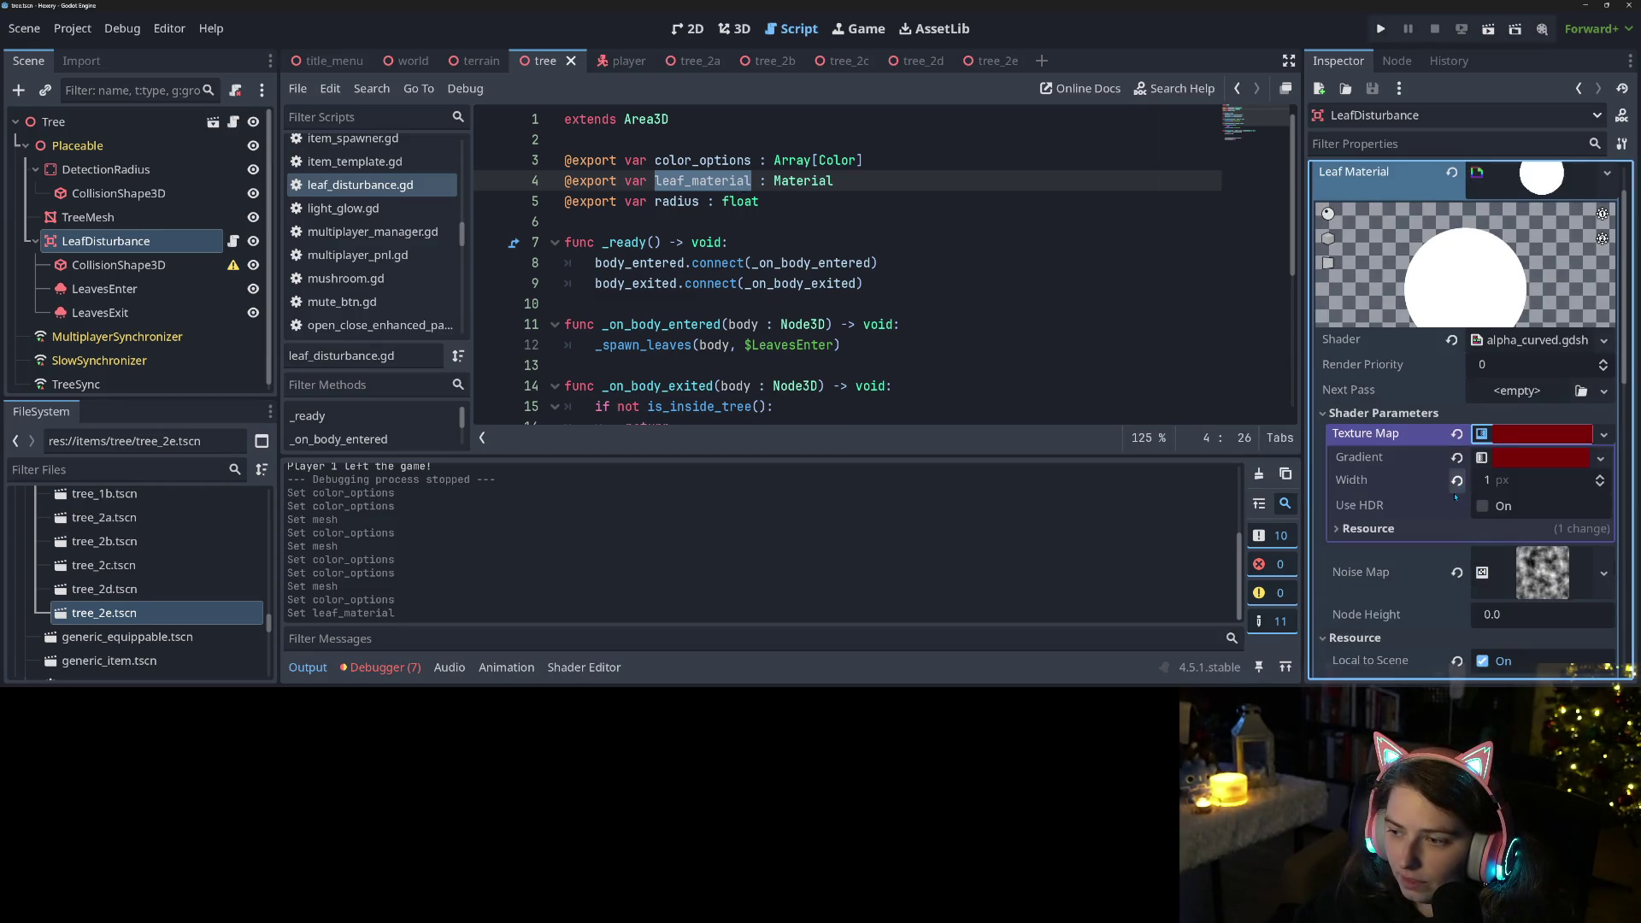
left_click(1385, 413)
left_click(1384, 414)
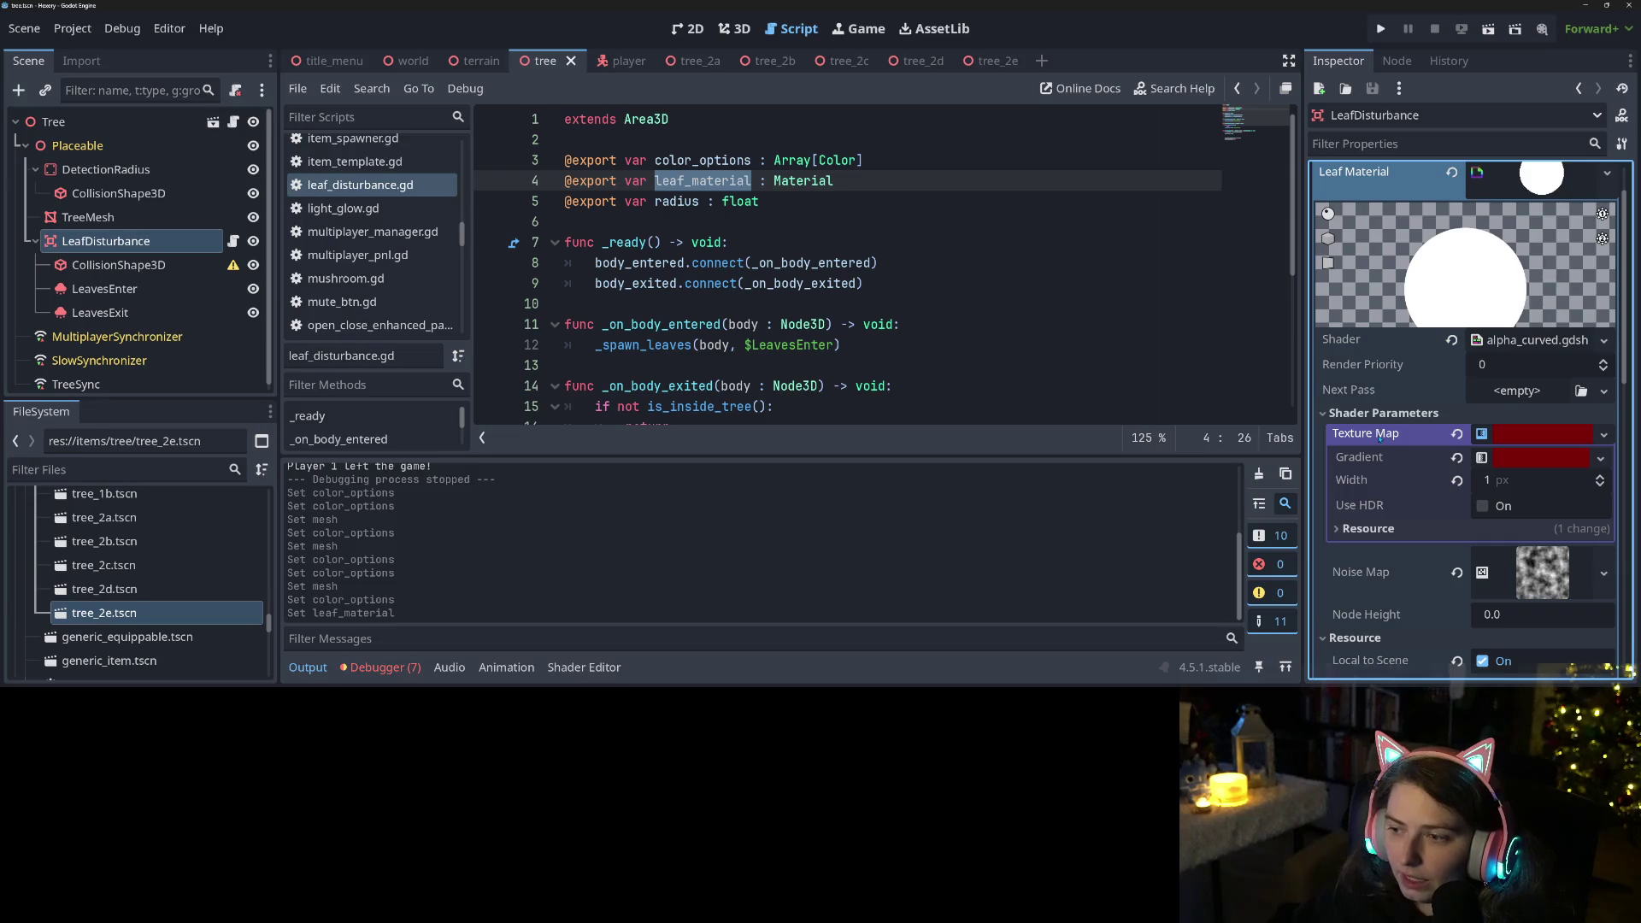
left_click(1384, 413)
left_click(1384, 414)
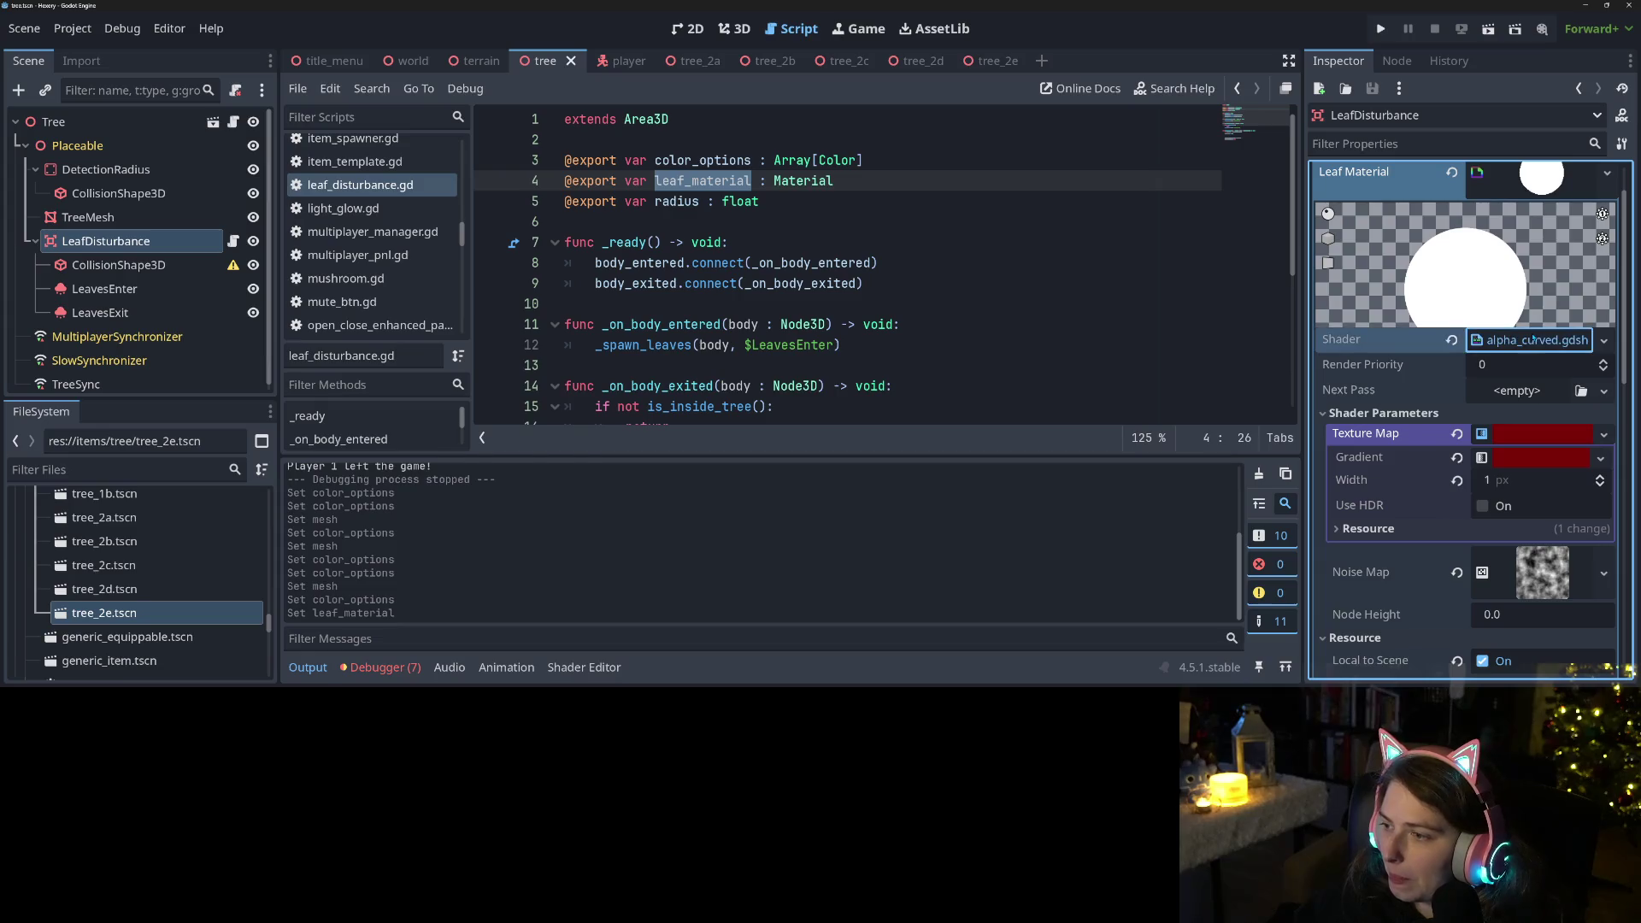
left_click(1533, 341)
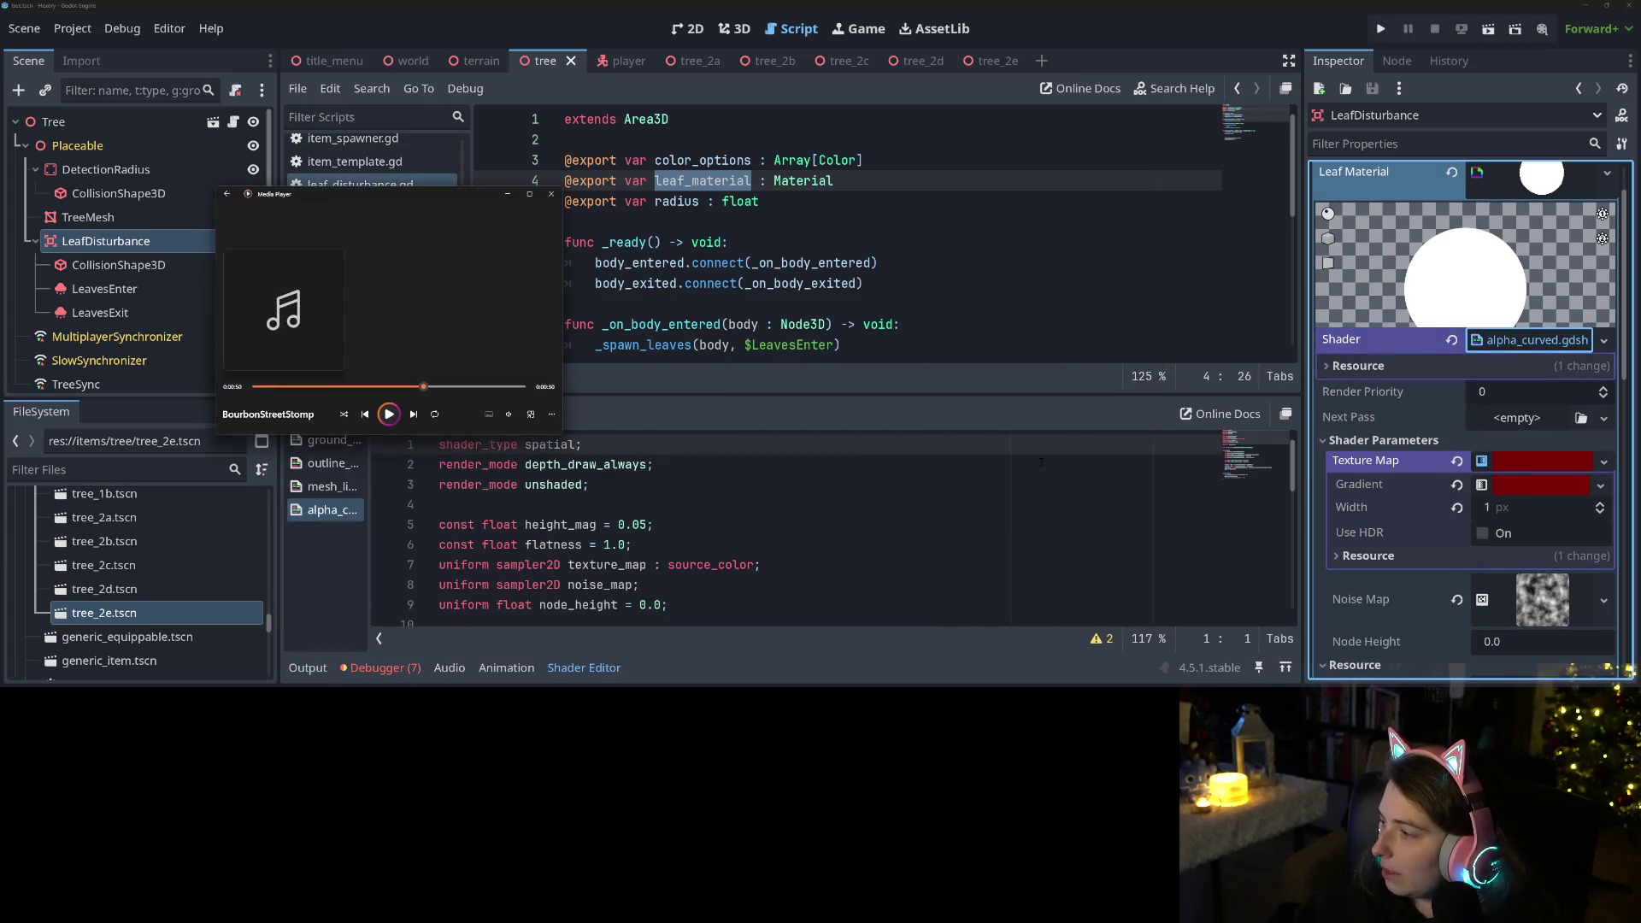
Add 'uniform vec4 global_color : source_color;' after the node_height uniform and save the shader.
left_click(513, 545)
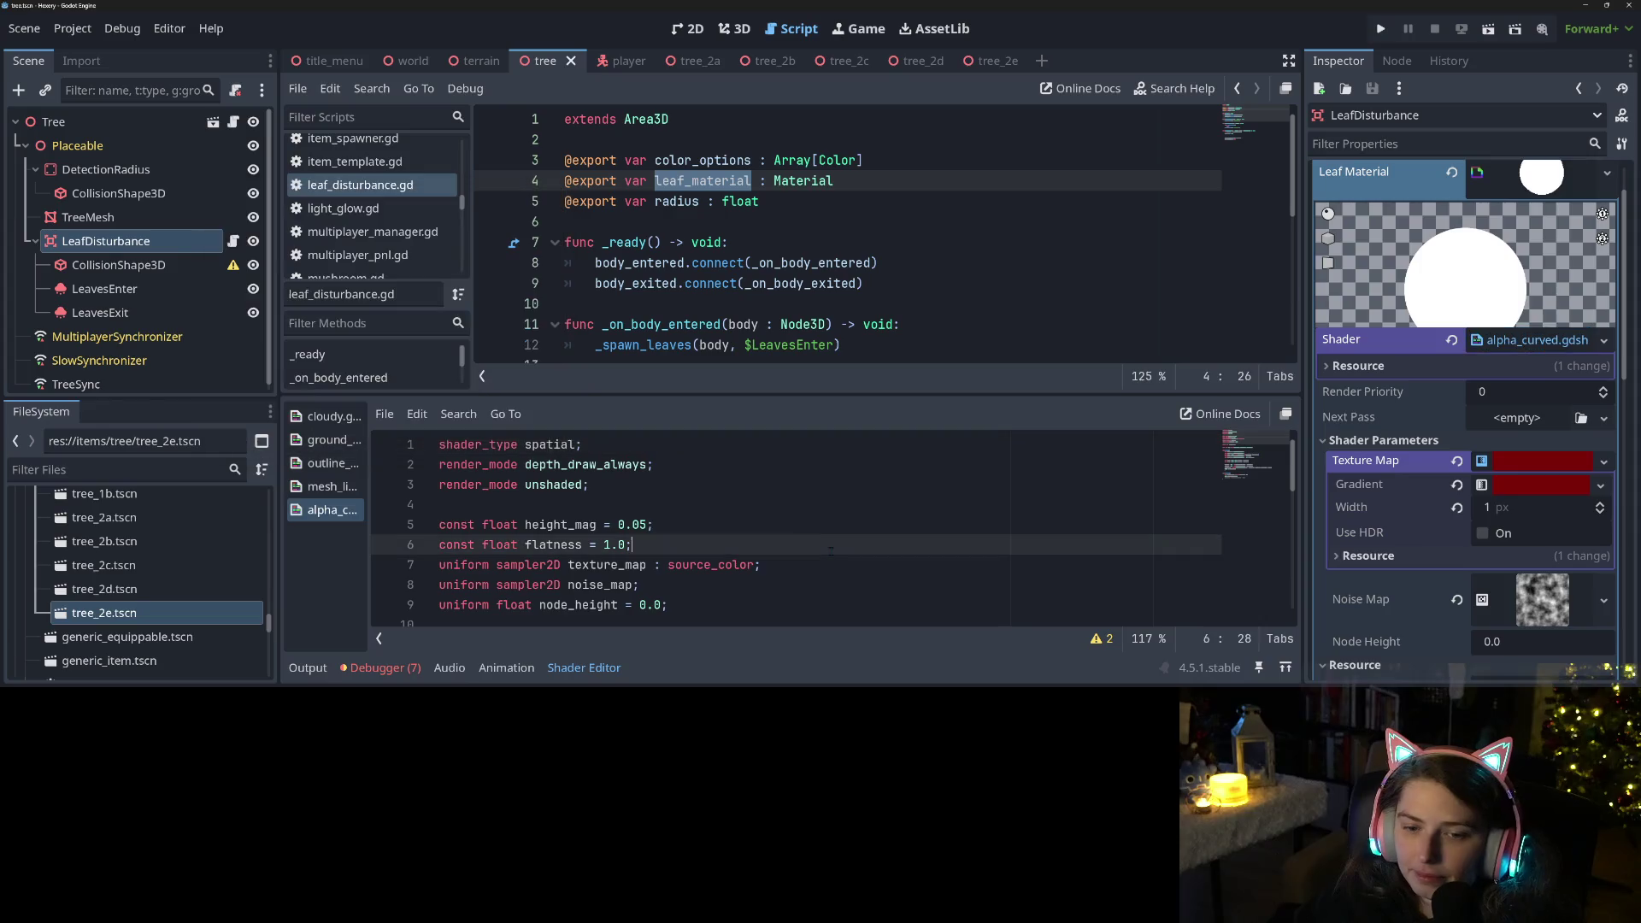
left_click(561, 464)
left_click(639, 506)
scroll(639, 506, "down", 3)
scroll(675, 495, "up", 1)
left_click(706, 490)
key("Return")
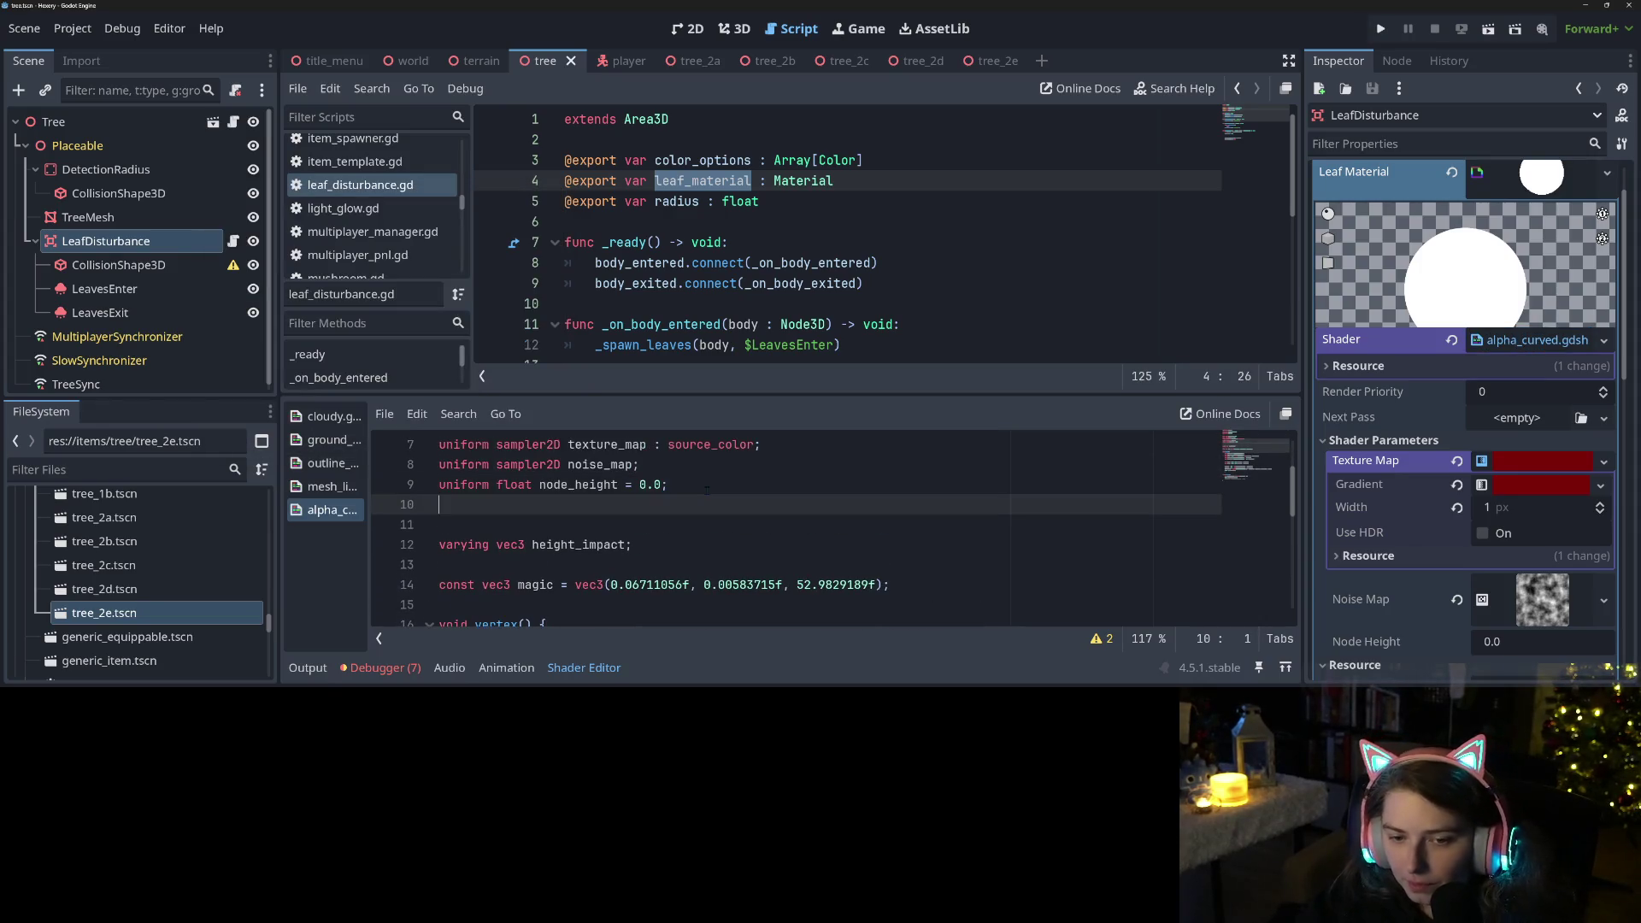
type("uniform ")
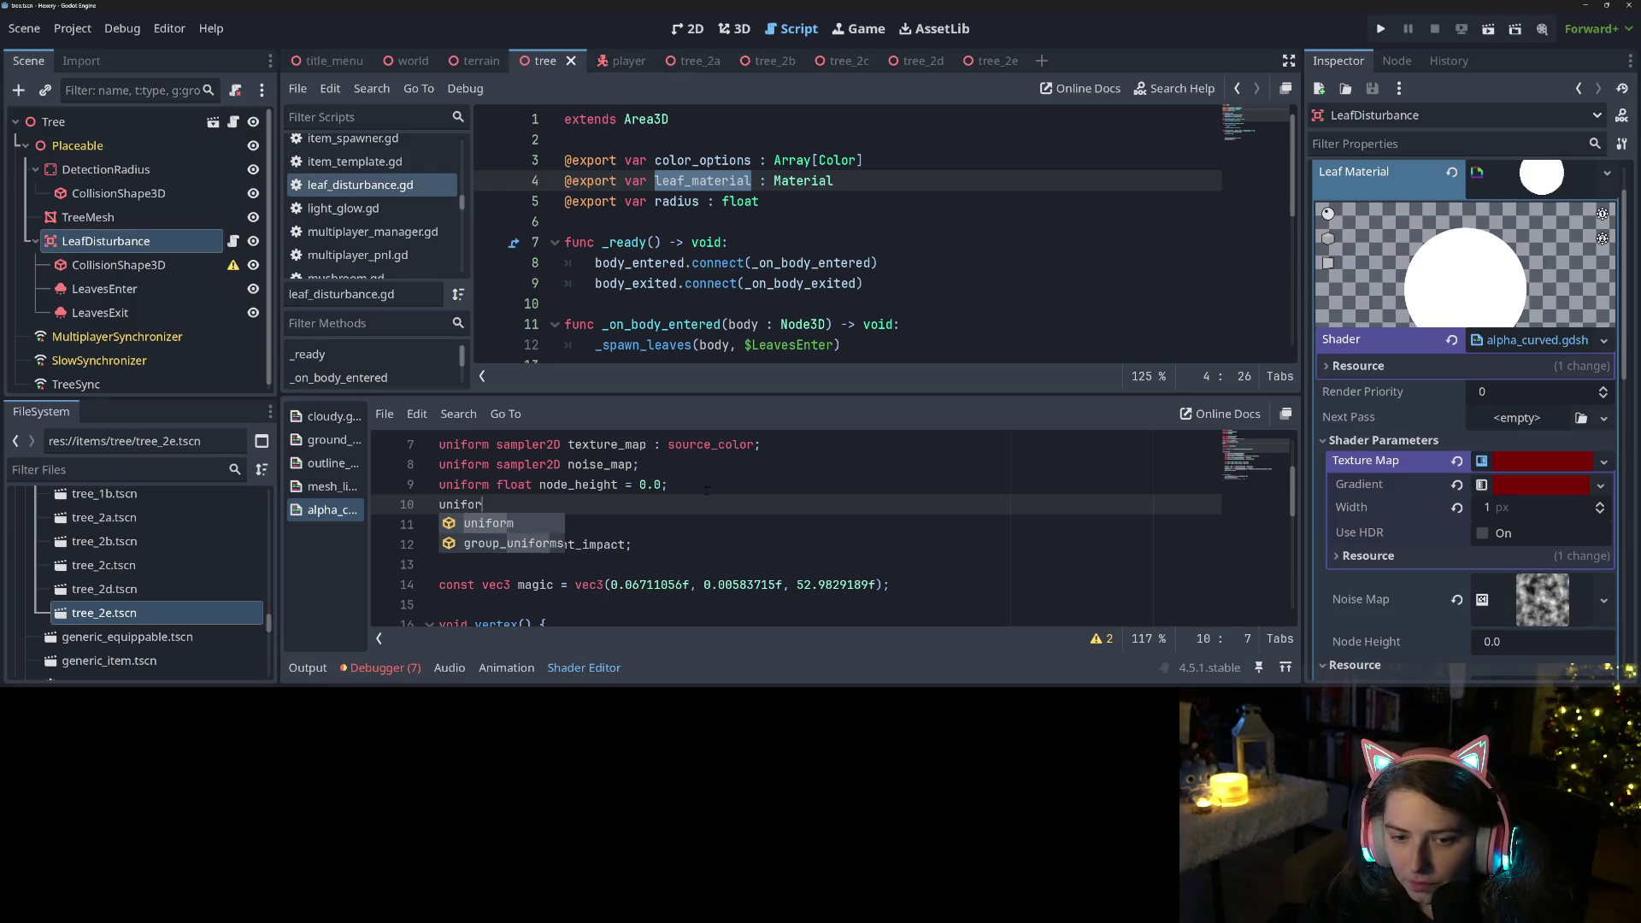
type("vec4")
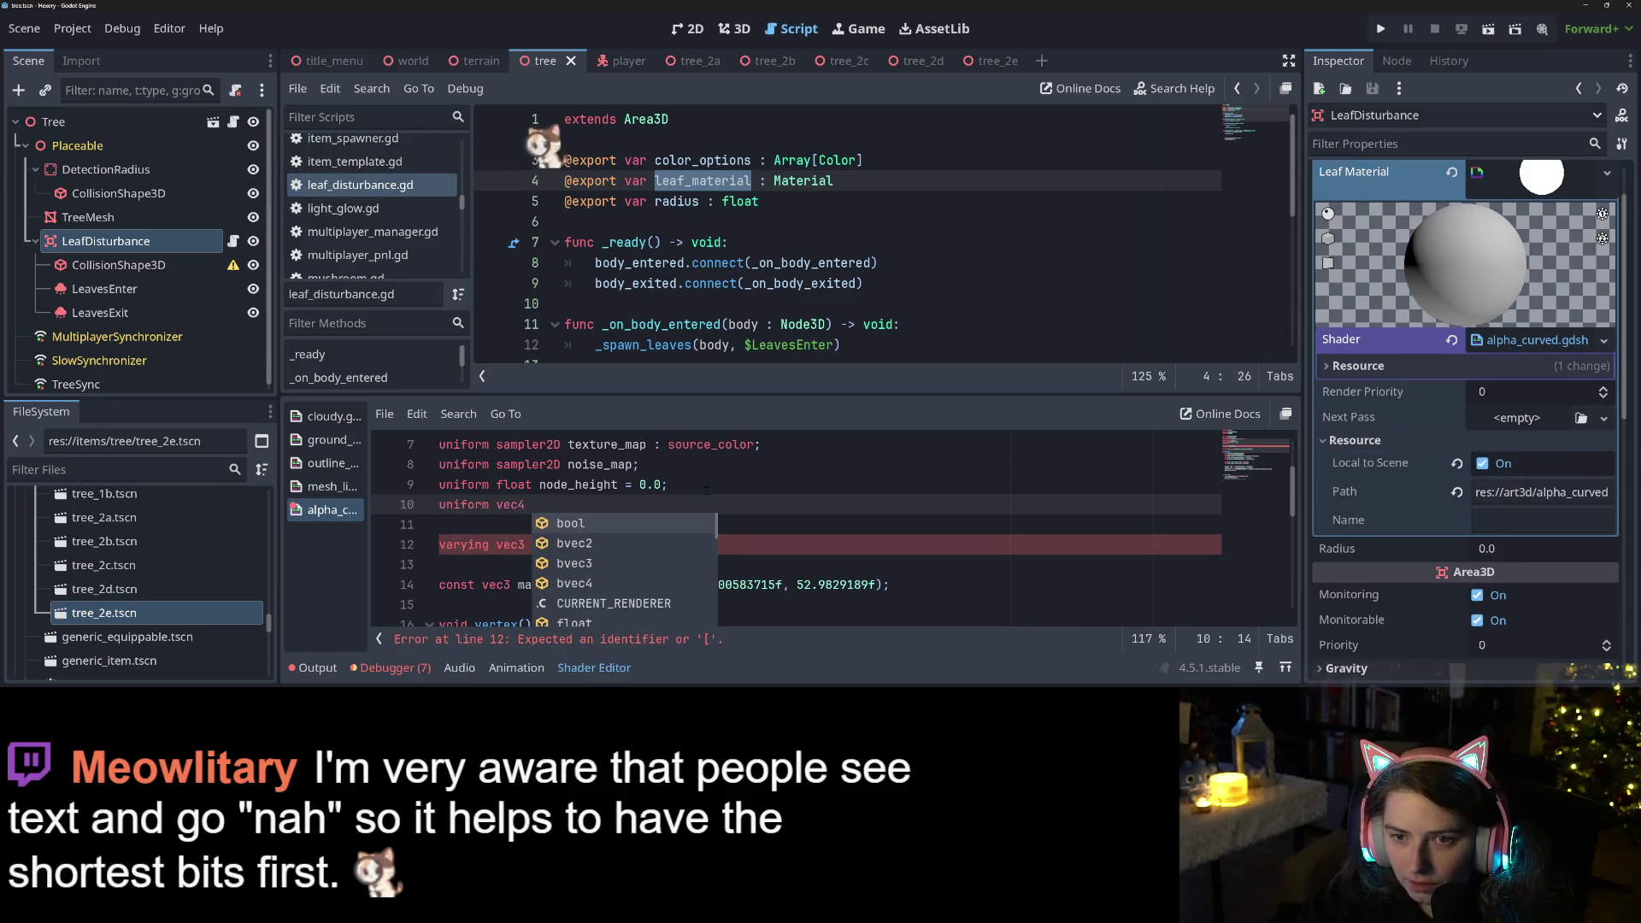
type("global")
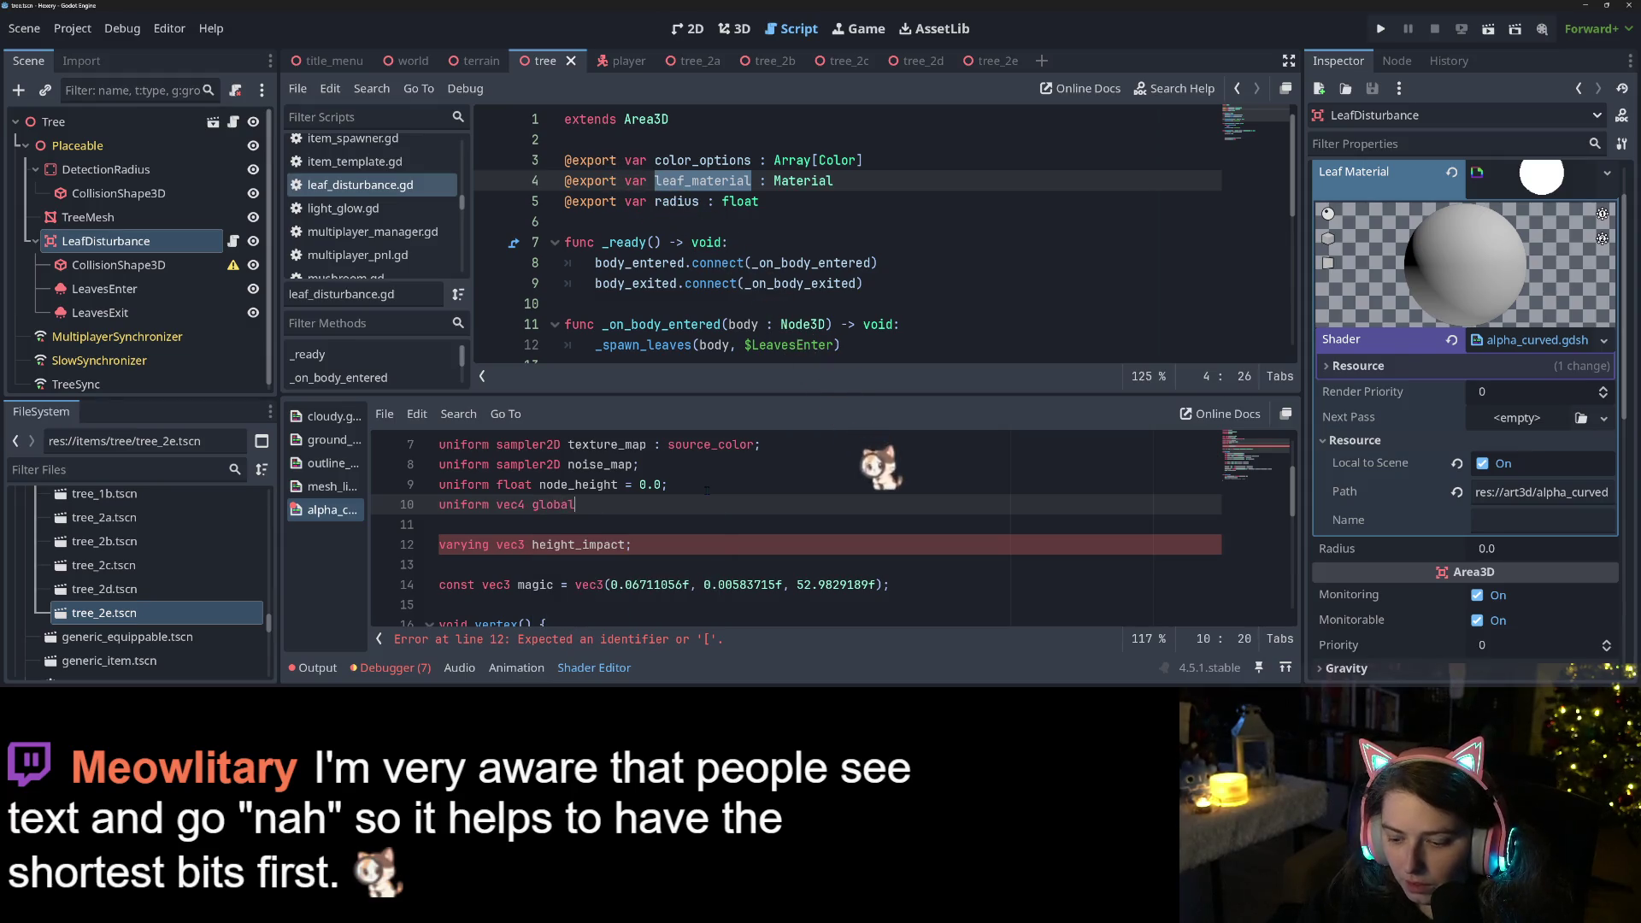
type("_coo")
type("lor")
type(" : ")
type("s")
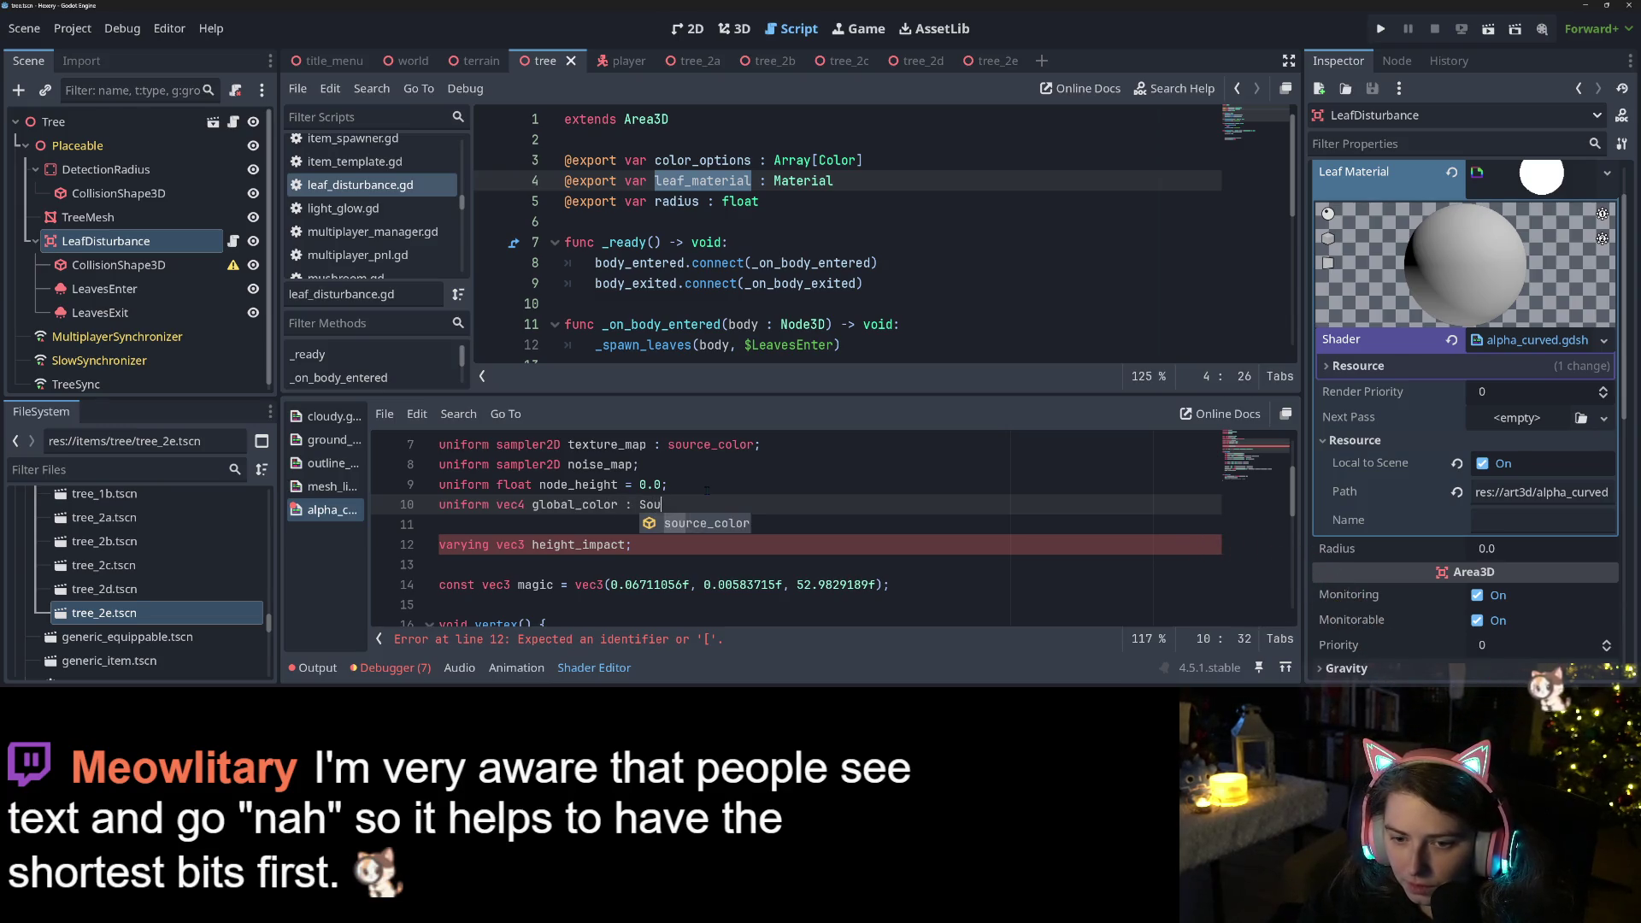
type("ou")
key("Return")
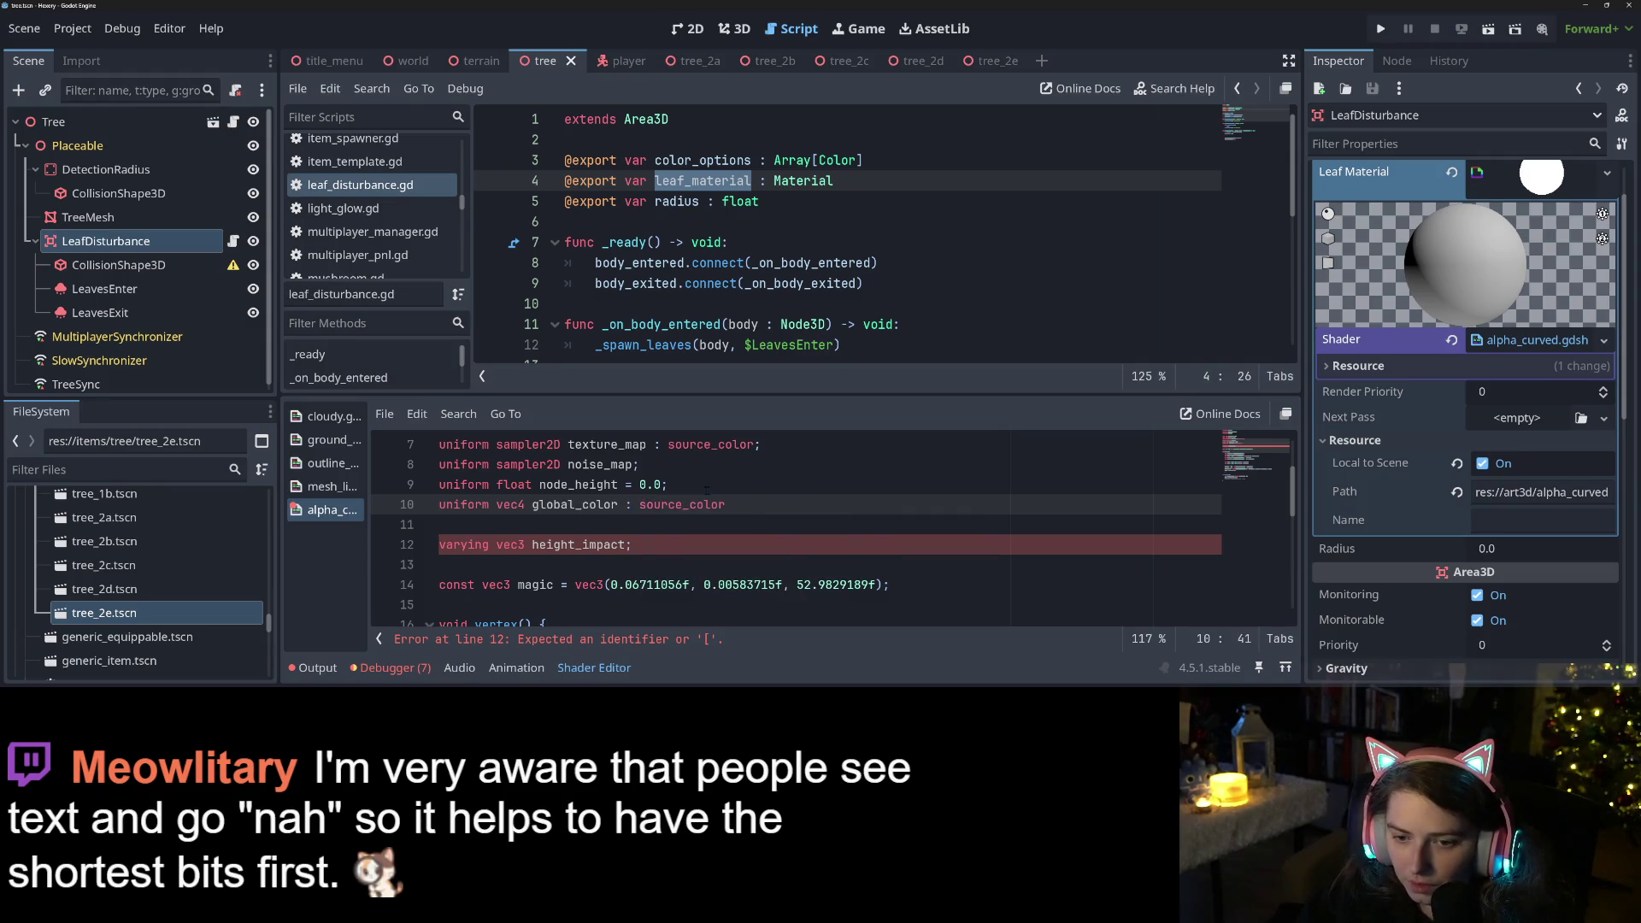
key("ctrl+s")
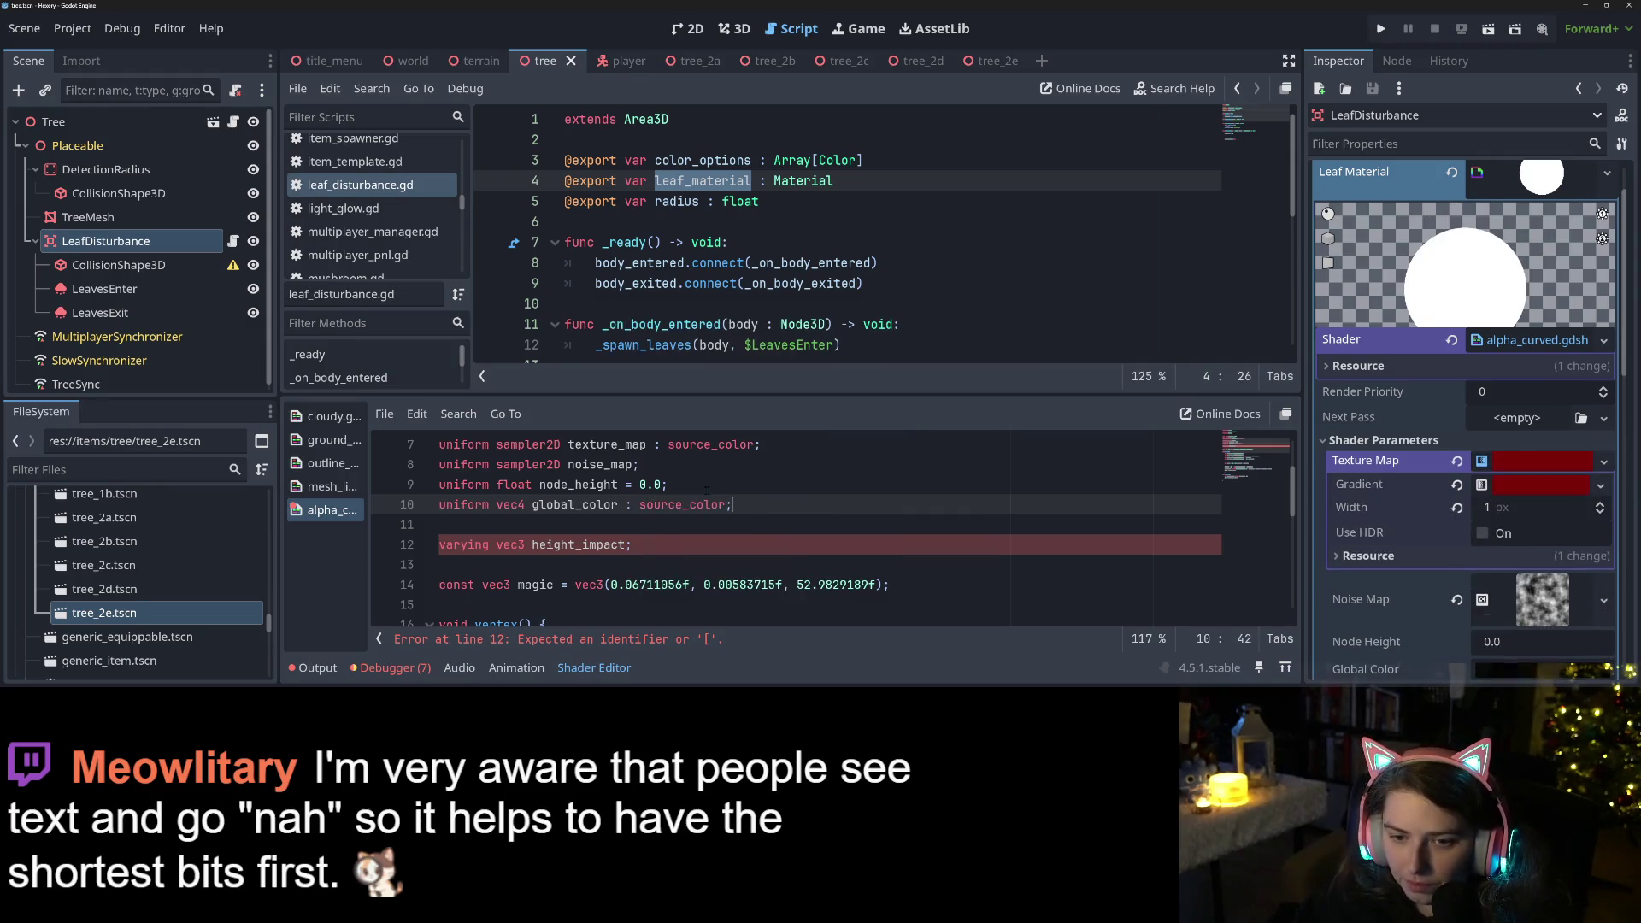
Clear the leaf material's Texture Map parameter, leaving Global Color unchanged, and save.
left_click(1434, 461)
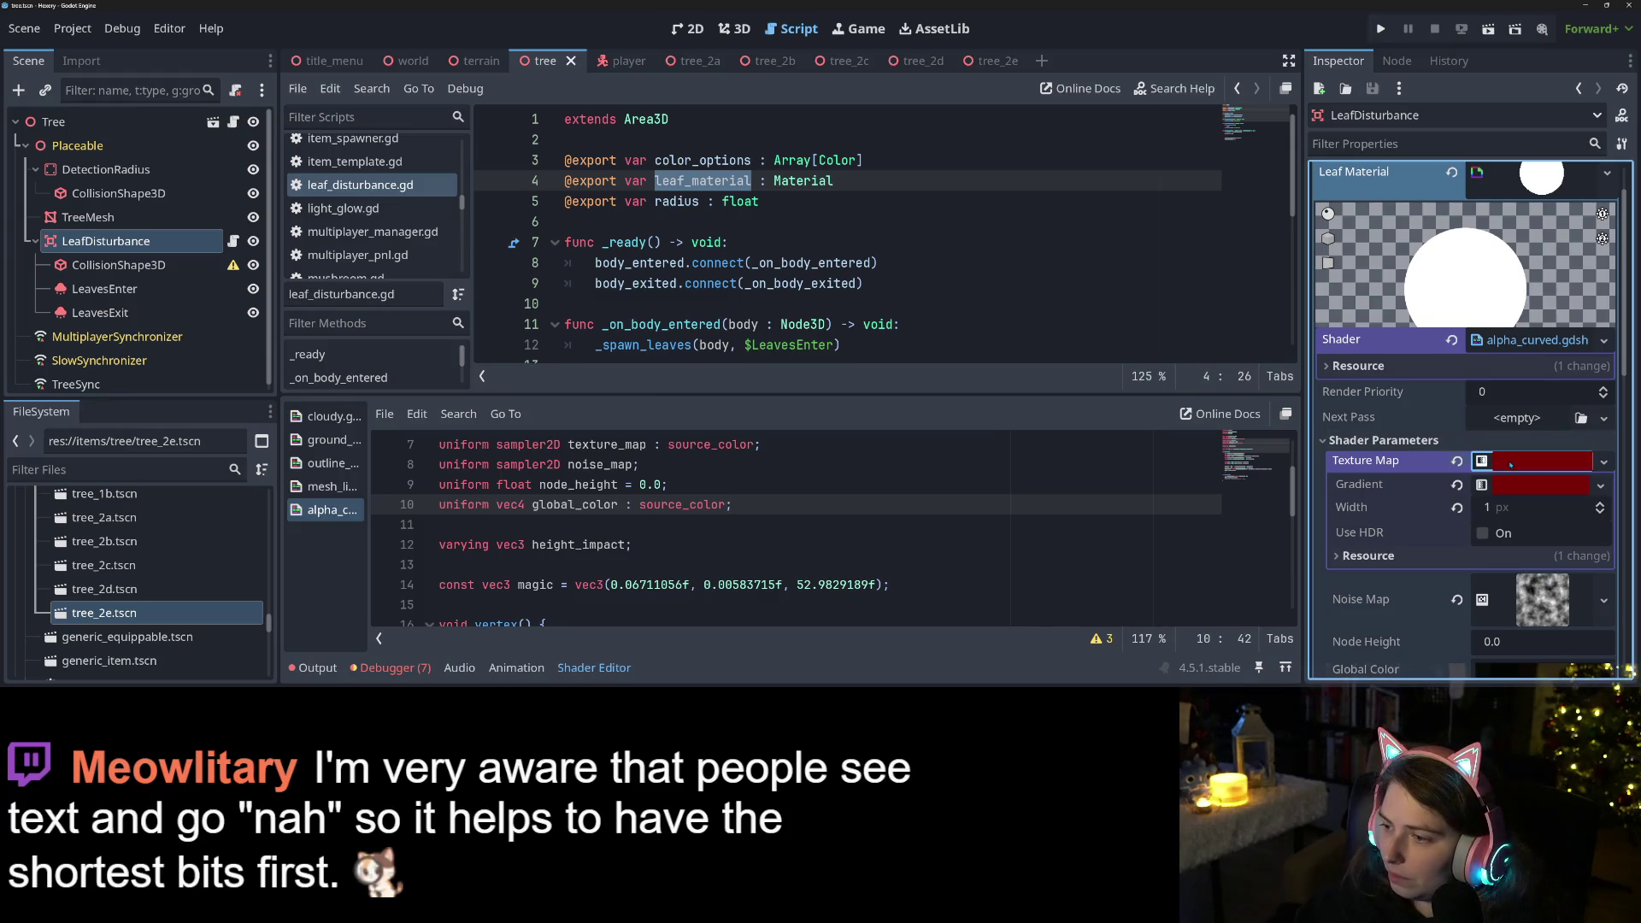
left_click(1534, 572)
left_click(1534, 581)
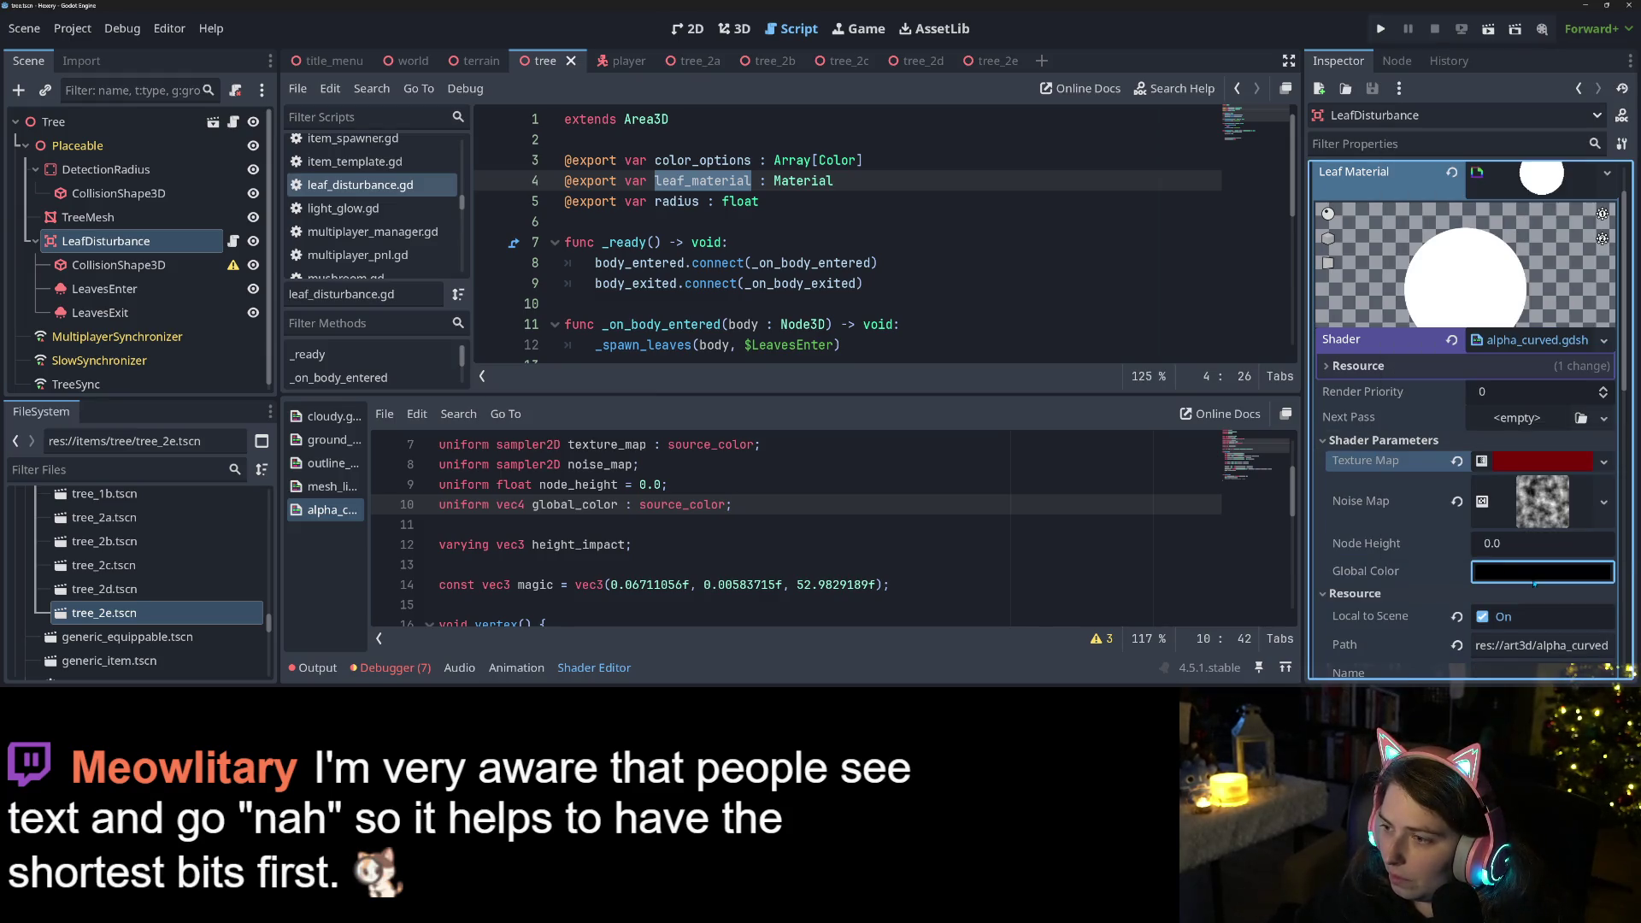
left_click(1512, 463)
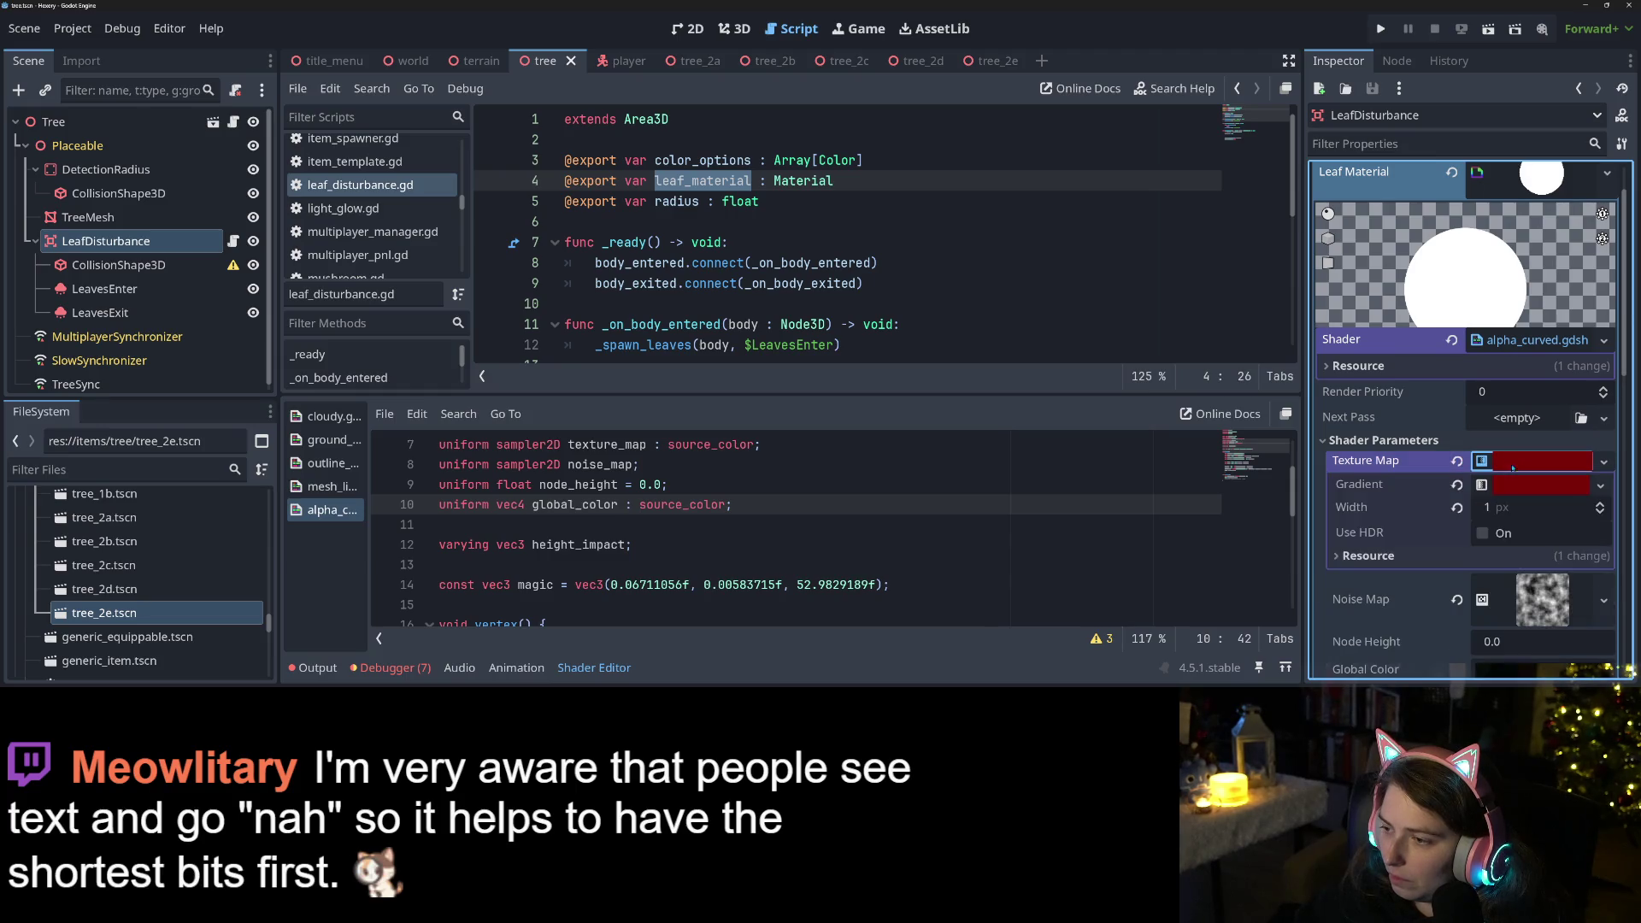
left_click(1456, 462)
left_click(1426, 516)
key("ctrl+s")
double_click(595, 505)
scroll(596, 513, "down", 6)
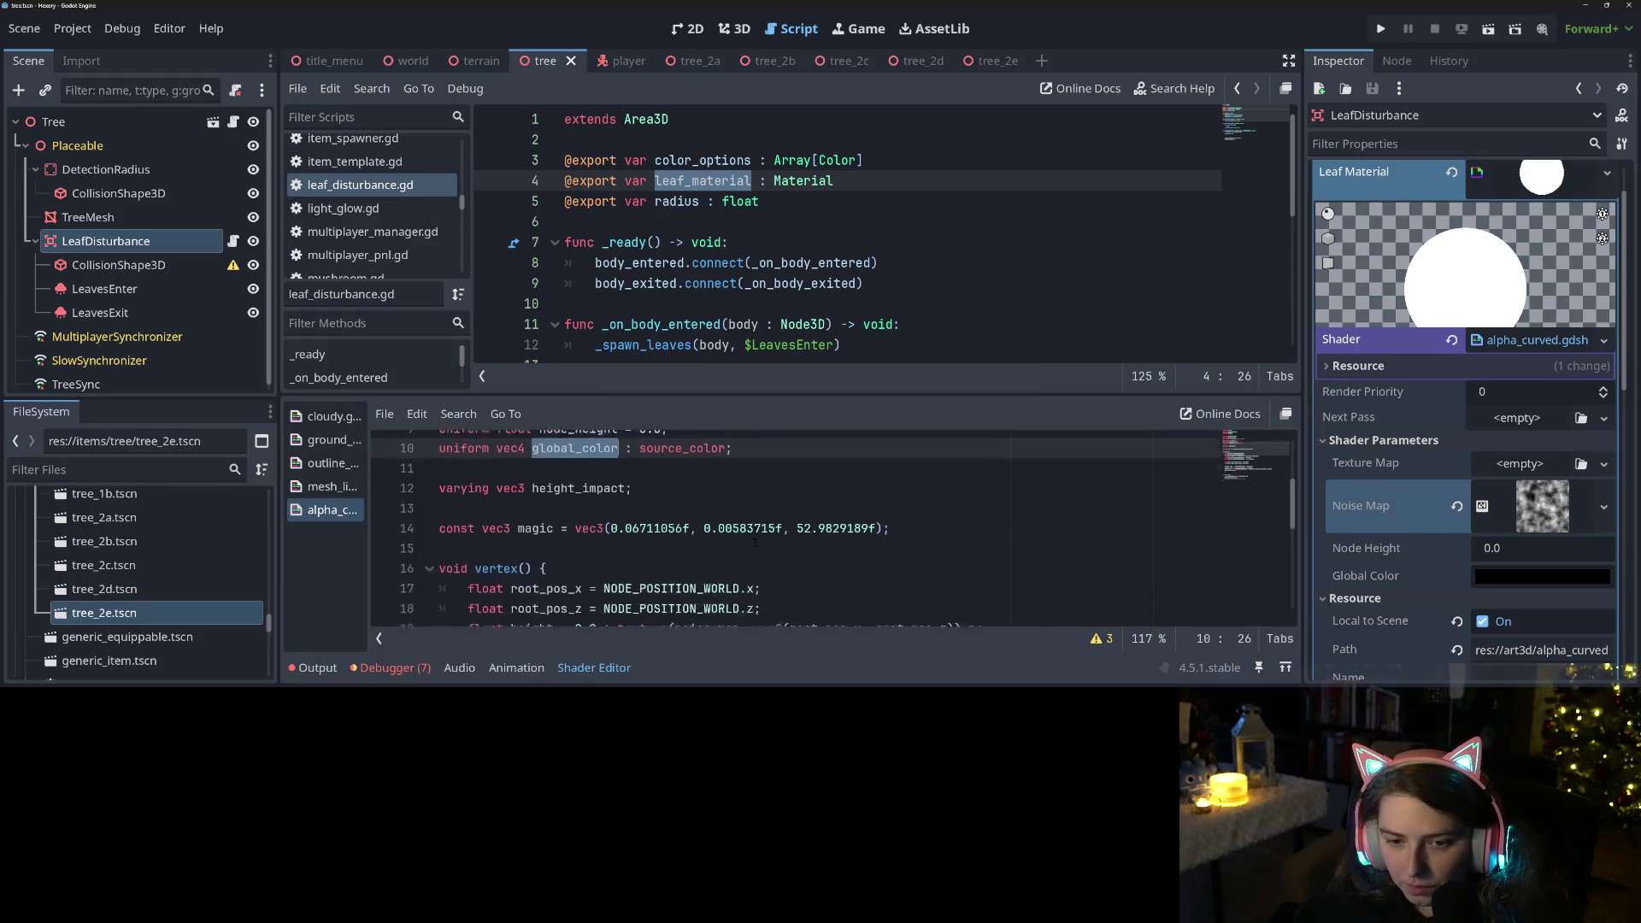
Move the '* global_color' multiplication from the ALPHA line to the texture read and save.
scroll(641, 551, "down", 1)
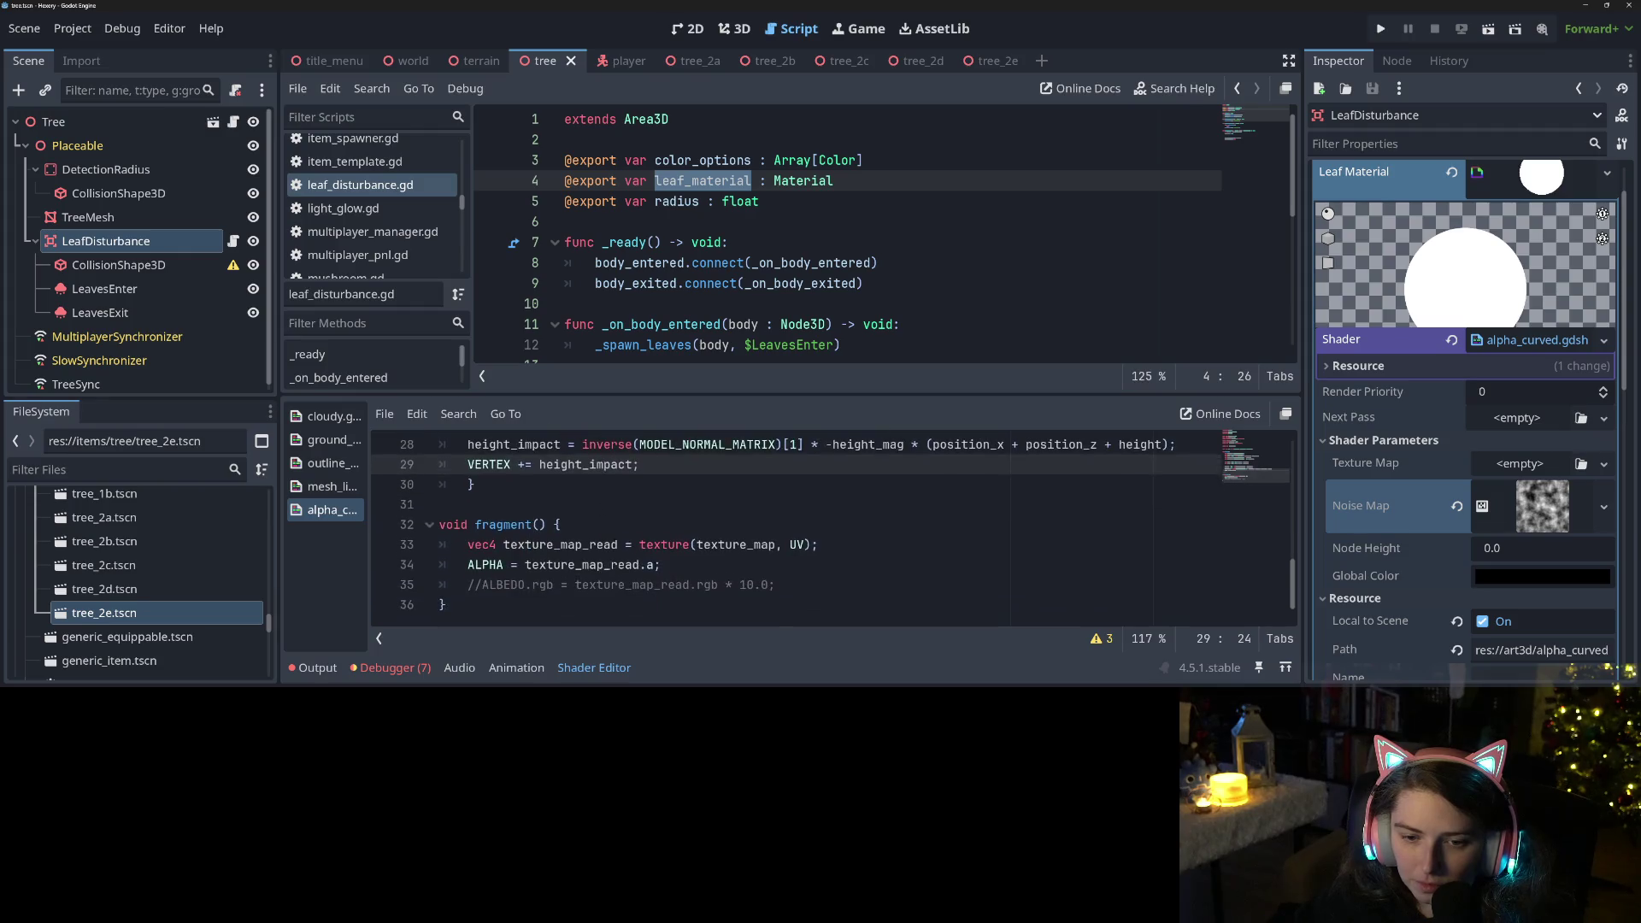
left_click(686, 567)
key("Return")
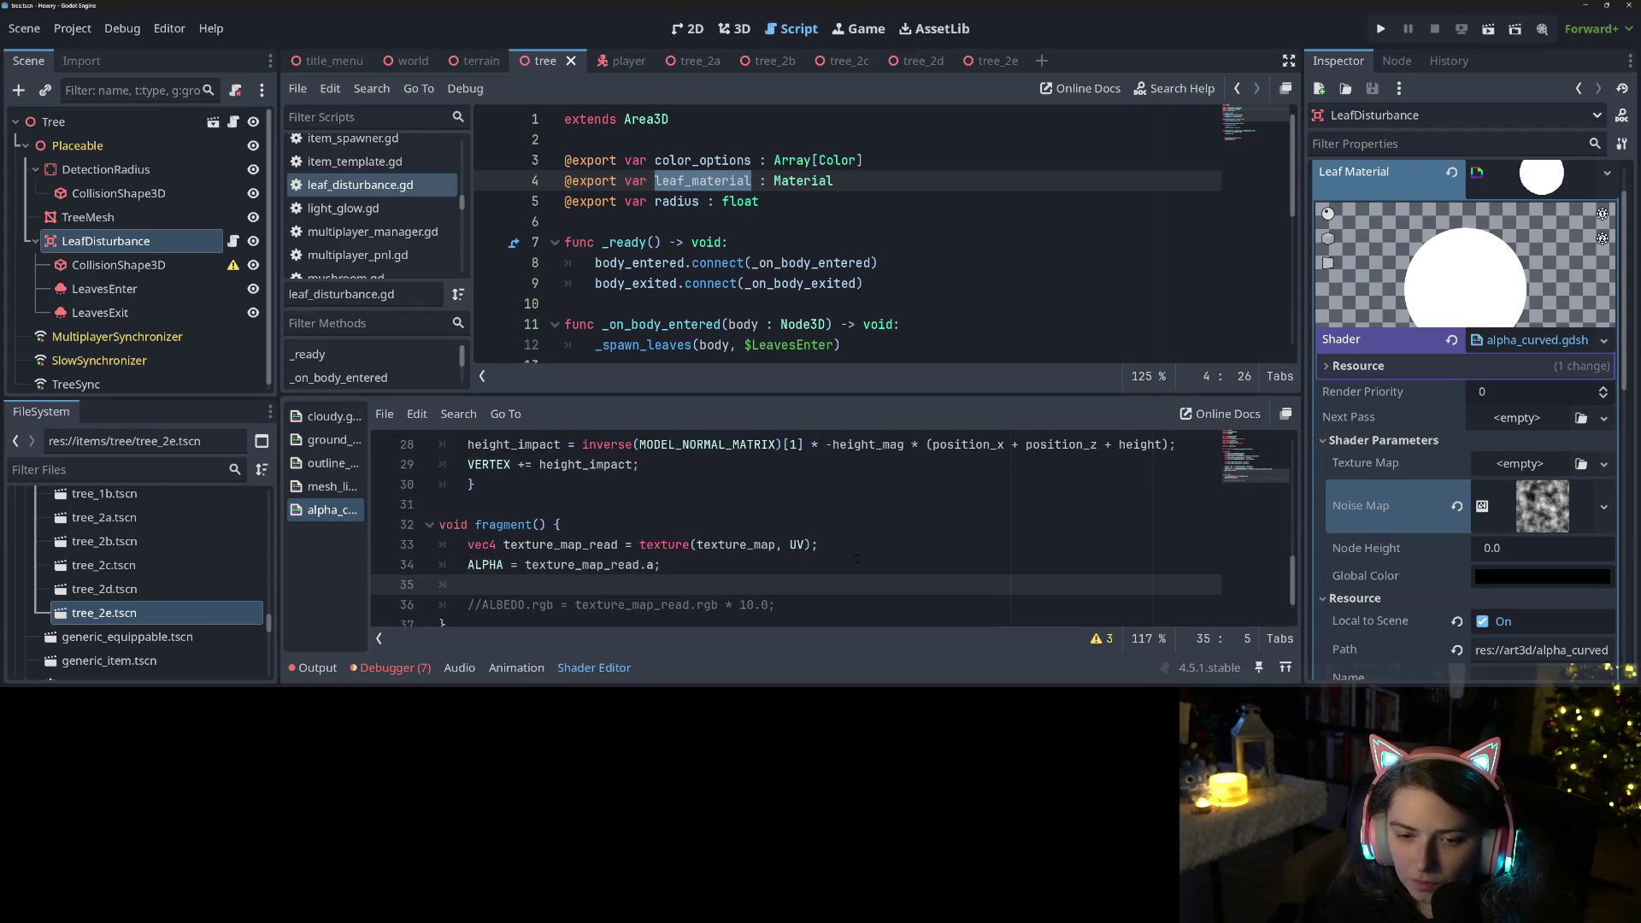
type("ALPHA f")
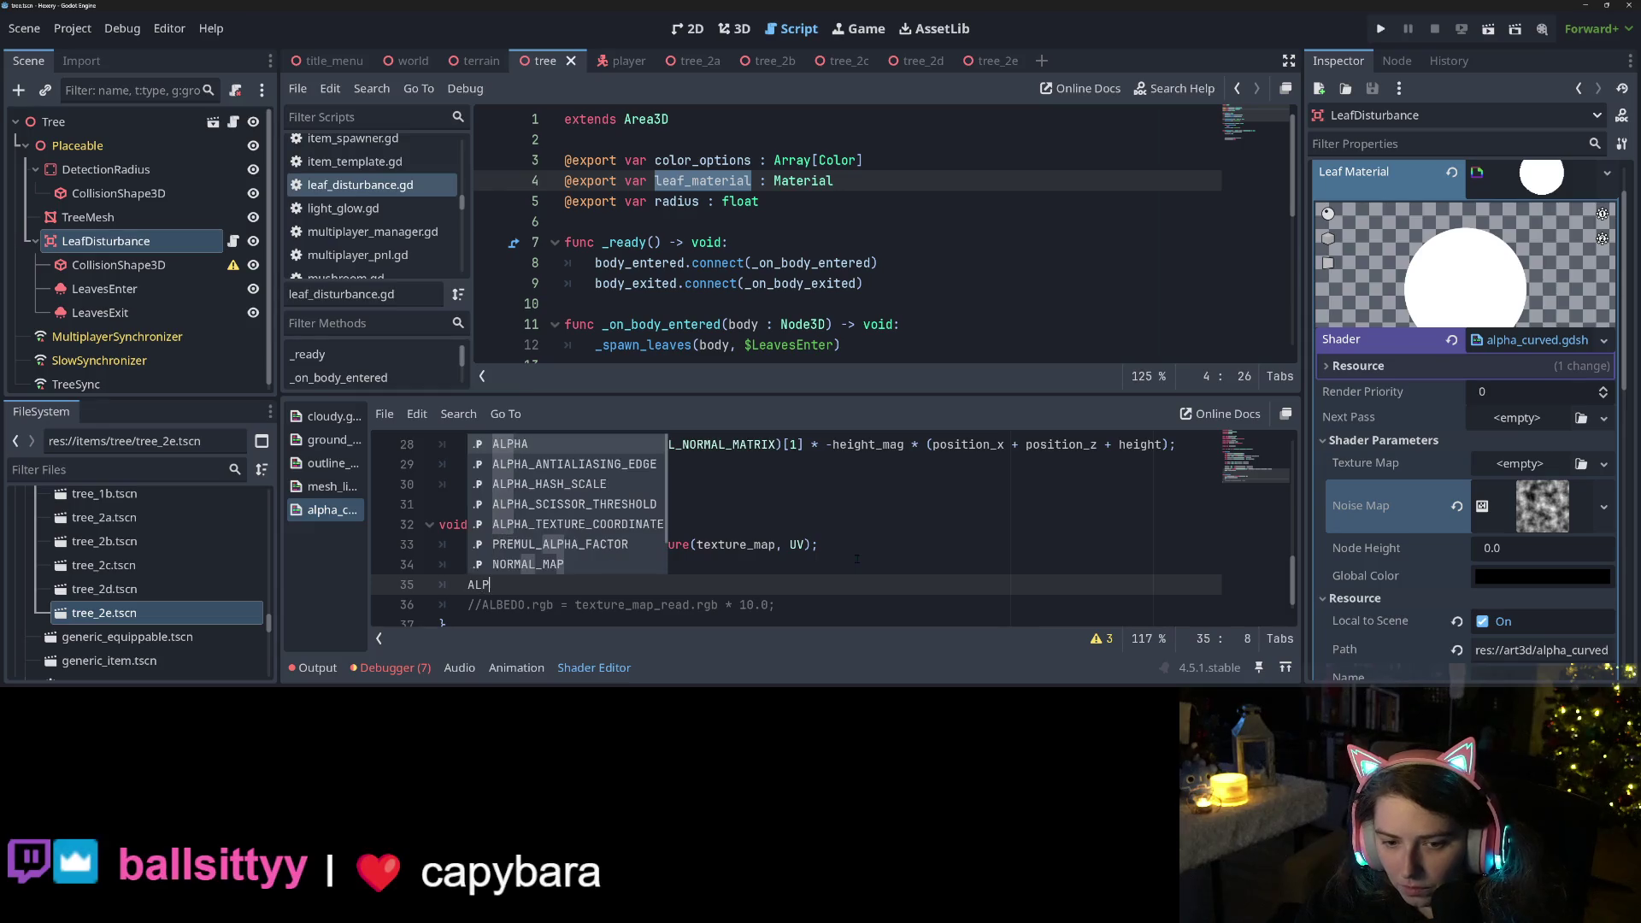
key("BackSpace")
key("BackSpace")
key("BackSpace")
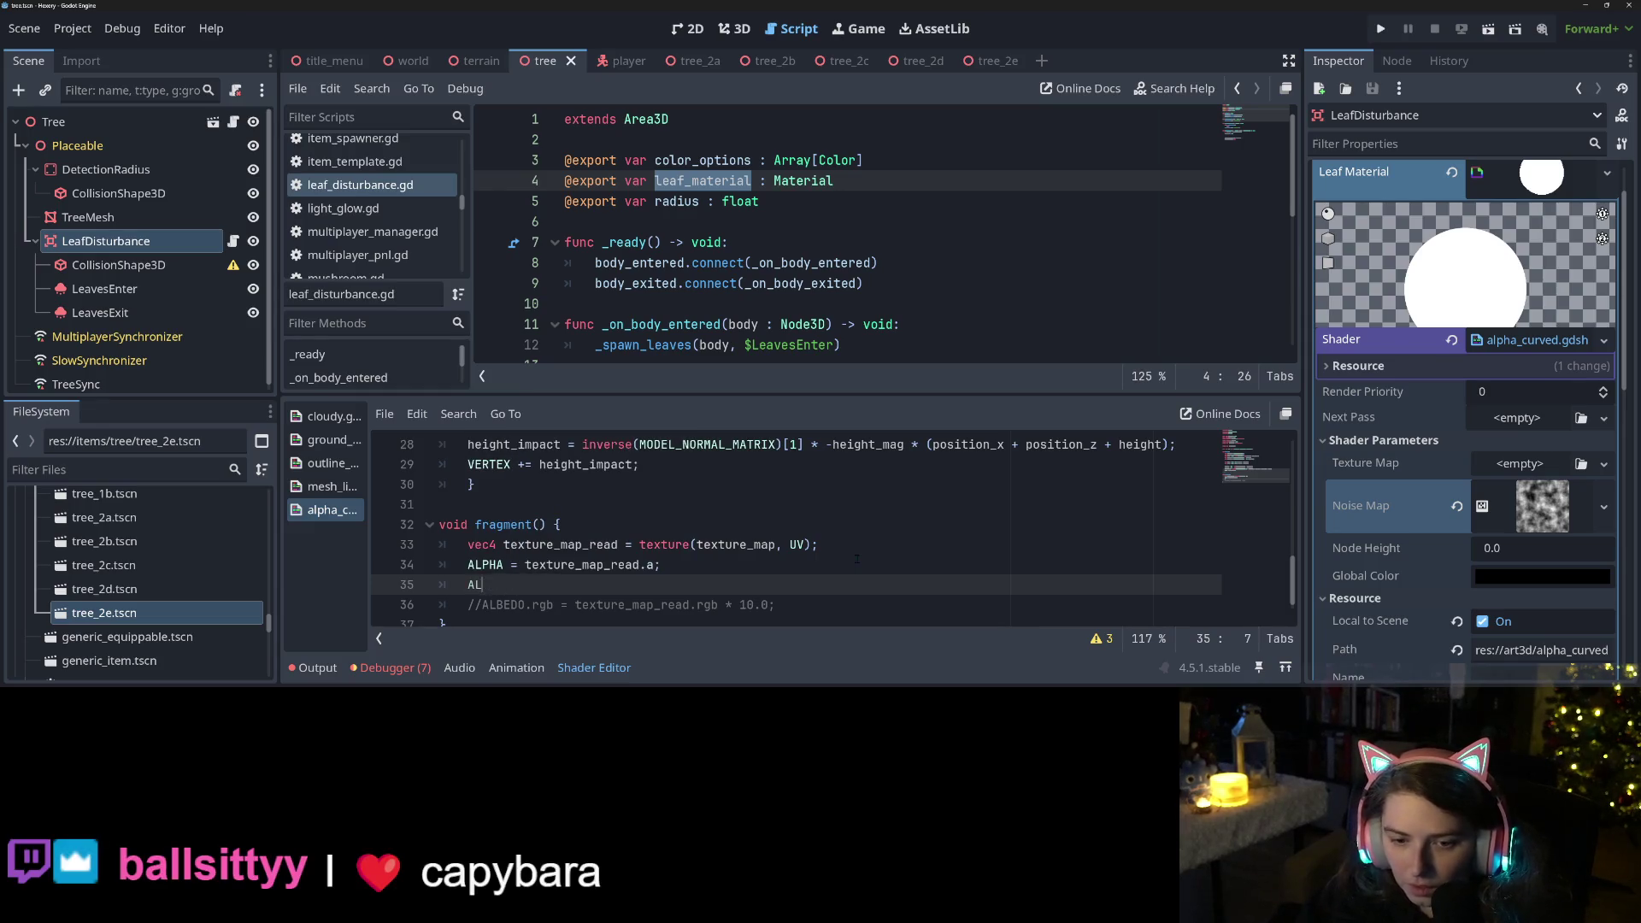
type("* global_color")
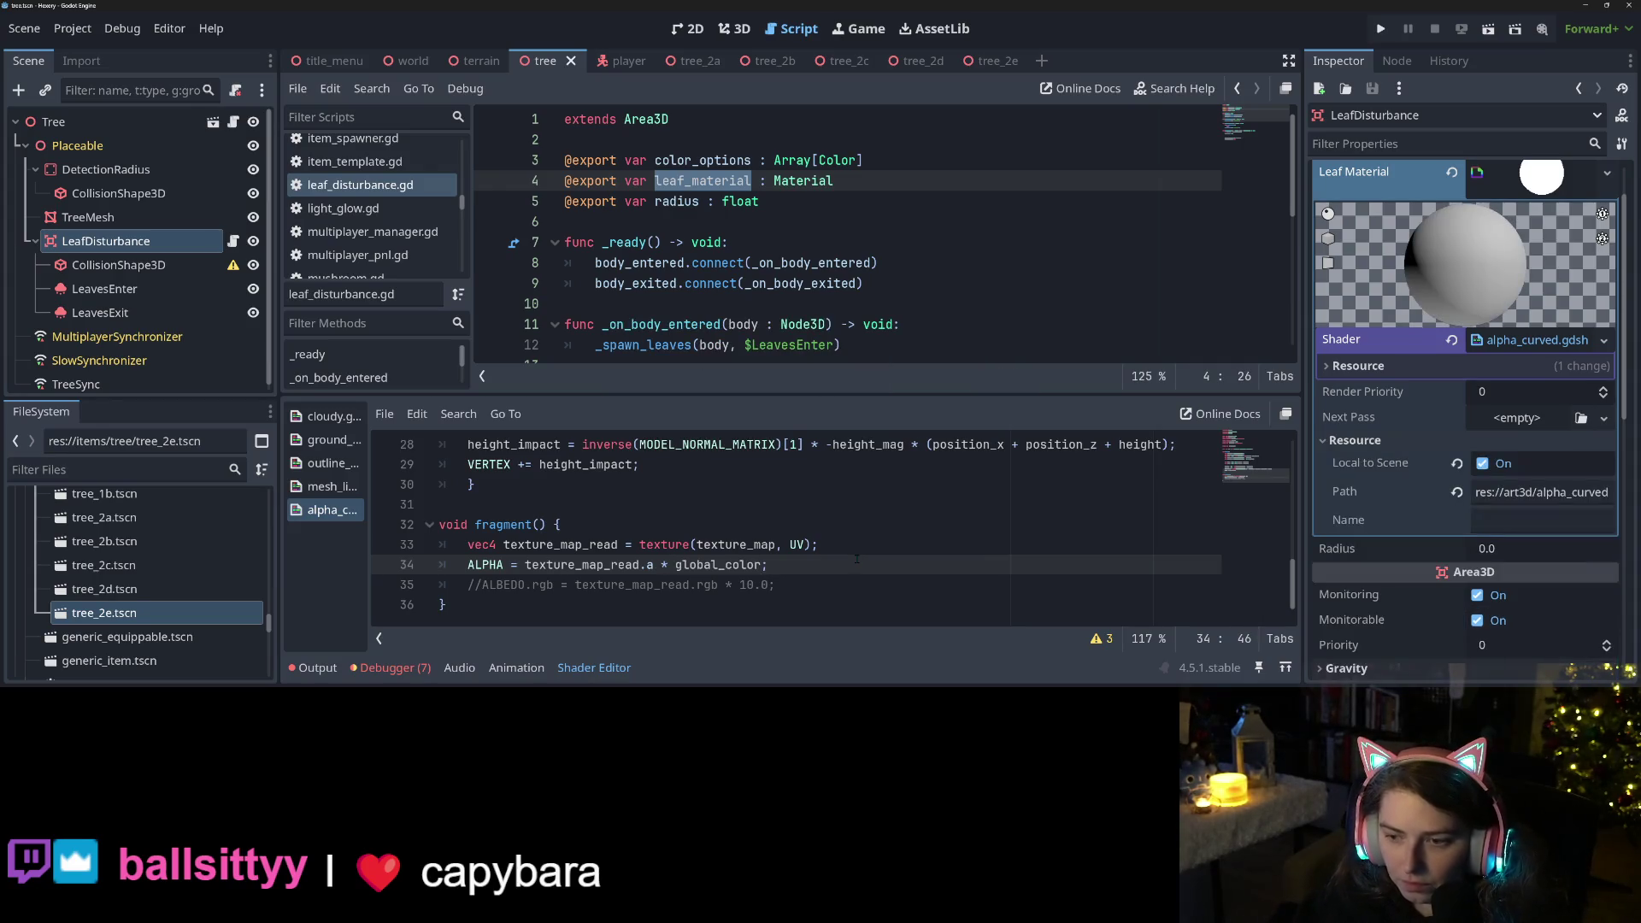
key("End")
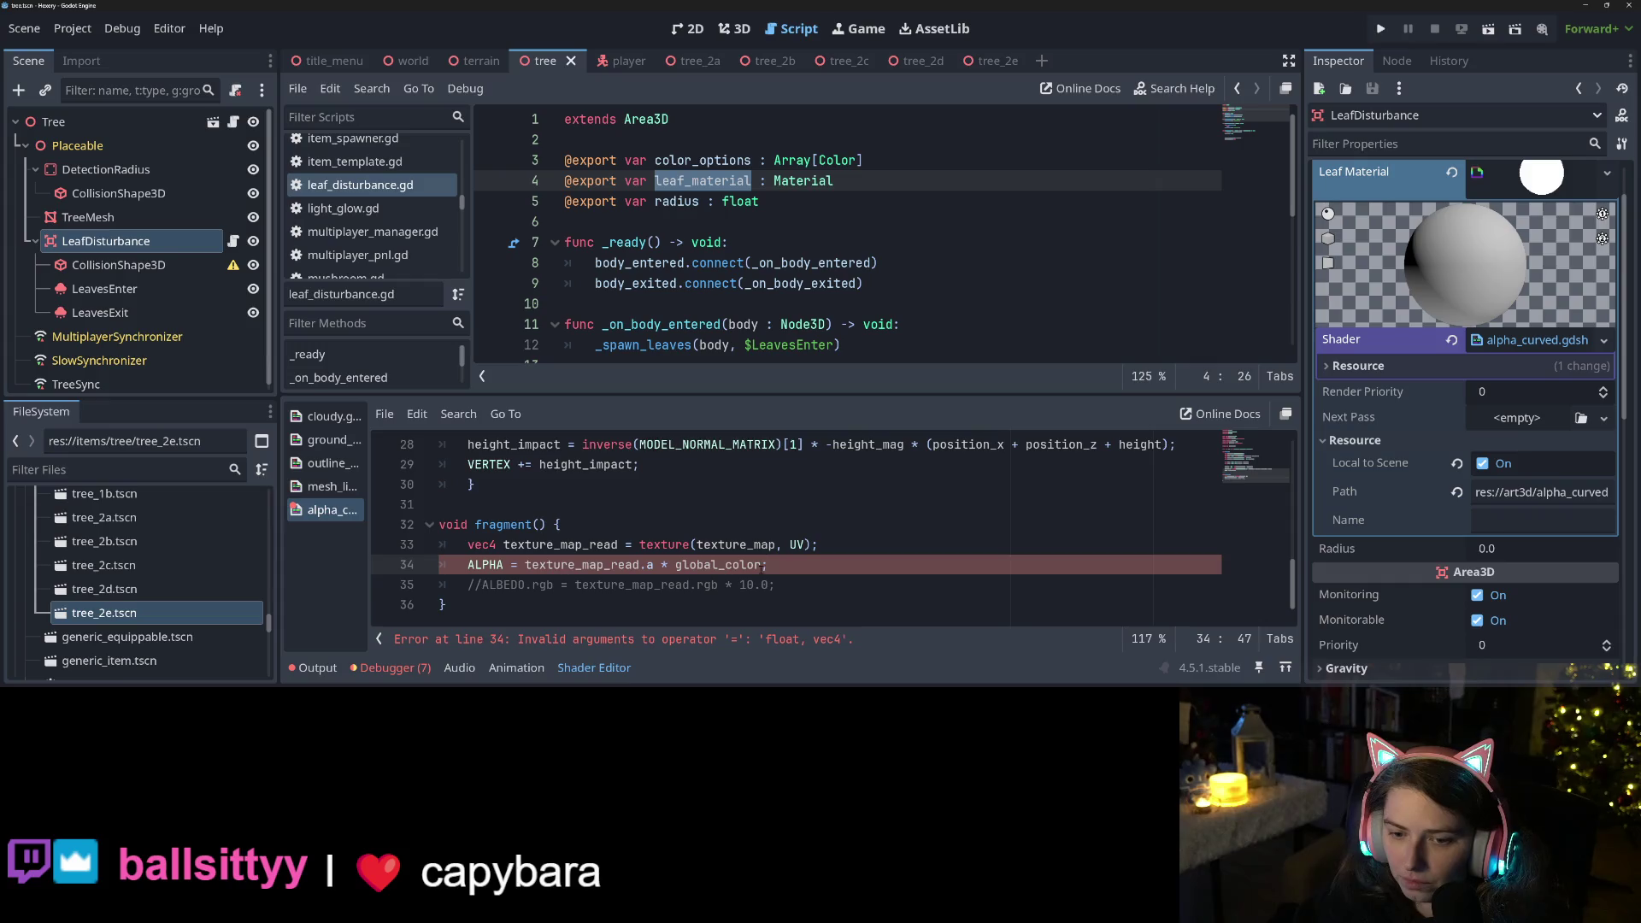
key("Left")
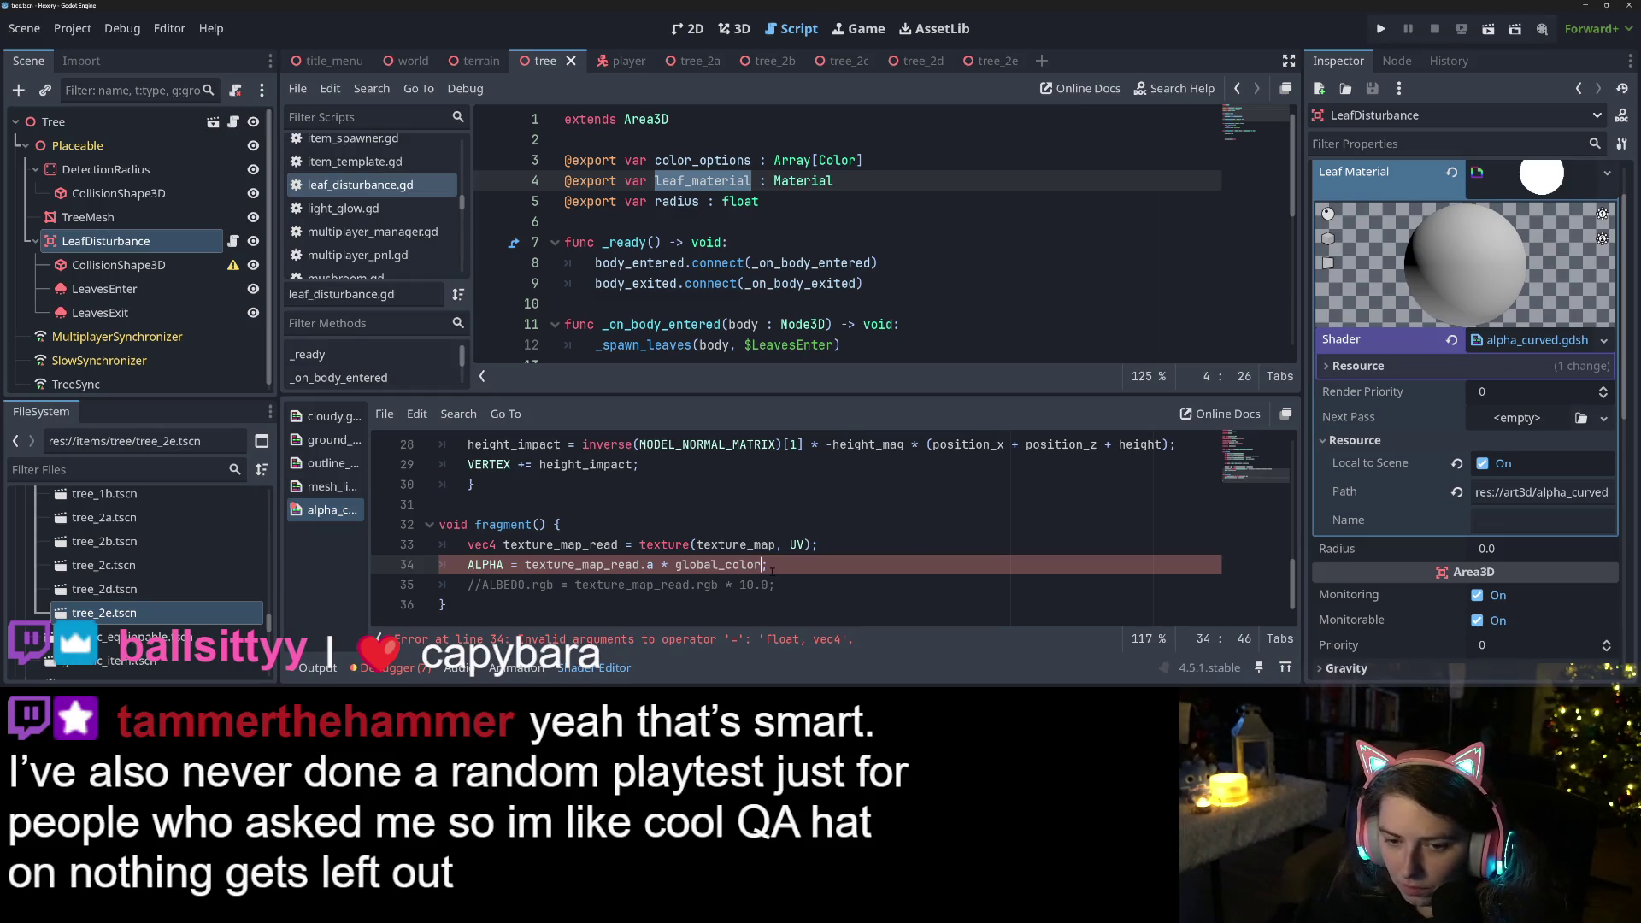
double_click(760, 564)
key("BackSpace")
key("BackSpace")
key("BackSpace")
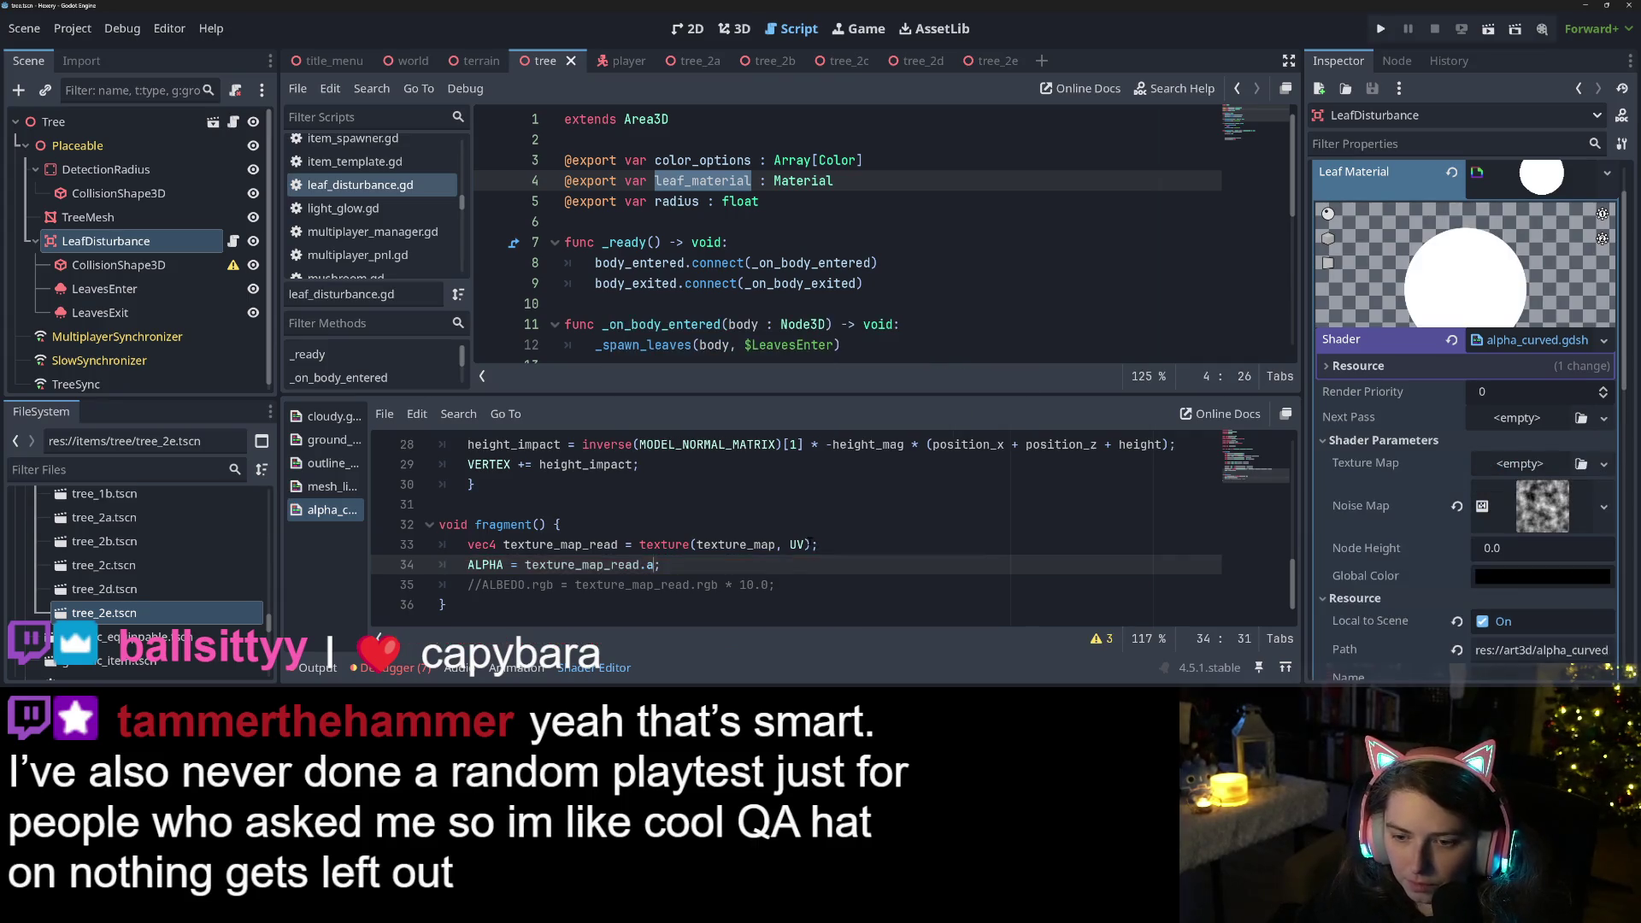
left_click(813, 545)
type("* global_color")
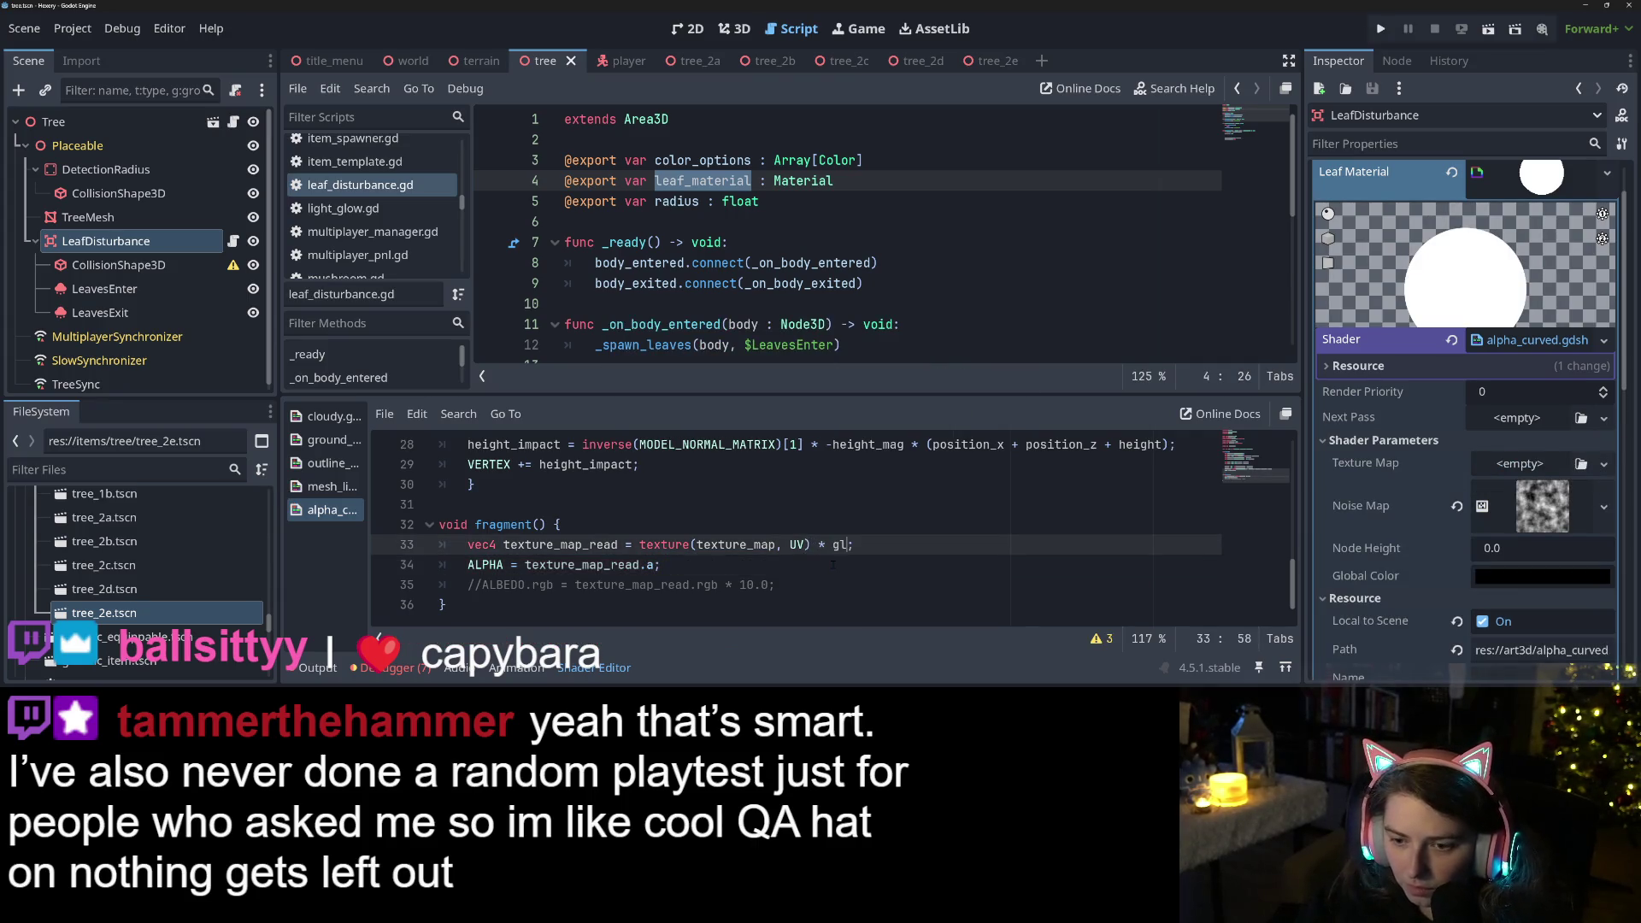
key("ctrl+s")
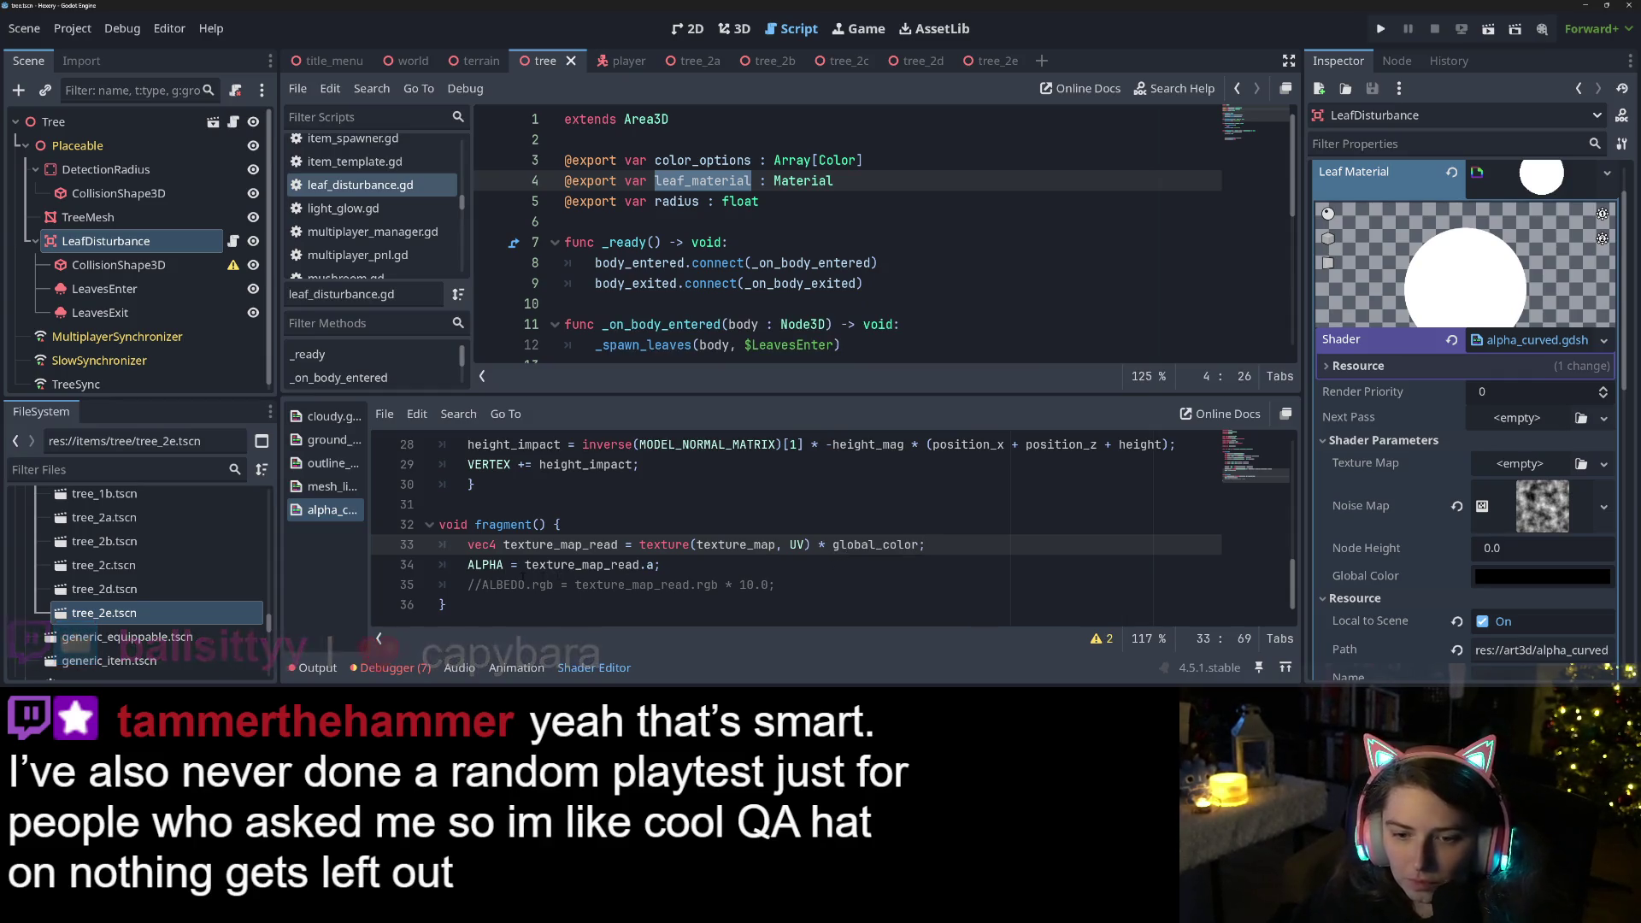
Uncomment the ALBEDO line, removing its '* 10.0' multiplier, and save the shader.
left_click(473, 584)
key("BackSpace")
key("BackSpace")
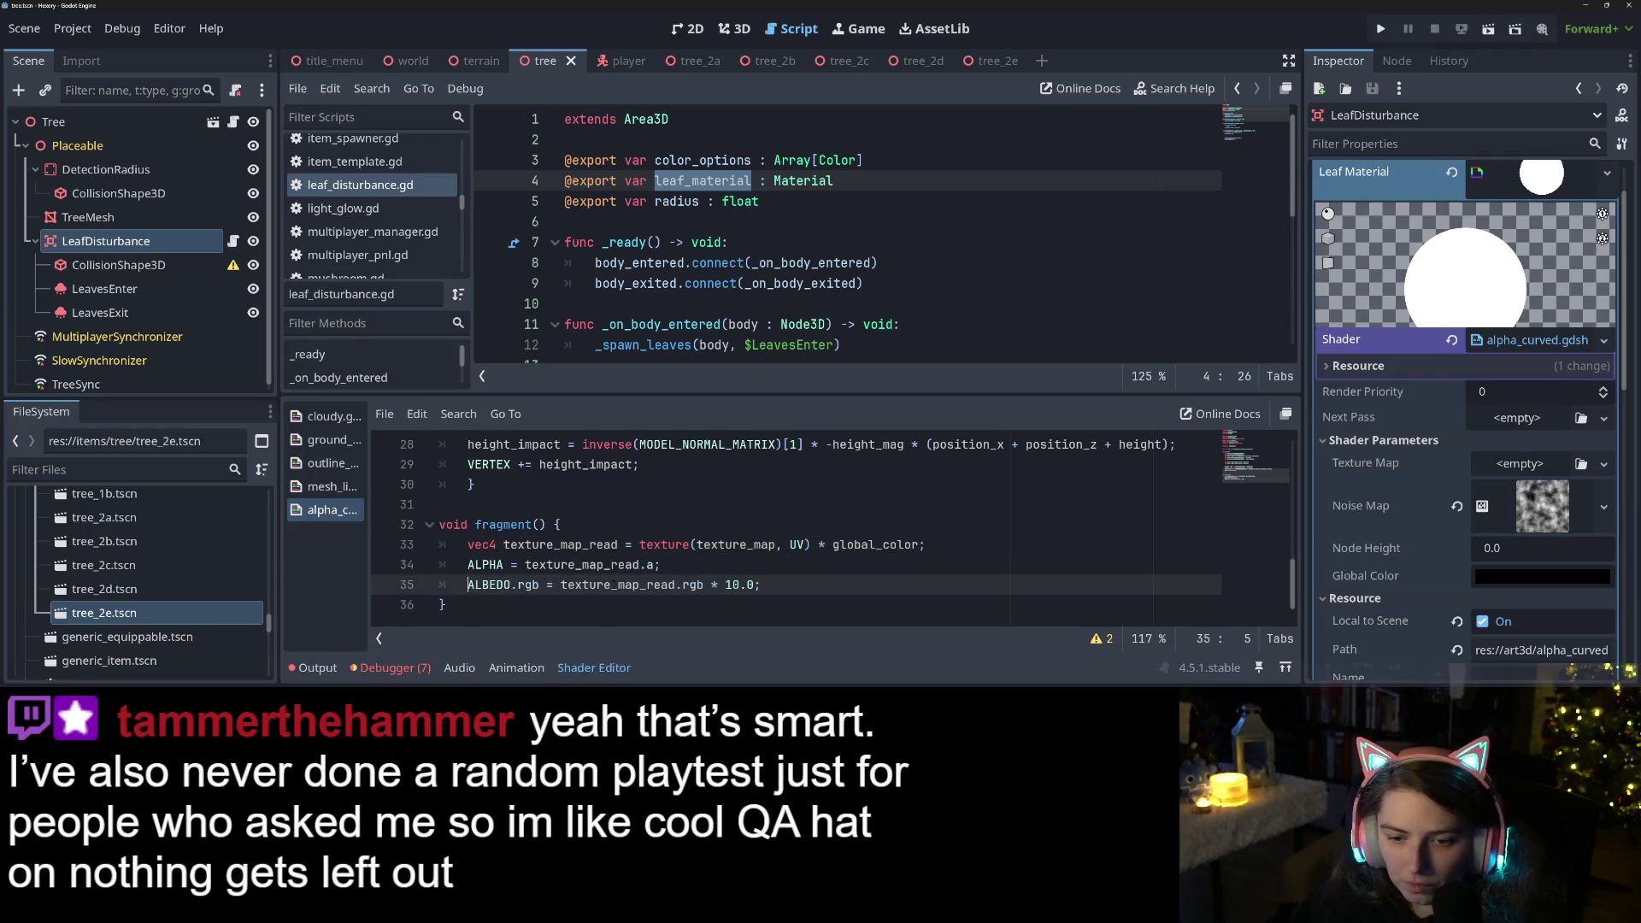
left_click_drag(704, 585, 752, 585)
key("BackSpace")
key("ctrl+s")
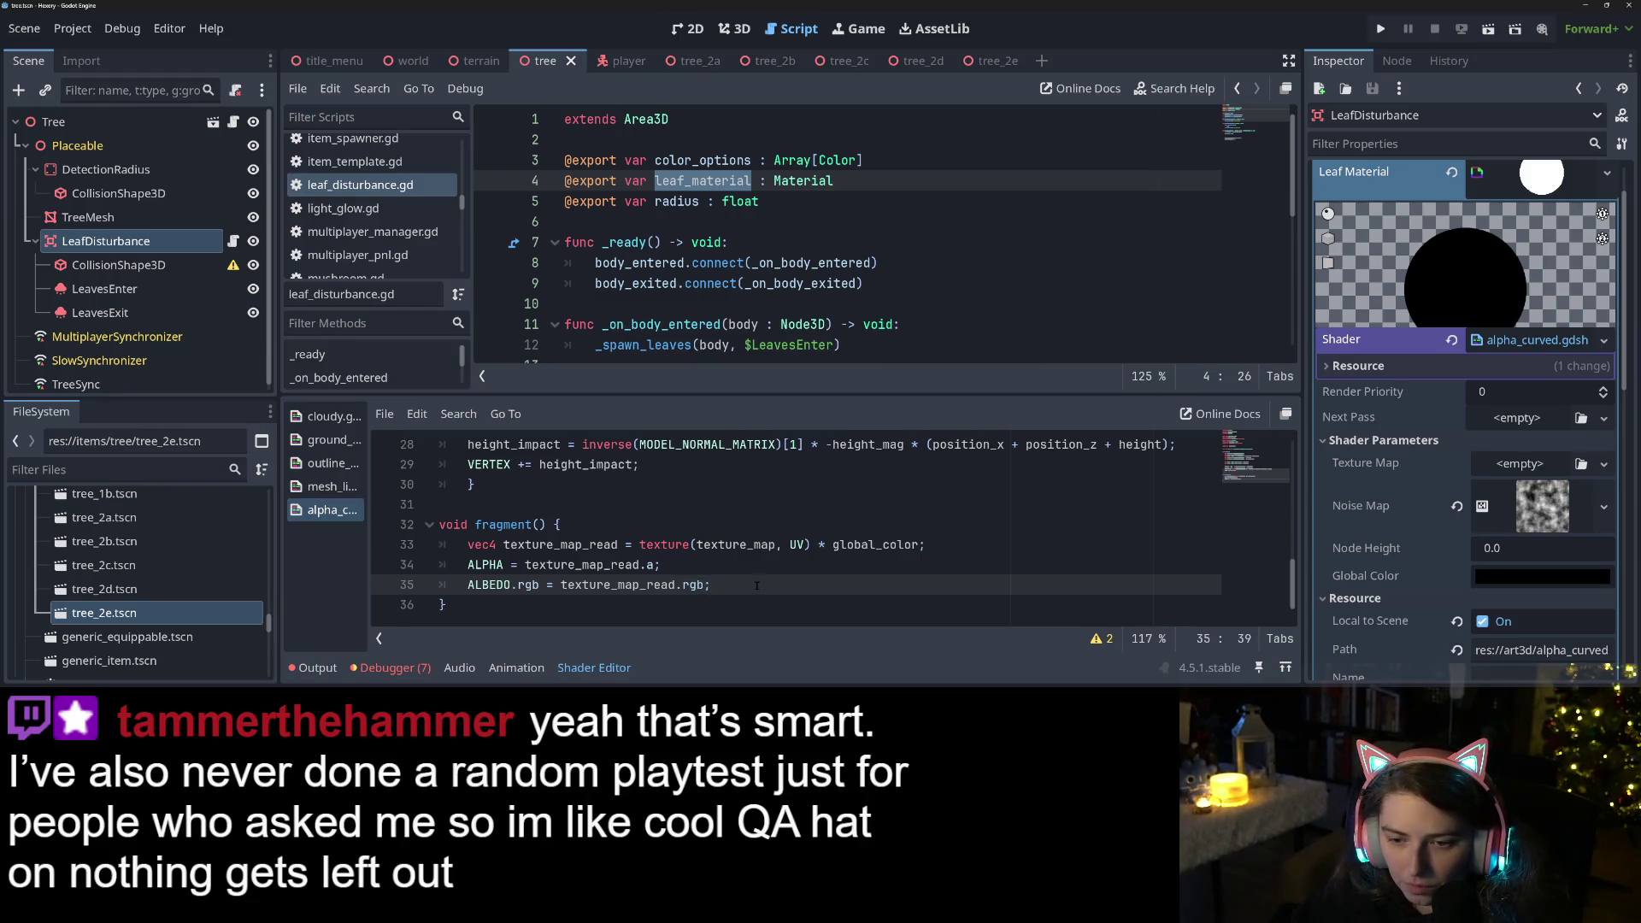
Set the Global Color parameter to white and save.
left_click(660, 564)
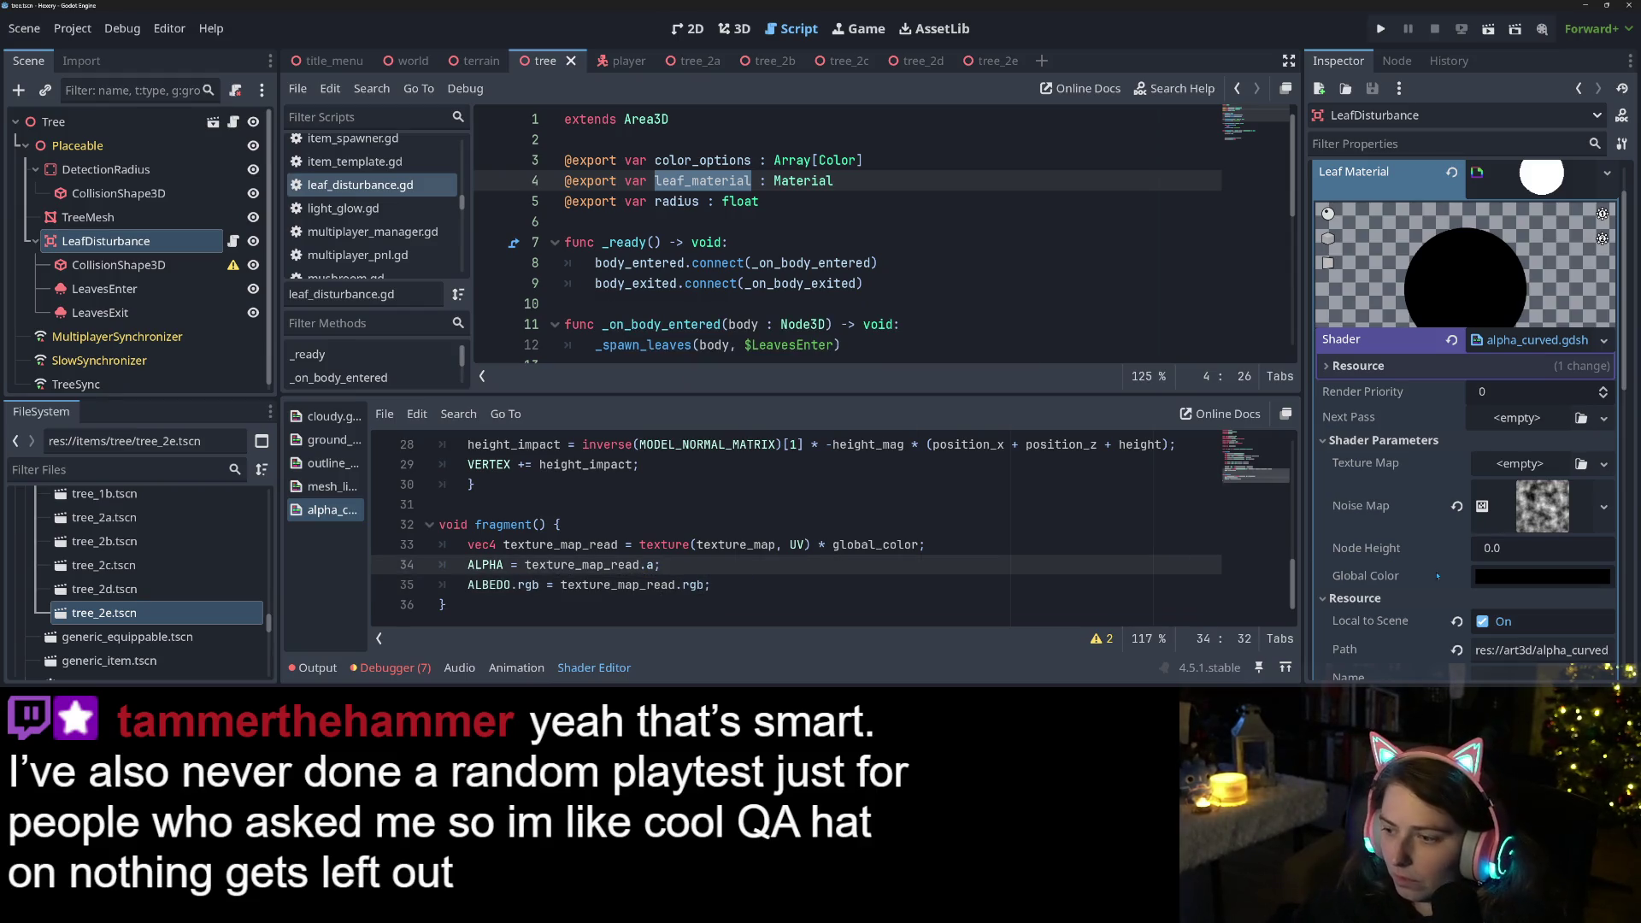
left_click(1543, 575)
left_click_drag(1615, 259, 1615, 66)
key("ctrl+s")
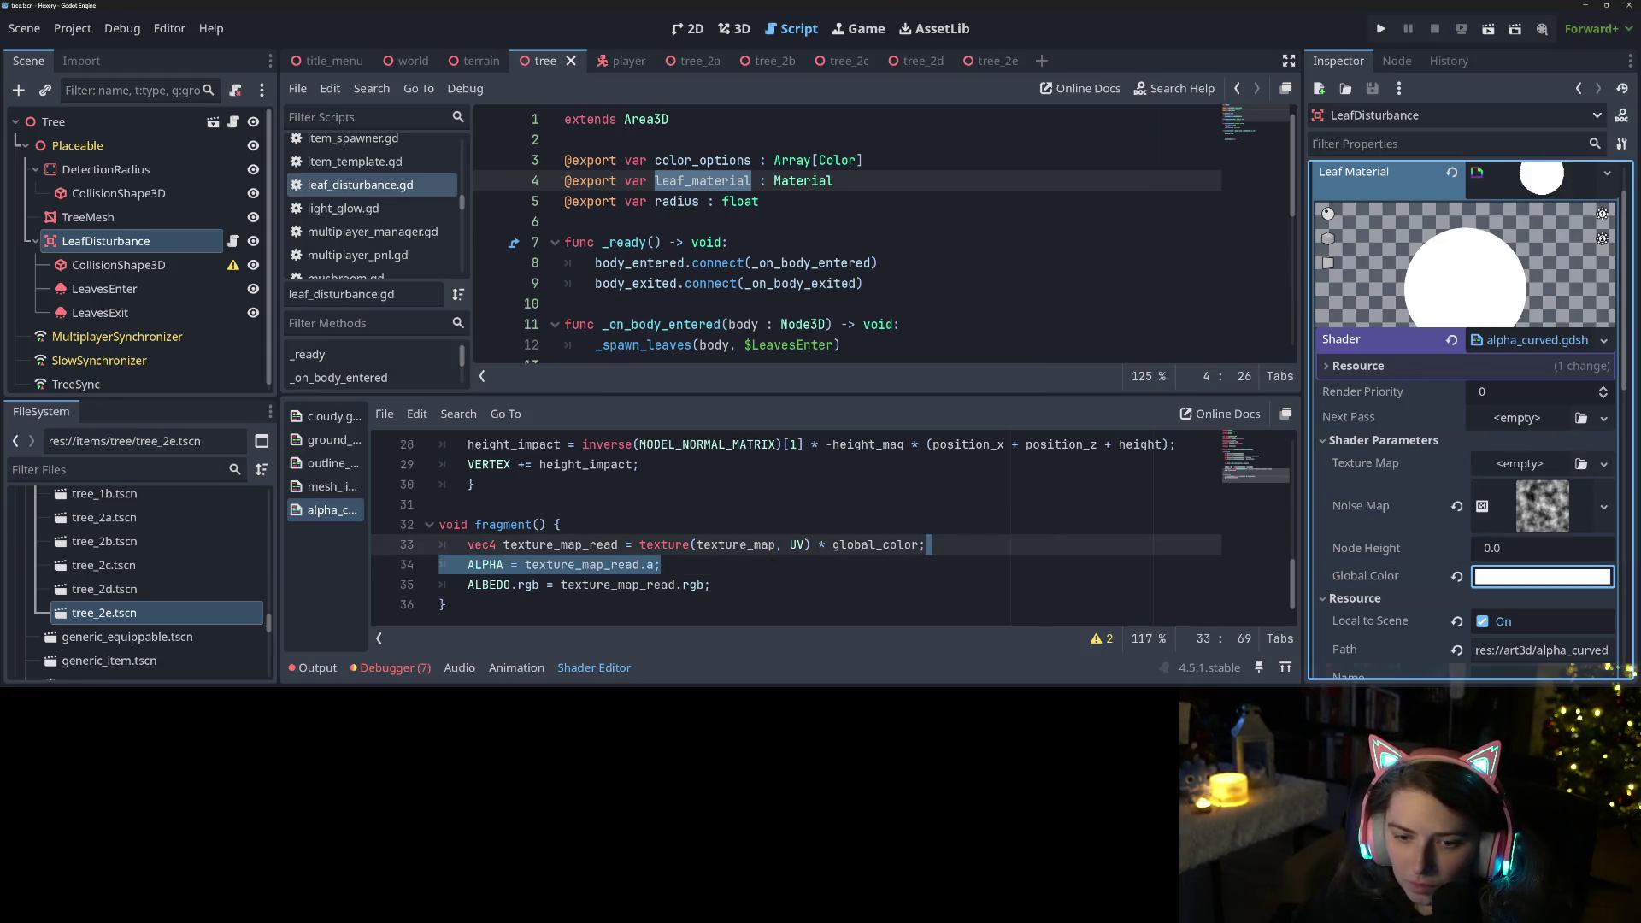
Append '= vec4(1.0, 1.0, 1.0, 1.0)' to the global_color uniform on shader line 10.
left_click(719, 547)
scroll(684, 547, "up", 7)
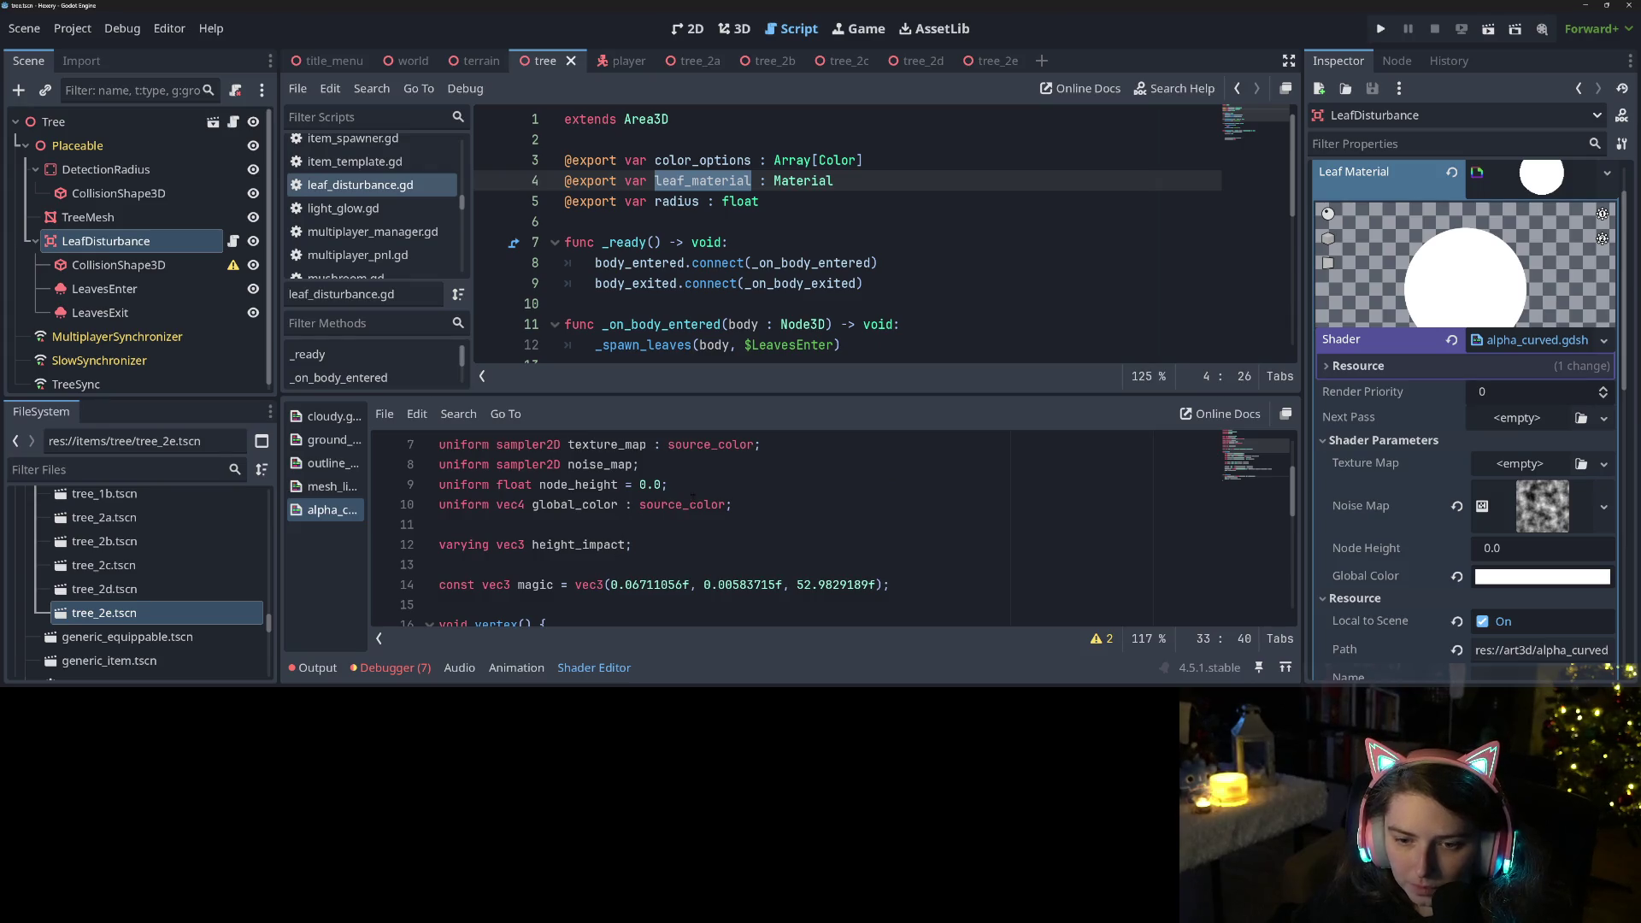
left_click(725, 504)
type("= ve")
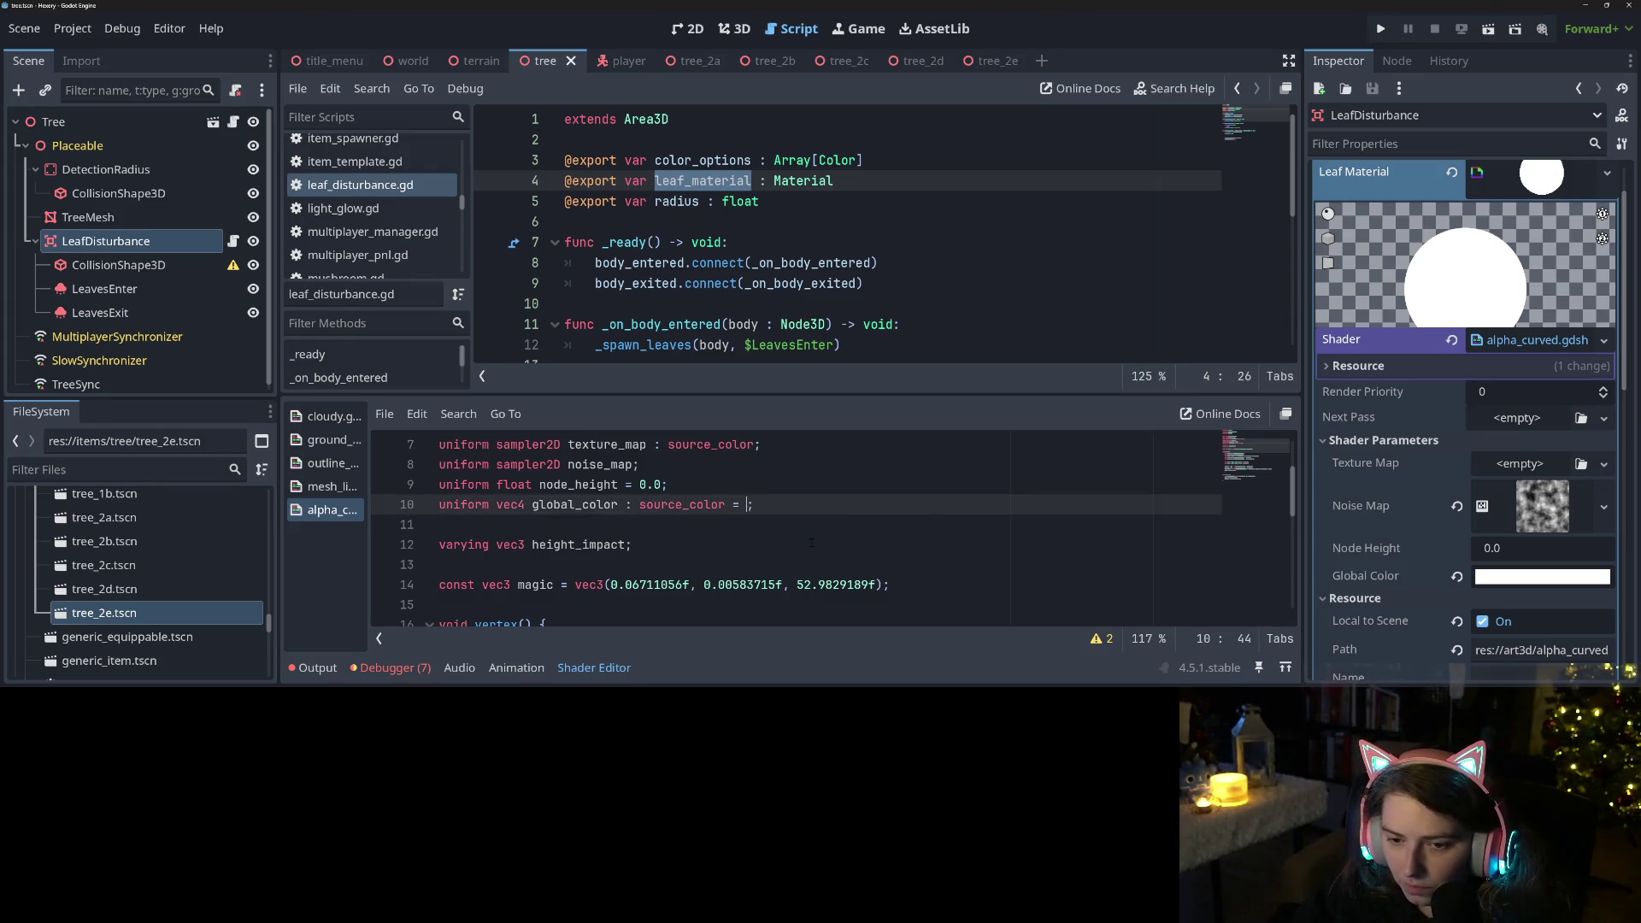
key("Down")
key("Down")
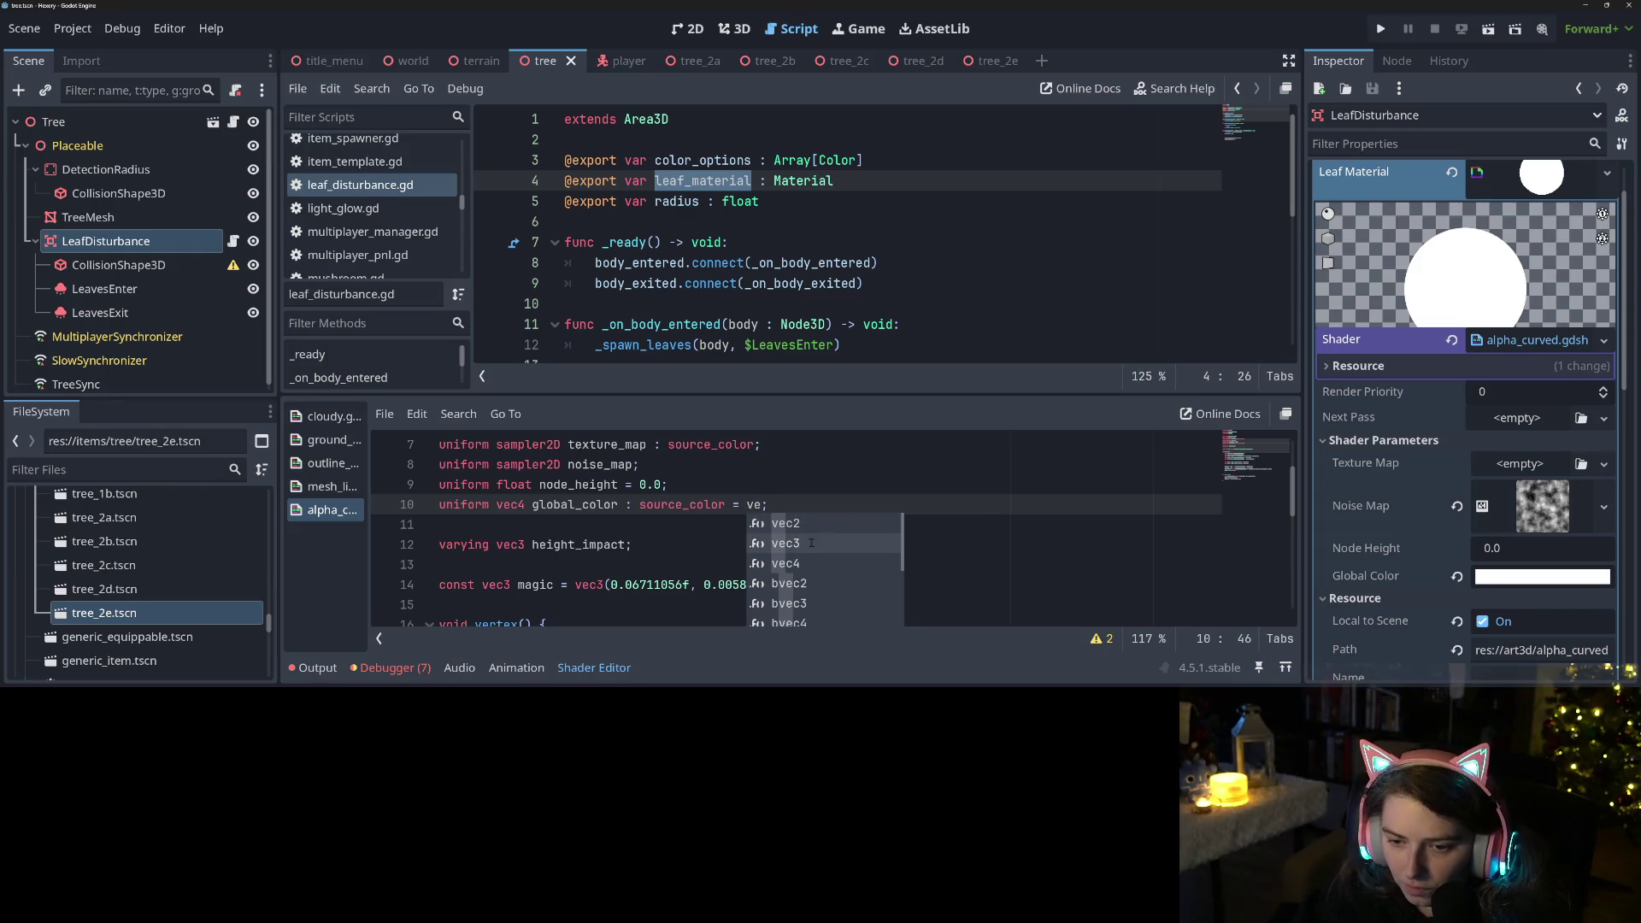
key("Return")
type("(")
type("1.0")
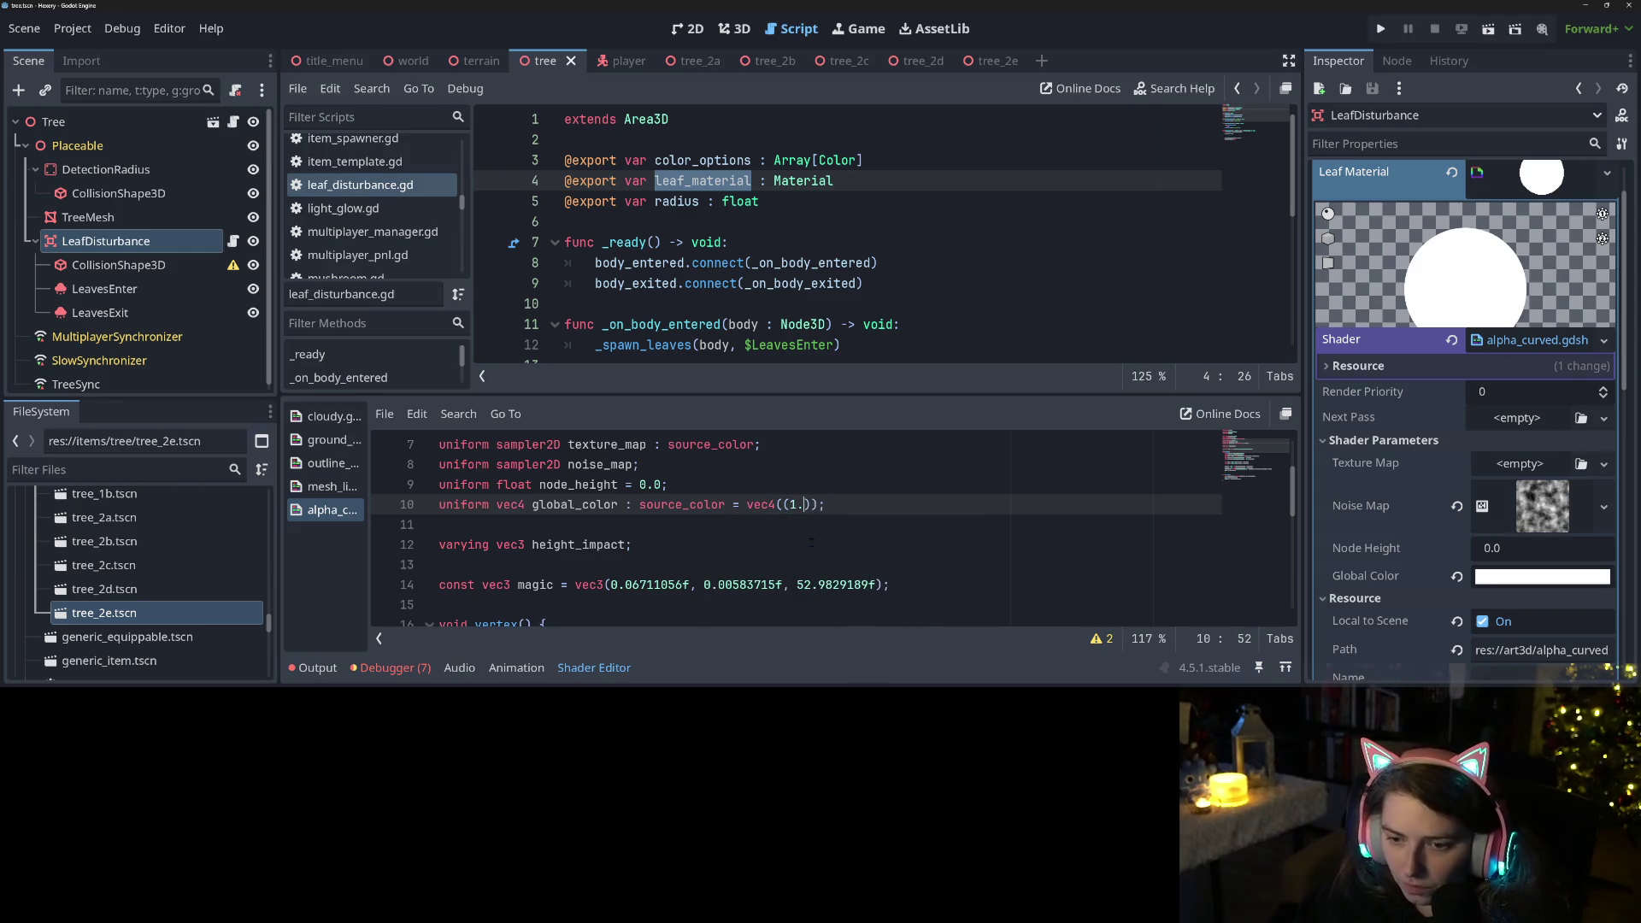
key("BackSpace")
key("BackSpace")
key("BackSpace")
type("1")
type(".0, 1.0,")
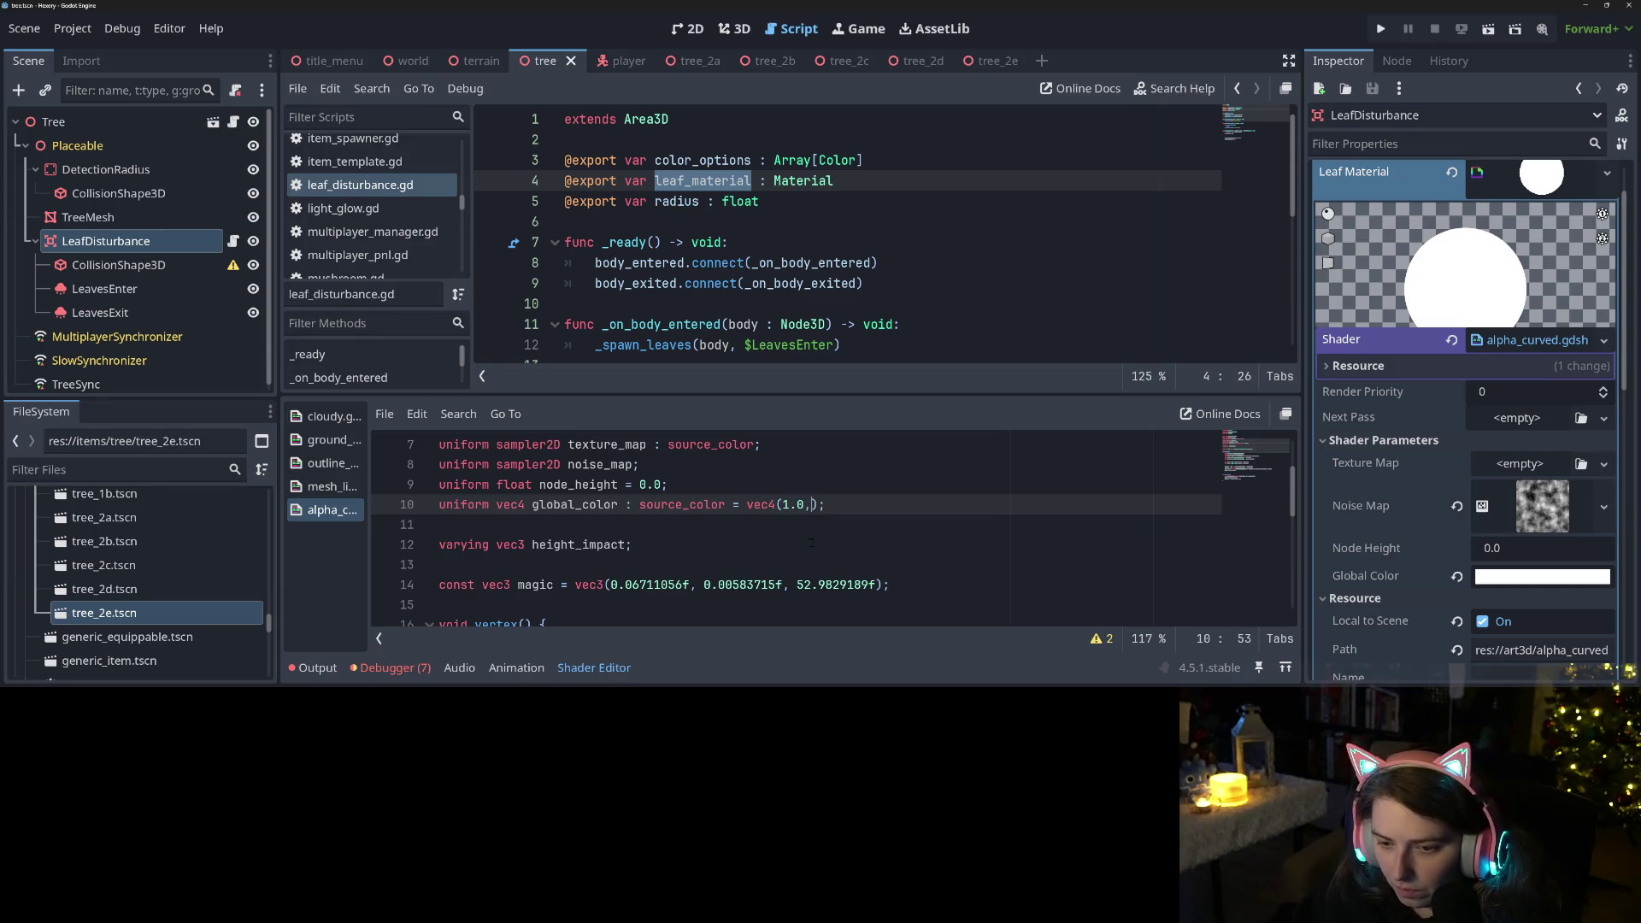
type(" 1.0, 1.0")
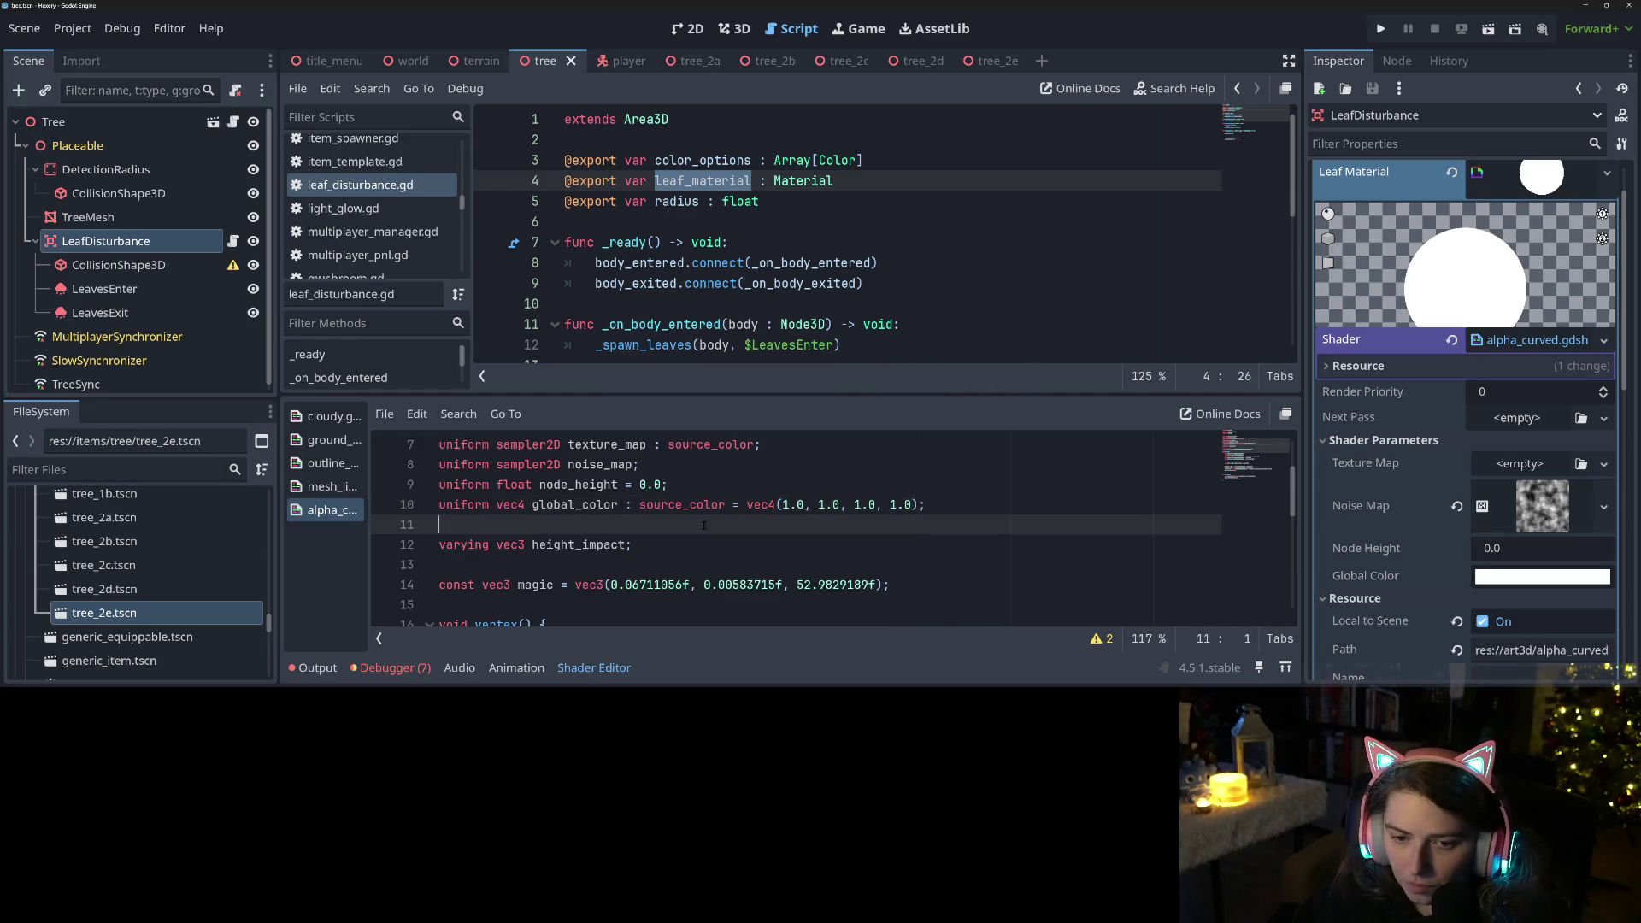
double_click(574, 504)
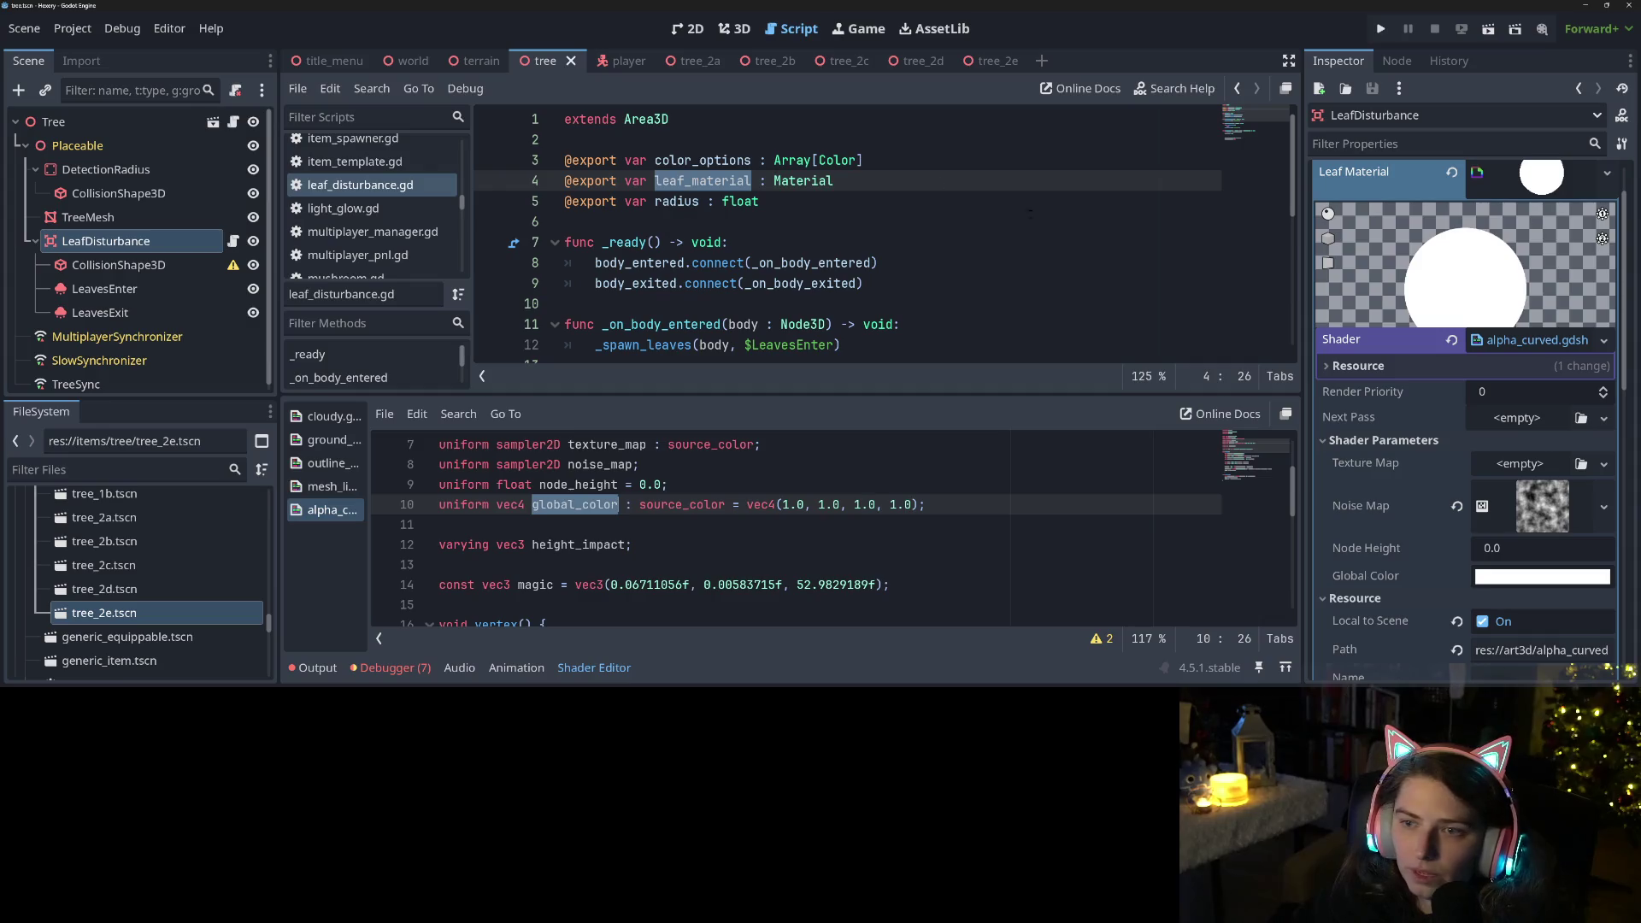
right_click(1398, 584)
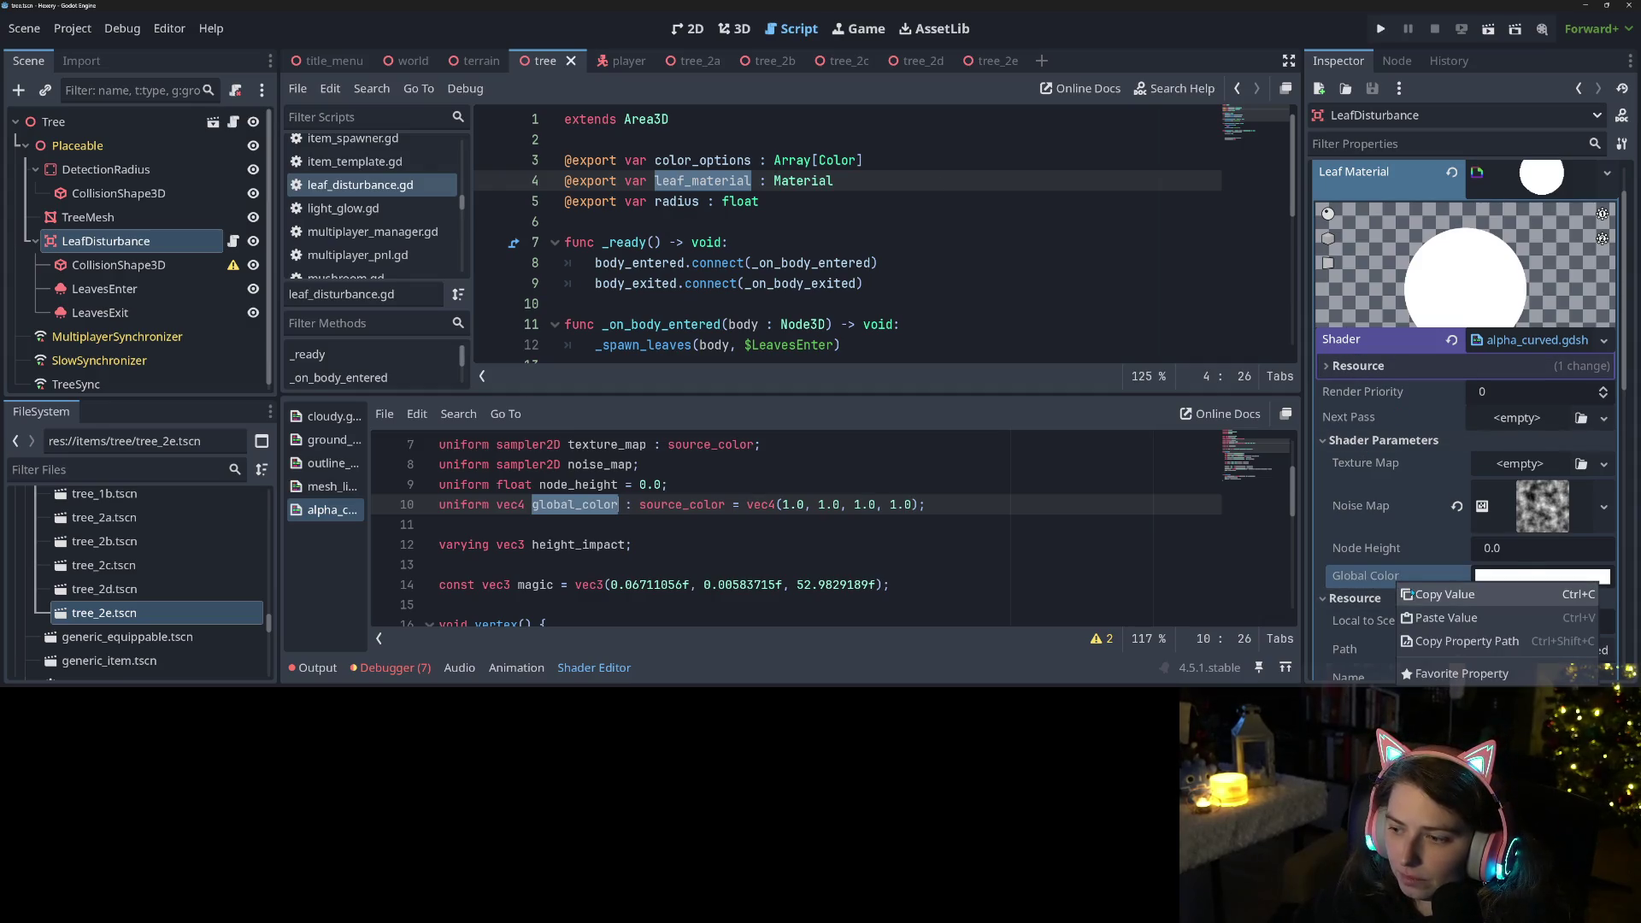
key("Escape")
left_click(692, 242)
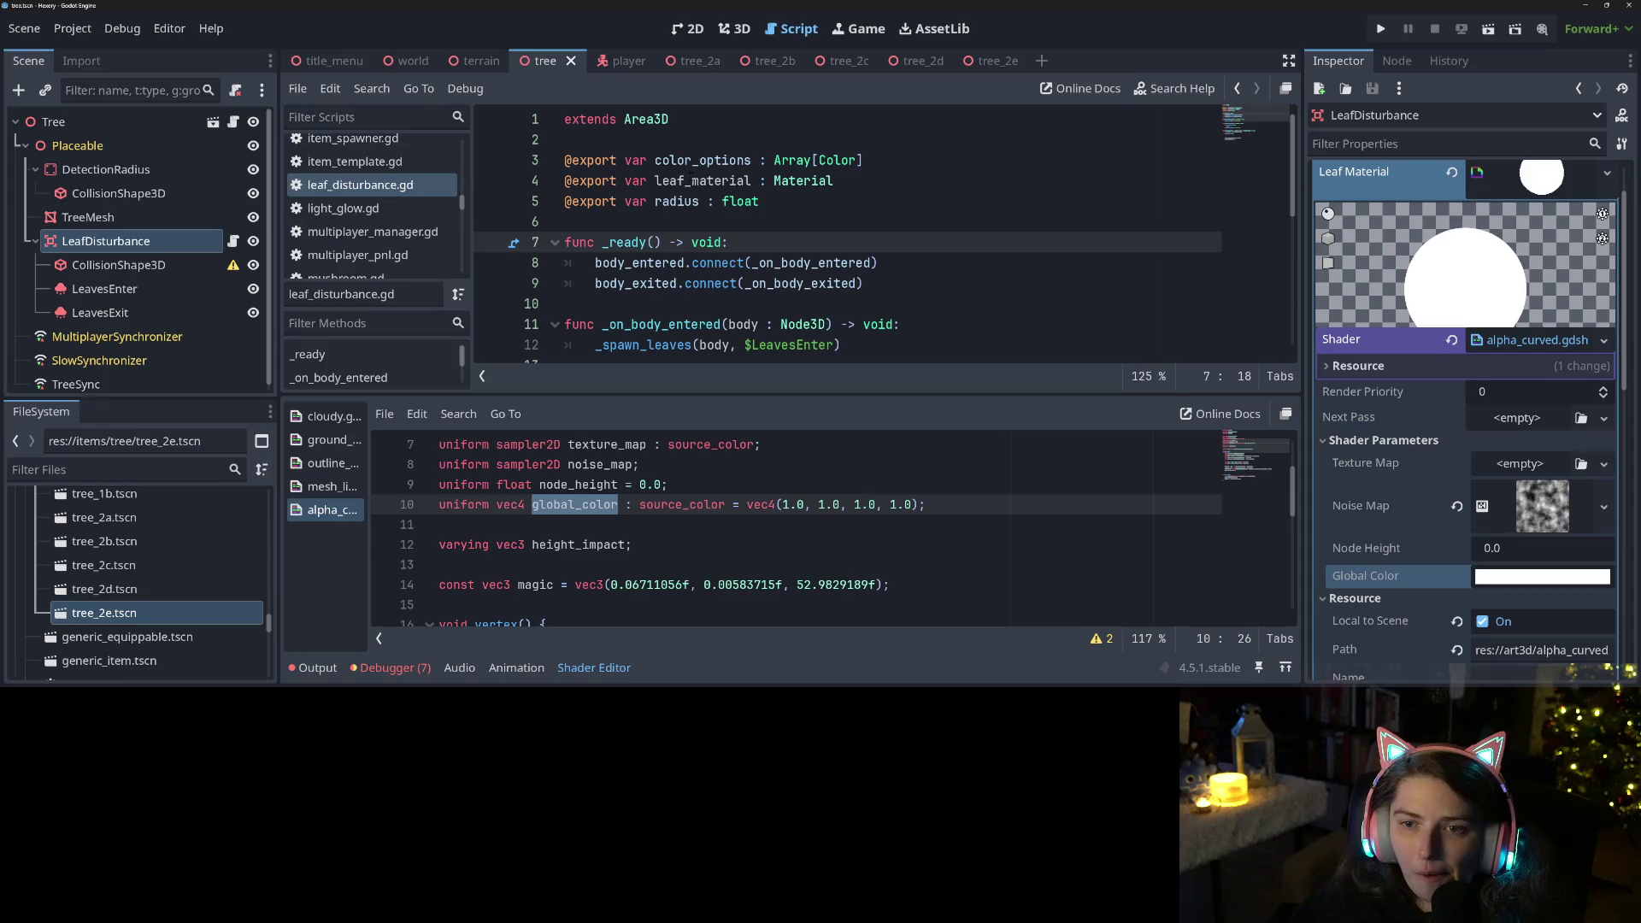
double_click(693, 180)
scroll(795, 265, "down", 5)
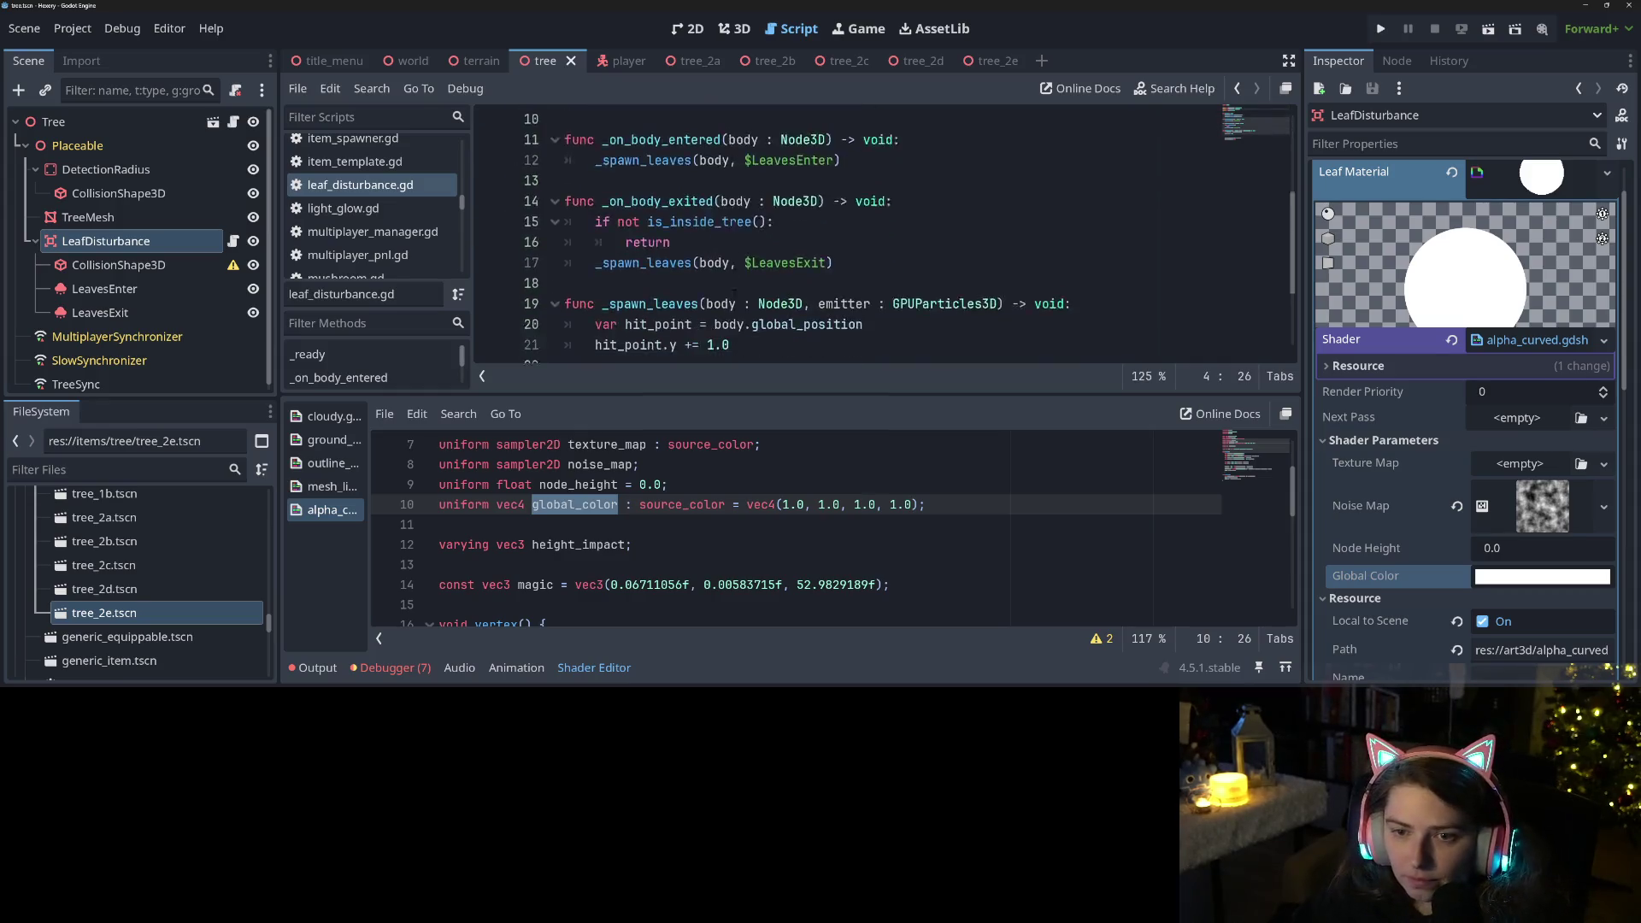
left_click(724, 270)
left_click(737, 253)
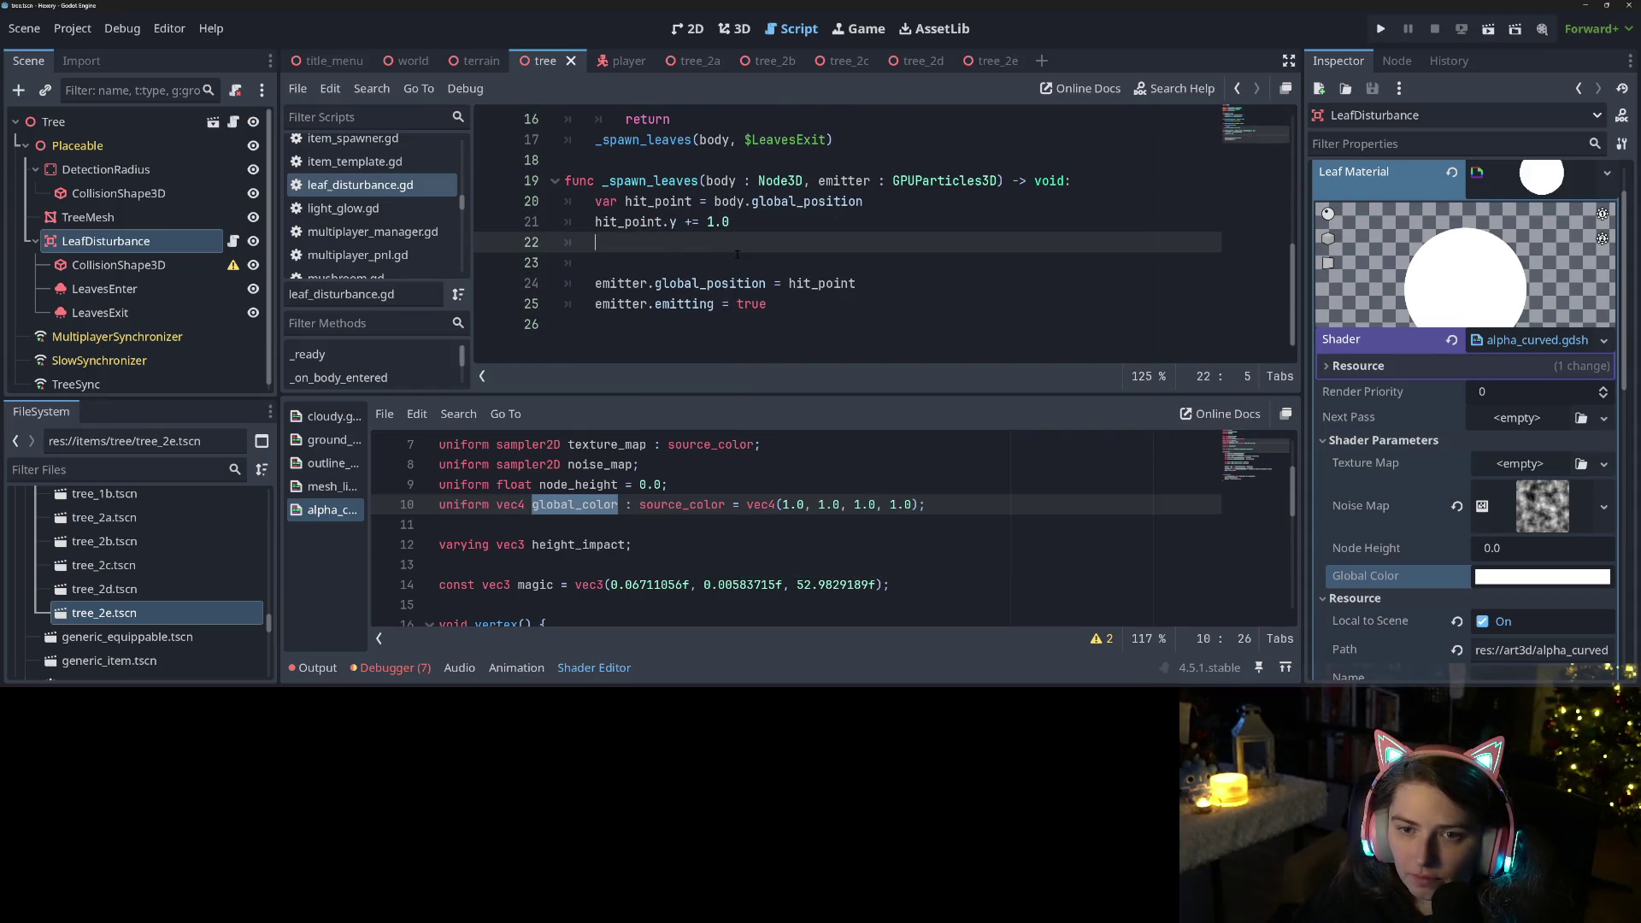
key("Return")
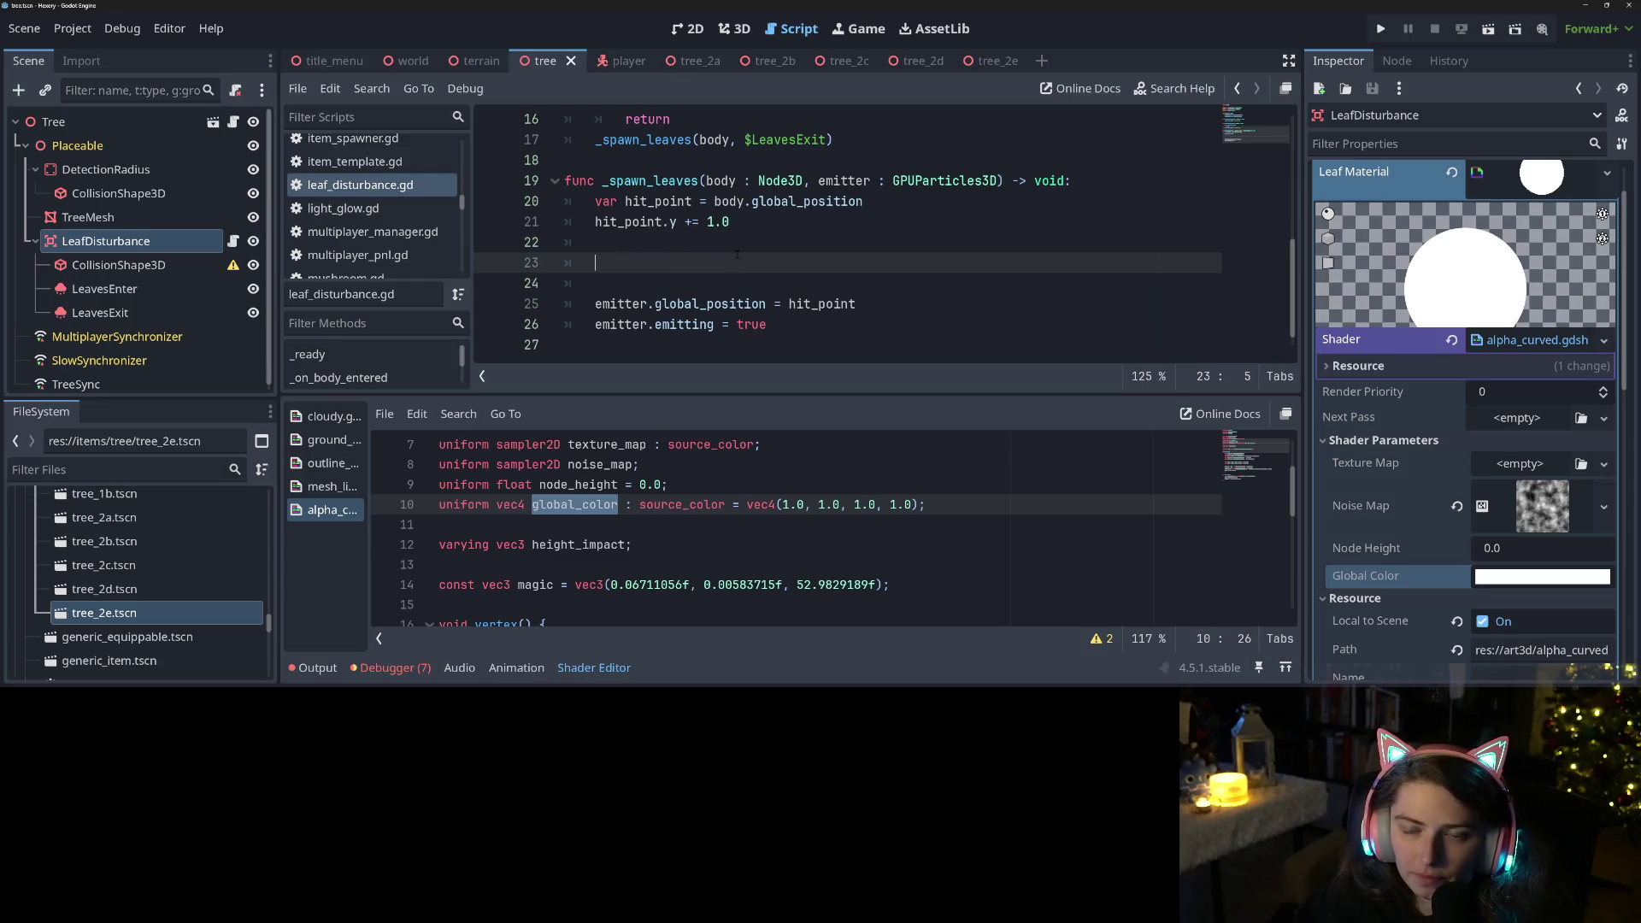
key("BackSpace")
key("BackSpace")
key("BackSpace")
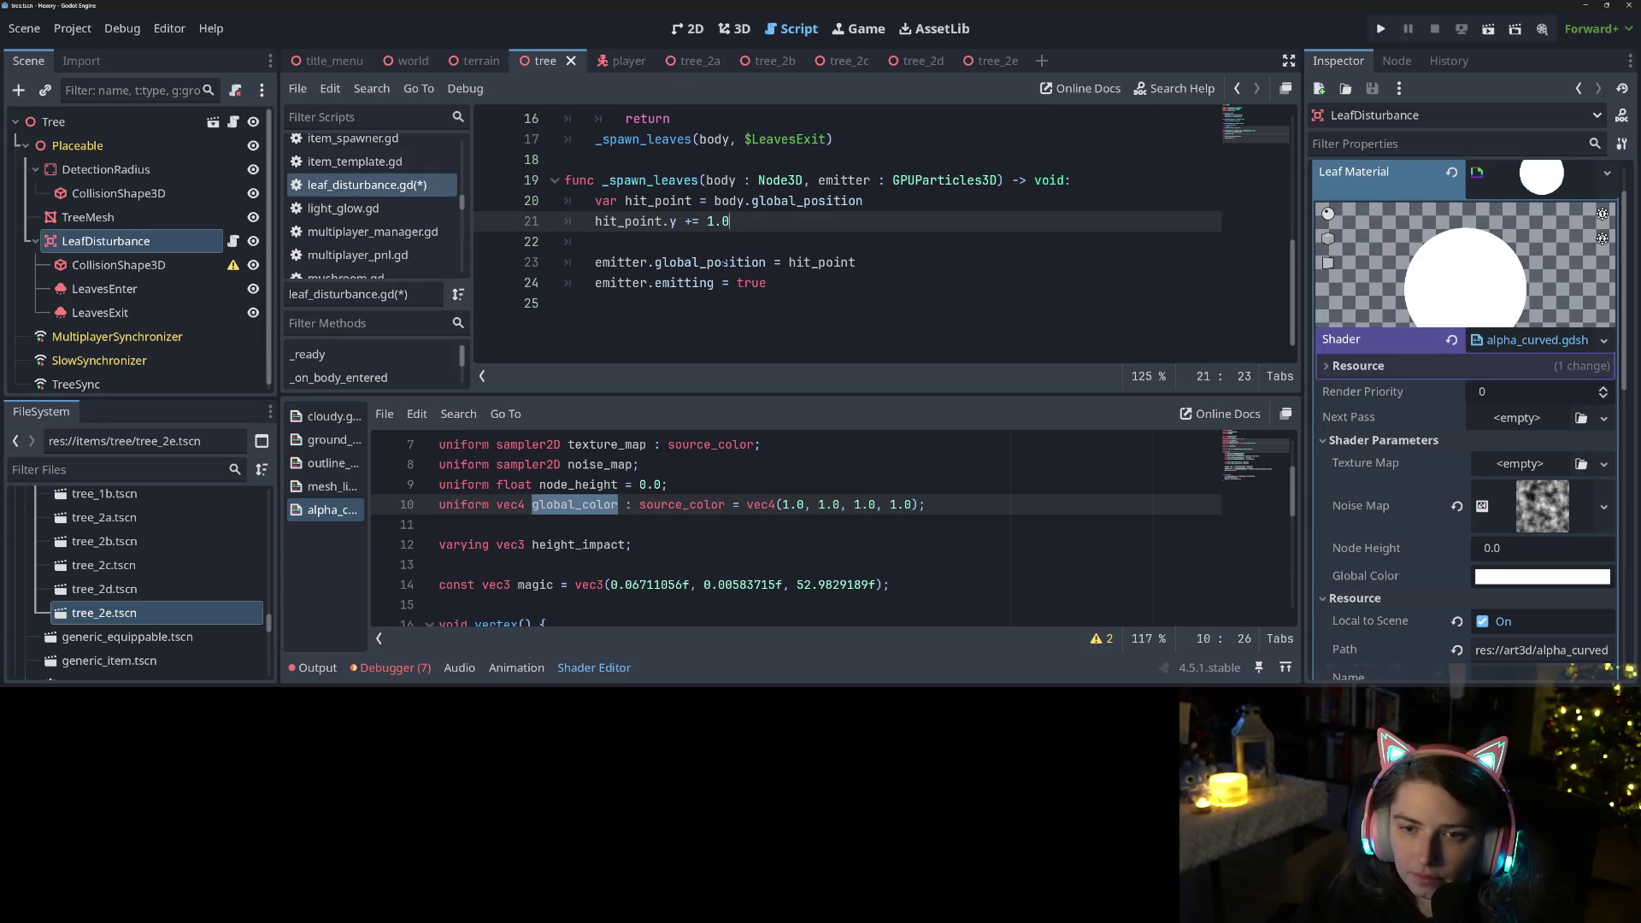
key("ctrl+s")
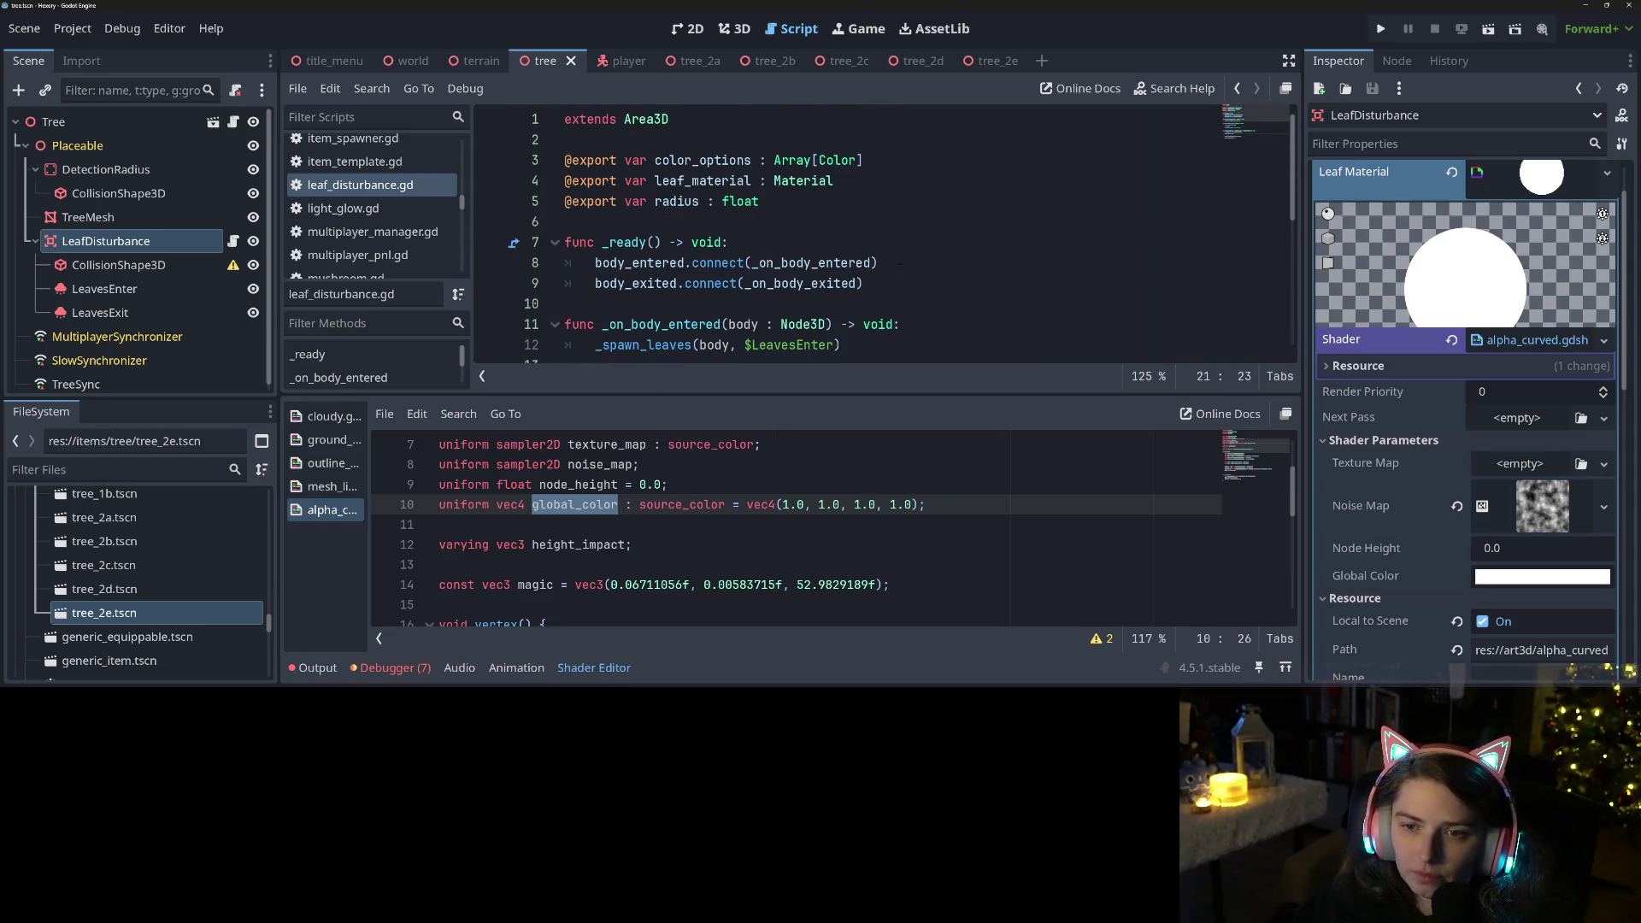
left_click(914, 283)
Start an owner line in _ready and insert 'if owner is Item:' above it.
key("Return")
type("owner.")
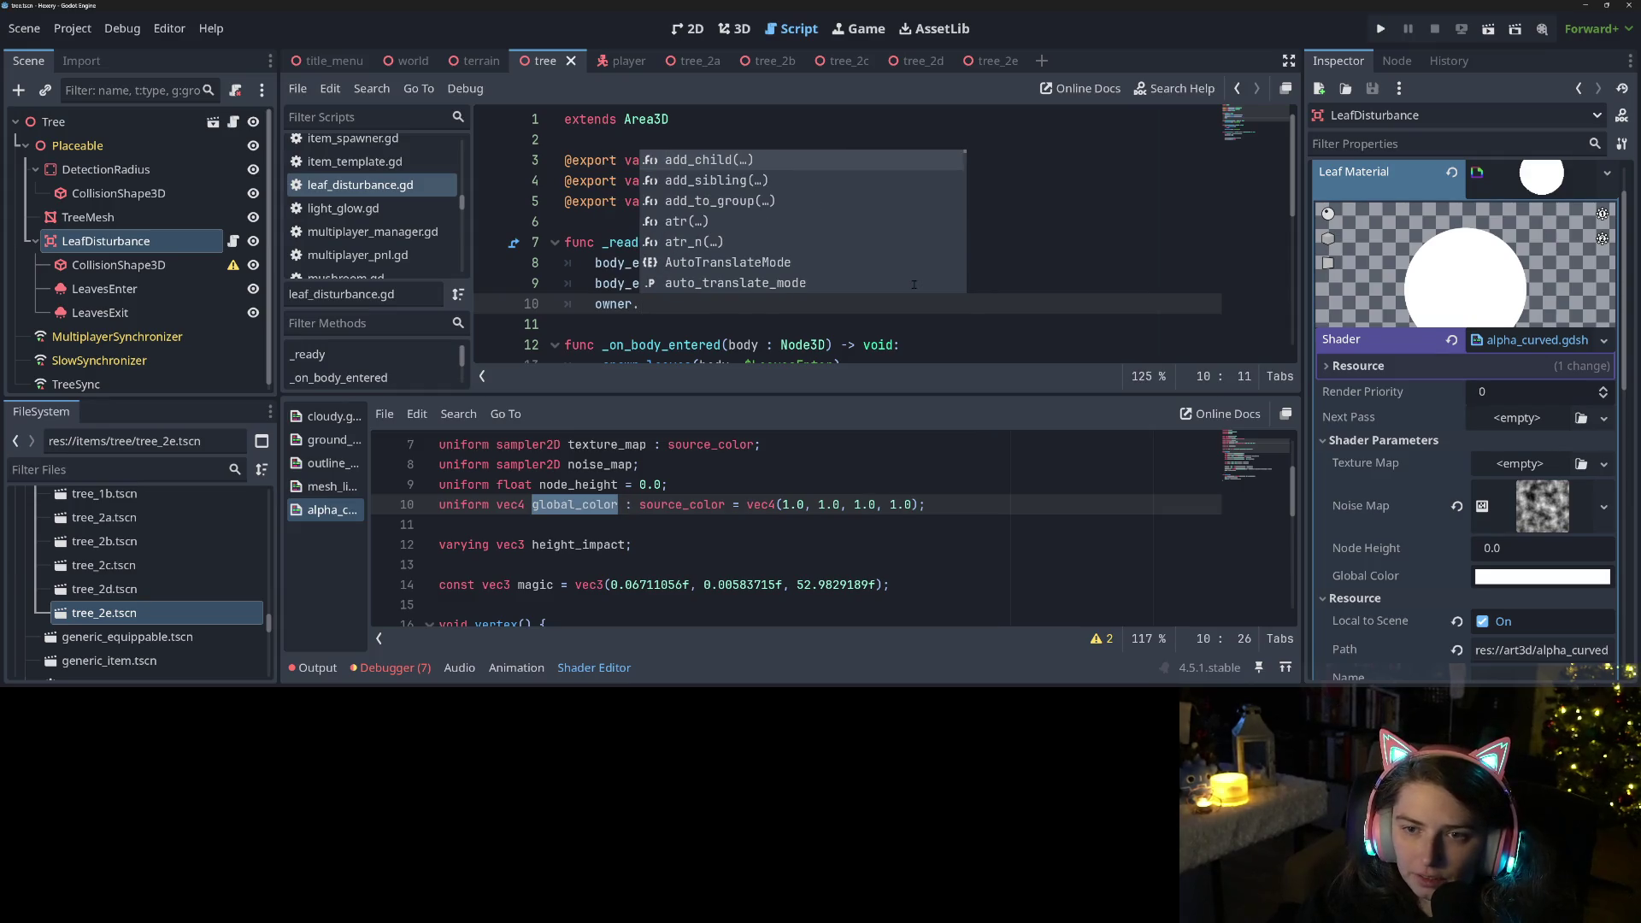
type("cph")
key("BackSpace")
key("BackSpace")
key("BackSpace")
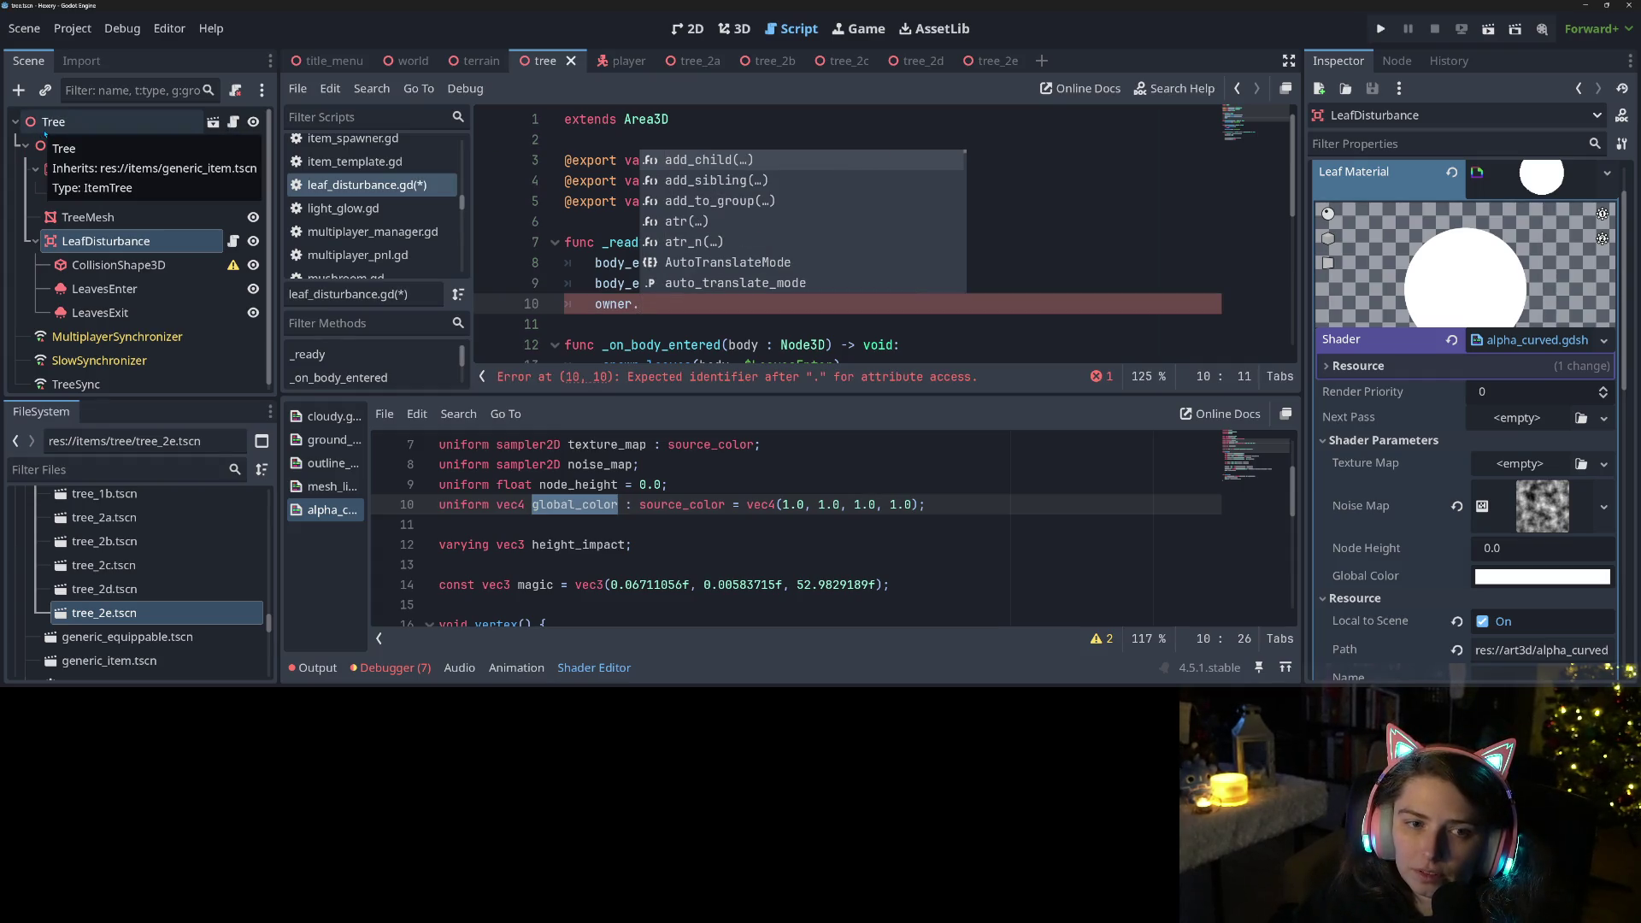
key("Home")
key("Return")
key("Up")
type("if owne i")
key("BackSpace")
key("BackSpace")
type("r is Item:")
Indent the line beneath as 'owner.color_index' and add a blank line after _ready.
key("Down")
key("Home")
key("Tab")
key("End")
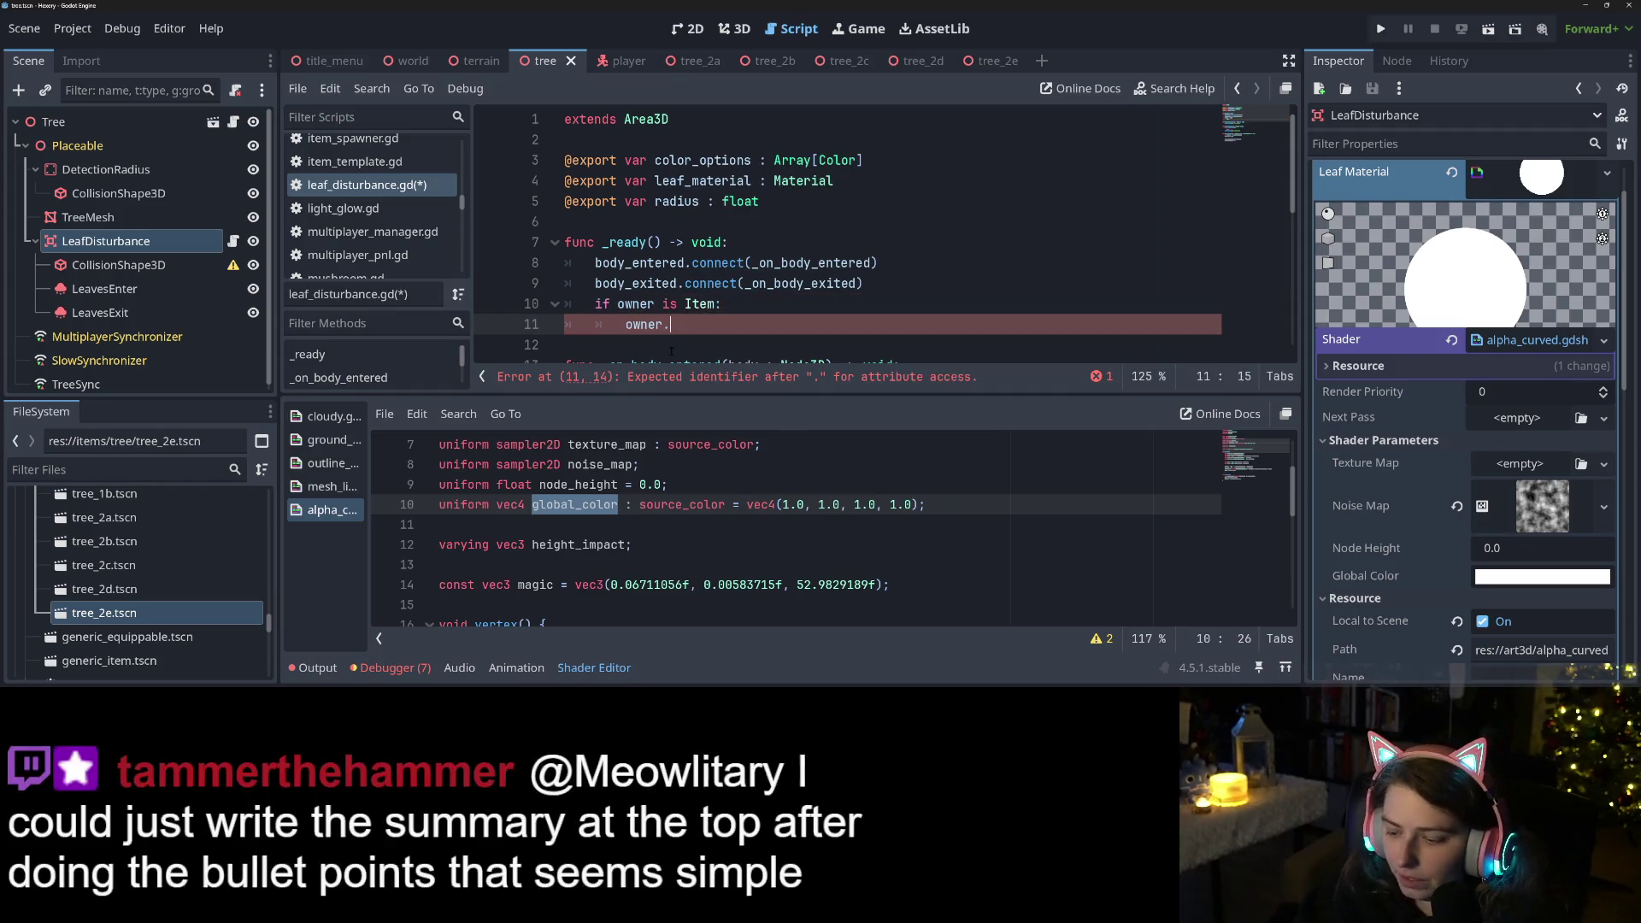
type("color_index")
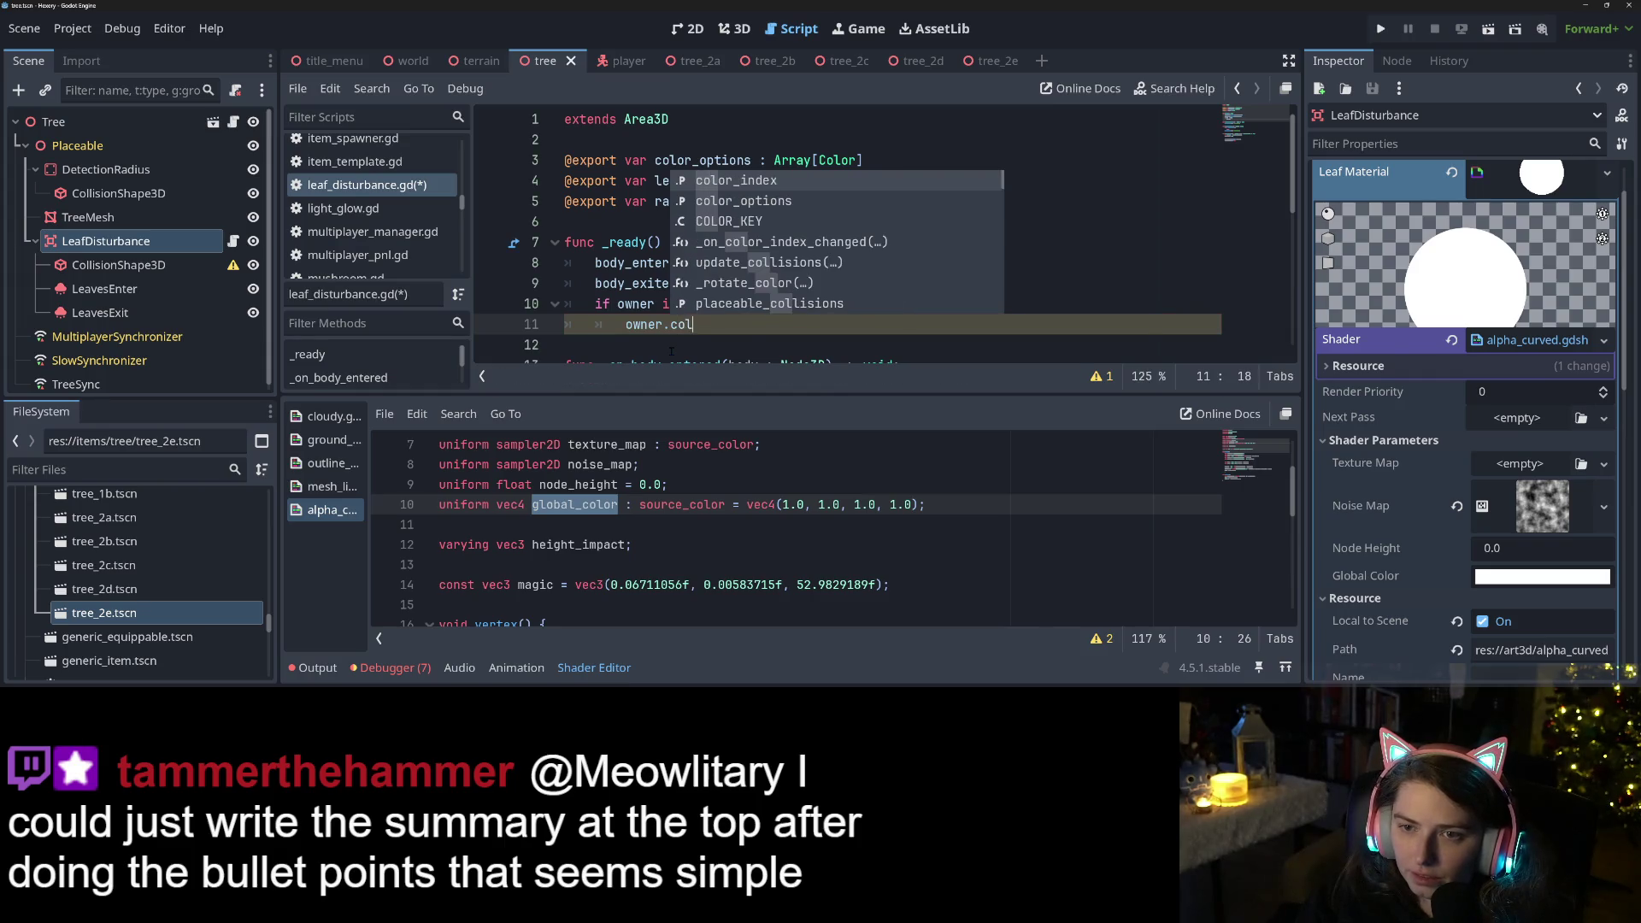
key("Home")
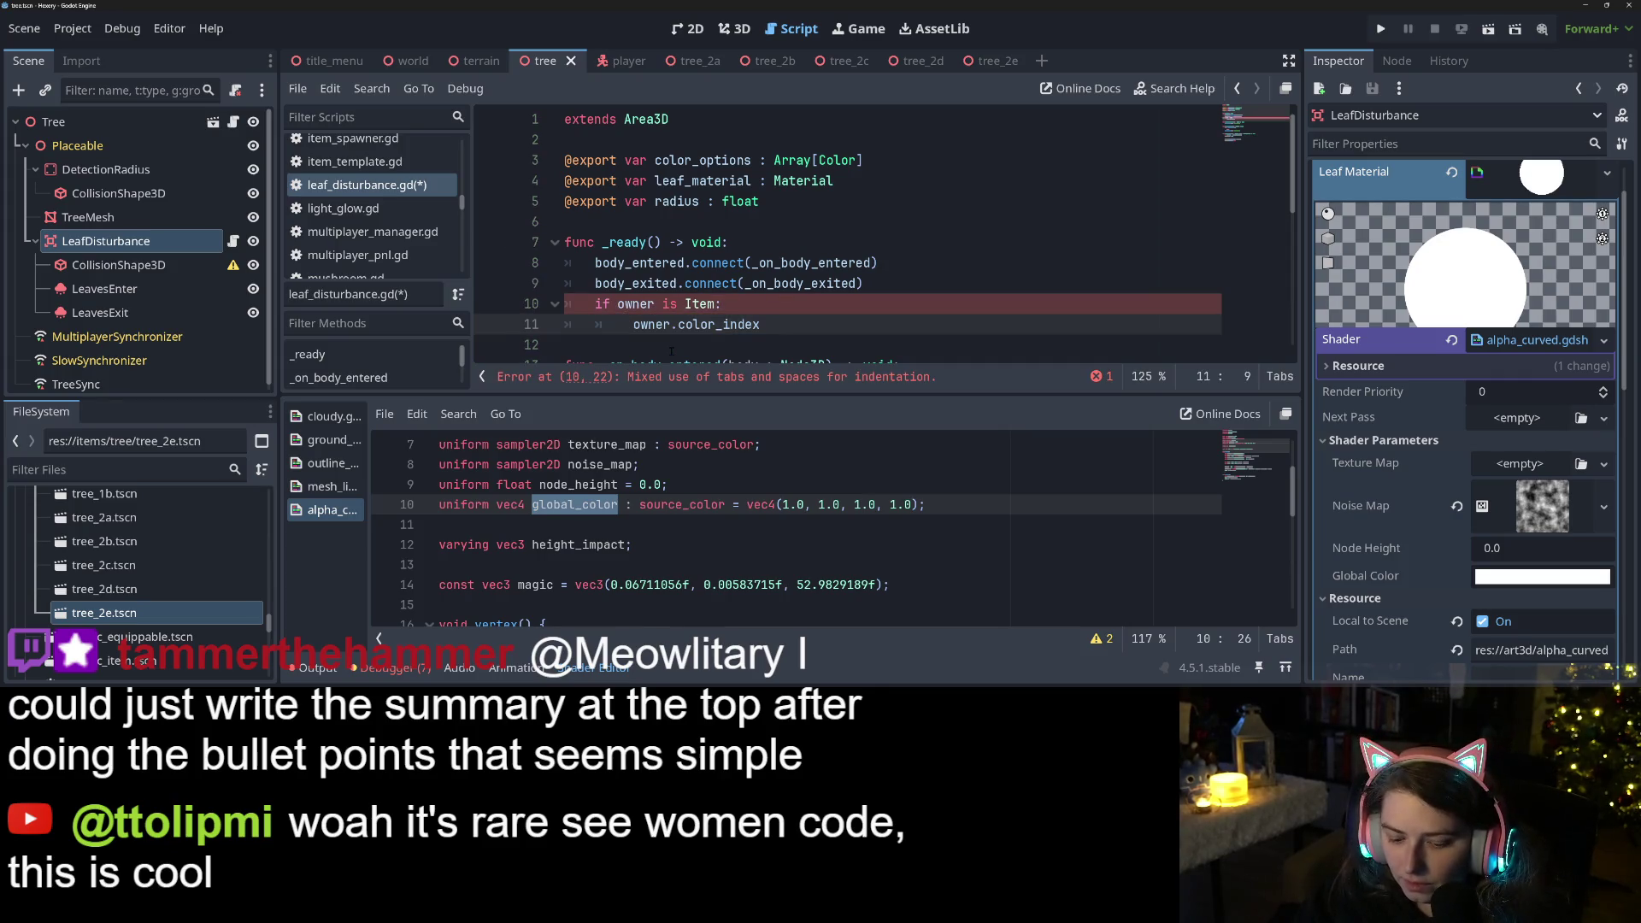
left_click(671, 351)
key("Return")
Write 'func _set_particle_color(index : int) -> void:' with a pass body.
type("func ")
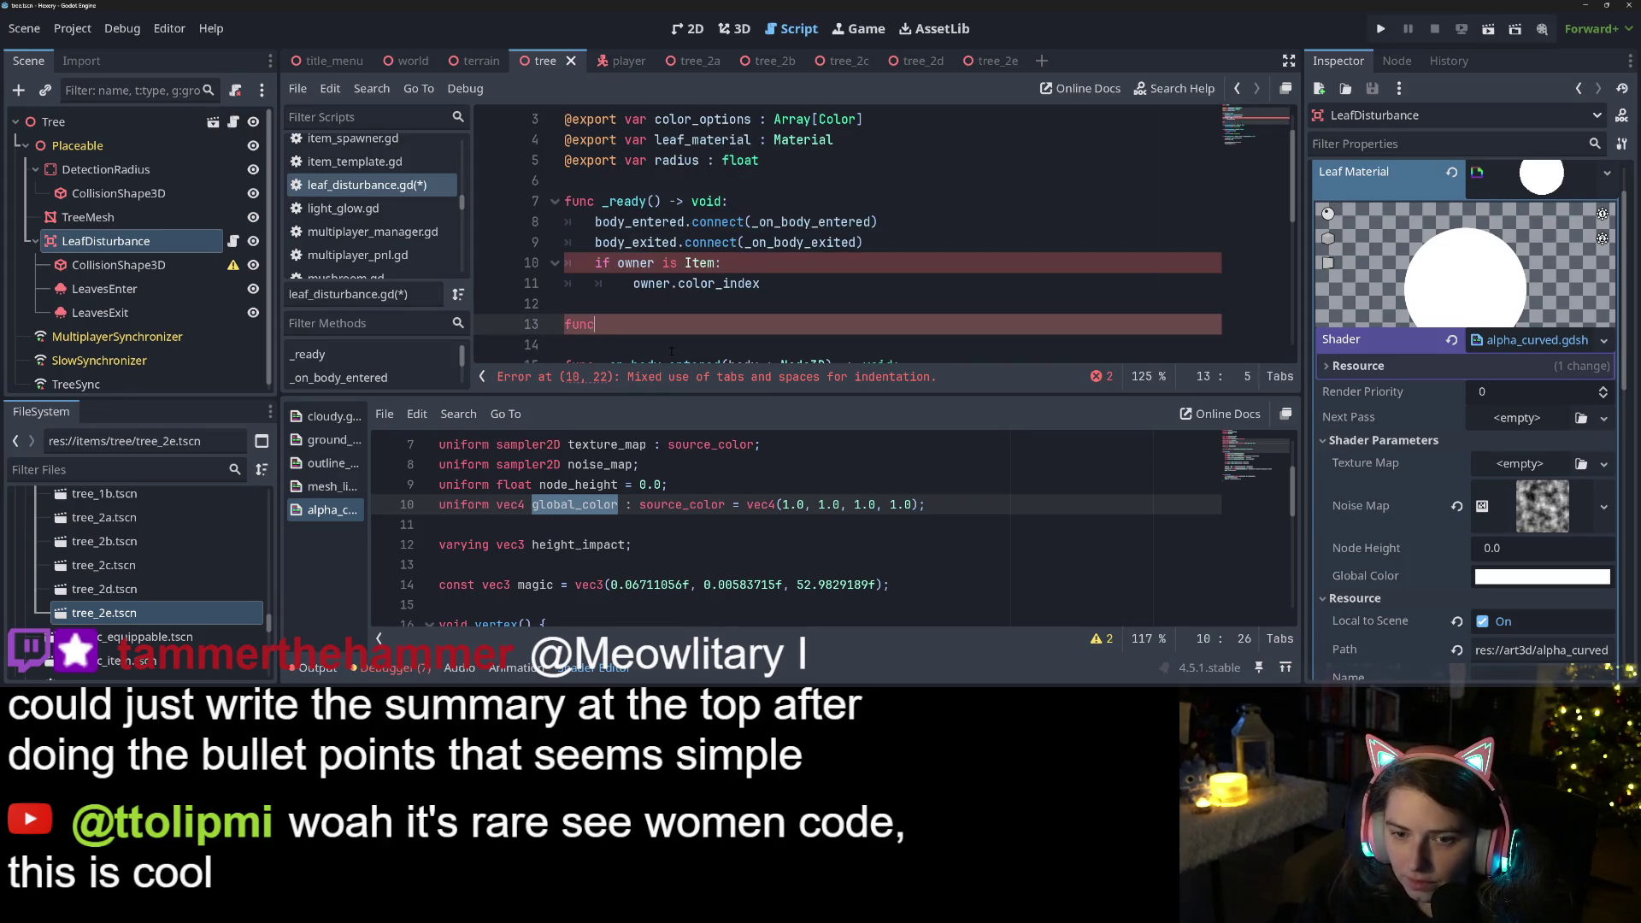
type("_set_particl")
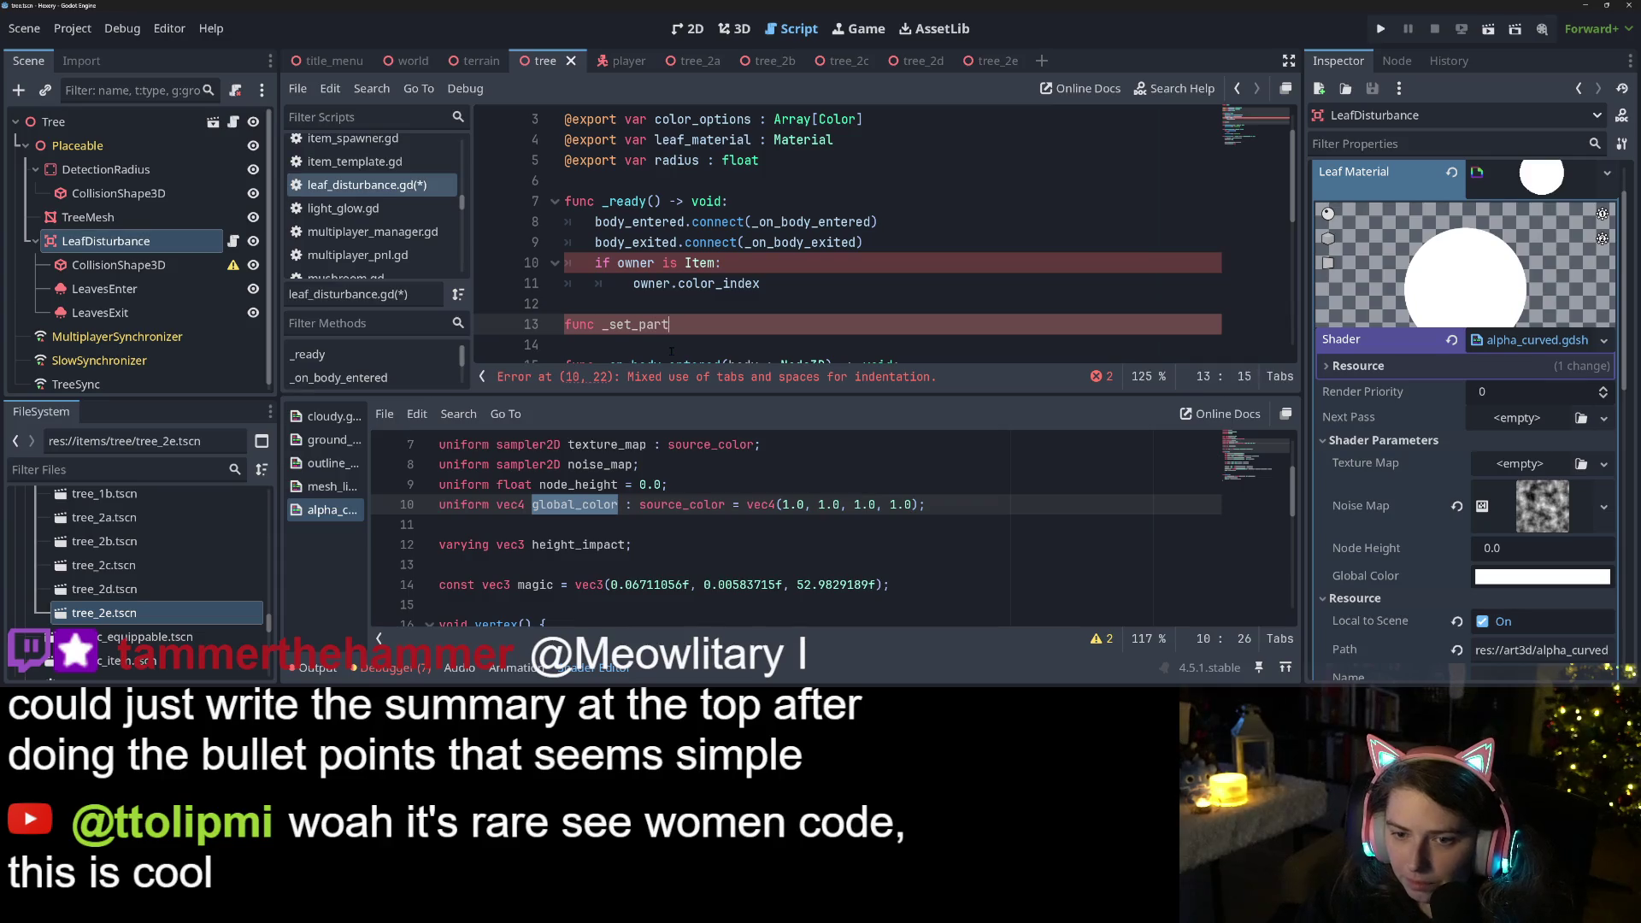
type("e_color")
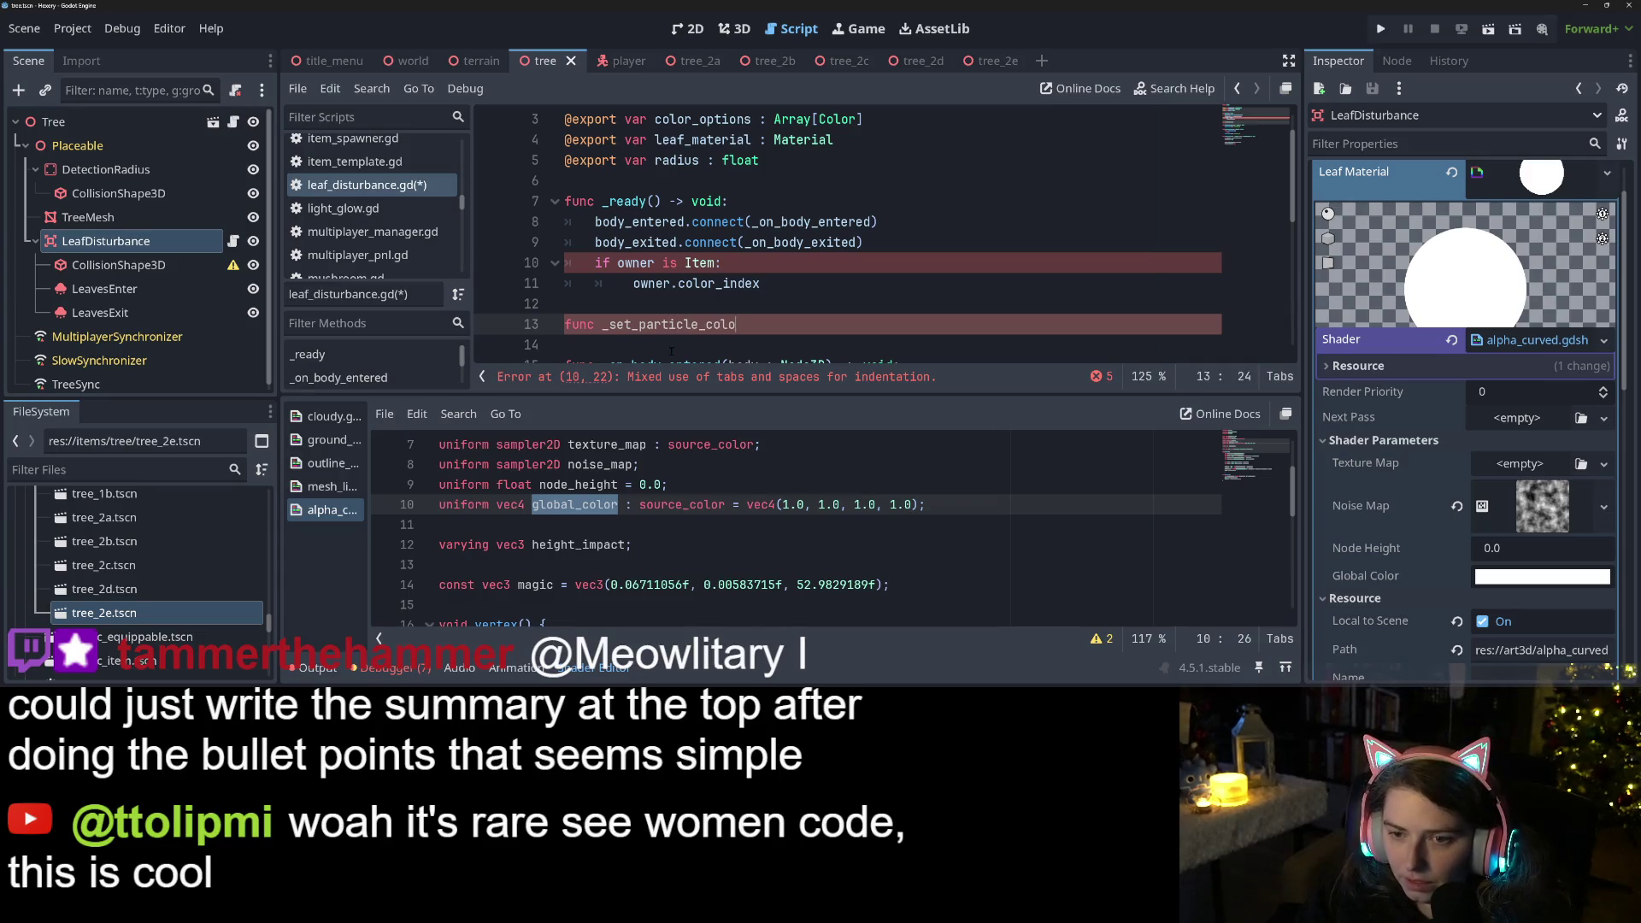
key("BackSpace")
type("(index")
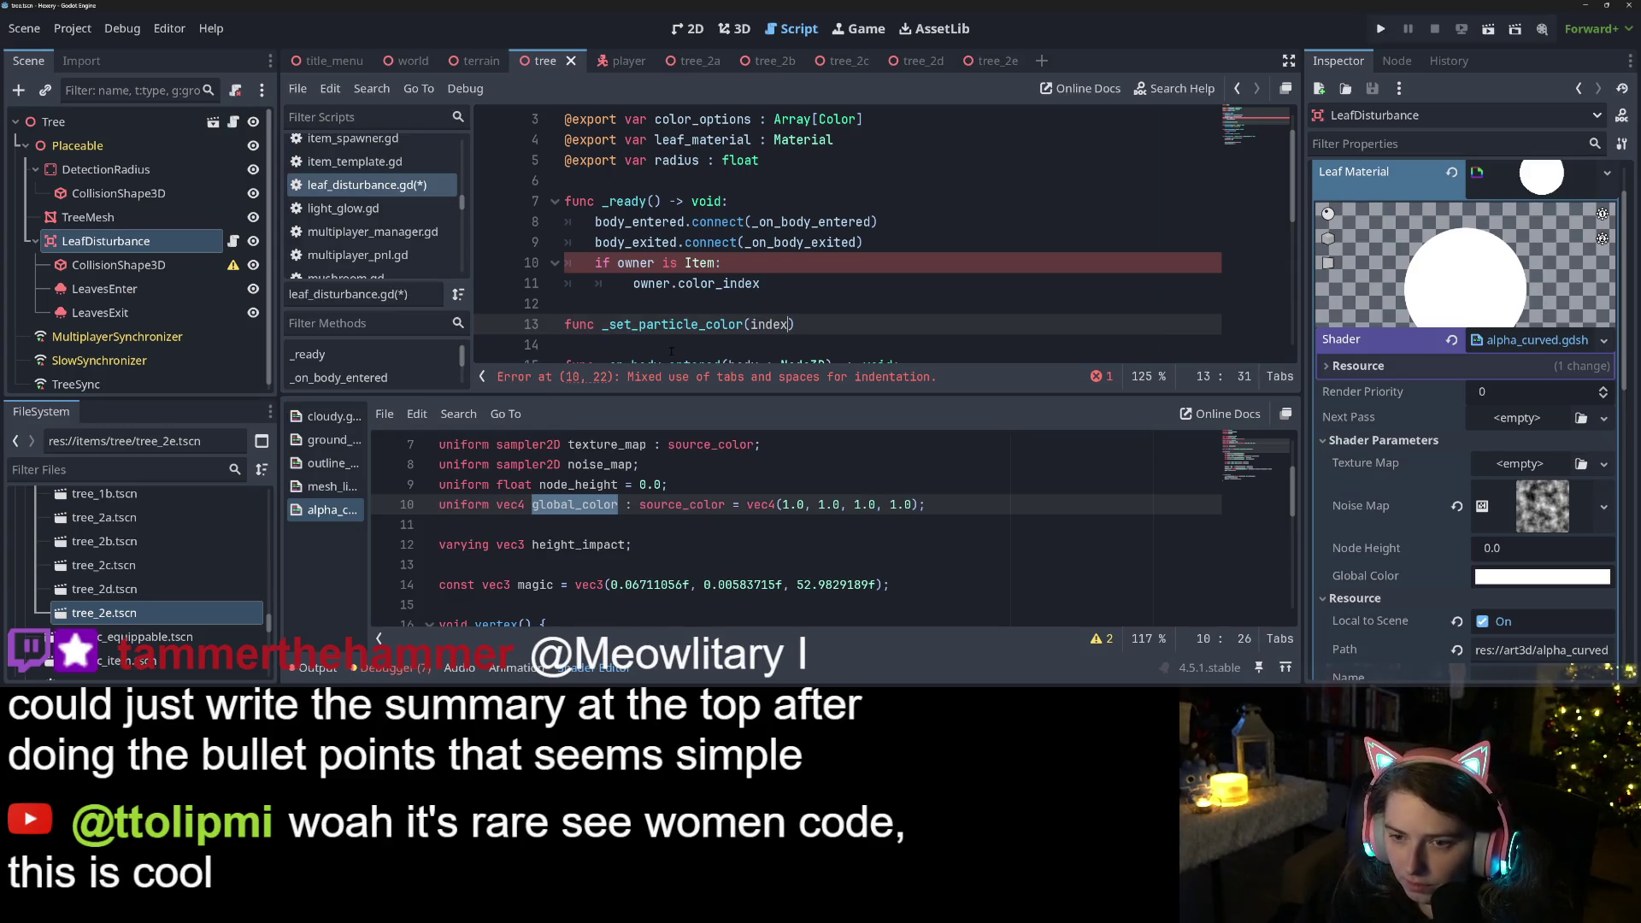
type(" : int")
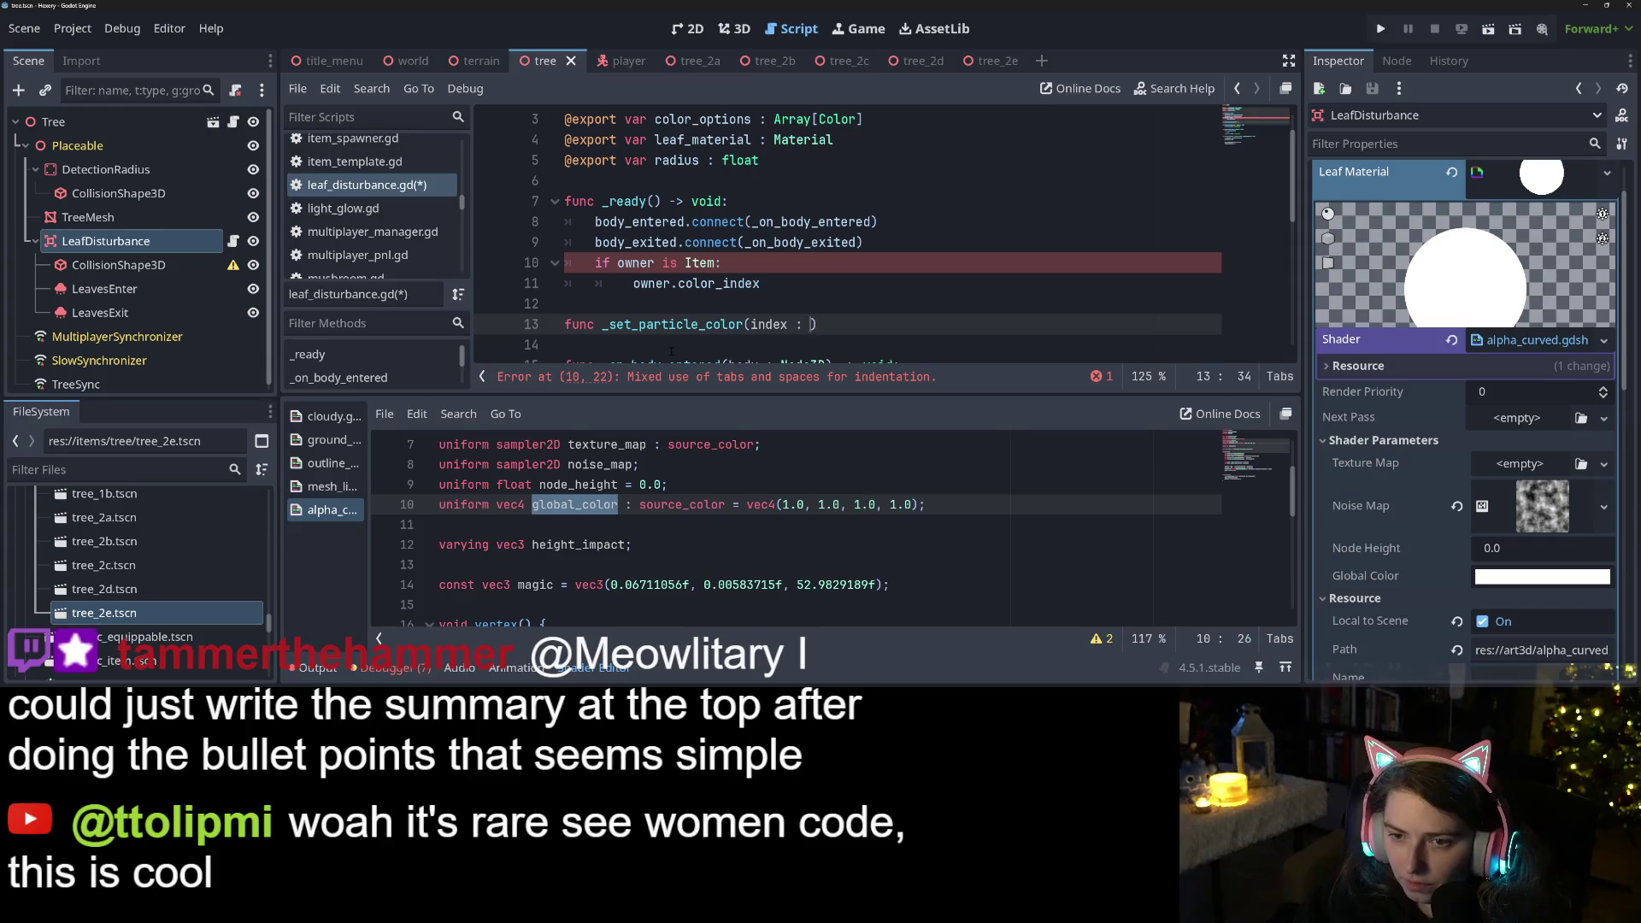
type(") -> void")
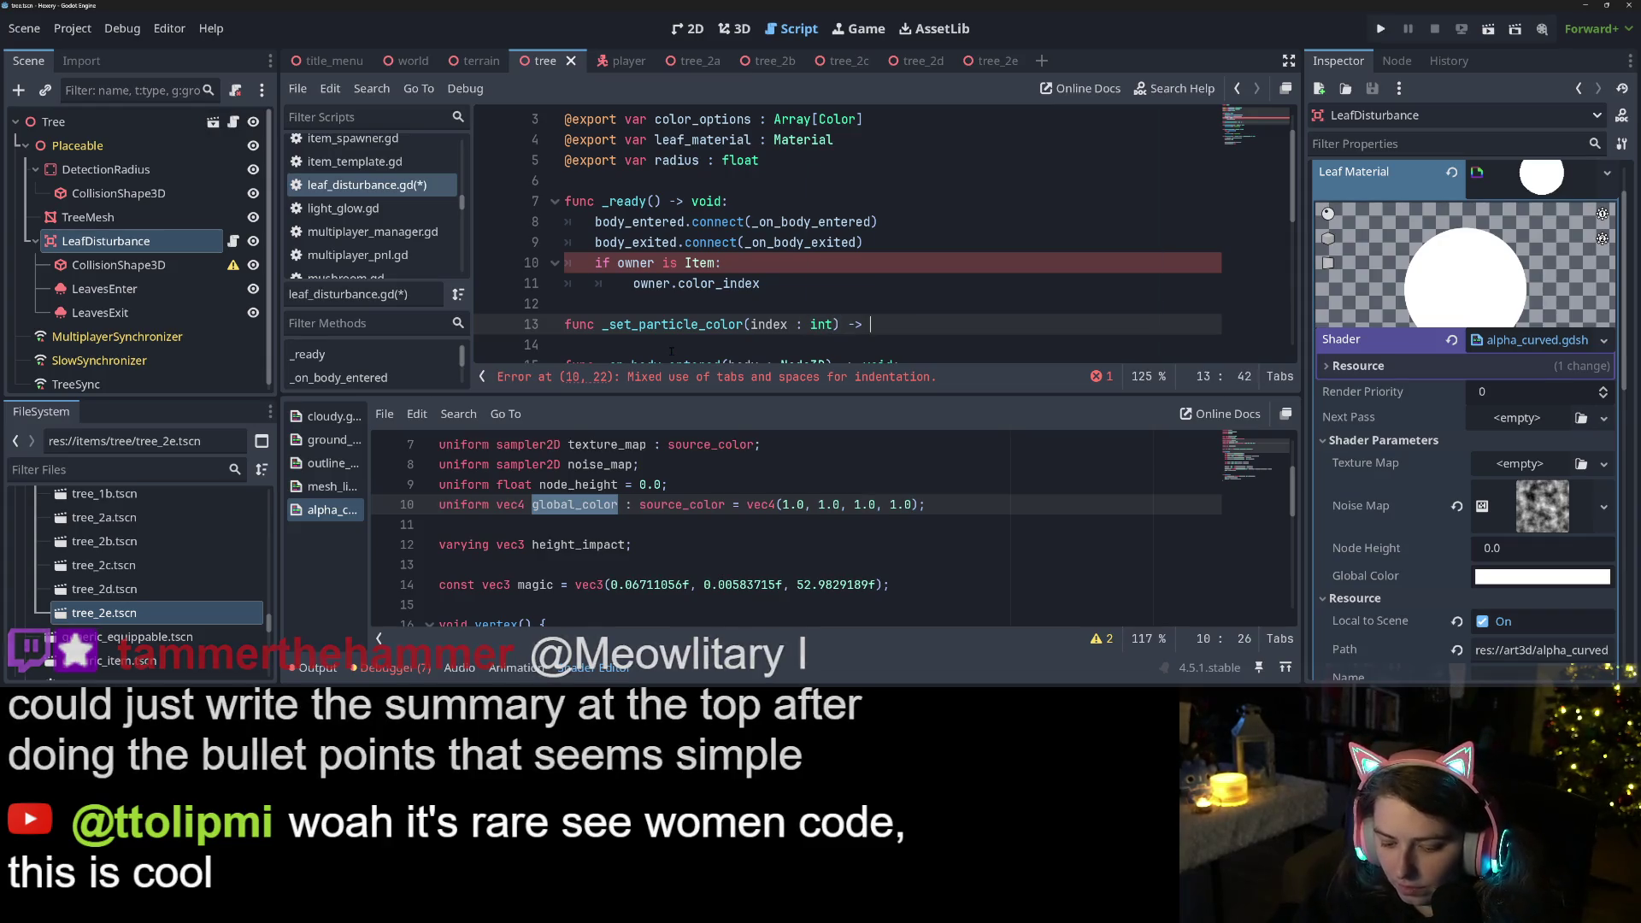
type(":")
key("Return")
type("pass")
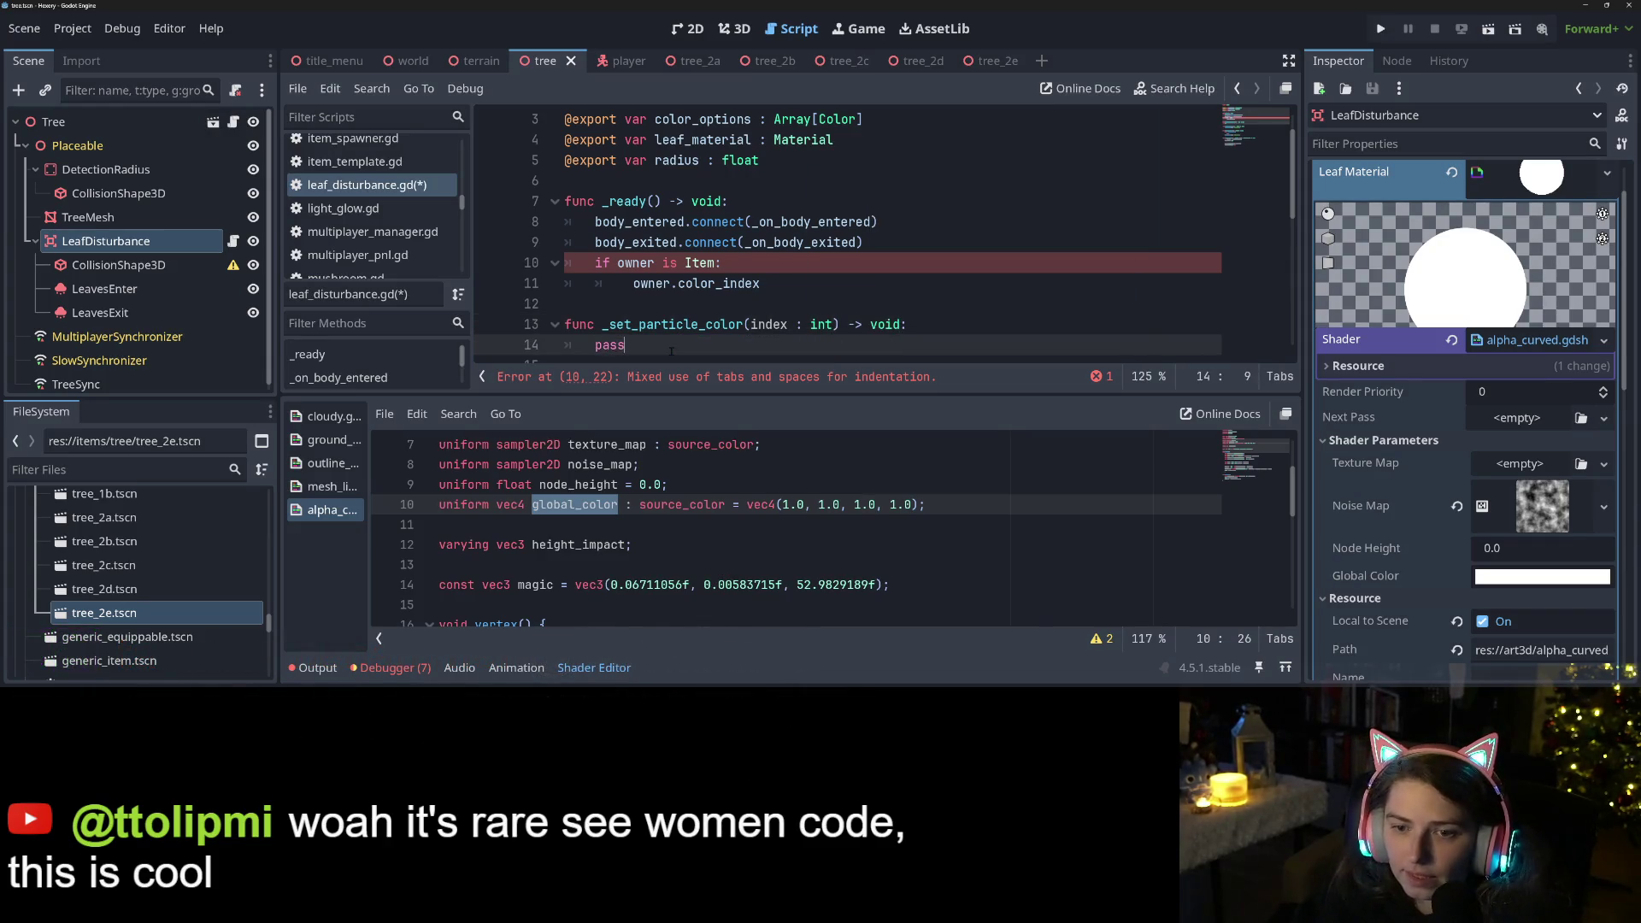
Call _set_particle_color(owner.color_index) inside the Item check, fix the indentation, and save.
double_click(671, 323)
key("ctrl+c")
left_click(633, 282)
key("ctrl+v")
type("(")
key("End")
type(")")
key("ctrl+s")
left_click(745, 345)
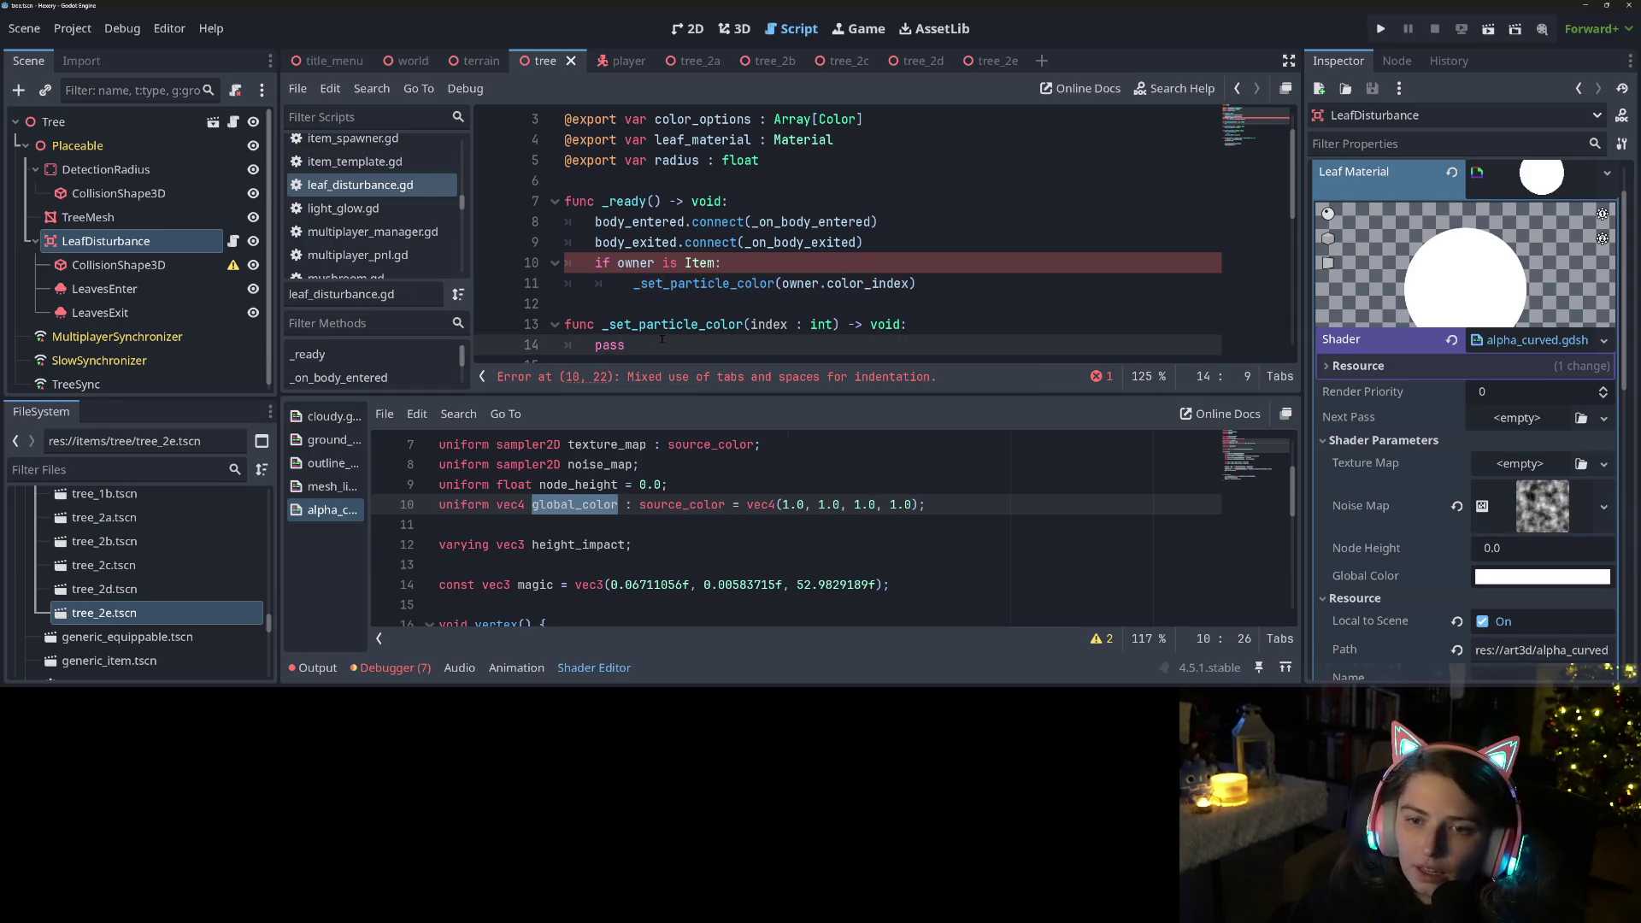
left_click(634, 283)
key("BackSpace")
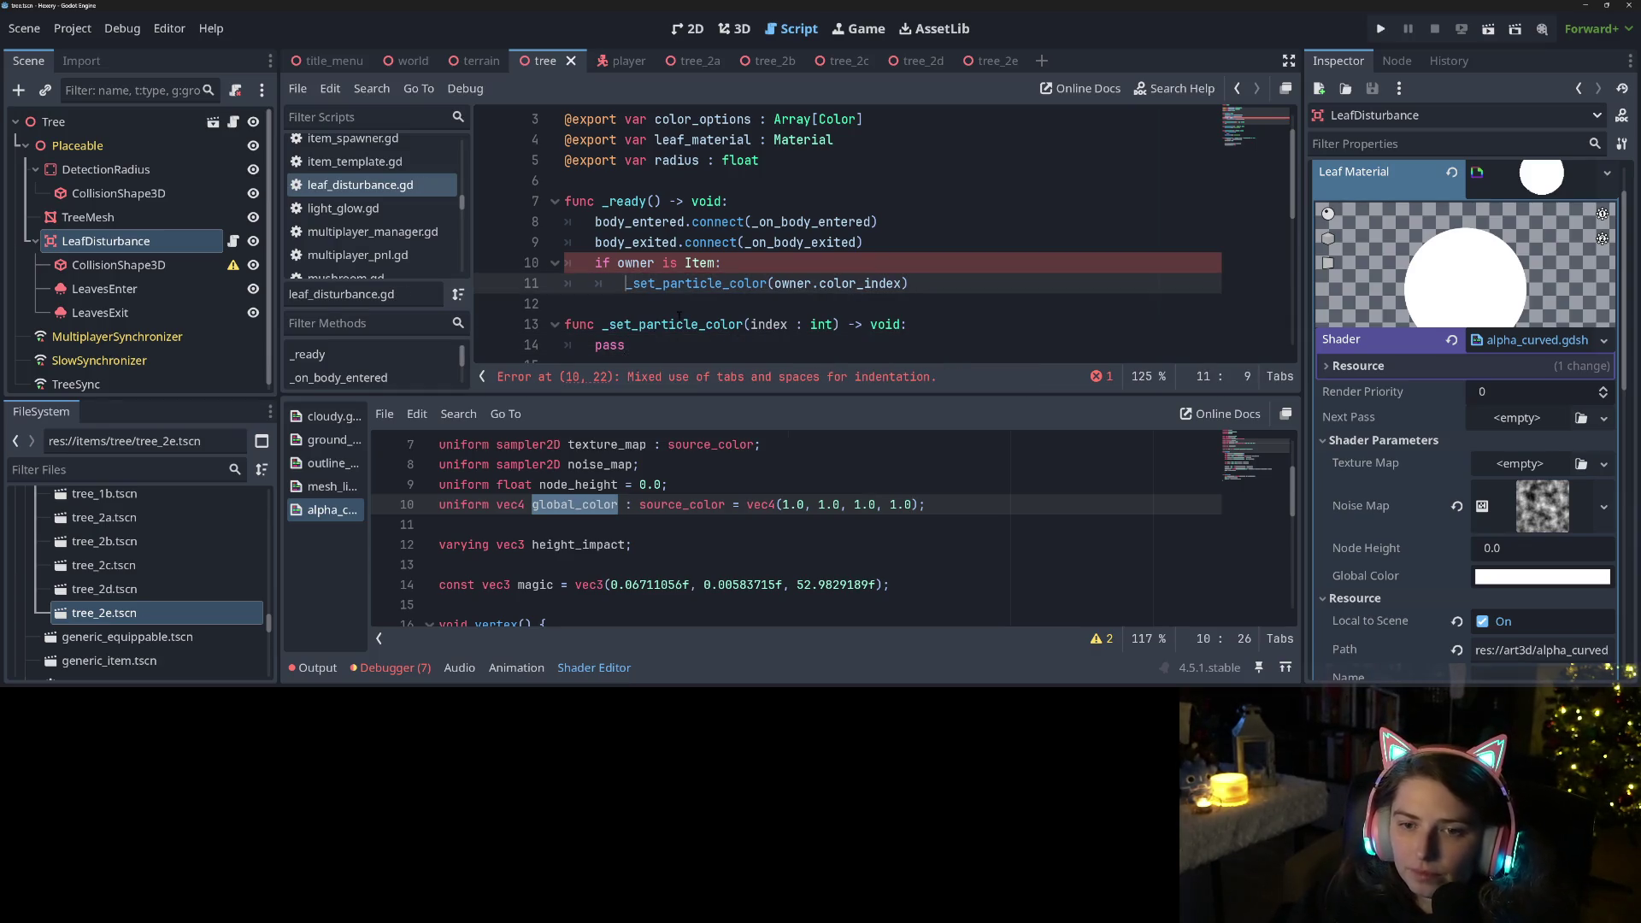
key("ctrl+s")
scroll(678, 316, "down", 2)
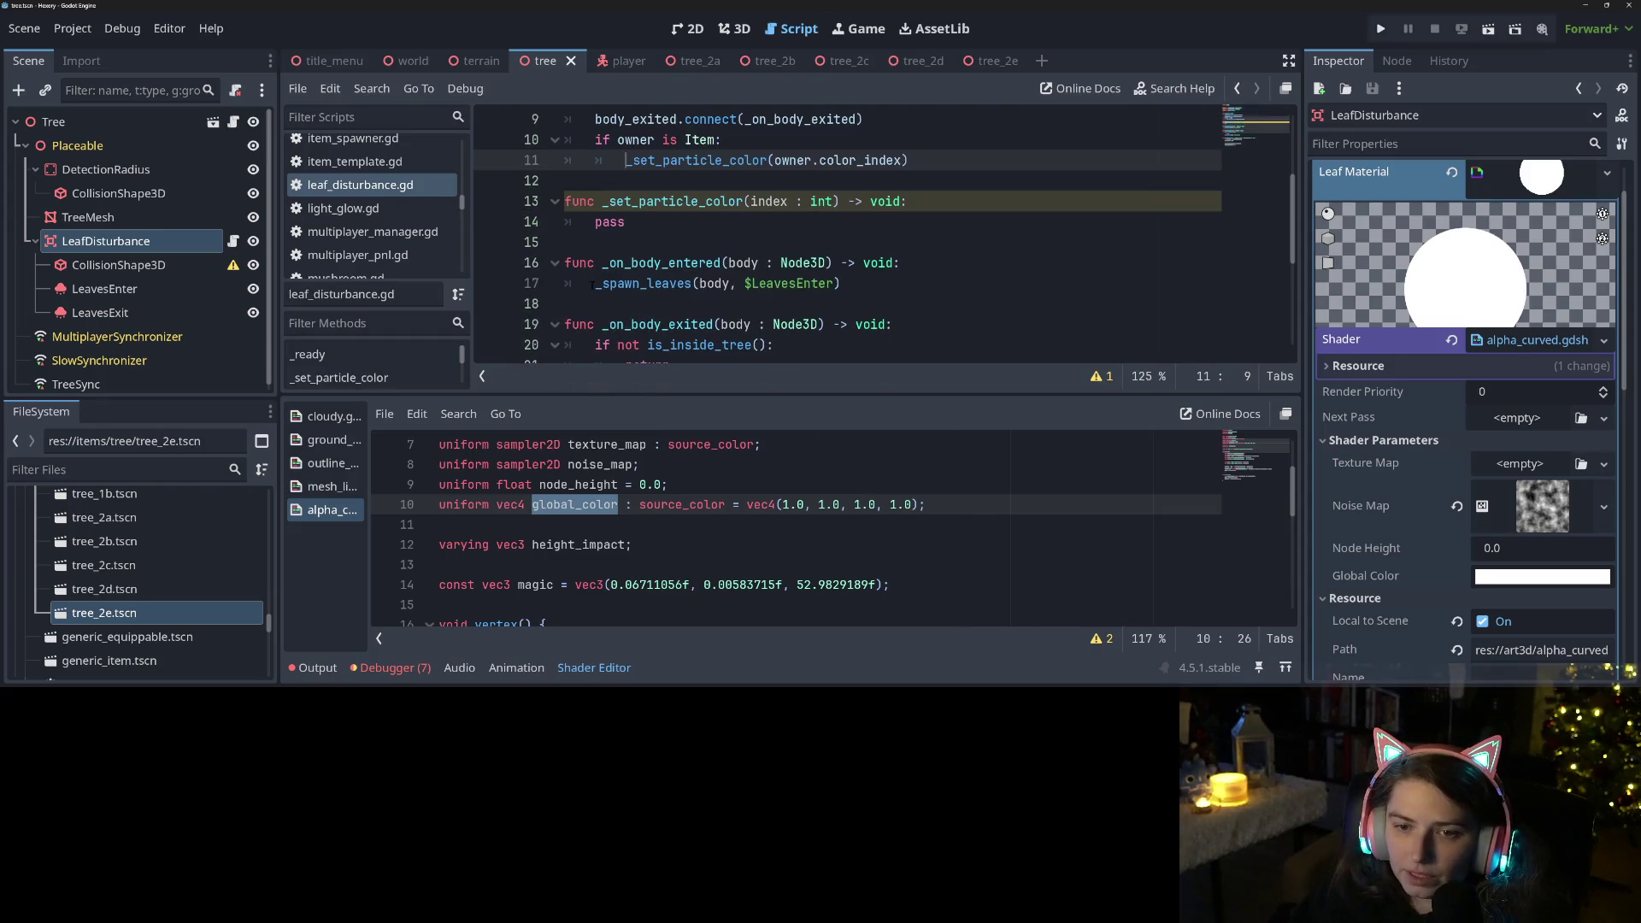
Replace the placeholder pass in the new function with leaf_material.set…, the start of a method call.
double_click(610, 221)
type("m")
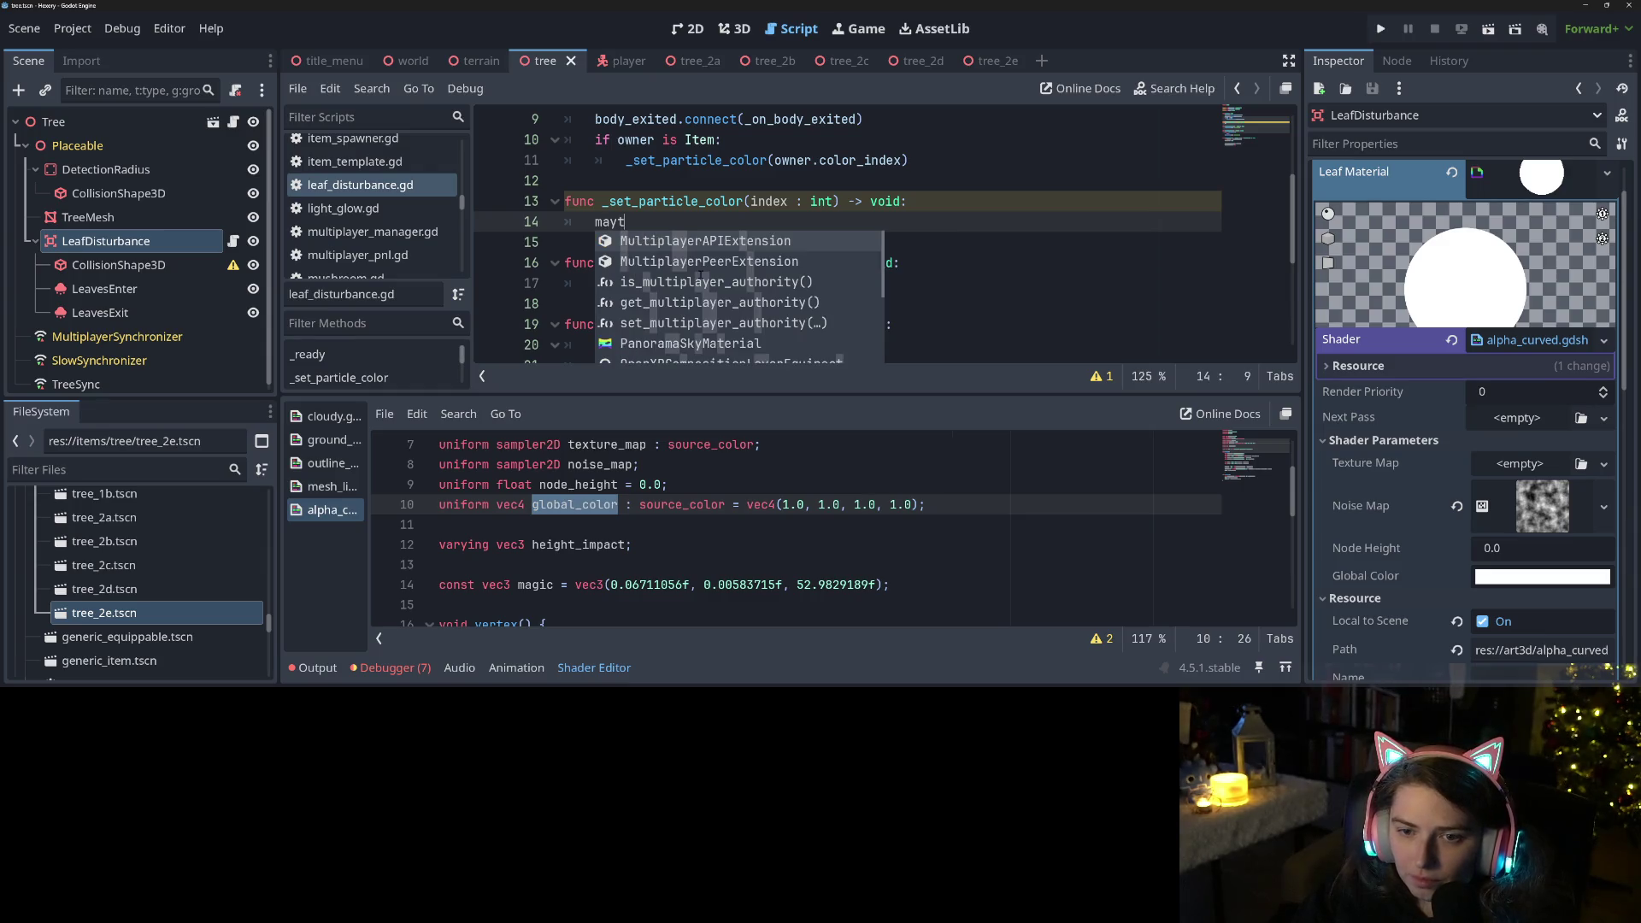
type("a")
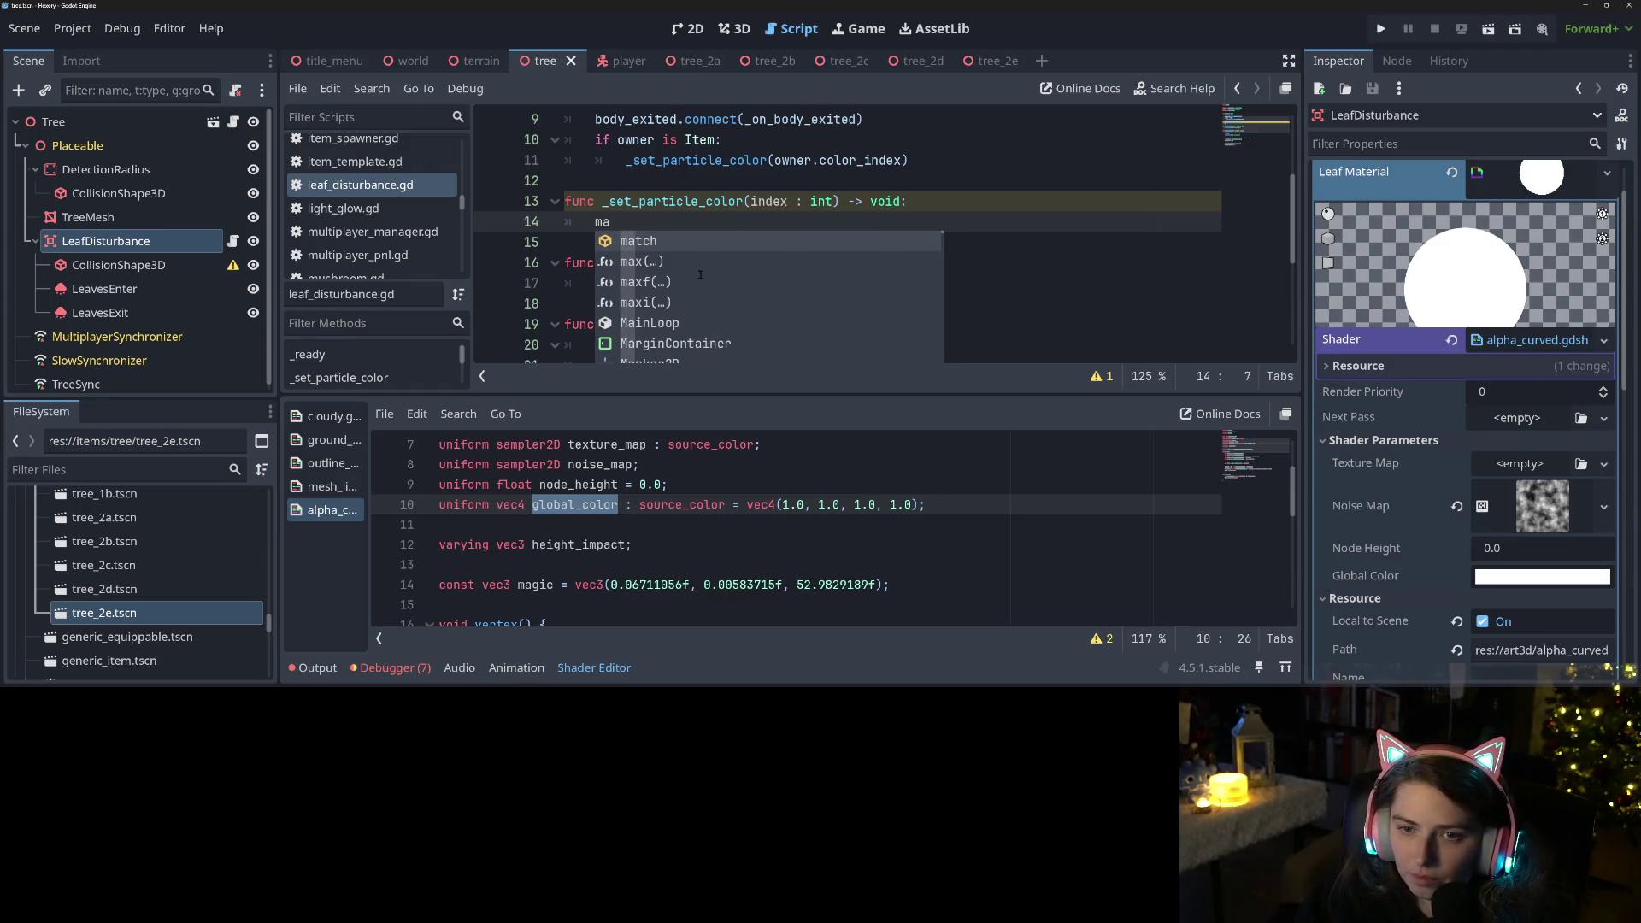
type("t")
key("Down")
key("Down")
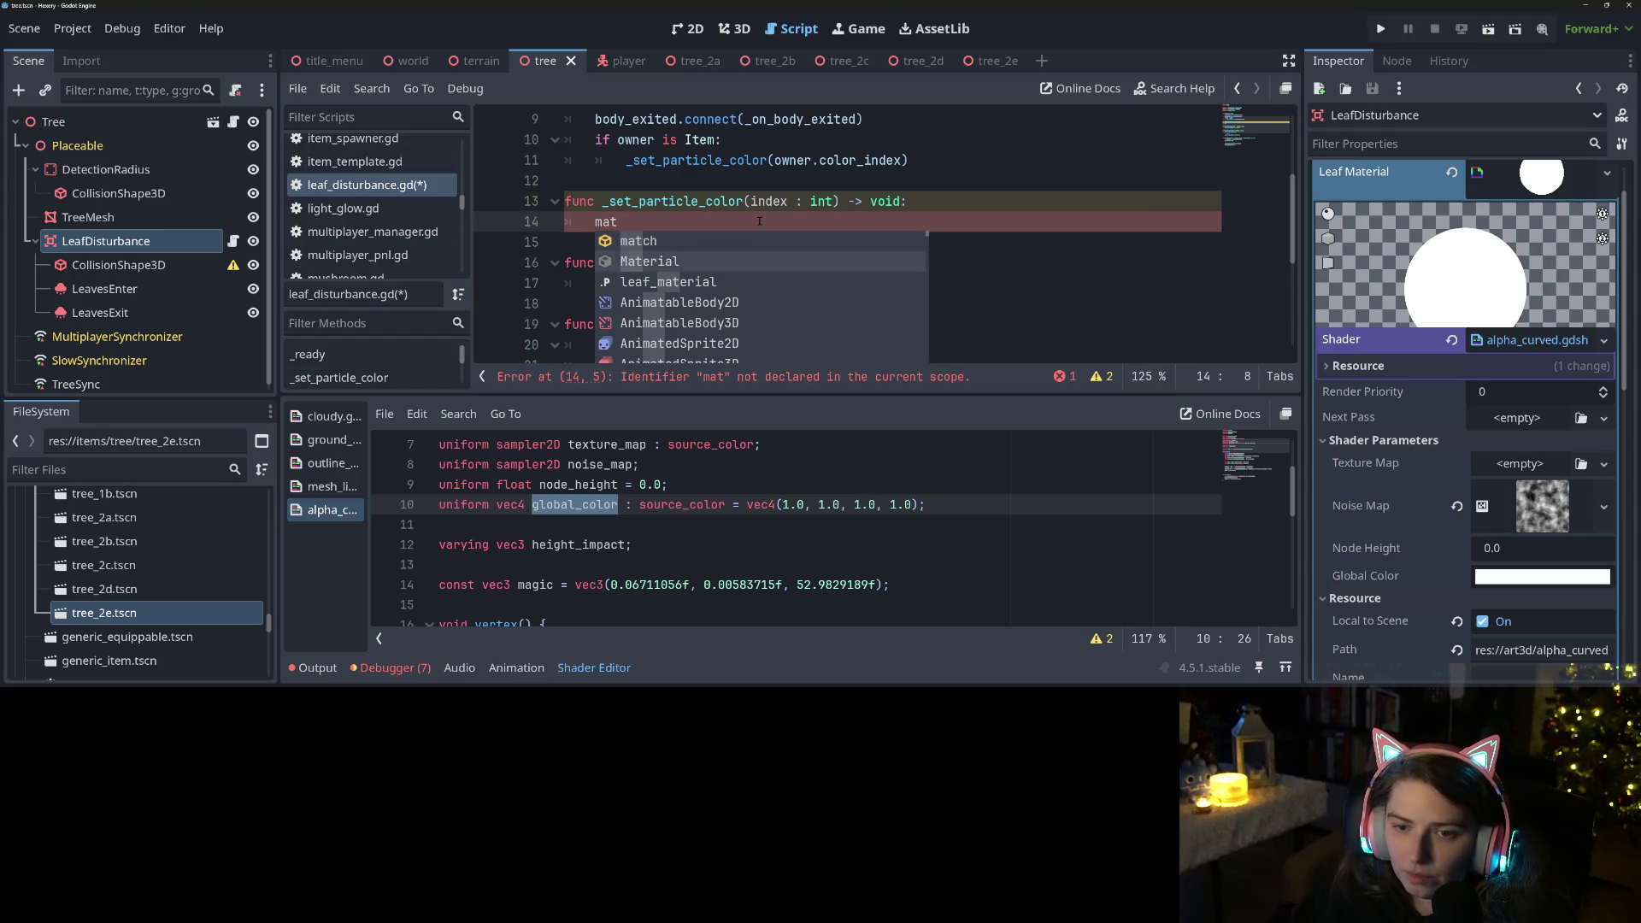
key("Return")
type(".set")
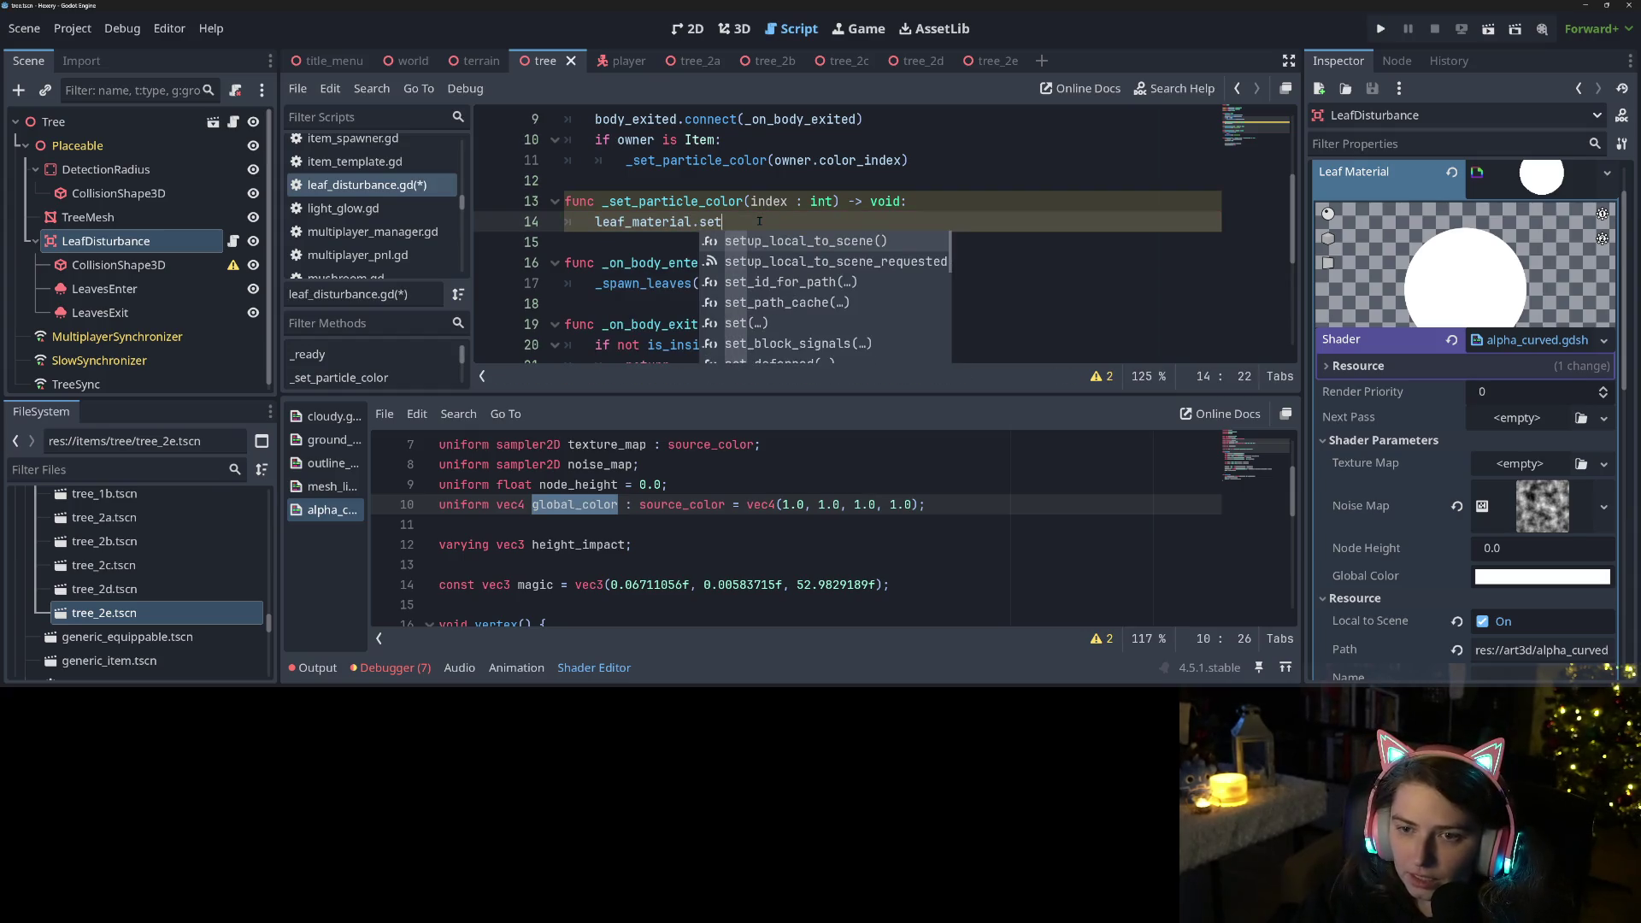
type("_s")
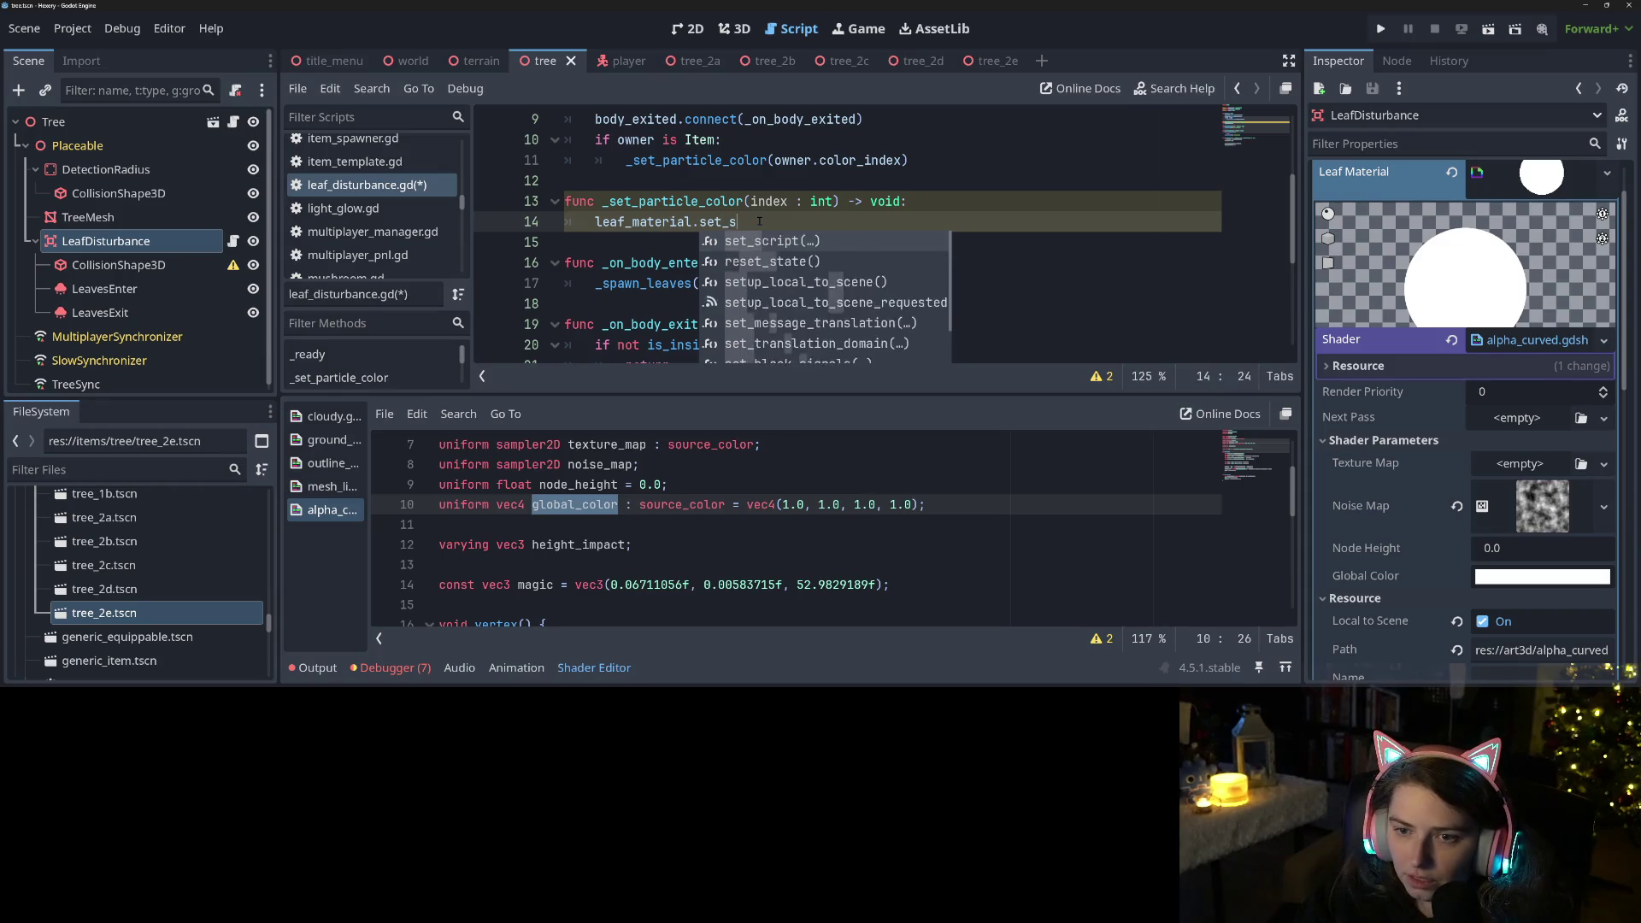
key("BackSpace")
key("BackSpace")
key("BackSpace")
type("h")
key("BackSpace")
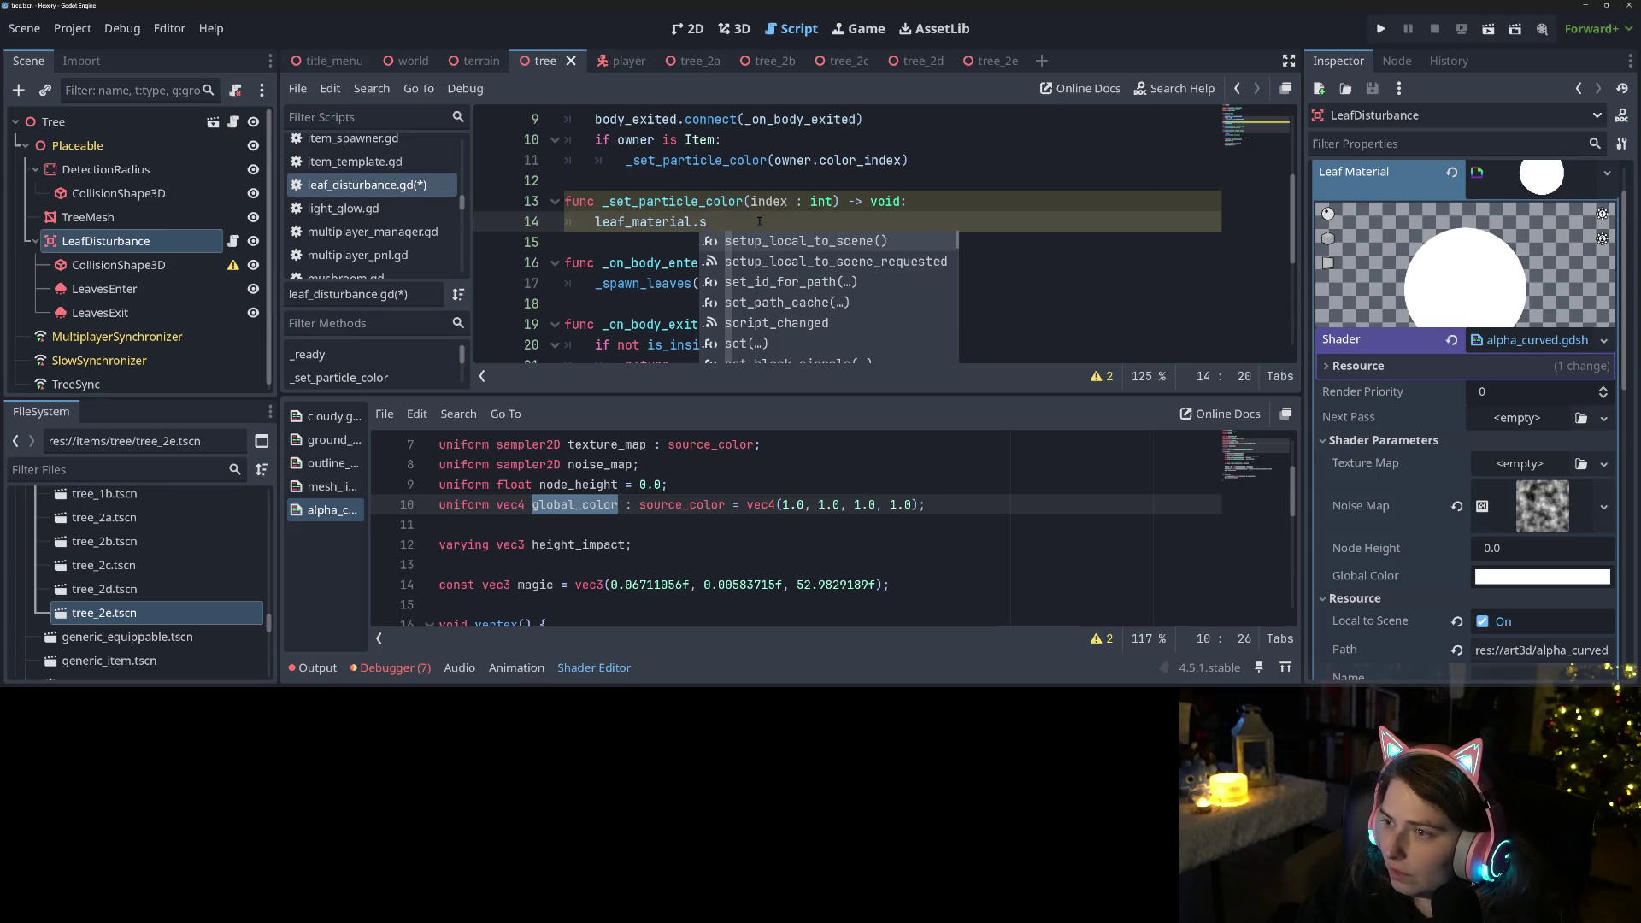
type("et")
Change the leaf_material export type from Material to ShaderMaterial and save the script.
scroll(759, 221, "up", 3)
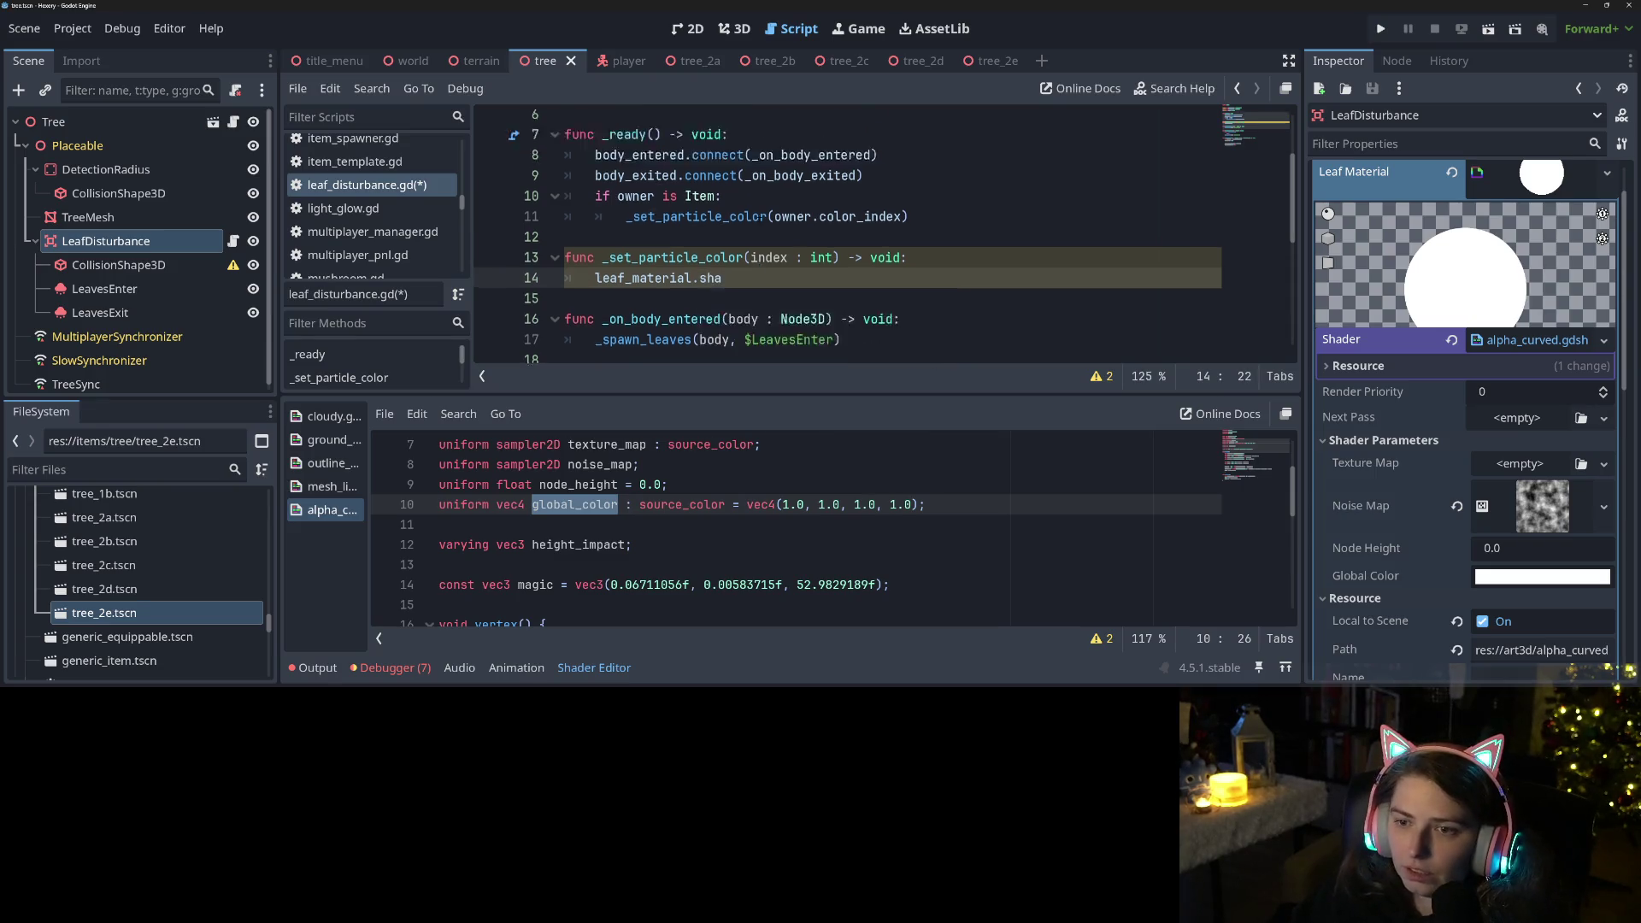
double_click(799, 180)
type("Shade")
key("Return")
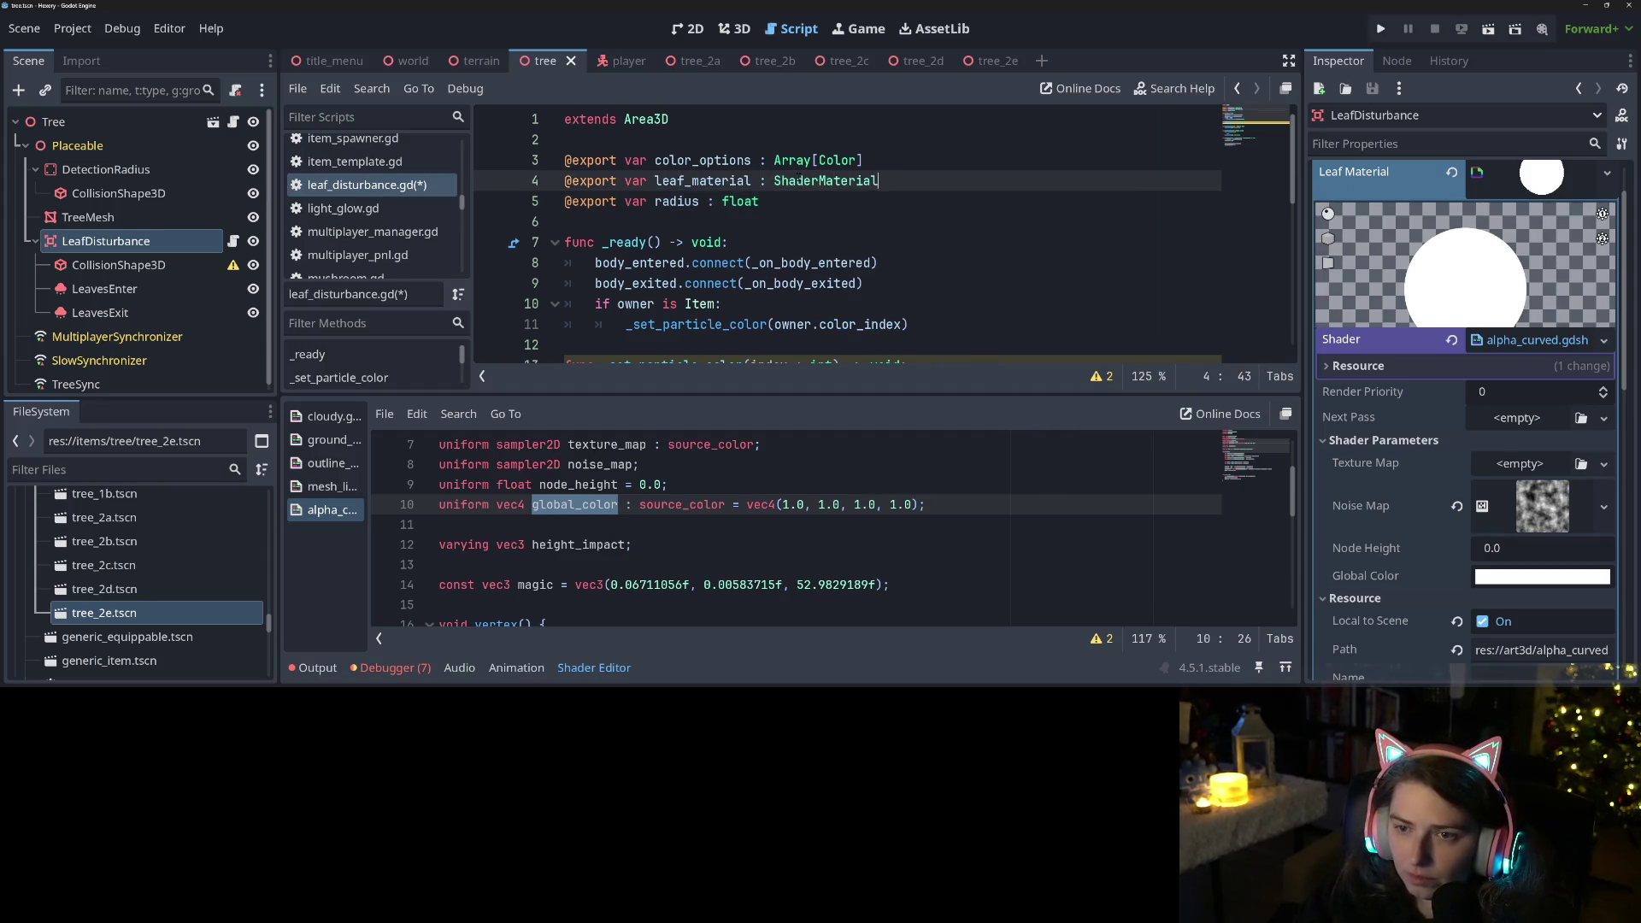
key("ctrl+s")
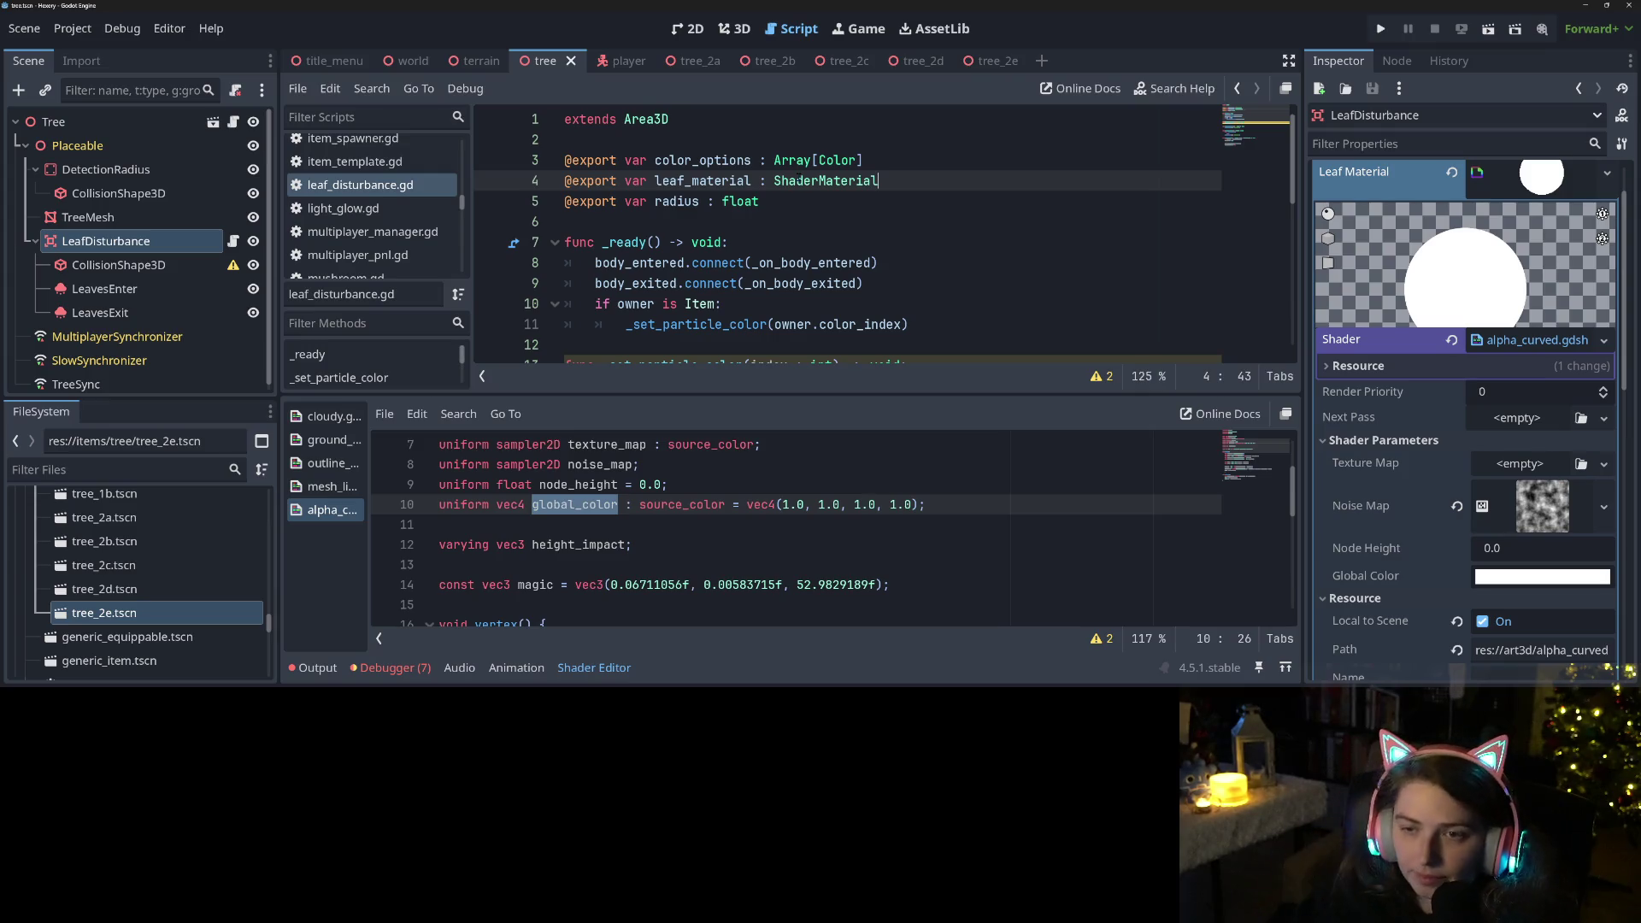
scroll(791, 193, "down", 4)
scroll(769, 222, "up", 2)
double_click(722, 203)
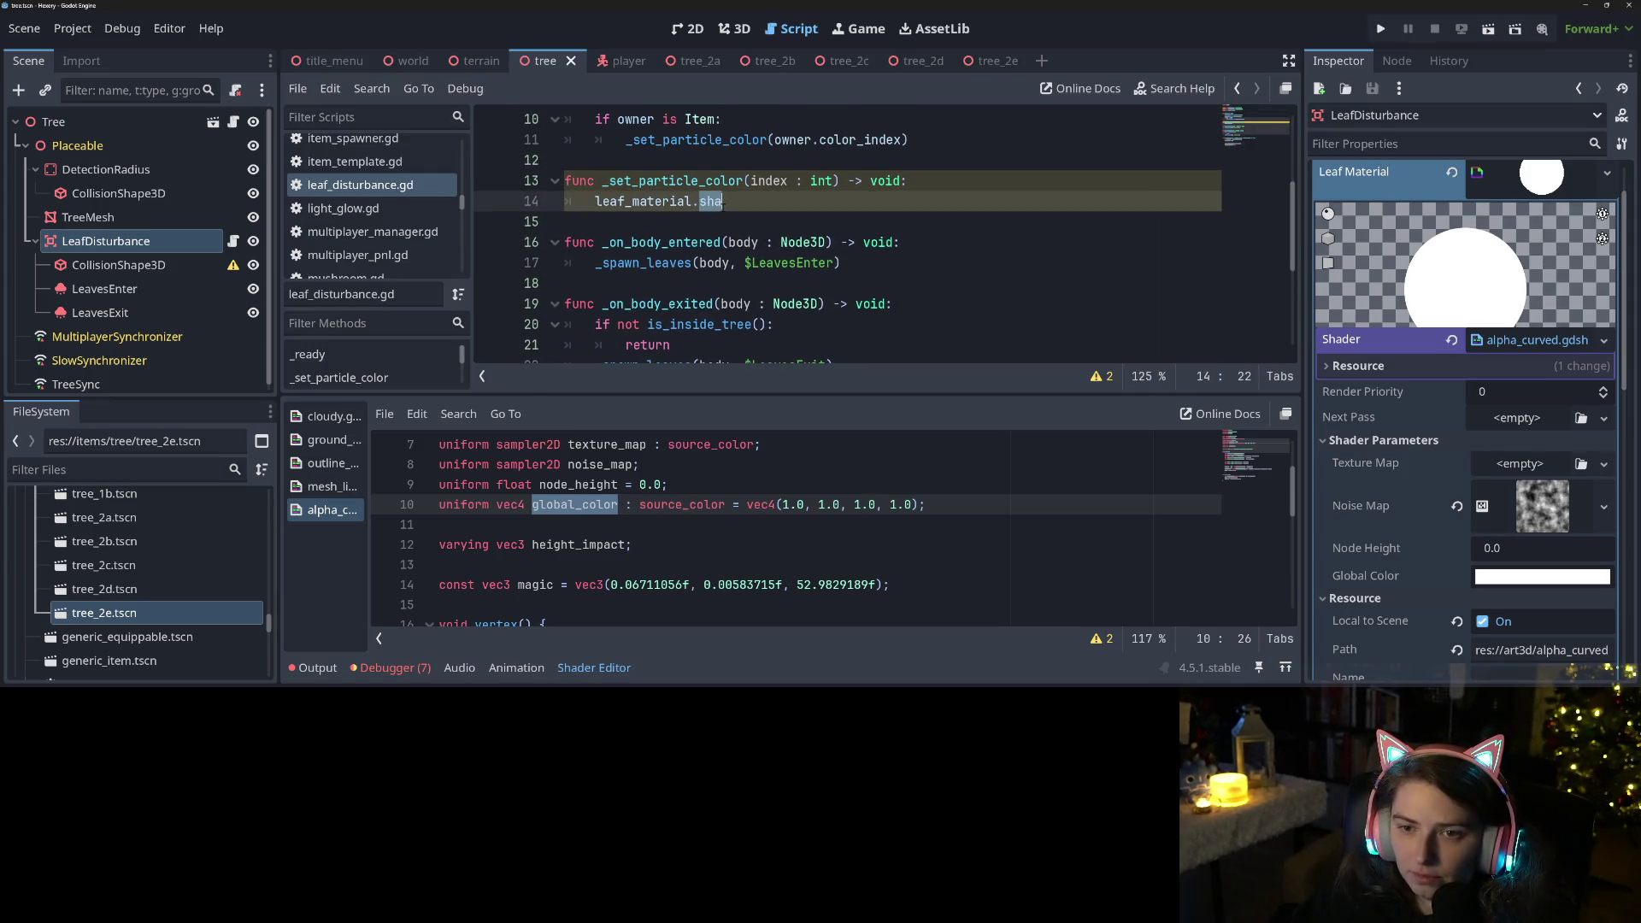
Complete line 14 as leaf_material.set_shader_parameter("global_color", color_options[index]) and save.
key("BackSpace")
type("sh")
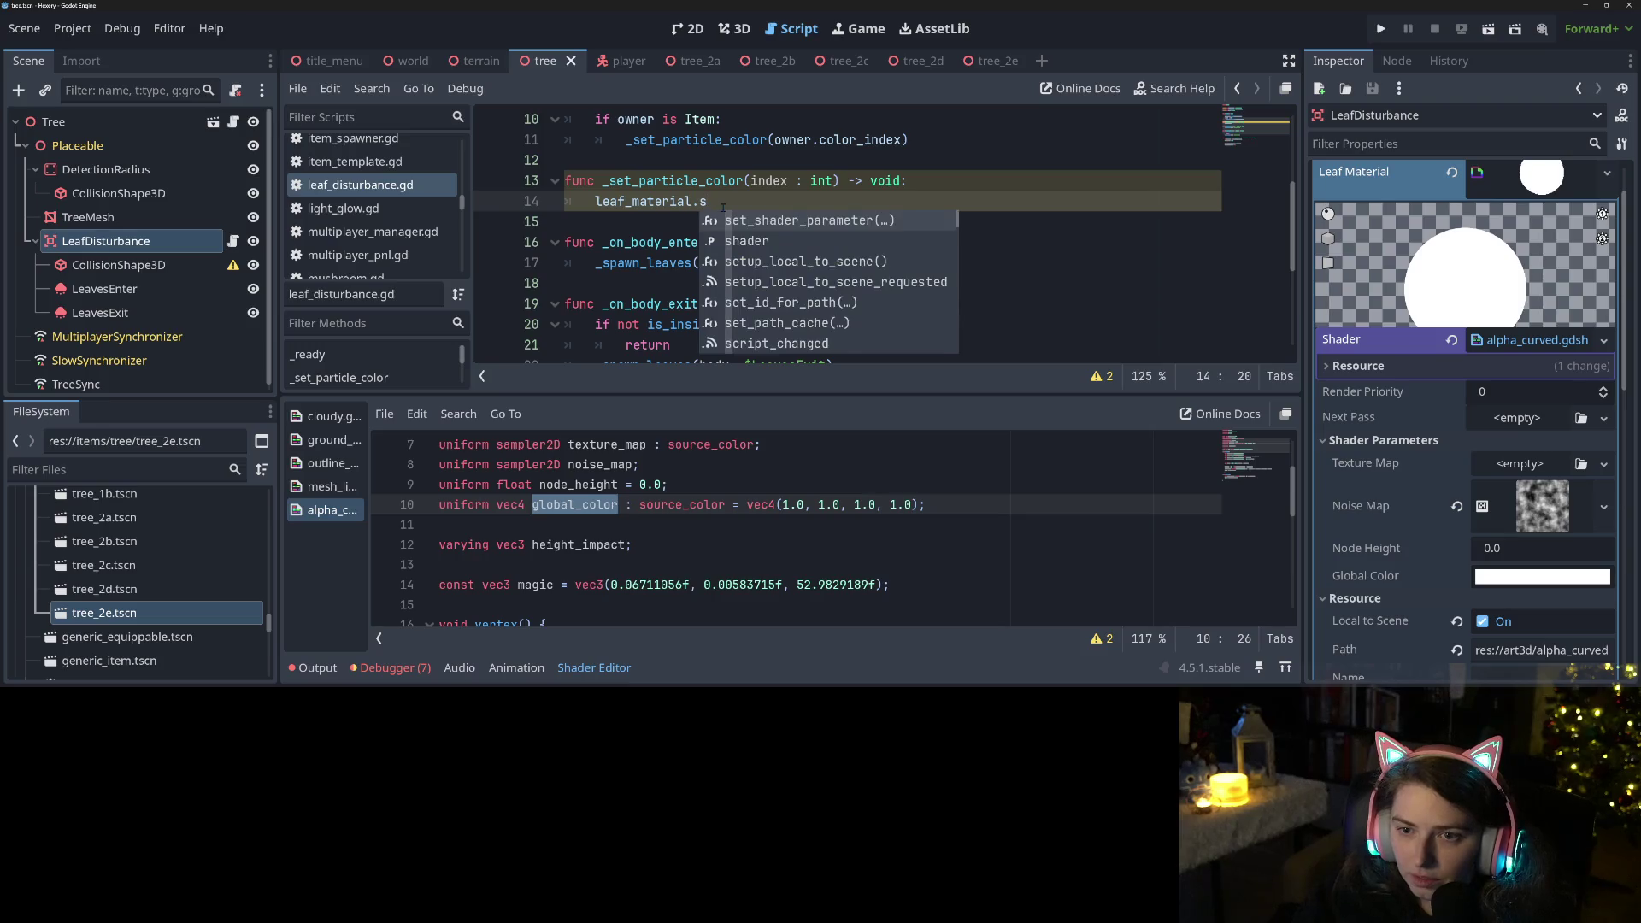
key("Down")
key("Down")
key("Return")
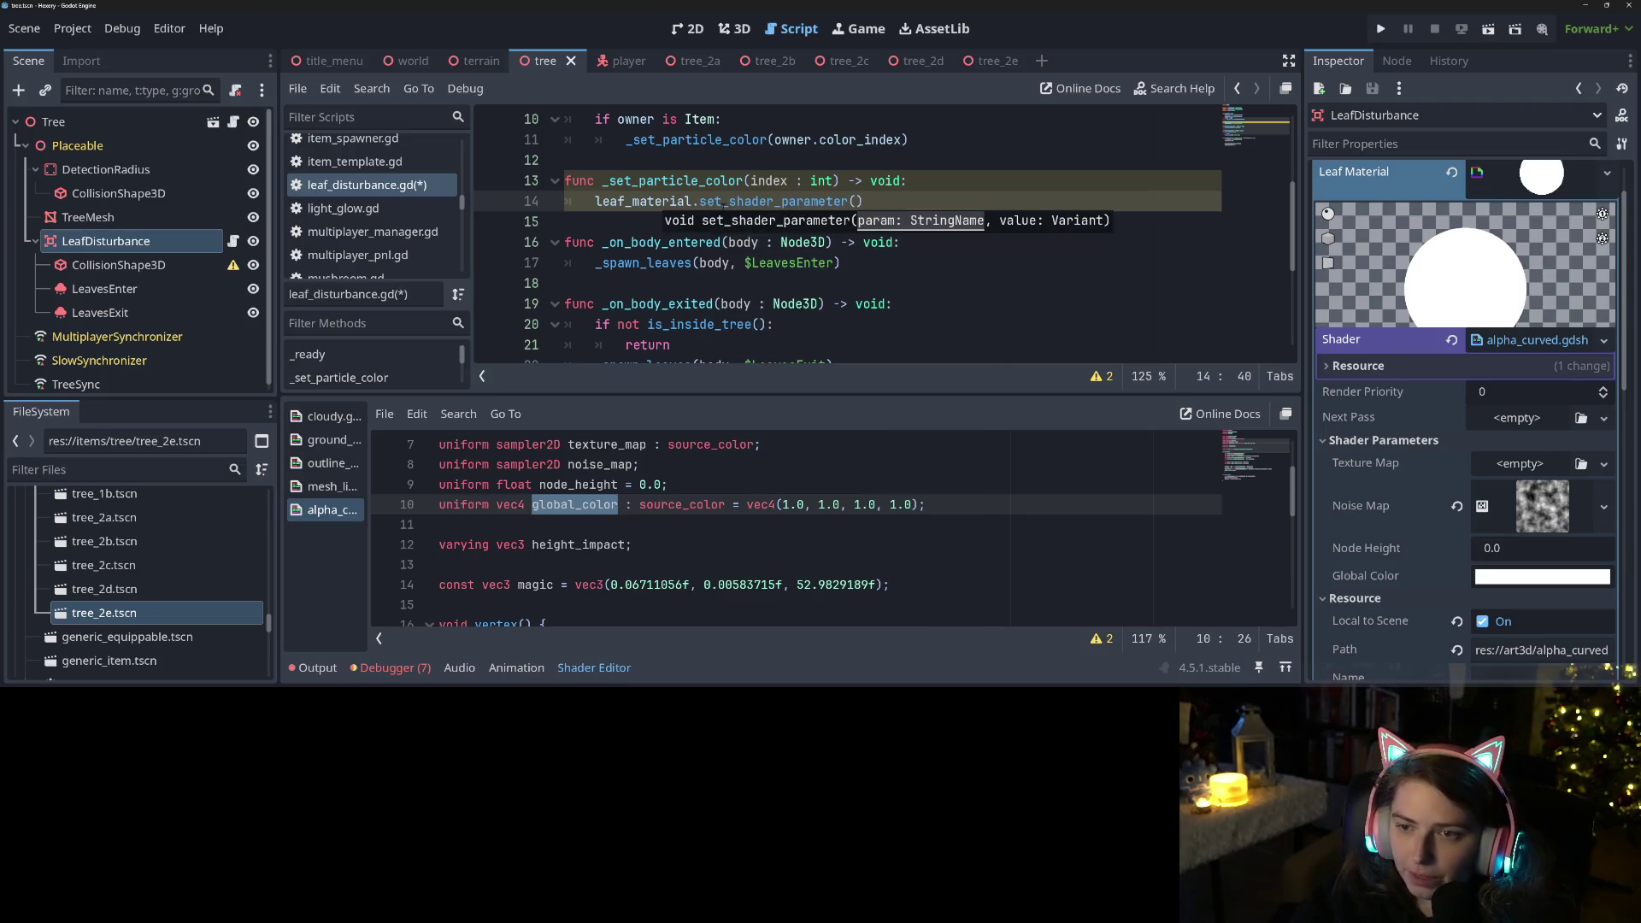
type("\"")
type("global")
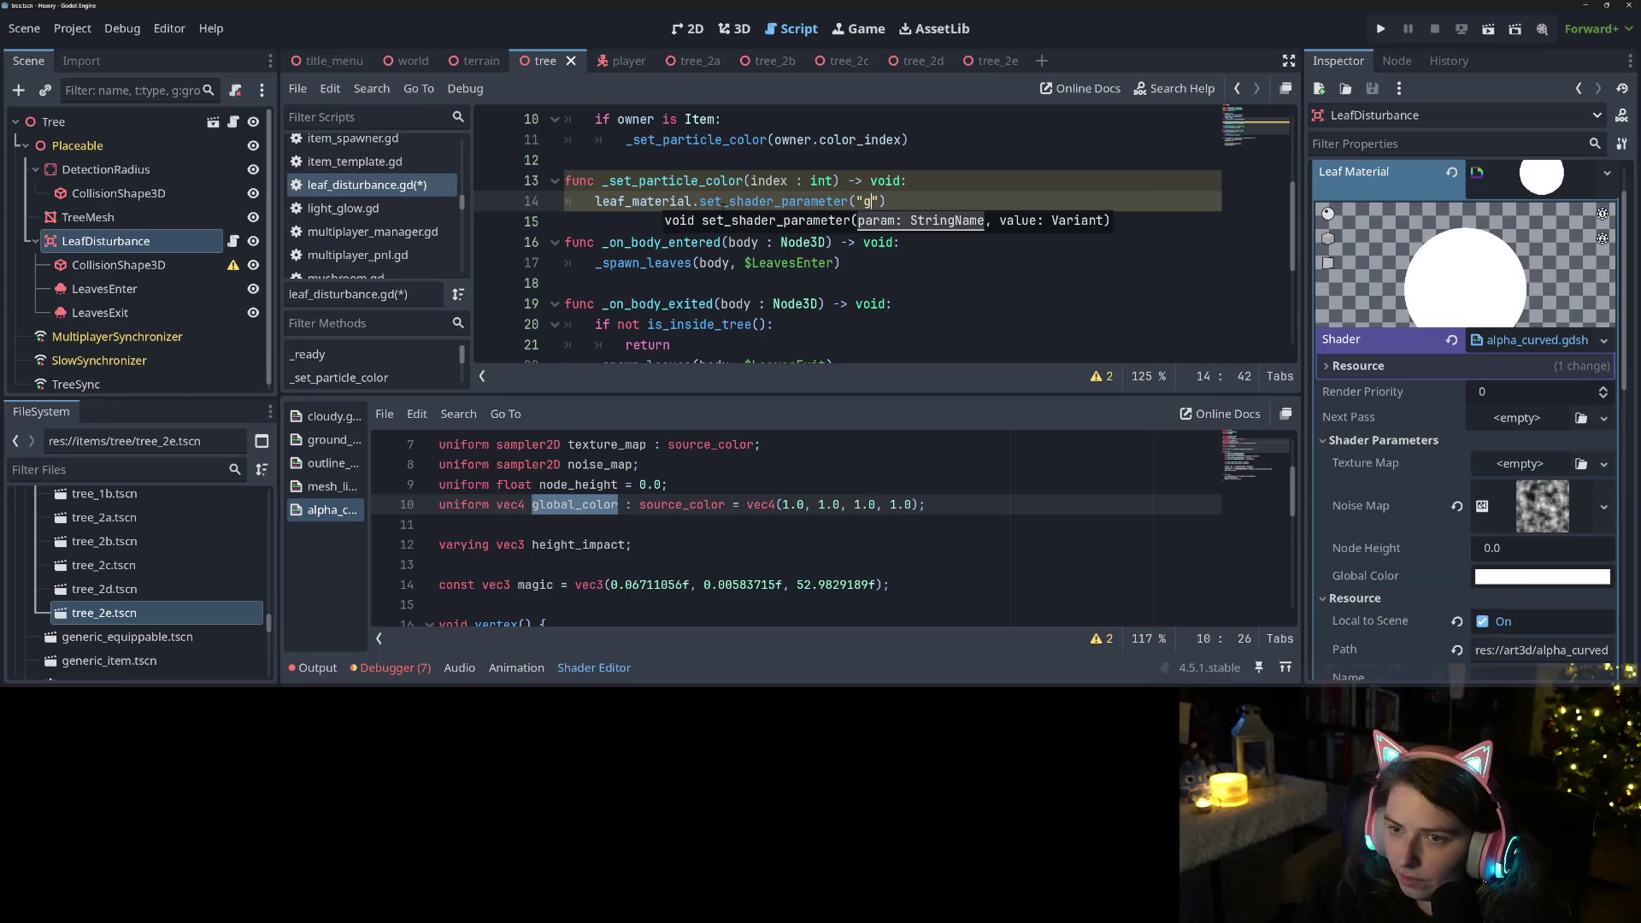
type("_color")
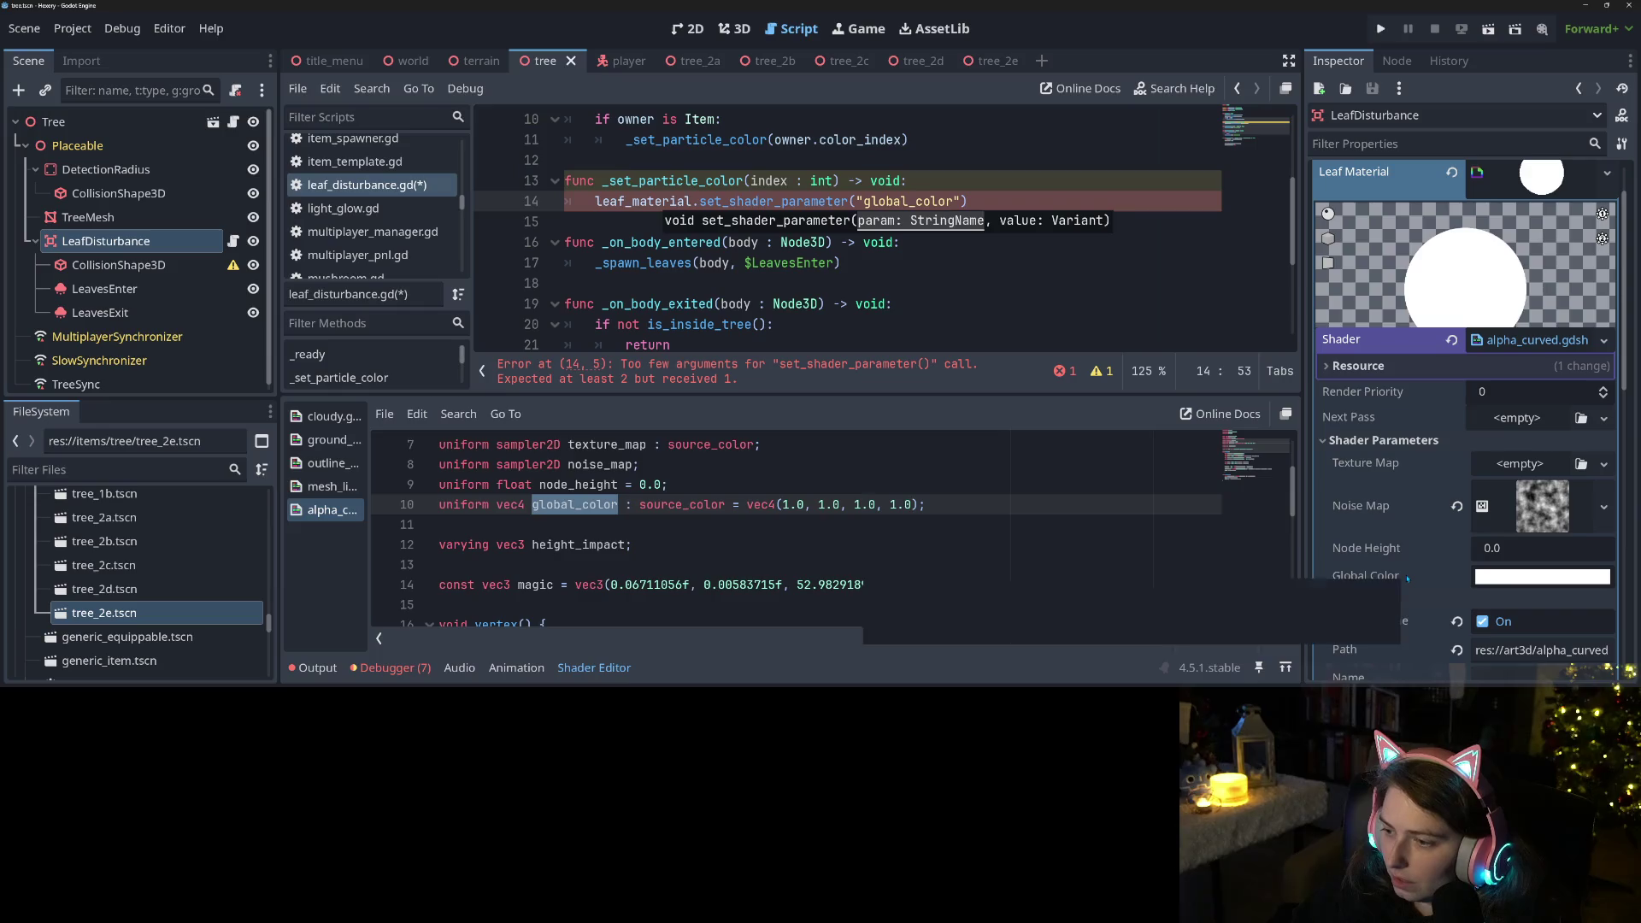
key("Right")
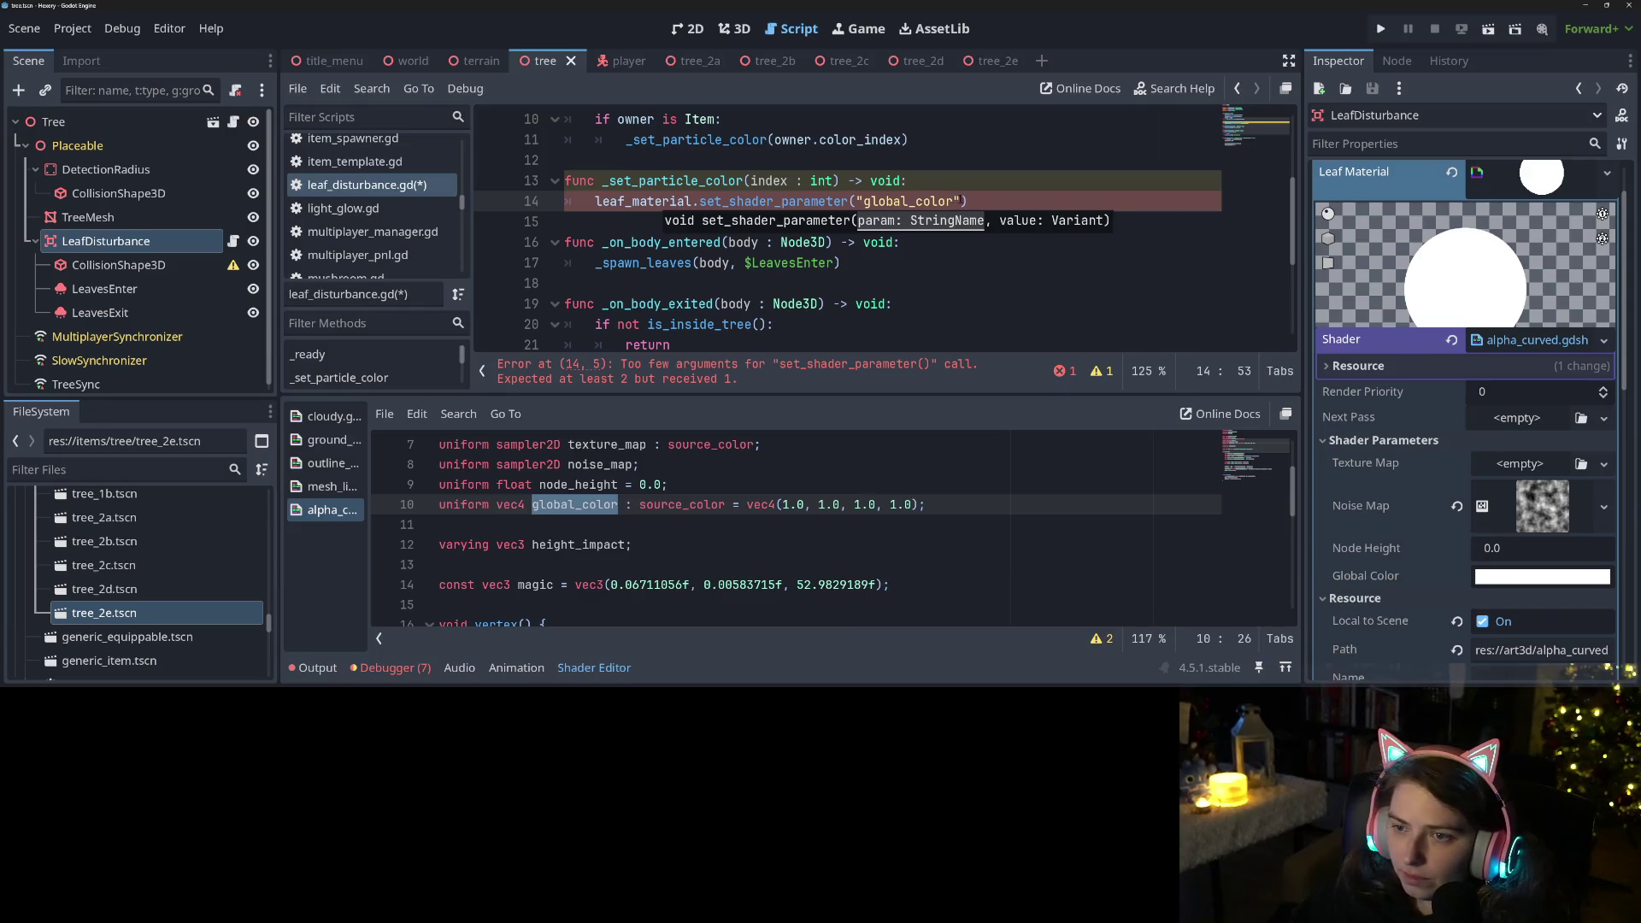
type(",")
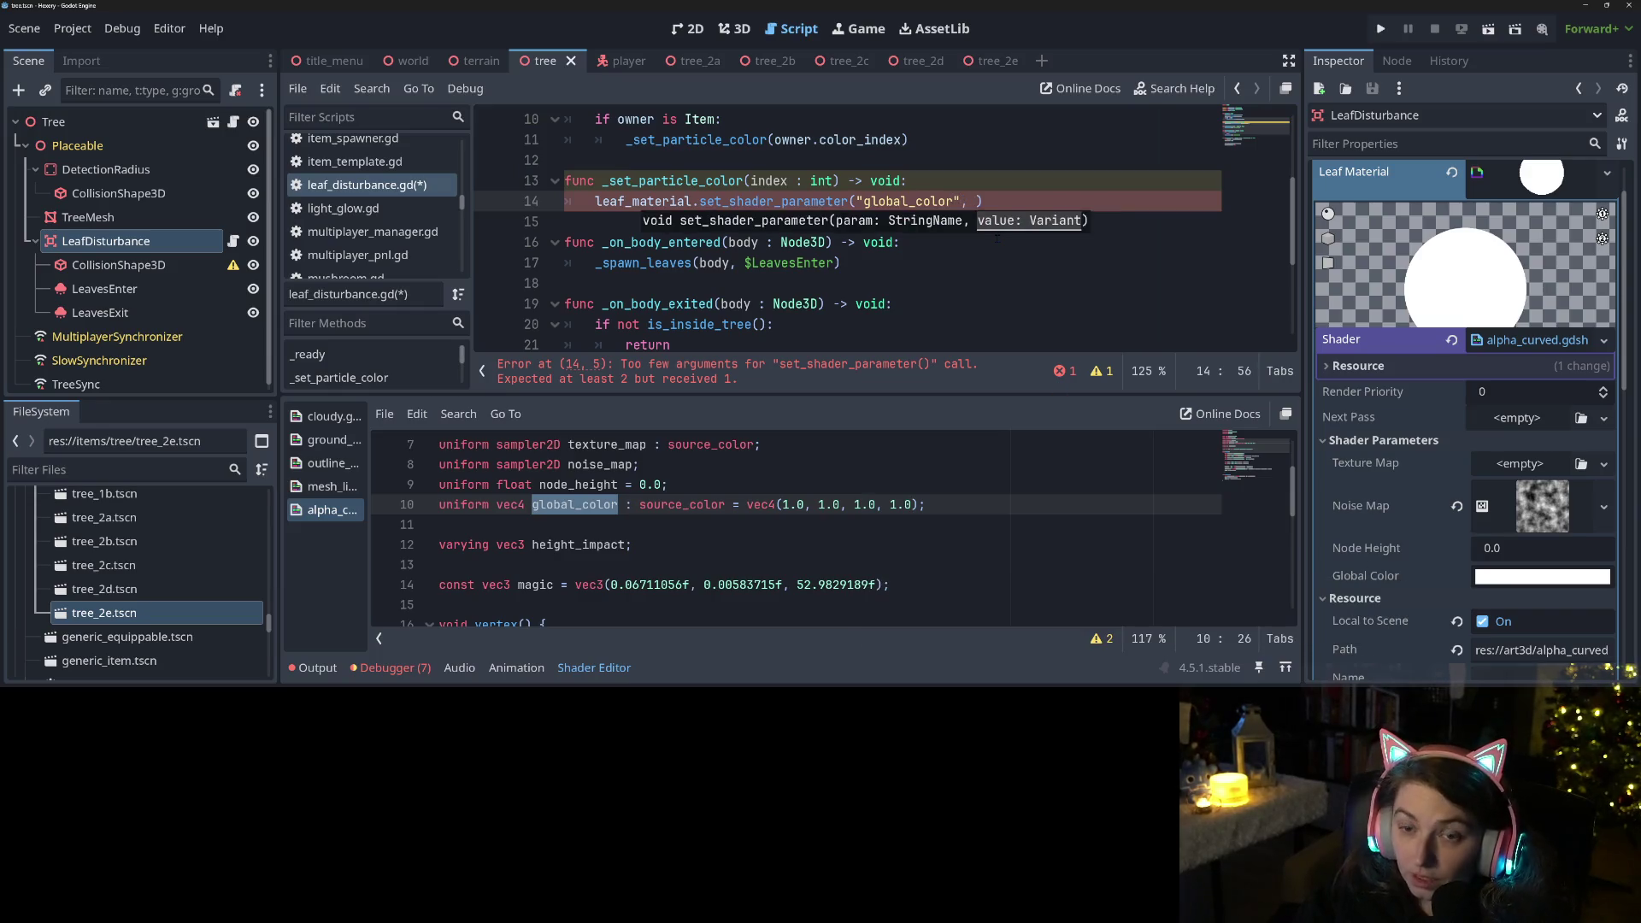
scroll(996, 239, "up", 3)
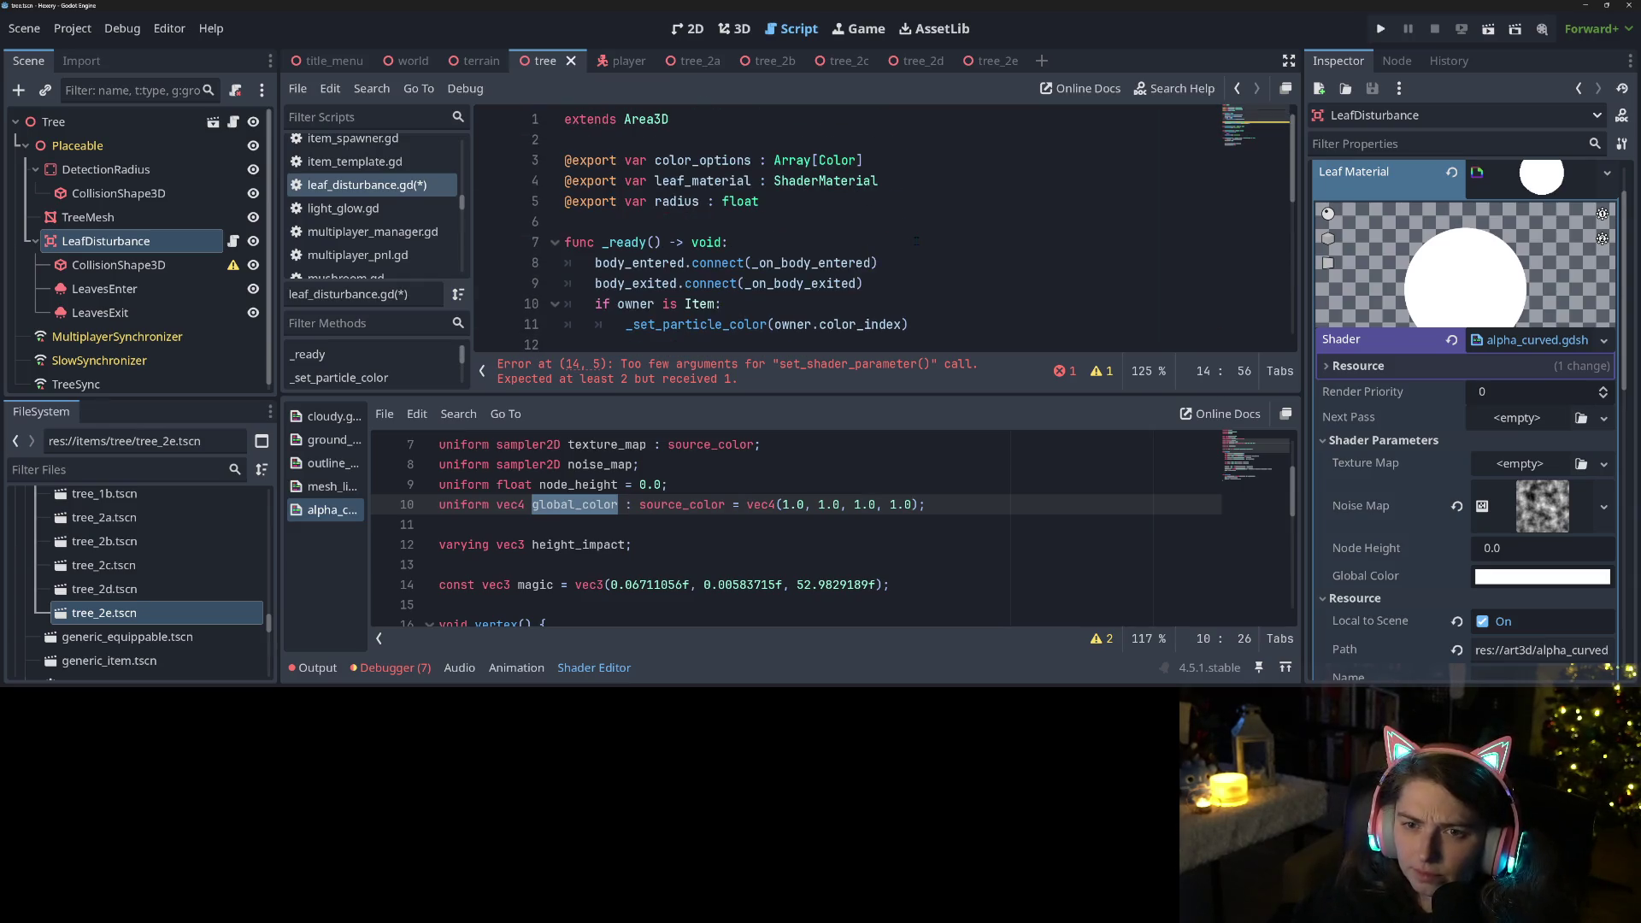
type("color\", co)")
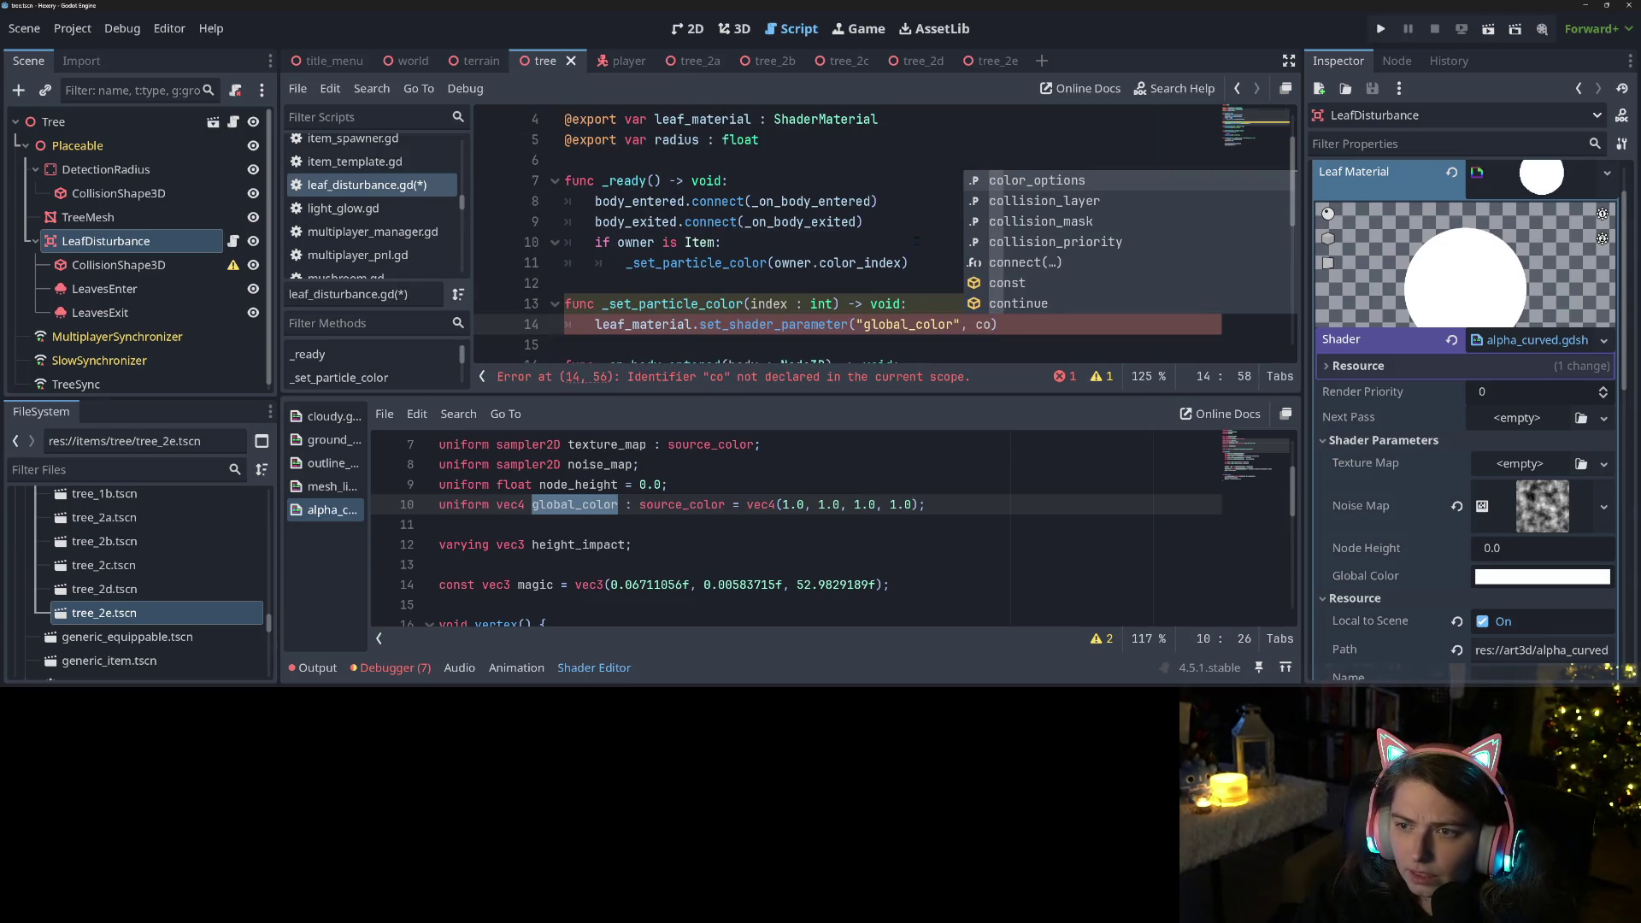
key("Return")
type("[index")
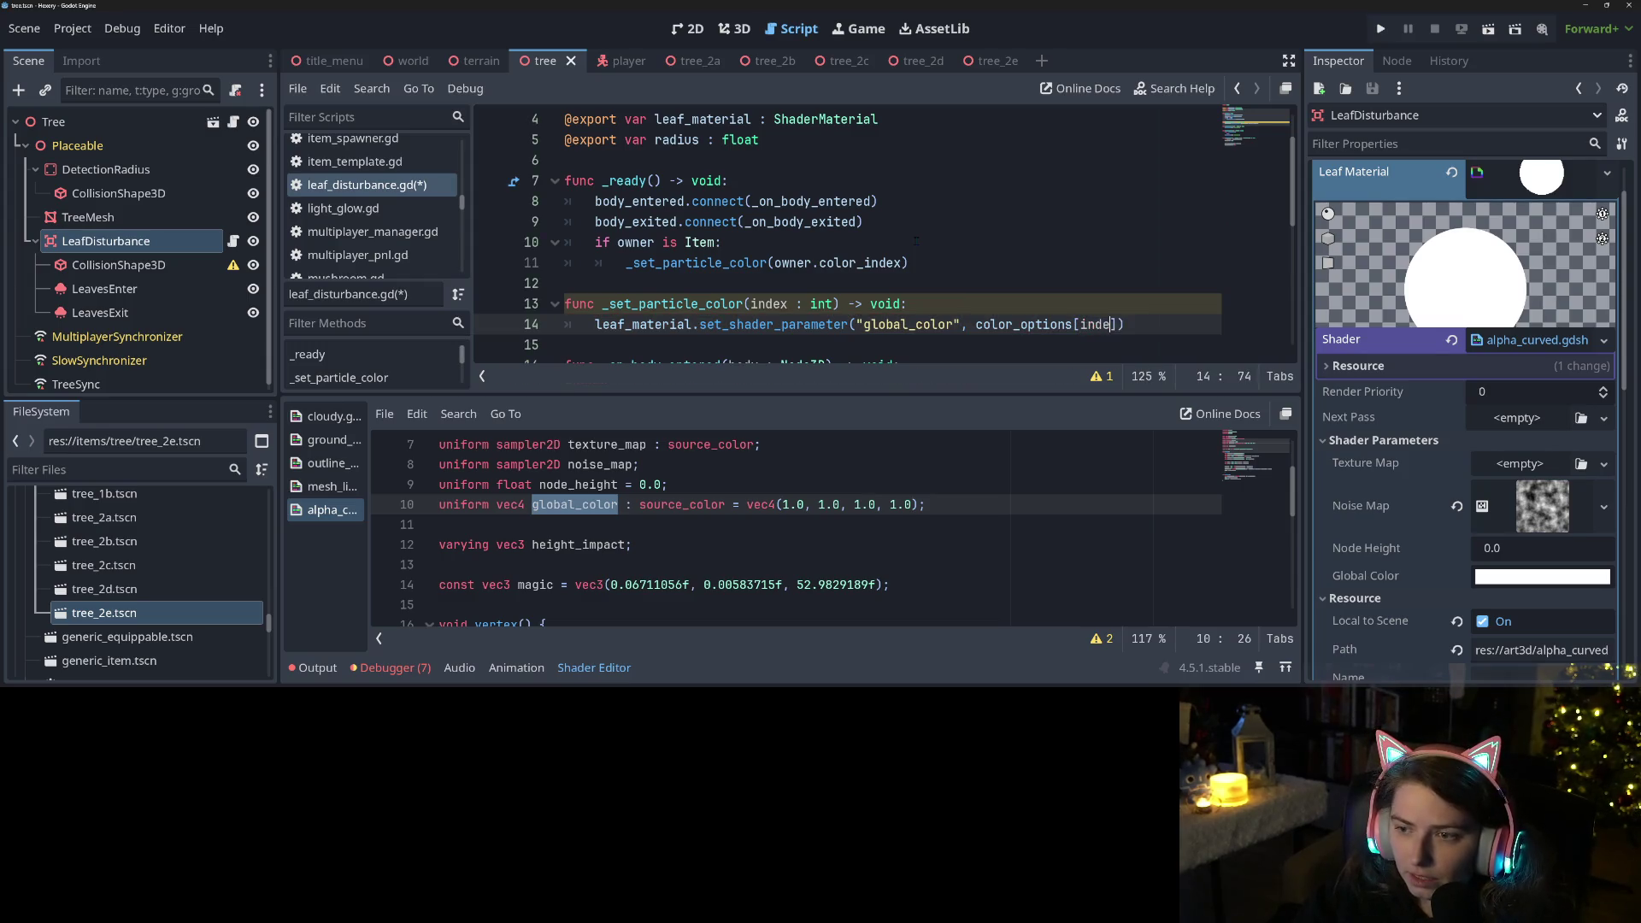
key("ctrl+s")
left_click(833, 262)
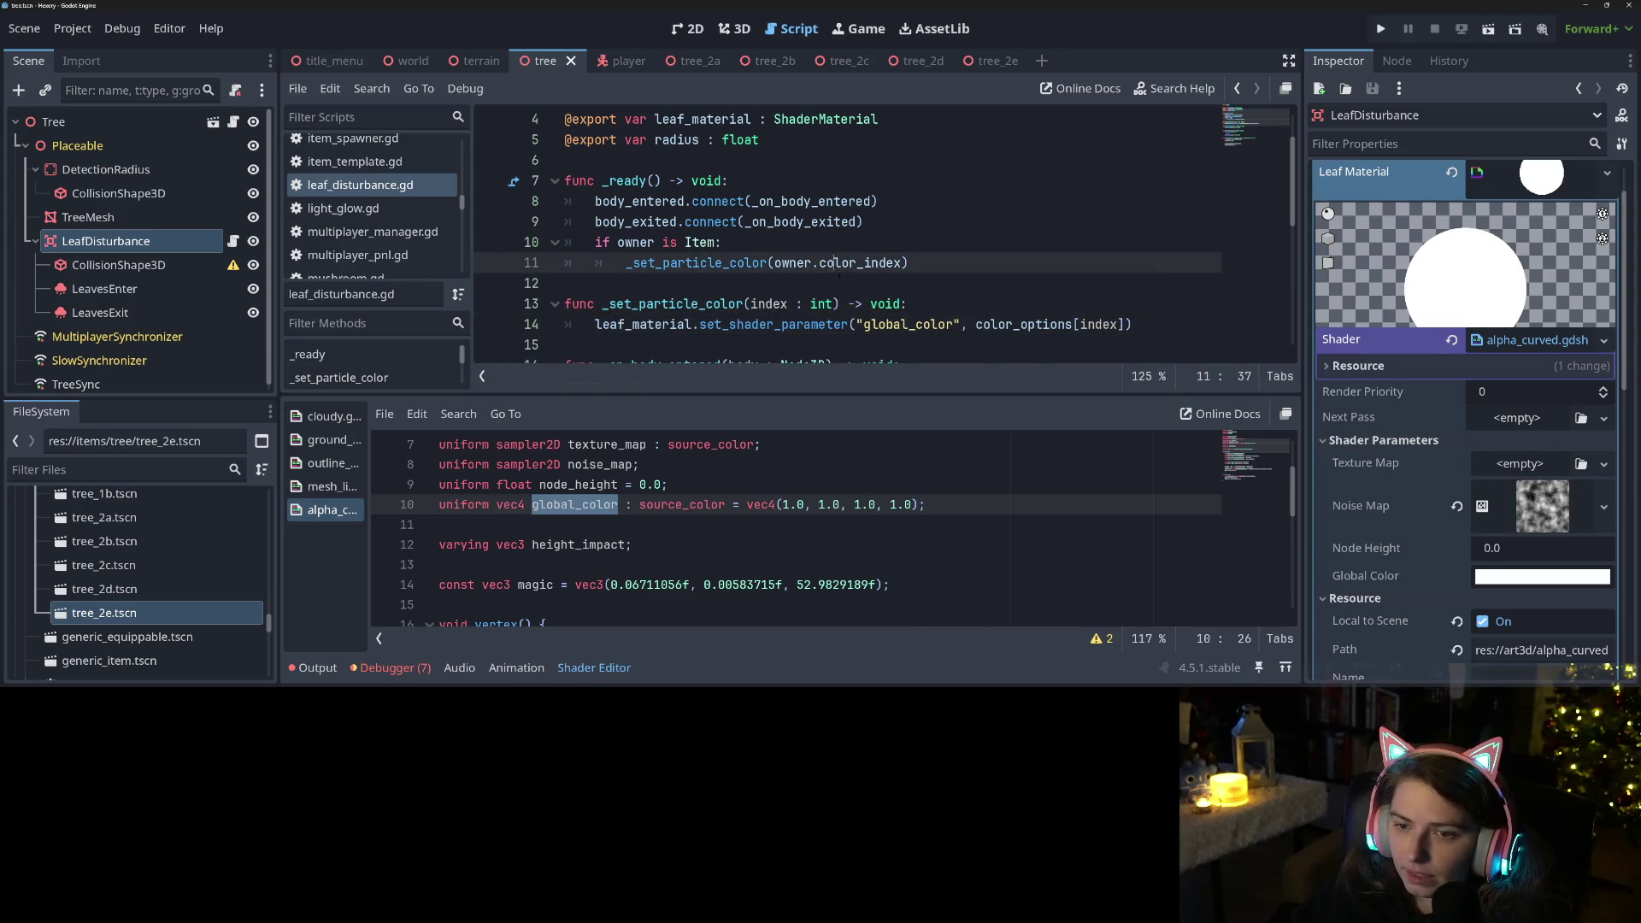
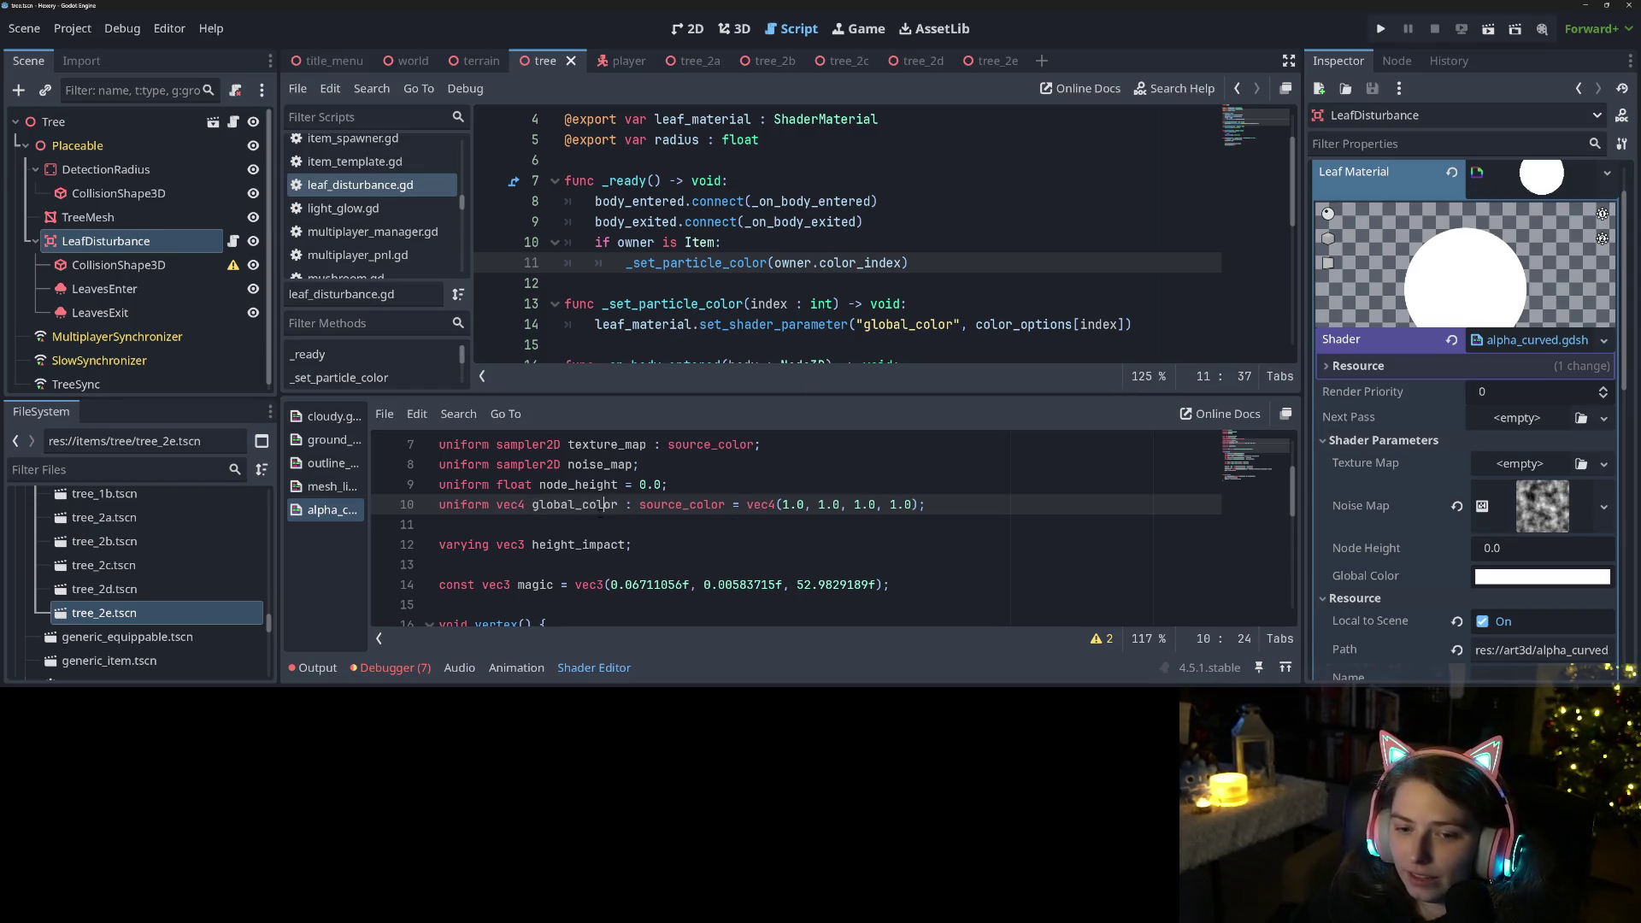
Jump from the Debugger's Errors list to the _spawn_leaves error in leaf_disturbance.gd.
left_click(699, 523)
left_click(393, 668)
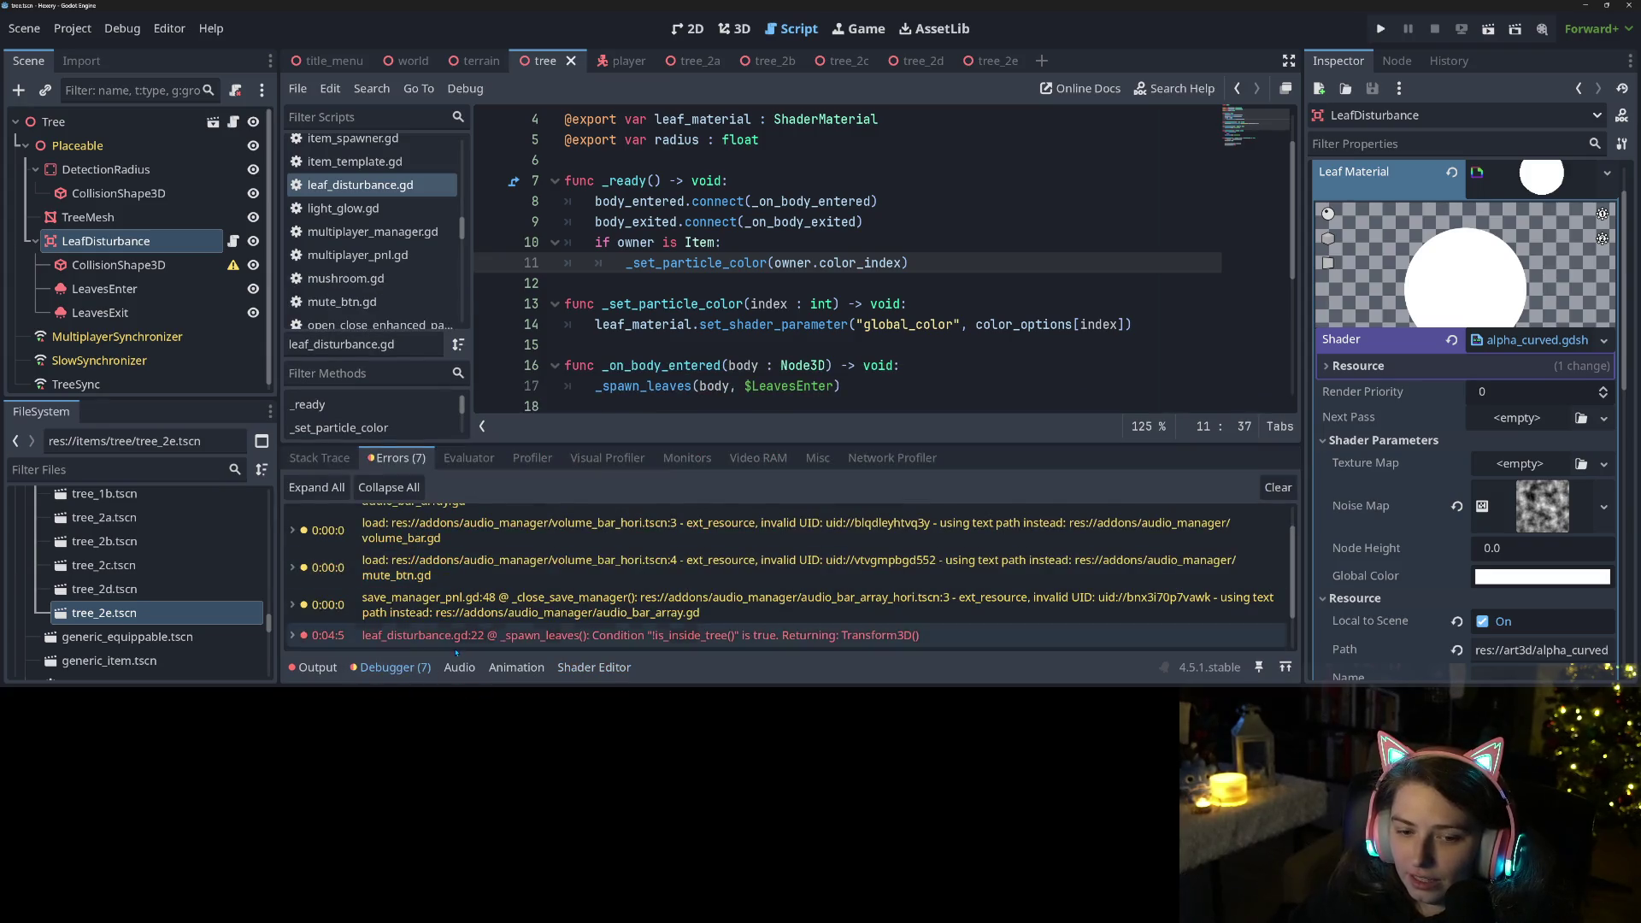
double_click(478, 635)
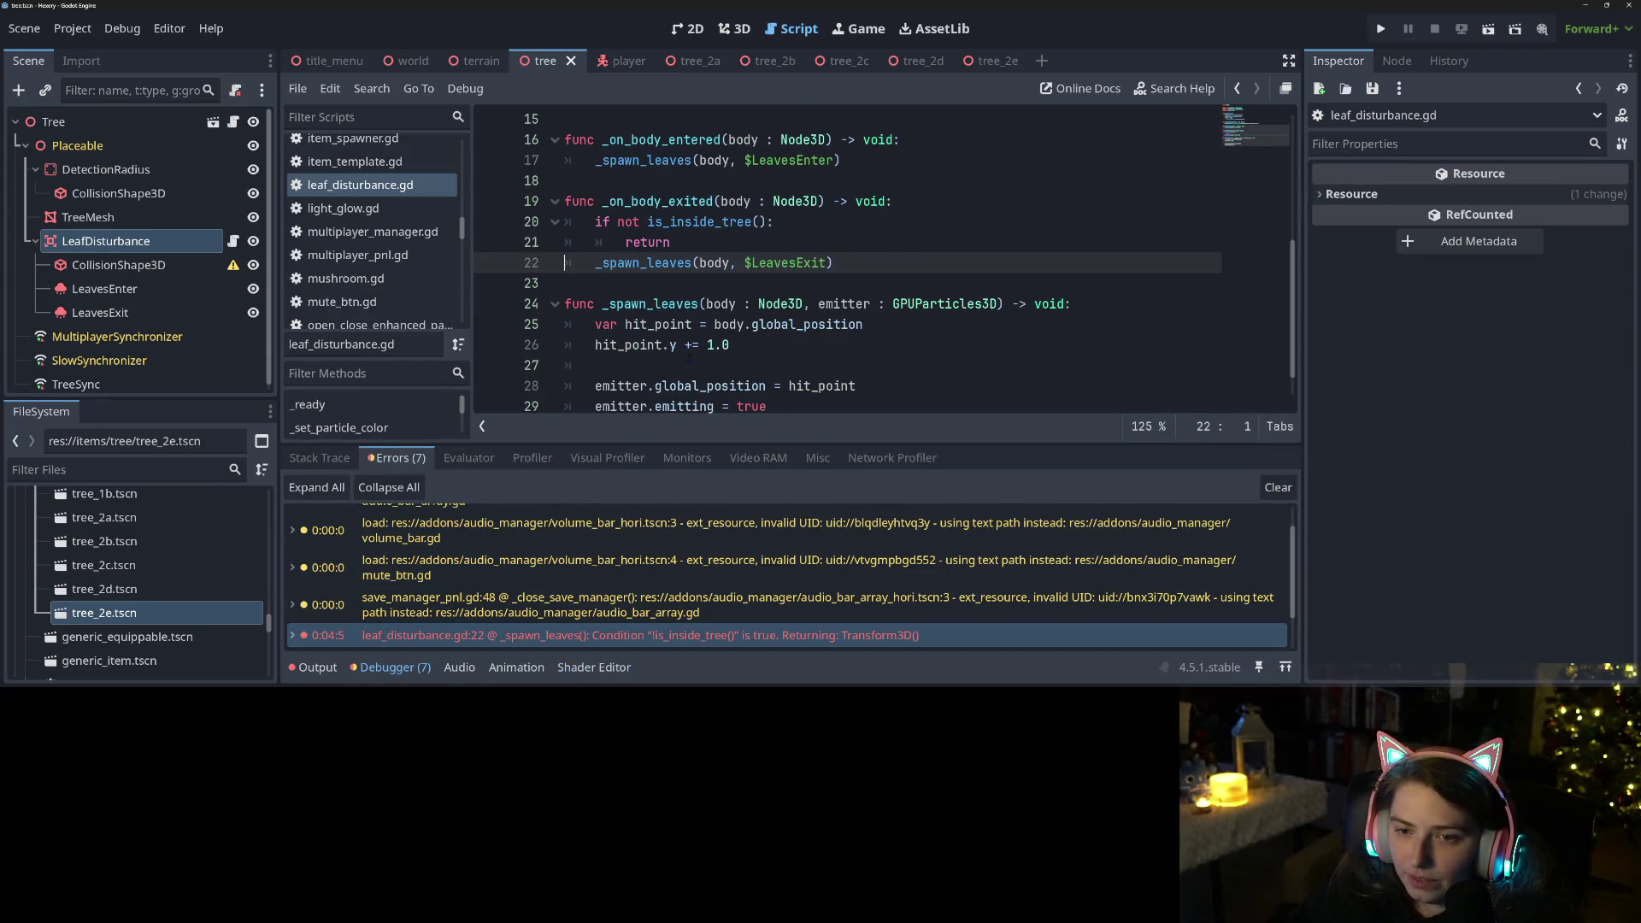
Take the 'if not is_inside_tree(): return' guard out of _on_body_exited.
double_click(645, 243)
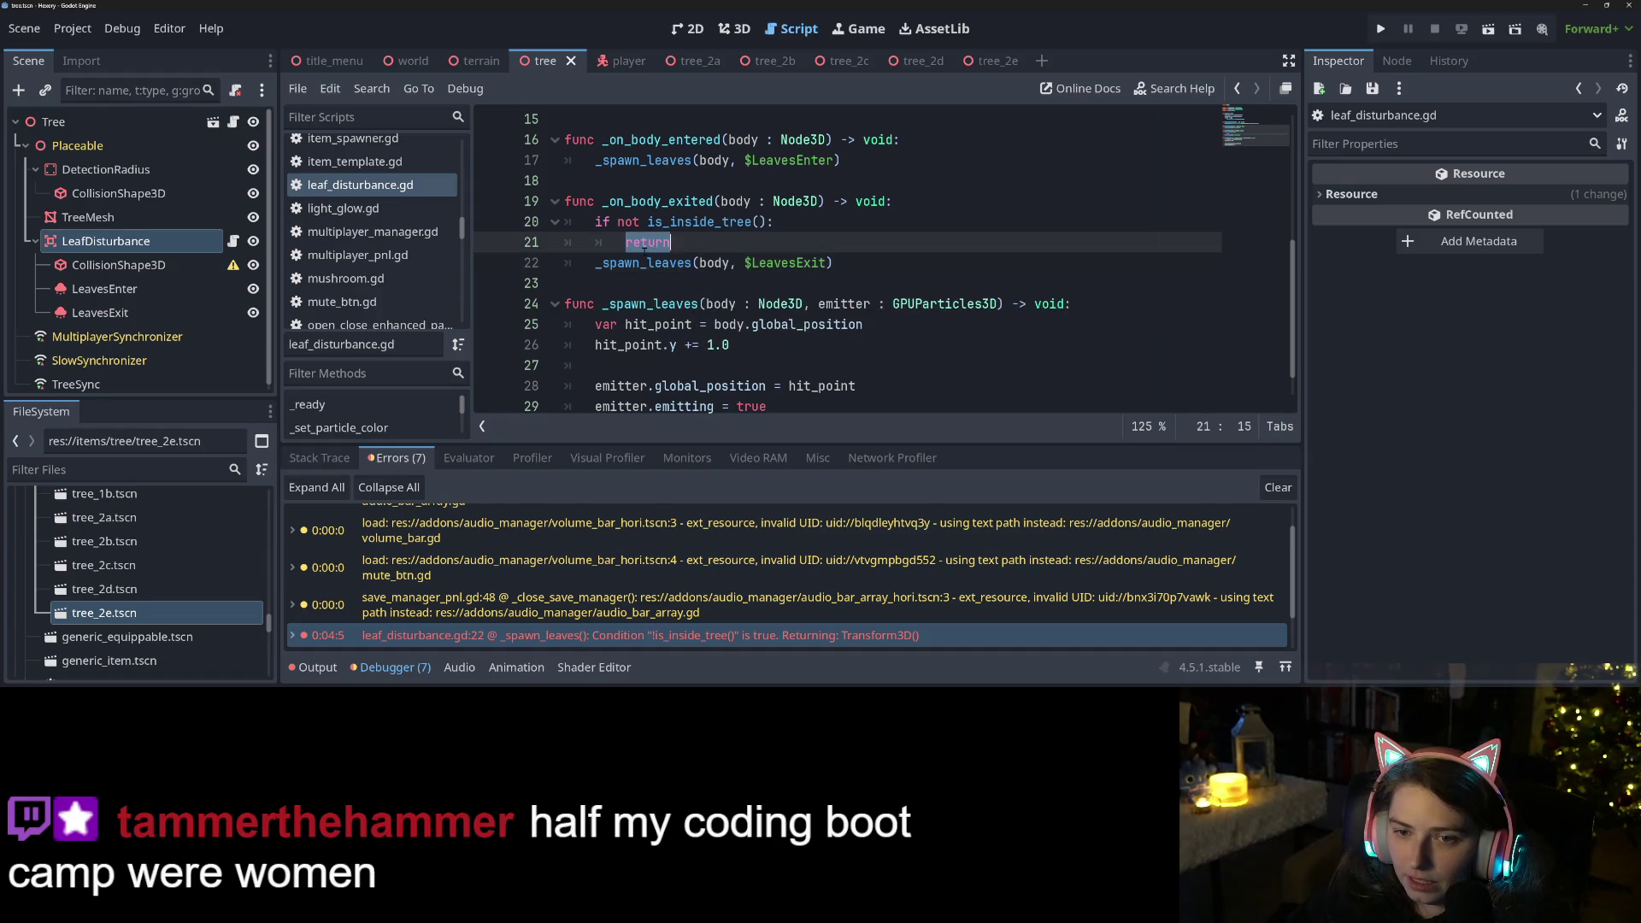
left_click(648, 243)
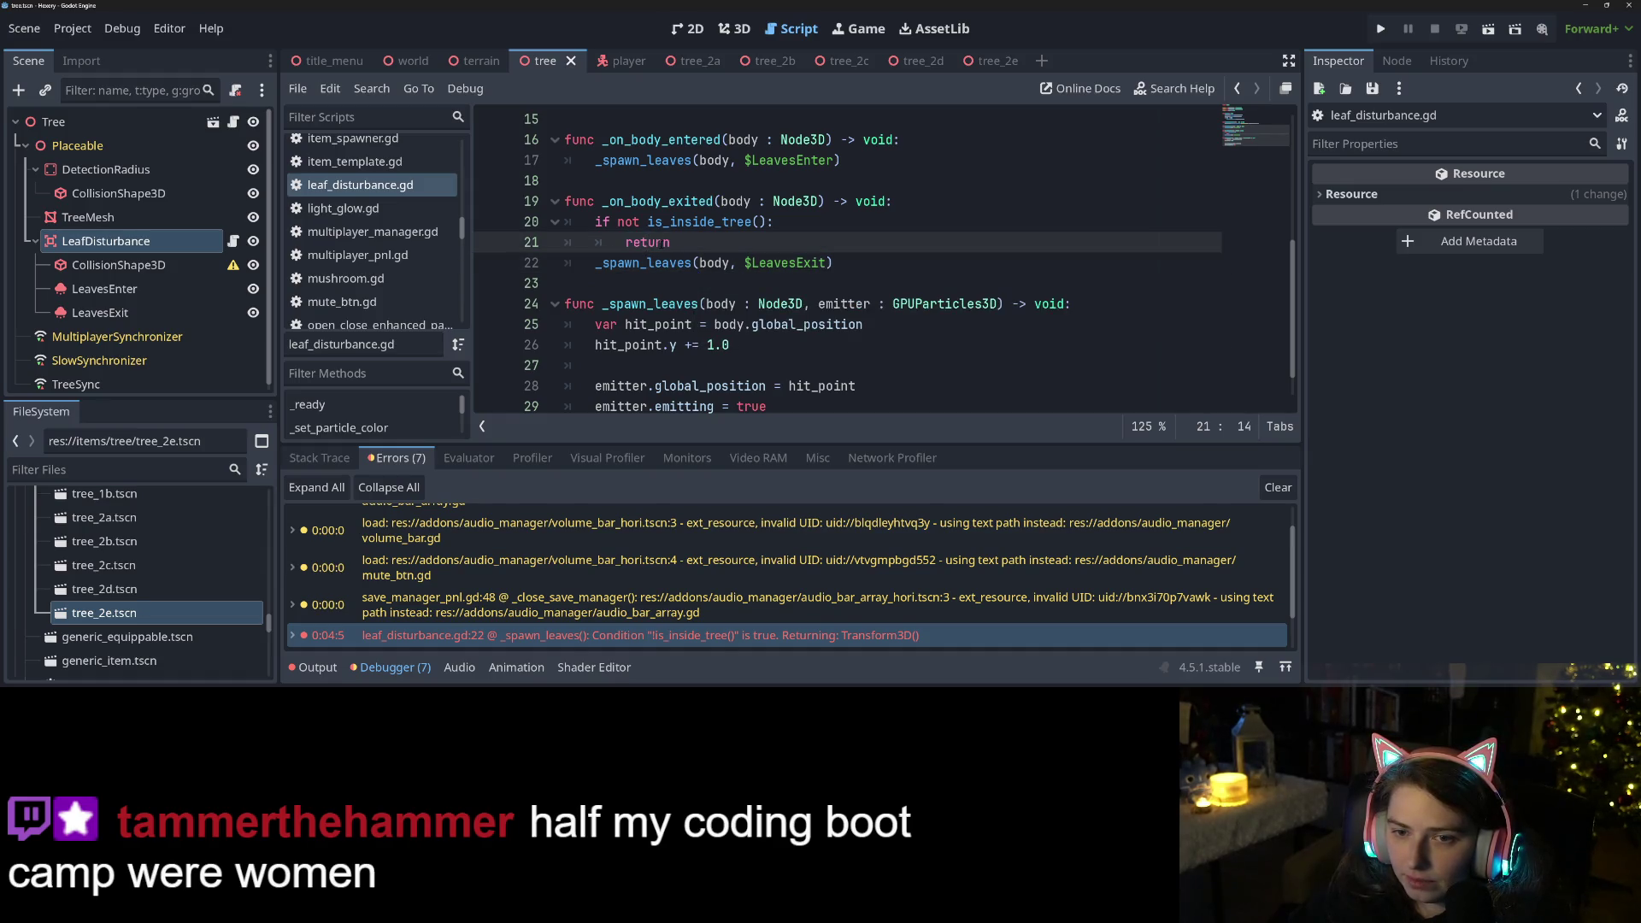
left_click_drag(694, 246, 596, 223)
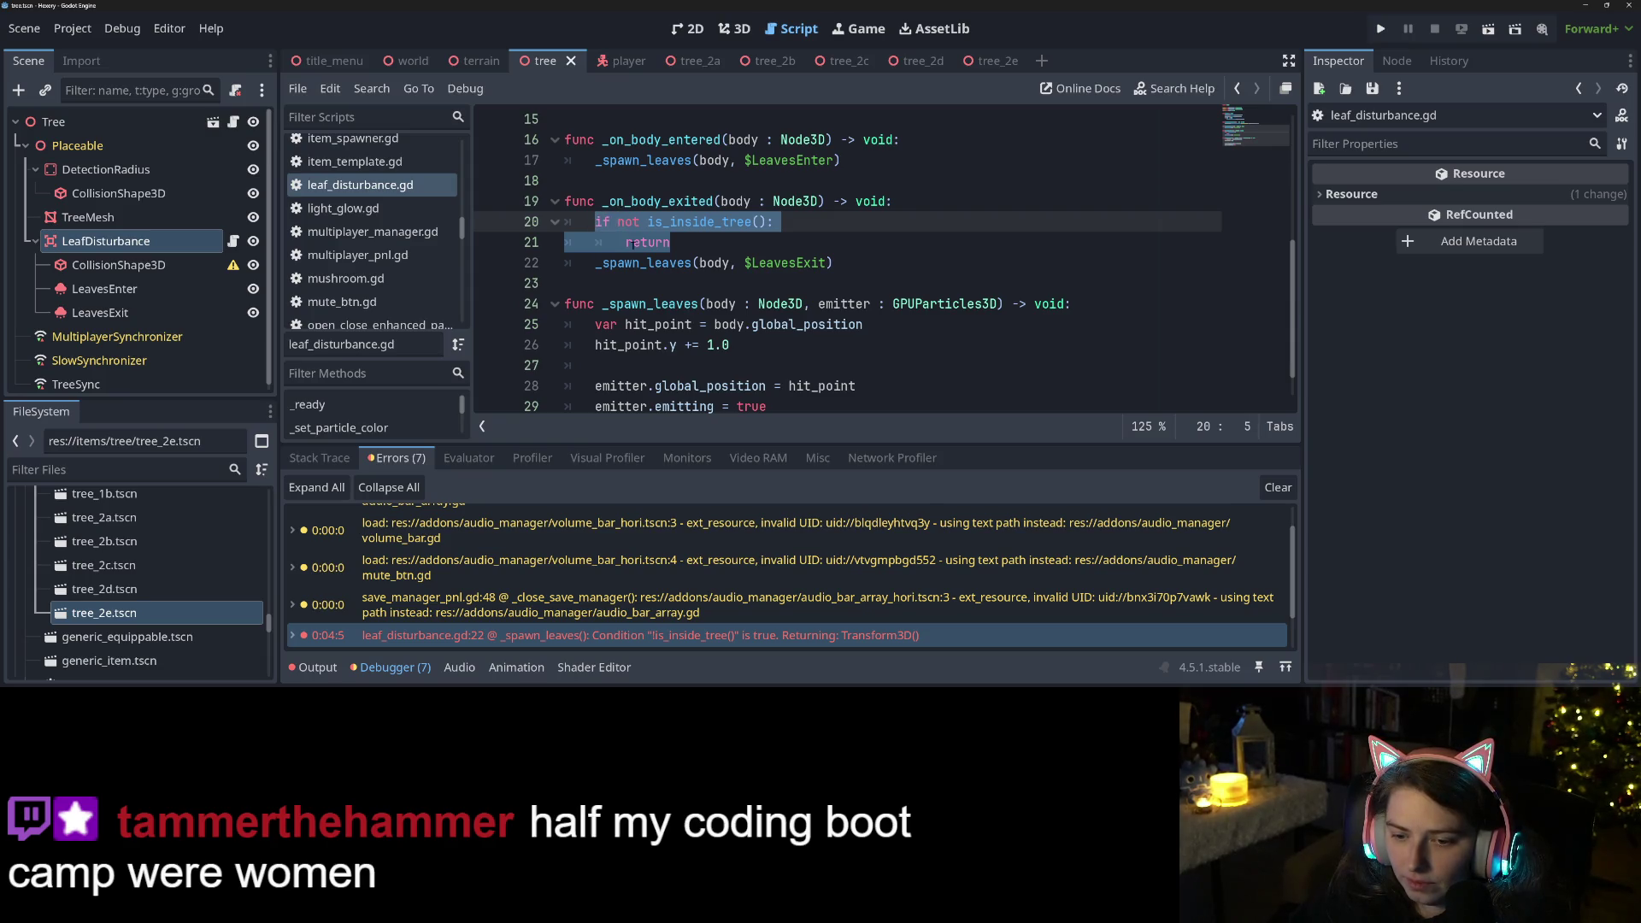
left_click_drag(670, 242, 626, 222)
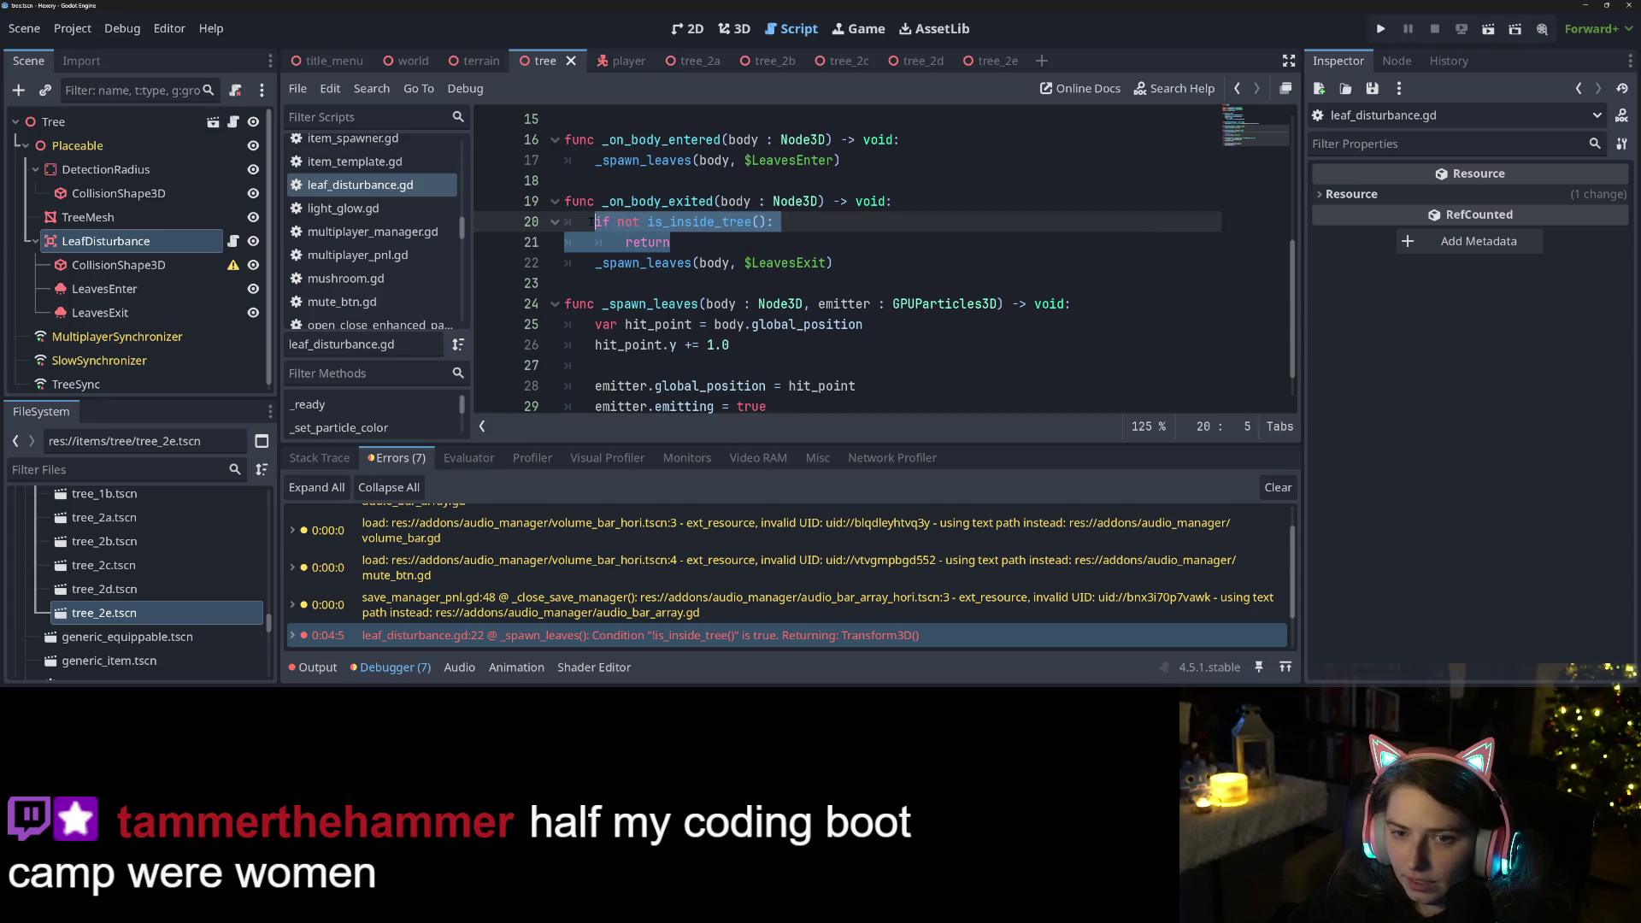
double_click(686, 202)
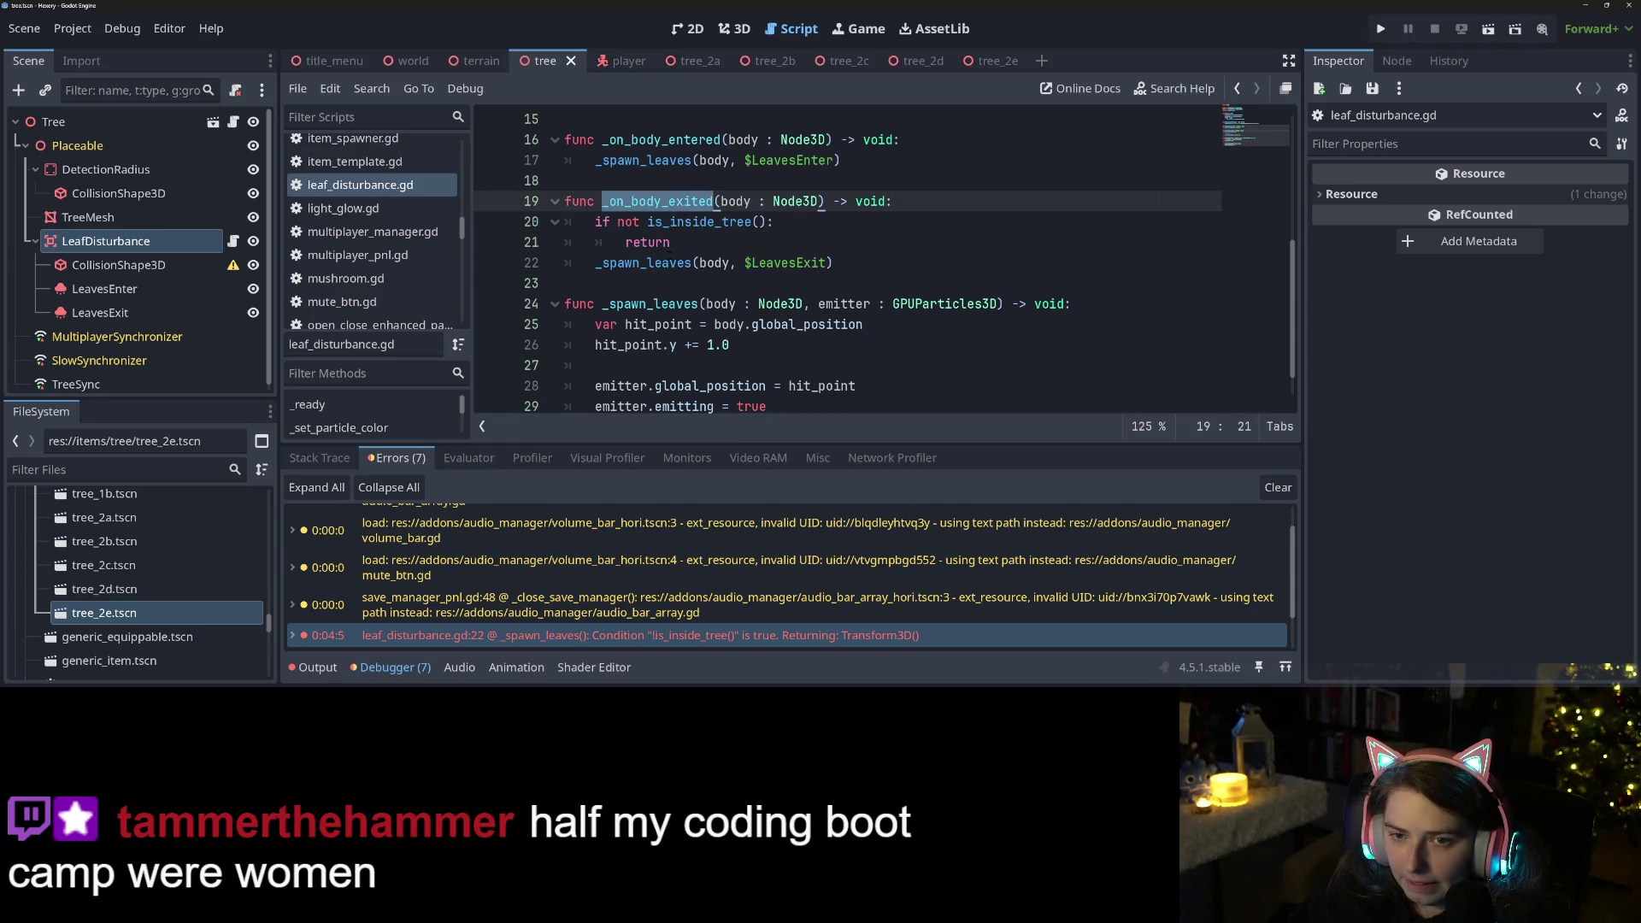
double_click(697, 222)
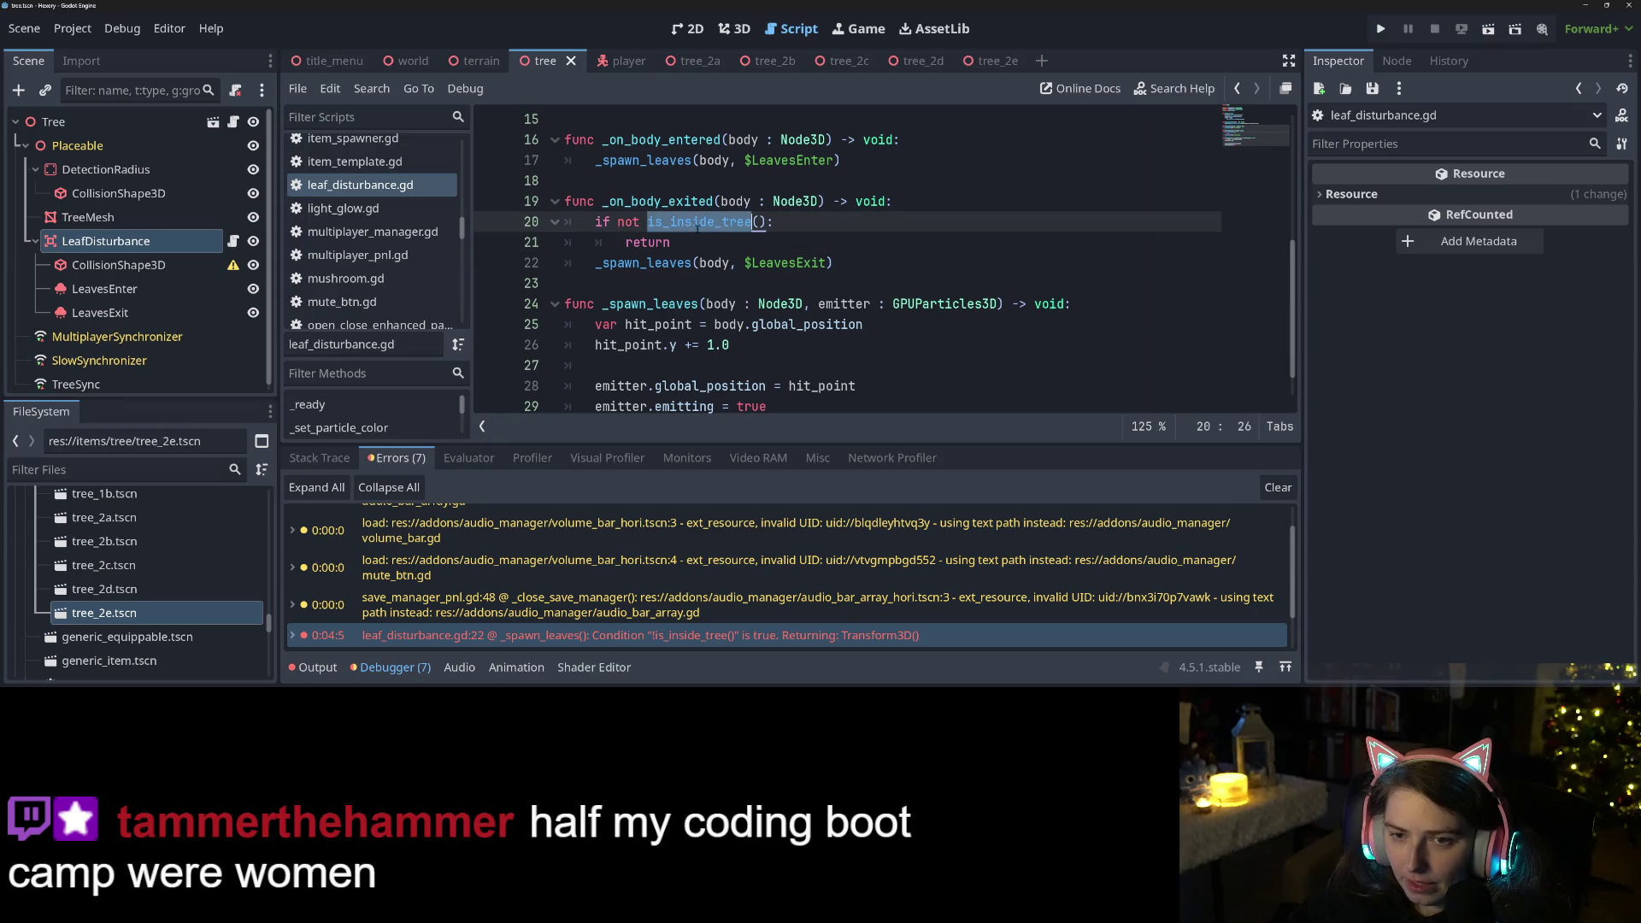
left_click(667, 243)
left_click(649, 263)
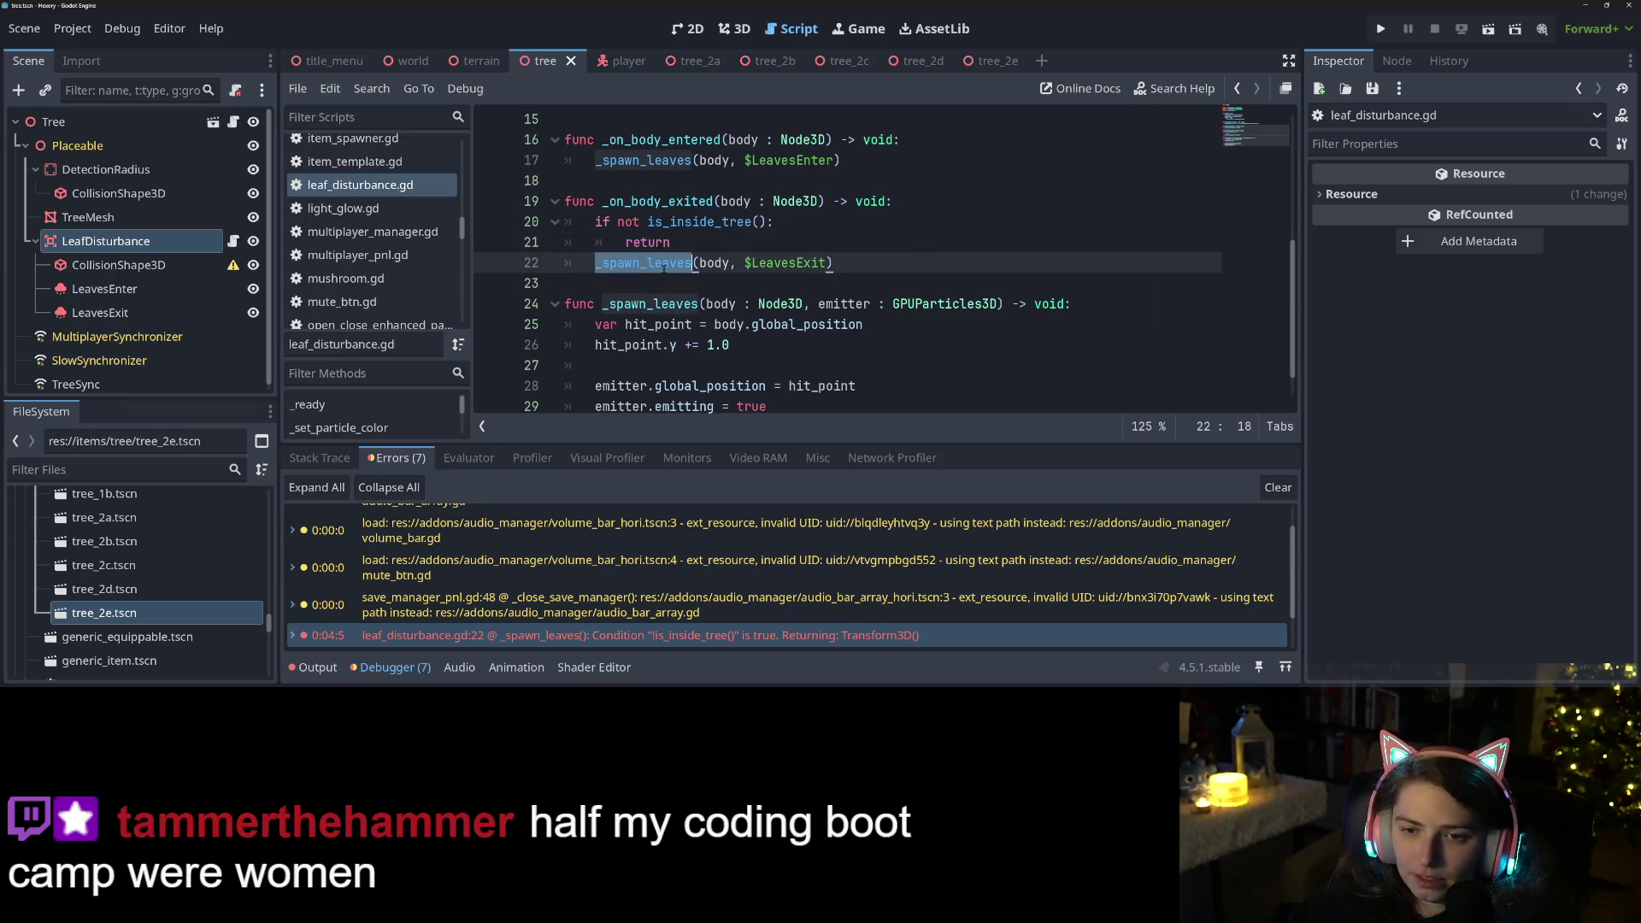
left_click(596, 222)
left_click_drag(596, 222, 710, 236)
key("ctrl+c")
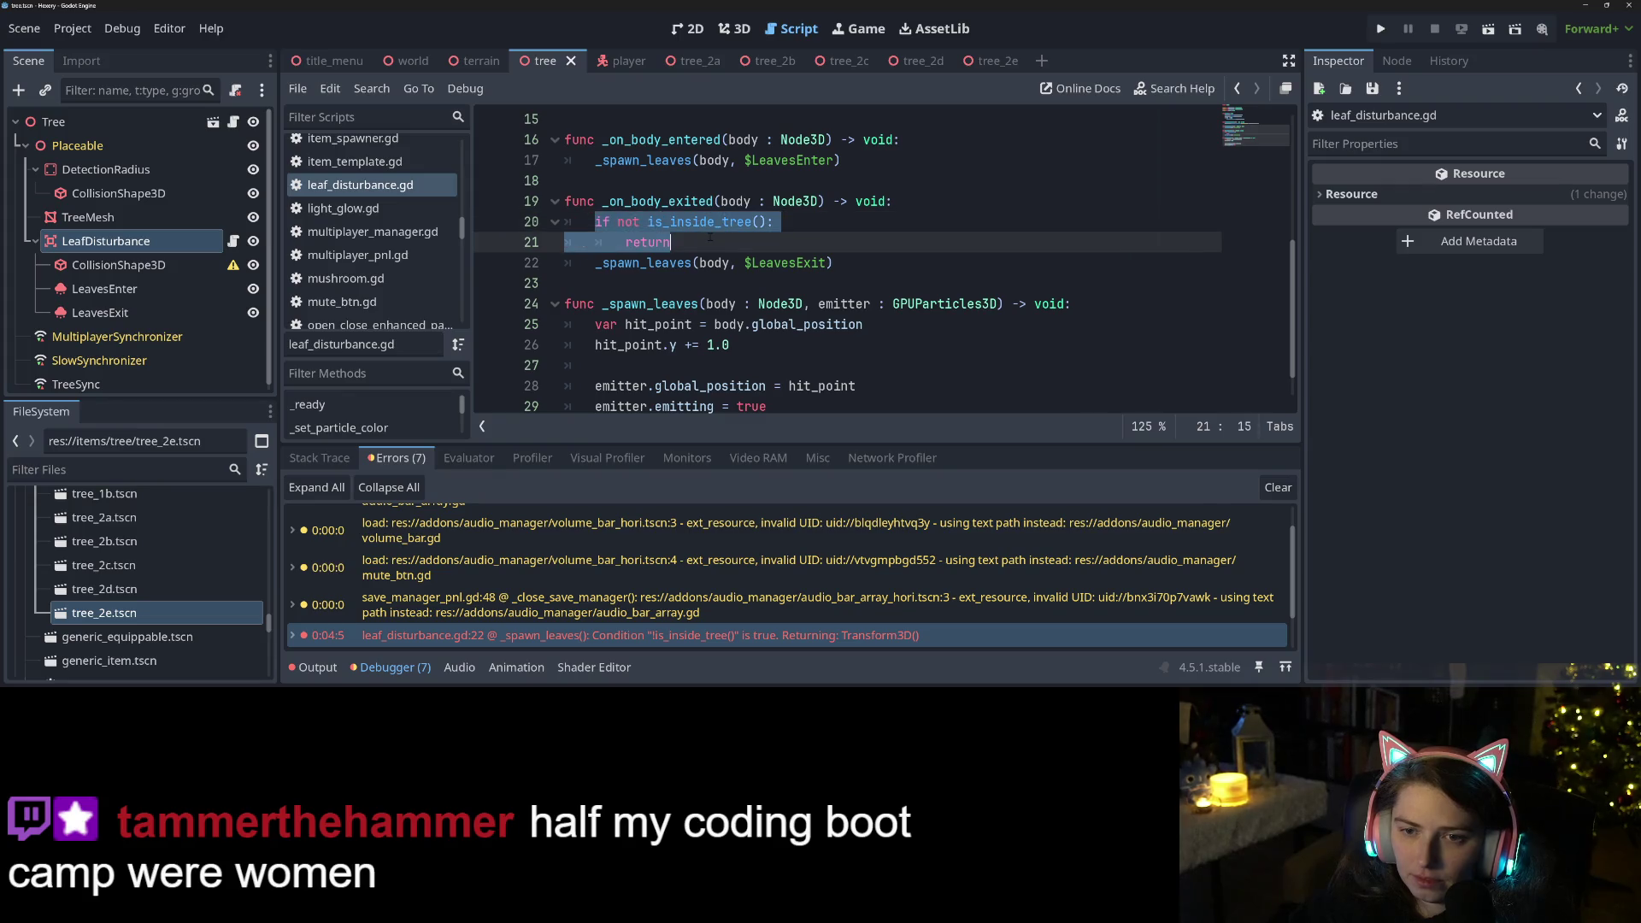
key("BackSpace")
key("BackSpace")
key("BackSpace")
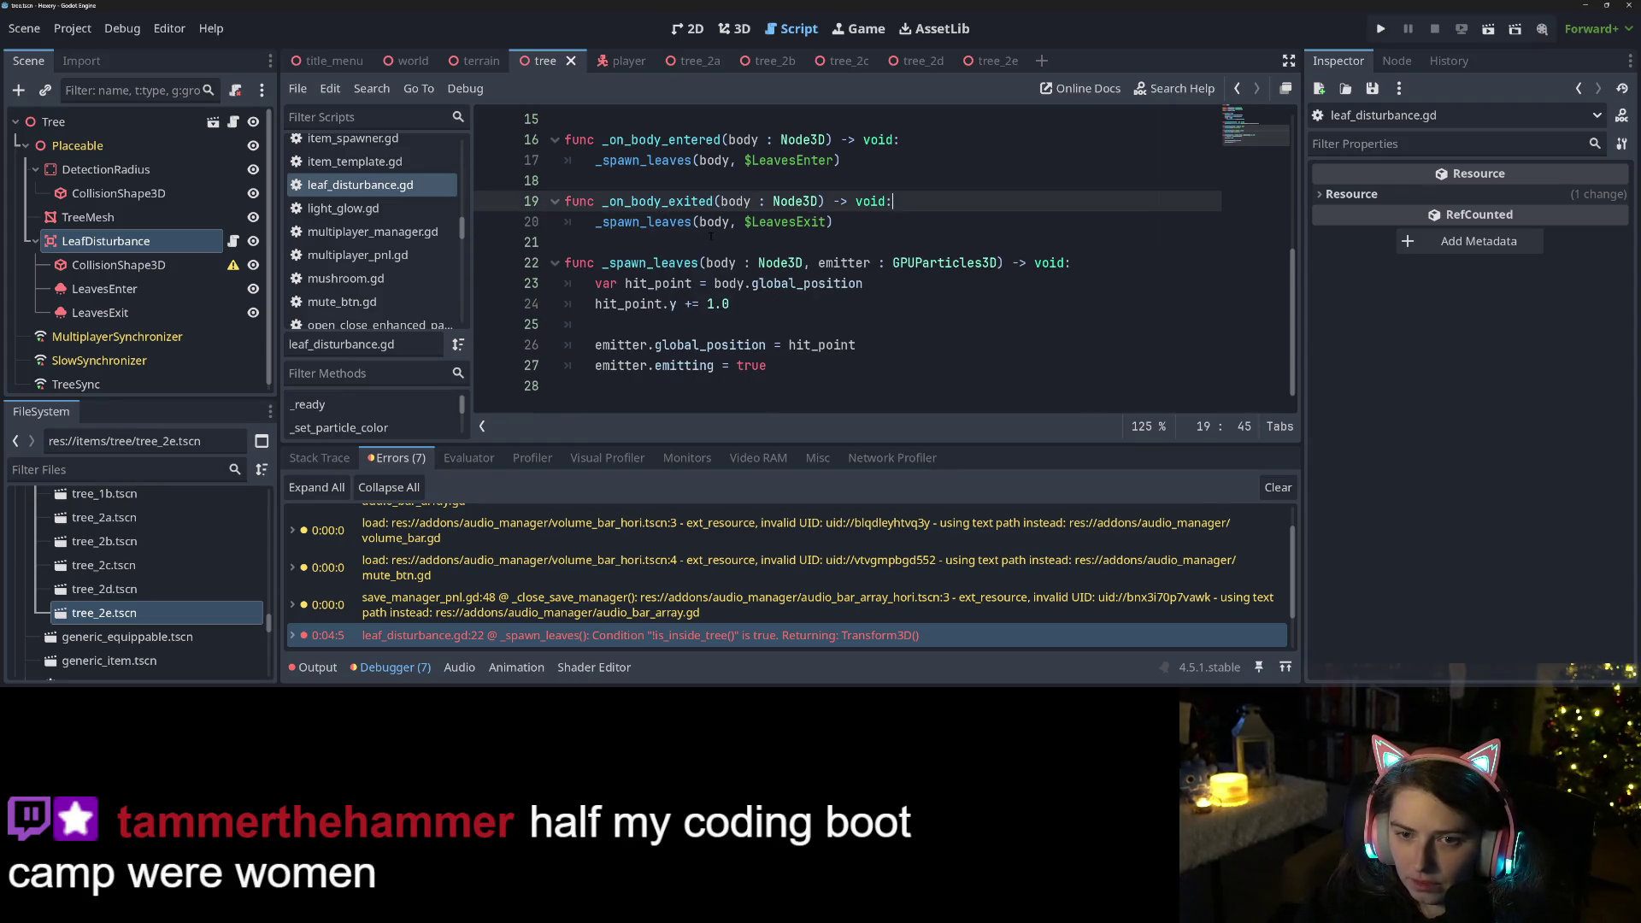
Paste the guard as the first lines of _spawn_leaves and save the script.
key("Down")
key("Down")
key("Down")
key("End")
key("Return")
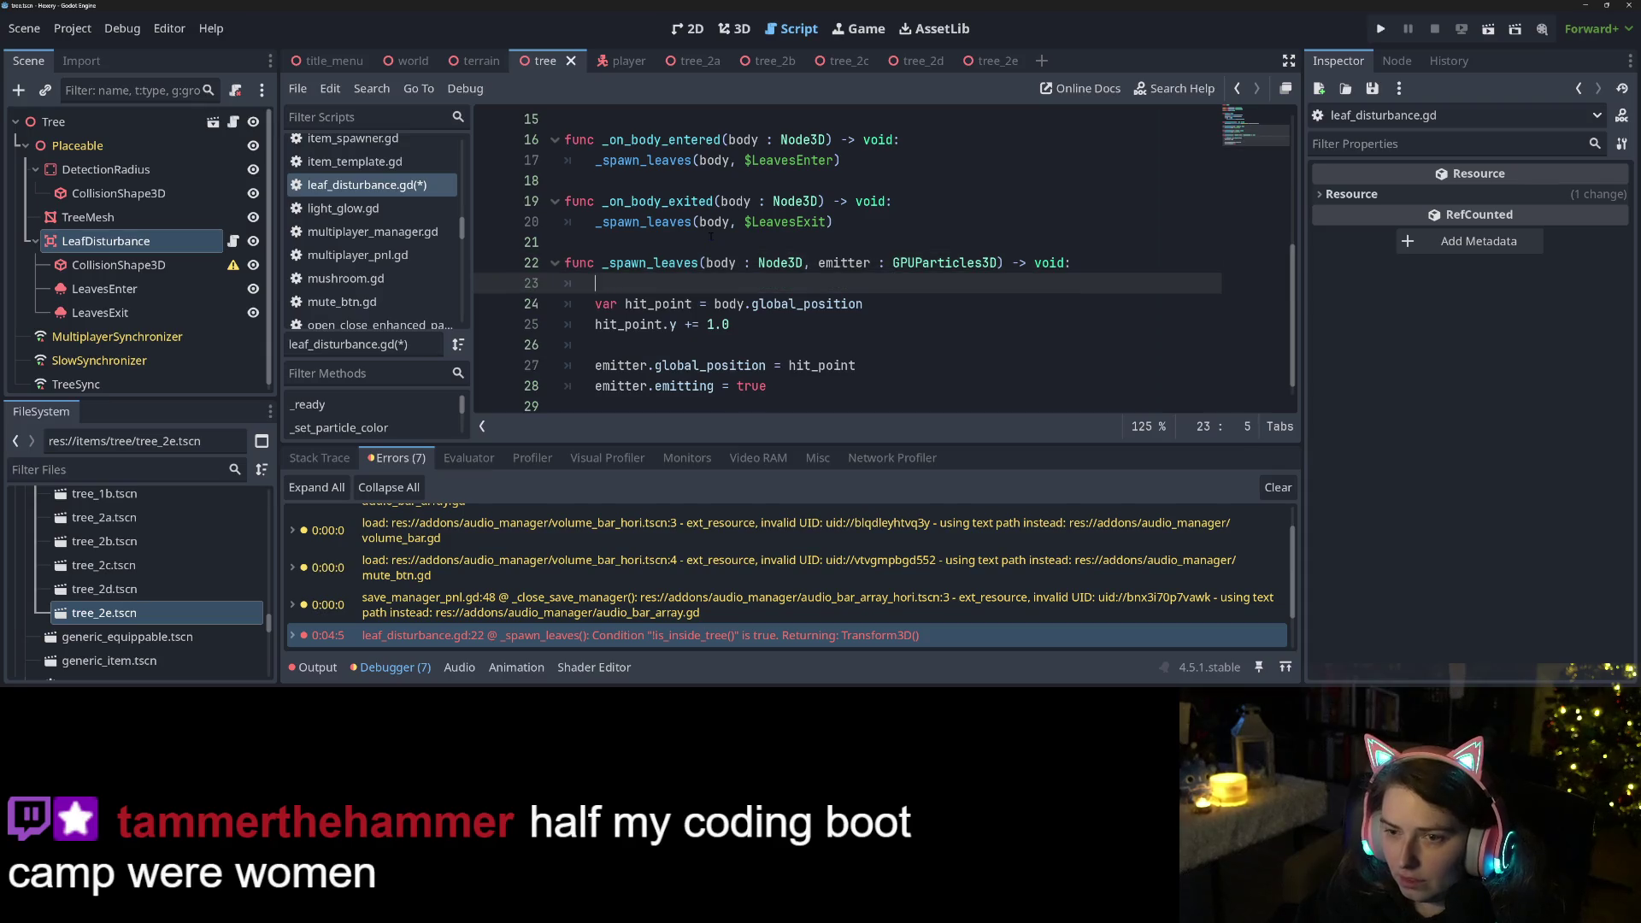
key("ctrl+v")
key("ctrl+s")
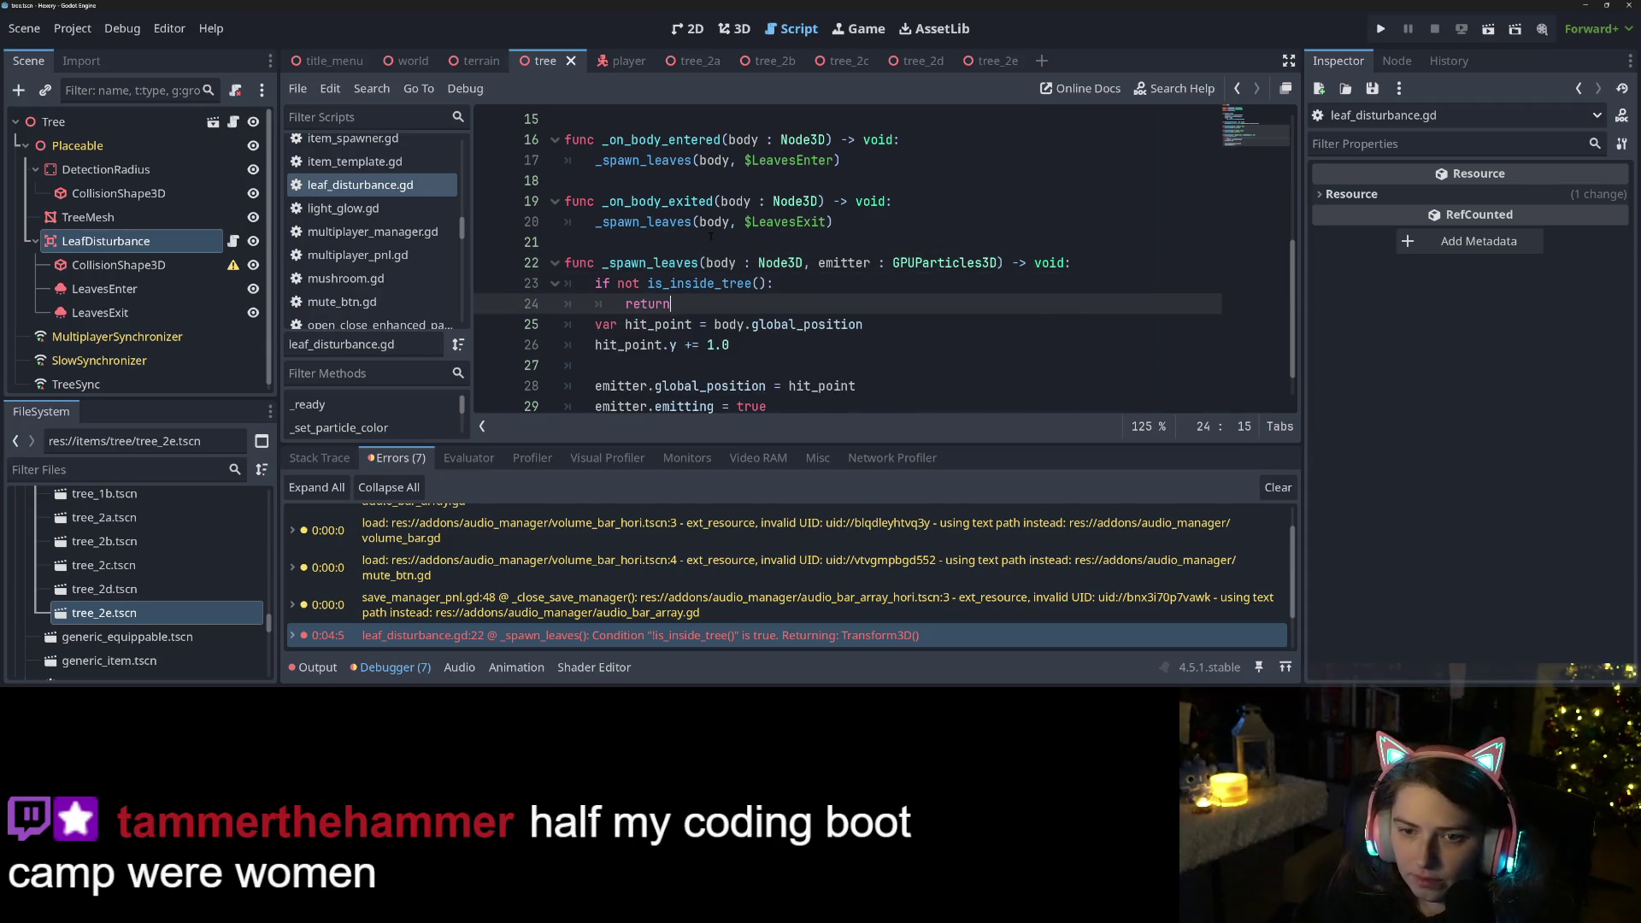
left_click(717, 262)
scroll(763, 323, "up", 5)
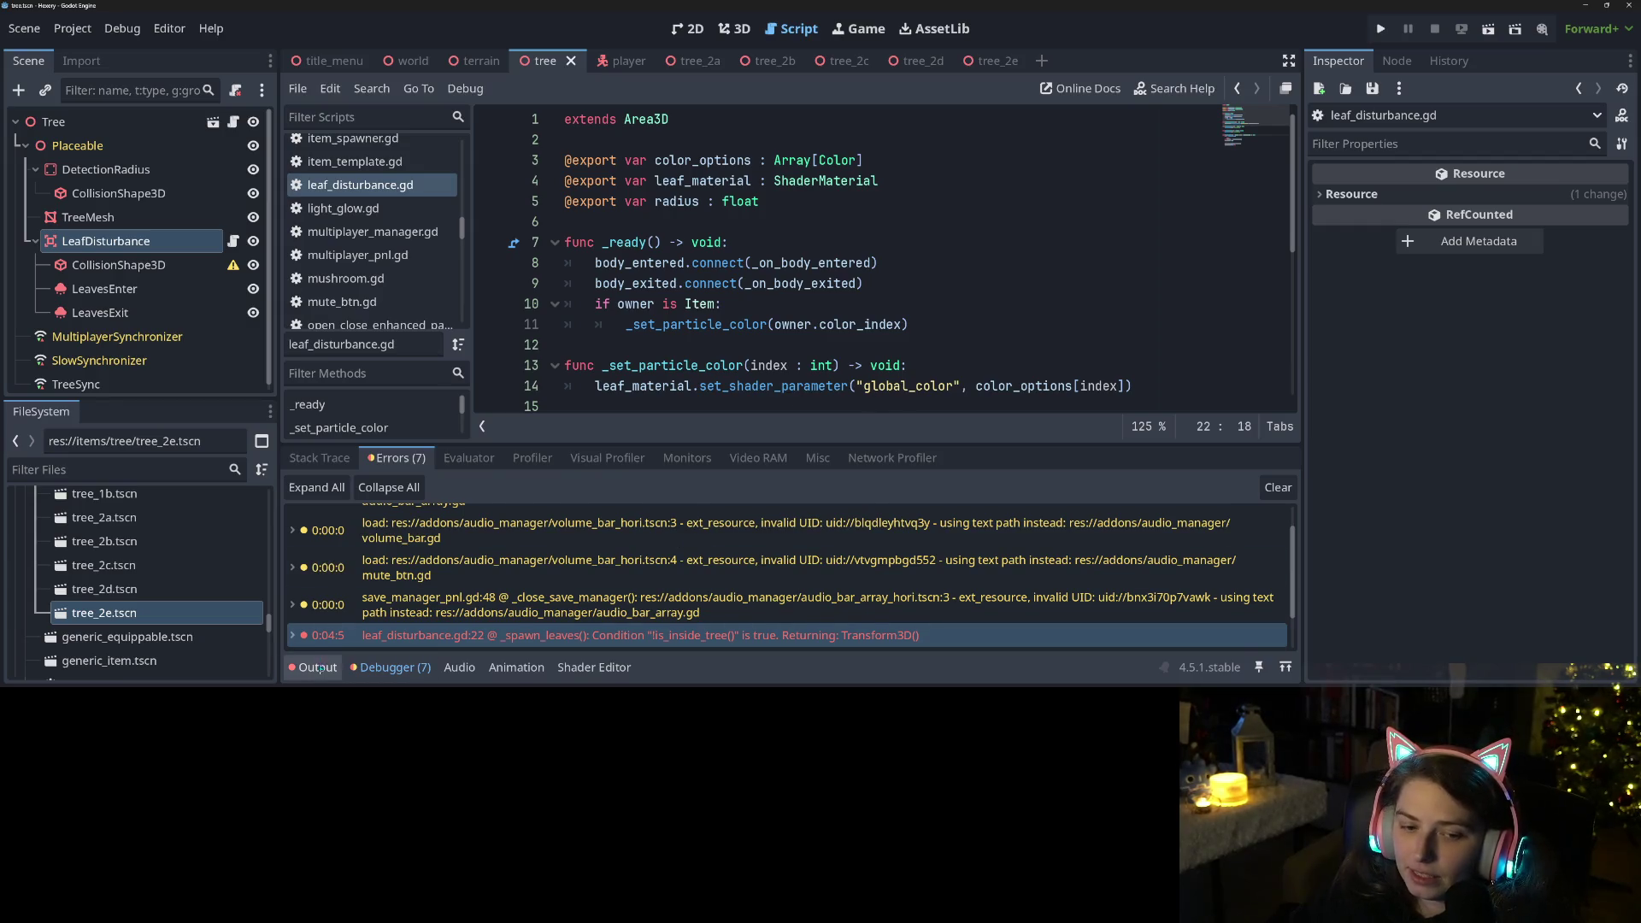
Clear the Output log and run the project until it breaks on the index -1 error at line 14.
left_click(318, 667)
left_click(317, 668)
left_click(318, 667)
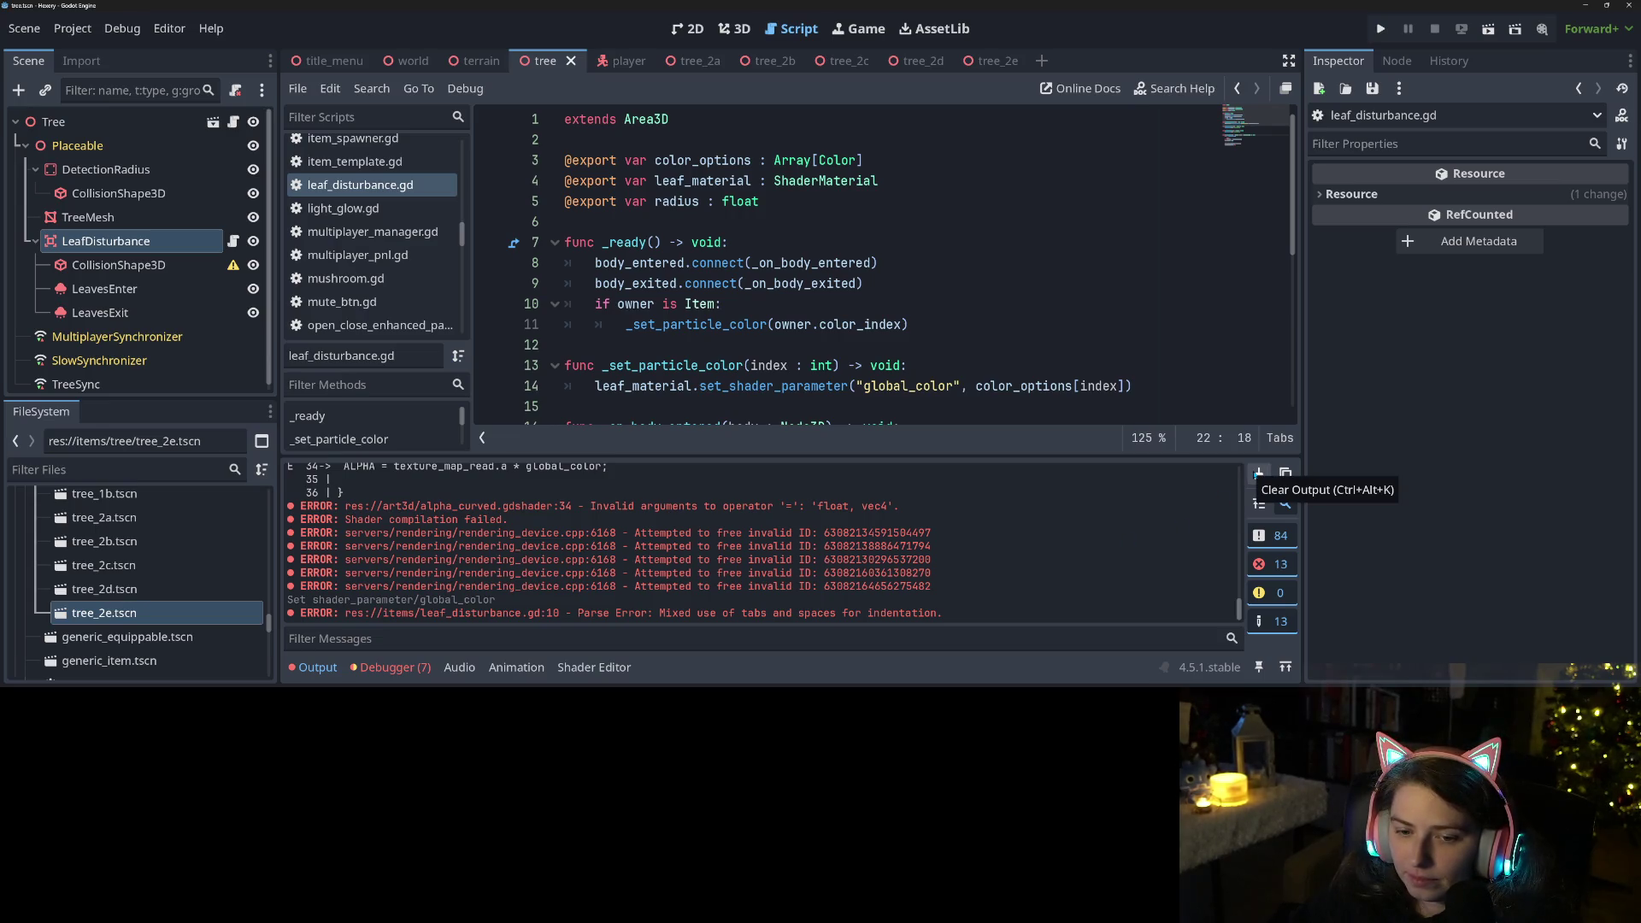
left_click(1258, 472)
left_click(309, 668)
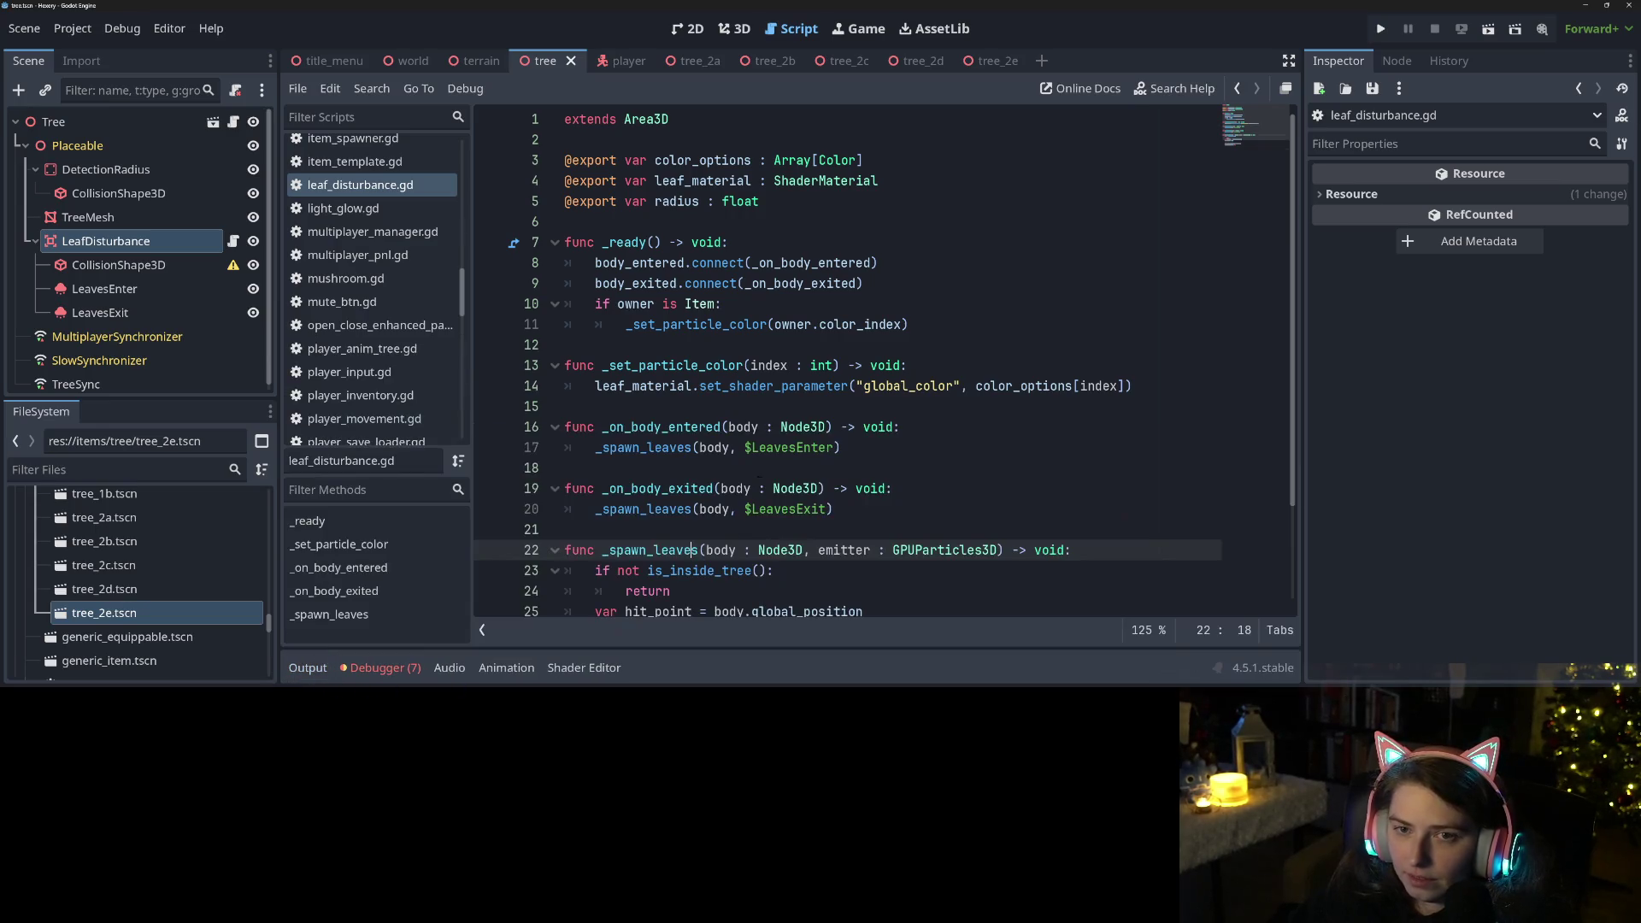
left_click(880, 426)
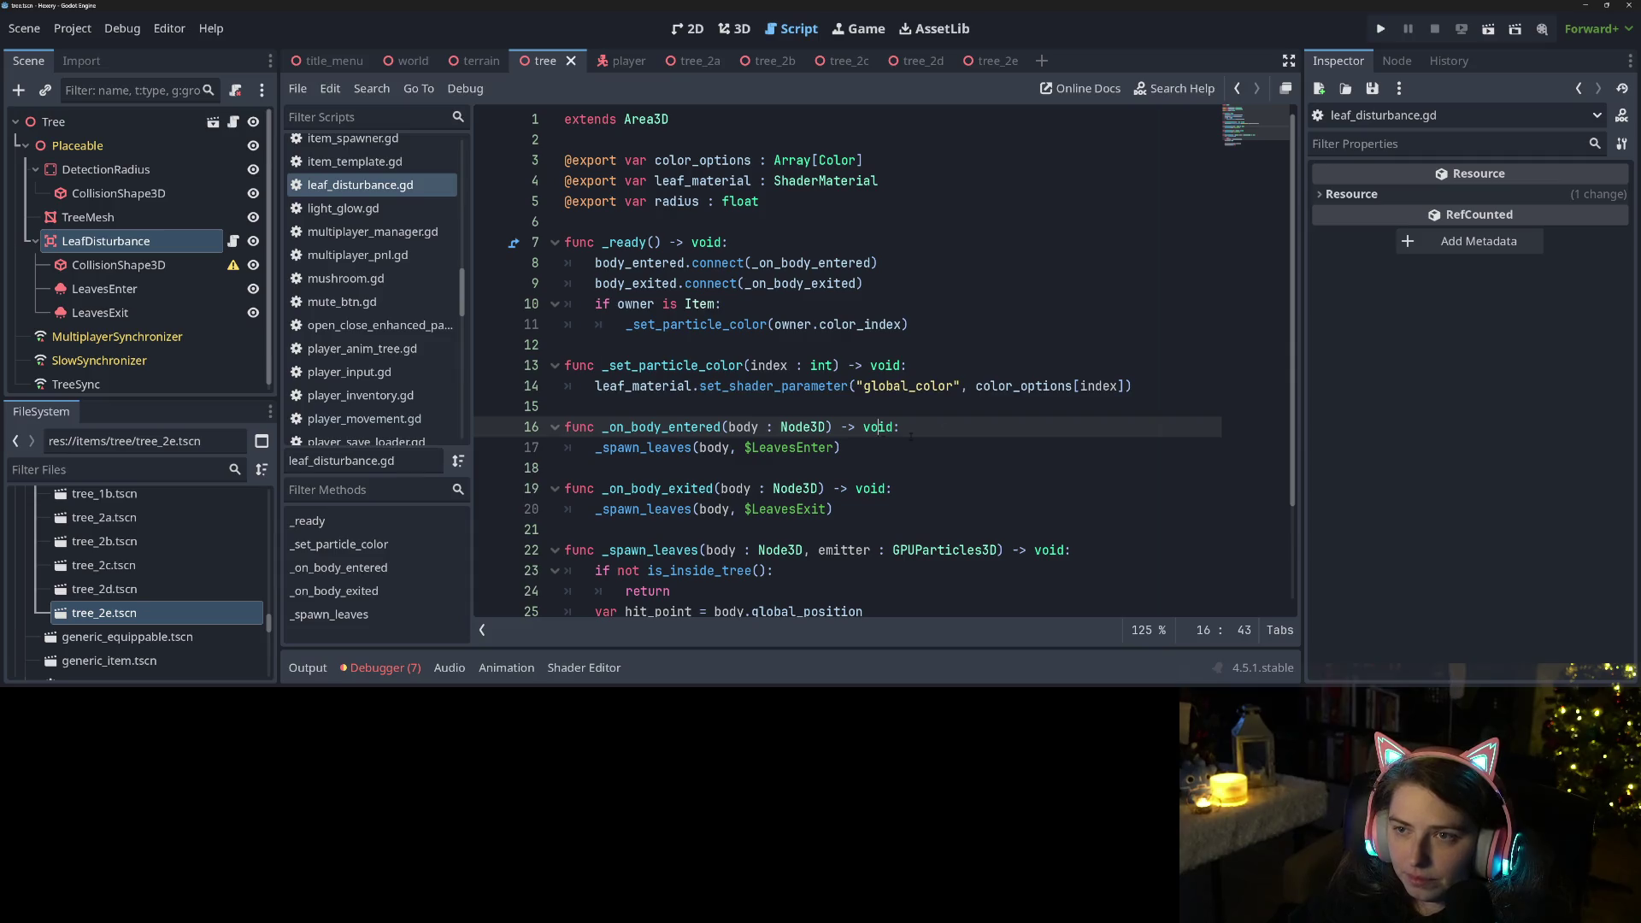
left_click(1380, 28)
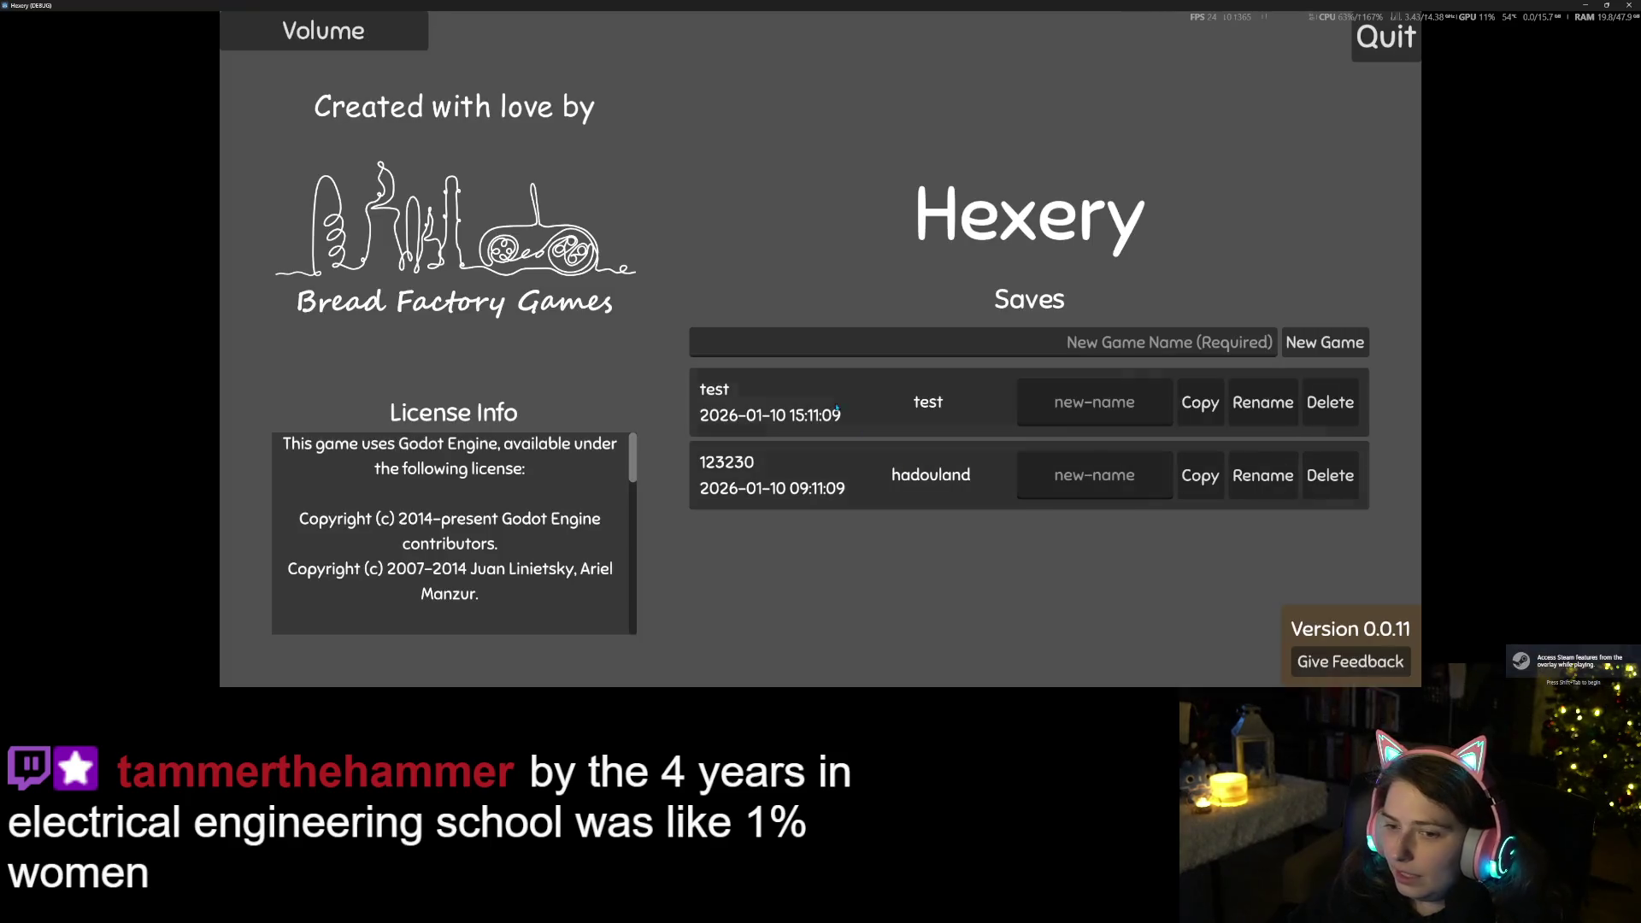
left_click(836, 410)
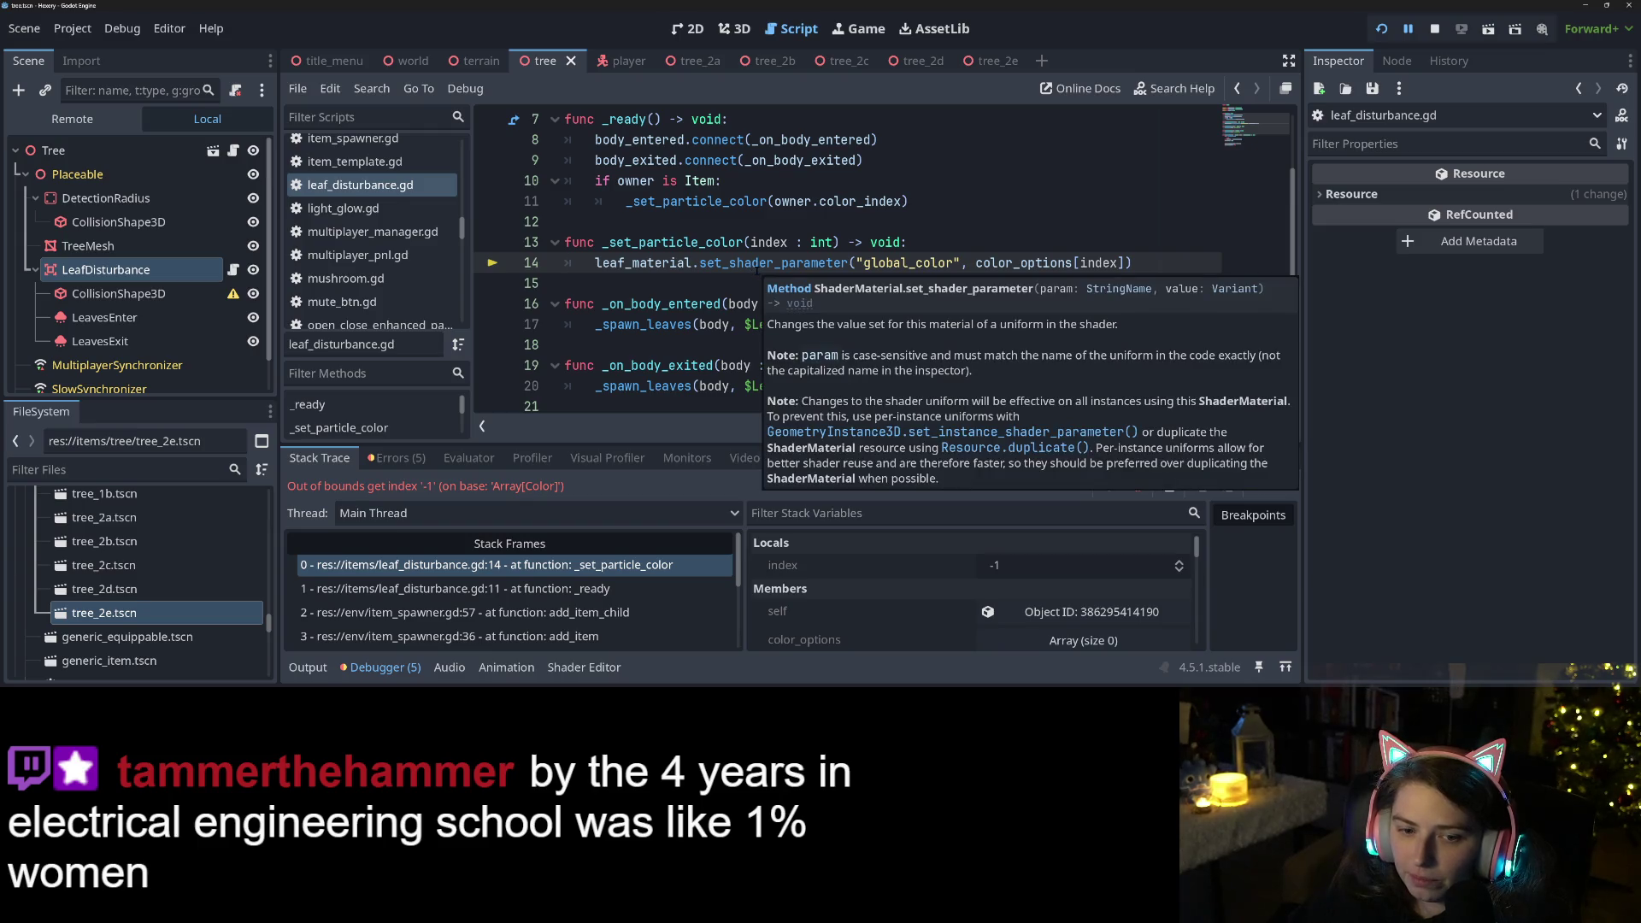
Stop the running game and inspect the Tree node and its tree.gd script.
double_click(756, 270)
left_click(756, 270)
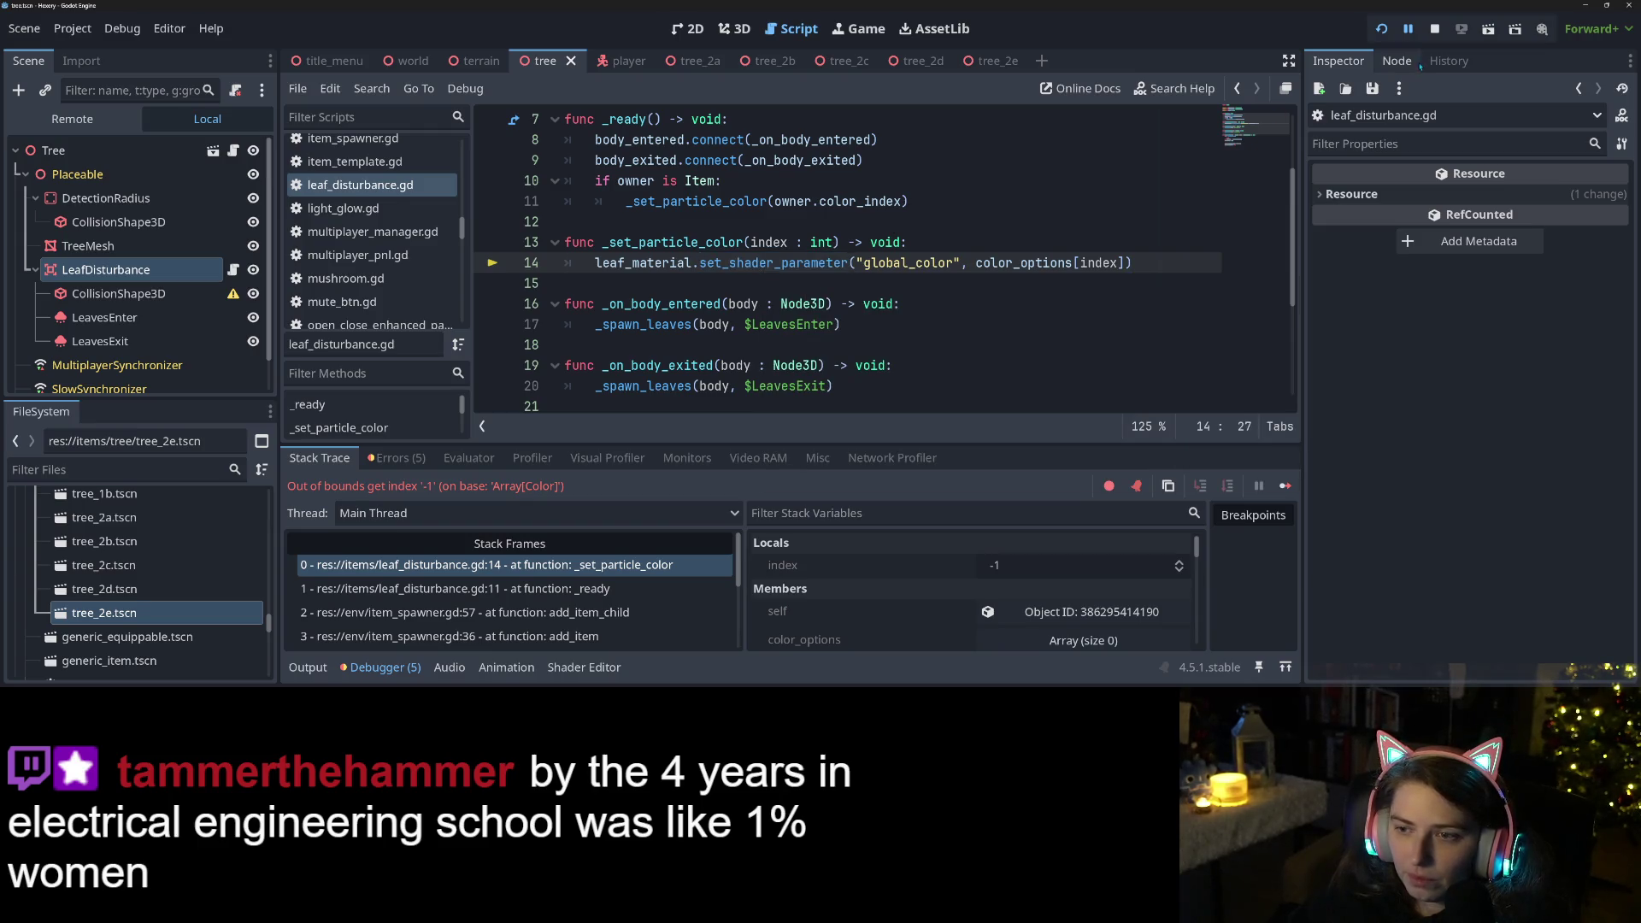
left_click(1435, 29)
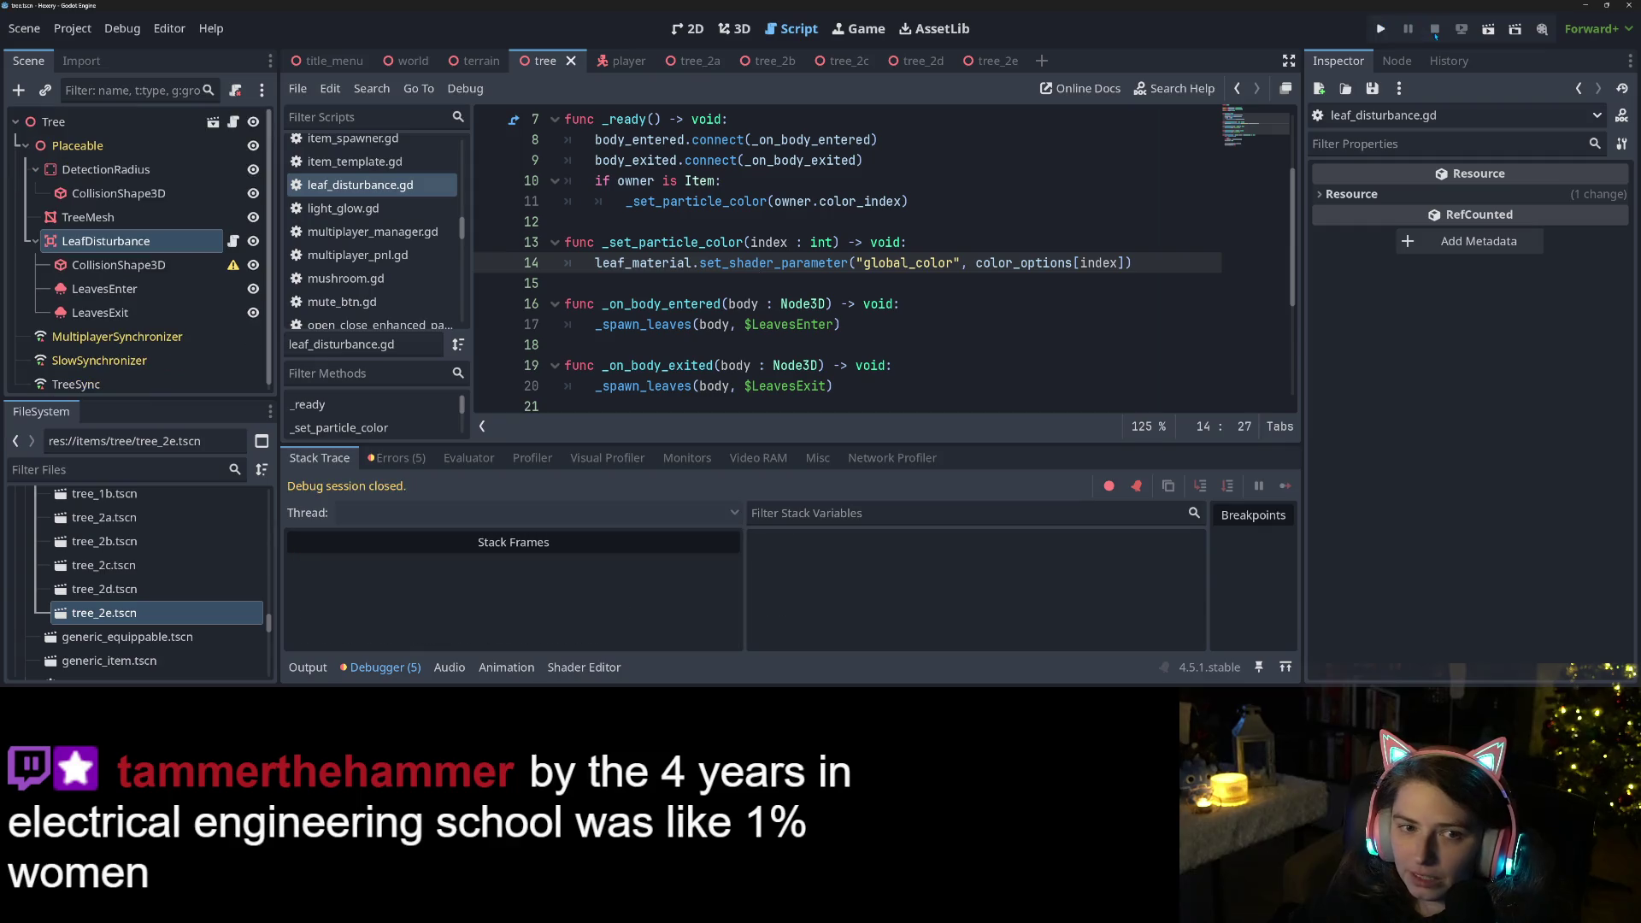
left_click(167, 123)
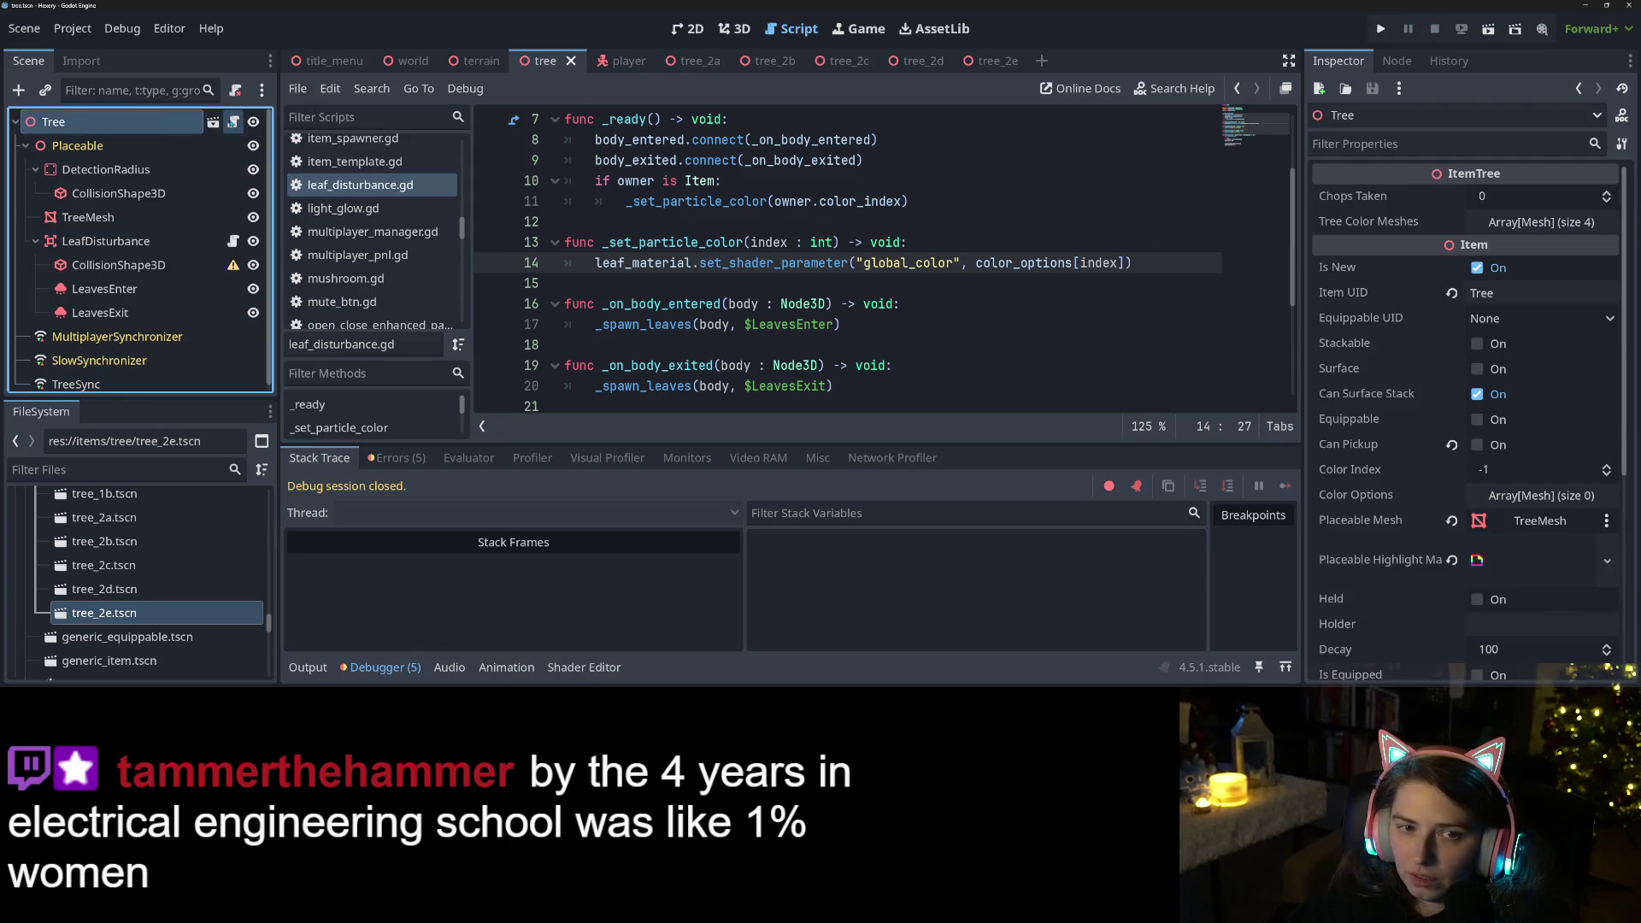
left_click(233, 122)
scroll(846, 256, "up", 8)
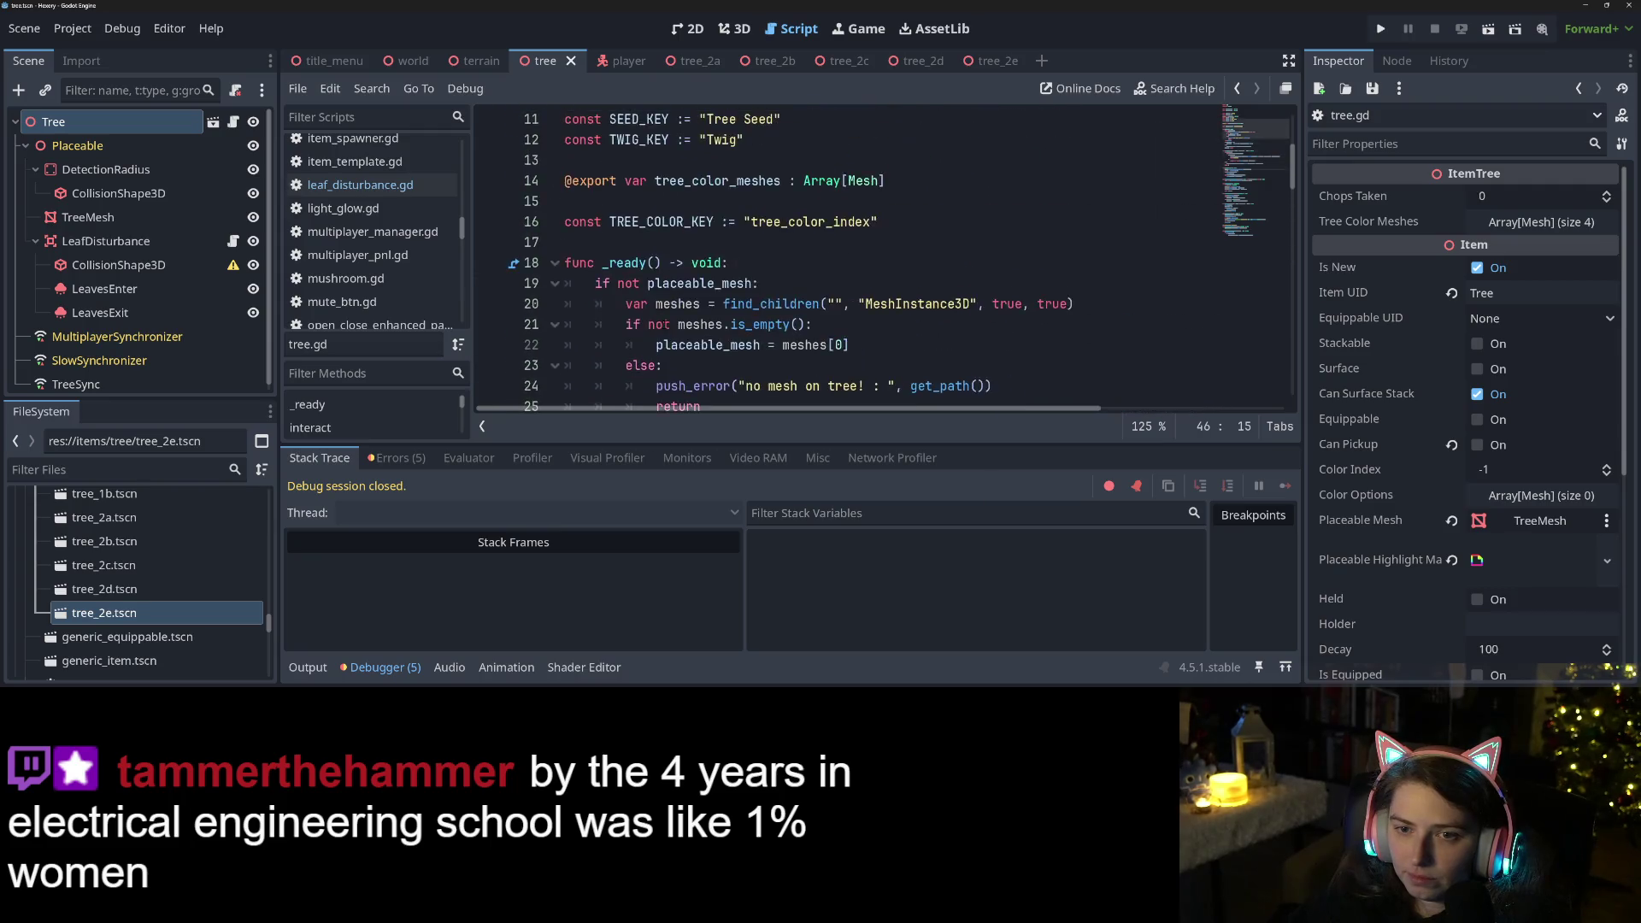
scroll(846, 256, "up", 3)
Add 'await owner.ready' before the owner check in leaf_disturbance.gd's _ready, then relaunch the game.
left_click(359, 185)
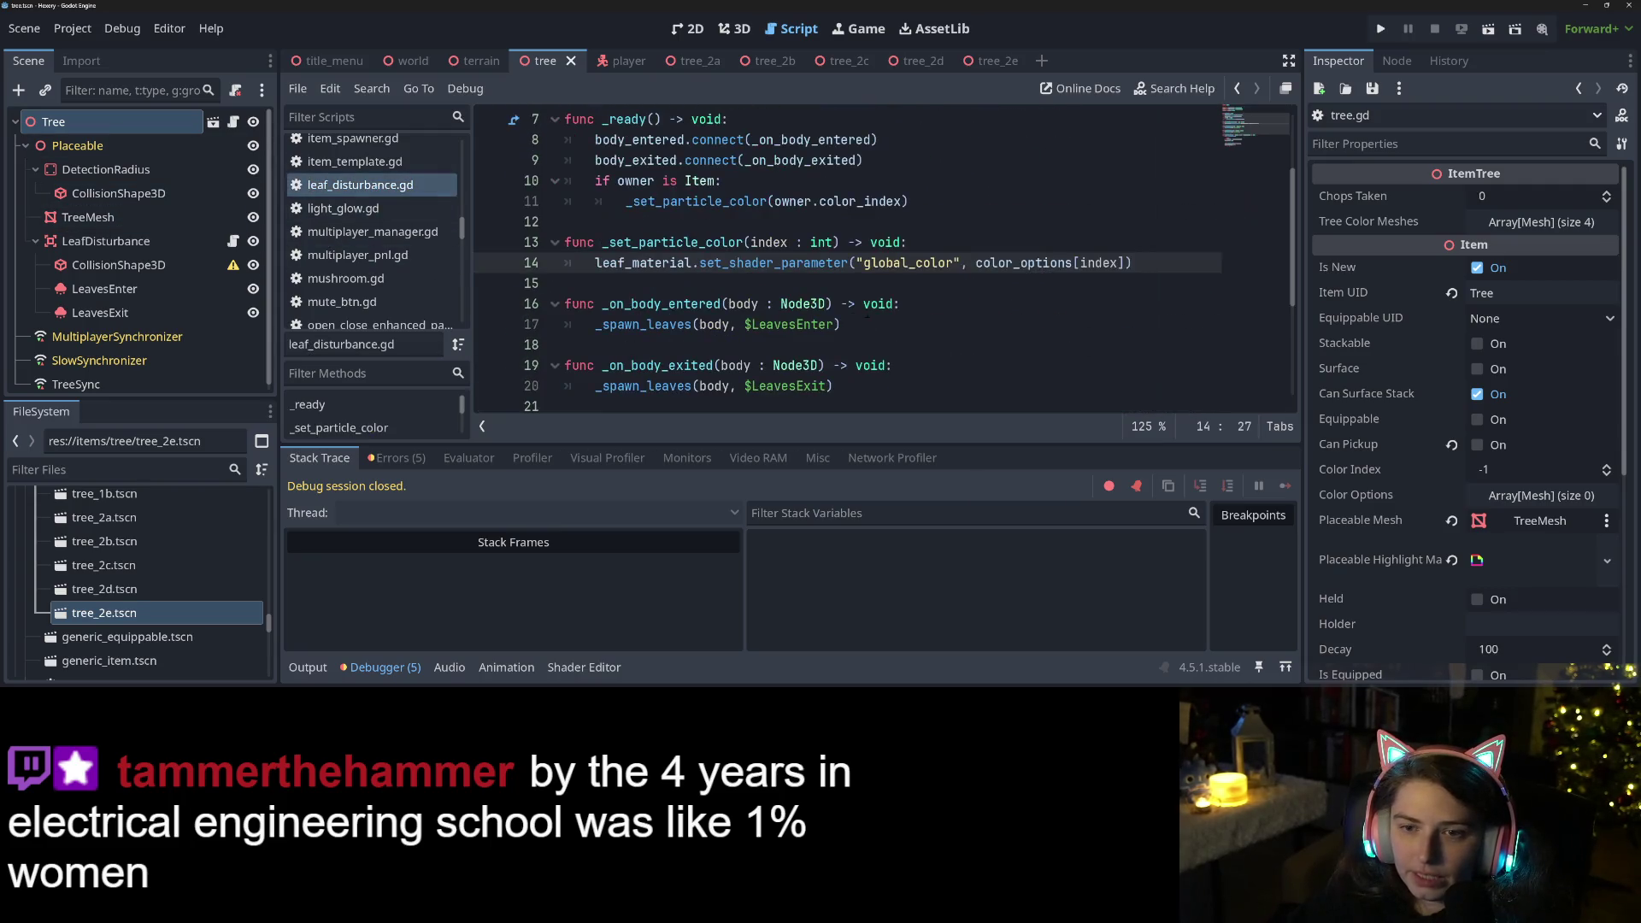
scroll(867, 317, "up", 2)
key("Up")
key("Up")
key("Up")
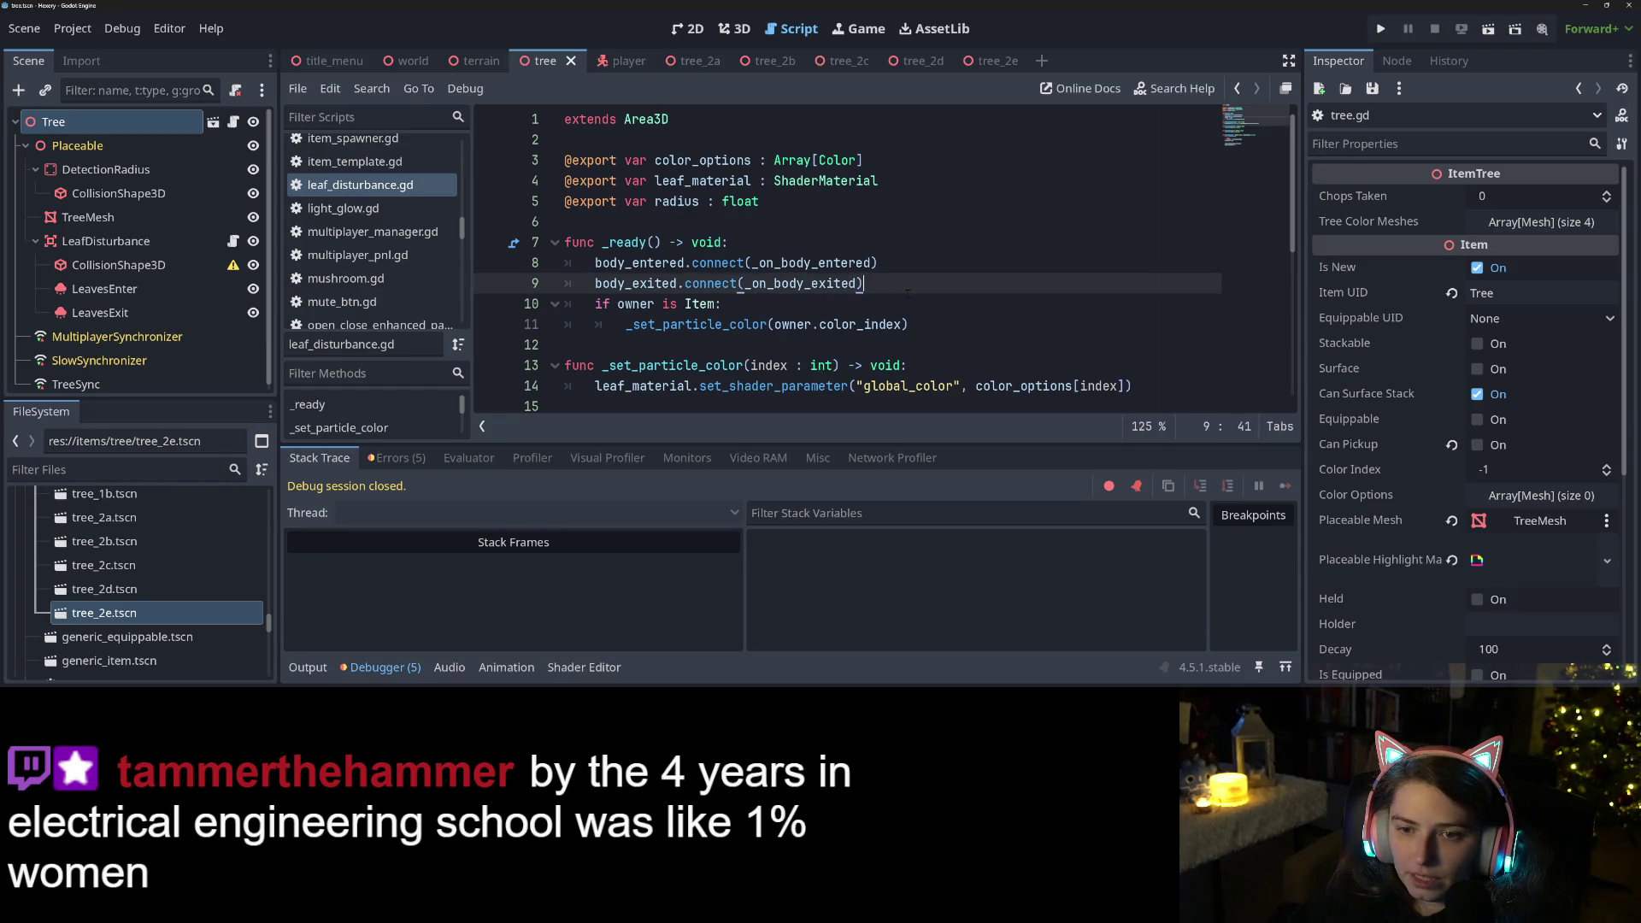
key("Return")
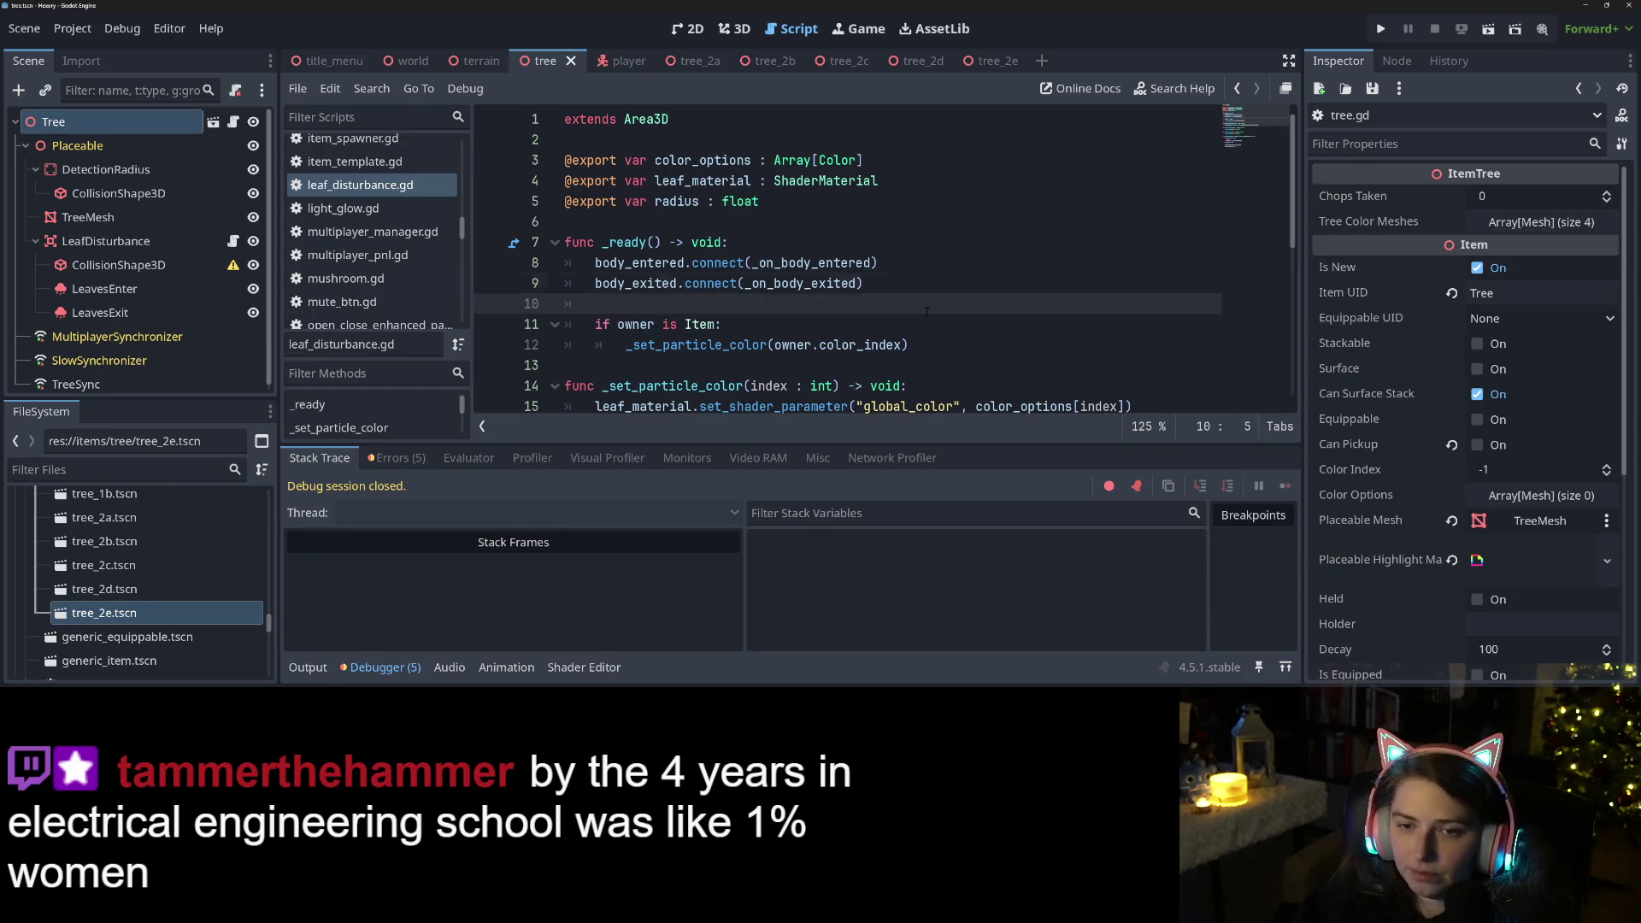
type("await owner")
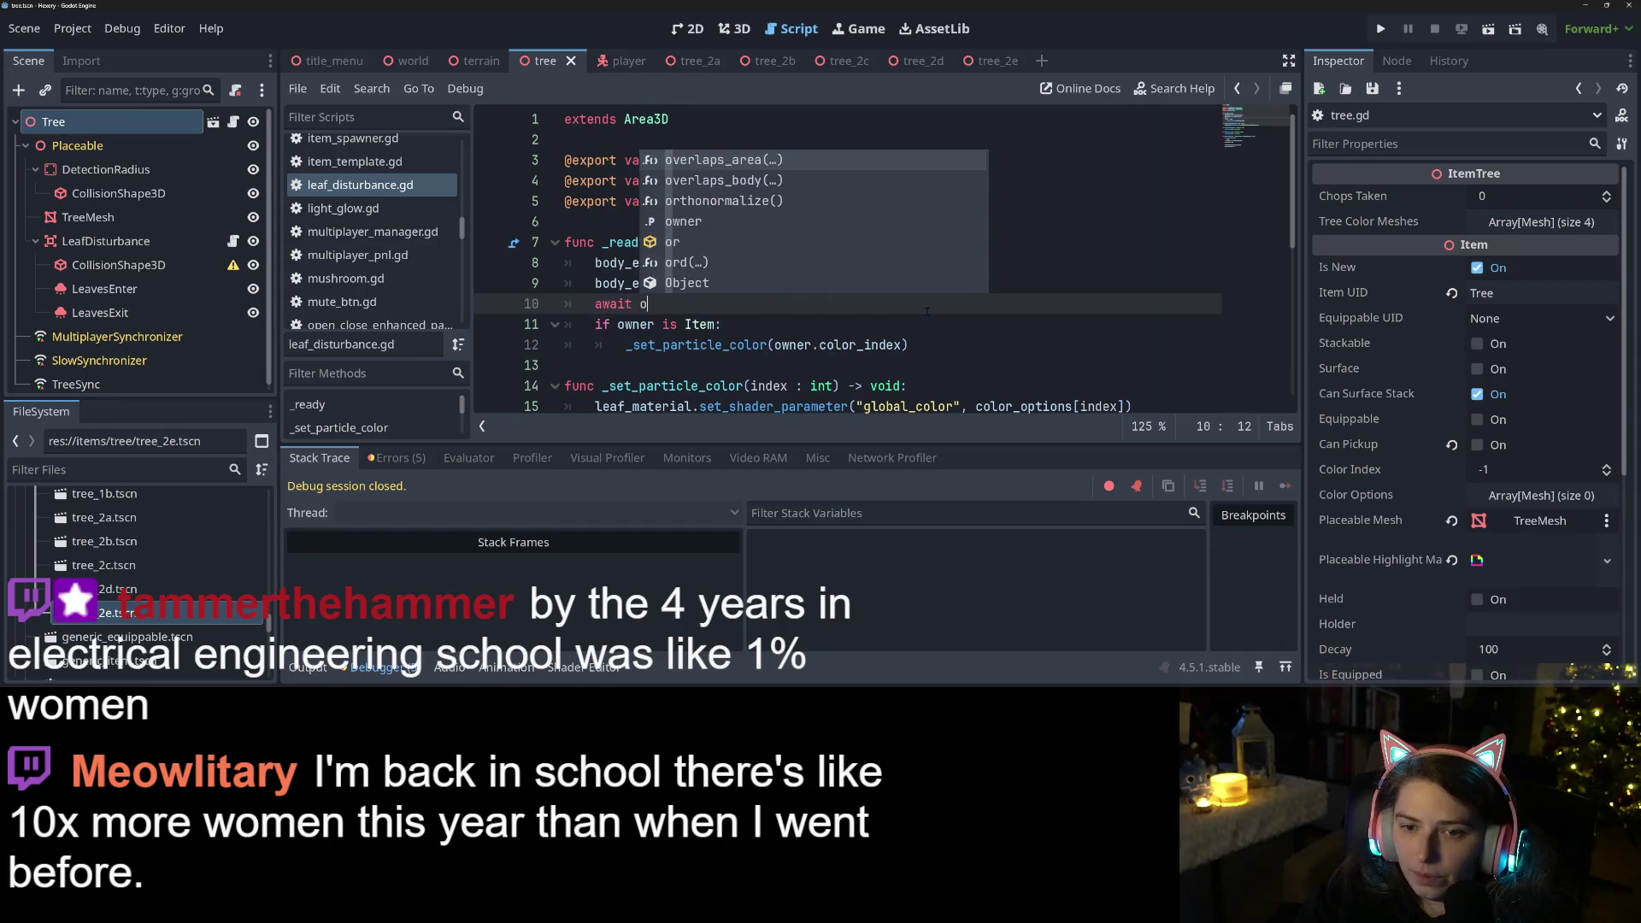
type(".ready")
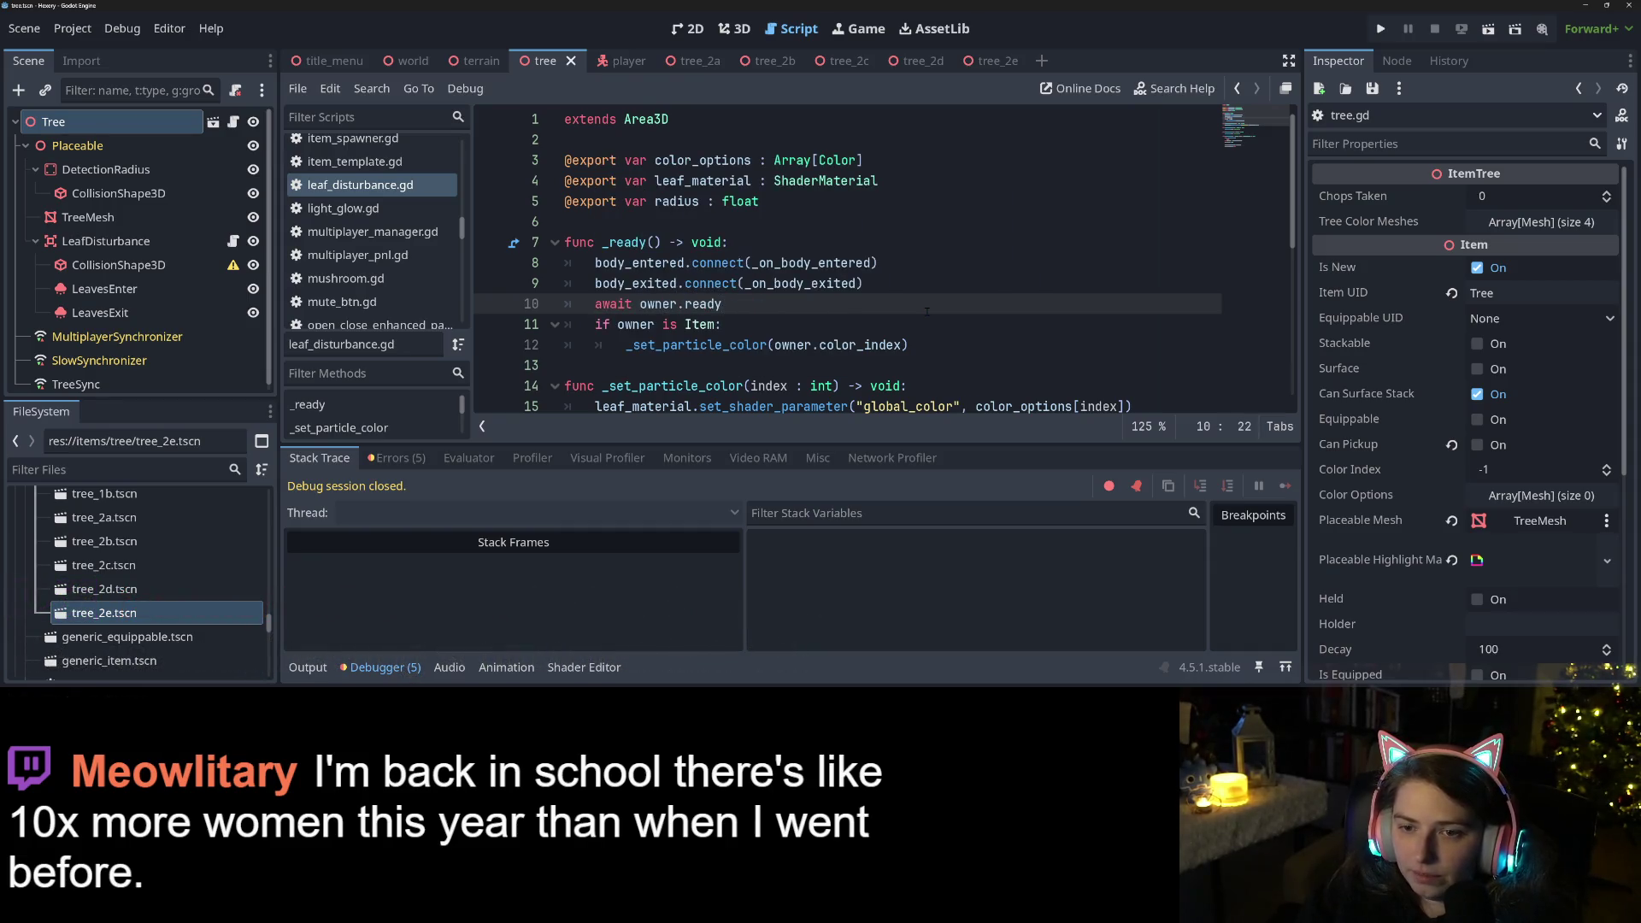
key("F5")
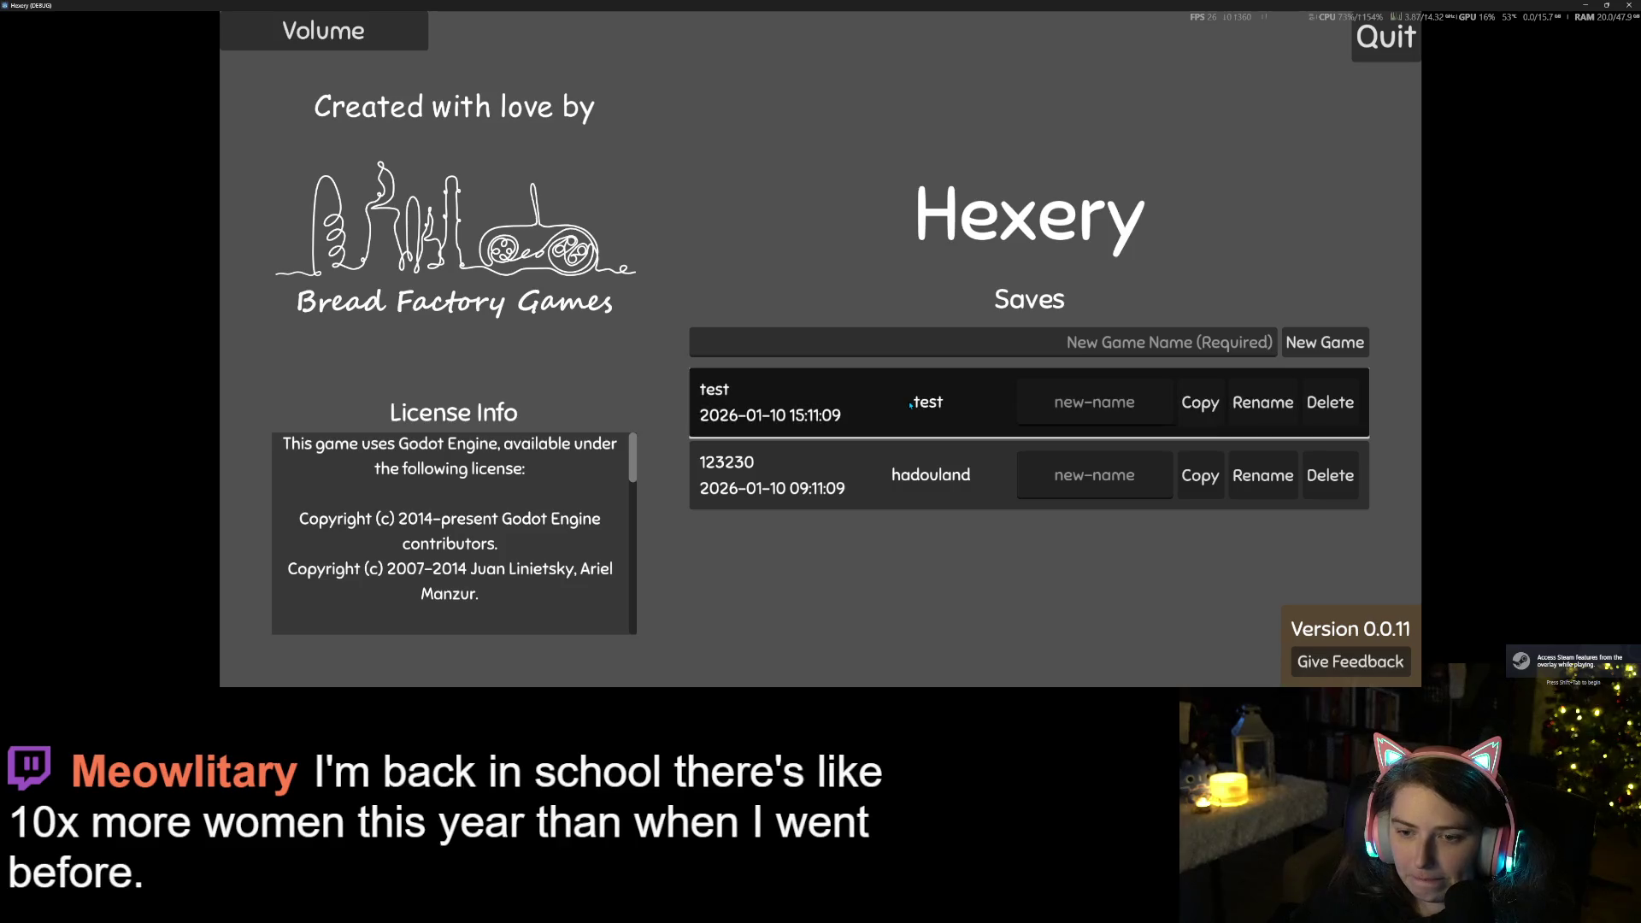
Let the run break at line 15 on the empty color_options error, stop debugging, and open tree_2a.
left_click(910, 404)
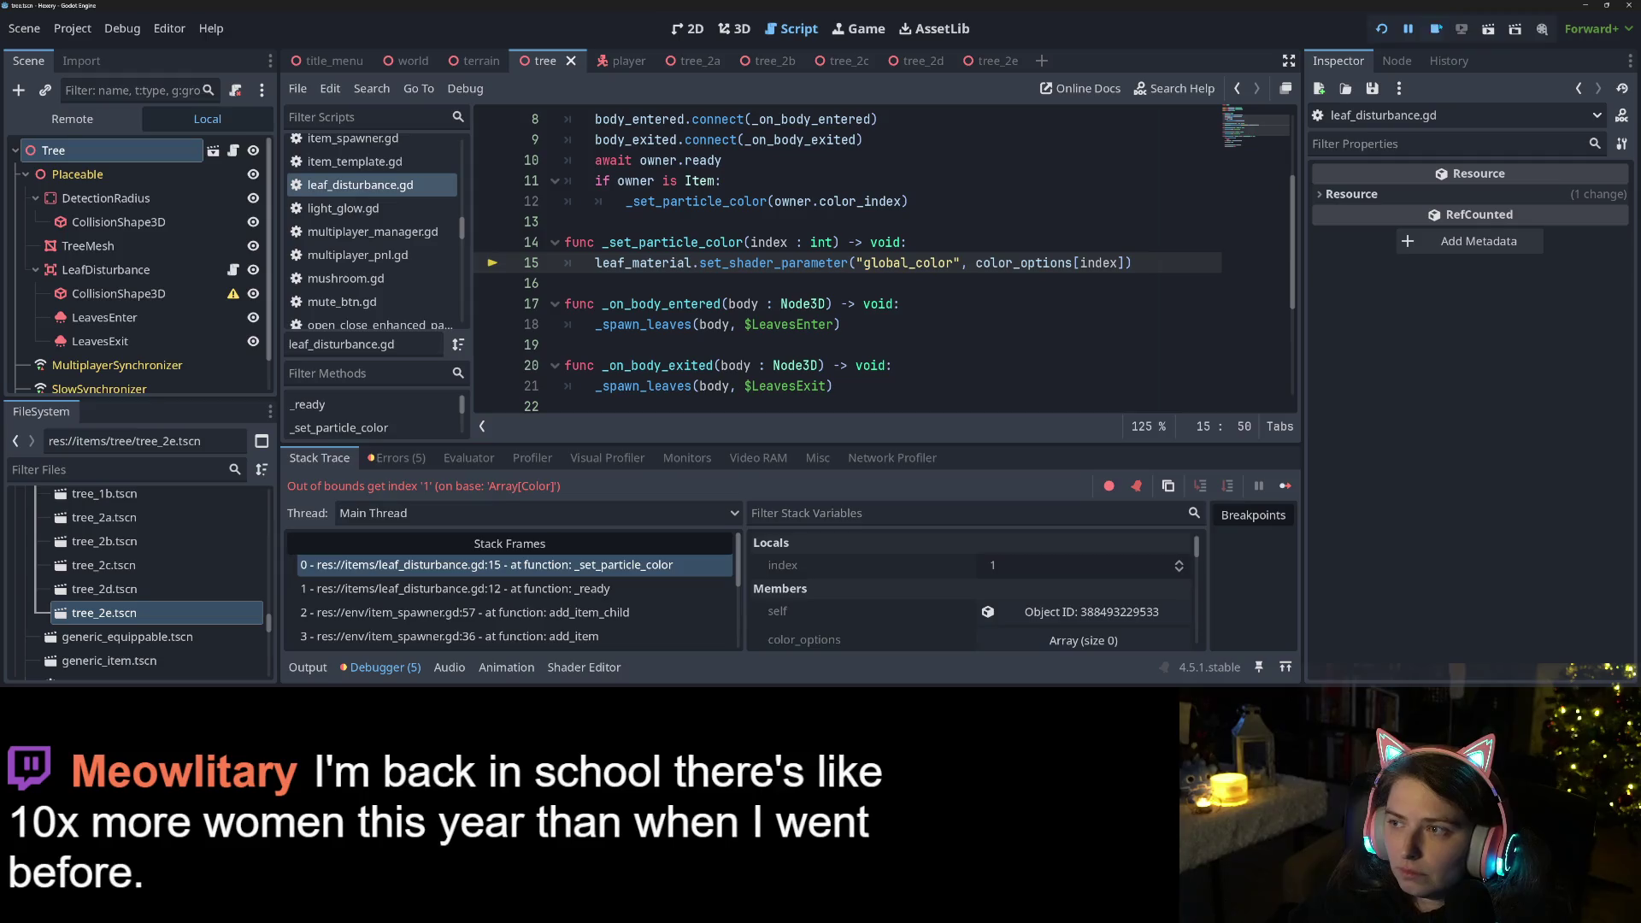
key("F8")
left_click(694, 63)
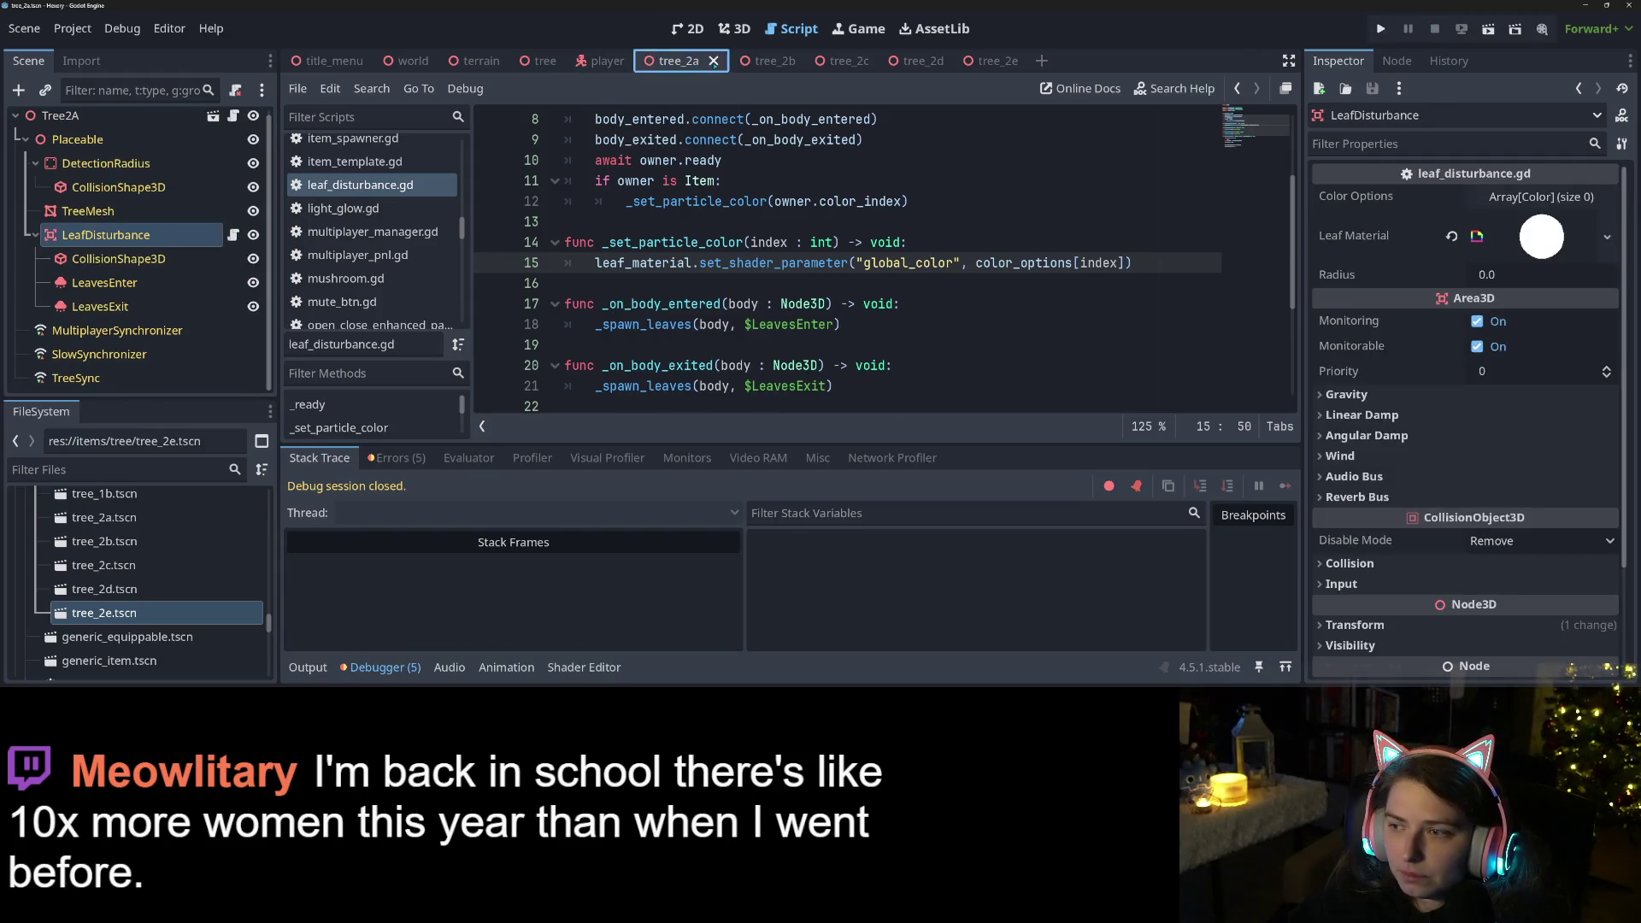
Copy the four Color Options values from tree_2d's LeafDisturbance node.
left_click(738, 63)
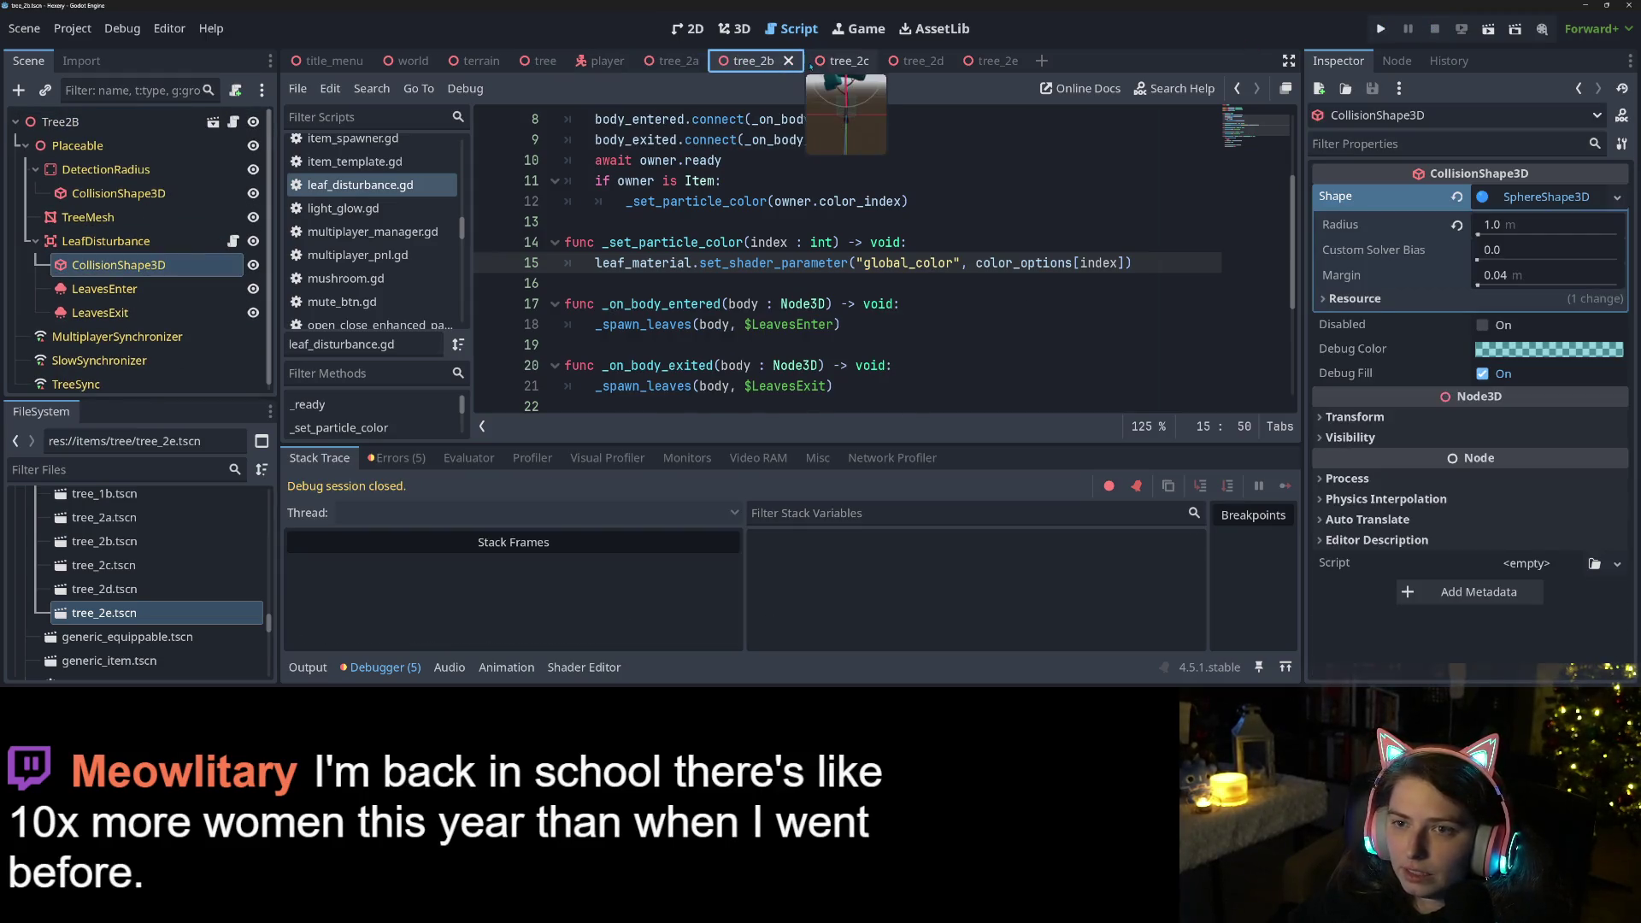
left_click(827, 62)
left_click(930, 65)
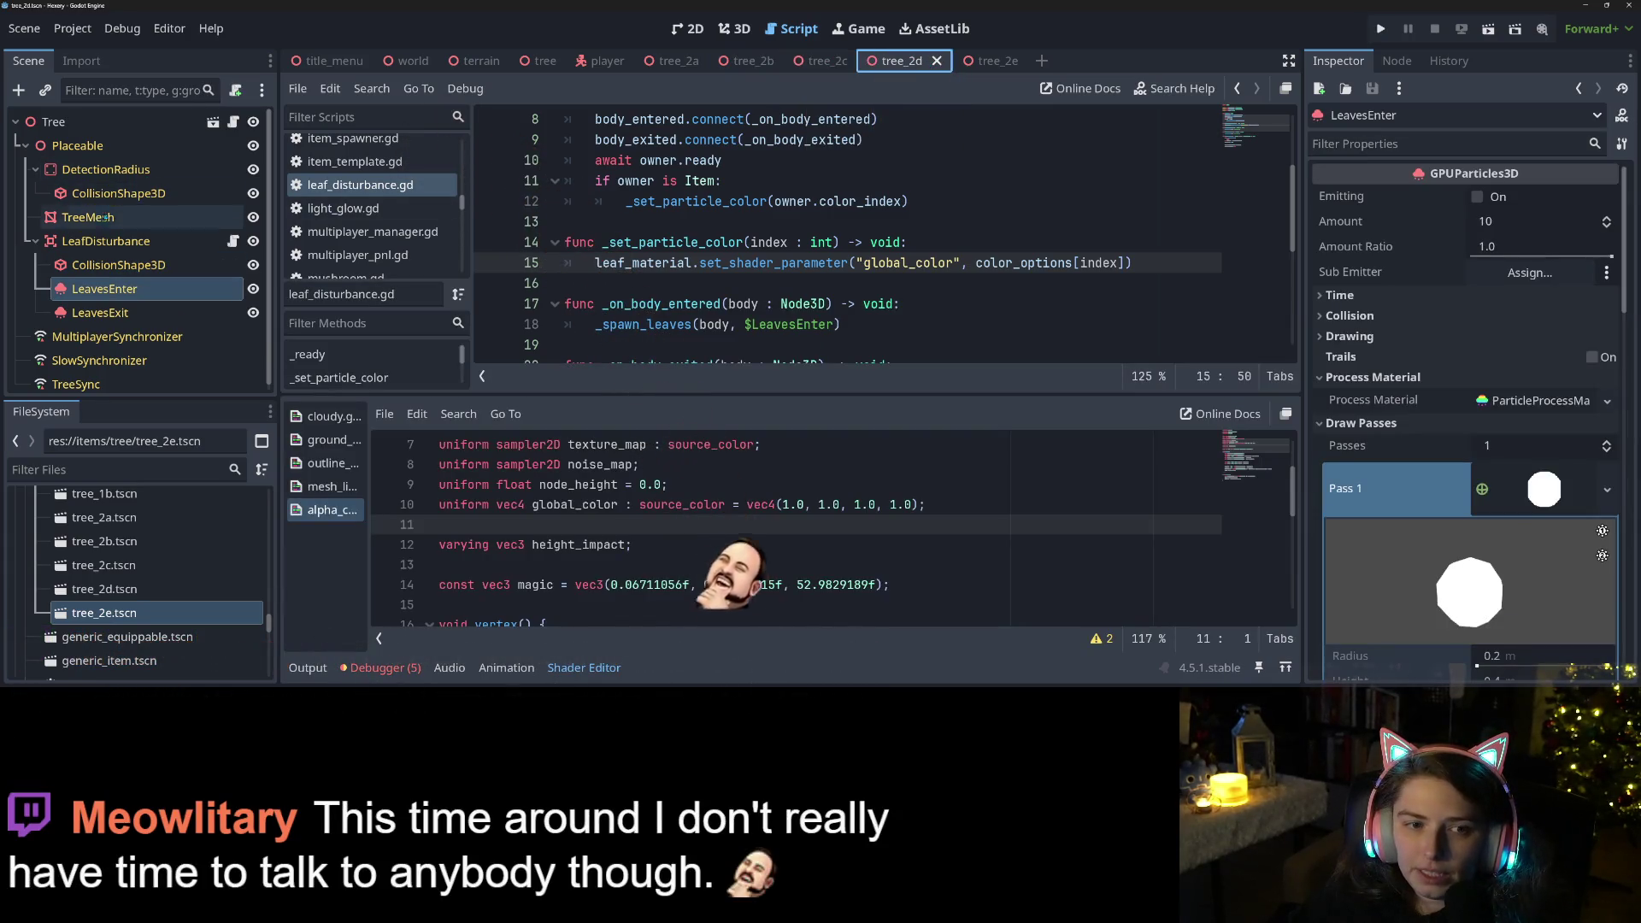
left_click(129, 241)
right_click(1359, 196)
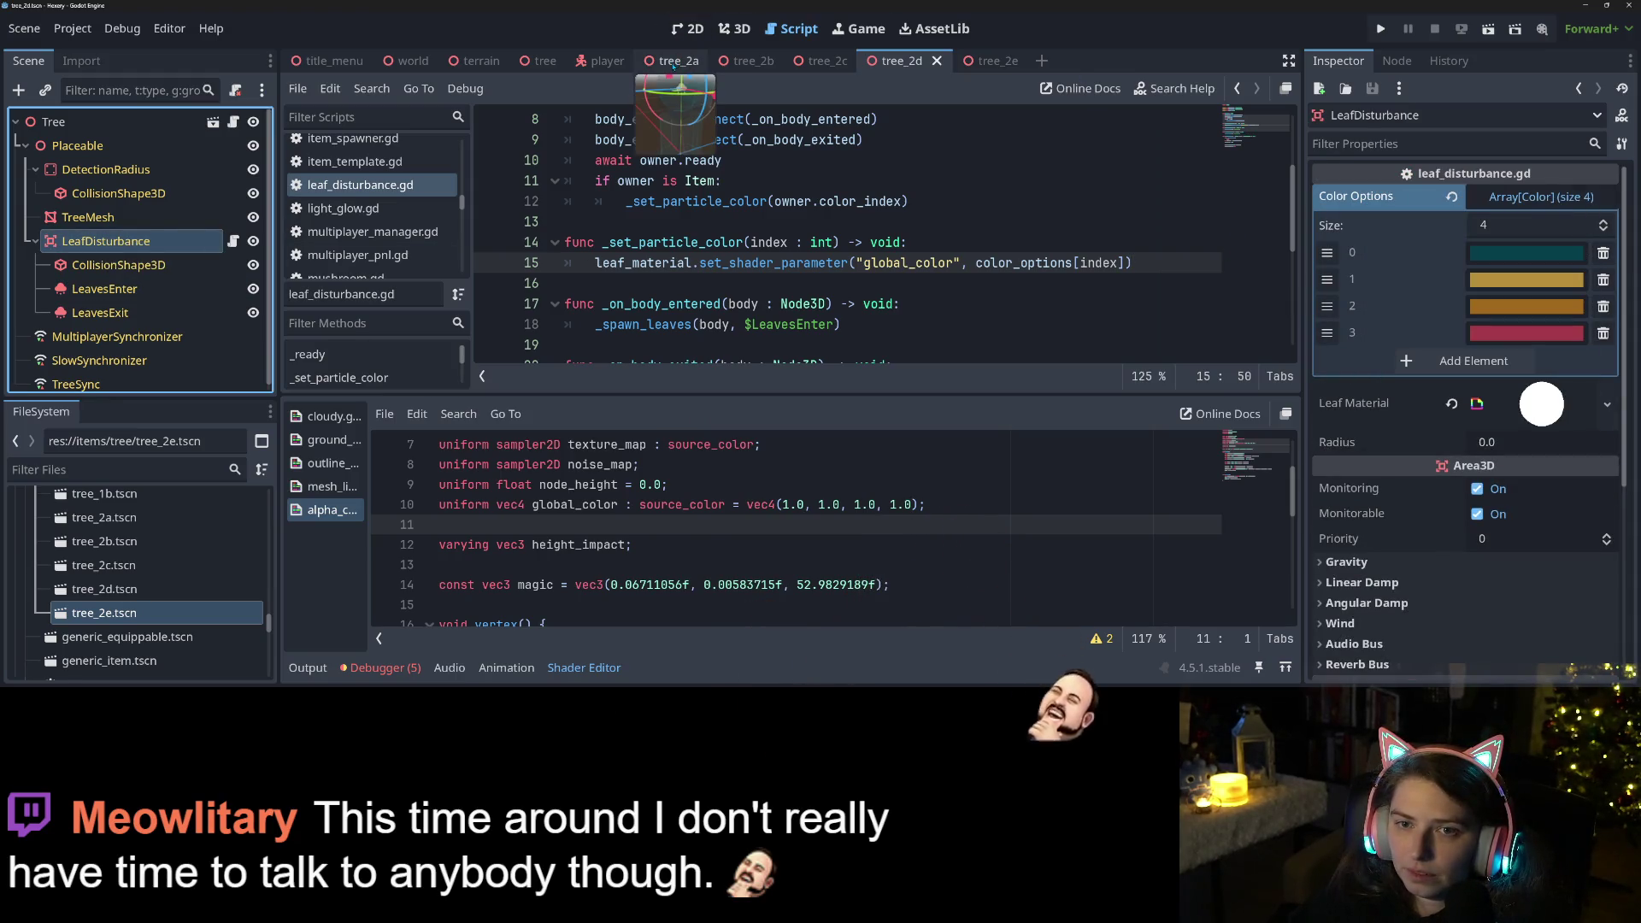
left_click(1451, 197)
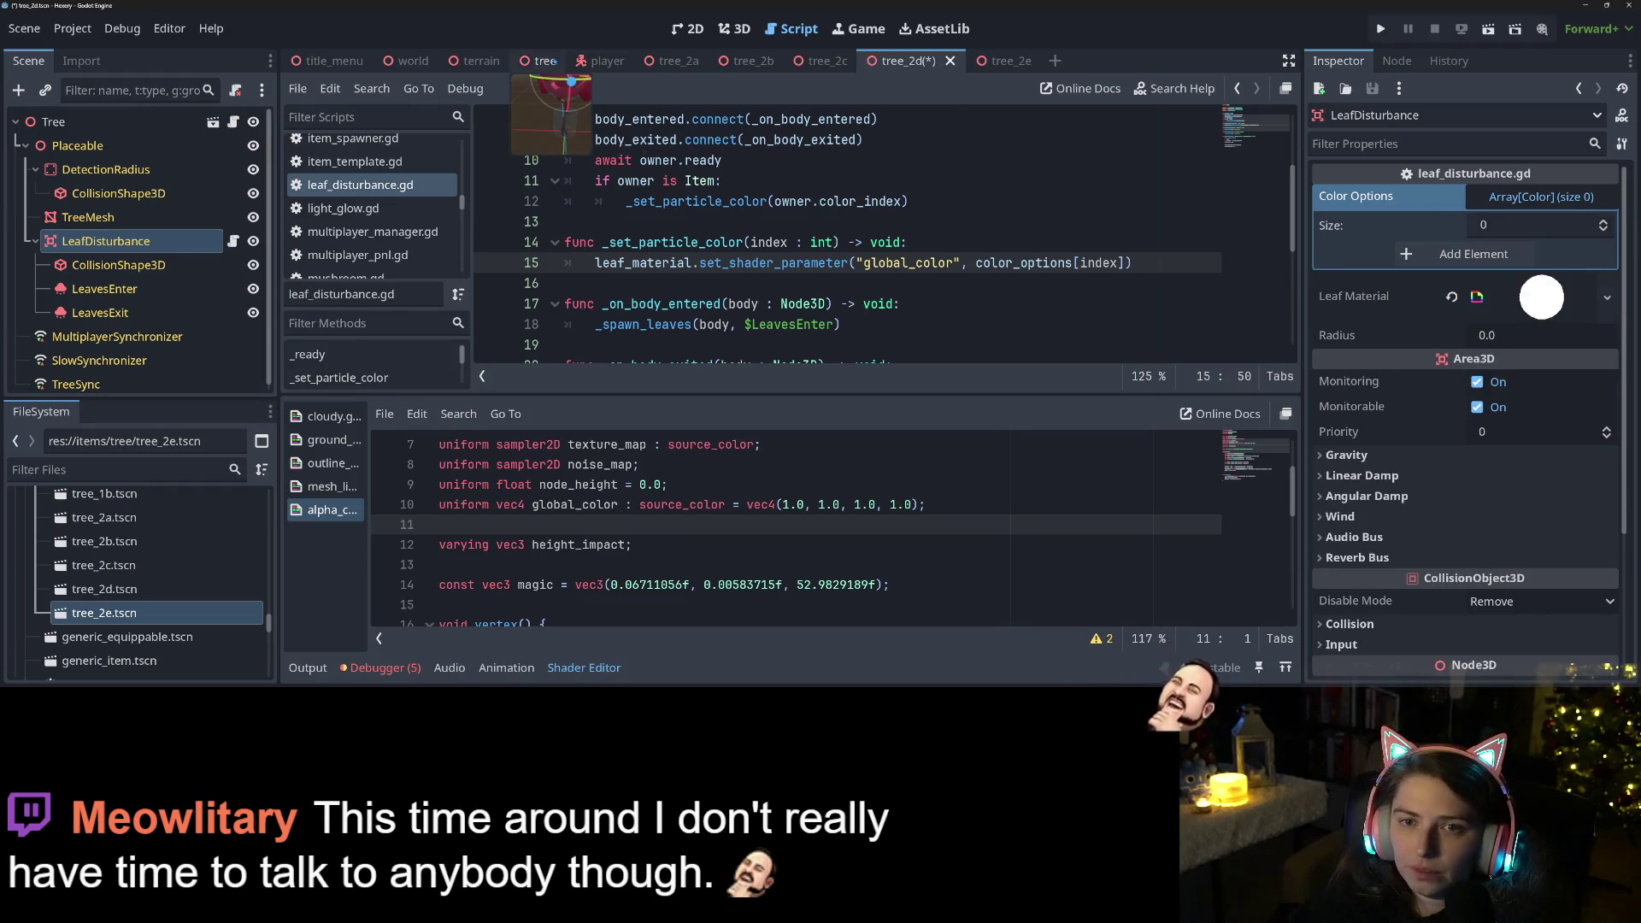
In the main tree scene, check the Tree Color Meshes property options and save.
left_click(540, 61)
right_click(1414, 225)
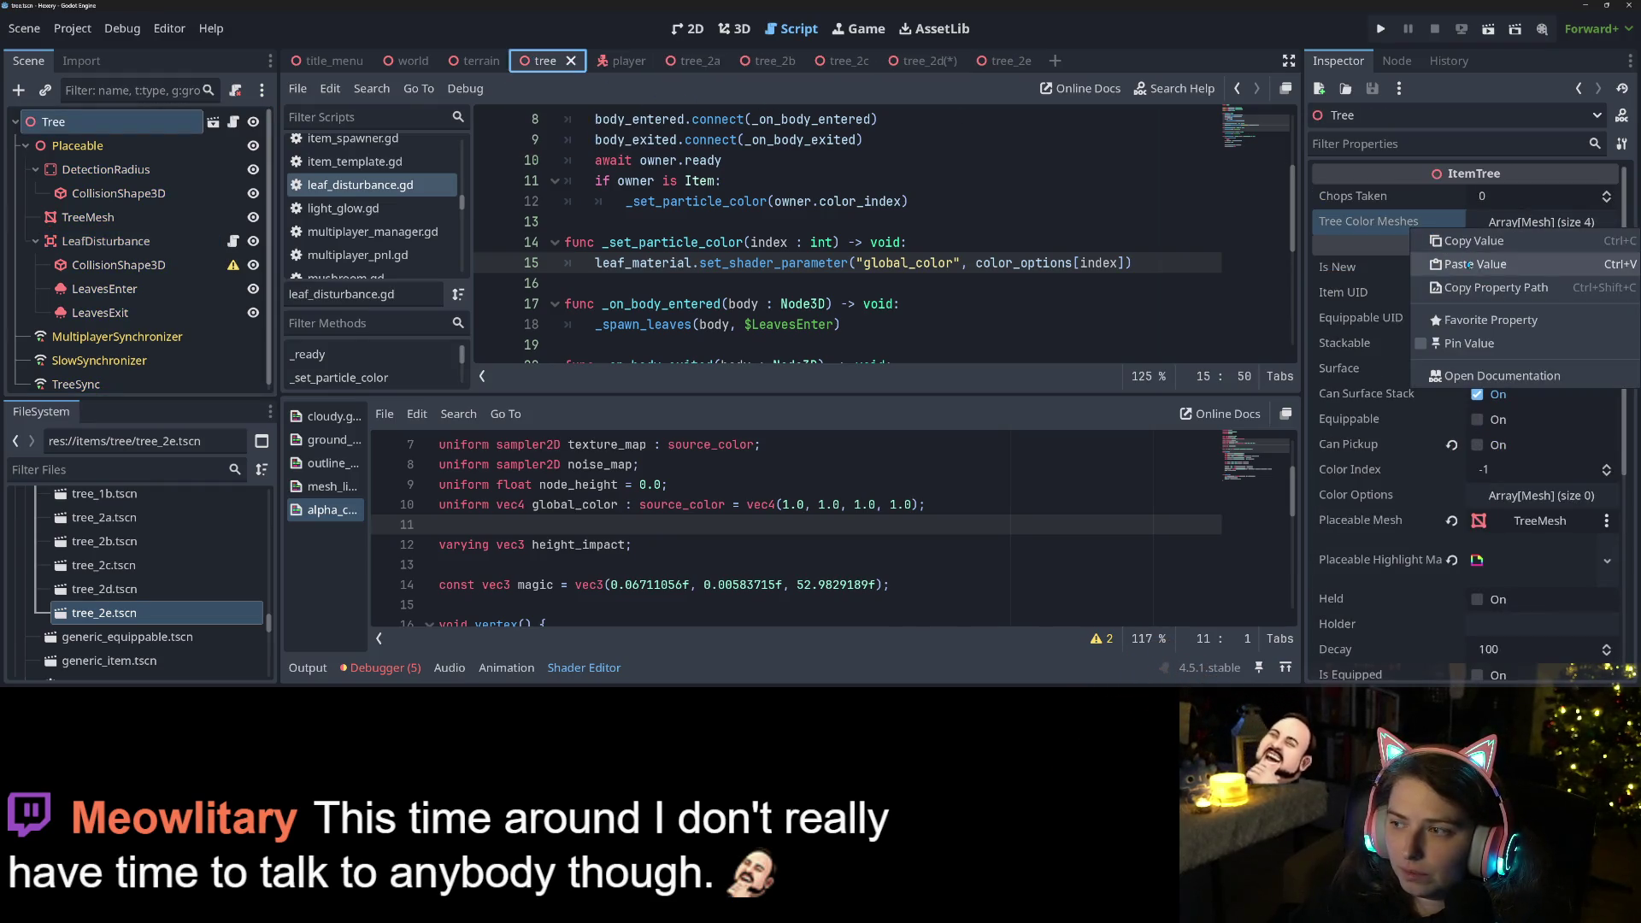
left_click(1471, 263)
left_click(1506, 225)
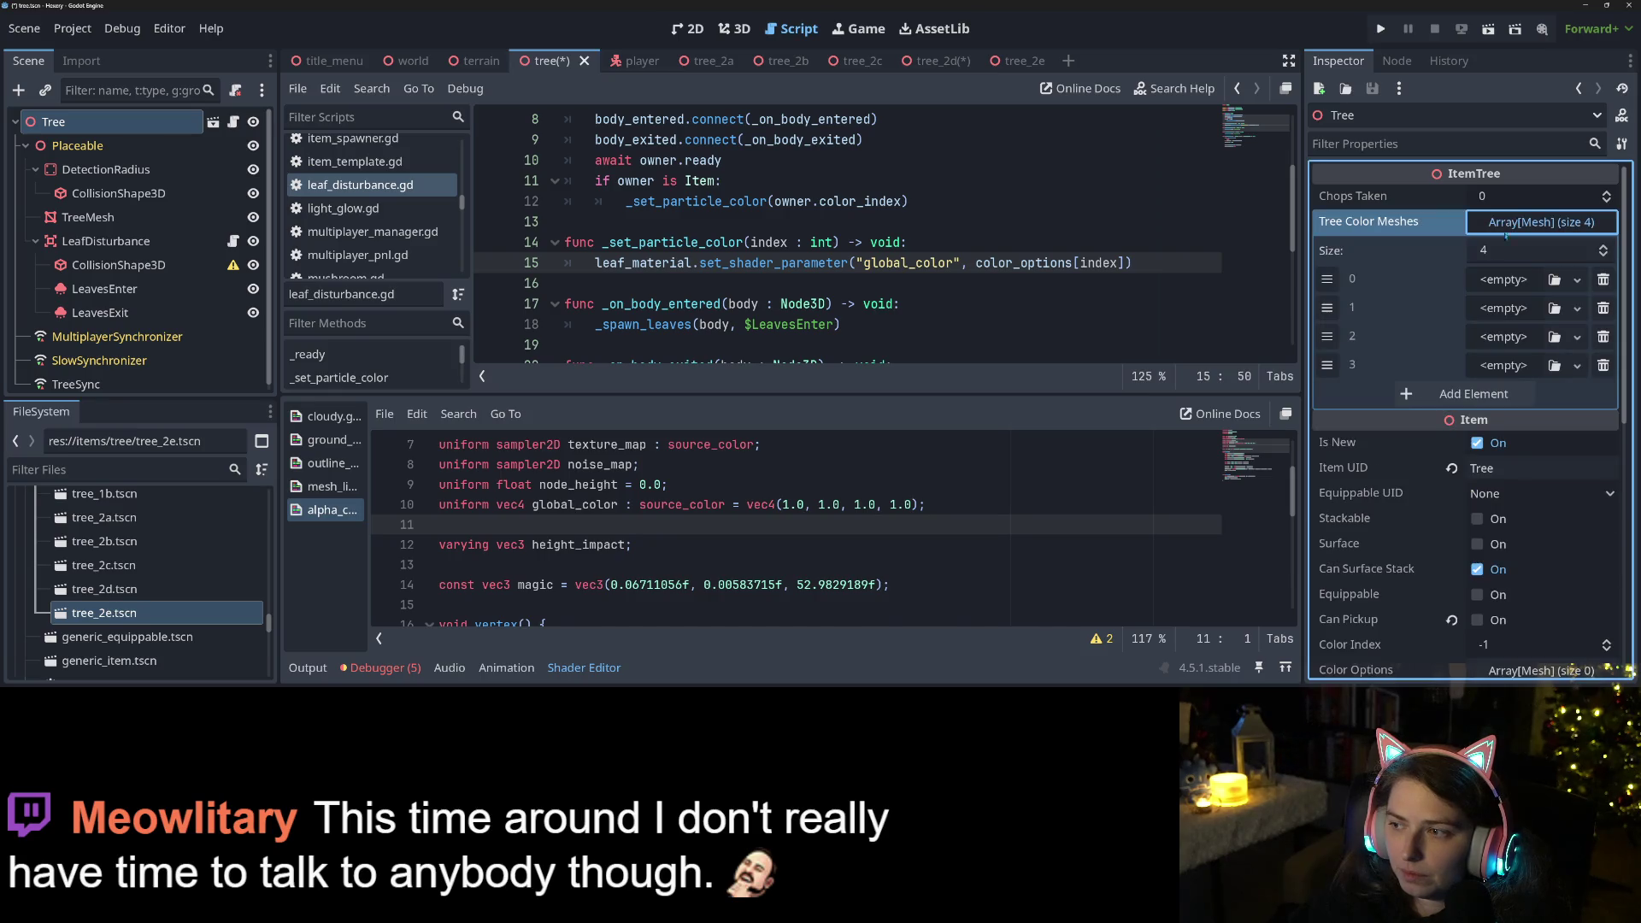
right_click(1379, 232)
left_click(1471, 262)
key("ctrl+s")
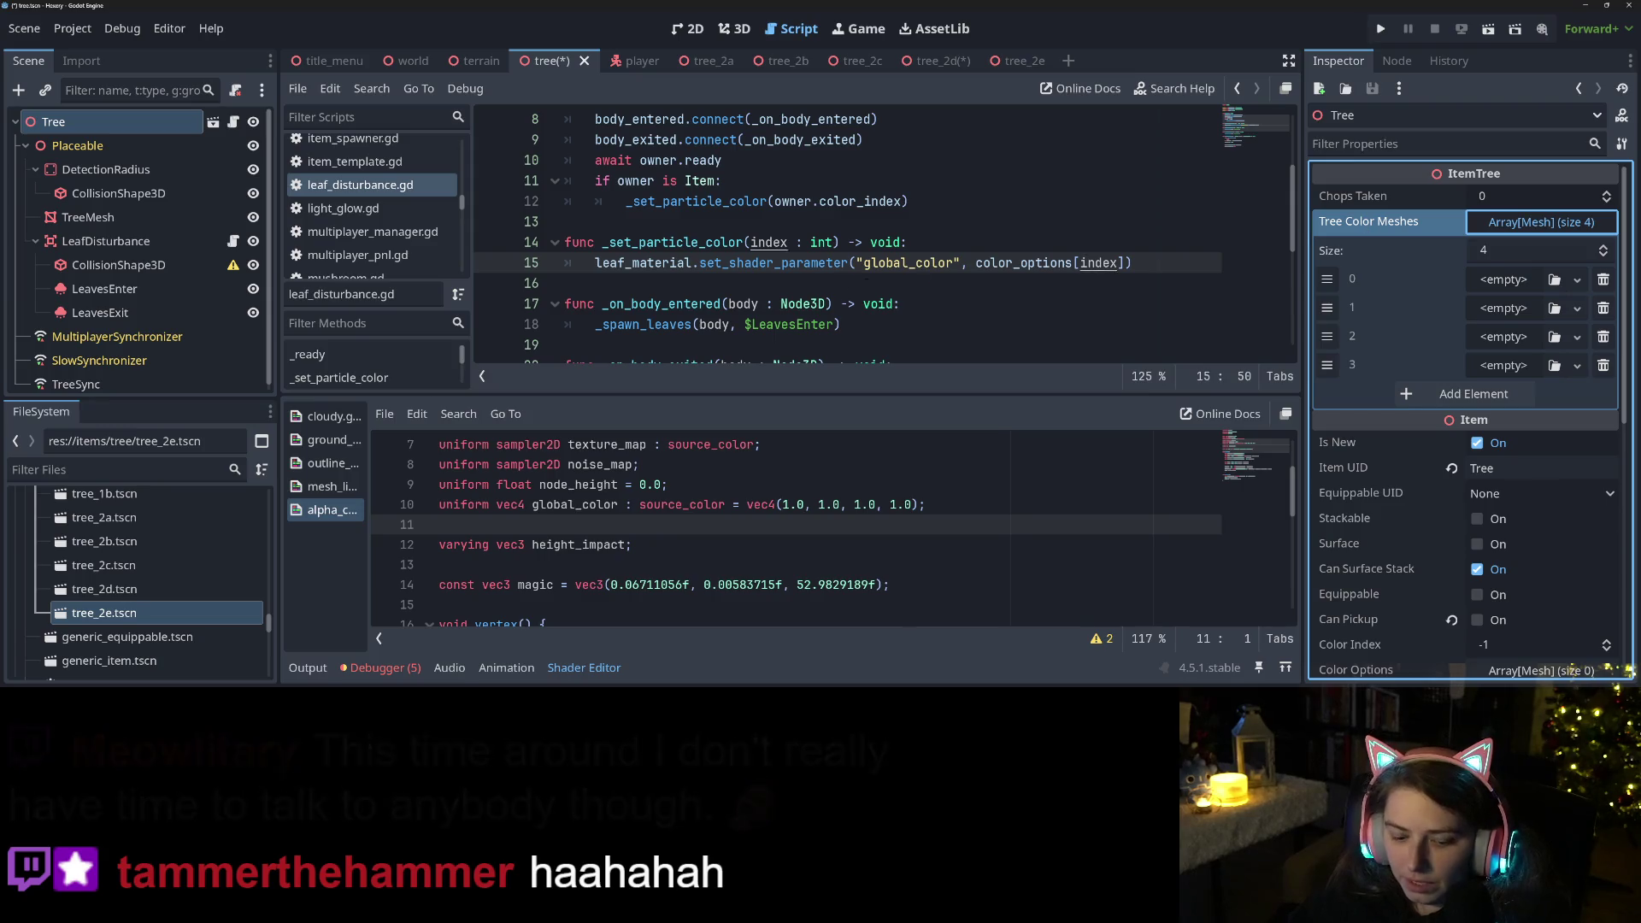
key("ctrl+a")
left_click(957, 595)
key("ctrl+s")
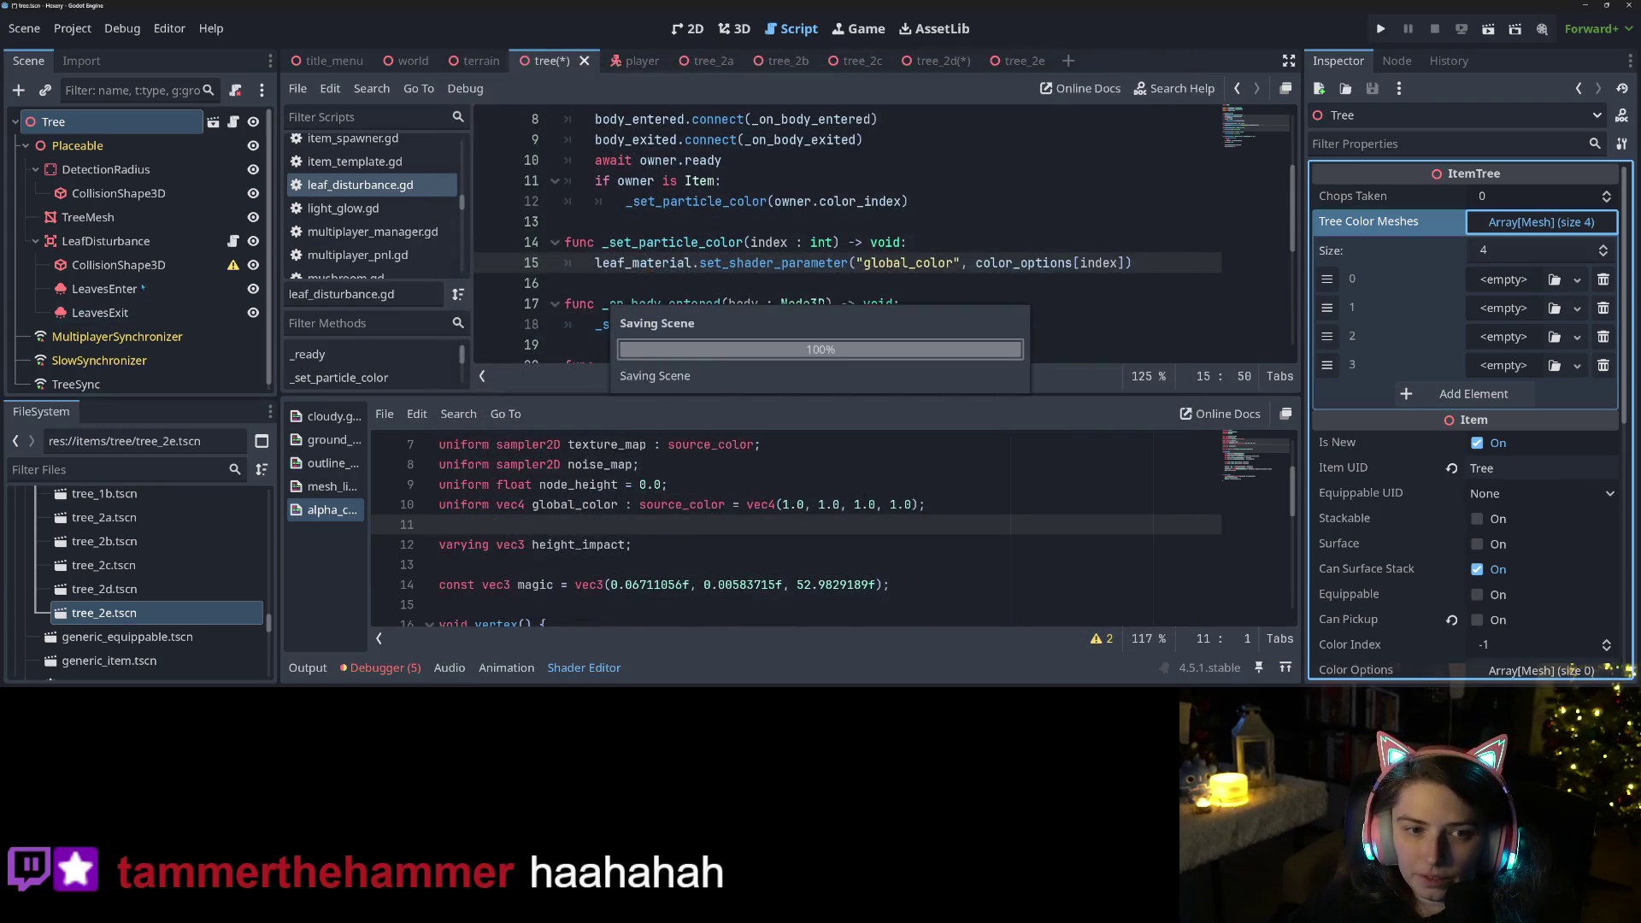
Paste the four leaf colours into the tree's LeafDisturbance Color Options and save.
left_click(106, 241)
scroll(1379, 404, "up", 2)
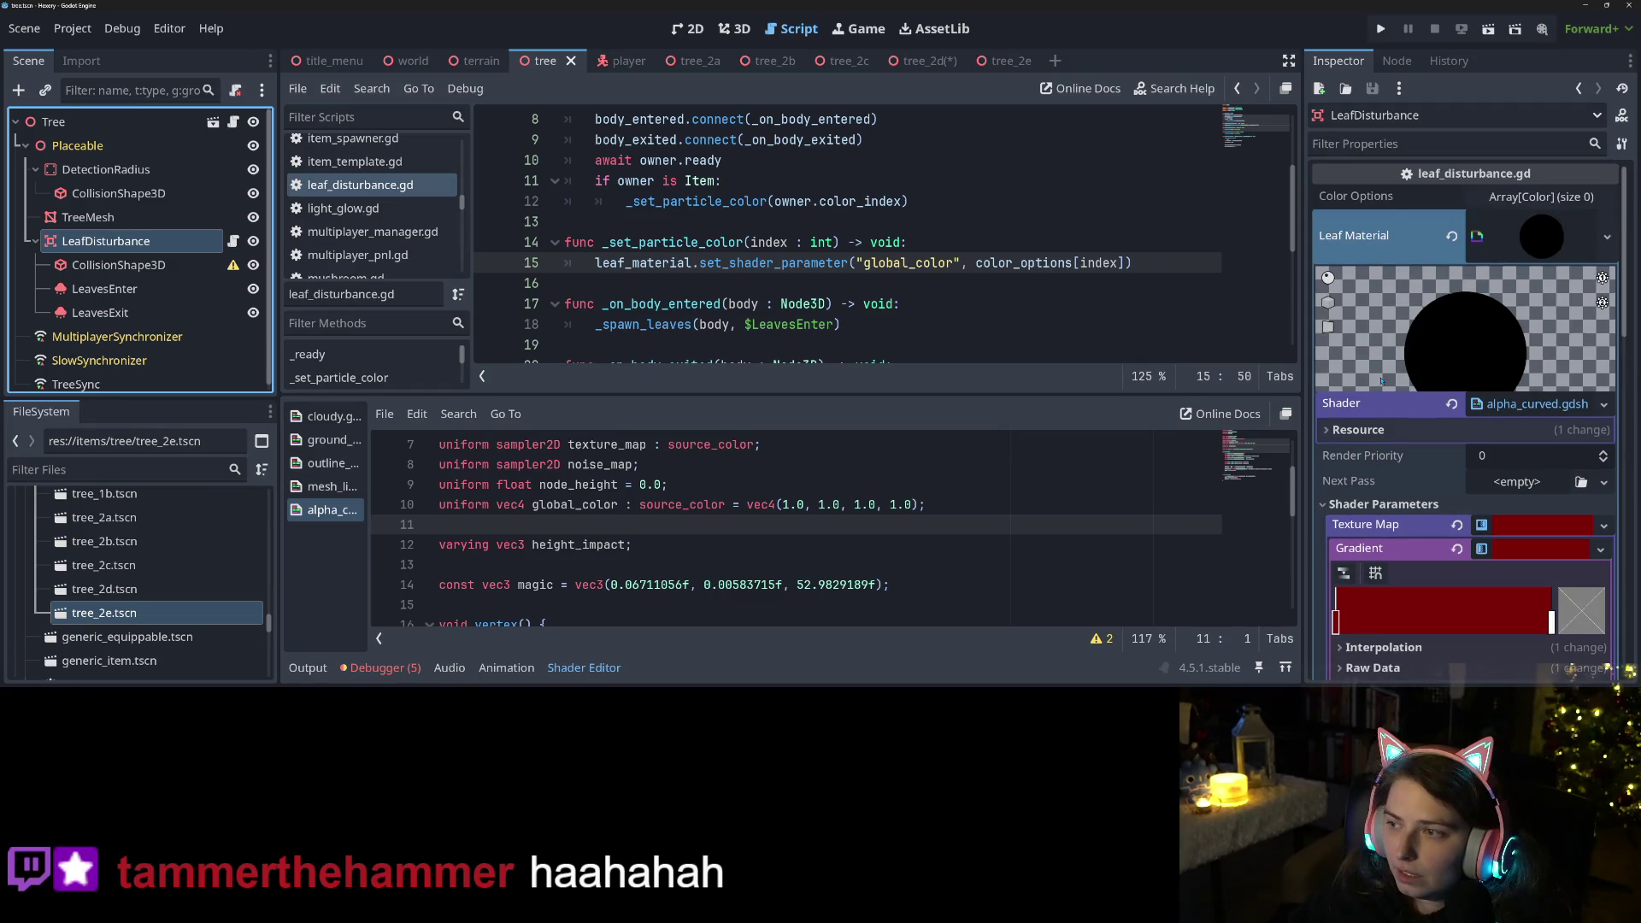
right_click(1391, 196)
left_click(1436, 241)
left_click(1508, 197)
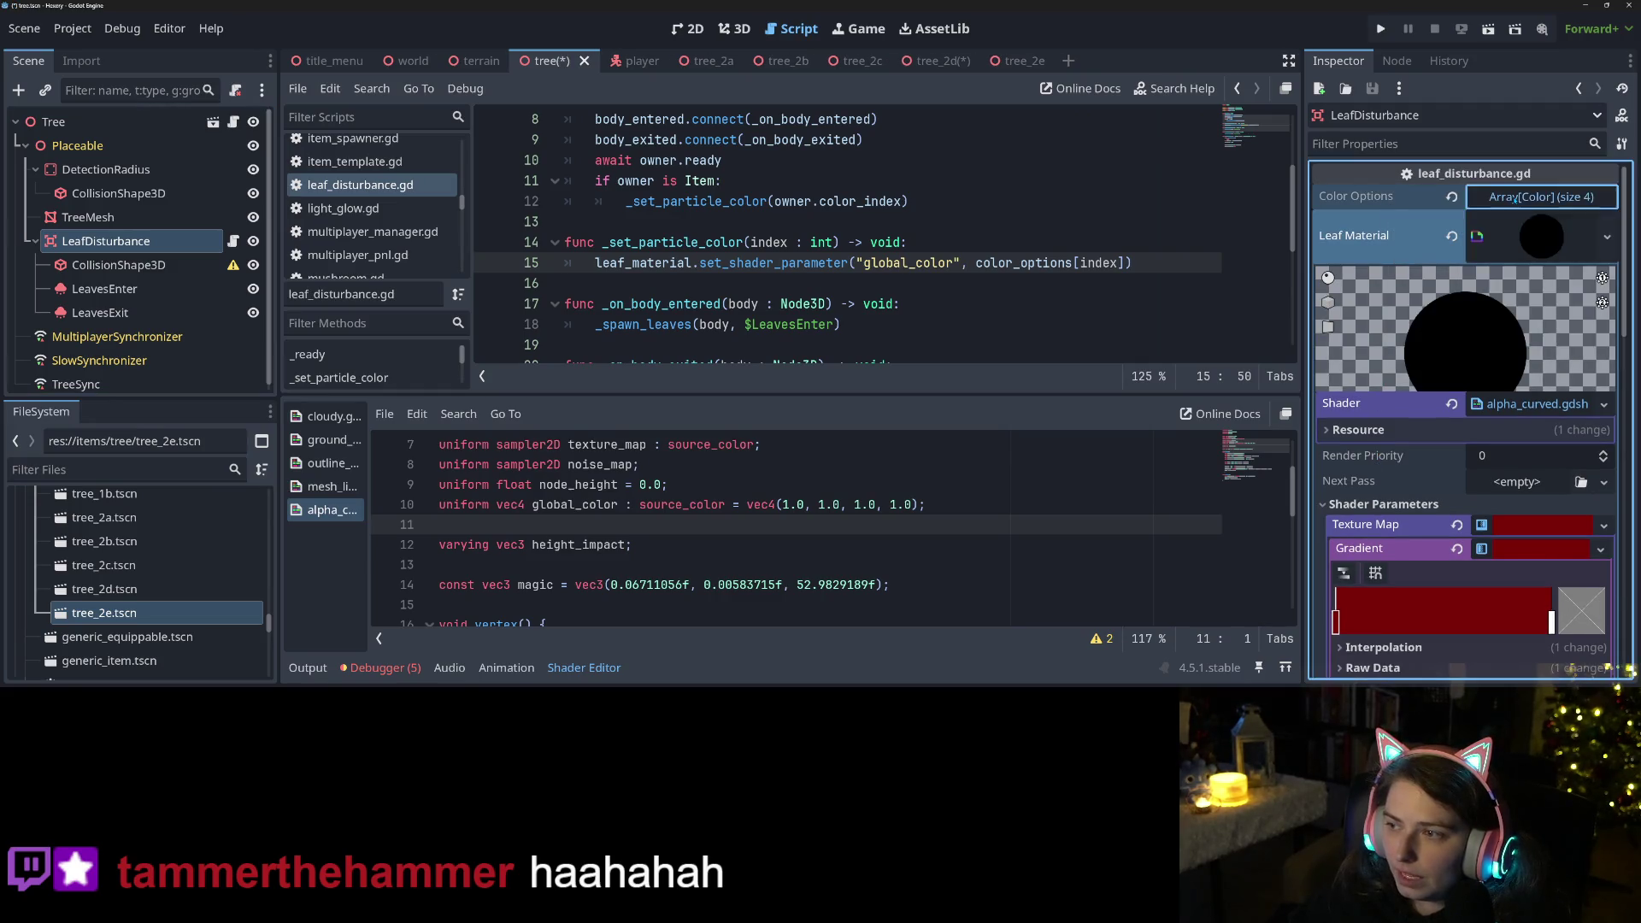
key("ctrl+s")
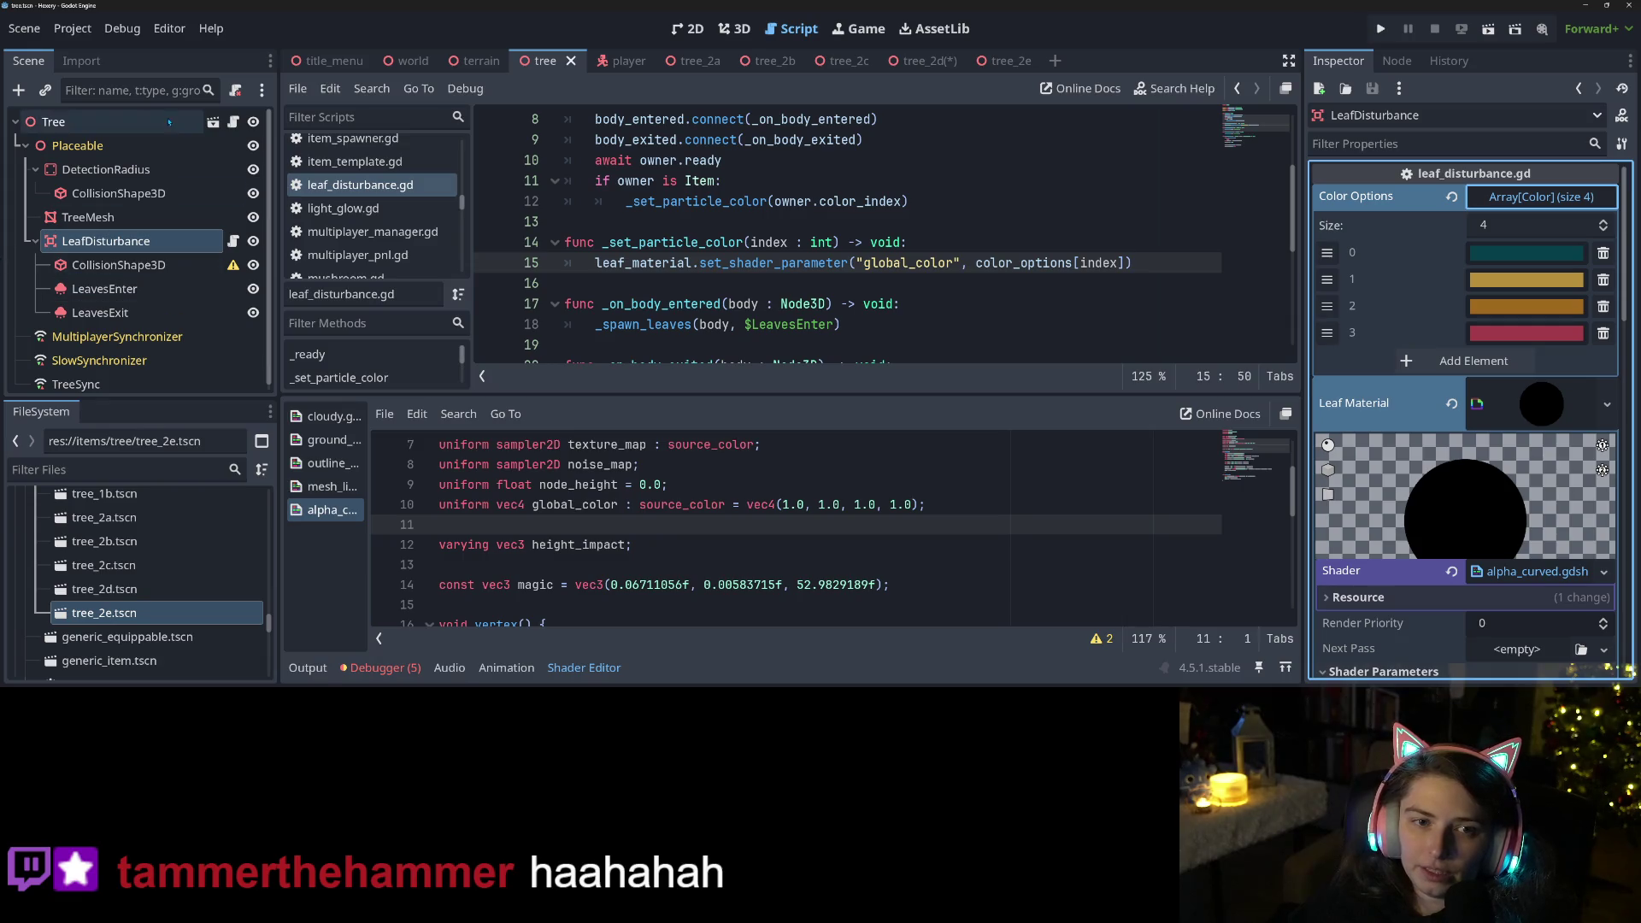
left_click(183, 125)
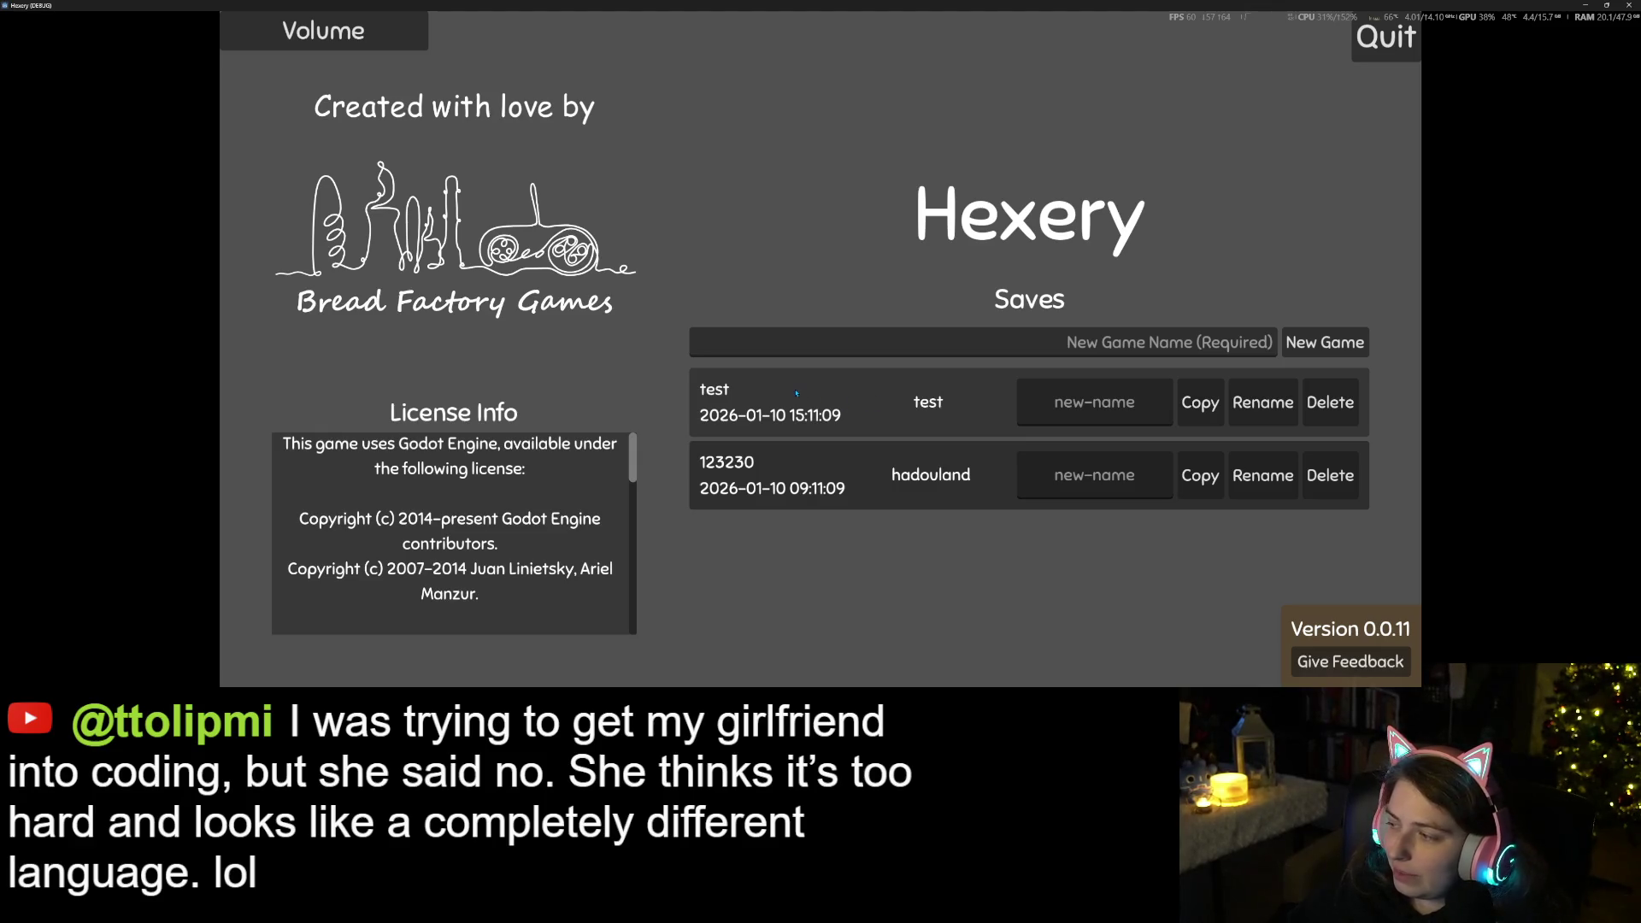
Load the test save in the running game and walk among the trees.
left_click(866, 412)
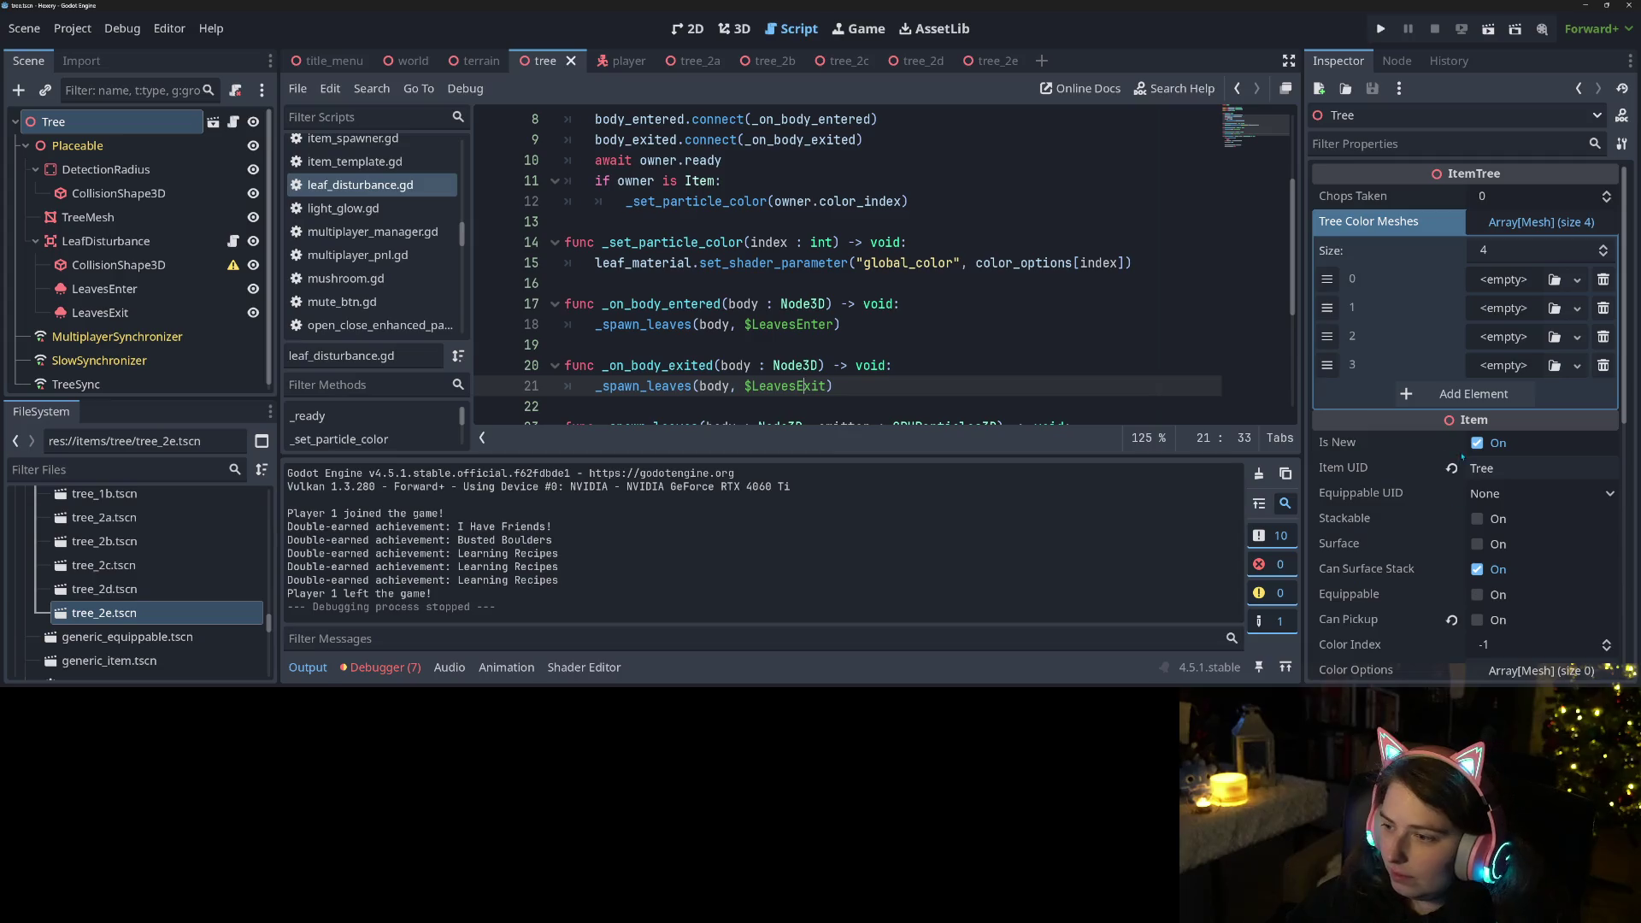
In the player scene's 3D view, unhide FlyingBroom and select its GPUParticles3D emitter.
left_click(608, 61)
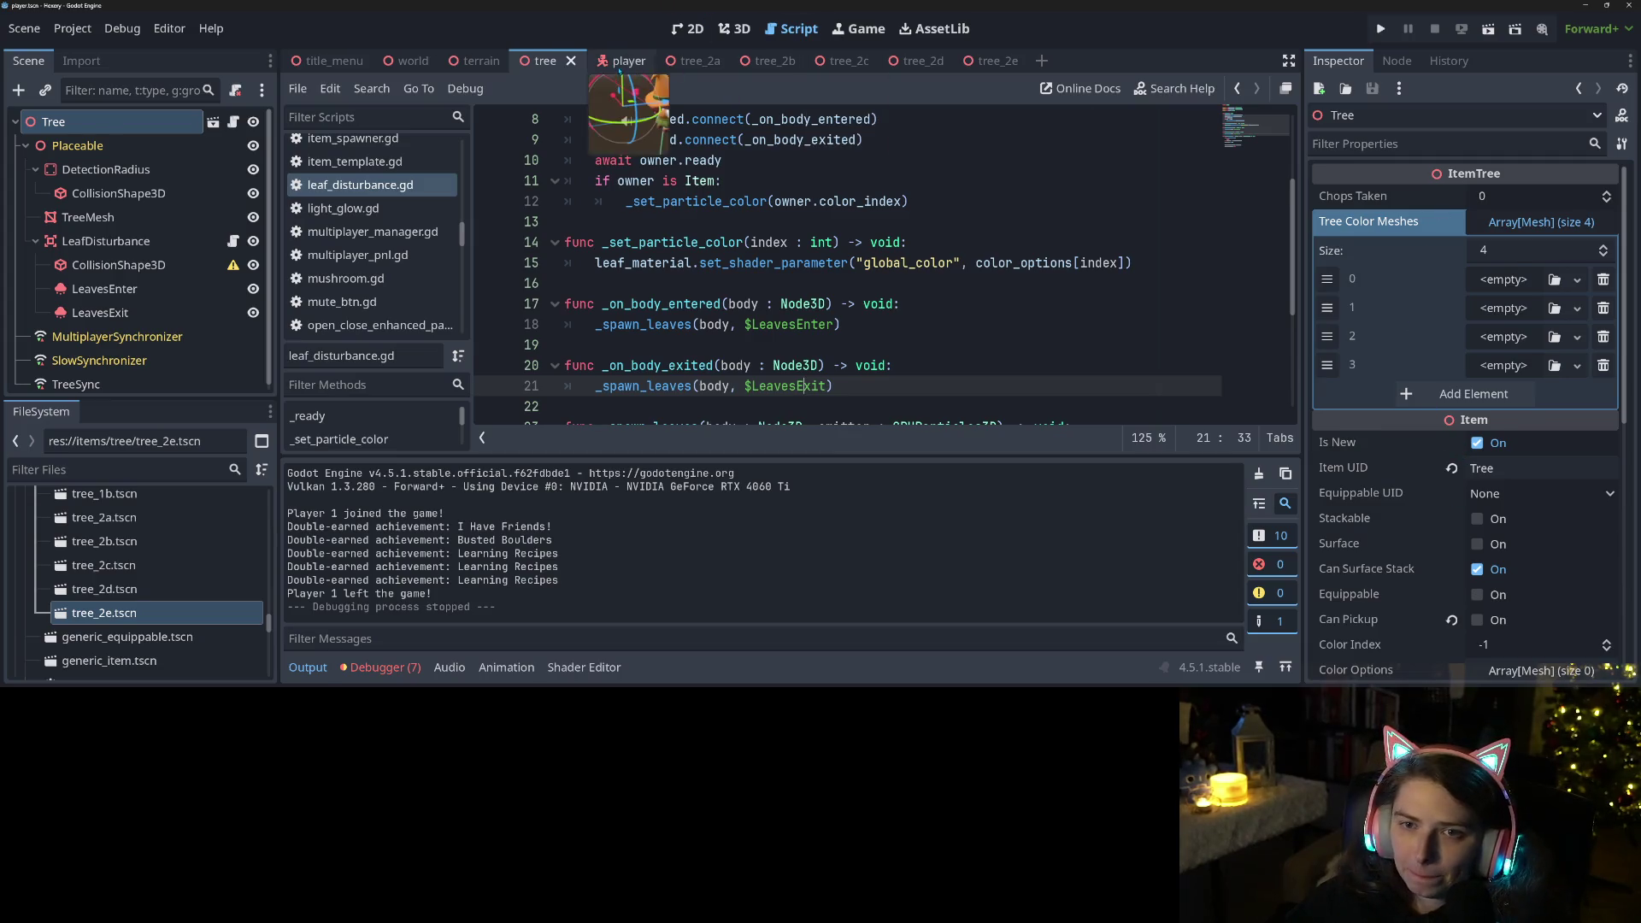
left_click(735, 28)
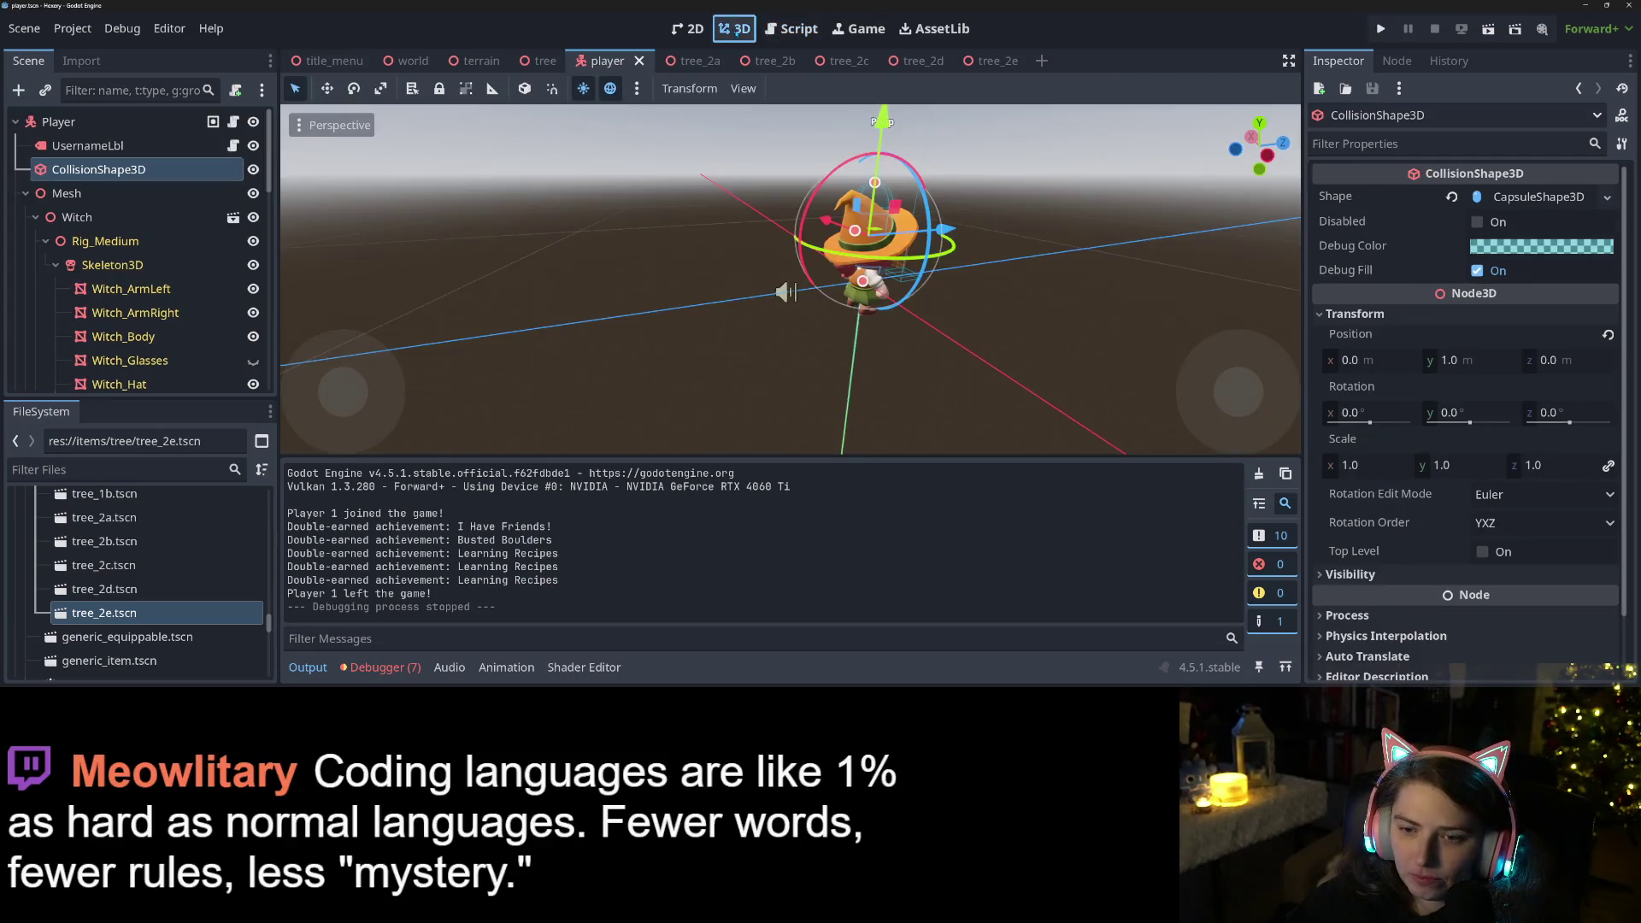
scroll(92, 354, "down", 3)
scroll(93, 353, "down", 2)
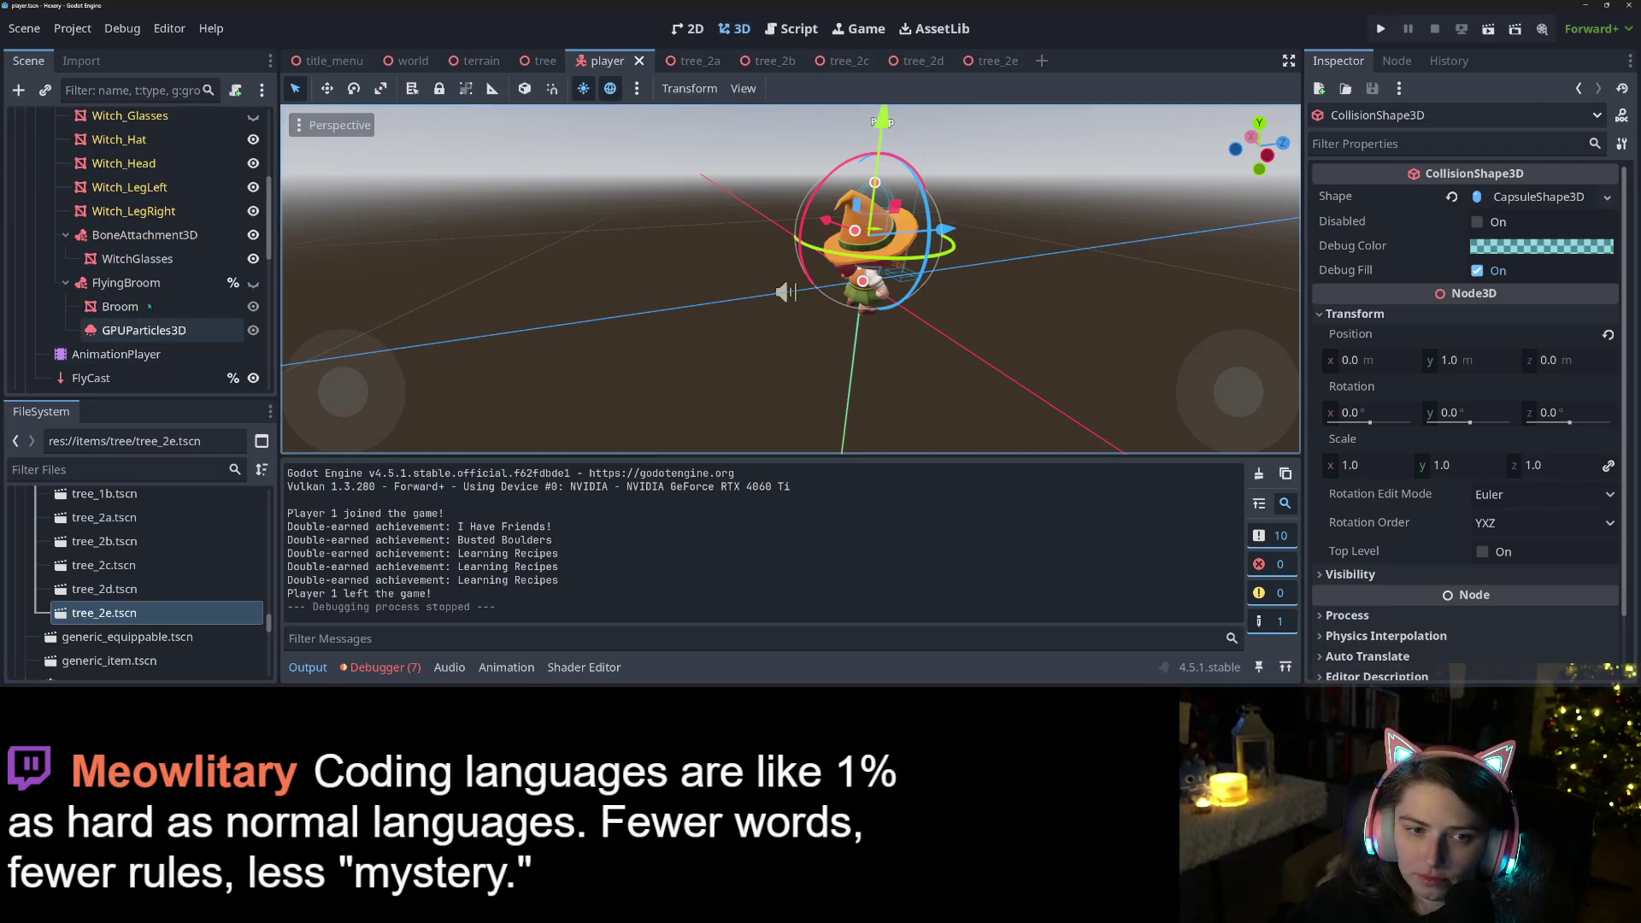
left_click(253, 282)
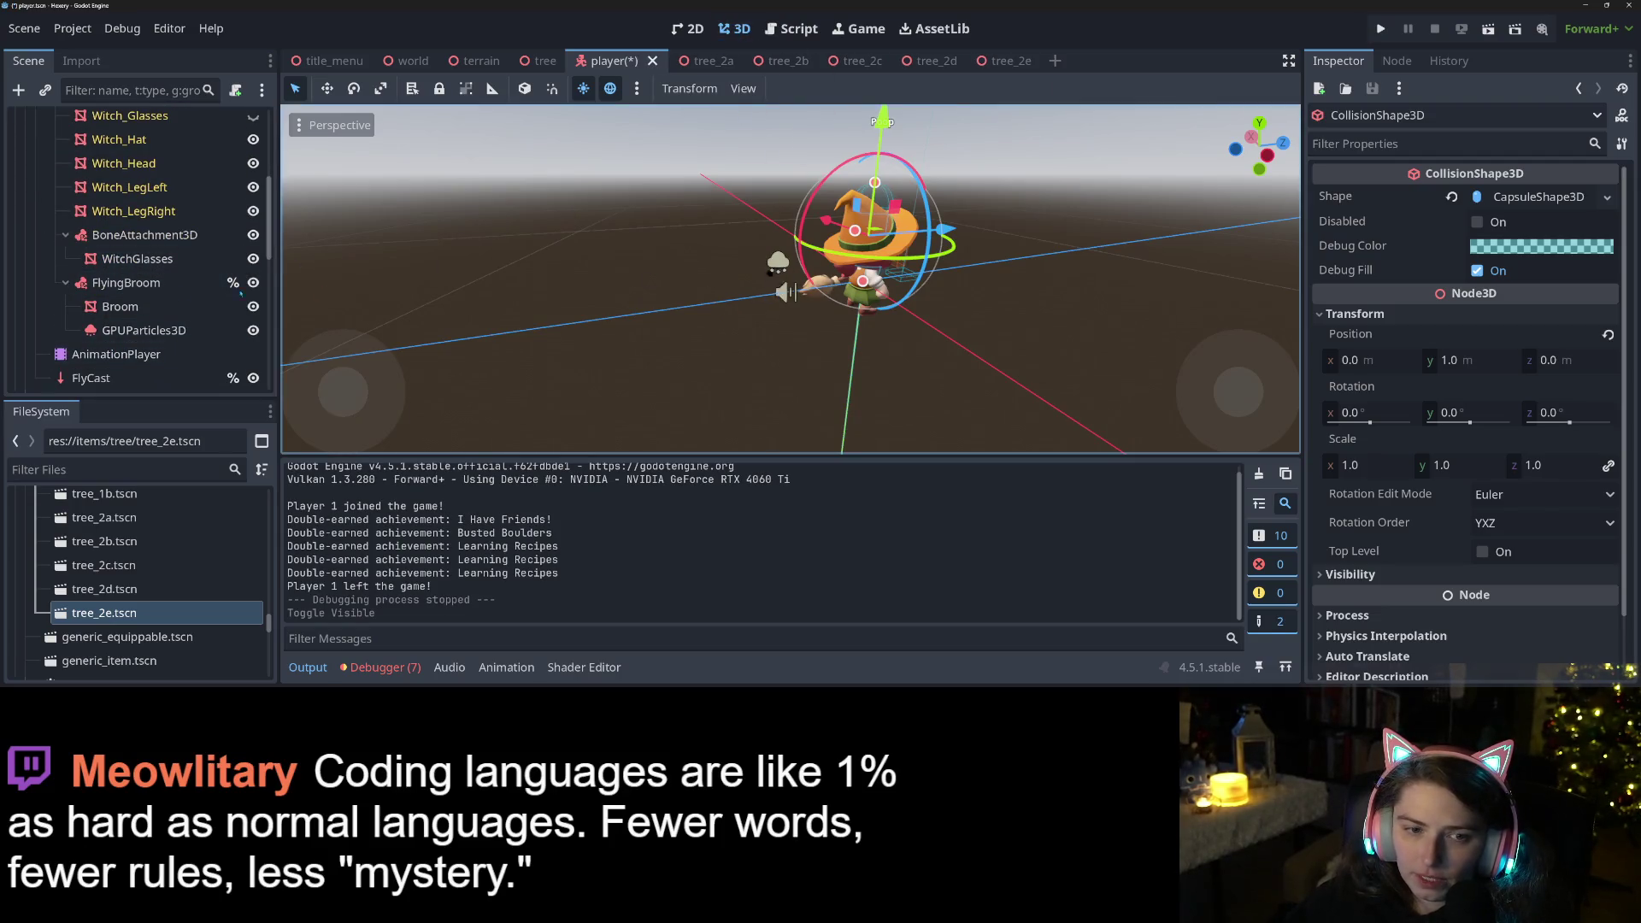
left_click(143, 330)
scroll(1504, 518, "down", 10)
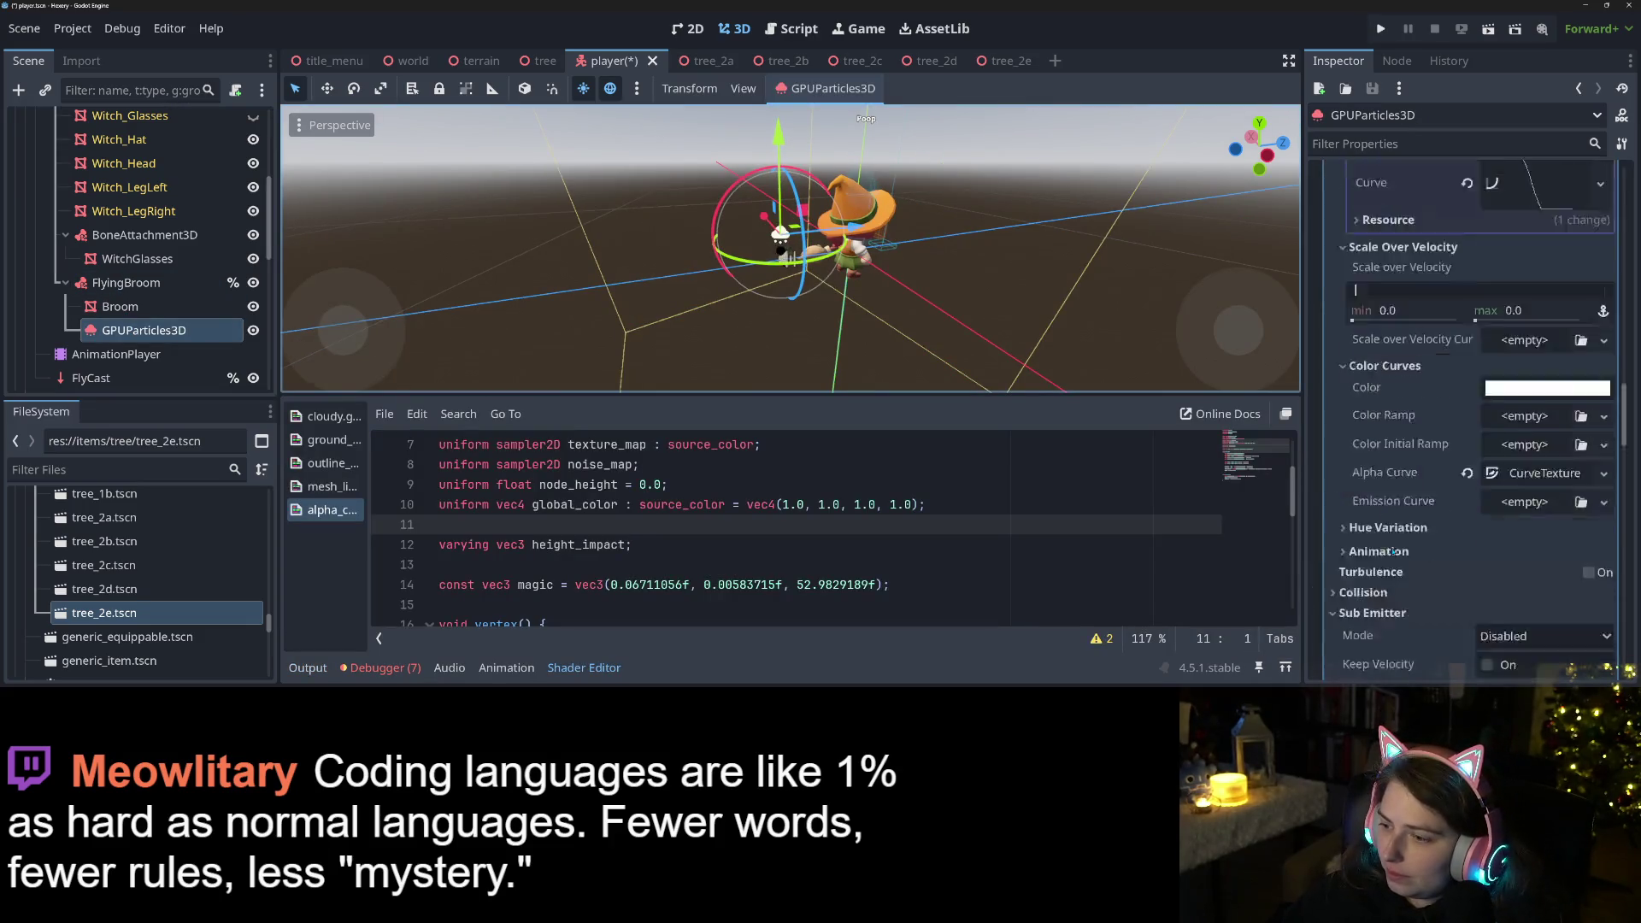
scroll(1390, 530, "down", 5)
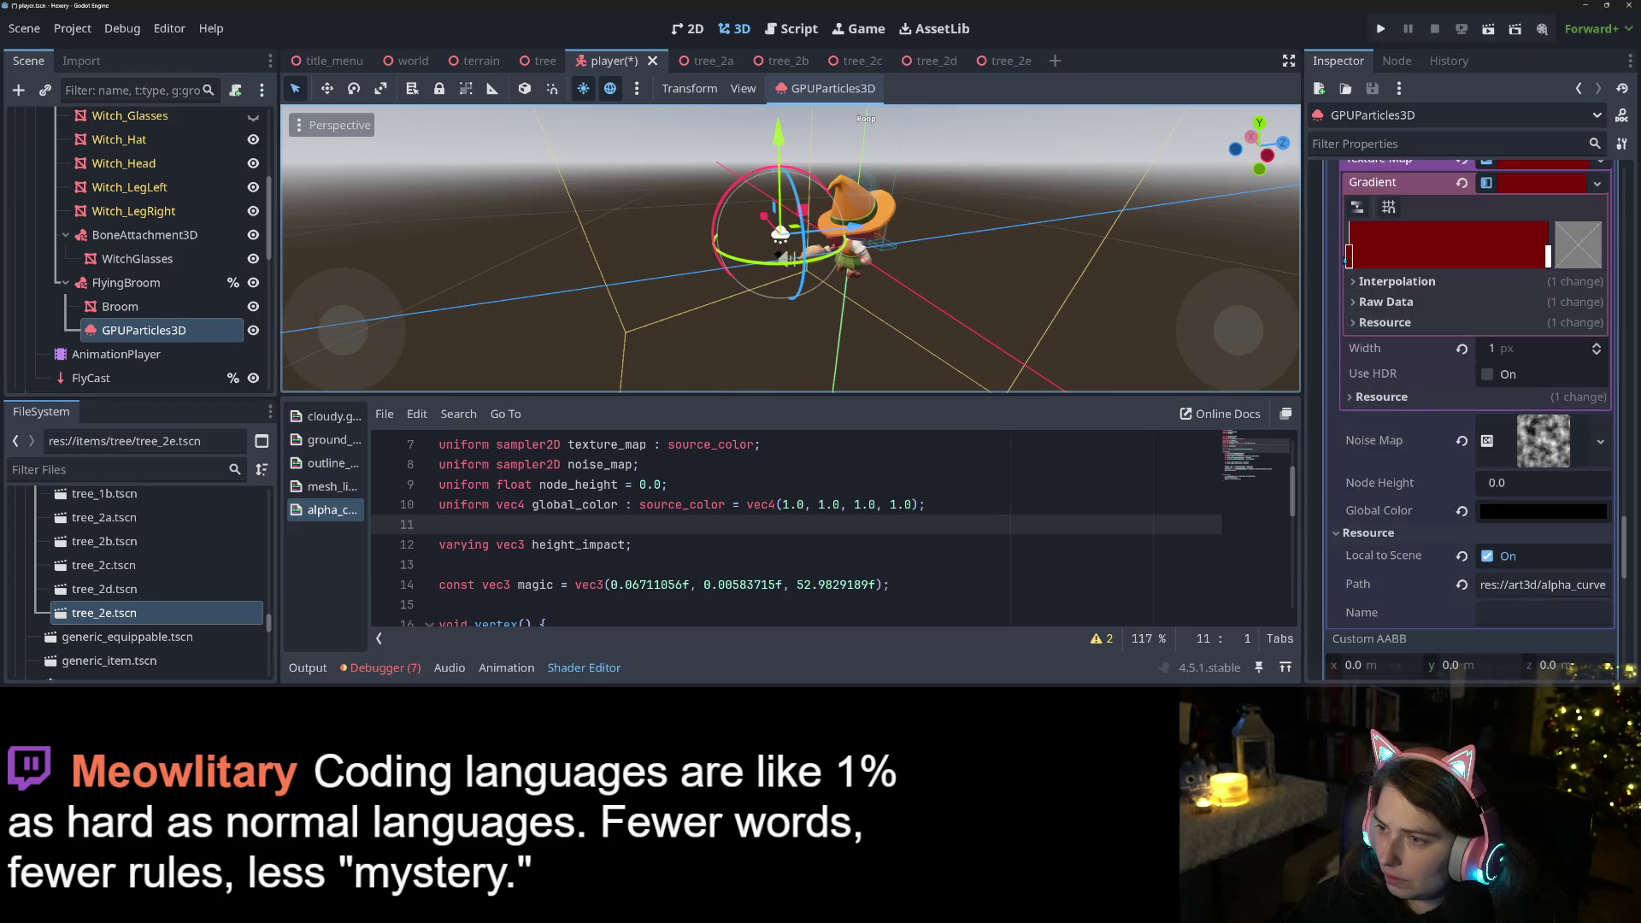
Revert the particles' Gradient and Texture Map, set Global Color to light grey c2c2c2, and save.
left_click(1461, 183)
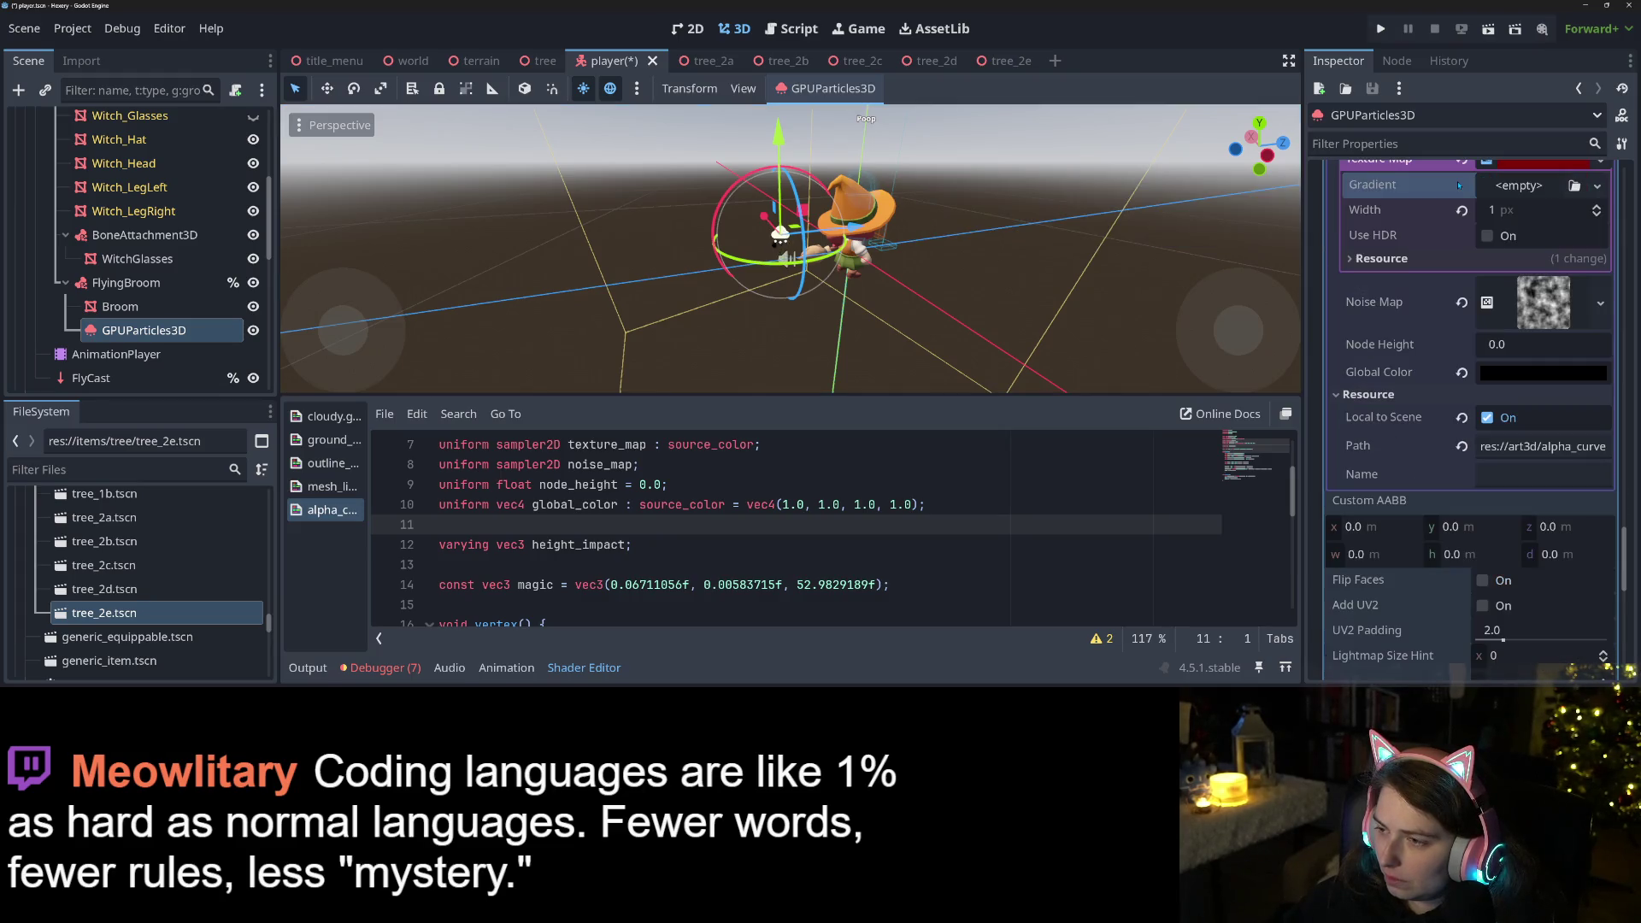
left_click(1462, 288)
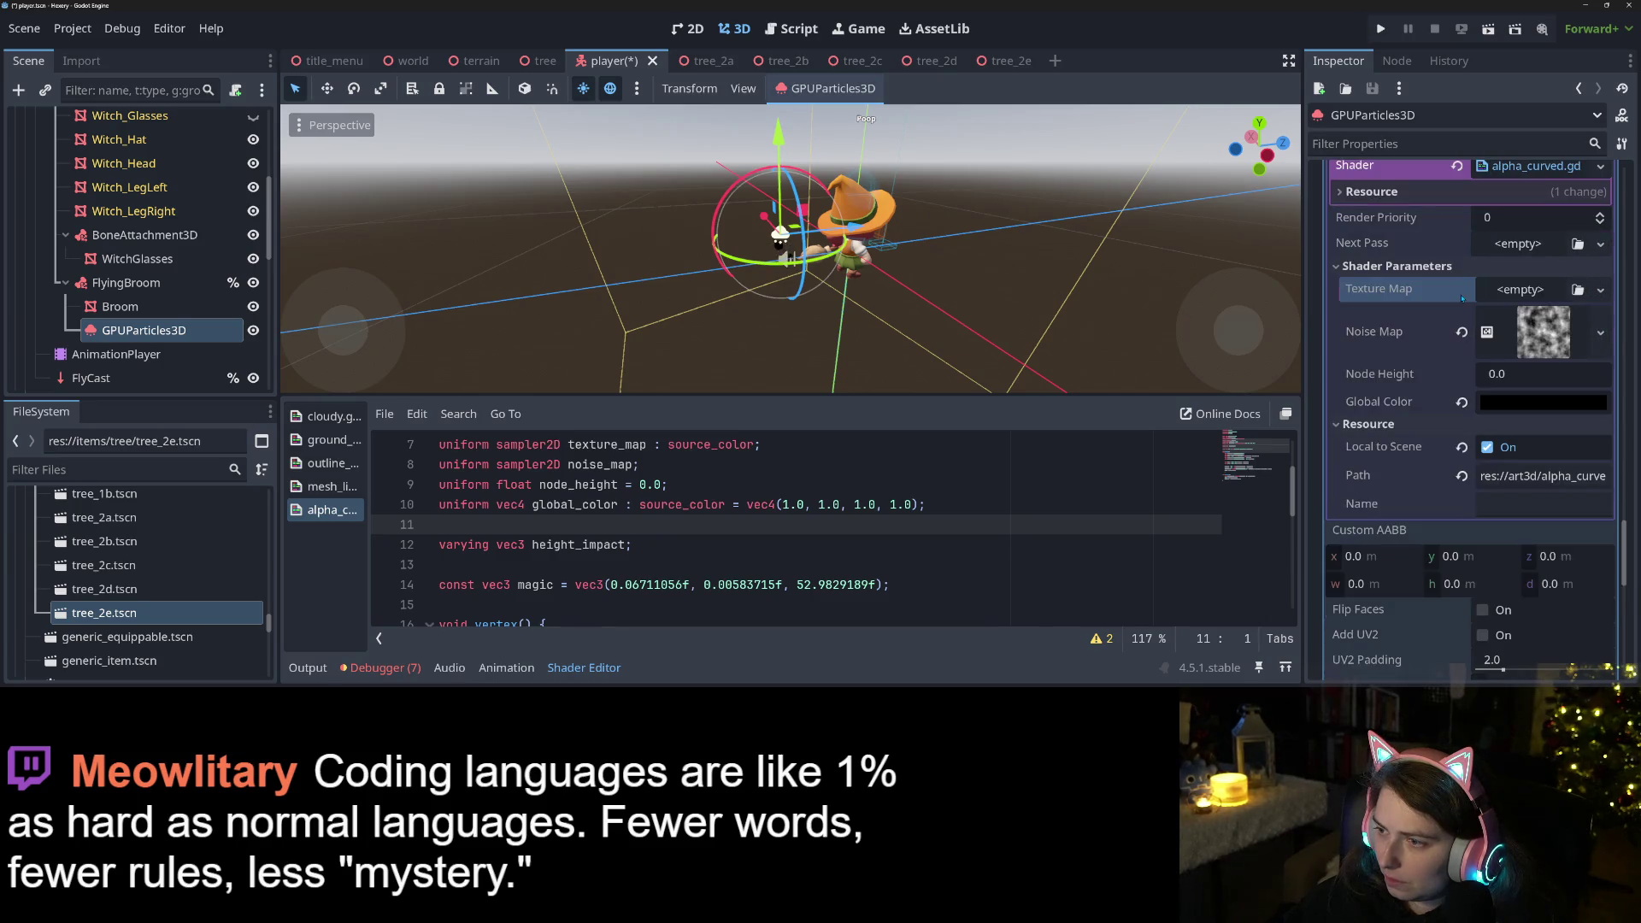
left_click(1519, 401)
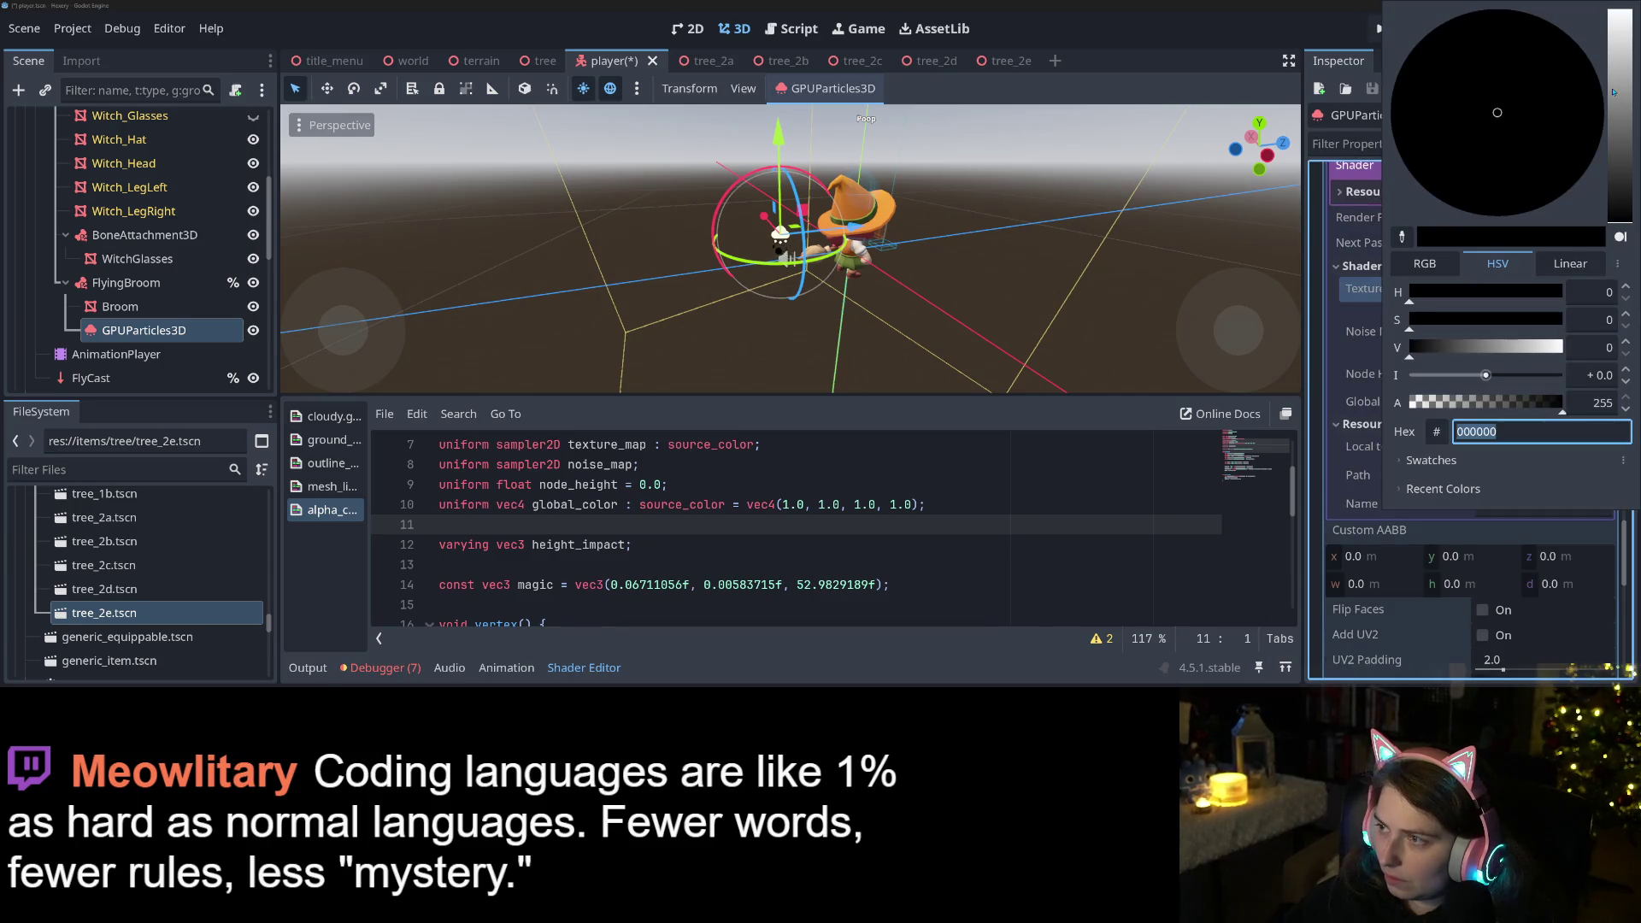
left_click_drag(1614, 92, 1618, 59)
key("Escape")
key("ctrl+s")
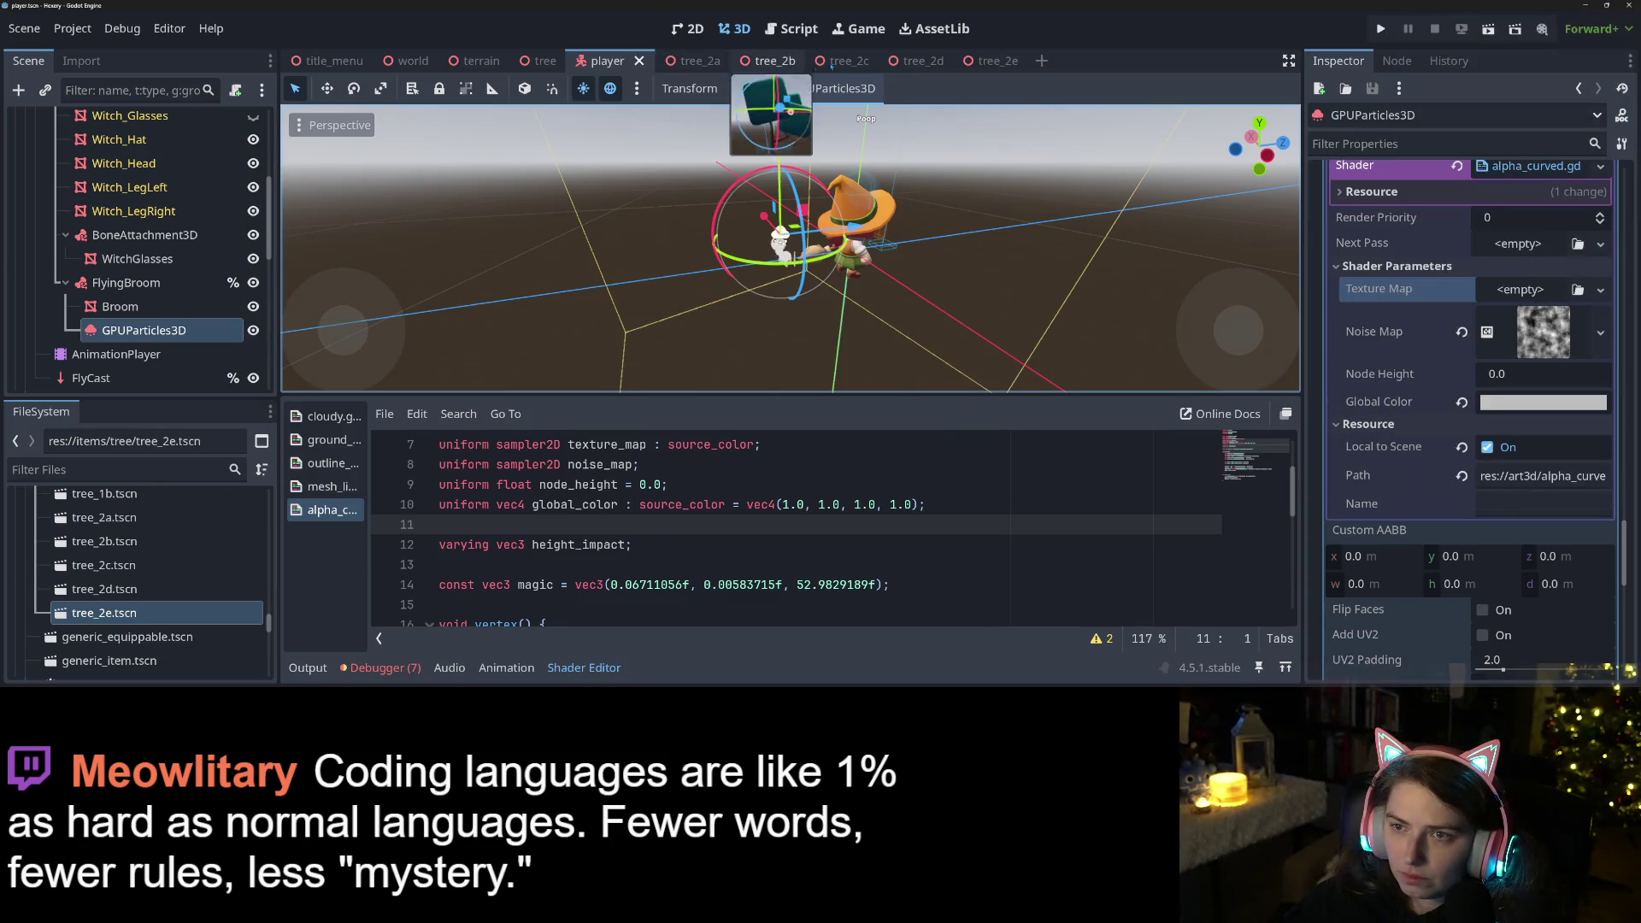
Inspect tree_2d's Leaf Material shader parameters, save the scene, and run the game.
left_click(921, 61)
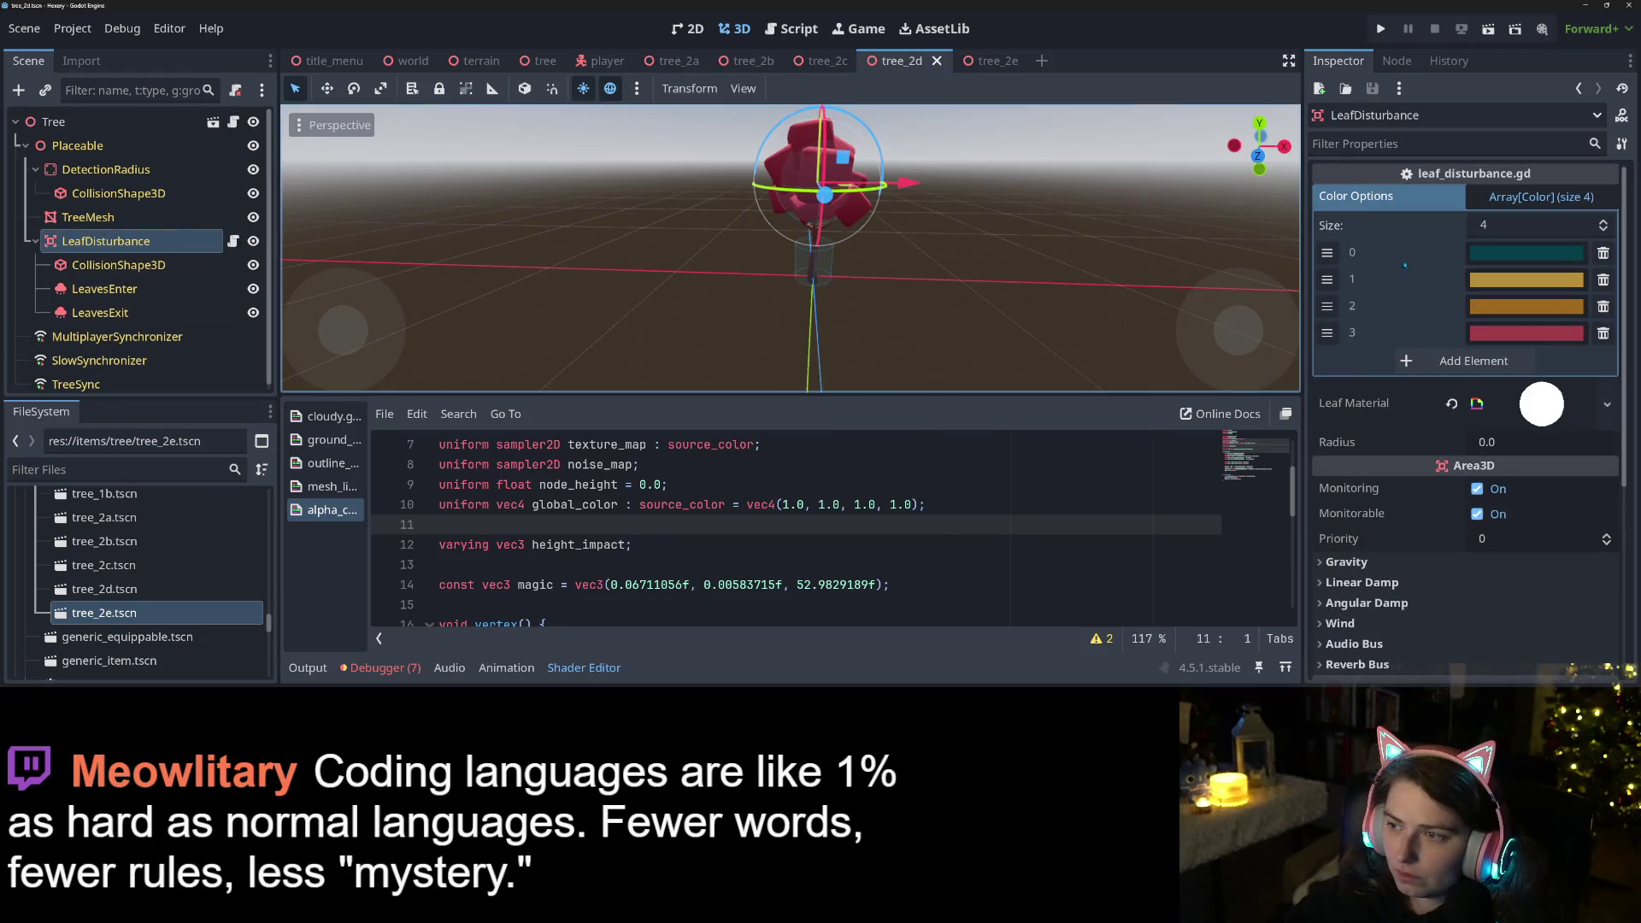
left_click(1530, 412)
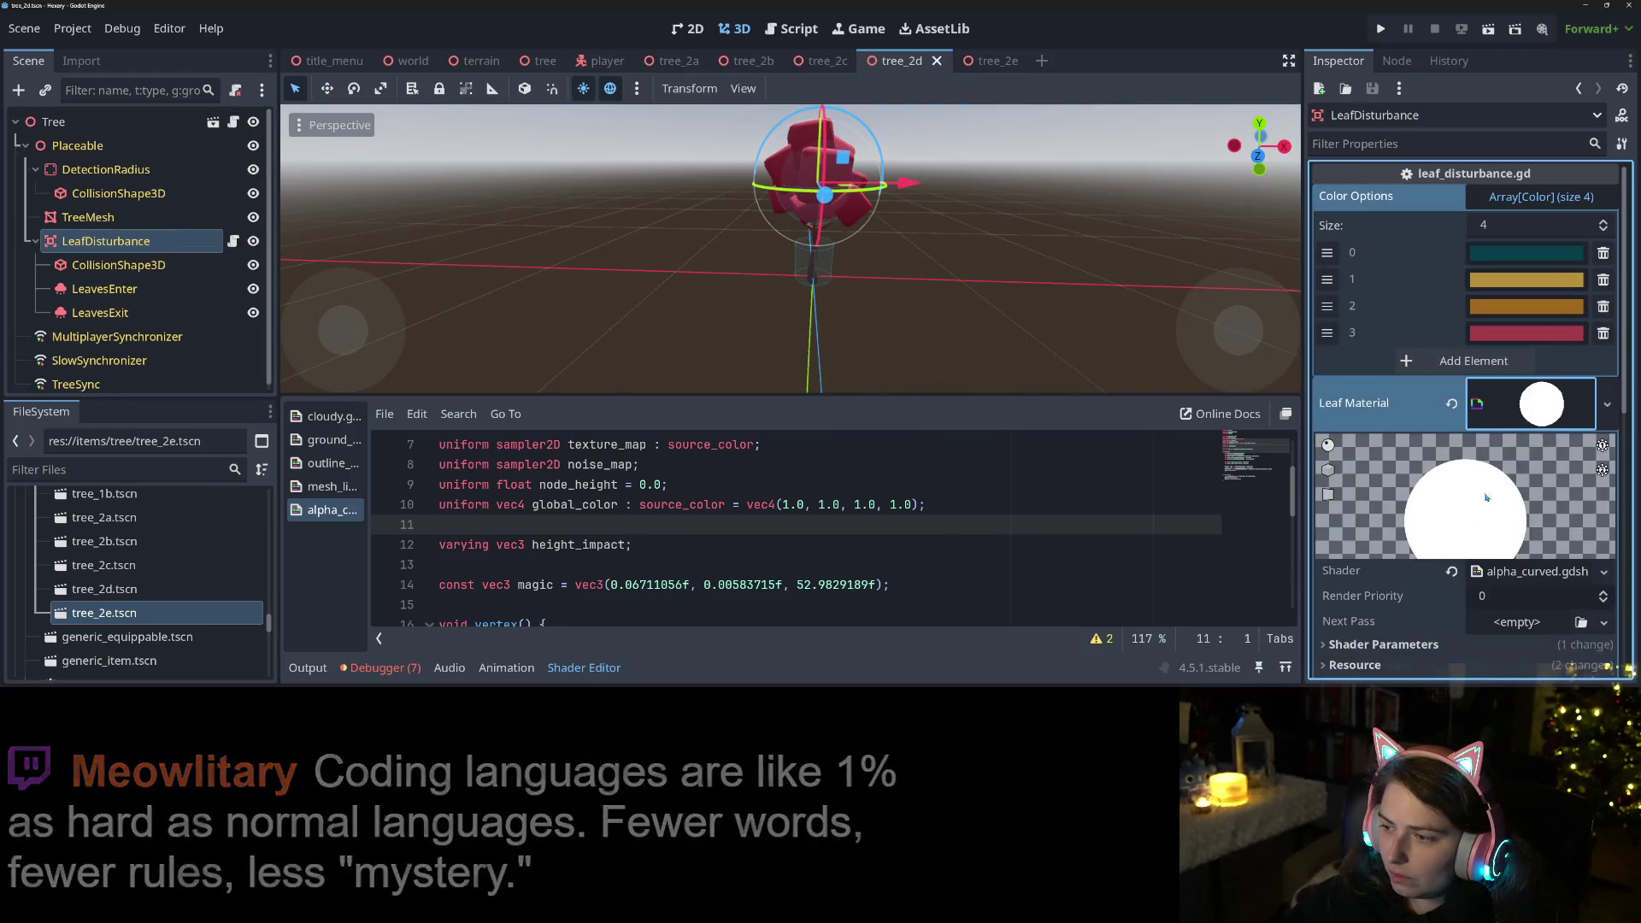
scroll(1410, 393, "down", 3)
left_click(1384, 389)
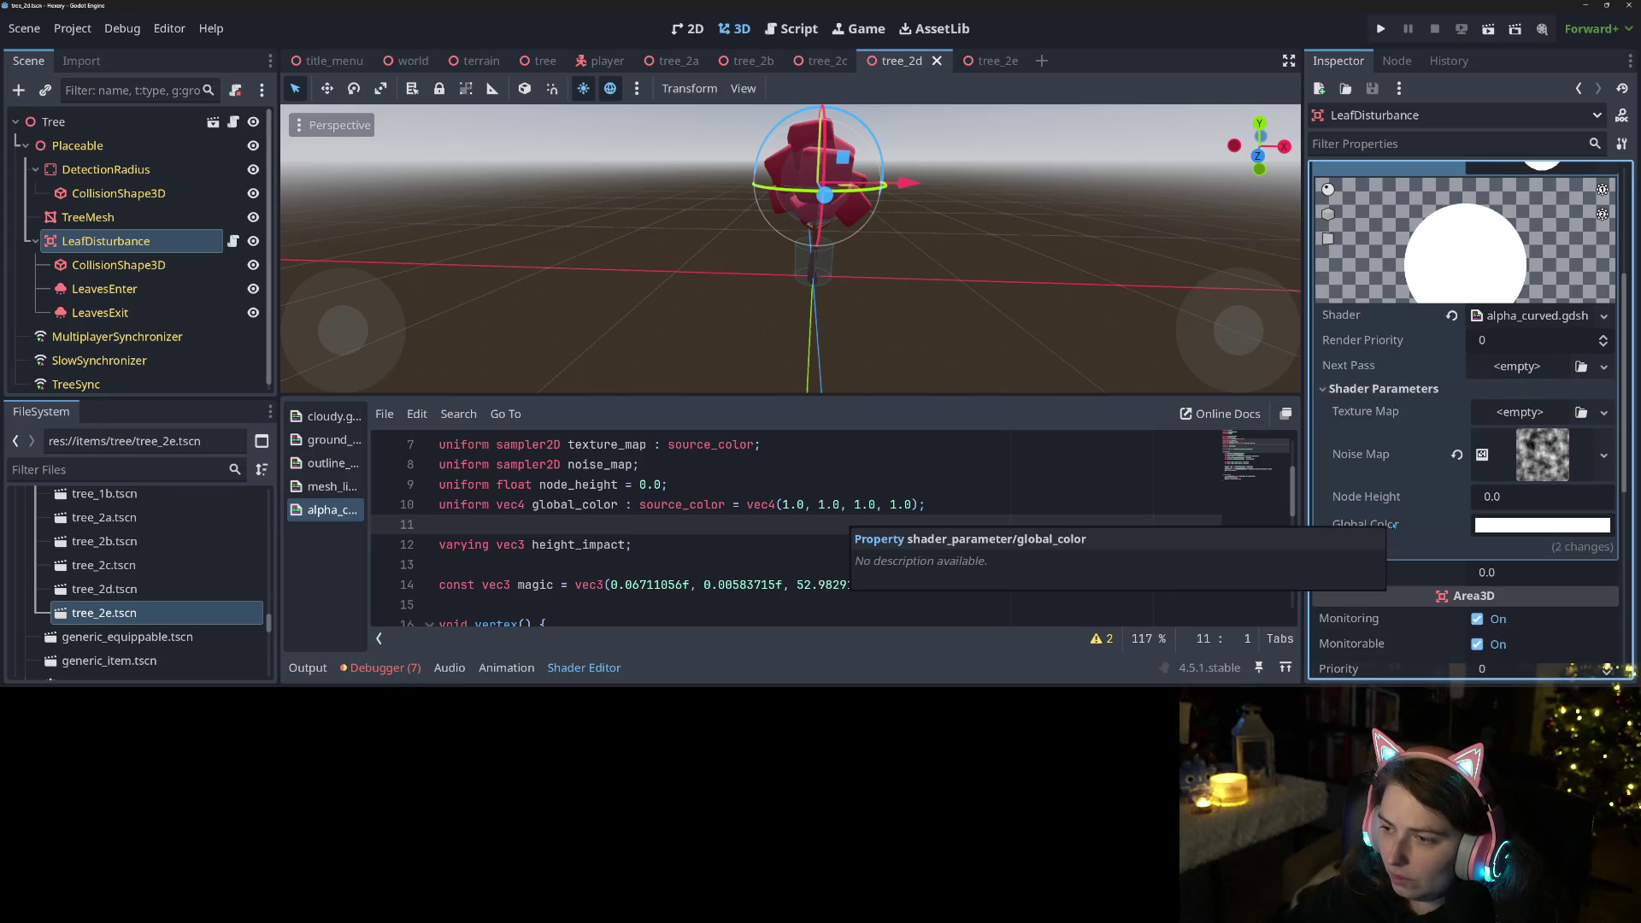
key("ctrl+s")
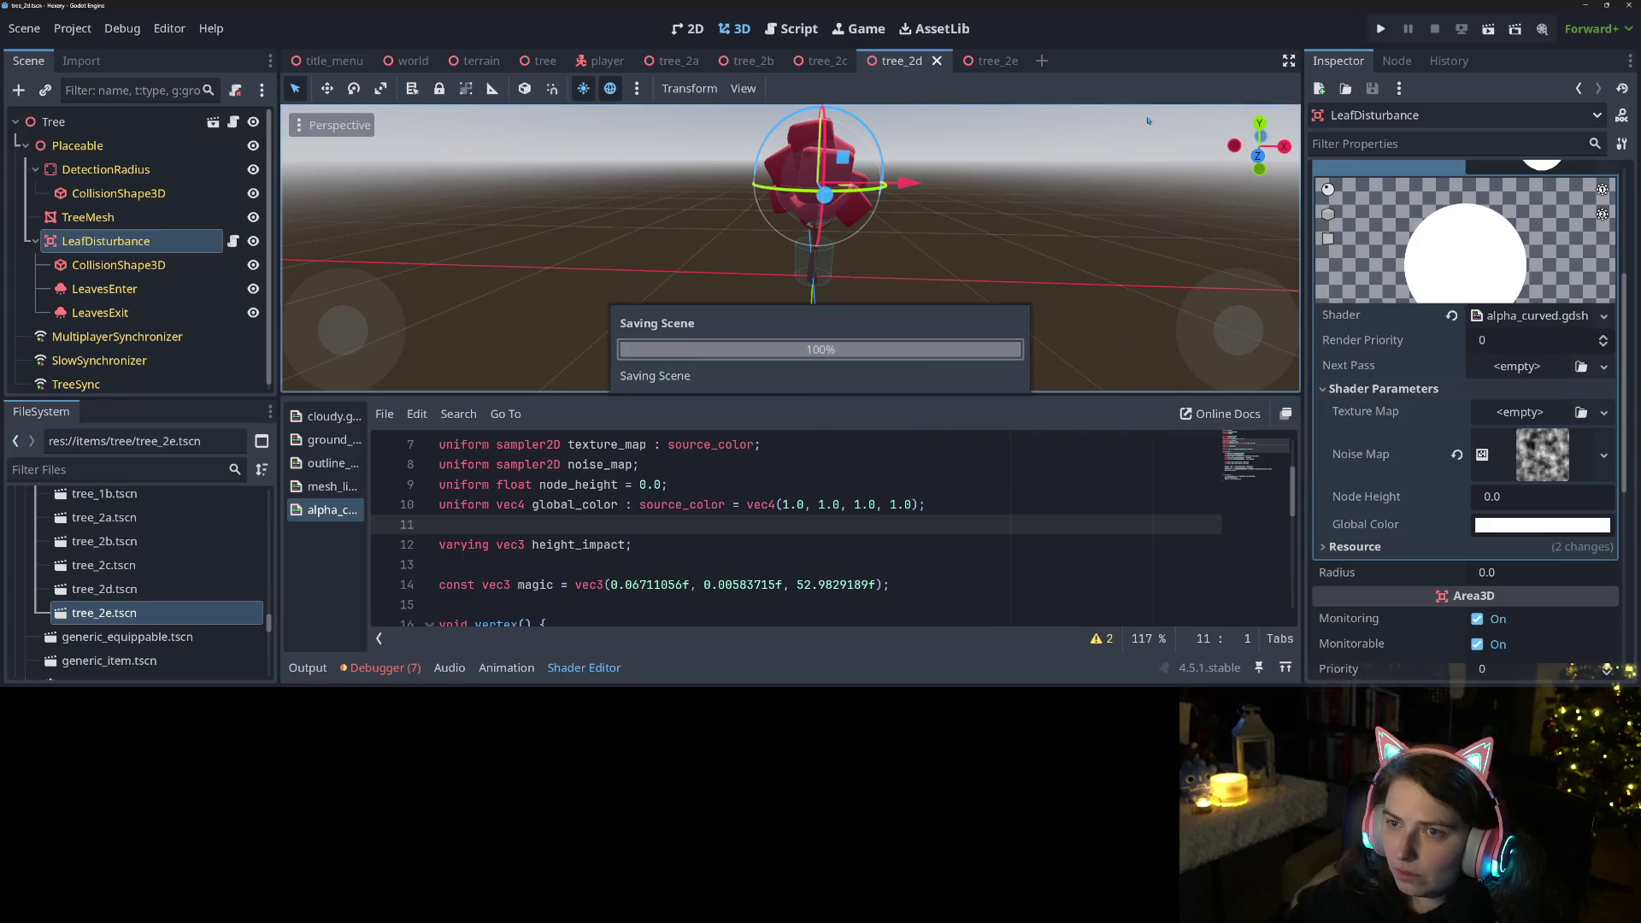
left_click(1381, 30)
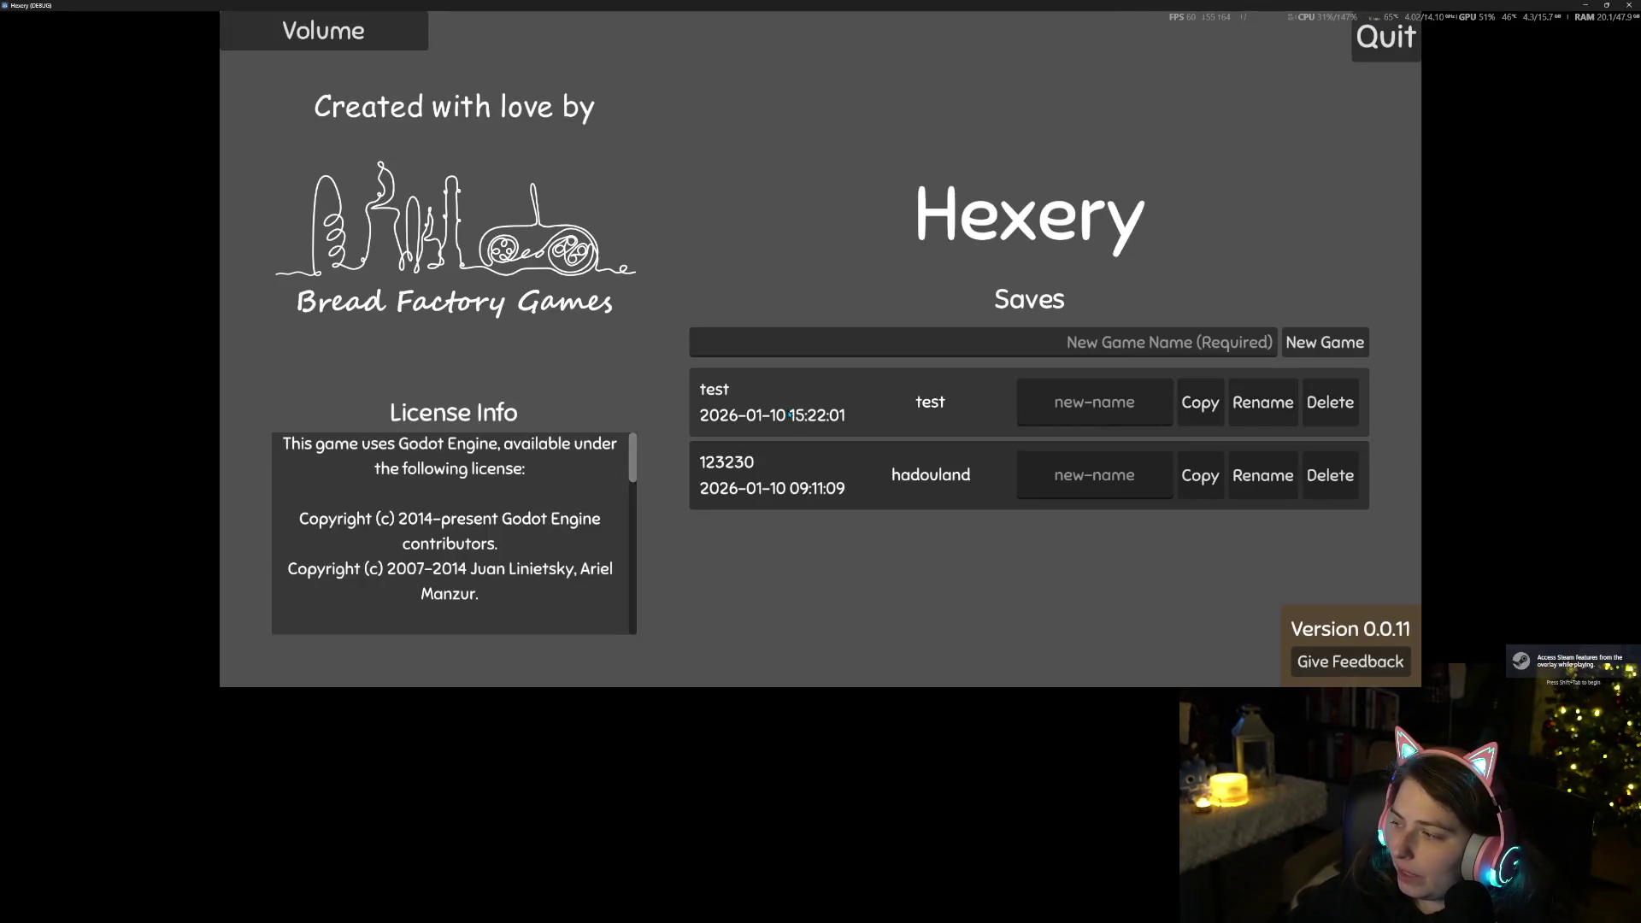
Load the test world, play among the trees, then close the game with Alt+F4.
left_click(858, 392)
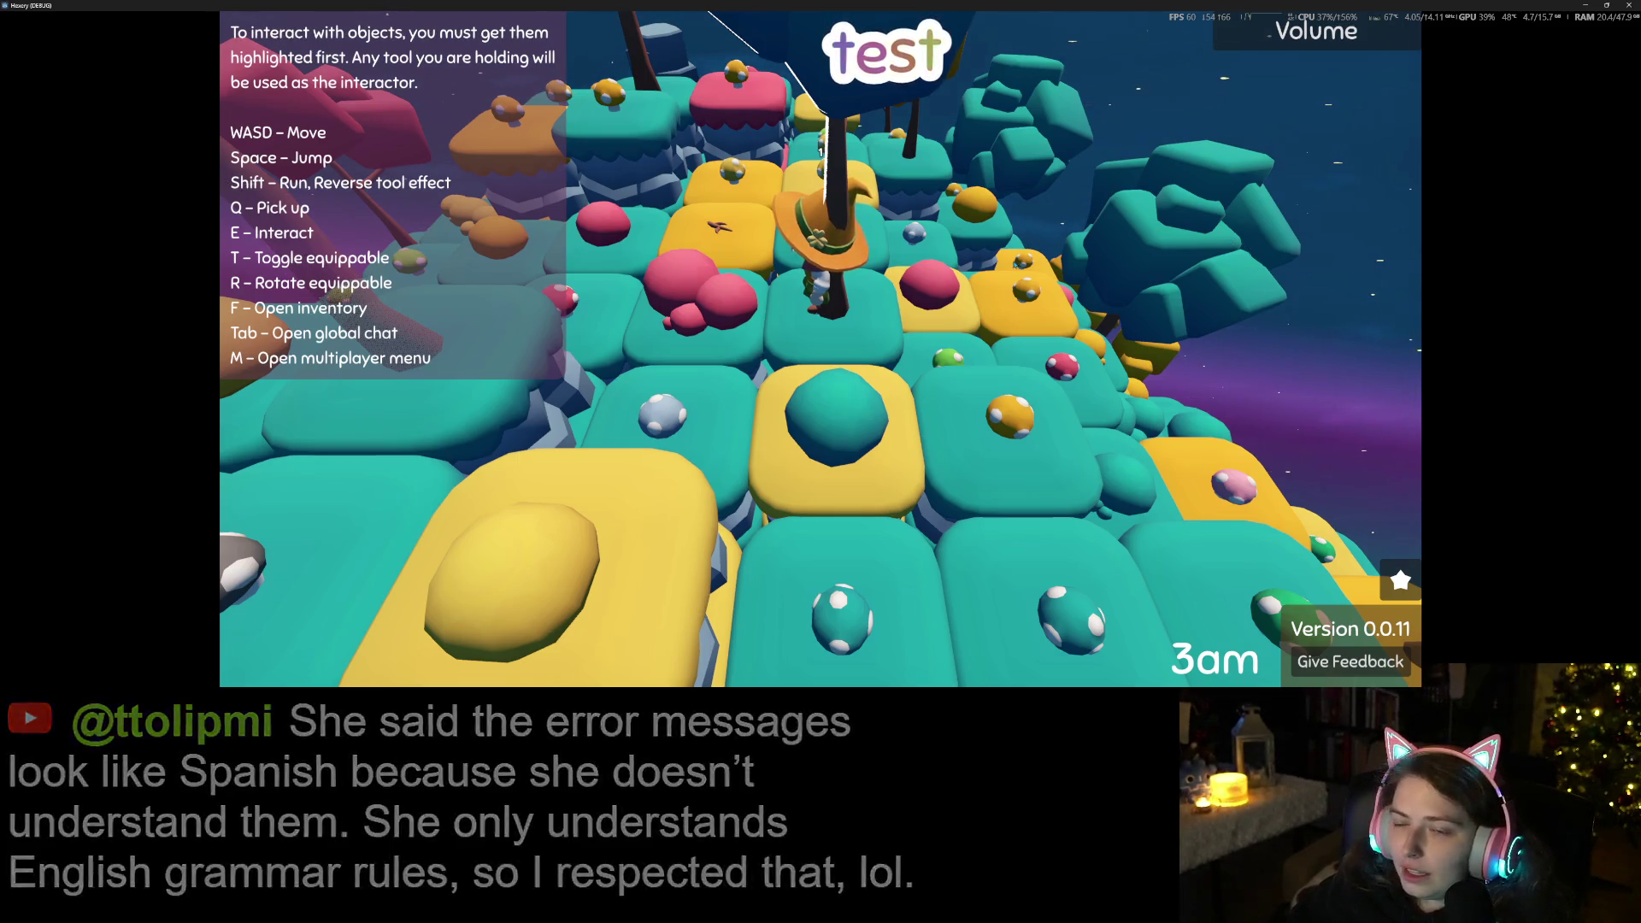
scroll(1128, 314, "down", 5)
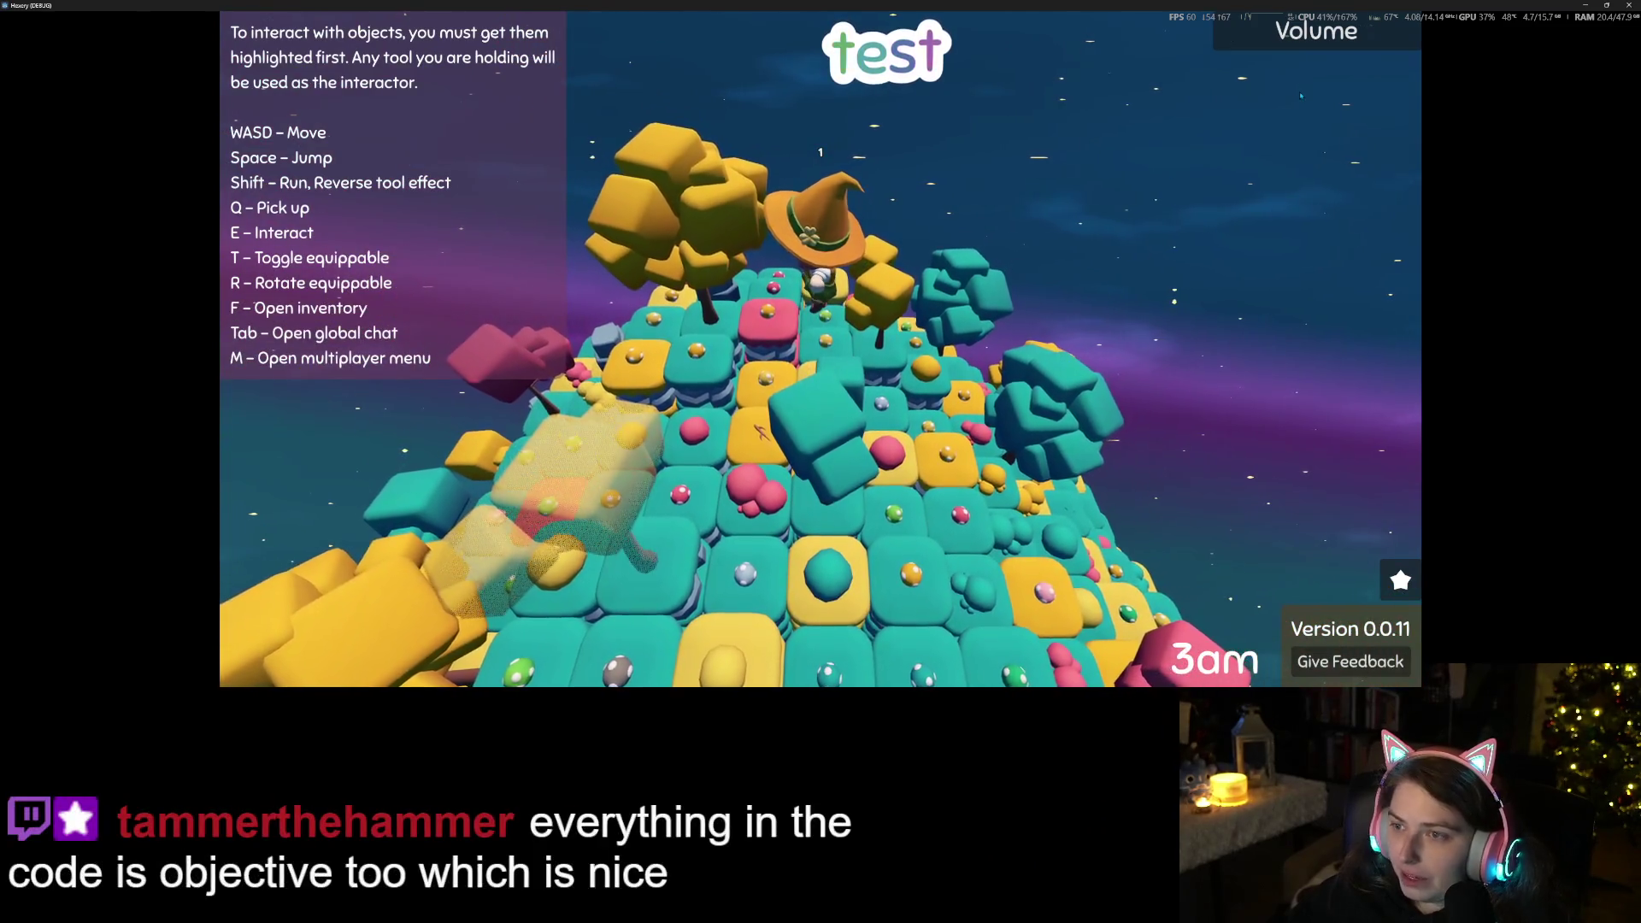
scroll(1006, 268, "up", 5)
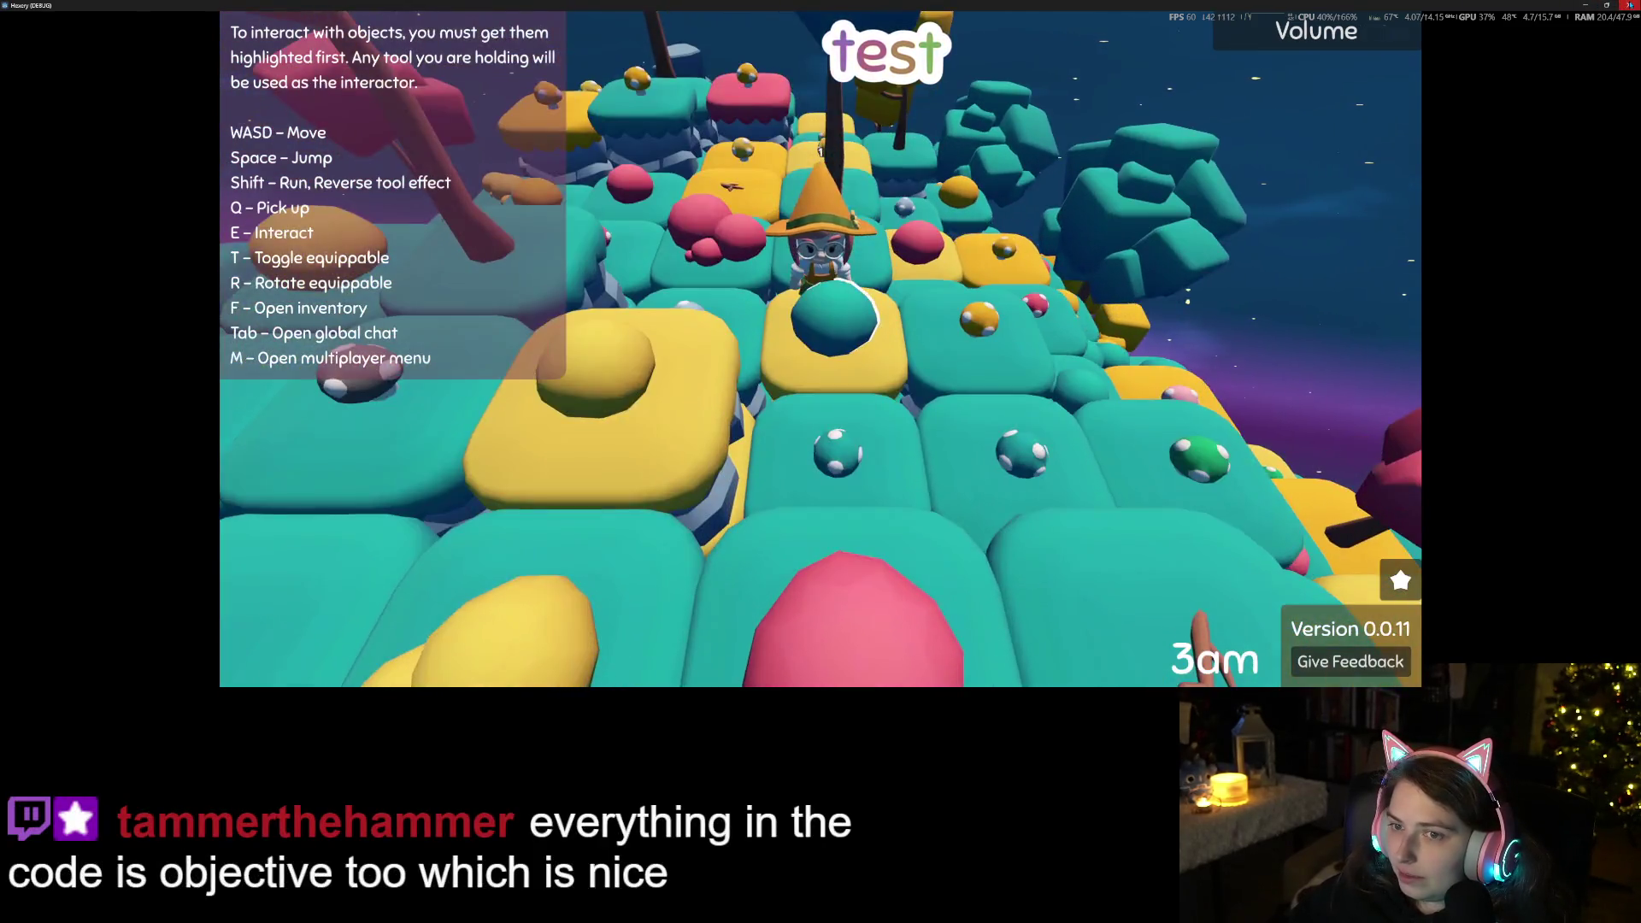
scroll(820, 349, "down", 5)
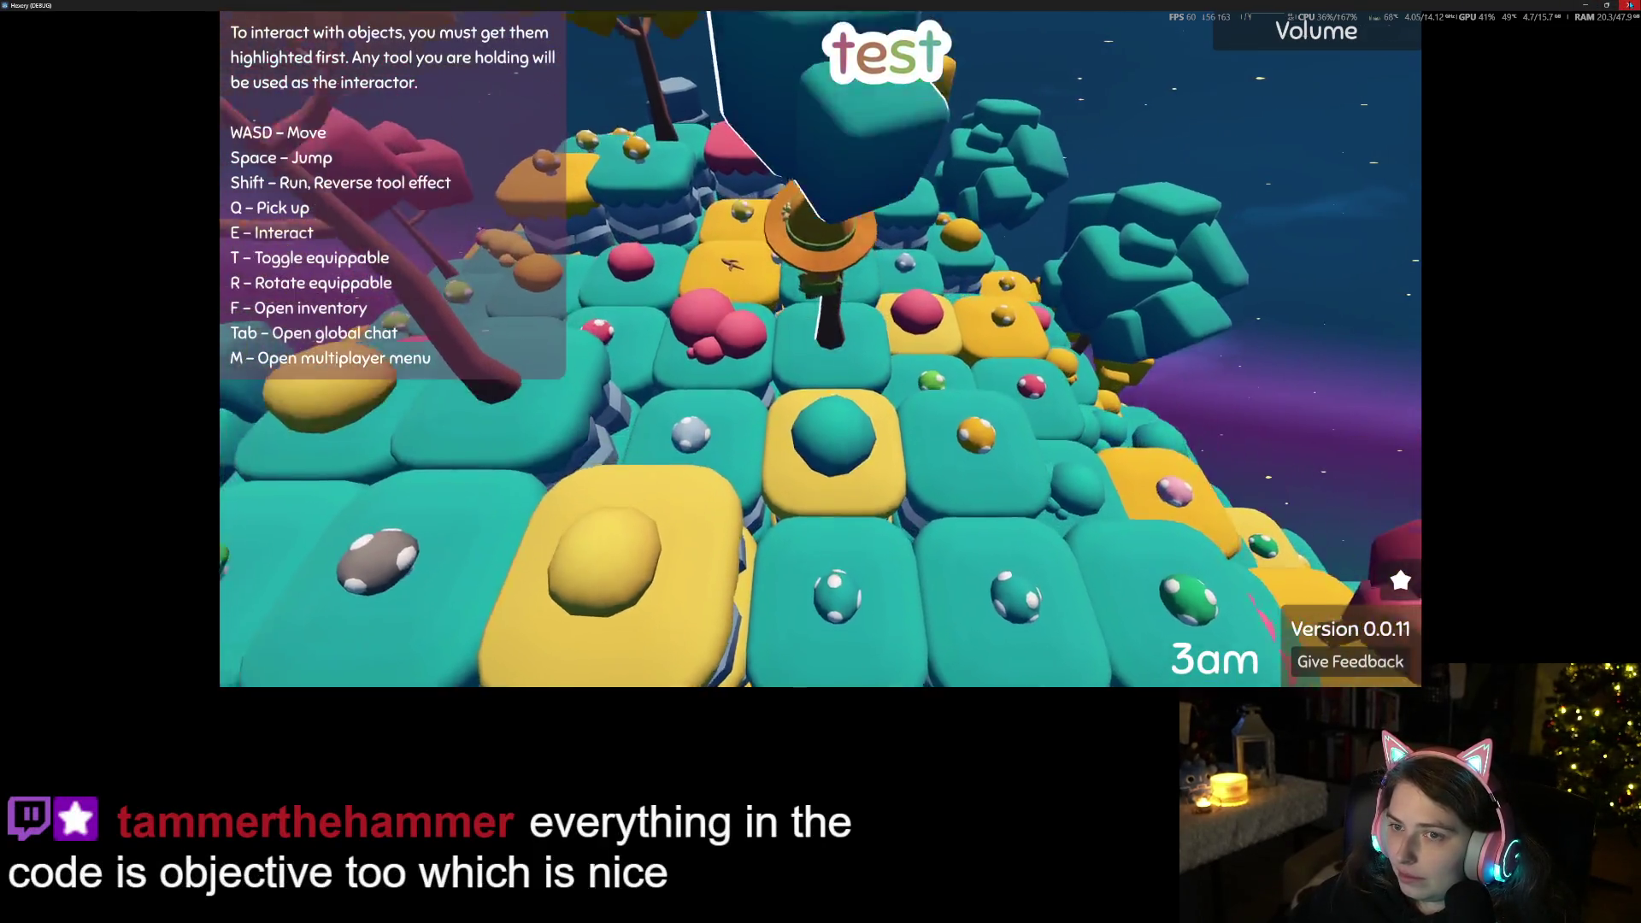
scroll(821, 348, "up", 3)
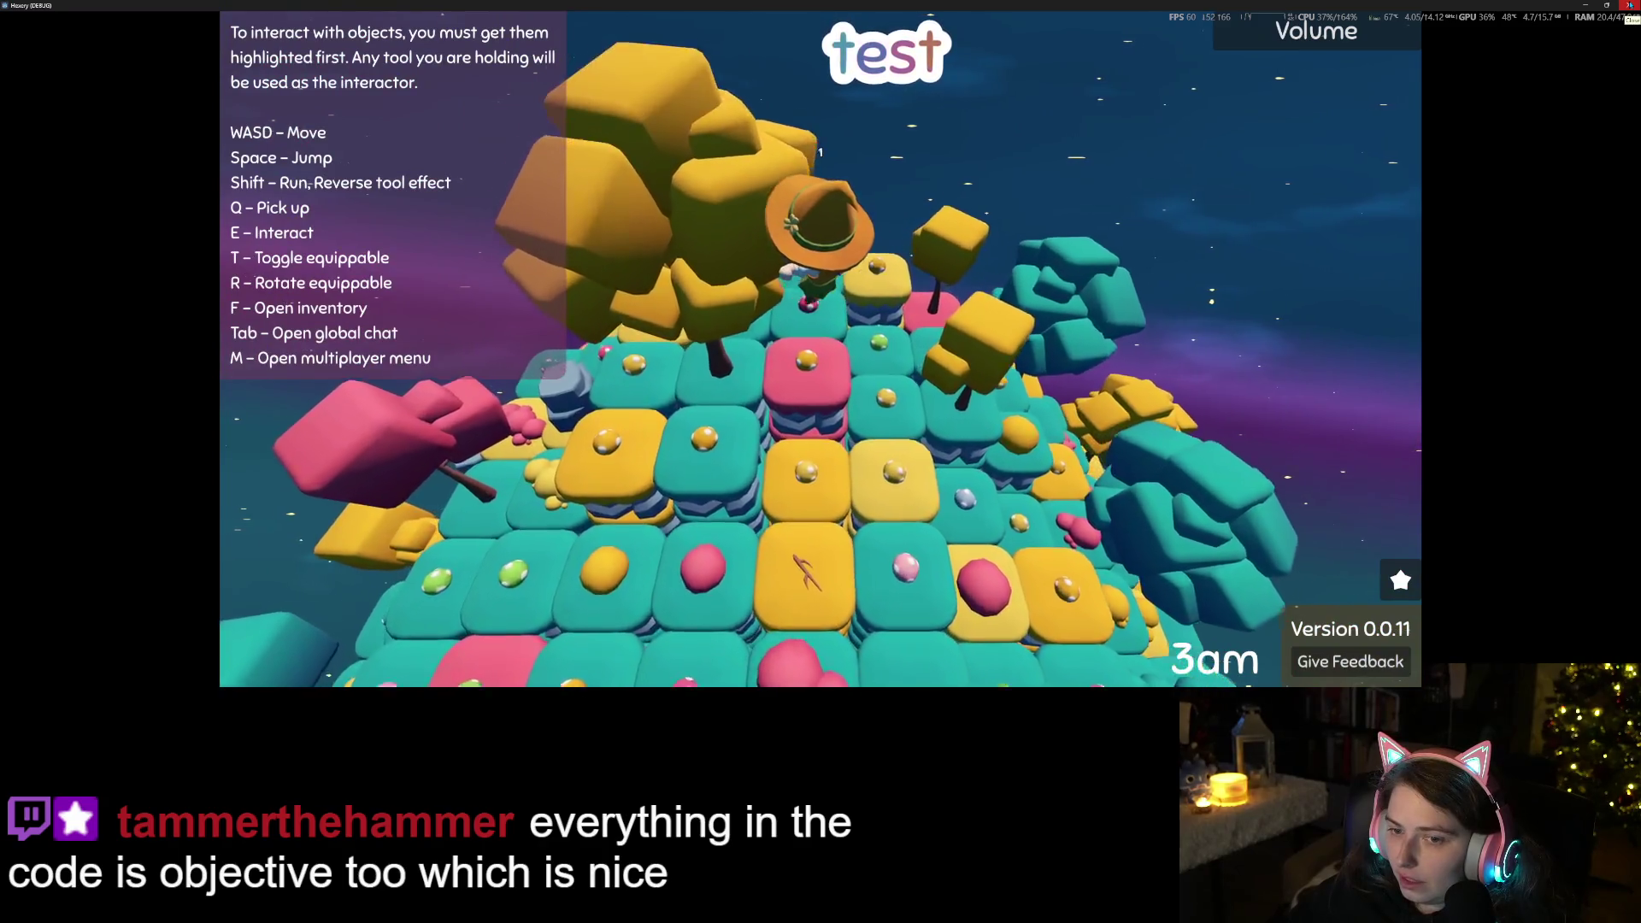
scroll(820, 348, "up", 3)
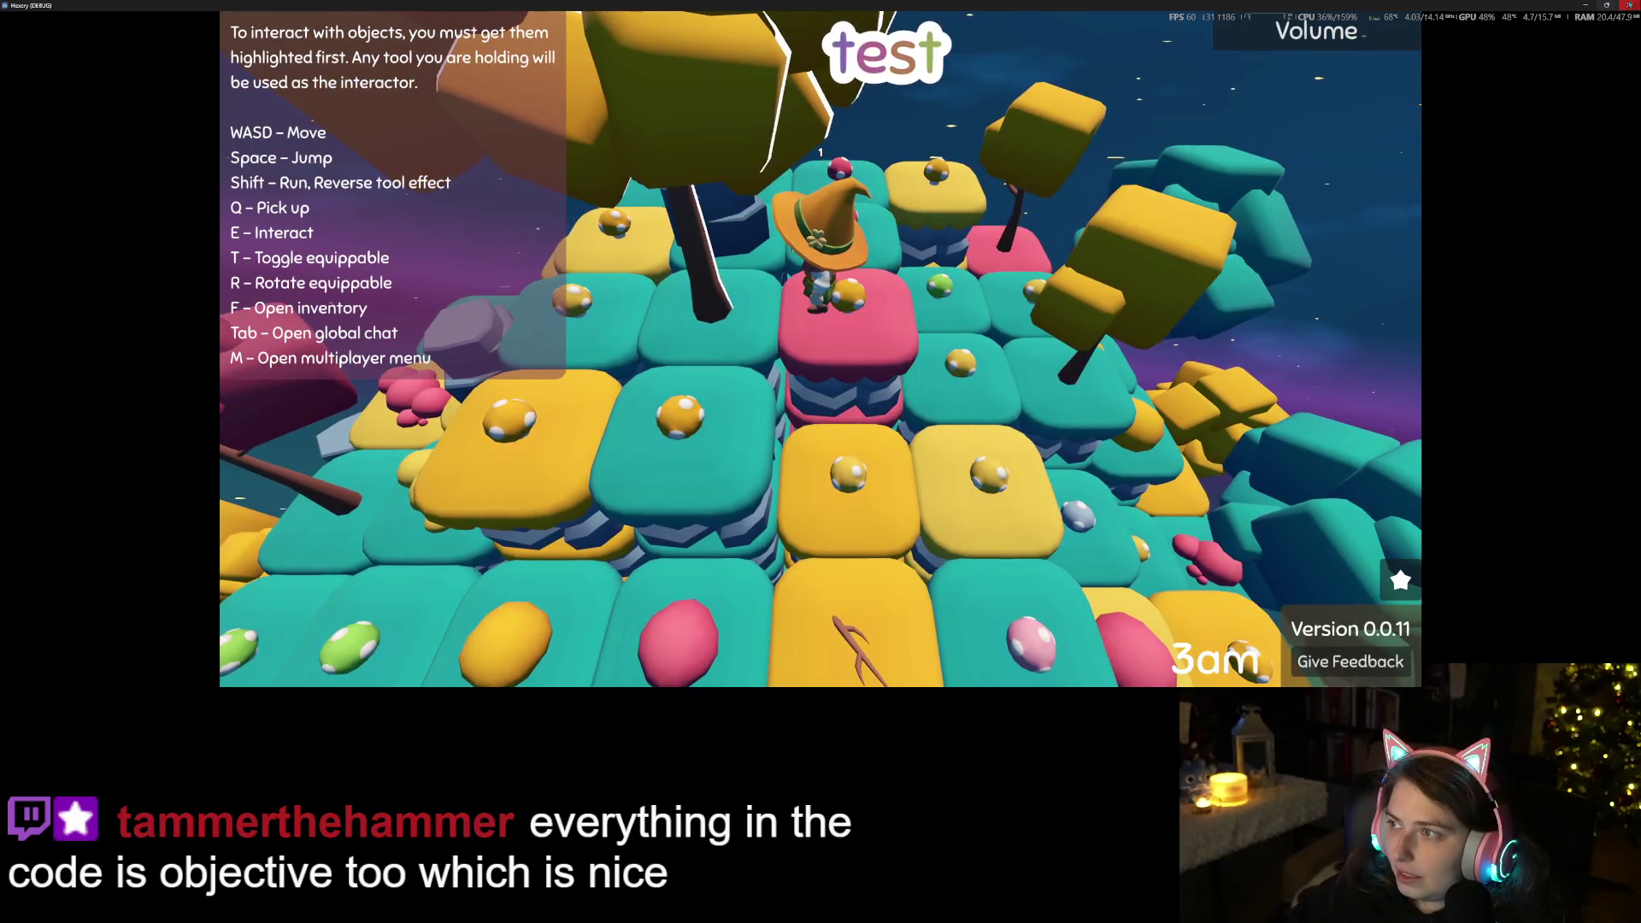
key("alt+F4")
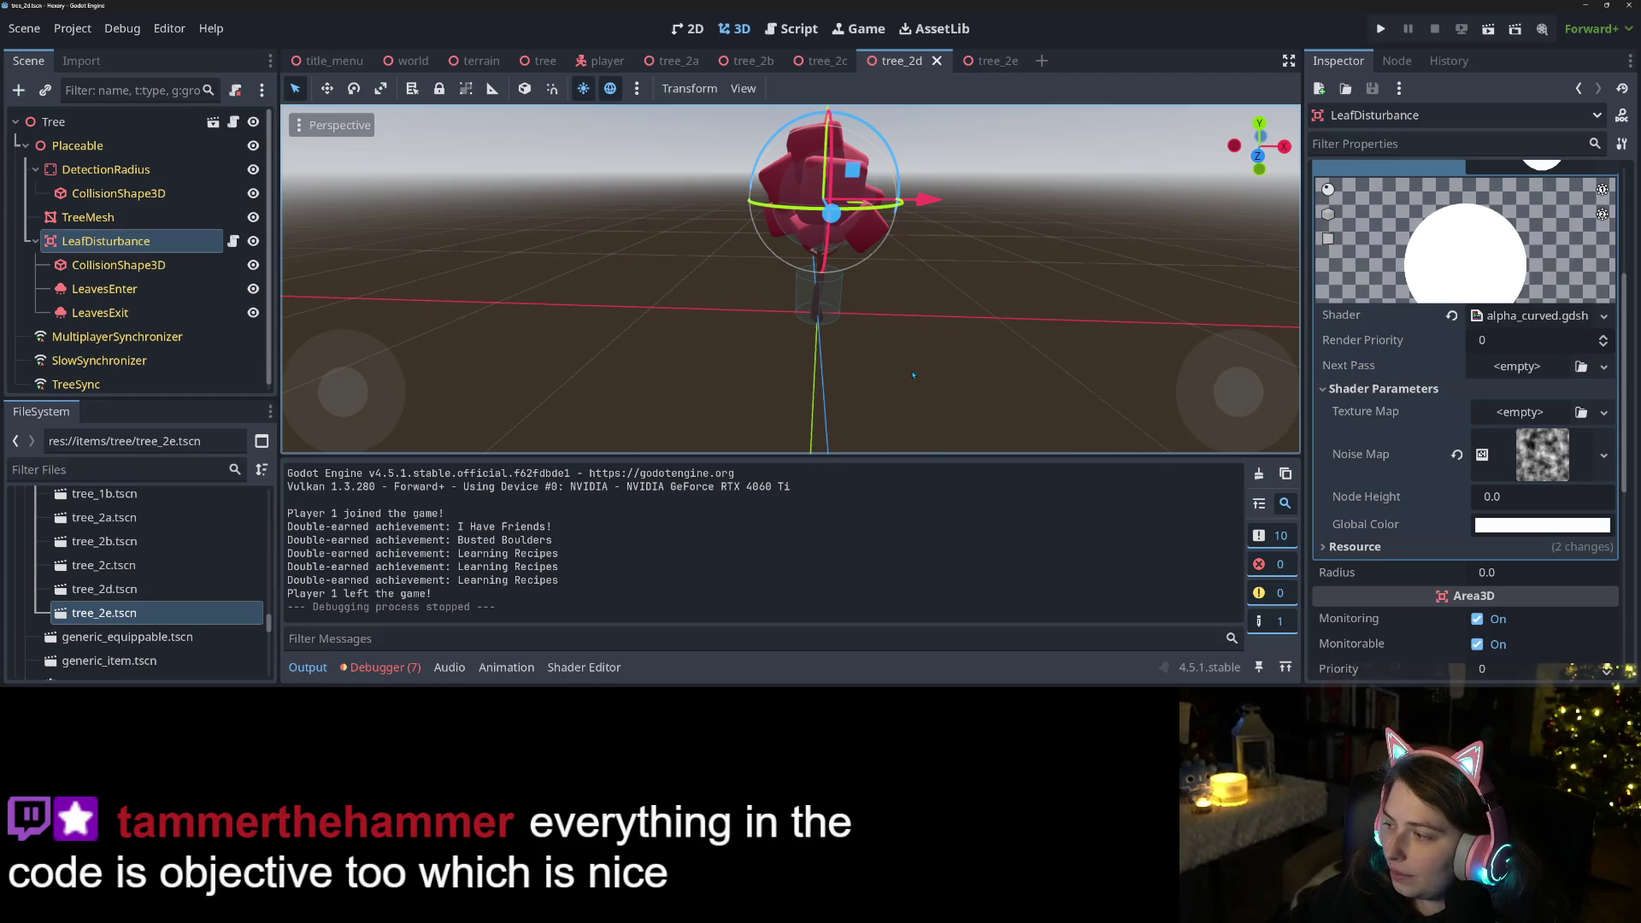
left_click_drag(975, 317, 726, 284)
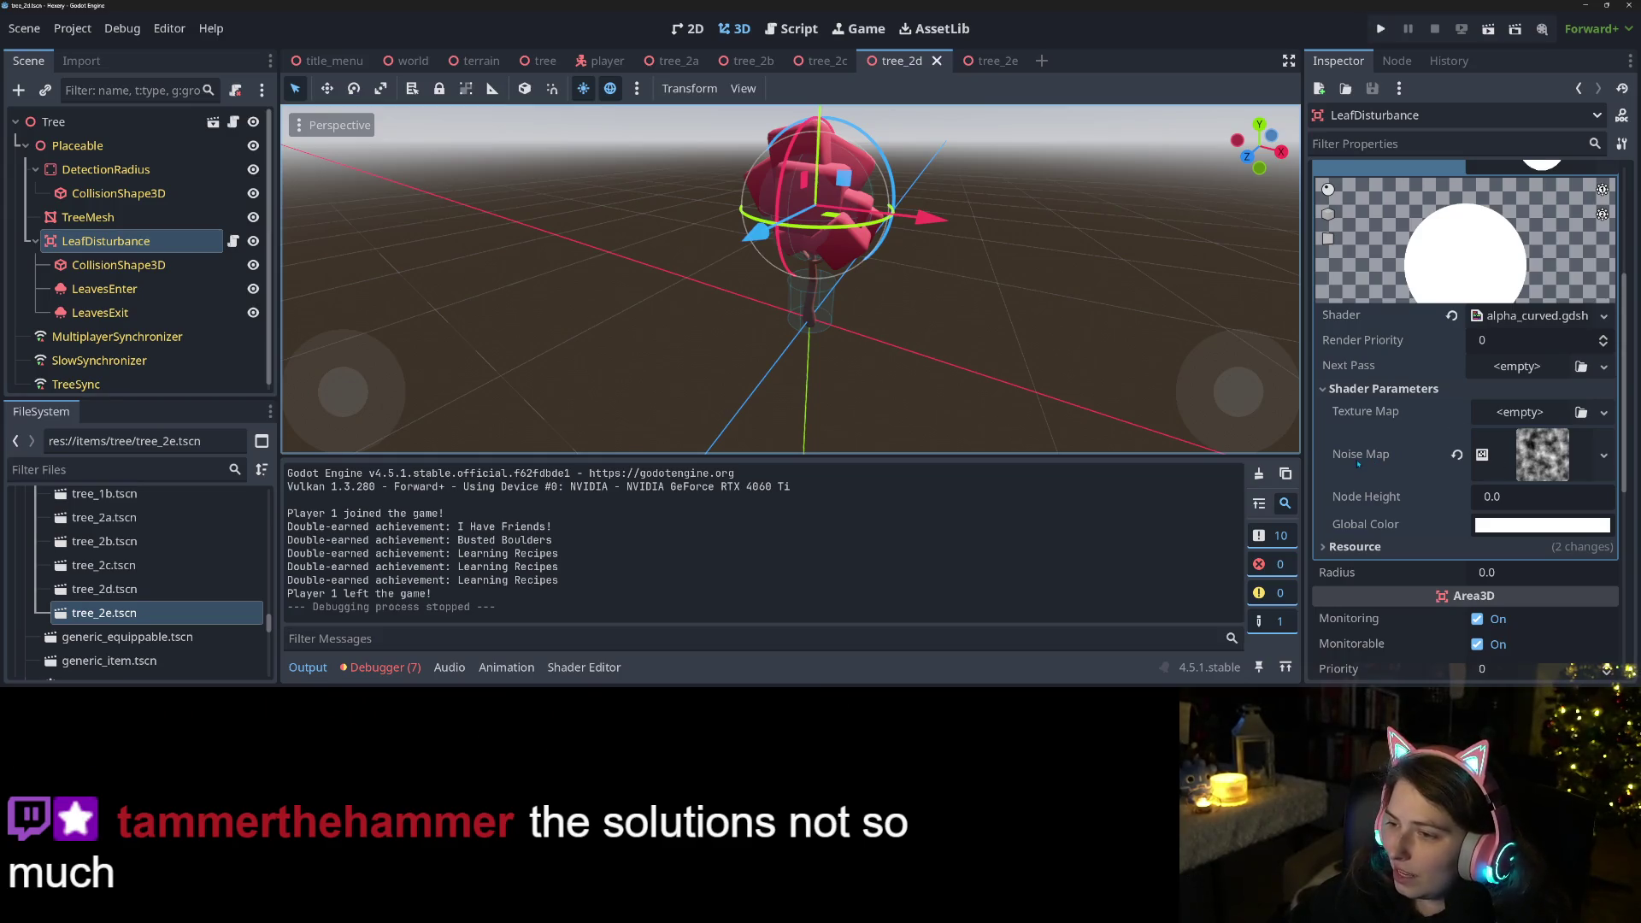
scroll(1402, 454, "down", 2)
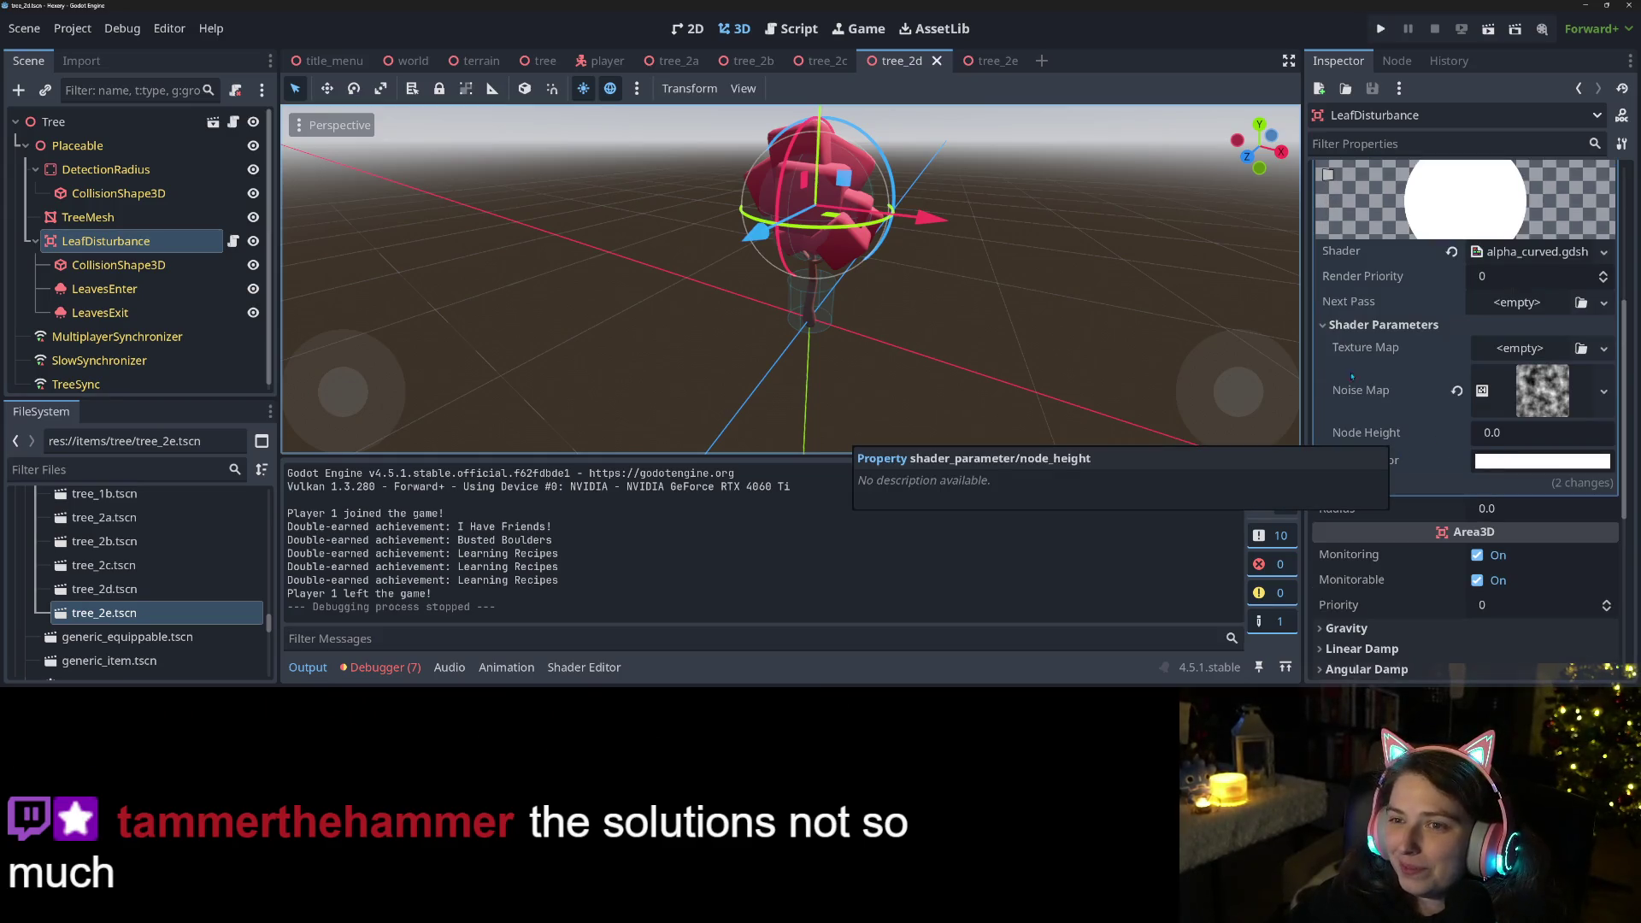
left_click(1400, 462)
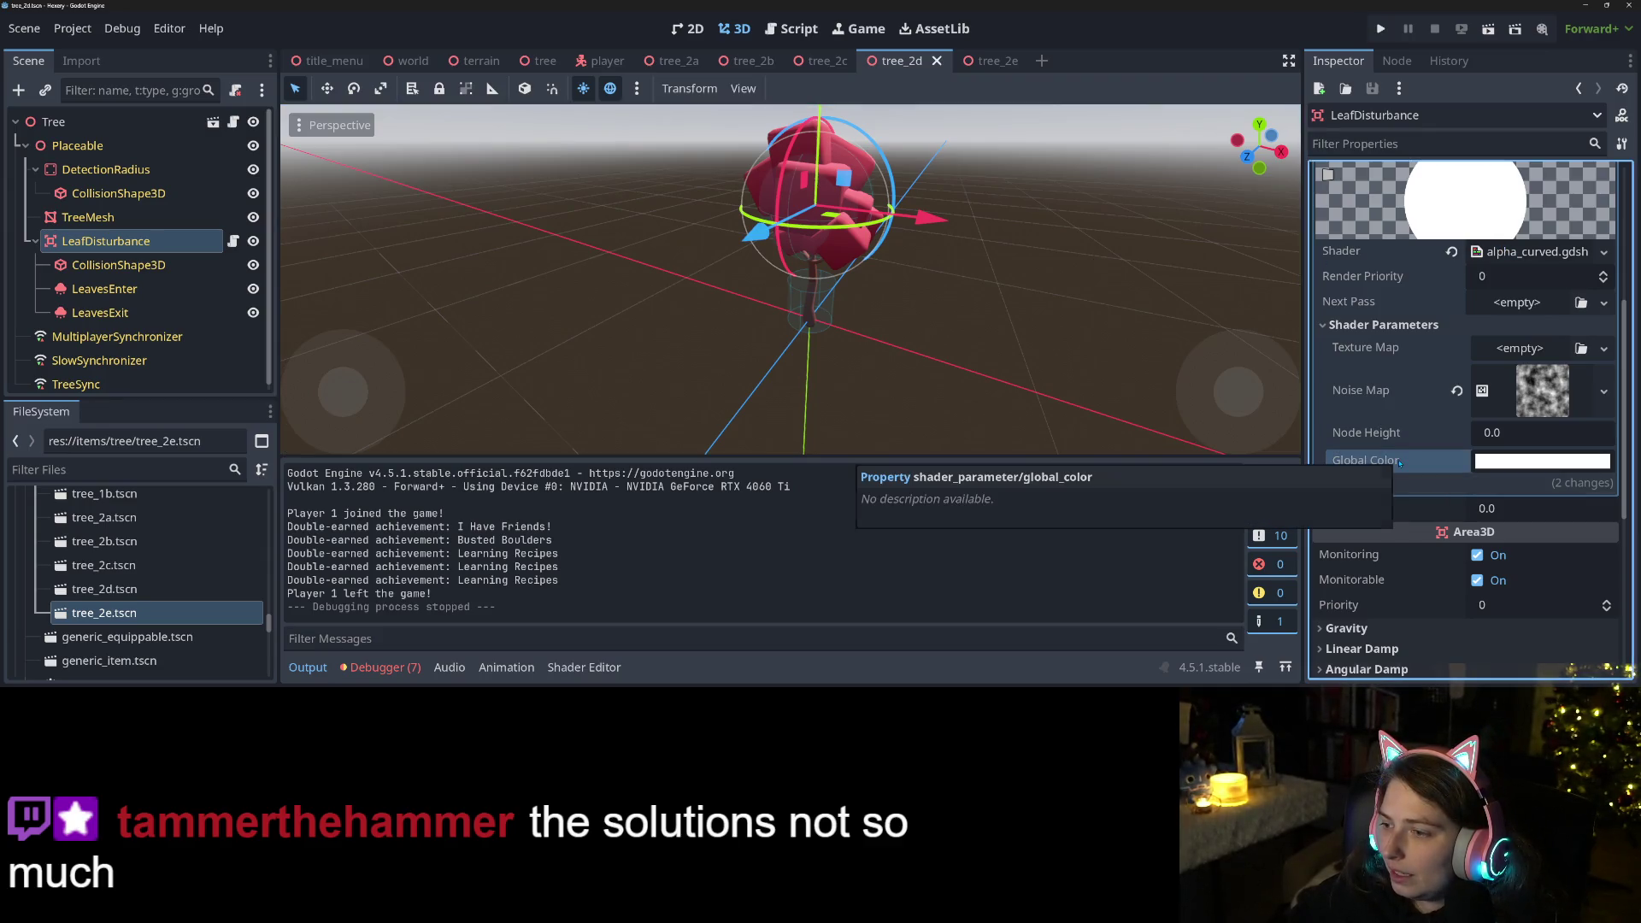
scroll(1400, 462, "up", 5)
right_click(1427, 263)
scroll(1436, 341, "down", 5)
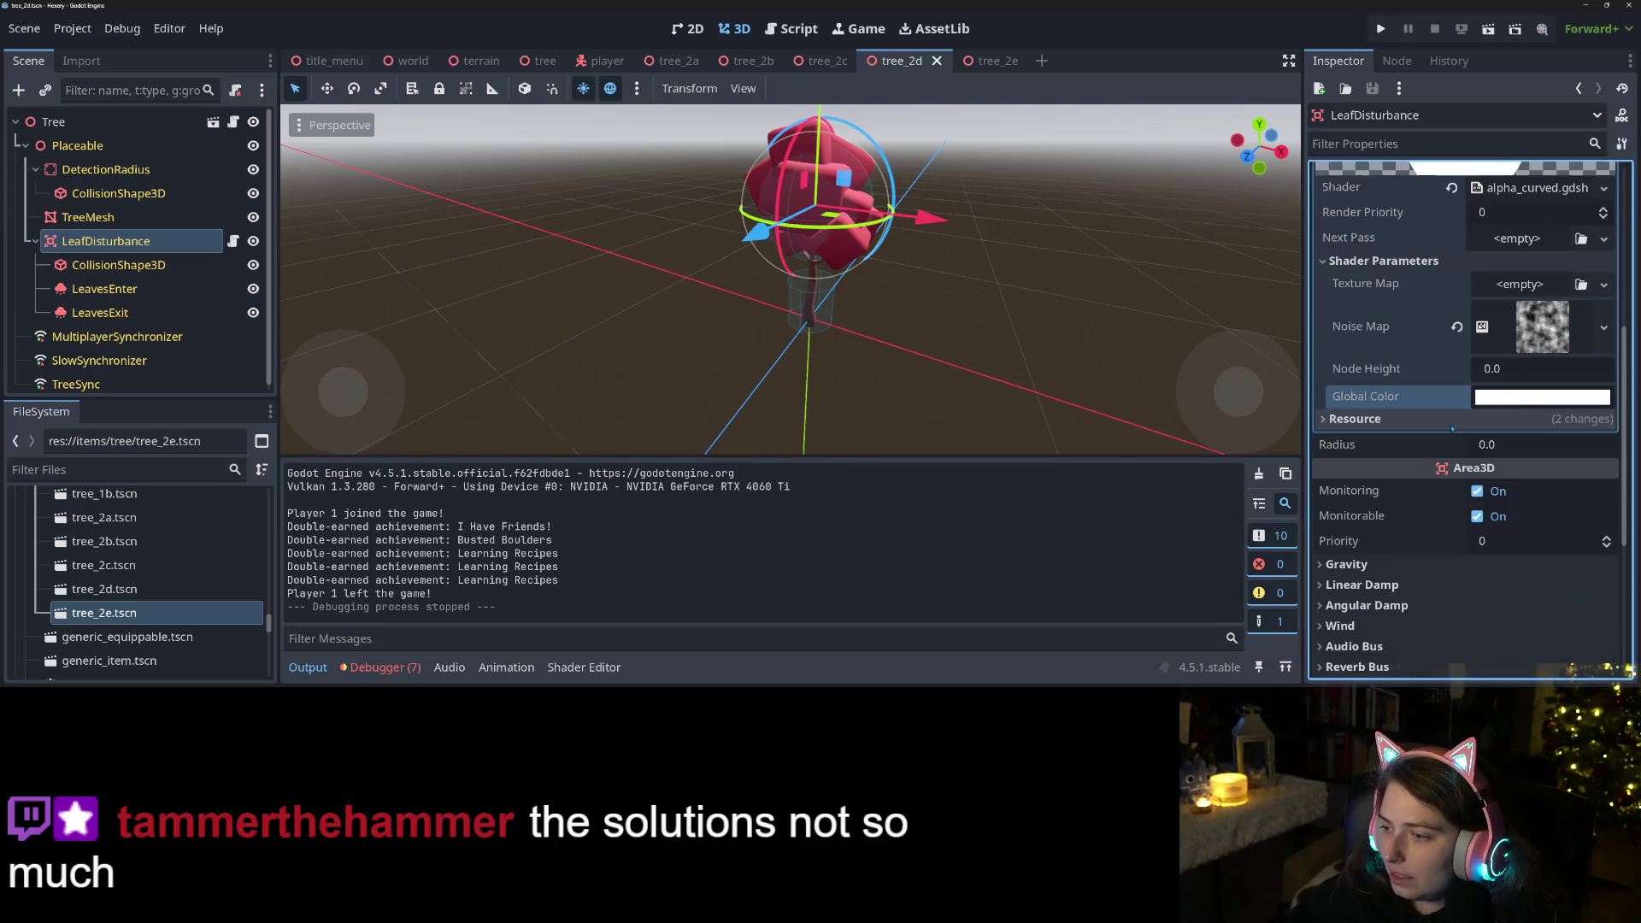
right_click(1421, 393)
left_click(1466, 423)
left_click(927, 217)
Shift LeavesEnter along X and try pasting the teal Global Color, then undo it.
left_click_drag(927, 217, 998, 219)
left_click(1470, 589)
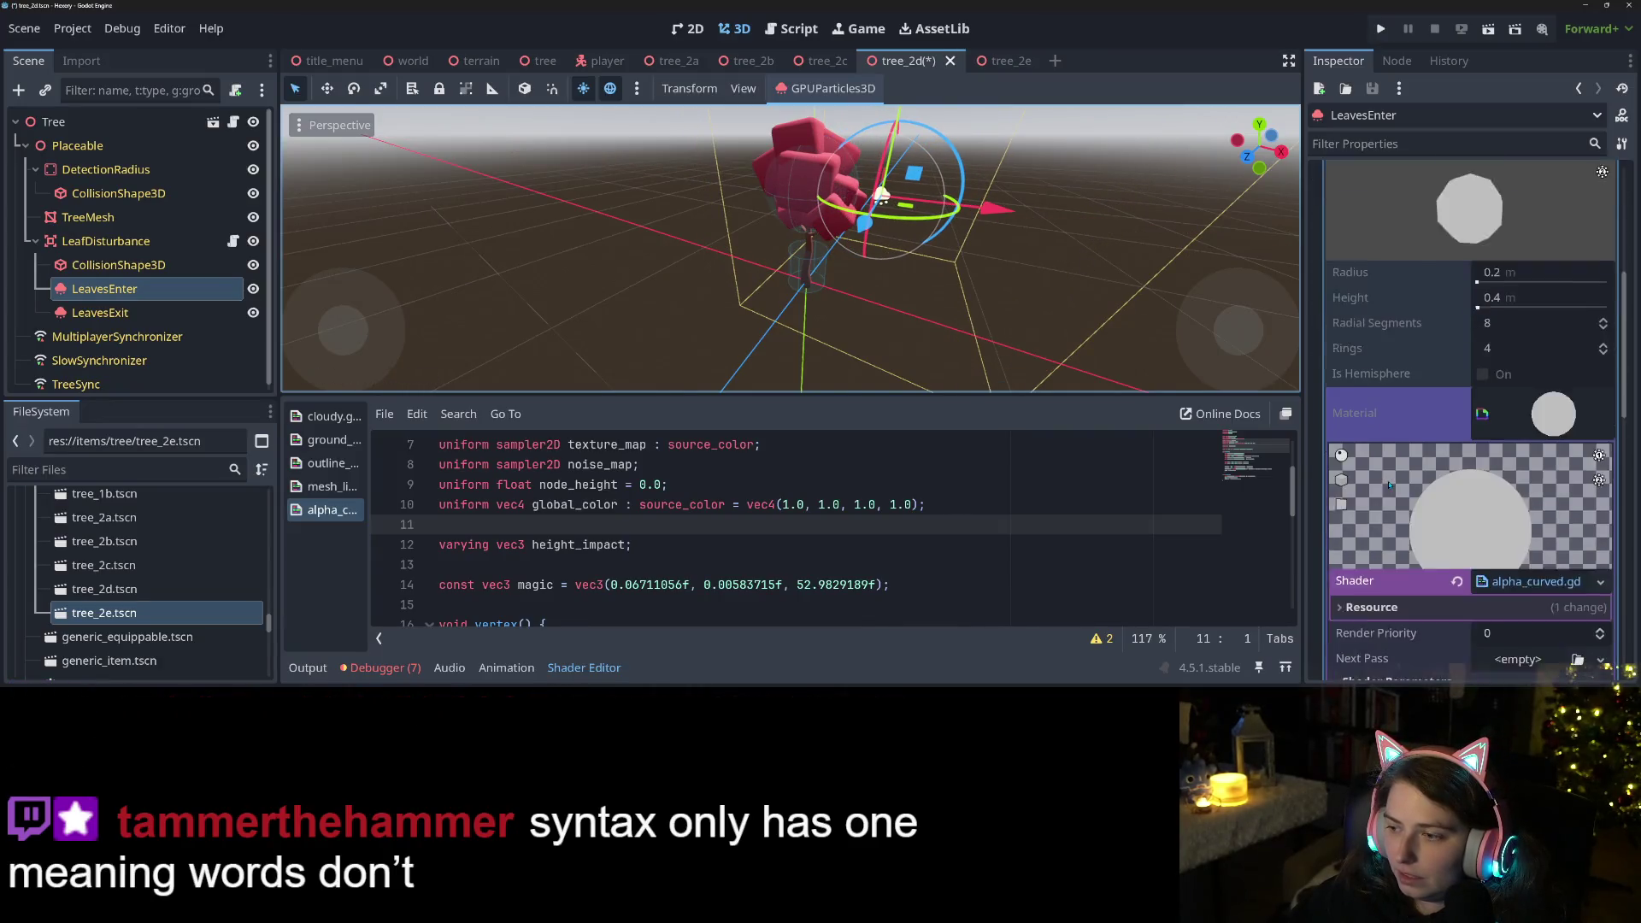
scroll(1388, 492, "down", 5)
right_click(1372, 366)
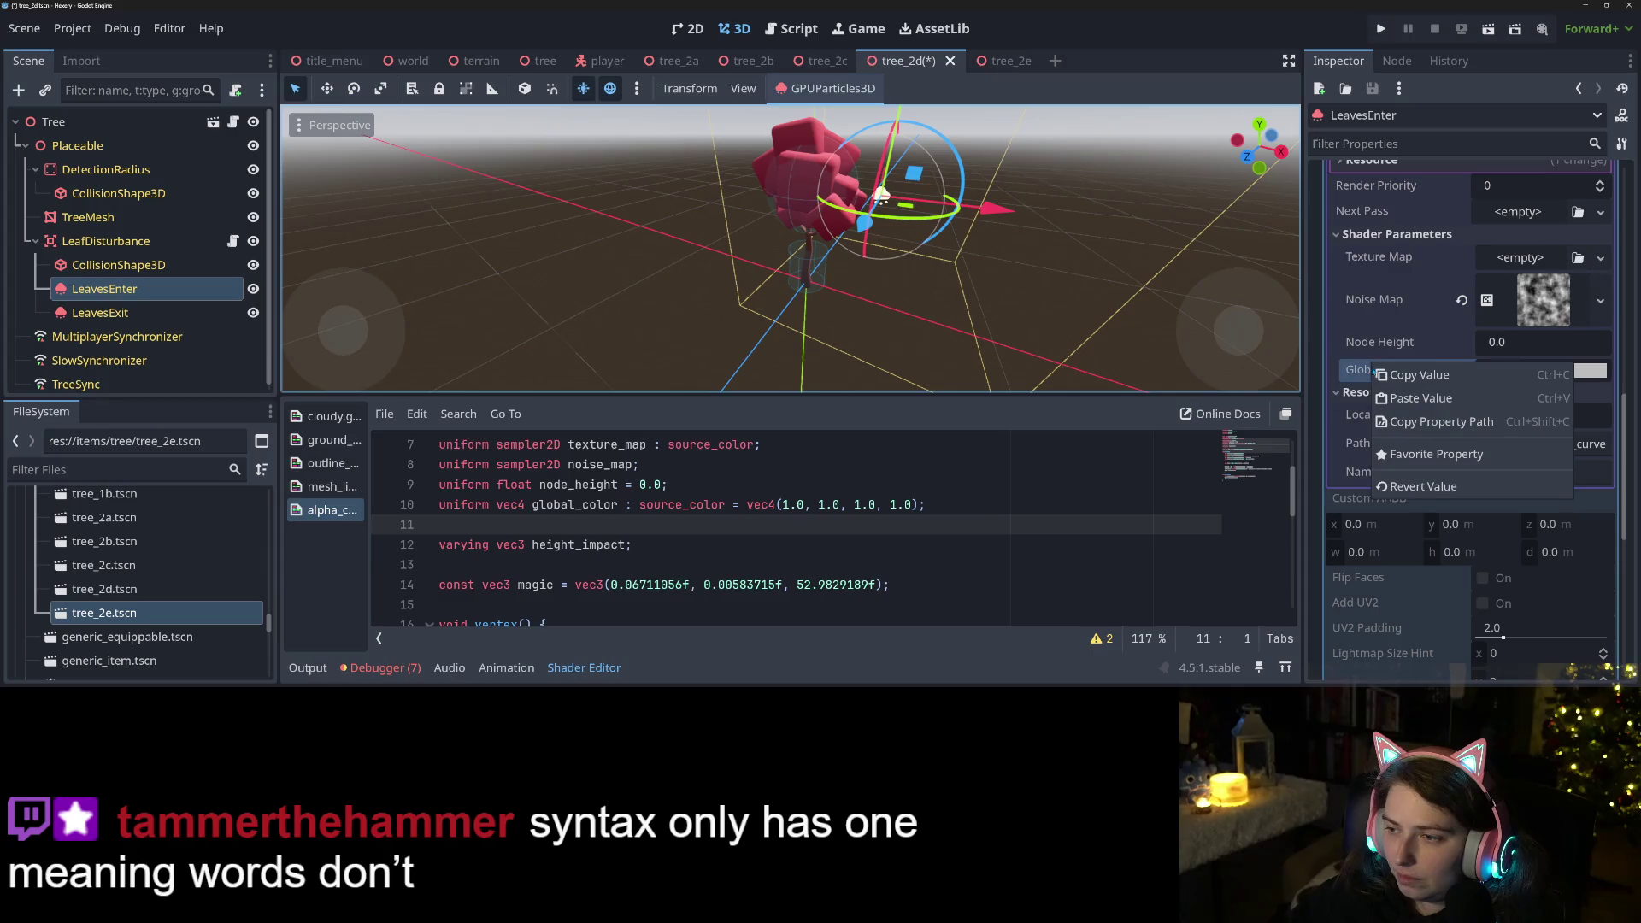
left_click(1395, 398)
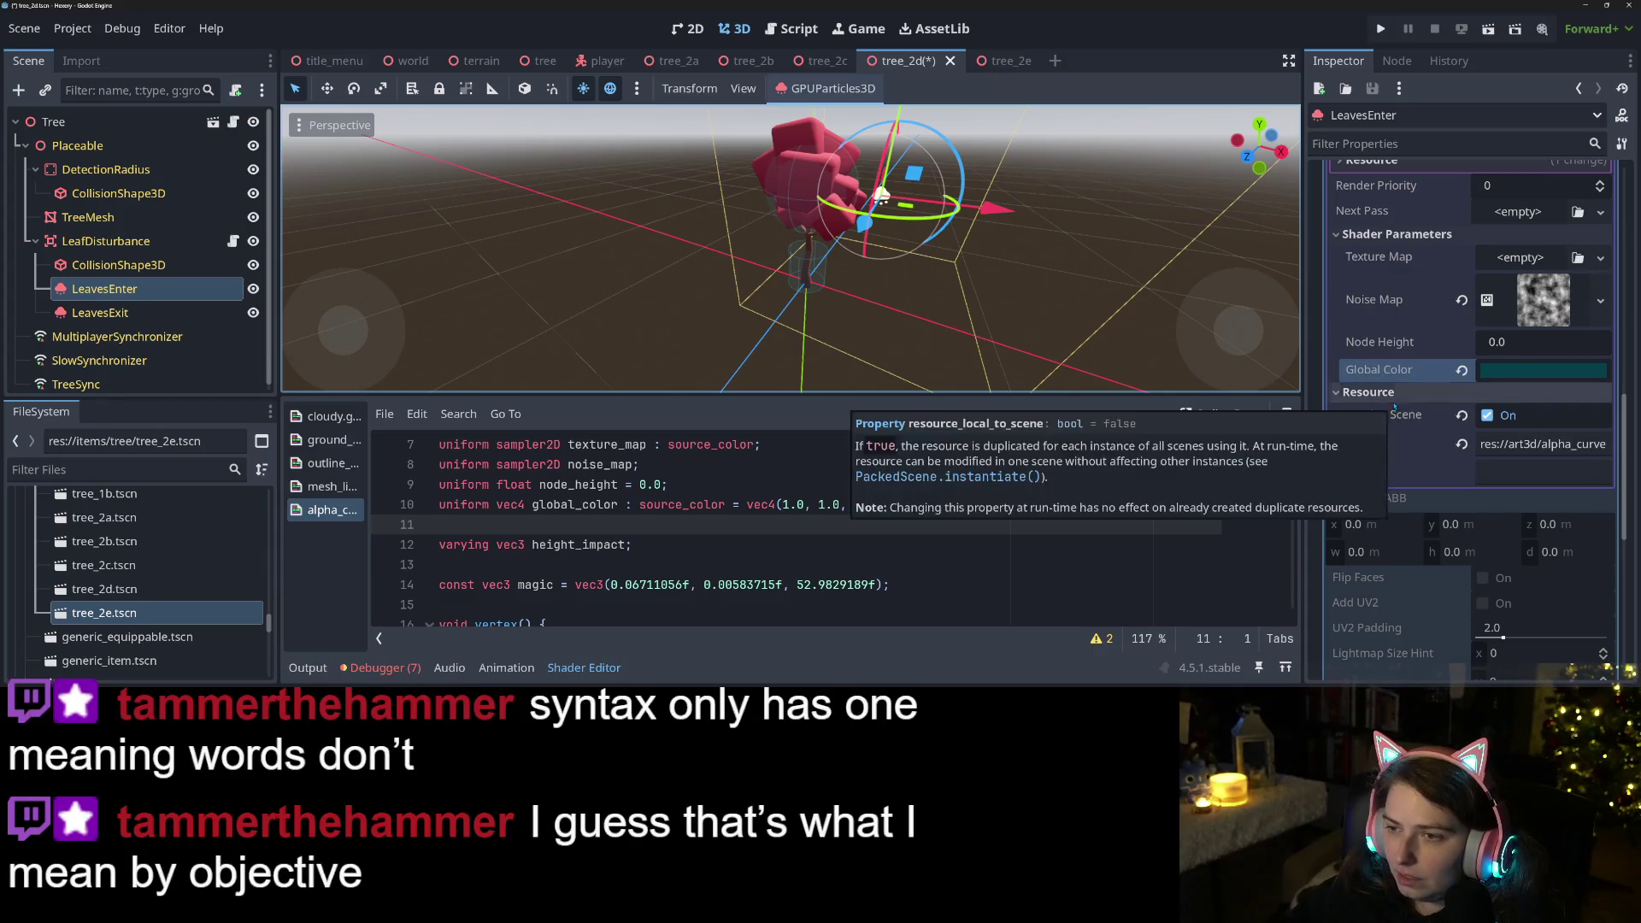
scroll(1394, 412, "up", 5)
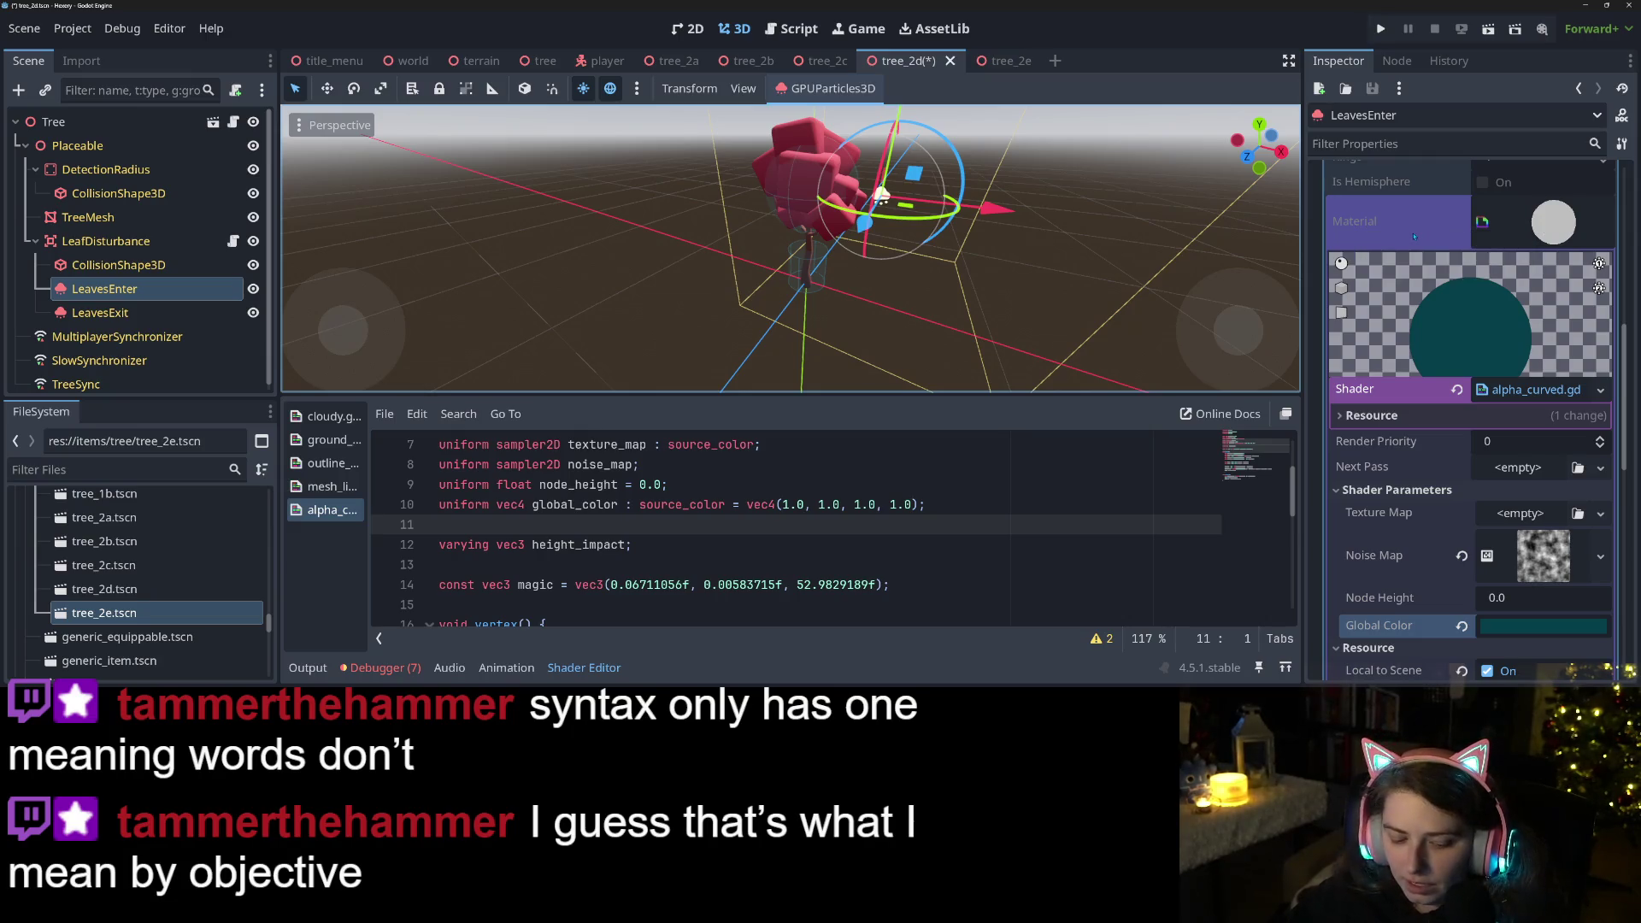
key("ctrl+z")
scroll(1413, 239, "up", 5)
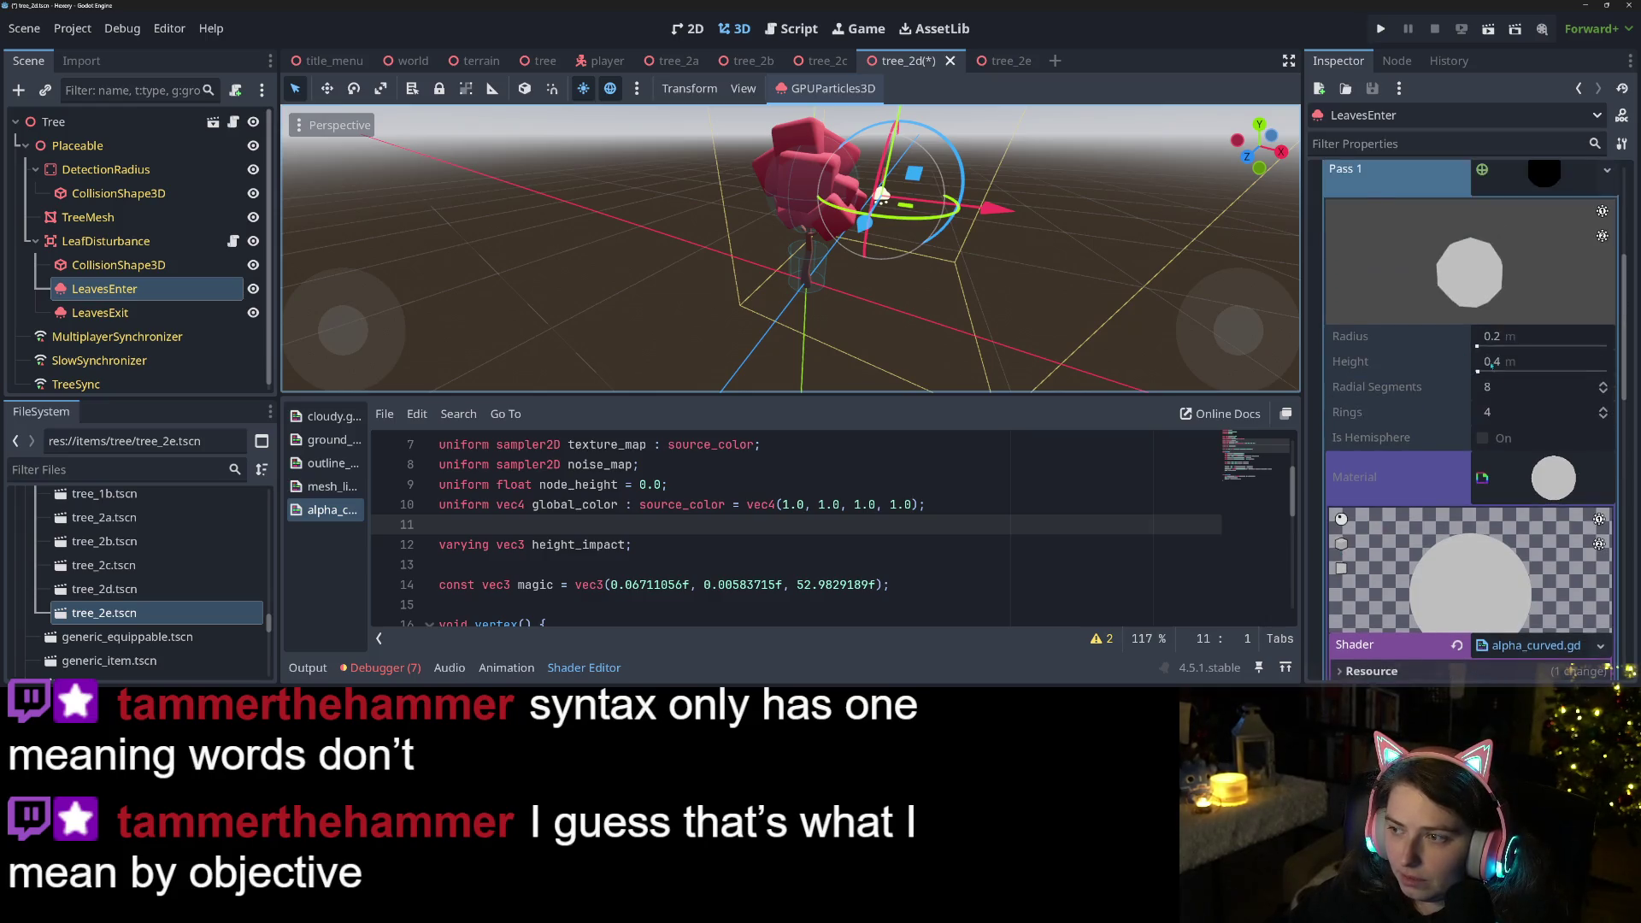
Make the Pass 1 draw mesh unique, save tree_2d, then open the tree scene.
left_click(1607, 362)
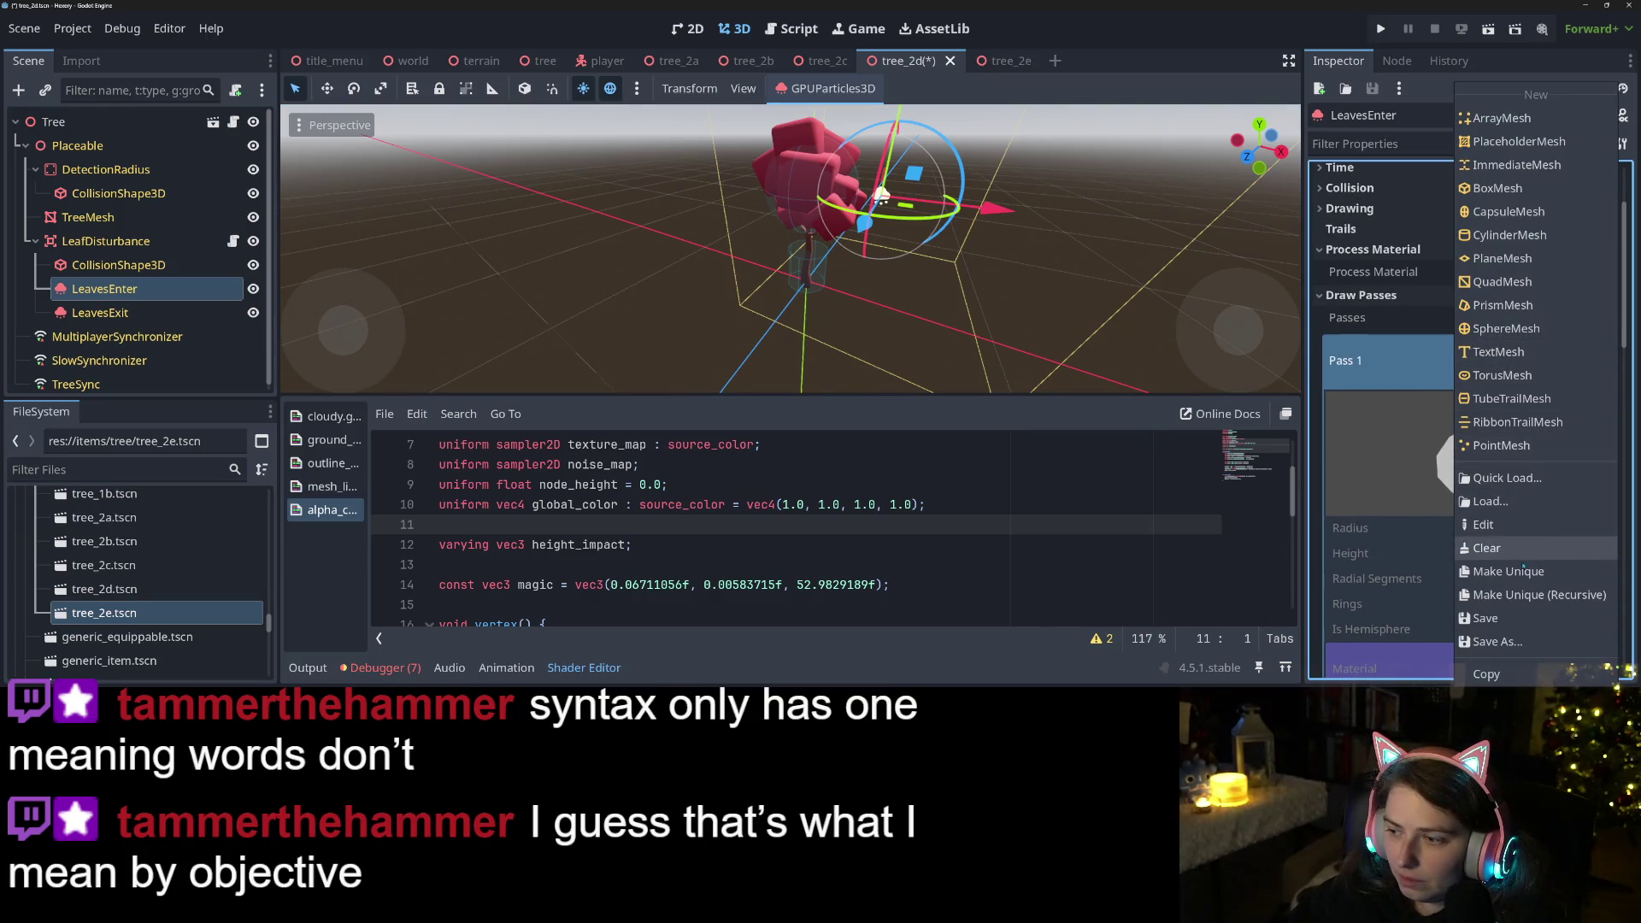
left_click(1500, 535)
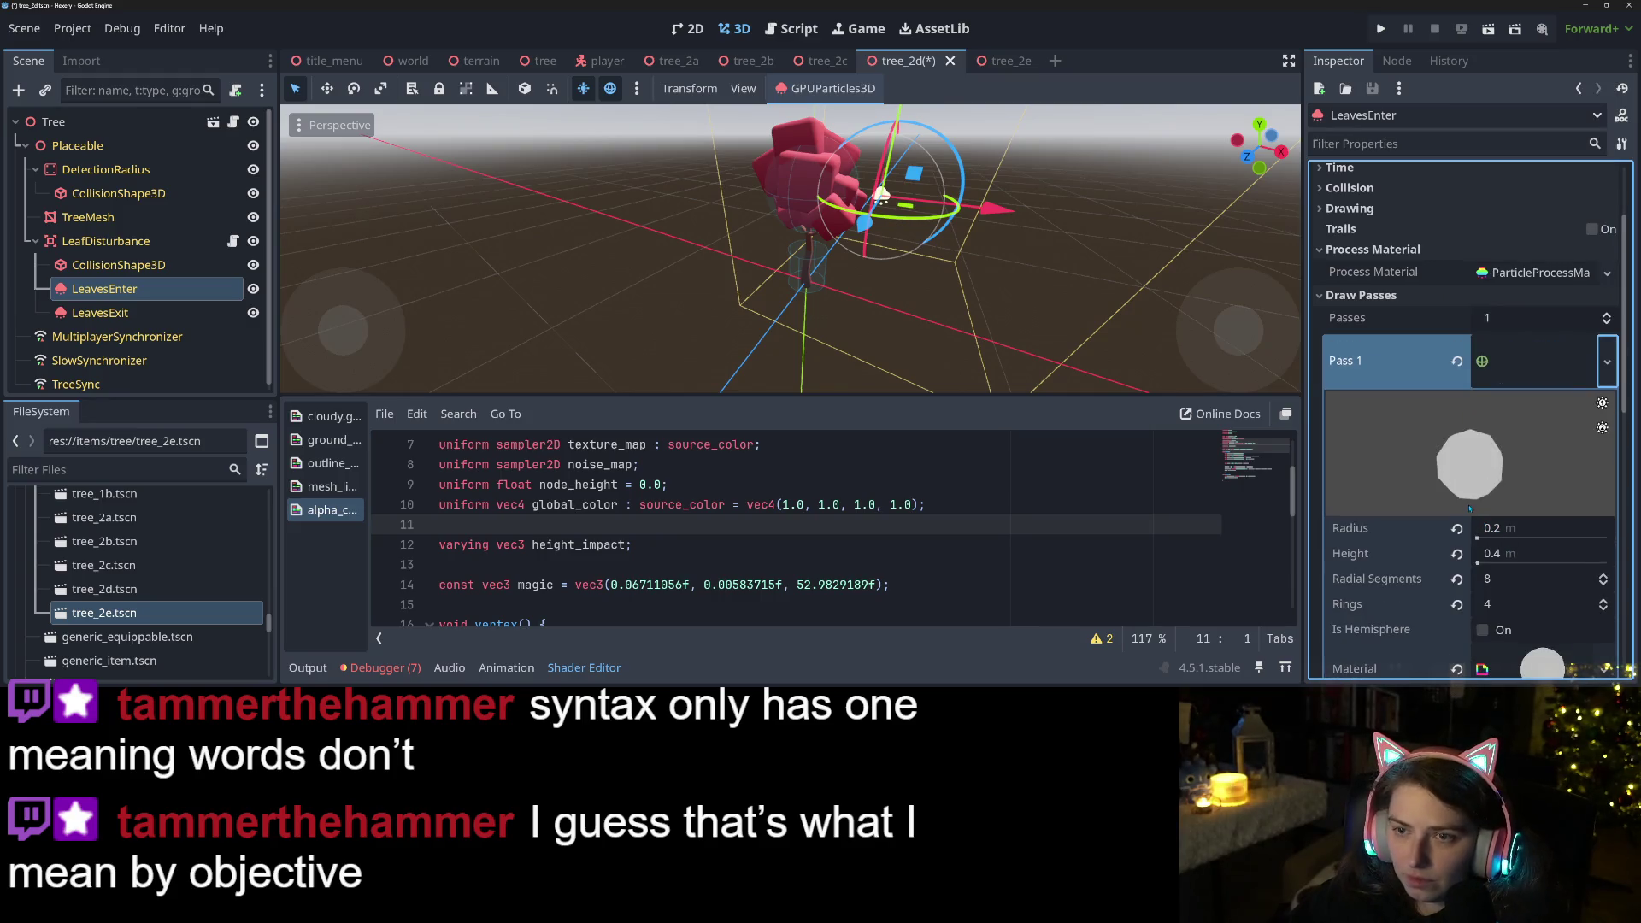
key("ctrl+s")
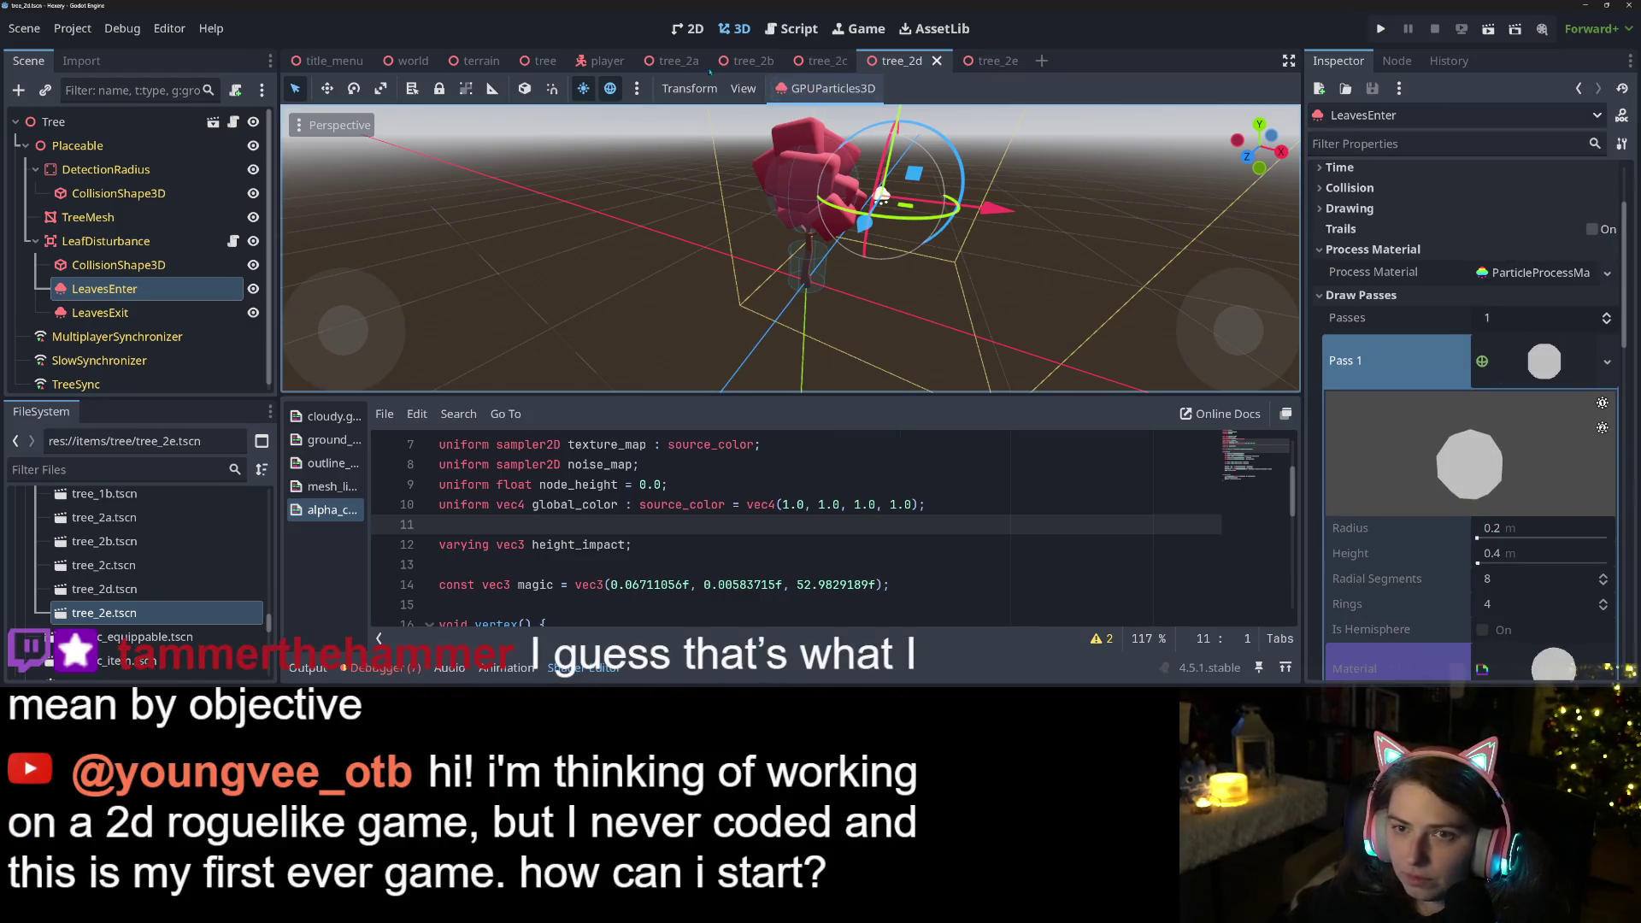
left_click(546, 61)
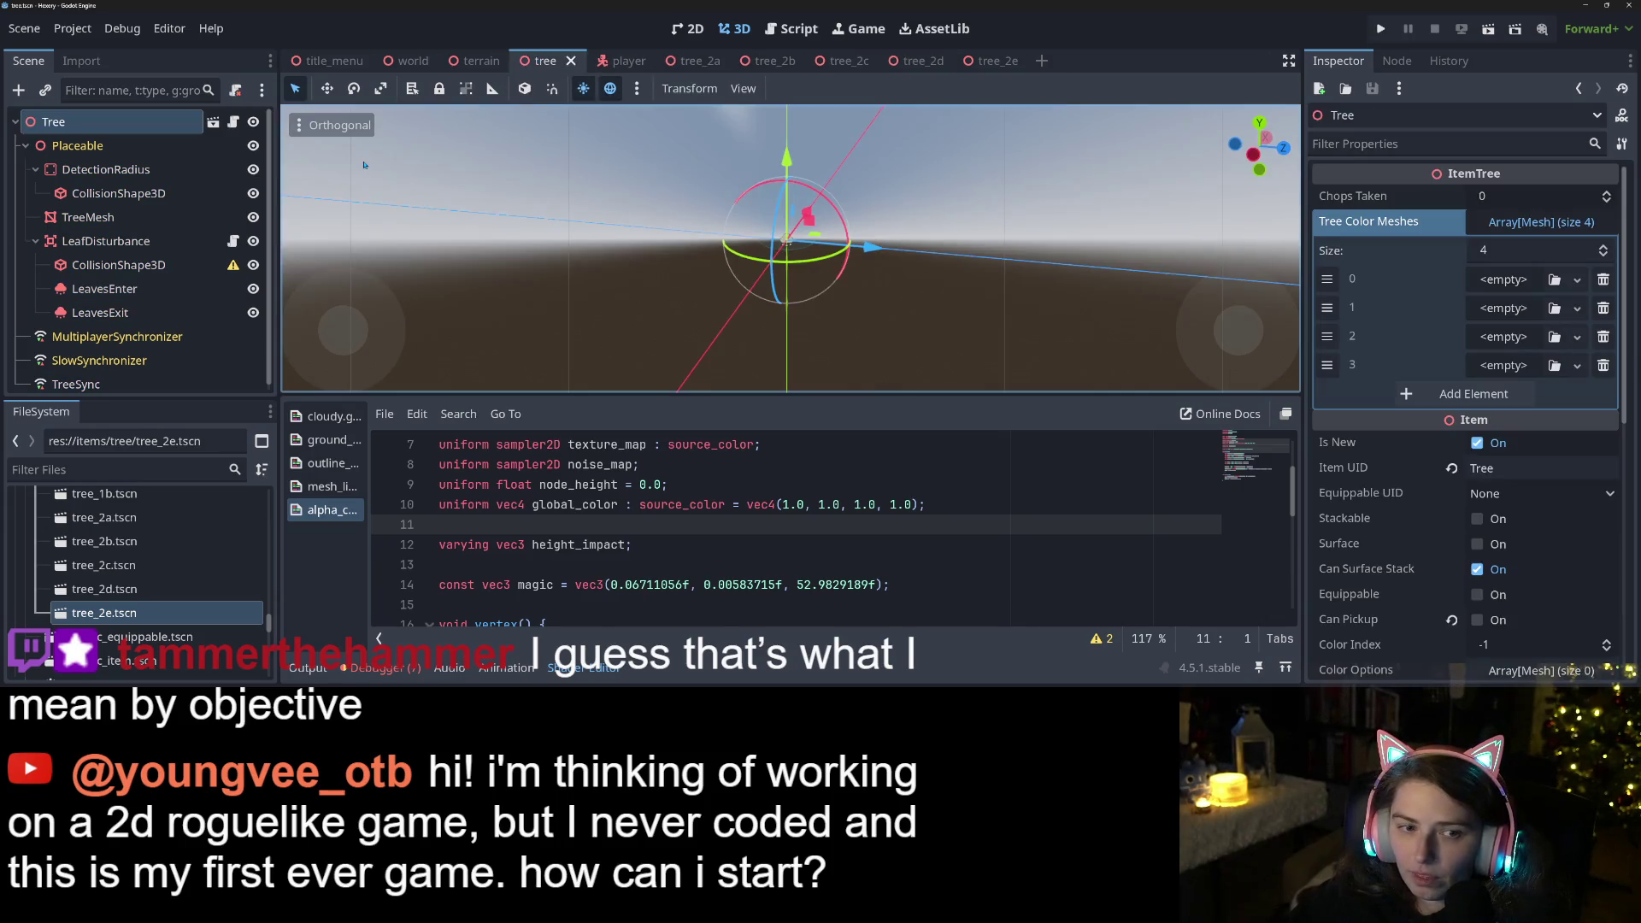
Make LeavesEnter's material unique recursively, keeping NoiseTexture2D shared, and save.
left_click(105, 289)
scroll(1549, 429, "up", 1)
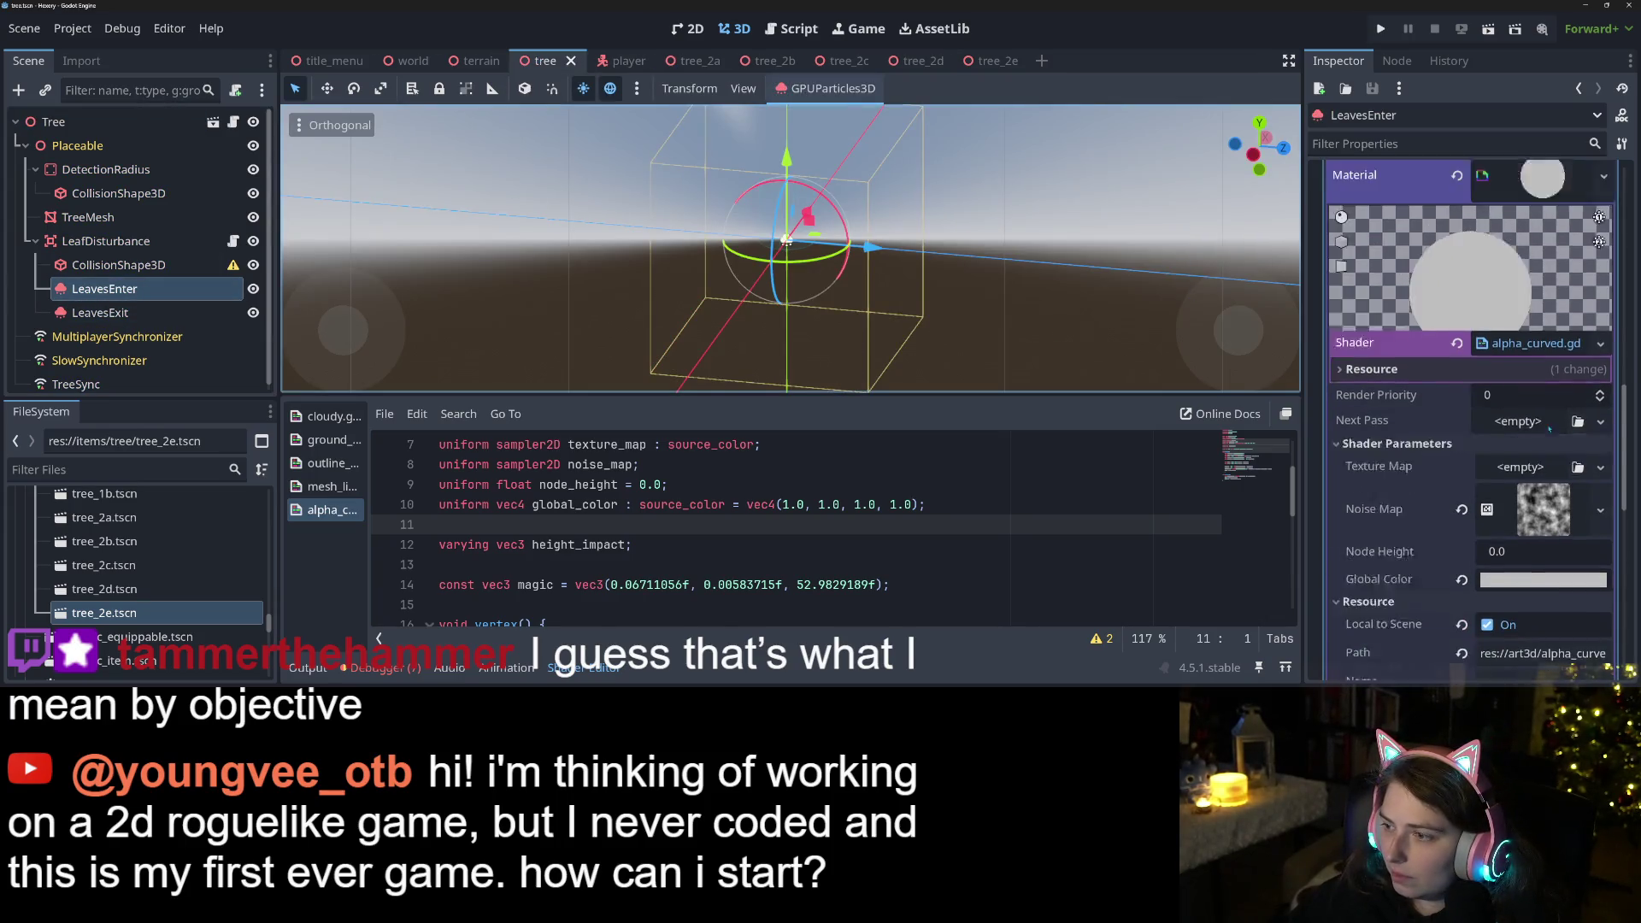
scroll(1548, 429, "up", 3)
left_click(1604, 303)
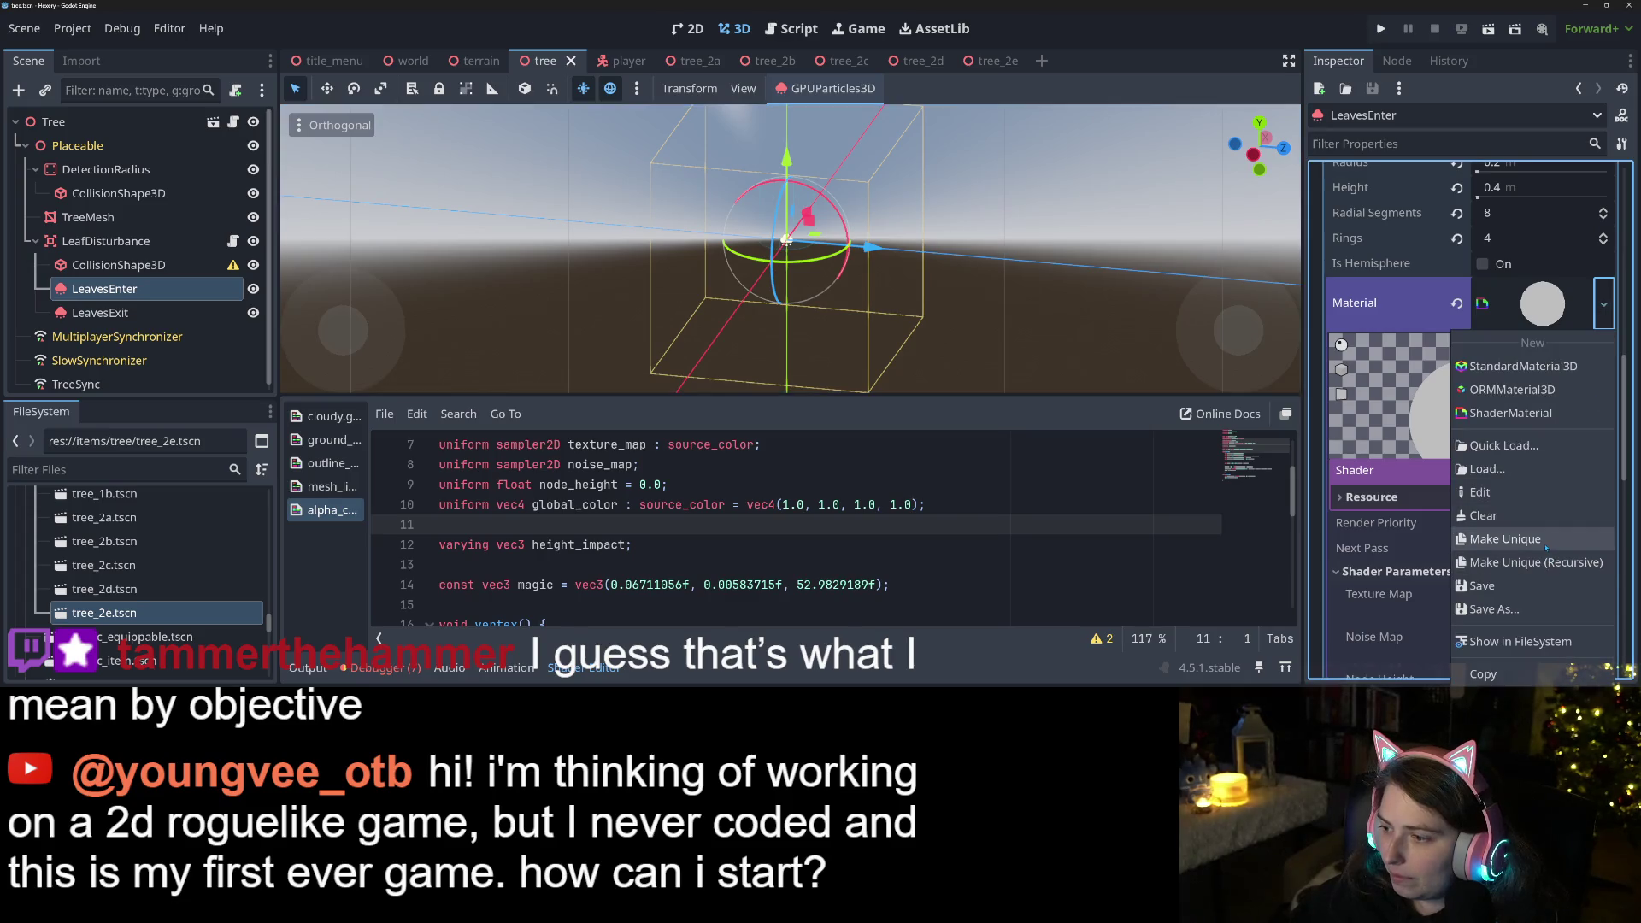
left_click(1535, 562)
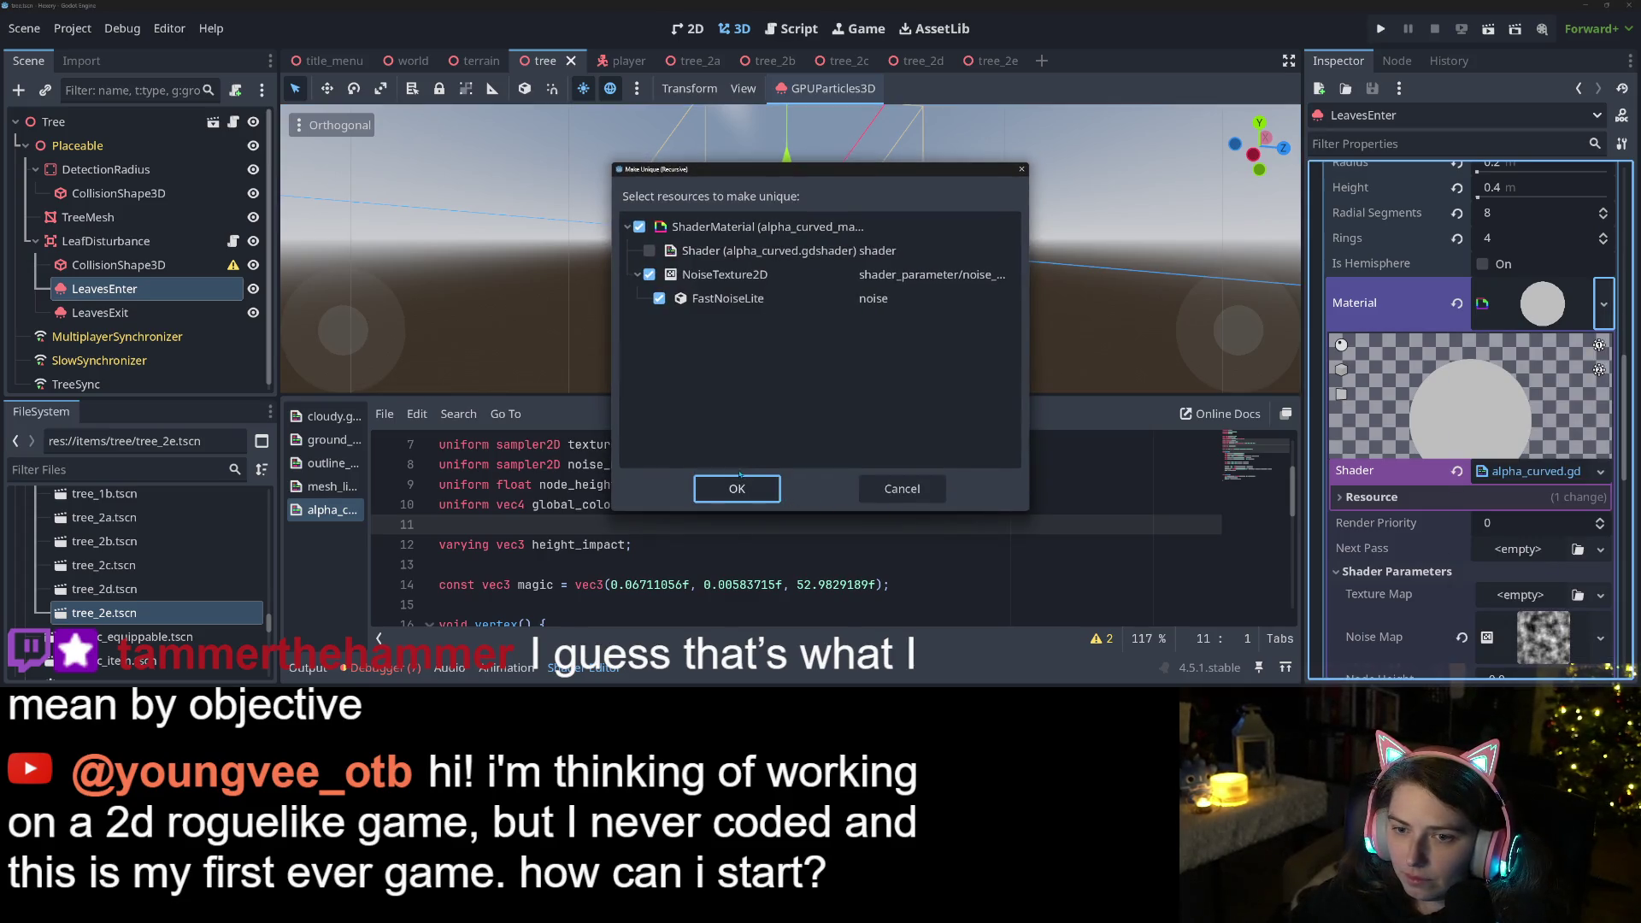
left_click(650, 274)
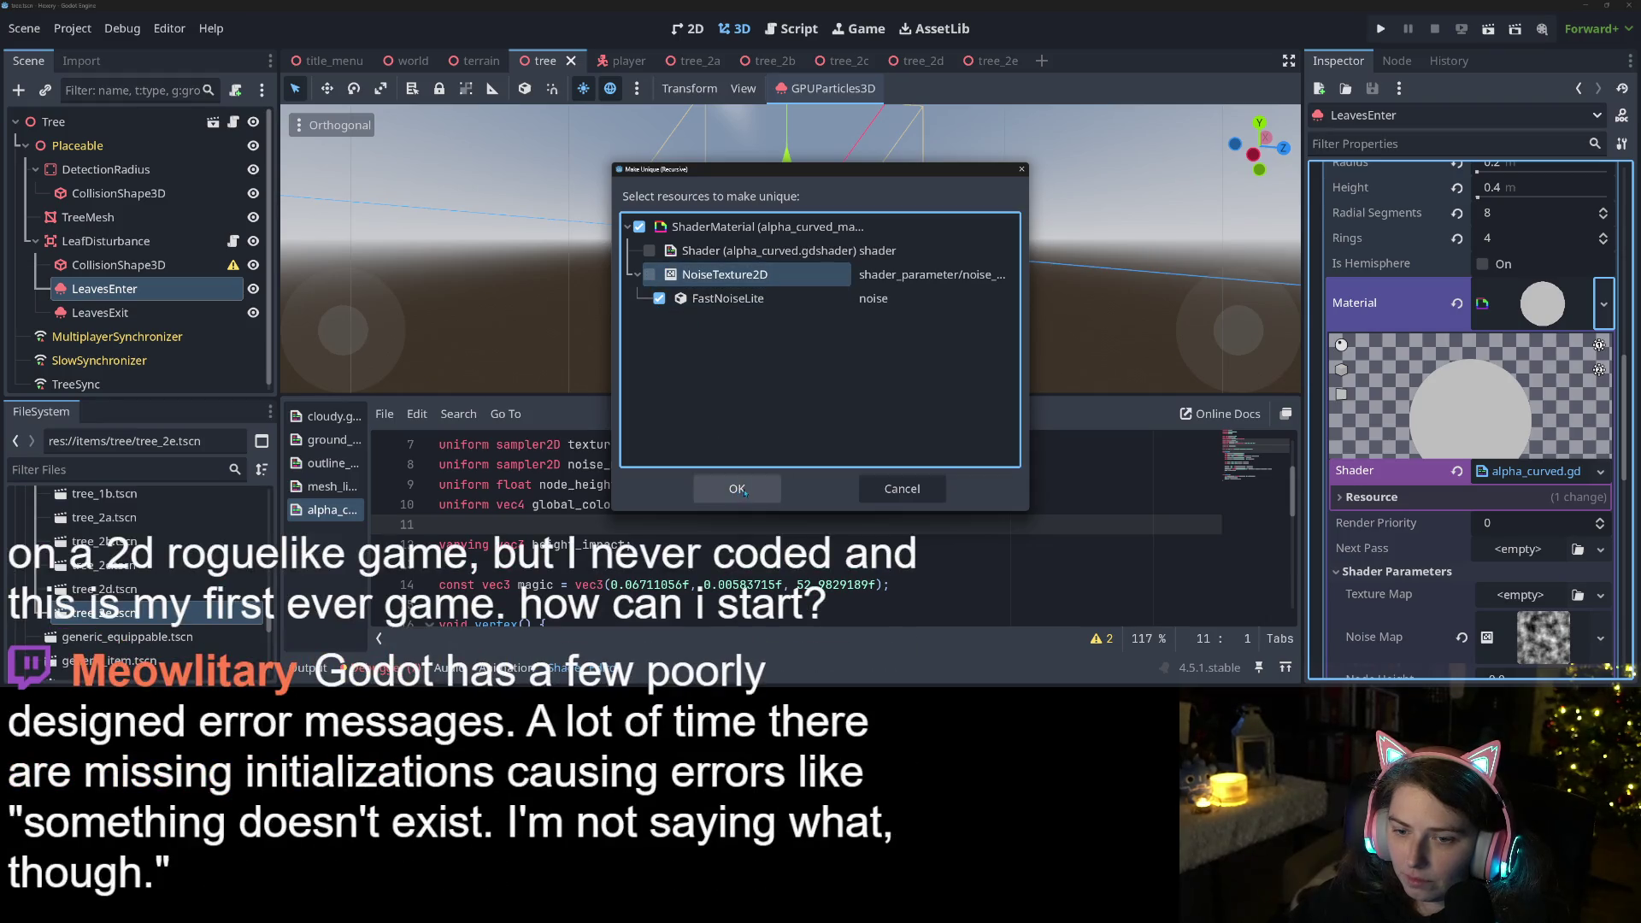
left_click(738, 489)
key("ctrl+s")
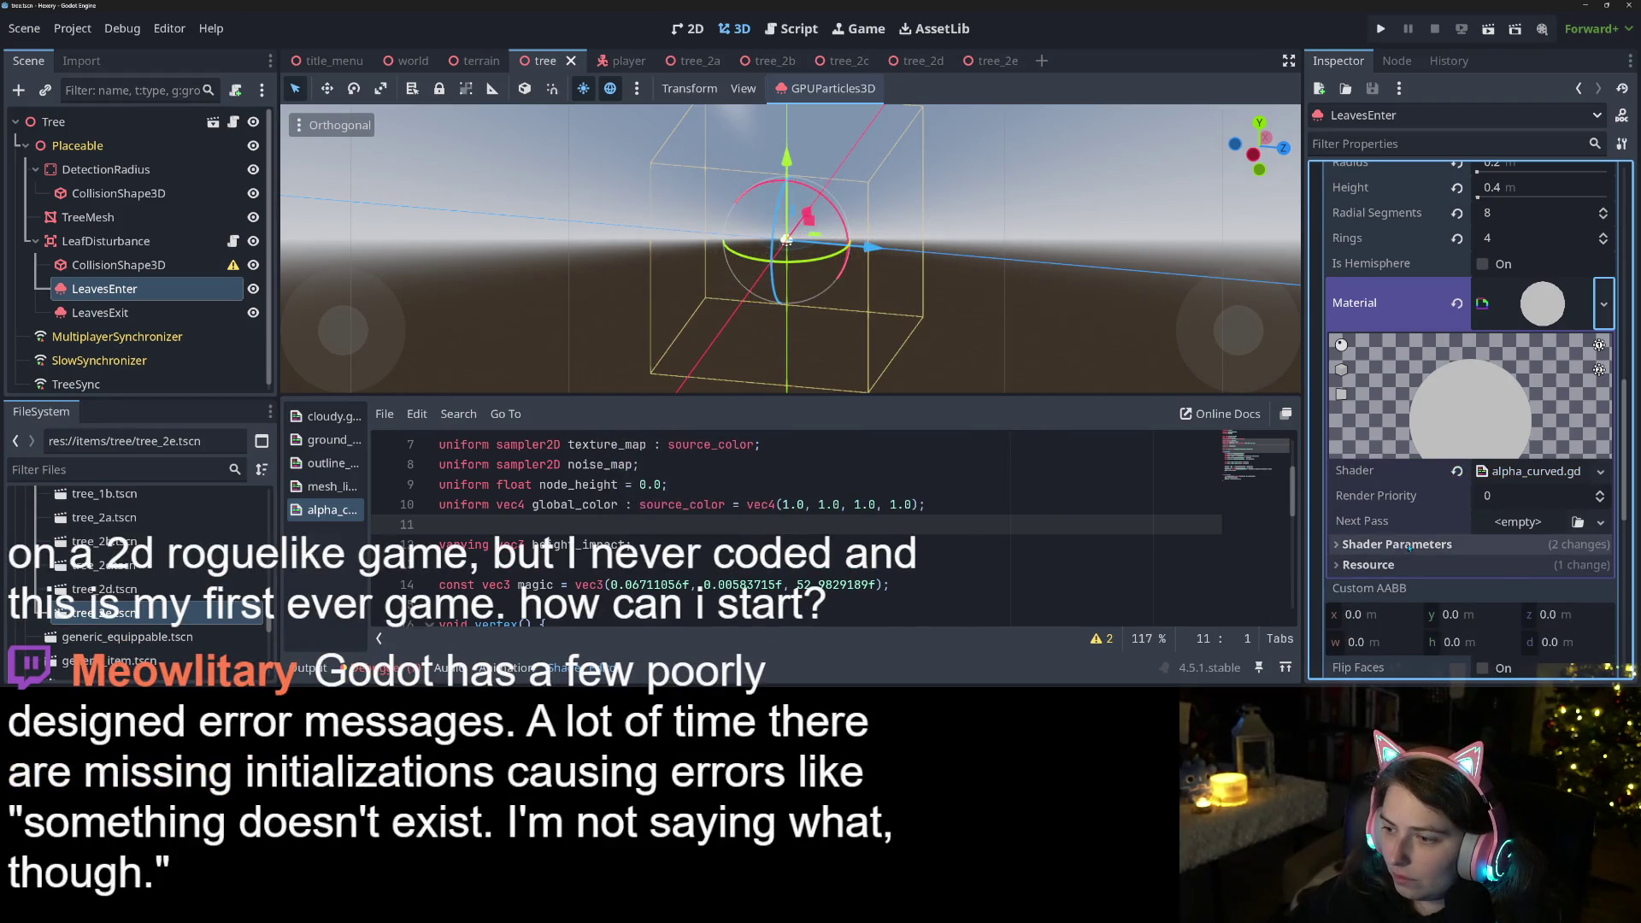
Paste the teal colour into the material's Global Color, save, then open tree_2a.
left_click(1402, 544)
scroll(1500, 478, "down", 5)
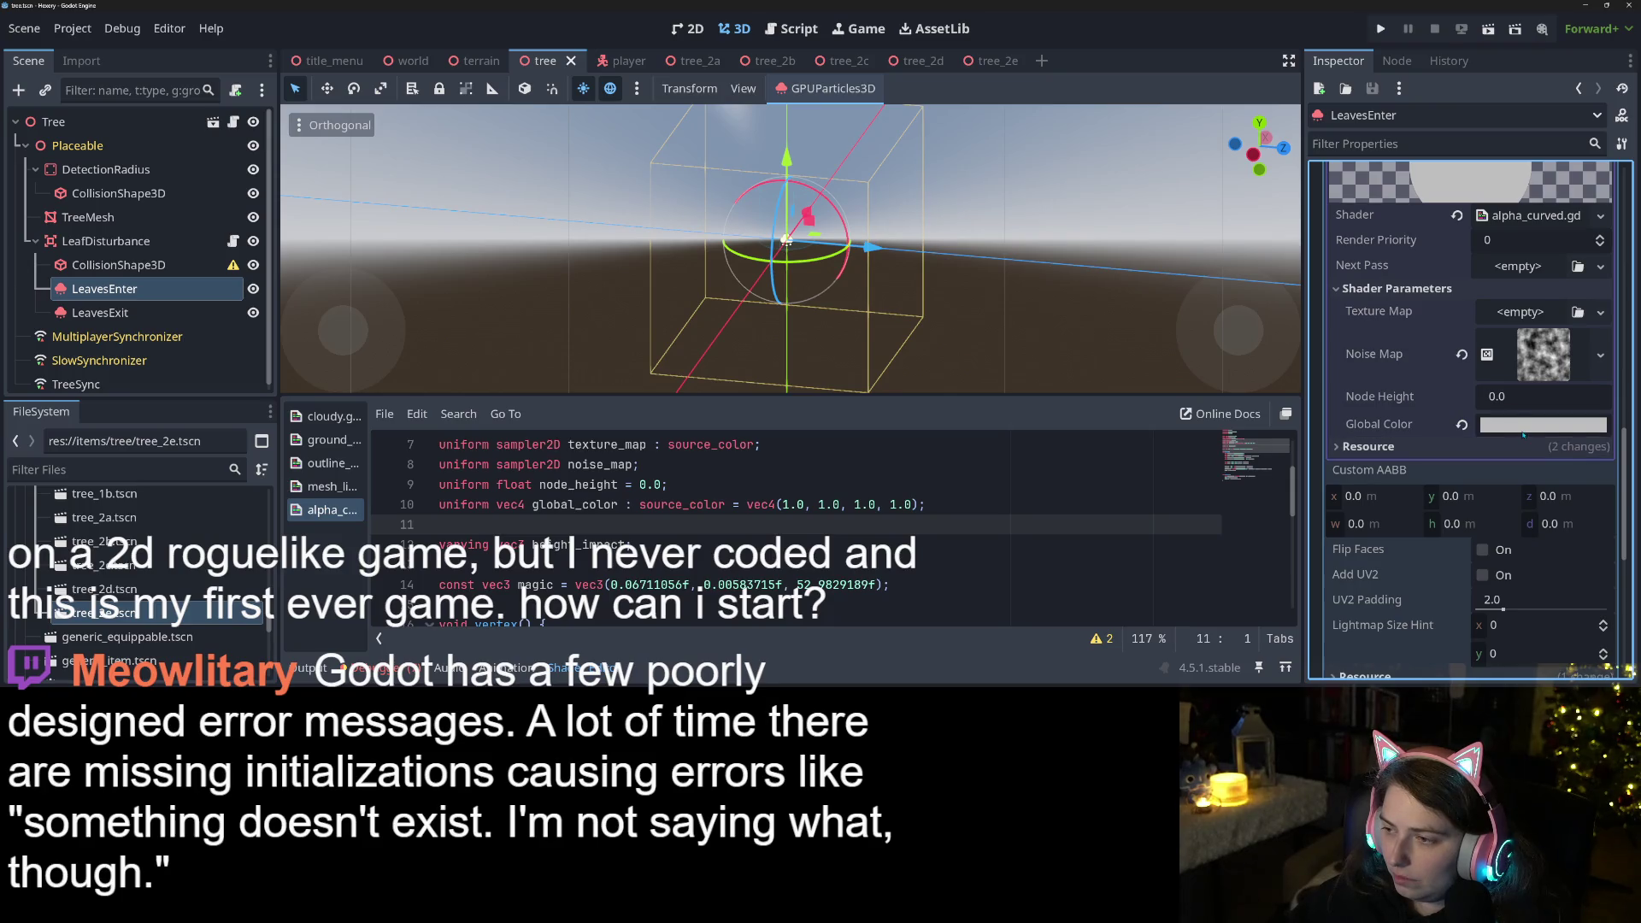
left_click(1523, 426)
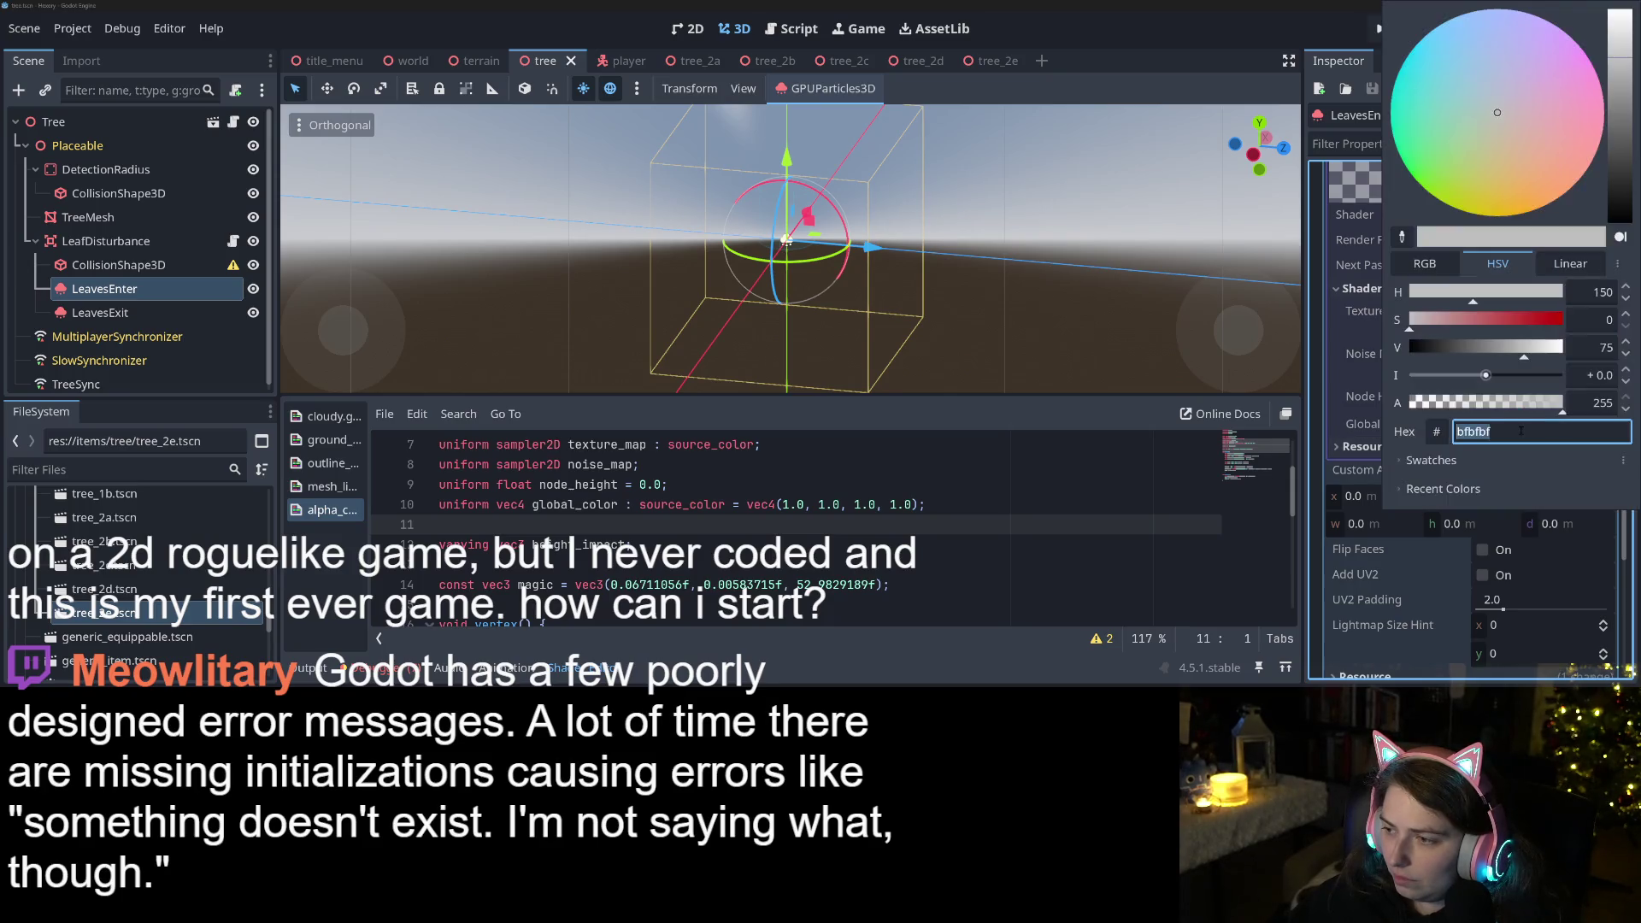
left_click(1376, 428)
right_click(1376, 427)
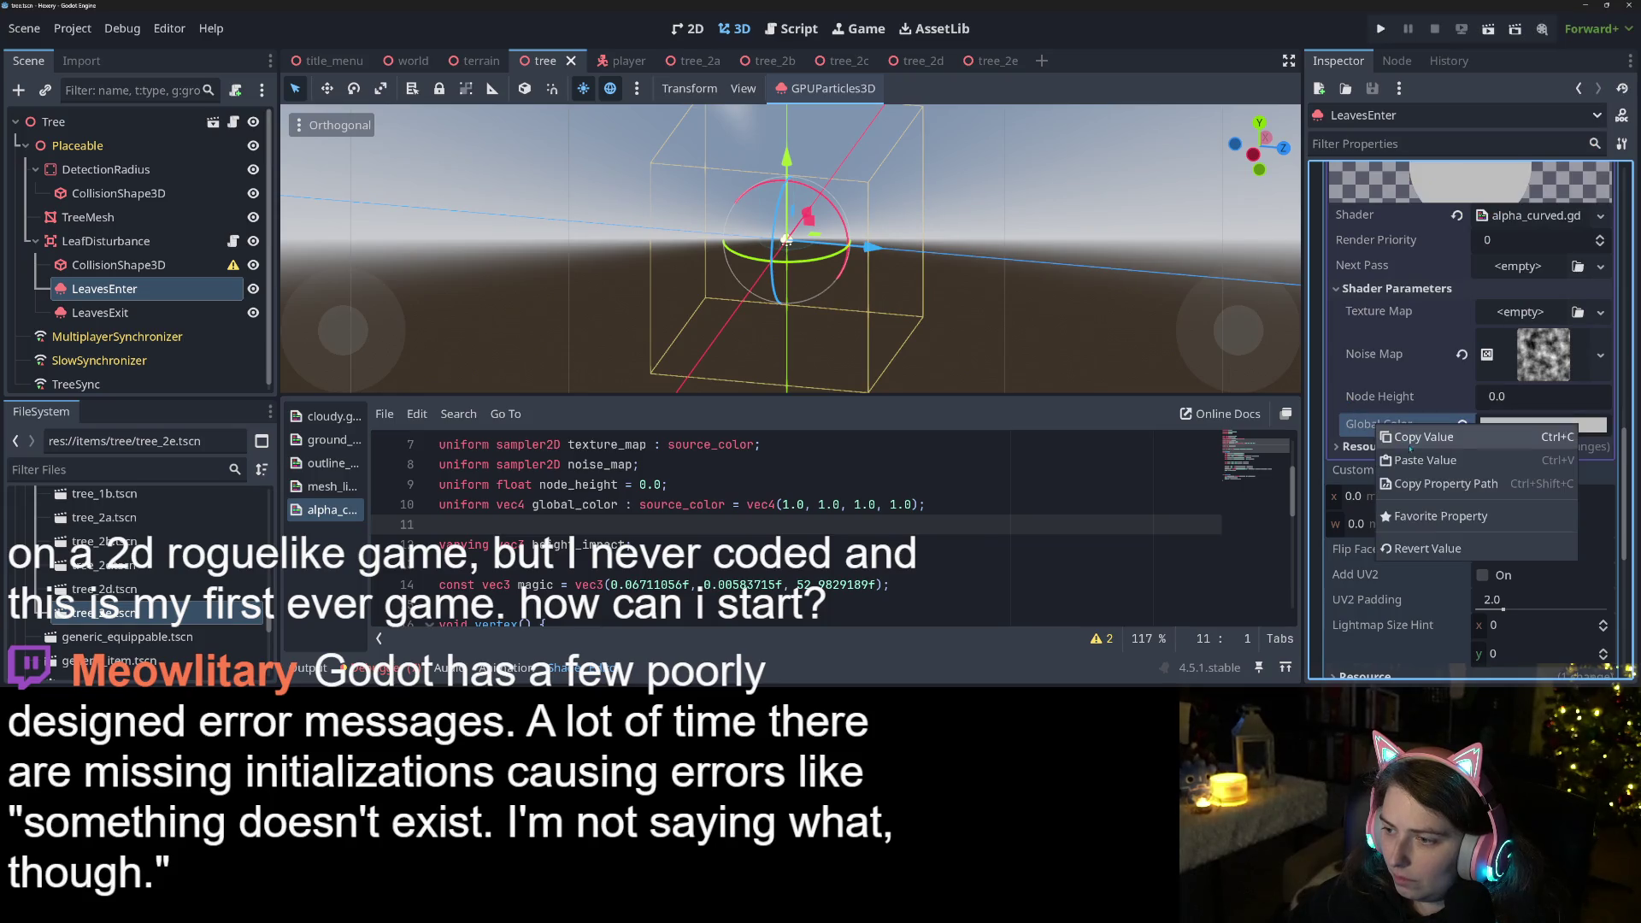
left_click(1419, 468)
key("ctrl+s")
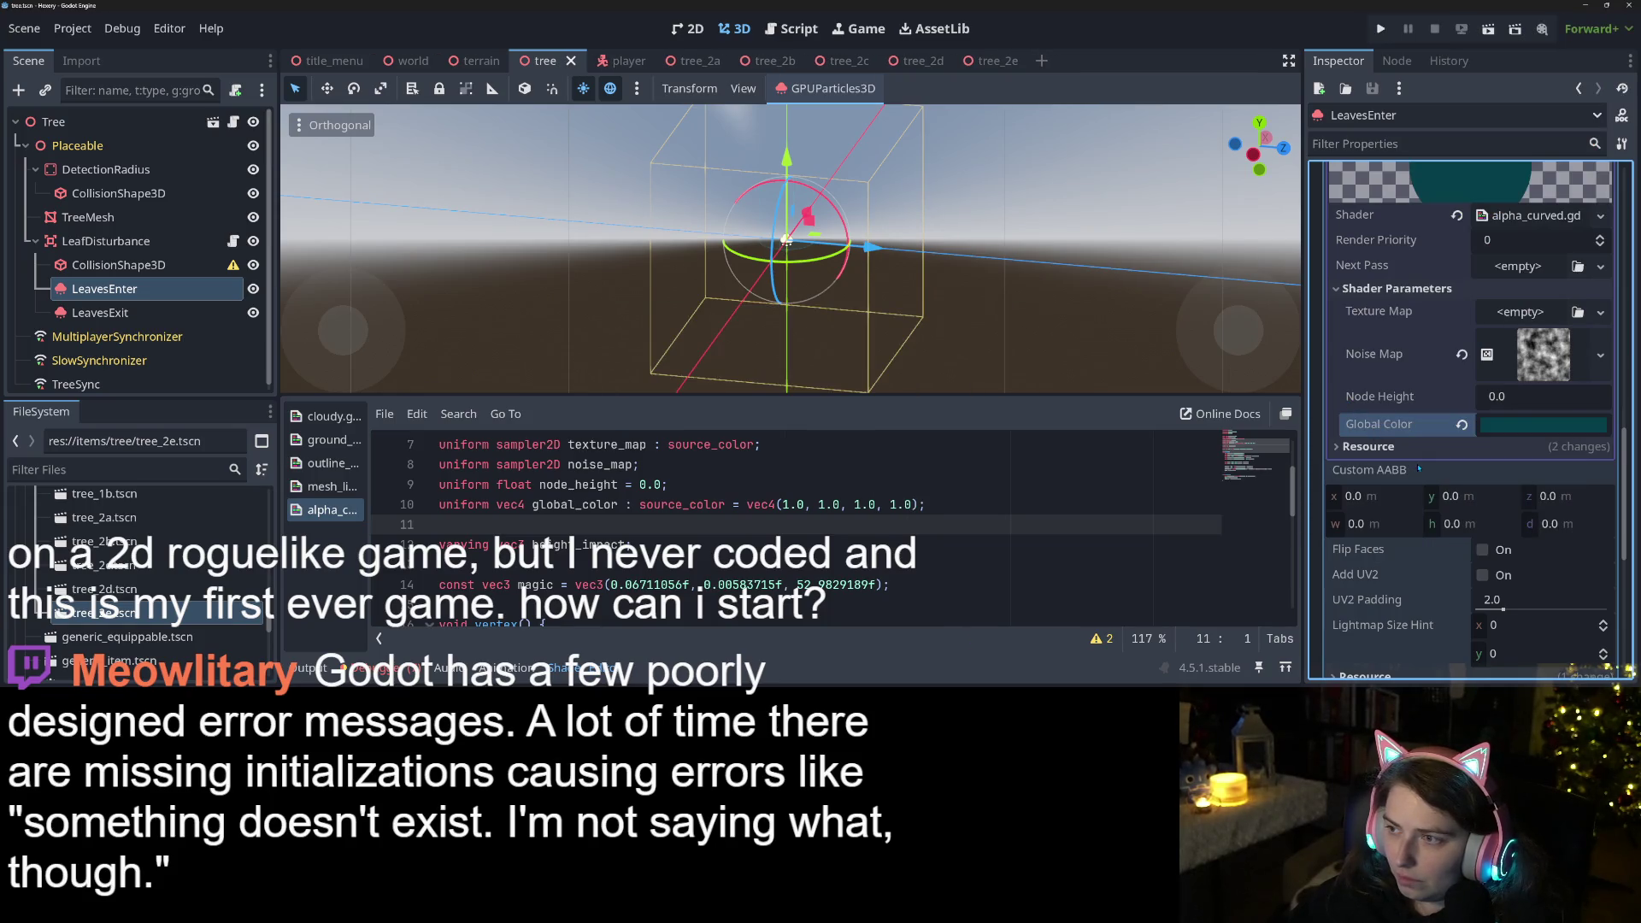
scroll(1470, 418, "up", 3)
left_click(689, 61)
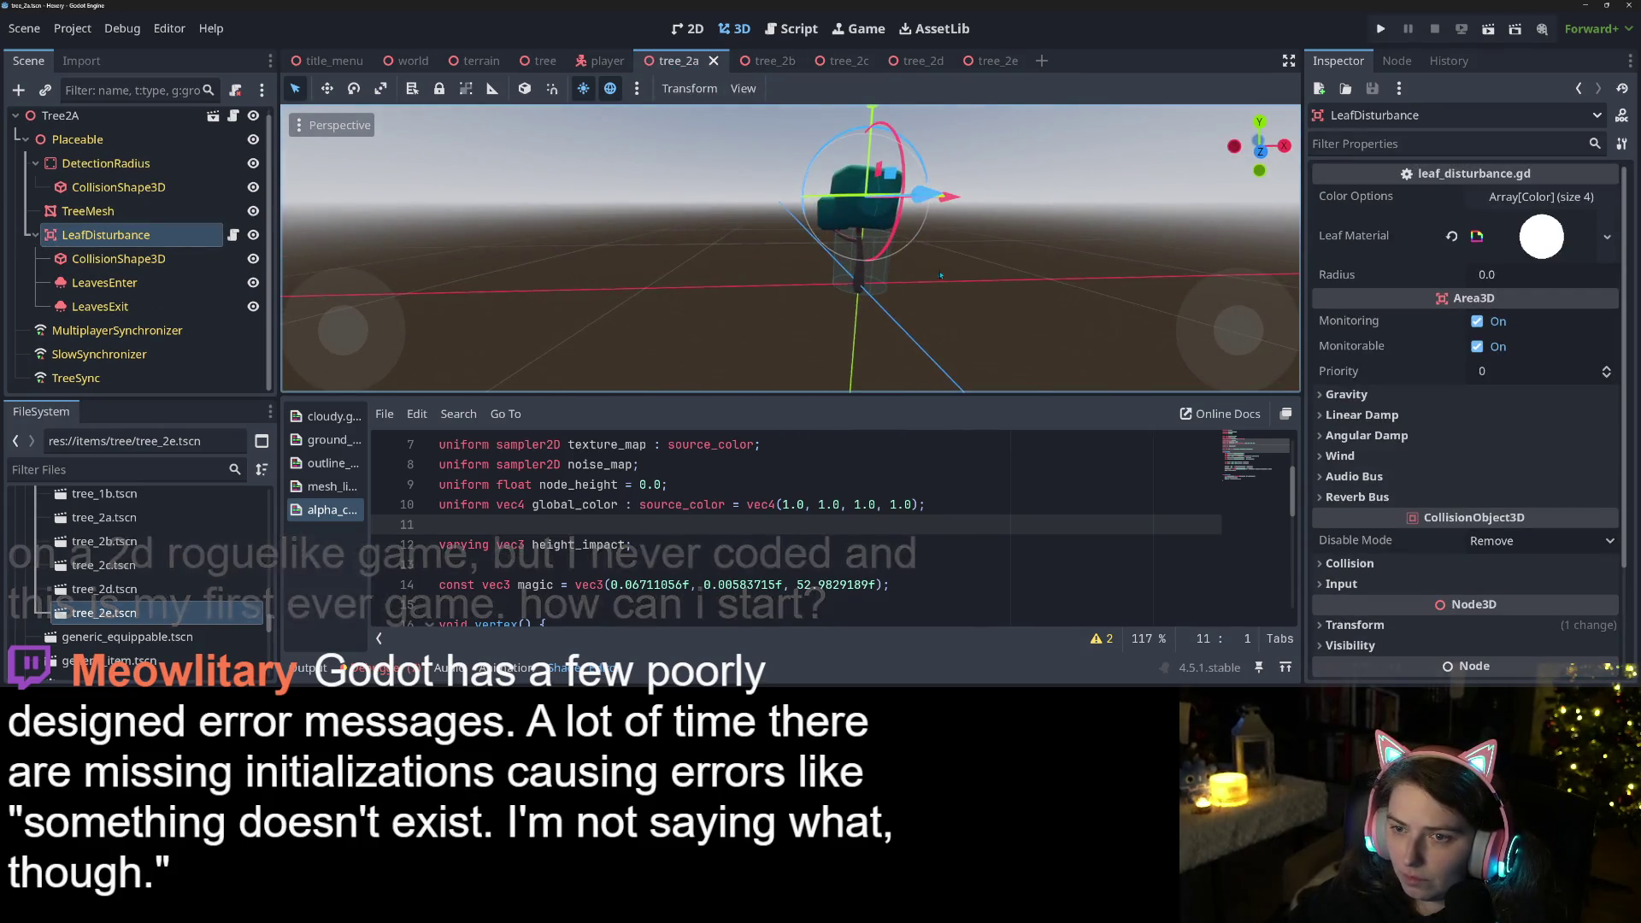
Select LeavesEnter, nudge it along X and turn on Emitting to preview the leaves.
left_click(103, 282)
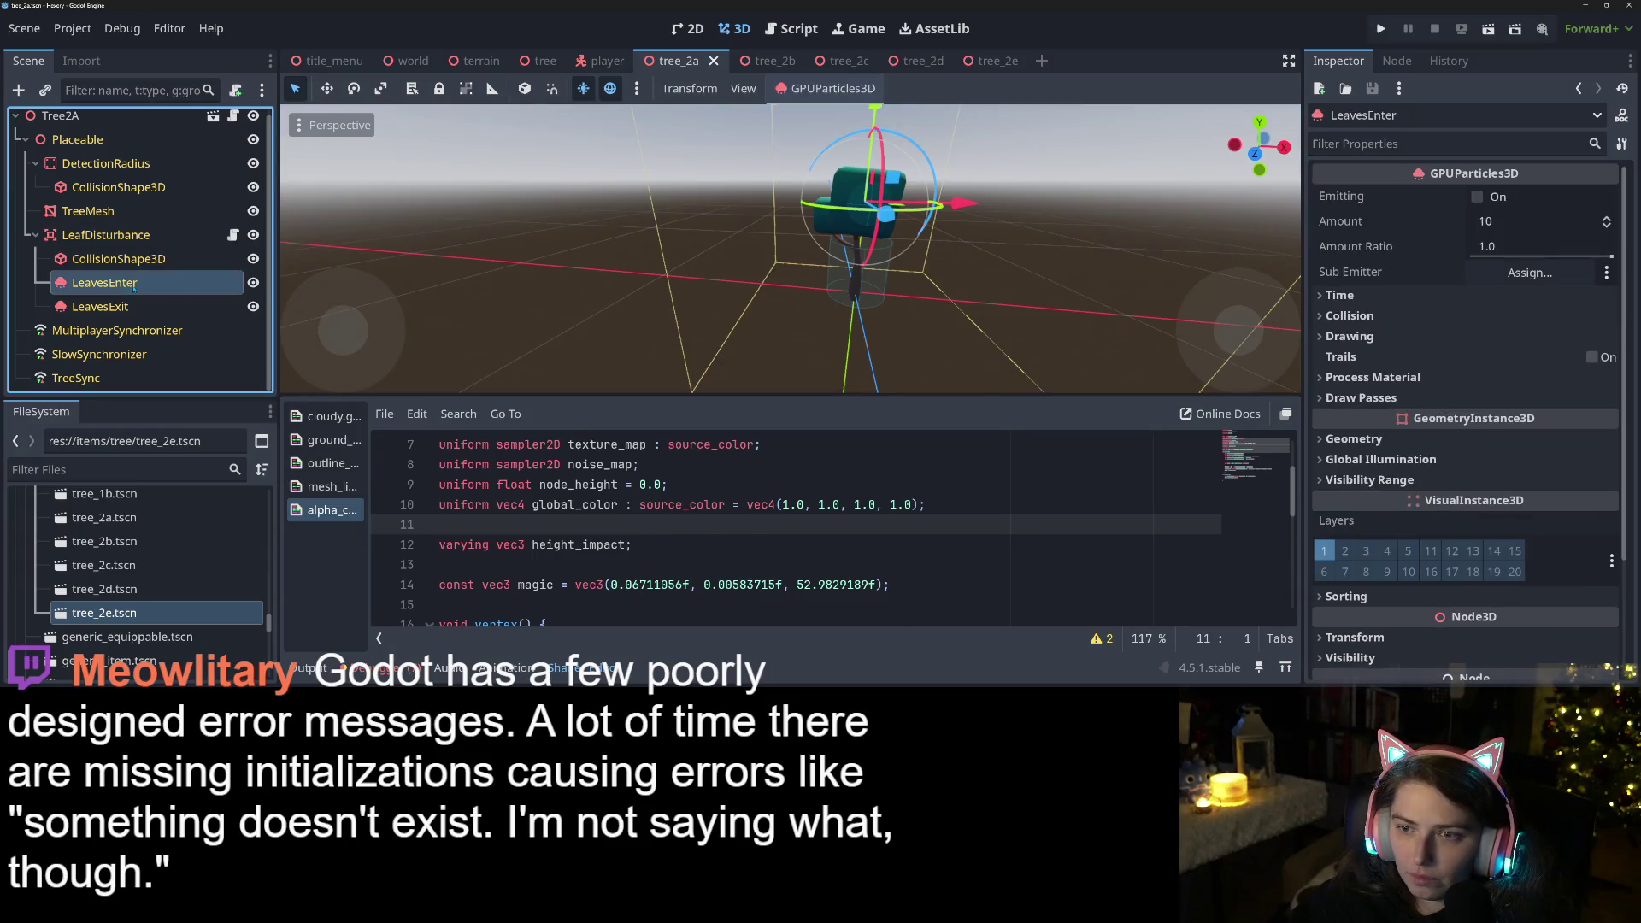
left_click_drag(983, 205, 1038, 214)
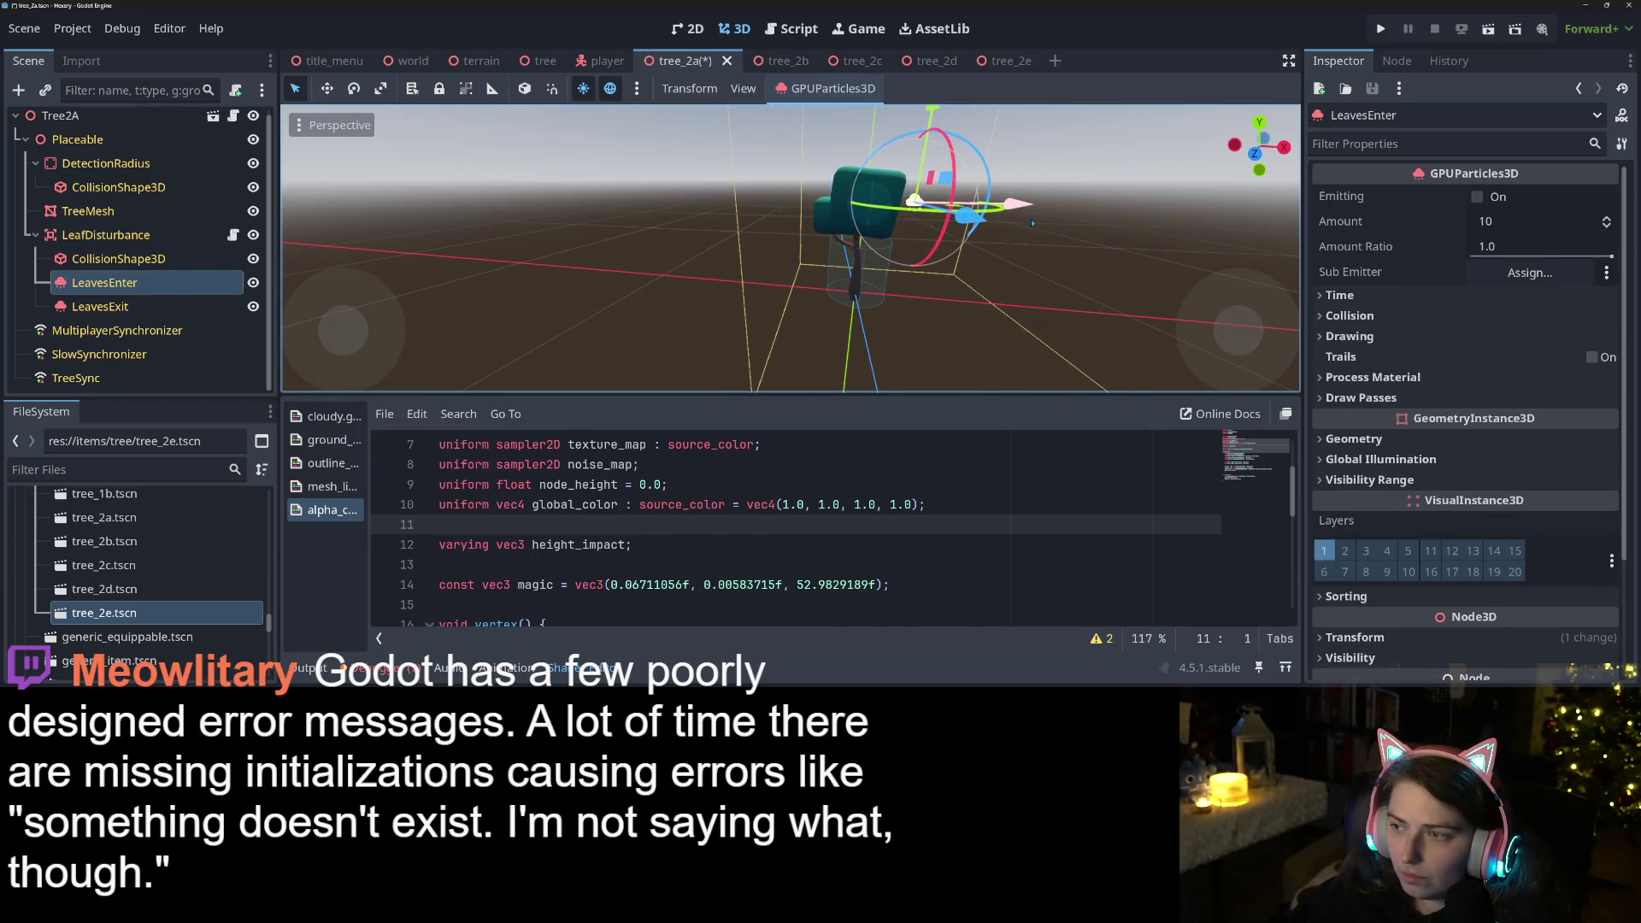
left_click(1487, 197)
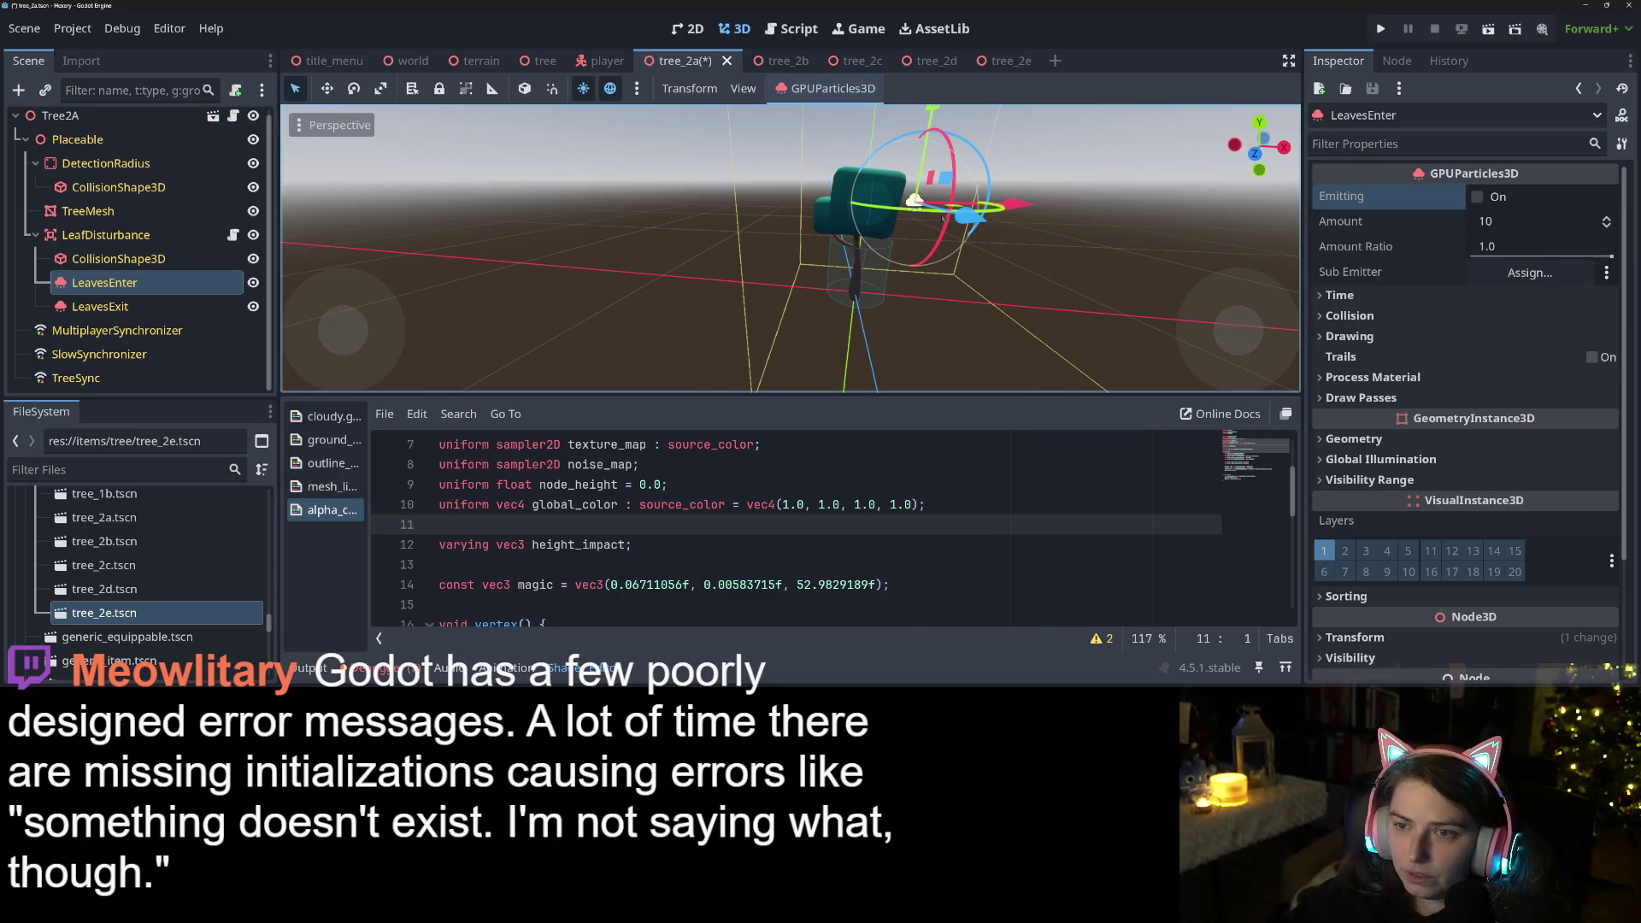
Move LeavesEnter to about -1.861 on X, save tree_2a, and run the project.
left_click_drag(1035, 210, 966, 206)
key("ctrl+s")
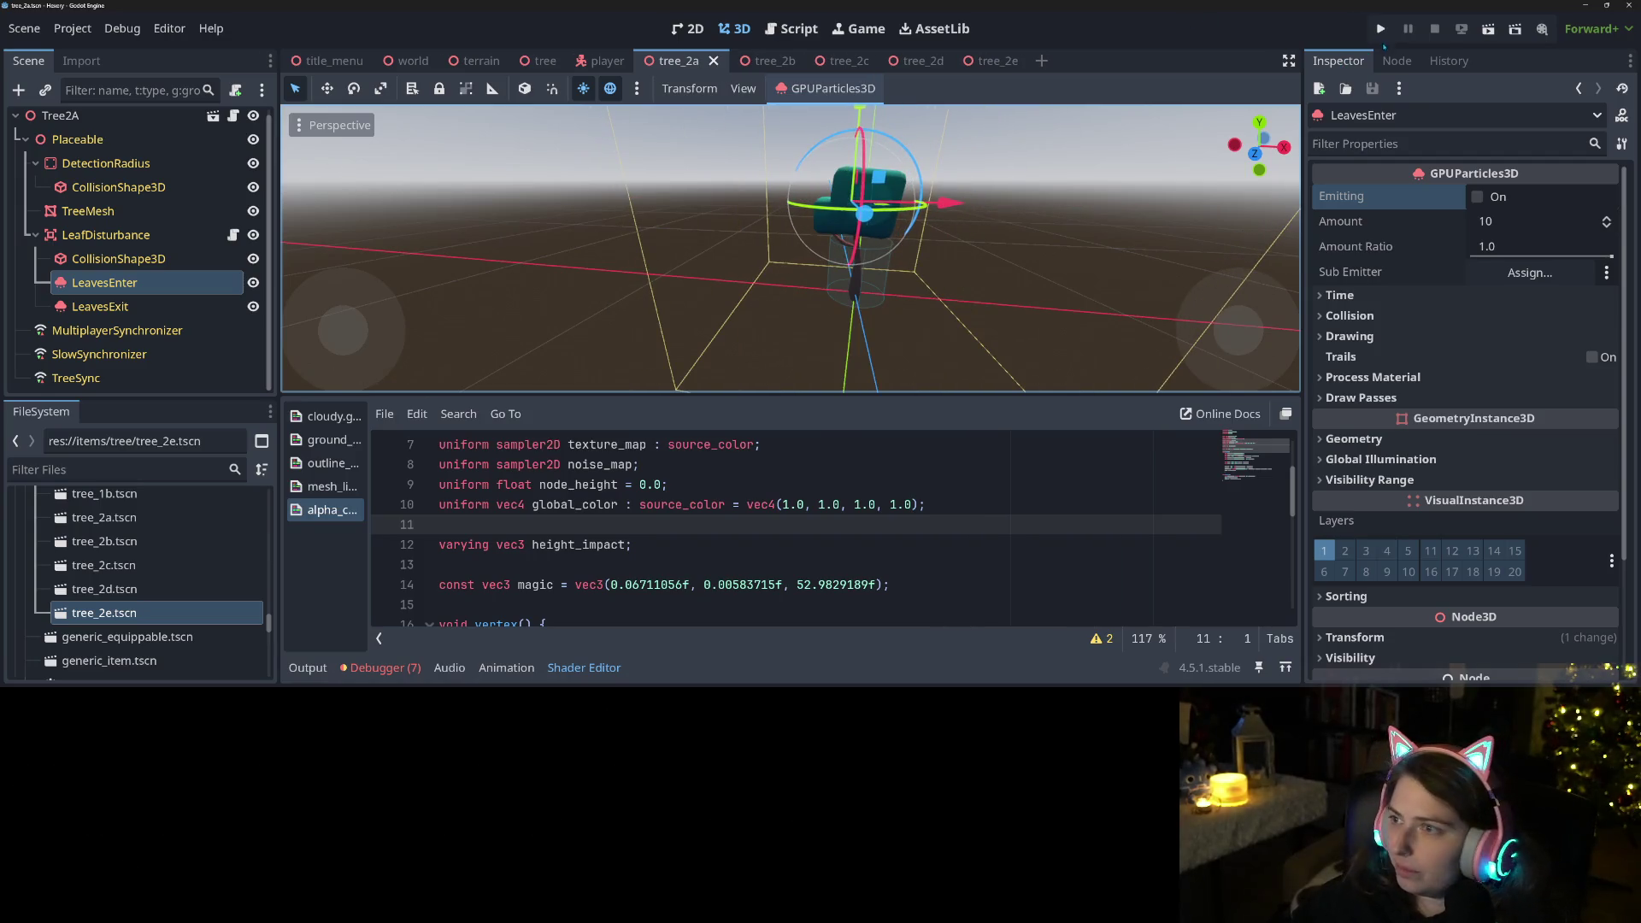
left_click(1378, 29)
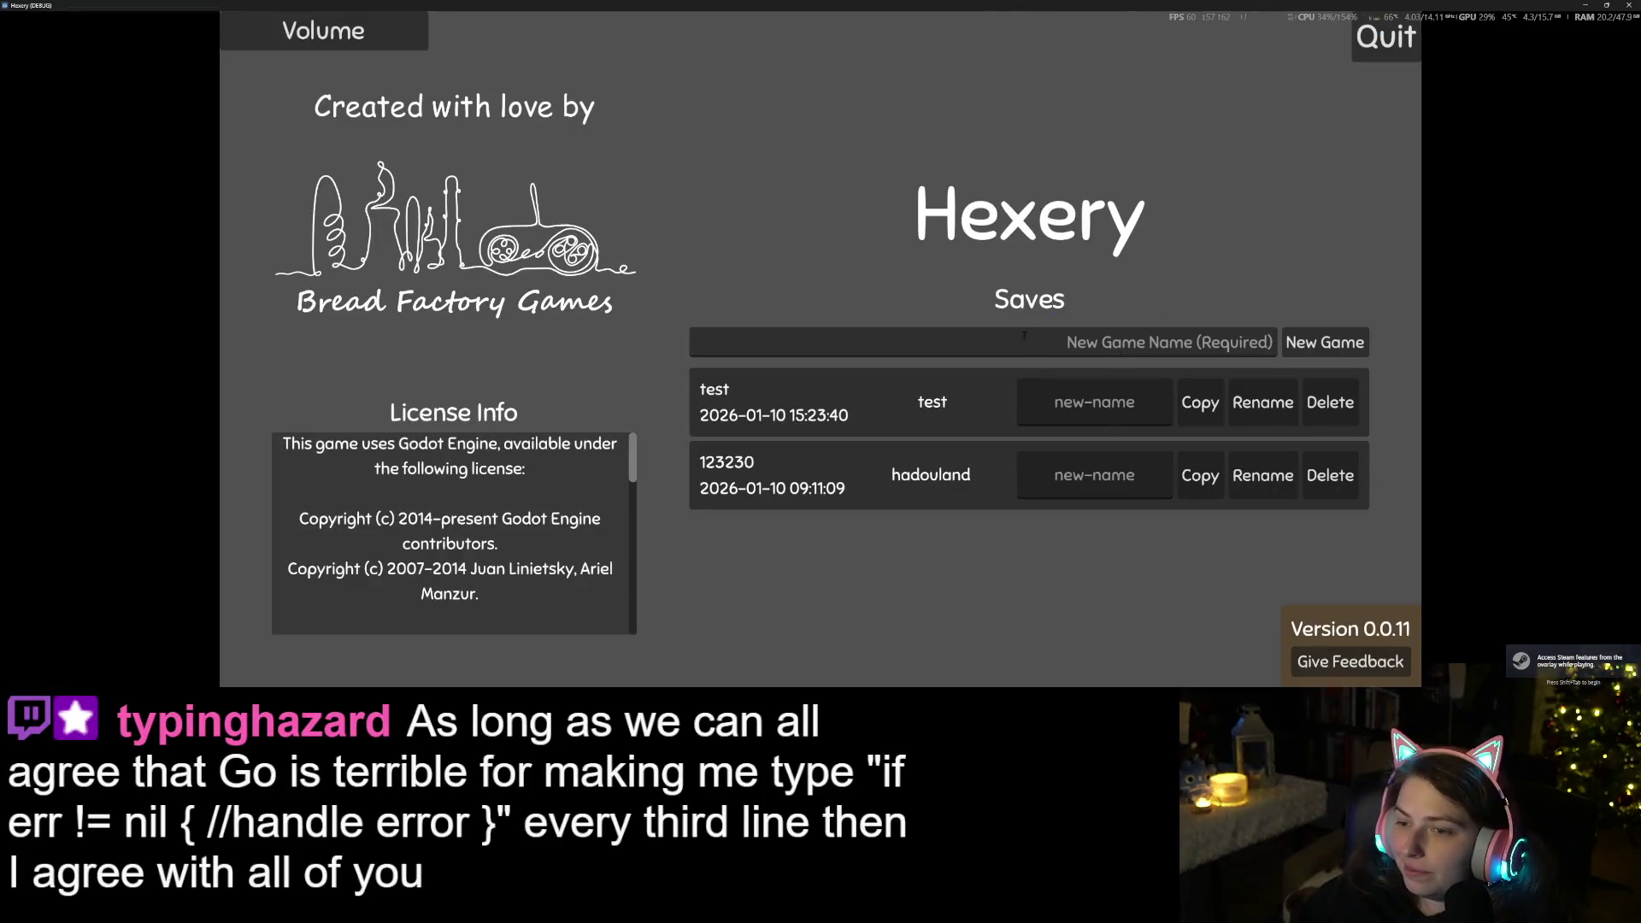
Load the test save, walk the wizard among yellow trees and teal blocks, then quit.
left_click(769, 402)
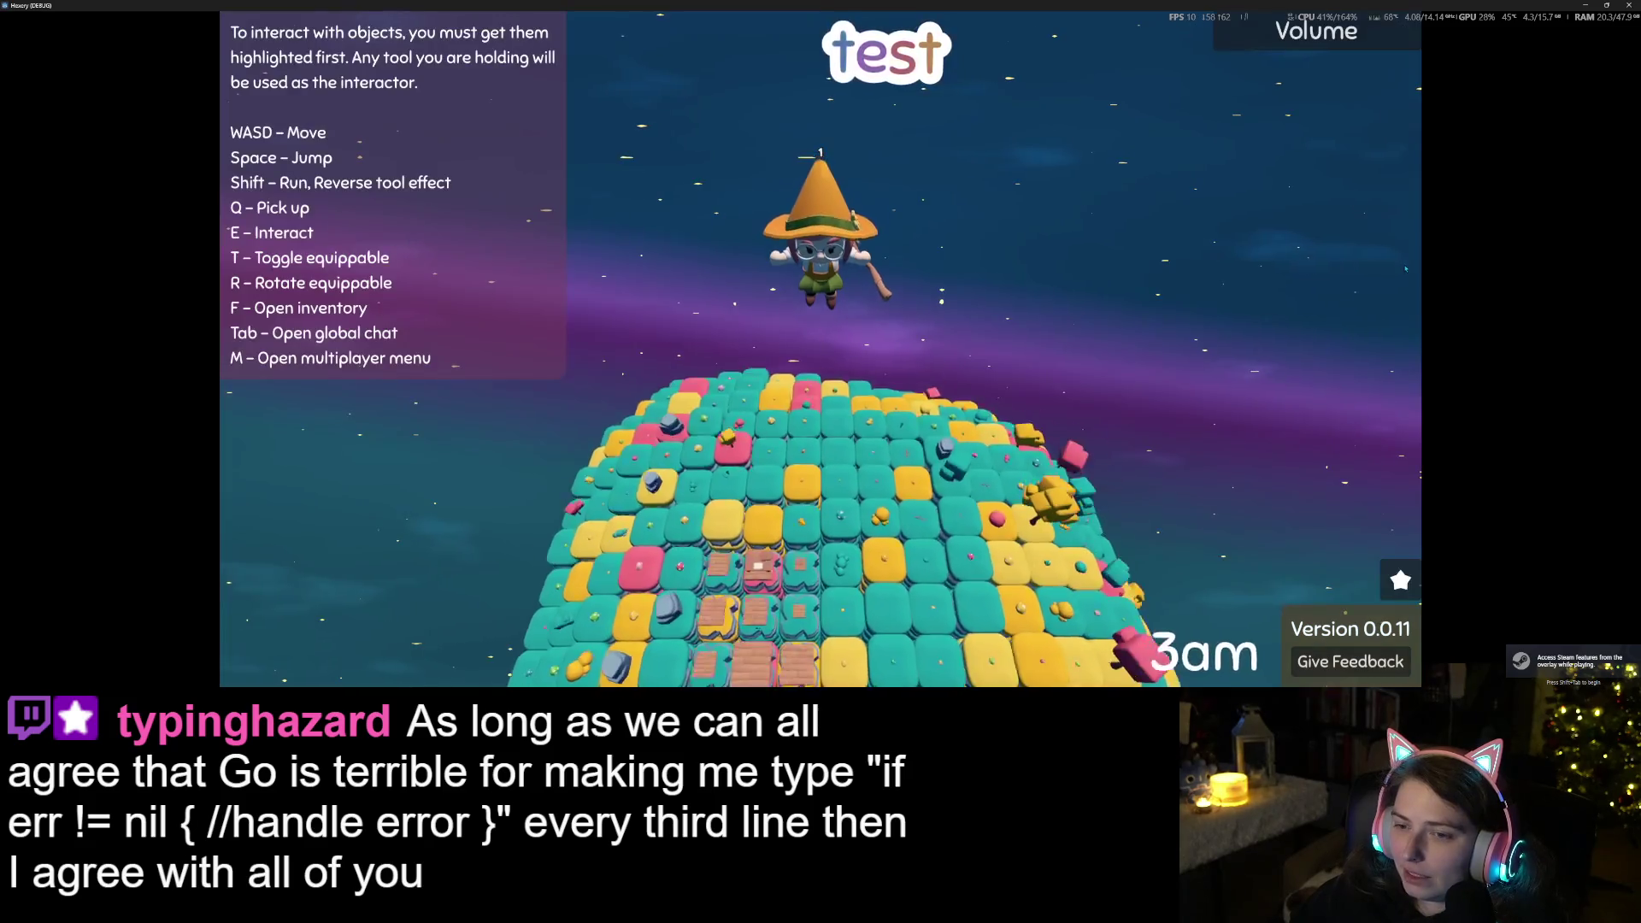
key("w")
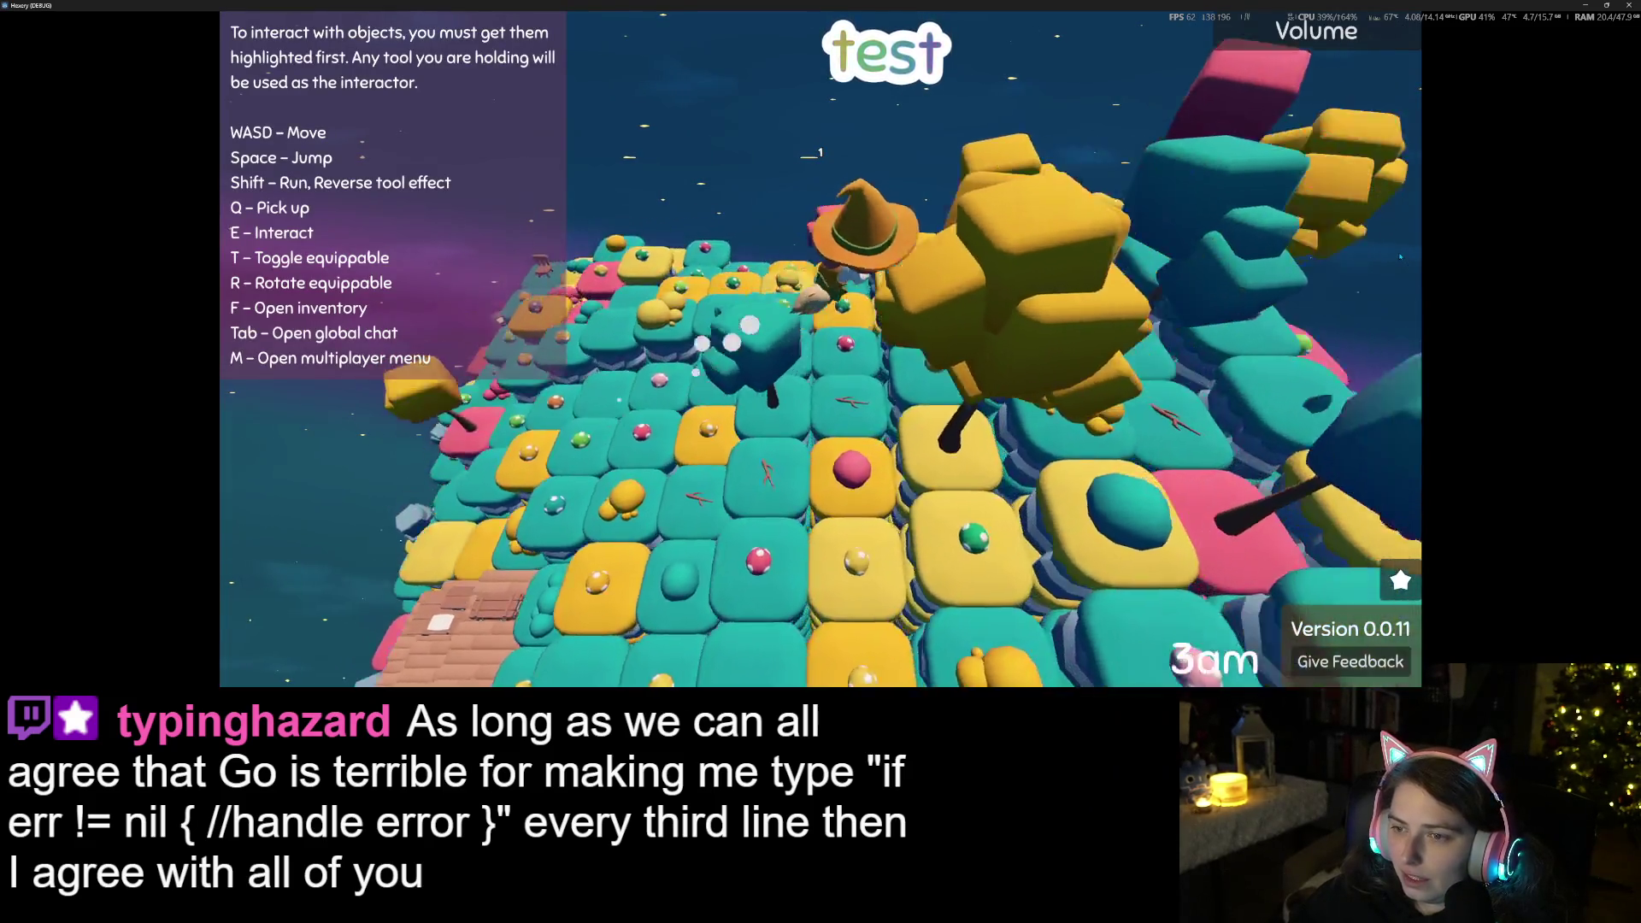
key("w")
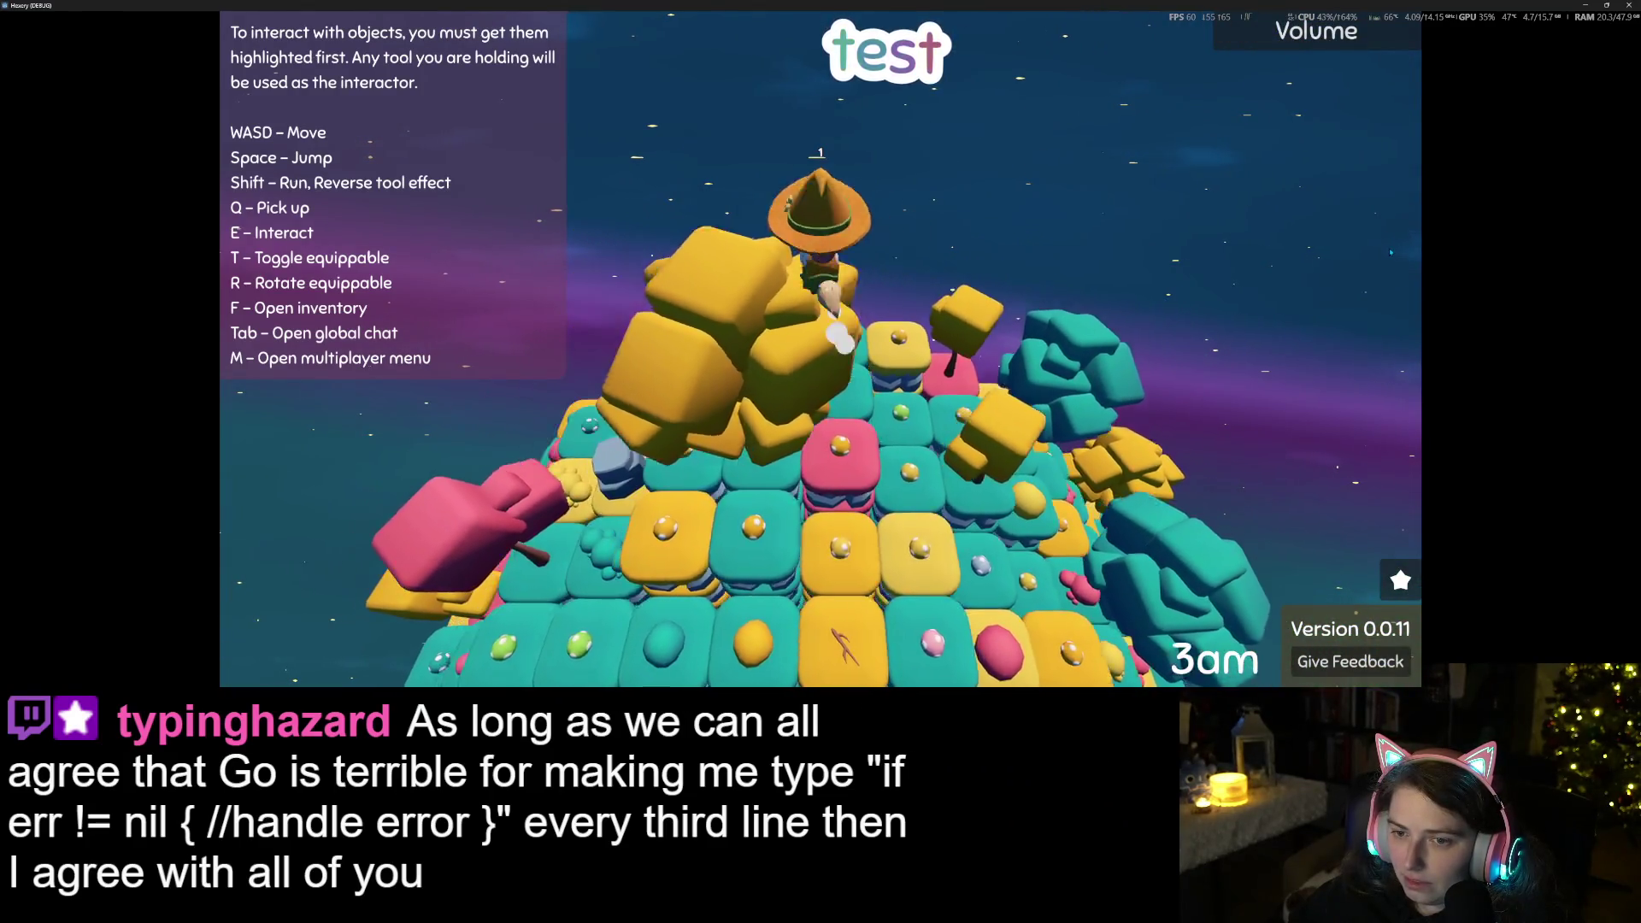
key("w")
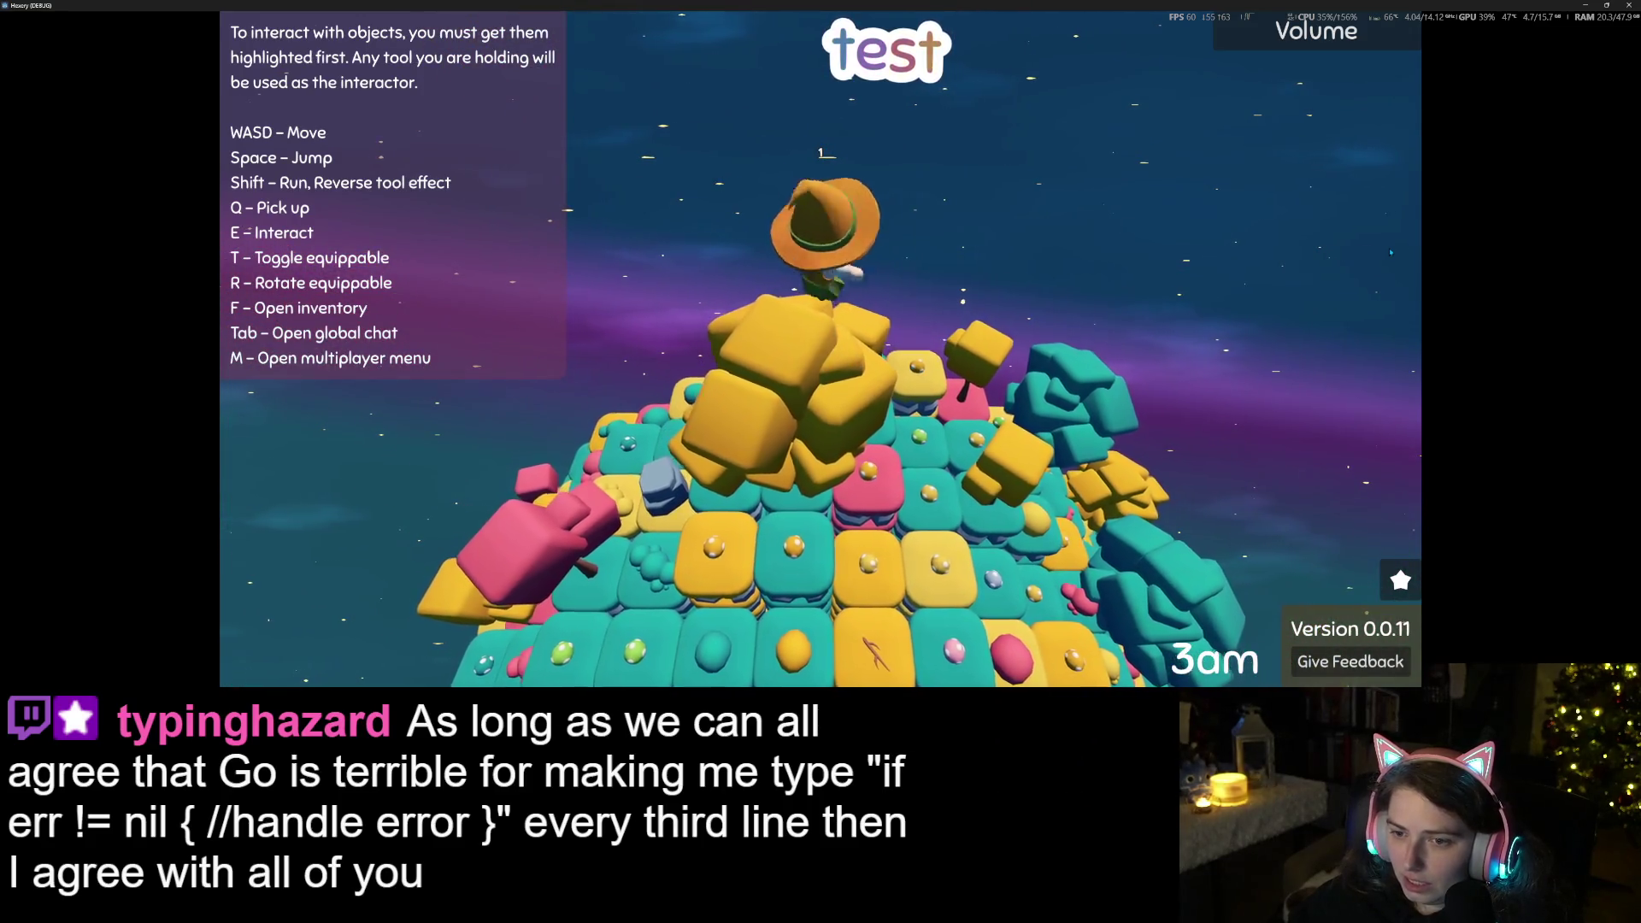
key("w")
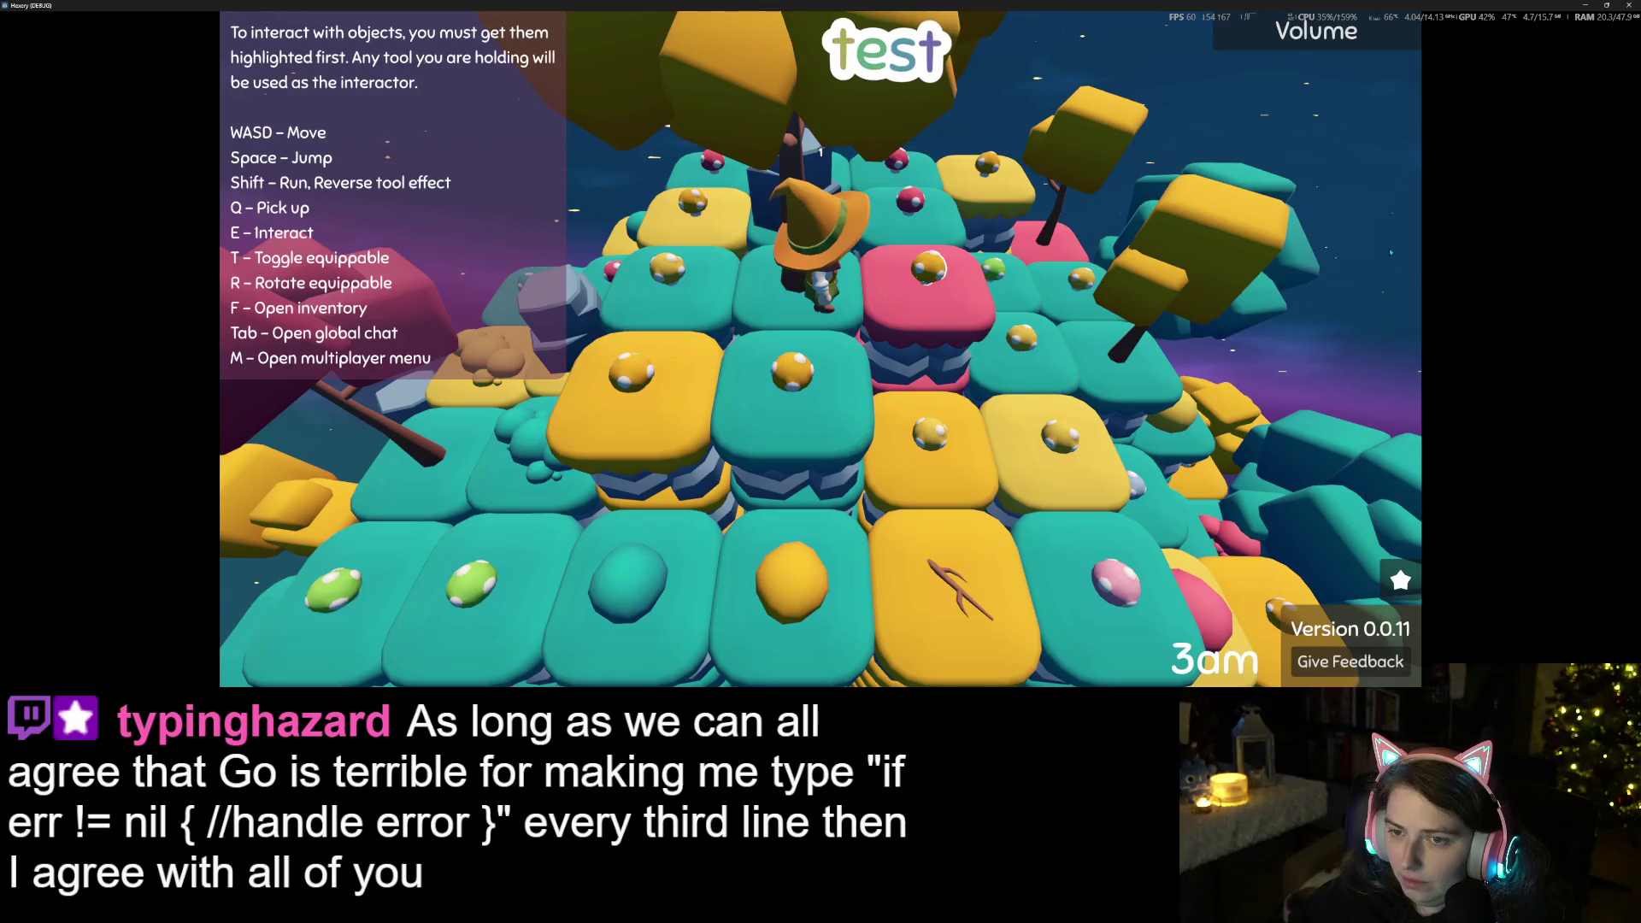
key("w")
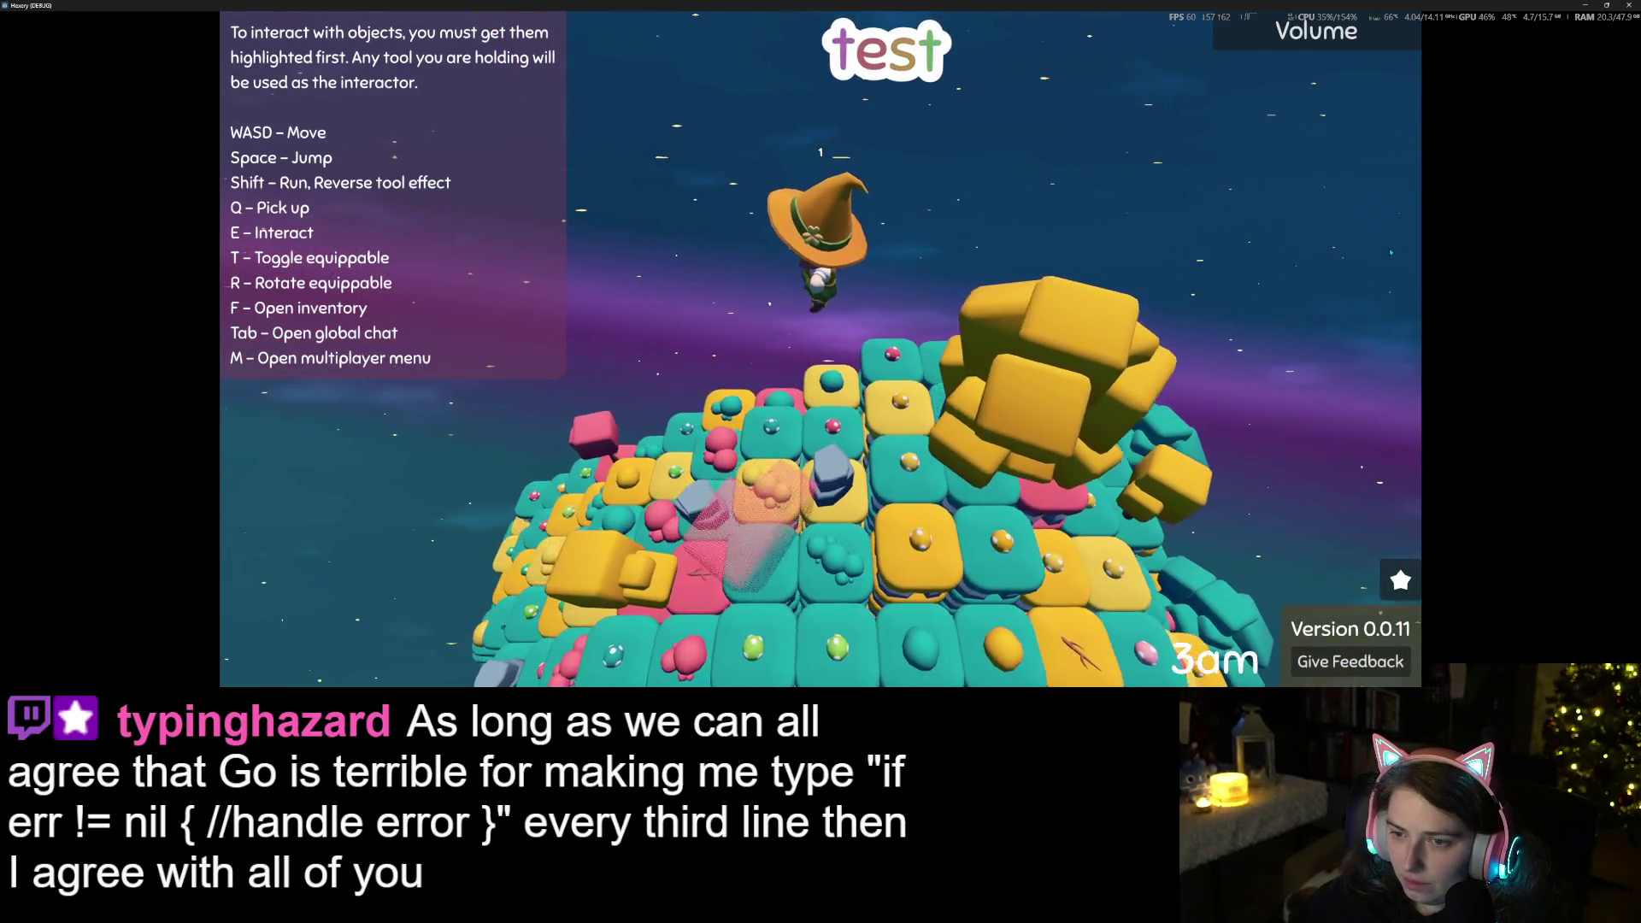
key("w")
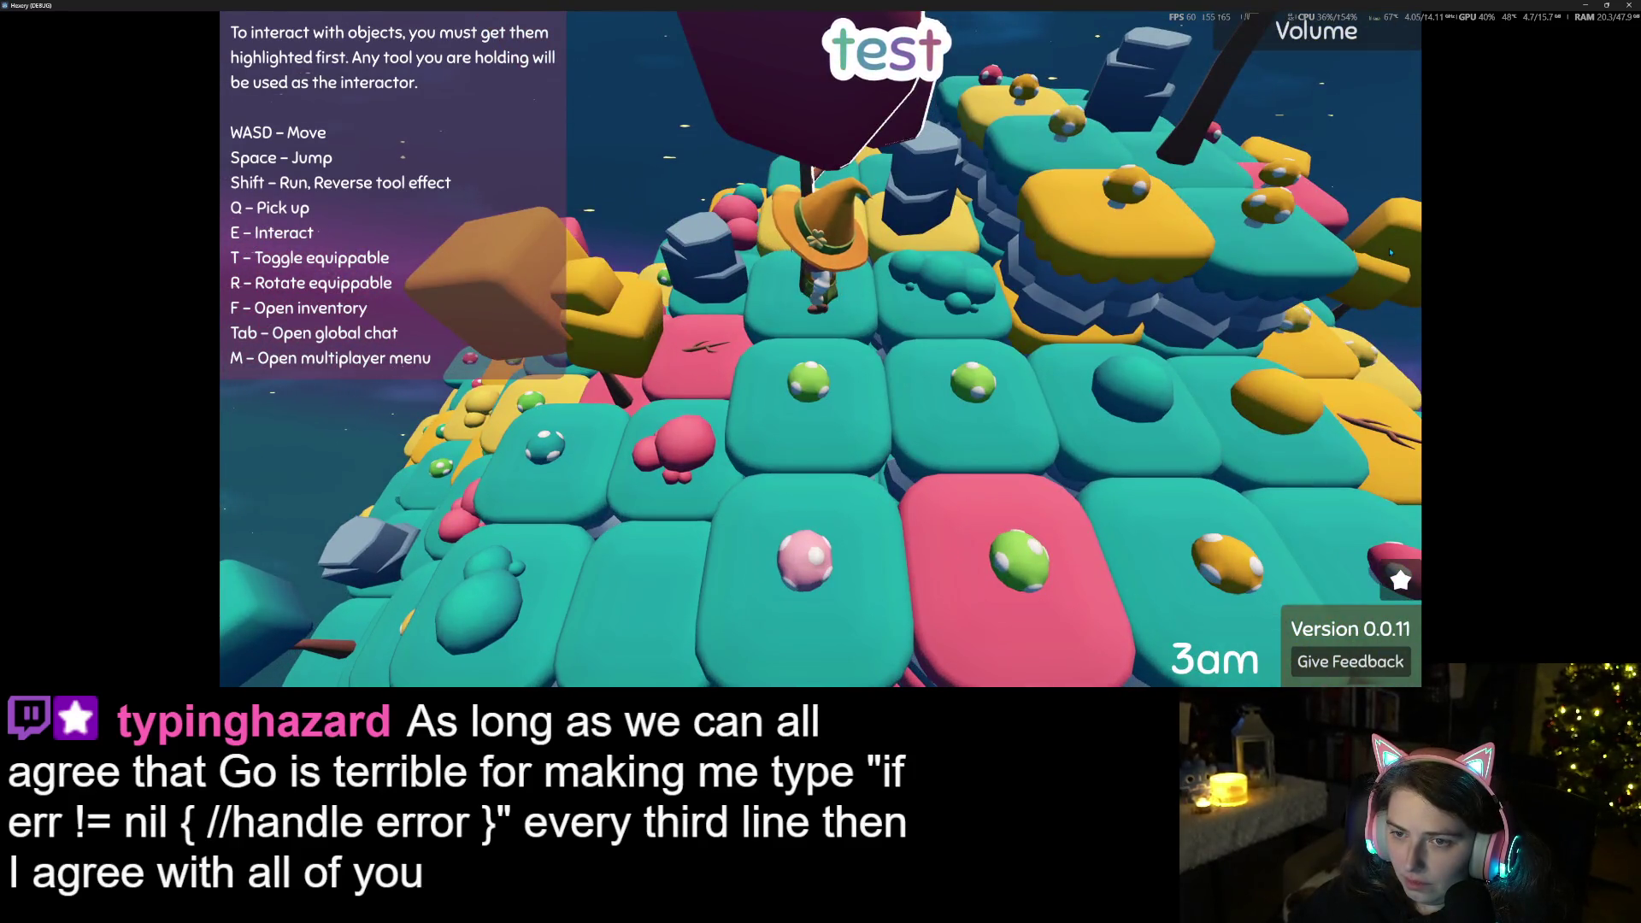
key("w")
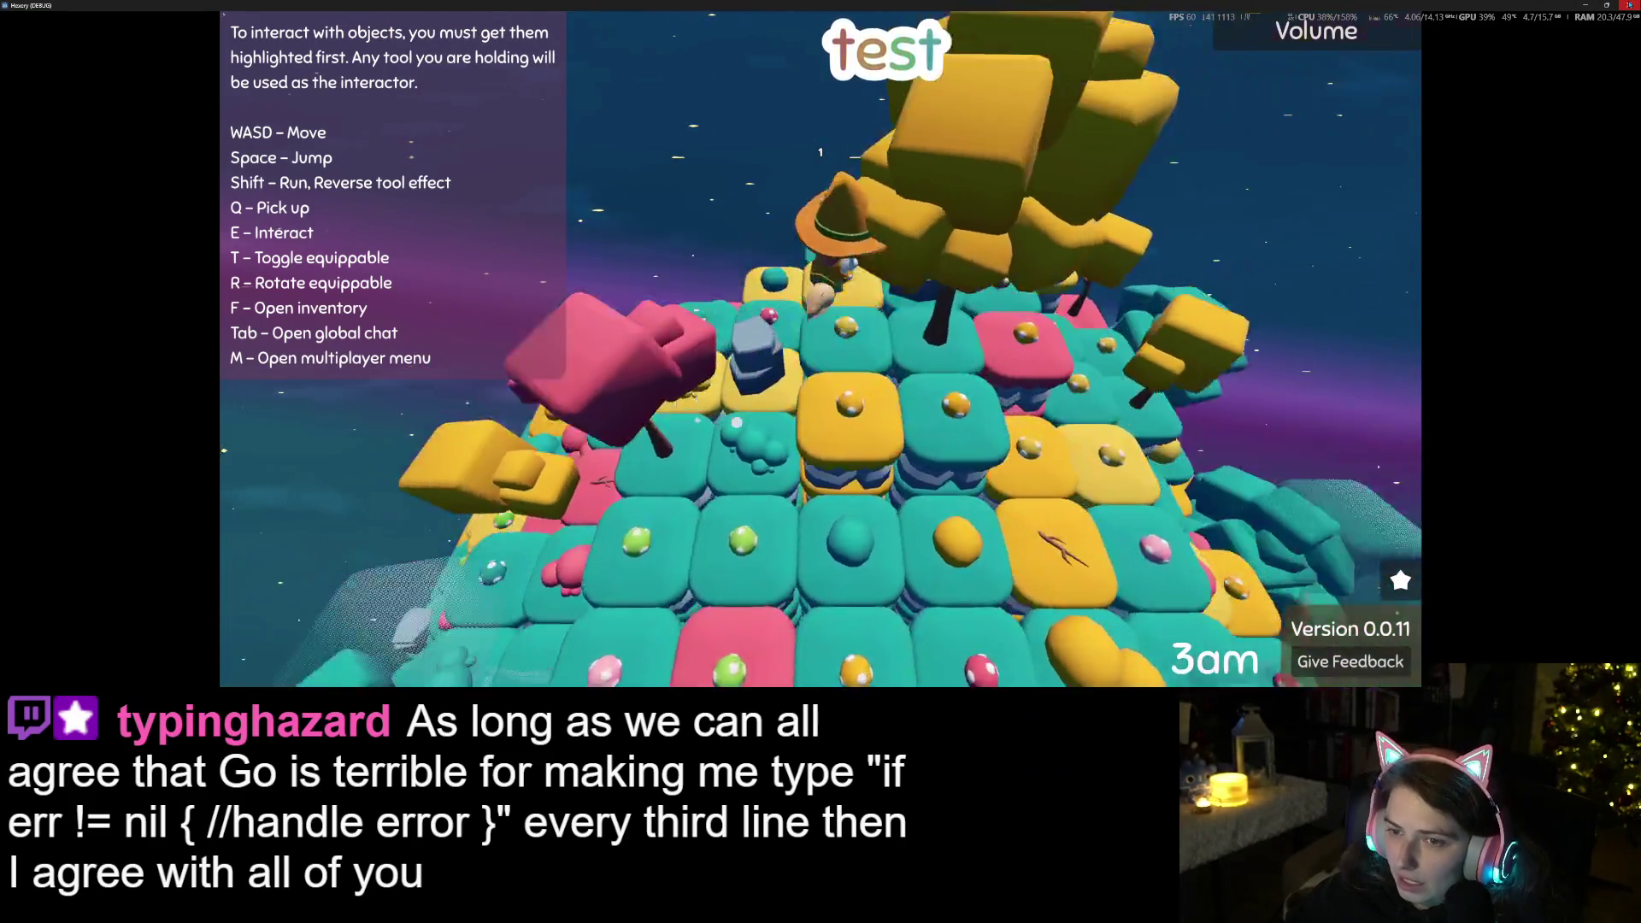
key("w")
key("w")
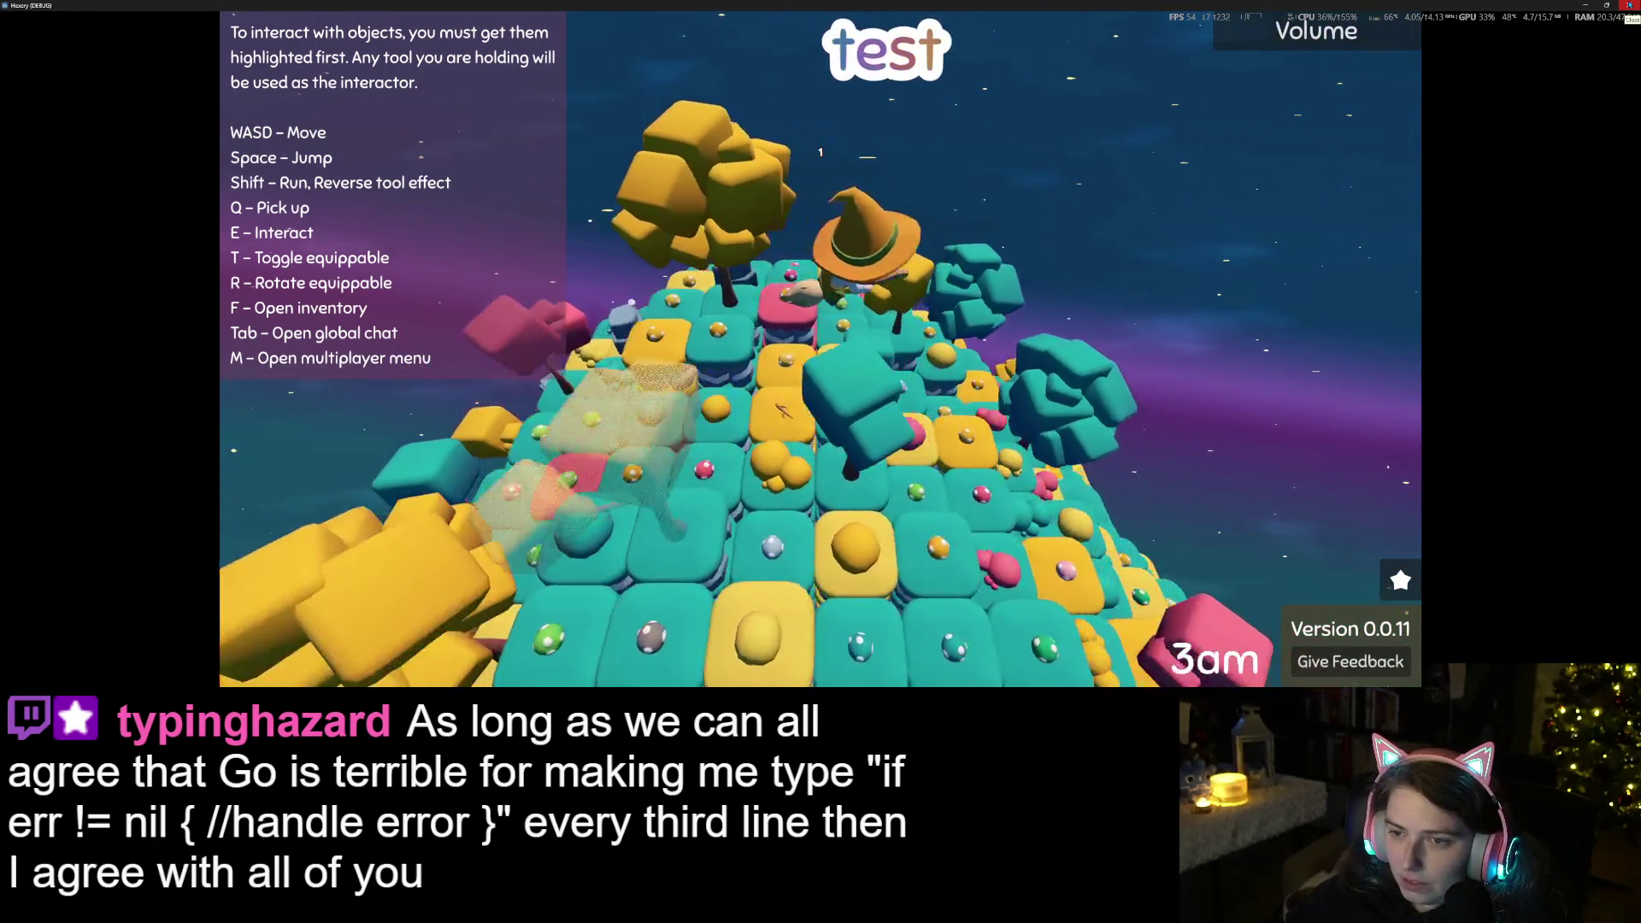
key("w")
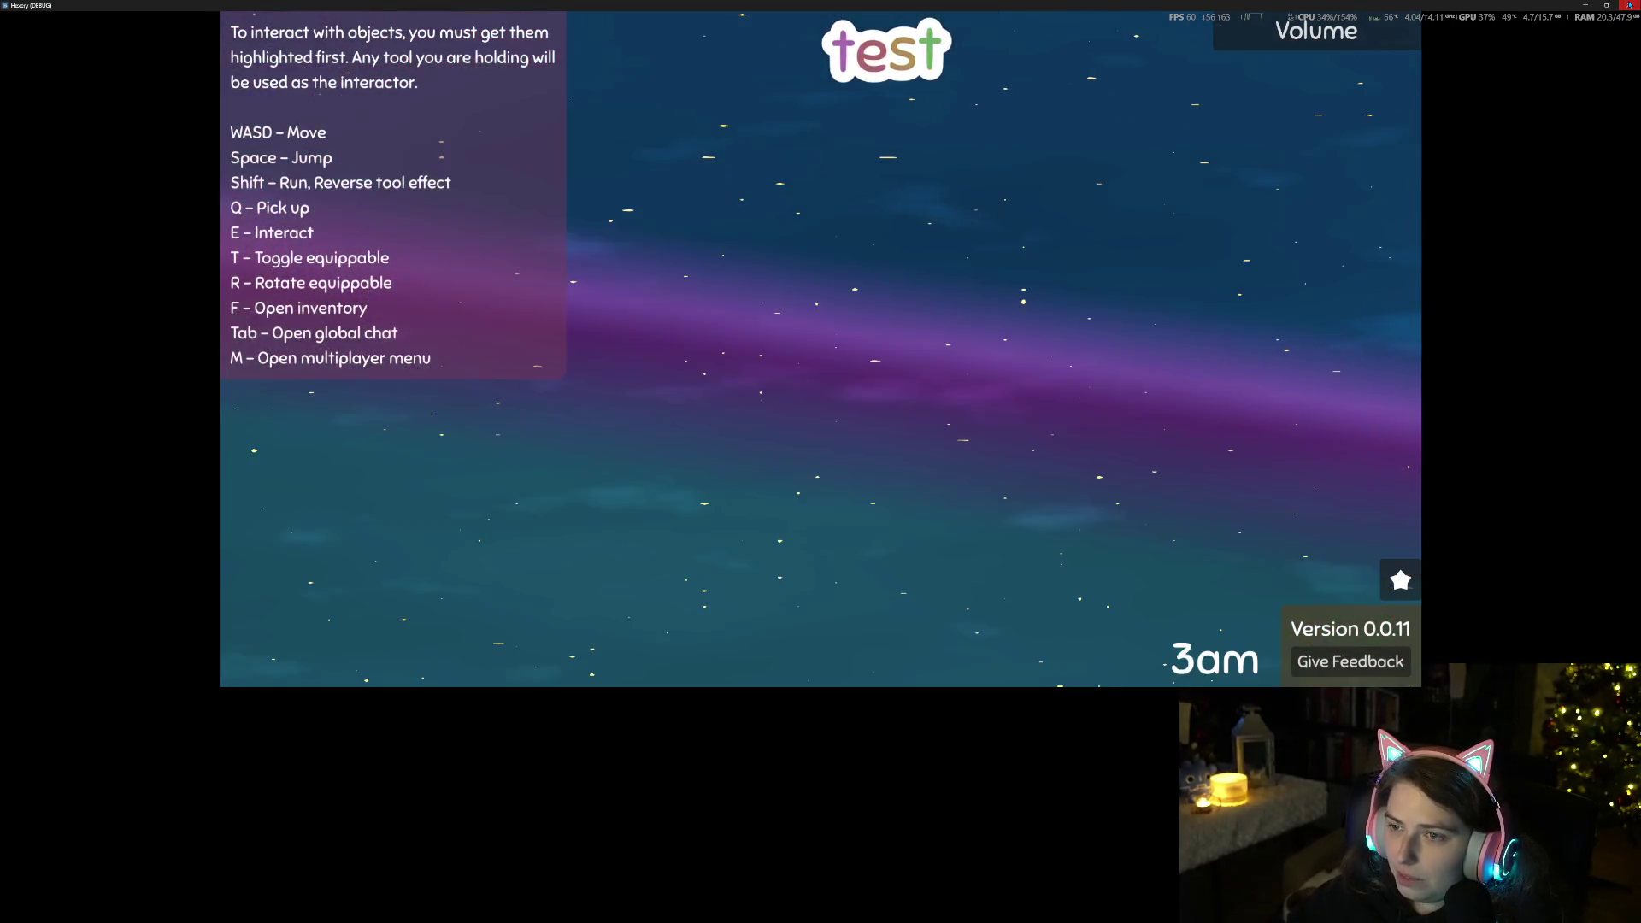
left_click(1628, 4)
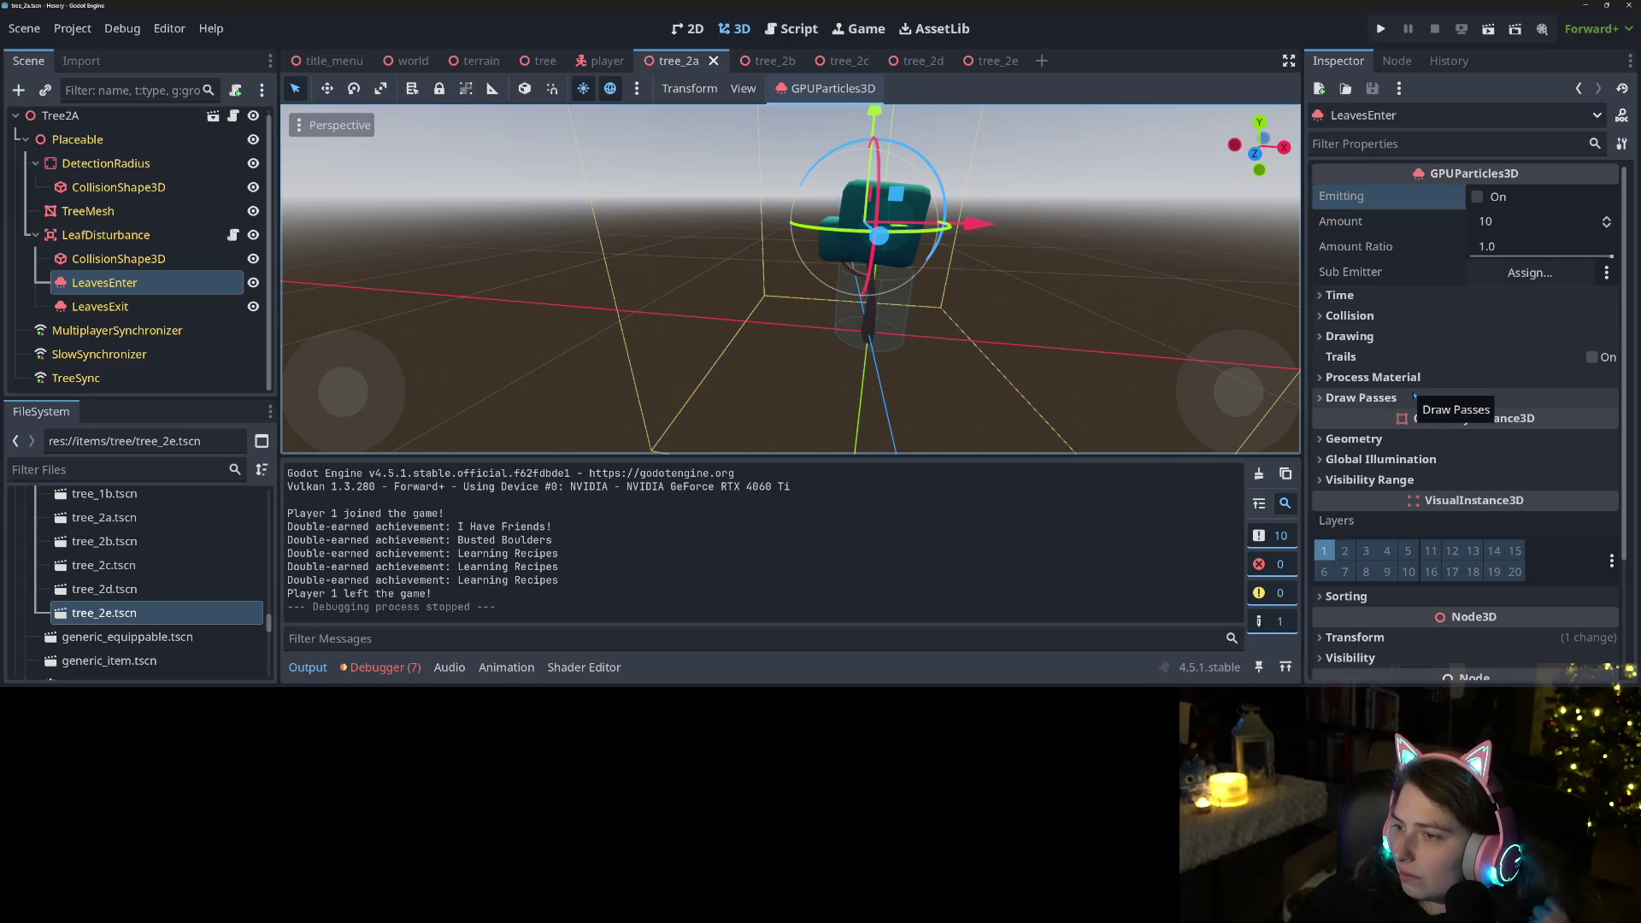
Inspect the particles' first draw-pass mesh and its Global Color shader parameter.
left_click(1367, 397)
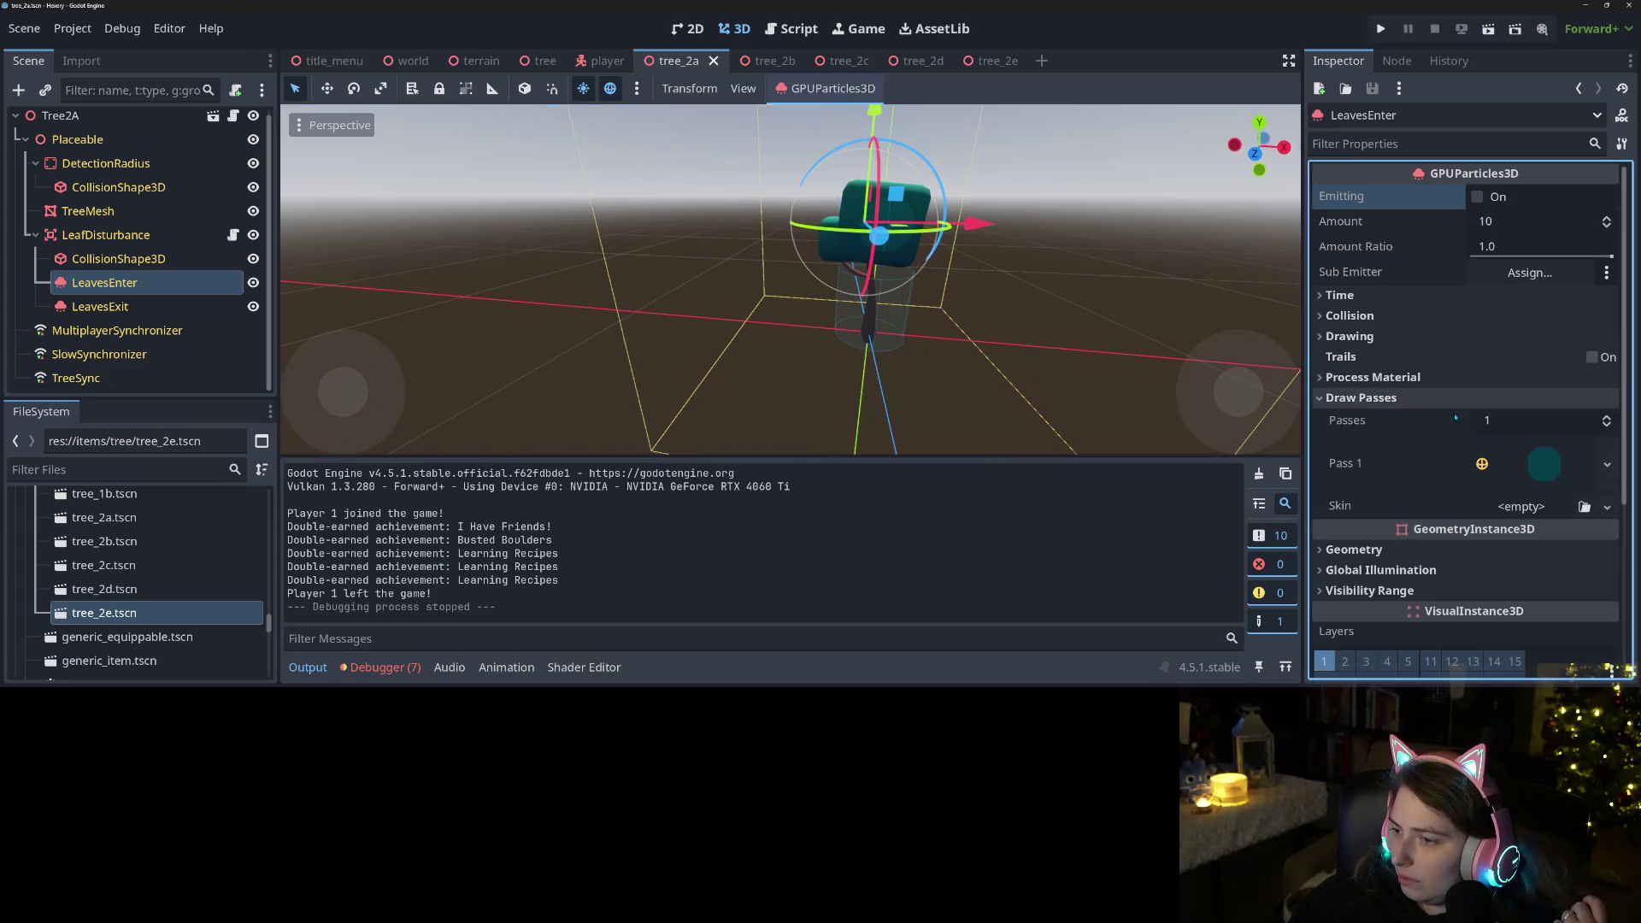
scroll(1541, 442, "down", 3)
left_click(1545, 334)
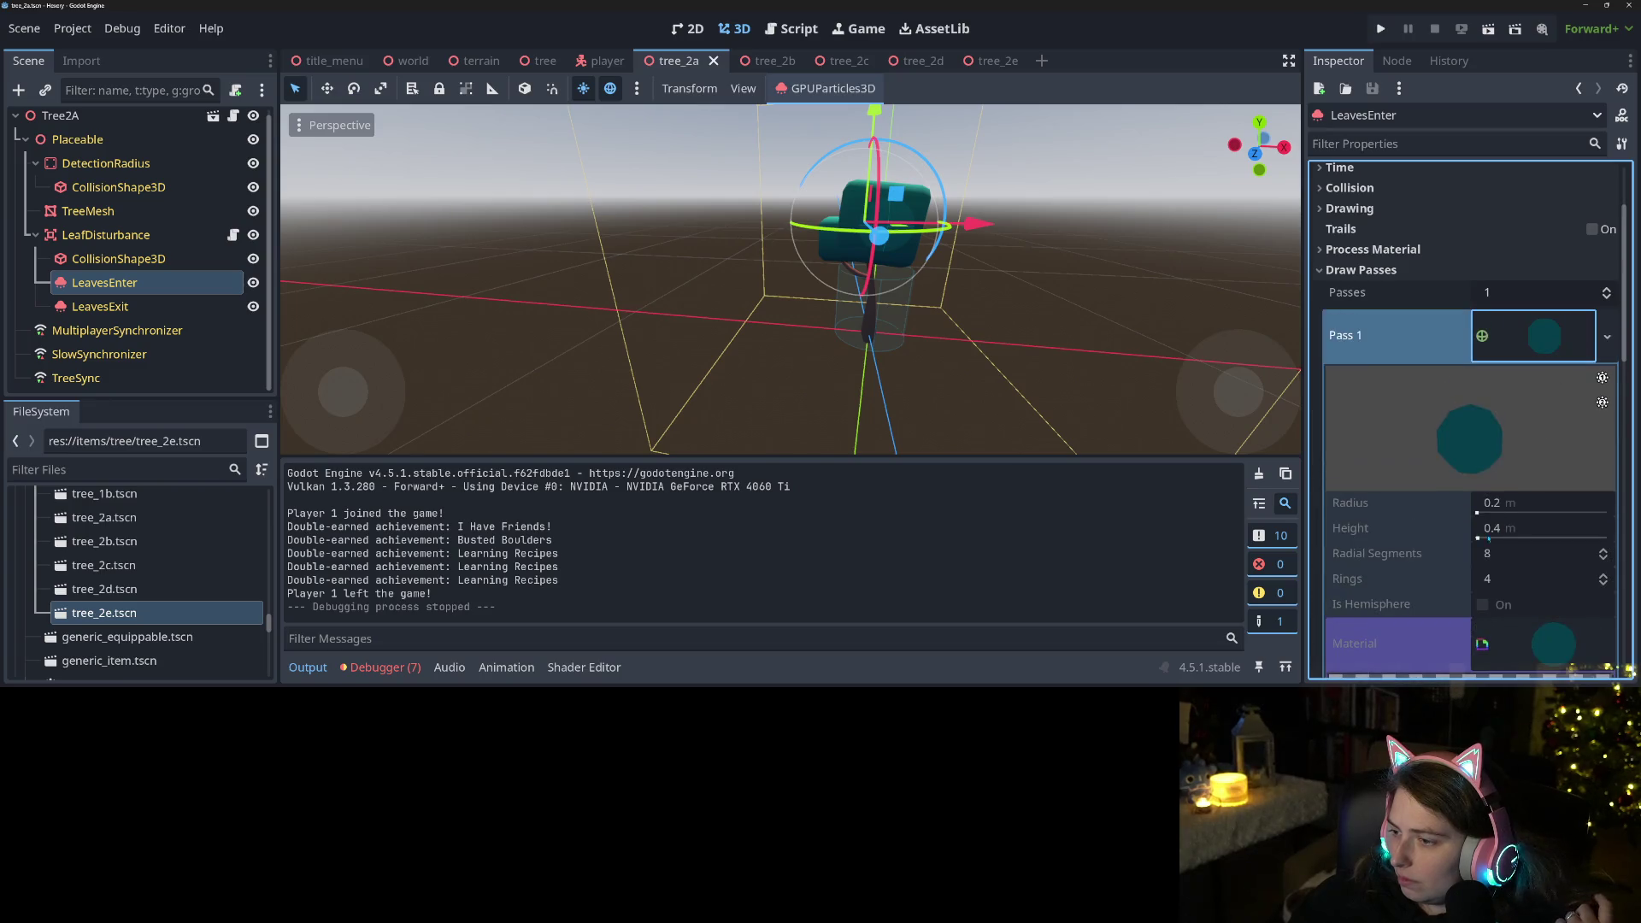
scroll(1426, 519, "down", 5)
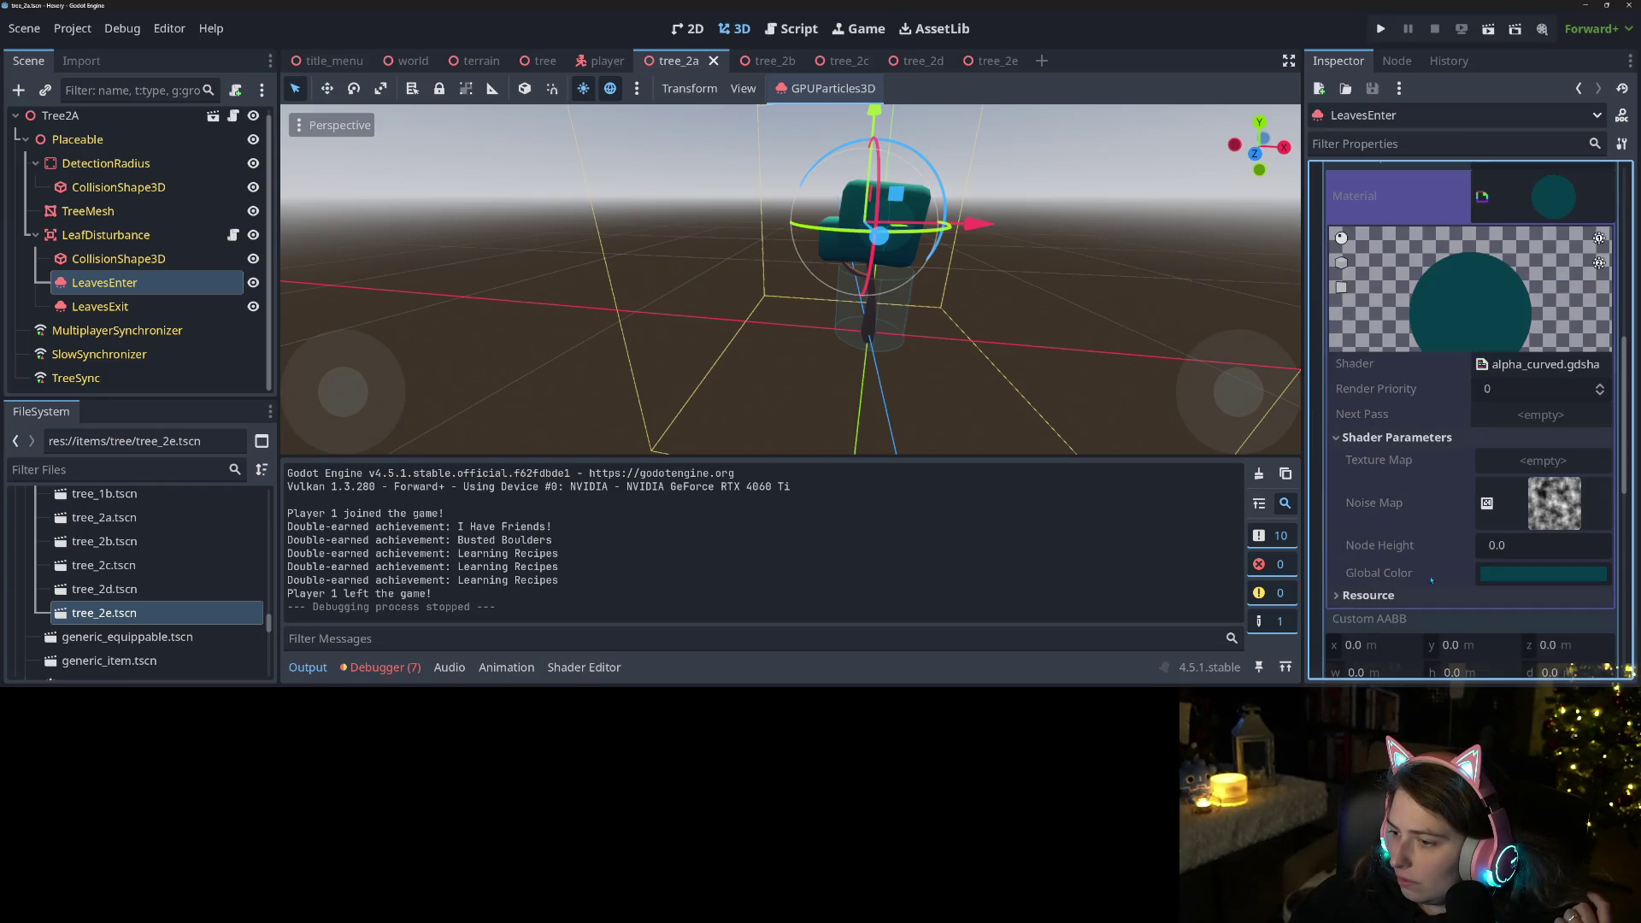
left_click(1430, 578)
scroll(1453, 506, "up", 3)
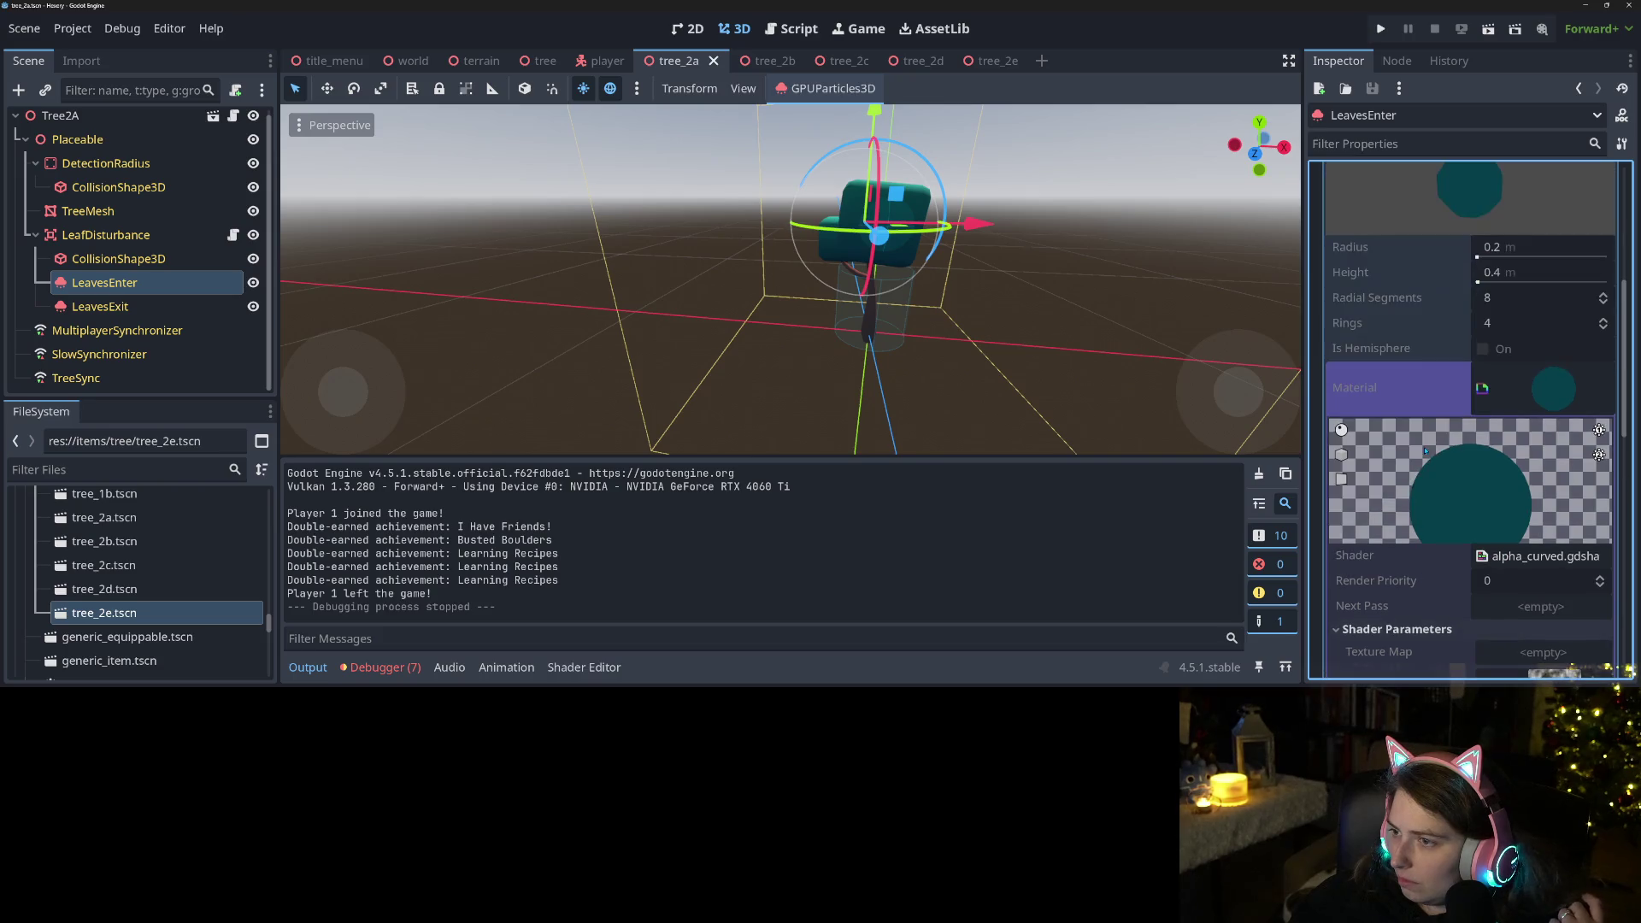
scroll(114, 195, "up", 1)
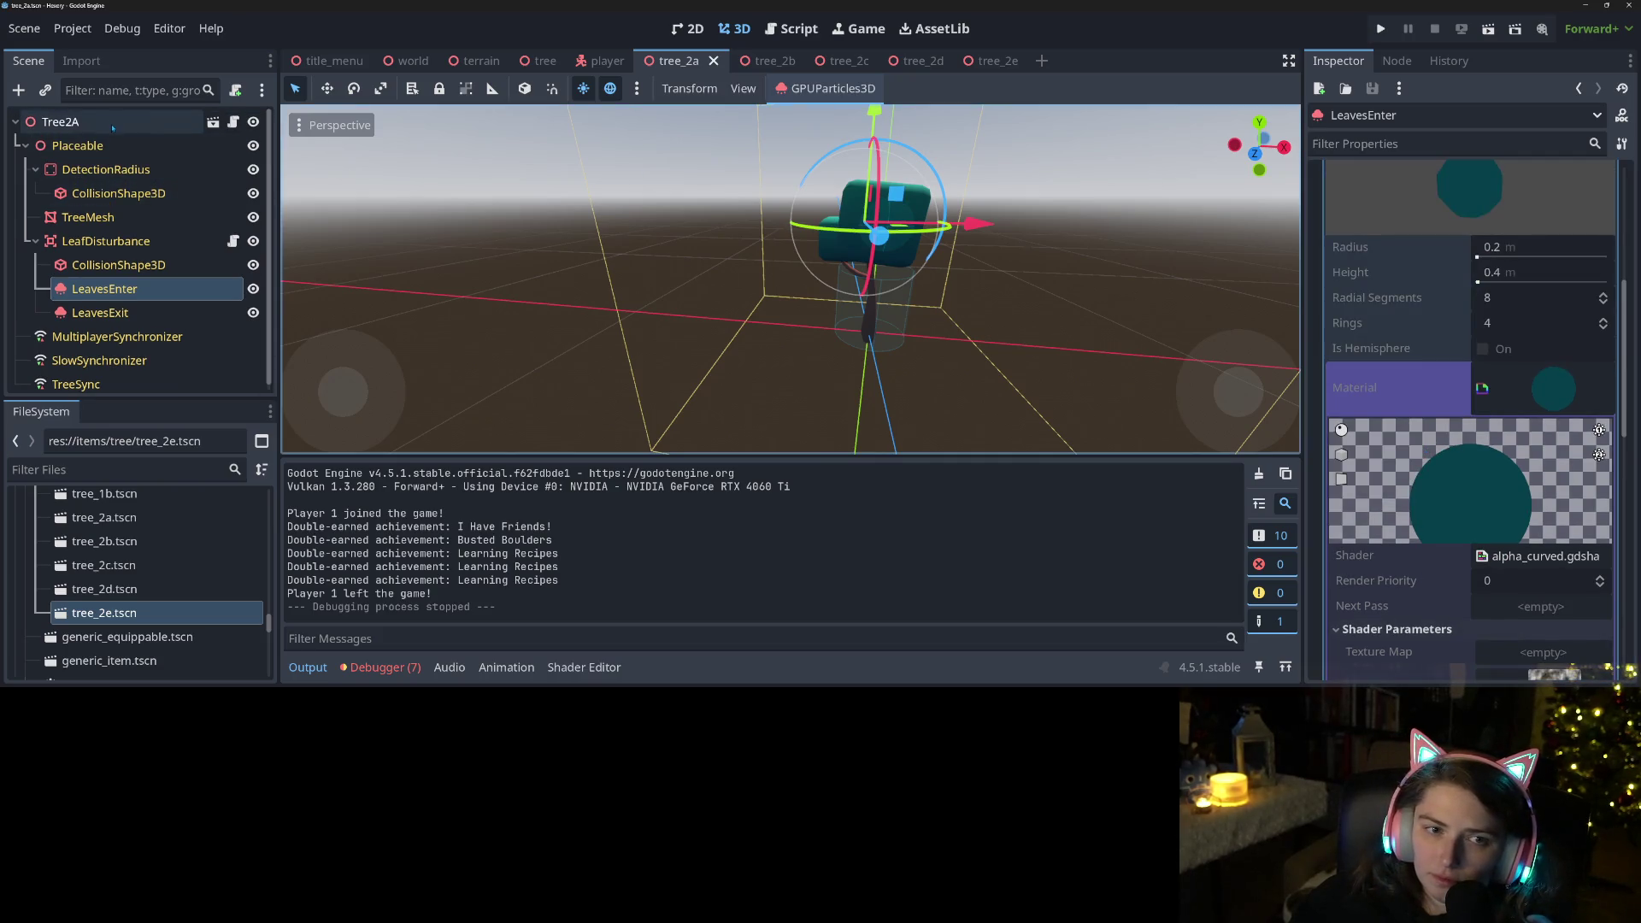
Copy LeavesEnter's Material in the tree scene and paste it into LeafDisturbance's Leaf Material.
left_click(106, 241)
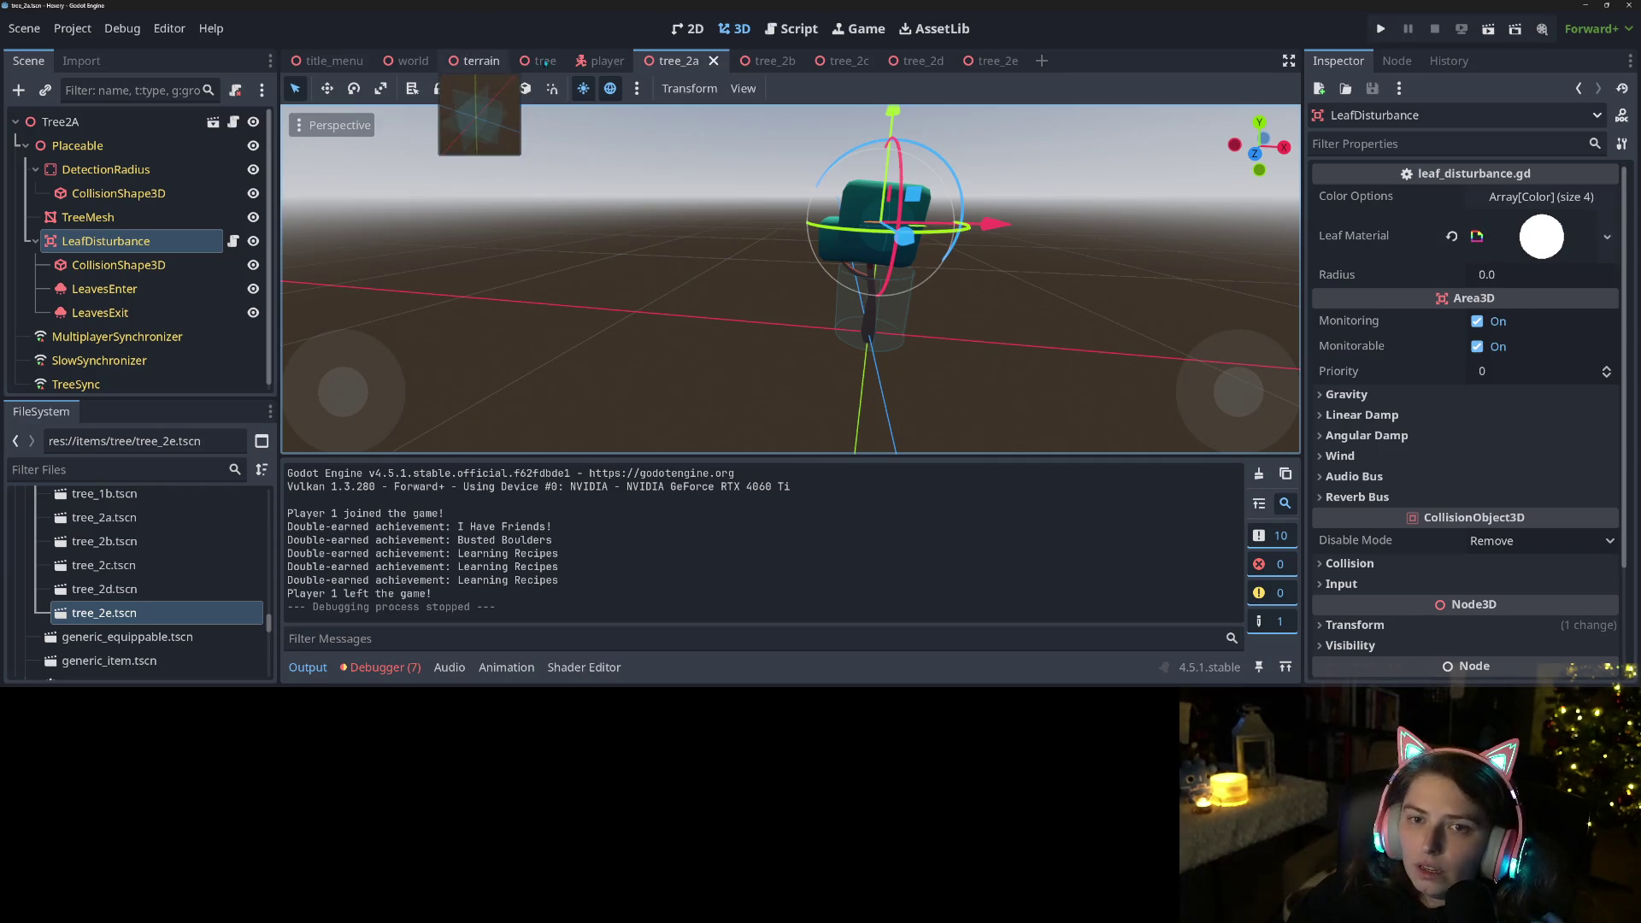
left_click(531, 65)
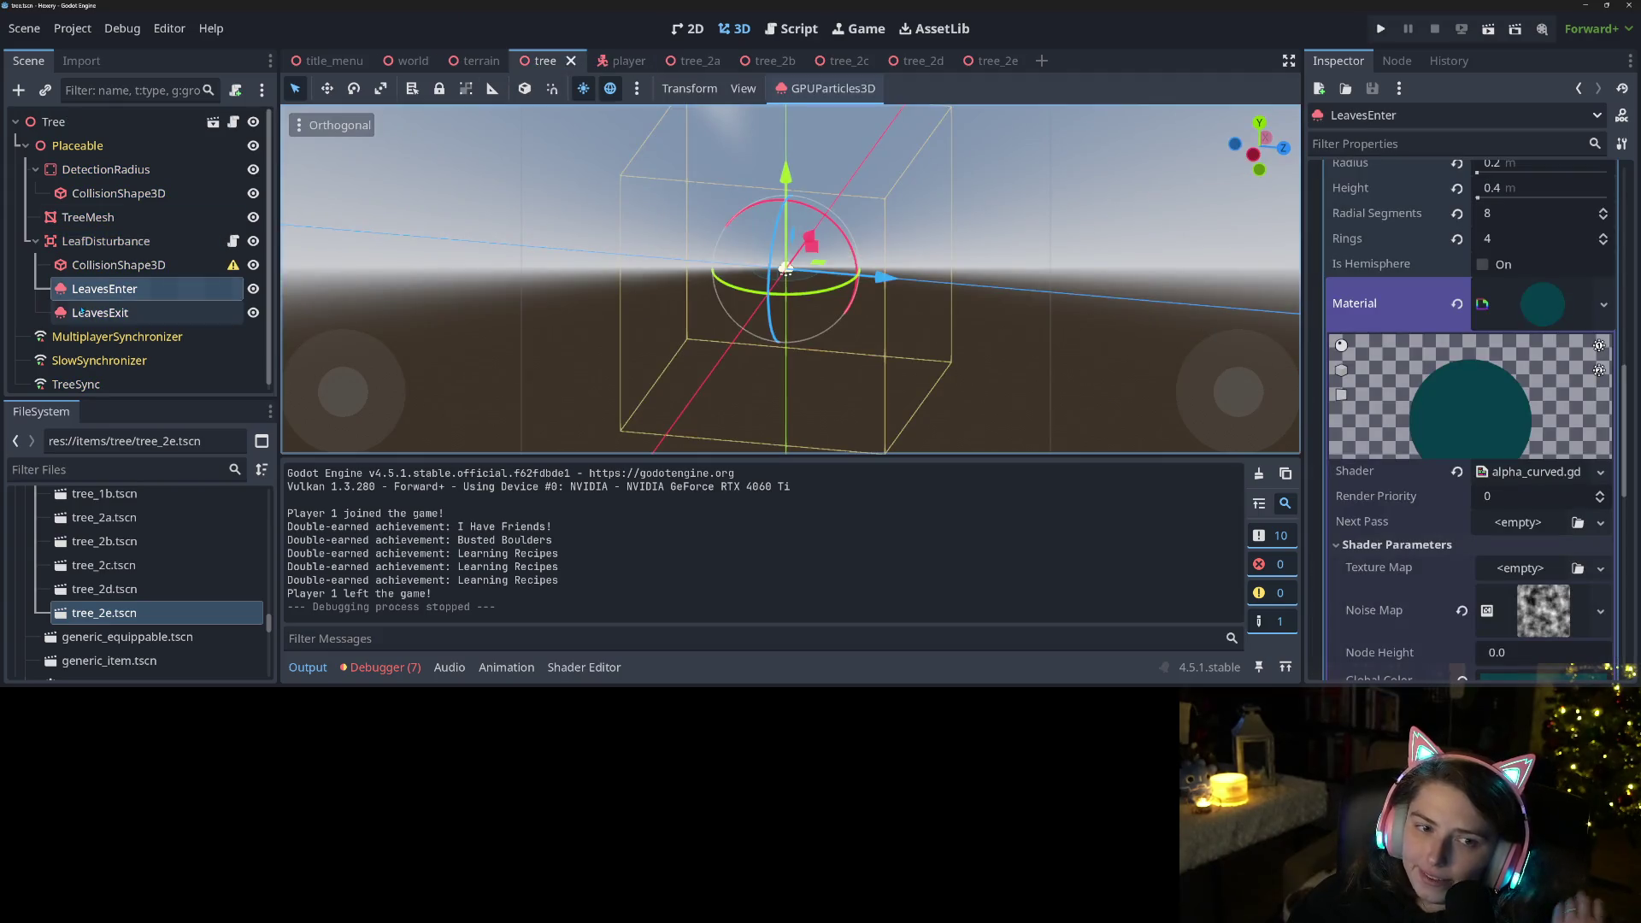
right_click(1417, 305)
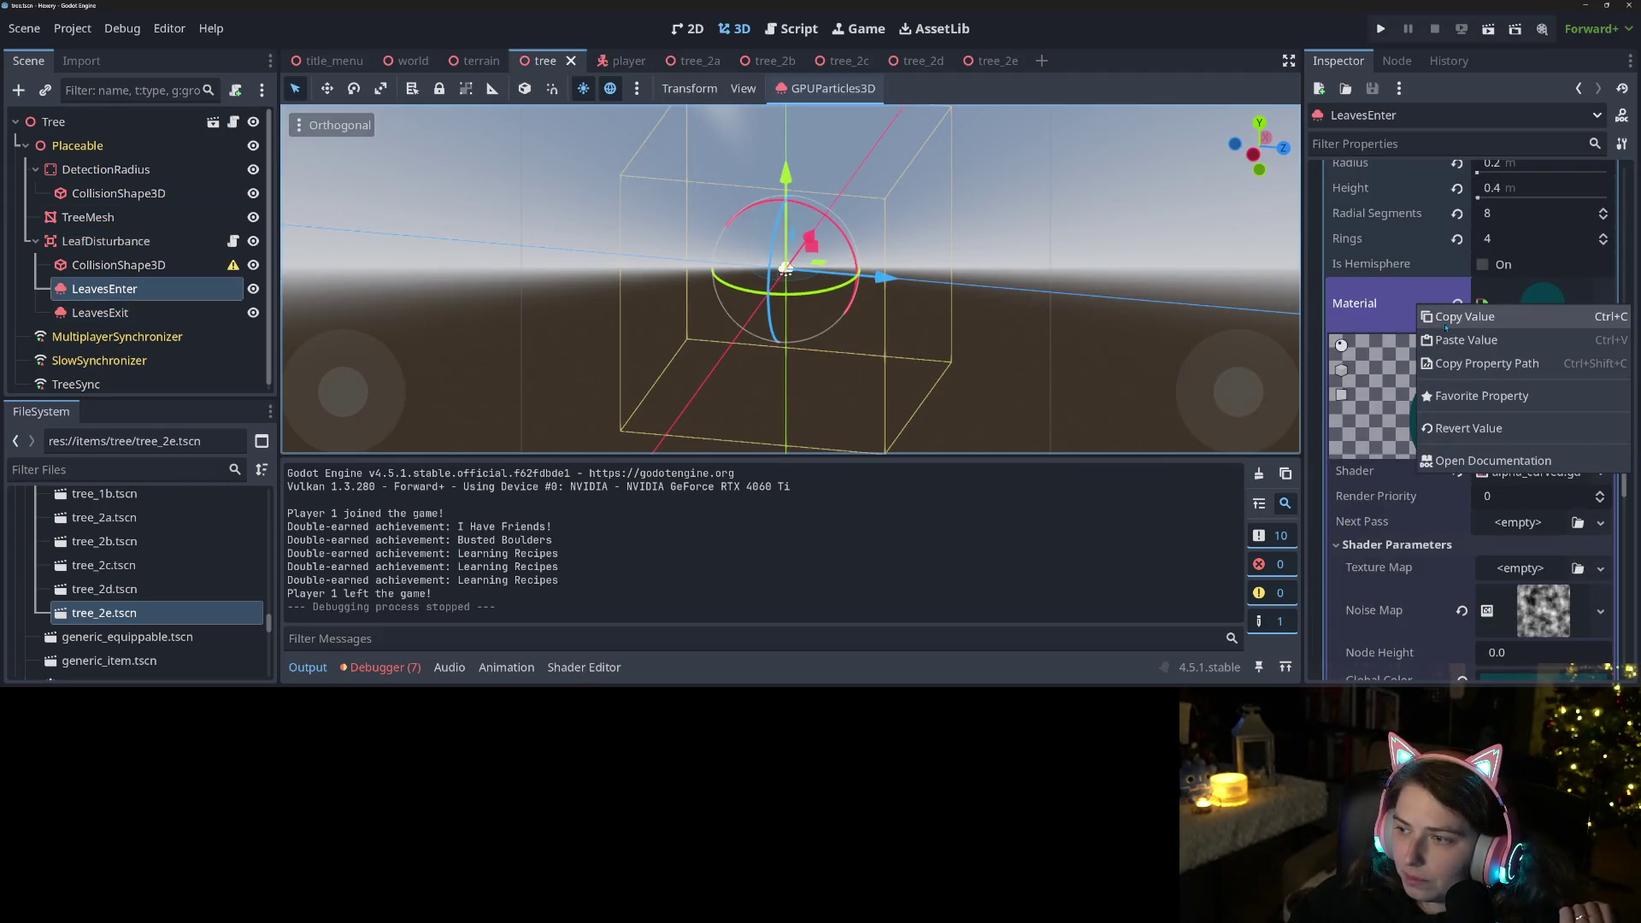
key("Escape")
left_click(84, 243)
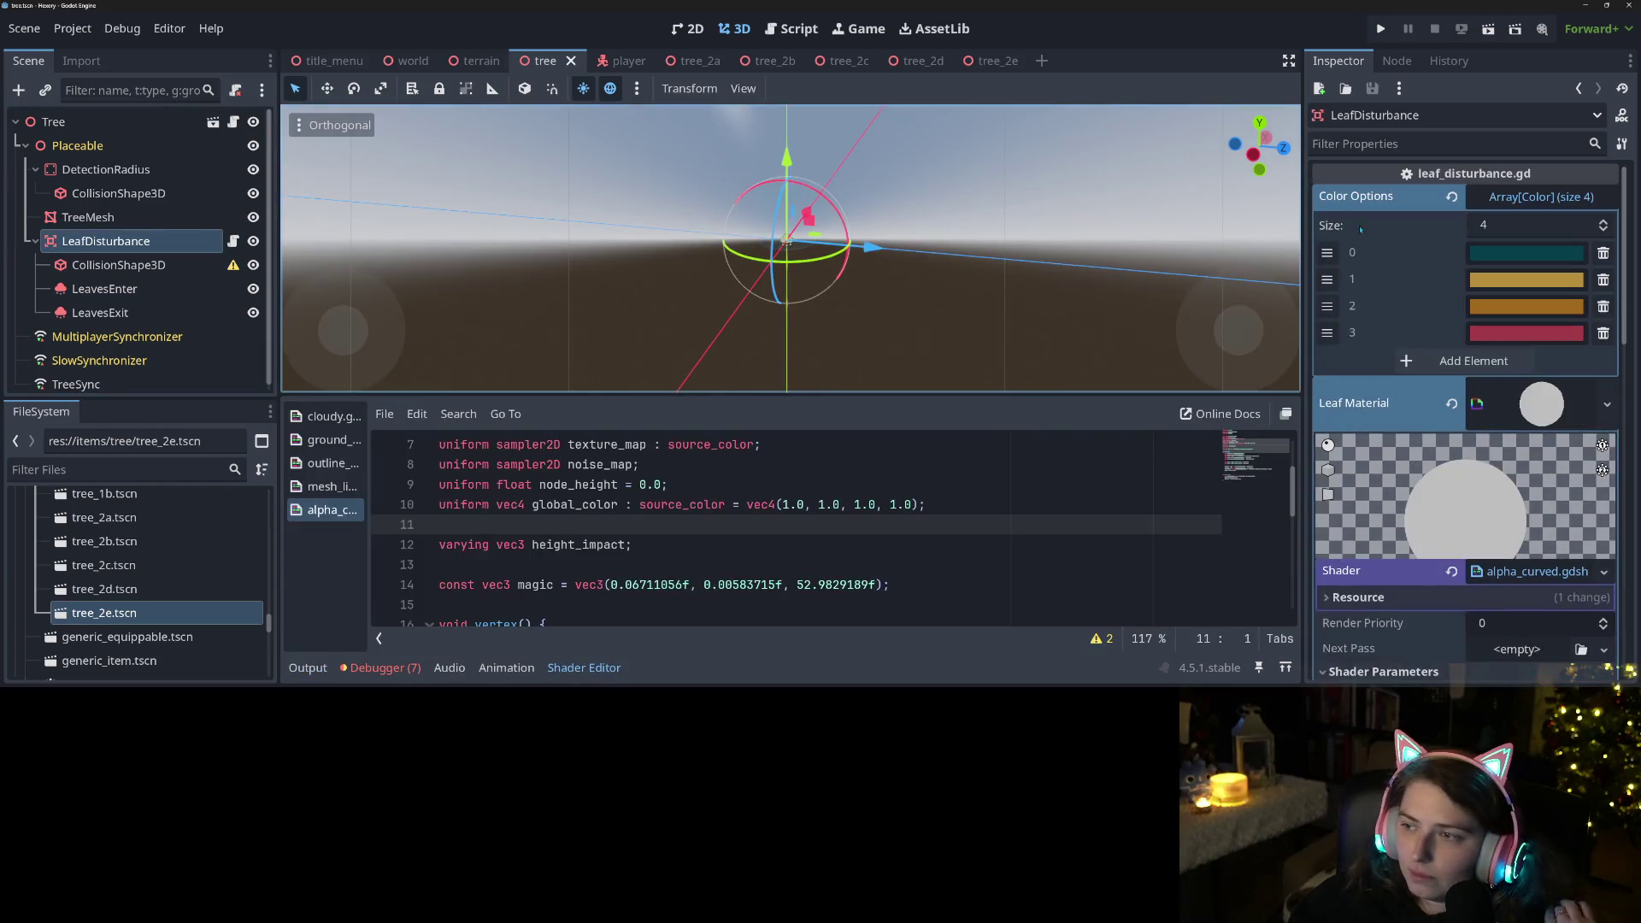
right_click(1402, 402)
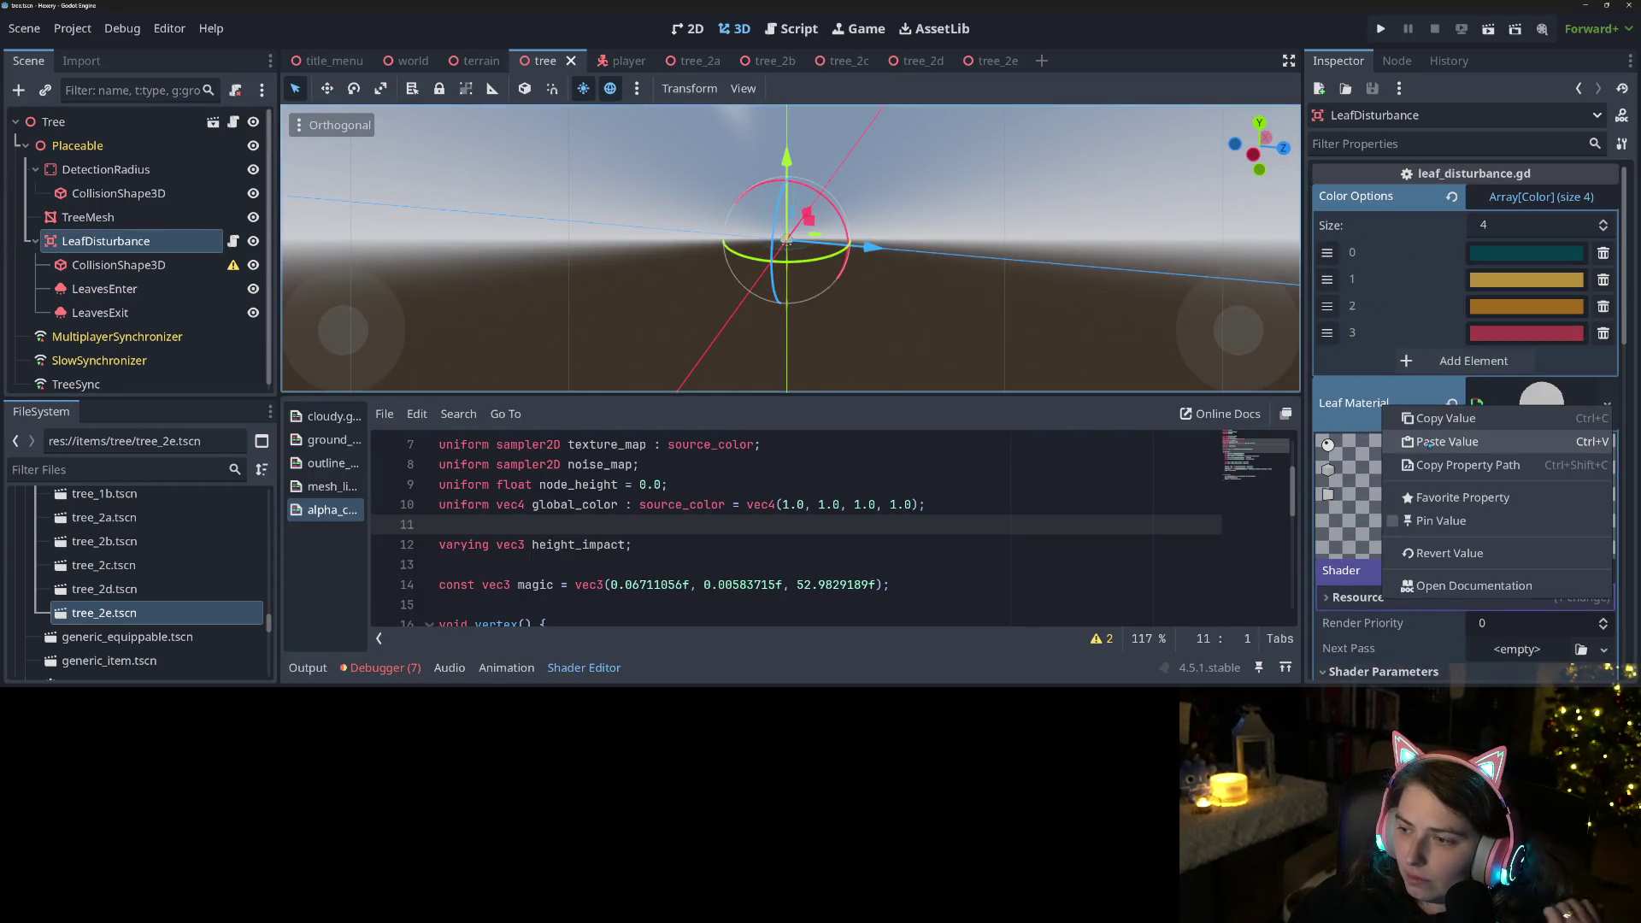
left_click(1435, 432)
Save the tree scene and run the game.
scroll(1459, 464, "down", 3)
scroll(1459, 464, "down", 2)
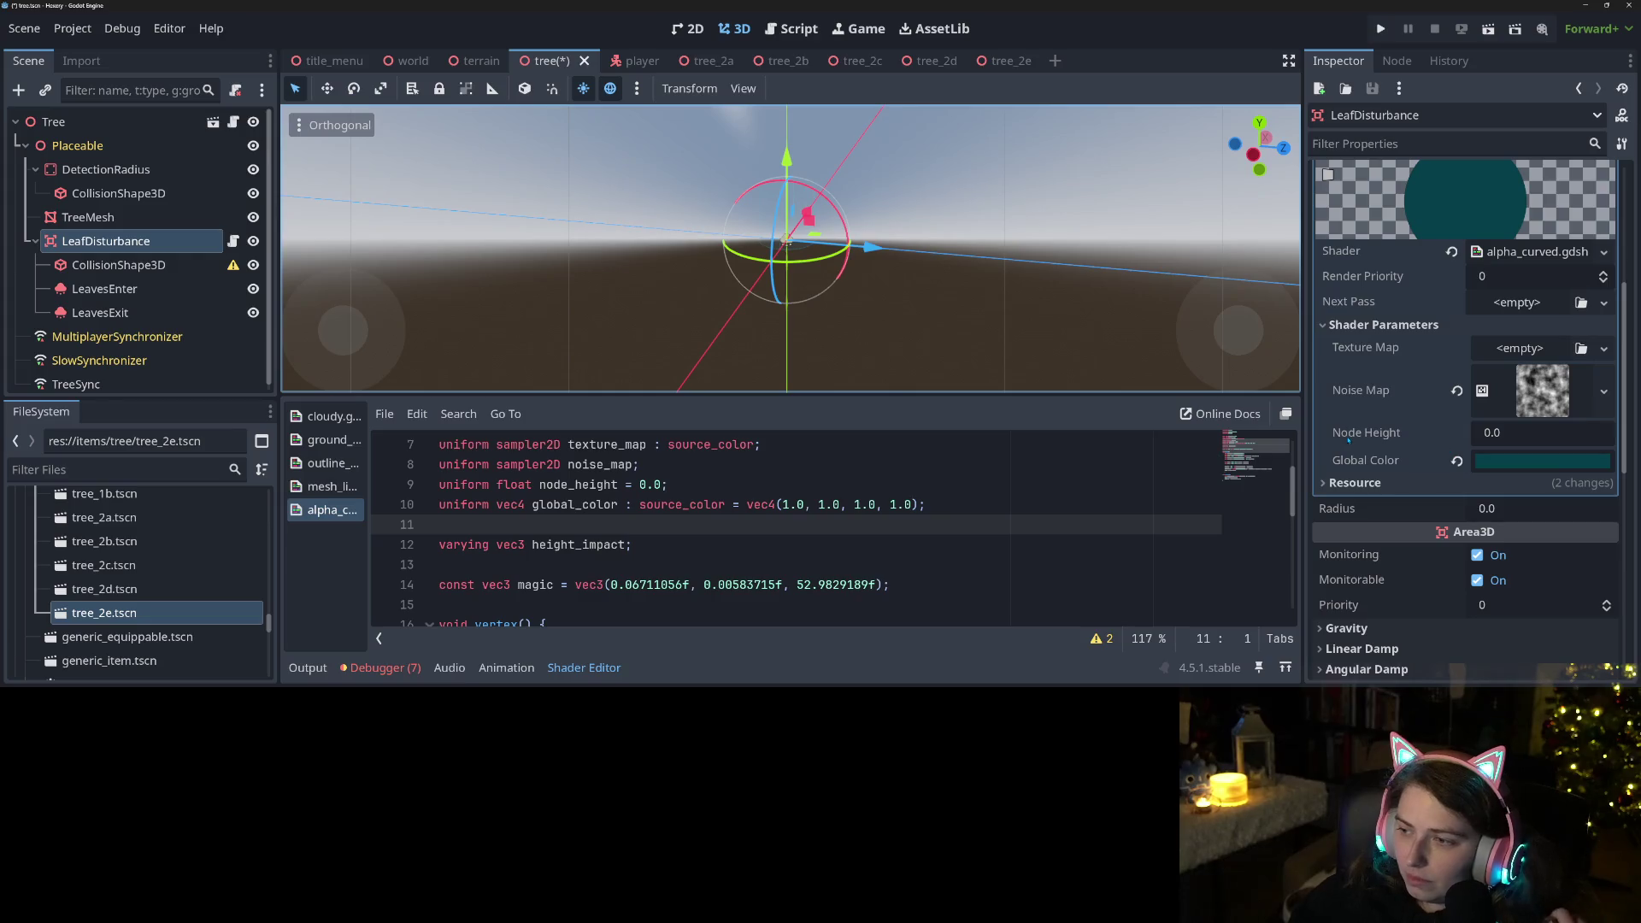
key("ctrl+s")
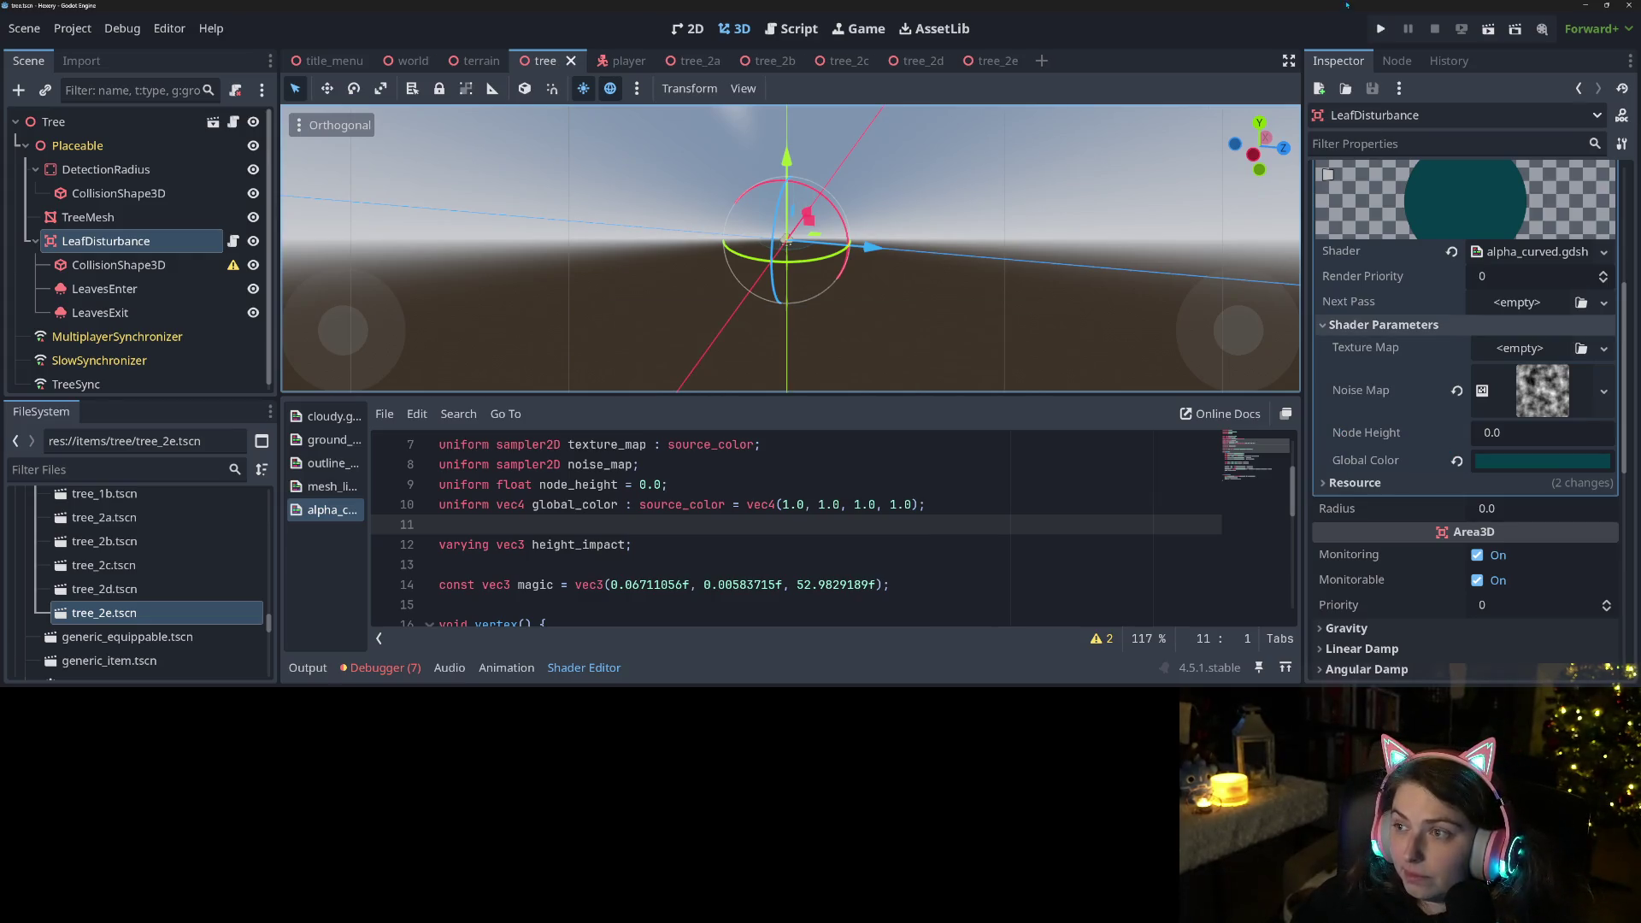
left_click(1380, 32)
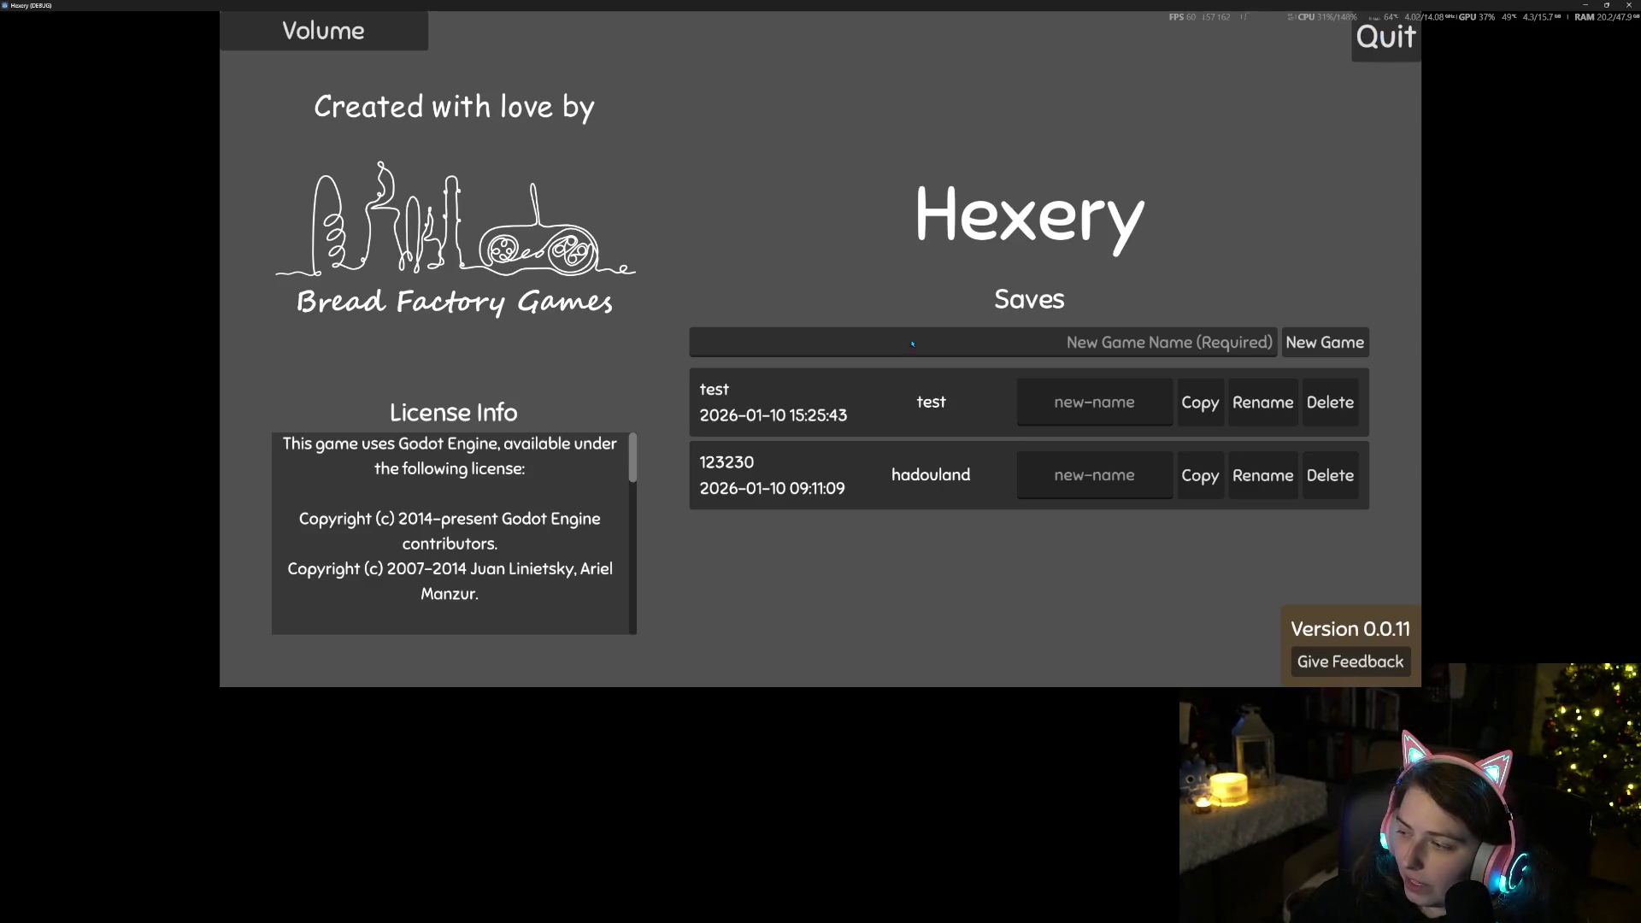
Load the test save, roam among the teal-leafed trees, then stop the game with F8.
left_click(843, 414)
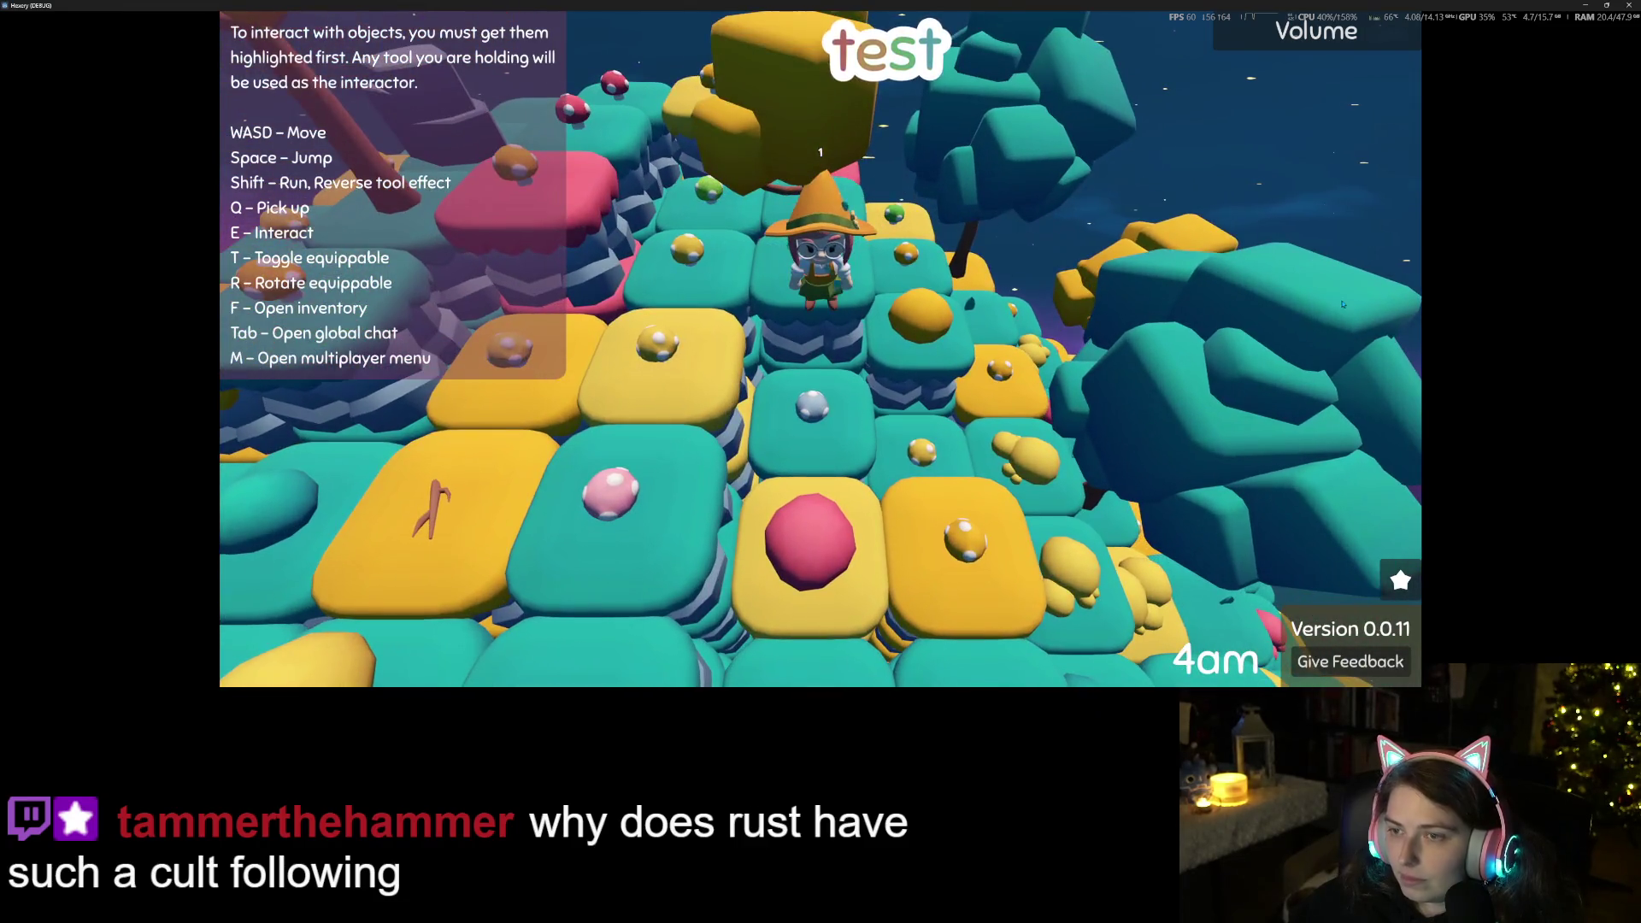
key("F8")
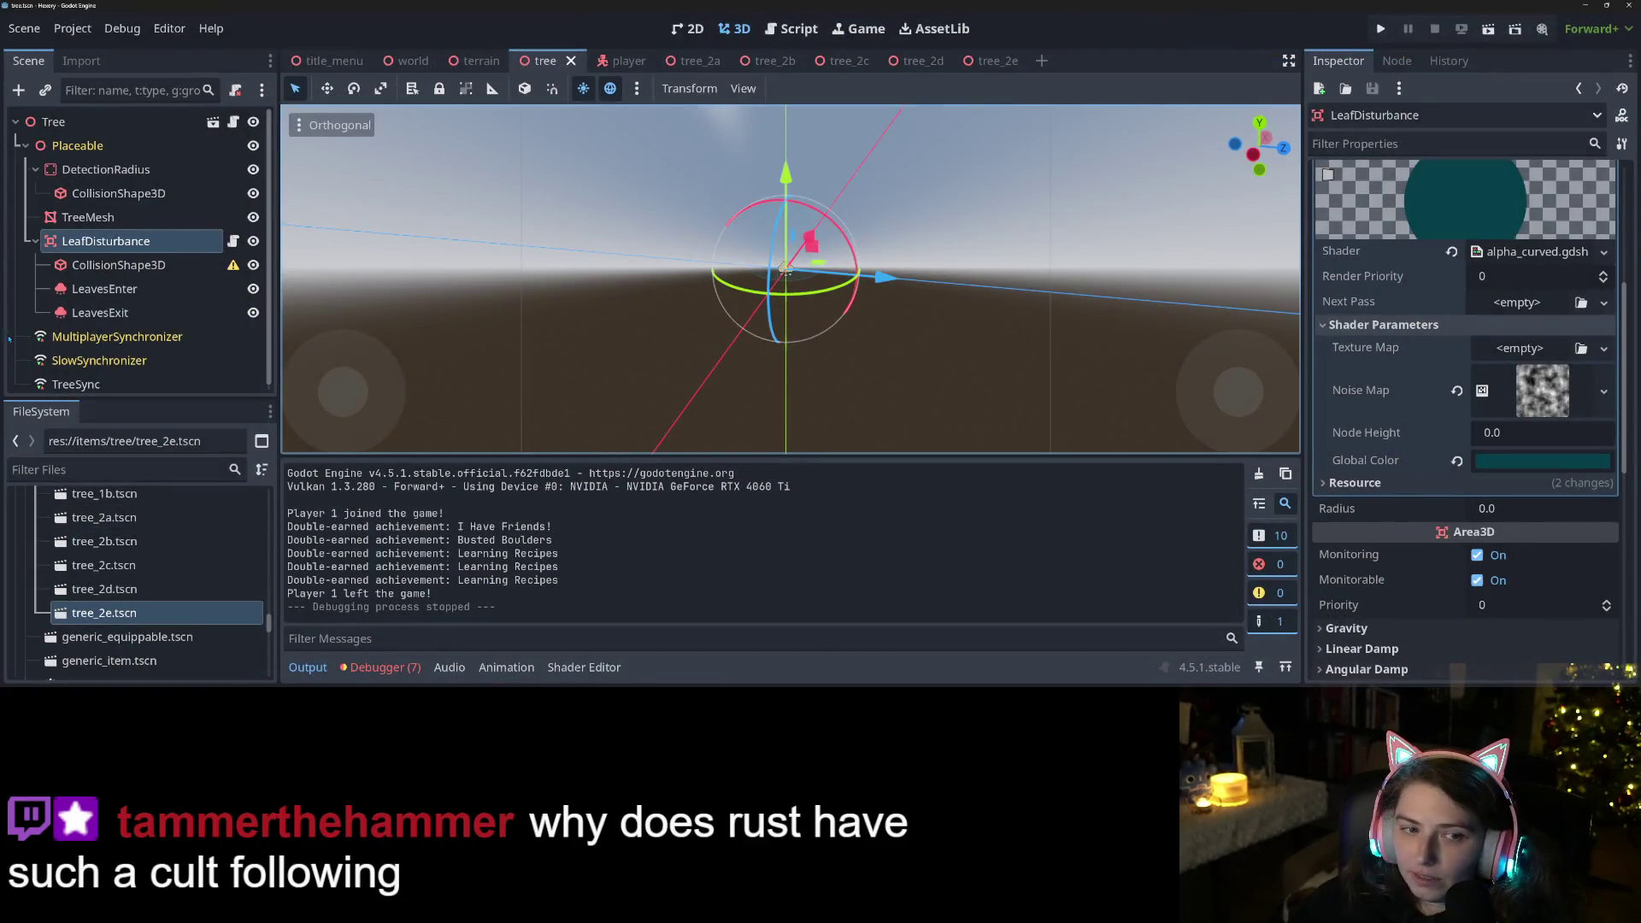
Keep LeafDisturbance's Color Options (clear undone) and reset its Leaf Material to empty.
scroll(1430, 199, "up", 5)
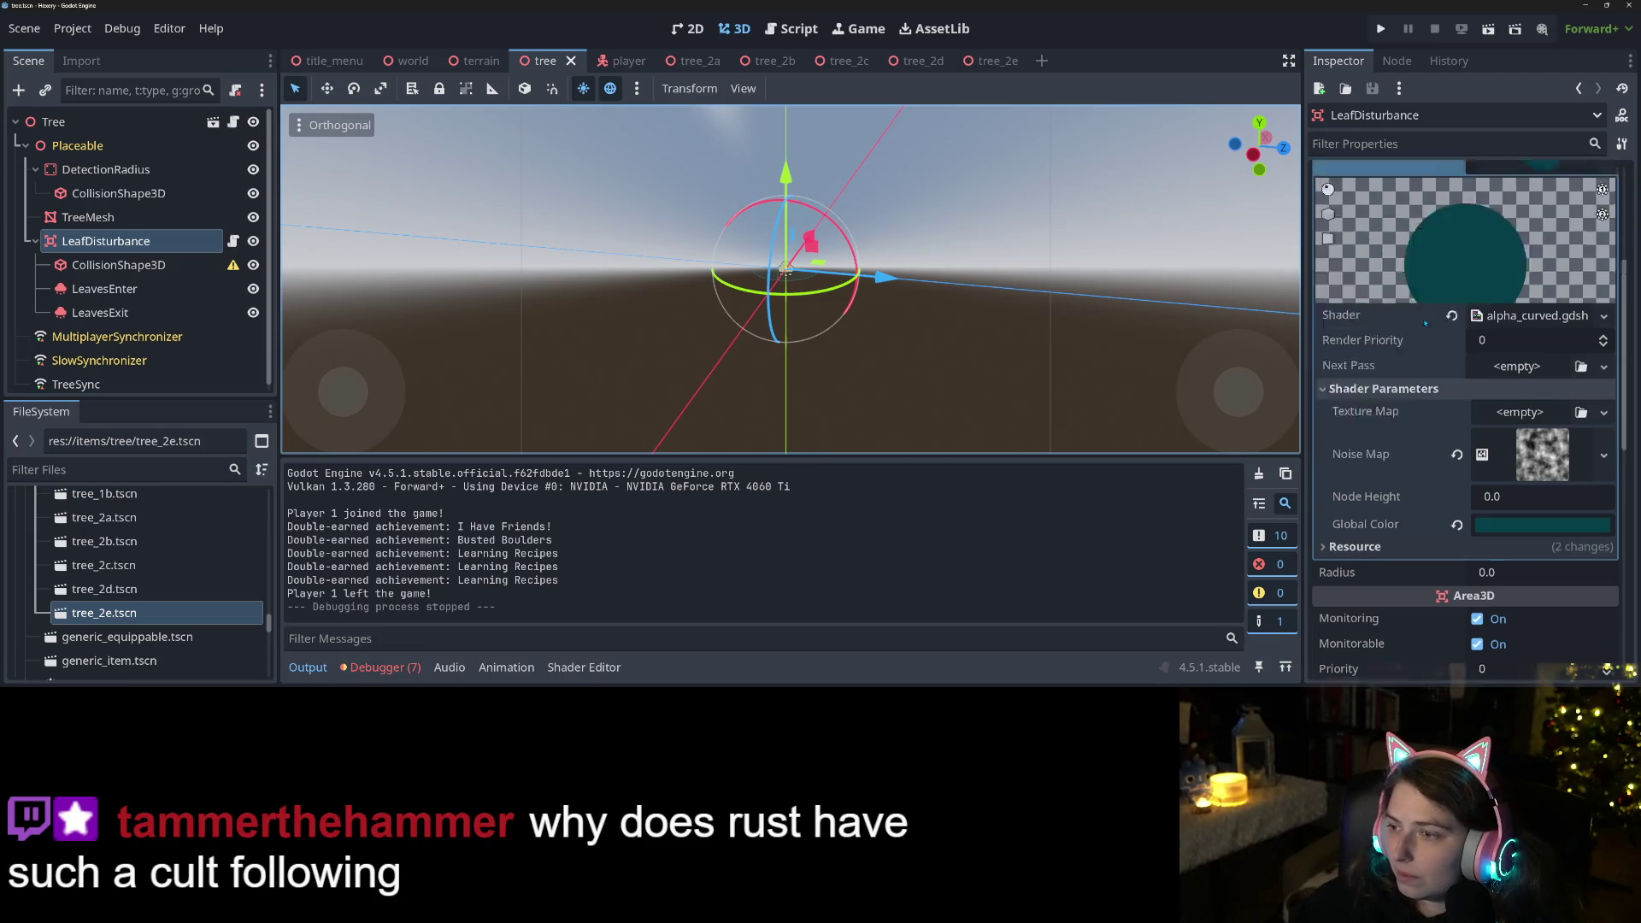
left_click(1451, 197)
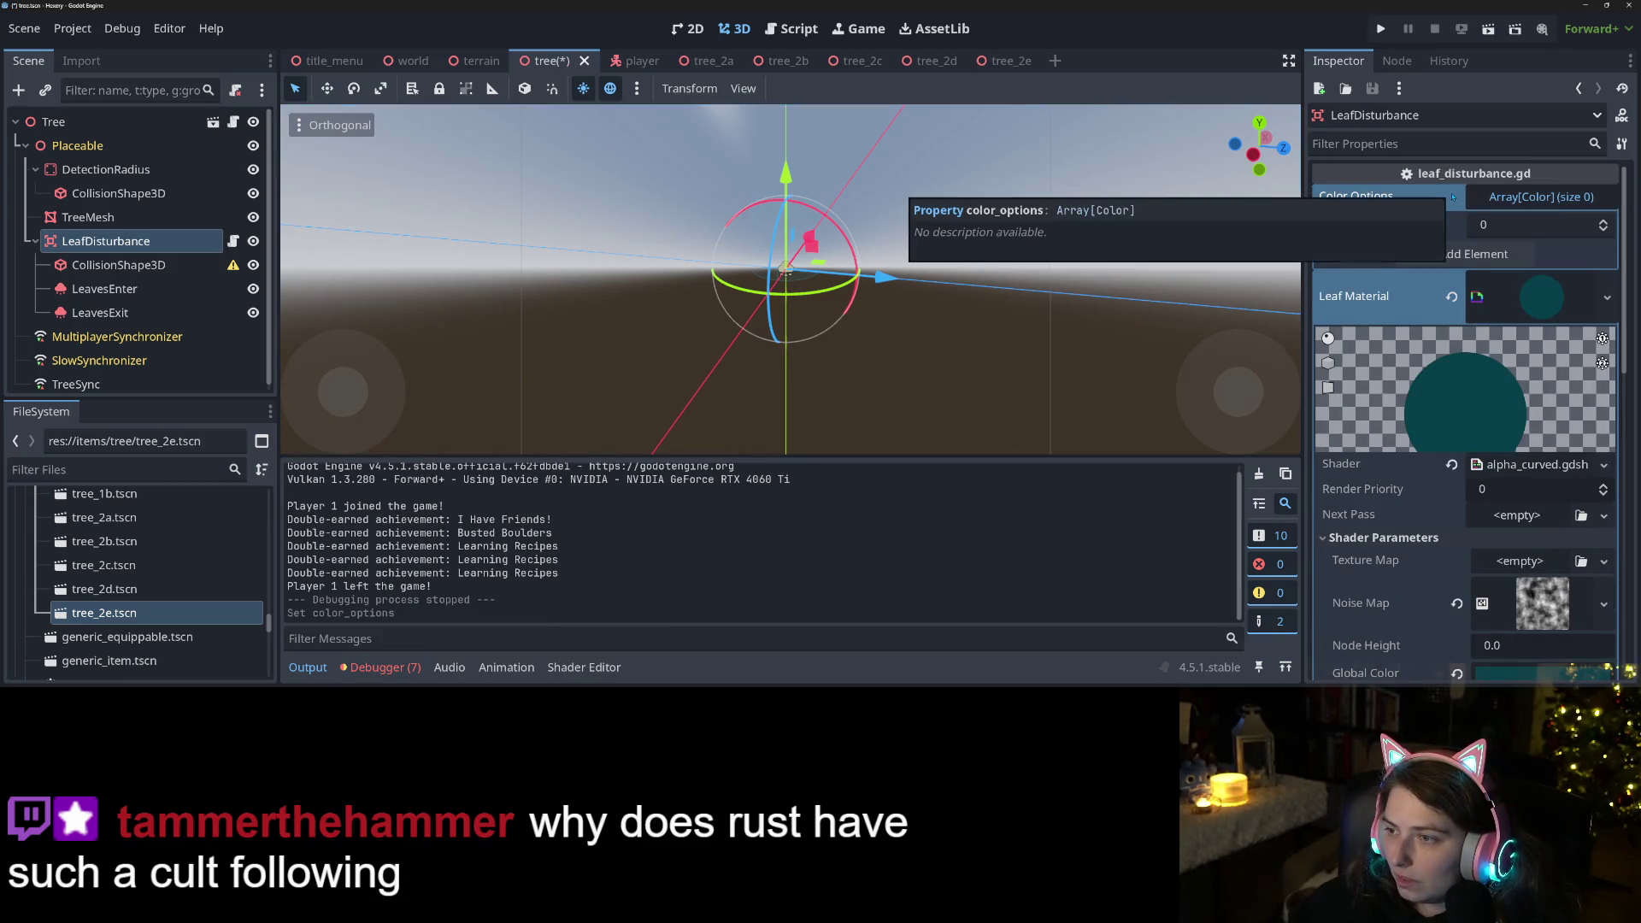
key("ctrl+z")
left_click(1550, 198)
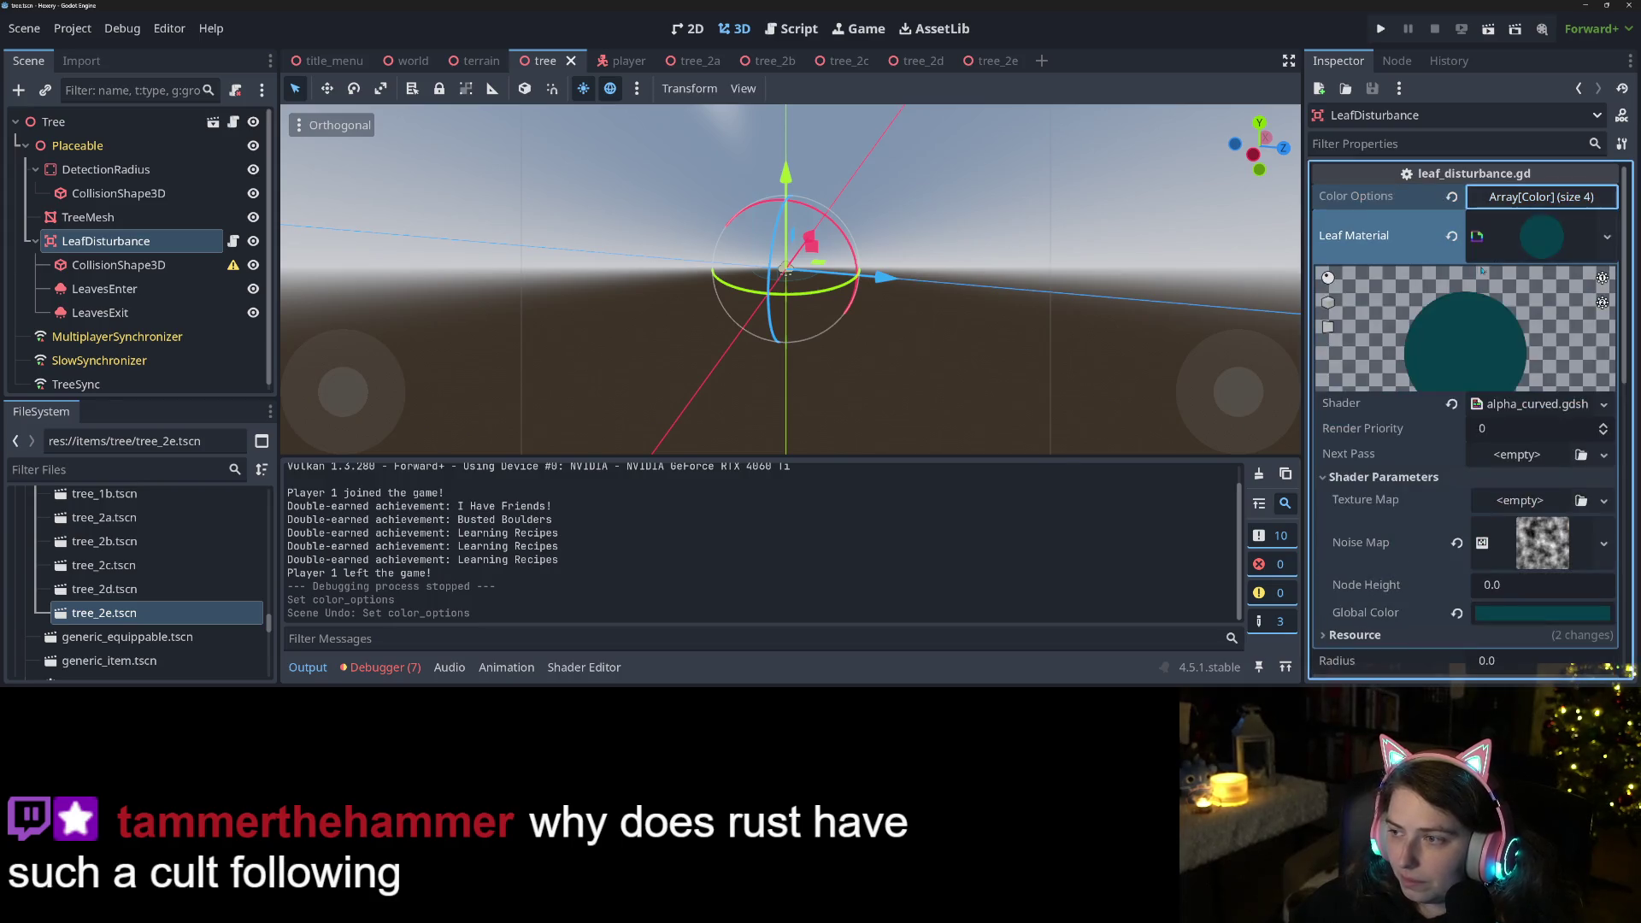
left_click(1451, 235)
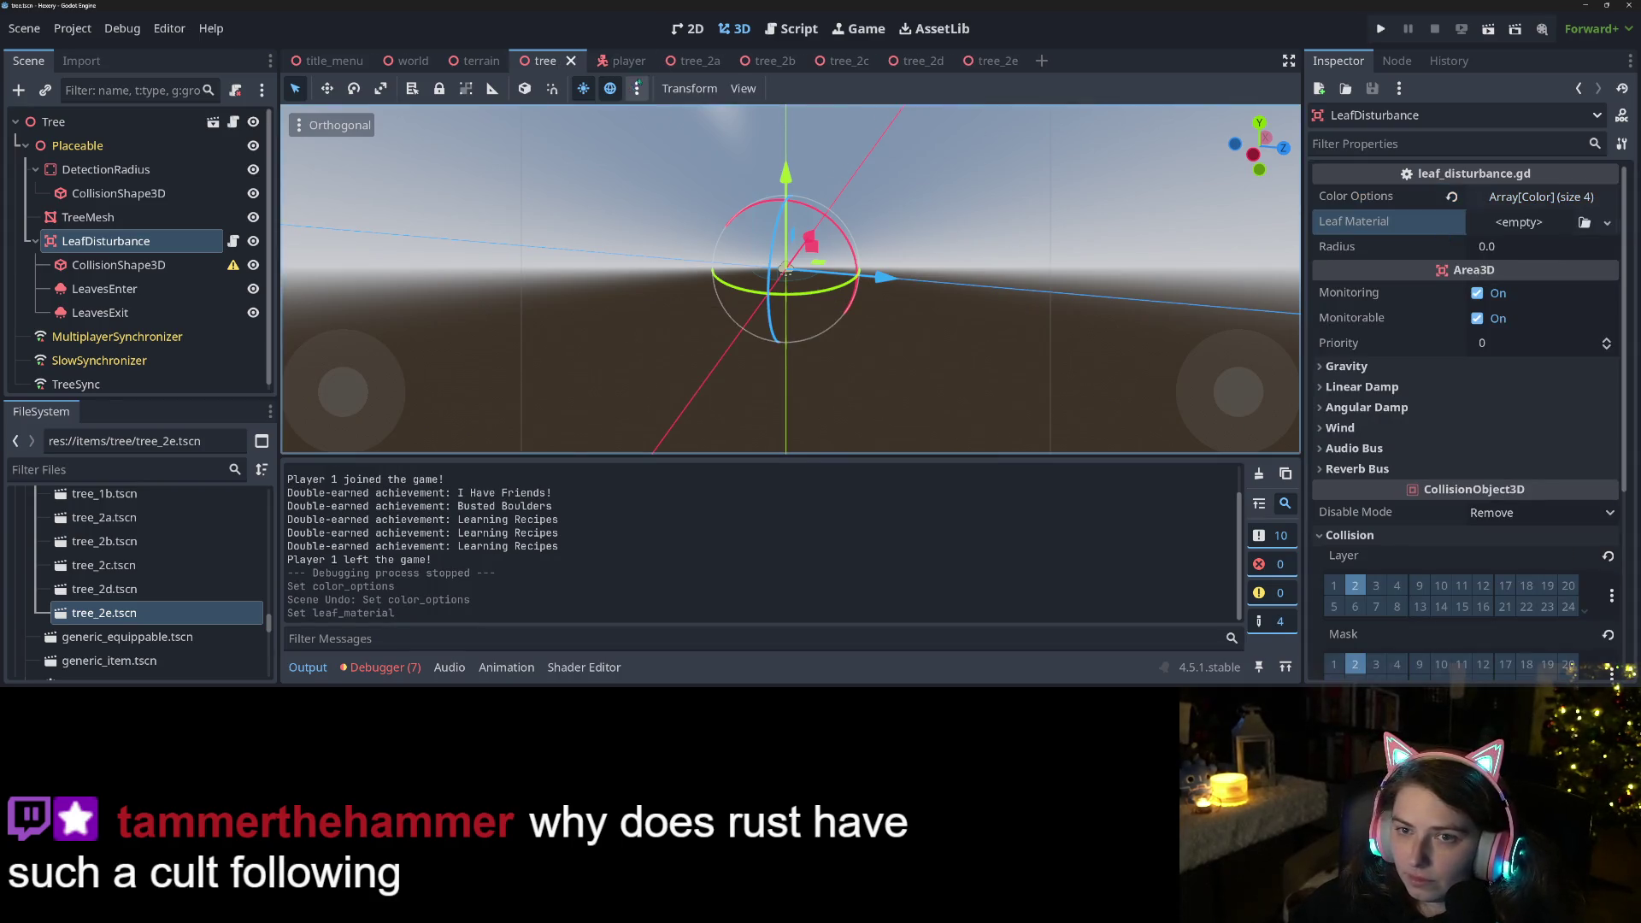
In tree_2a, select LeavesEnter and check its Pass 1 mesh options without changes.
left_click(680, 61)
key("Down")
key("Down")
key("Down")
key("Up")
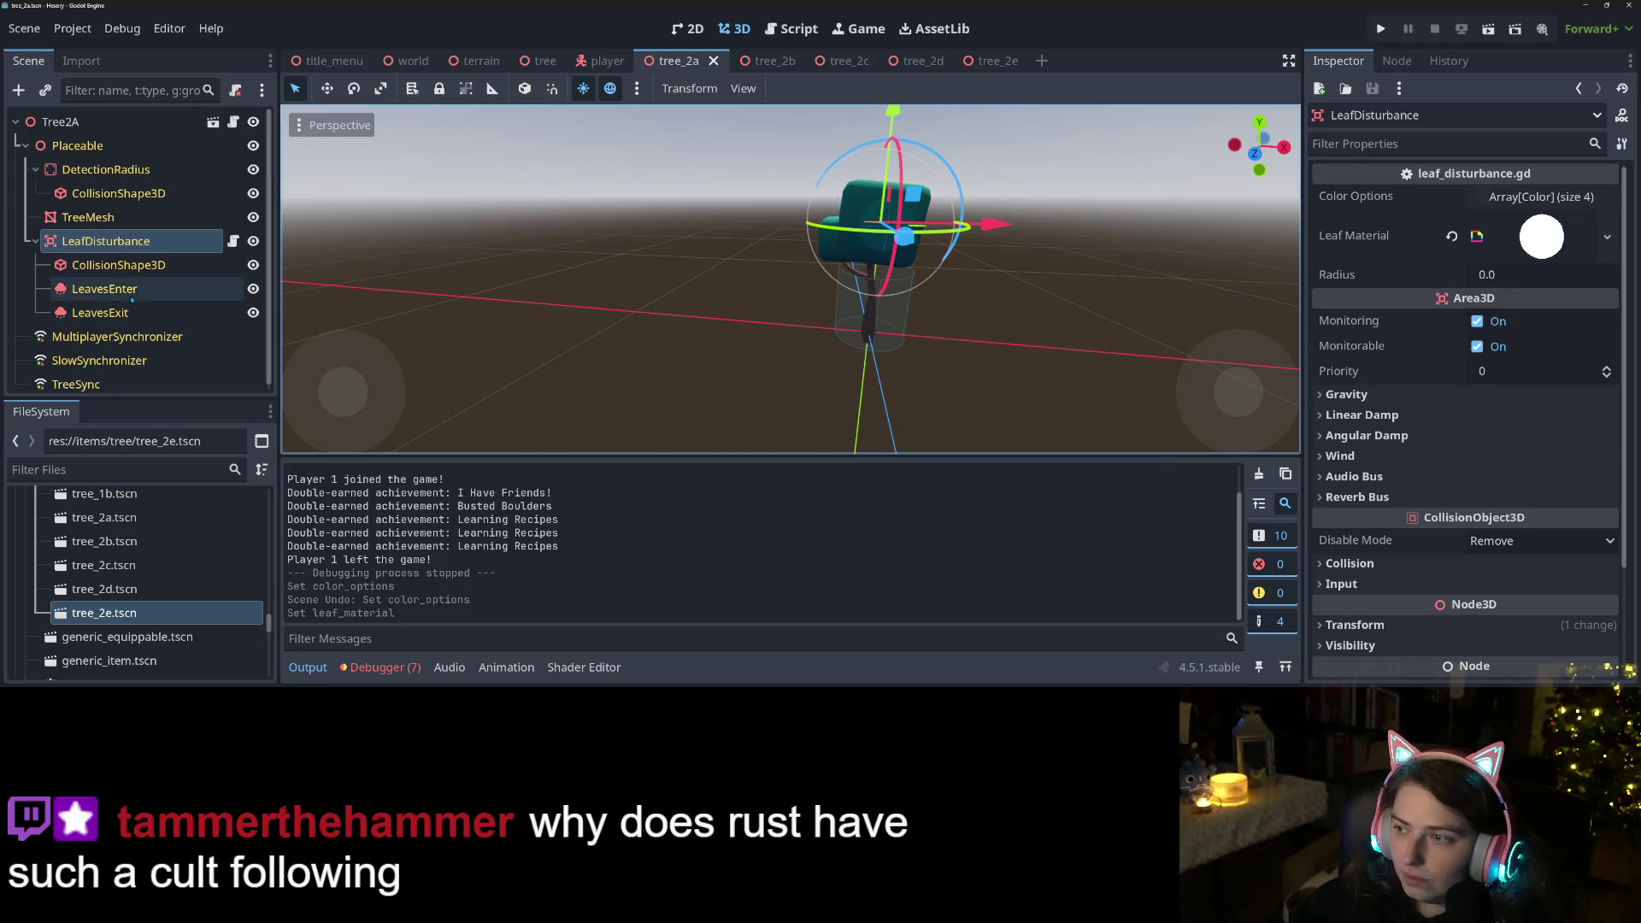
scroll(1486, 459, "down", 5)
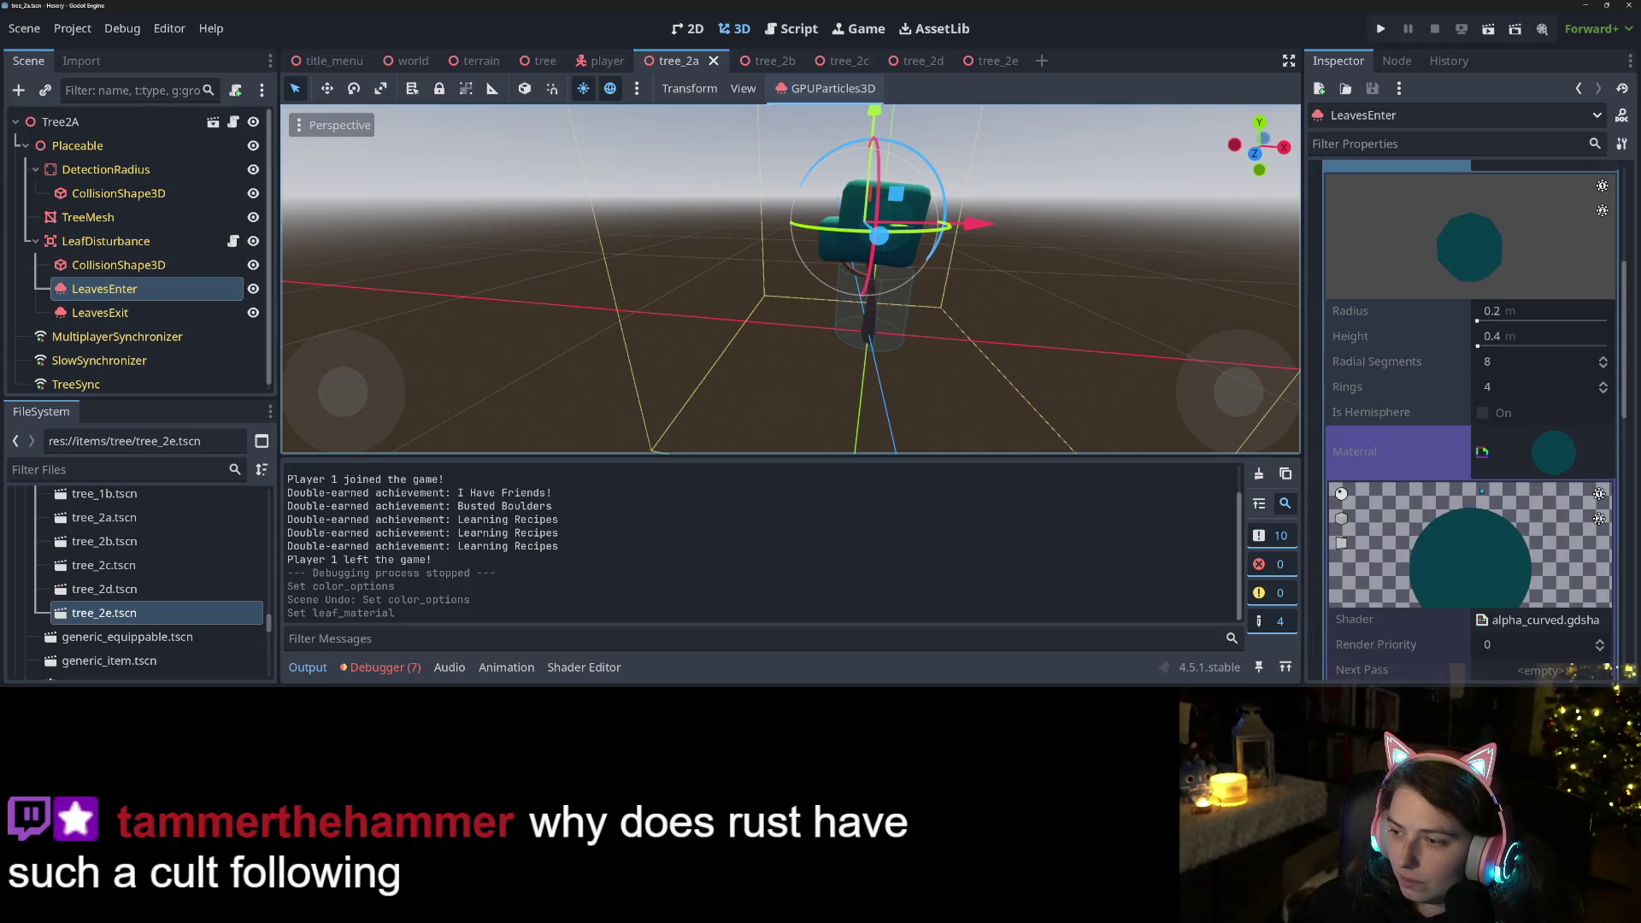
scroll(1486, 459, "up", 3)
left_click(1607, 336)
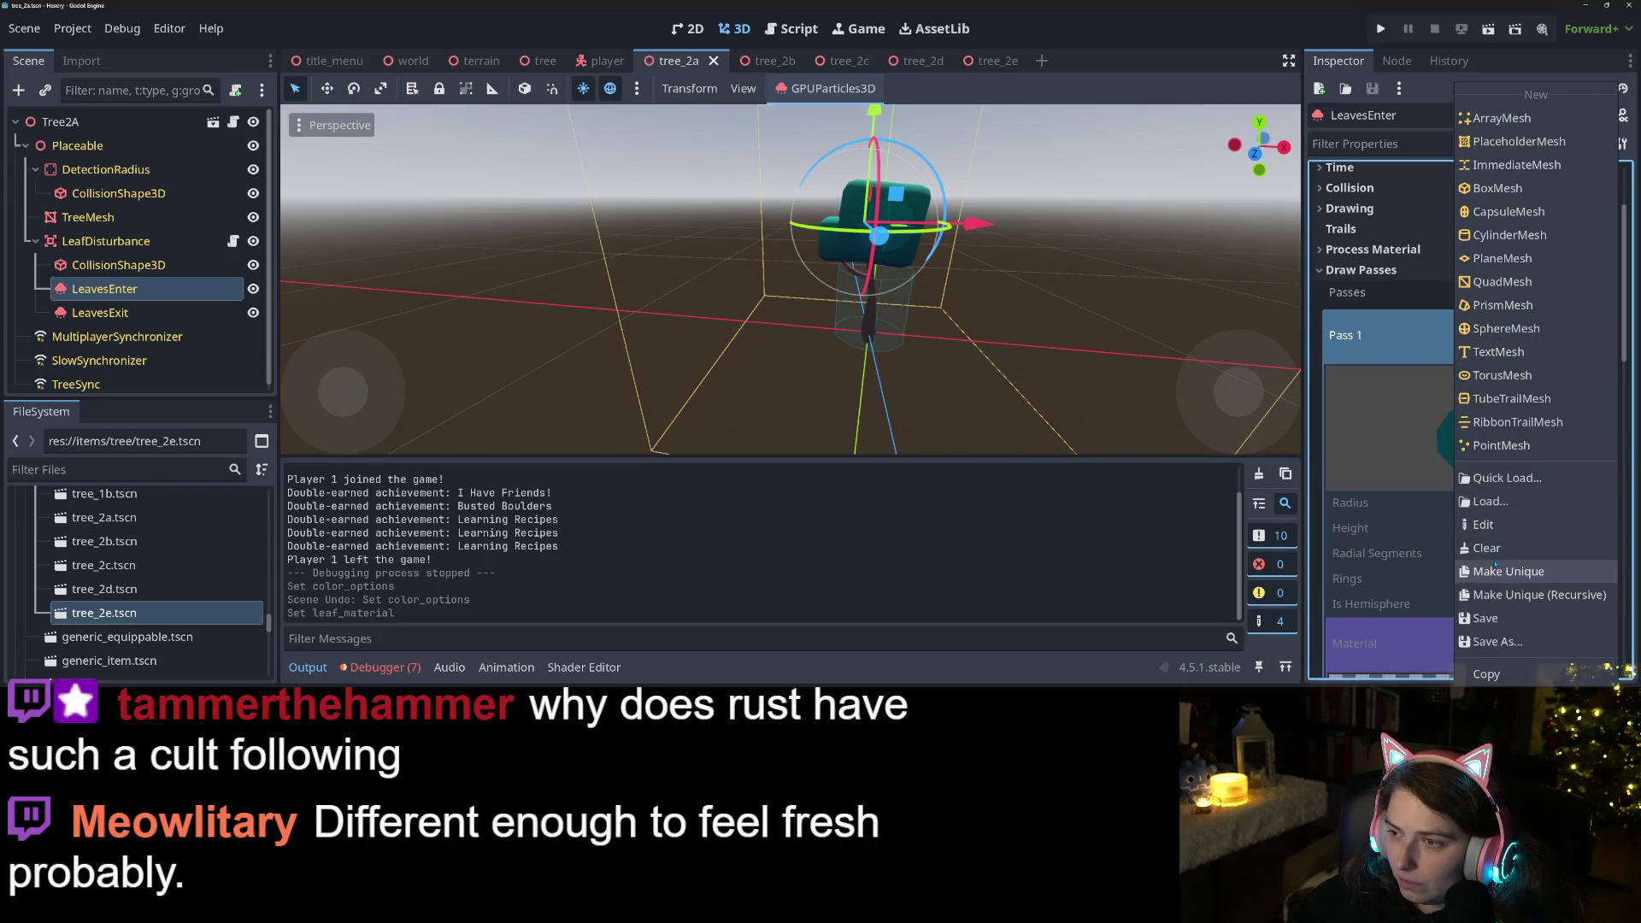
left_click(1374, 351)
scroll(1361, 393, "up", 3)
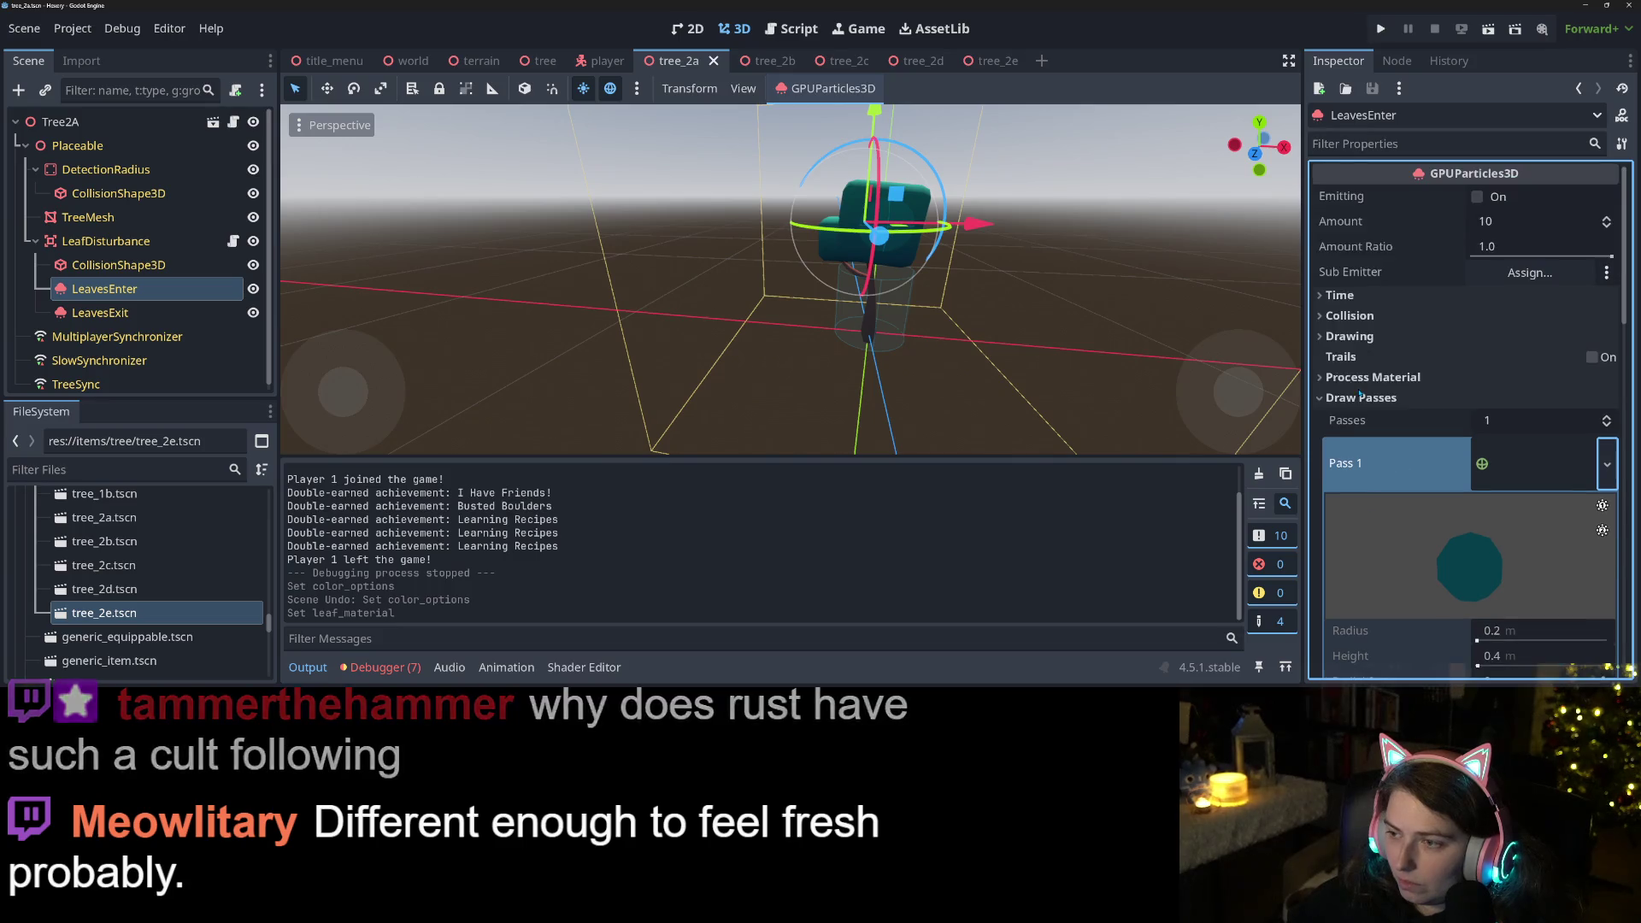
left_click(538, 60)
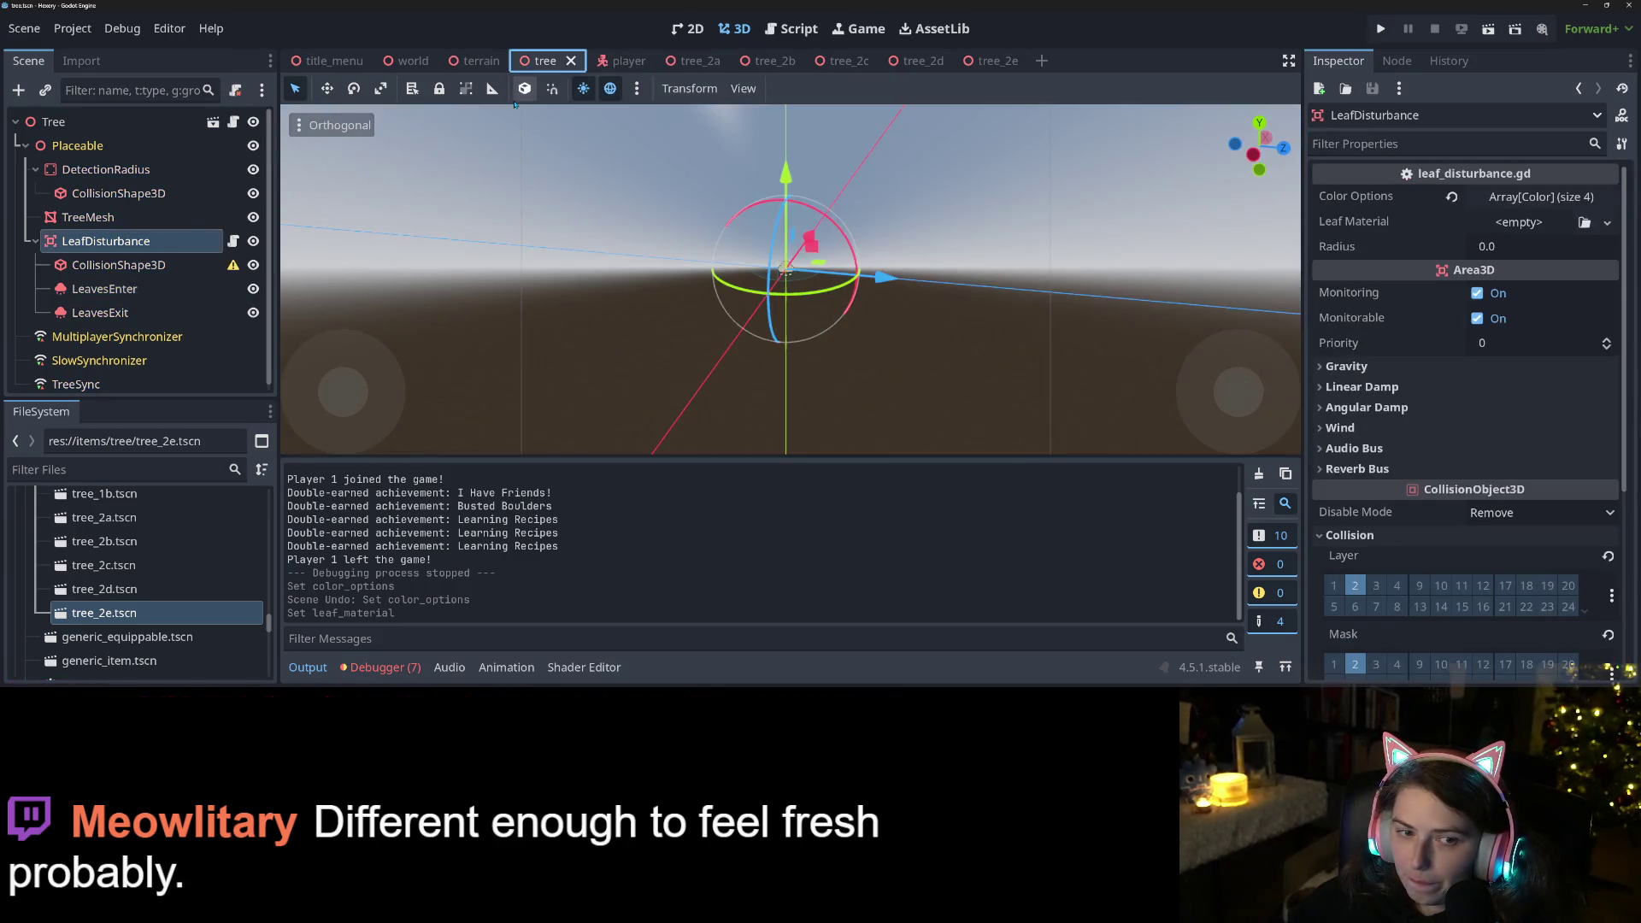
Copy LeavesEnter's material value in the tree scene, then select LeavesExit.
left_click(186, 290)
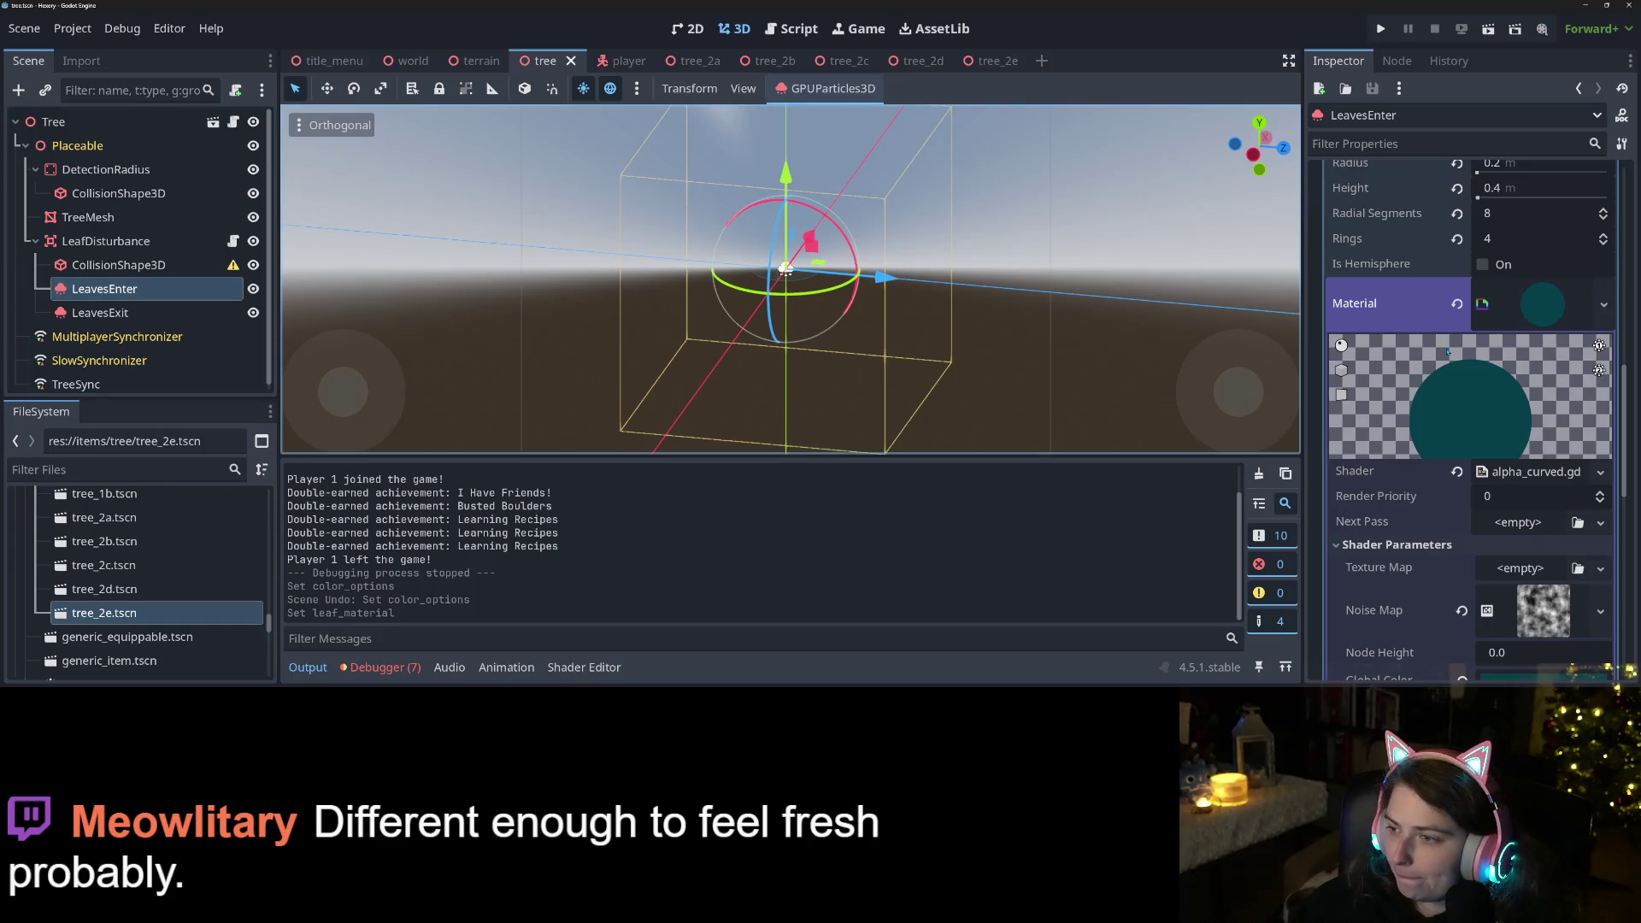
right_click(1420, 299)
left_click(1453, 309)
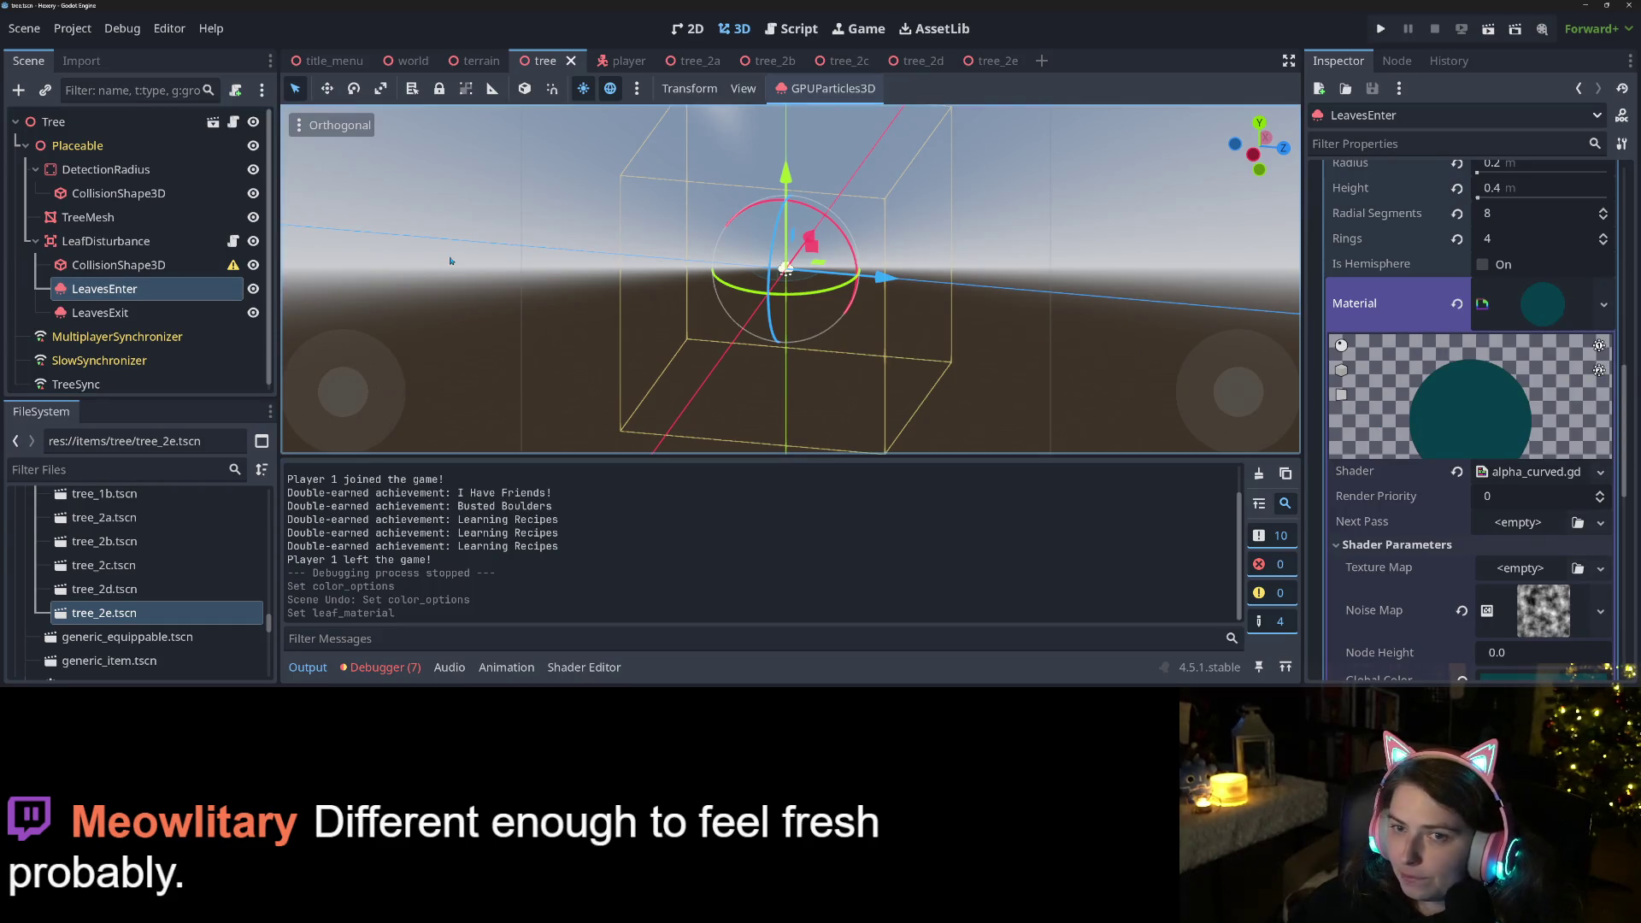
left_click(147, 311)
scroll(1436, 392, "down", 10)
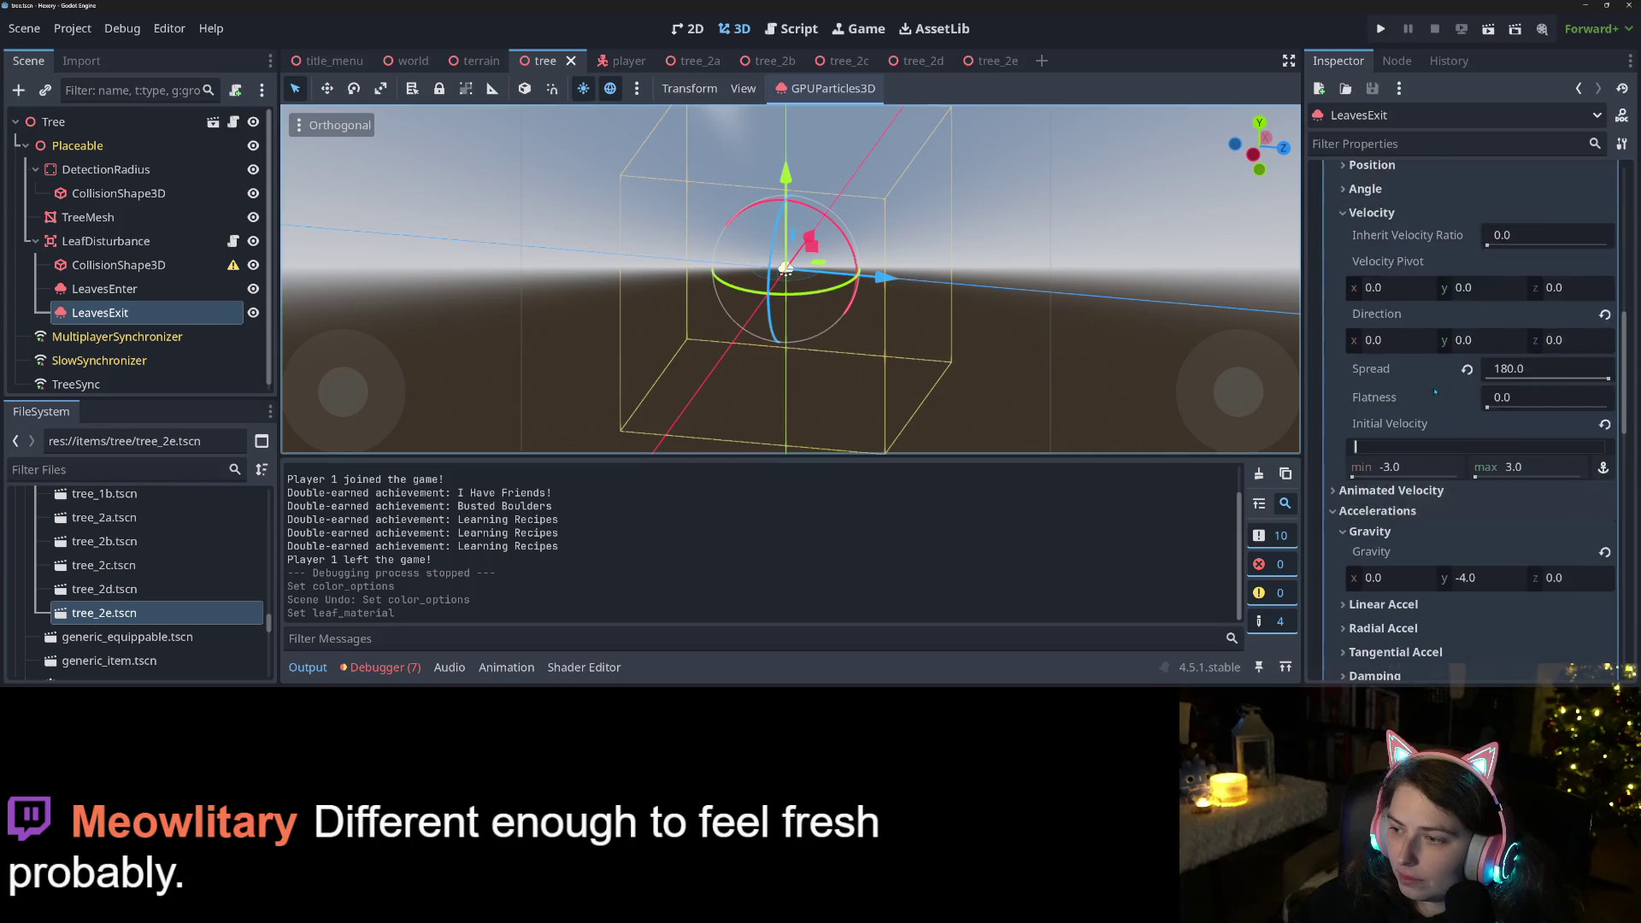
scroll(1435, 392, "down", 15)
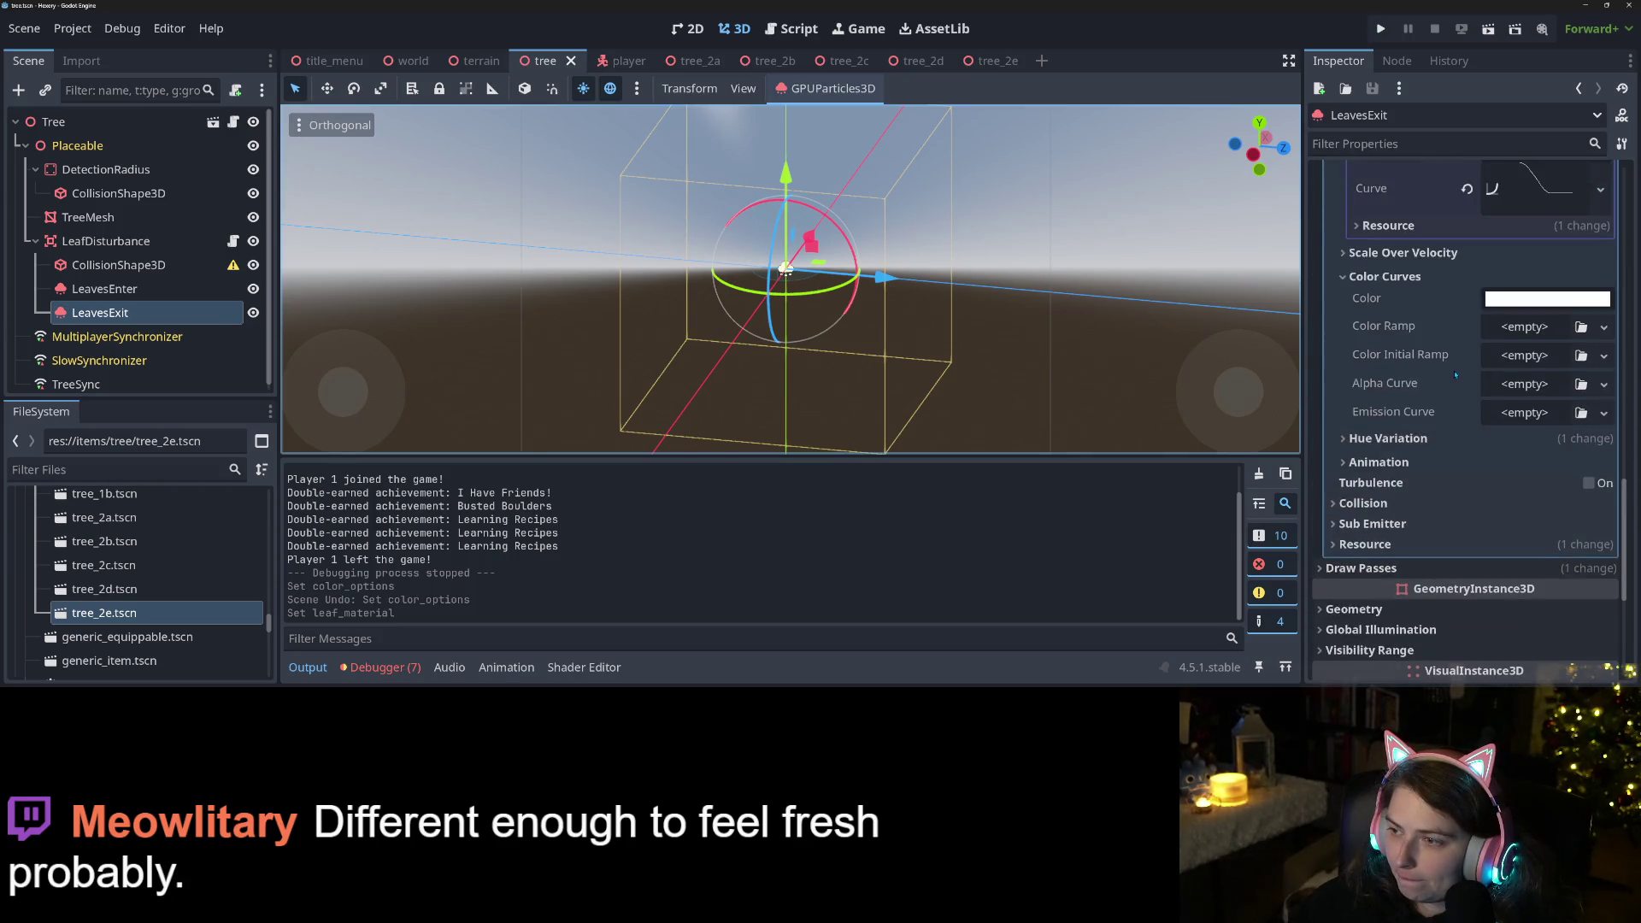
Expand LeavesExit's Draw Passes Pass 1 sphere mesh to view its shader material and Noise Map.
left_click(1367, 567)
scroll(1436, 541, "down", 5)
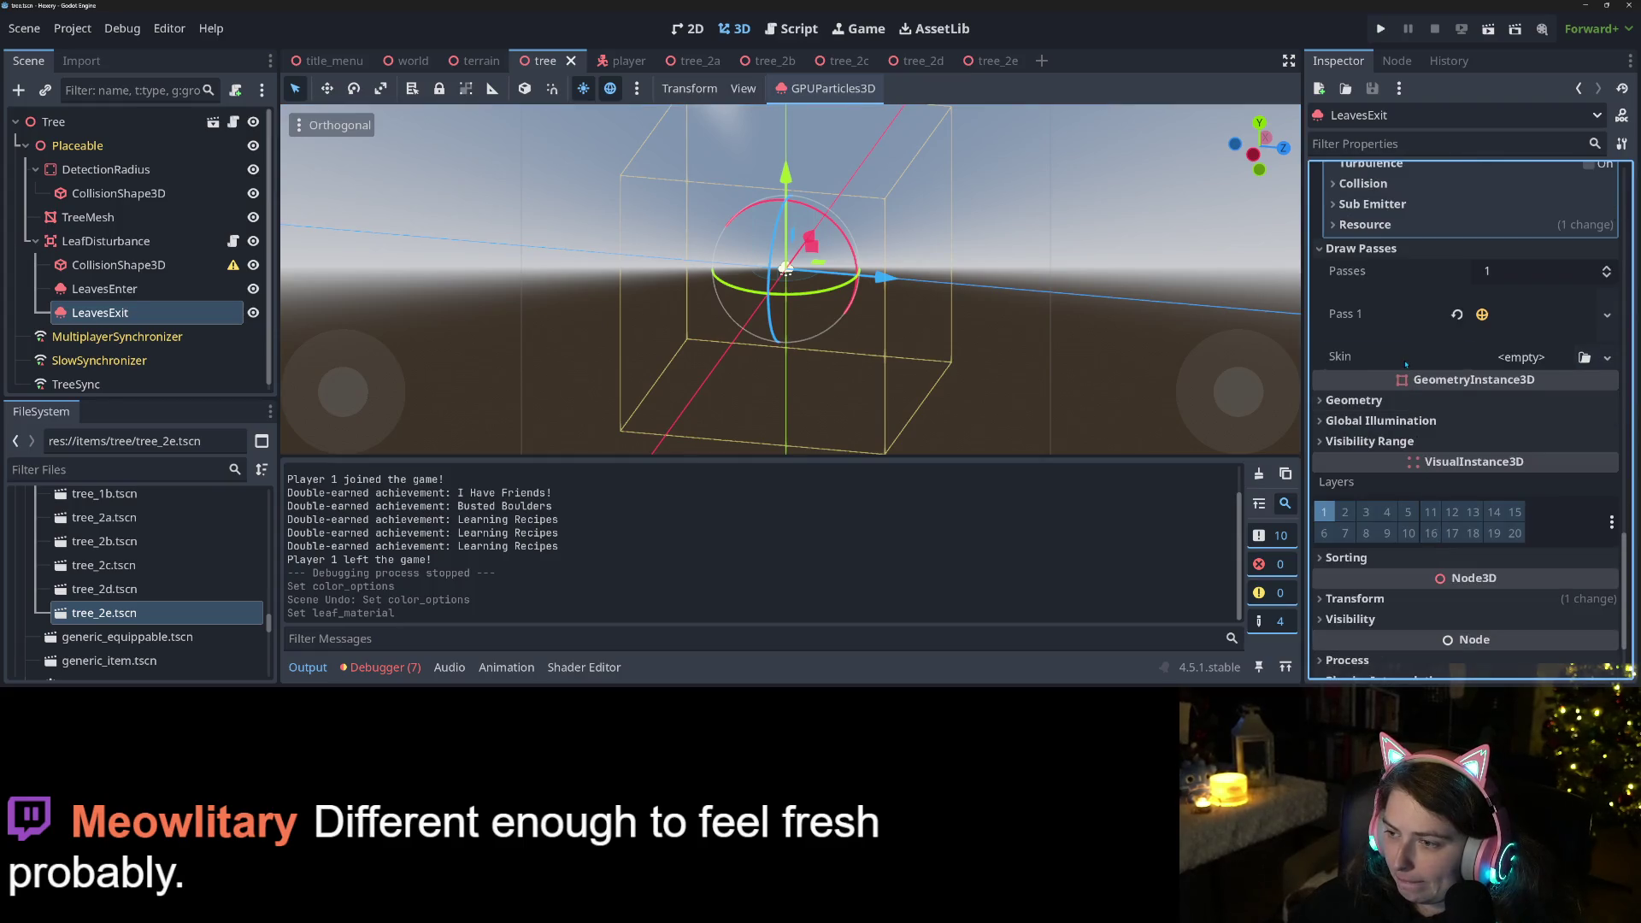
left_click(1367, 313)
left_click(1515, 311)
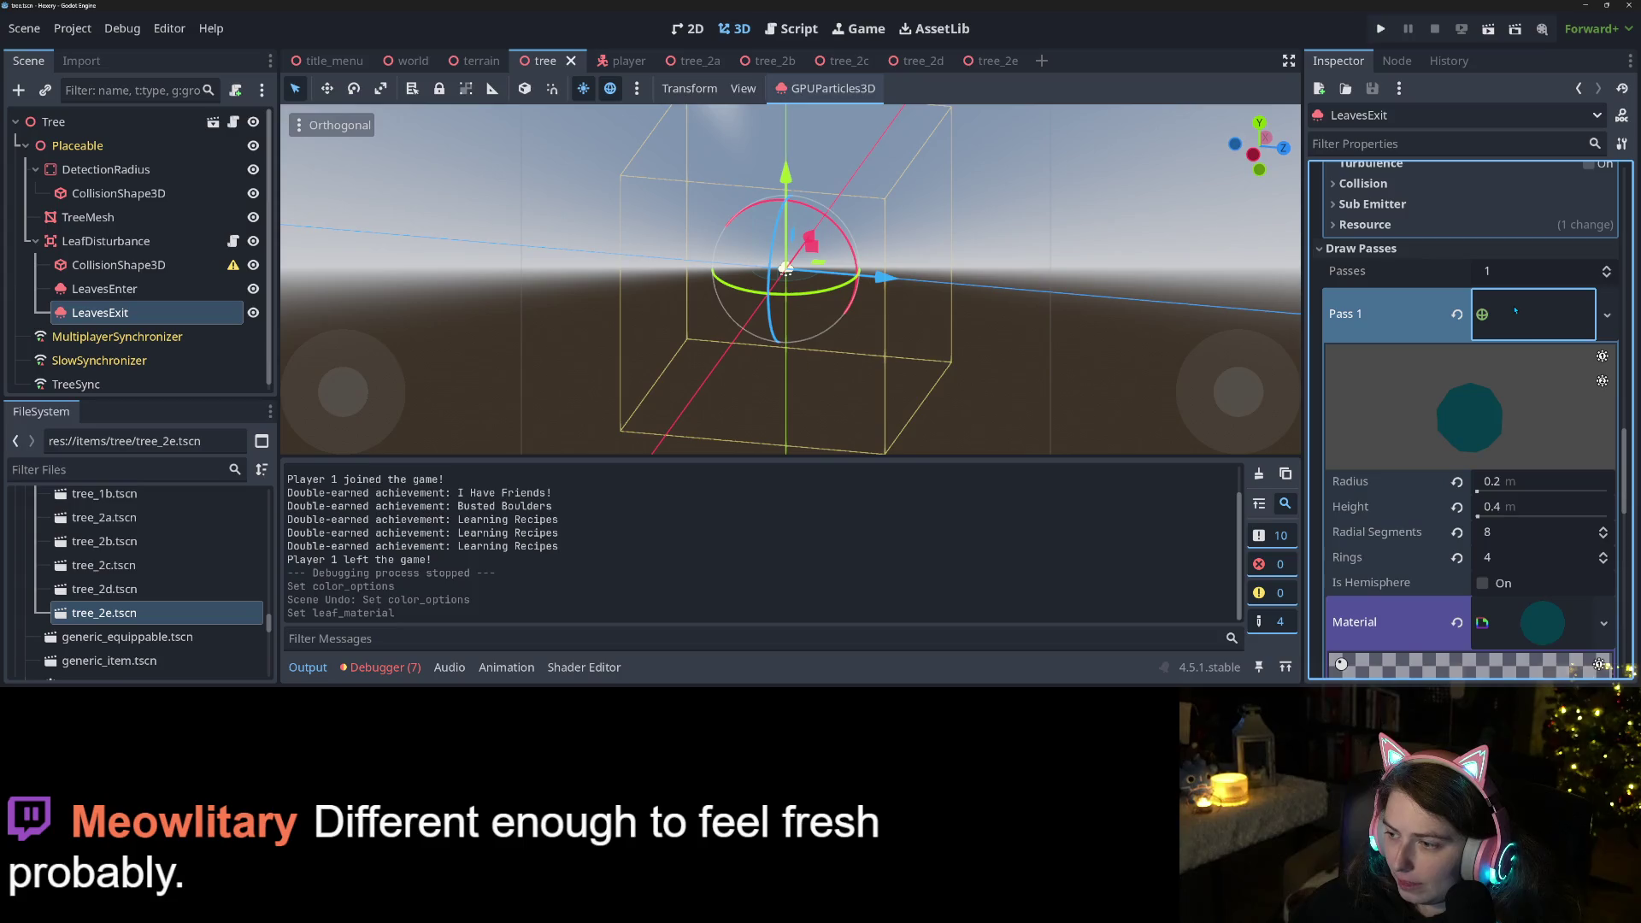
scroll(1447, 480, "down", 5)
right_click(1465, 496)
left_click(1466, 503)
scroll(1465, 496, "down", 3)
scroll(1487, 461, "up", 6)
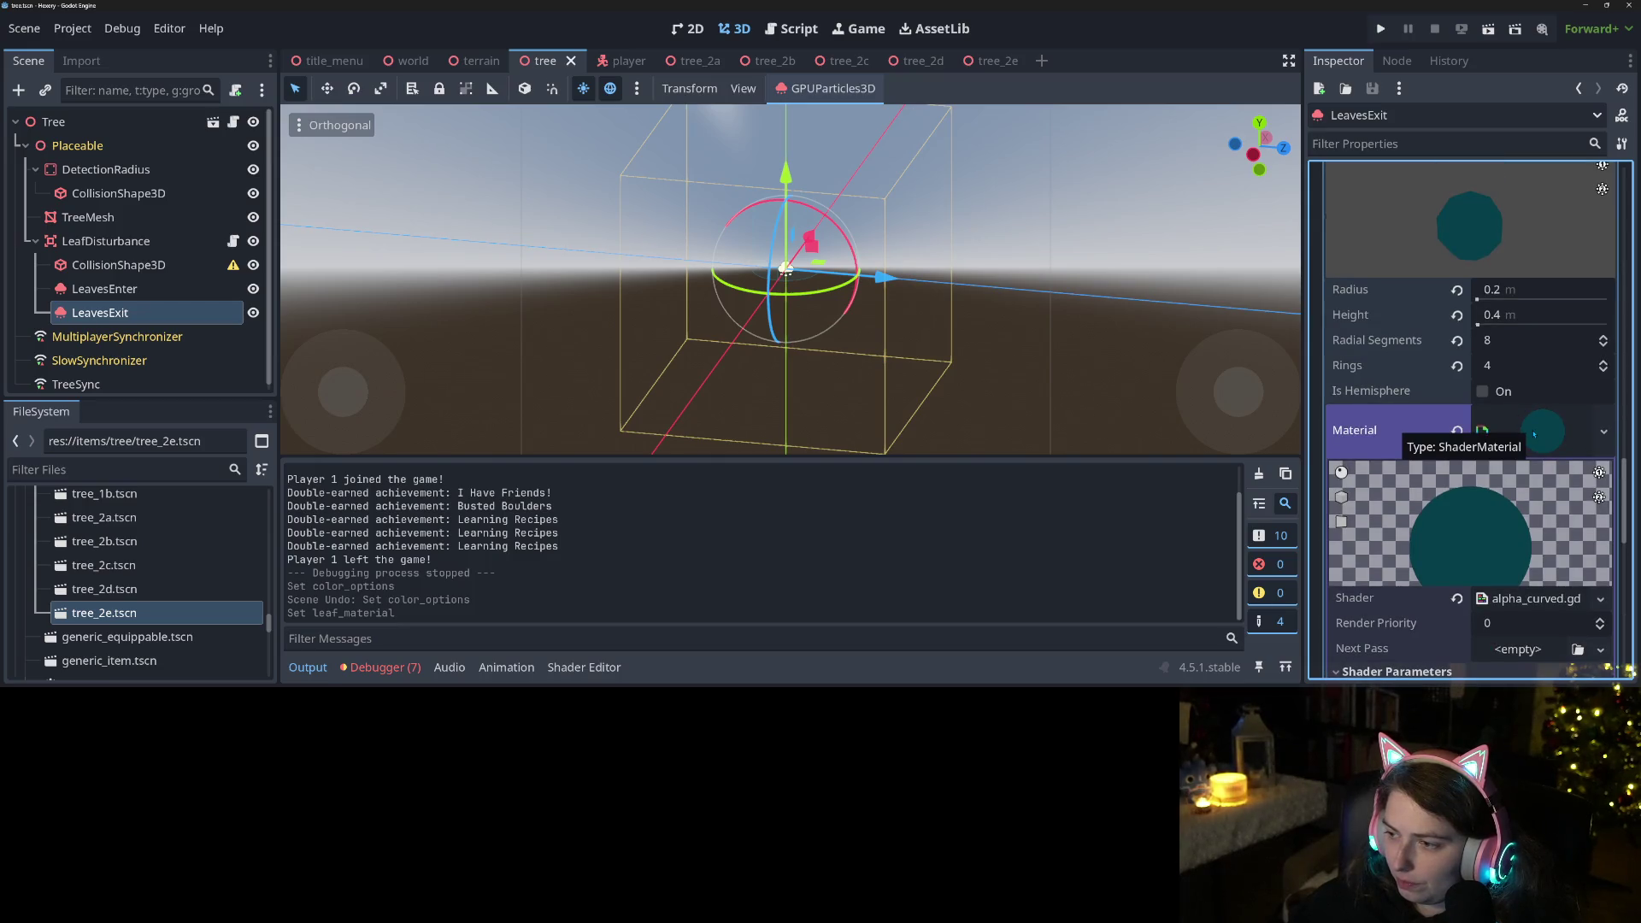
left_click(104, 288)
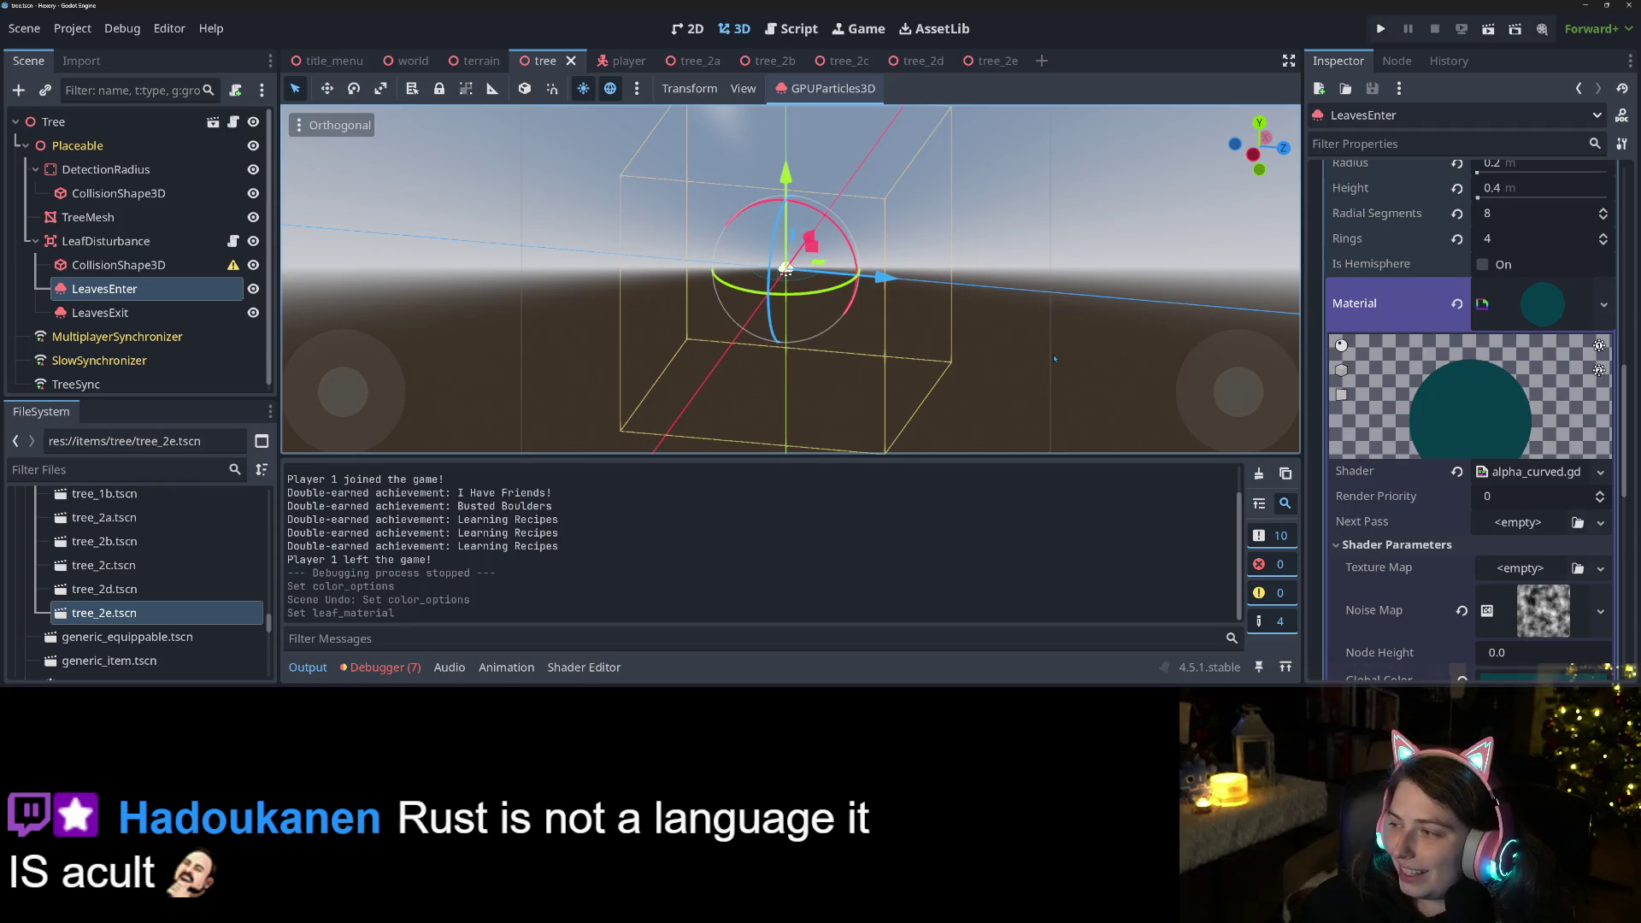
Reach the alpha_curved shader code via the tree_2a and player tabs, ending on the tree scene.
scroll(797, 278, "up", 3)
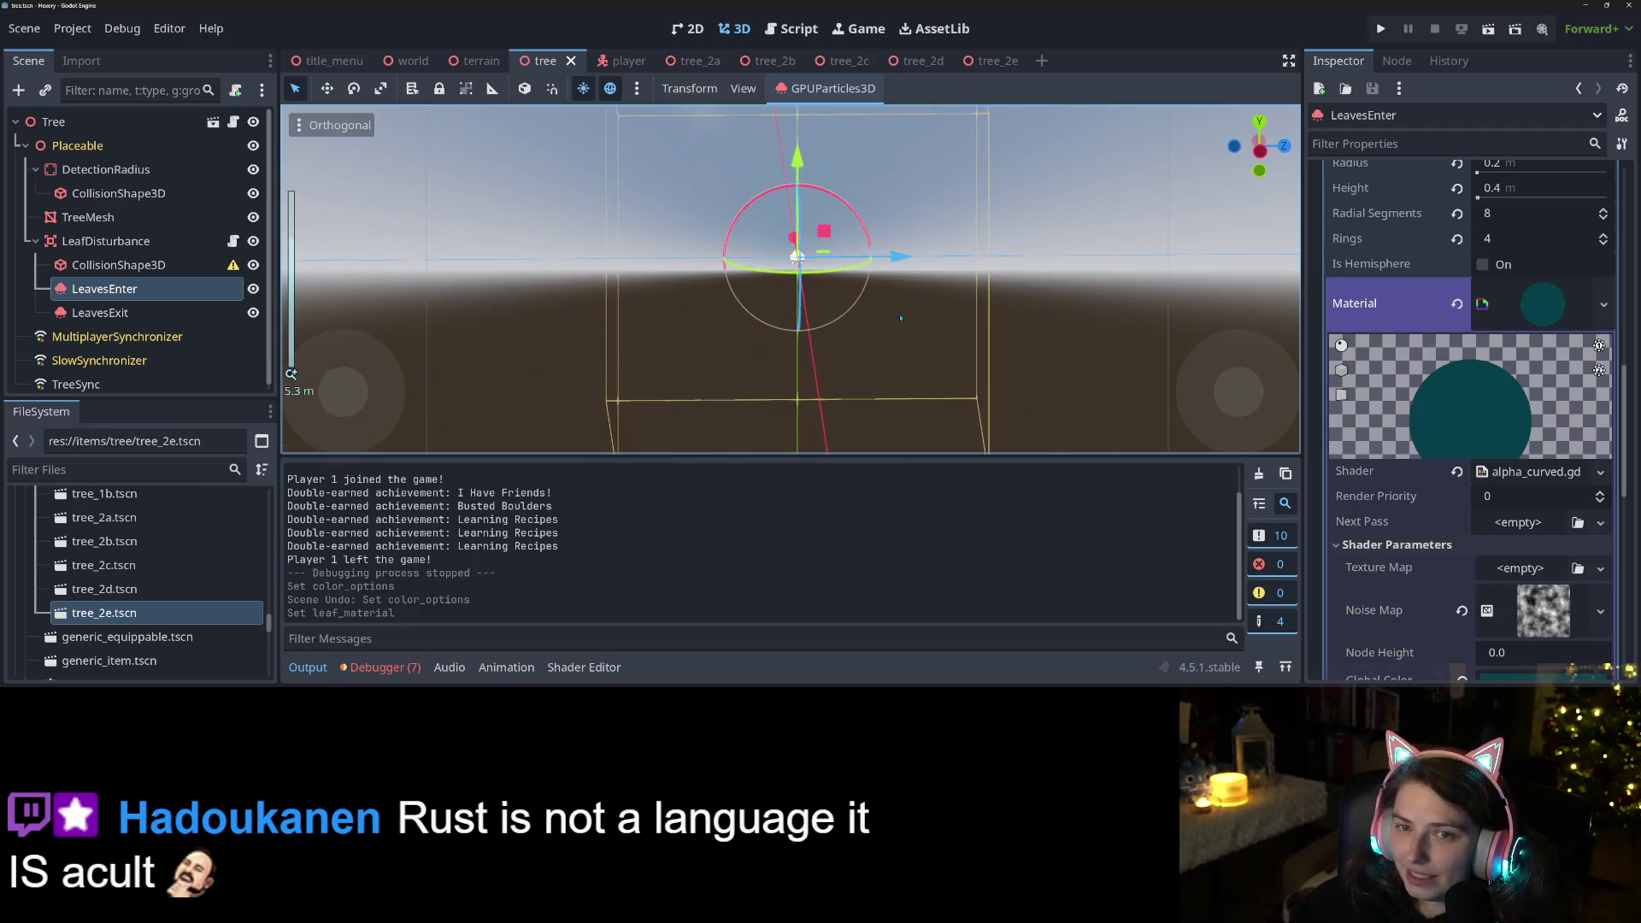
right_click(1364, 302)
left_click(1373, 316)
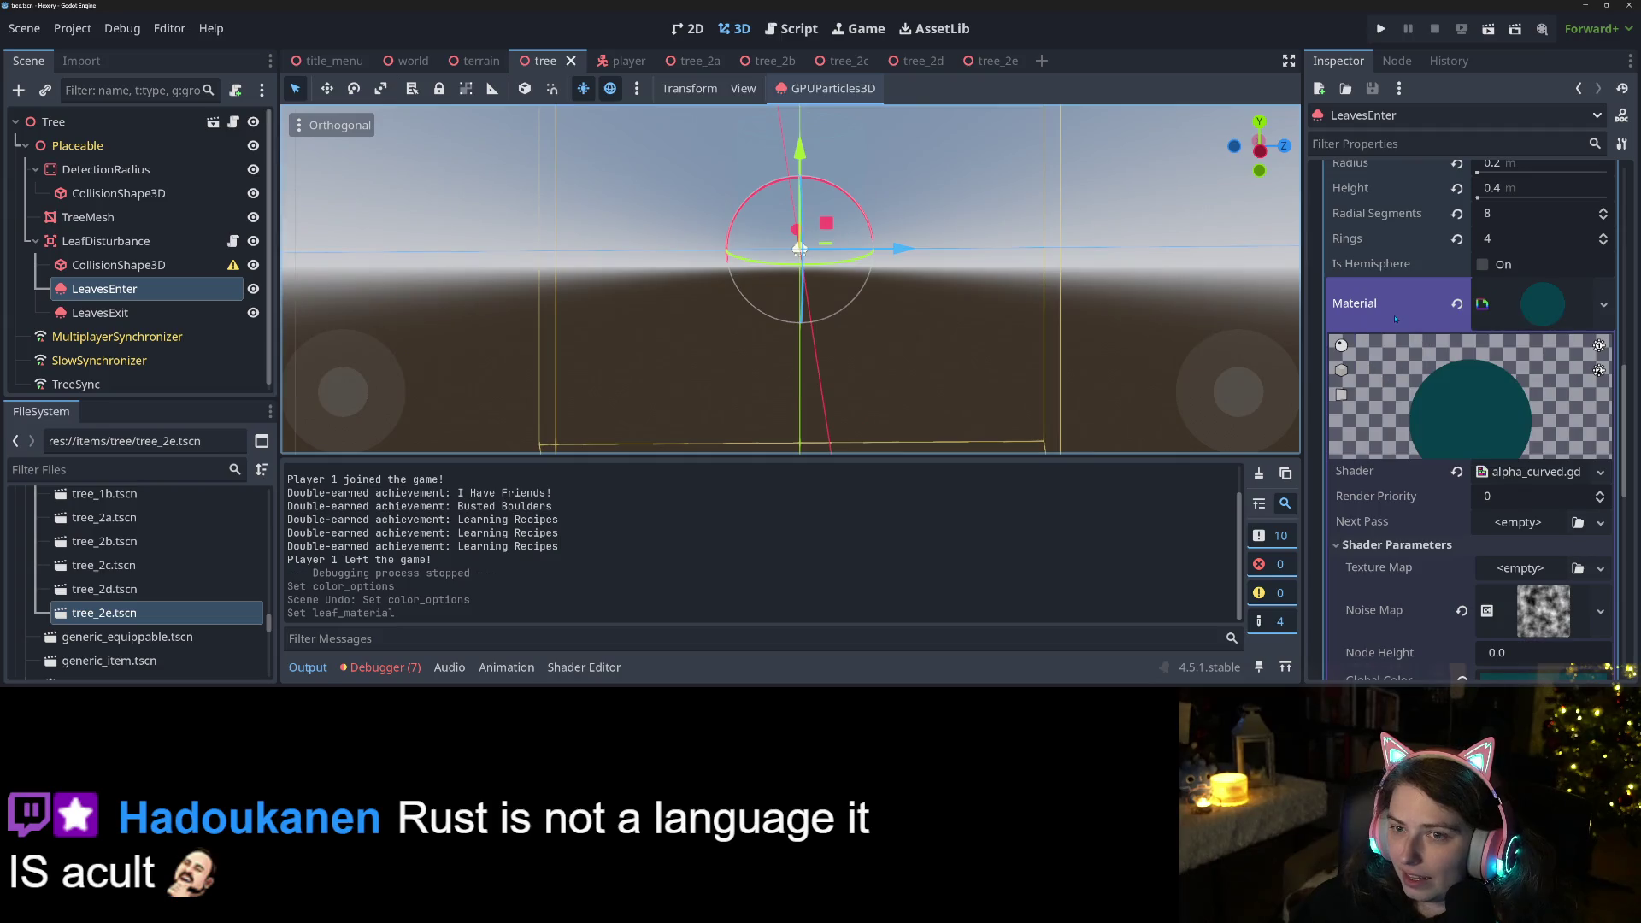
left_click(707, 63)
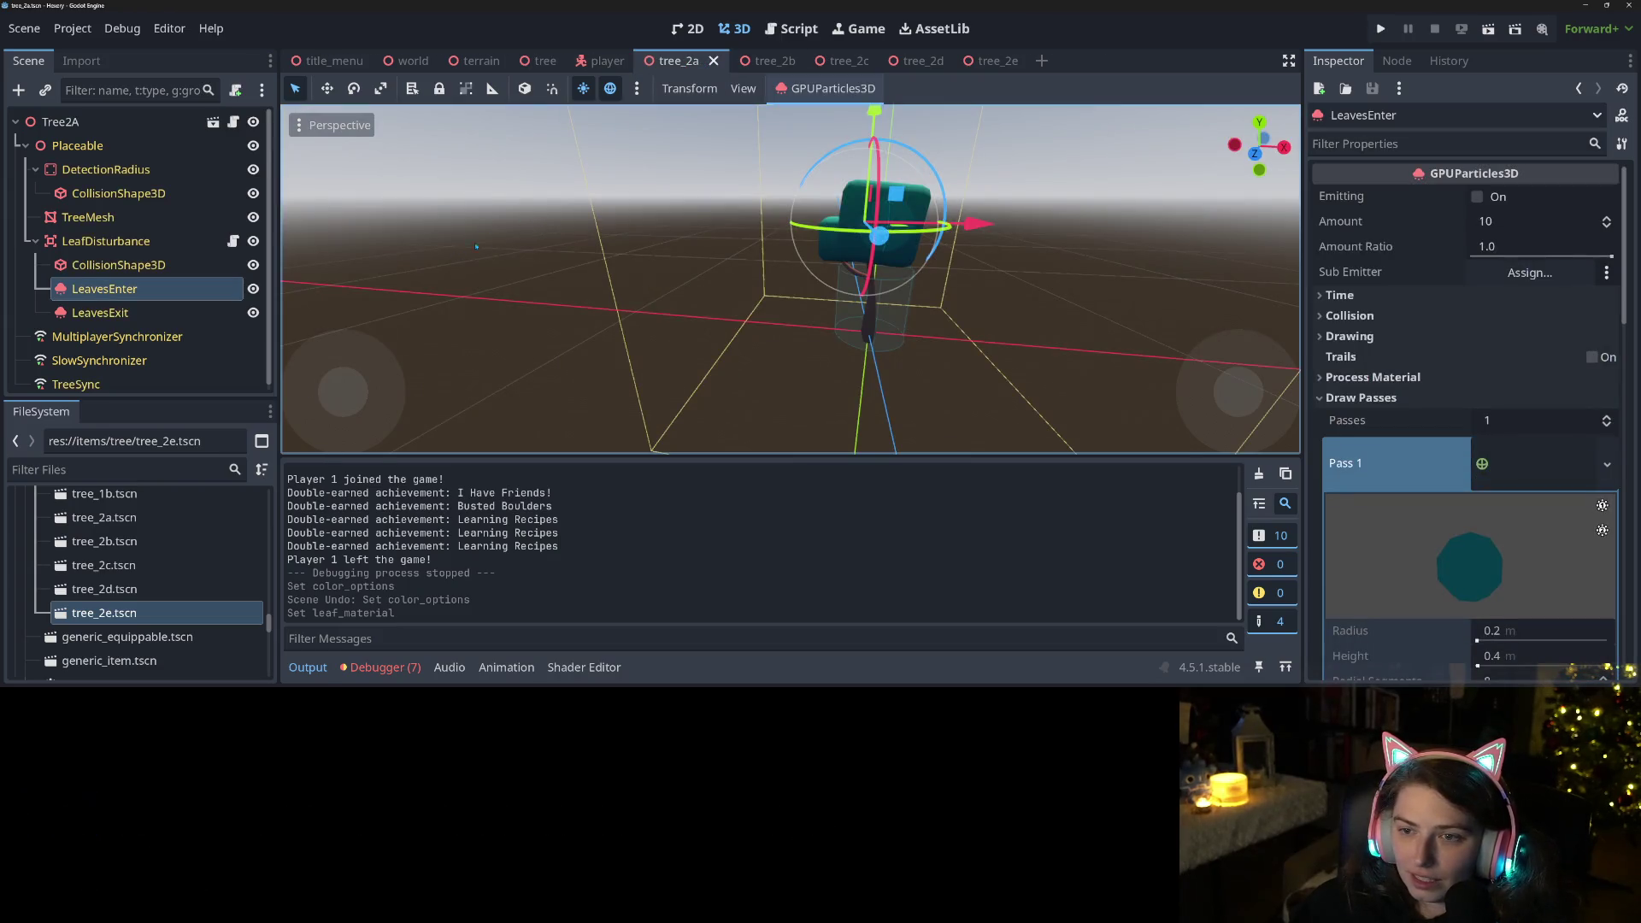
left_click(601, 62)
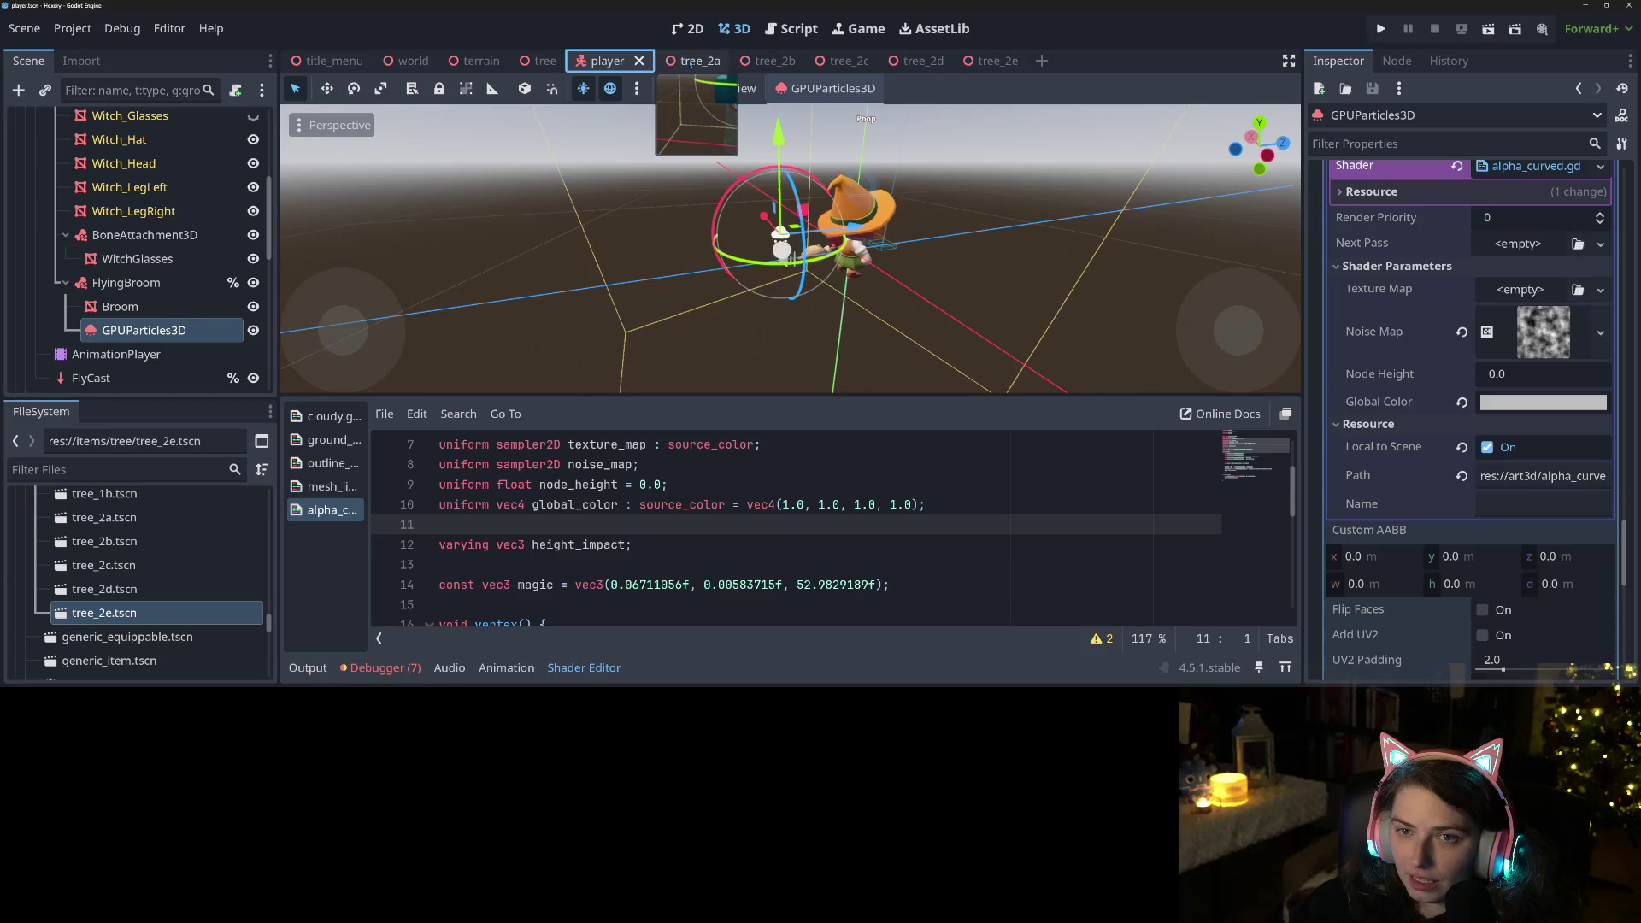
left_click(675, 61)
left_click(543, 61)
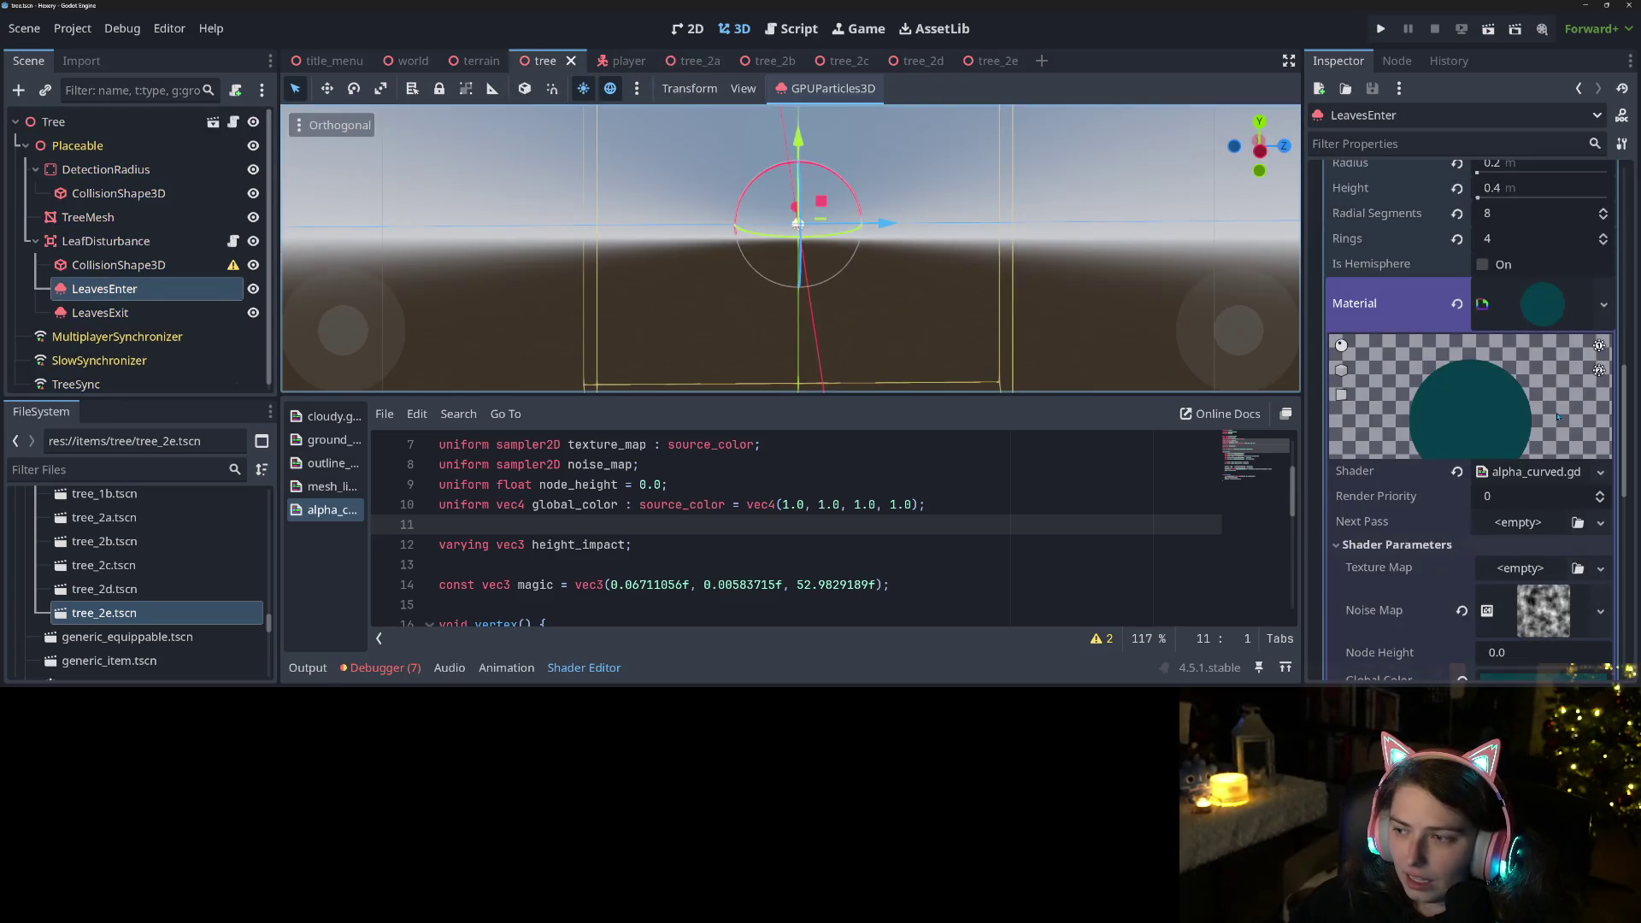
Copy LeavesEnter's Pass 1 mesh, clear both particle draw passes in tree, and save.
right_click(1386, 310)
left_click(1434, 323)
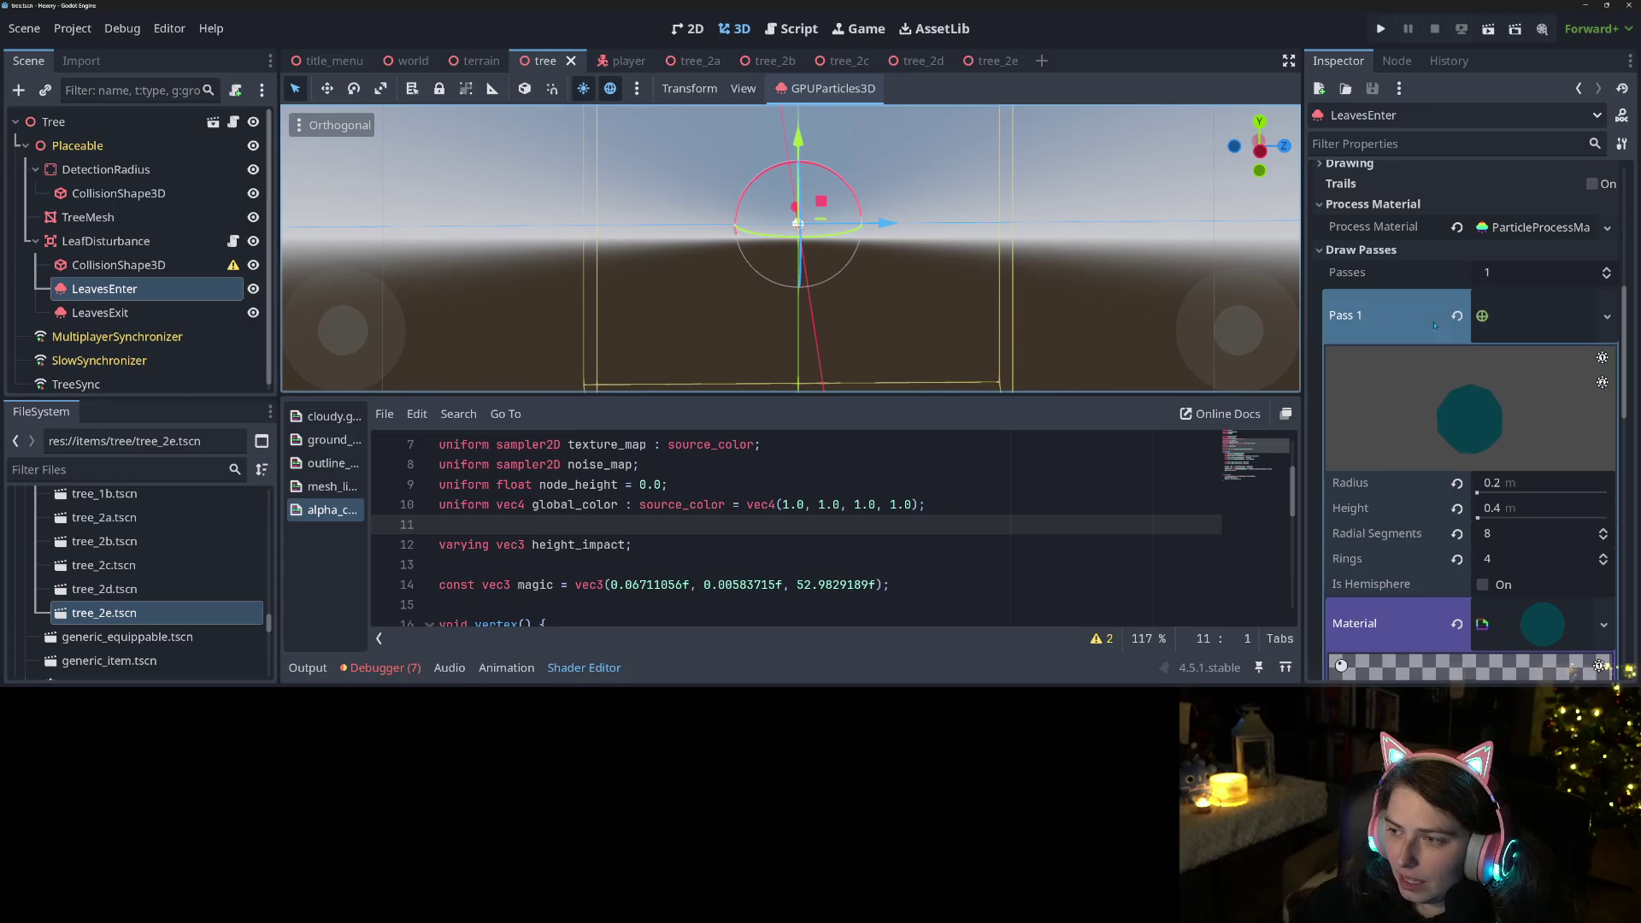
left_click(1461, 317)
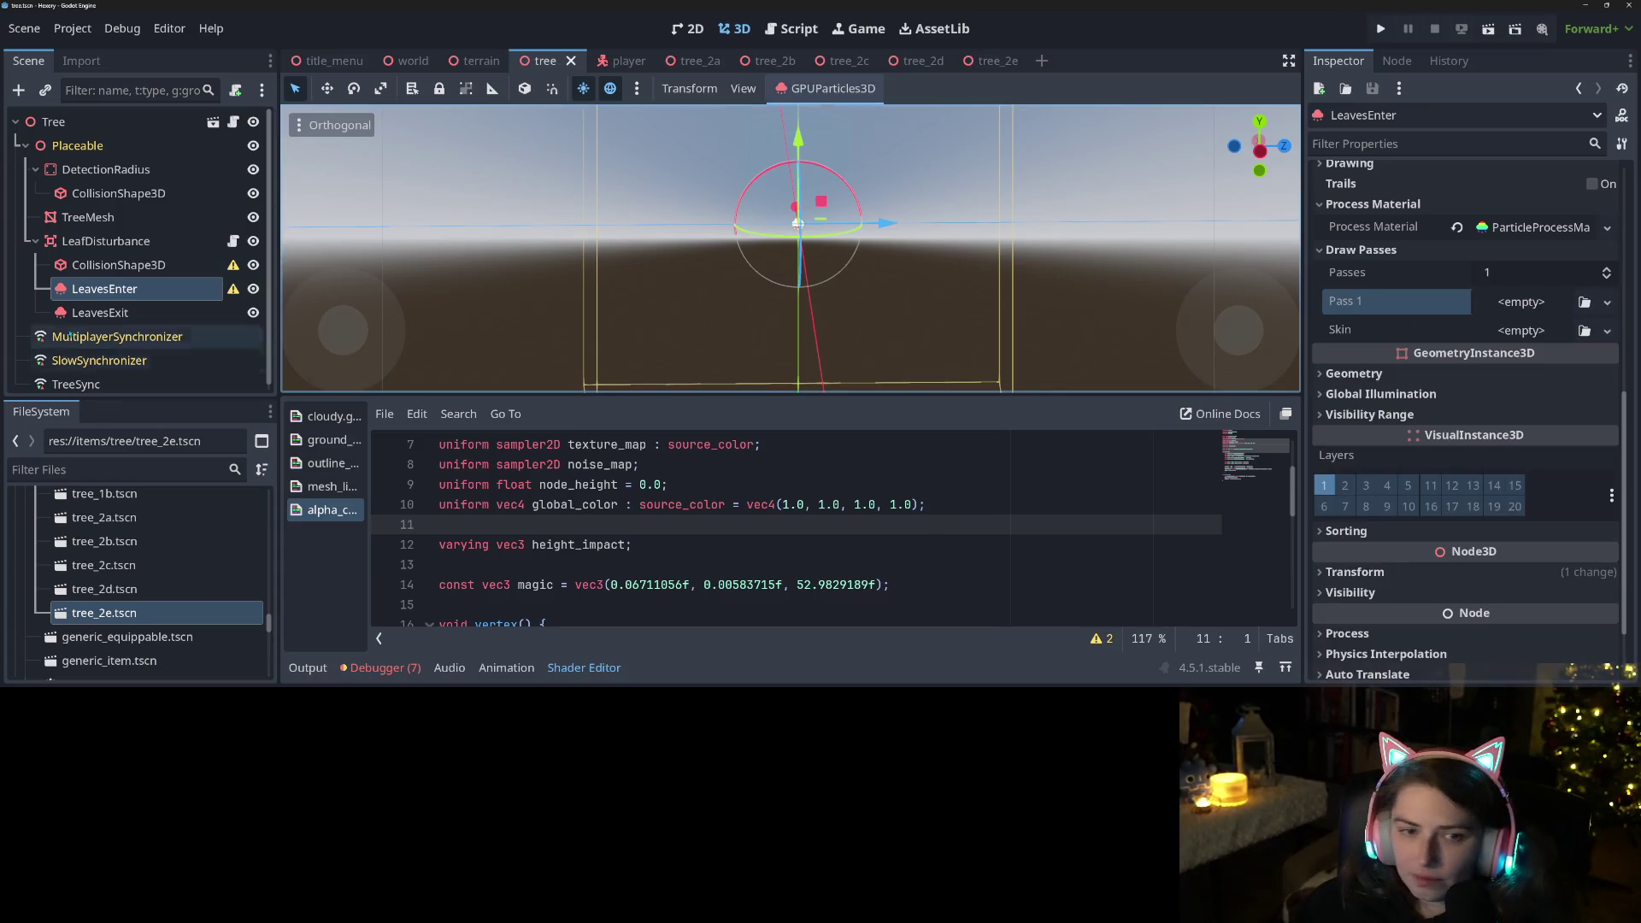
left_click(100, 313)
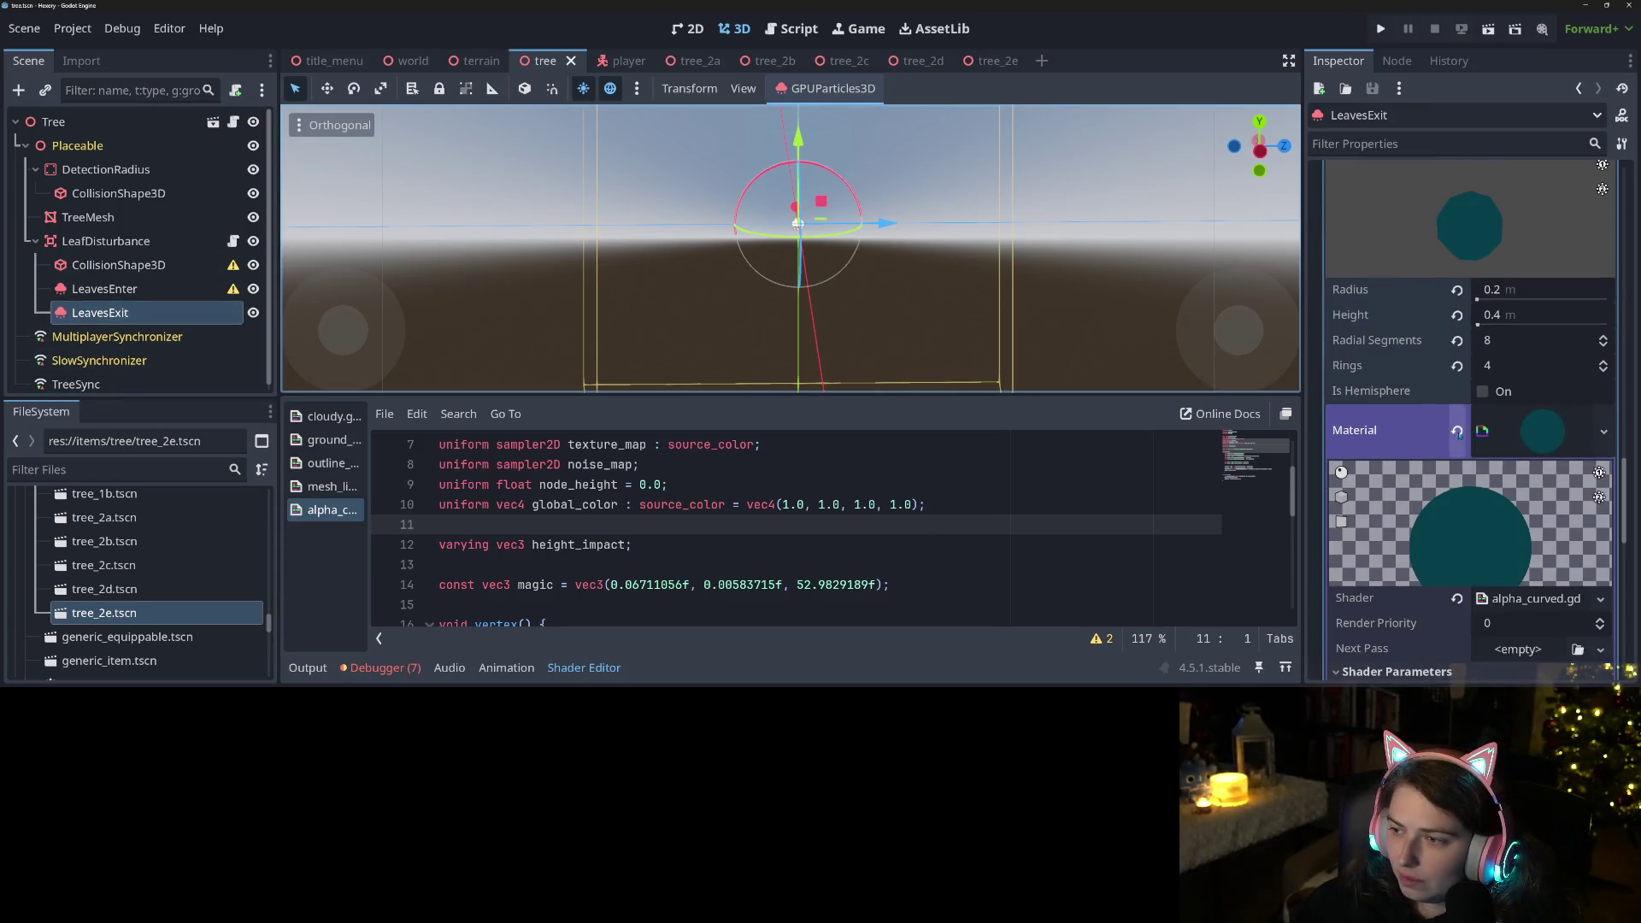
scroll(1356, 454, "up", 3)
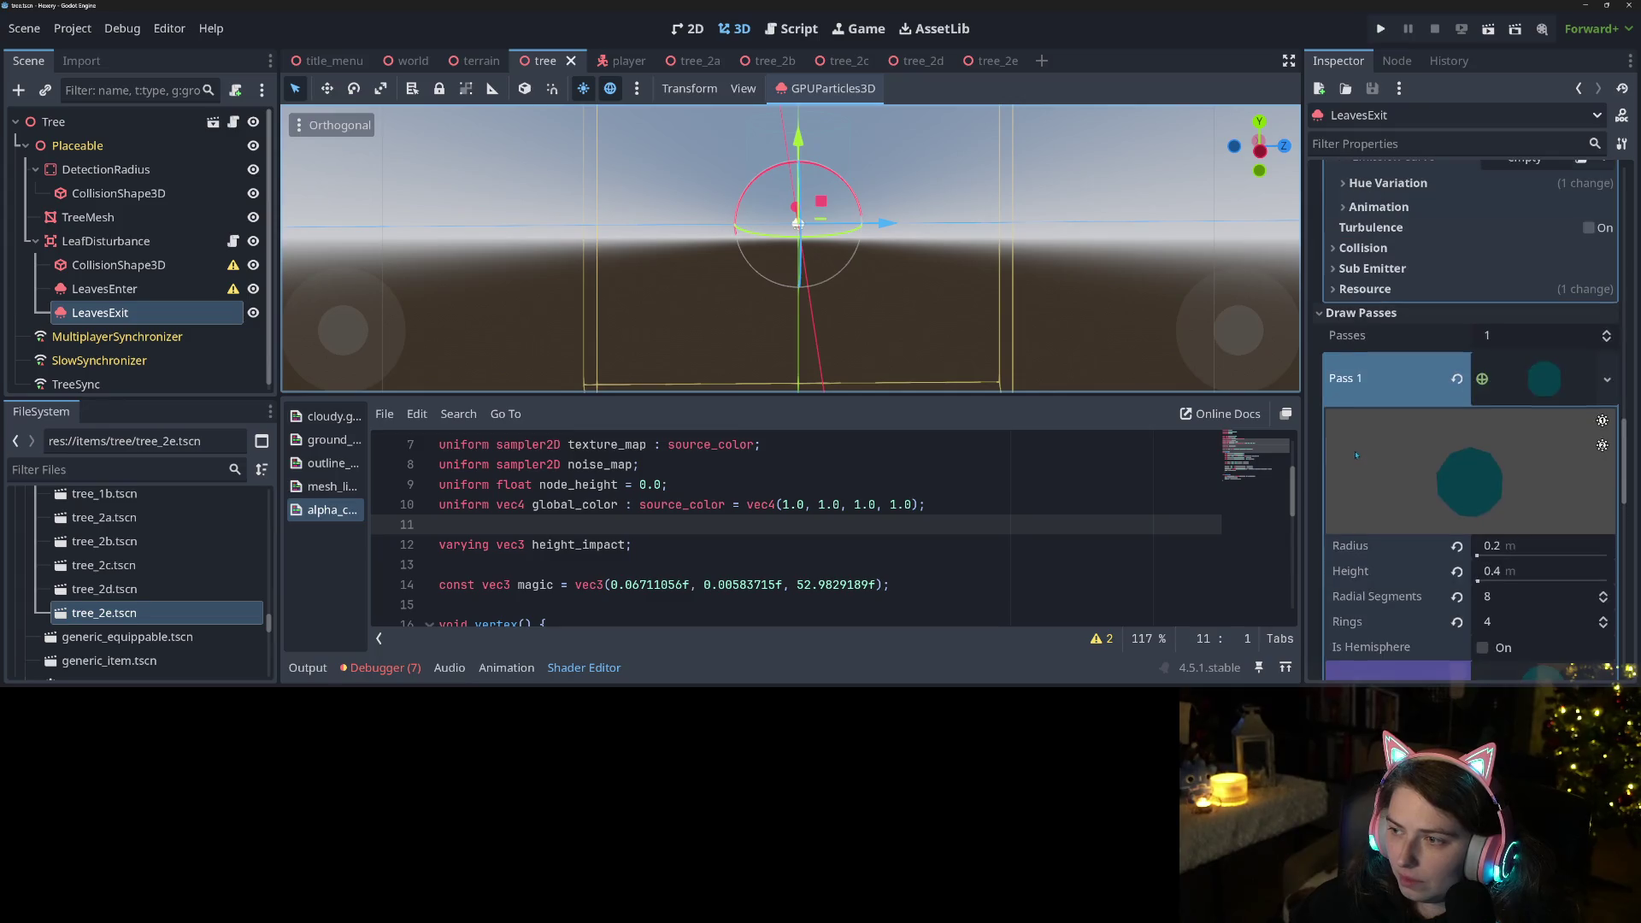
left_click(1457, 378)
key("ctrl+s")
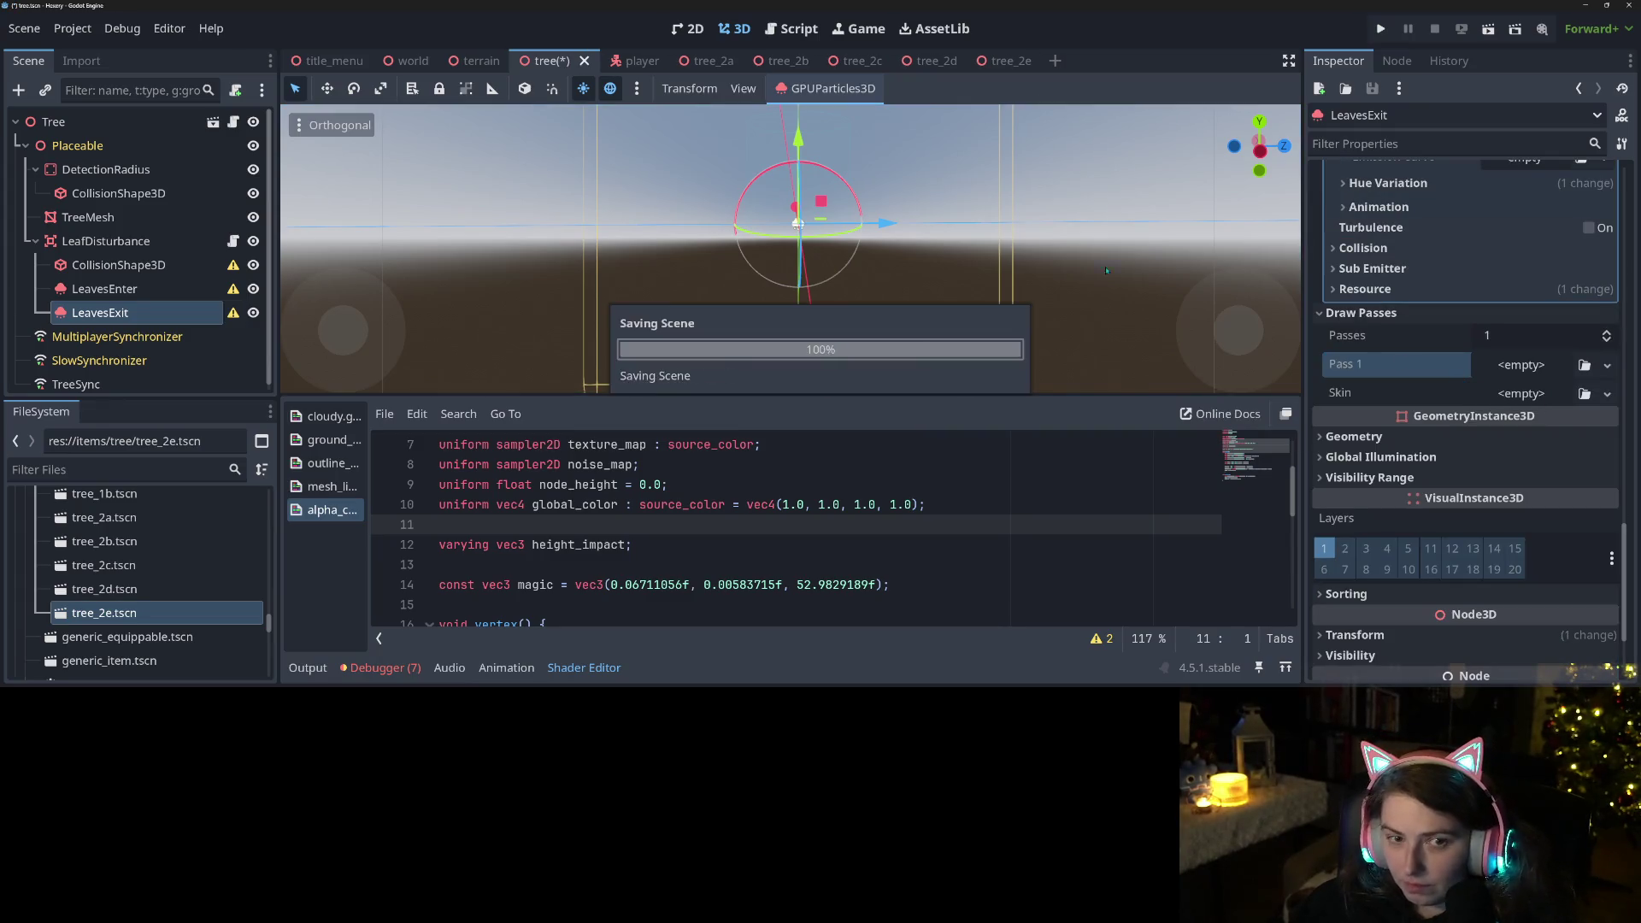
In tree_2a, paste the copied sphere mesh into the empty draw pass.
left_click(688, 62)
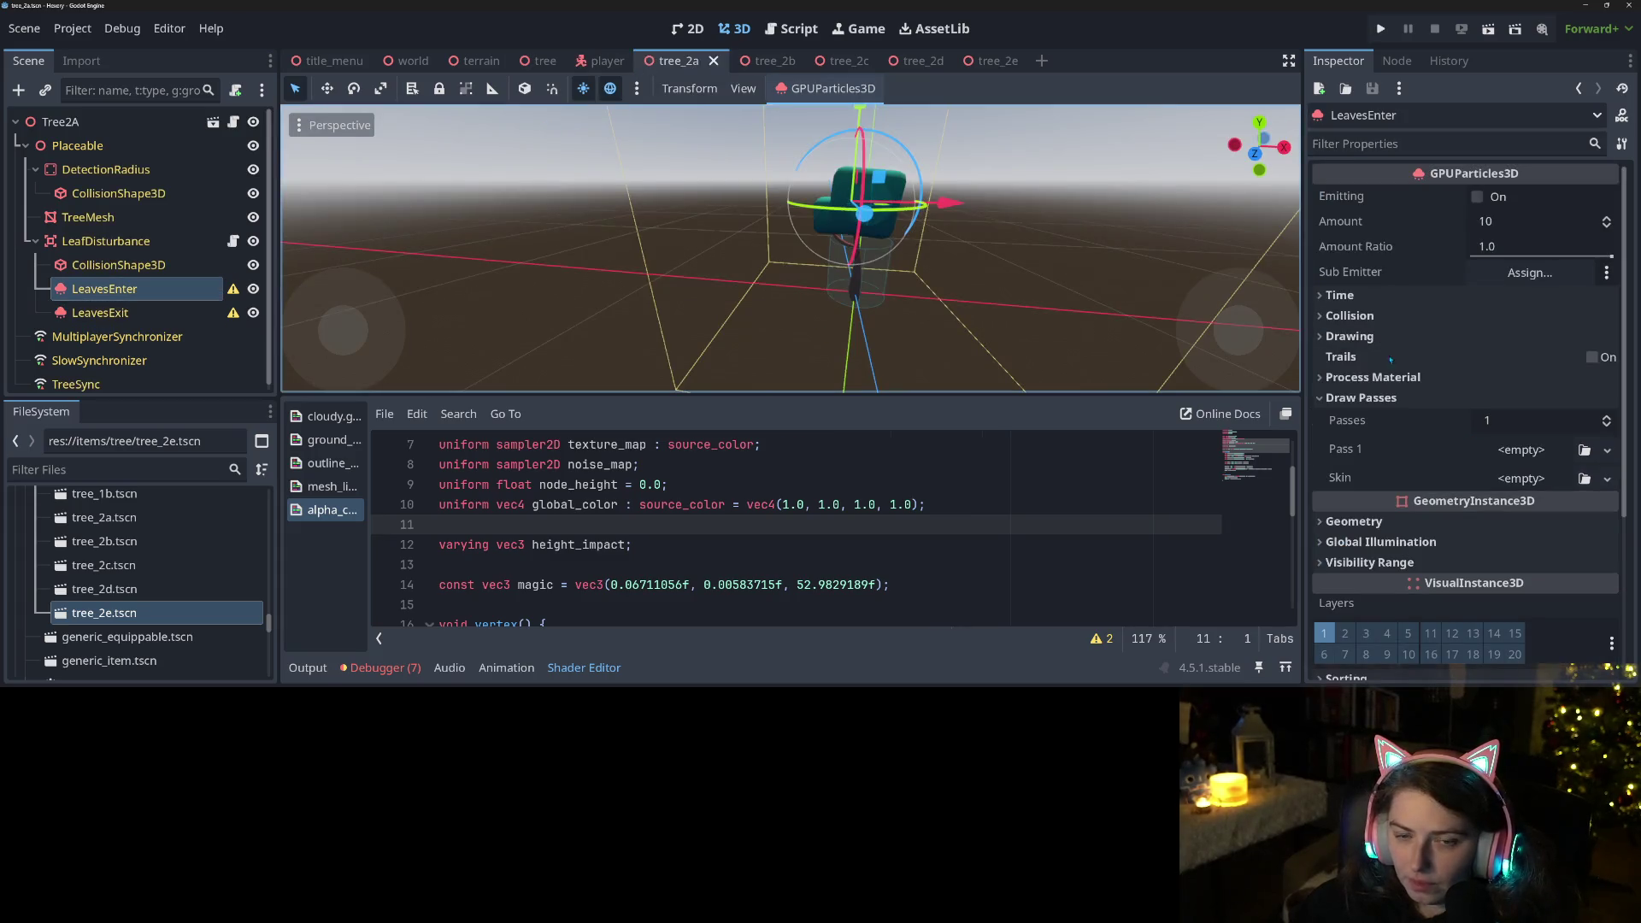
scroll(1381, 216, "down", 3)
scroll(1381, 216, "up", 2)
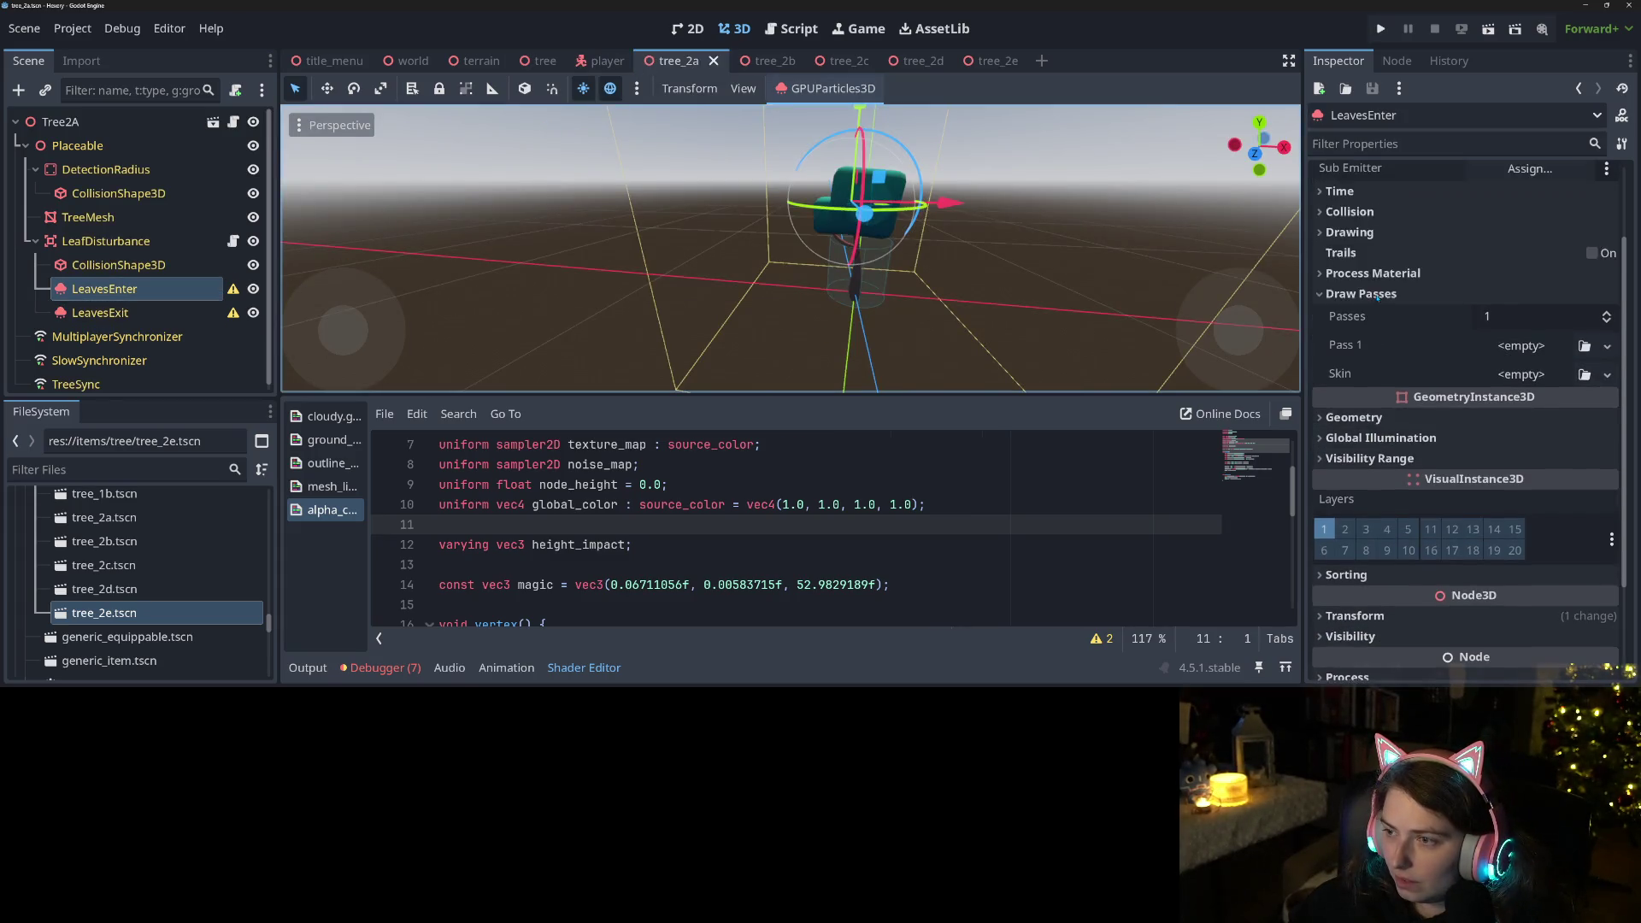
right_click(1373, 345)
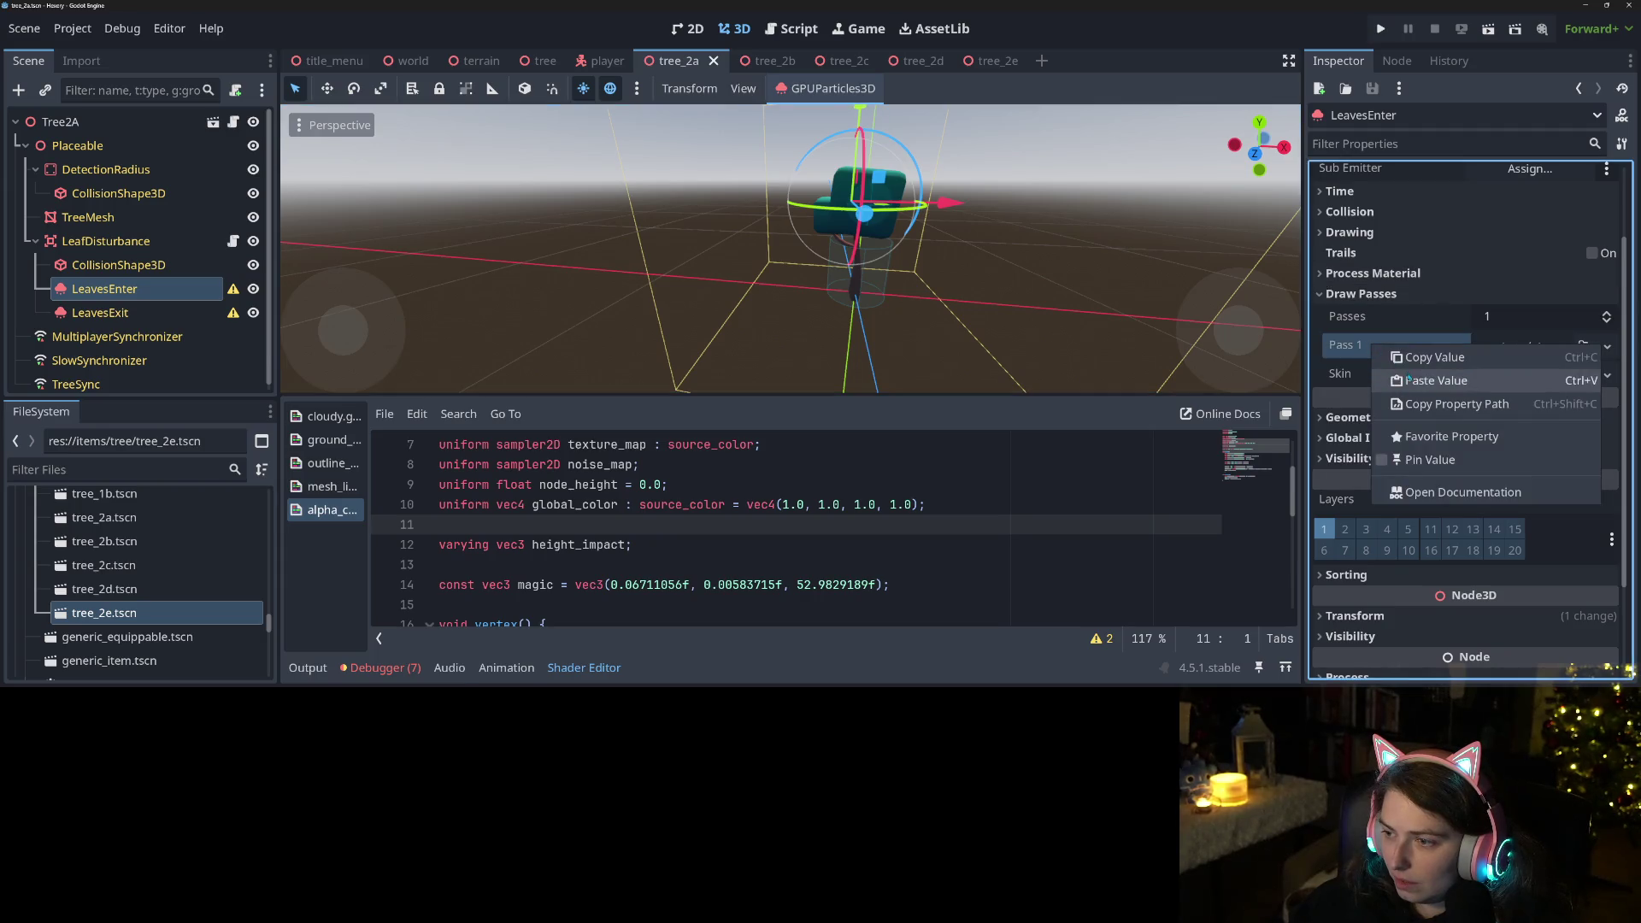
left_click(1414, 381)
Try pasting the mesh into LeavesExit's draw pass, undo it, and save tree_2a.
left_click(100, 312)
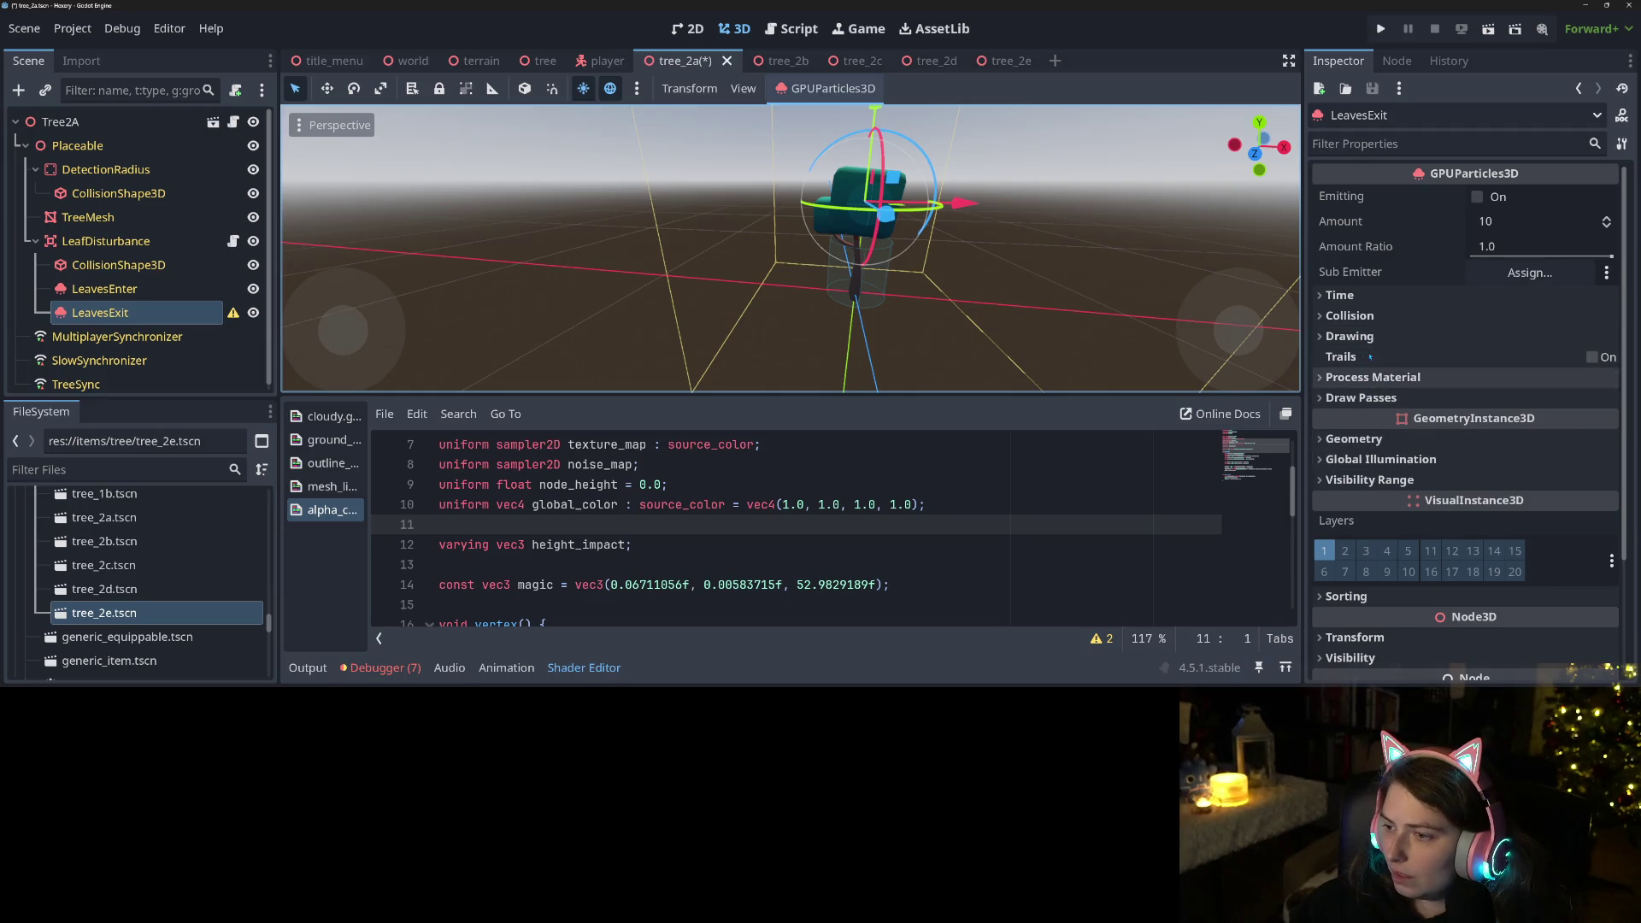
left_click(1360, 398)
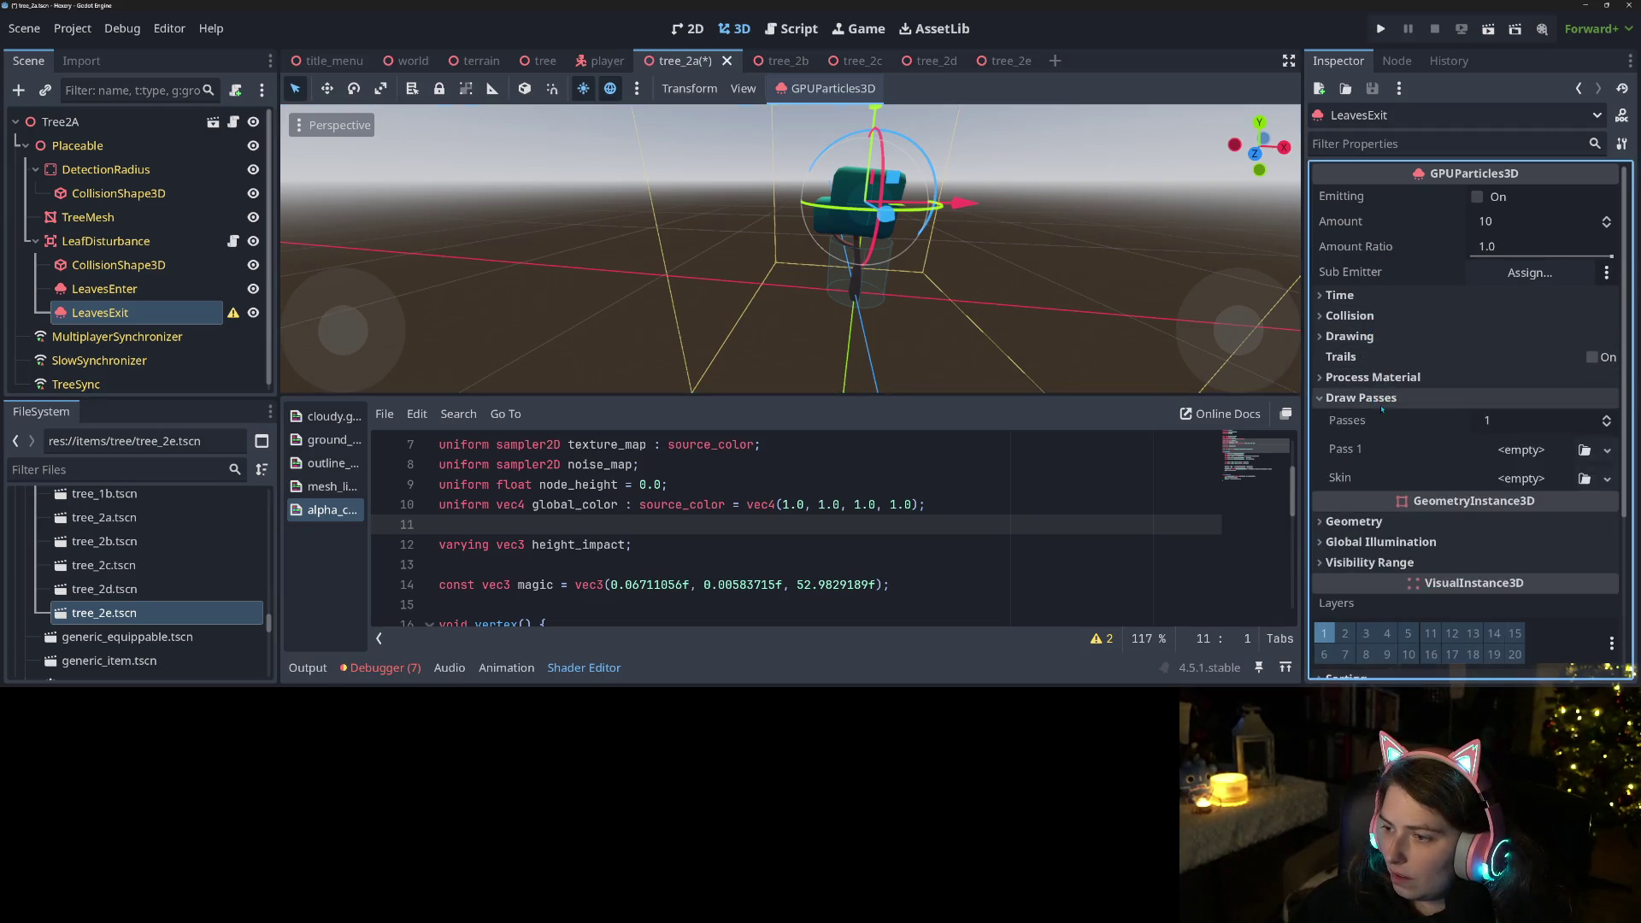
right_click(1372, 451)
left_click(1416, 488)
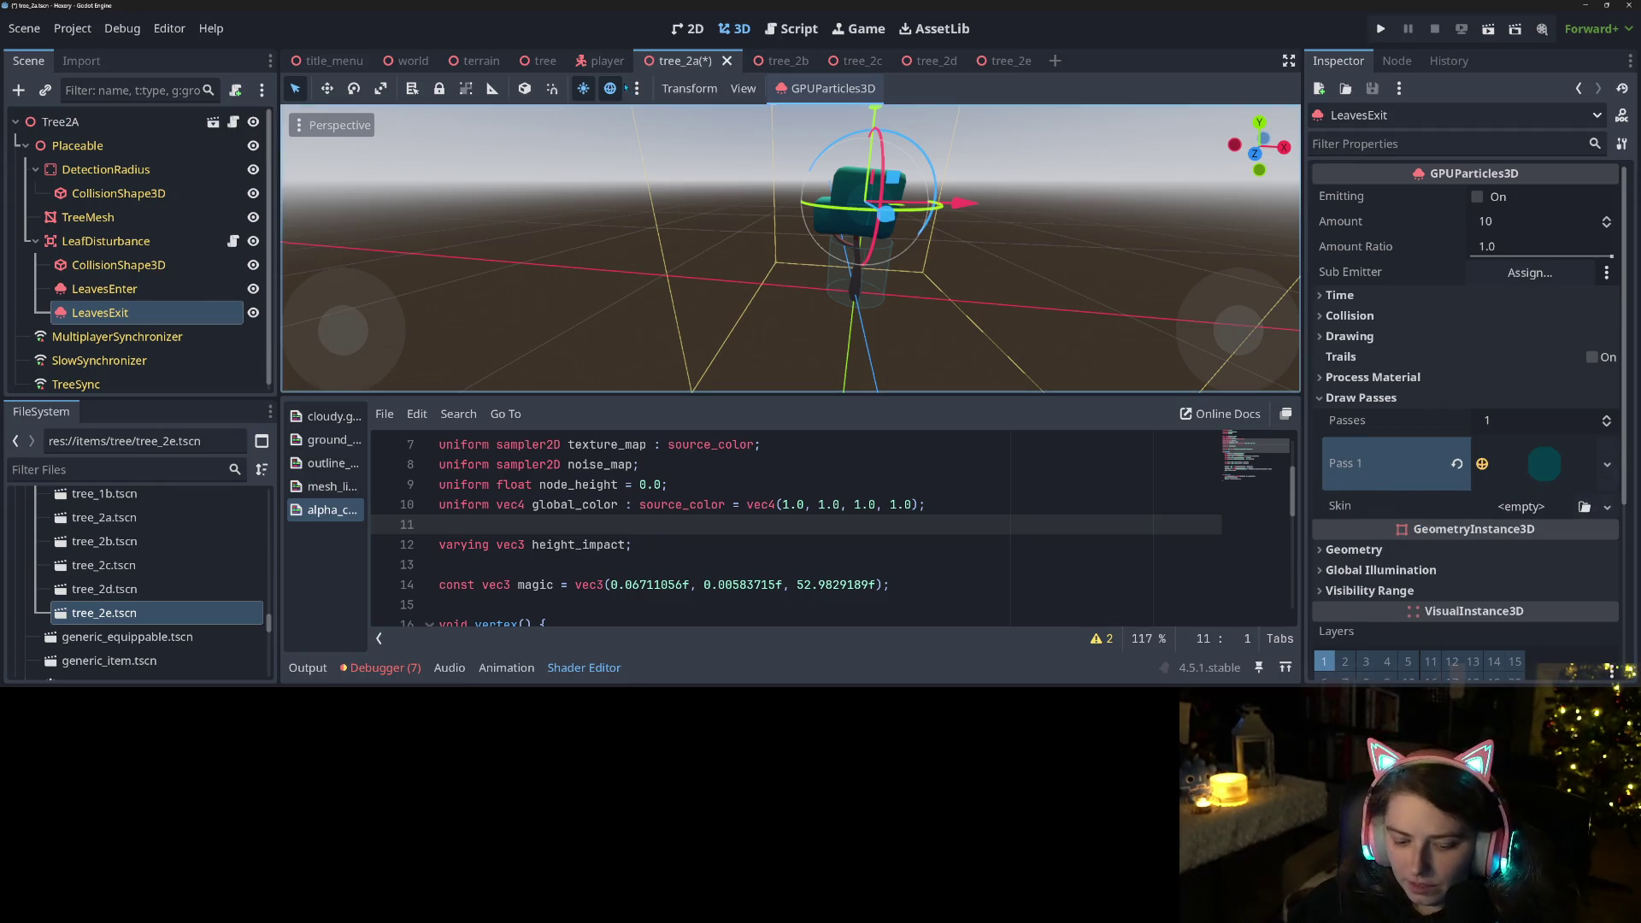
key("ctrl+z")
left_click(102, 289)
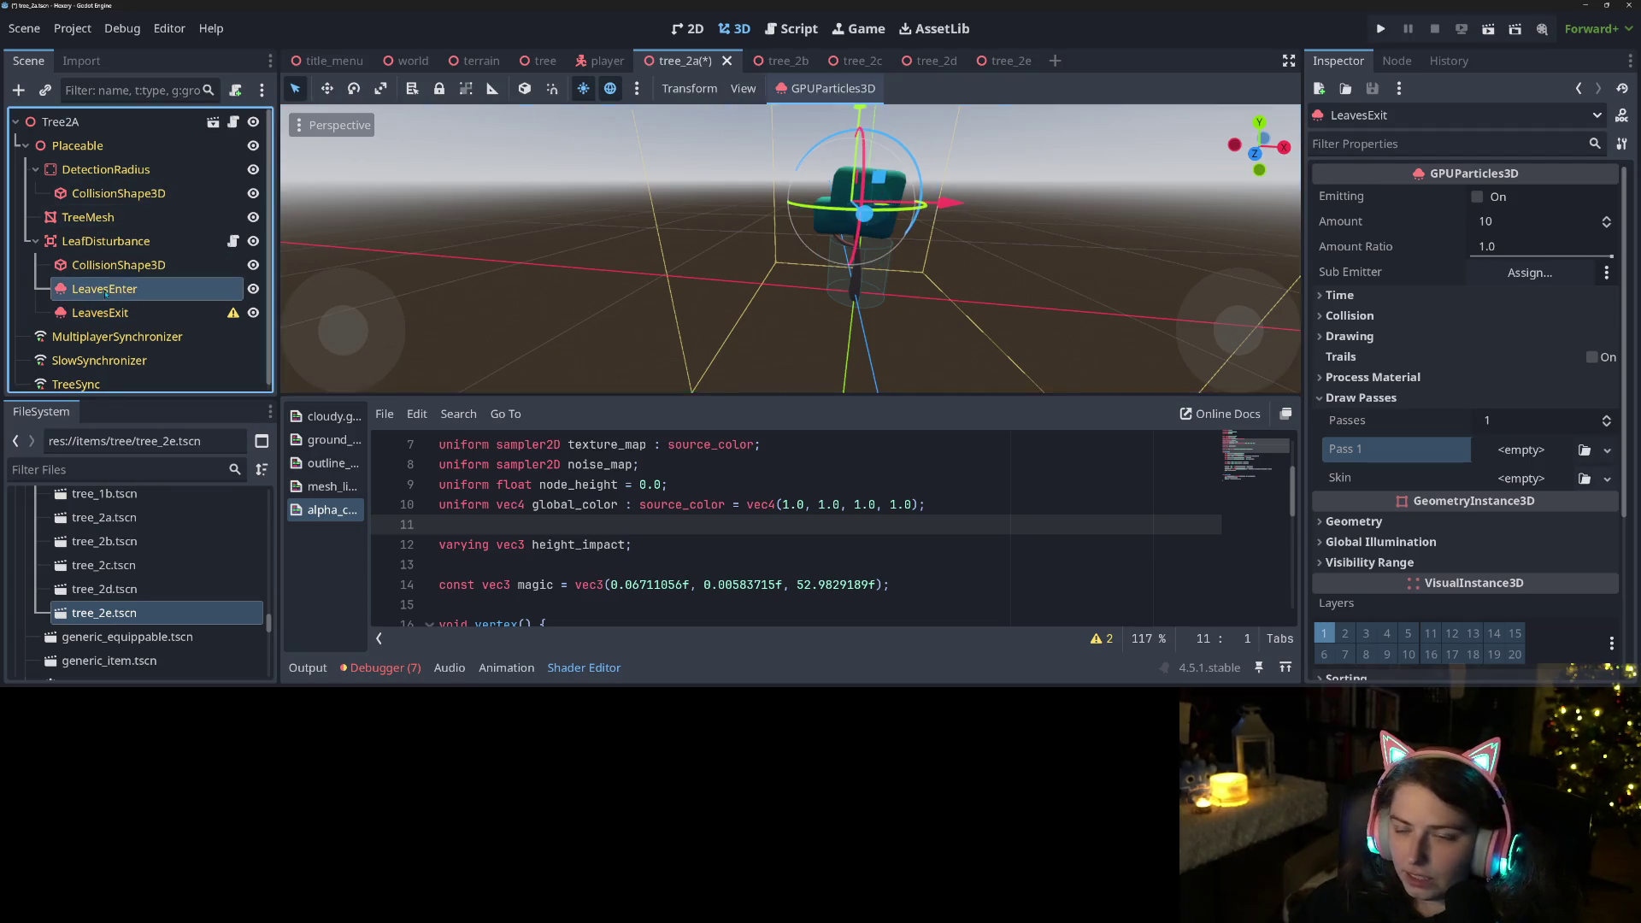
key("ctrl+s")
Back in the tree scene, paste the sphere mesh into the empty draw pass and save.
left_click(544, 60)
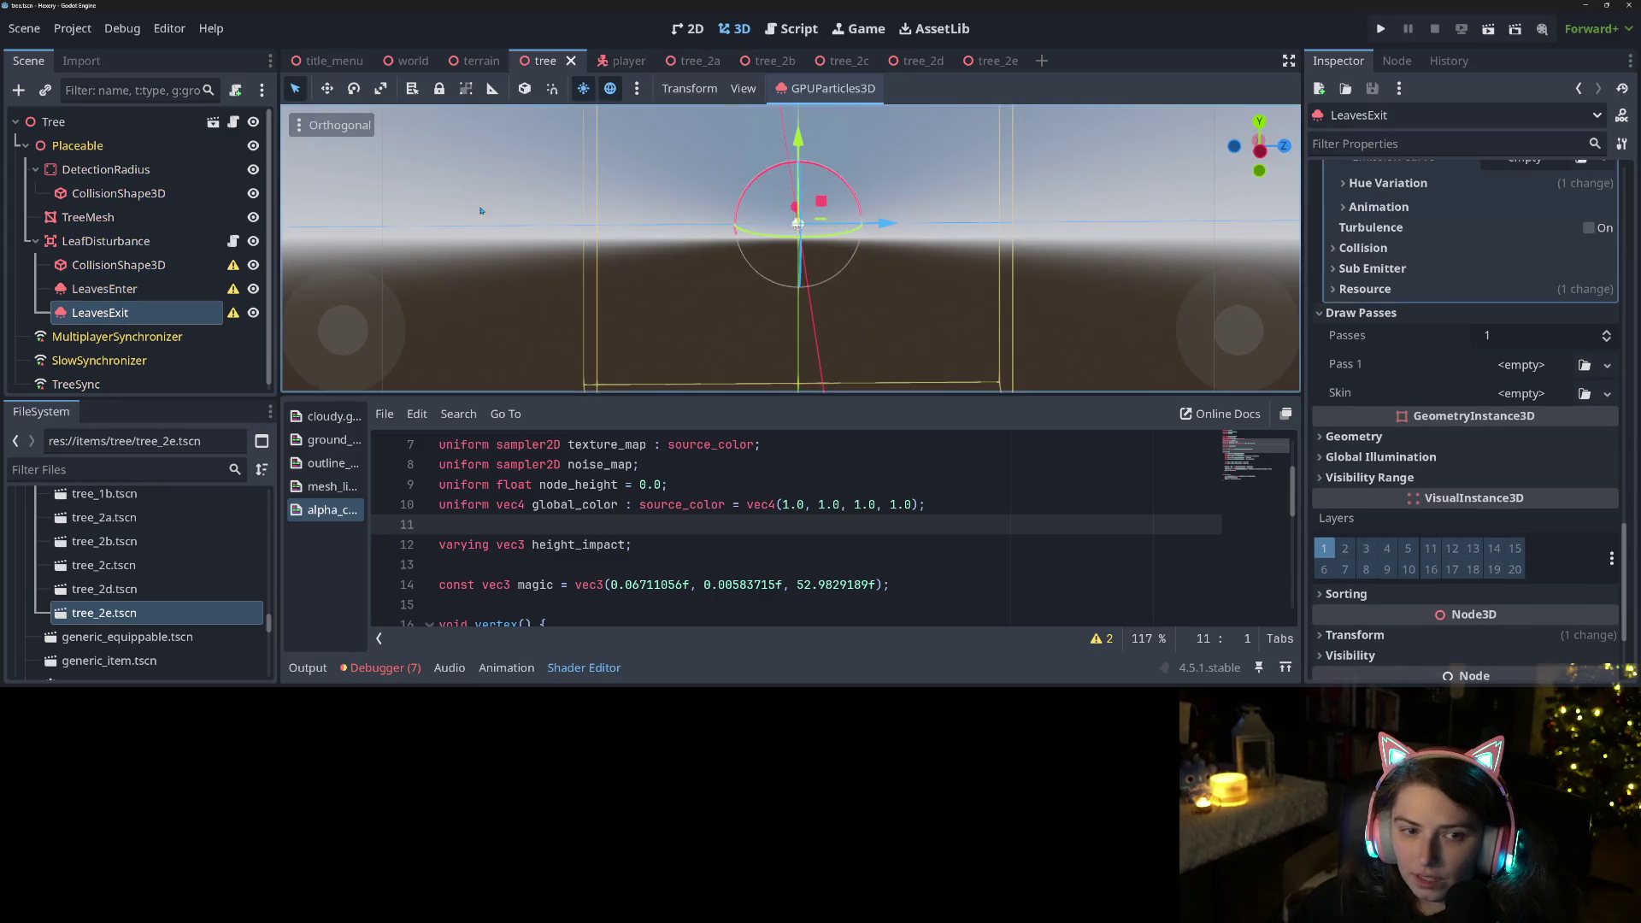
right_click(1351, 373)
left_click(1393, 400)
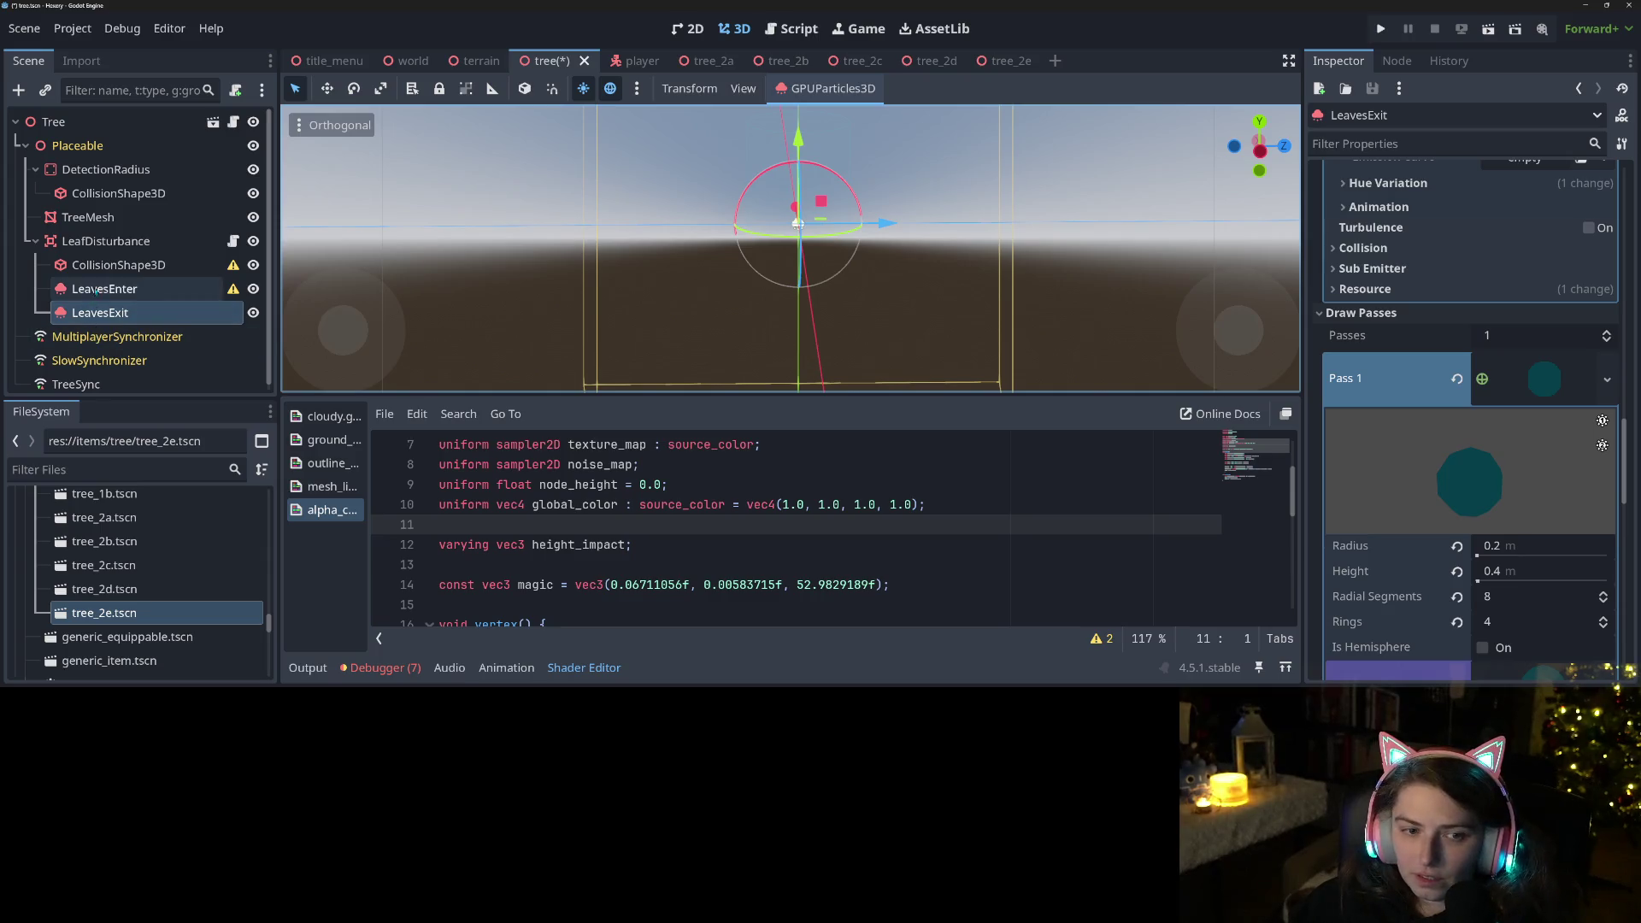
left_click(97, 290)
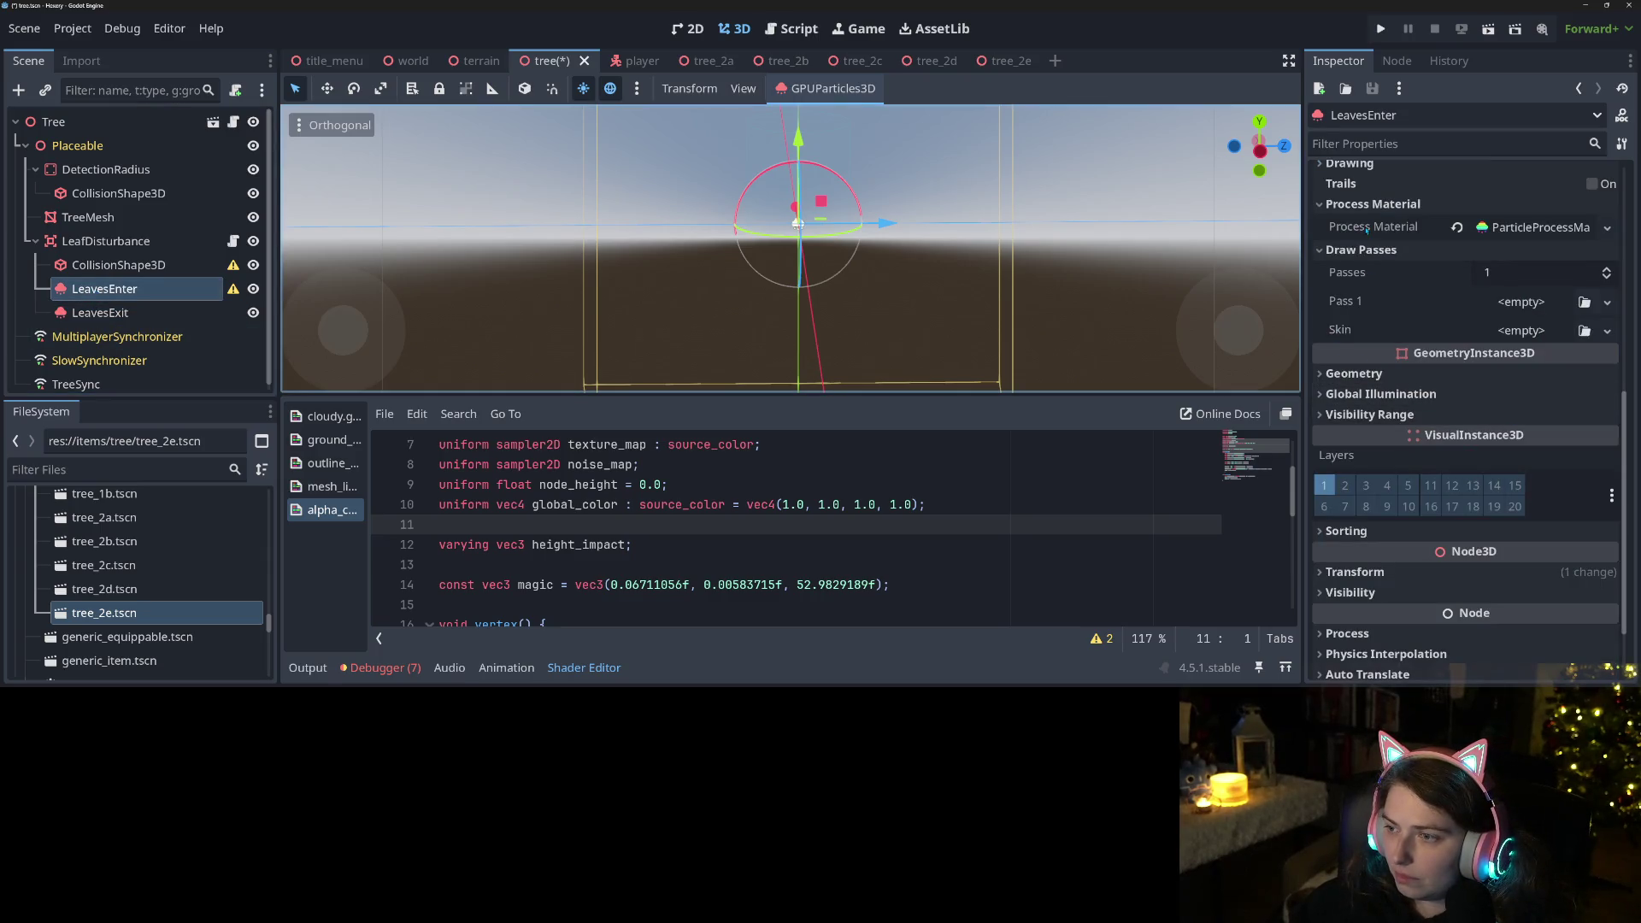
right_click(1365, 299)
key("ctrl+s")
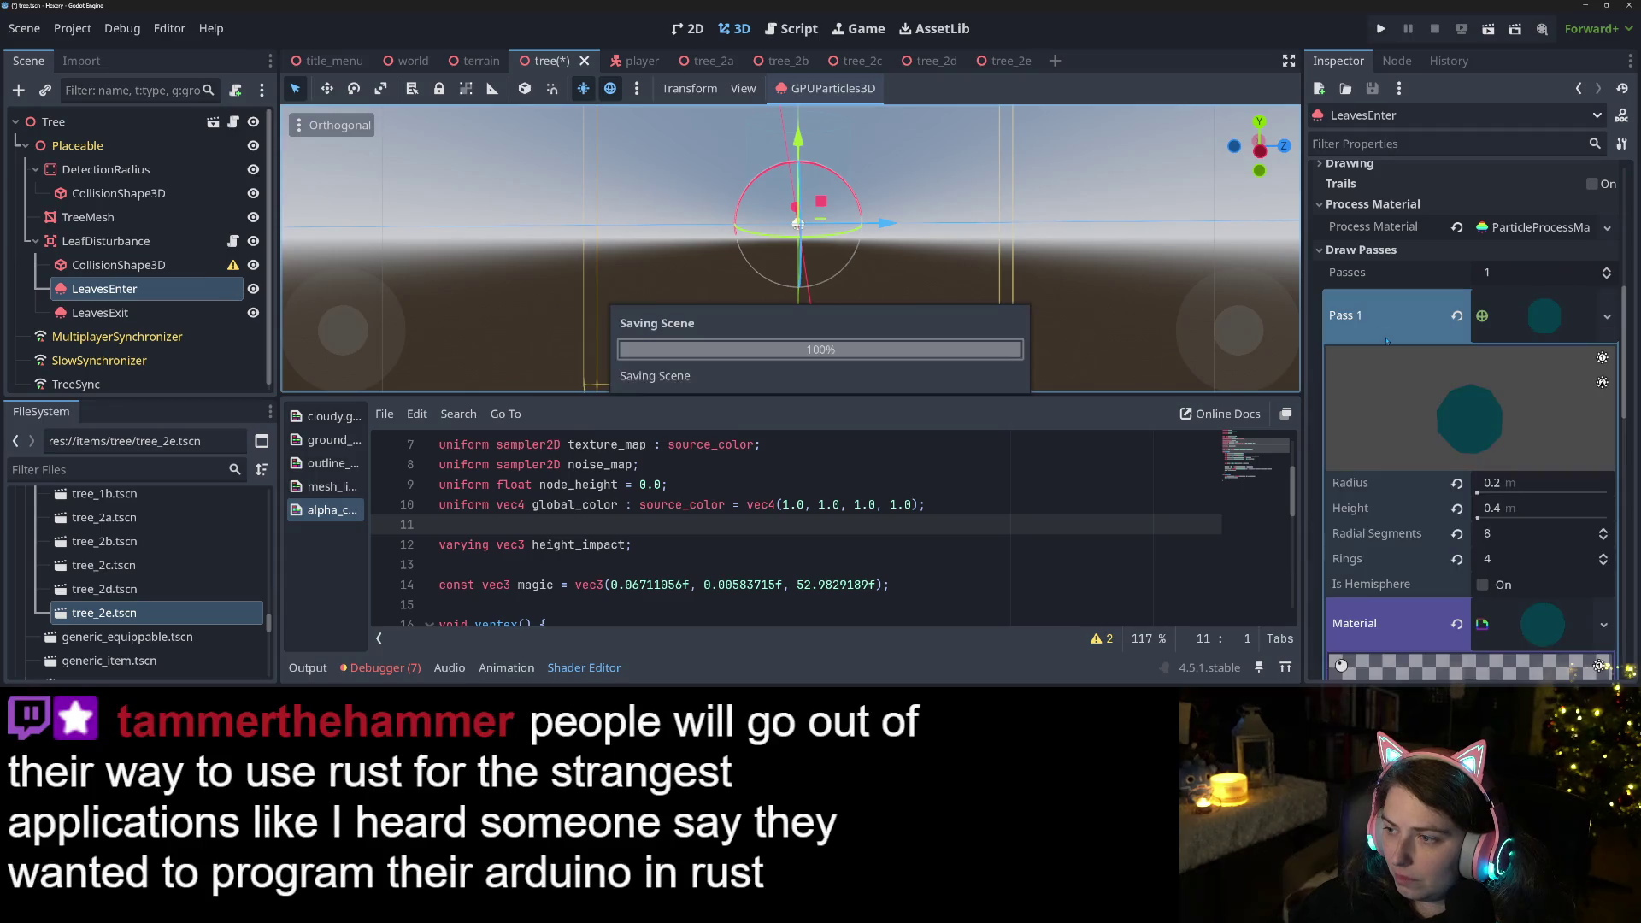
left_click(1529, 322)
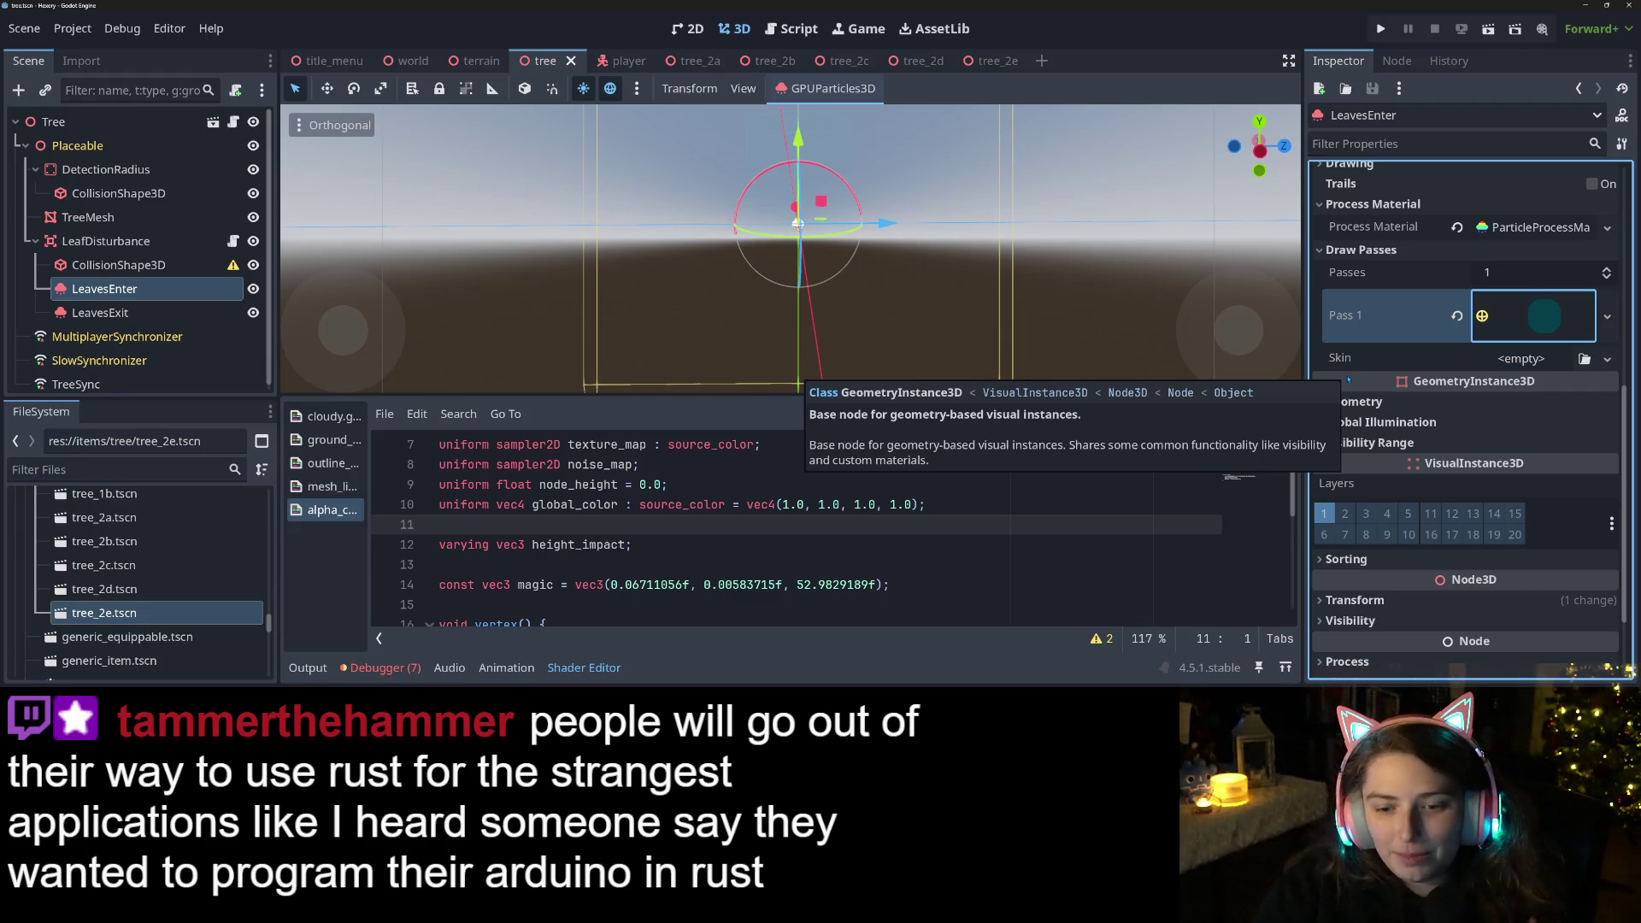
From the Debugger's Errors list, jump to leaf_disturbance.gd line 29's hit_point assignment.
left_click(384, 668)
left_click(395, 459)
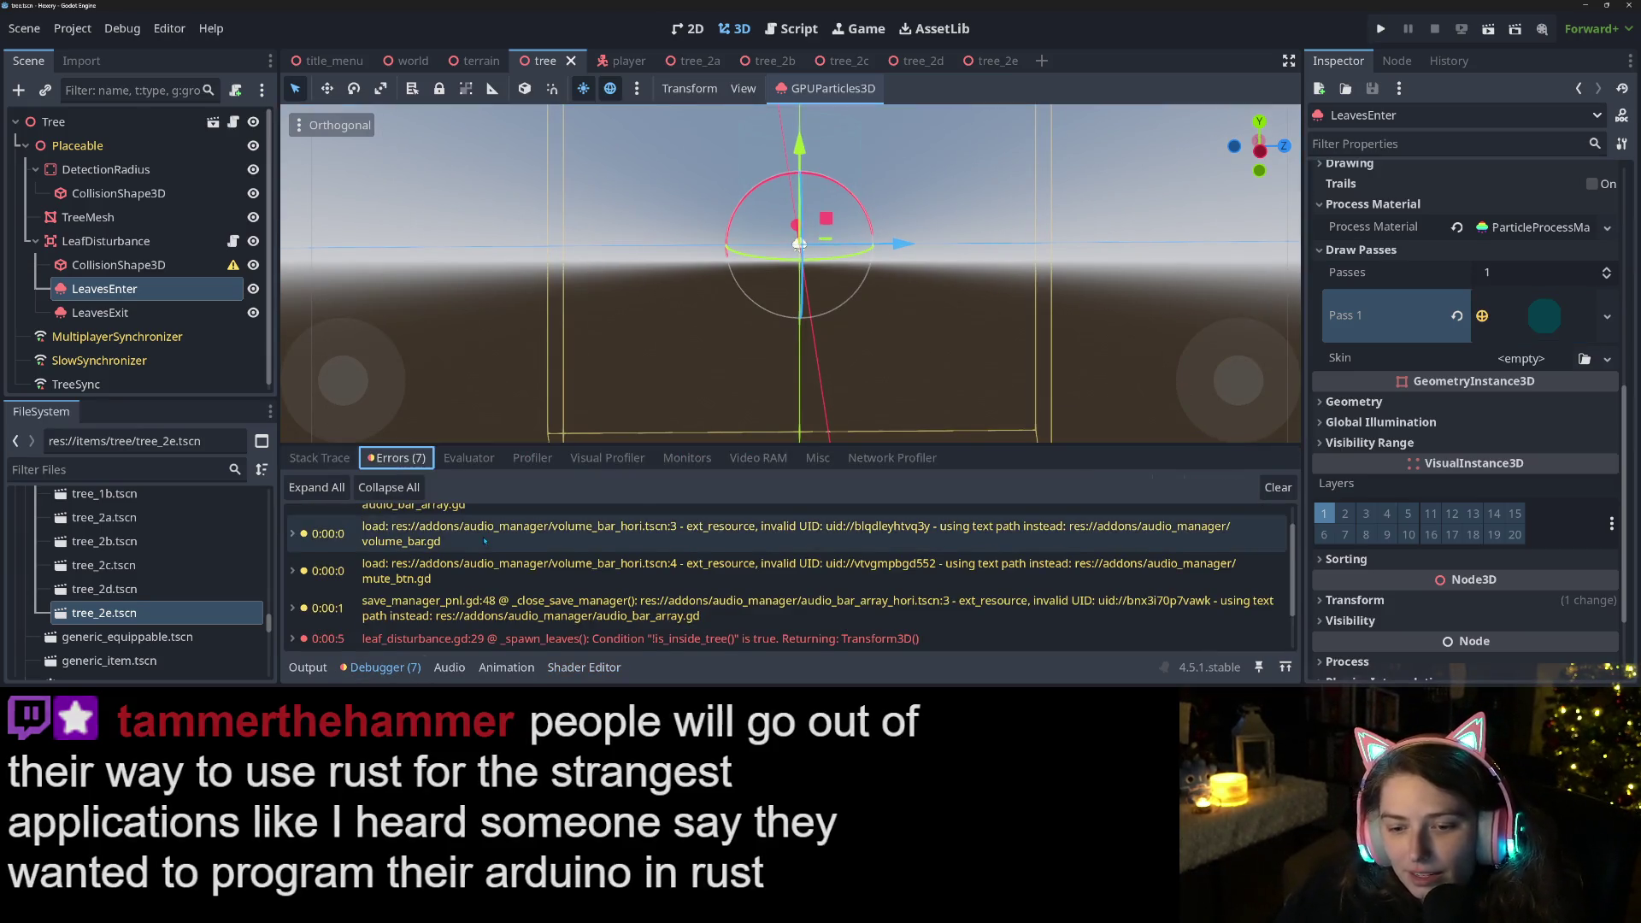
scroll(621, 581, "down", 2)
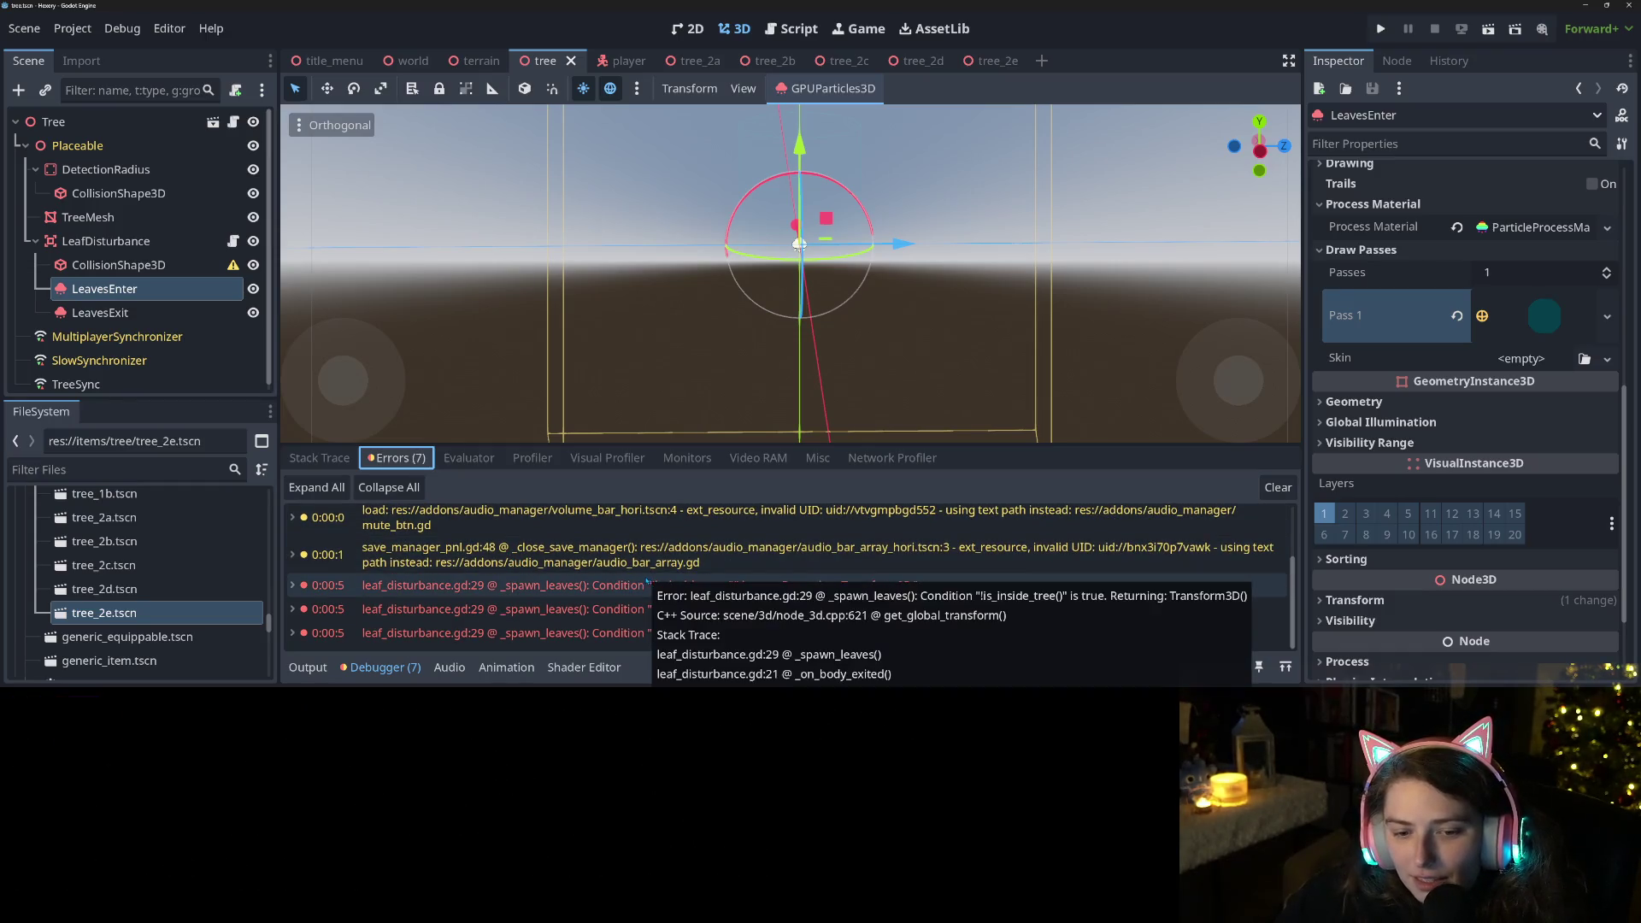
left_click(608, 586)
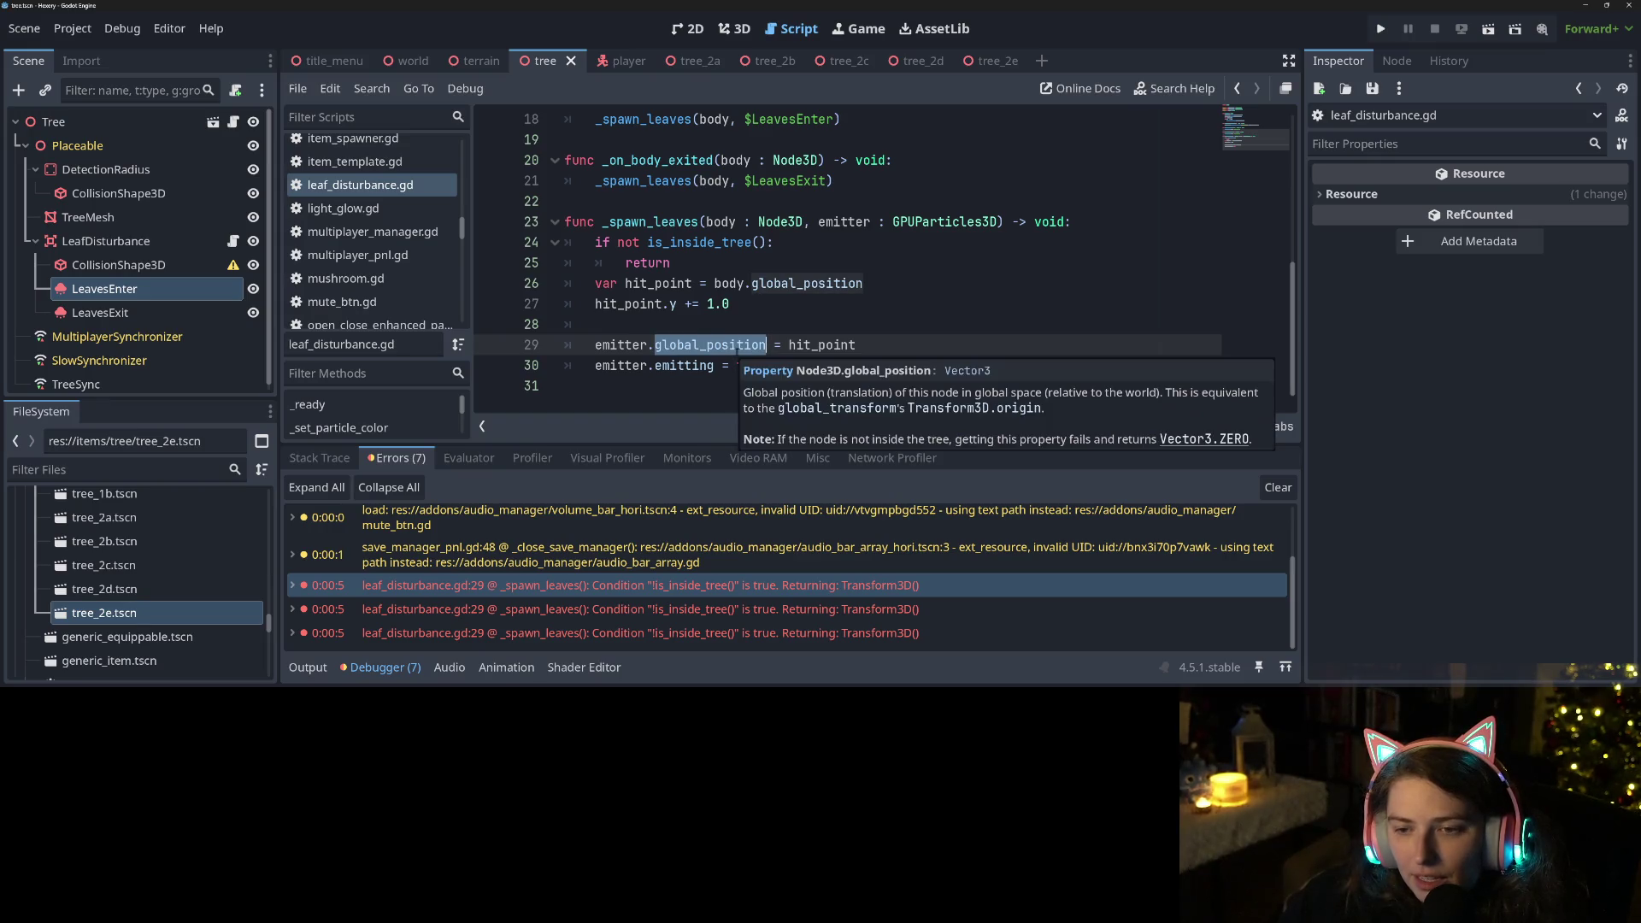
left_click(856, 345)
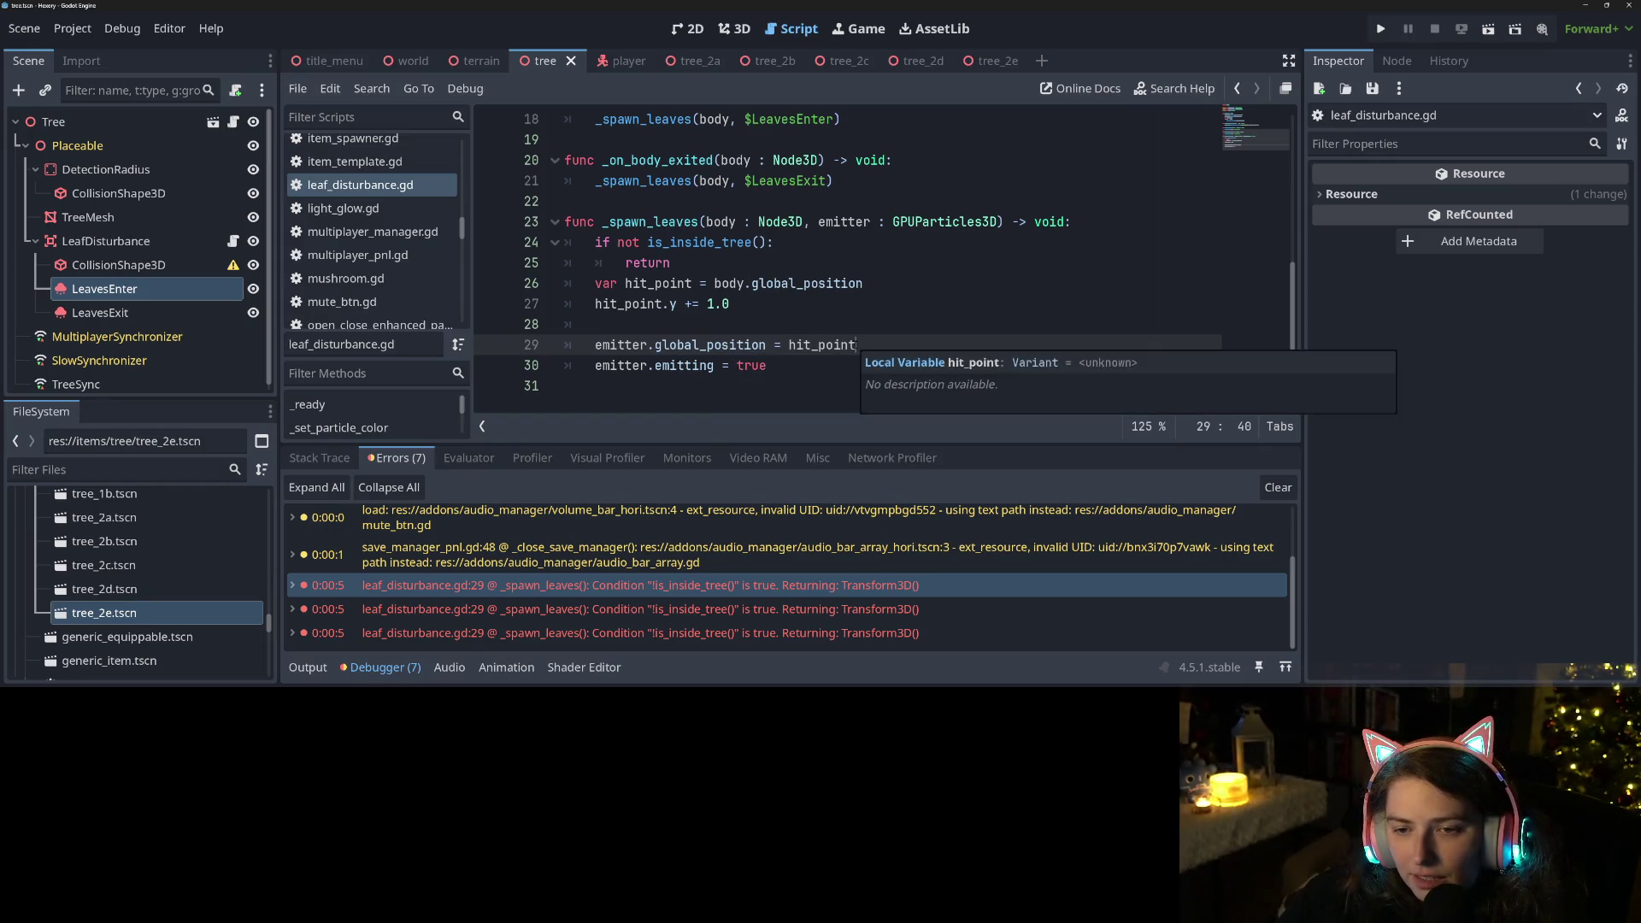
double_click(818, 343)
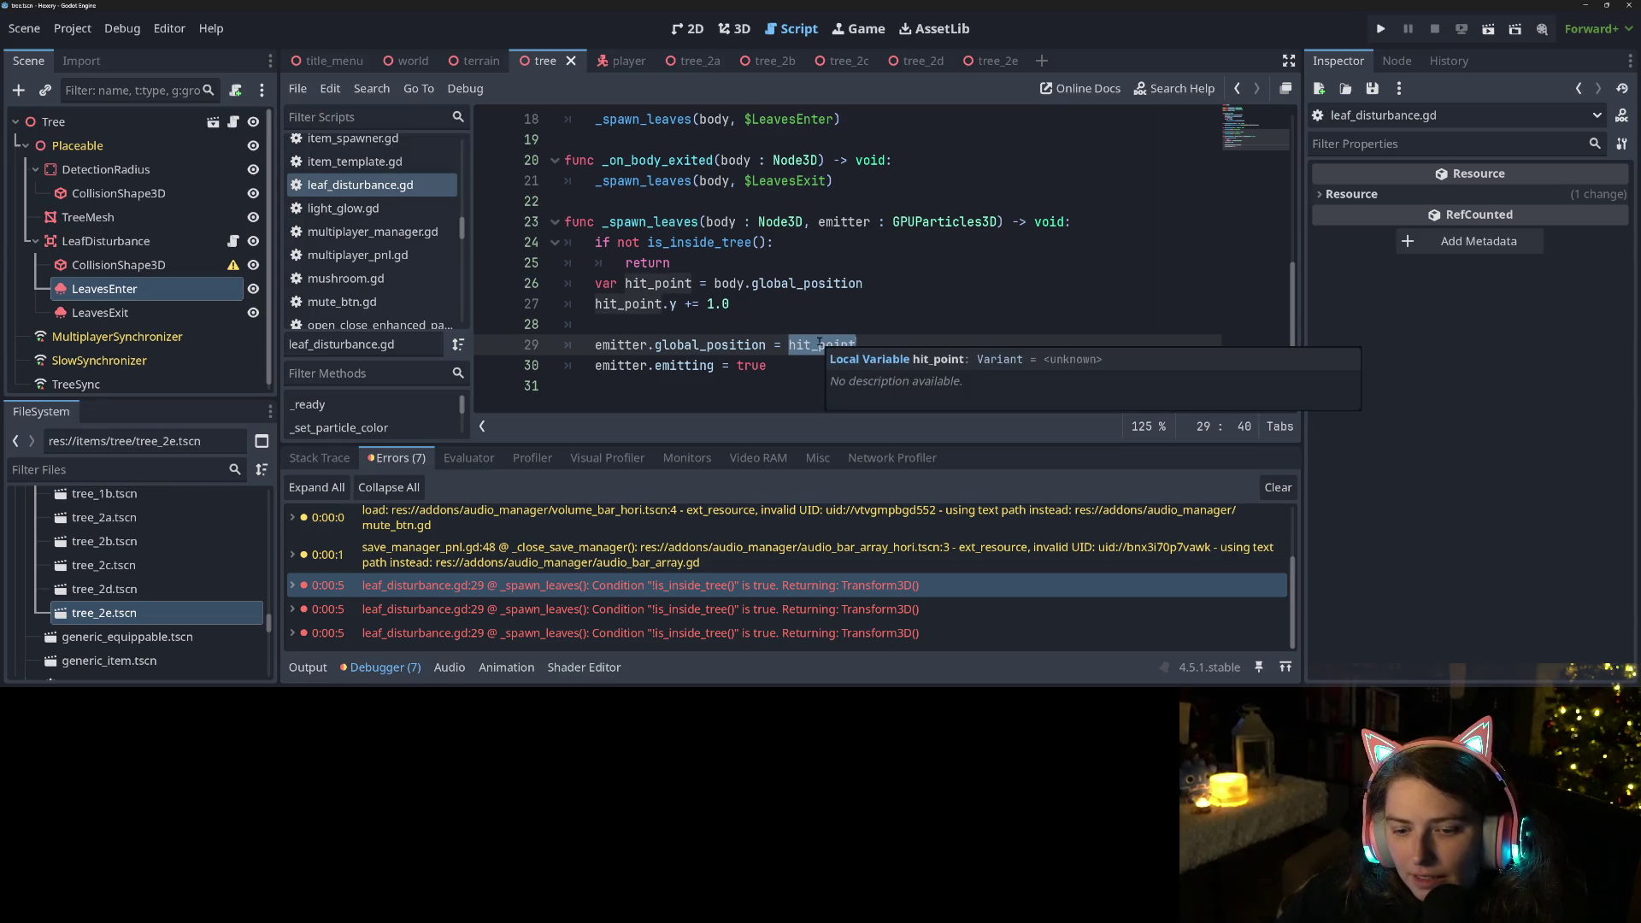
Review the other _spawn_leaves errors and select _spawn_leaves in the script.
left_click(603, 609)
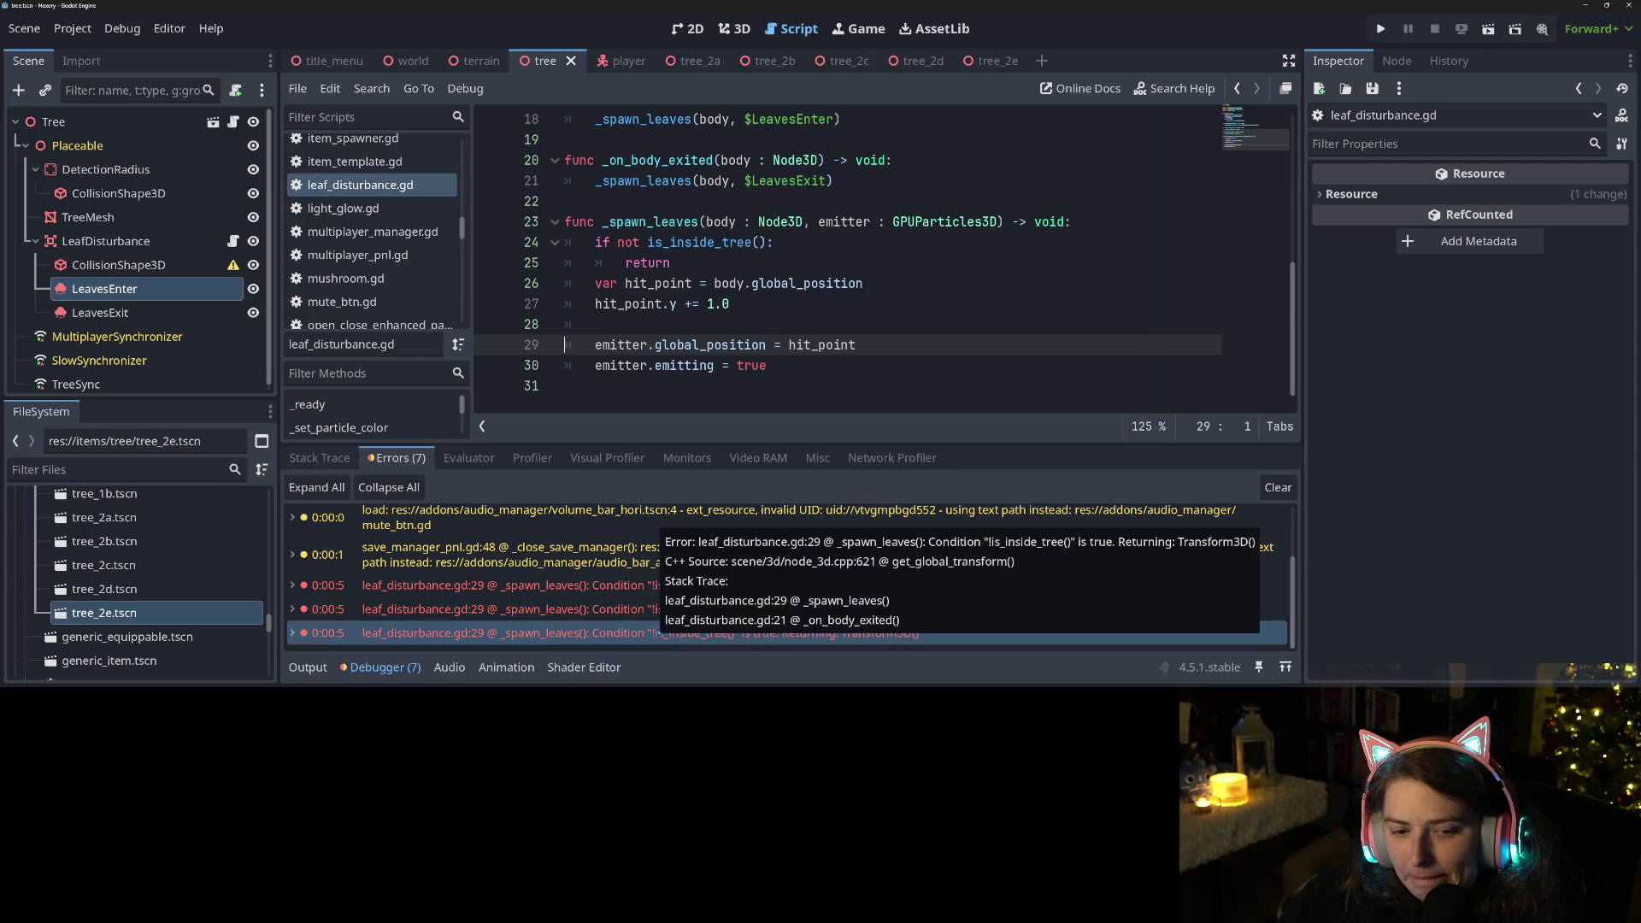
left_click(896, 590)
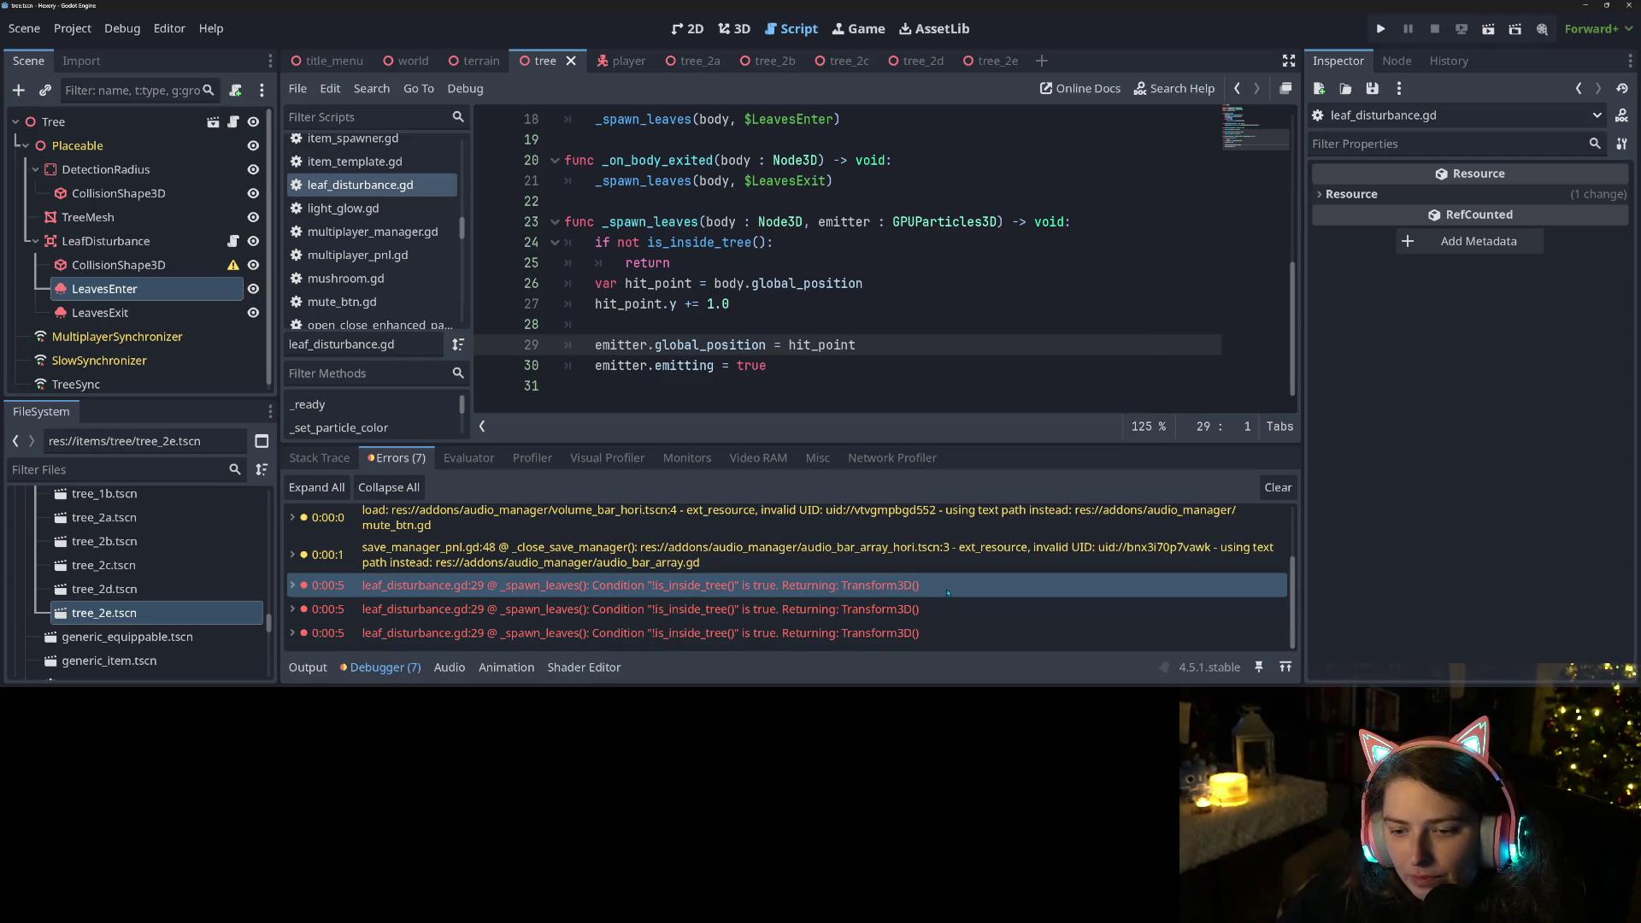
key("Down")
key("Down")
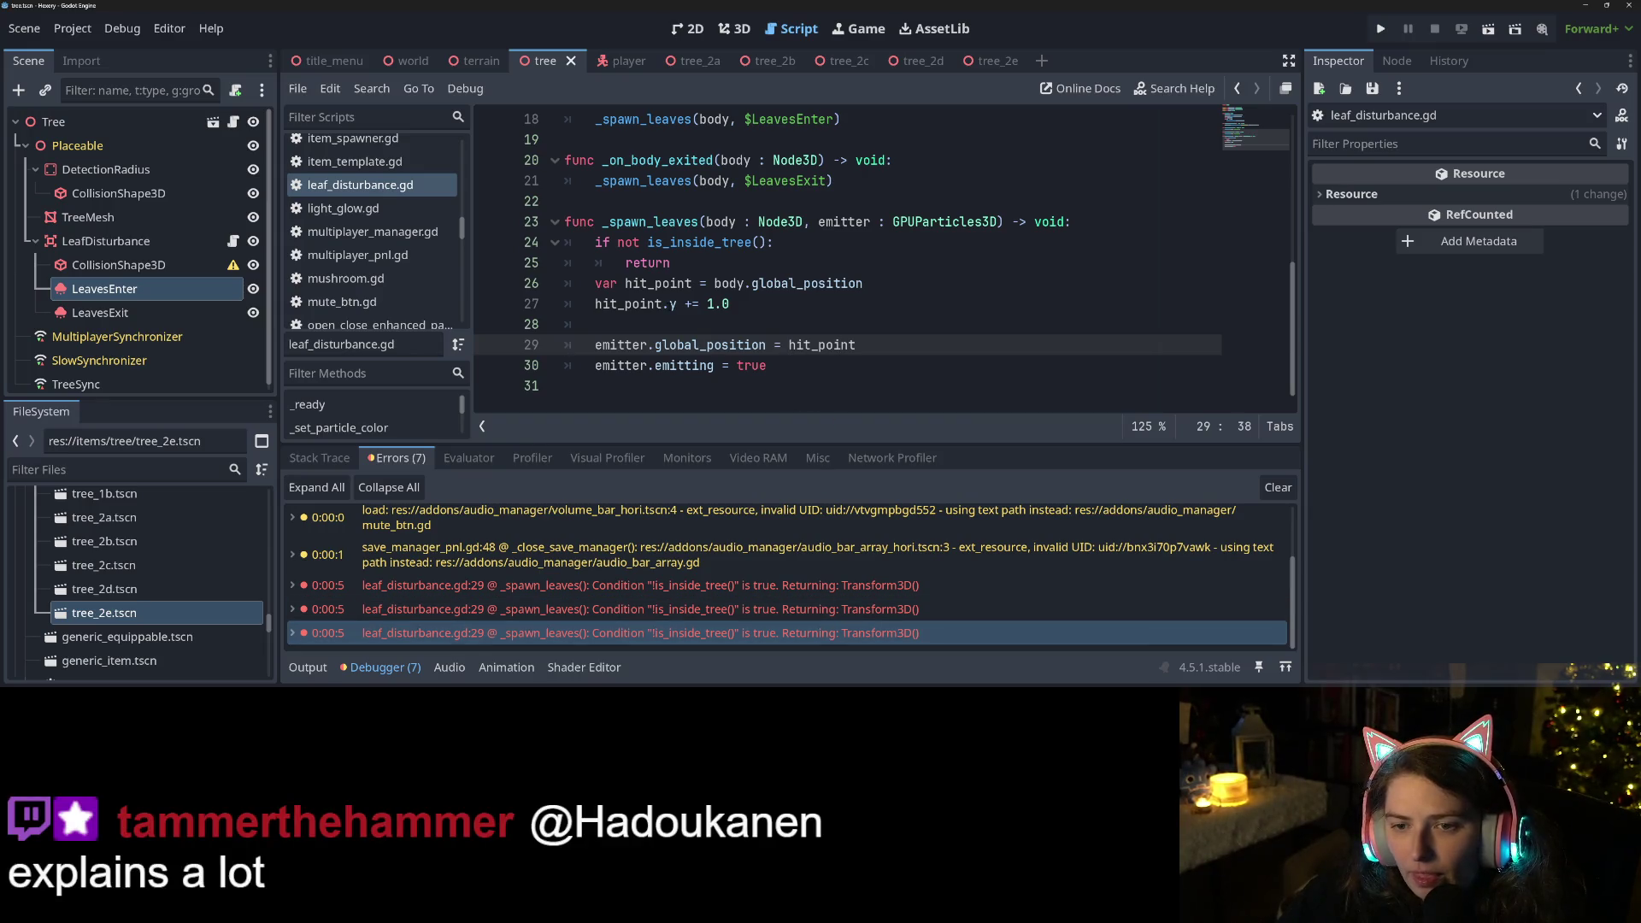
double_click(654, 221)
scroll(783, 283, "up", 3)
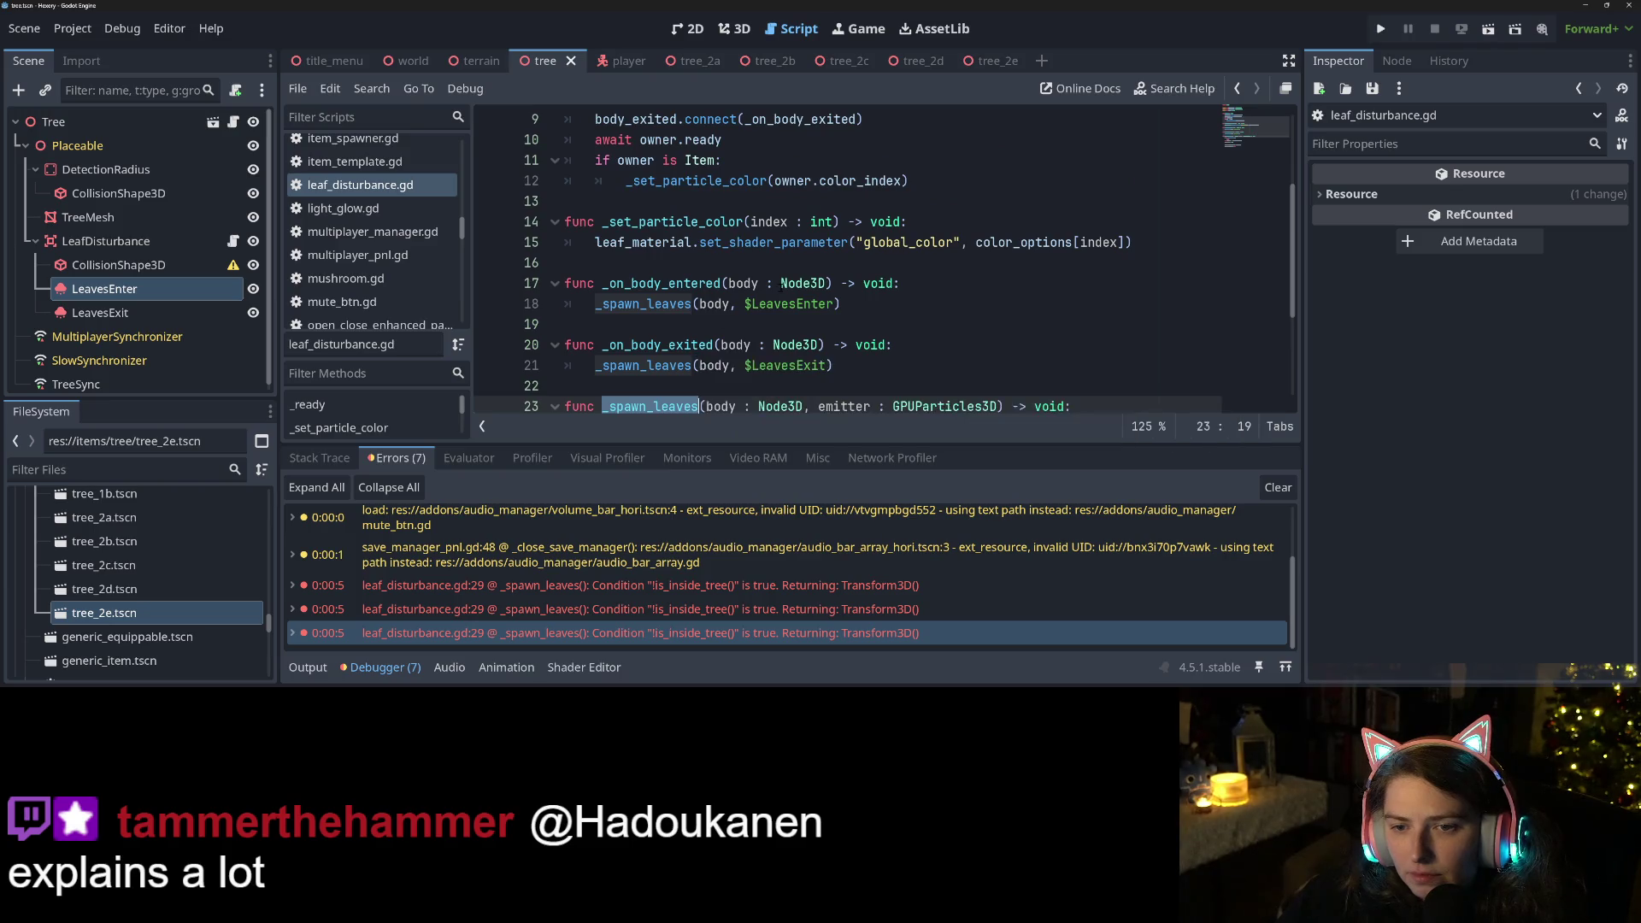
Review the _set_particle_color call and signal connections in _ready.
scroll(782, 283, "up", 3)
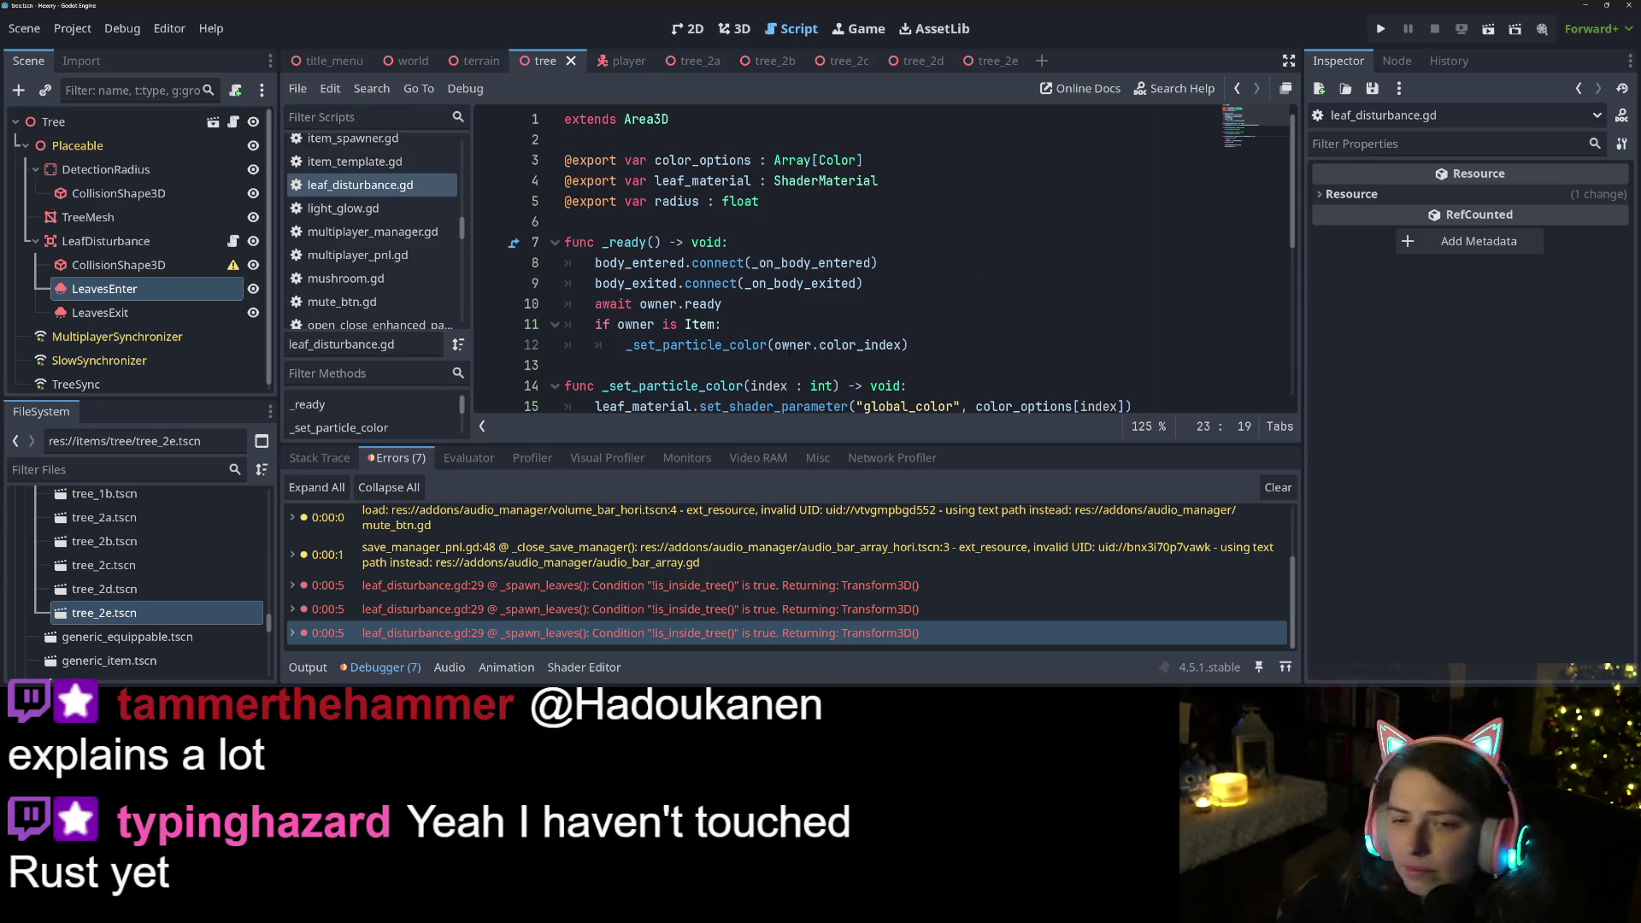
left_click(774, 345)
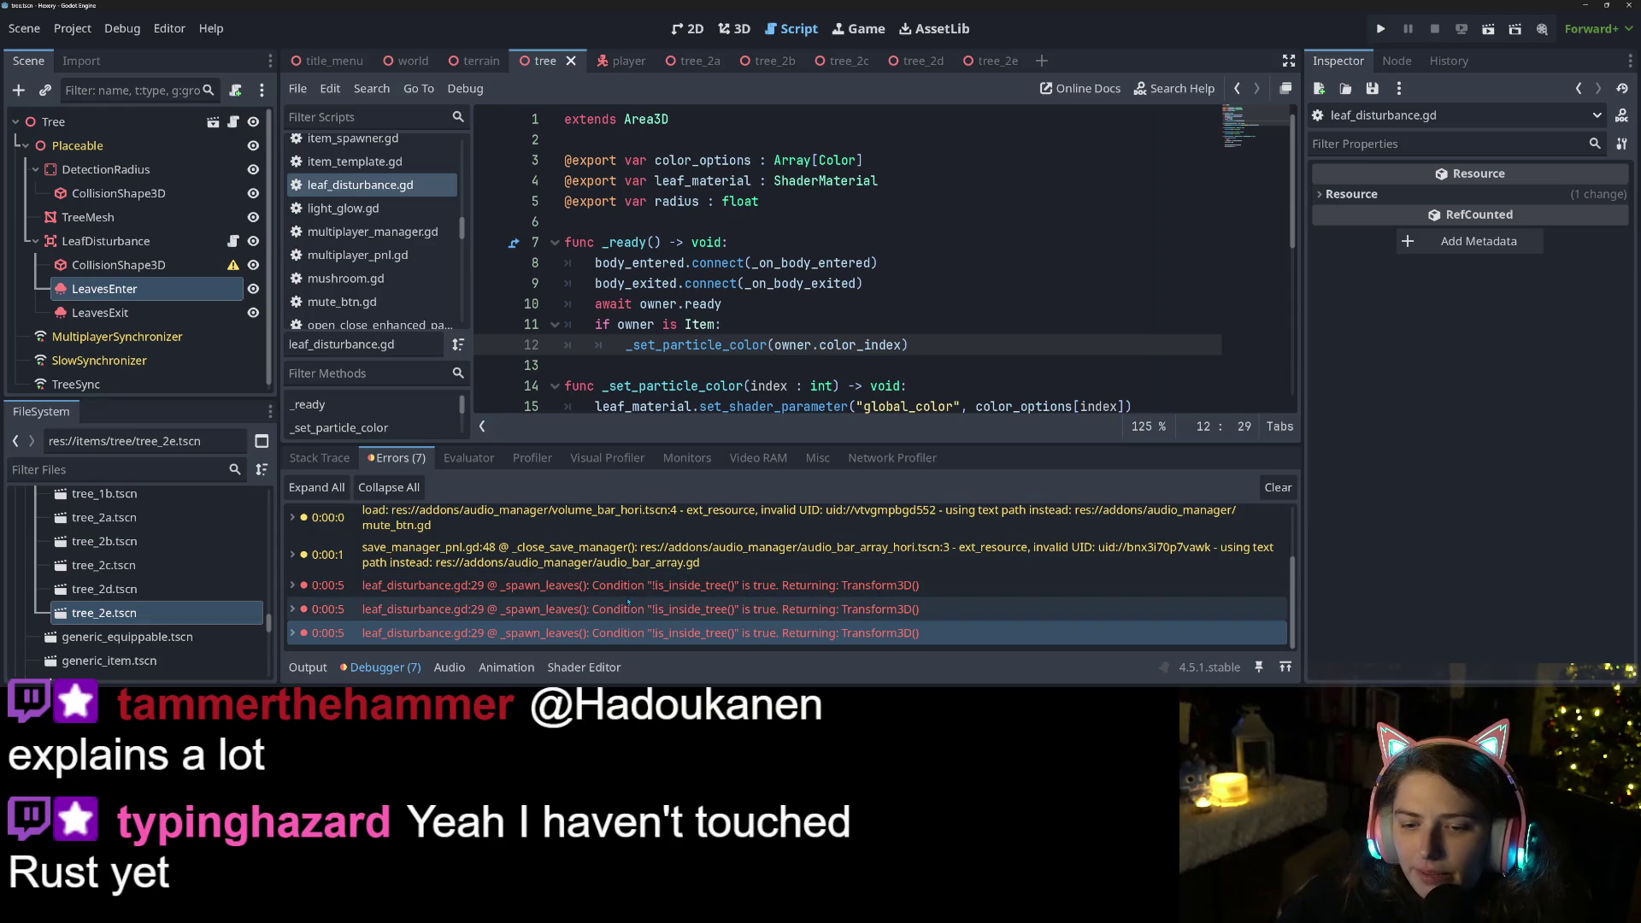
mouse_move(592, 615)
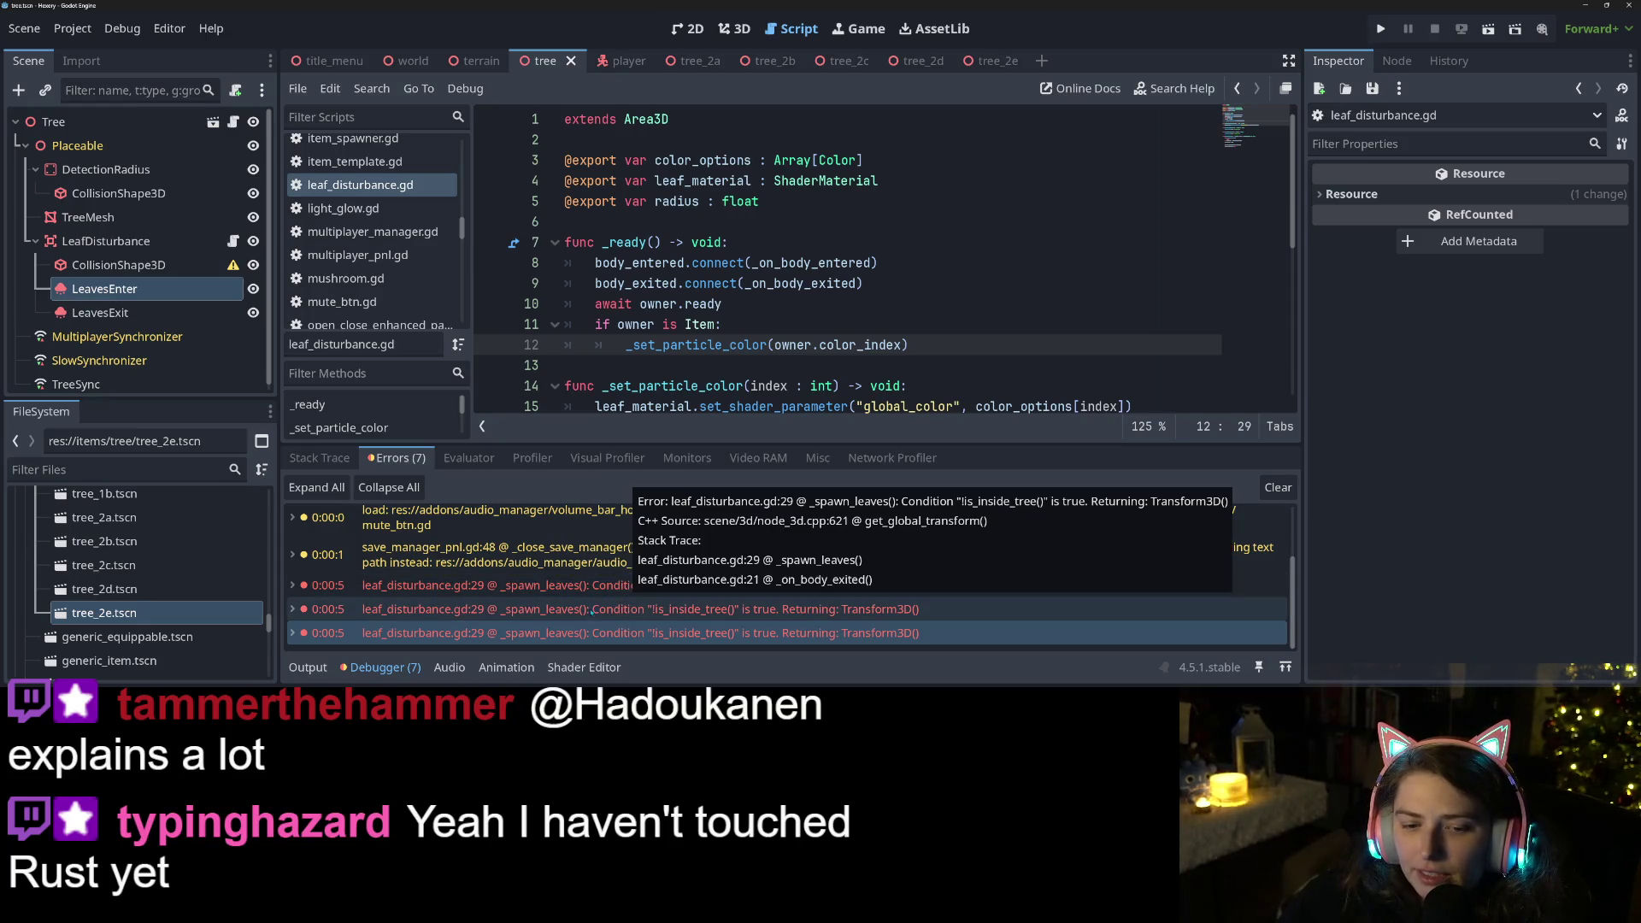
left_click(632, 262)
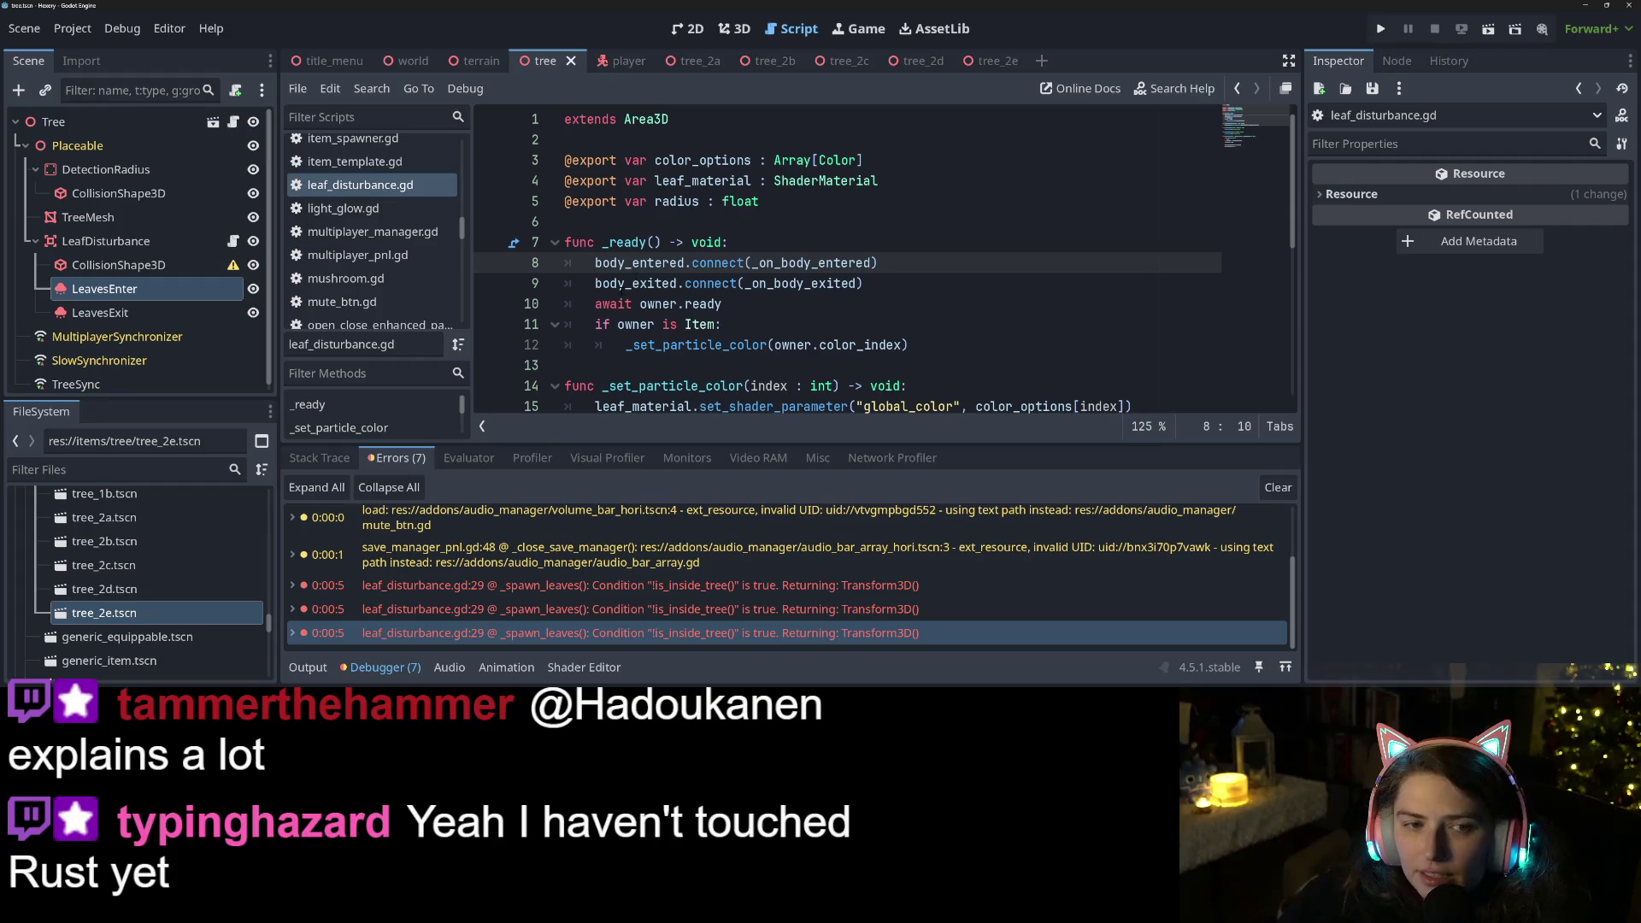
Hide the Debugger, delete the `if not is_inside_tree(): return` lines, and save the script.
left_click(380, 667)
left_click(861, 468)
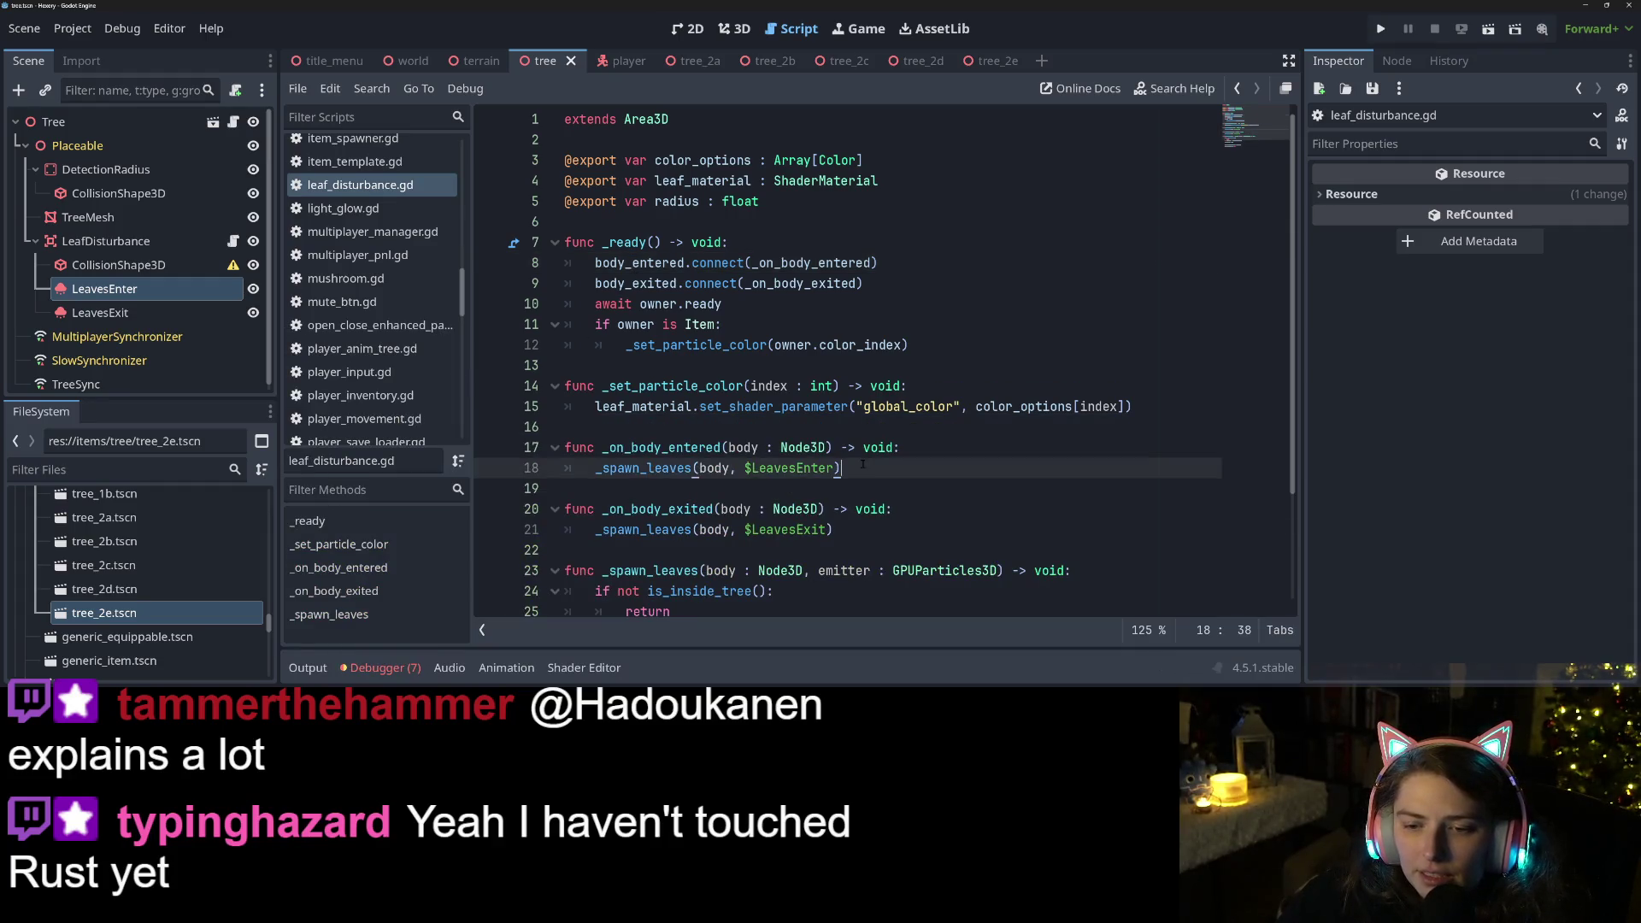
scroll(861, 462, "down", 3)
left_click(691, 469)
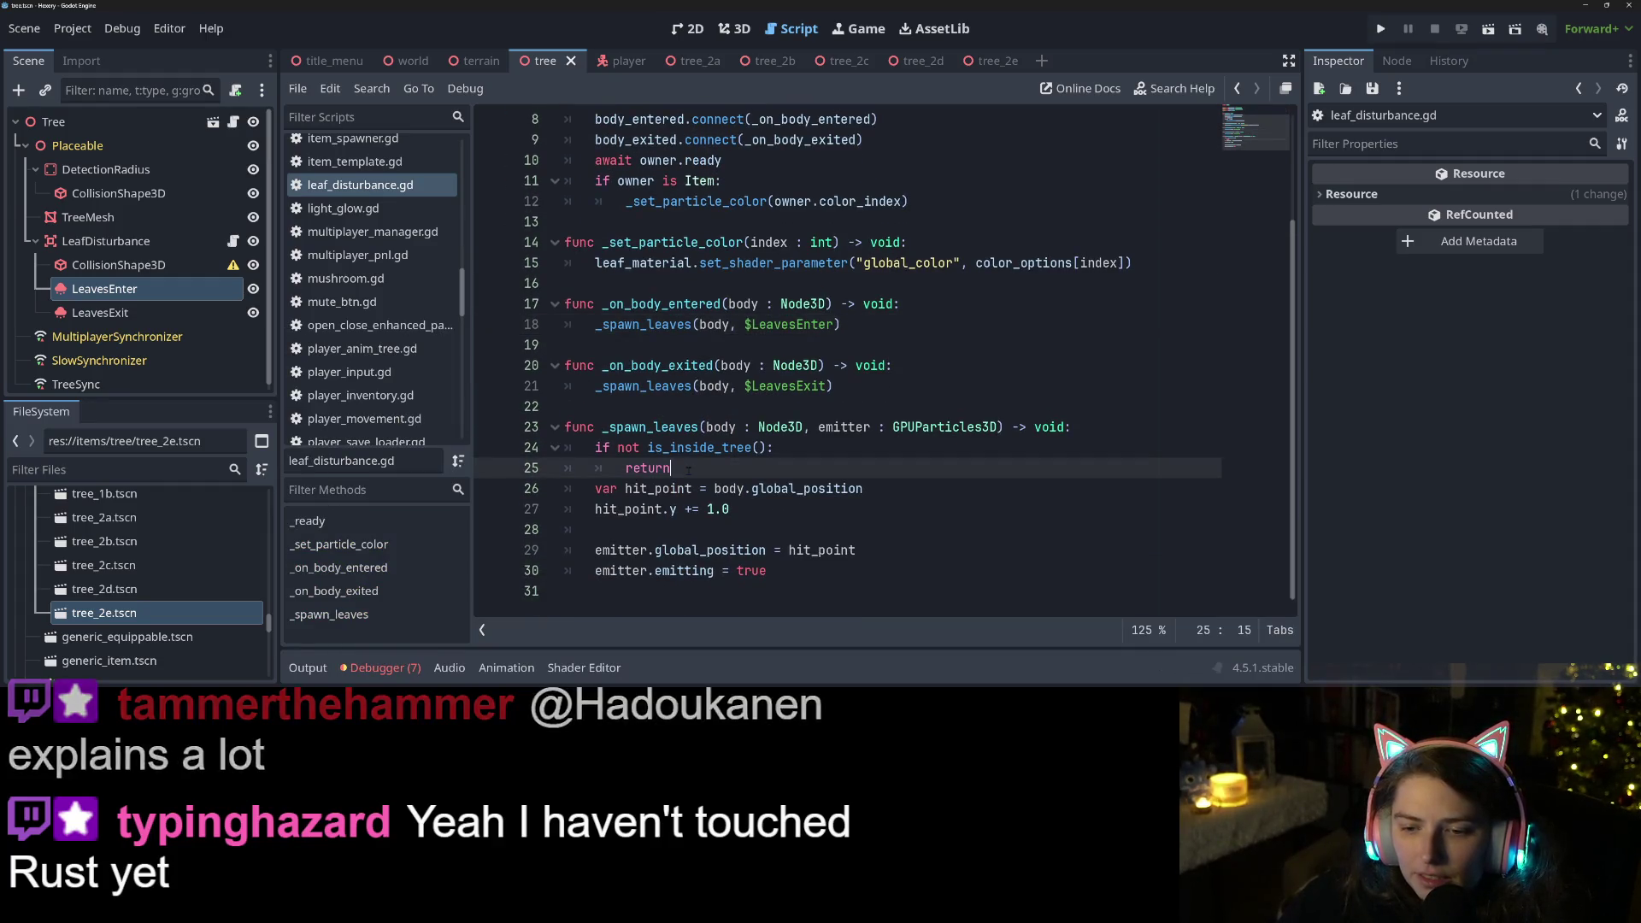
left_click_drag(691, 468, 566, 447)
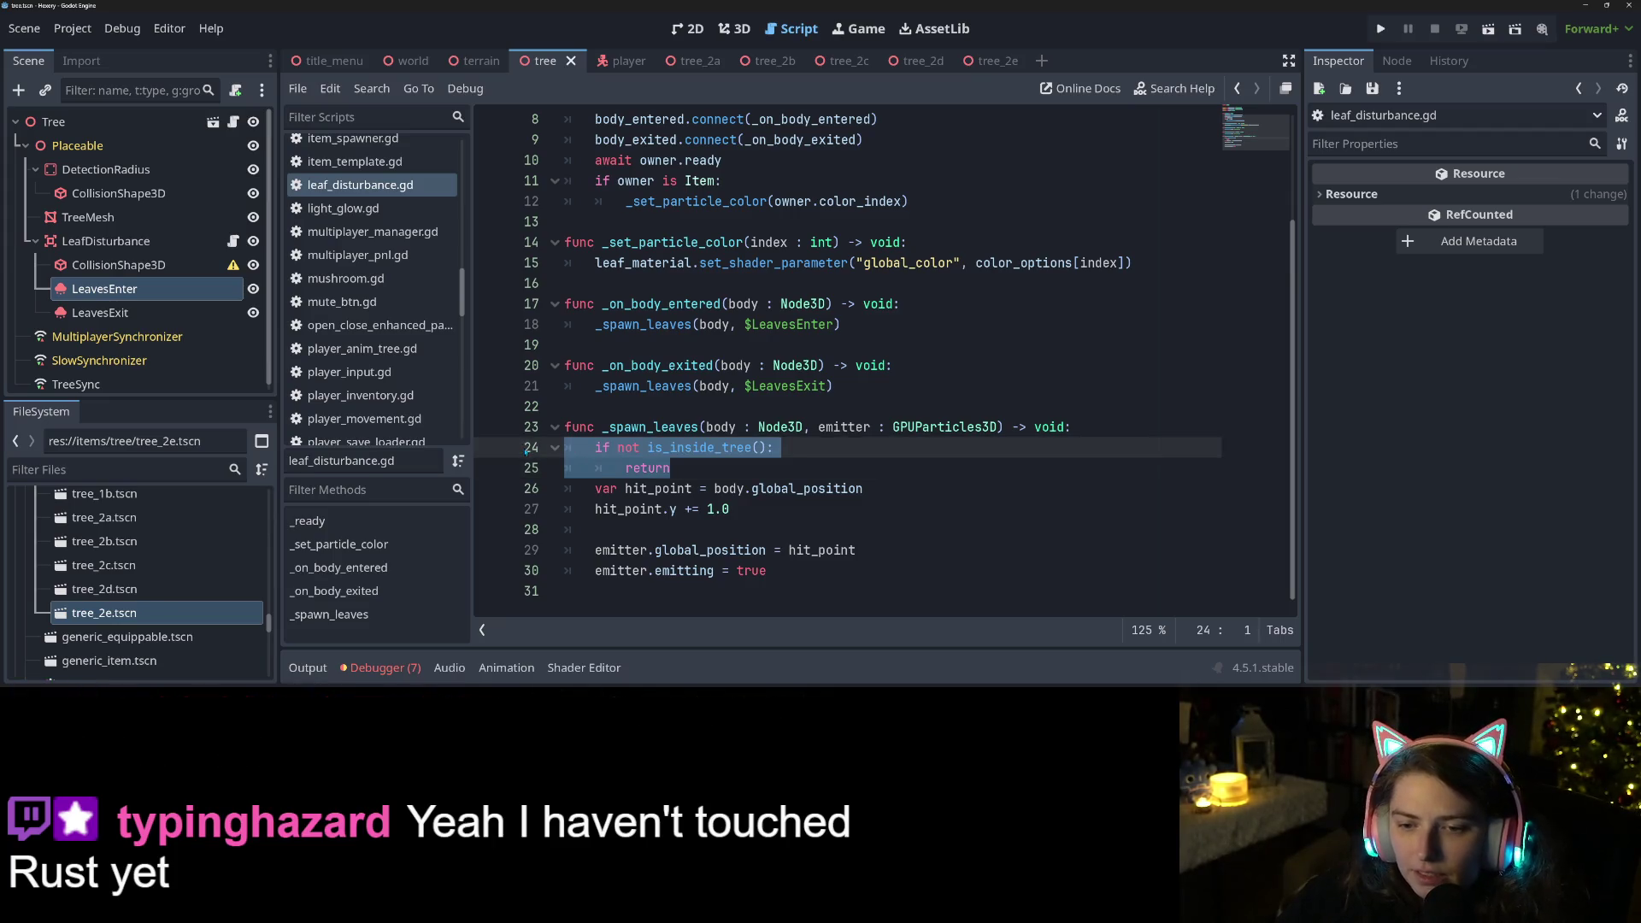
key("BackSpace")
key("BackSpace")
key("ctrl+s")
left_click(651, 223)
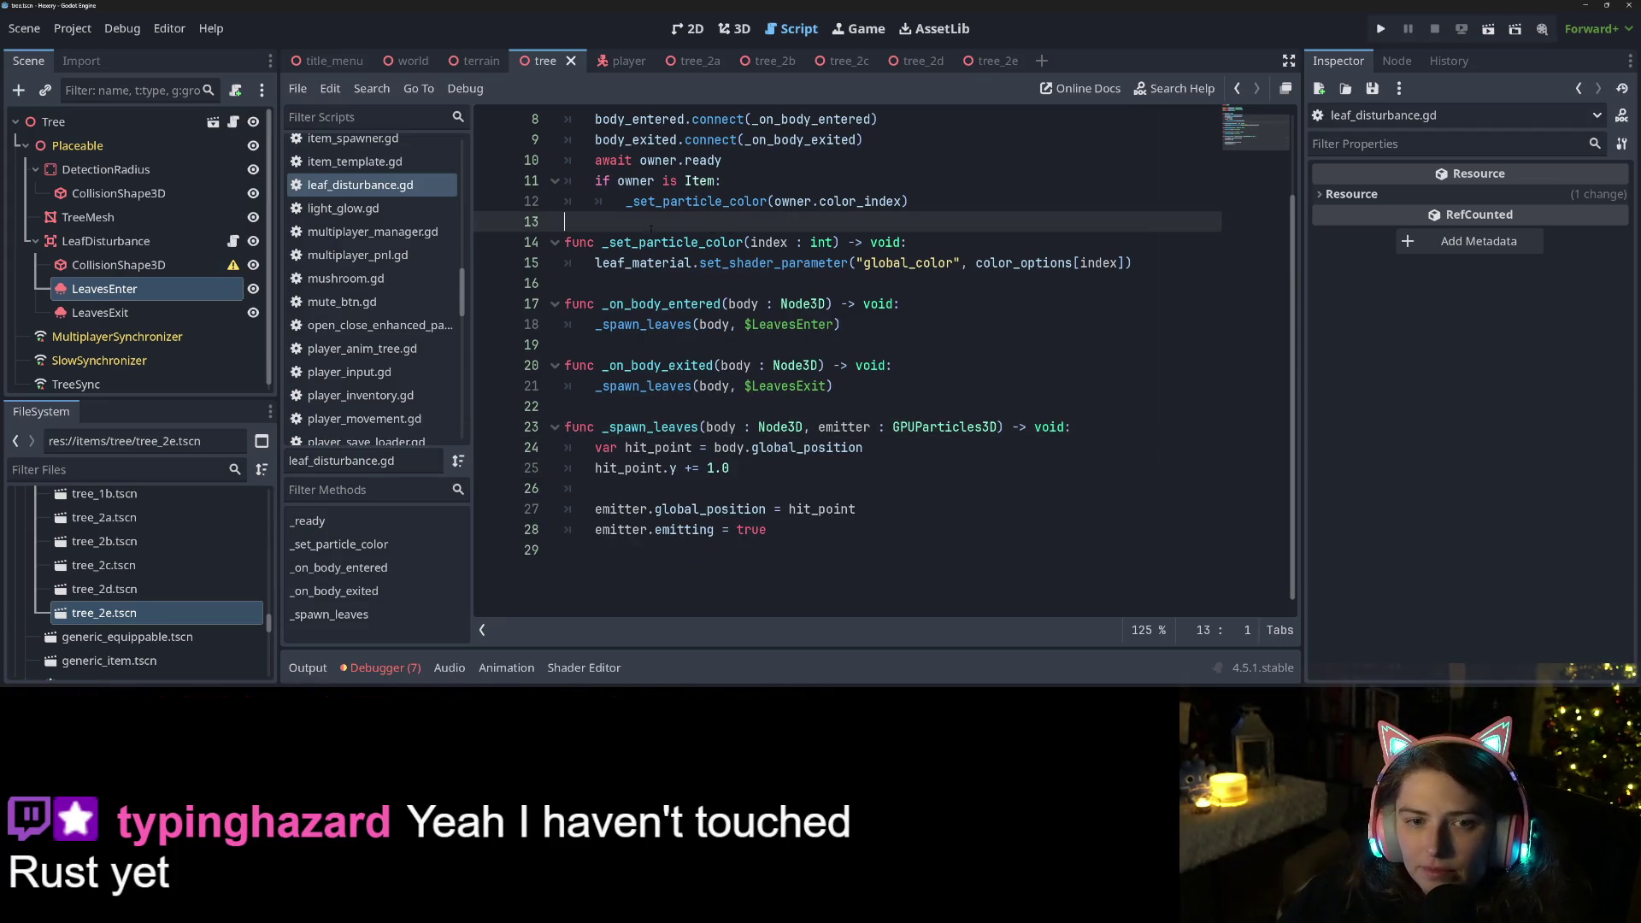
Copy the leaf material from LeavesEnter's first draw-pass mesh.
left_click(201, 245)
left_click(1569, 198)
left_click(1568, 198)
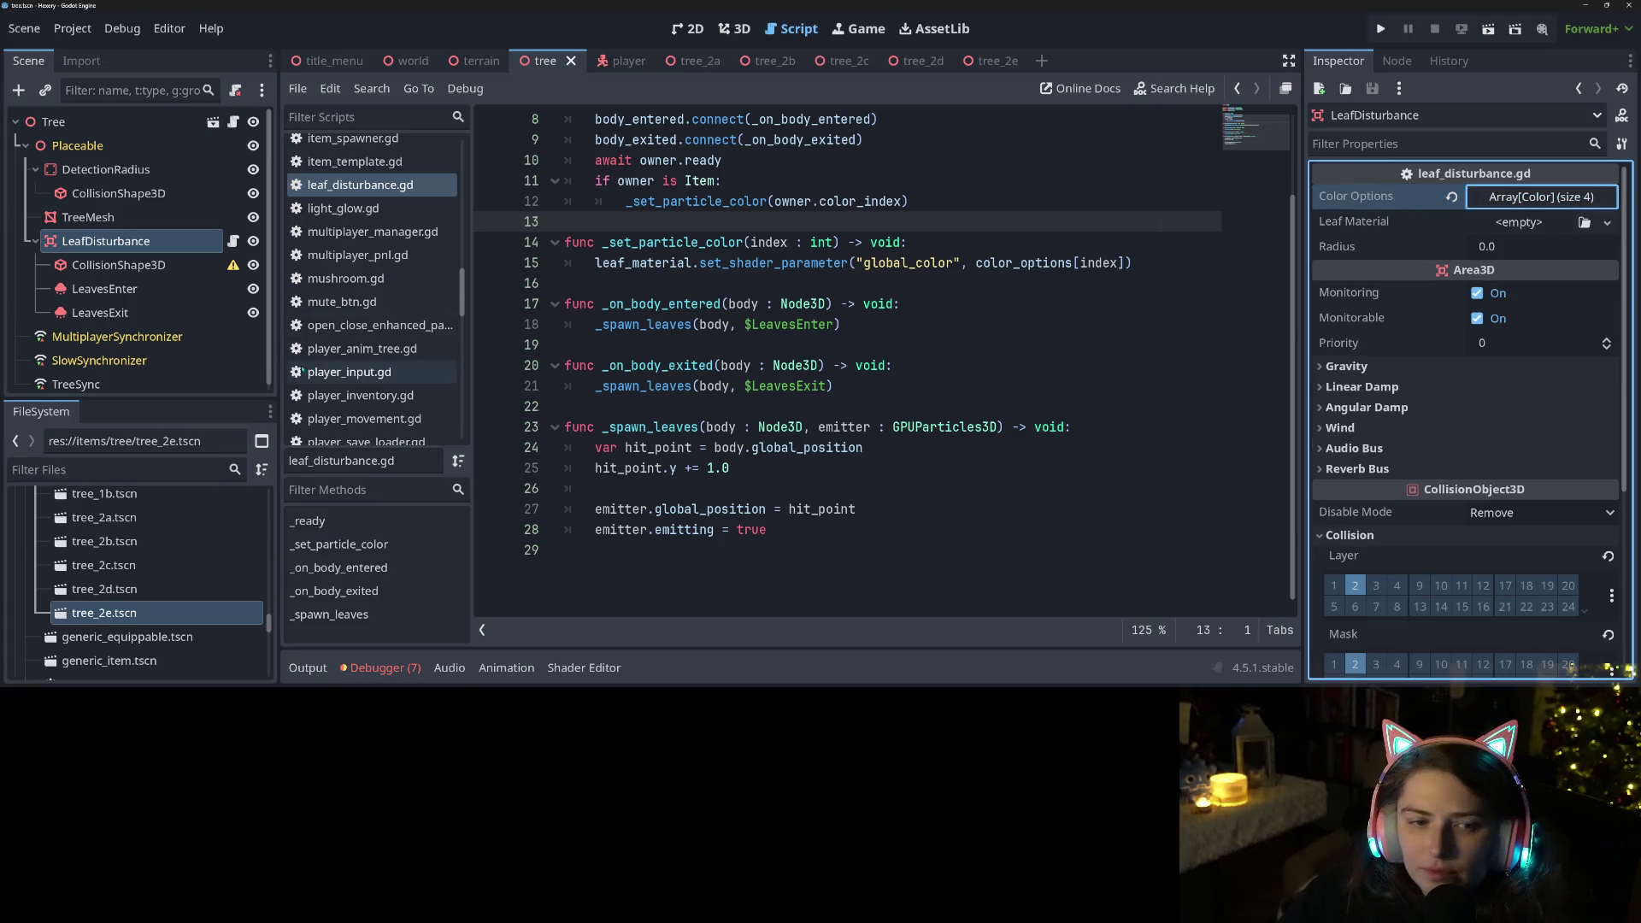
left_click(105, 289)
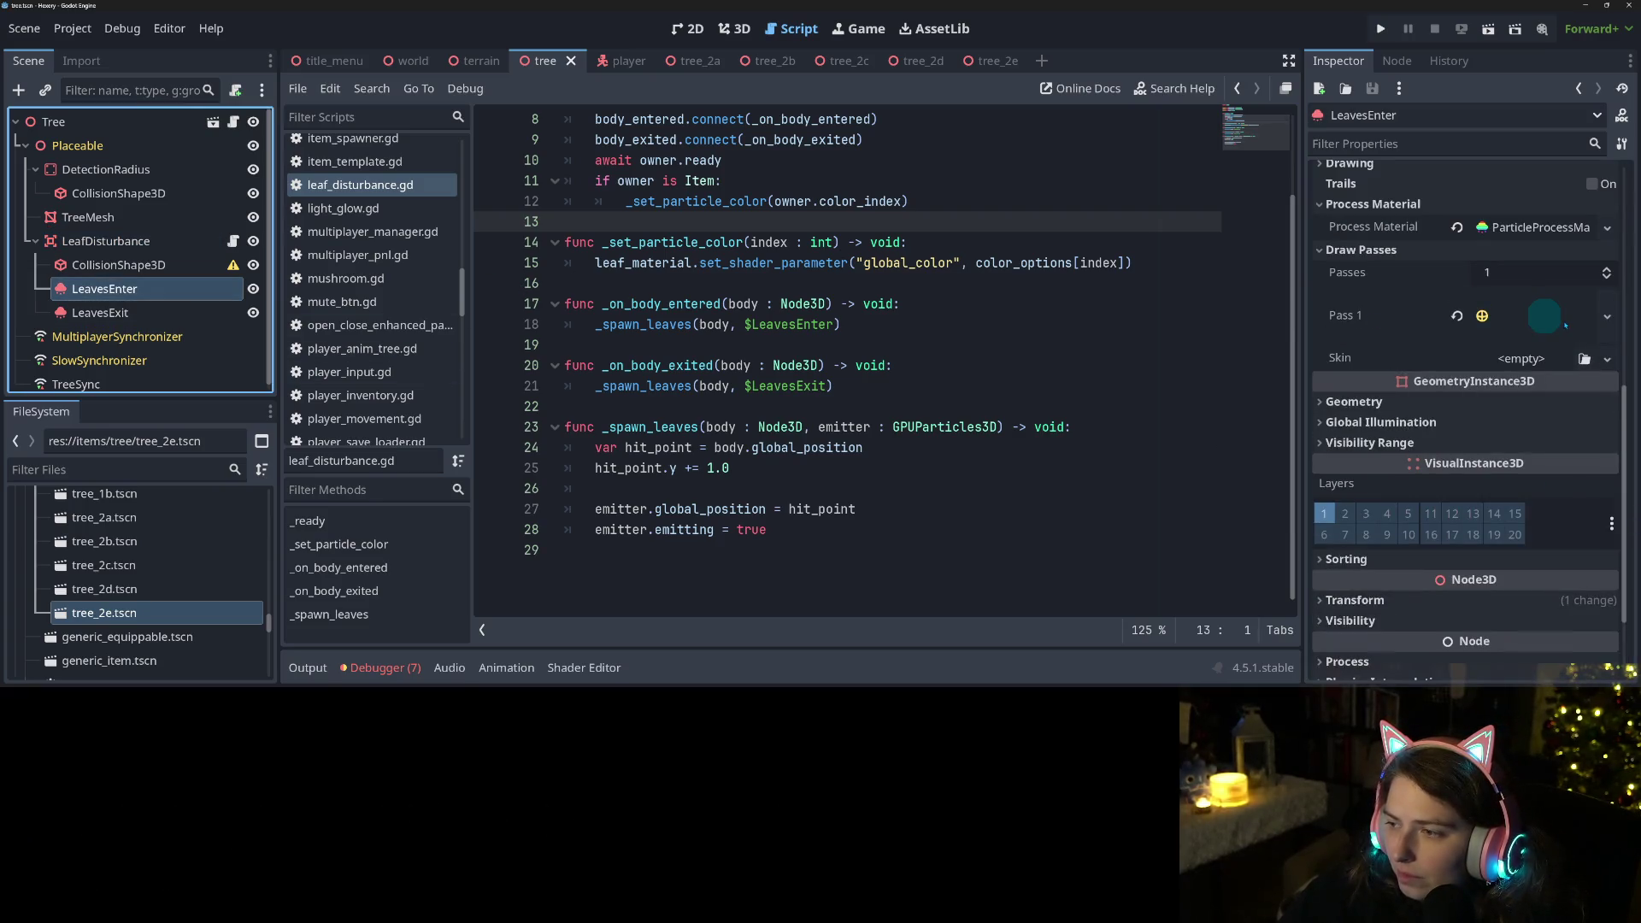
left_click(1564, 320)
left_click(1546, 630)
right_click(1412, 240)
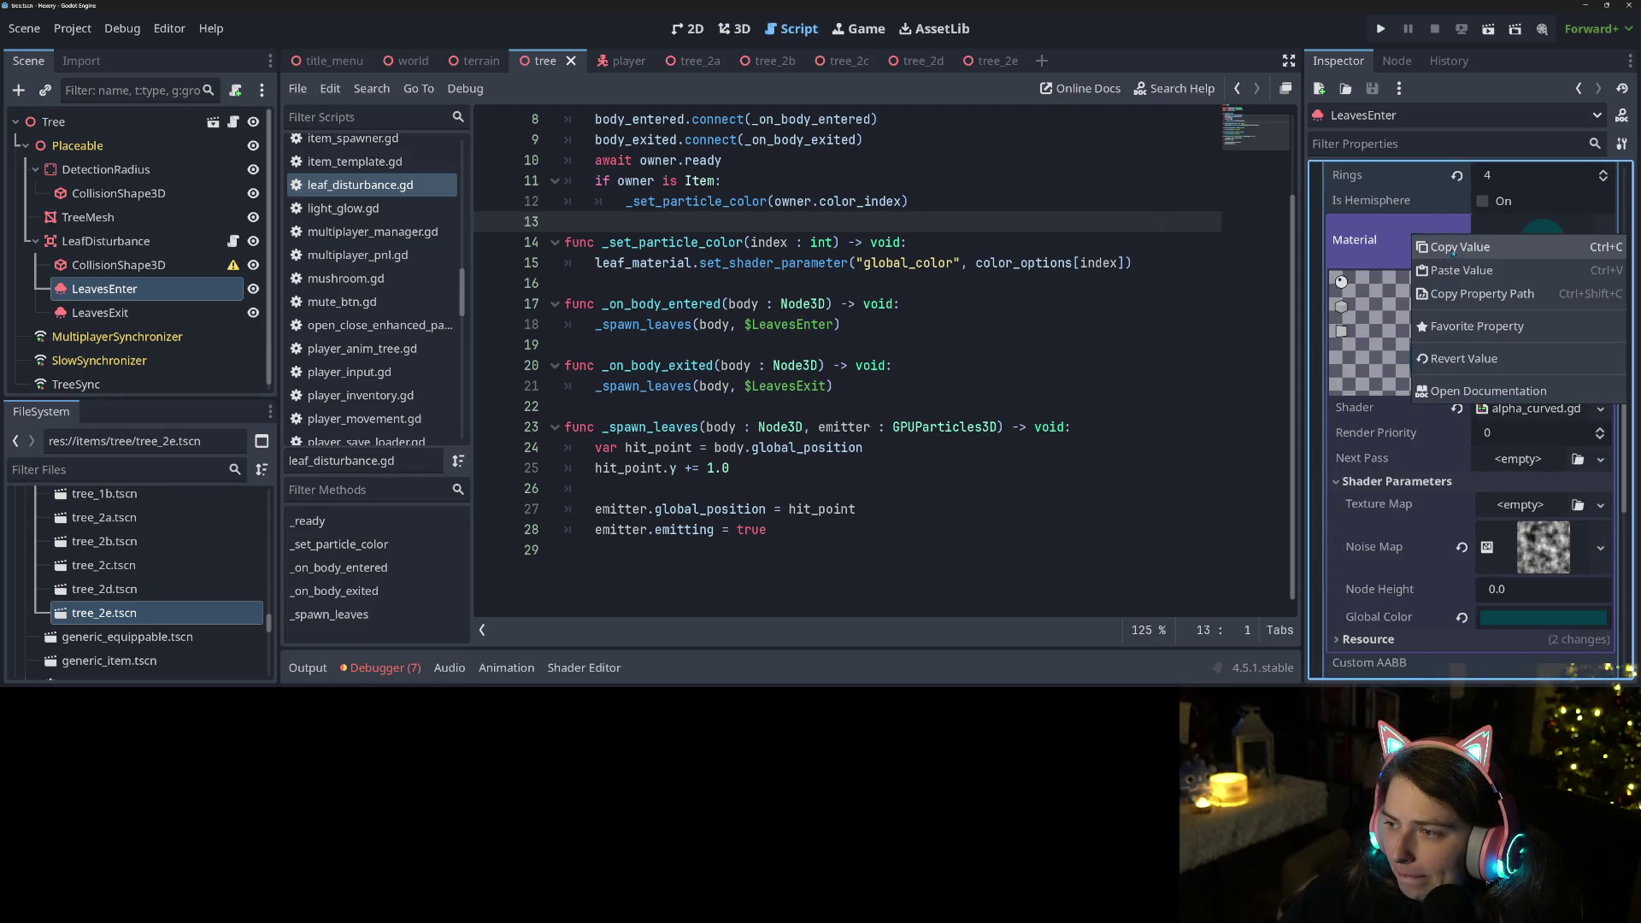
left_click(1453, 248)
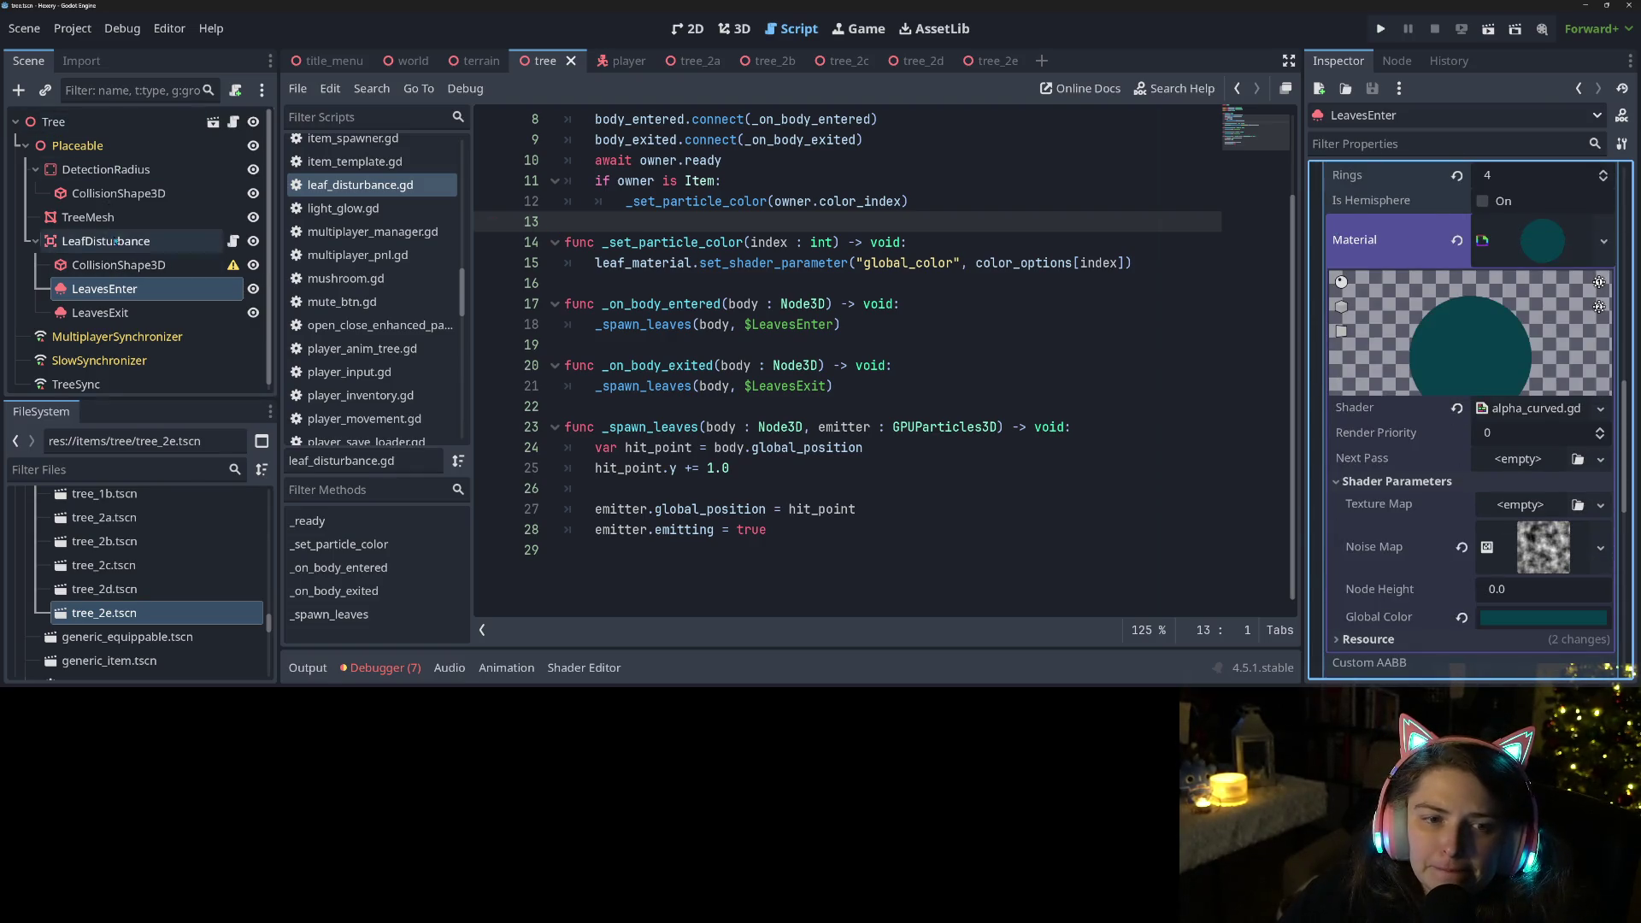
Paste the copied material into LeafDisturbance's empty Leaf Material and save the scene.
left_click(117, 242)
right_click(1369, 224)
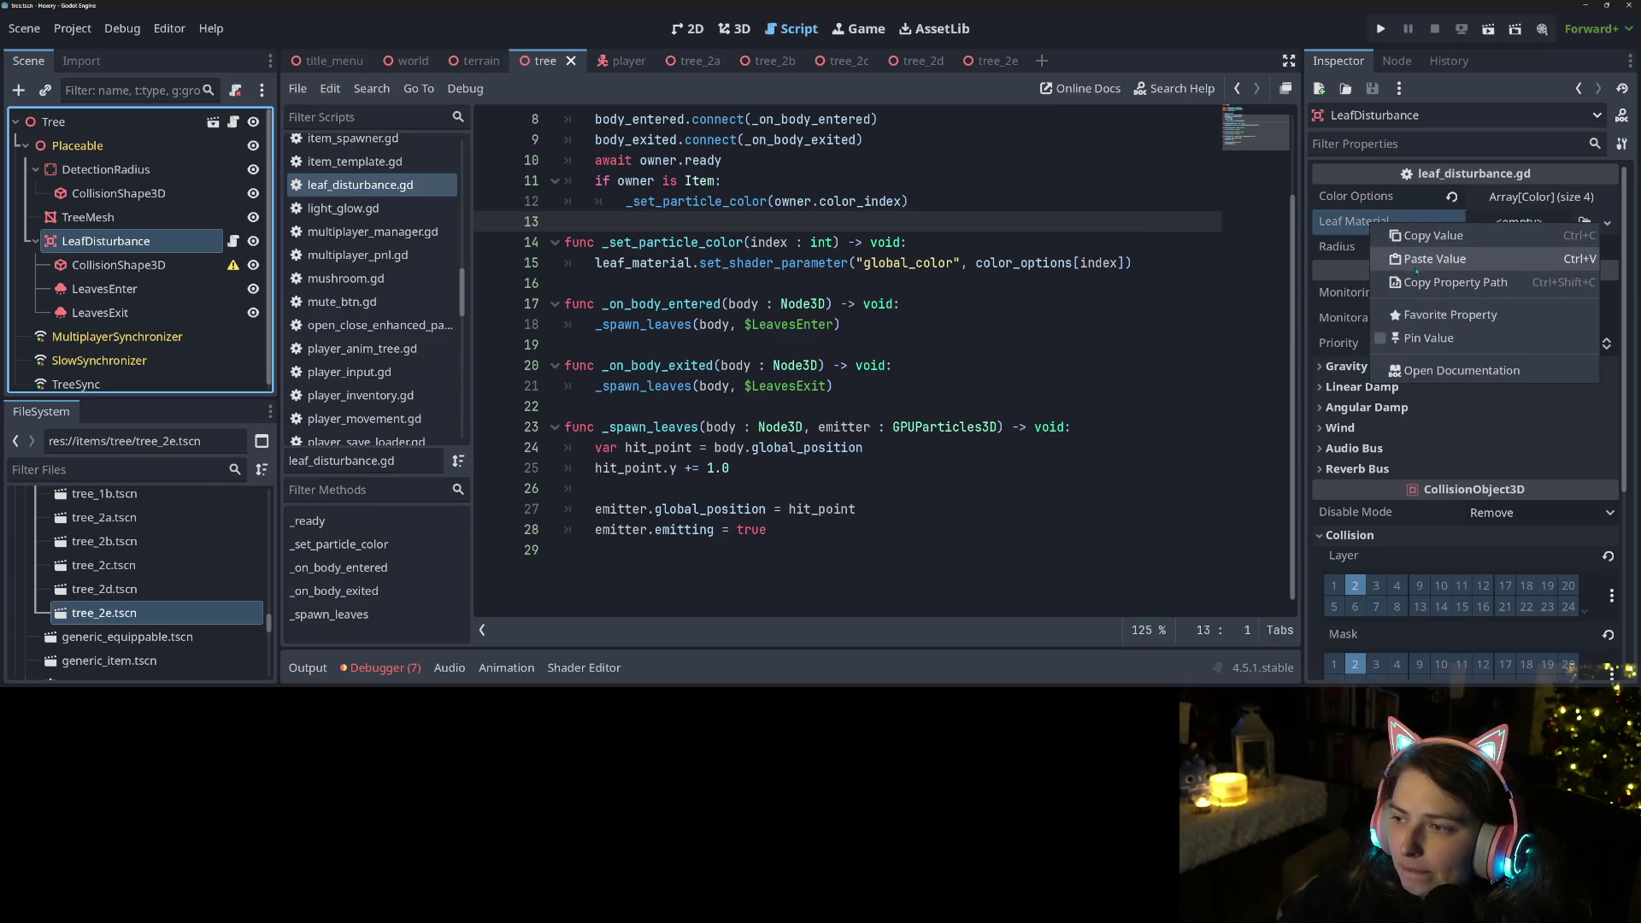
left_click(1453, 256)
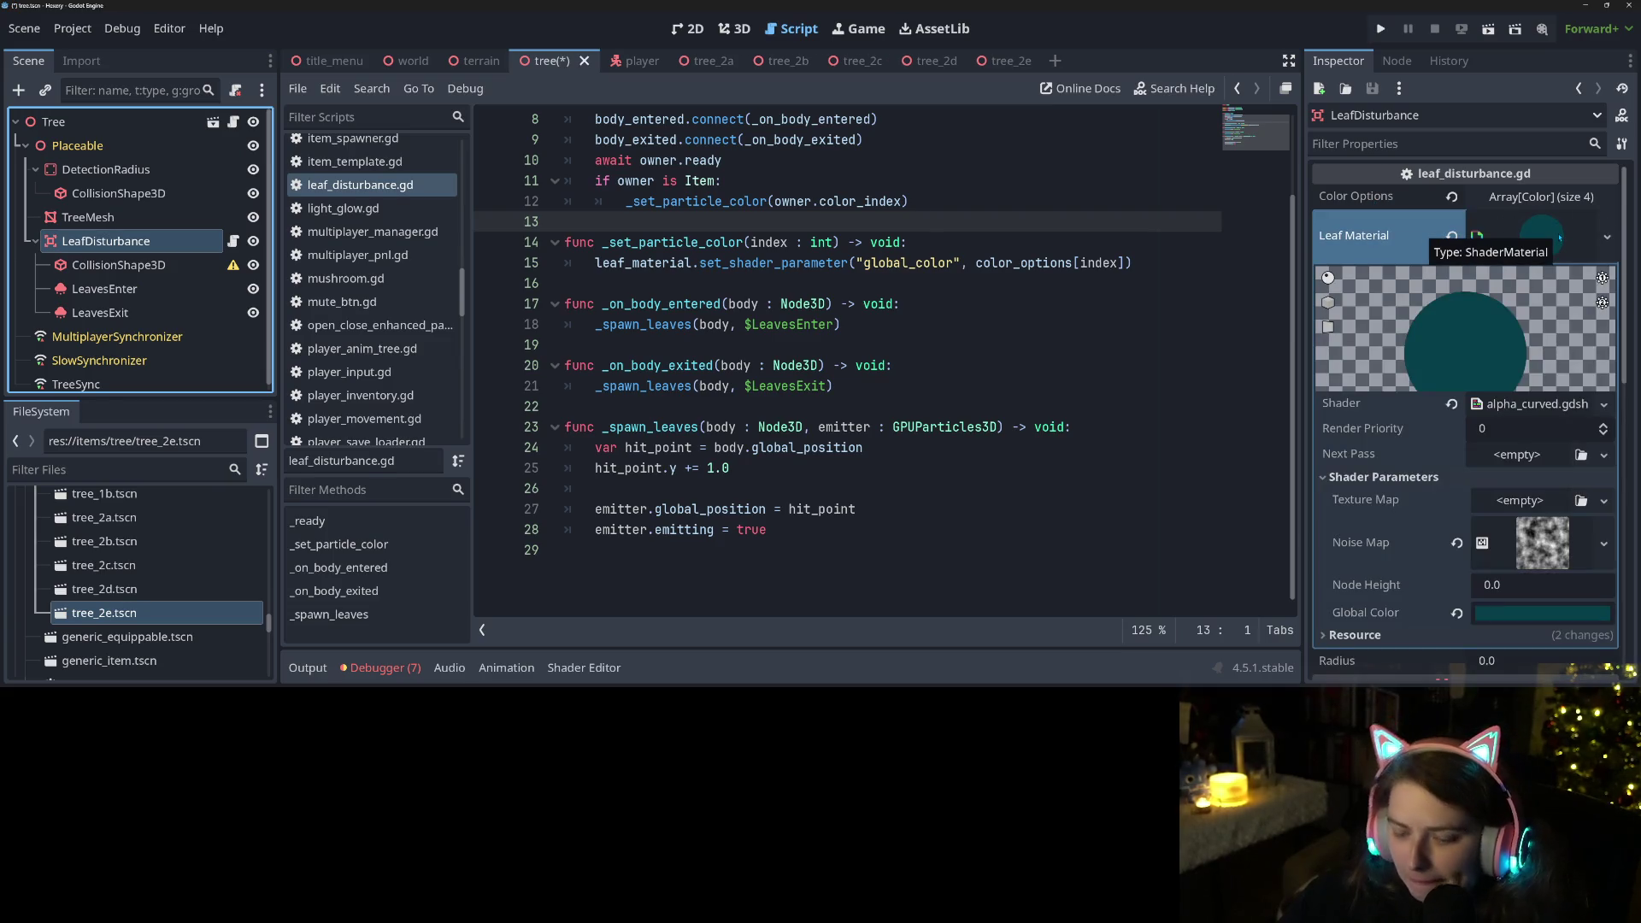
key("ctrl+s")
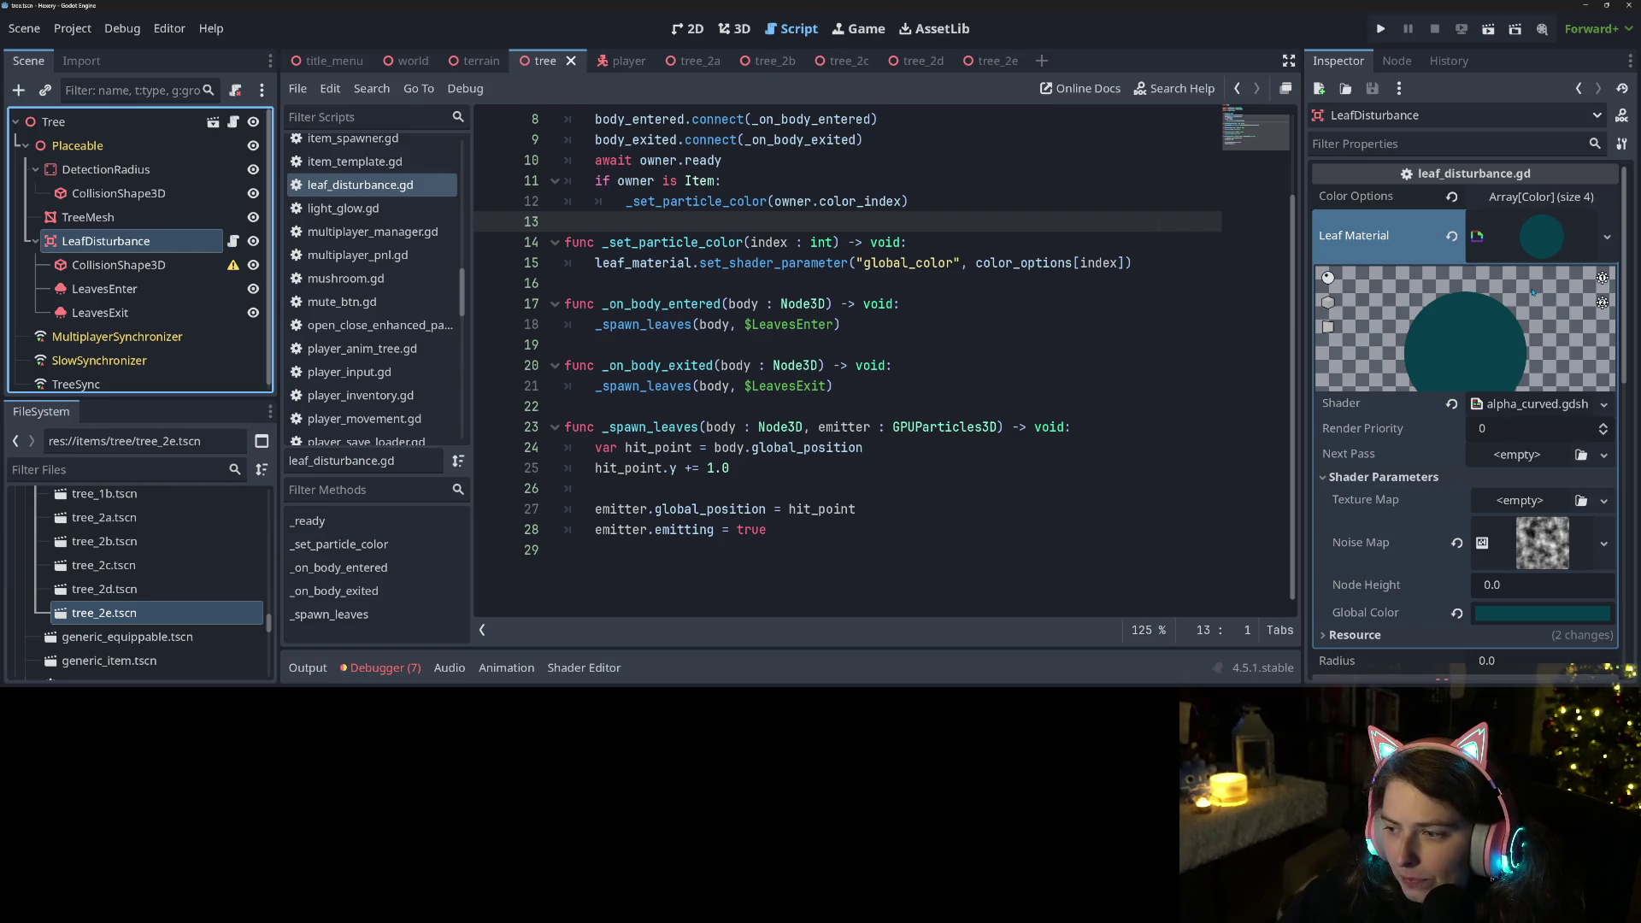
scroll(1435, 537, "down", 2)
left_click(1381, 571)
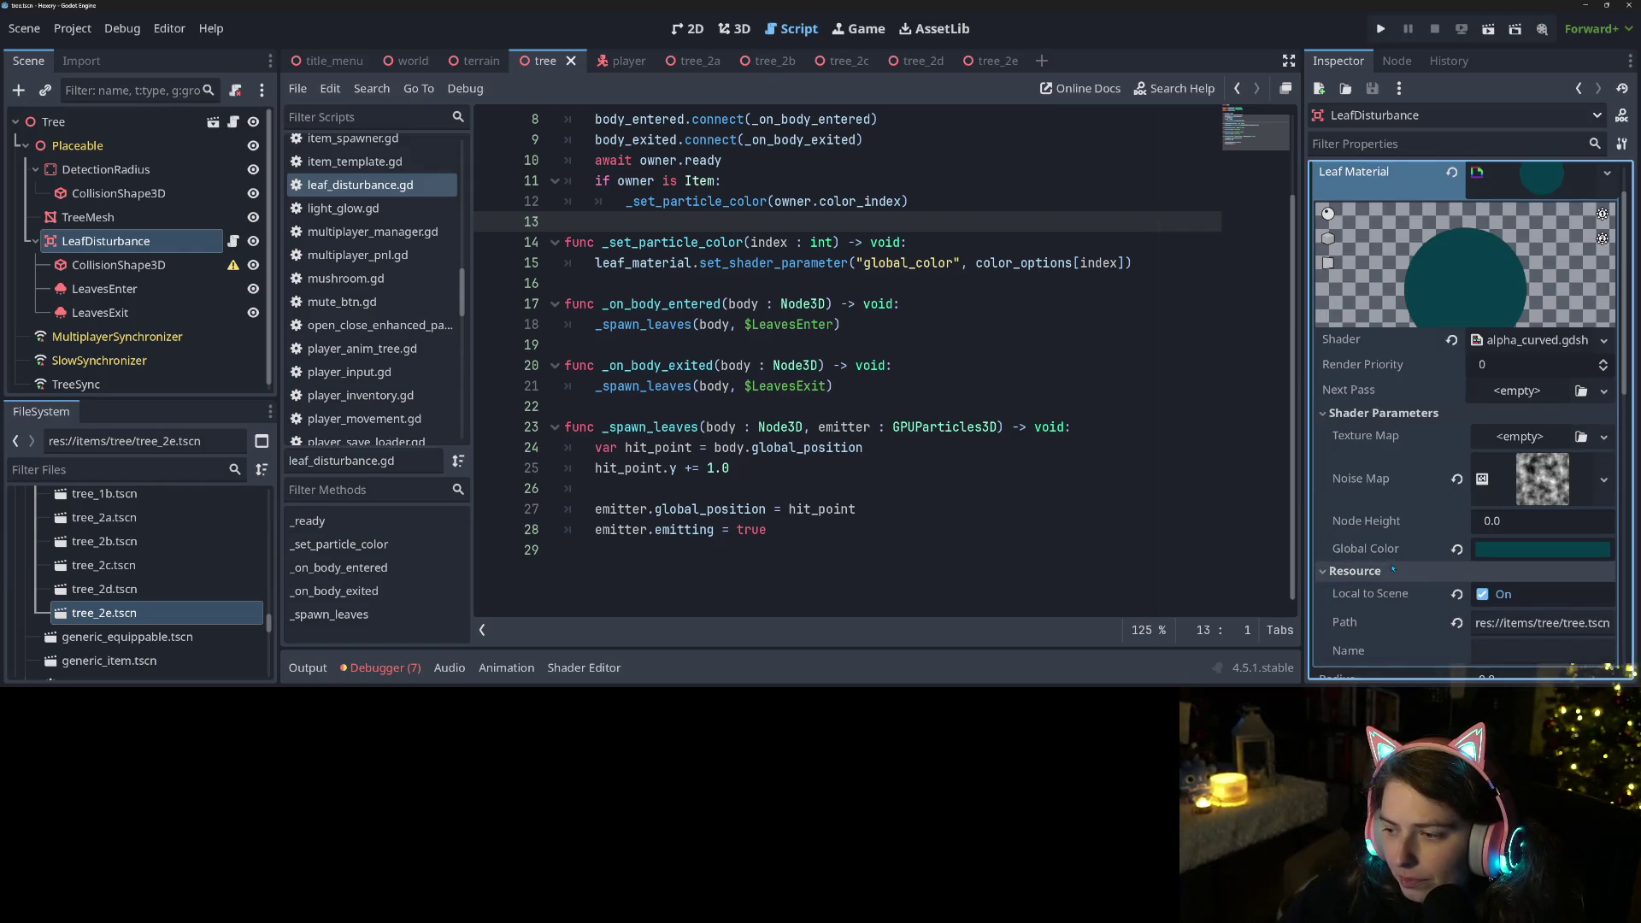
left_click(1381, 570)
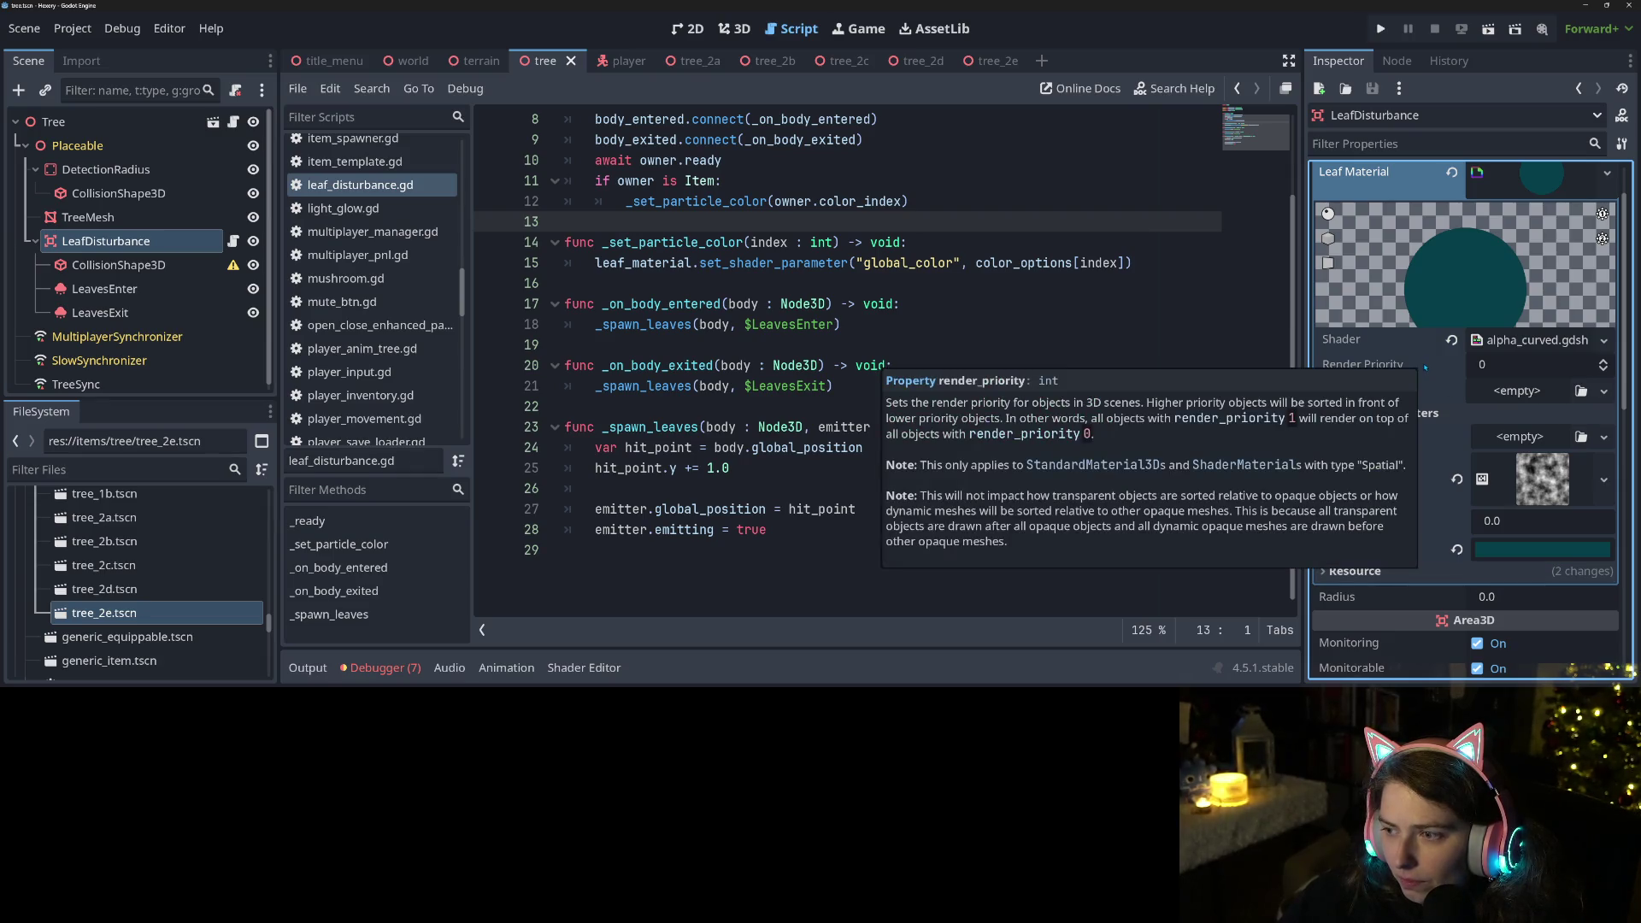
Clear LeavesEnter's draw-pass mesh material and bring up its Material Override options.
left_click(104, 295)
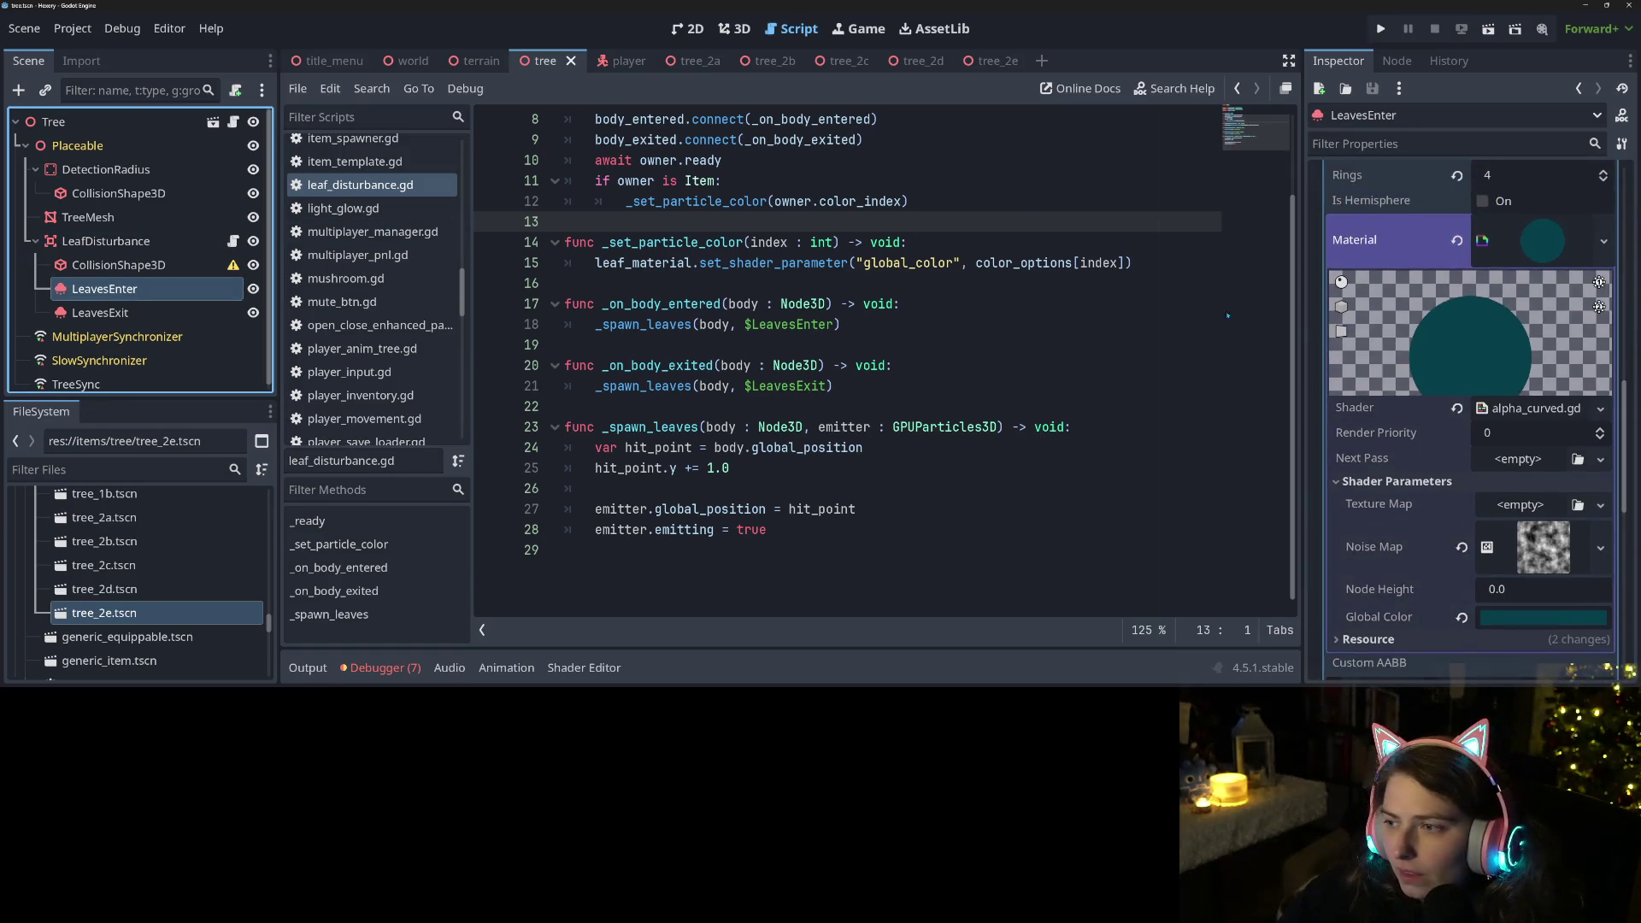
scroll(1414, 440, "down", 5)
scroll(1414, 440, "down", 1)
scroll(1413, 440, "up", 2)
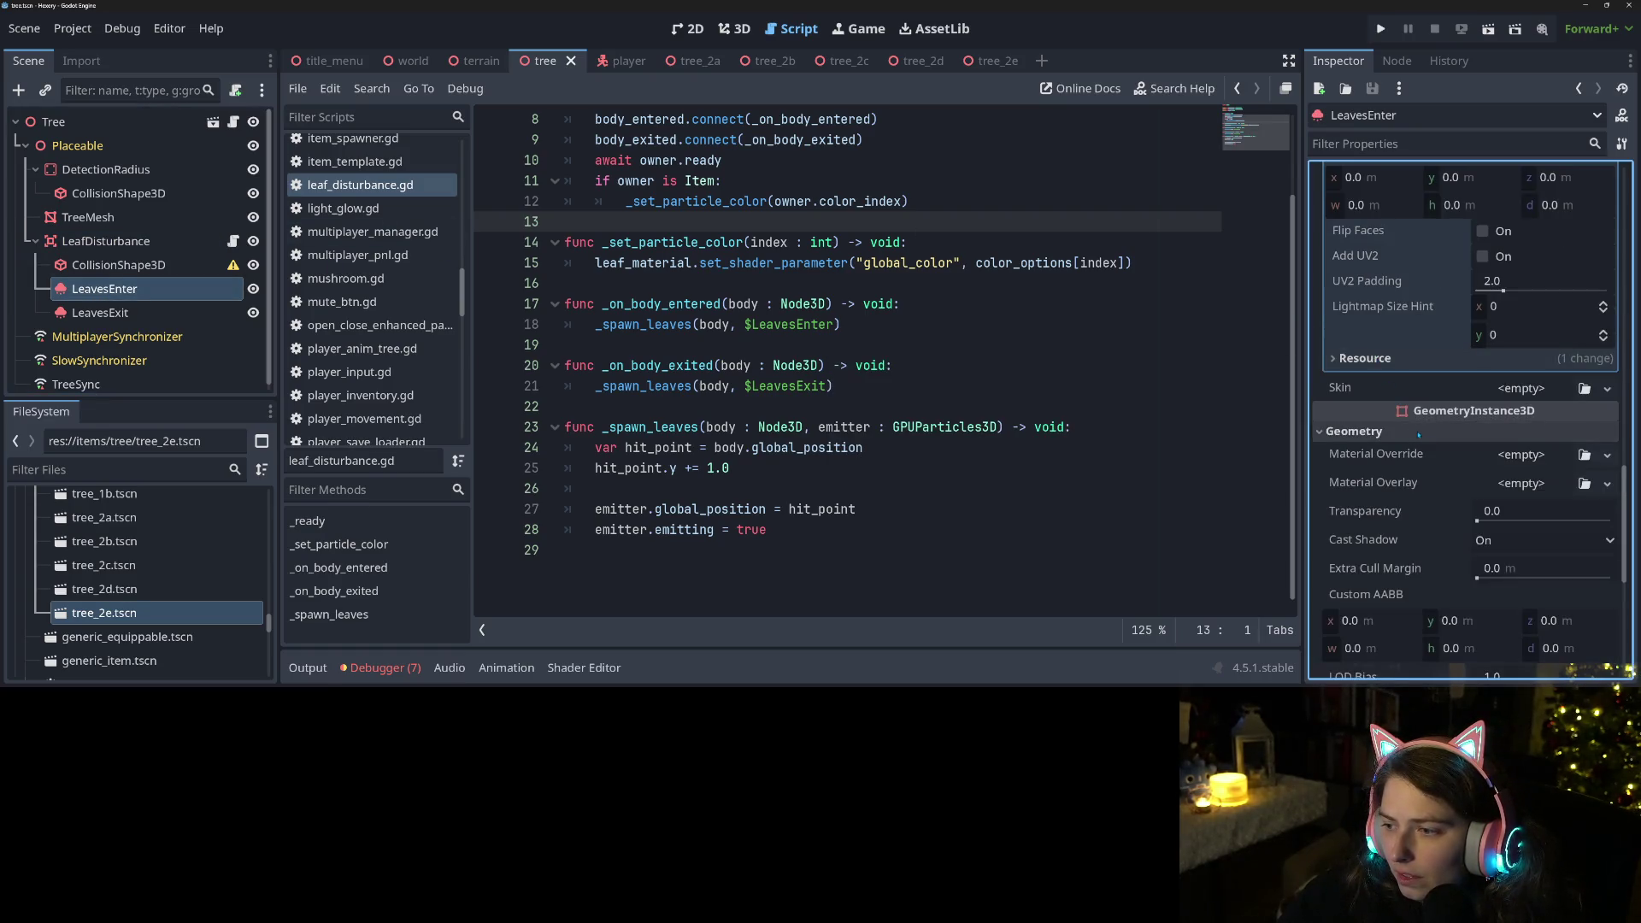
scroll(1423, 500, "up", 3)
scroll(1423, 501, "up", 1)
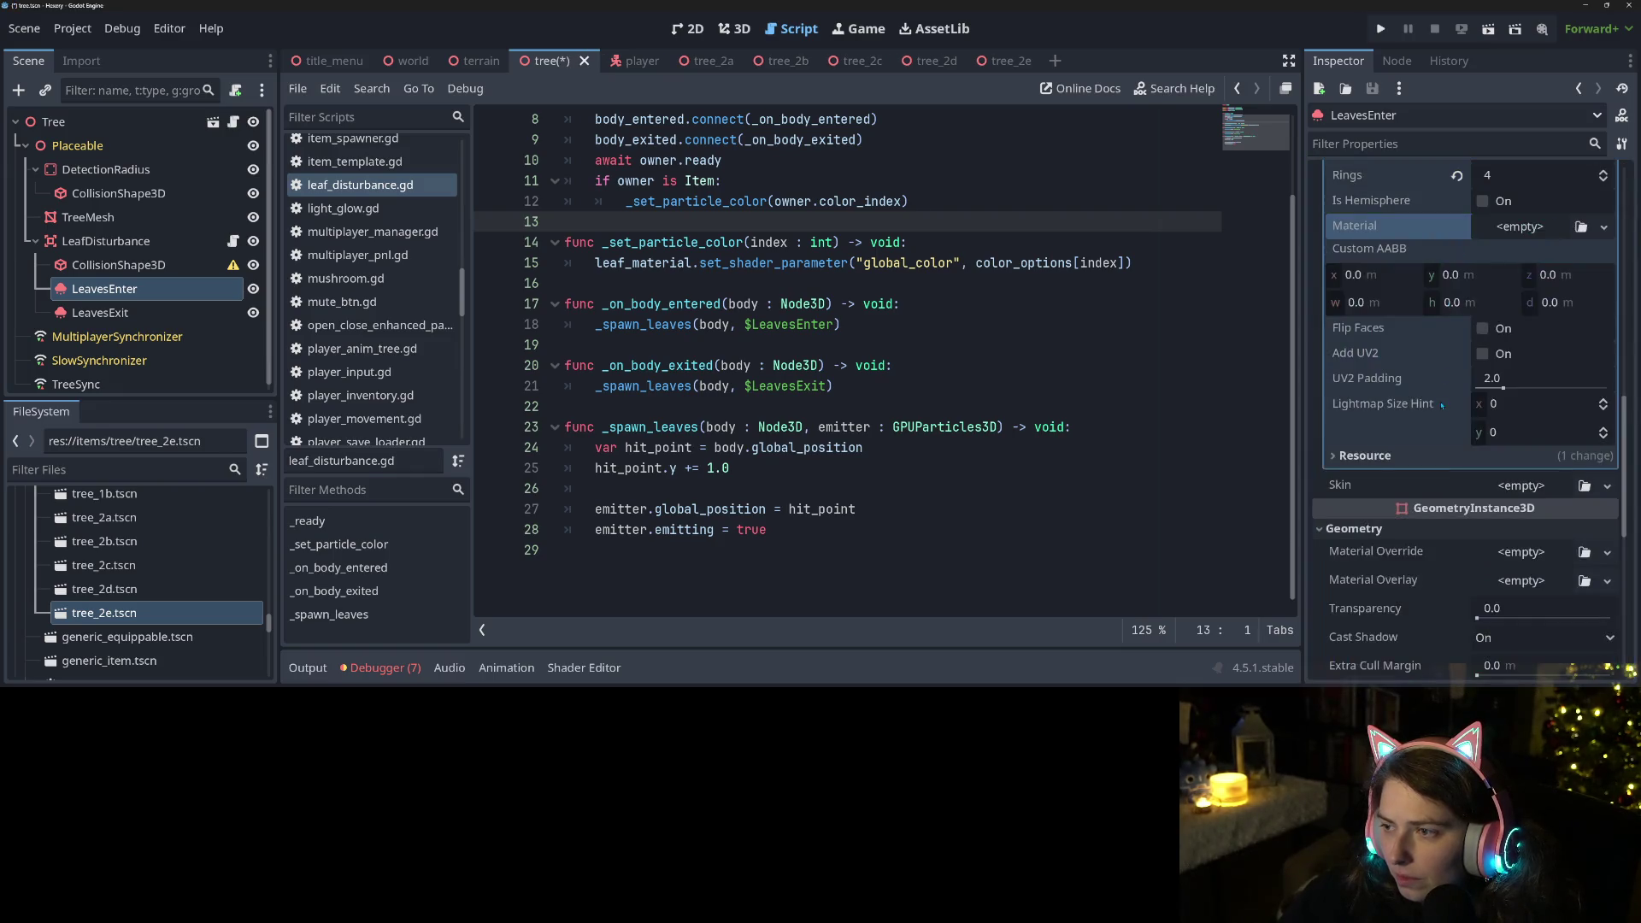
left_click(1456, 242)
right_click(1388, 365)
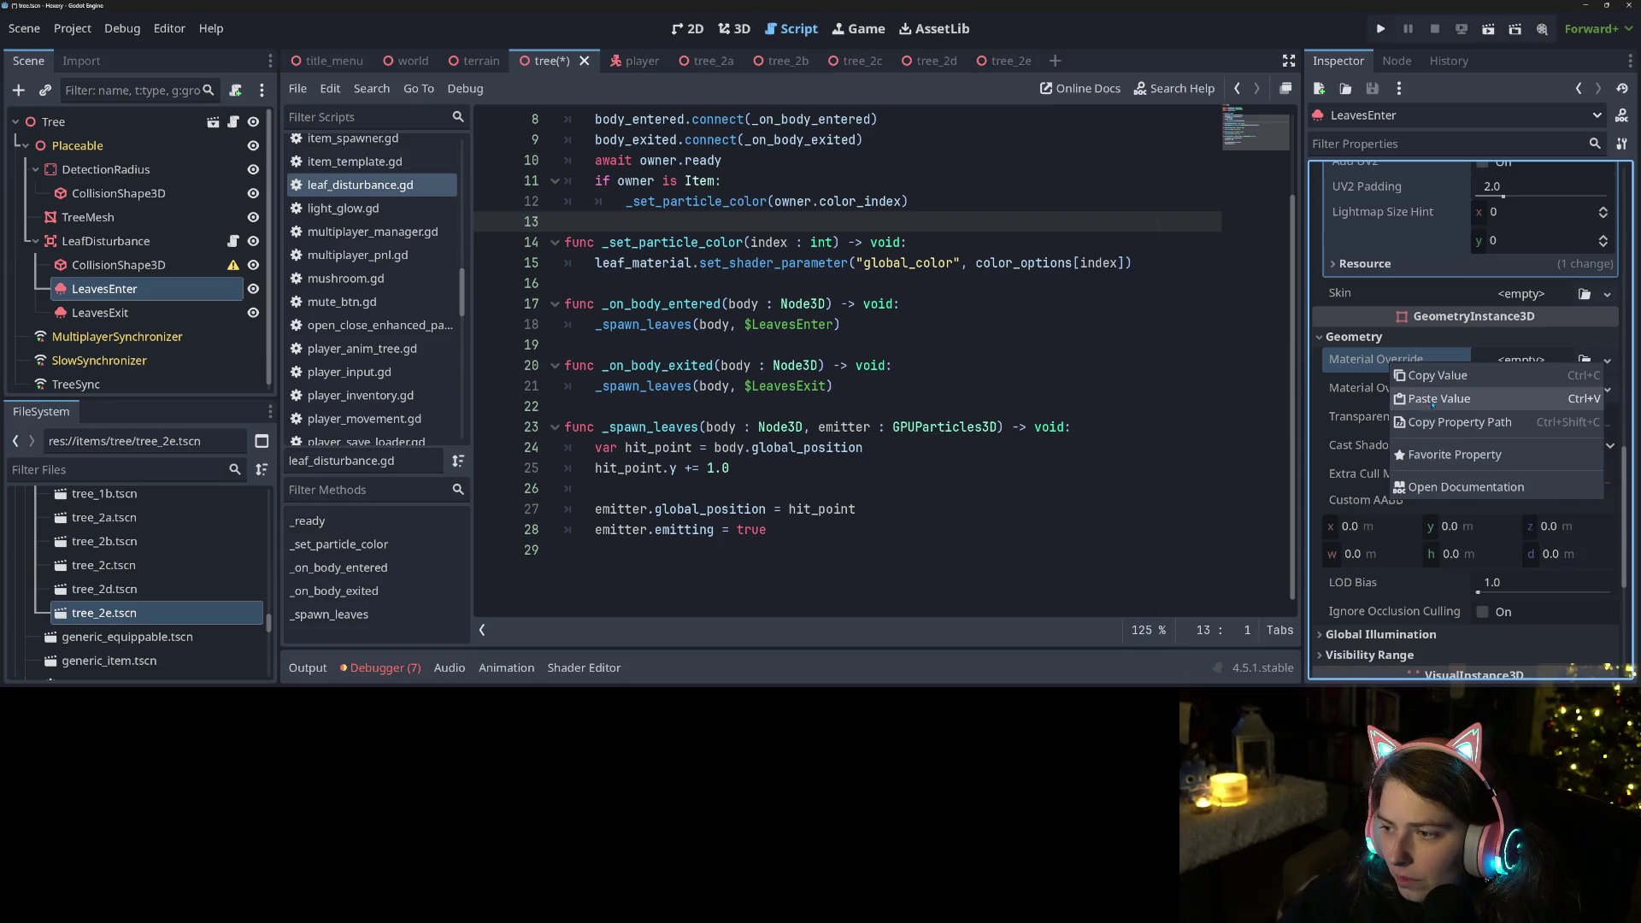
Paste the leaf material as Material Override on both LeavesEnter and LeavesExit, saving the scene.
left_click(1418, 395)
key("ctrl+s")
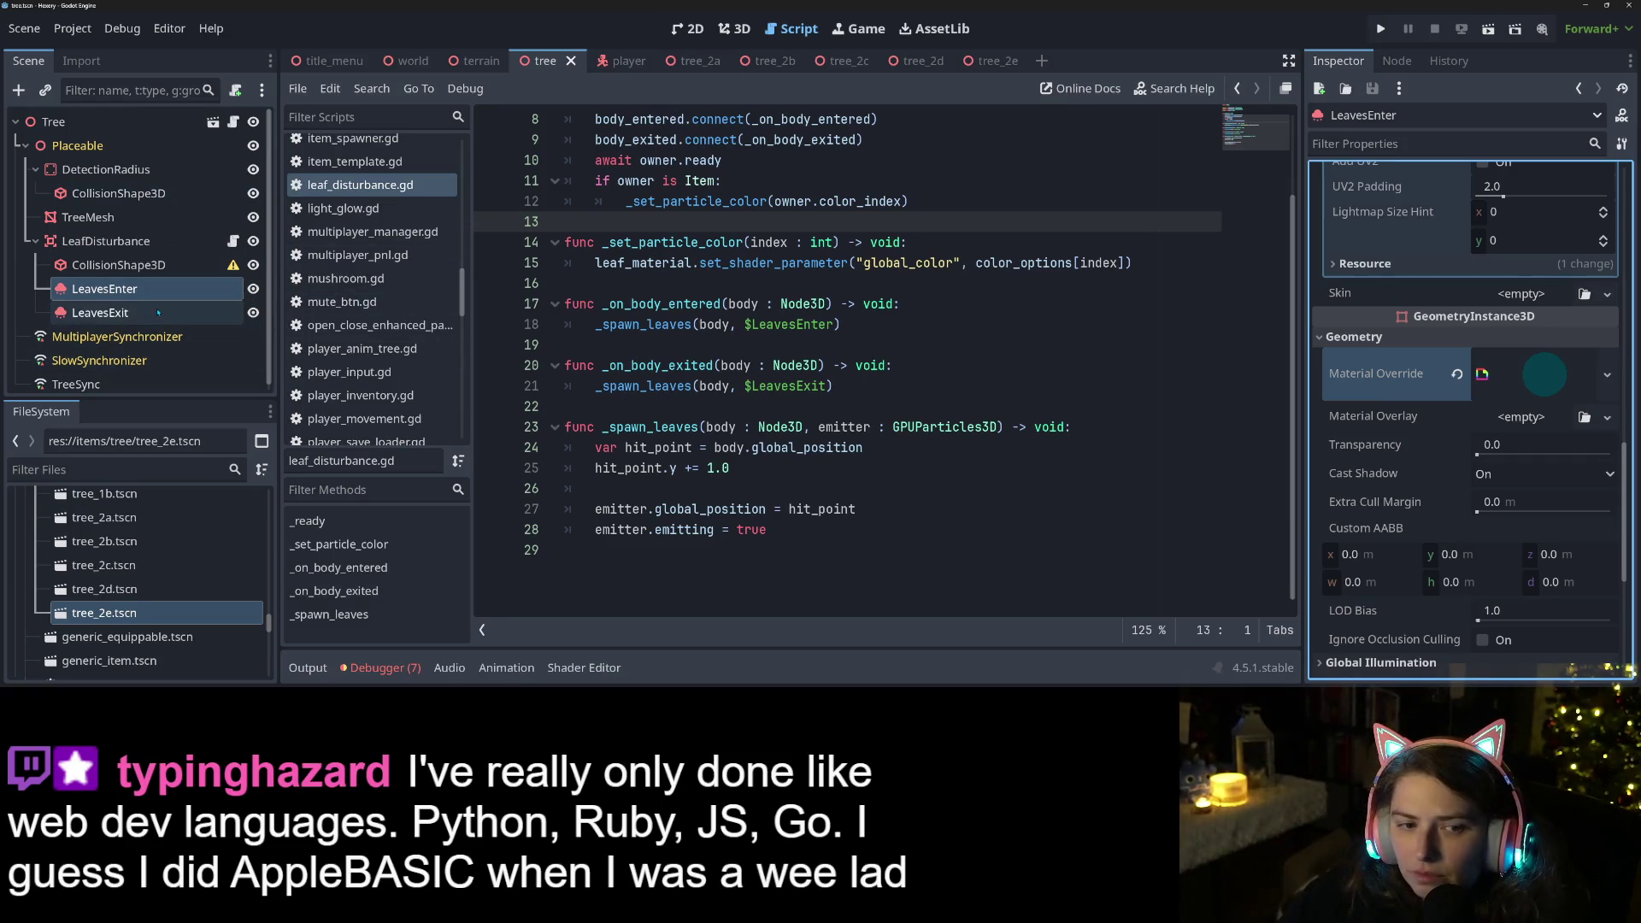
left_click(100, 312)
scroll(1470, 401, "down", 10)
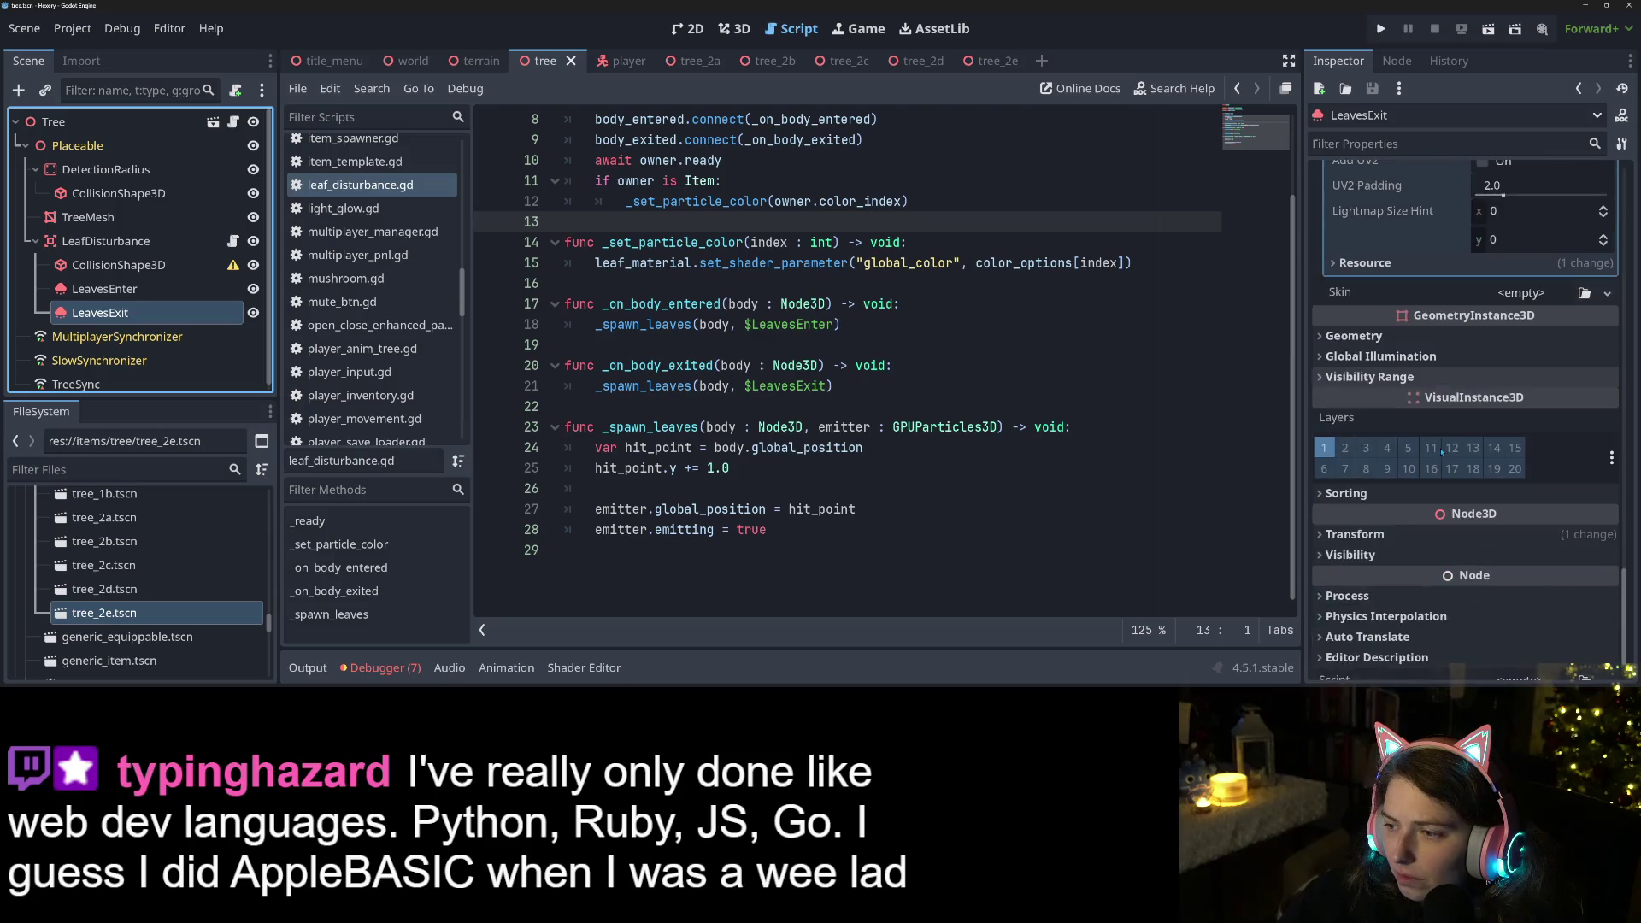
left_click(1395, 466)
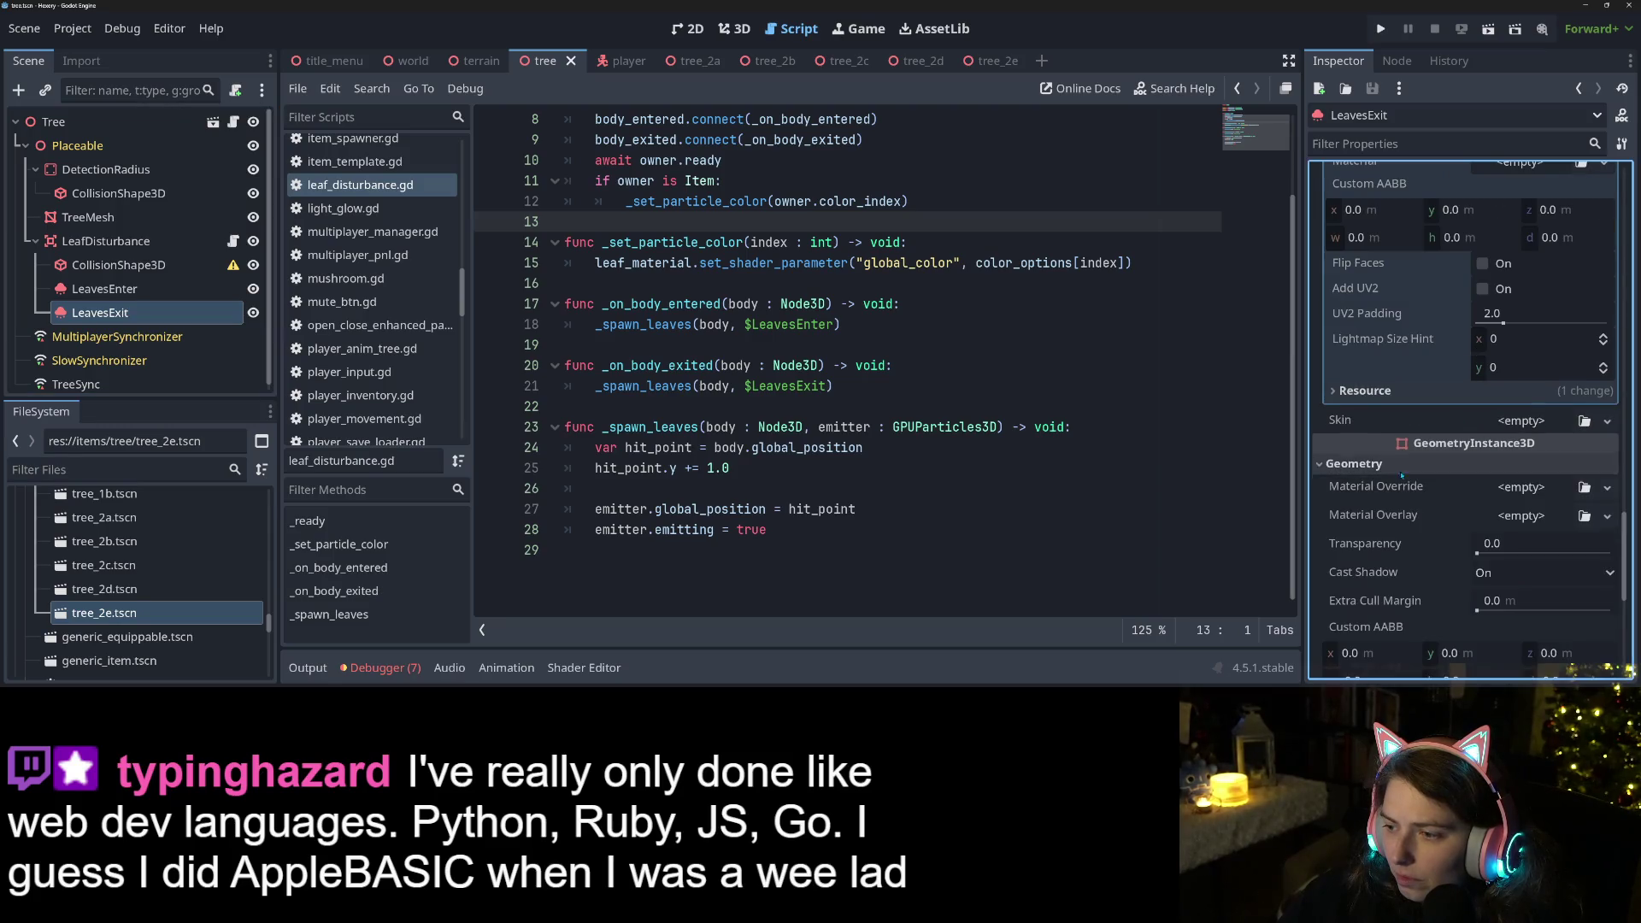
right_click(1425, 490)
left_click(1458, 525)
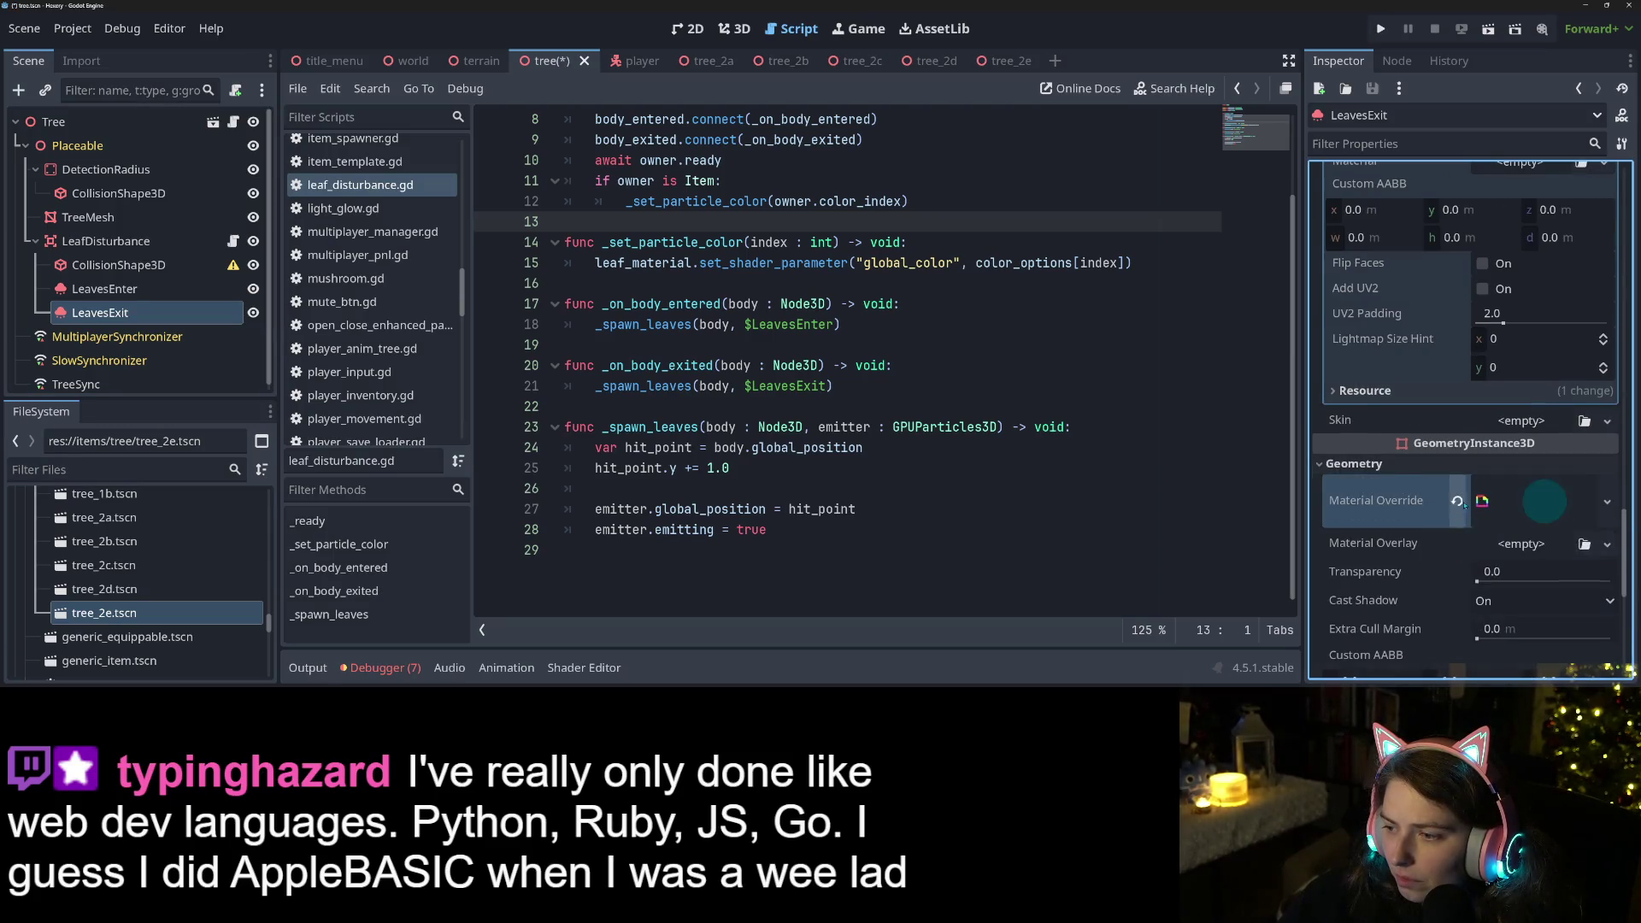
scroll(1459, 431, "up", 5)
key("ctrl+s")
Collapse LeafDisturbance's Leaf Material preview and run the project to test the leaves.
scroll(1401, 427, "down", 3)
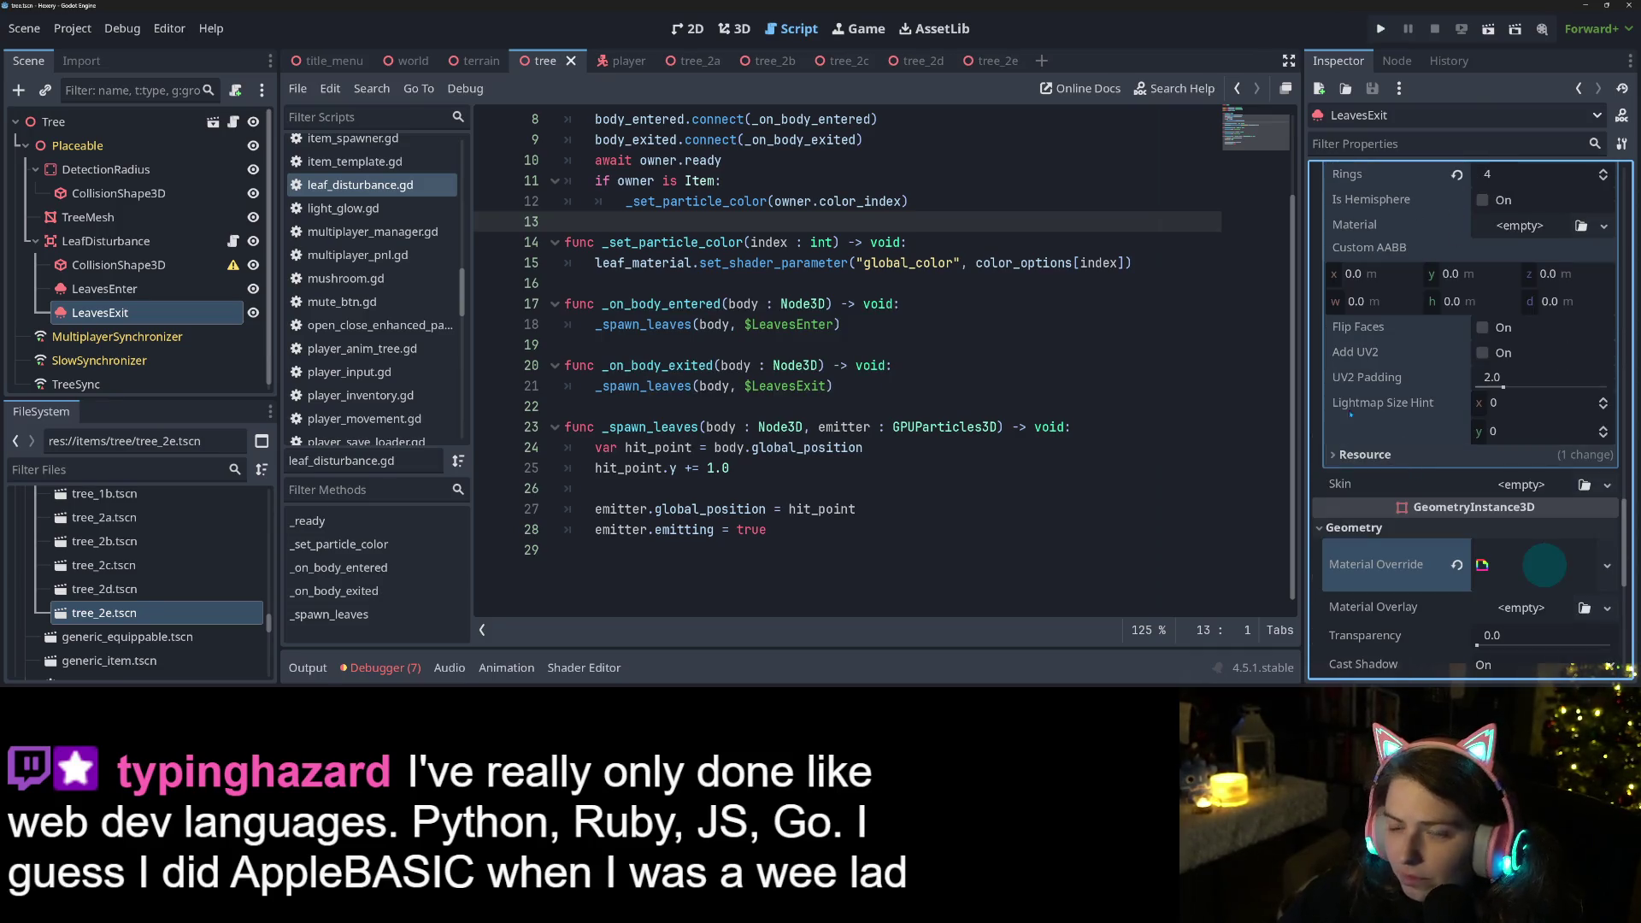
left_click(106, 241)
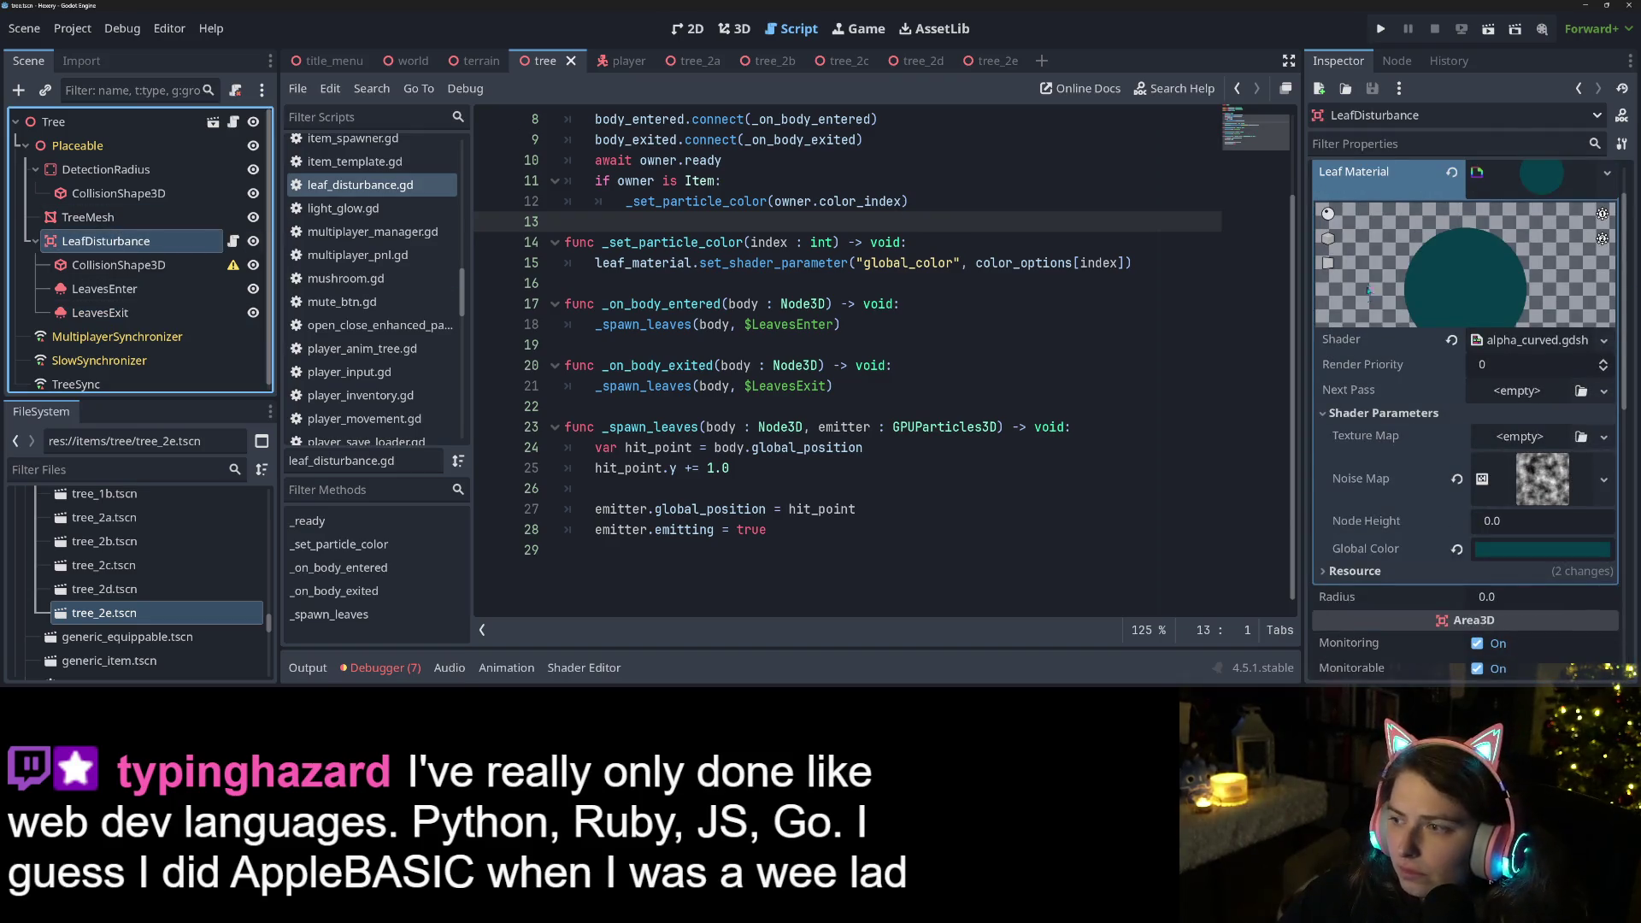
scroll(1368, 291, "up", 2)
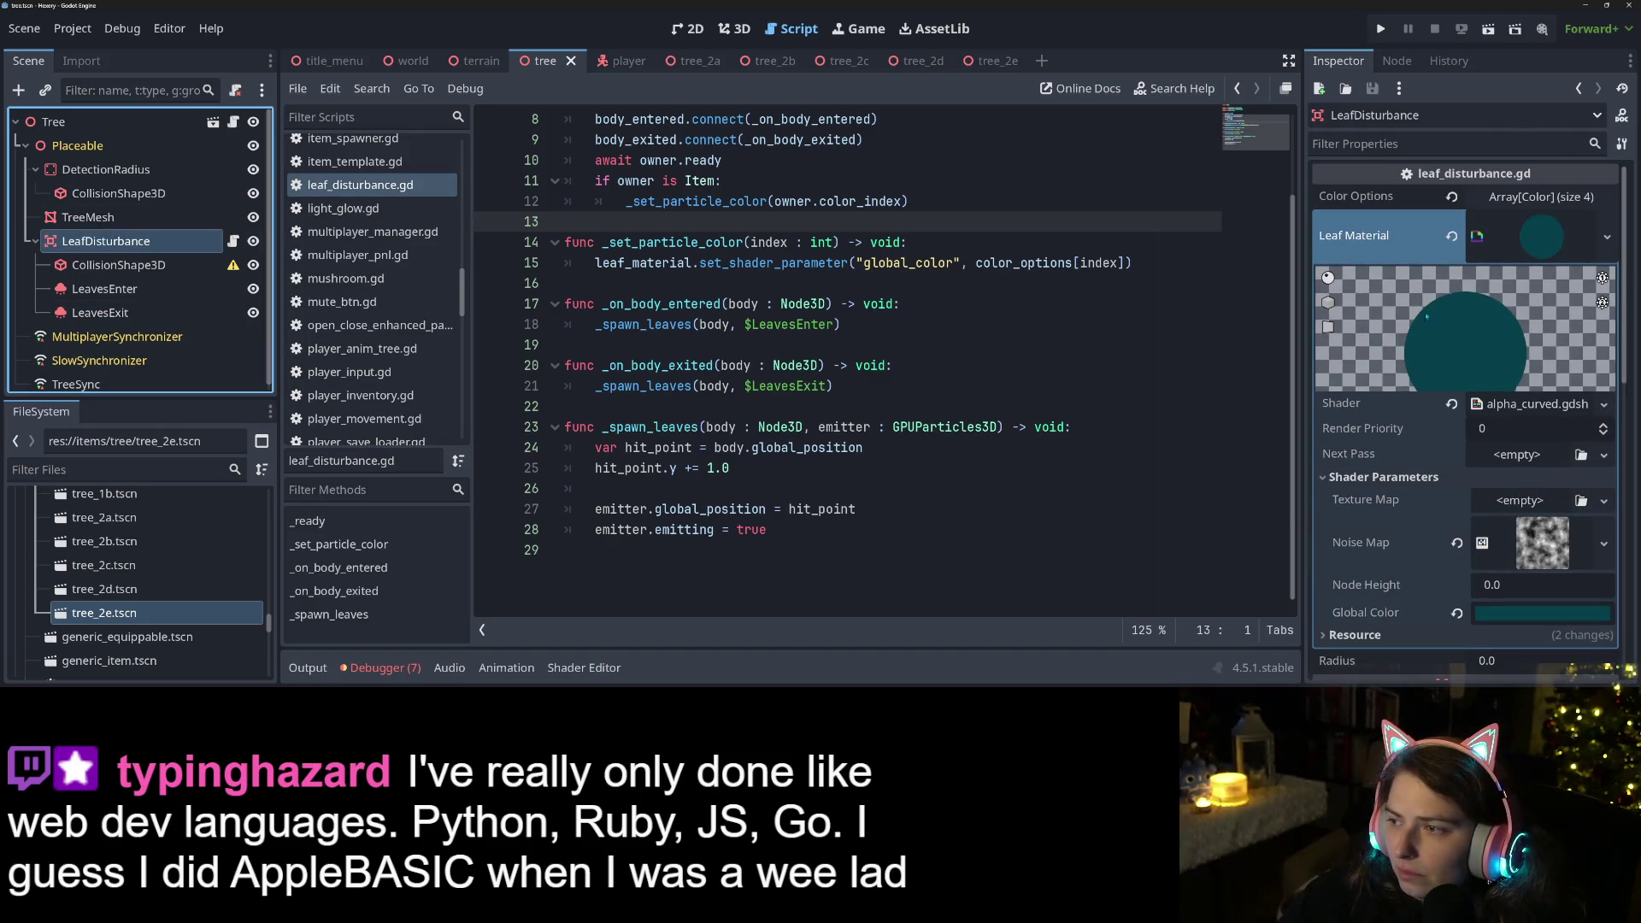
left_click(1537, 254)
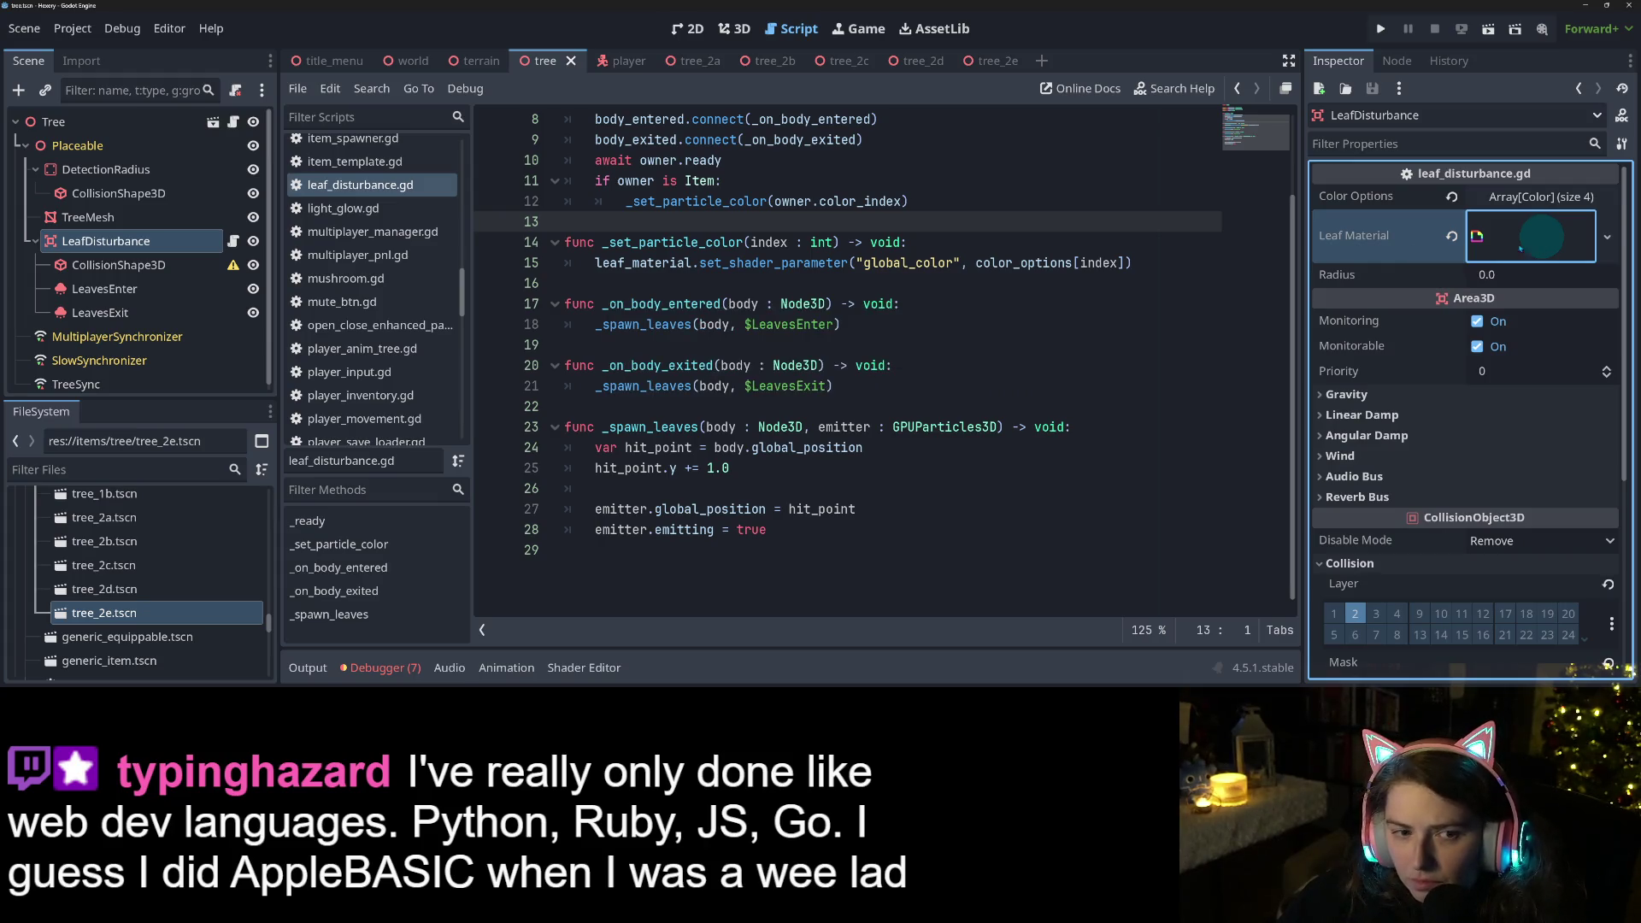
left_click(1380, 28)
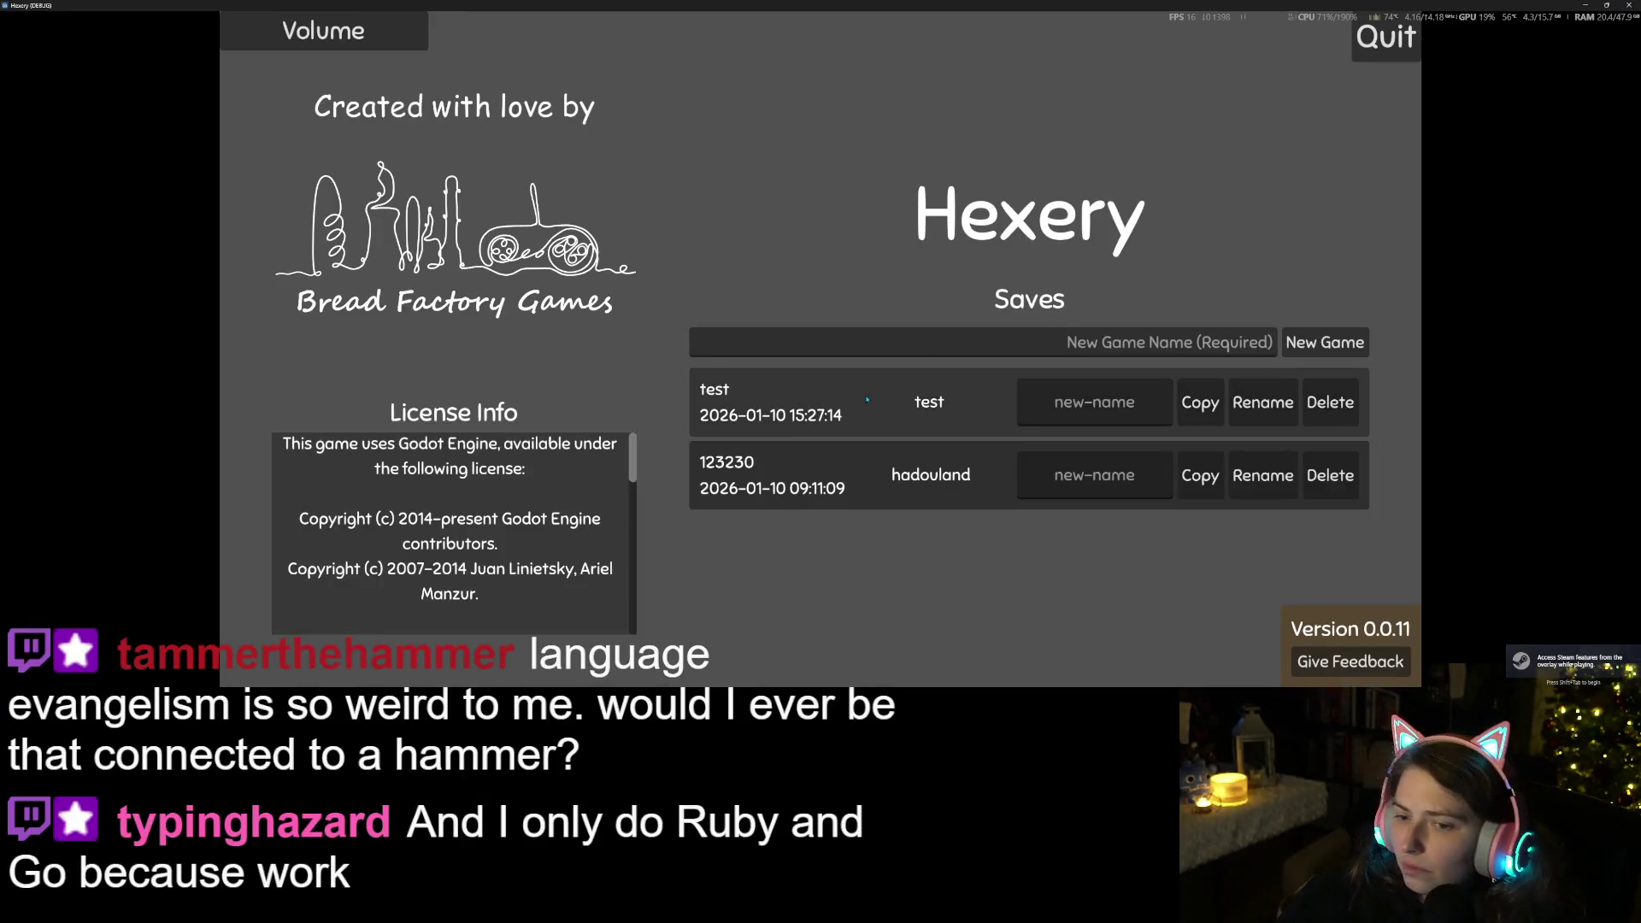
Load the 'test' save, walk the witch around the tile tower watching the trees, then quit.
left_click(1268, 373)
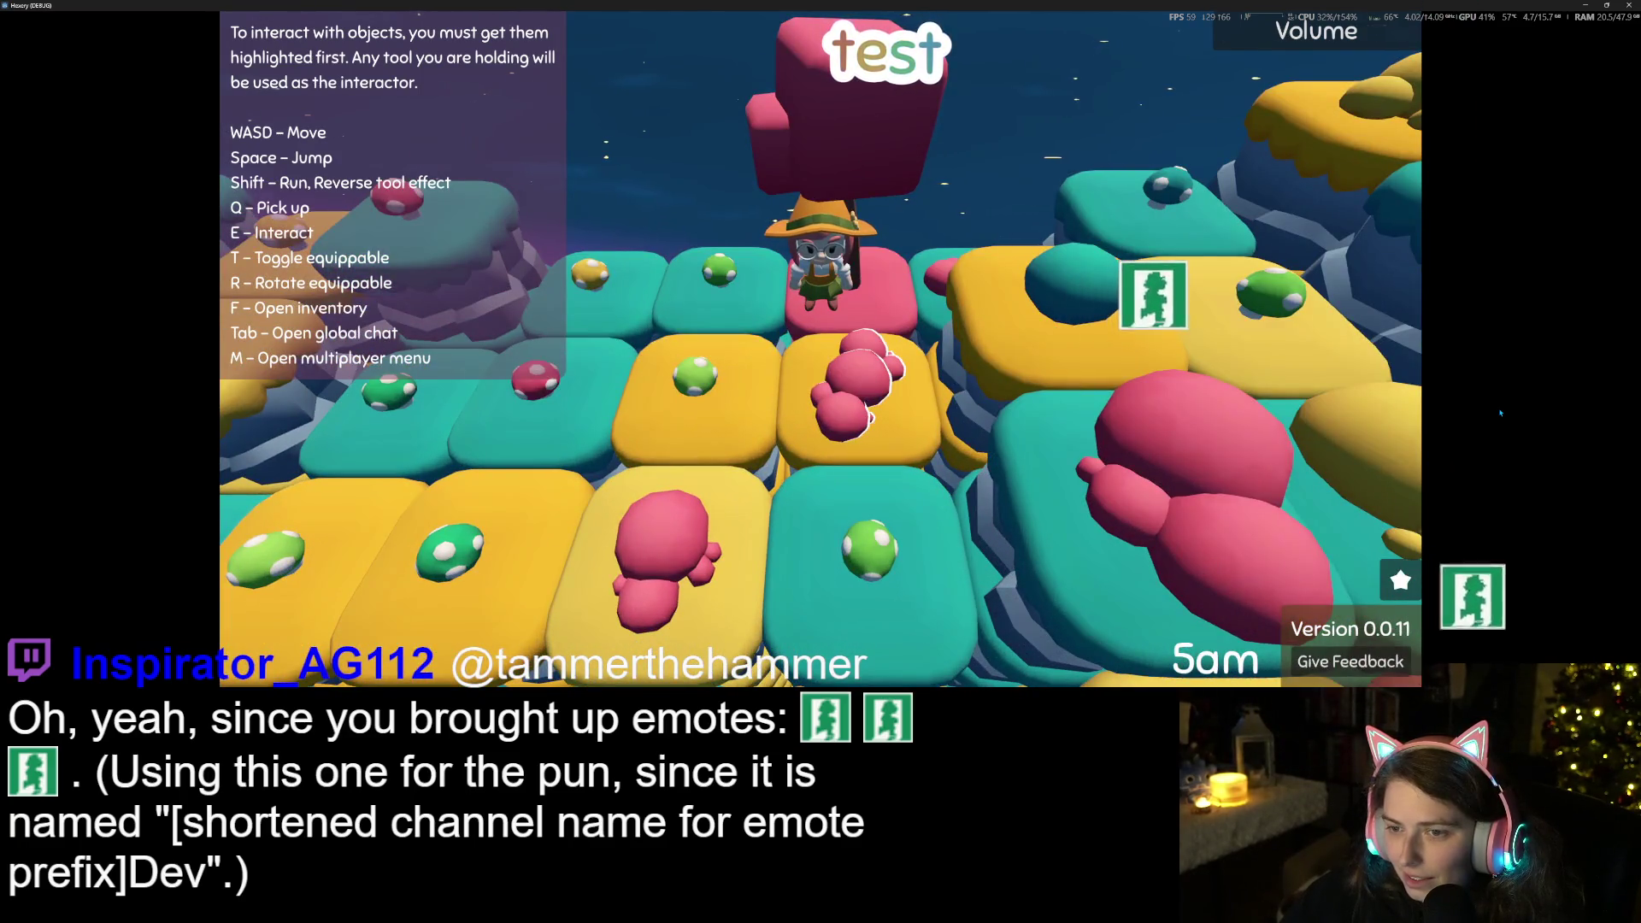
key("space")
key("w")
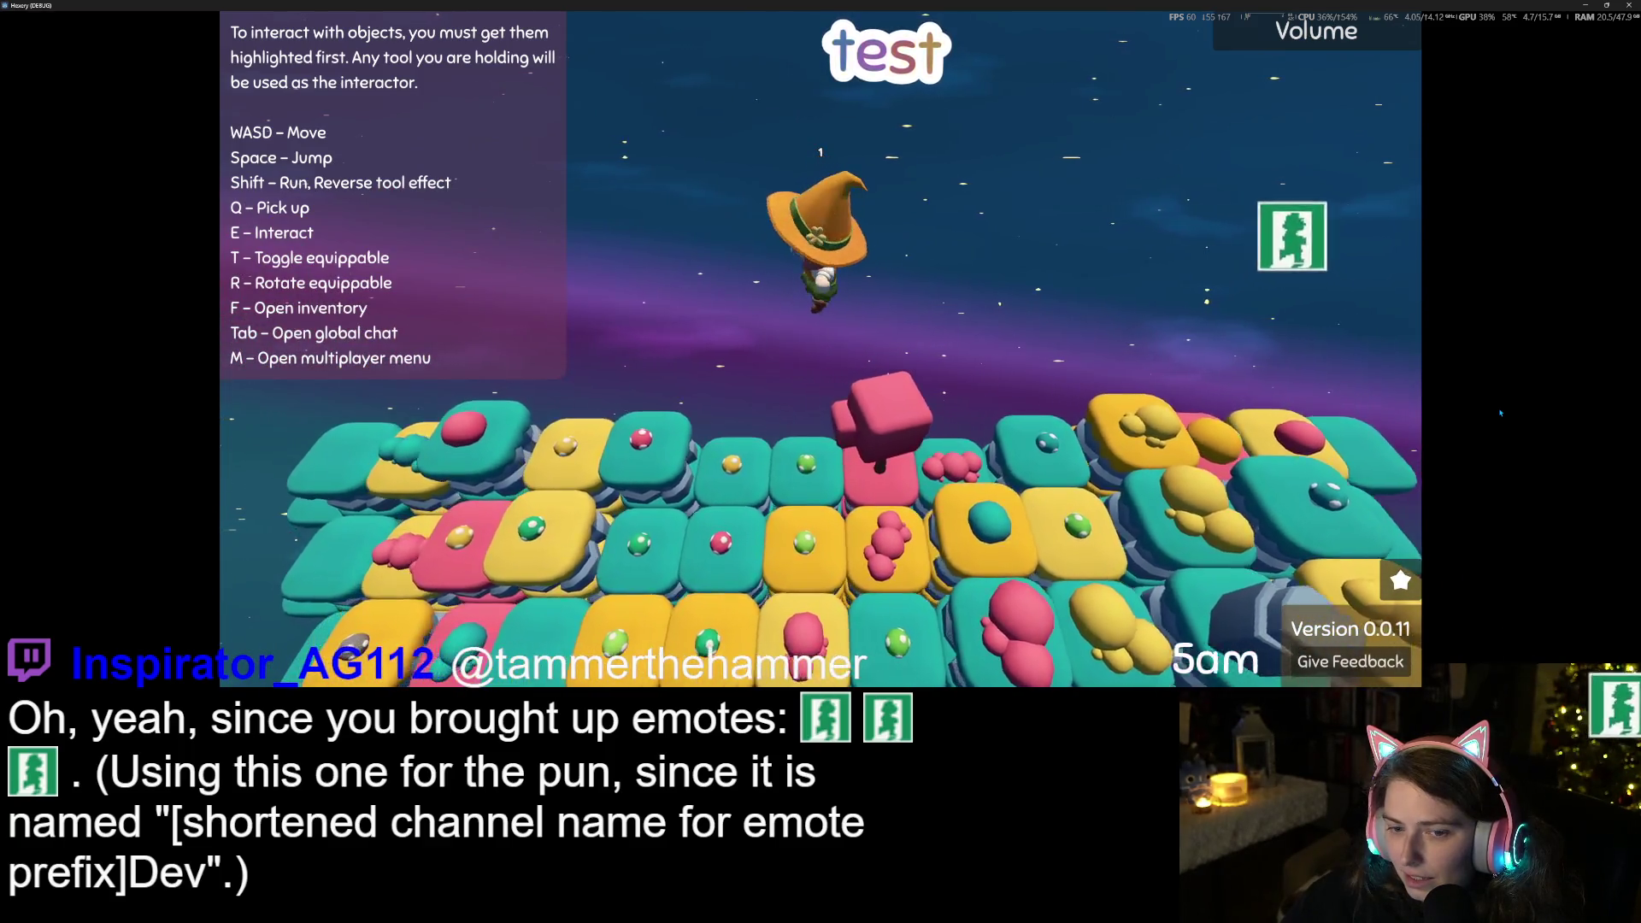
key("s")
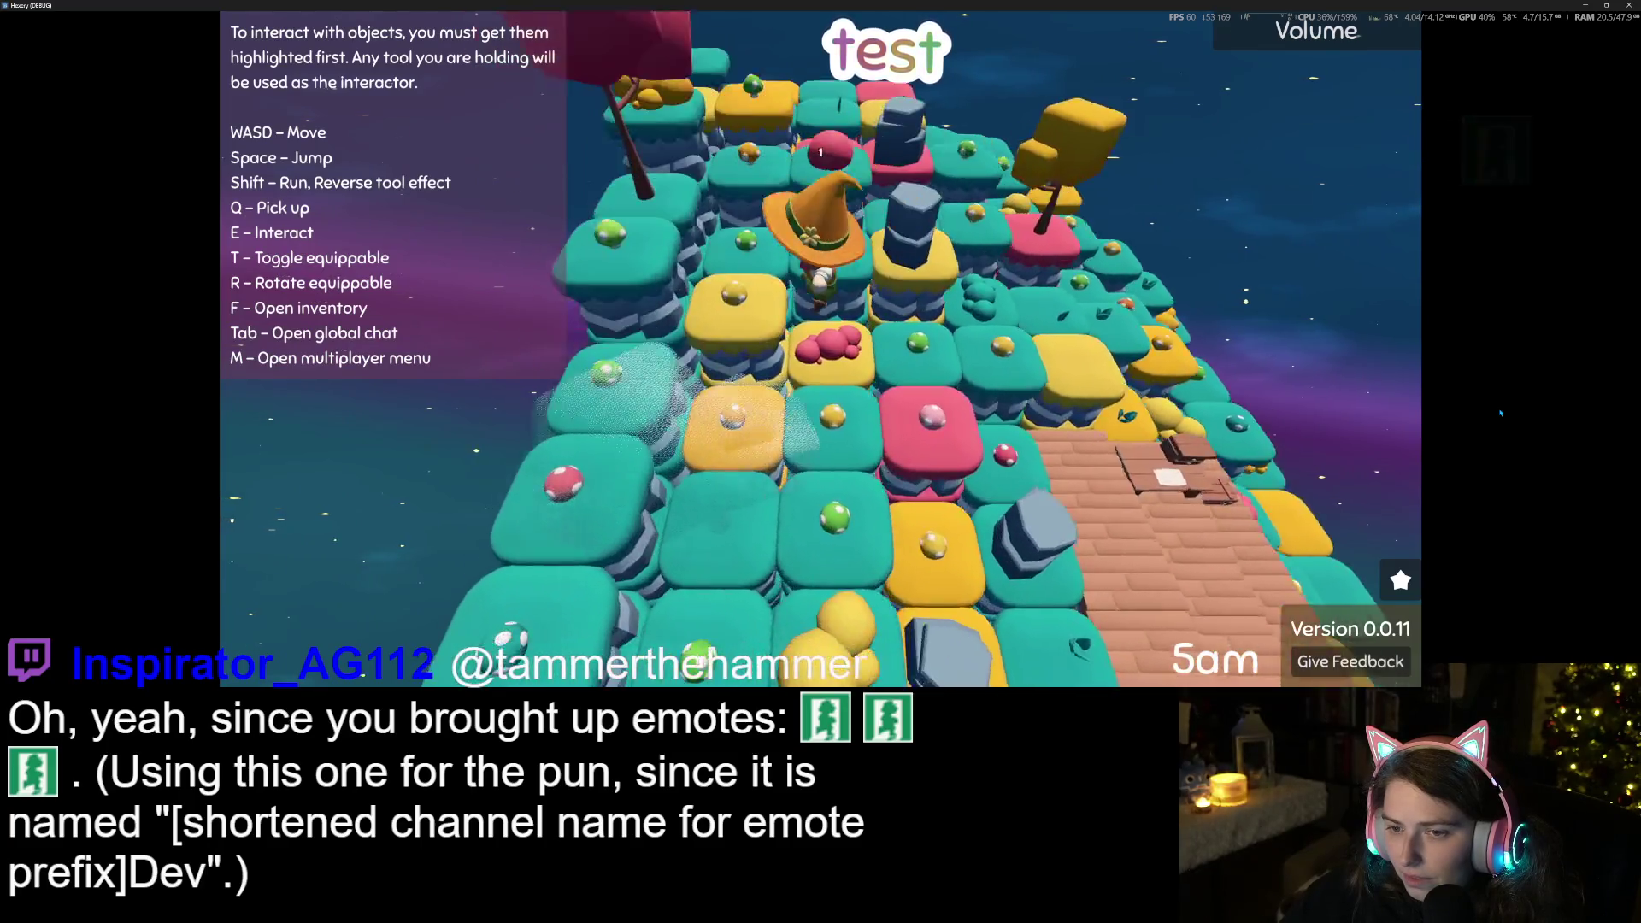
key("q")
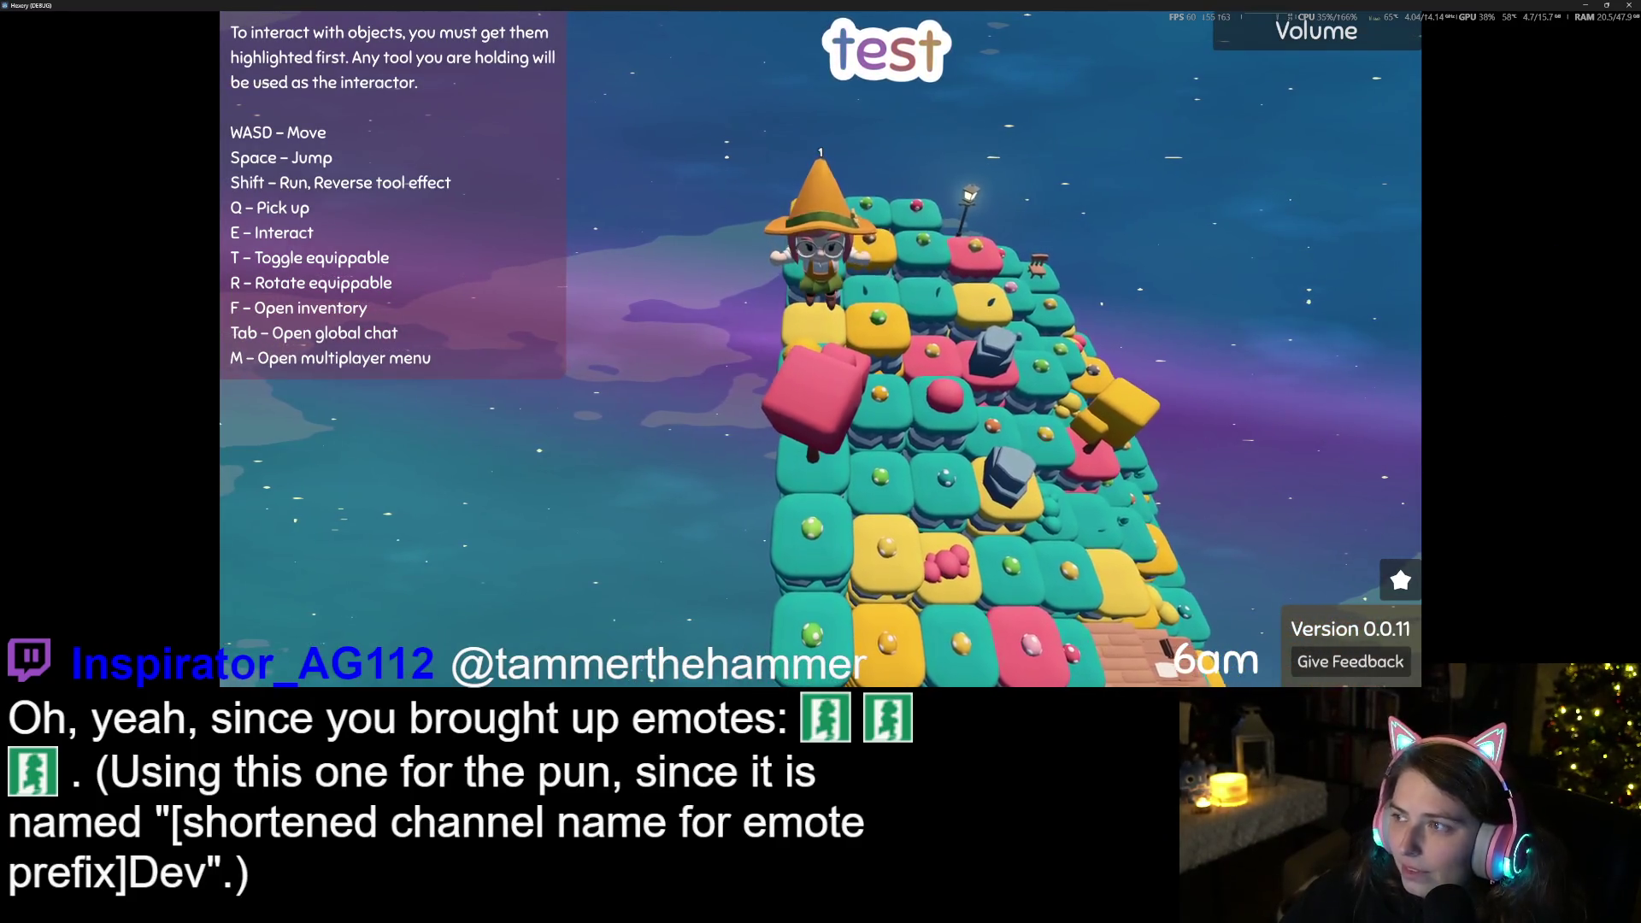
left_click(1628, 5)
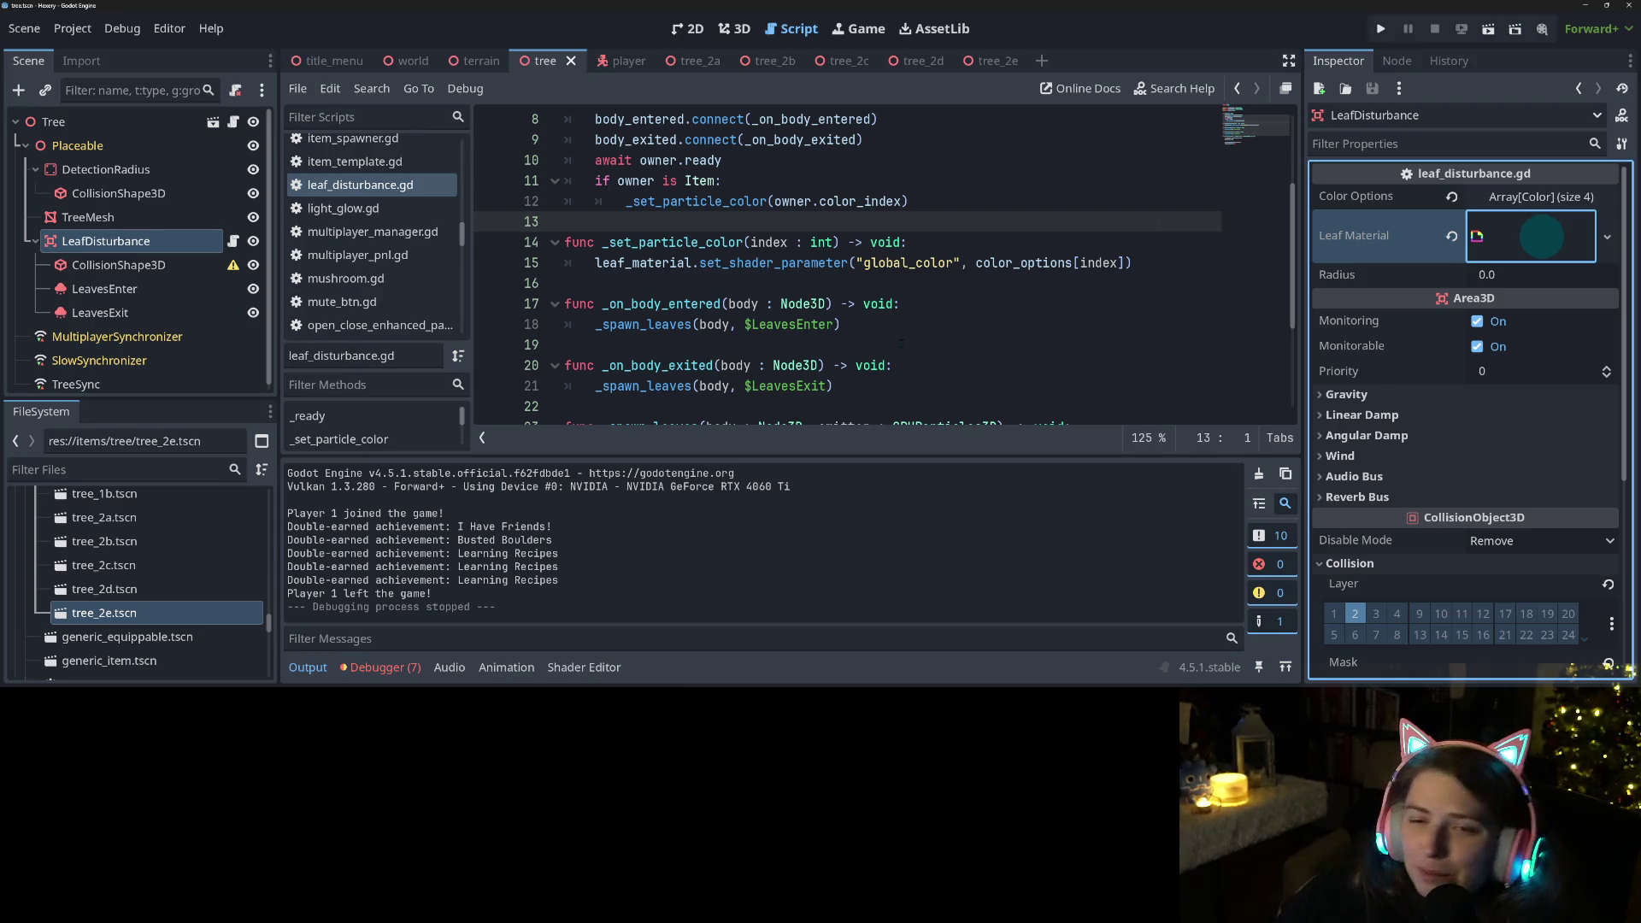
Review the top of leaf_disturbance.gd, selecting color_index on line 12 and Item on line 11.
left_click(746, 291)
scroll(735, 273, "up", 3)
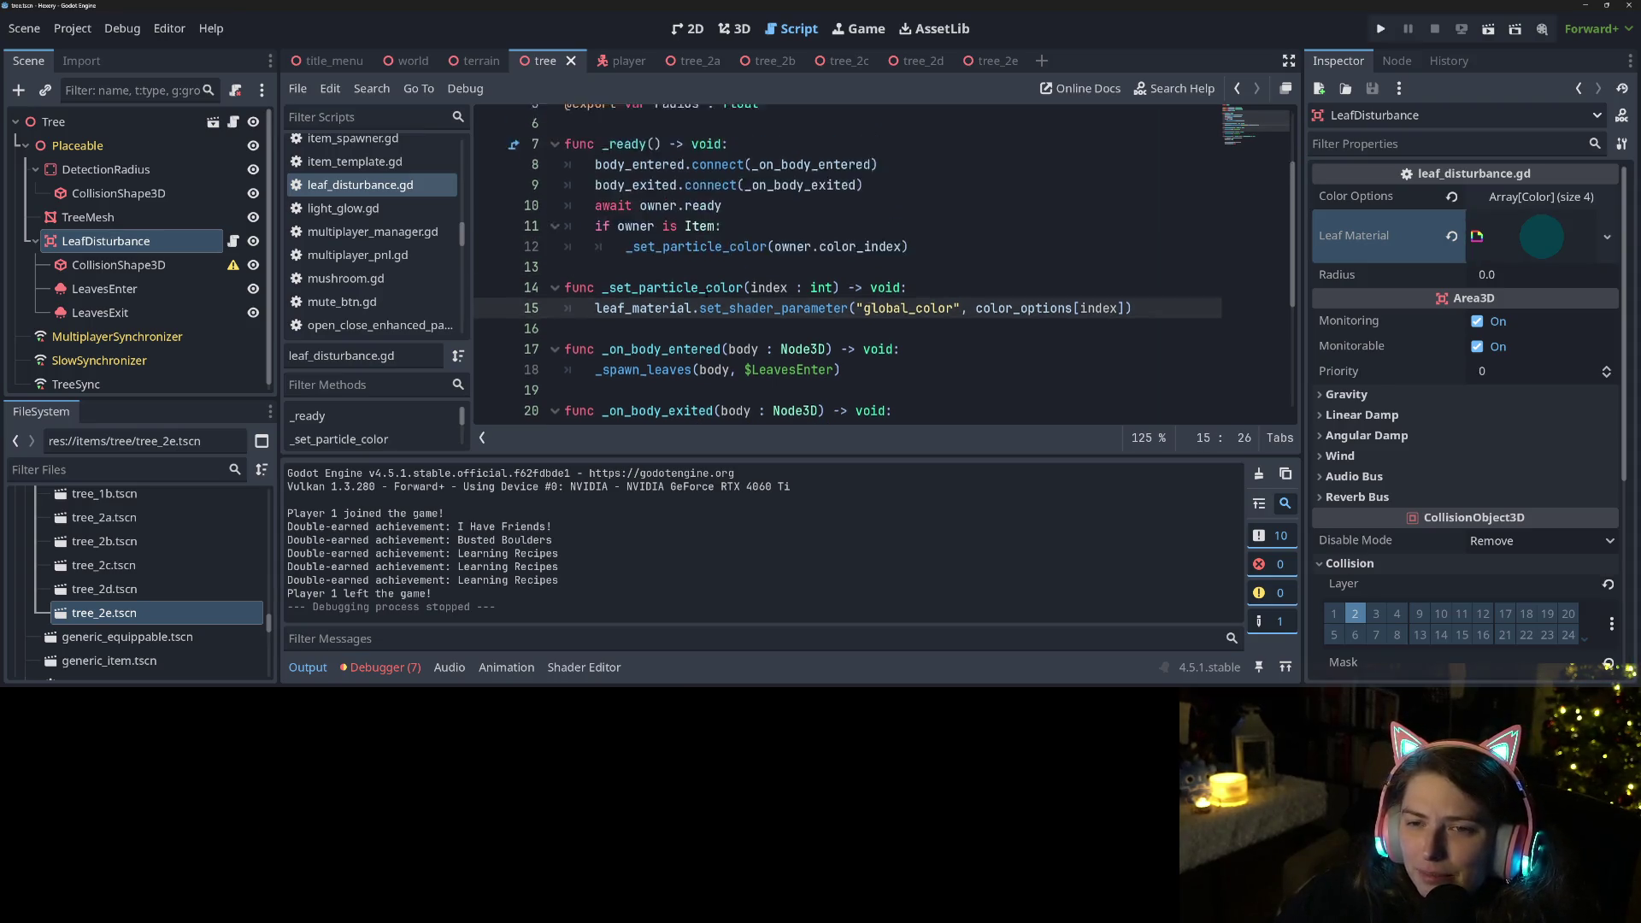
left_click(693, 222)
left_click(663, 367)
double_click(862, 345)
double_click(699, 324)
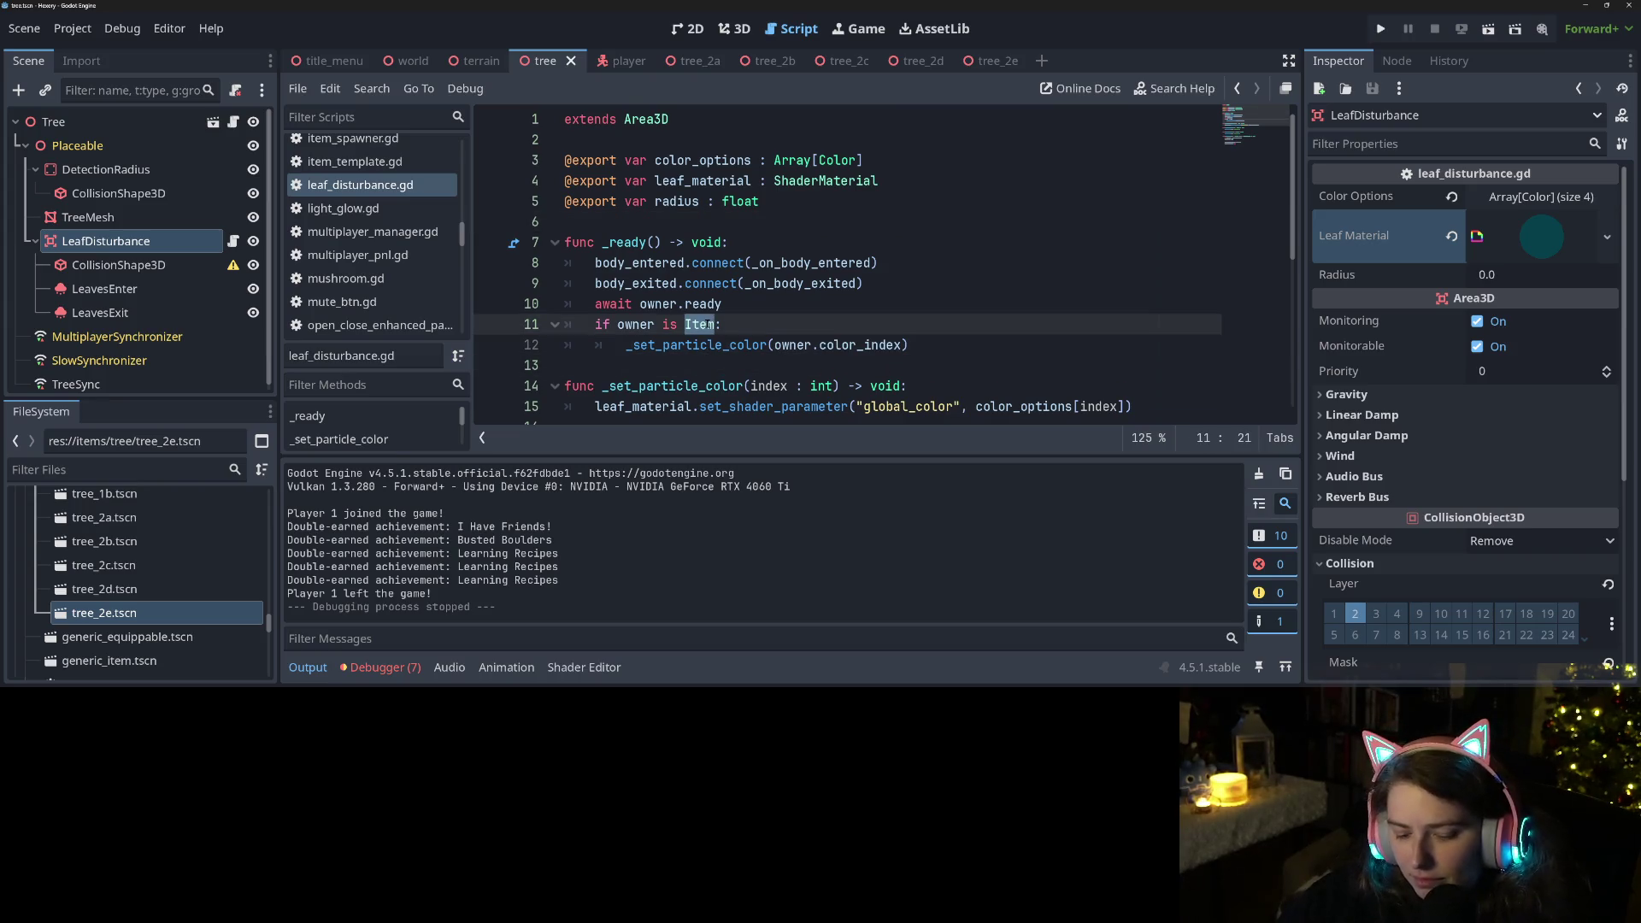
Check the root Tree node's Color Index of -1 in the Inspector, then open tree.gd.
left_click(55, 121)
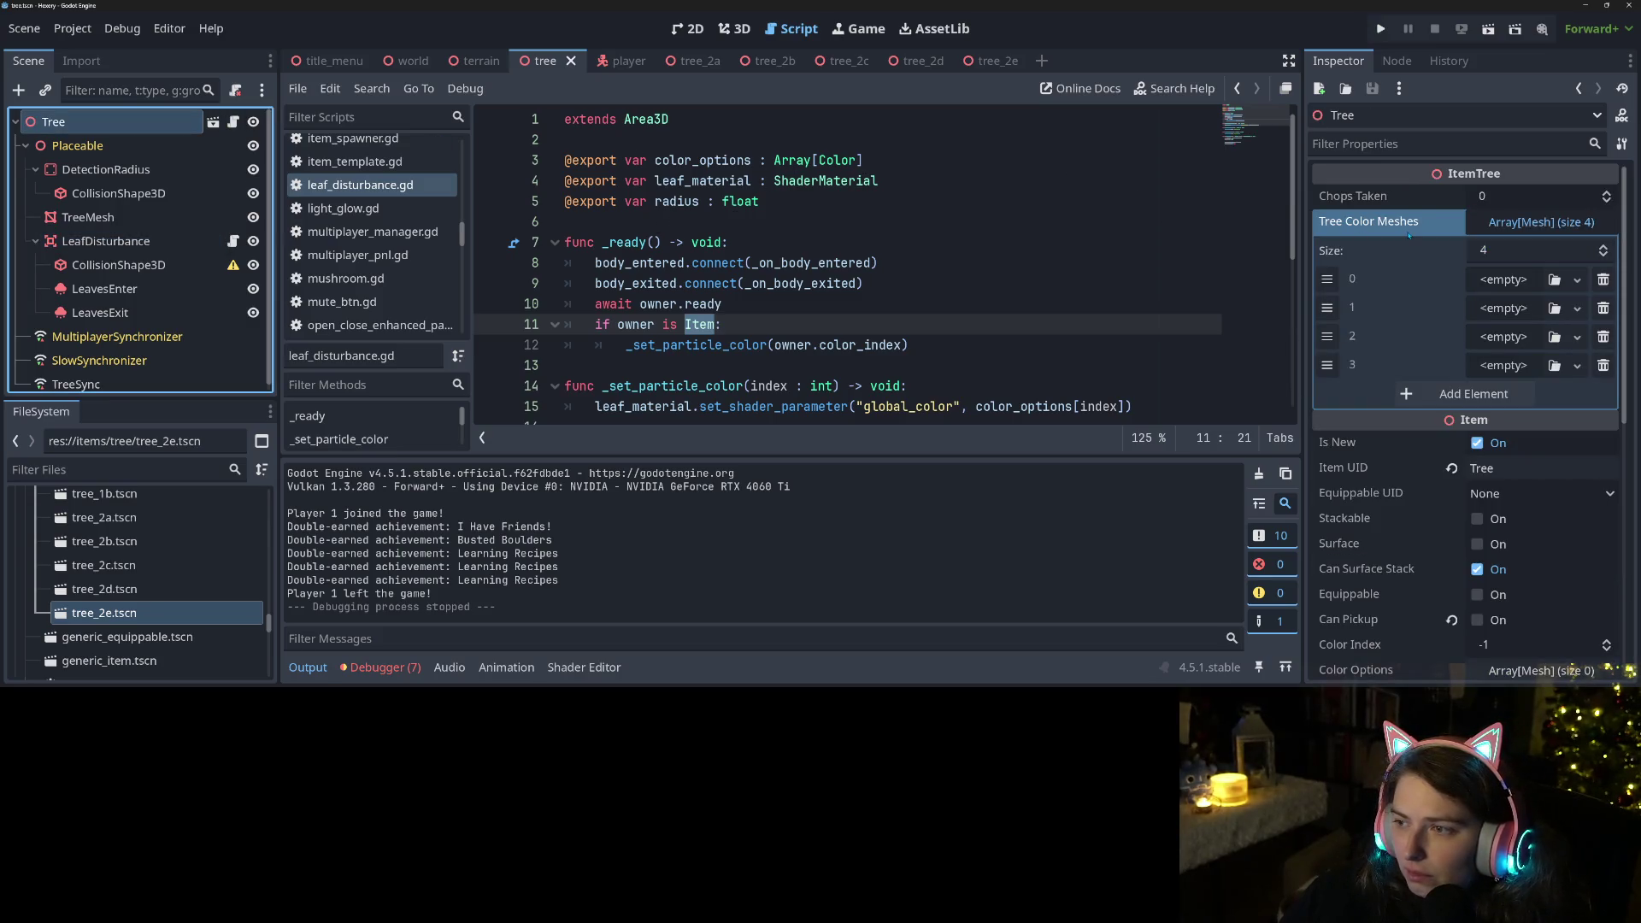
scroll(1393, 274, "down", 5)
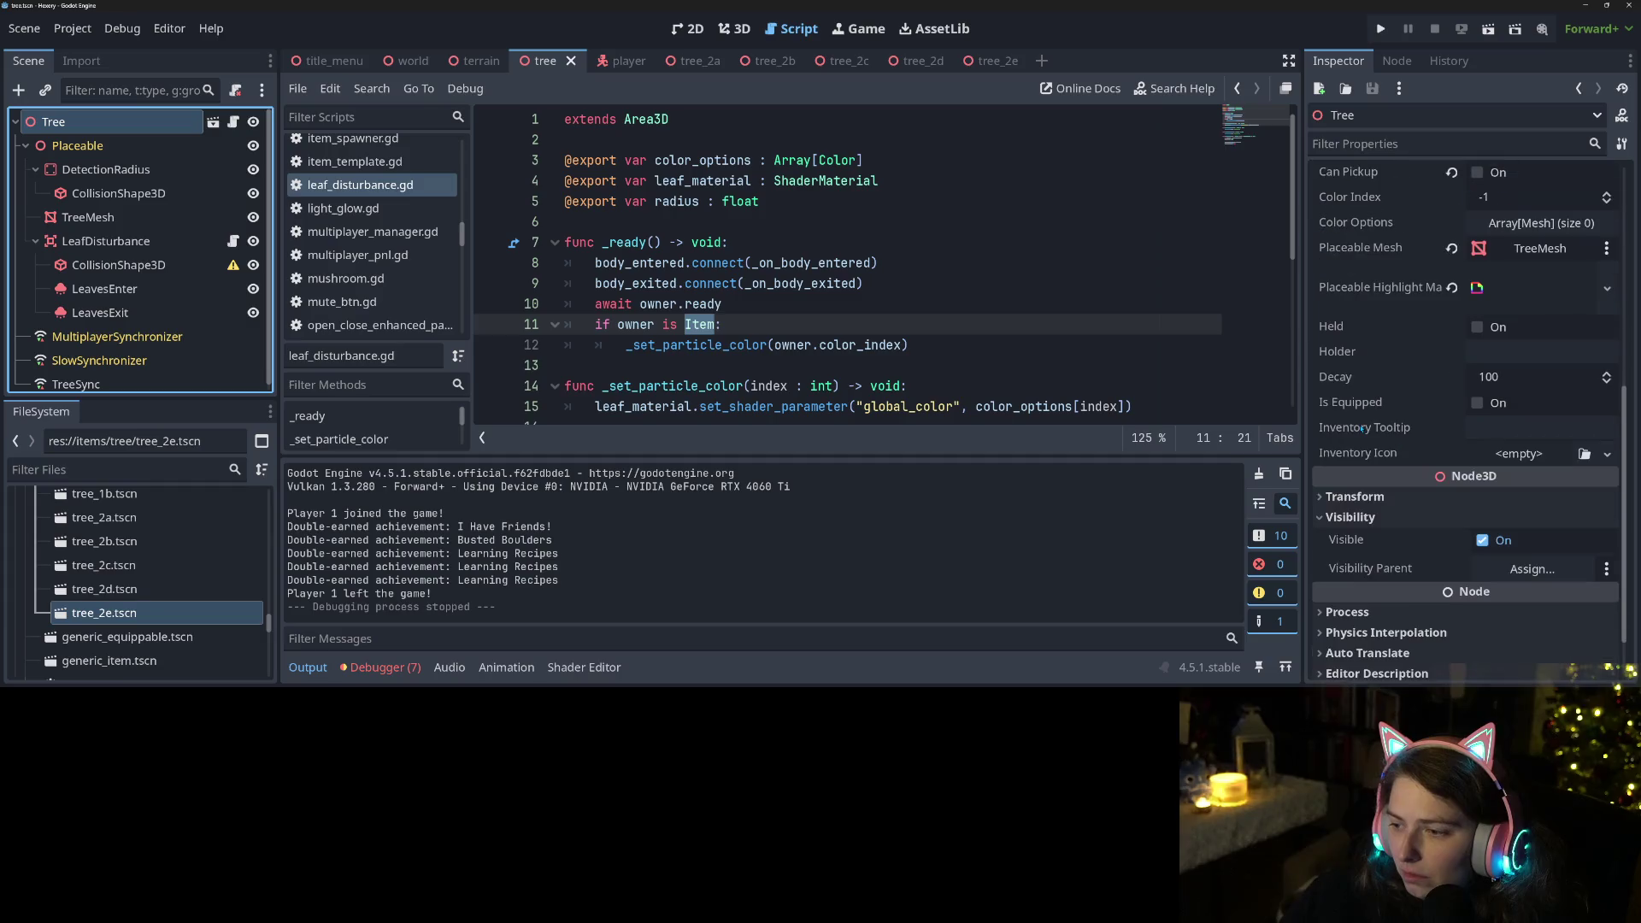
scroll(1361, 429, "up", 2)
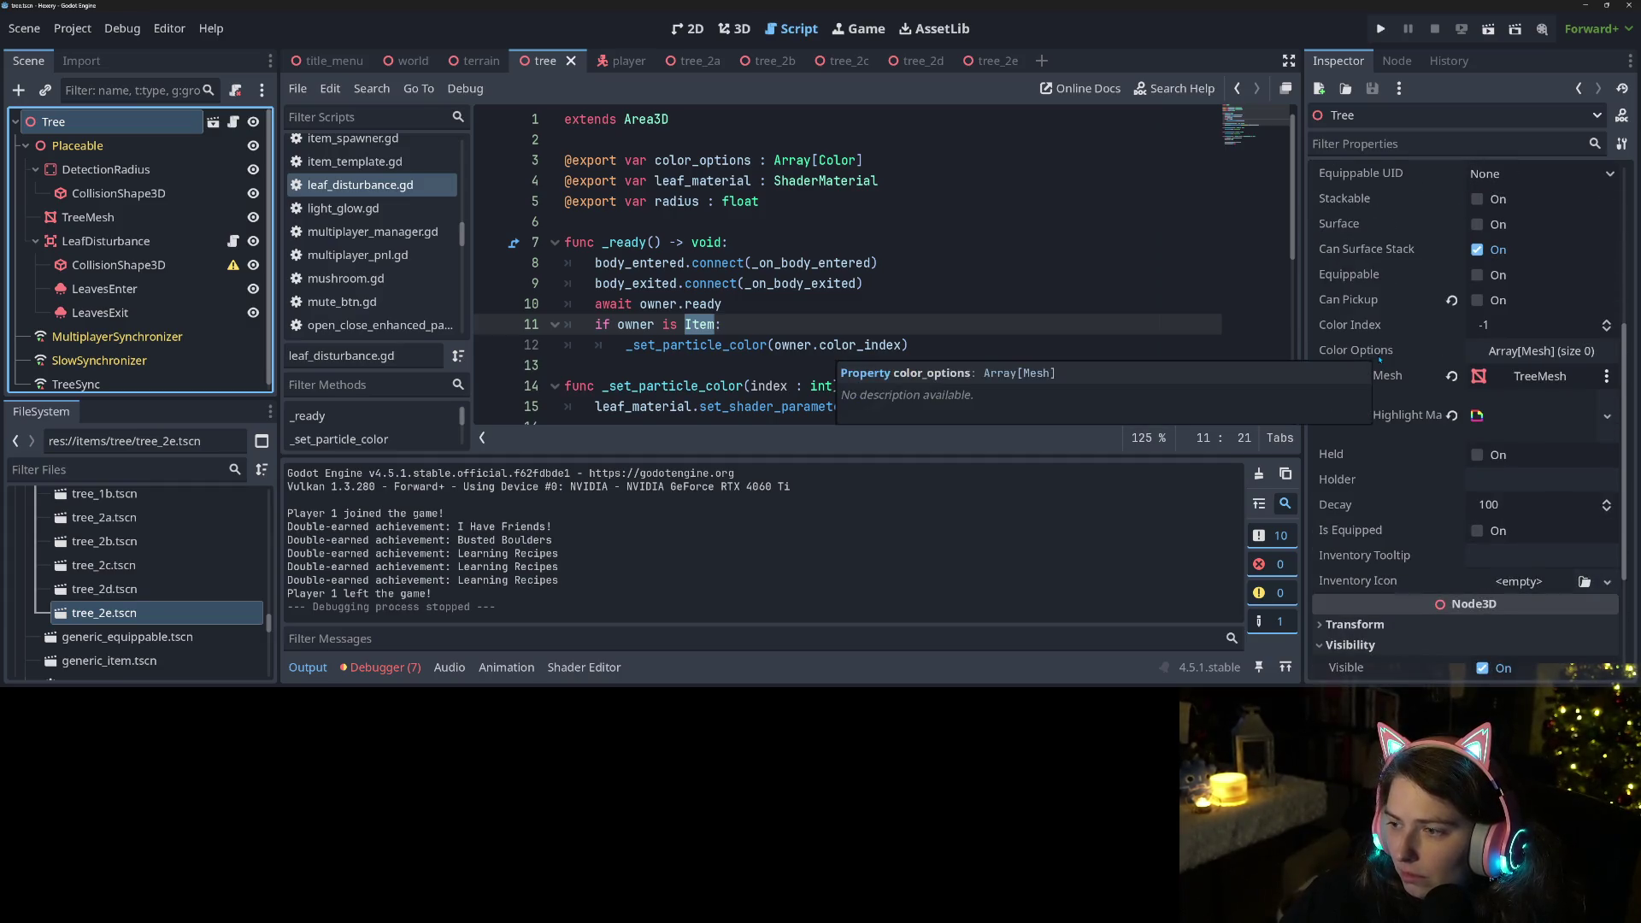
left_click(1382, 328)
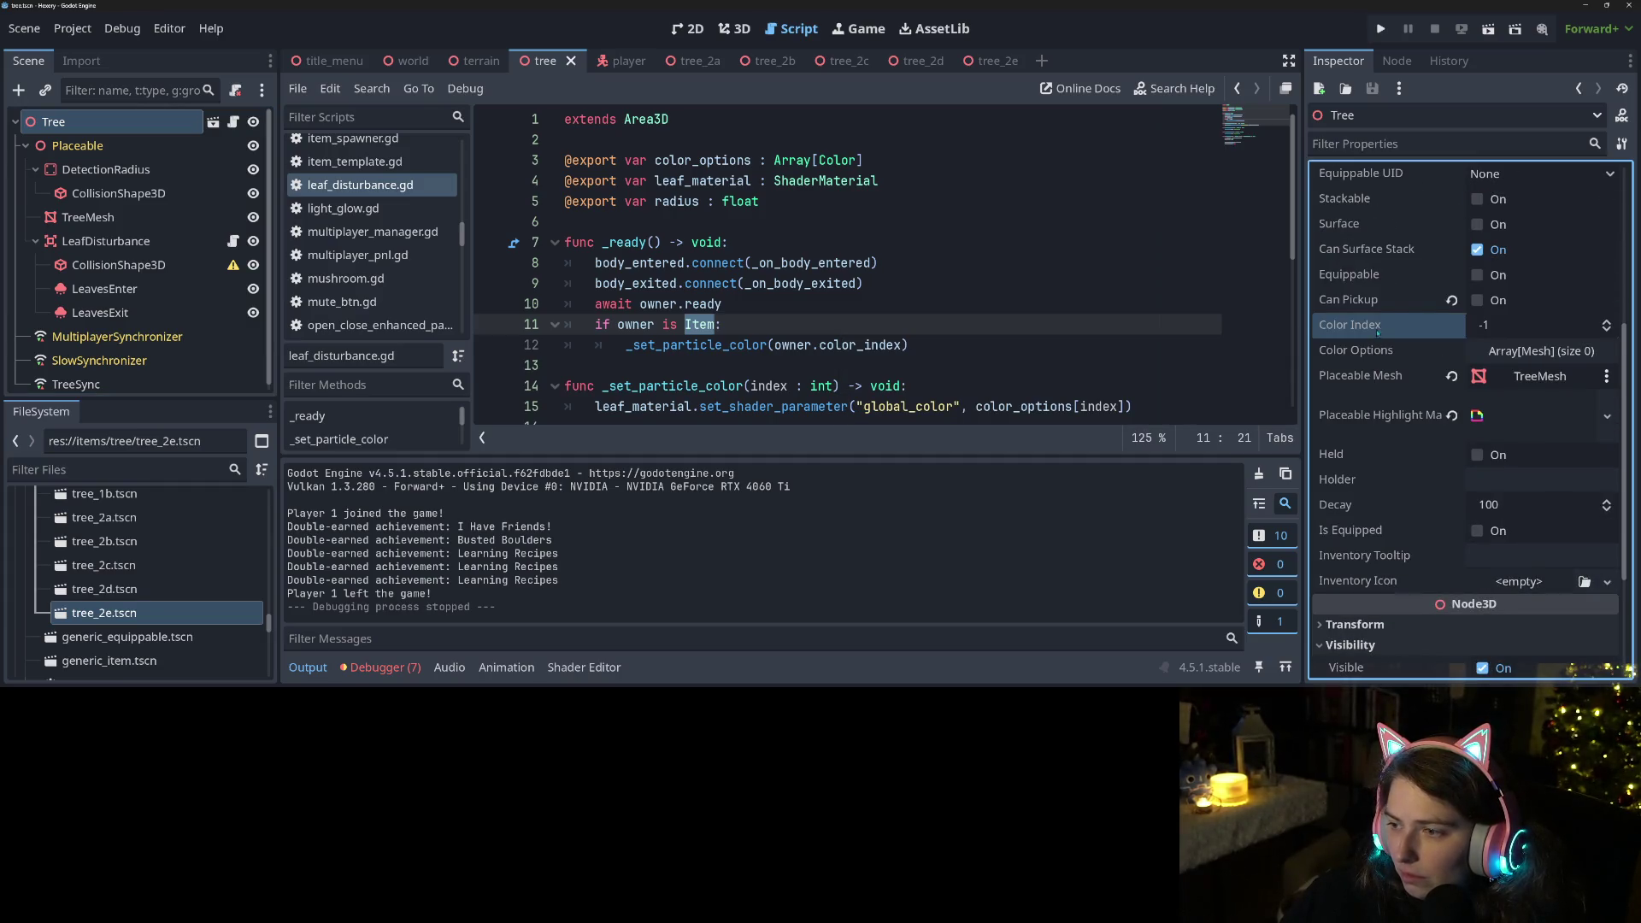
scroll(1371, 341, "up", 4)
scroll(1360, 344, "down", 4)
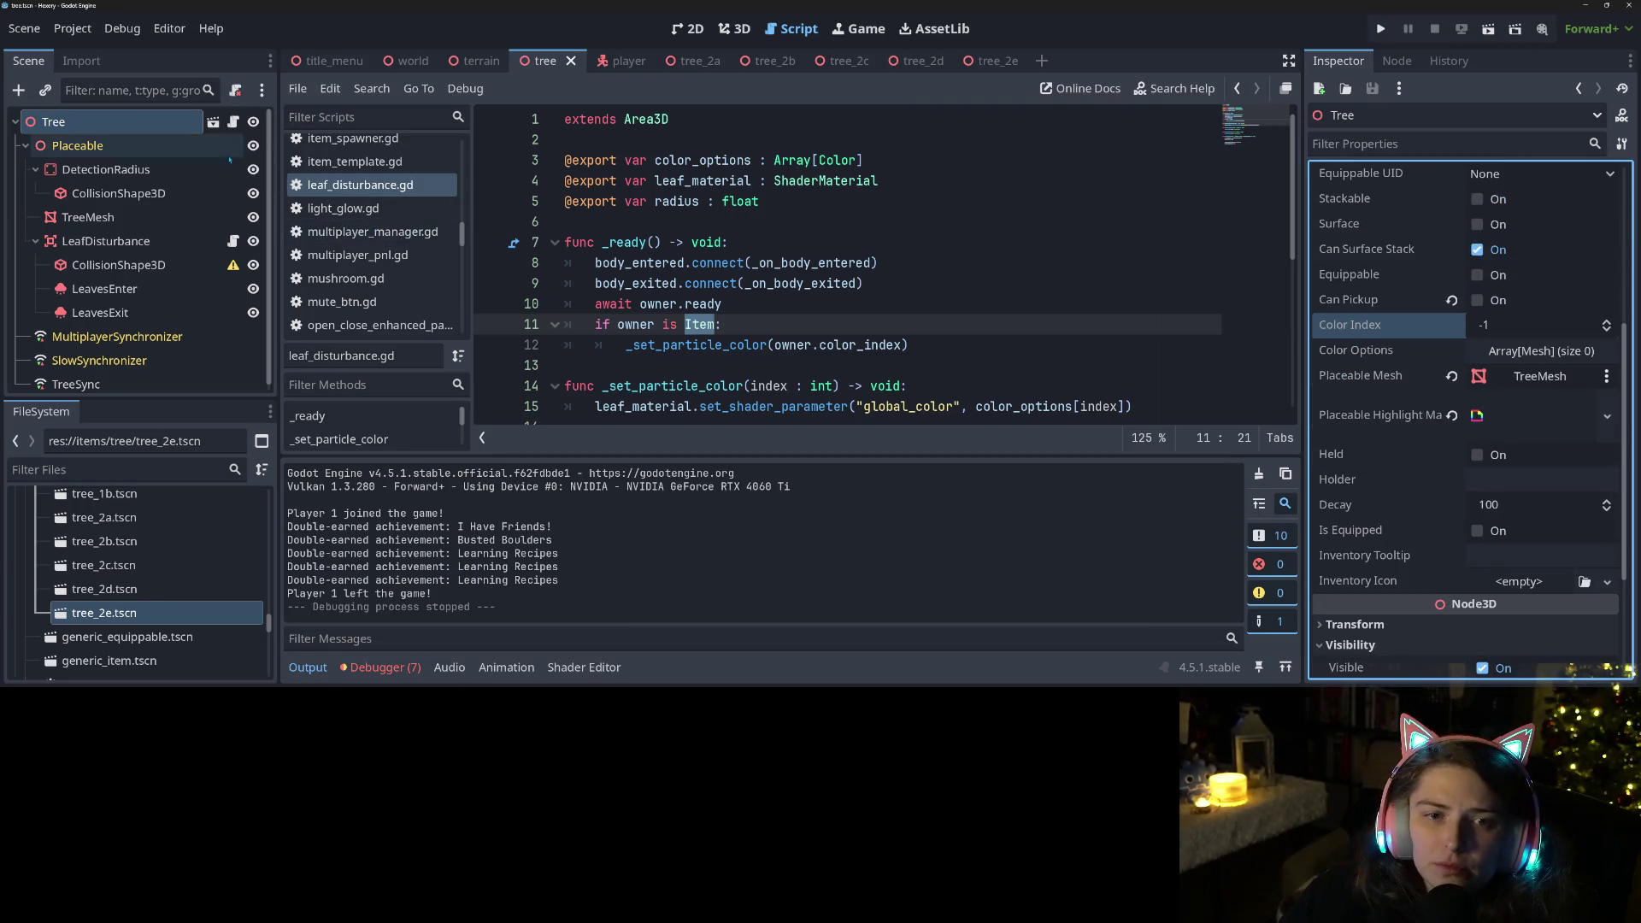
left_click(232, 121)
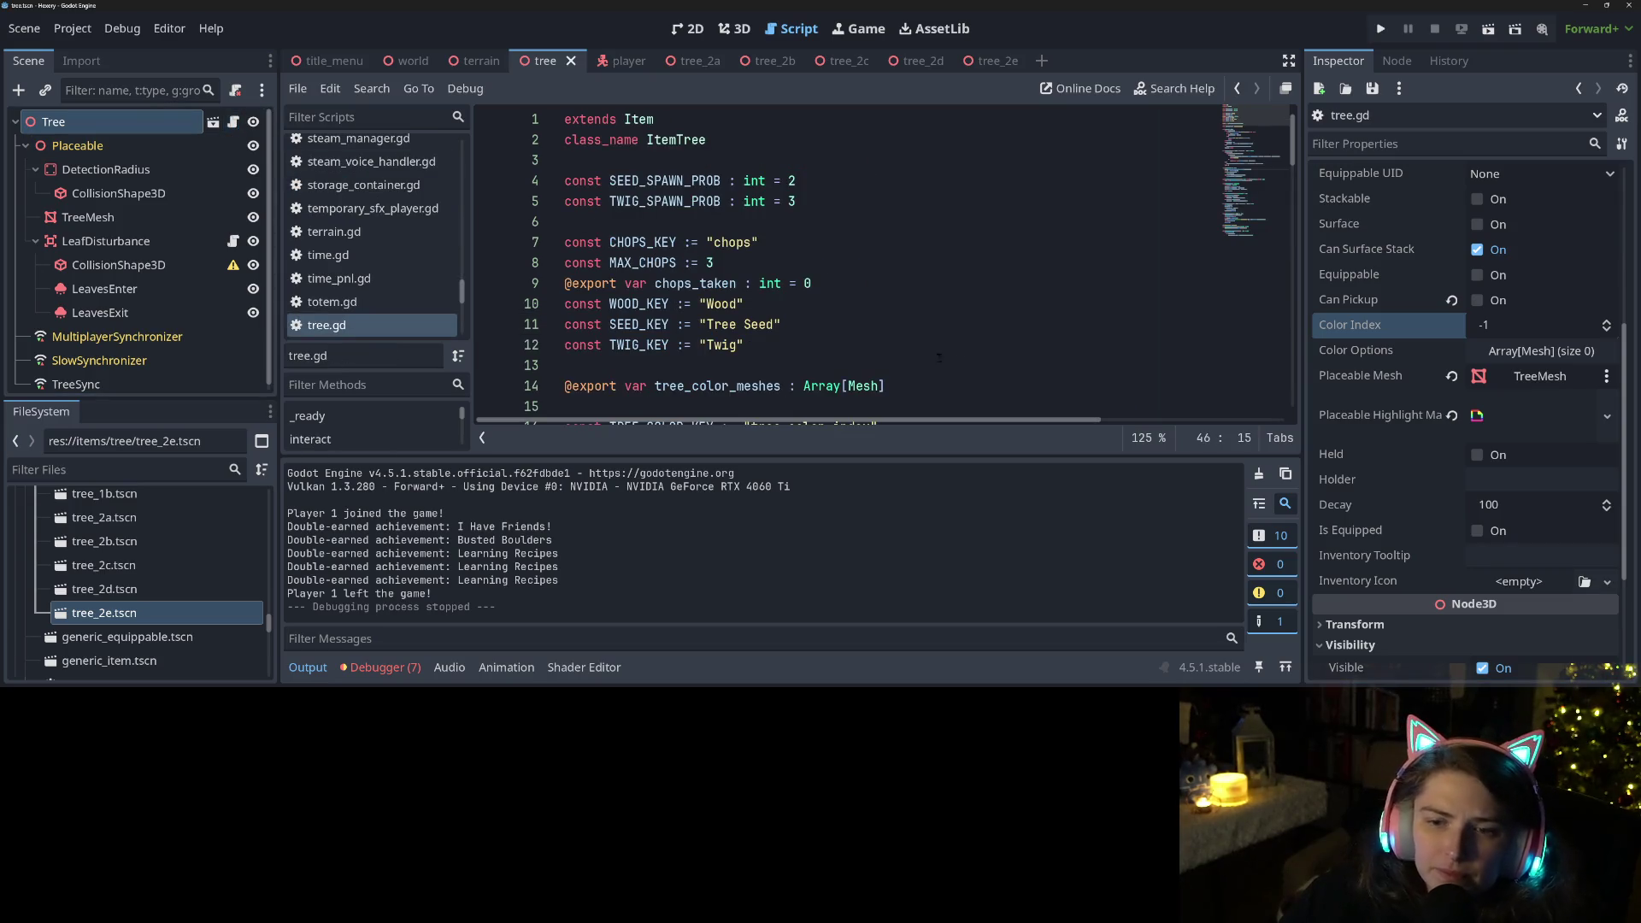
Study tree.gd's TREE_COLOR_KEY constant, its 'tree_color_index' string, and the tree_color_meshes declaration.
scroll(938, 357, "down", 3)
scroll(719, 281, "up", 1)
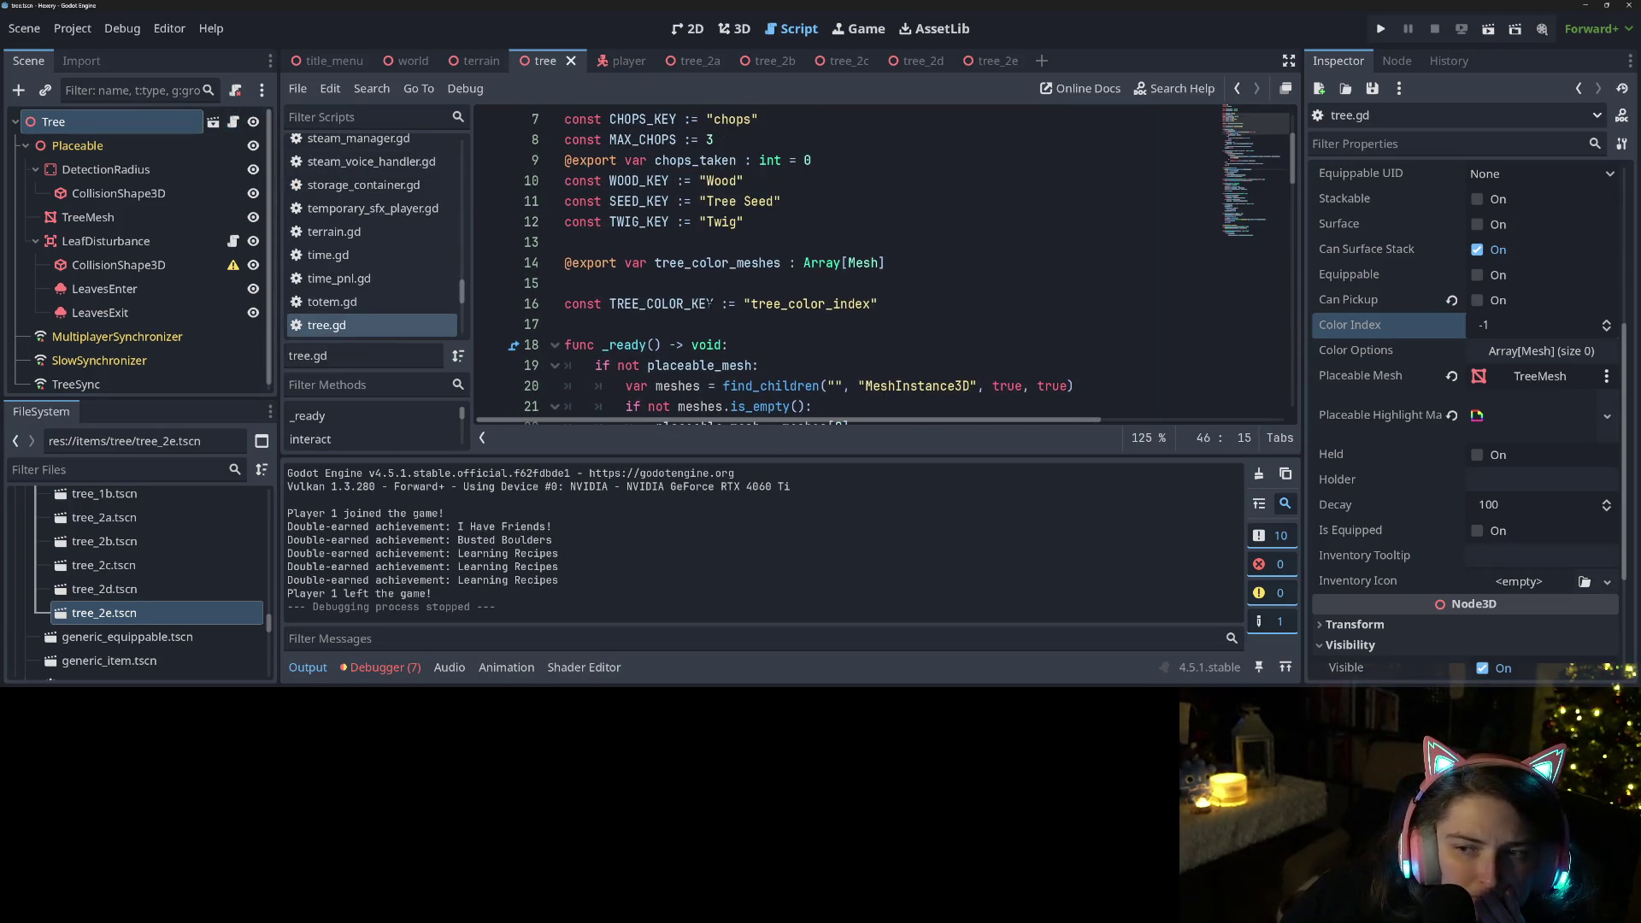
double_click(709, 304)
scroll(869, 300, "up", 2)
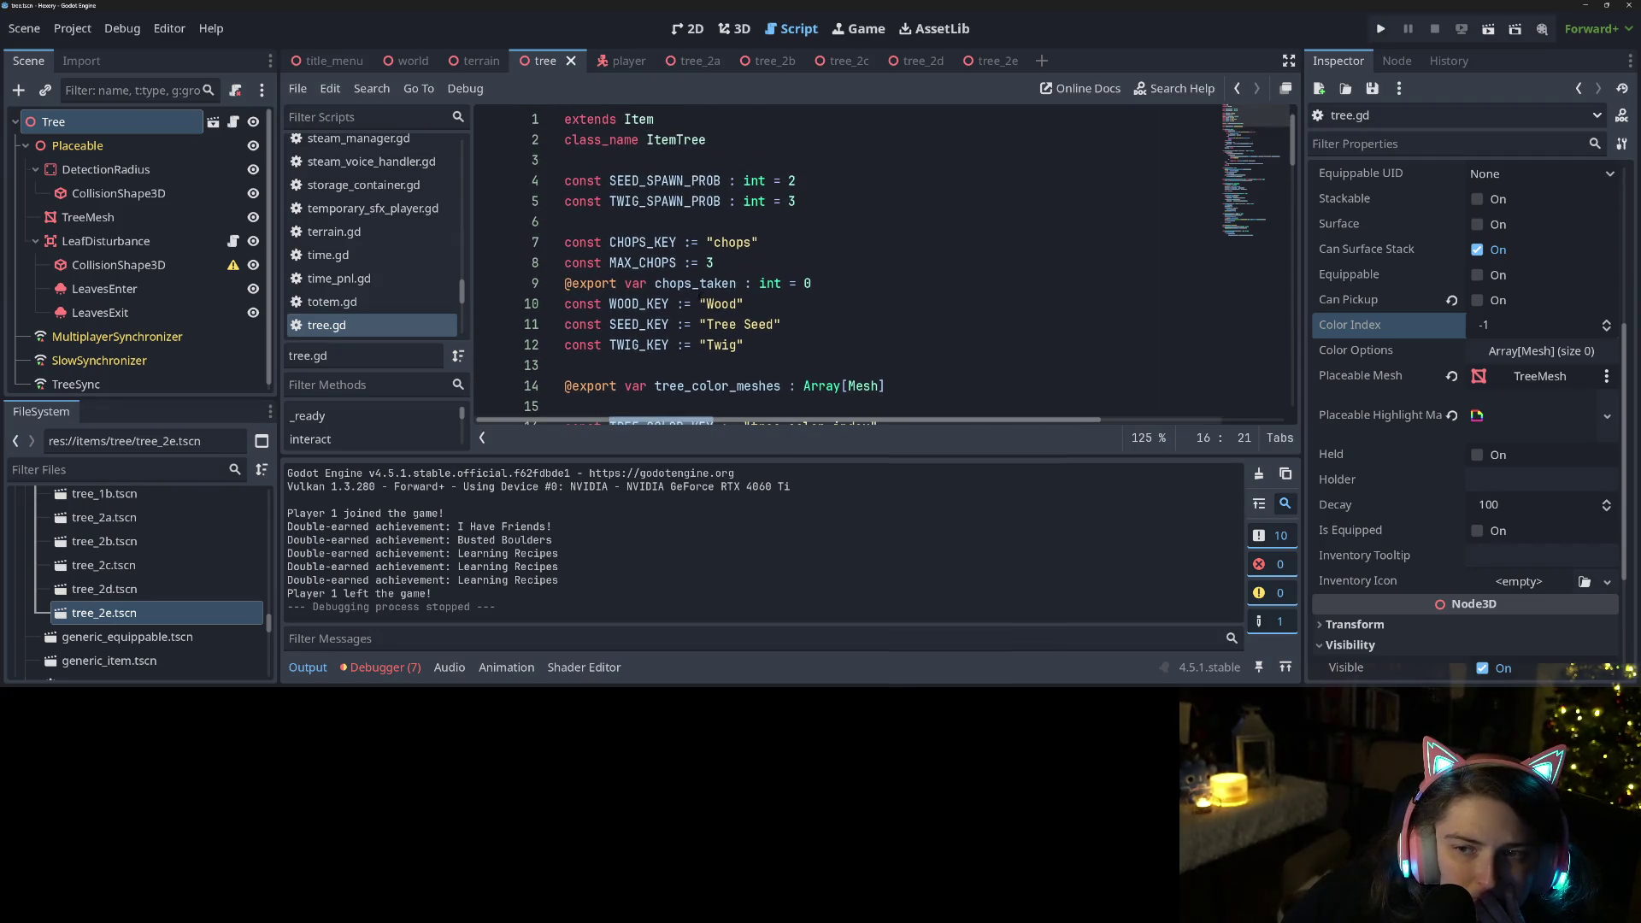
scroll(836, 305, "down", 2)
double_click(834, 303)
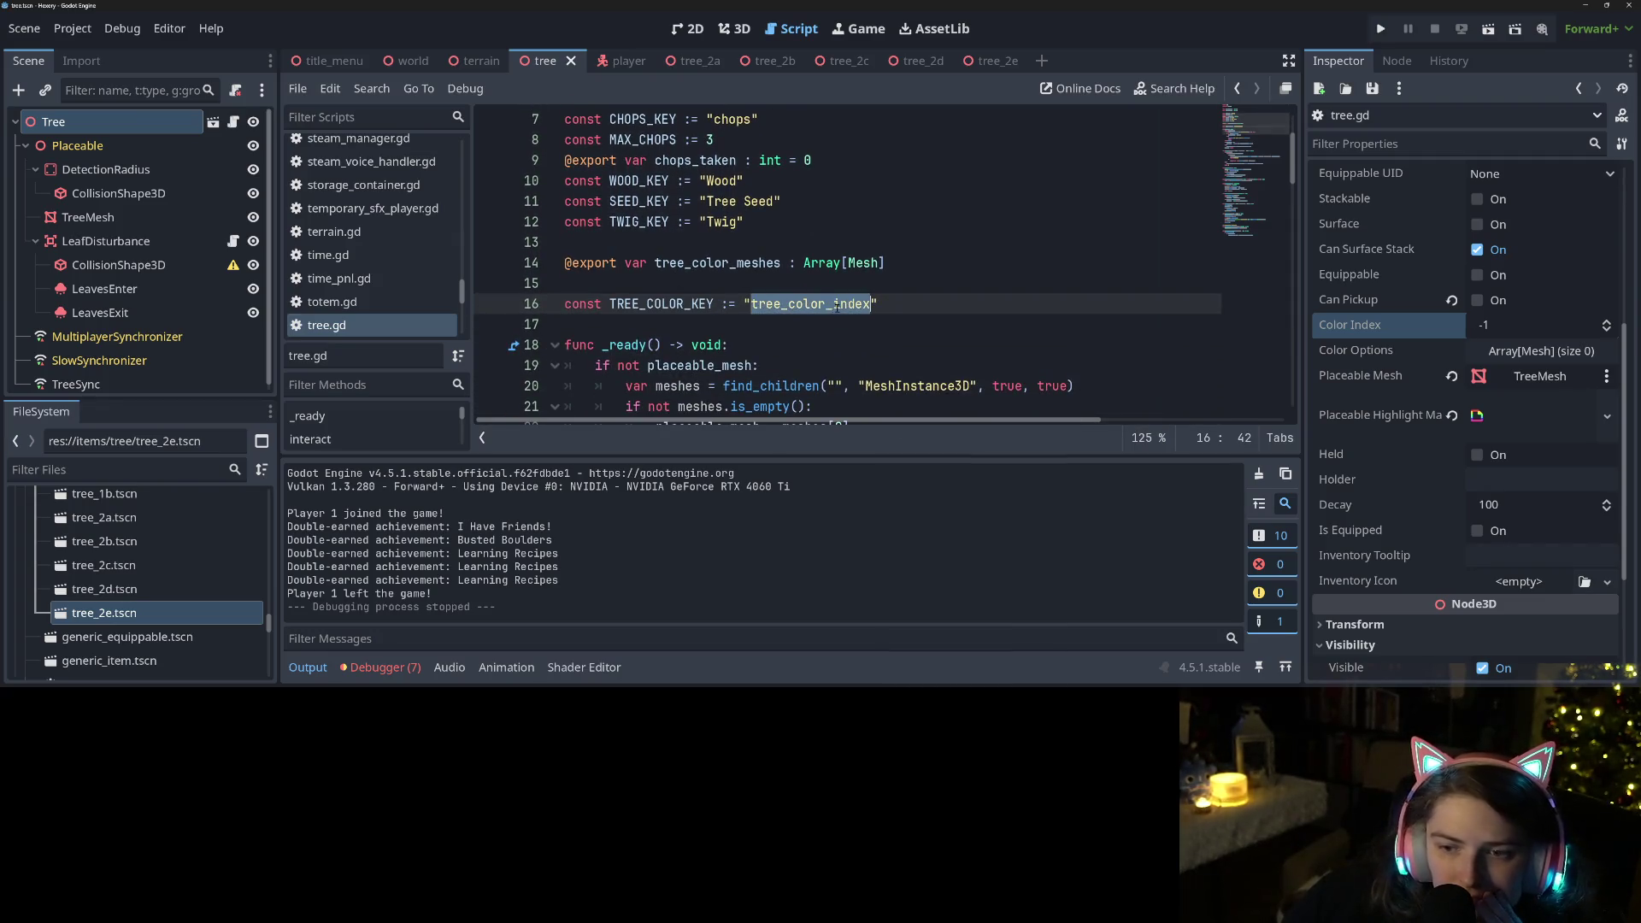
scroll(836, 305, "down", 5)
scroll(837, 305, "down", 8)
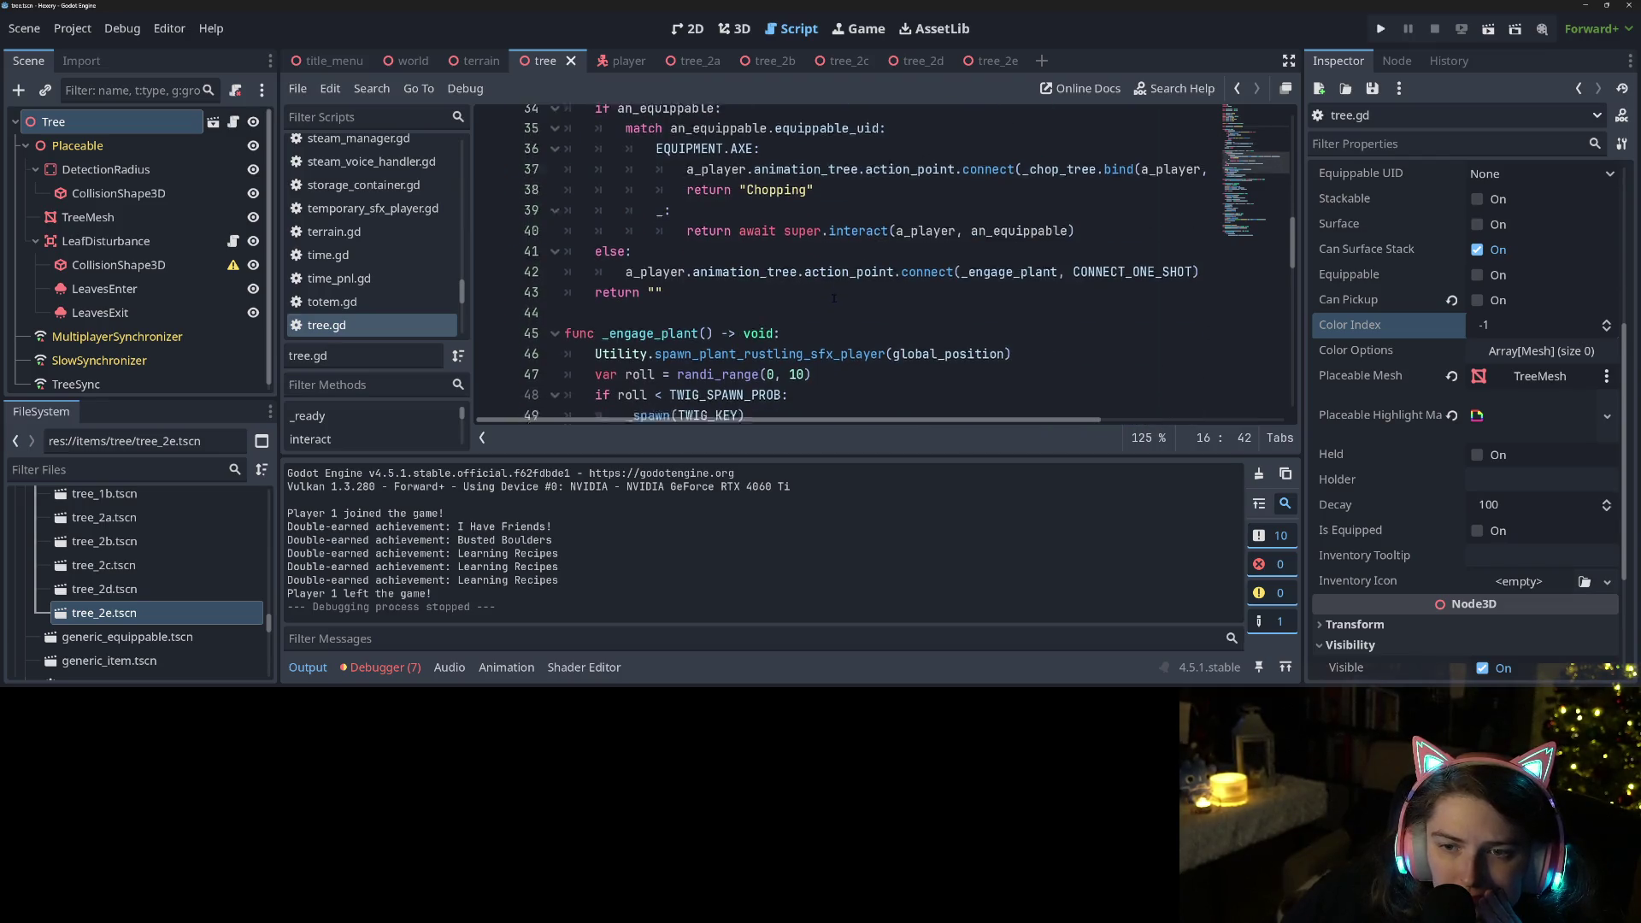
scroll(834, 297, "down", 10)
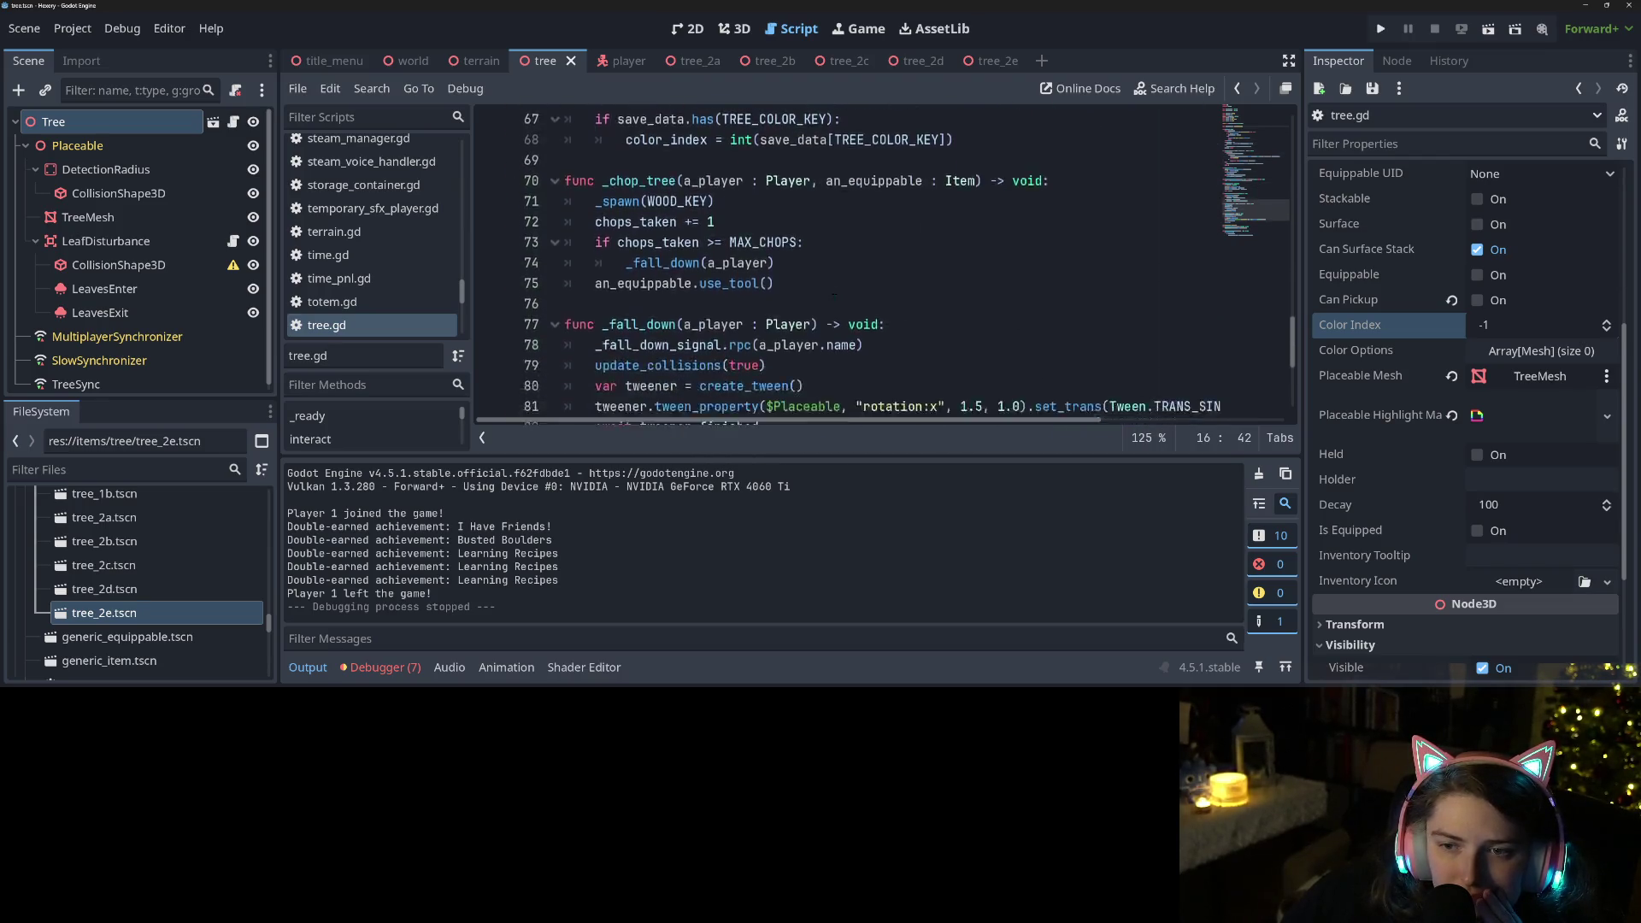
scroll(833, 297, "down", 2)
scroll(828, 295, "up", 2)
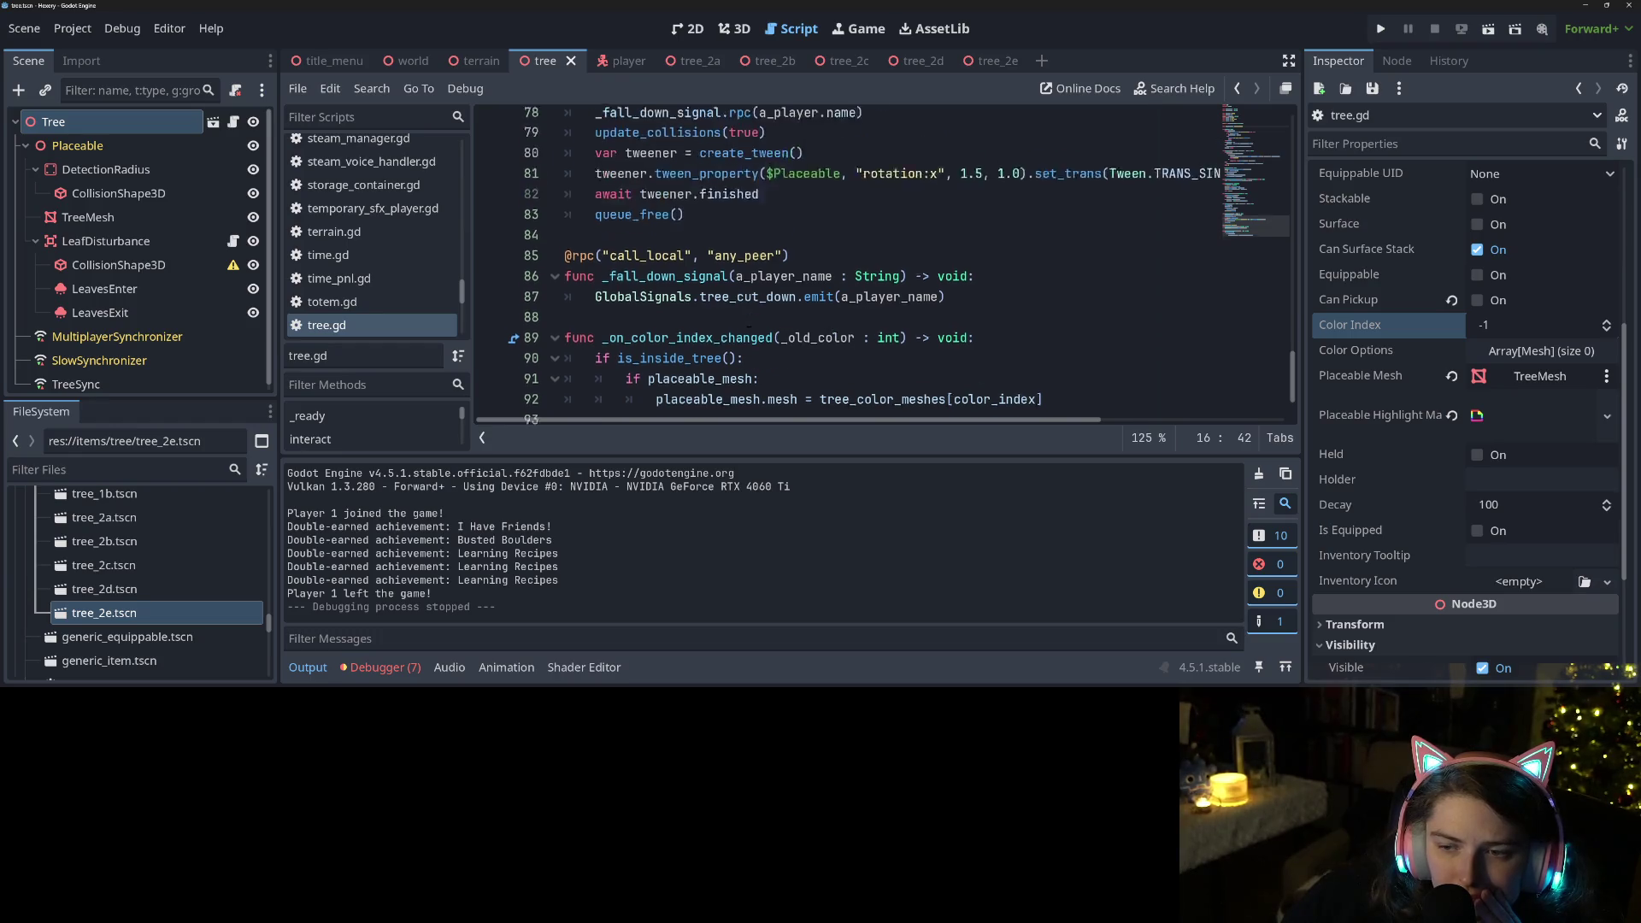
scroll(788, 323, "up", 6)
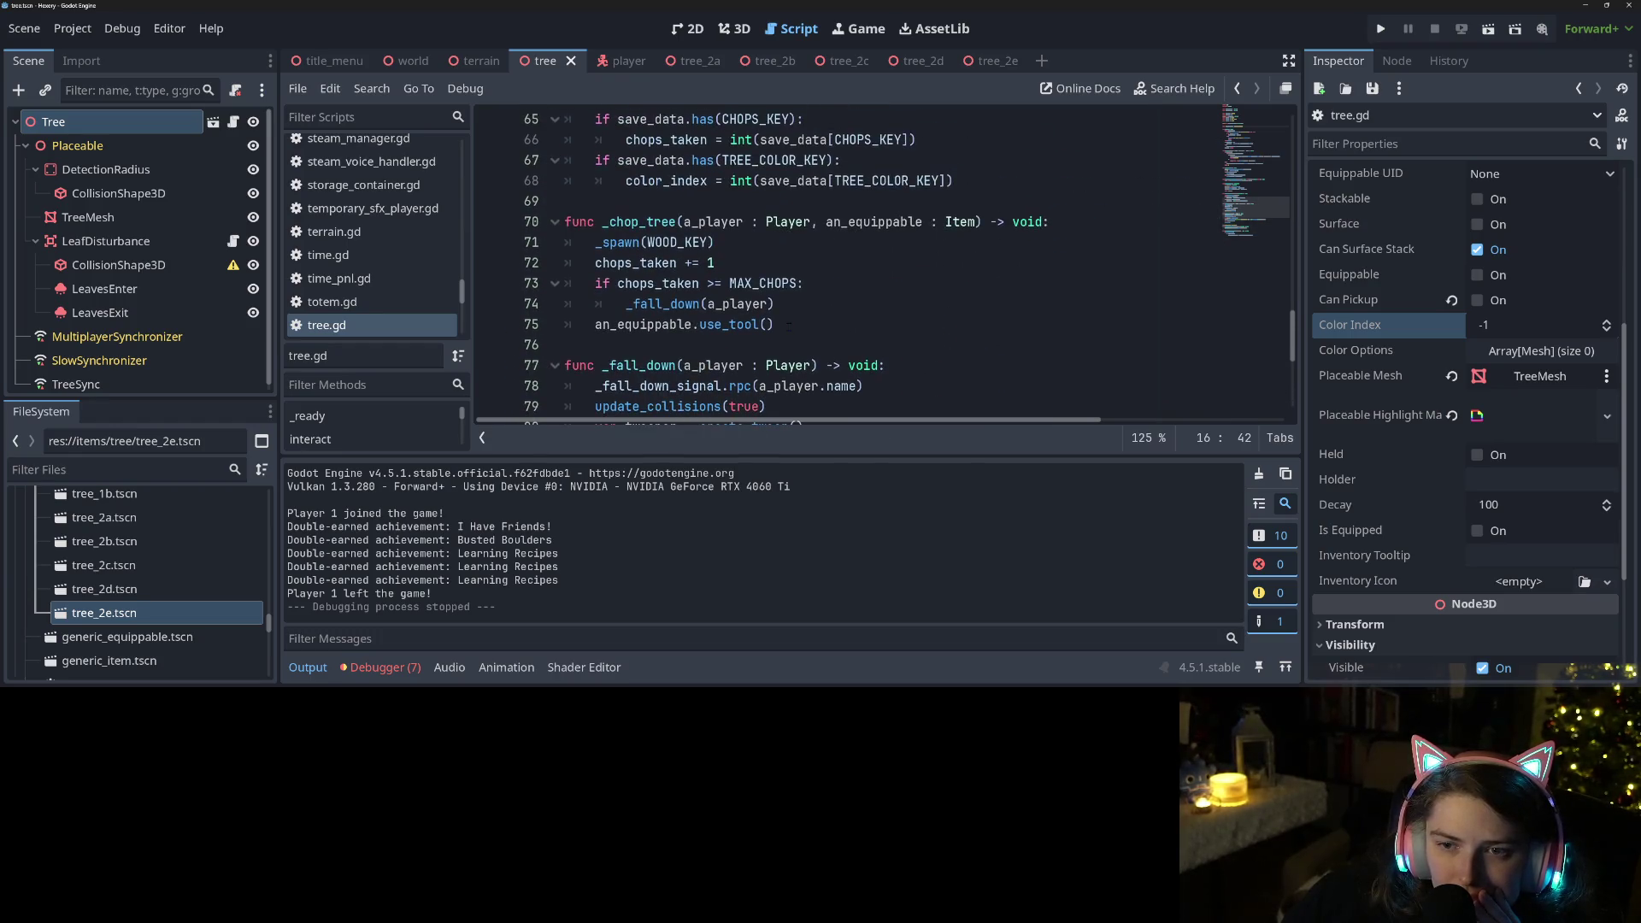
scroll(790, 322, "up", 8)
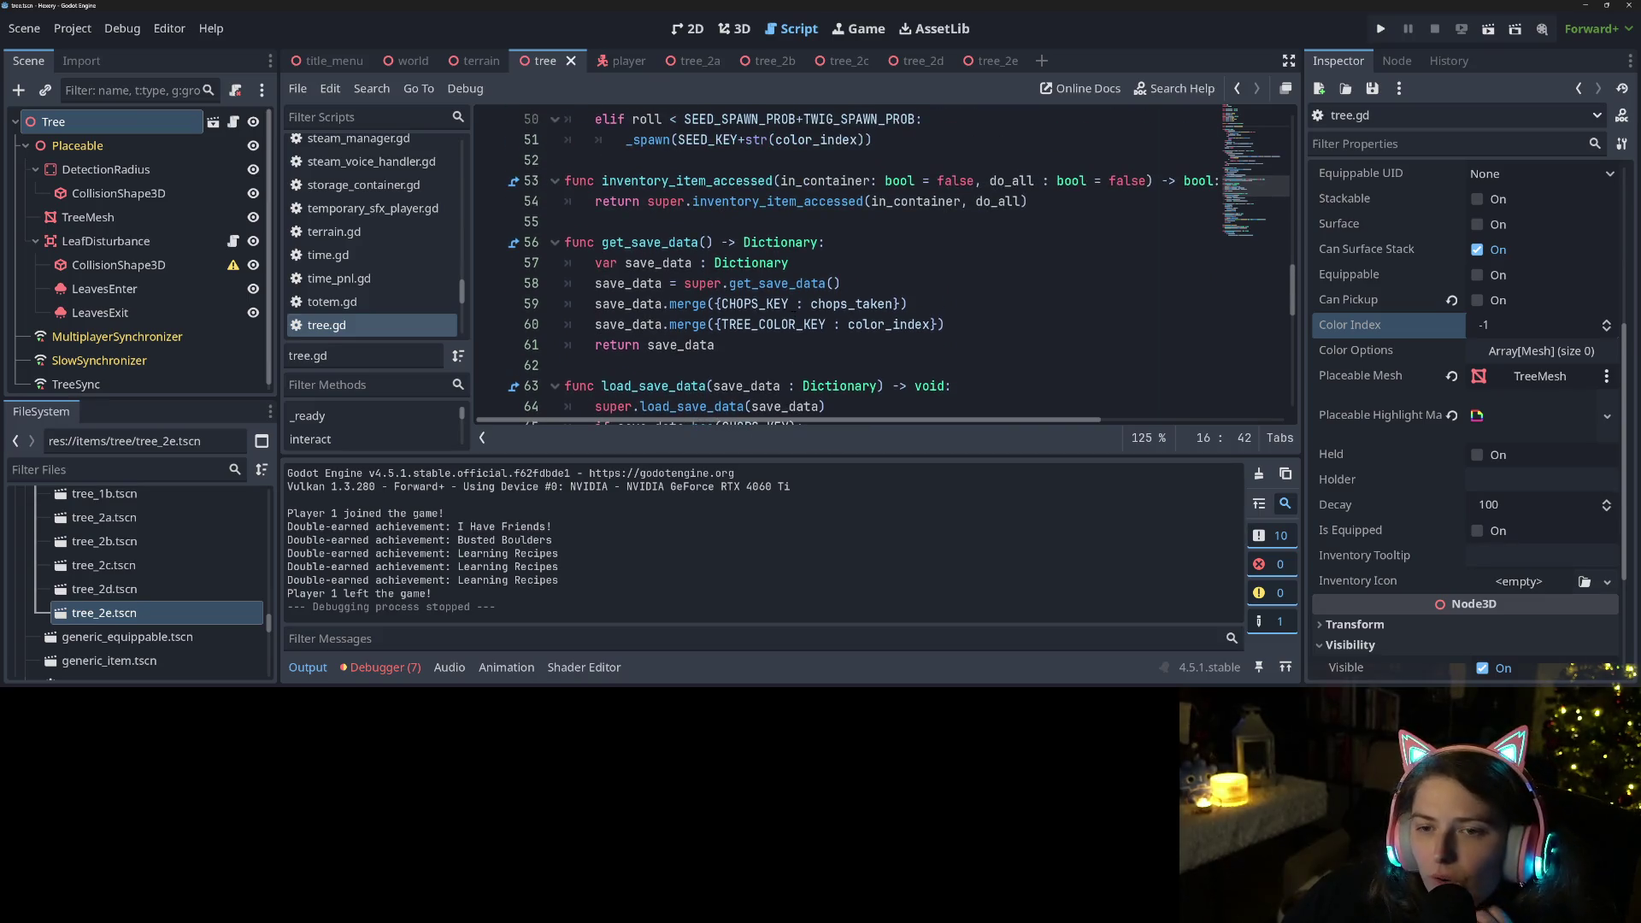
scroll(793, 312, "up", 4)
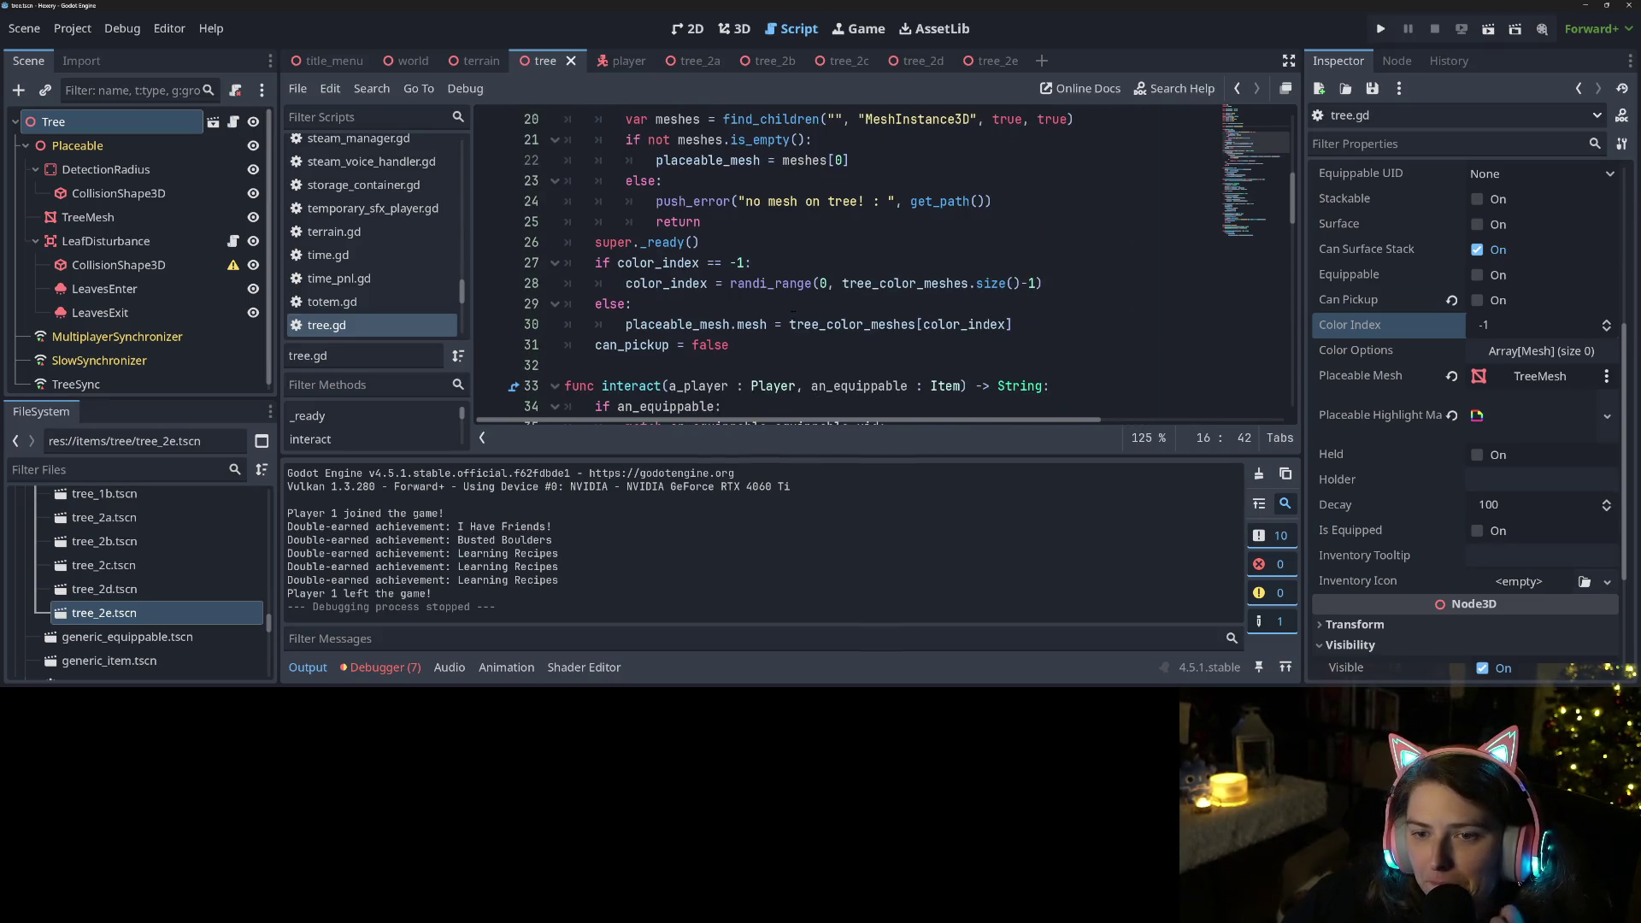
scroll(791, 311, "up", 3)
key("Left")
key("Up")
key("Up")
key("ctrl+d")
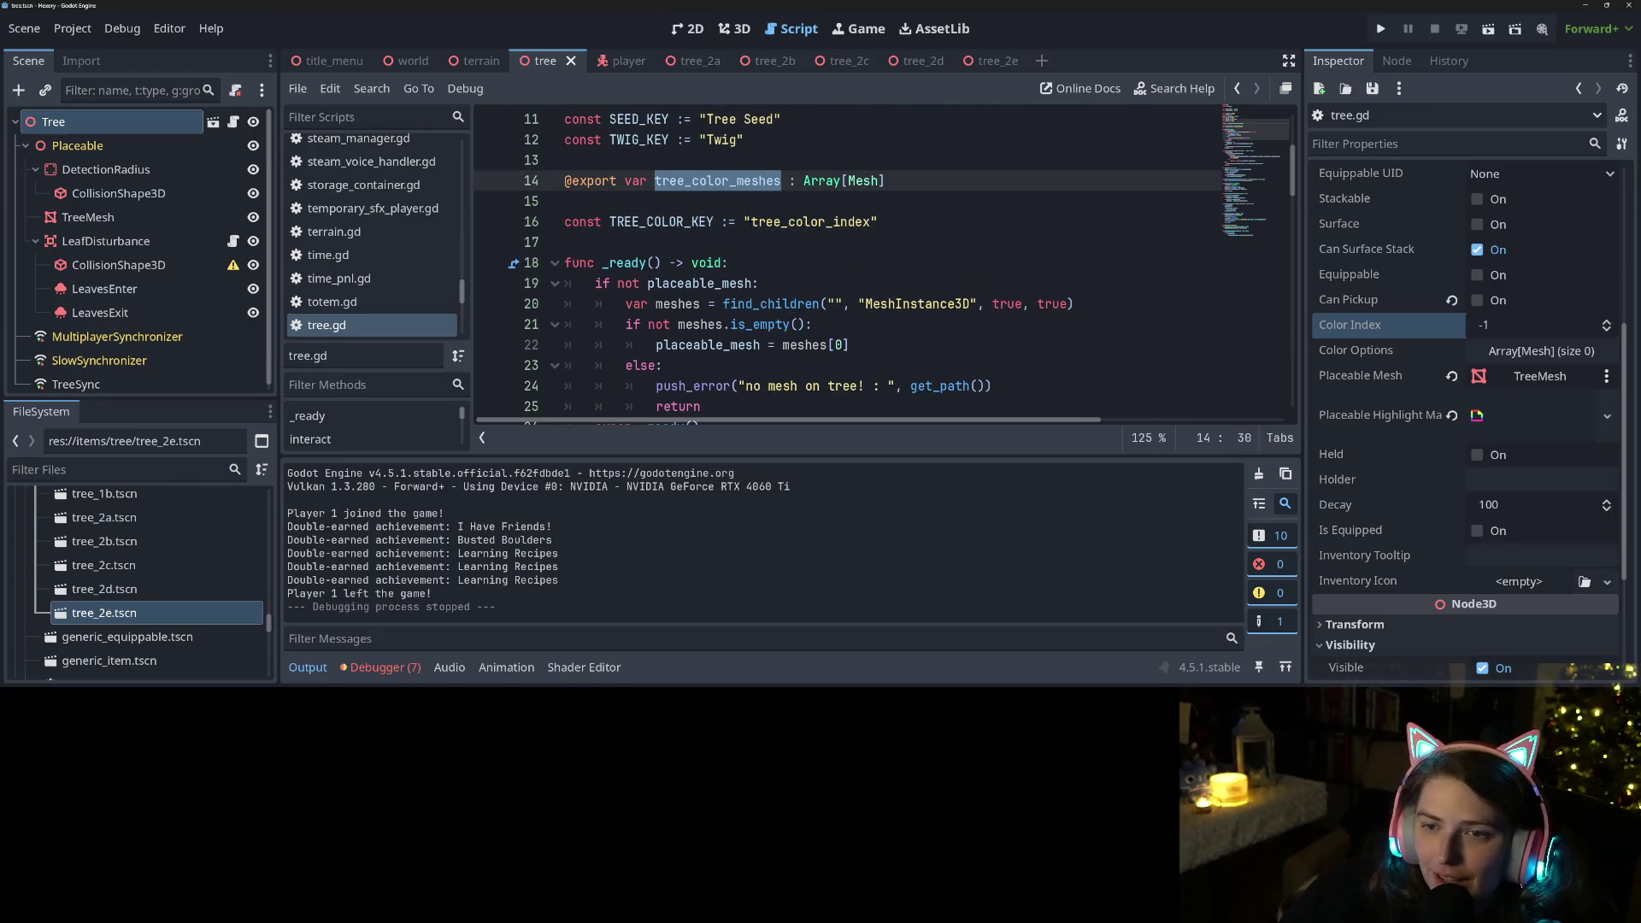
scroll(846, 265, "up", 3)
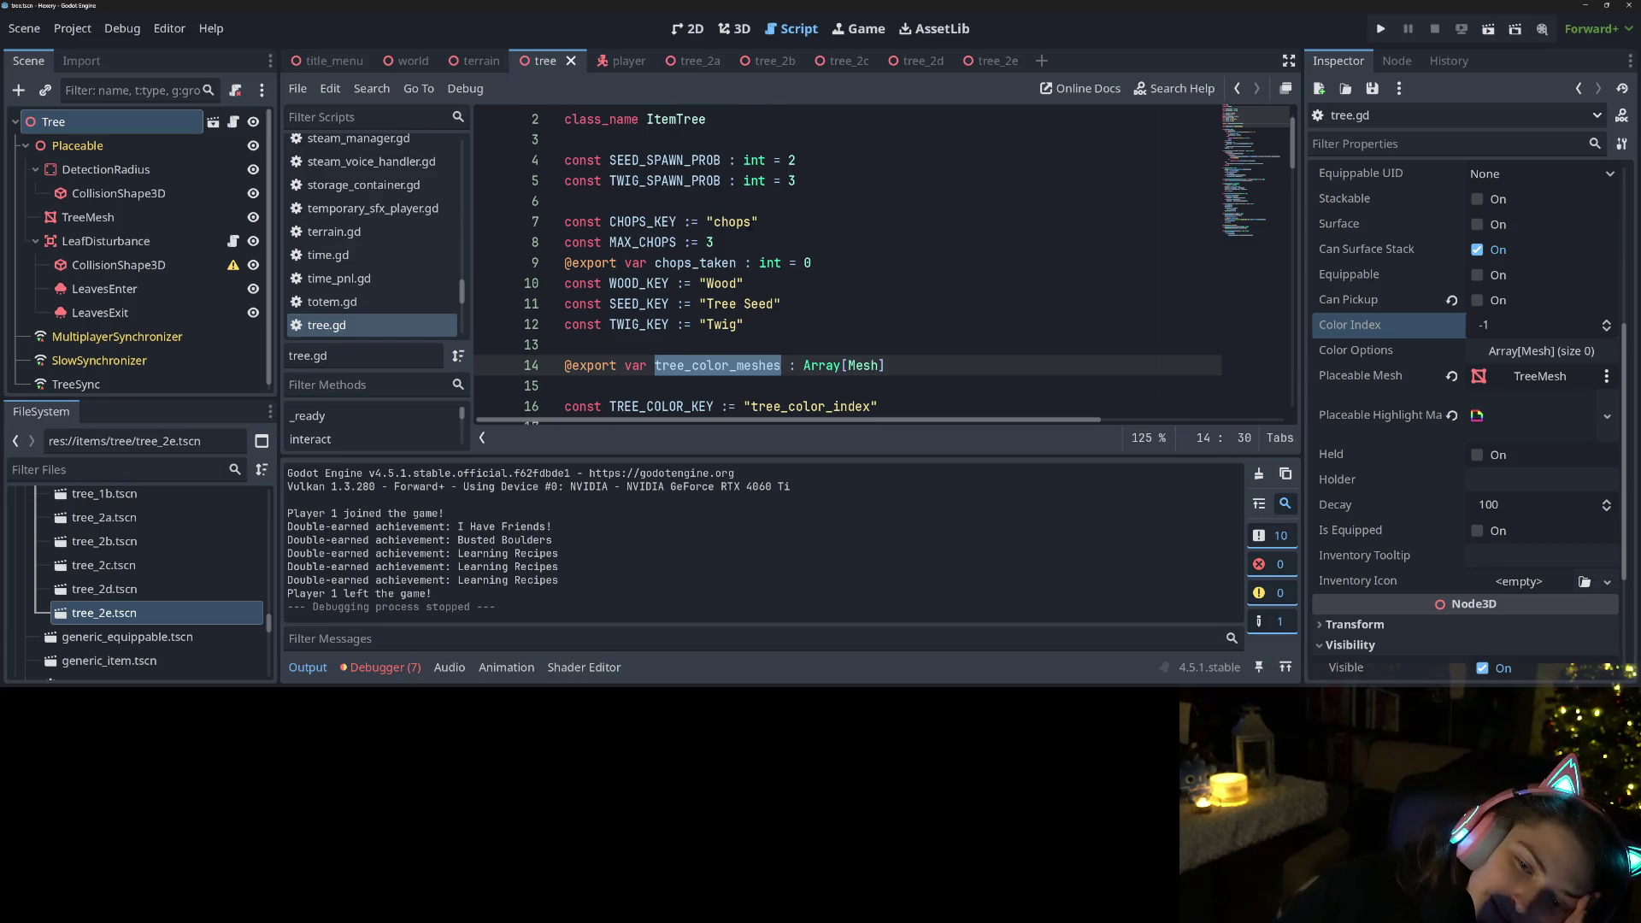
scroll(729, 227, "down", 2)
double_click(661, 283)
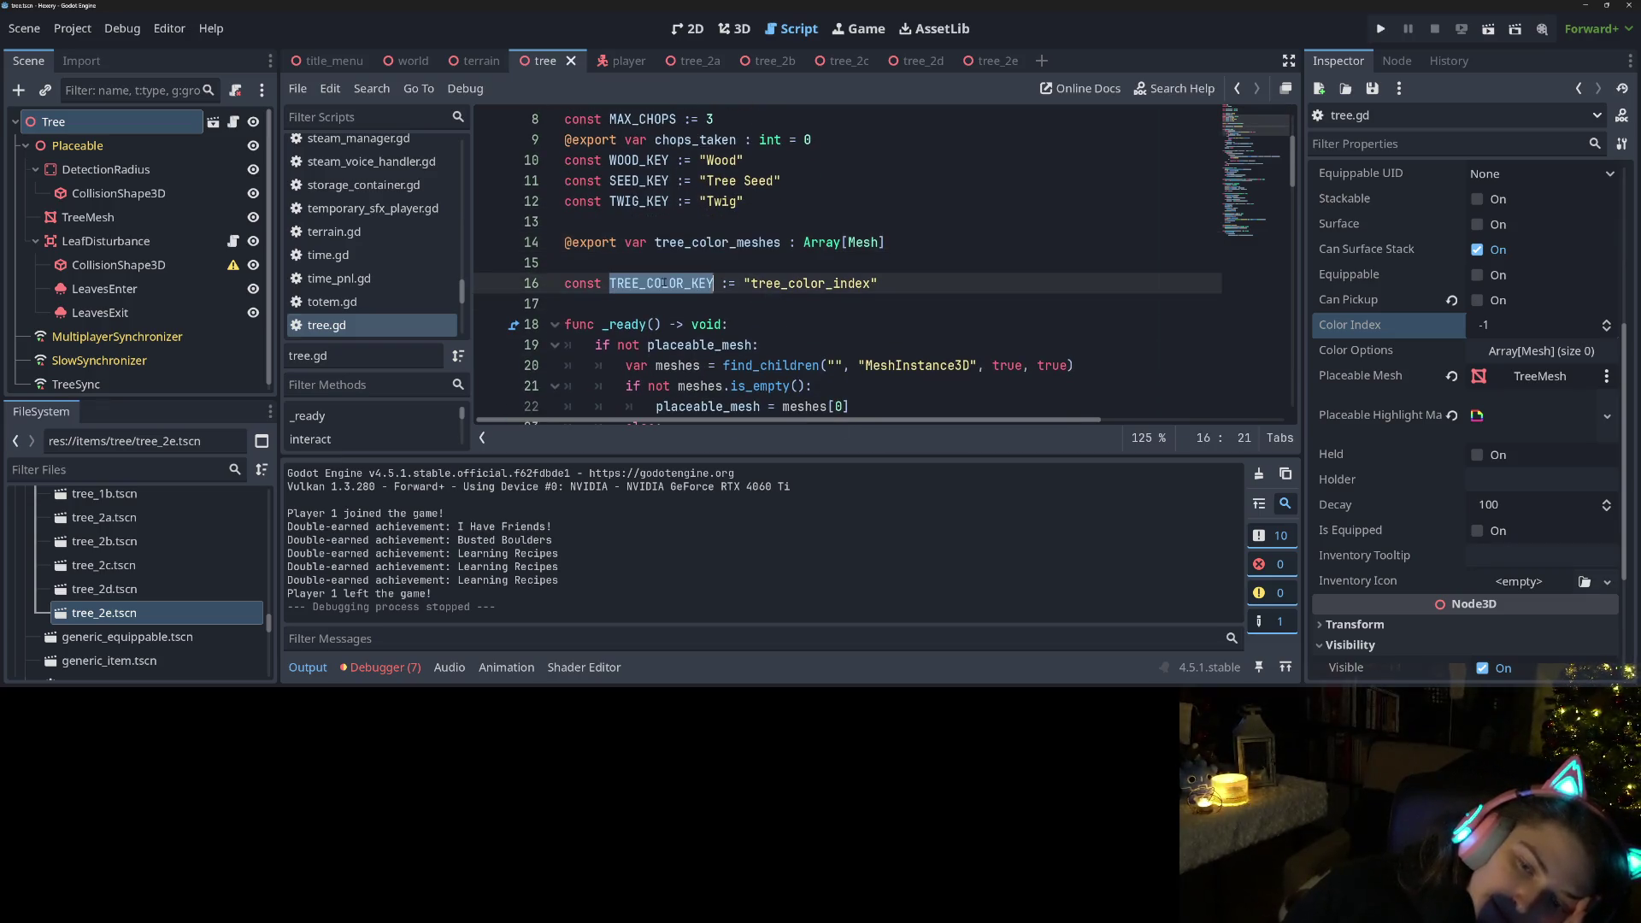
scroll(846, 265, "down", 3)
scroll(728, 291, "down", 2)
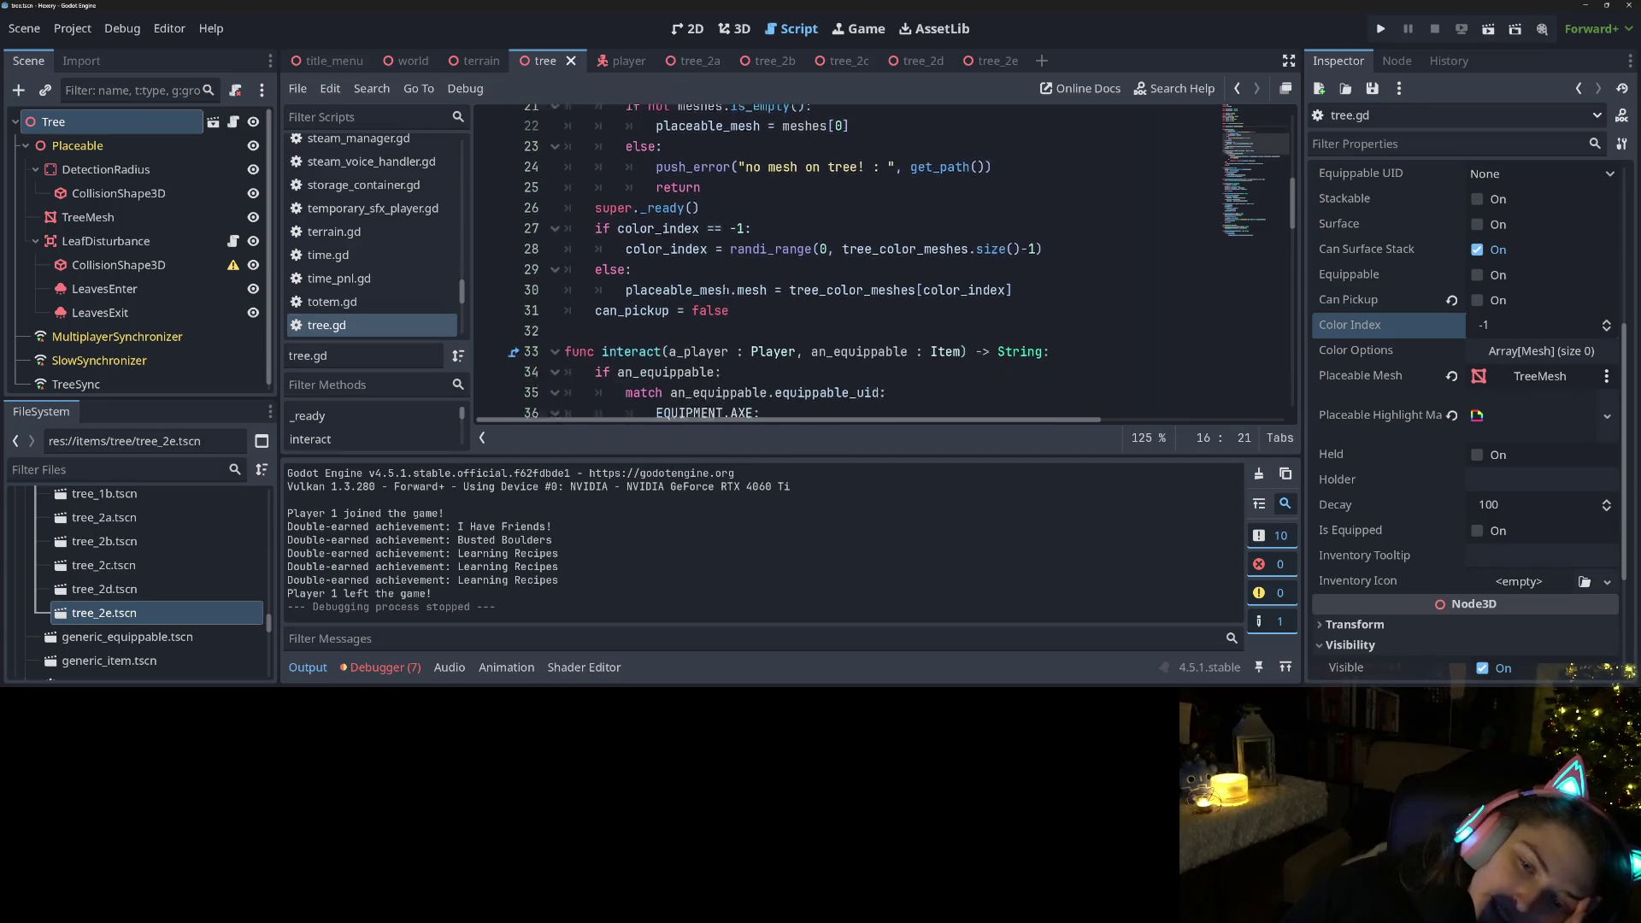
Trace placeable_mesh, tree_color_meshes and load_save_data, where color_index is loaded on line 68.
double_click(665, 263)
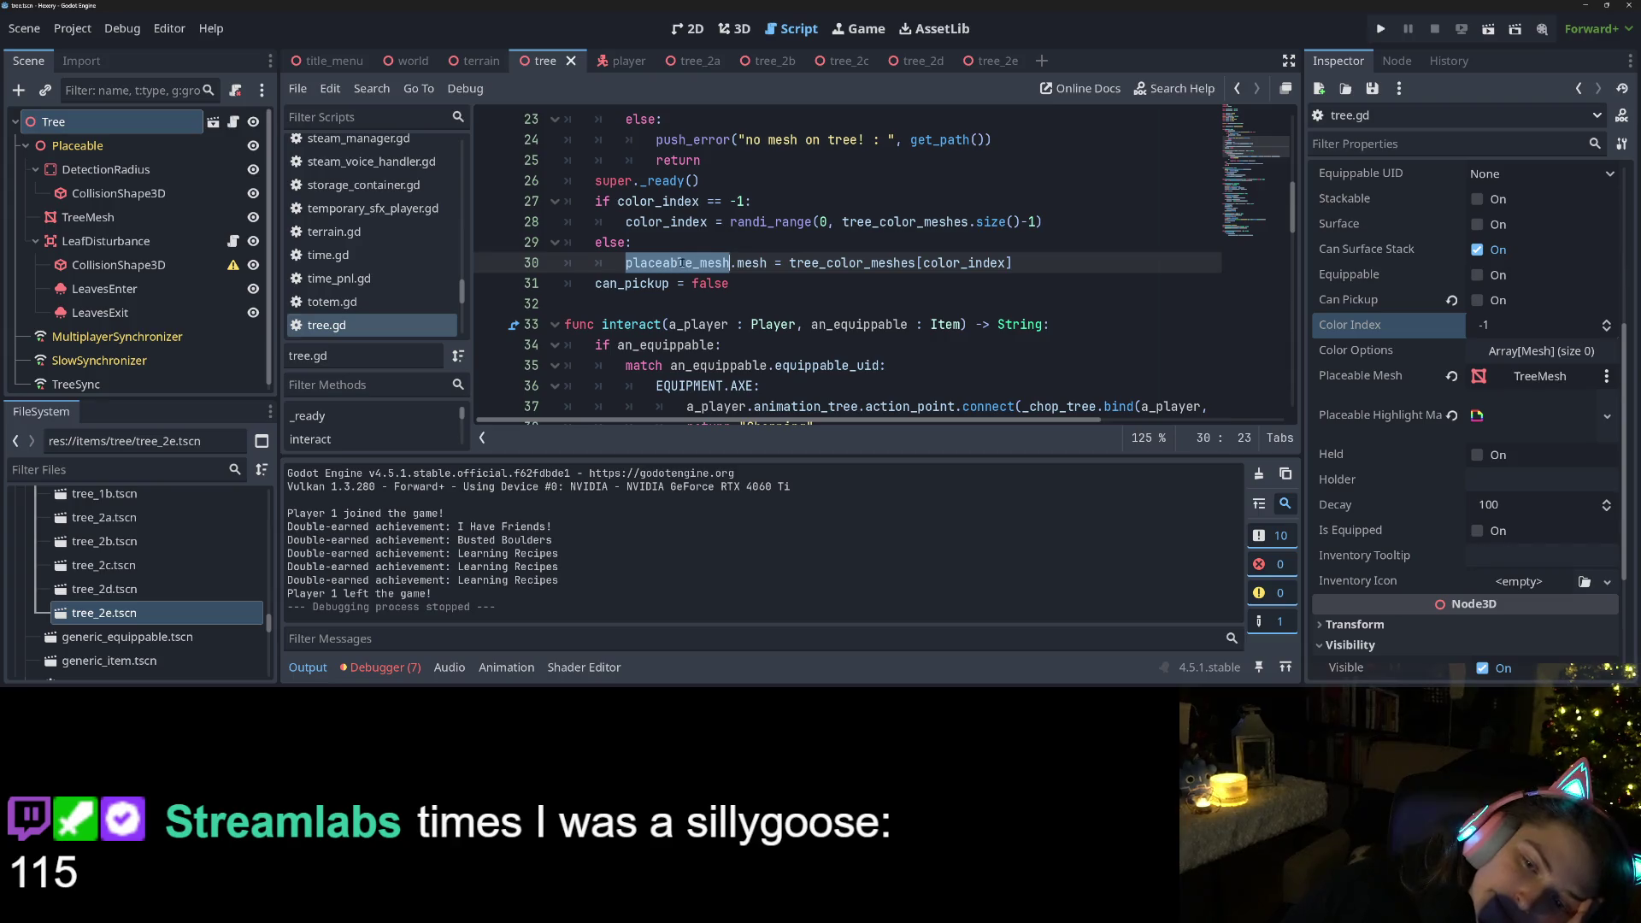
mouse_move(695, 263)
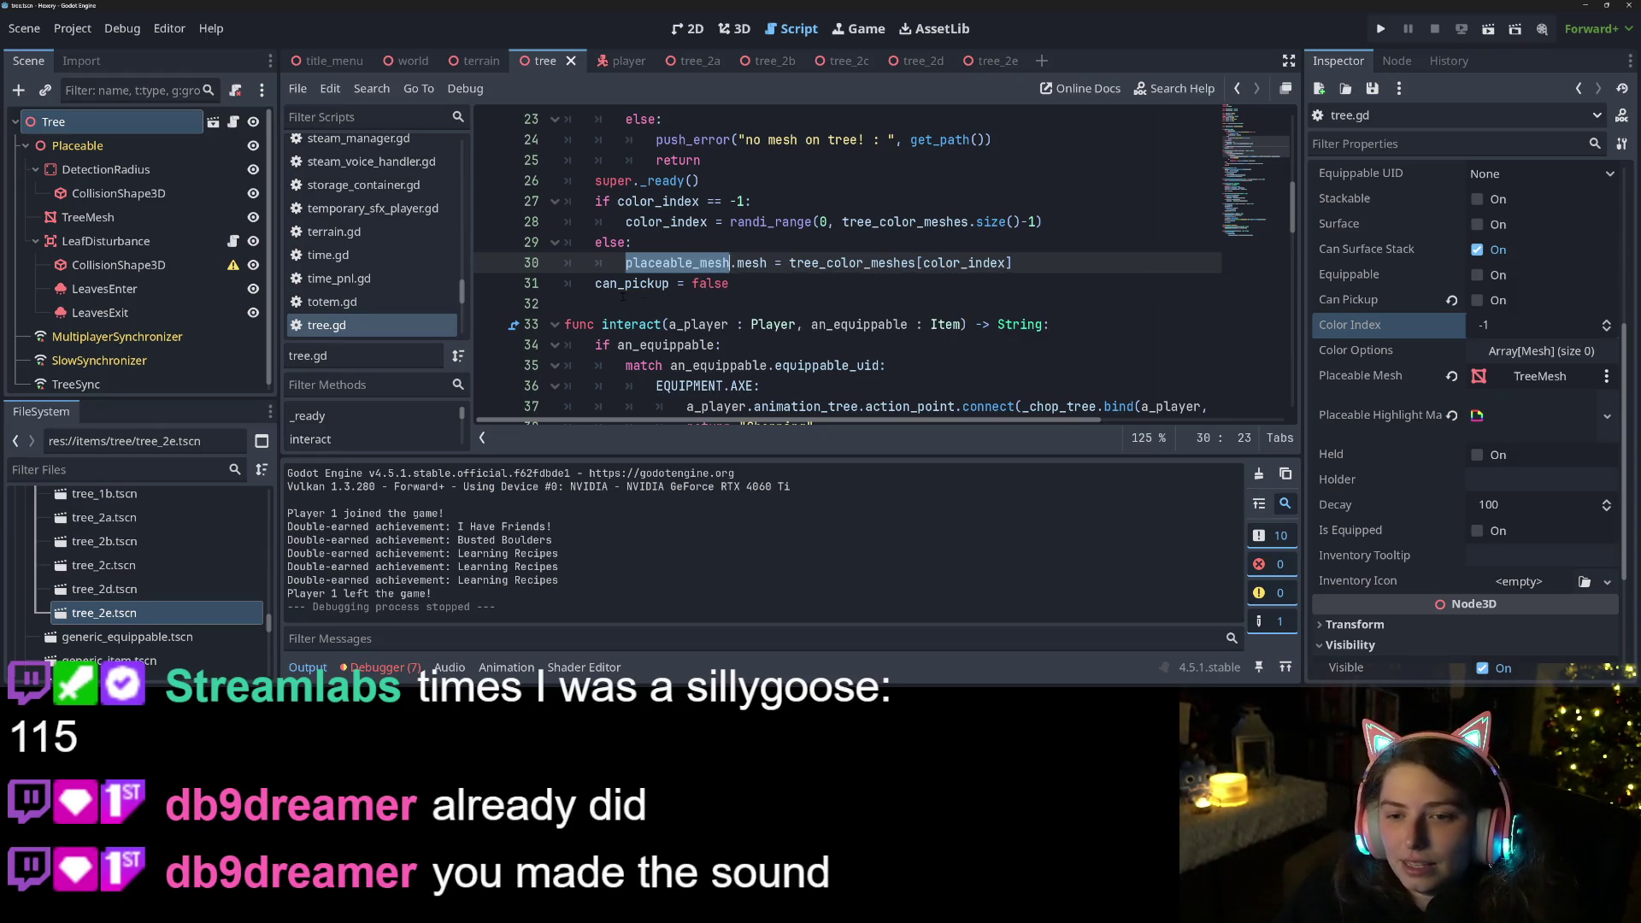
left_click(678, 283)
double_click(845, 263)
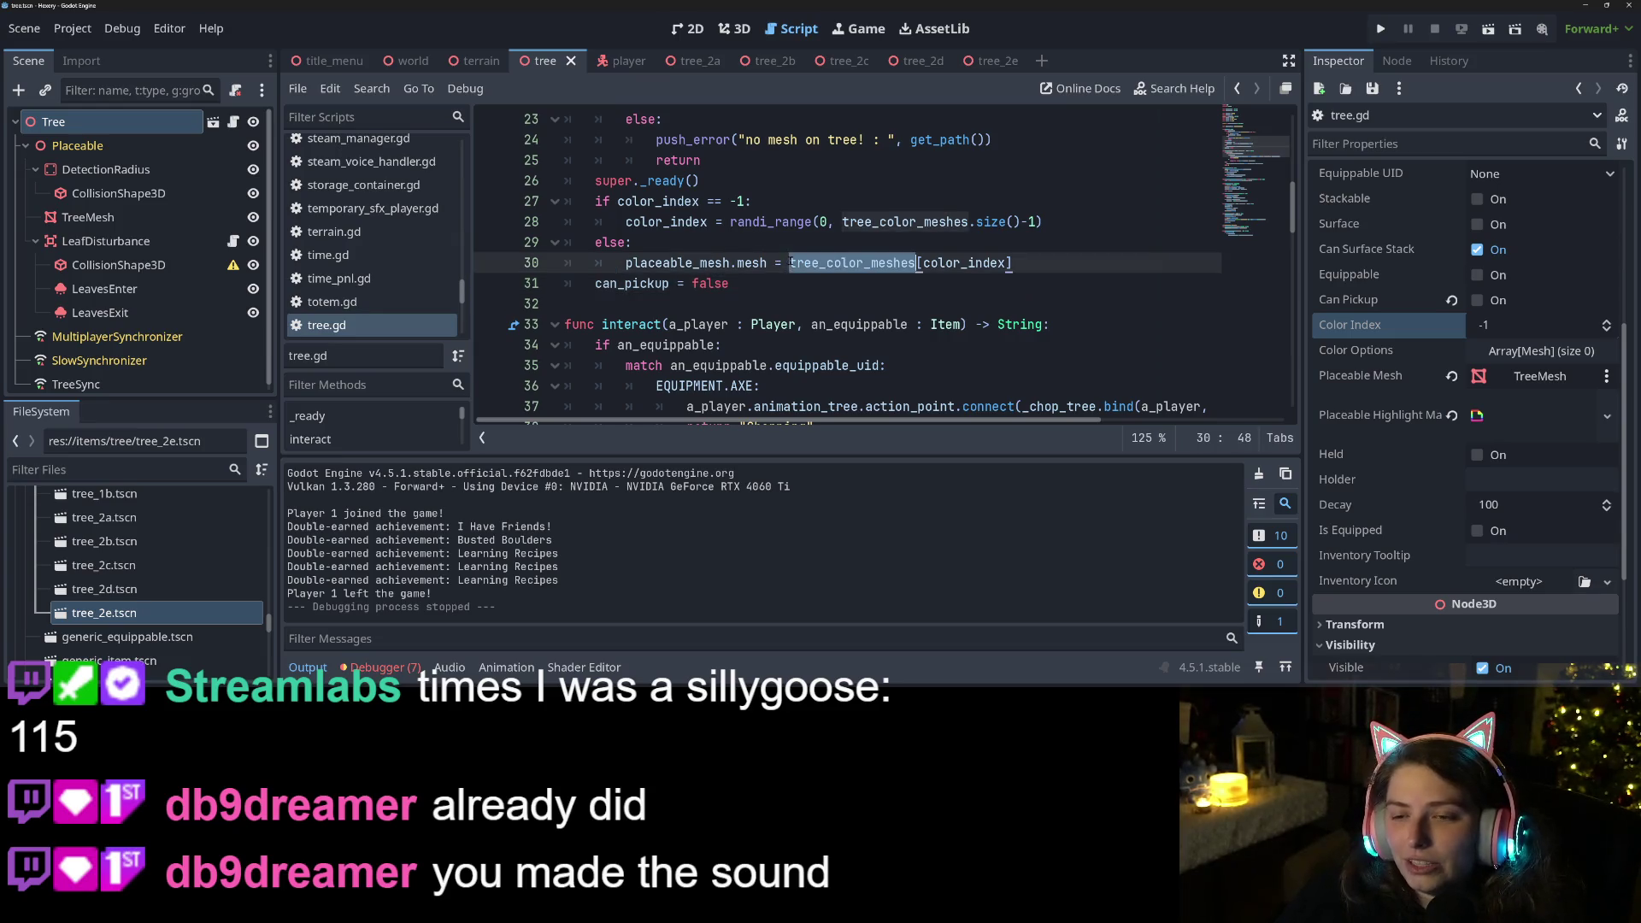
scroll(846, 263, "down", 7)
scroll(846, 262, "down", 4)
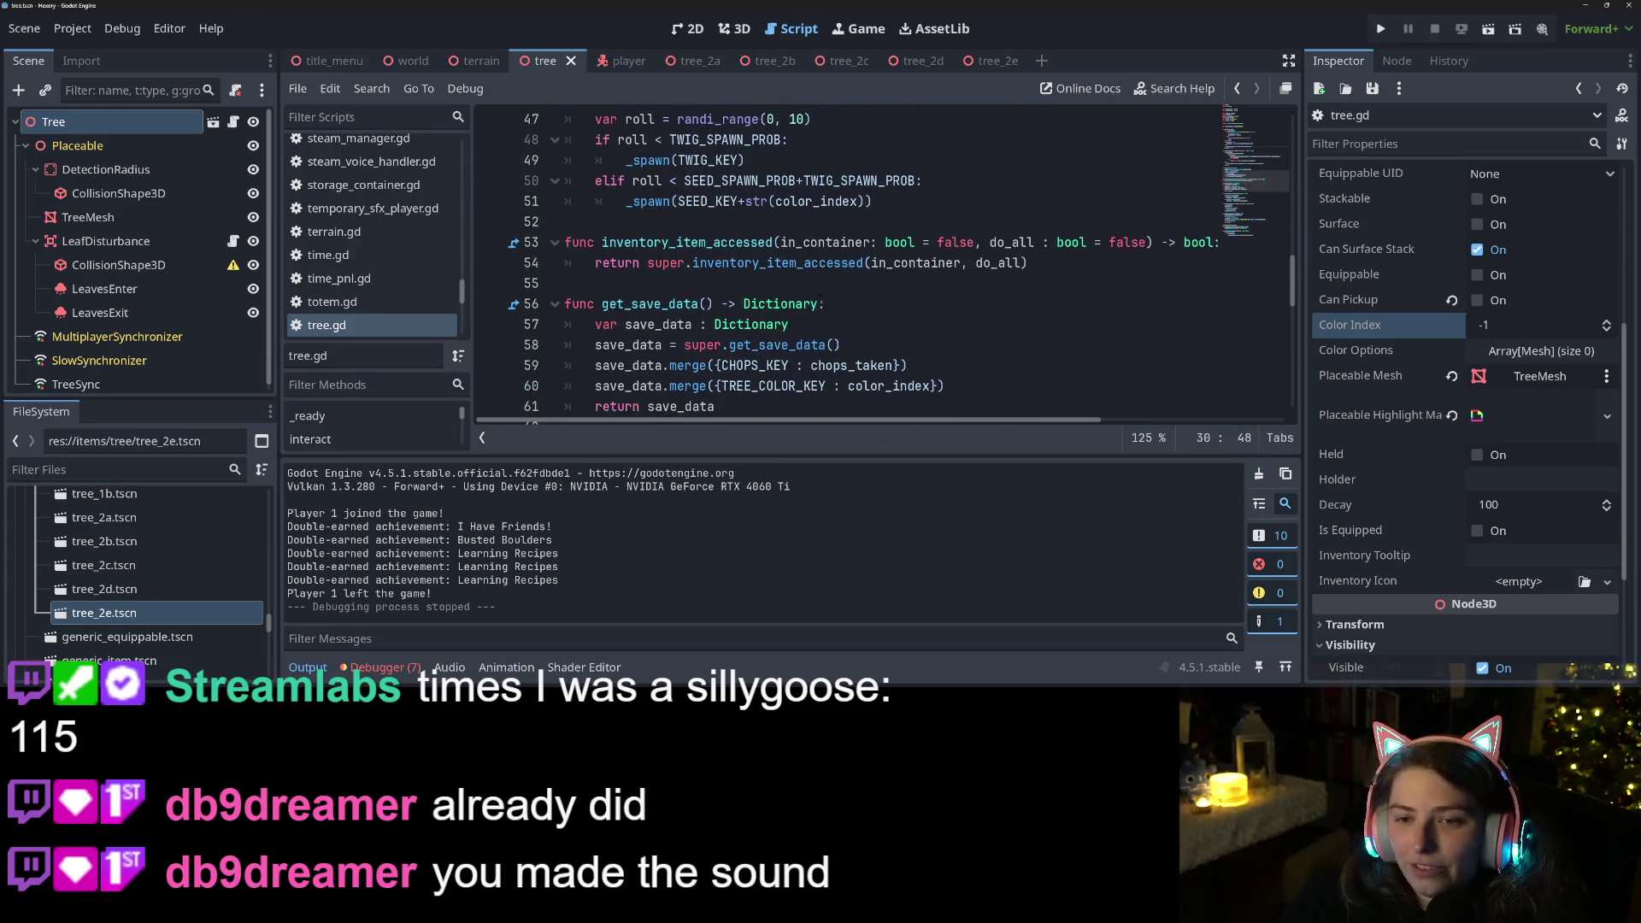
double_click(654, 262)
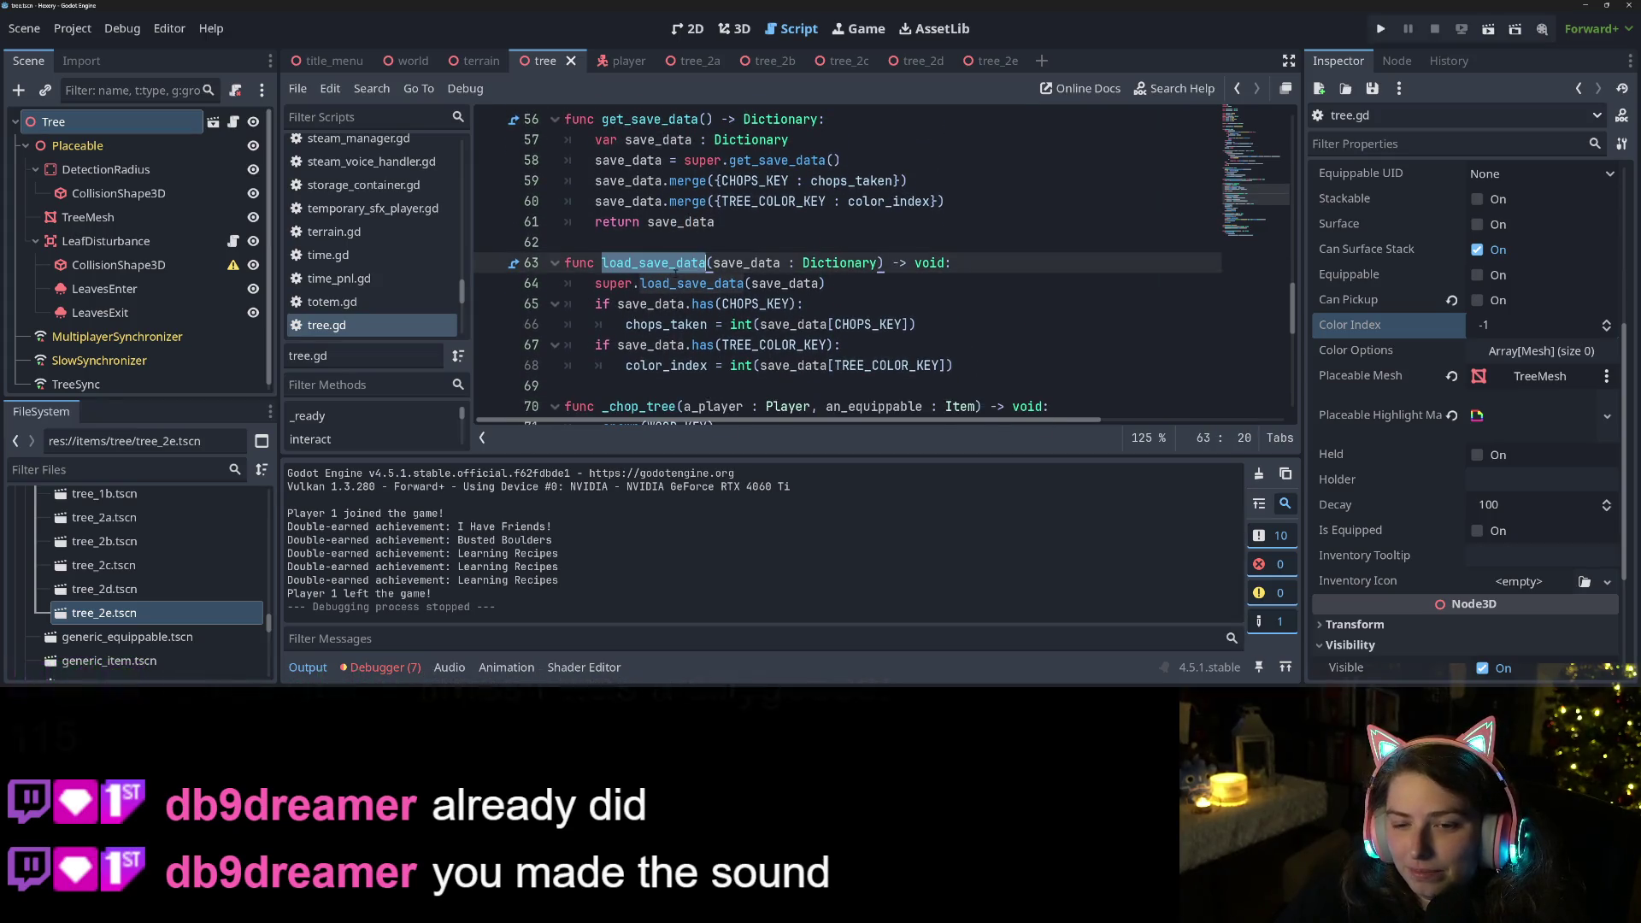
double_click(675, 365)
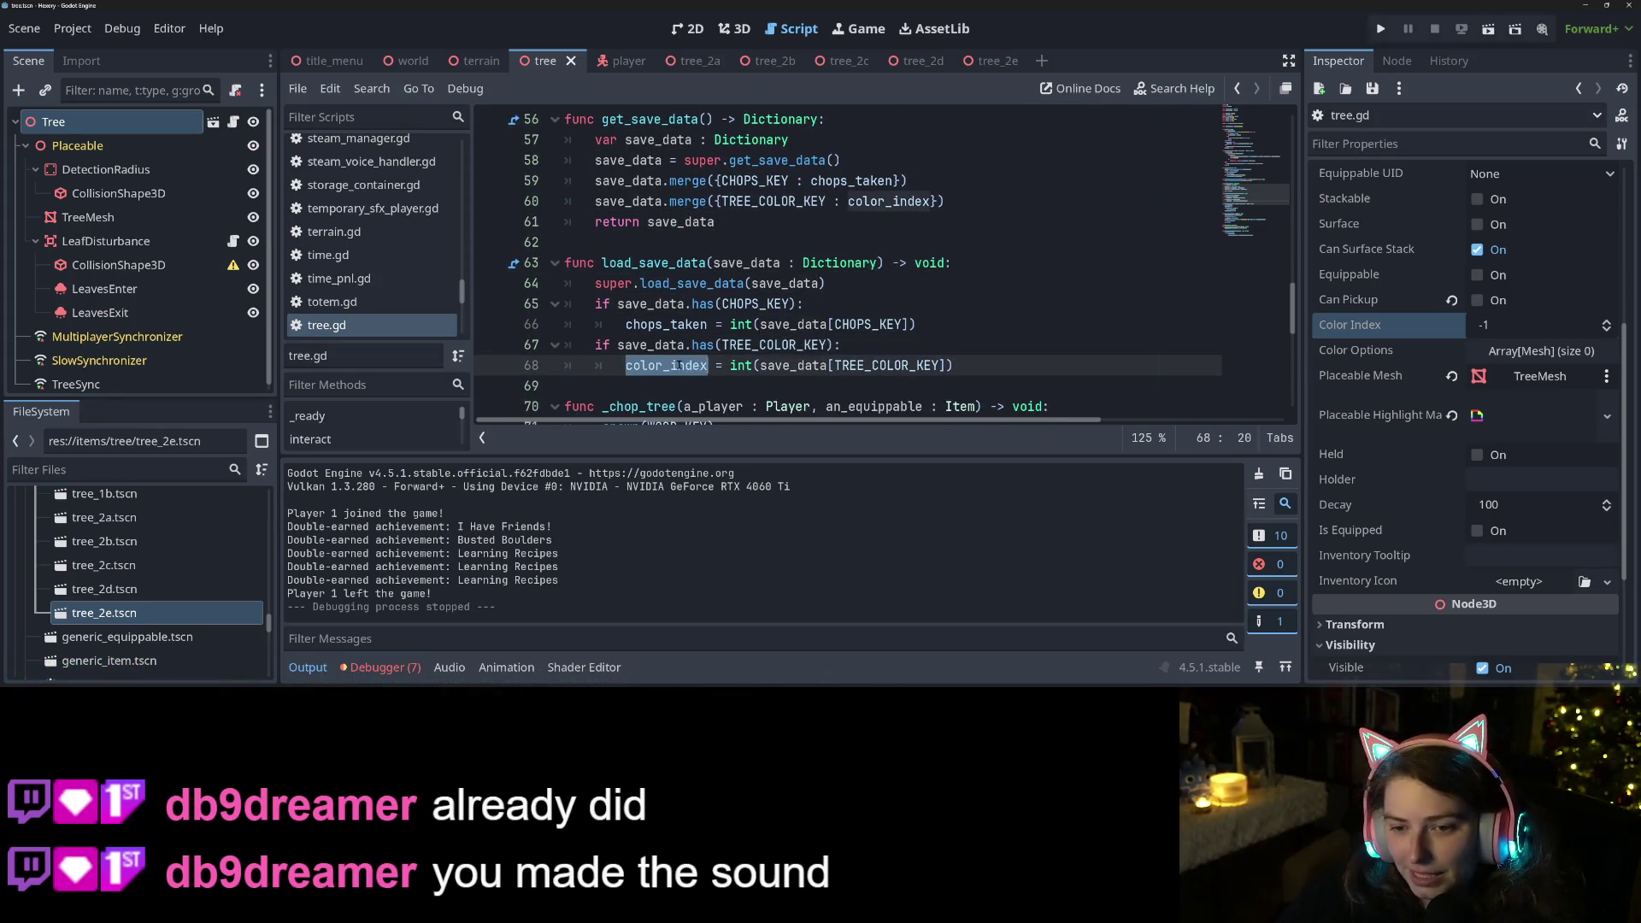
scroll(809, 376, "up", 14)
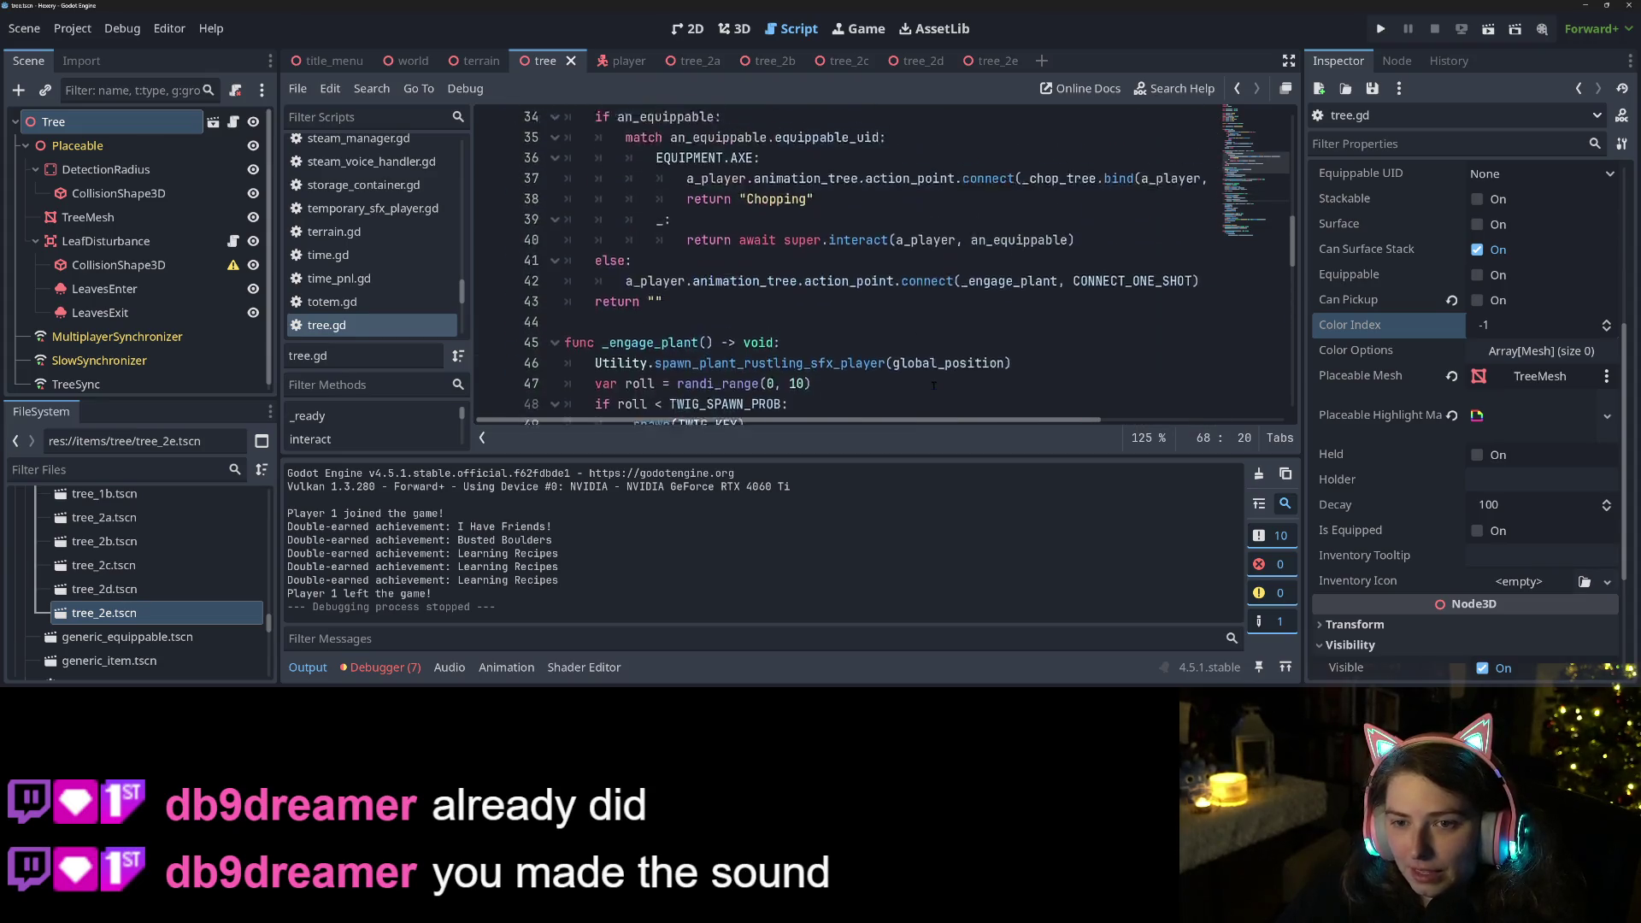
scroll(921, 371, "up", 4)
scroll(832, 362, "down", 2)
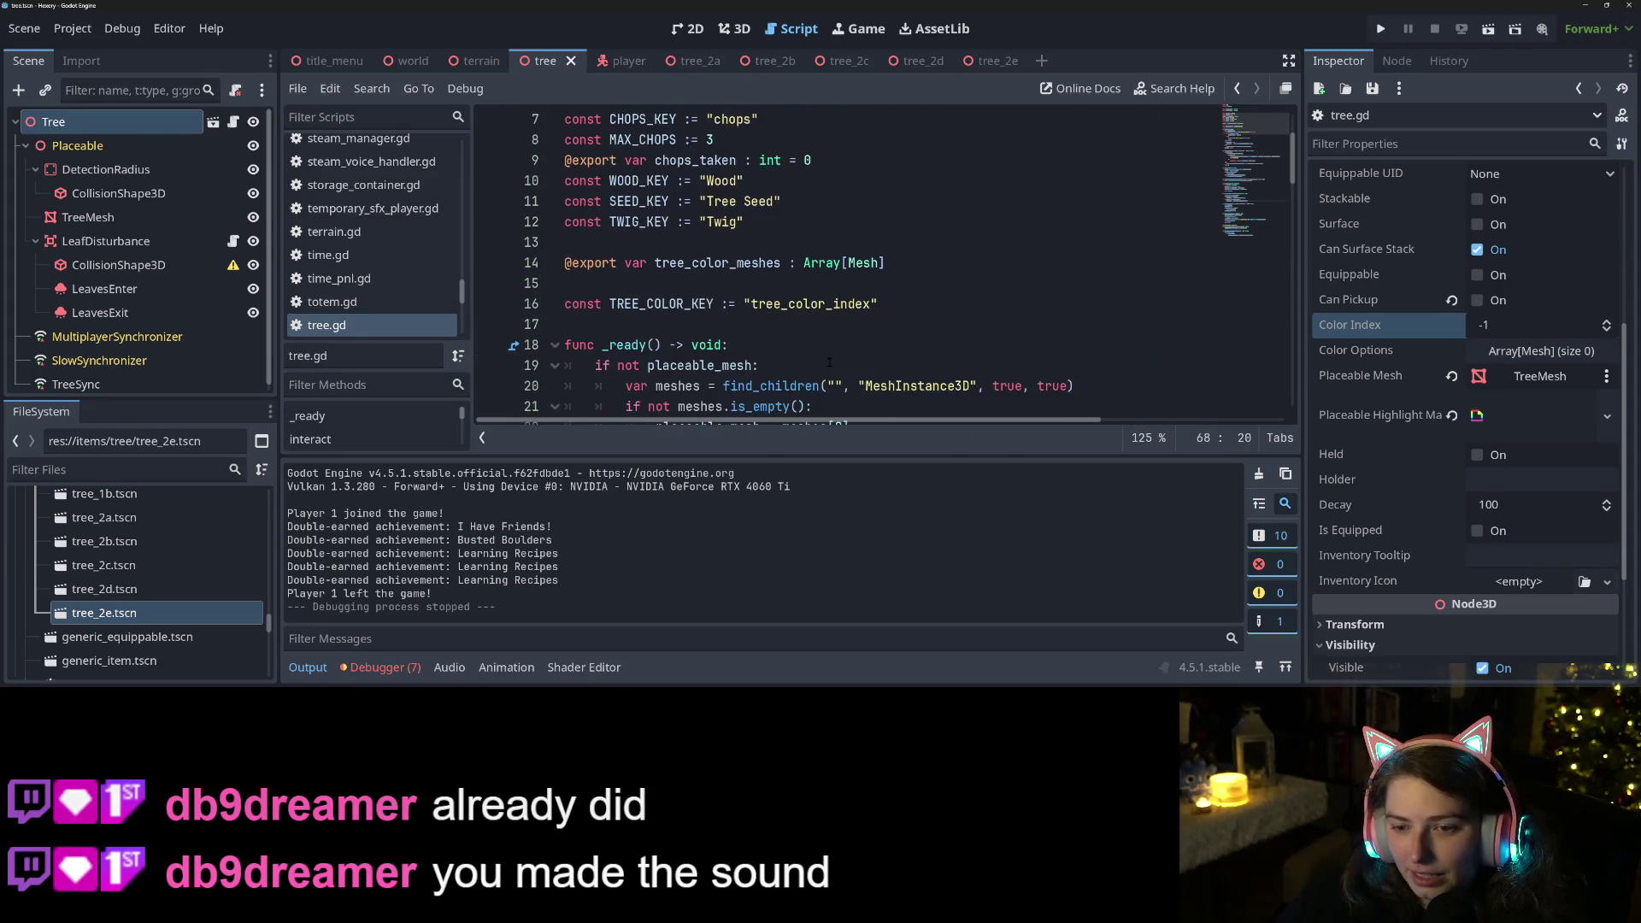
scroll(831, 363, "up", 2)
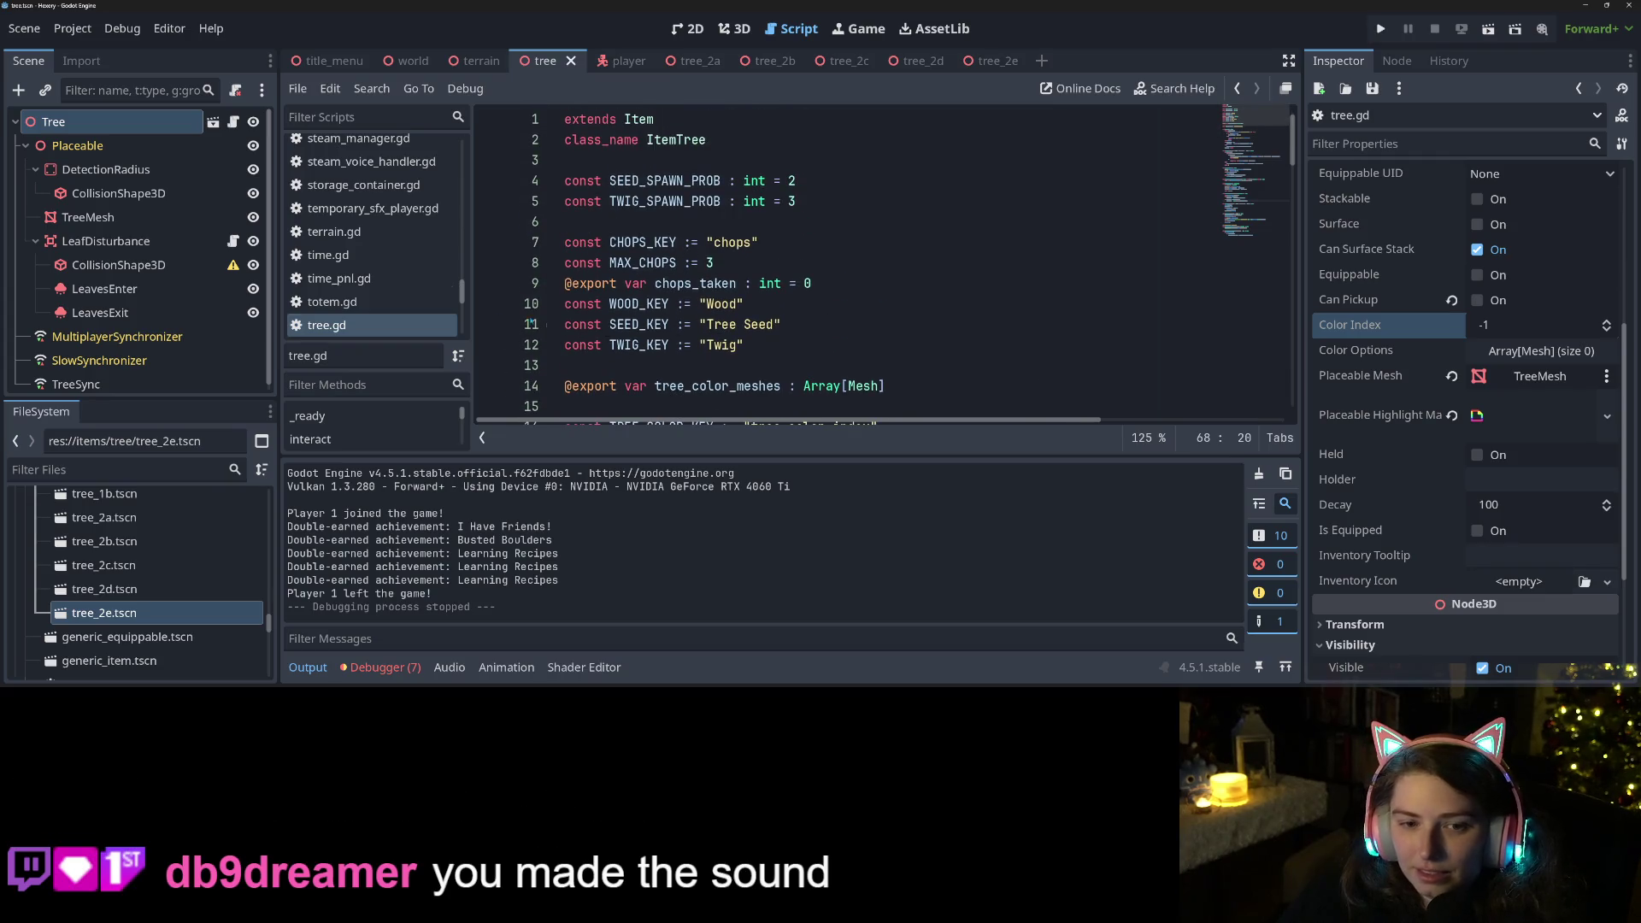
scroll(367, 254, "up", 5)
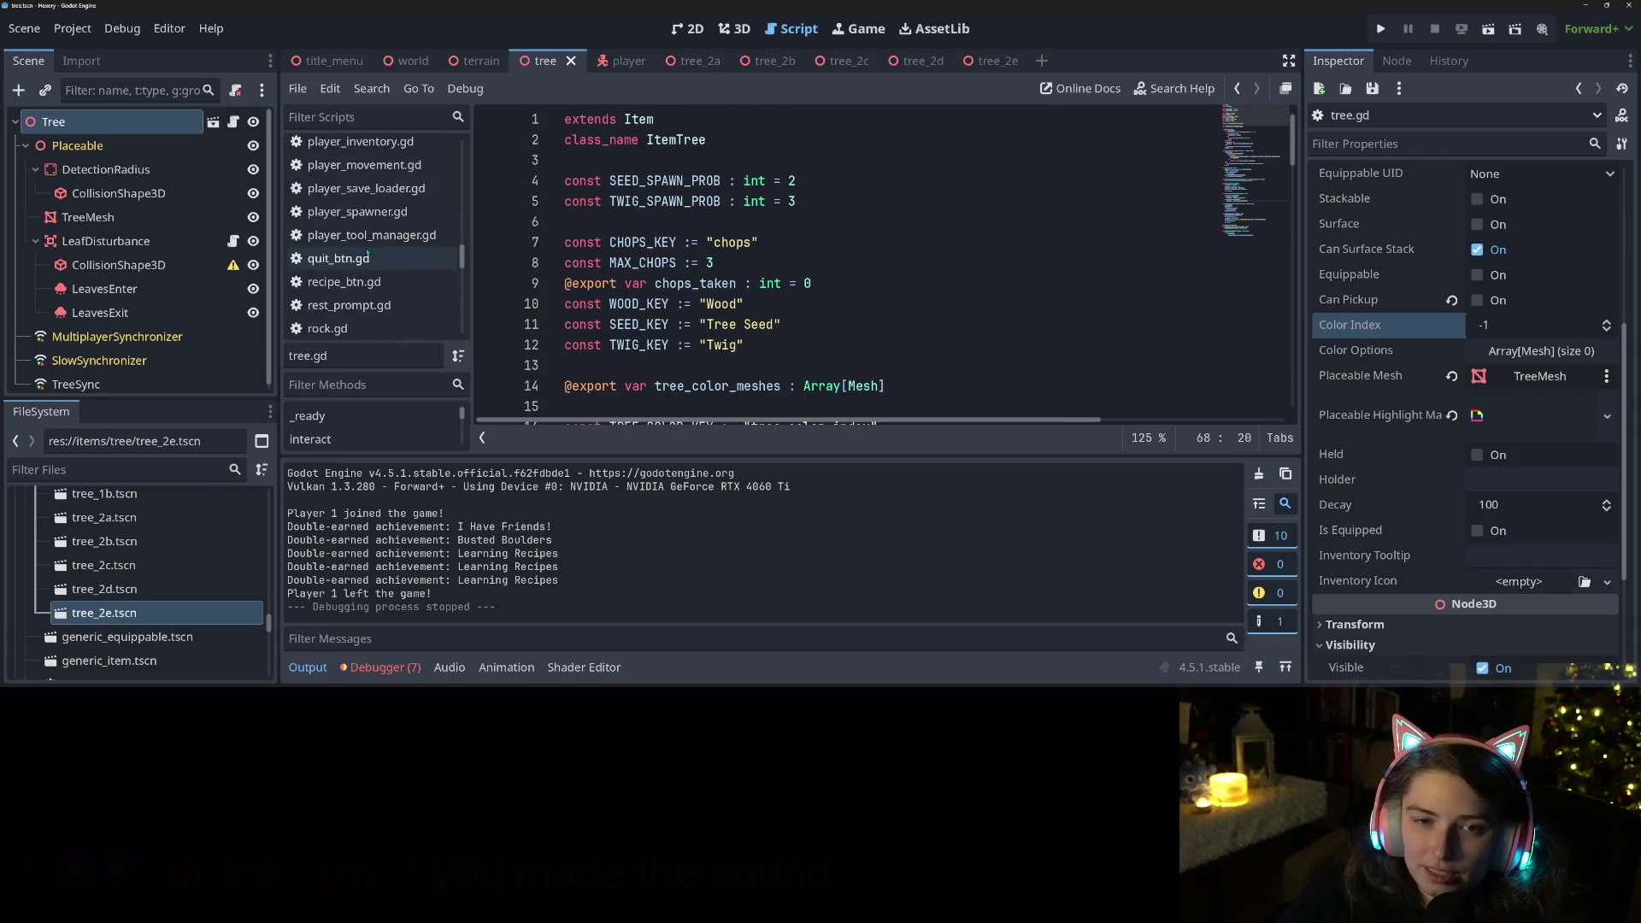
Open item.gd and follow the color_index setter's _on_color_index_changed call to its empty definition.
left_click(639, 119, "ctrl")
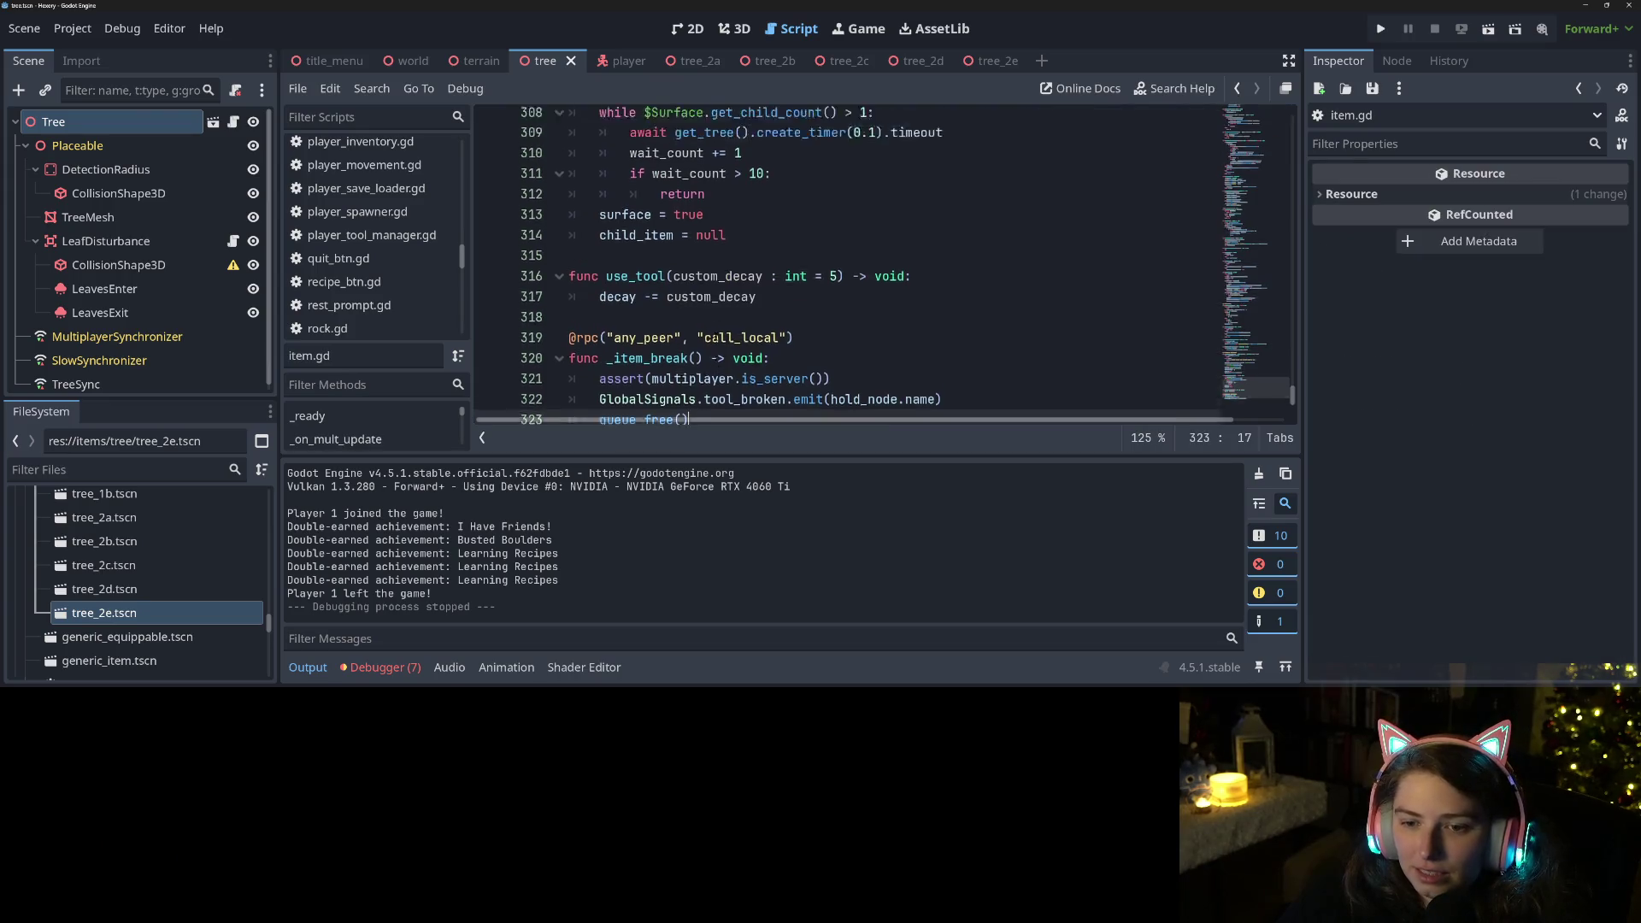
scroll(708, 338, "up", 10)
left_click(1255, 107)
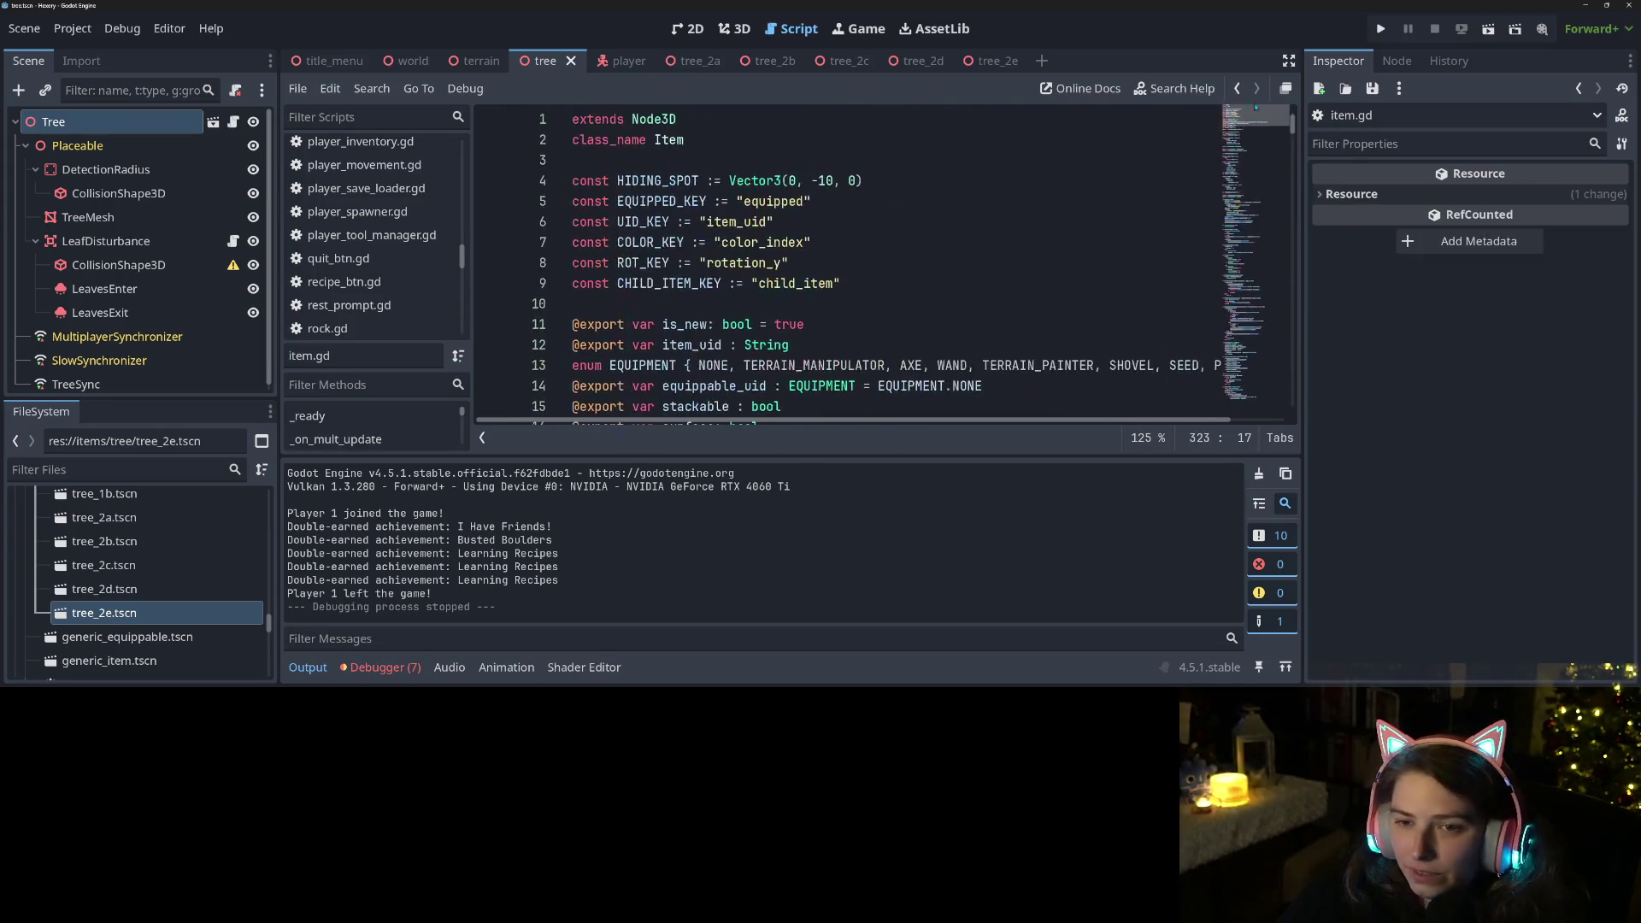
scroll(775, 335, "down", 4)
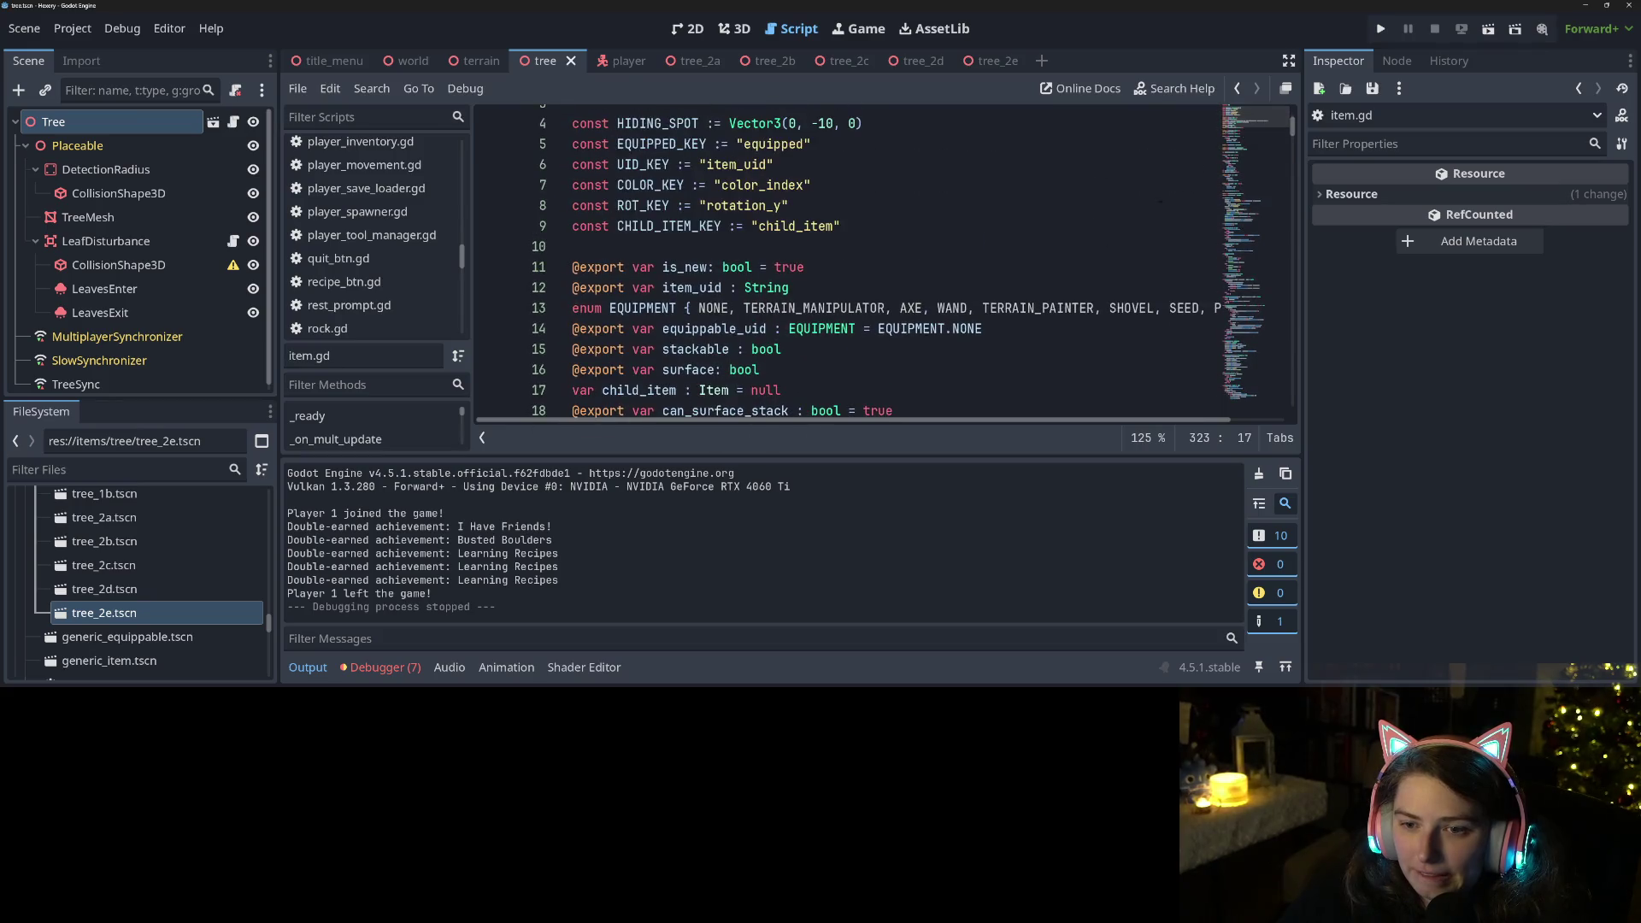
left_click(756, 266)
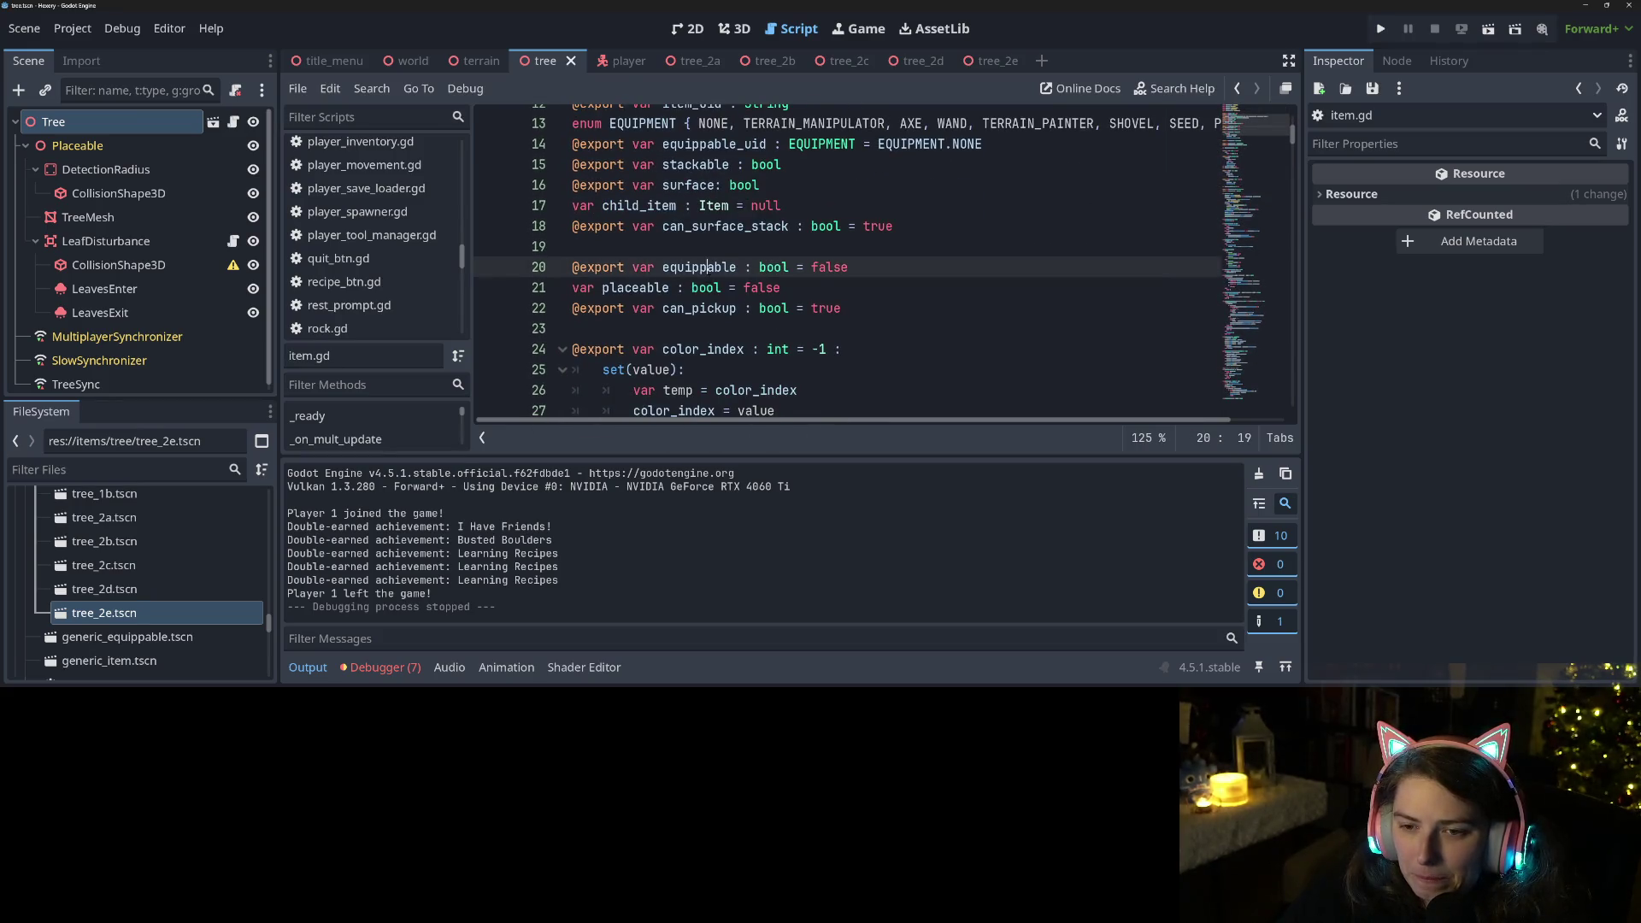
scroll(756, 266, "down", 2)
double_click(740, 308)
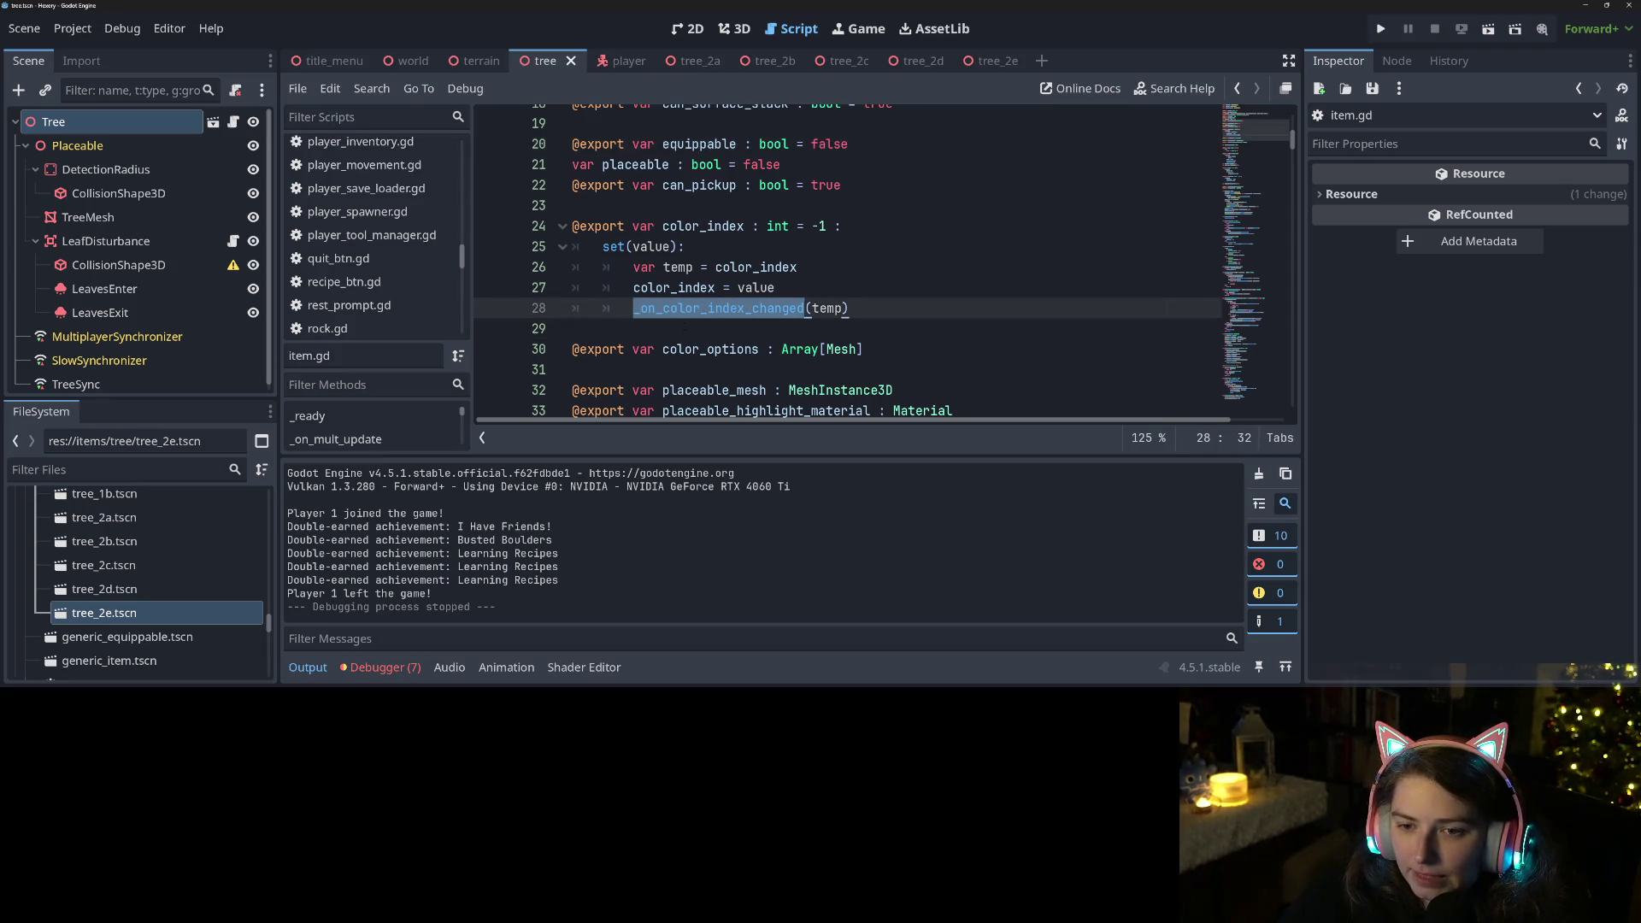
left_click(687, 329)
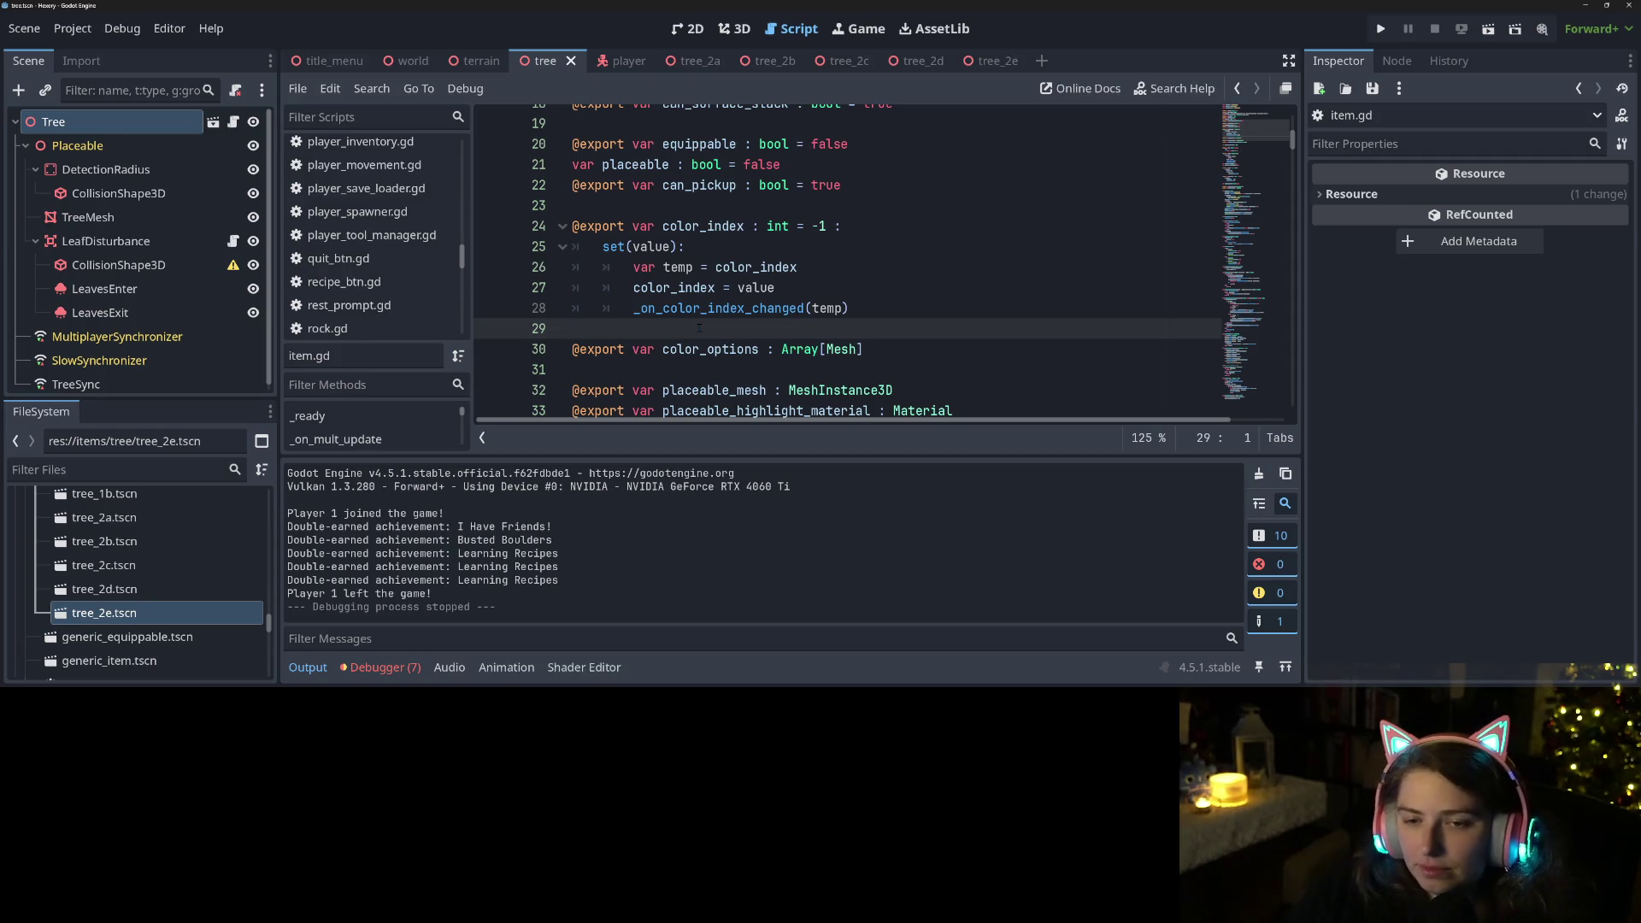
left_click(769, 309, "ctrl")
left_click(734, 283)
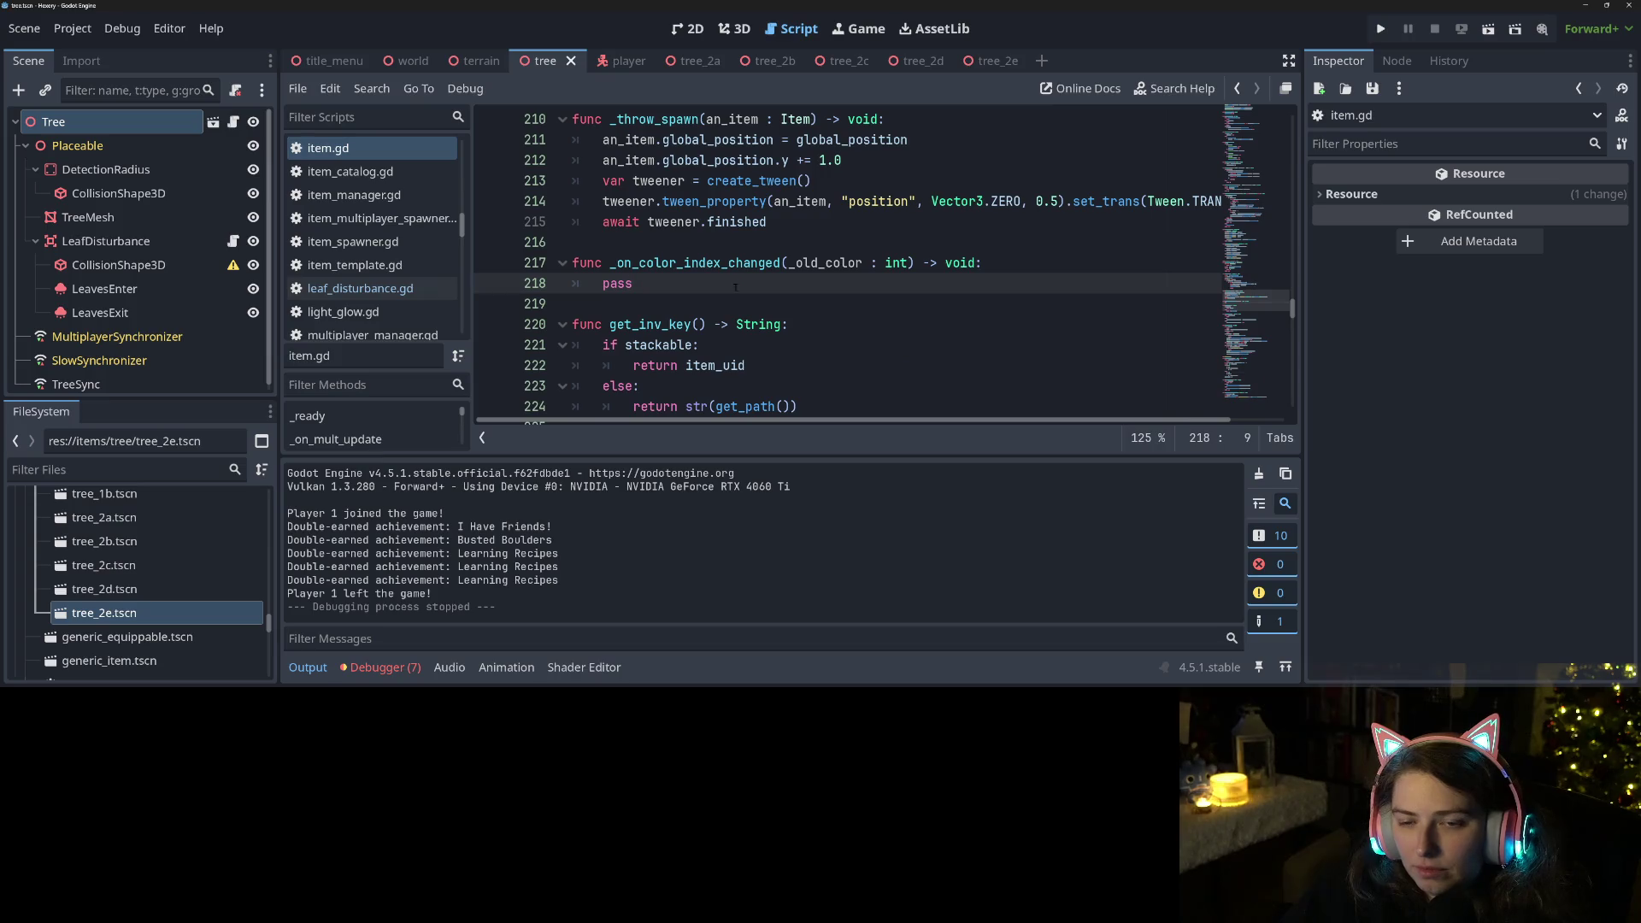
scroll(604, 318, "up", 20)
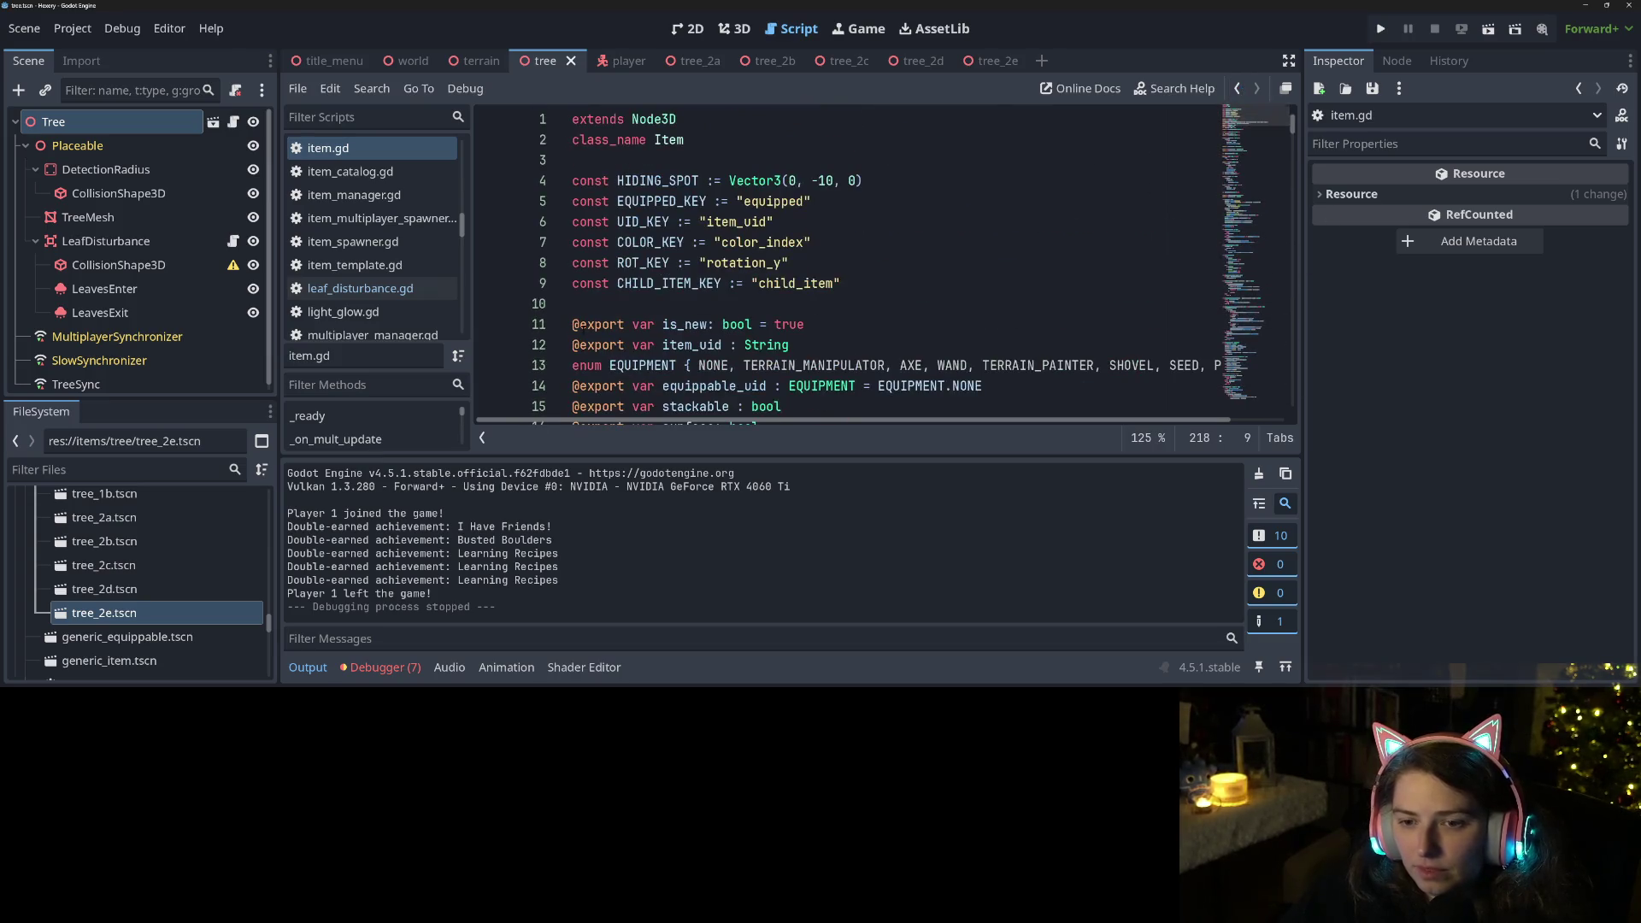
scroll(604, 318, "down", 6)
left_click(699, 325)
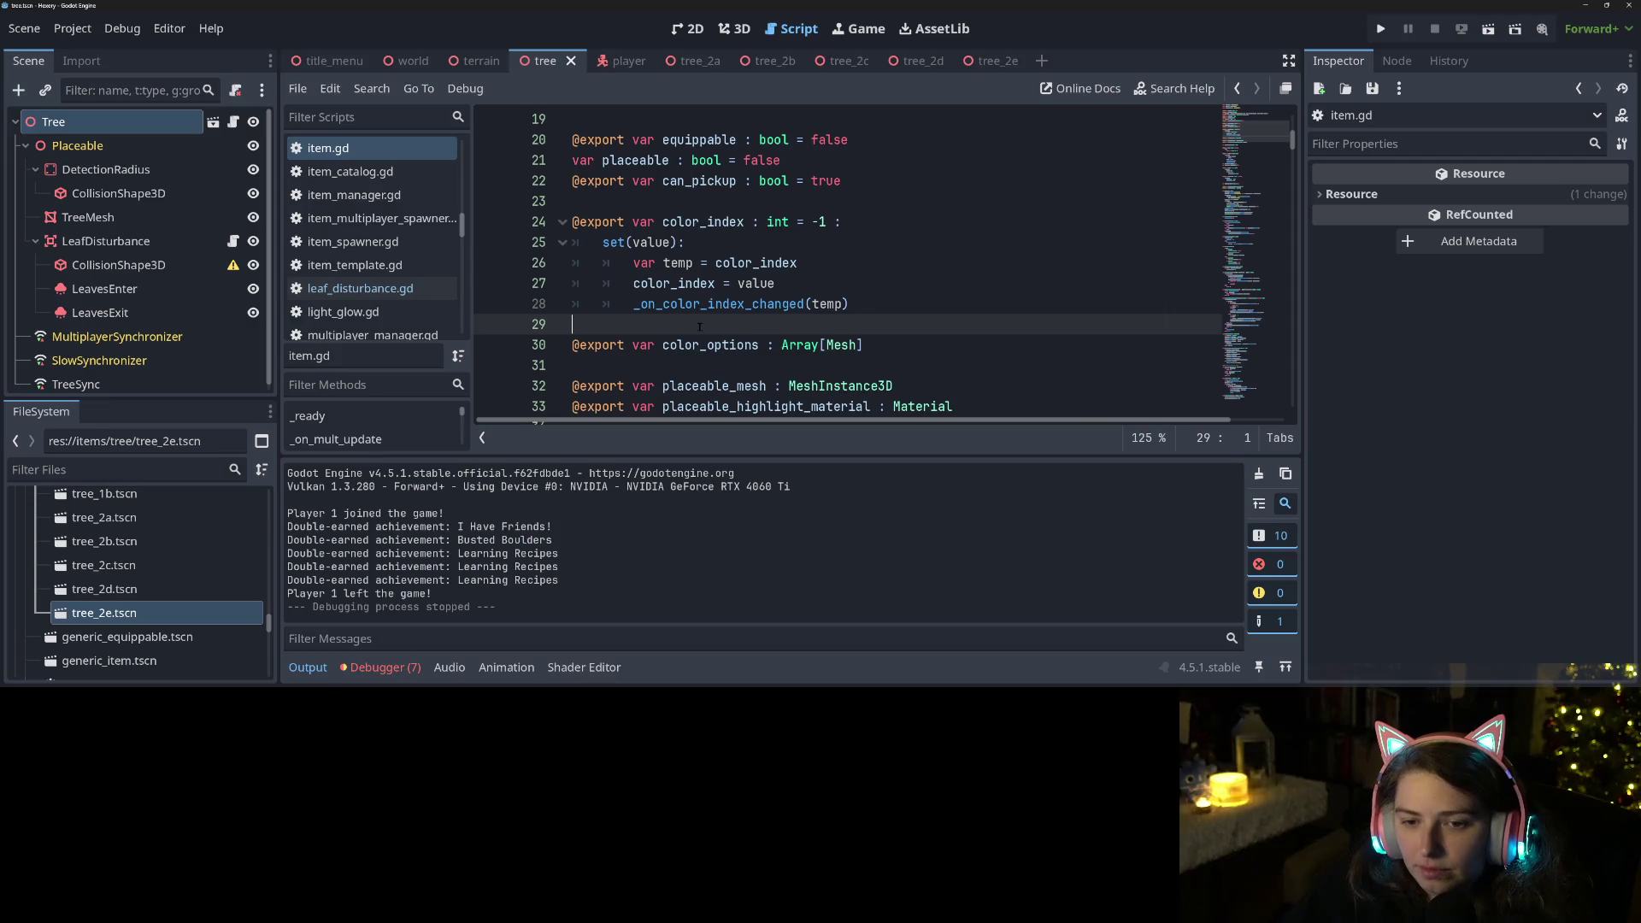
Declare 'signal color_index_changed(new_color : int)' in item.gd and save.
type("signal color_")
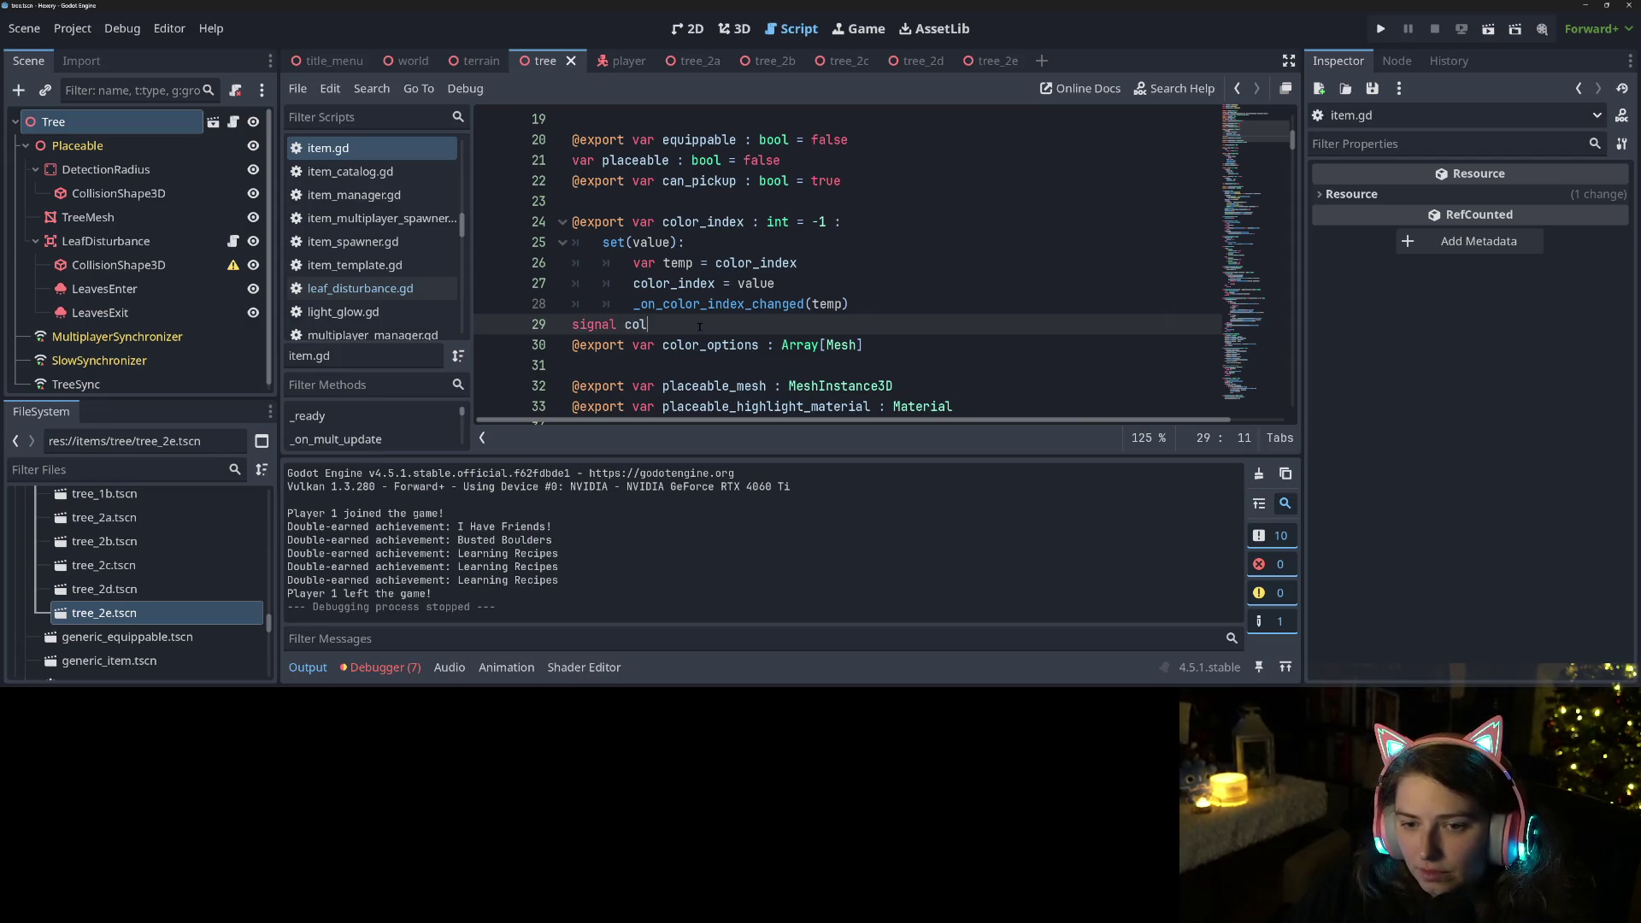
type("index_chang")
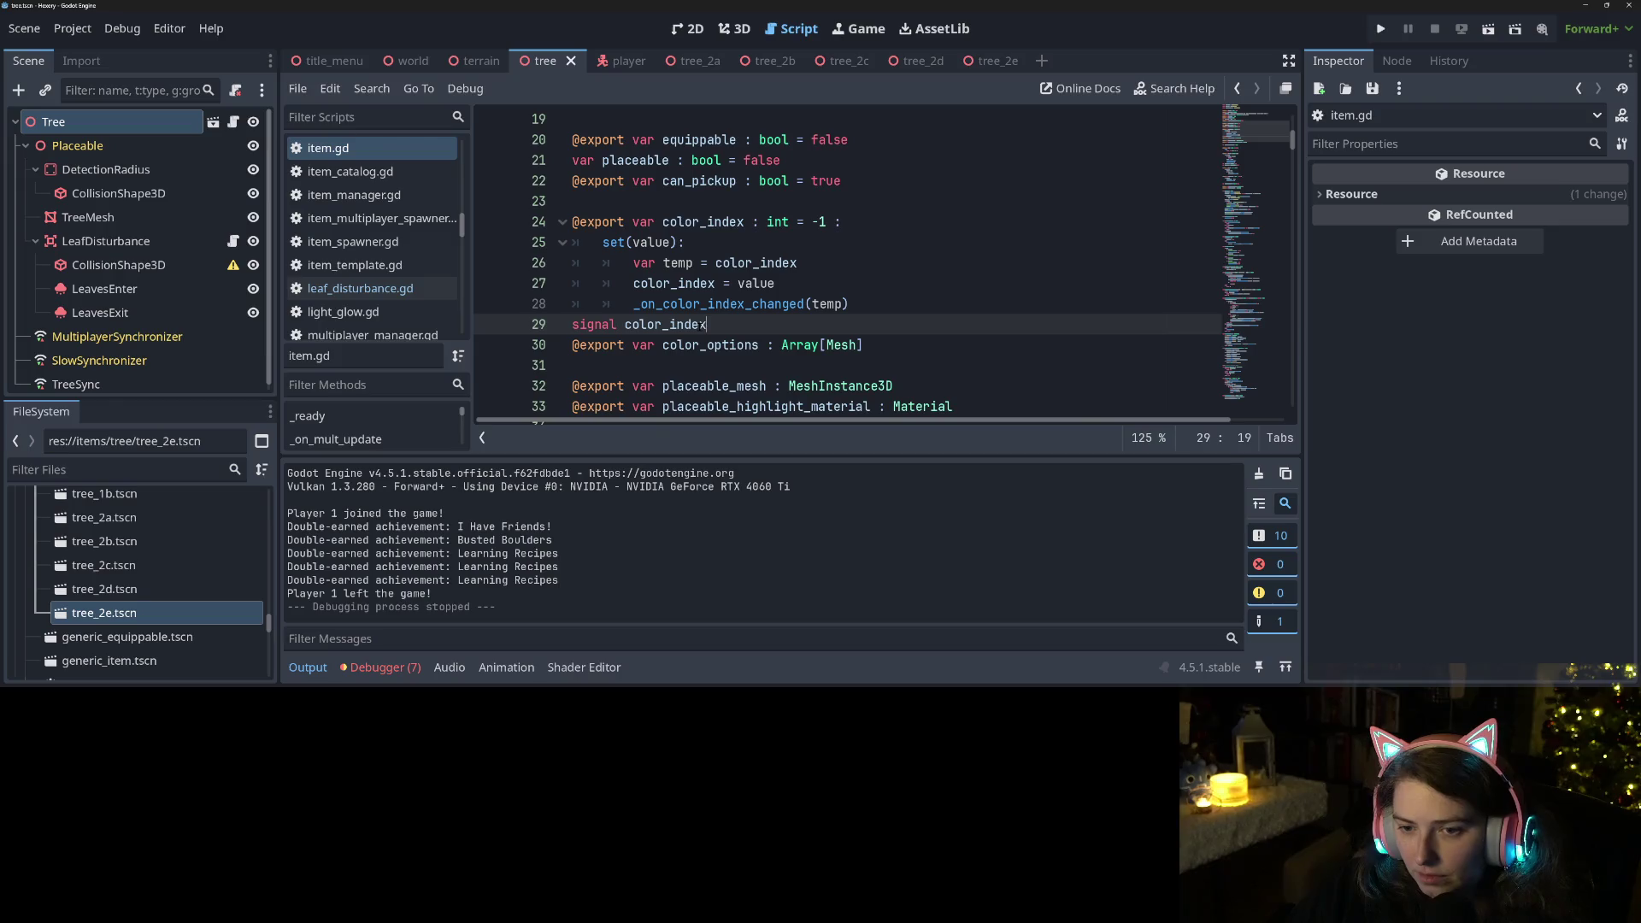
type("ed()")
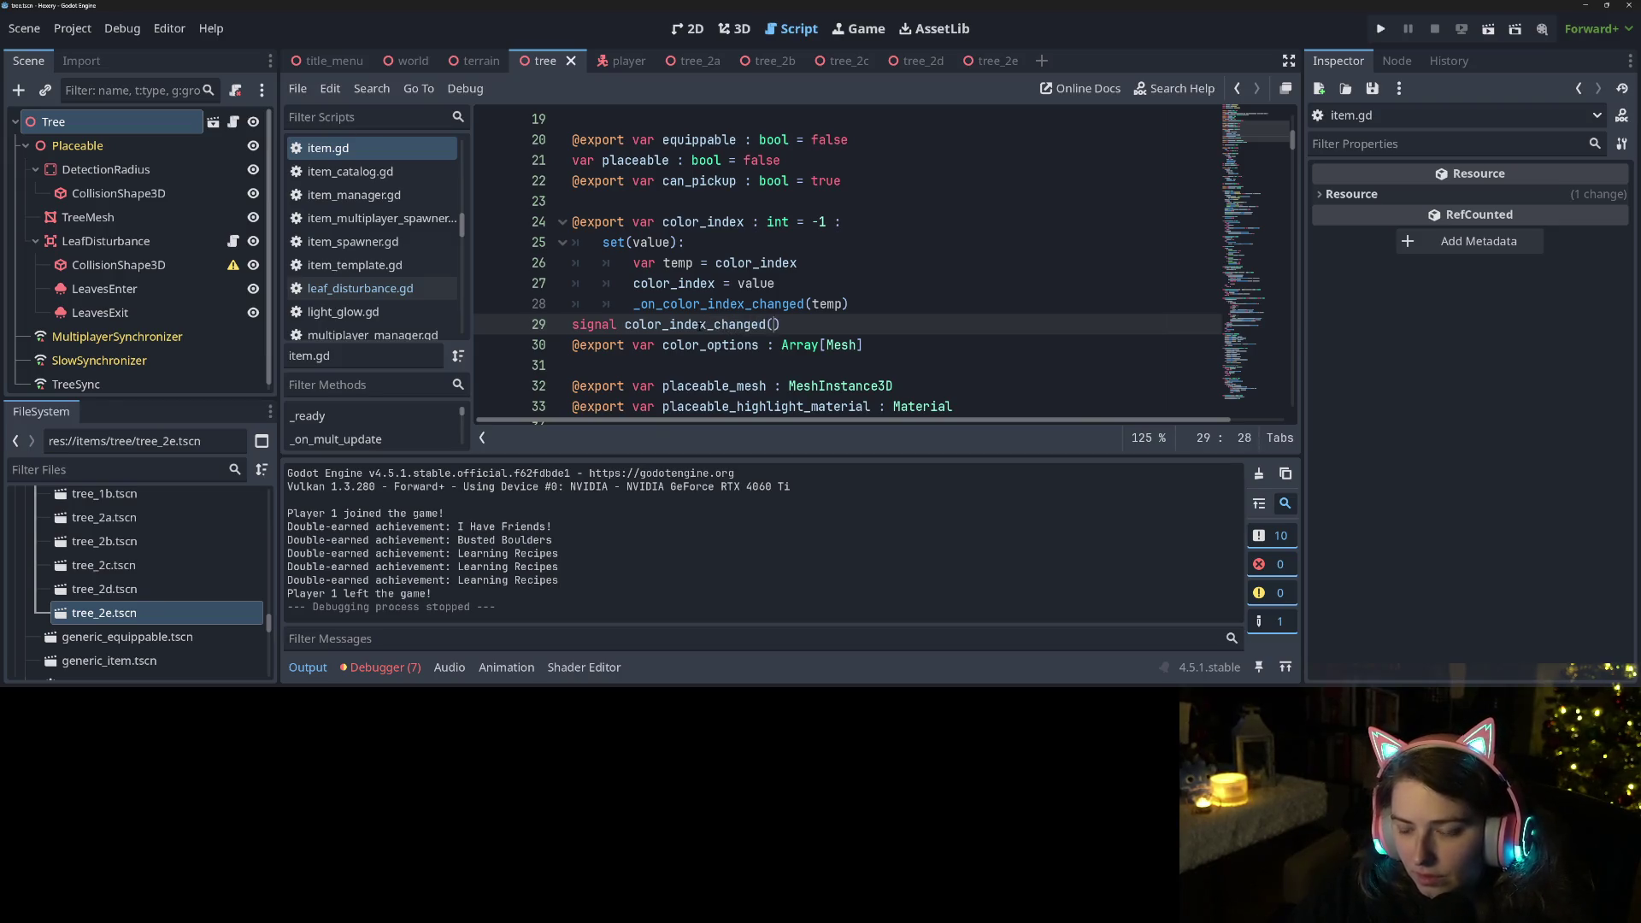
left_click(700, 326)
double_click(701, 325)
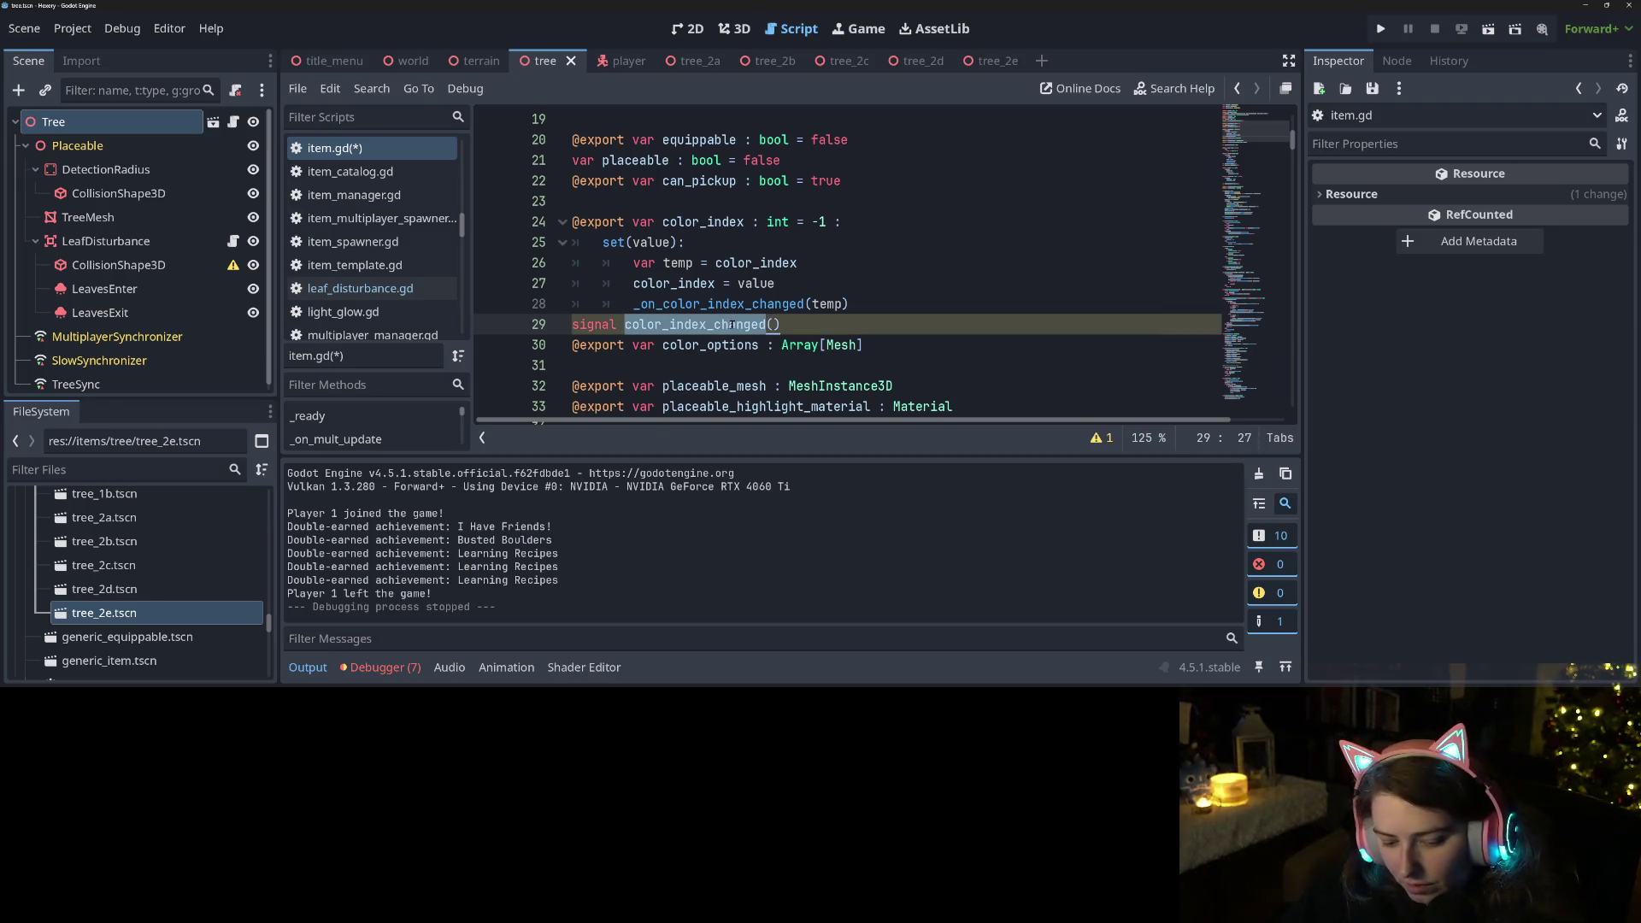
left_click(769, 325)
mouse_move(843, 386)
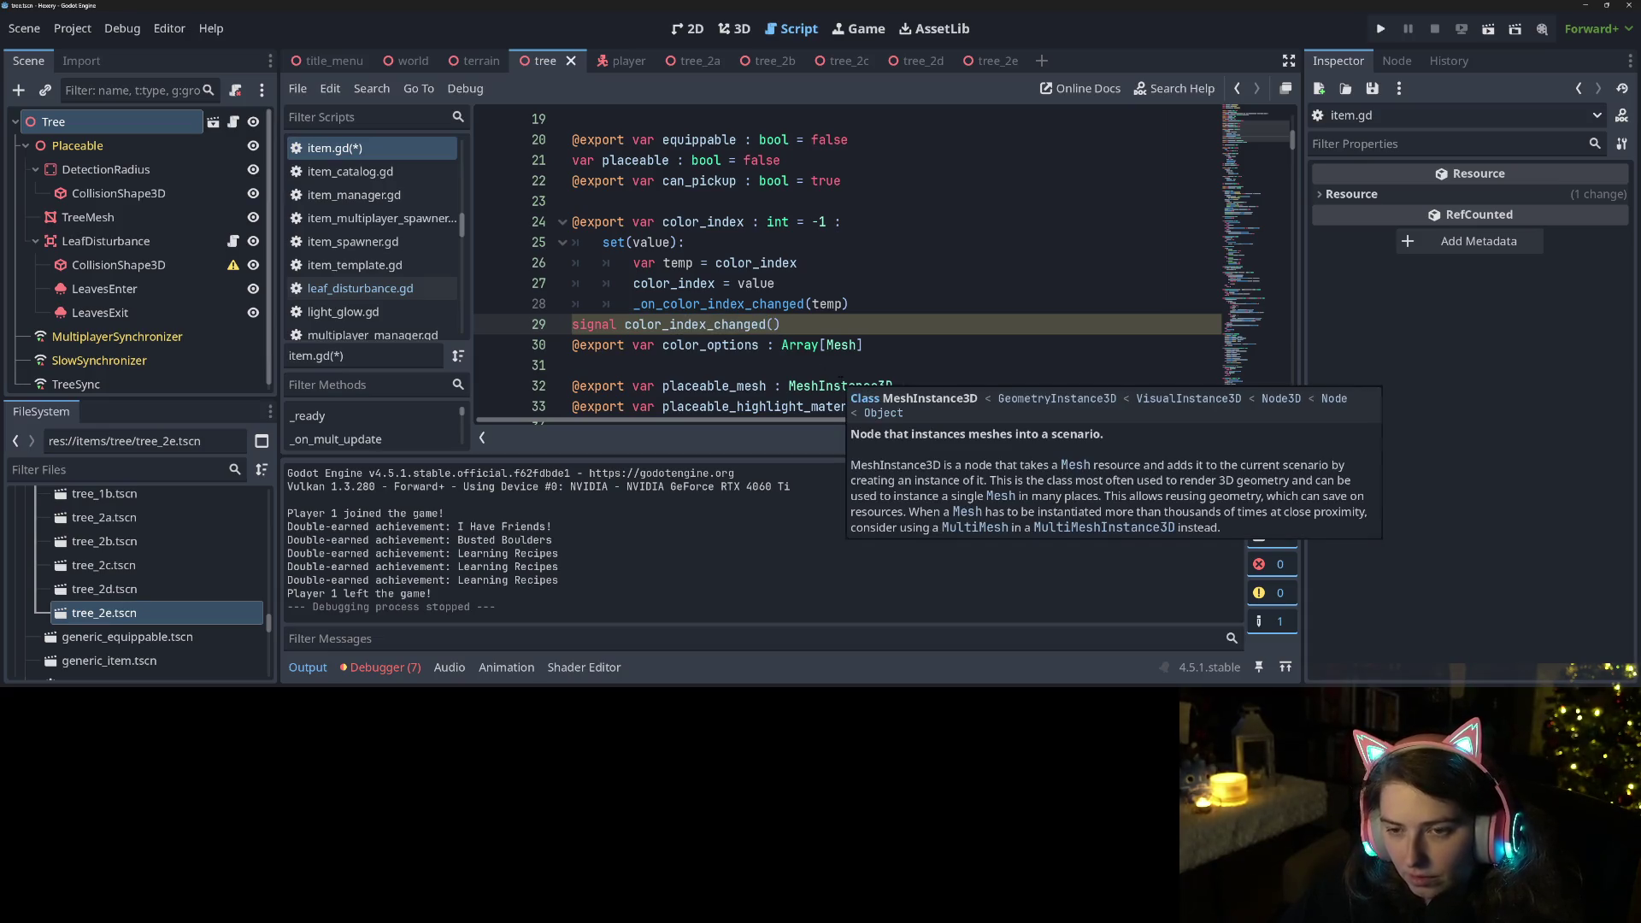
type("new")
type("_color : int")
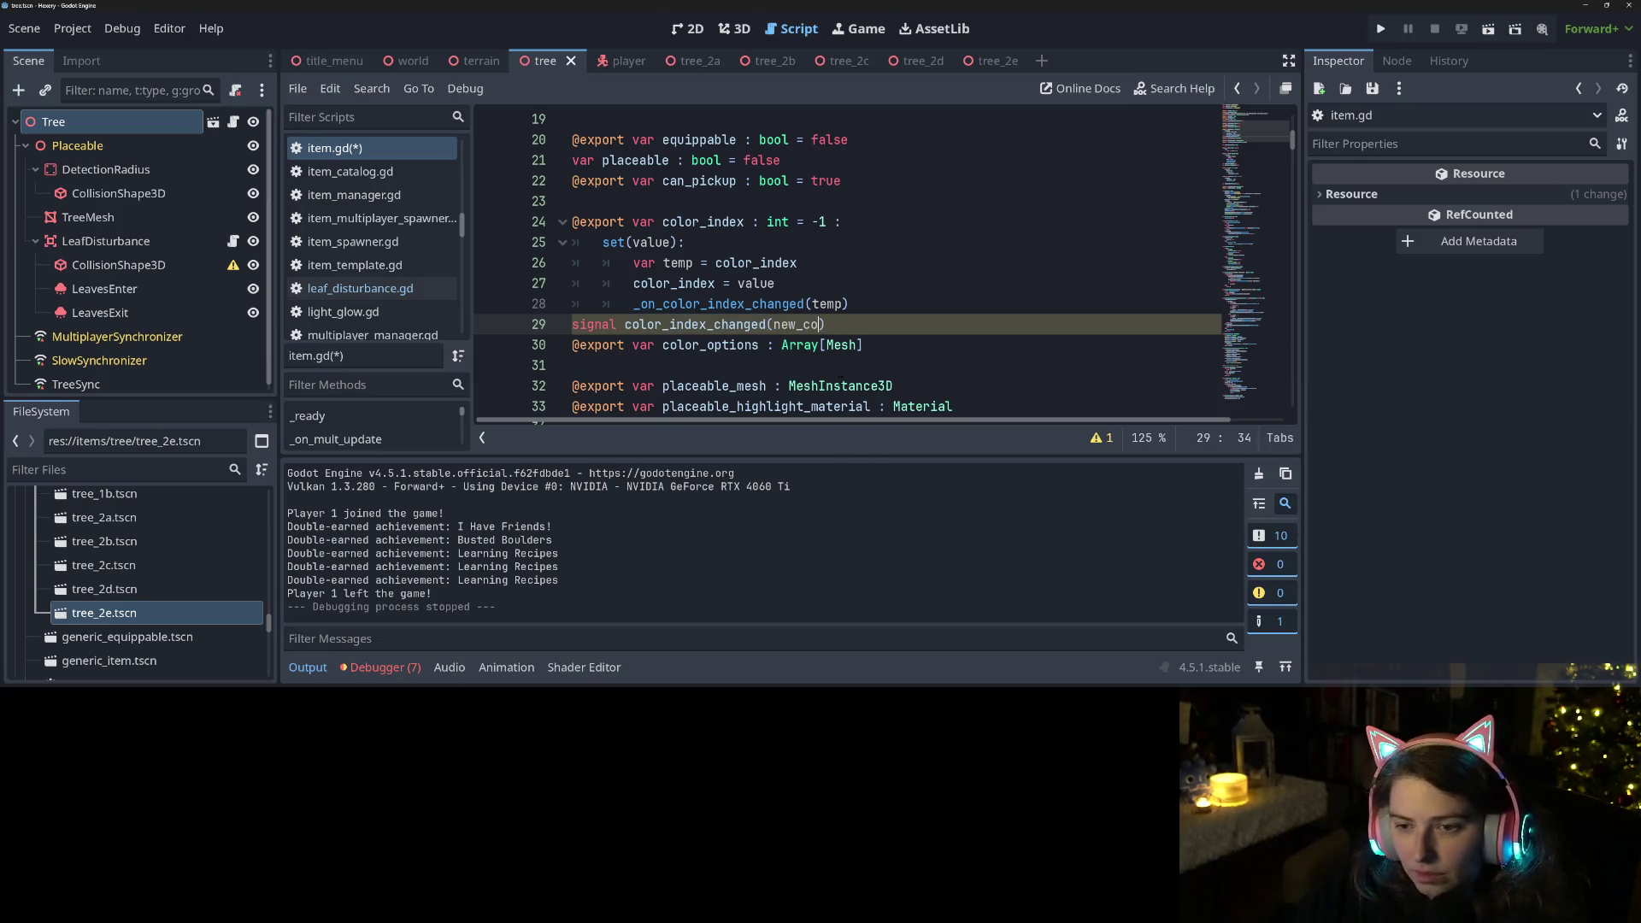
key("ctrl+s")
Add color_index_changed.emit(color_index) inside the color_index setter and save item.gd.
double_click(694, 324)
key("ctrl+c")
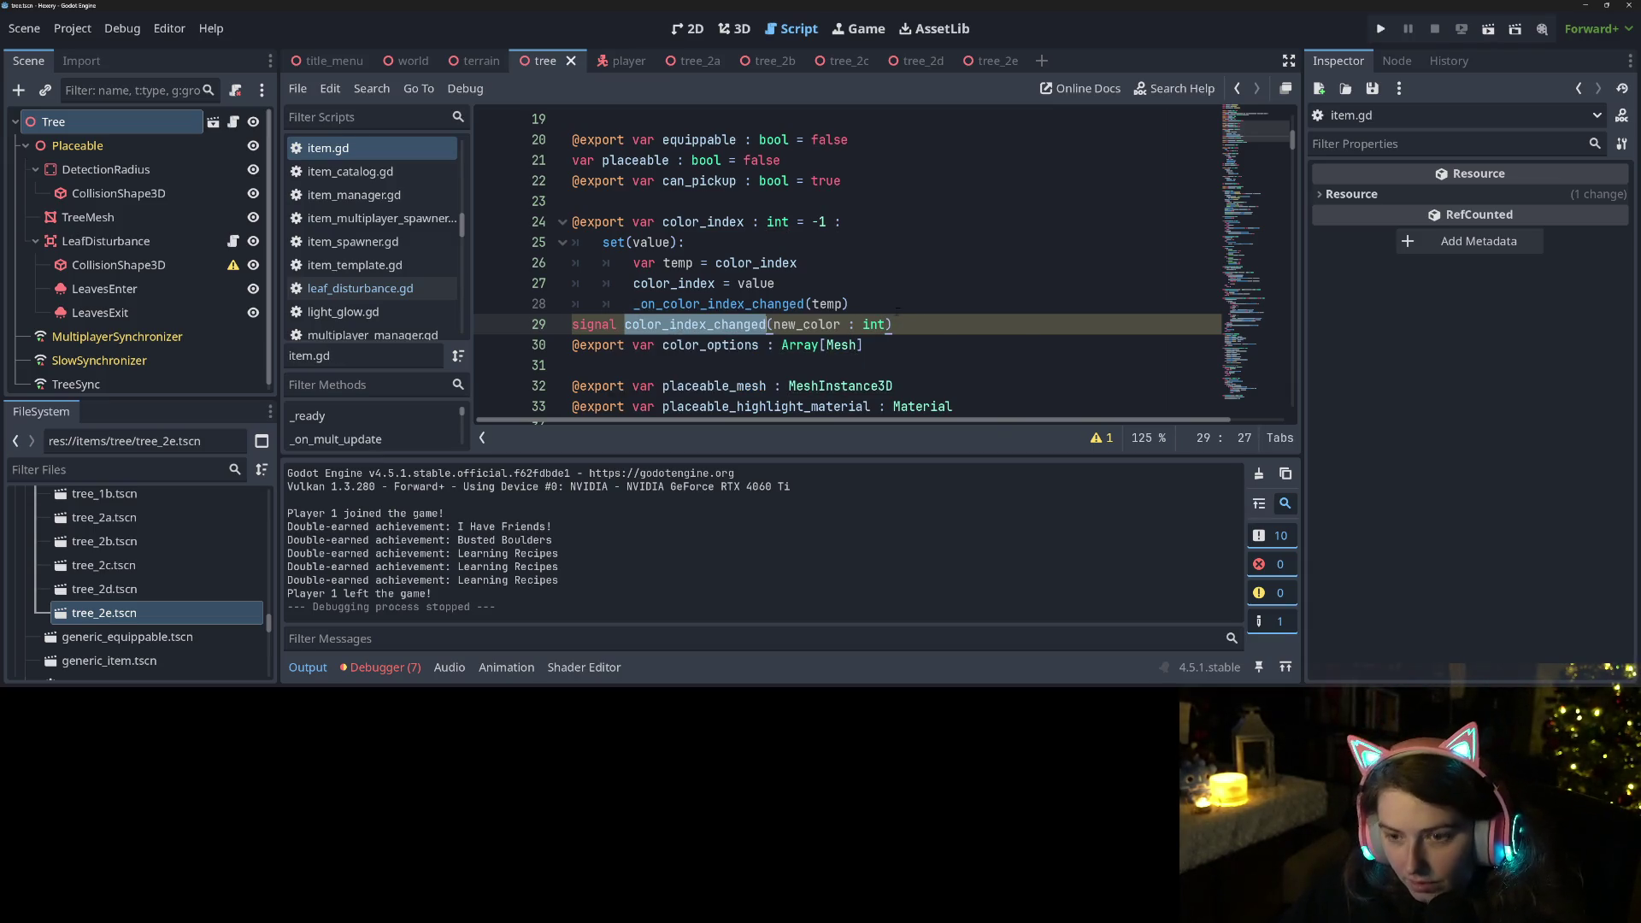
left_click(909, 308)
key("Up")
key("Return")
key("ctrl+v")
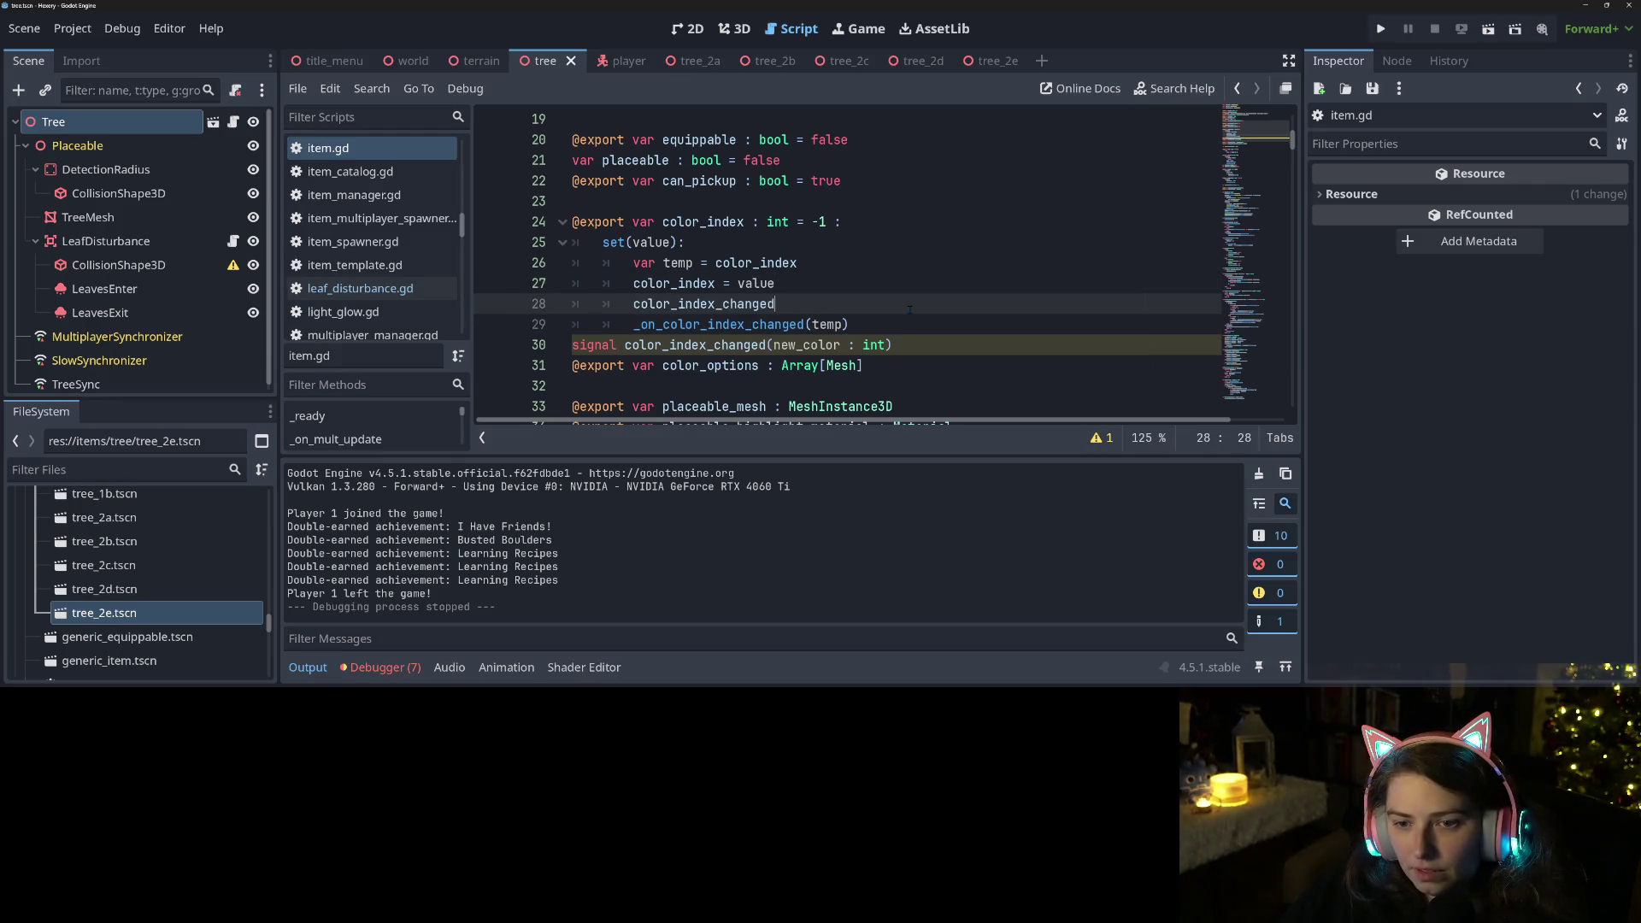
type(".emit(")
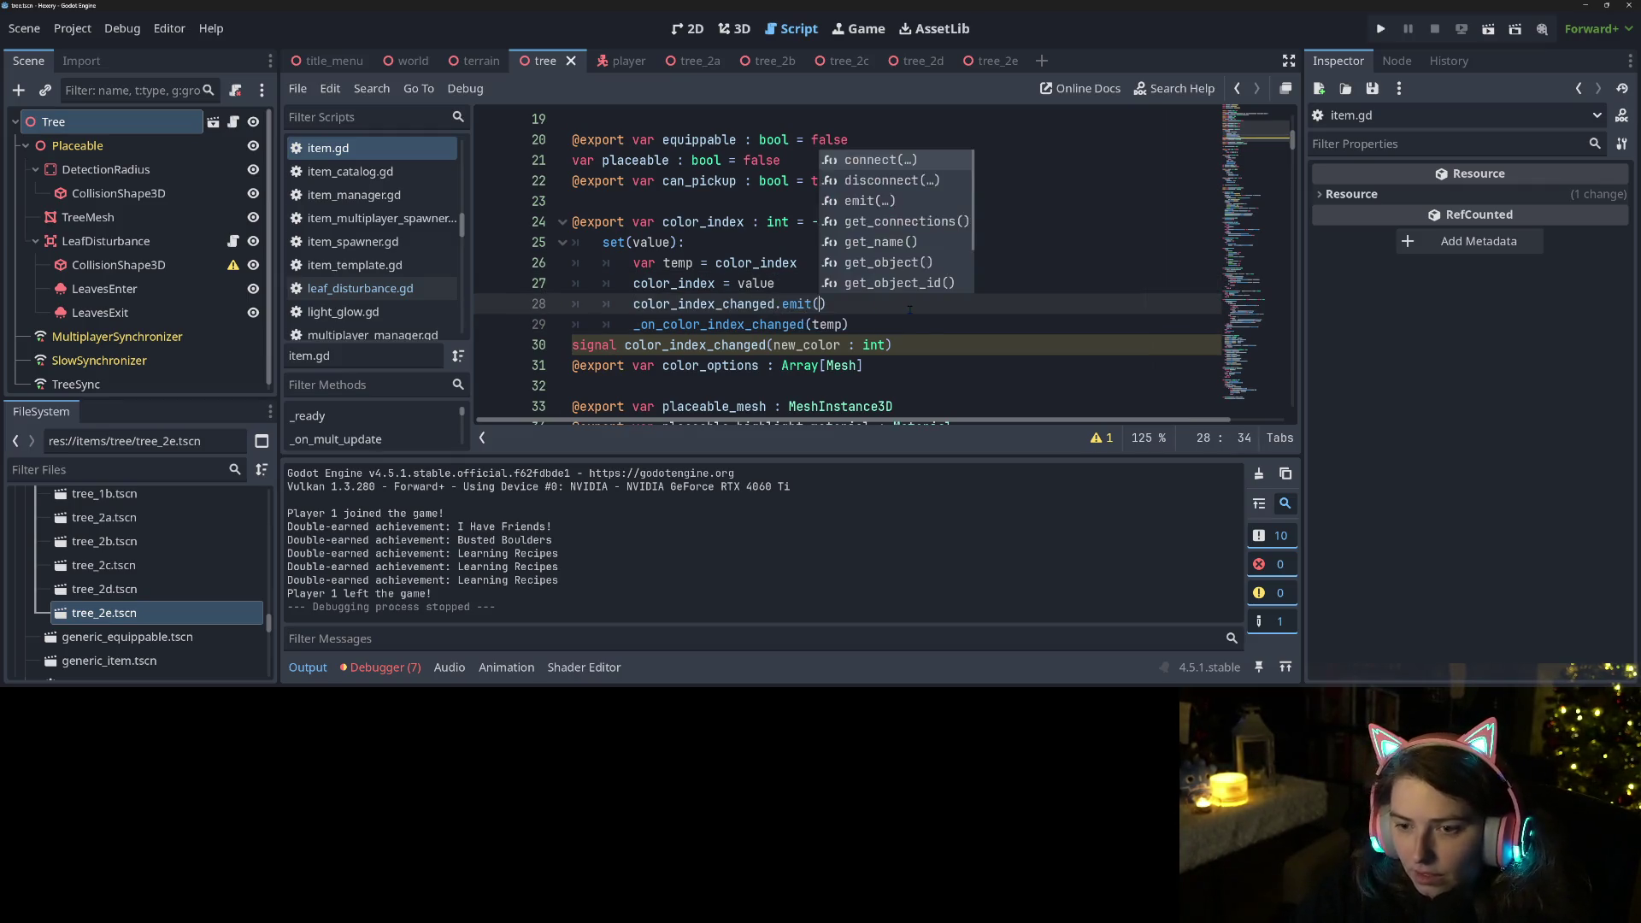
type("color")
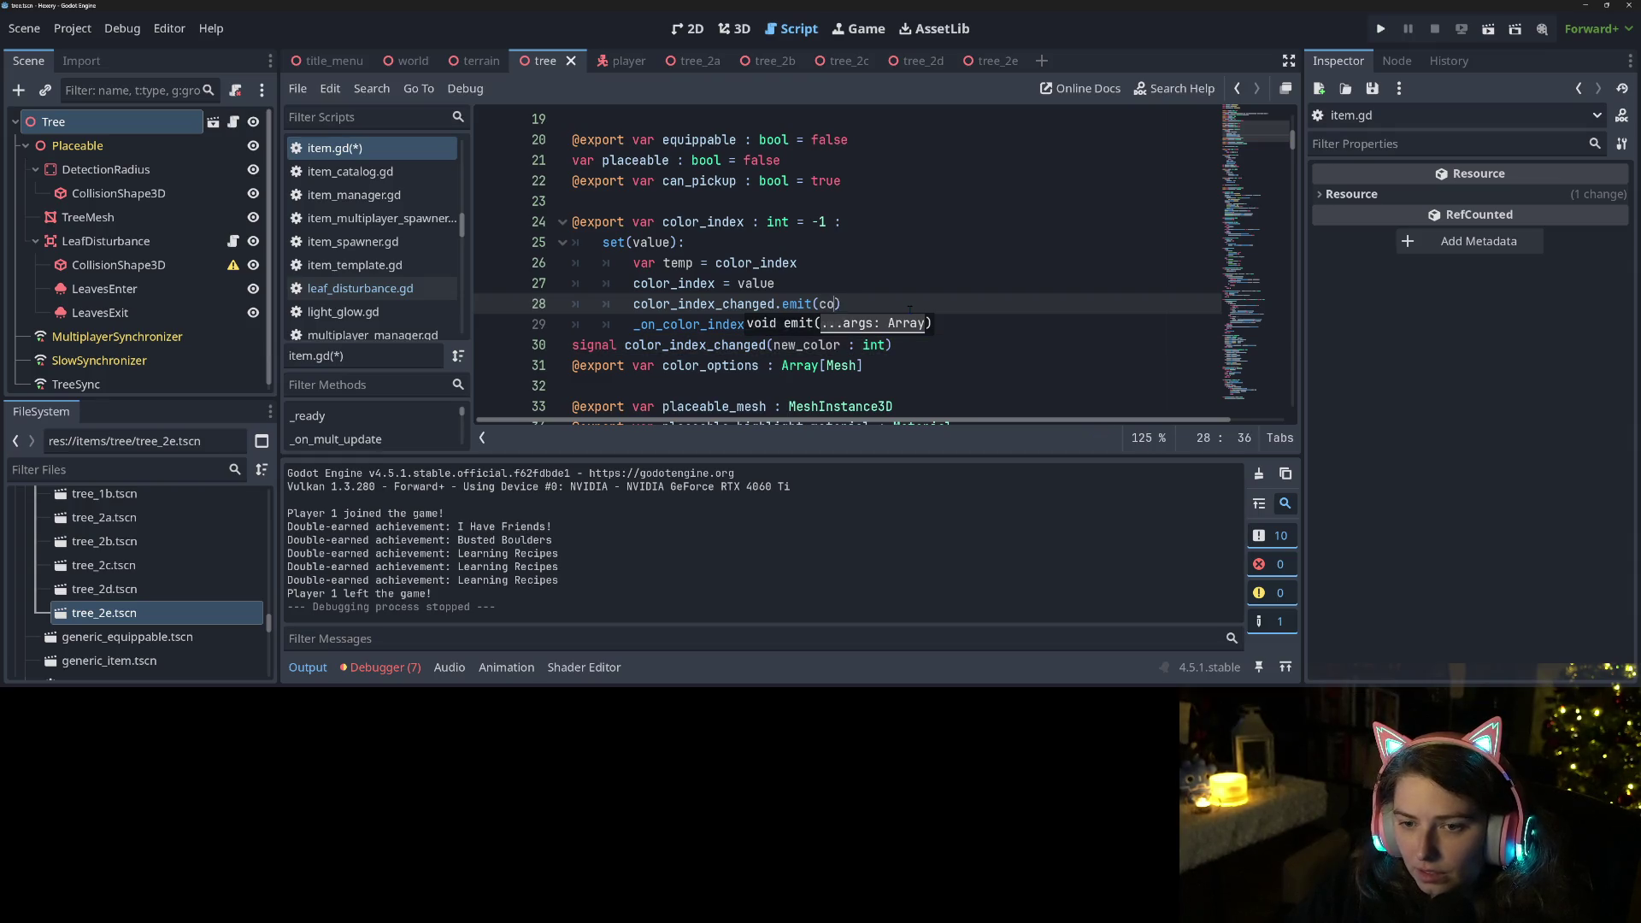
key("Return")
key("ctrl+s")
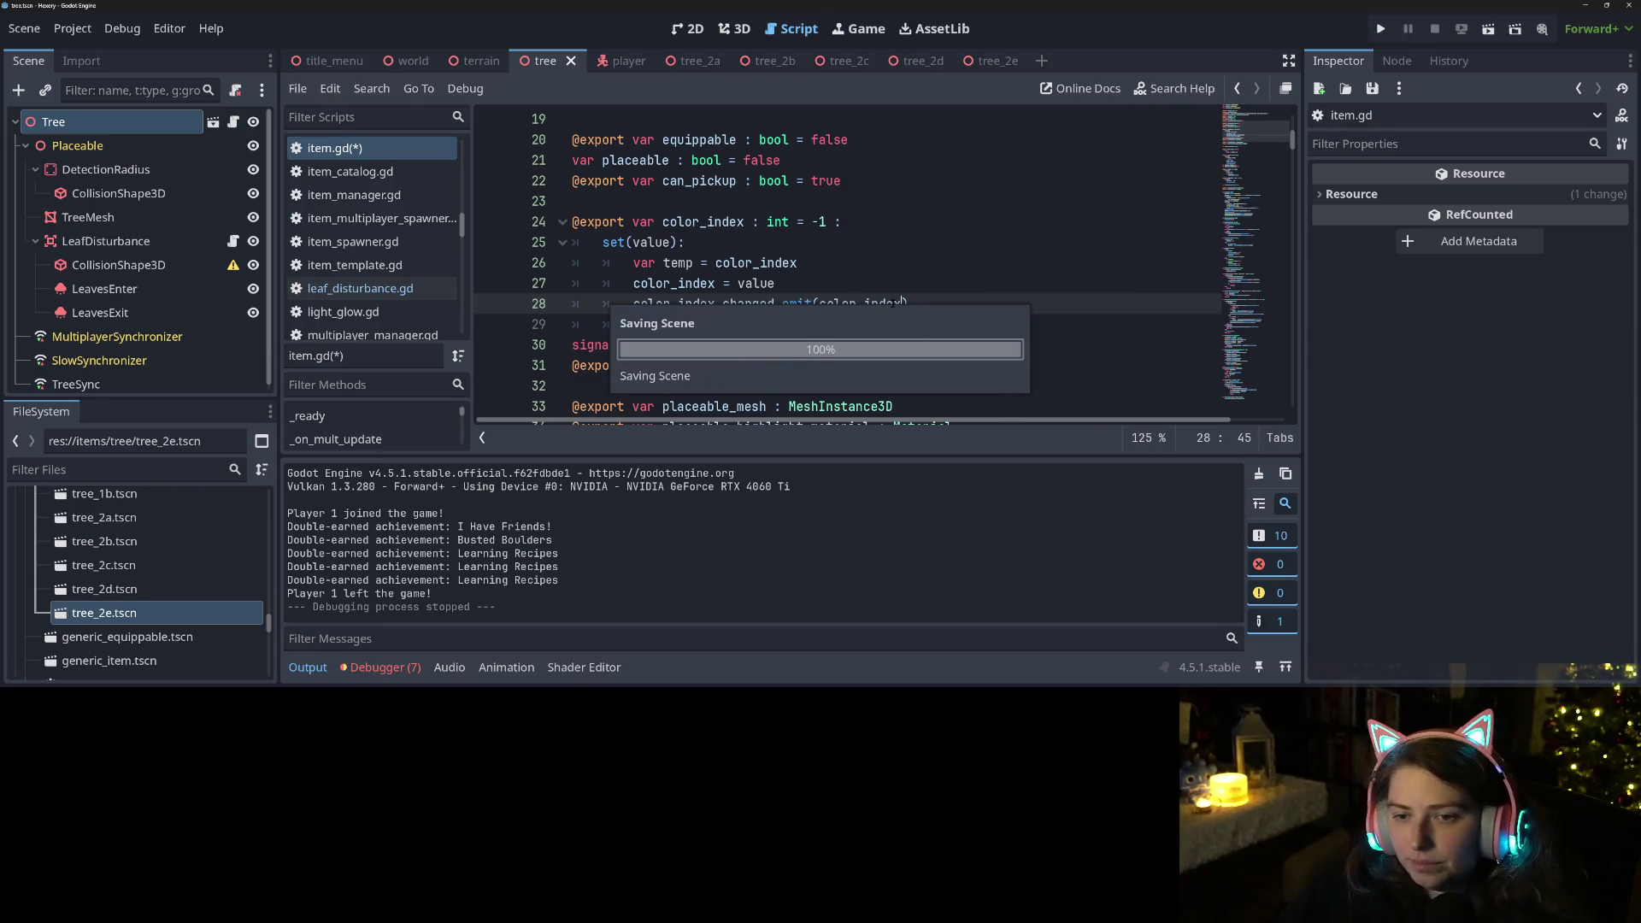
double_click(731, 305)
key("ctrl+c")
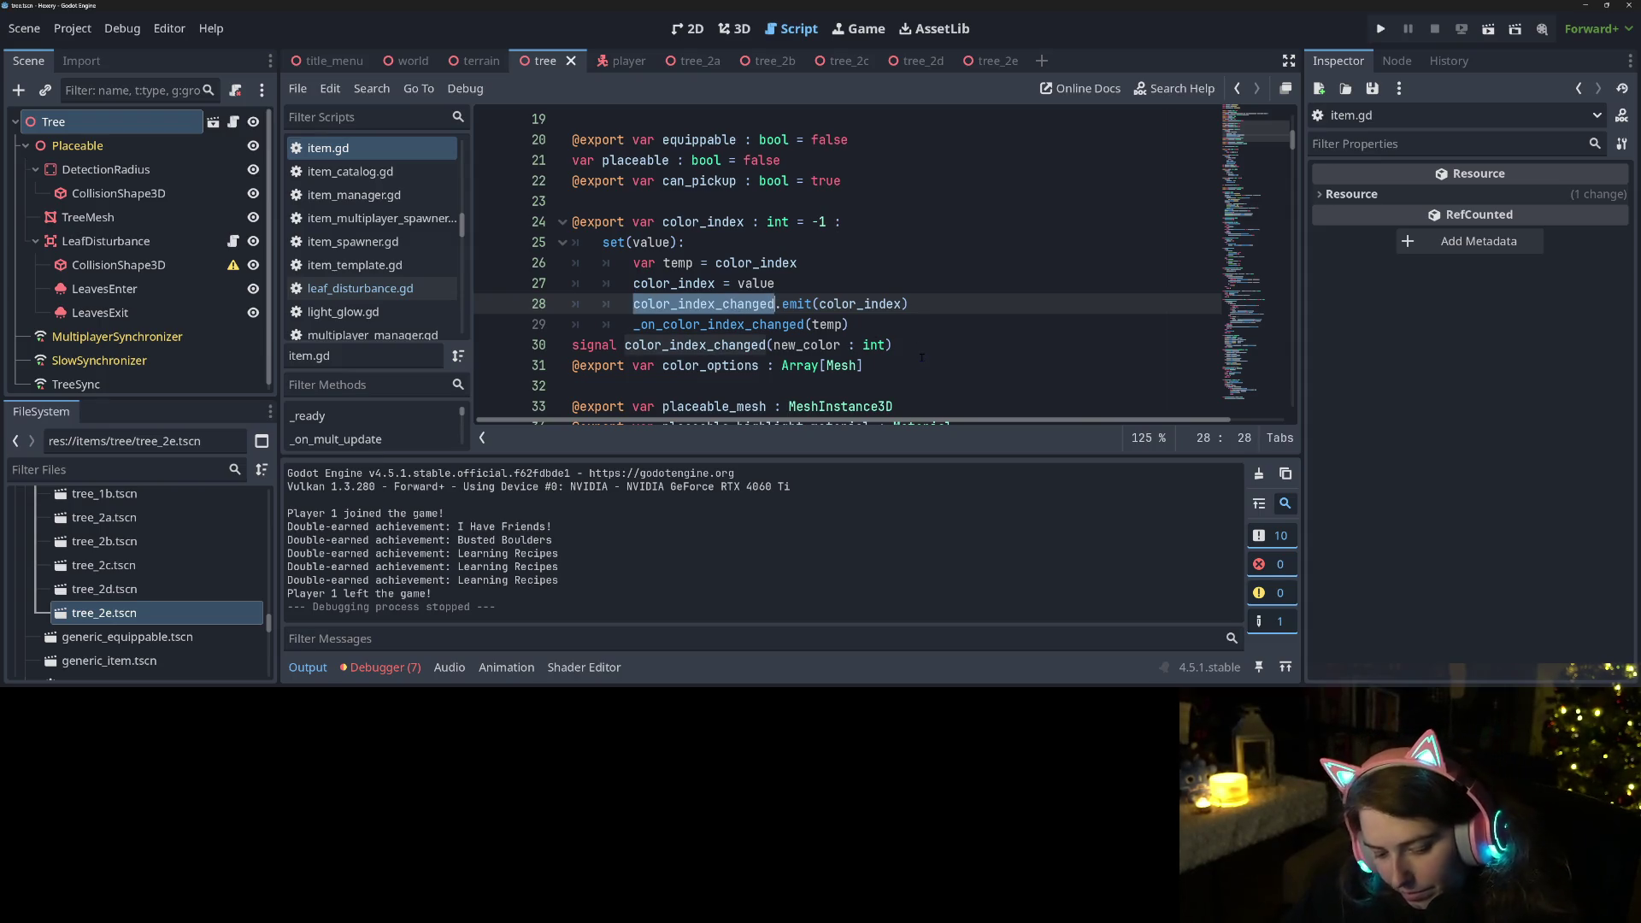
left_click(344, 288)
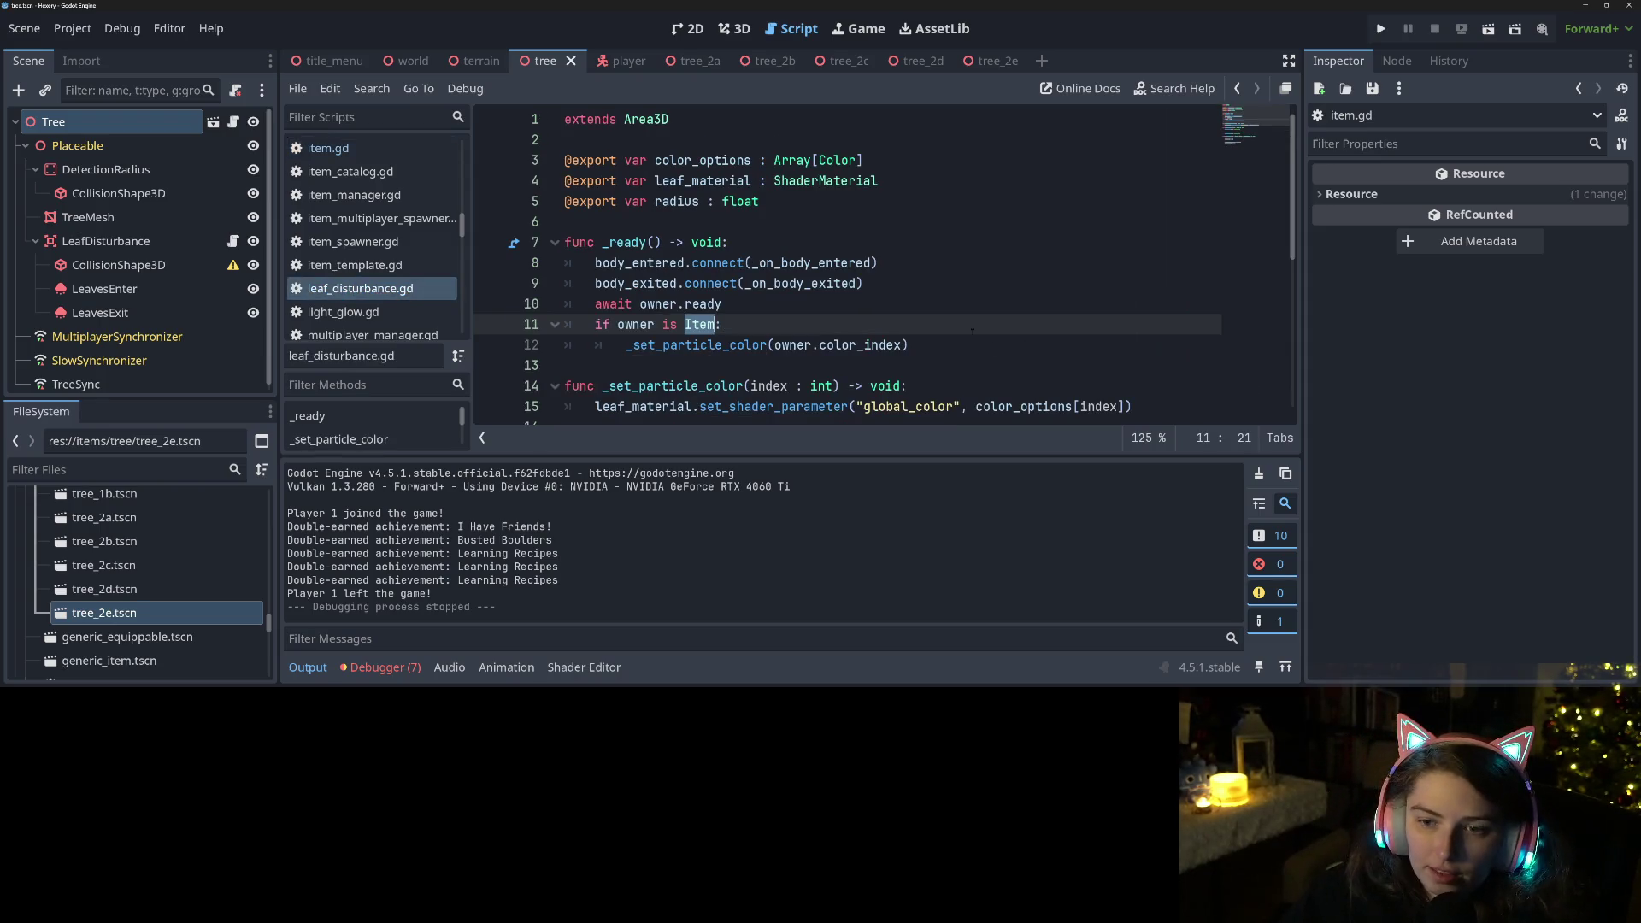
Replace the direct _set_particle_color call with owner.color_index_changed.connect(_set_particle_color) and save.
left_click(764, 345)
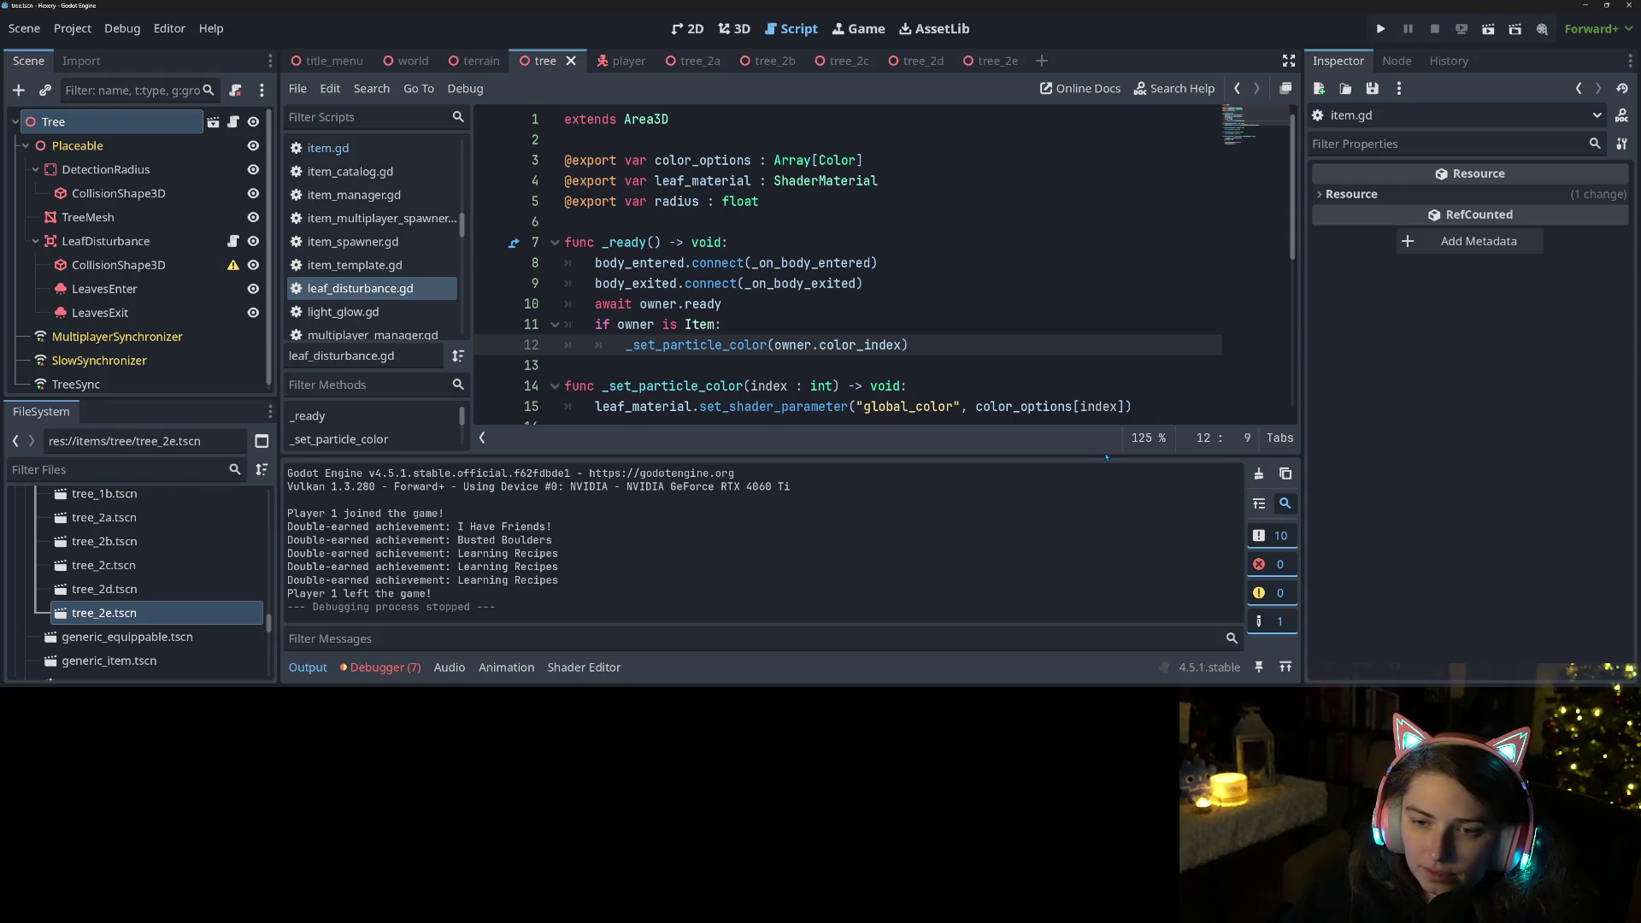
key("ctrl+v")
type(".co")
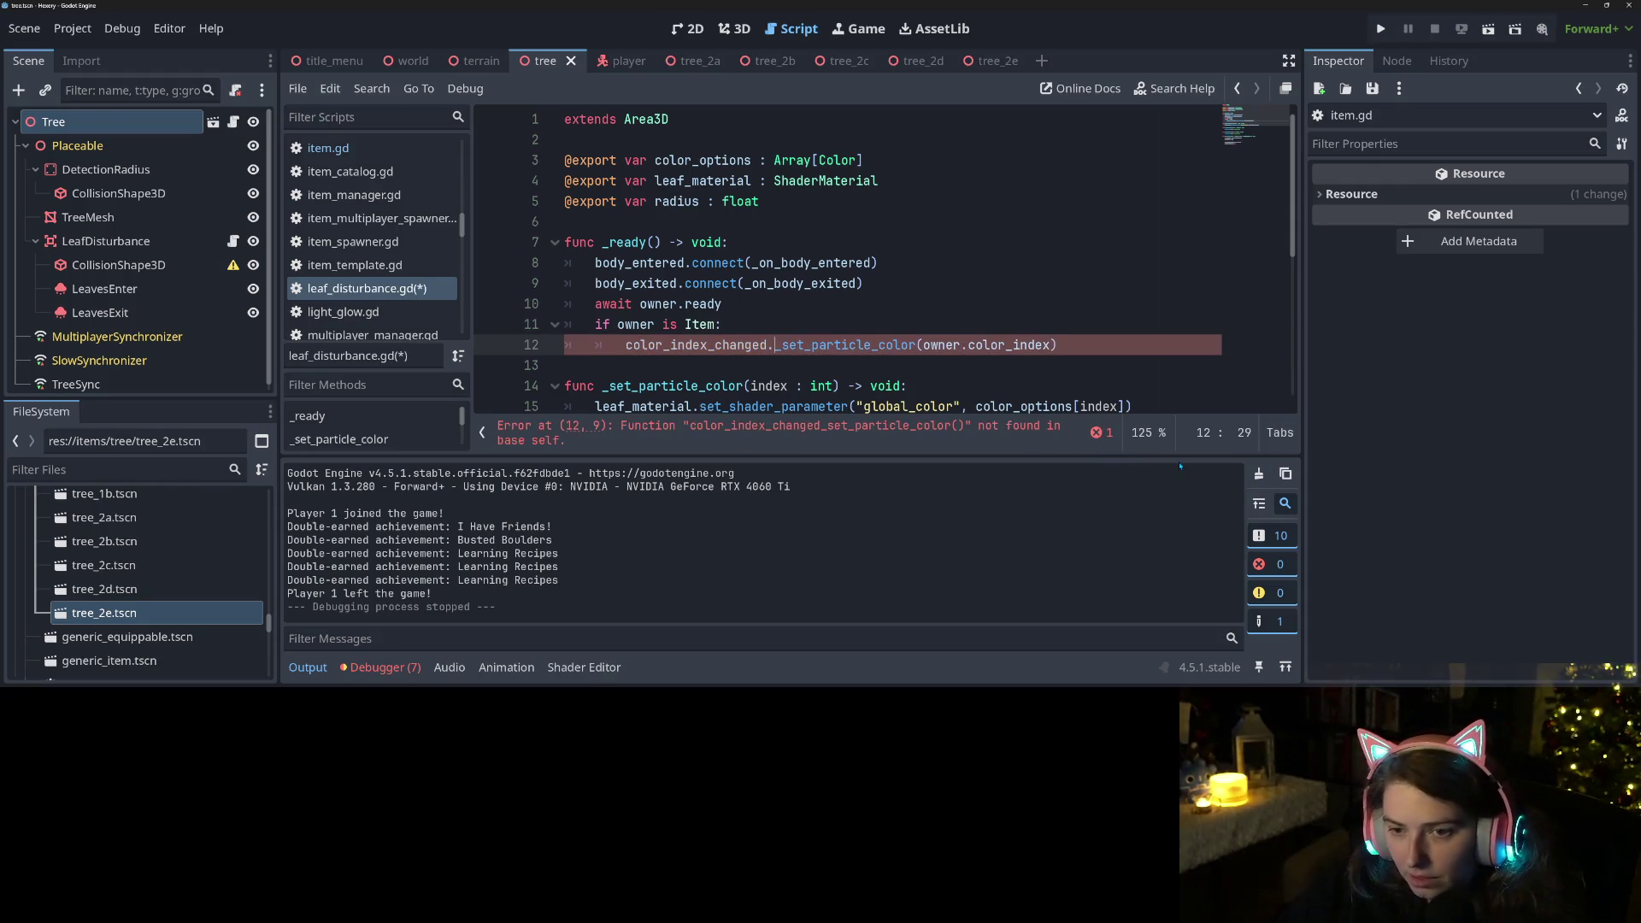
type("nnect(")
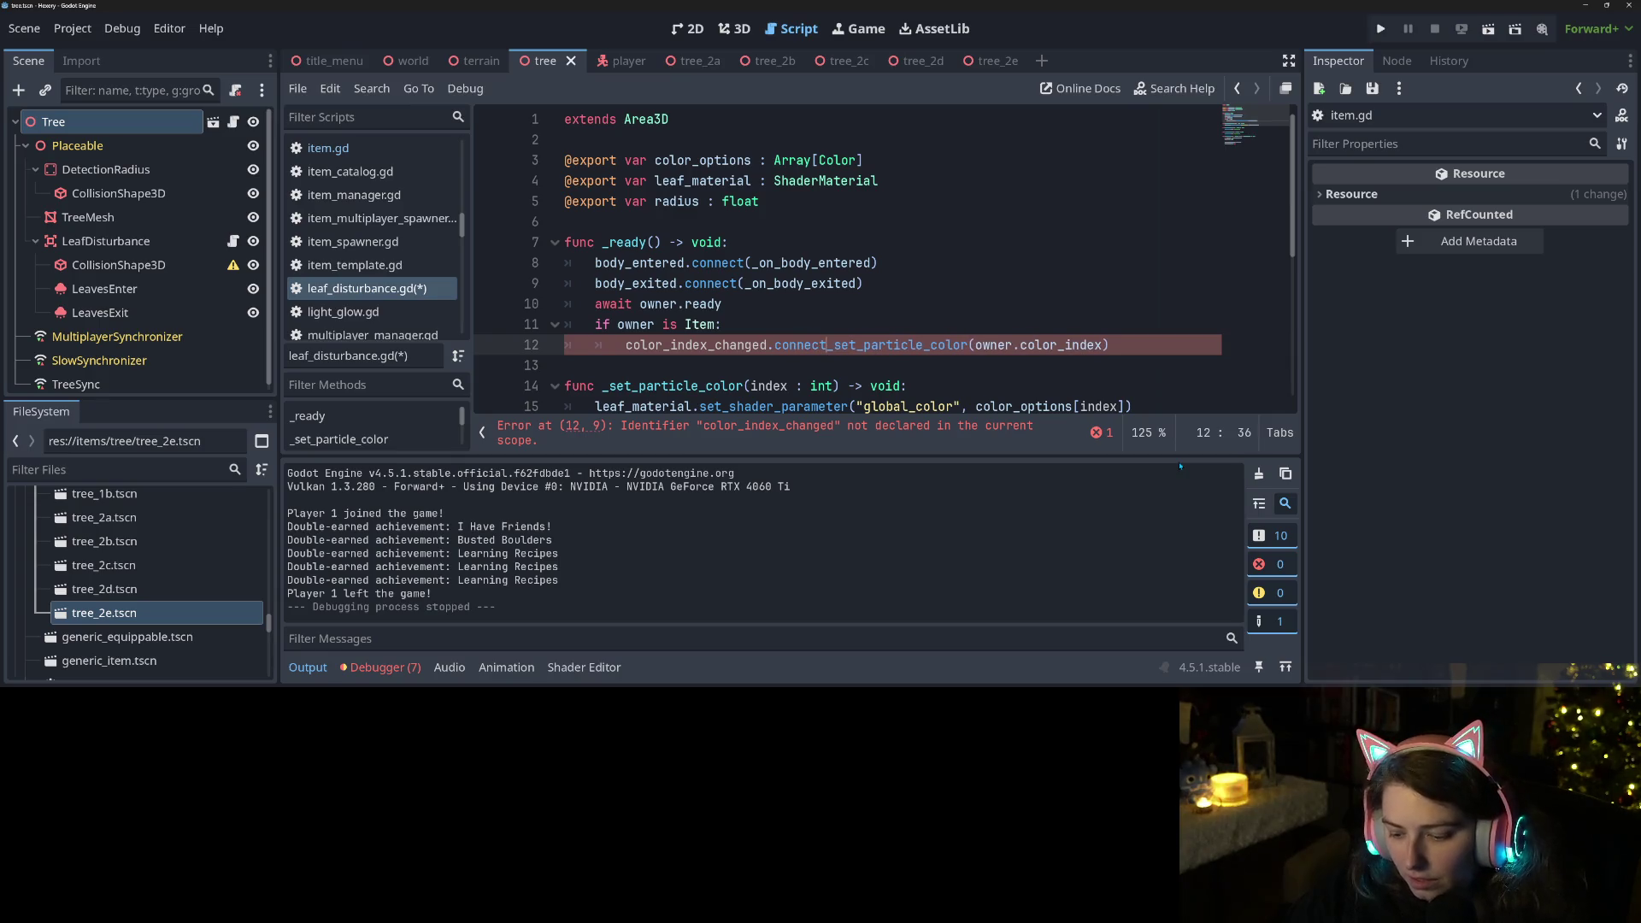
left_click(1103, 345)
key("BackSpace")
key("BackSpace")
key("BackSpace")
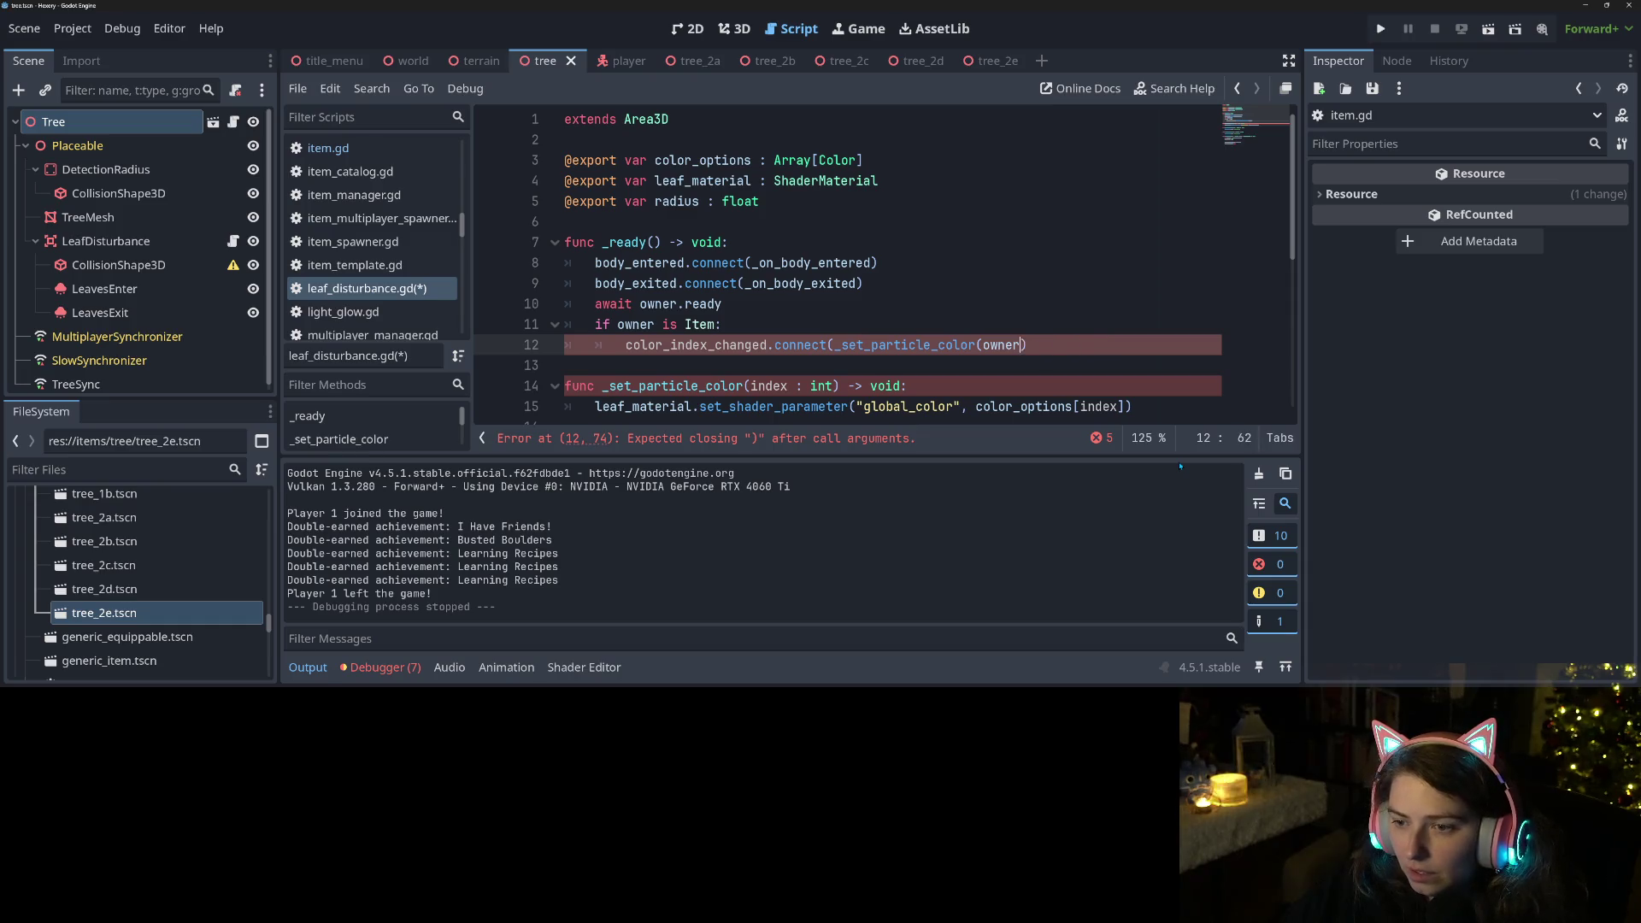
type(")")
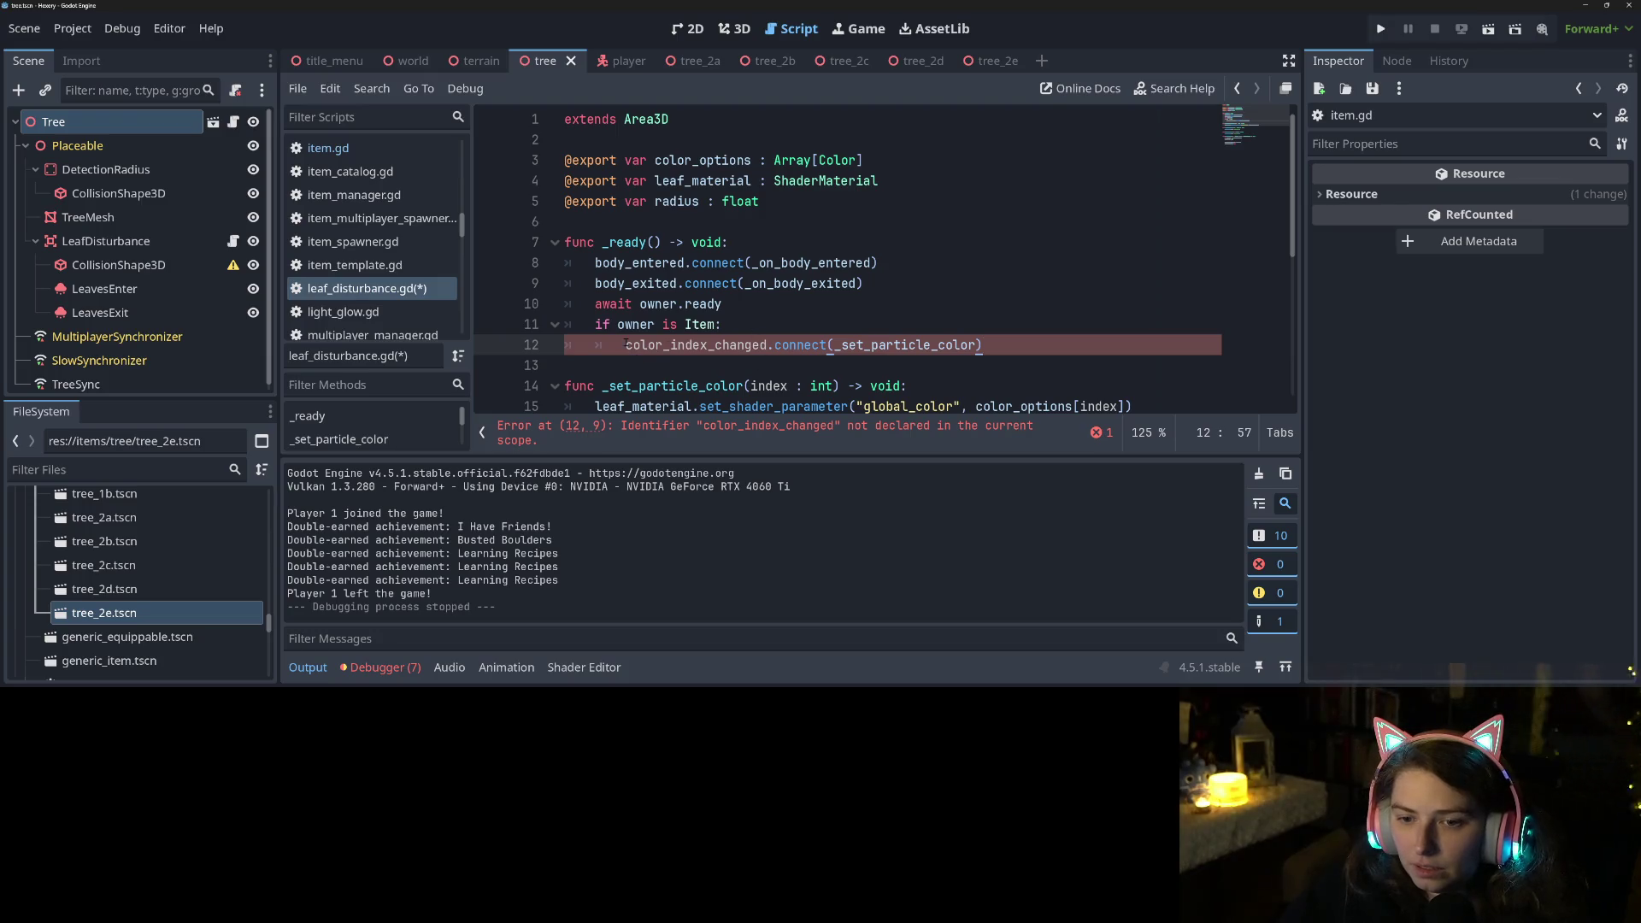
type("we")
key("Down")
key("Return")
type(".")
key("ctrl+s")
Run the project again to test the leaf recoloring.
left_click(1102, 312)
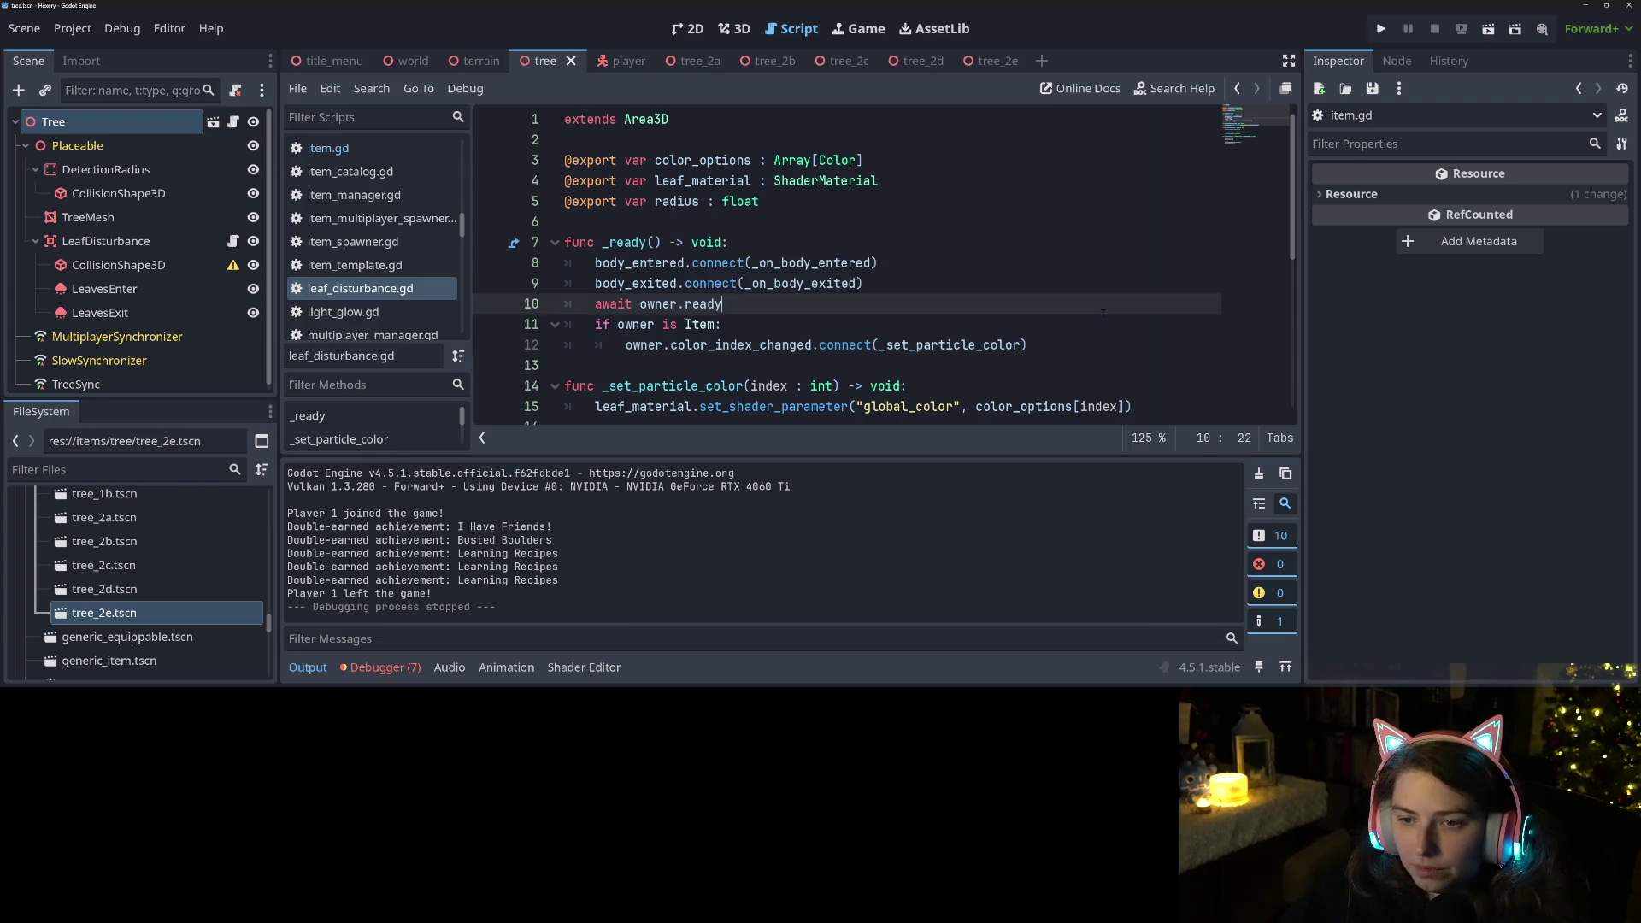
scroll(1102, 312, "down", 1)
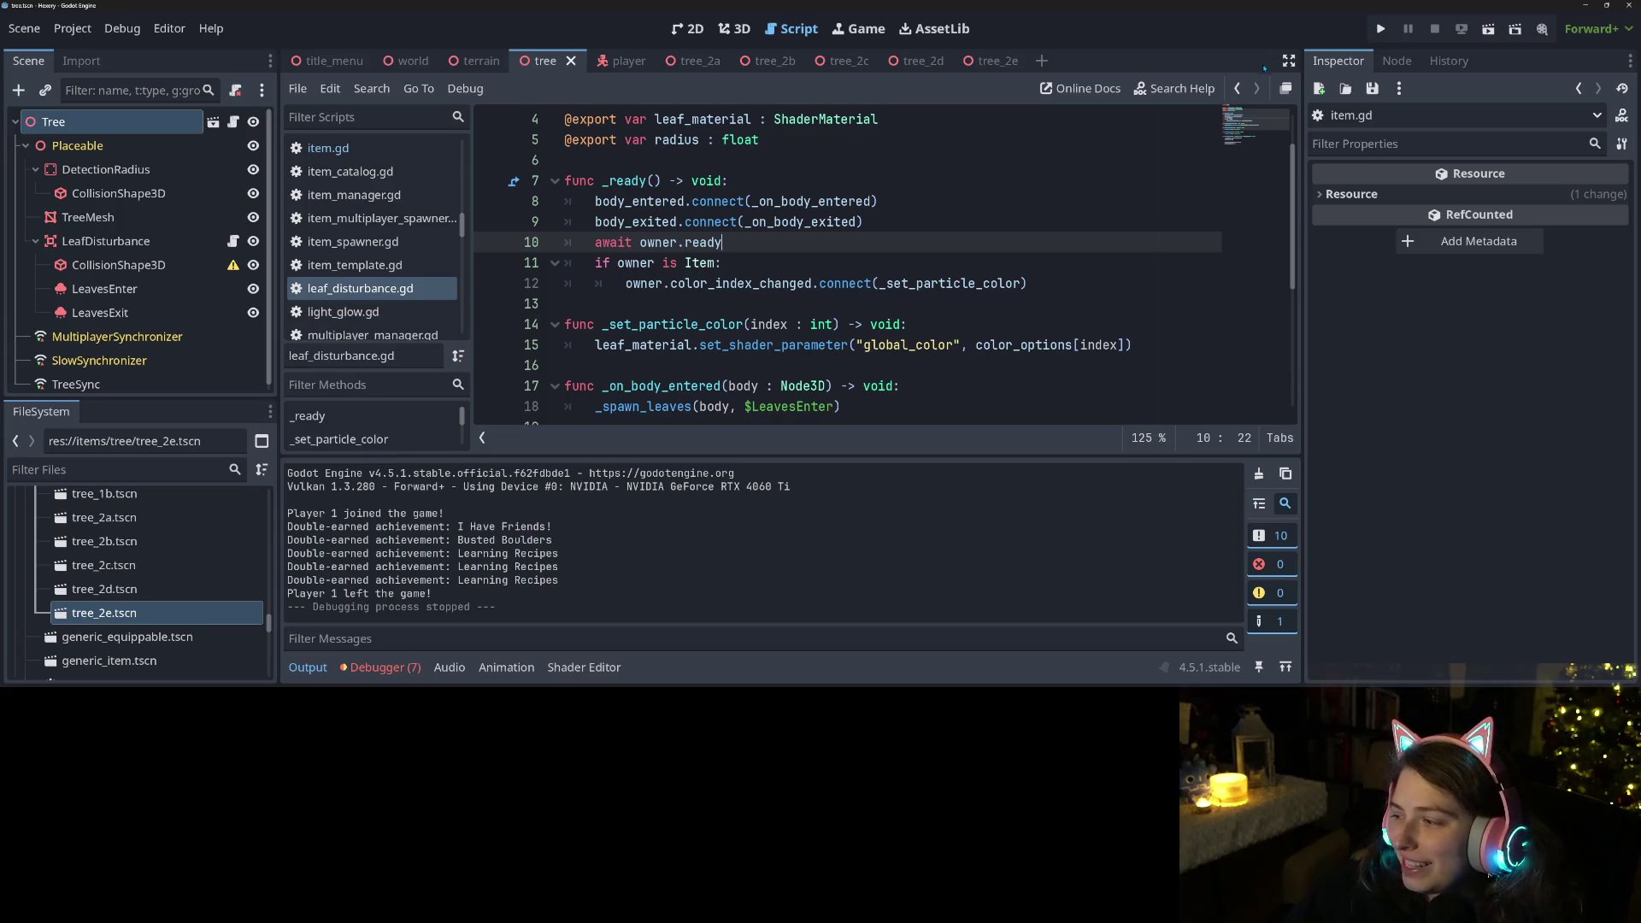
left_click(1380, 30)
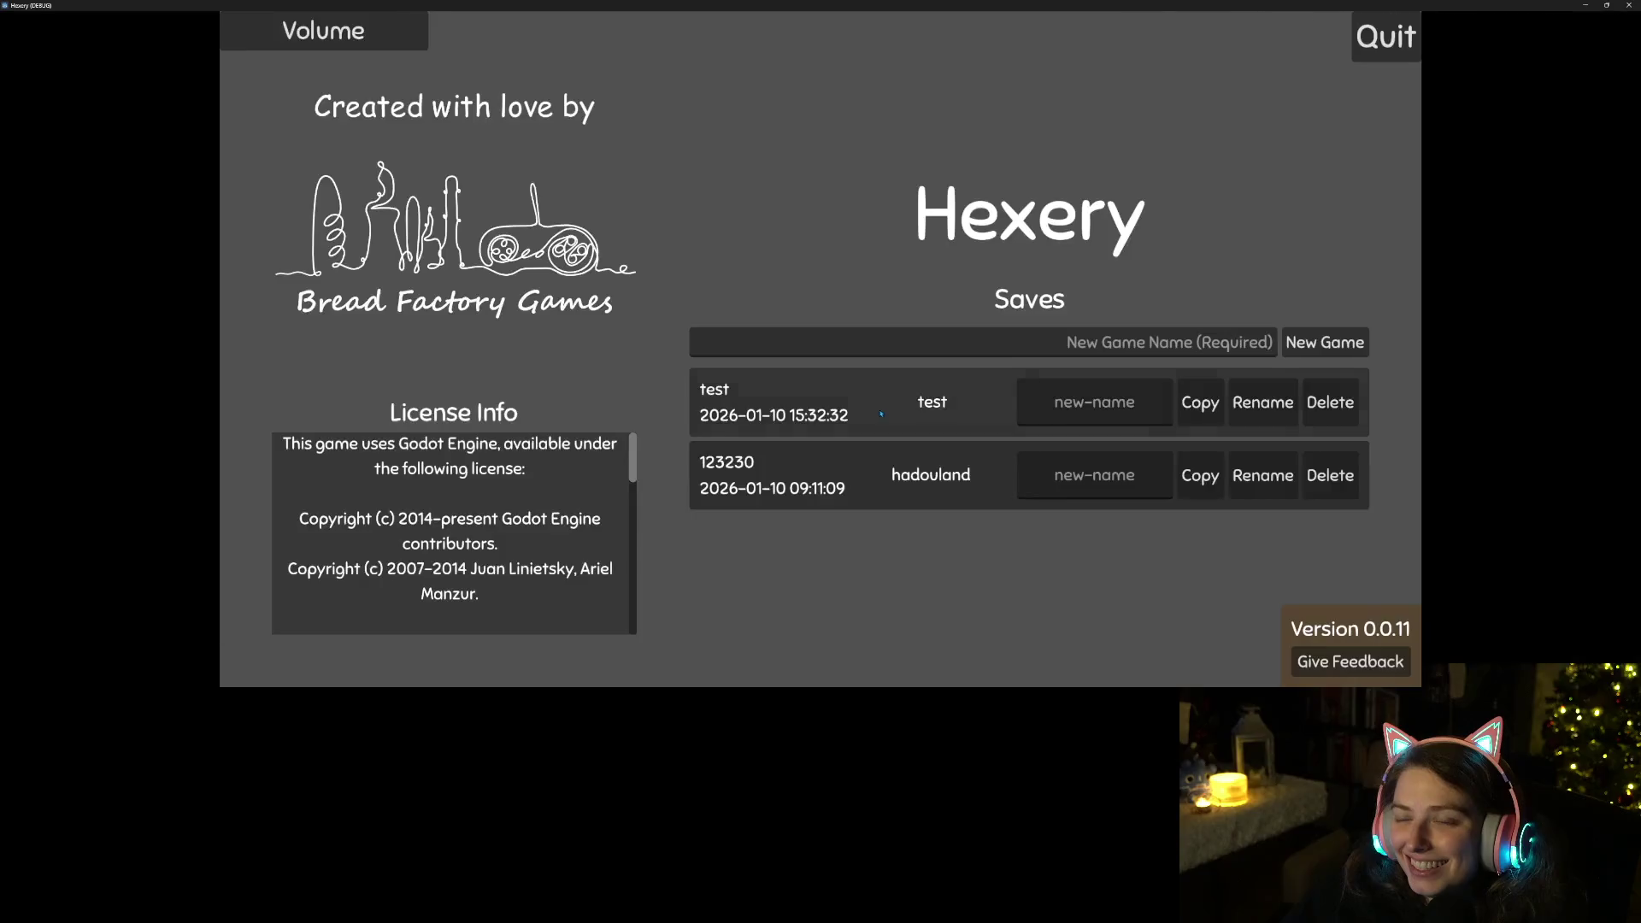
left_click(939, 433)
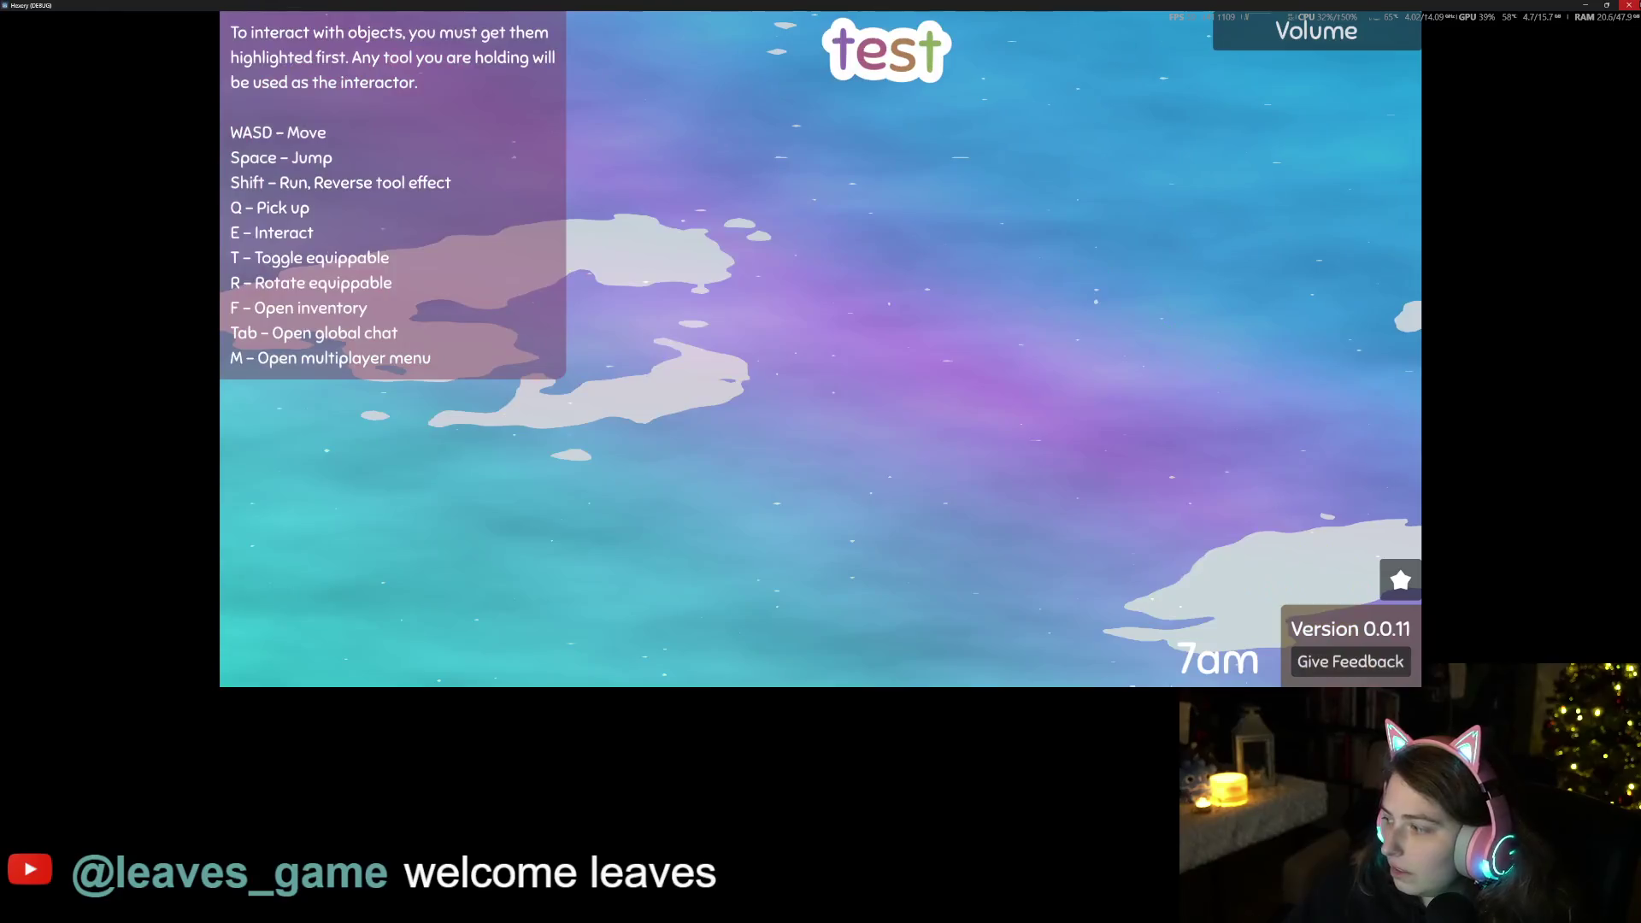
key("F8")
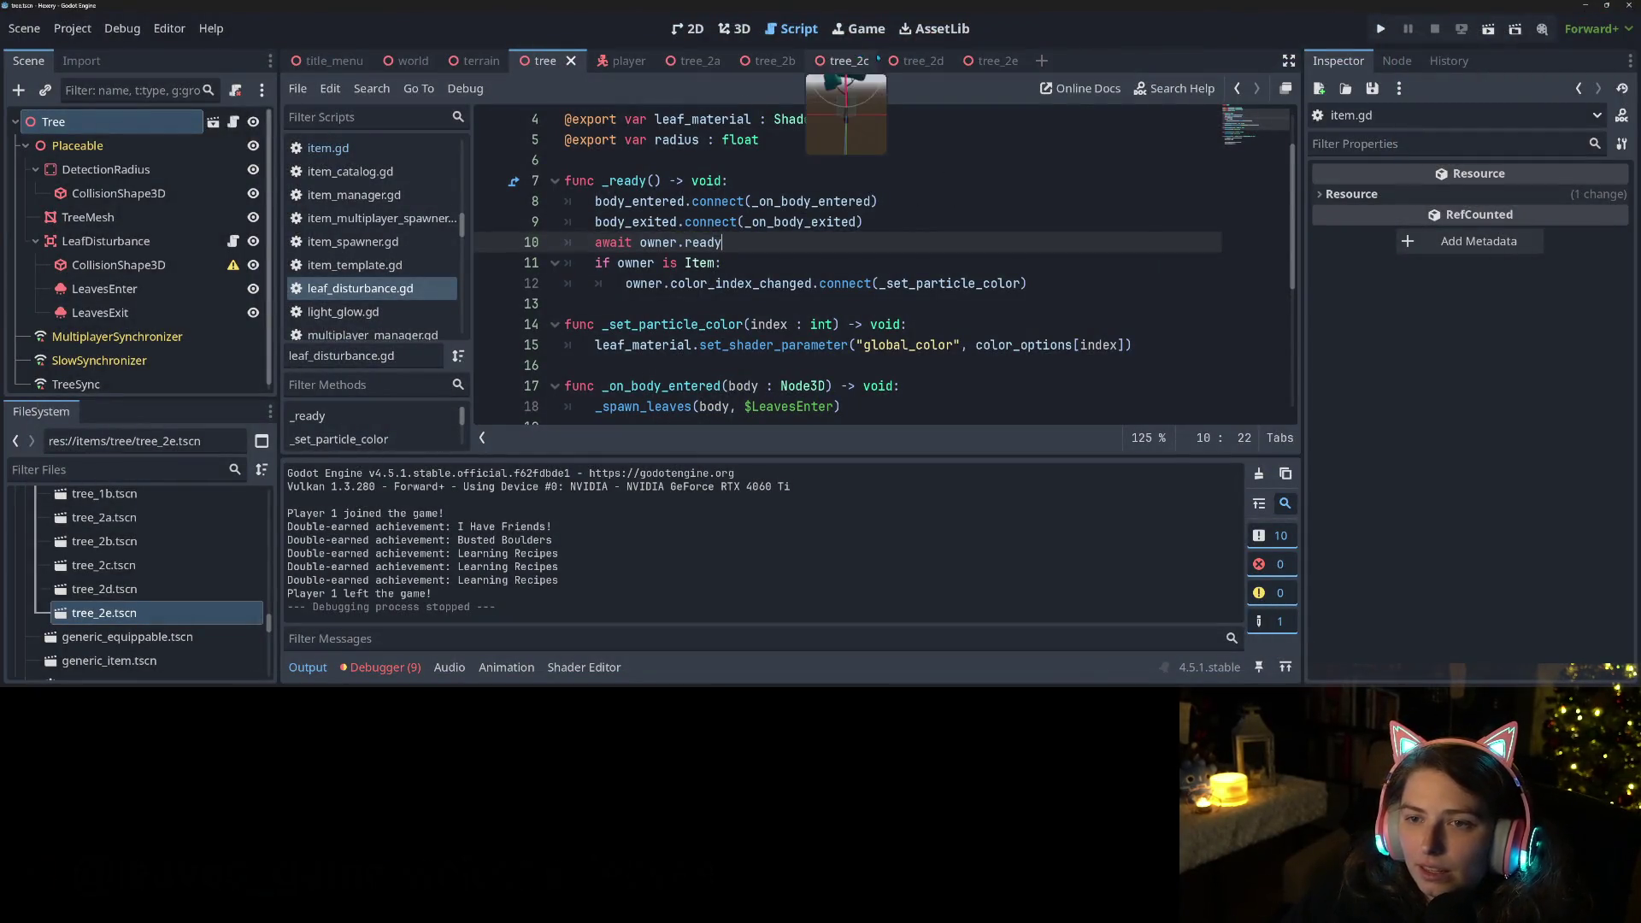
In tree_2a's 3D view, copy the teal Material Override from LeavesEnter's Geometry settings.
left_click(684, 61)
left_click(734, 28)
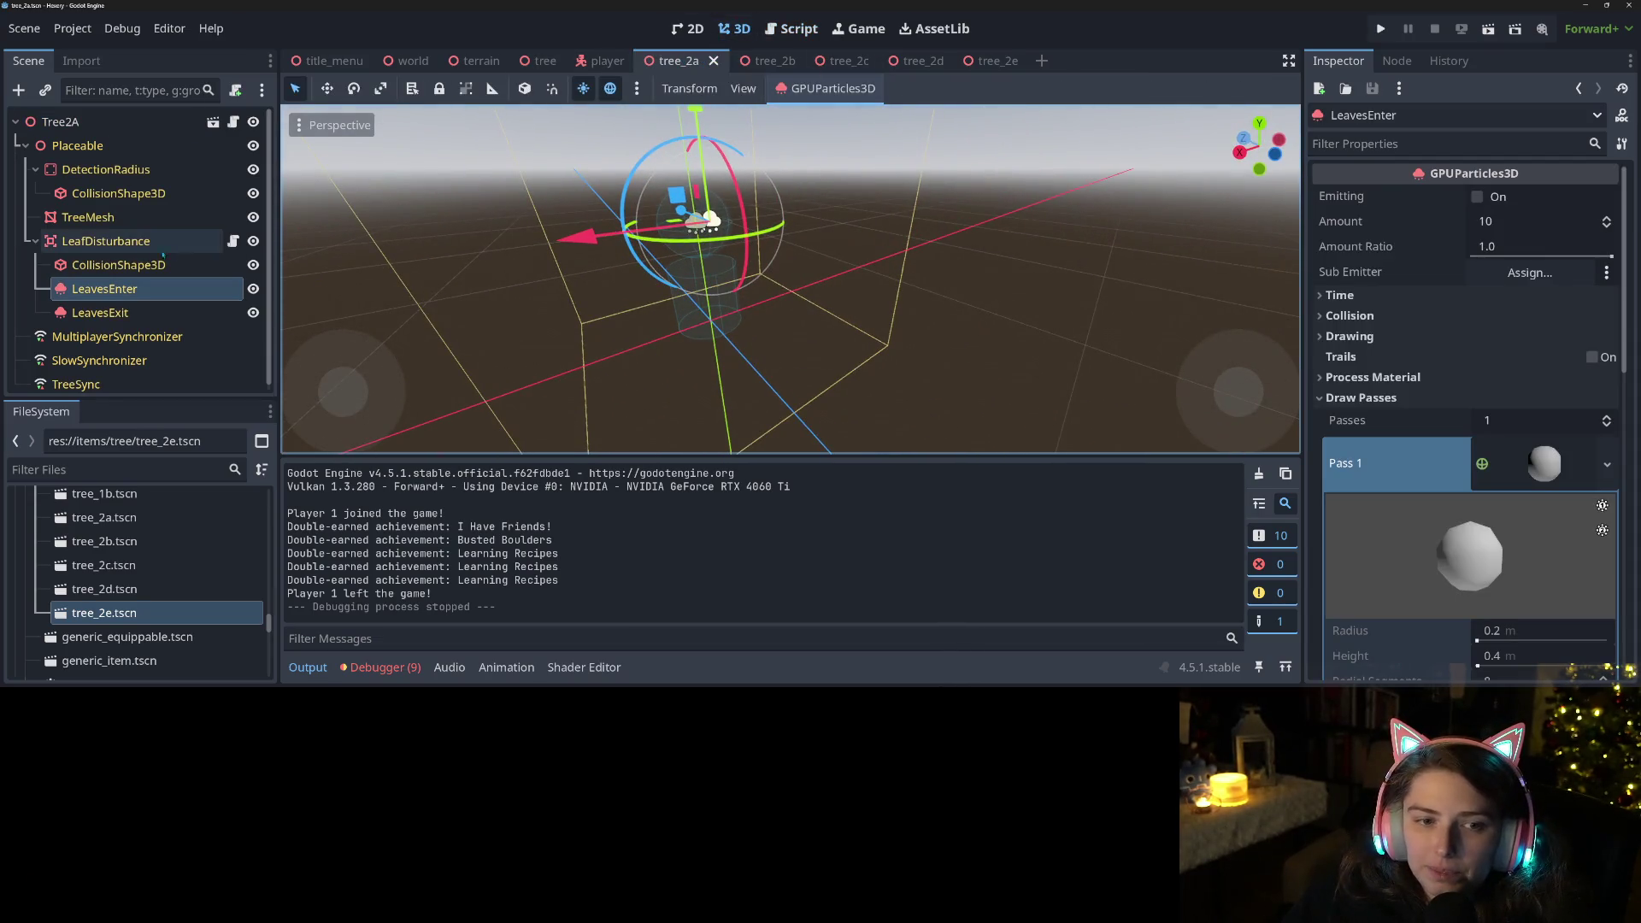
left_click(162, 248)
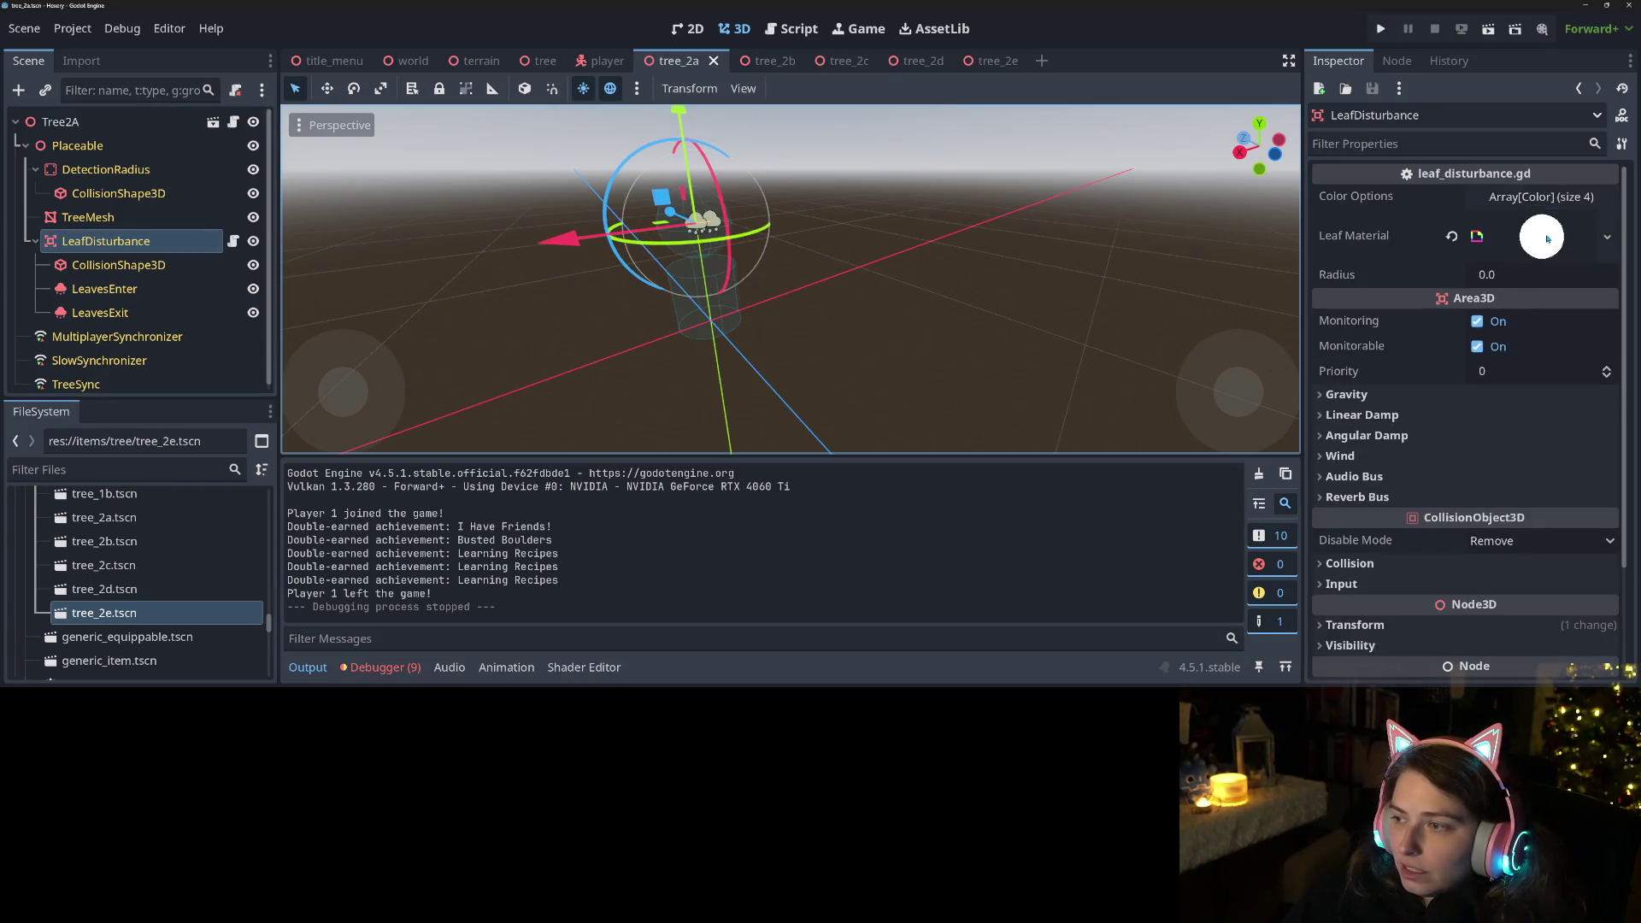
left_click(82, 287)
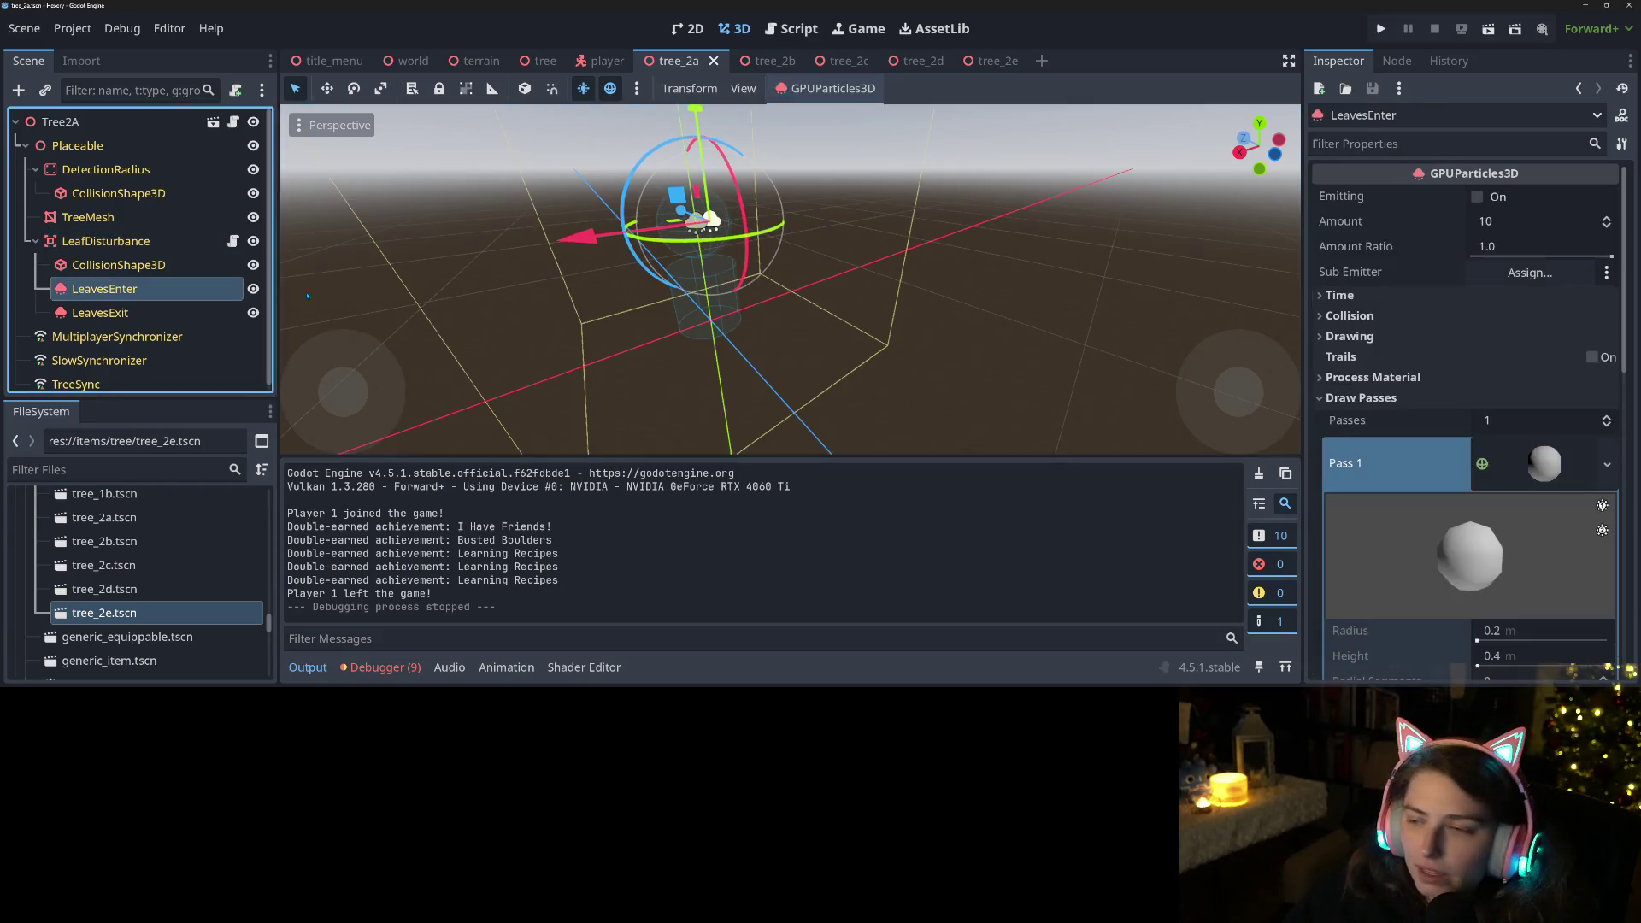
scroll(1420, 422, "down", 10)
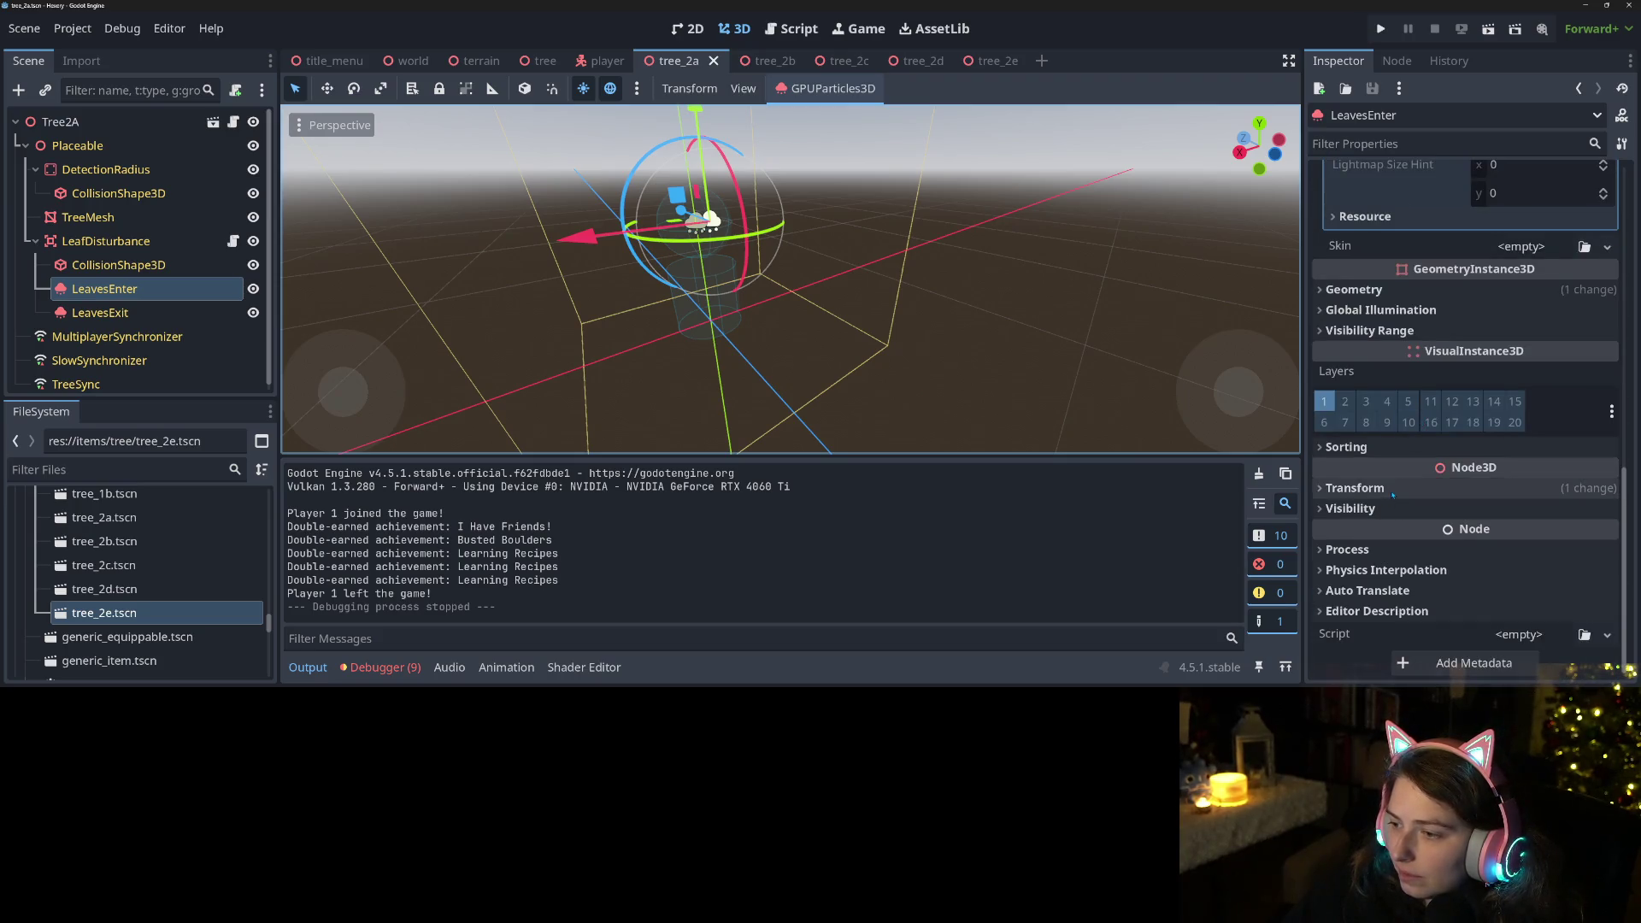
left_click(1372, 292)
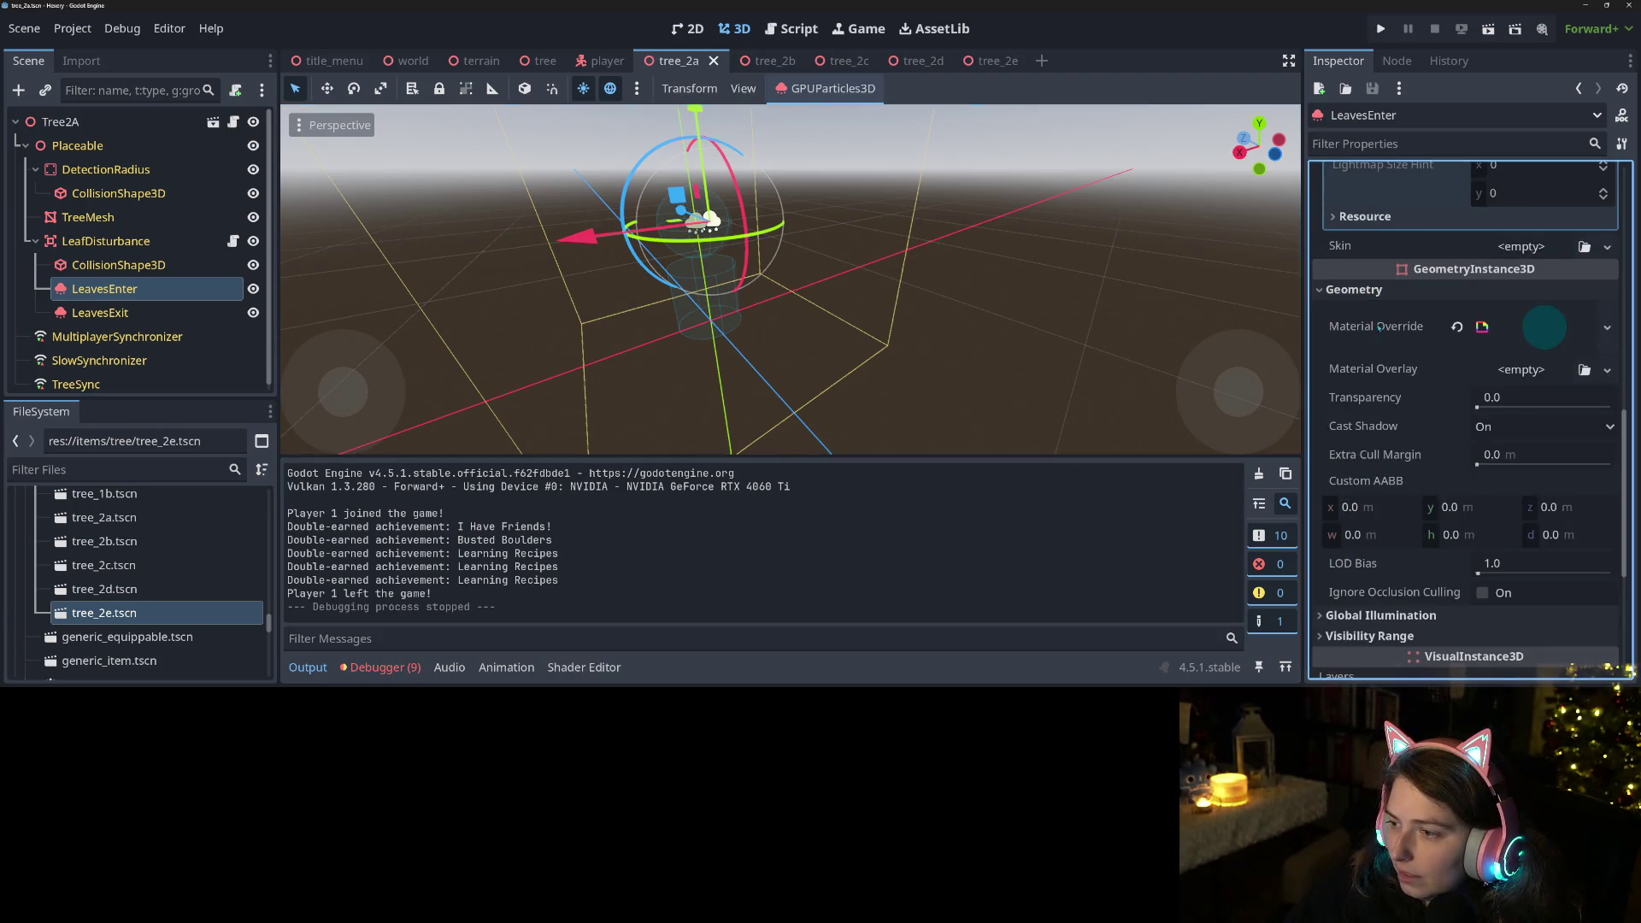
right_click(1377, 328)
left_click(1453, 338)
Paste the teal material into LeafDisturbance's Leaf Material and show the Debugger's Errors list.
left_click(106, 244)
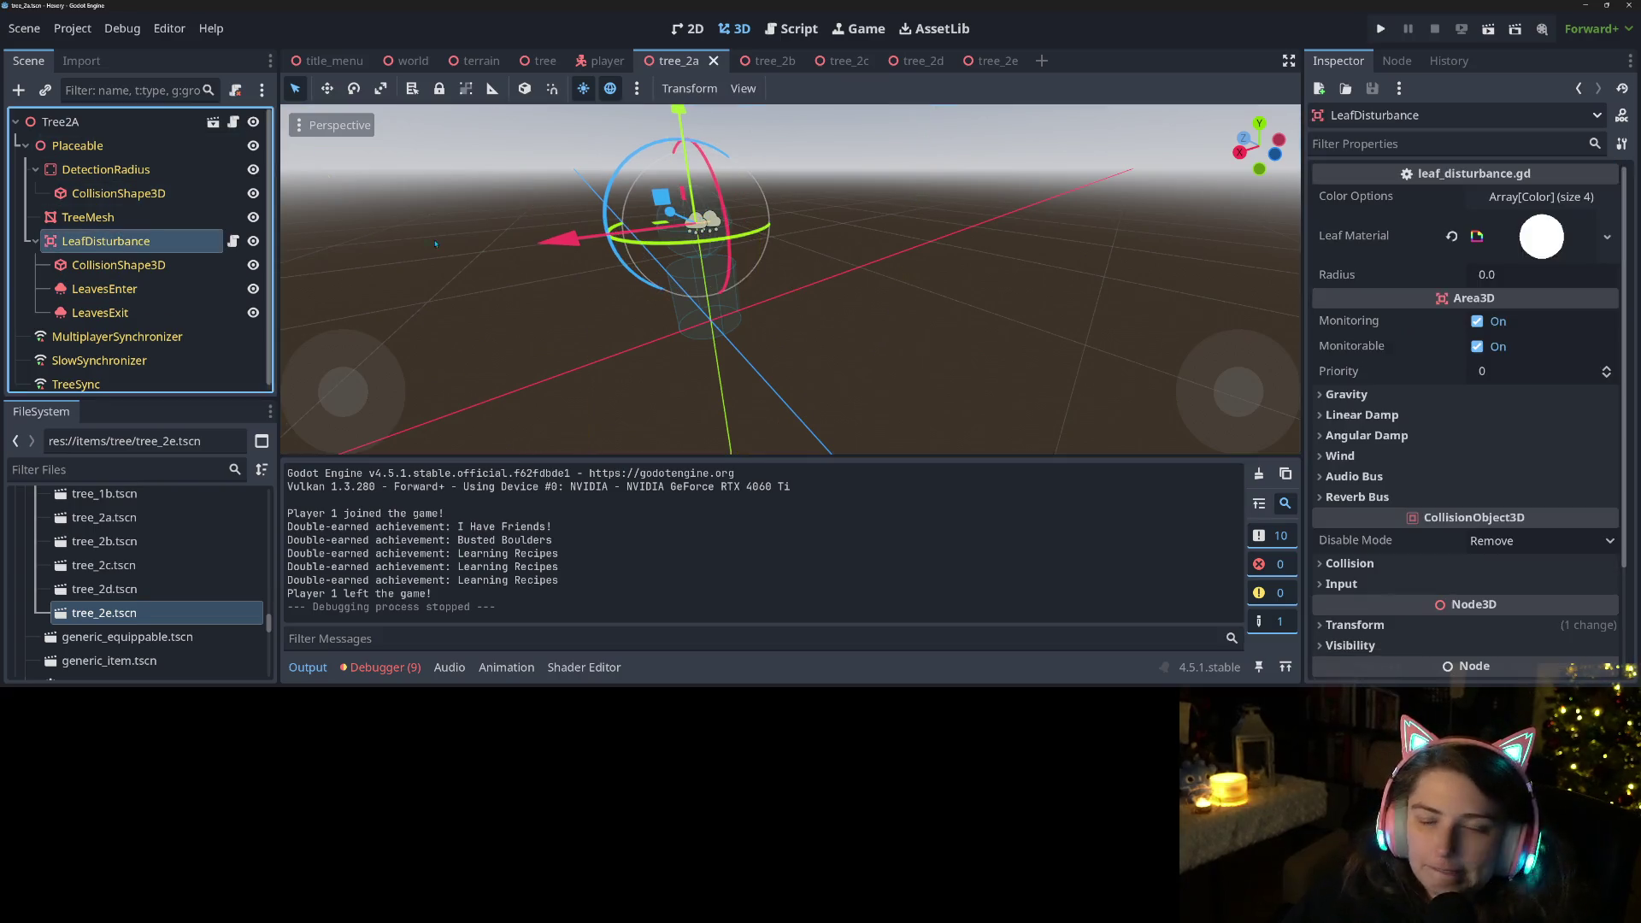
right_click(1409, 242)
left_click(1474, 276)
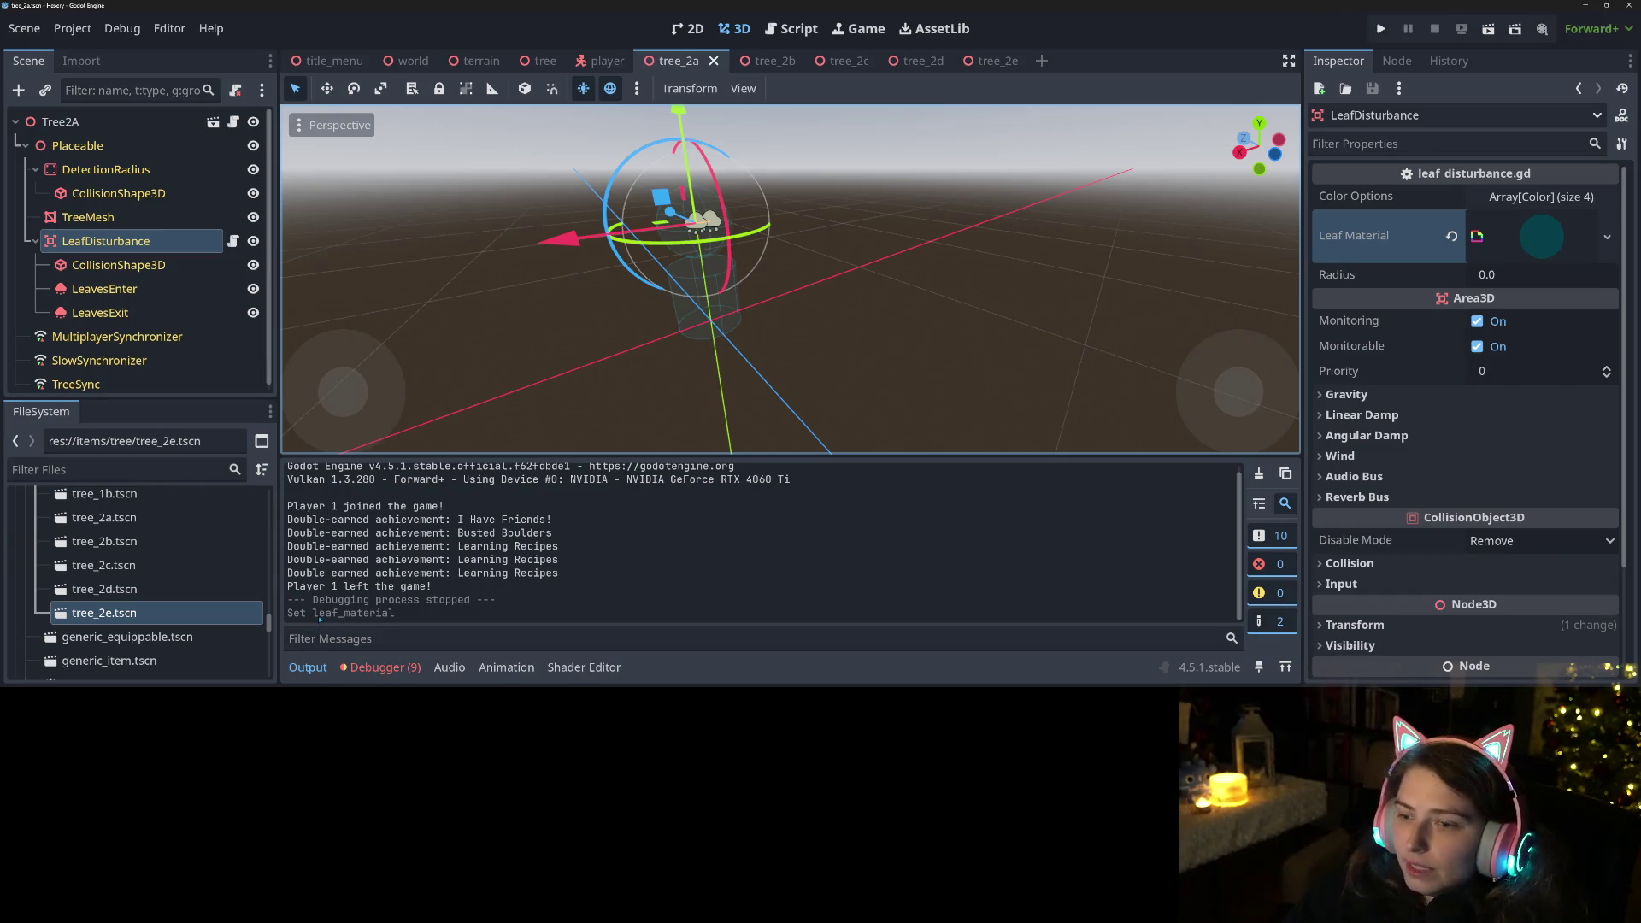
left_click(381, 667)
scroll(769, 581, "down", 2)
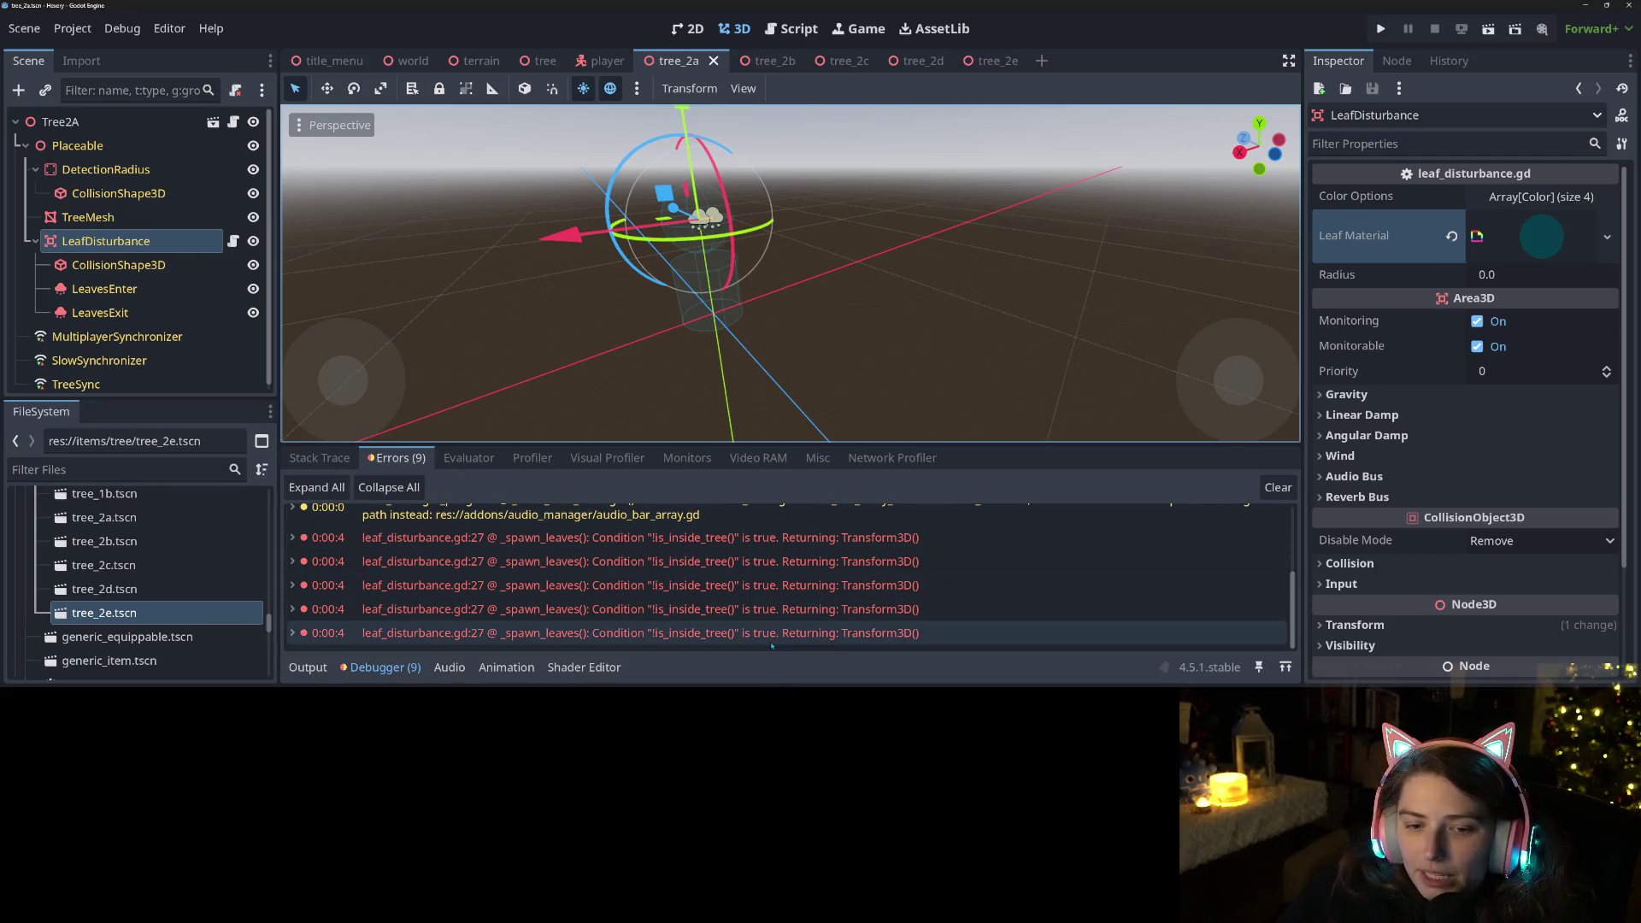
Jump from the first error to line 27 of _spawn_leaves in leaf_disturbance.gd, then run the project.
double_click(515, 538)
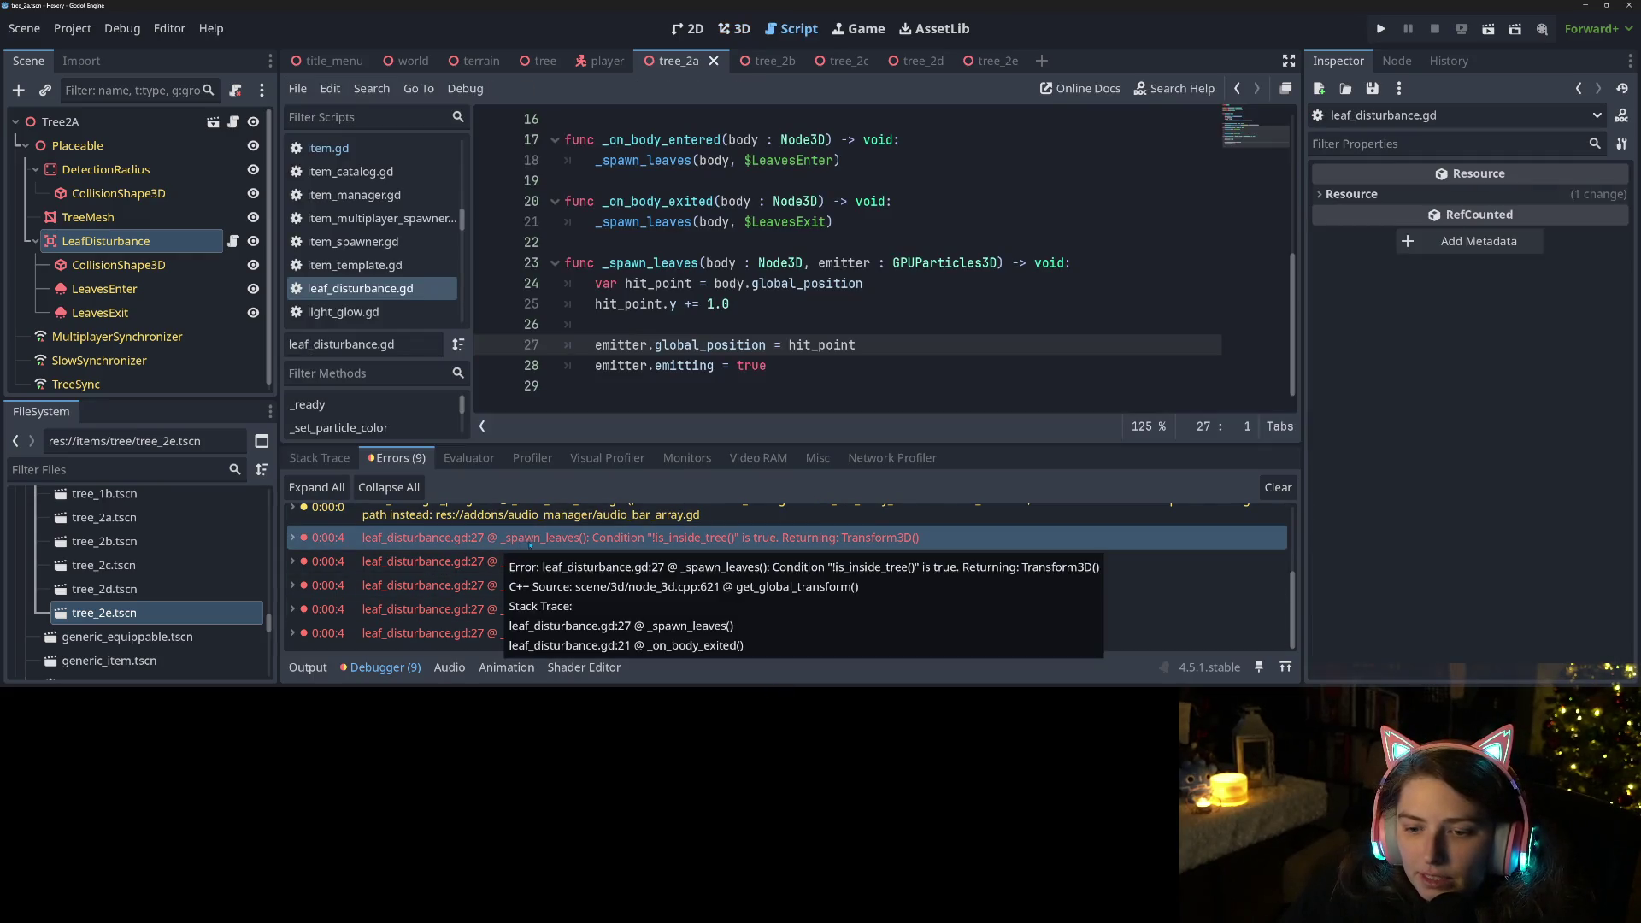
left_click(833, 325)
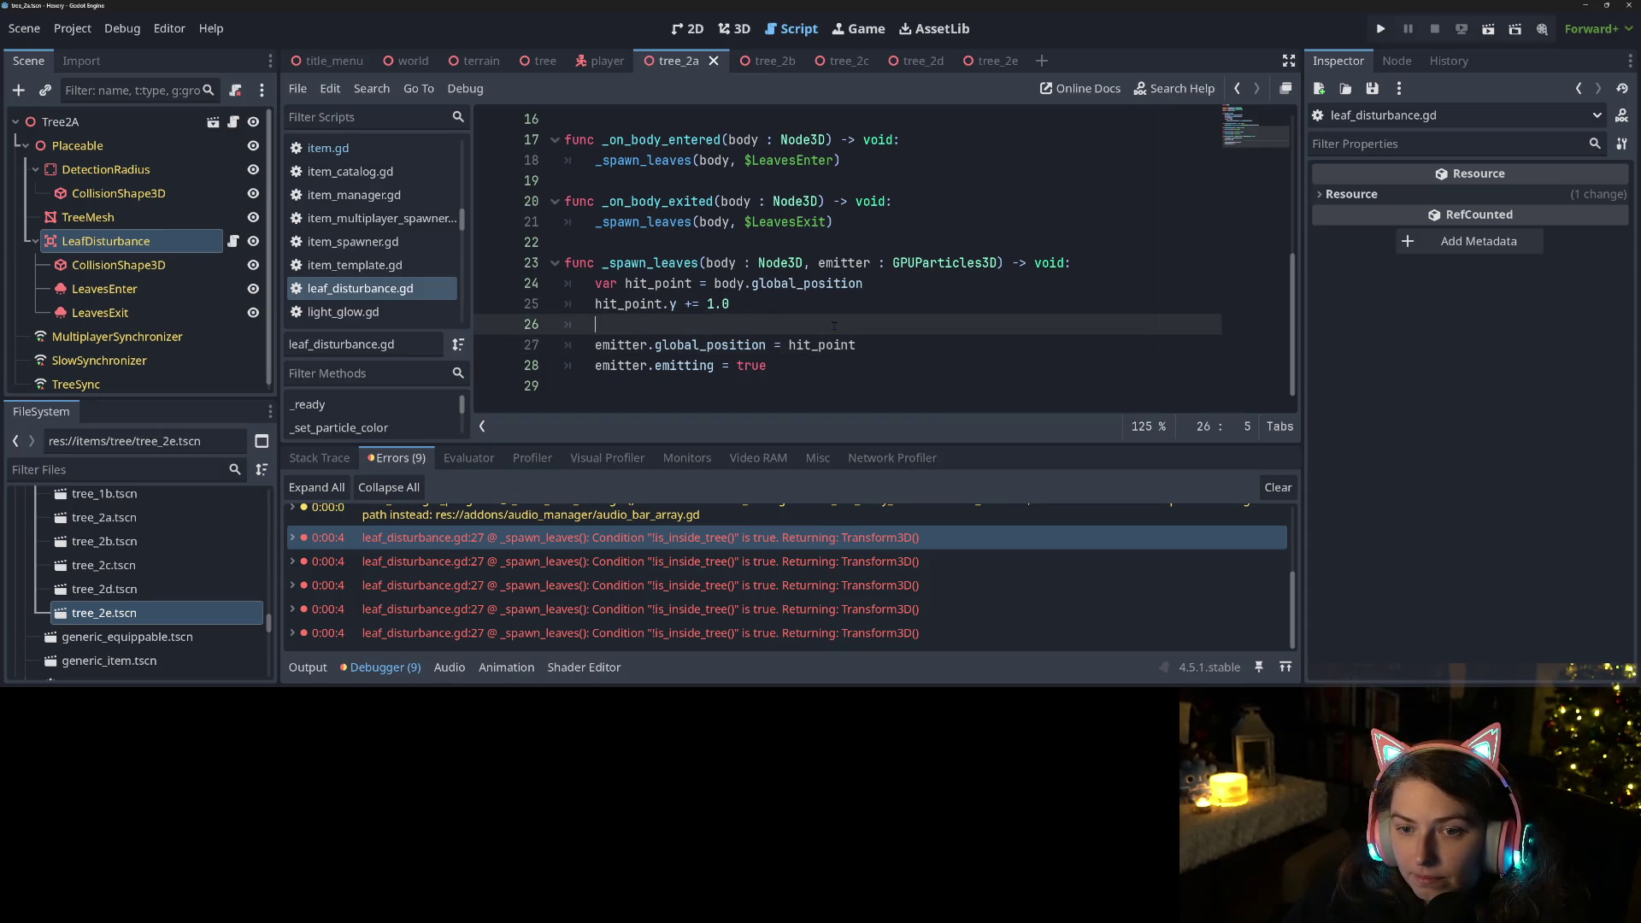
scroll(833, 325, "up", 2)
scroll(831, 324, "down", 2)
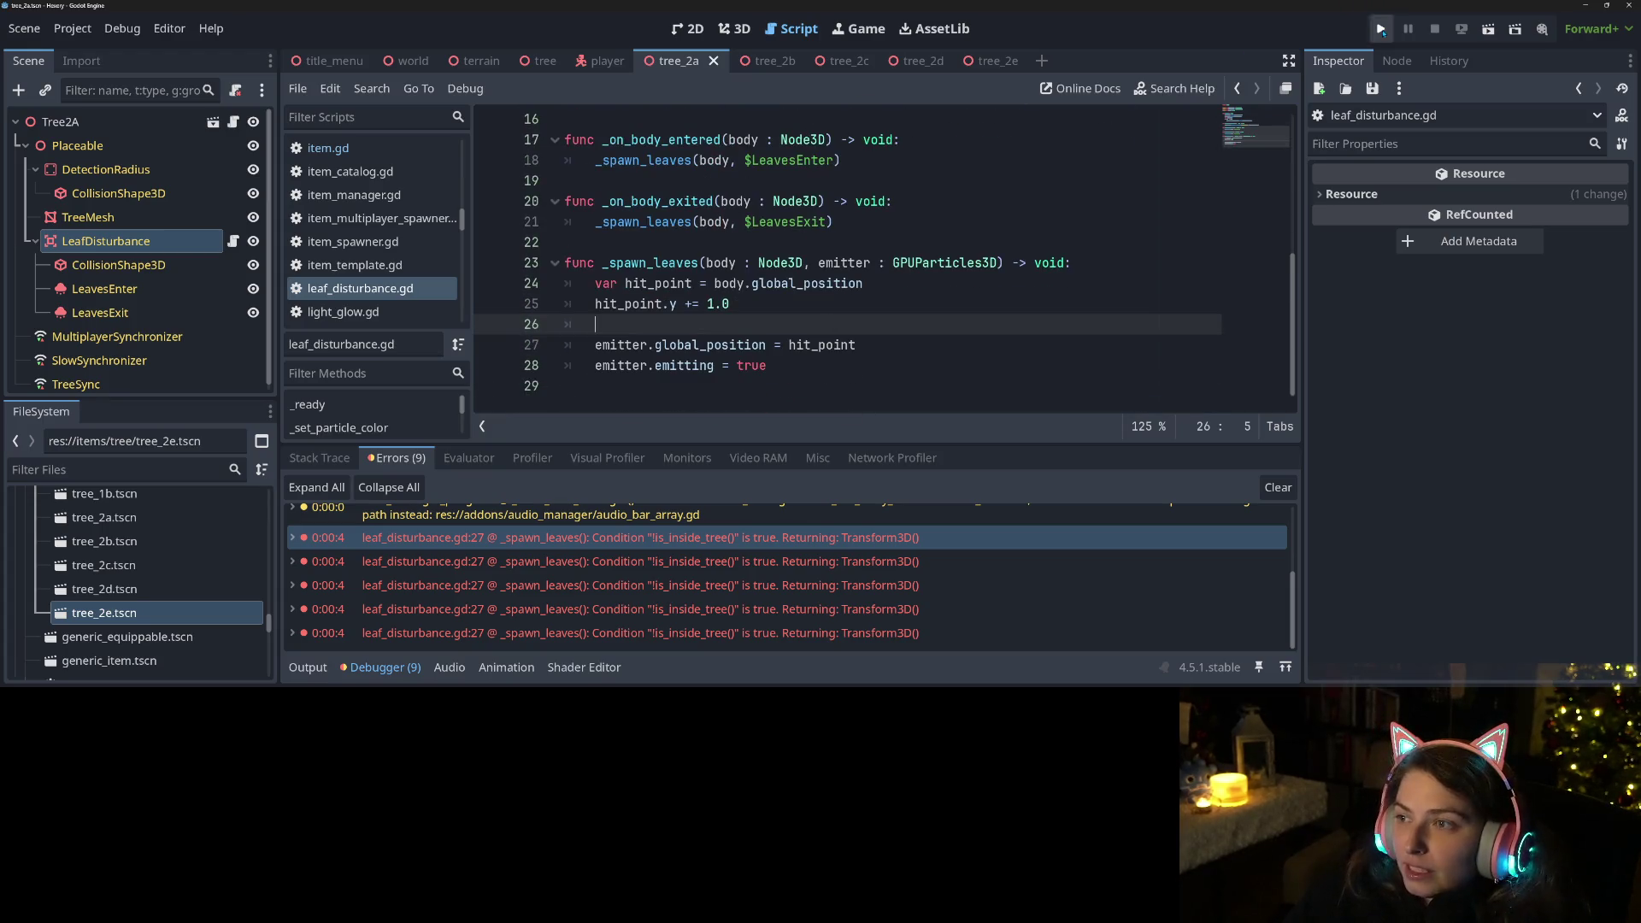
left_click(1380, 30)
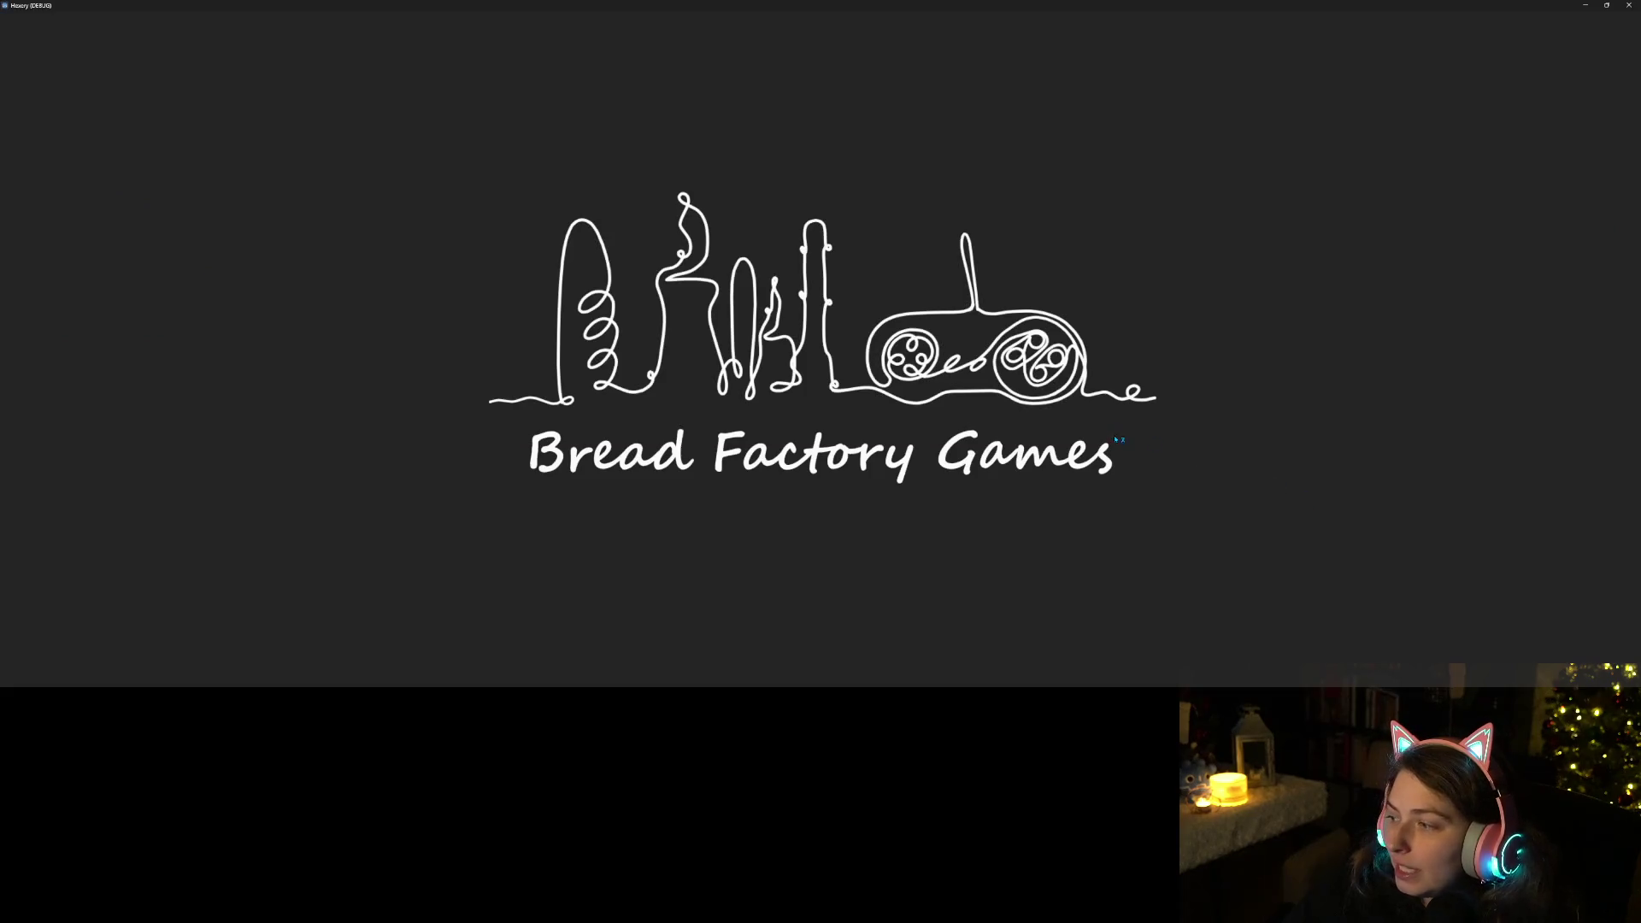
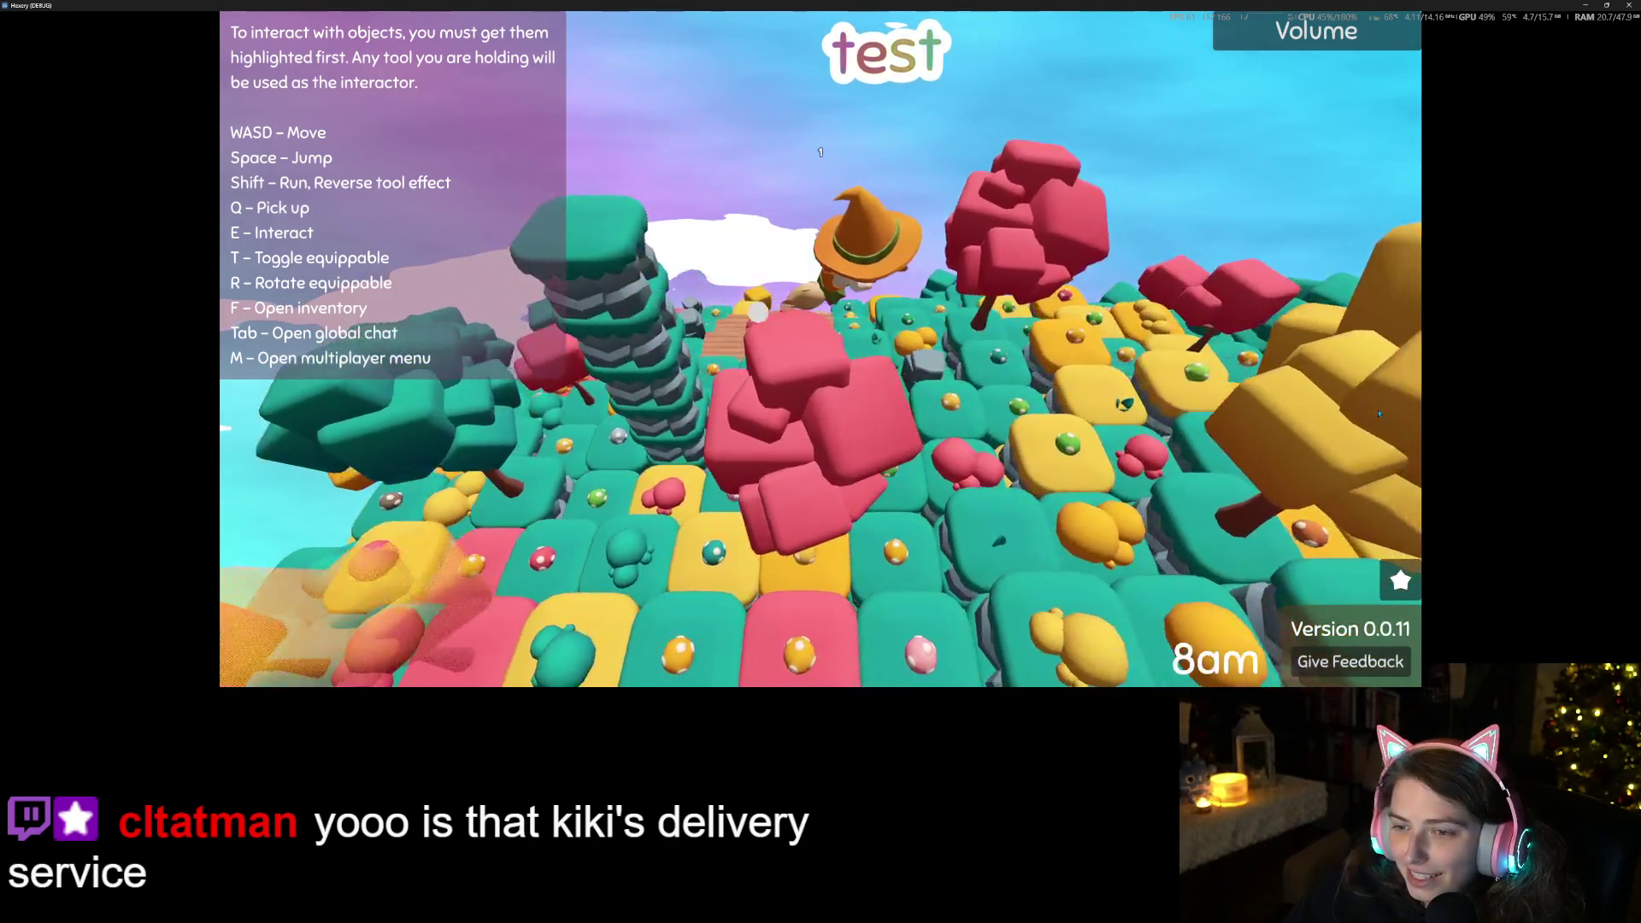
Zoom and orbit around the witch on the test island, then stop the running game.
scroll(1378, 413, "up", 5)
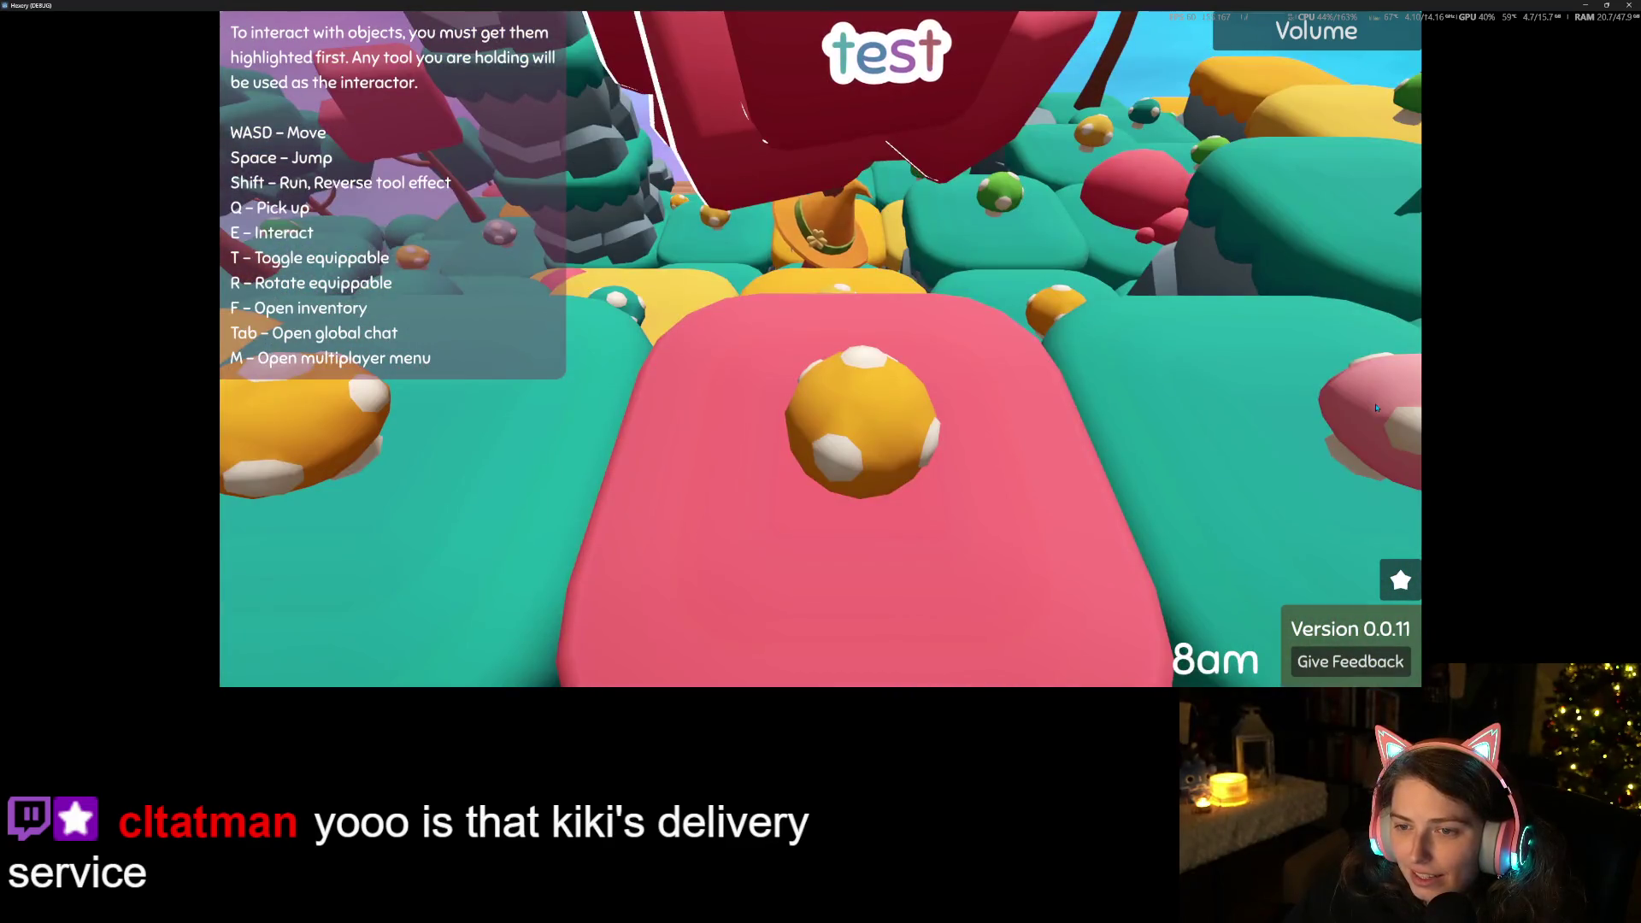
scroll(1376, 408, "down", 5)
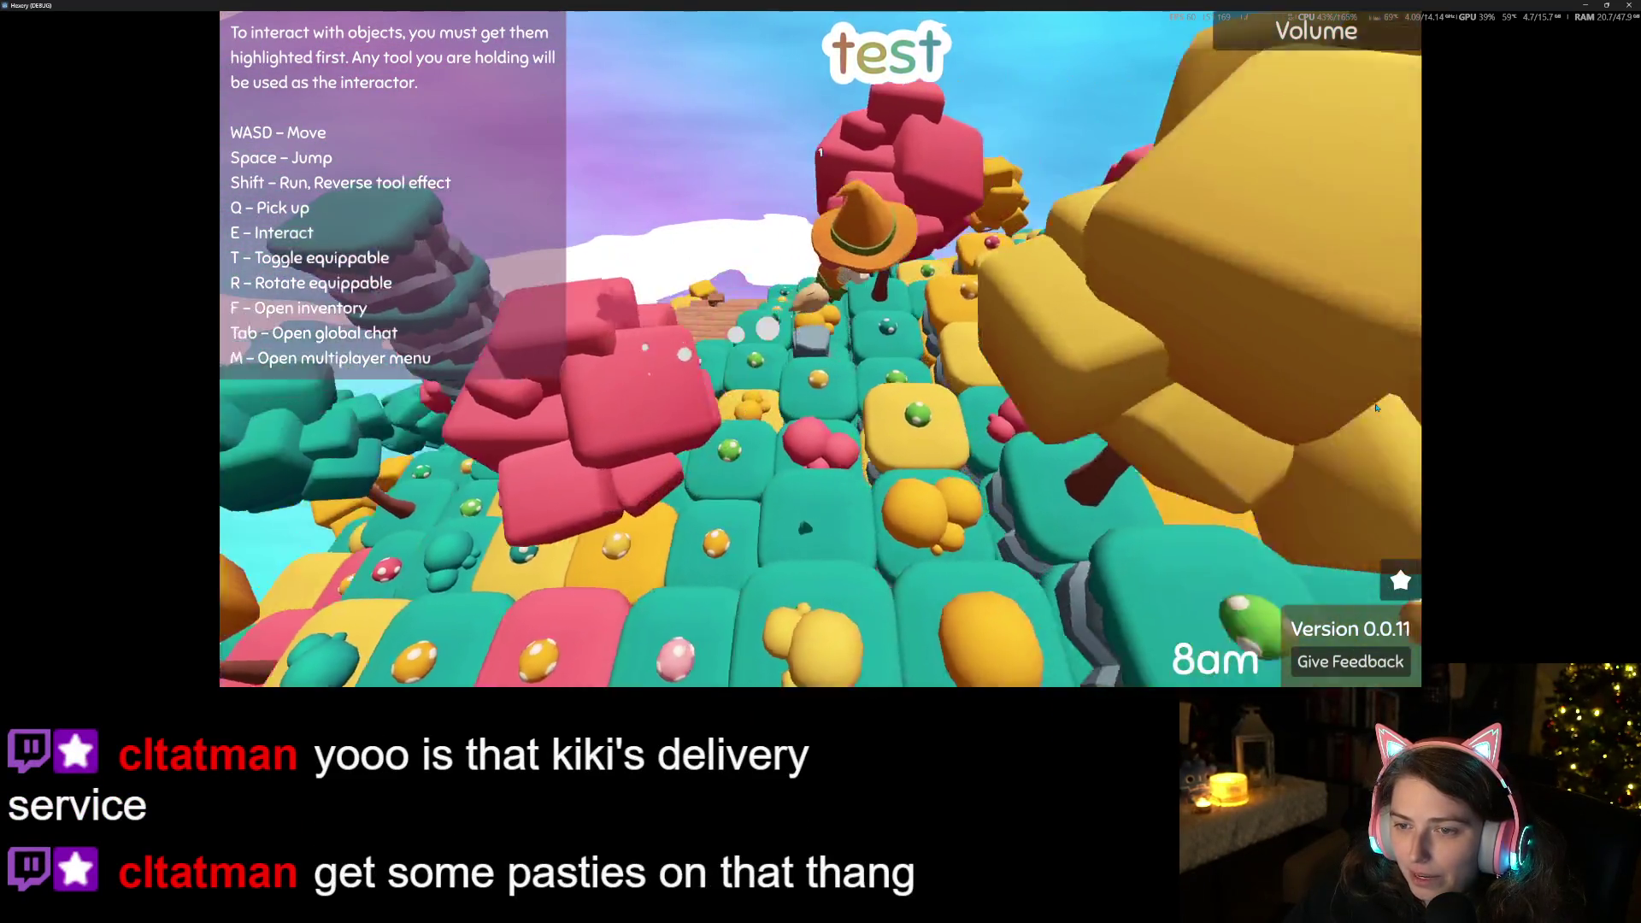
key("Left")
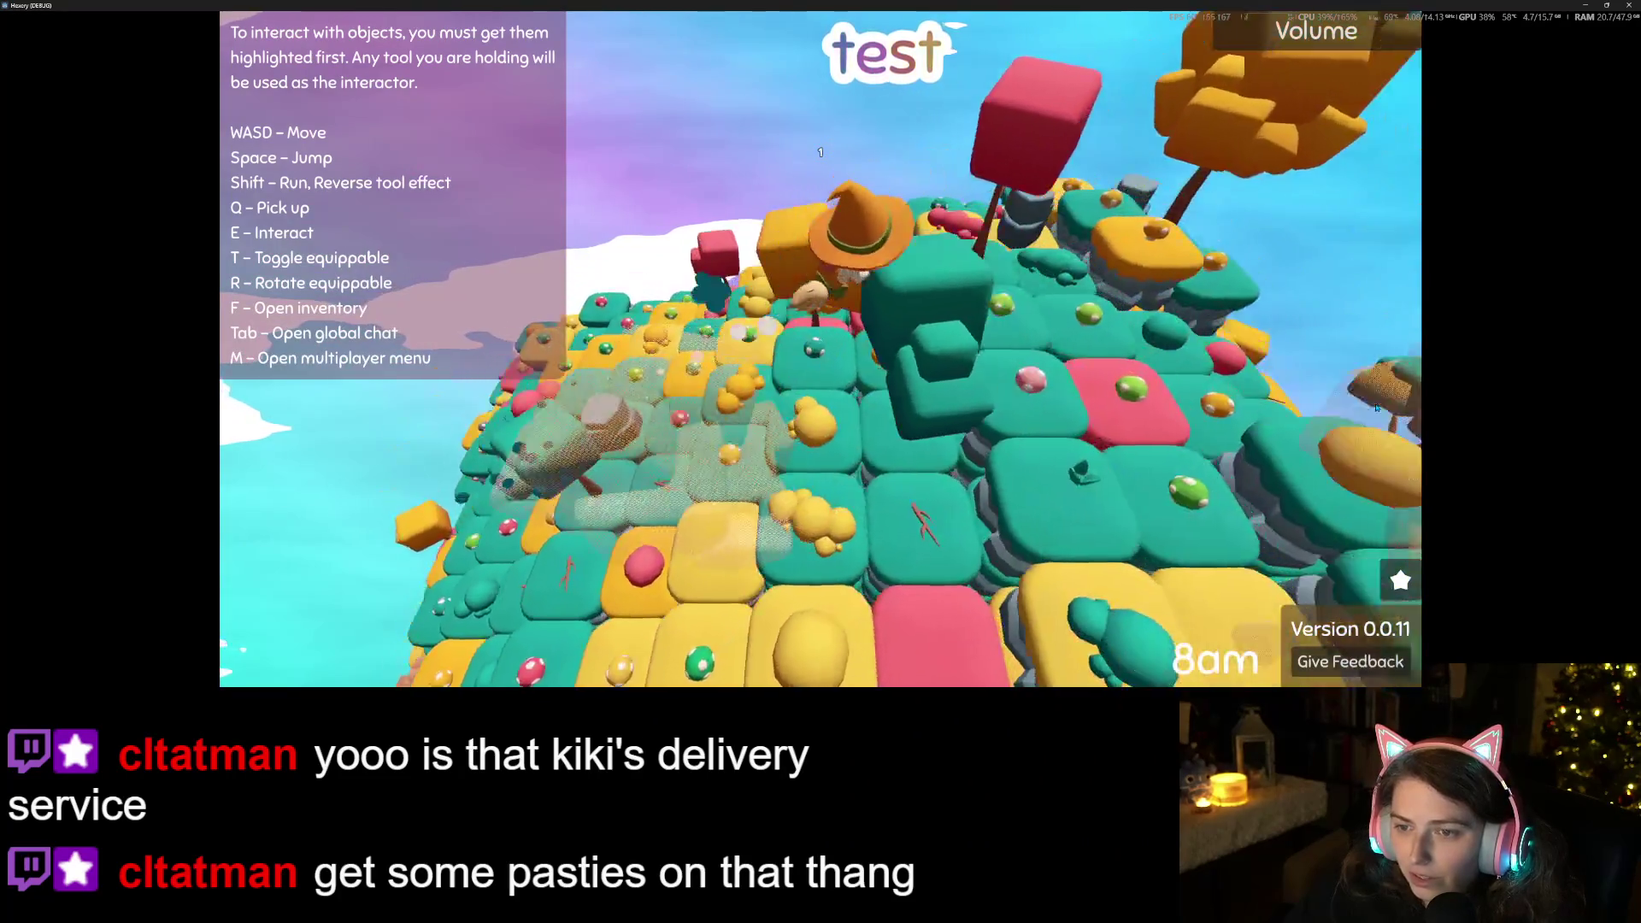
key("Left")
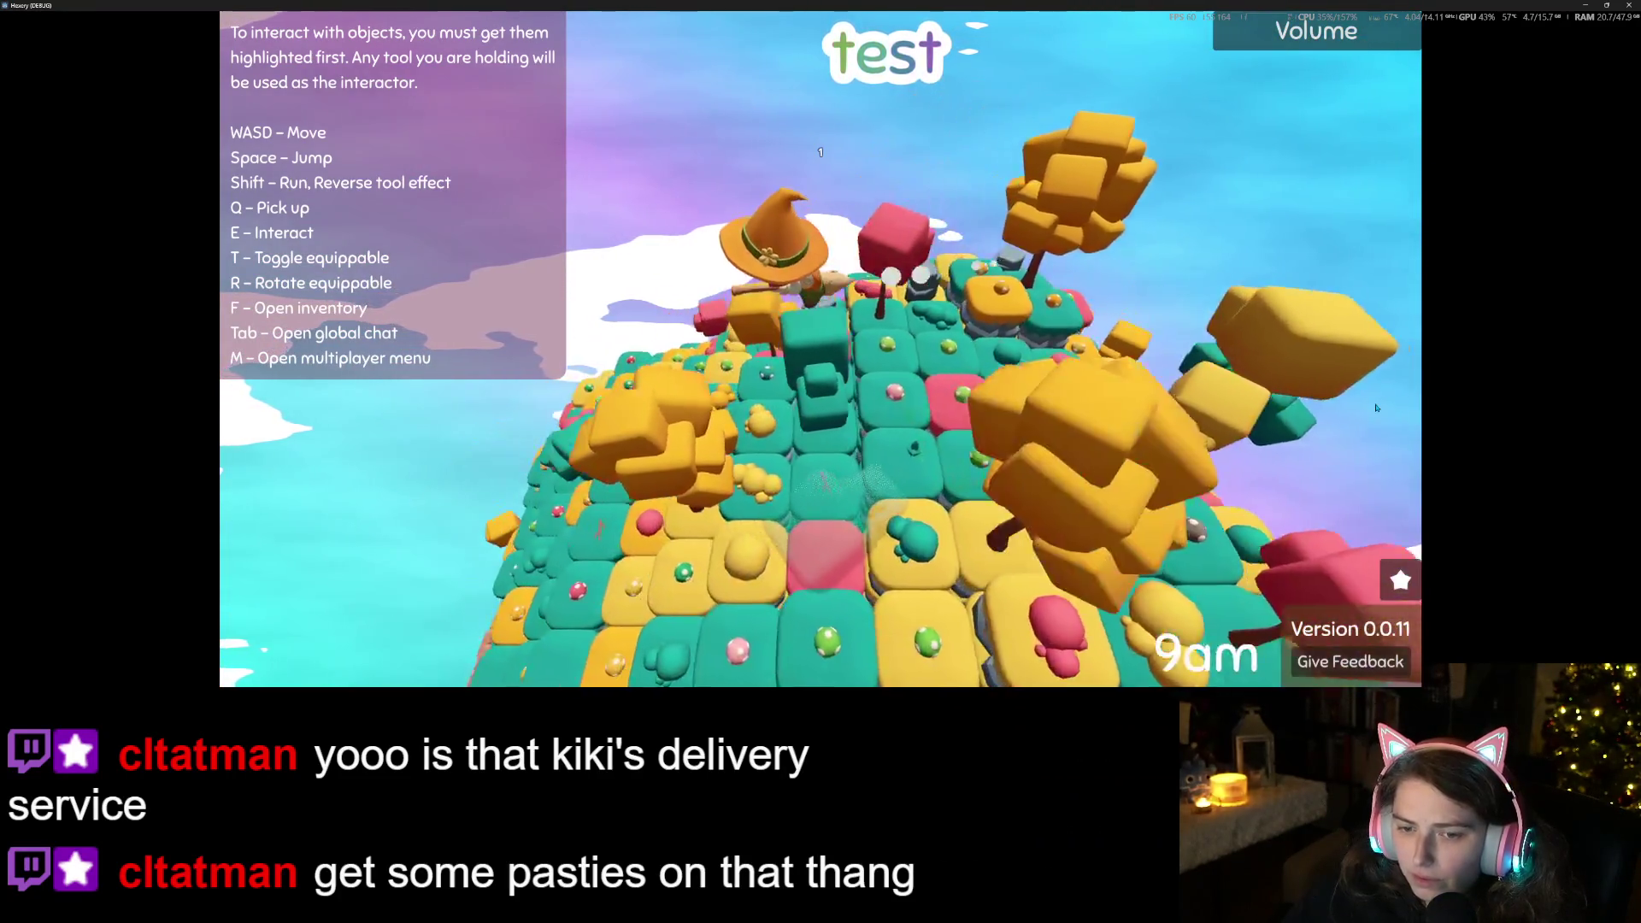
scroll(1375, 408, "up", 5)
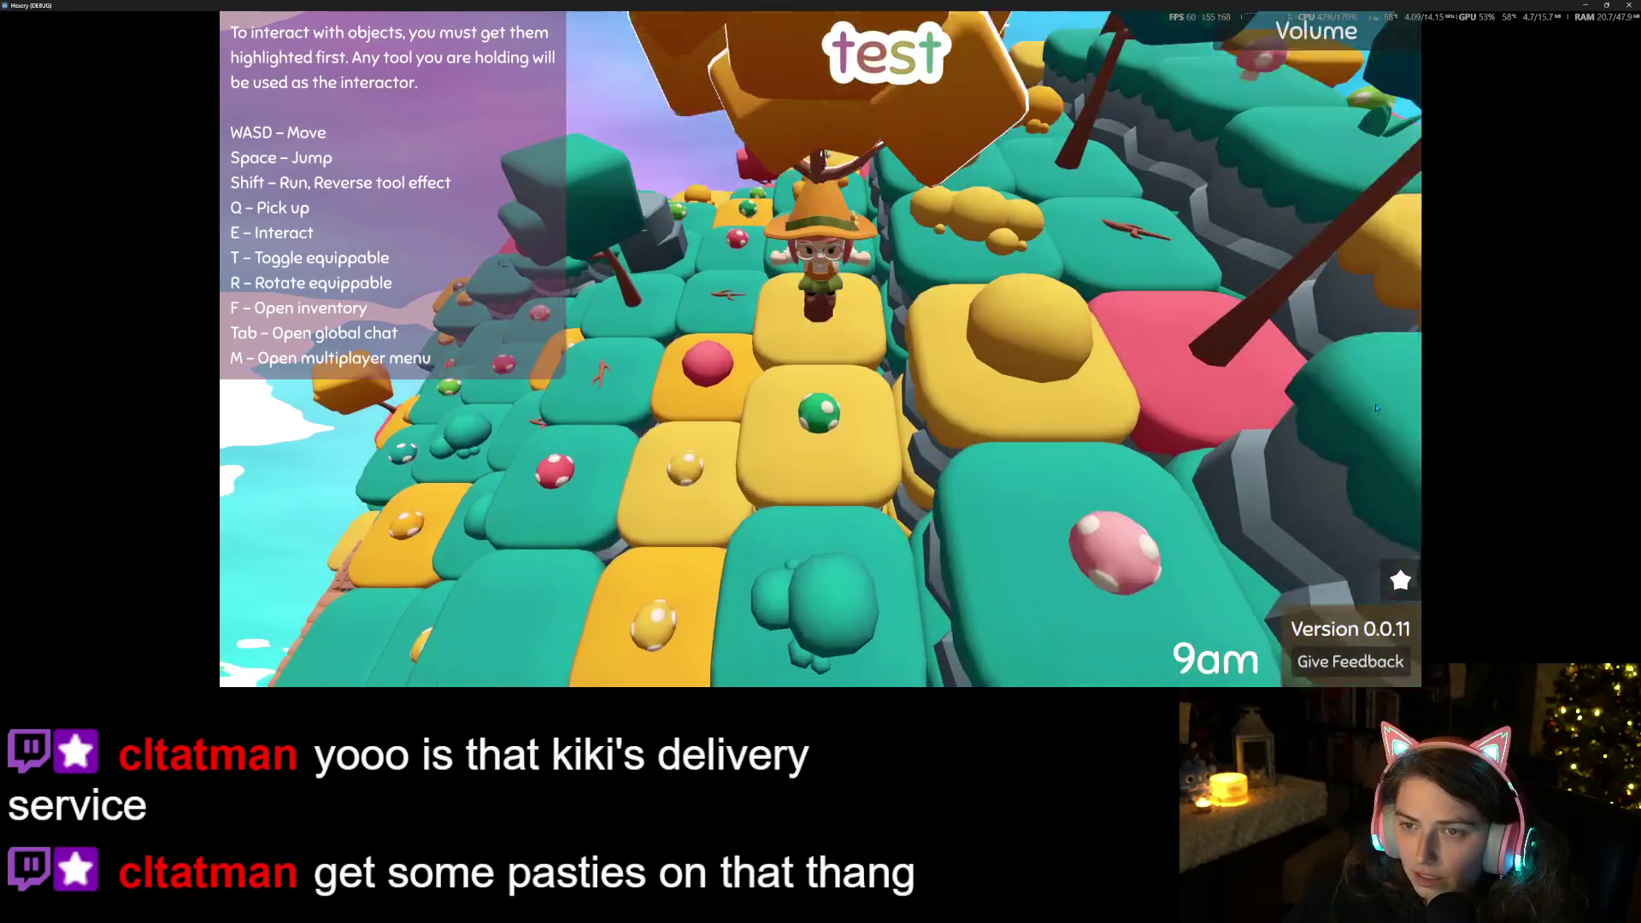
scroll(1376, 408, "down", 5)
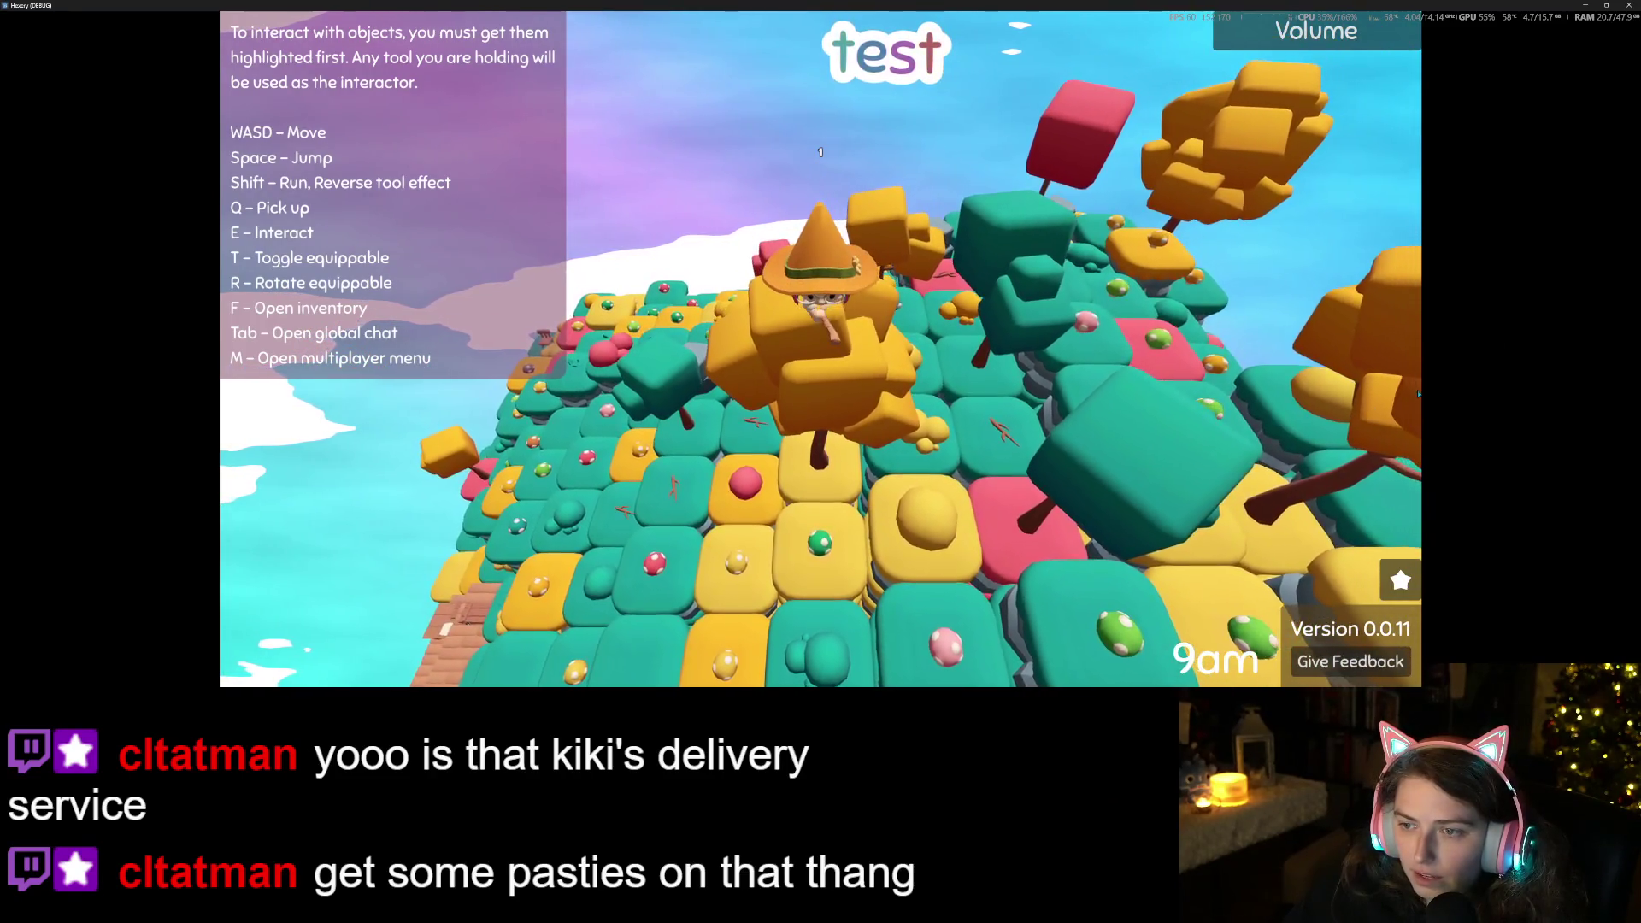
key("F8")
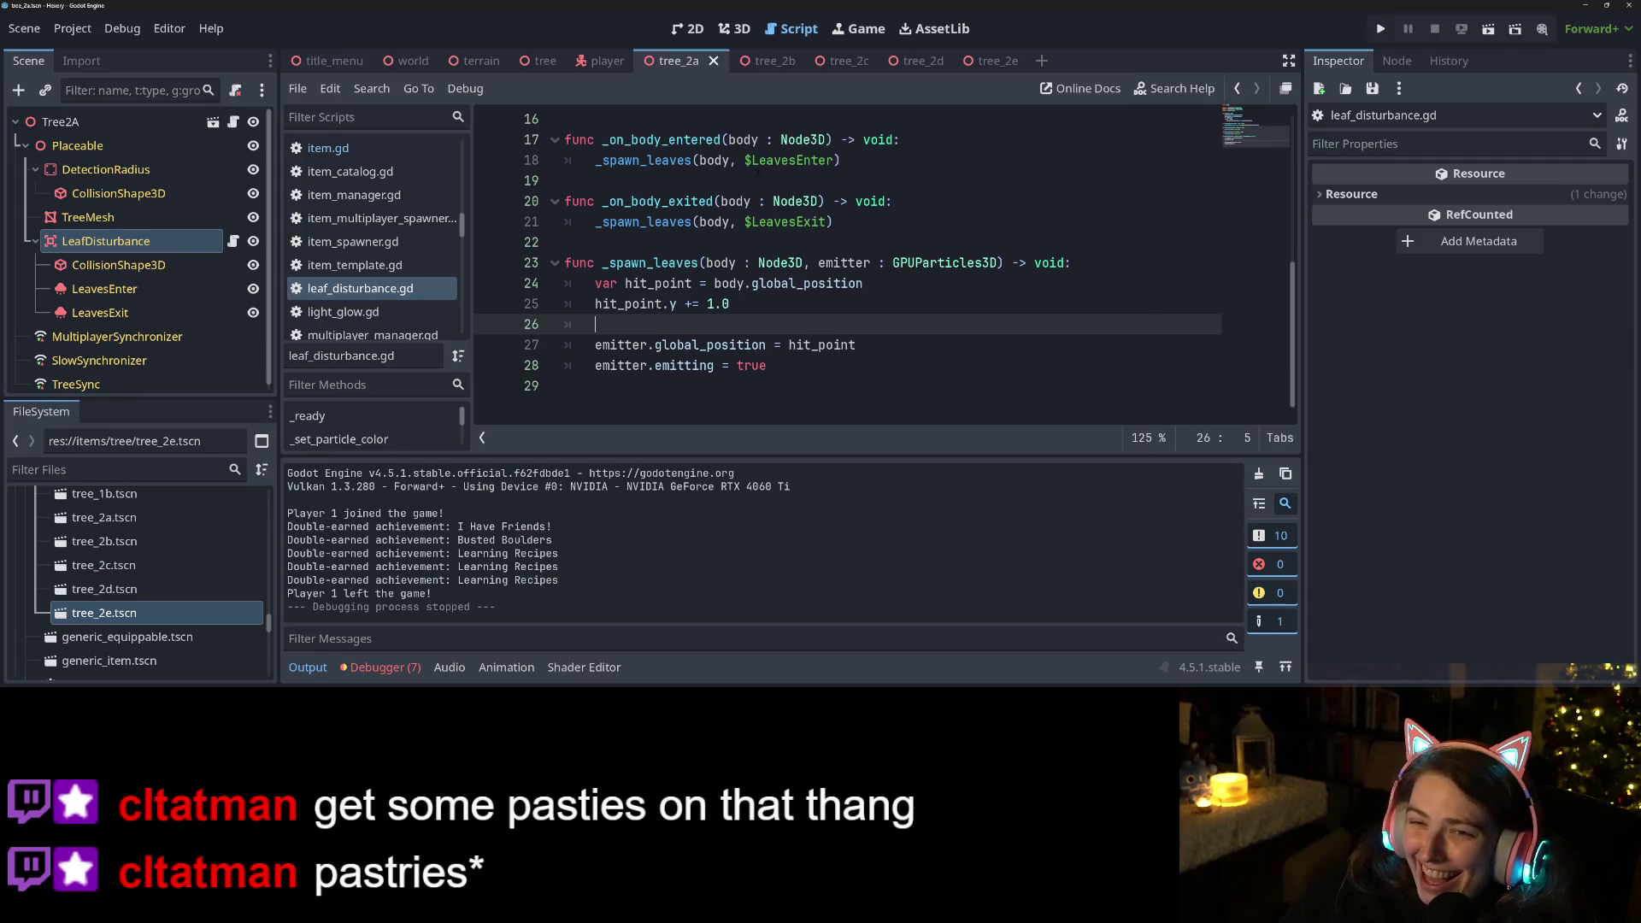
In tree_2d, copy the LeavesEnter material override into LeafDisturbance's Leaf Material.
left_click(863, 61)
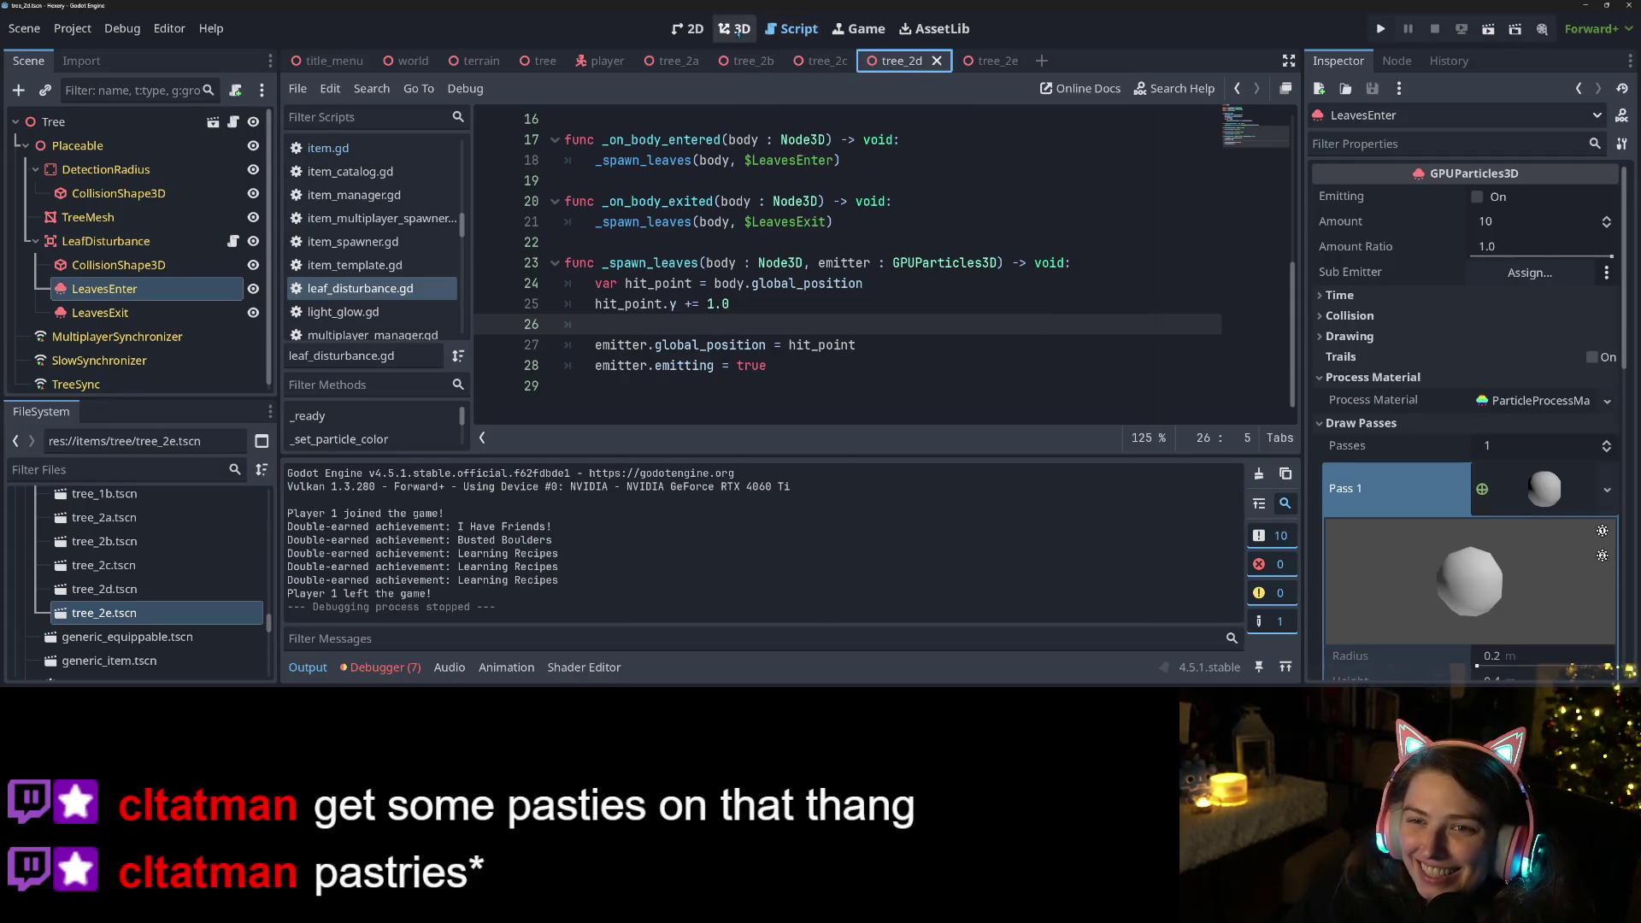
left_click(735, 29)
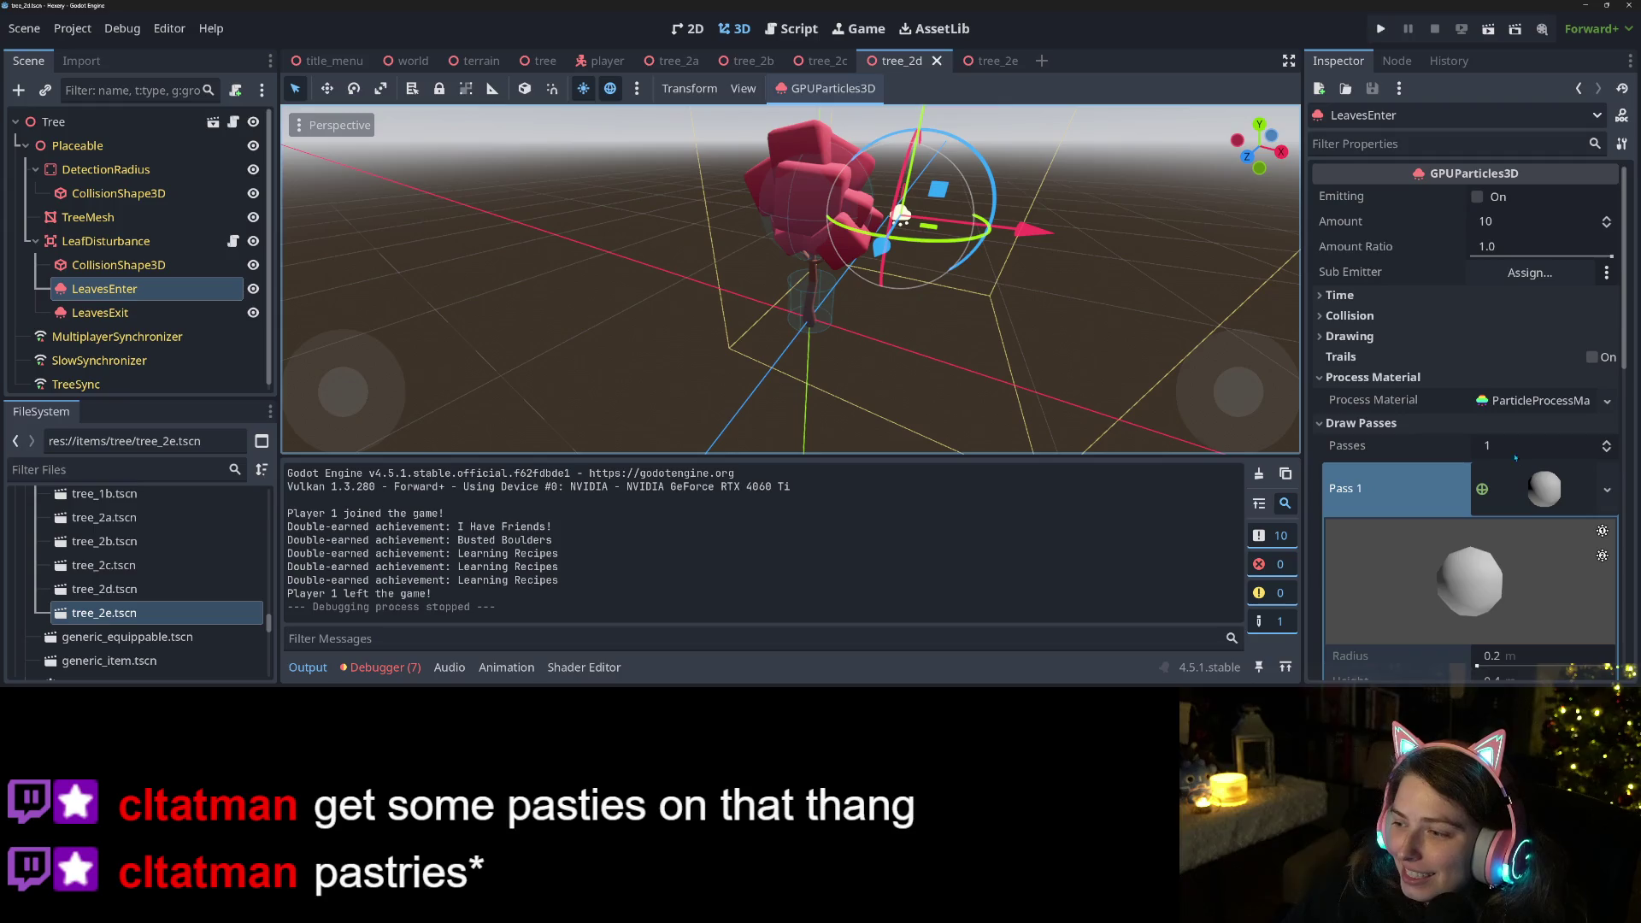
left_click(1524, 486)
left_click(1391, 584)
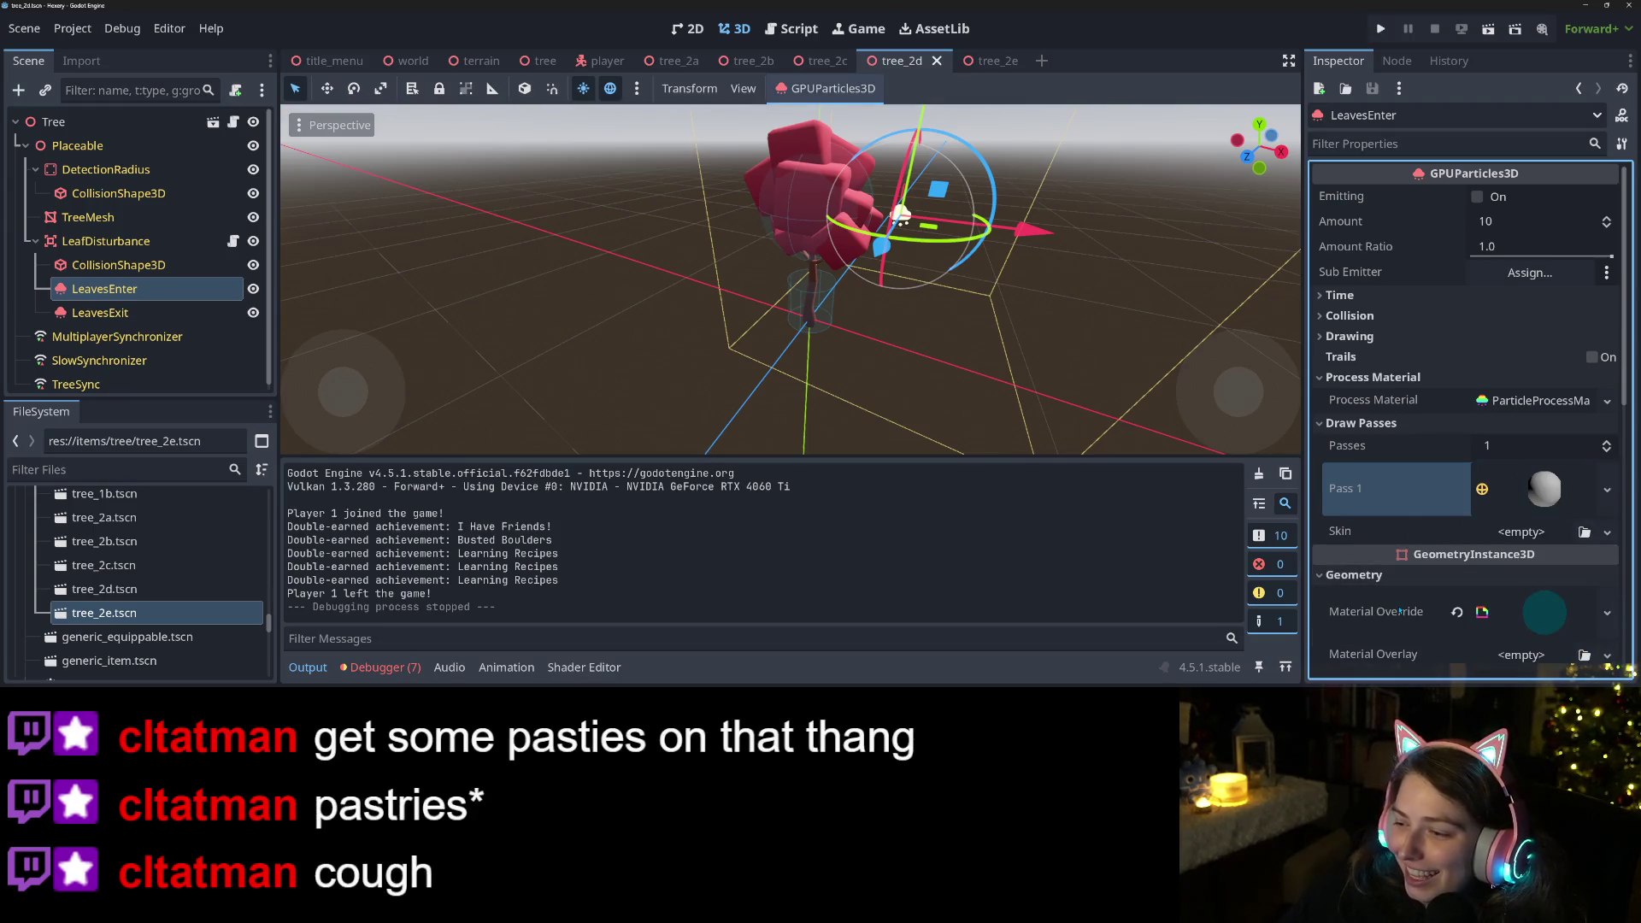
right_click(1401, 611)
left_click(1451, 514)
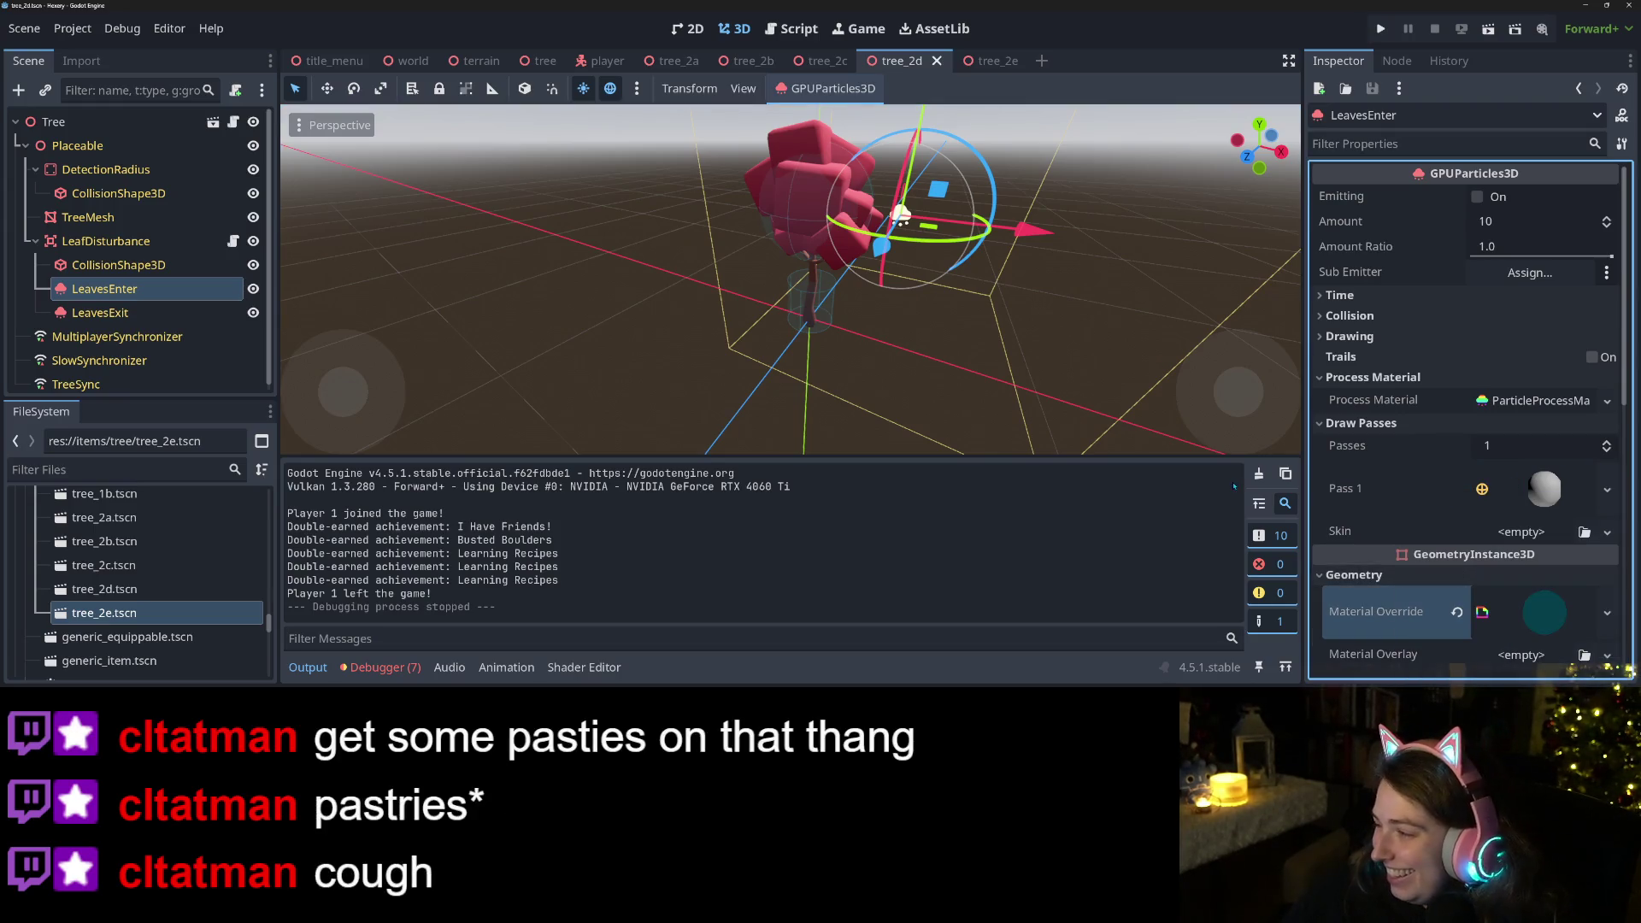
left_click(105, 241)
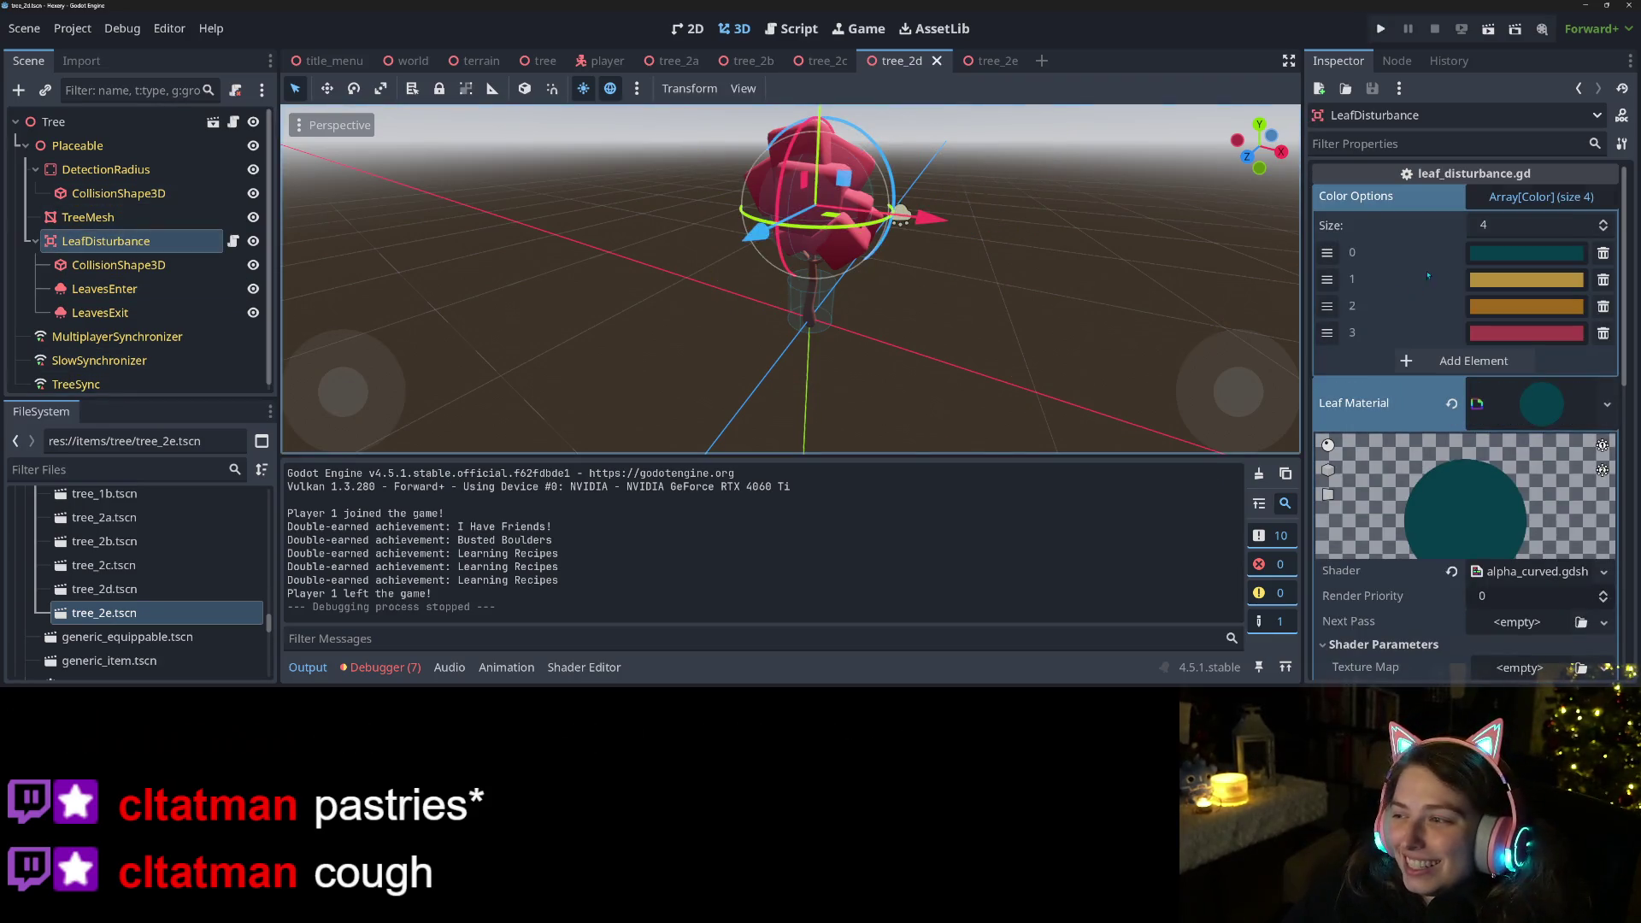
right_click(1373, 402)
left_click(1397, 432)
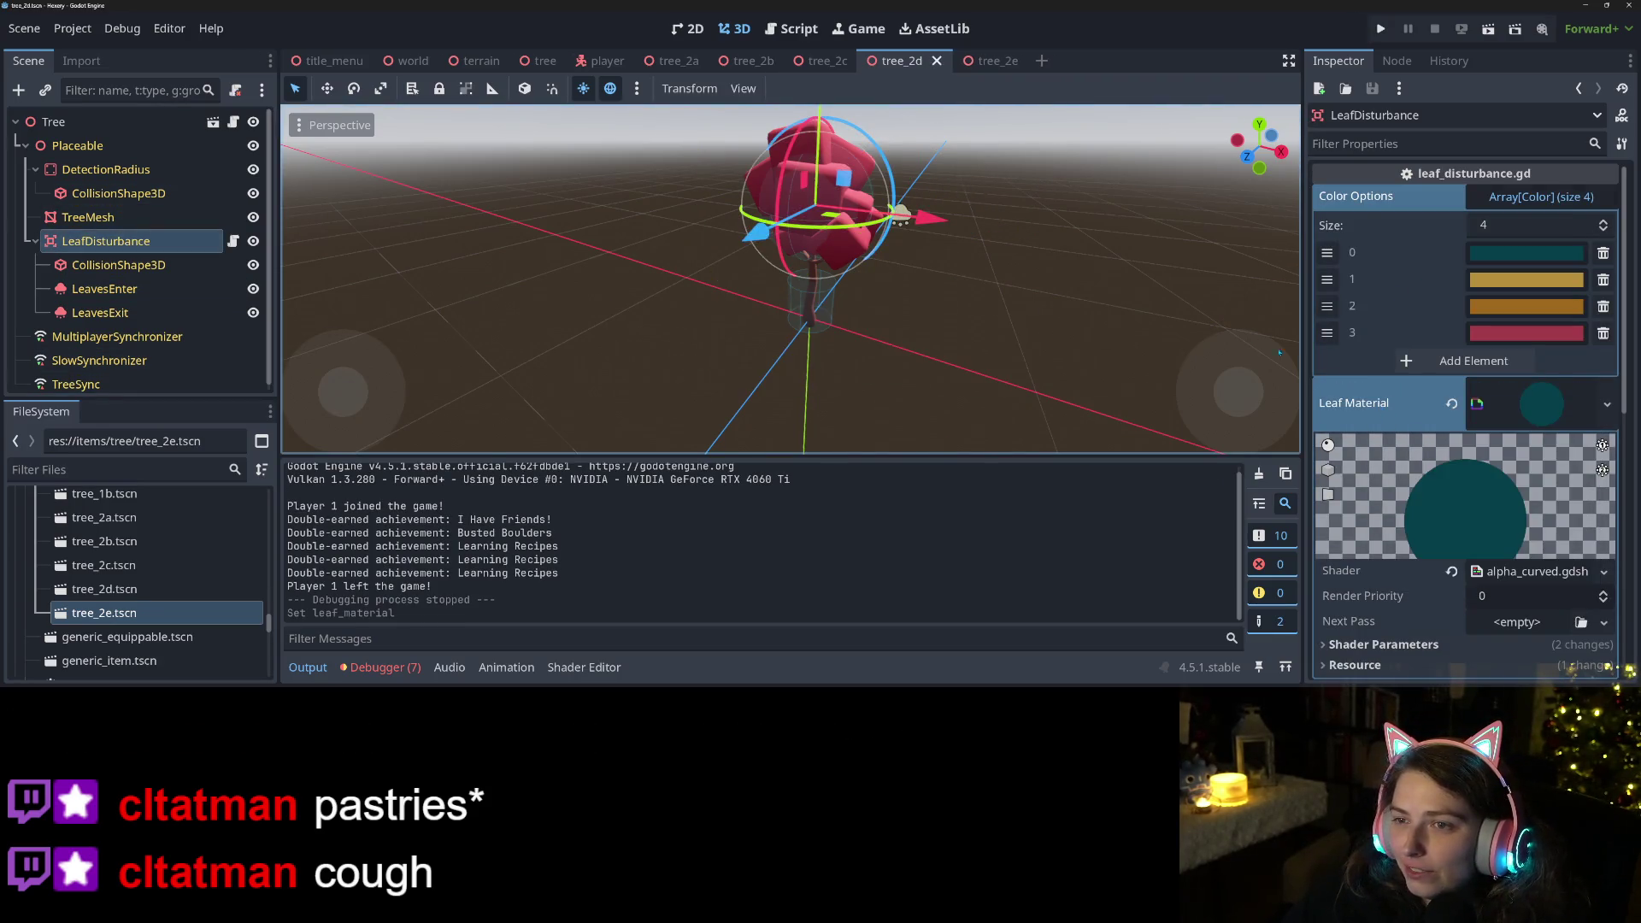
In tree_2e, paste LeavesExit's teal material override into LeafDisturbance's Leaf Material and save.
left_click(992, 62)
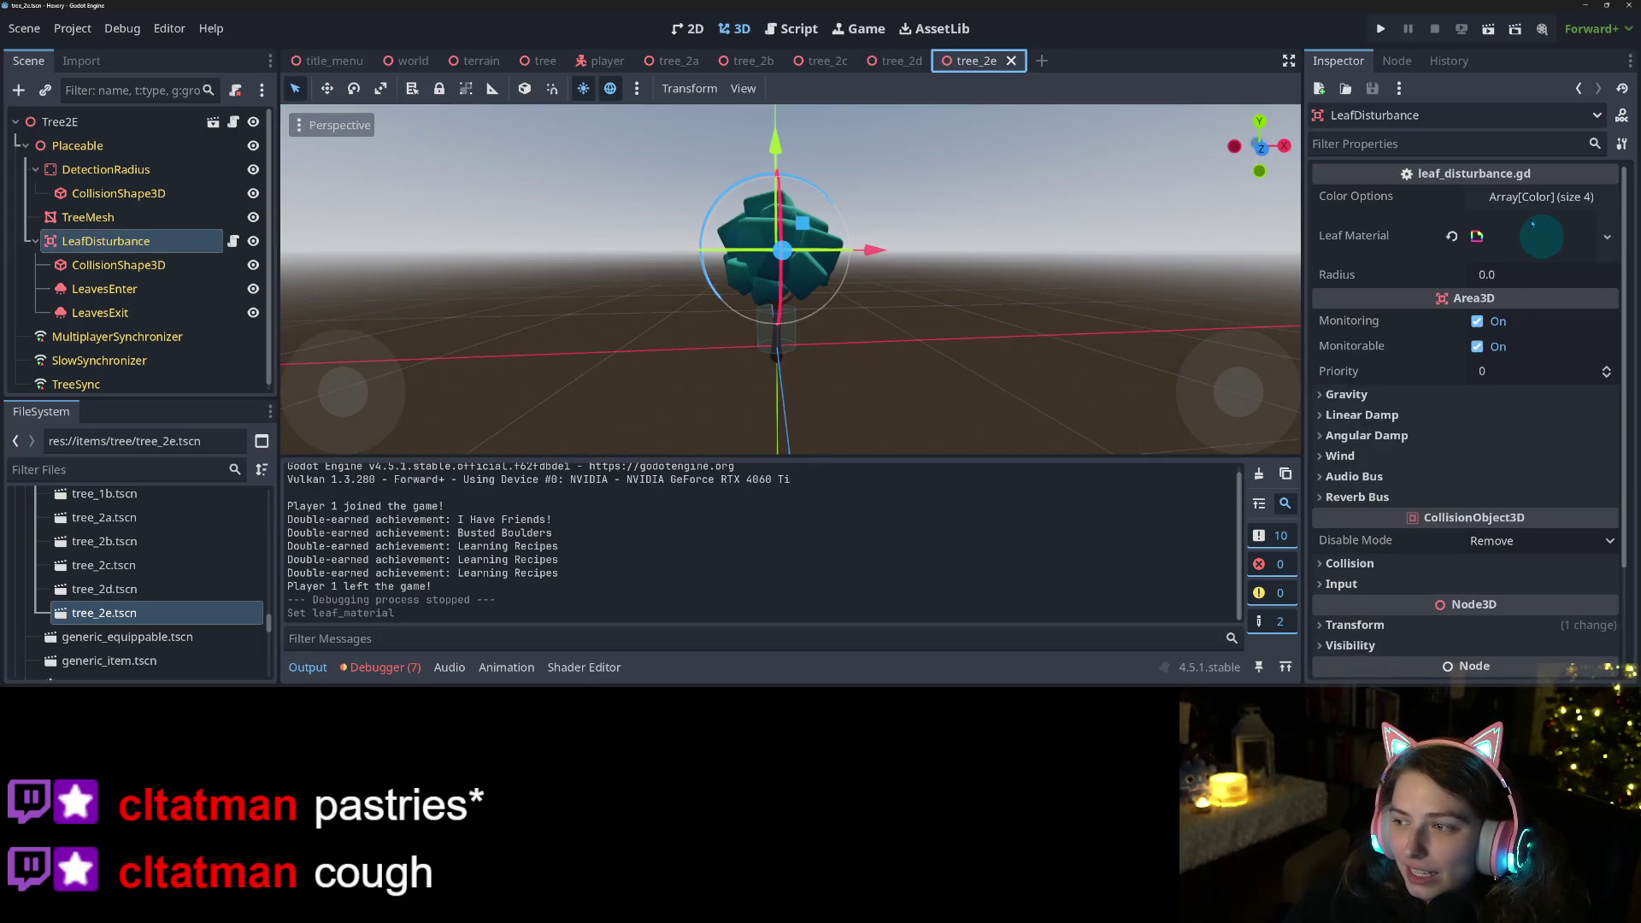
left_click(100, 313)
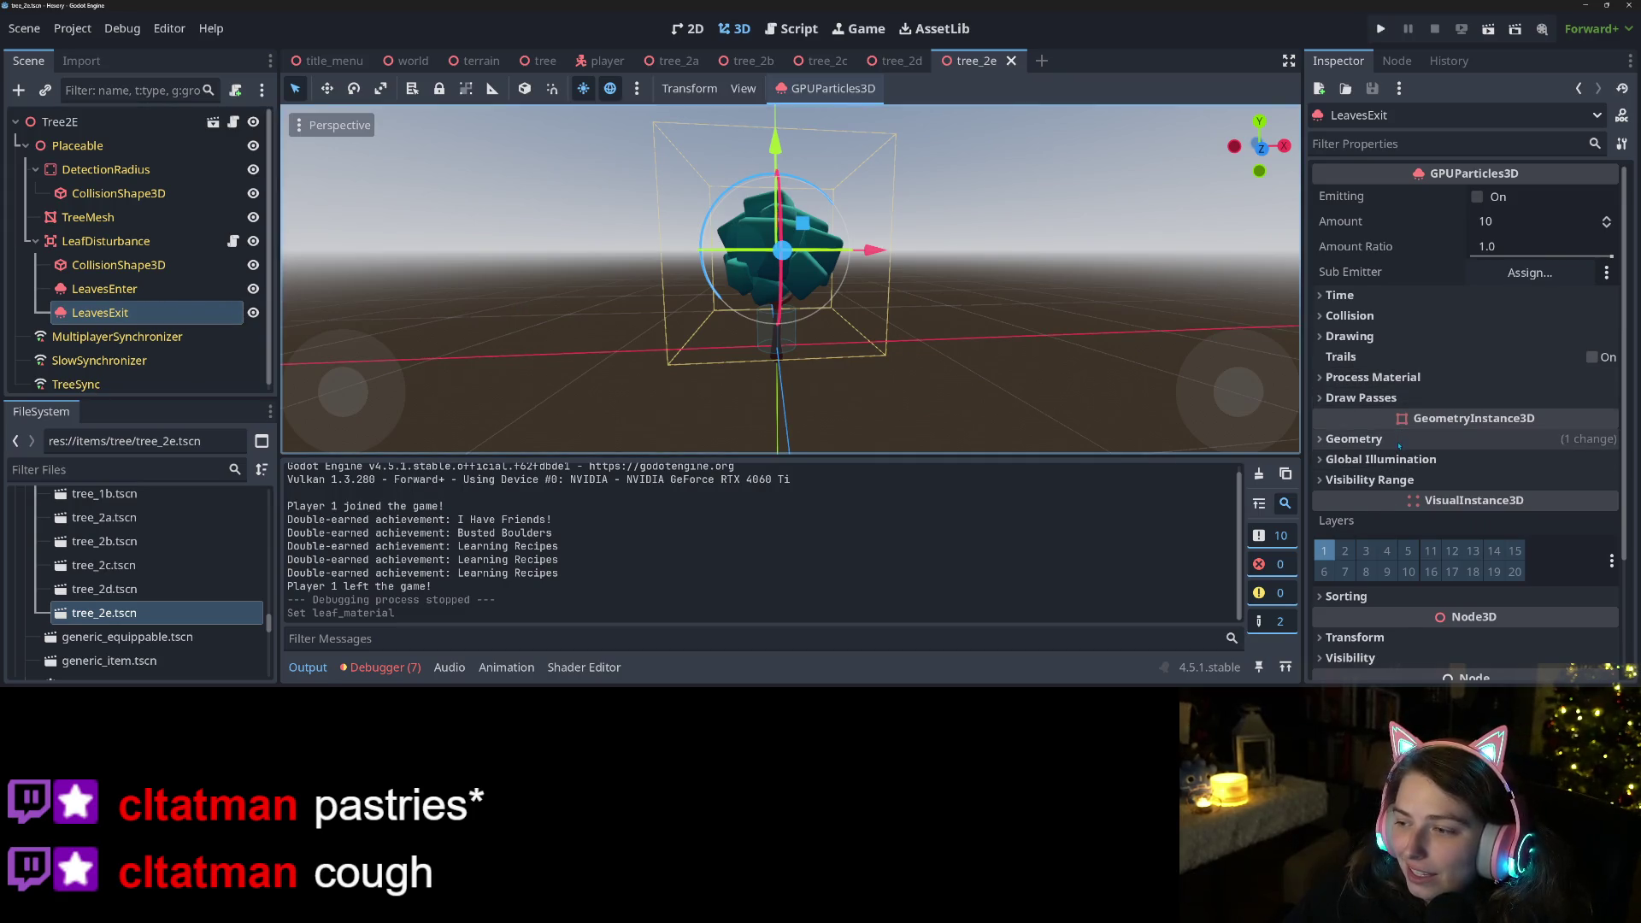
left_click(1354, 438)
right_click(1406, 489)
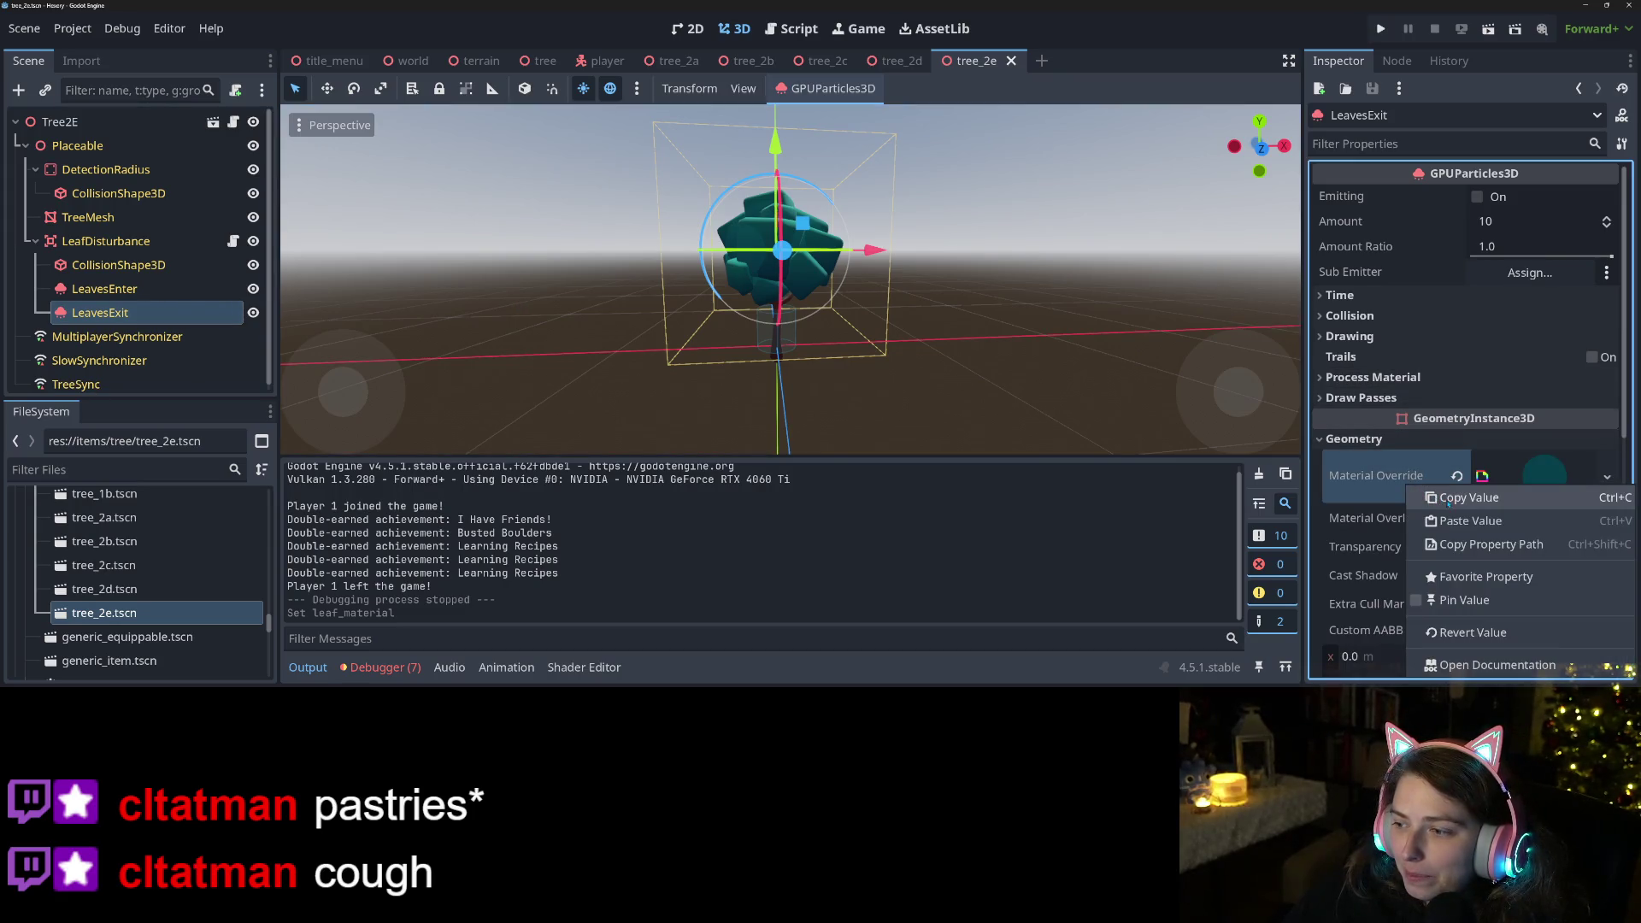
left_click(1448, 499)
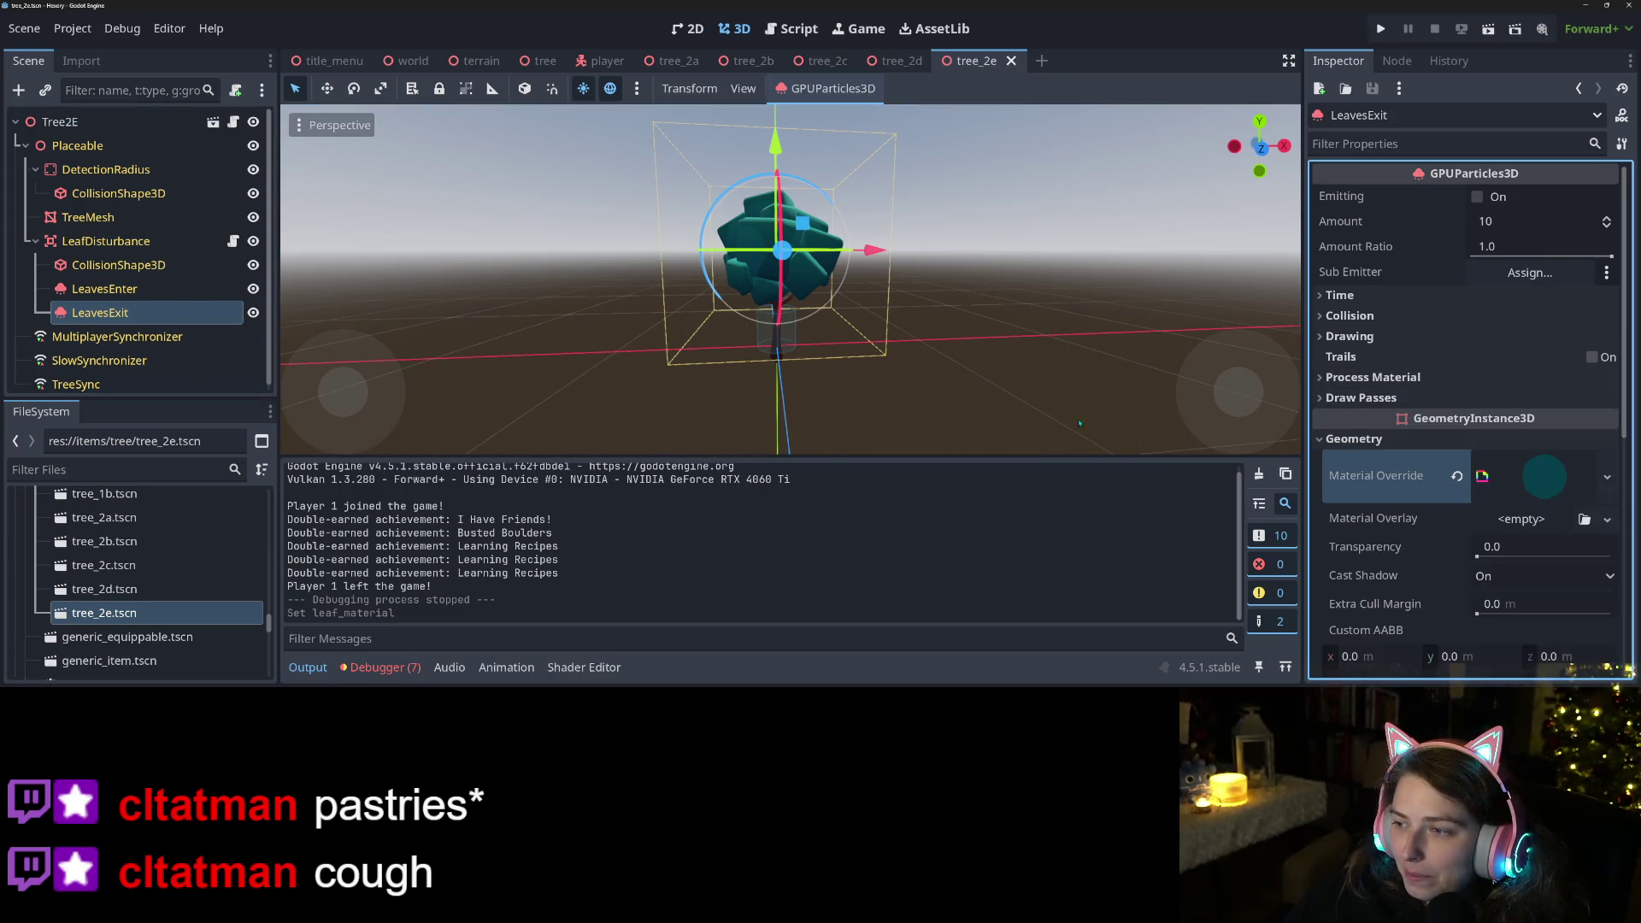
left_click(99, 248)
right_click(1352, 239)
left_click(1392, 266)
key("ctrl+s")
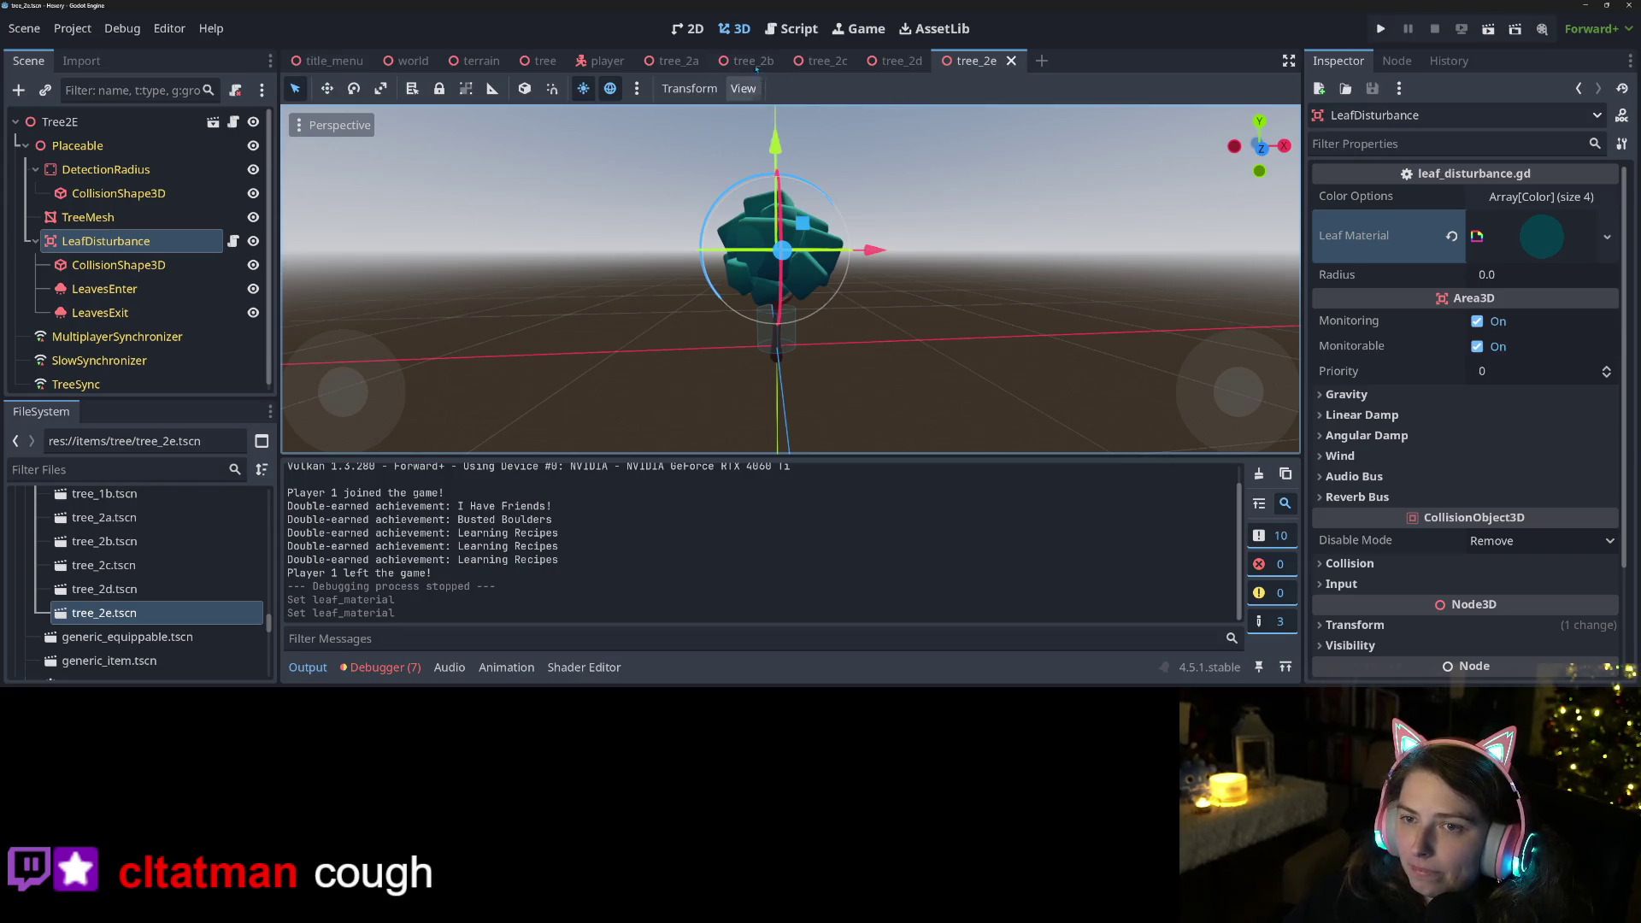
Check the tree_2b, tree_2c, tree_2d and tree_2e scenes, then run the project.
left_click(755, 65)
left_click(834, 64)
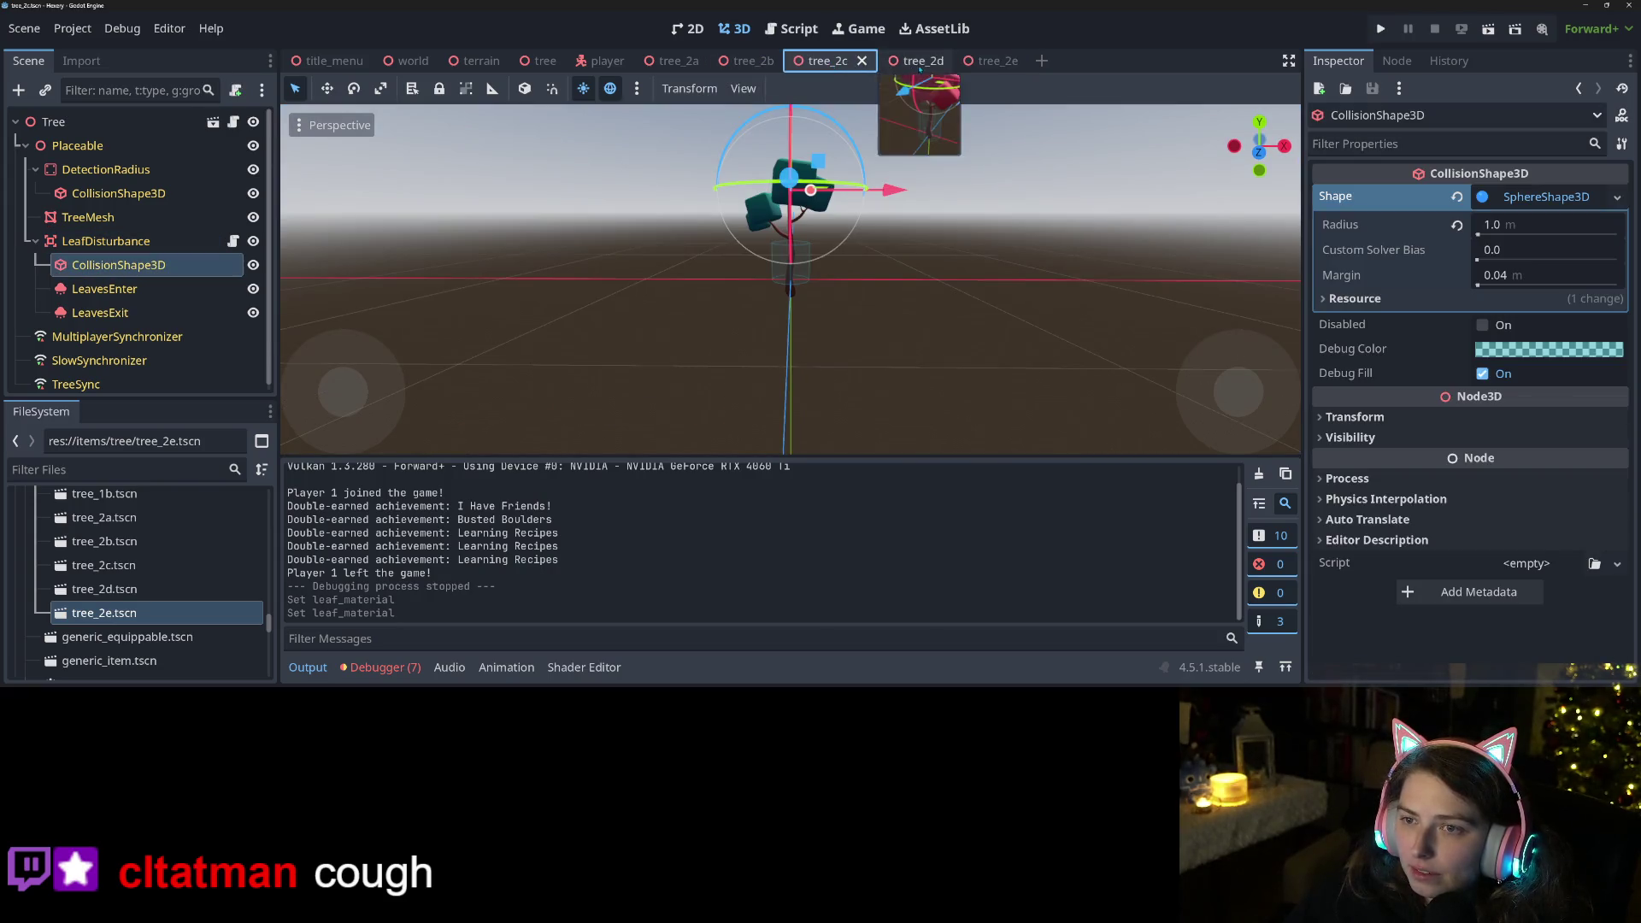
left_click(919, 63)
left_click(991, 63)
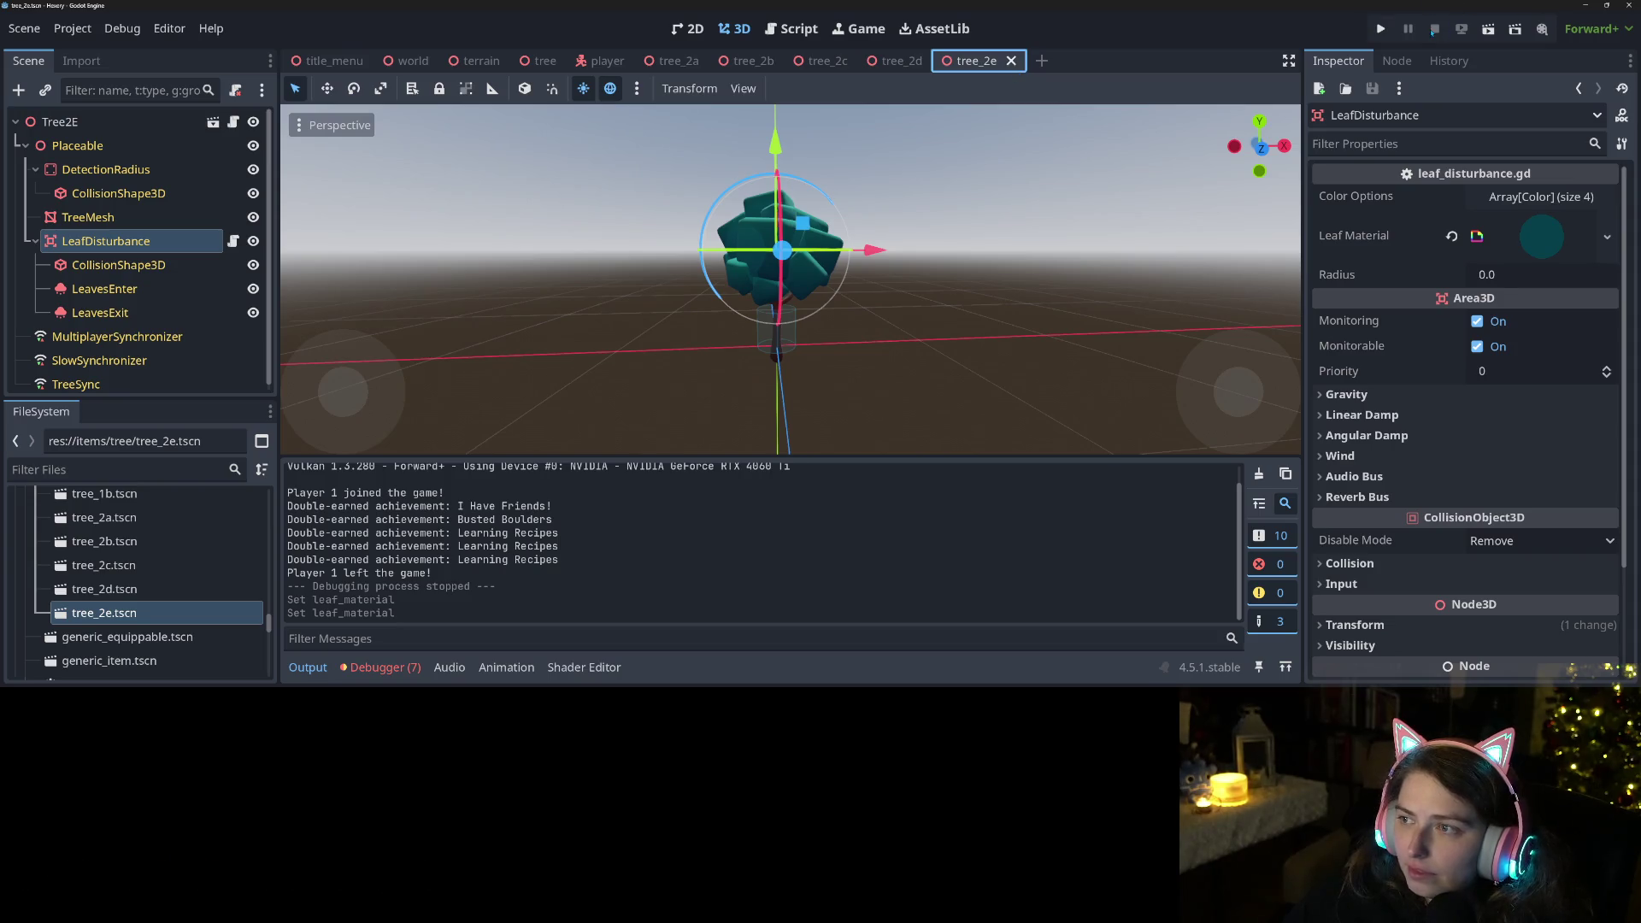
left_click(1380, 29)
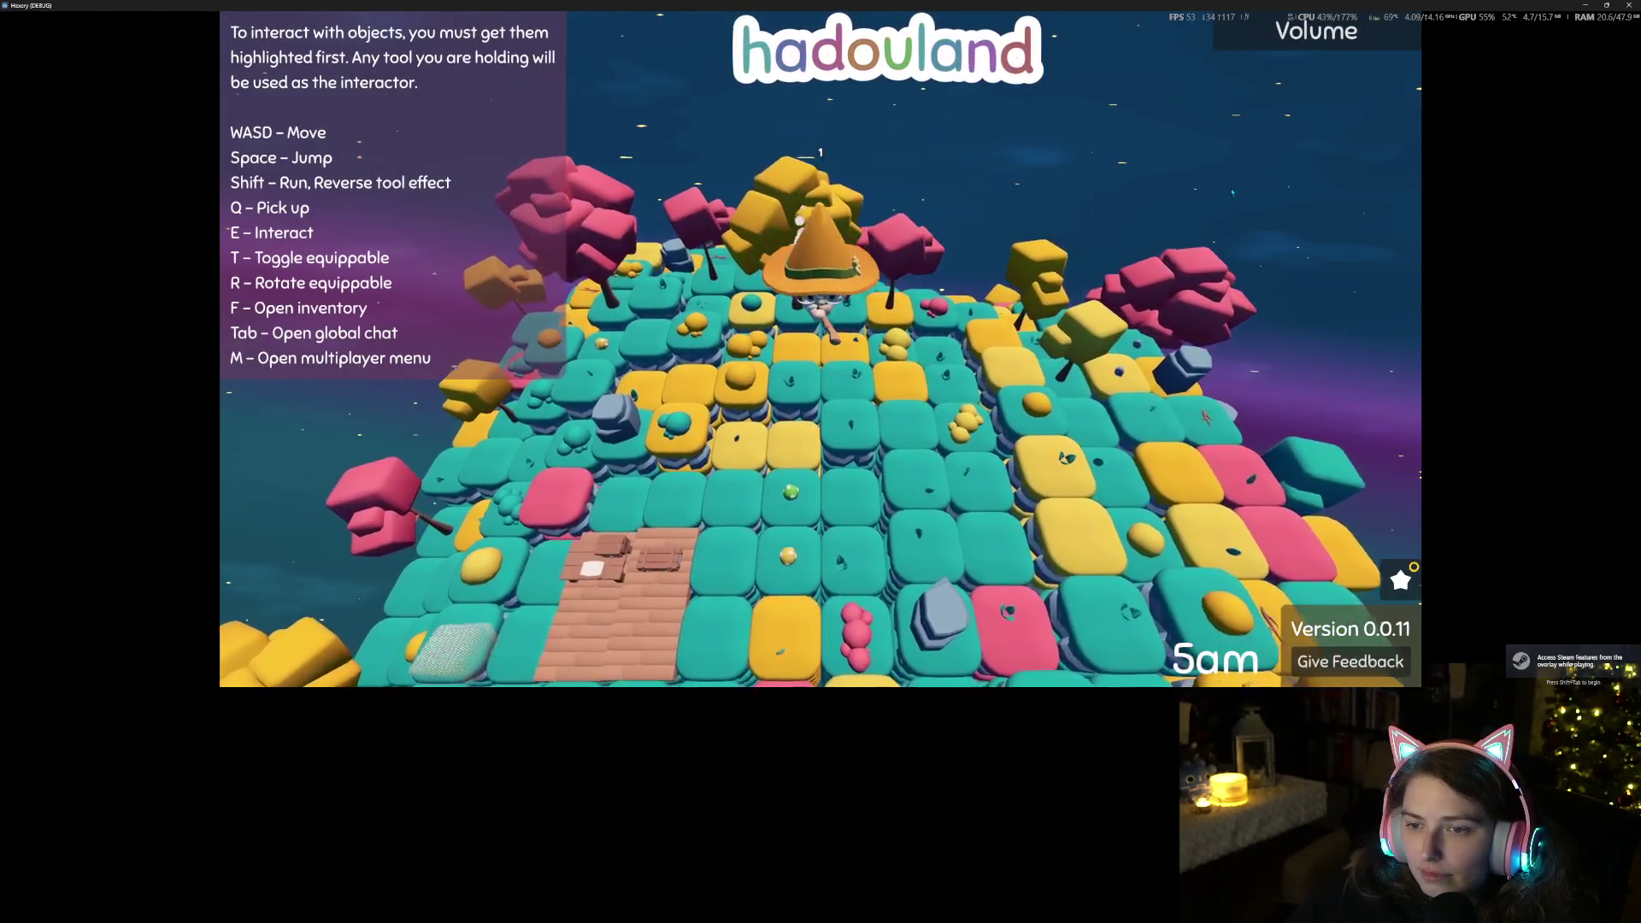
Fly the witch across the island, off its edge and back onto the teal path.
key("a")
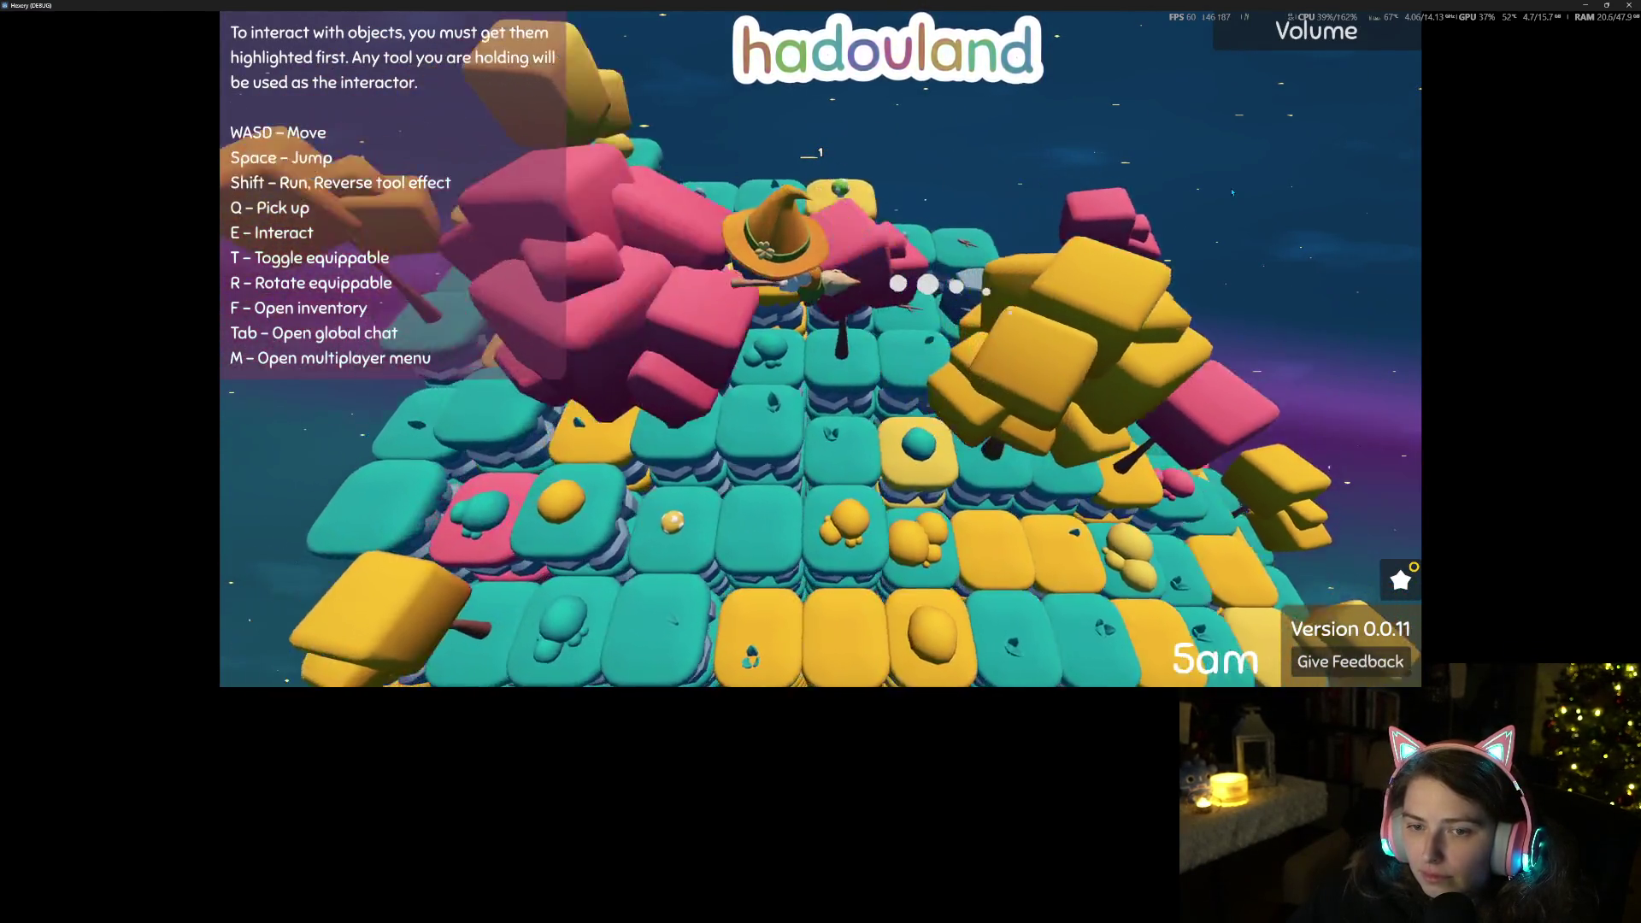
key("a")
key("a")
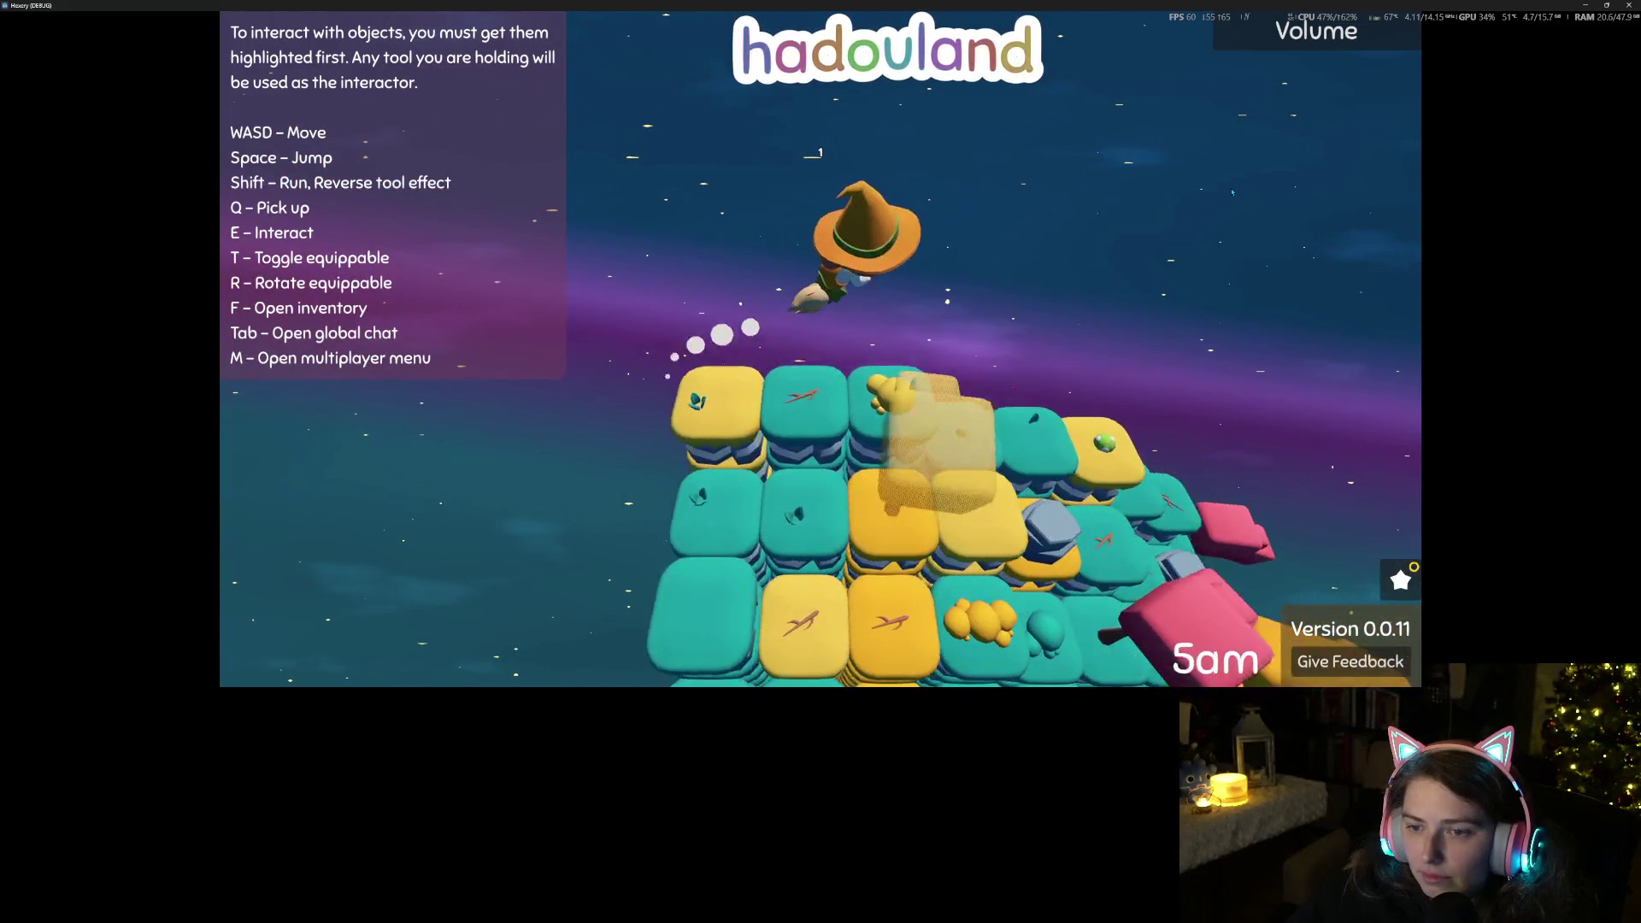
key("a")
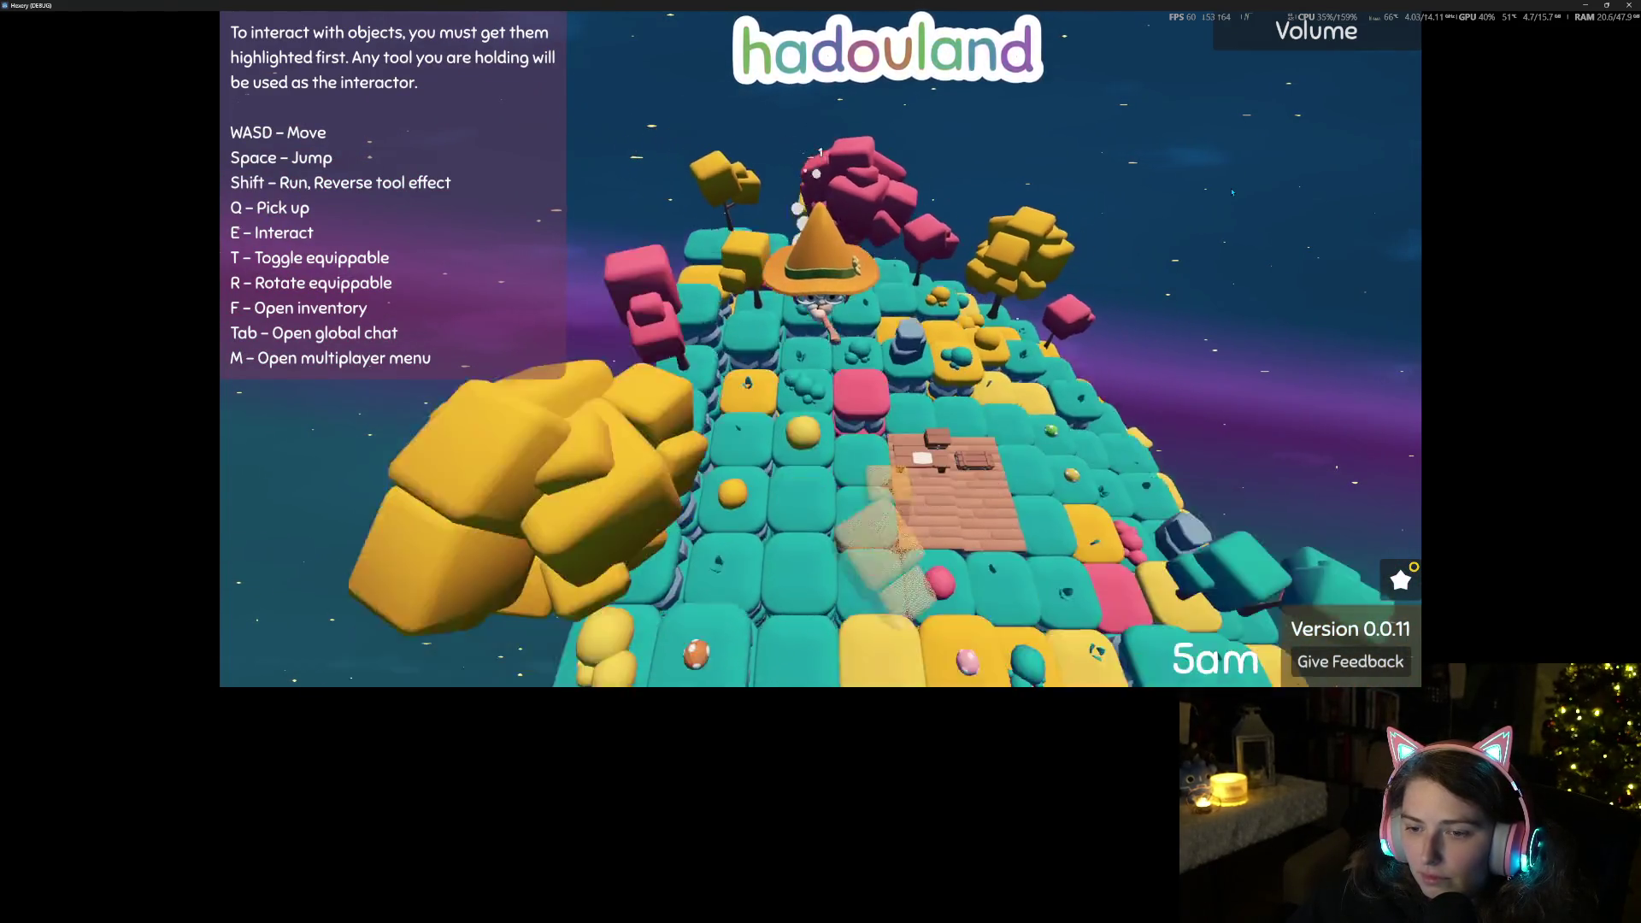
key("a")
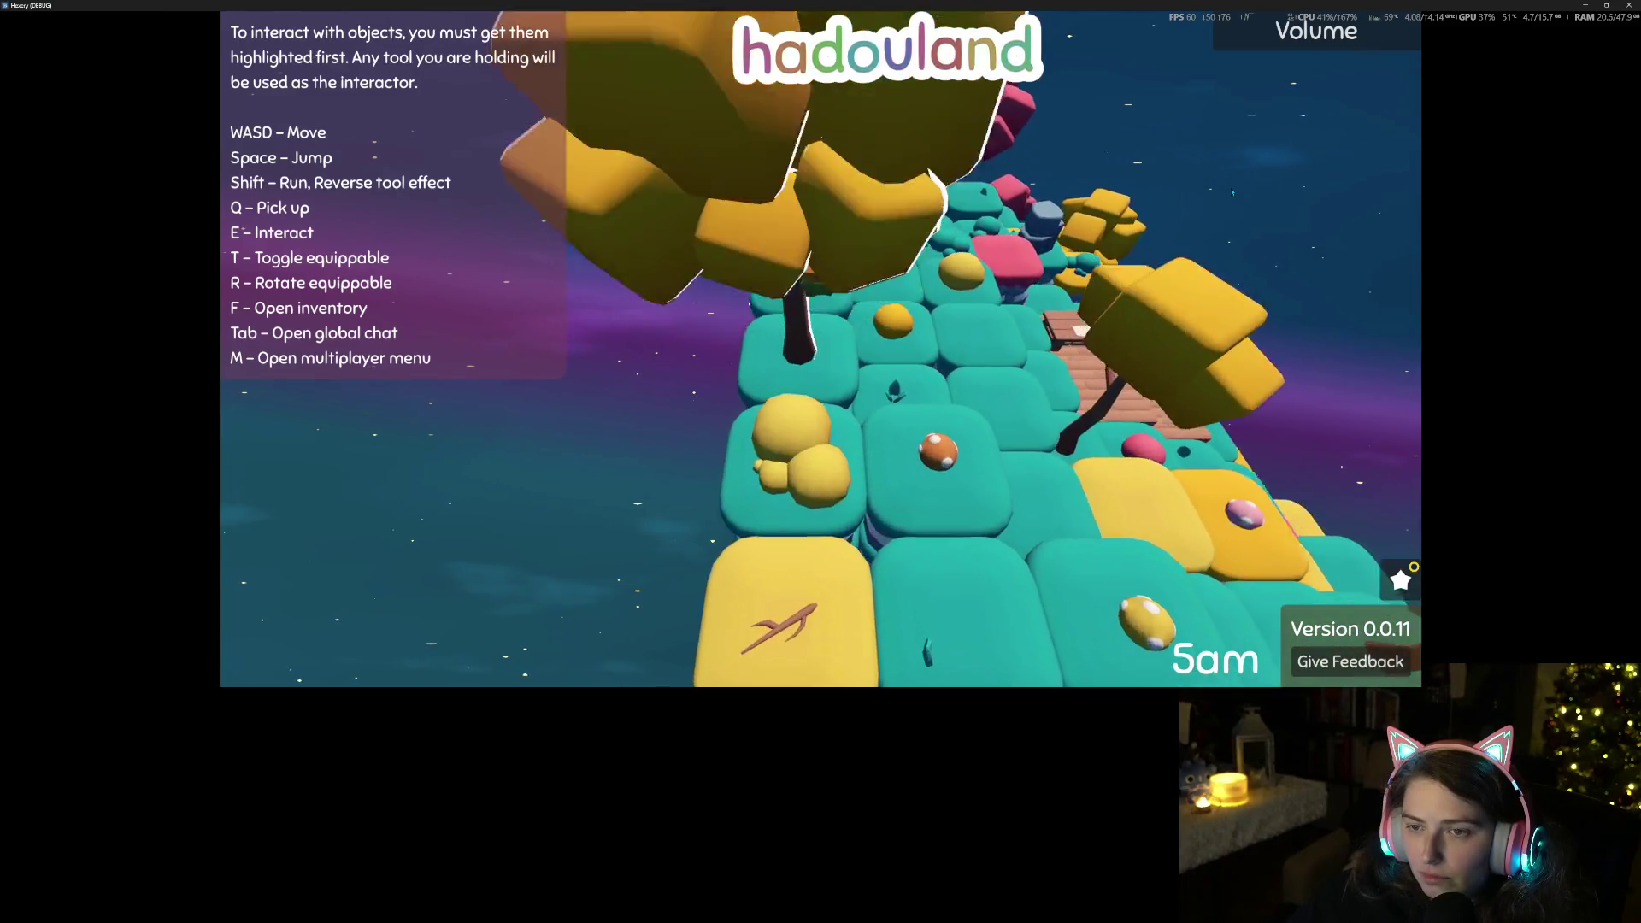
key("a")
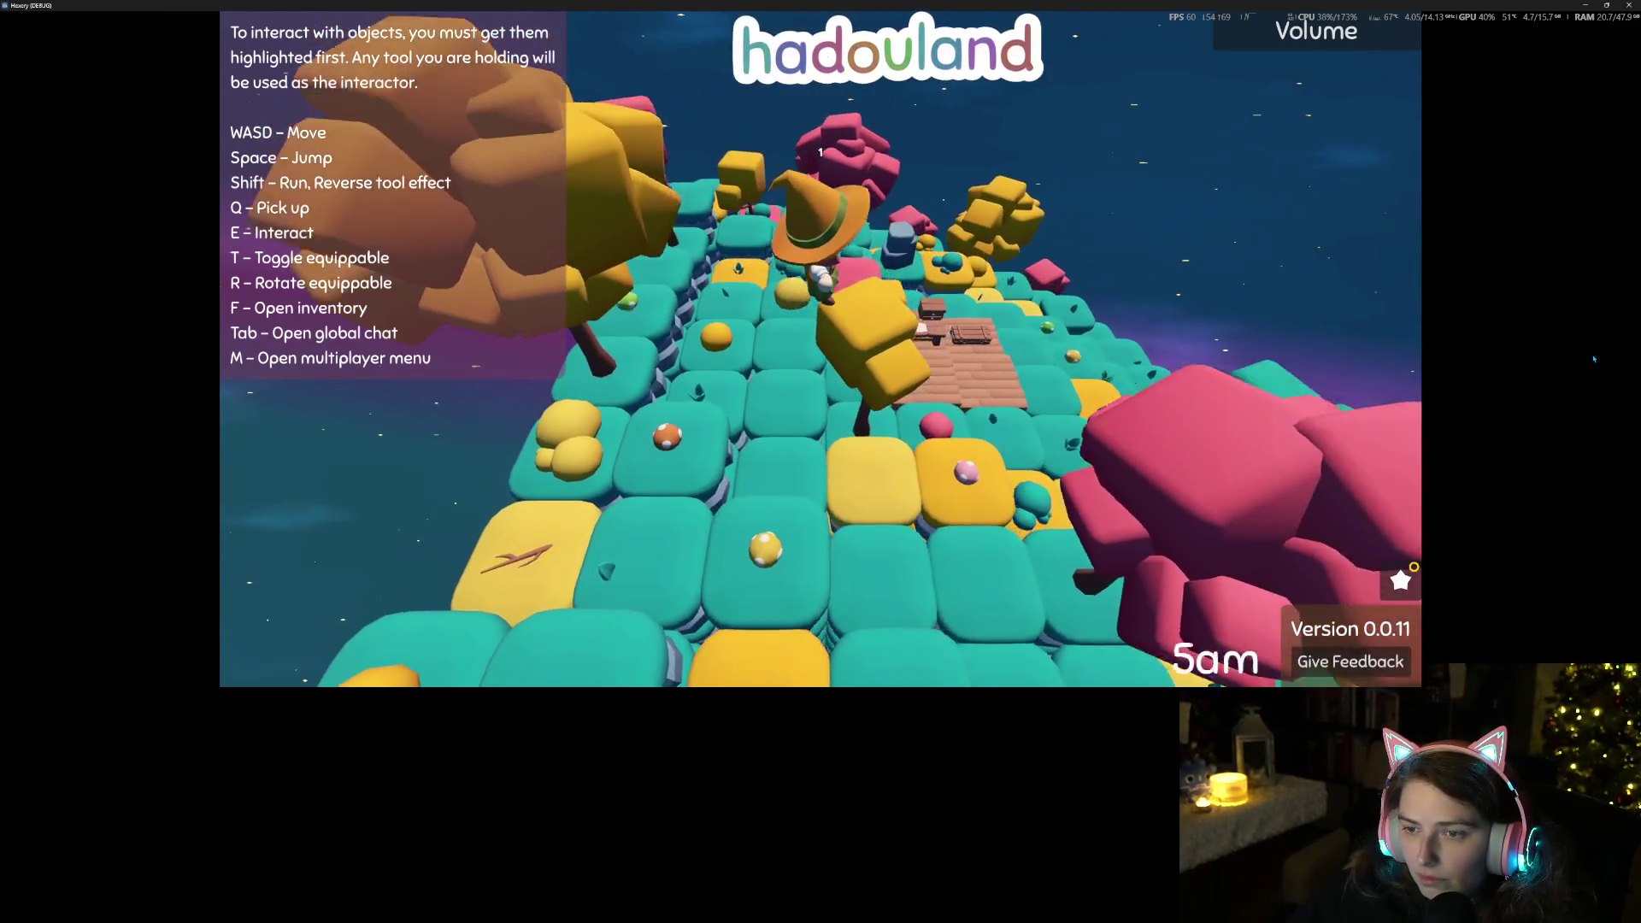
key("a")
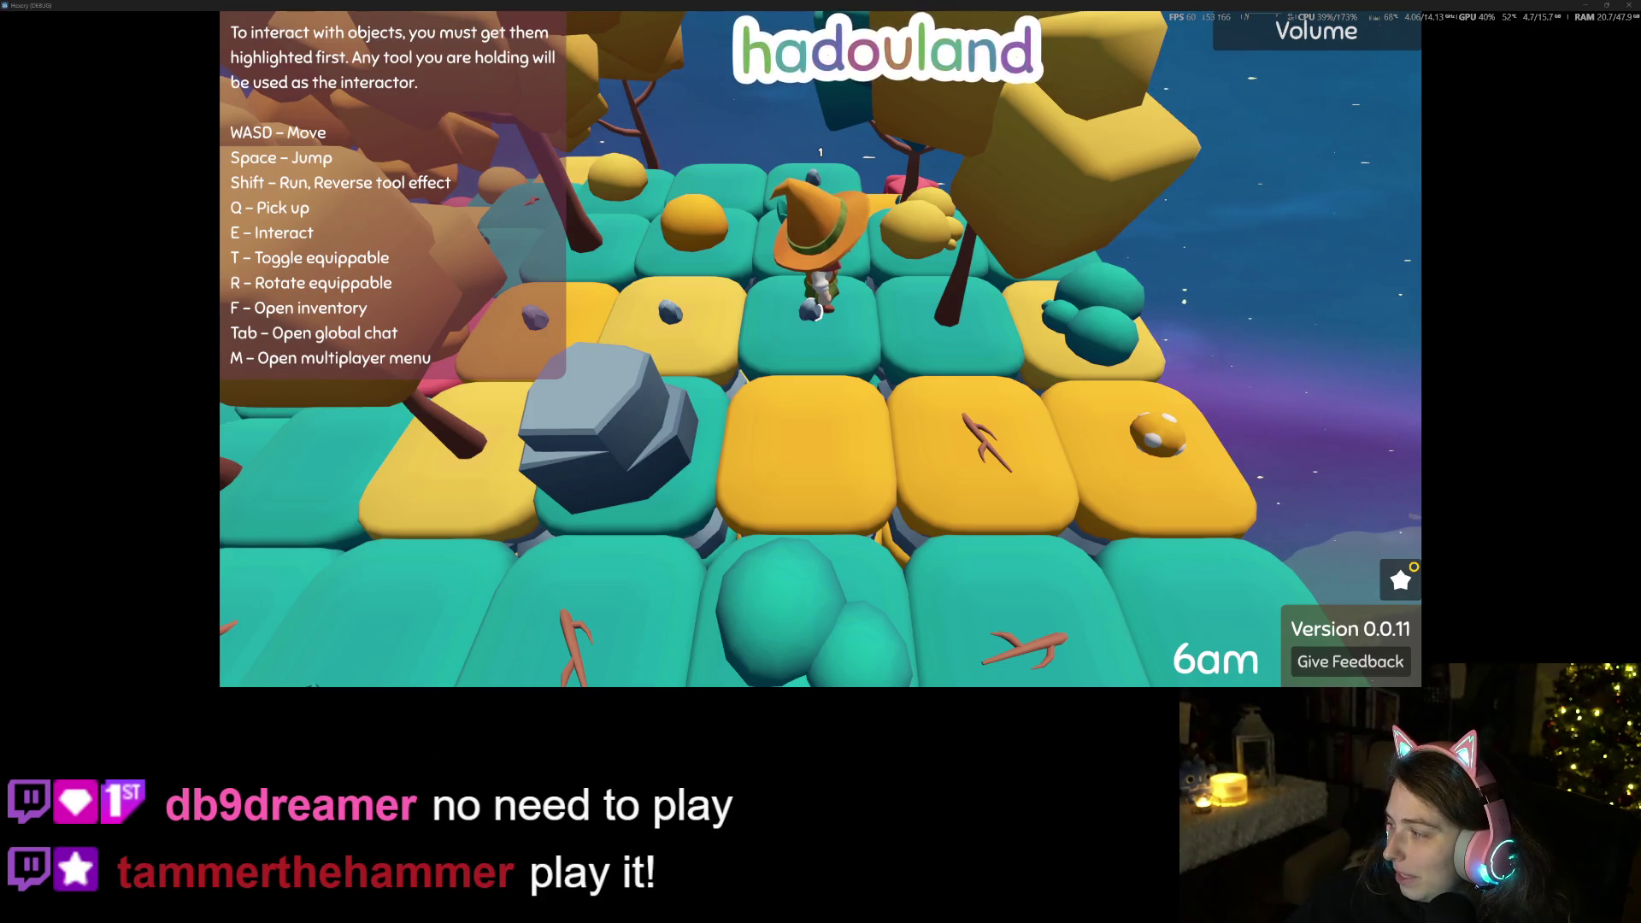
key("alt+Tab")
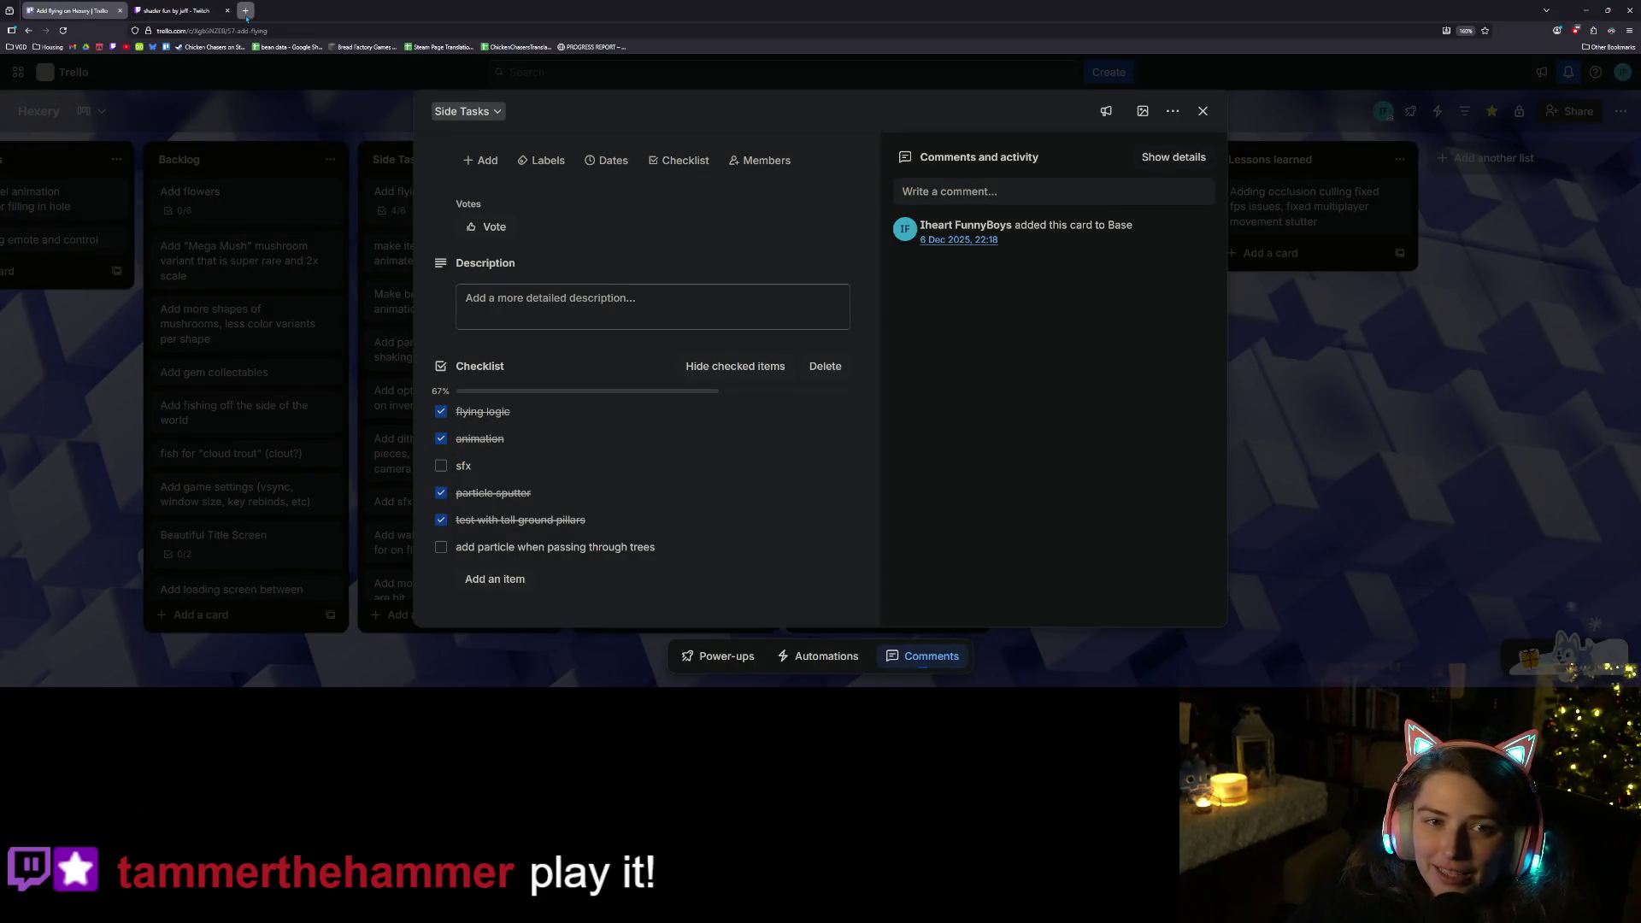
Open the Twitch clip in a new tab, close it, and minimize the browser.
left_click(246, 10)
key("Return")
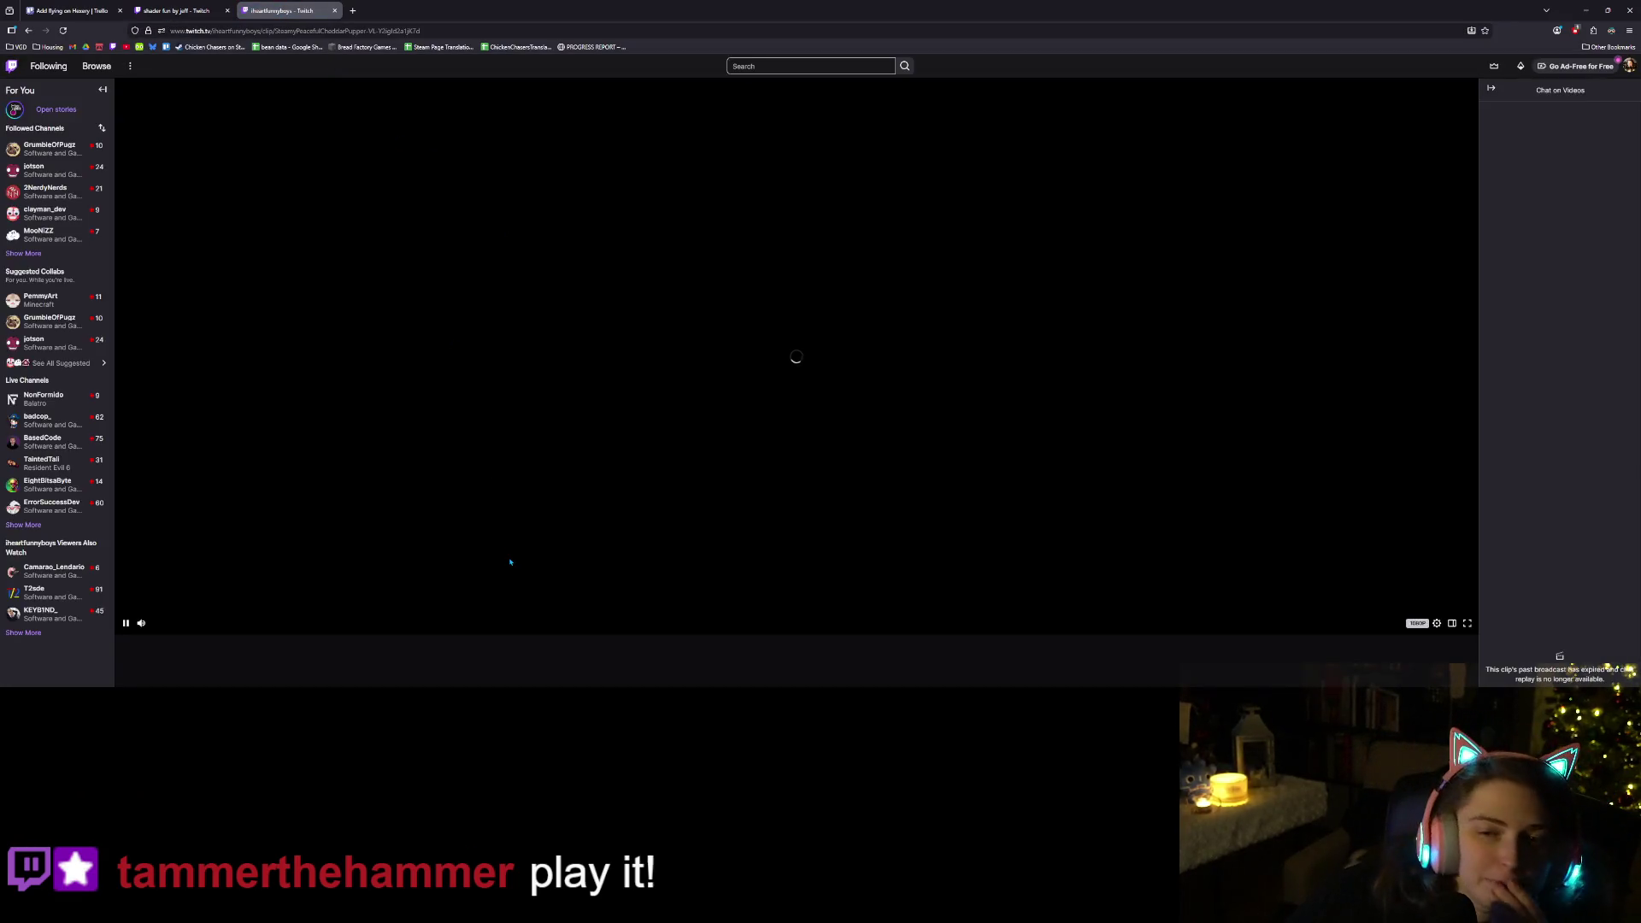
scroll(367, 641, "down", 2)
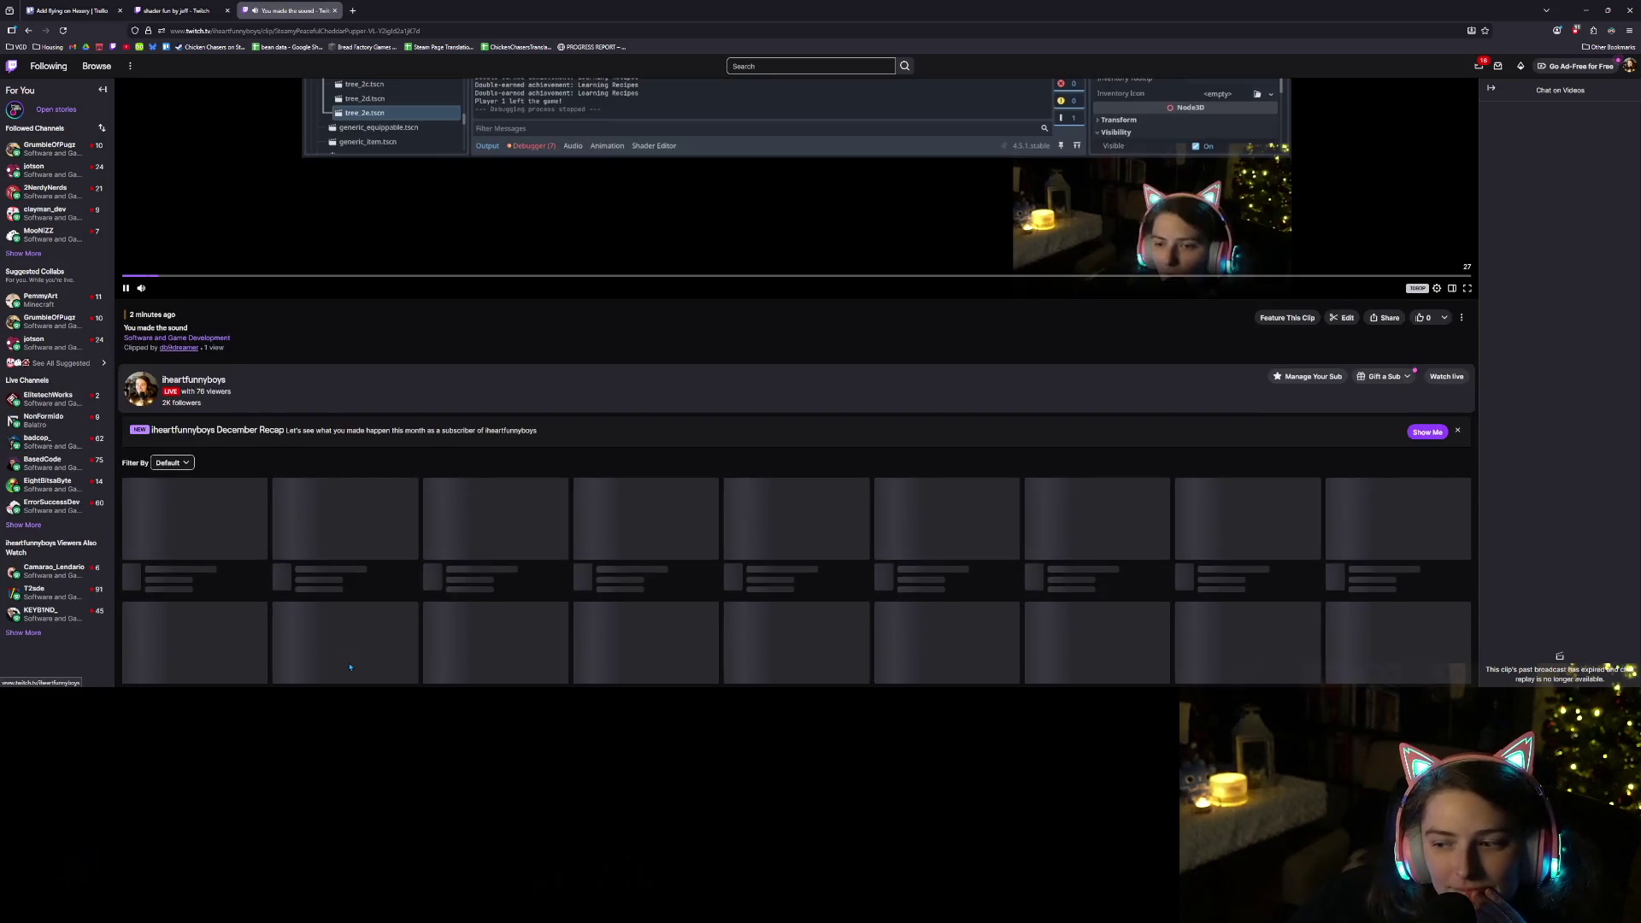
scroll(363, 643, "up", 2)
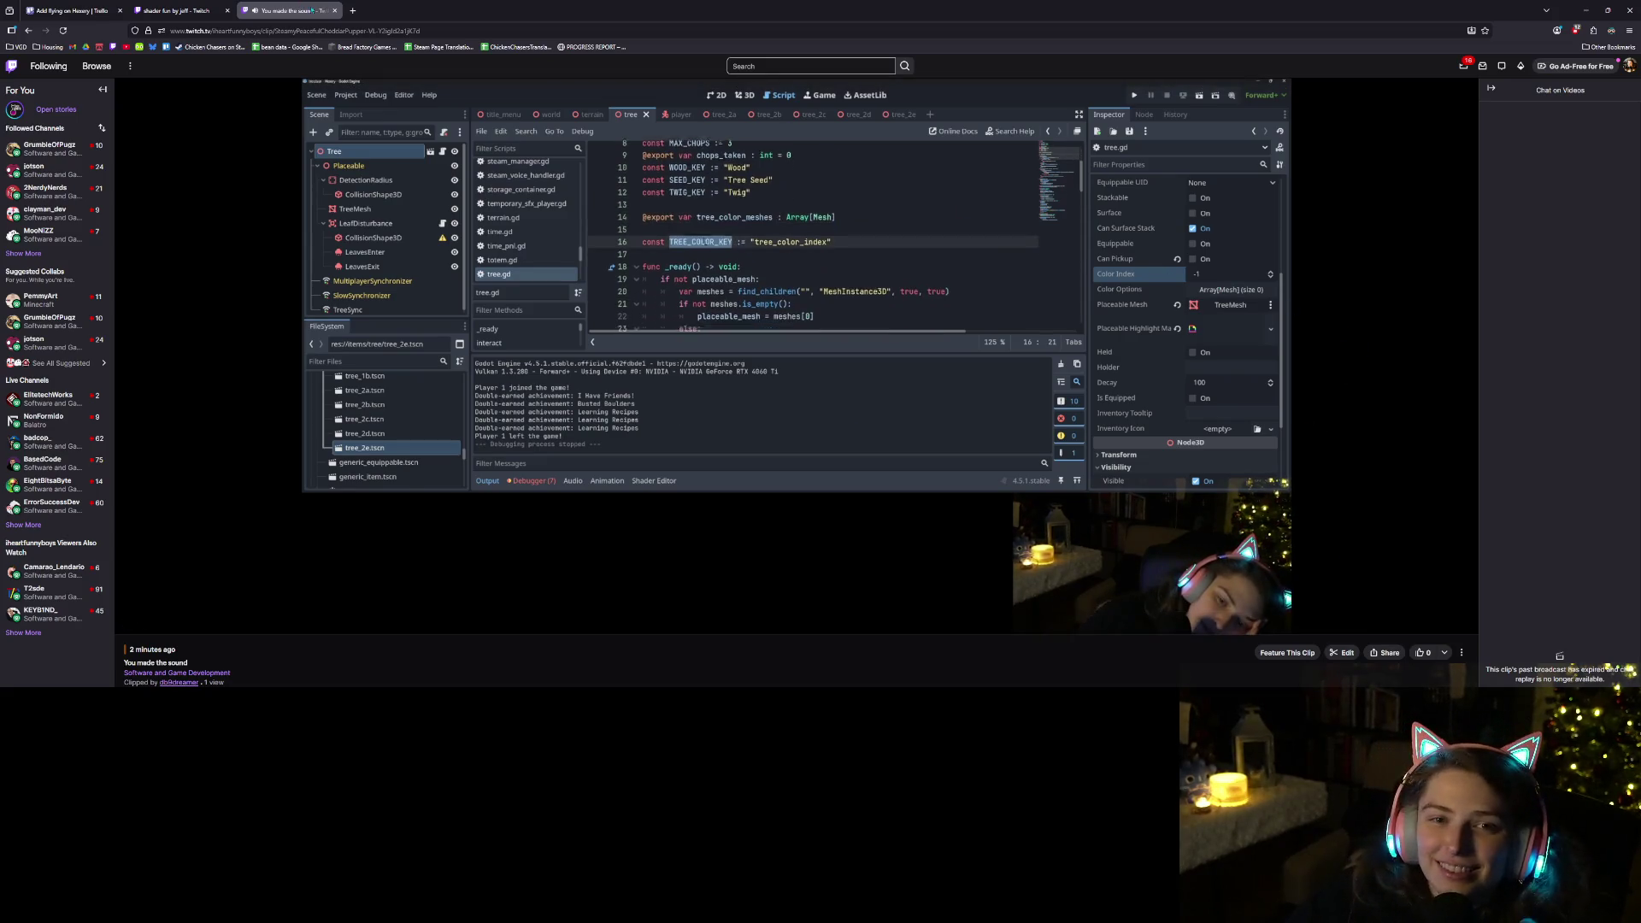
left_click(337, 11)
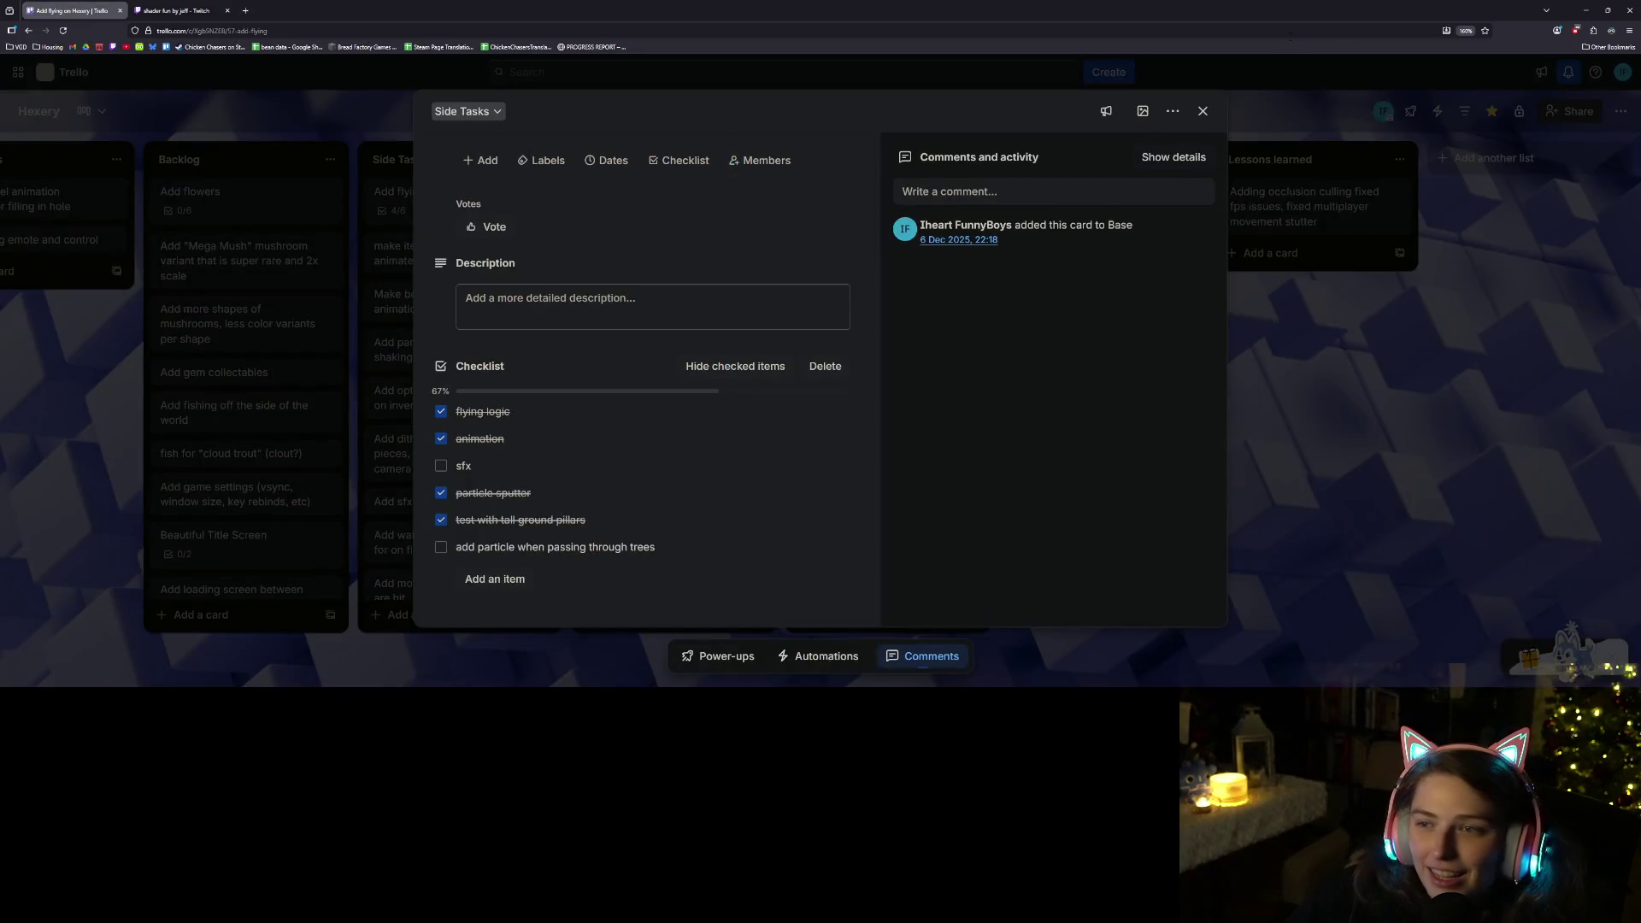
left_click(1585, 10)
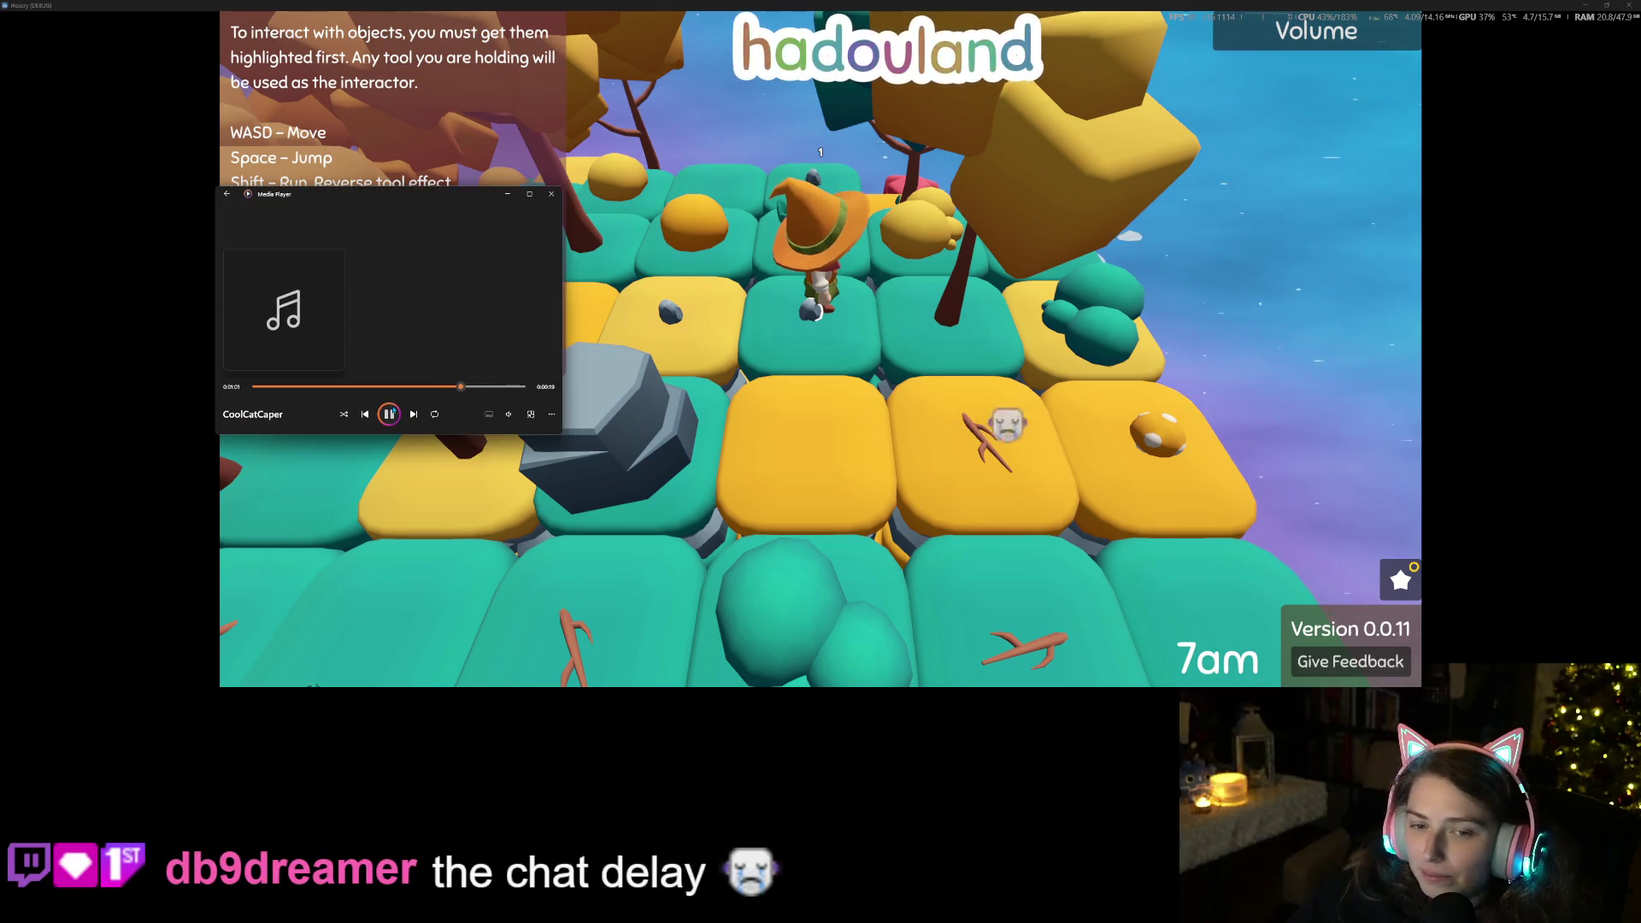
Minimize the media player and toggle the game's volume sliders open and closed.
left_click(507, 195)
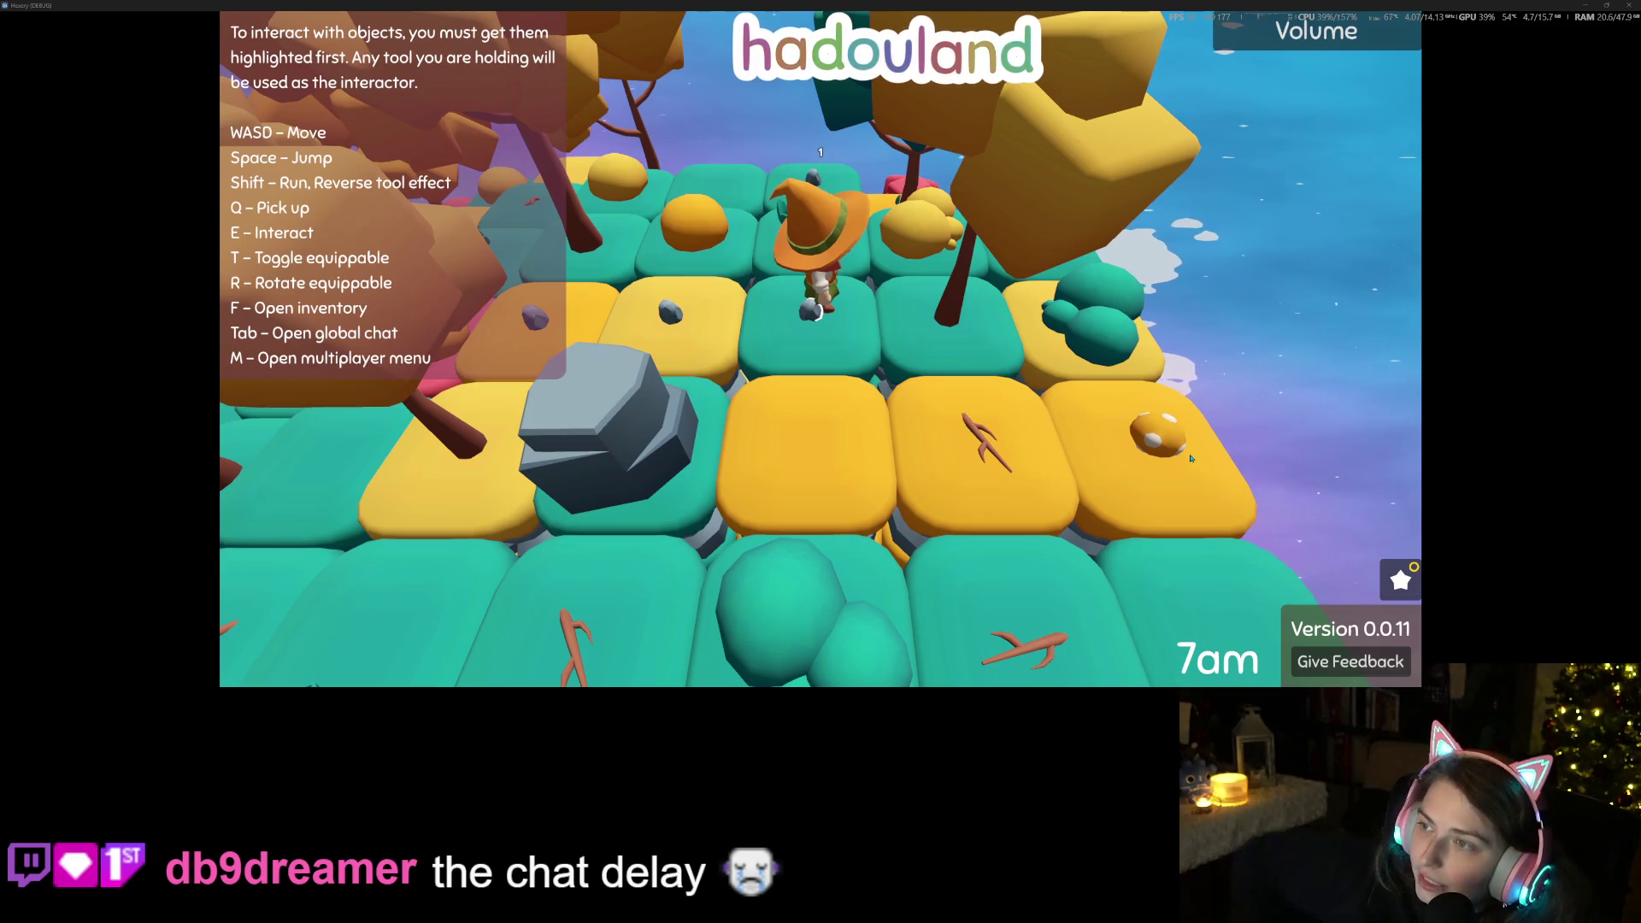
left_click(1367, 30)
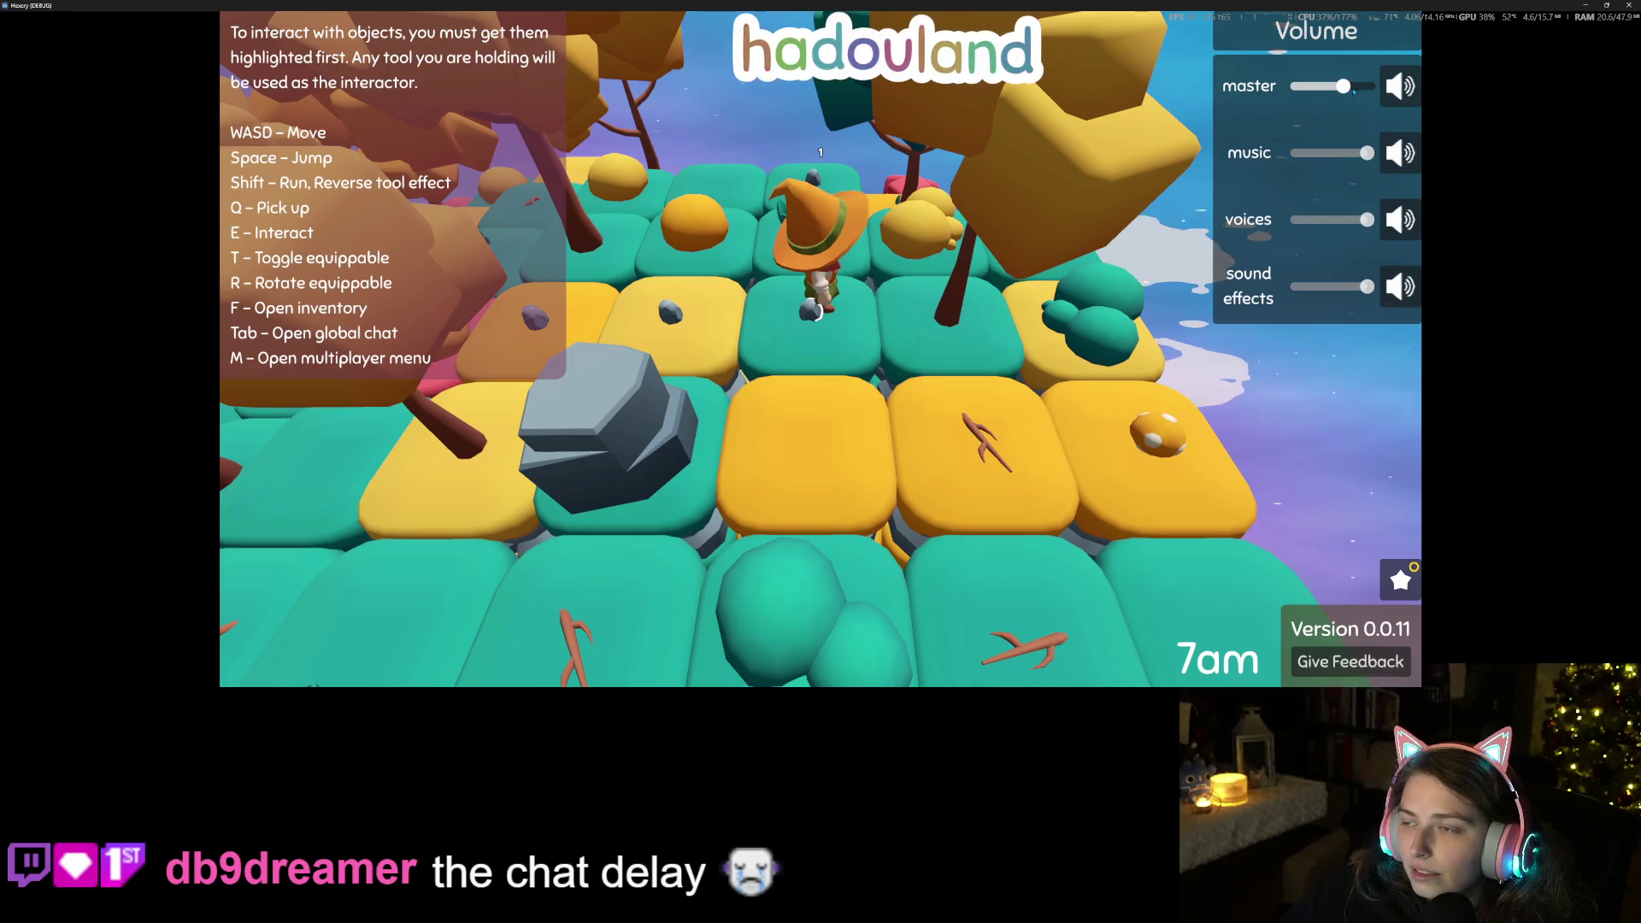
left_click(1330, 52)
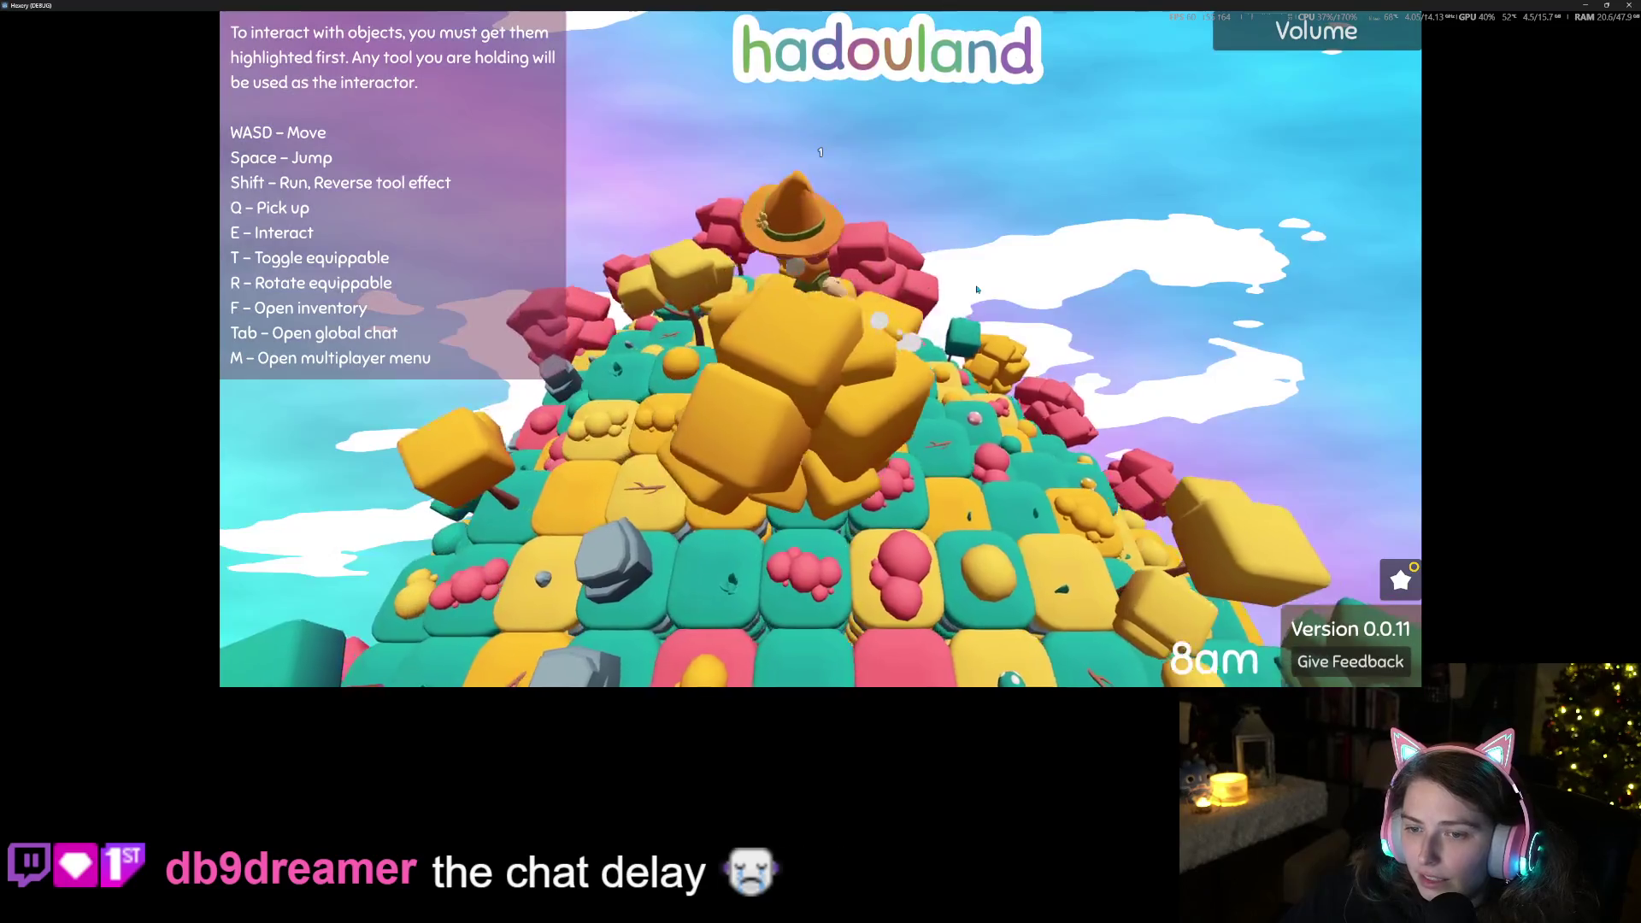
Walk the witch around the island with WASD while orbiting the camera, ending under the red tree.
key("w")
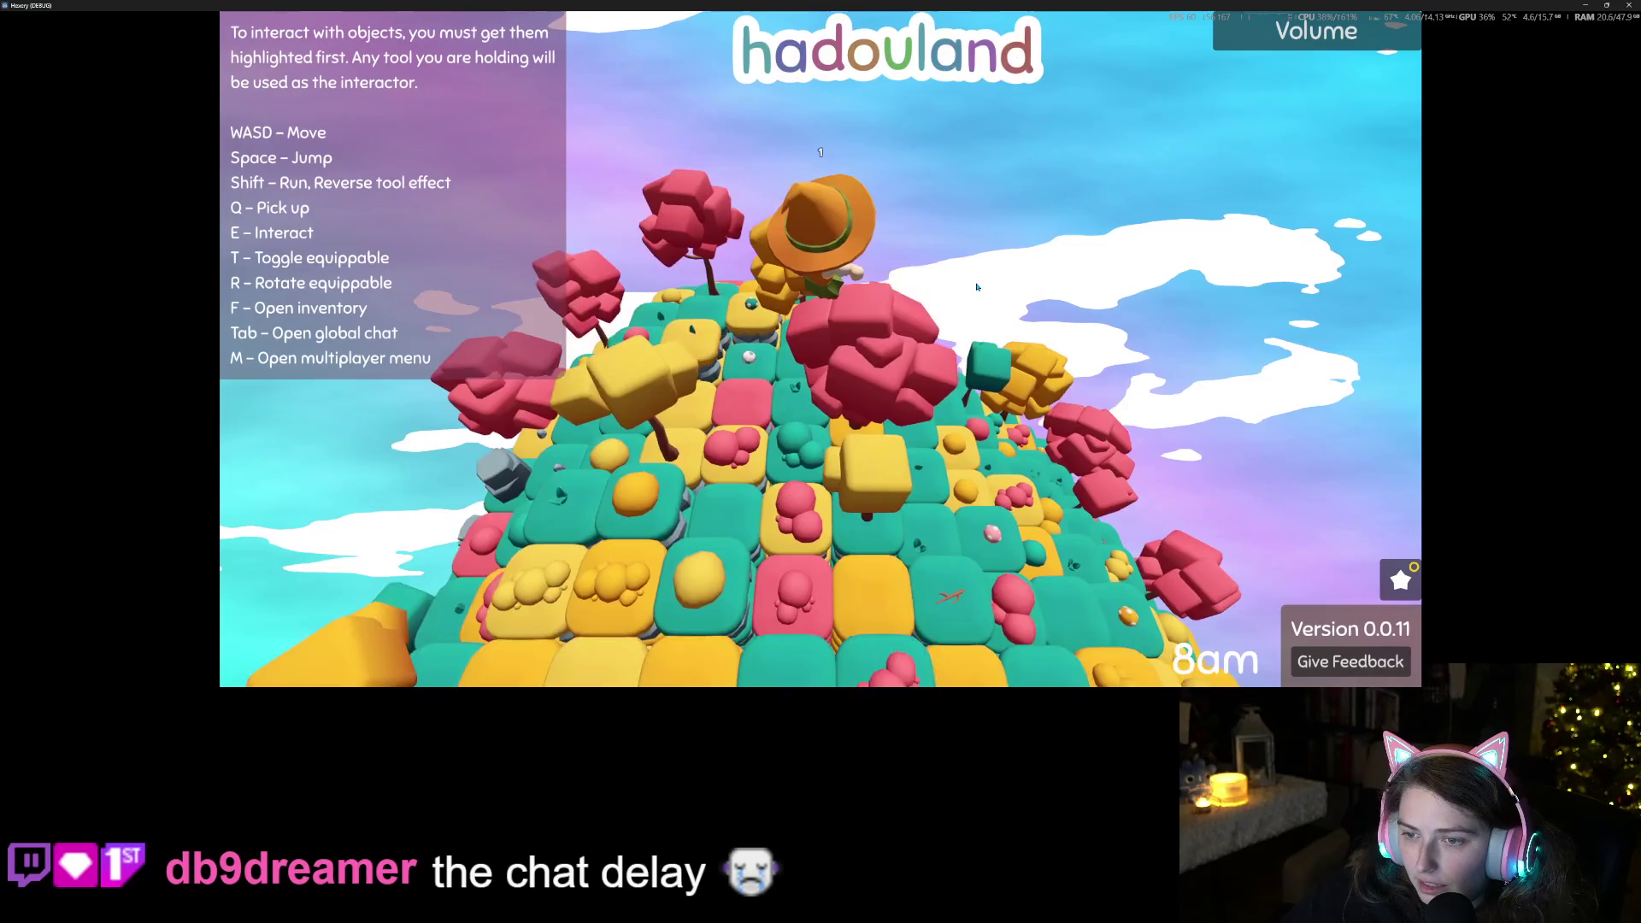
key("s")
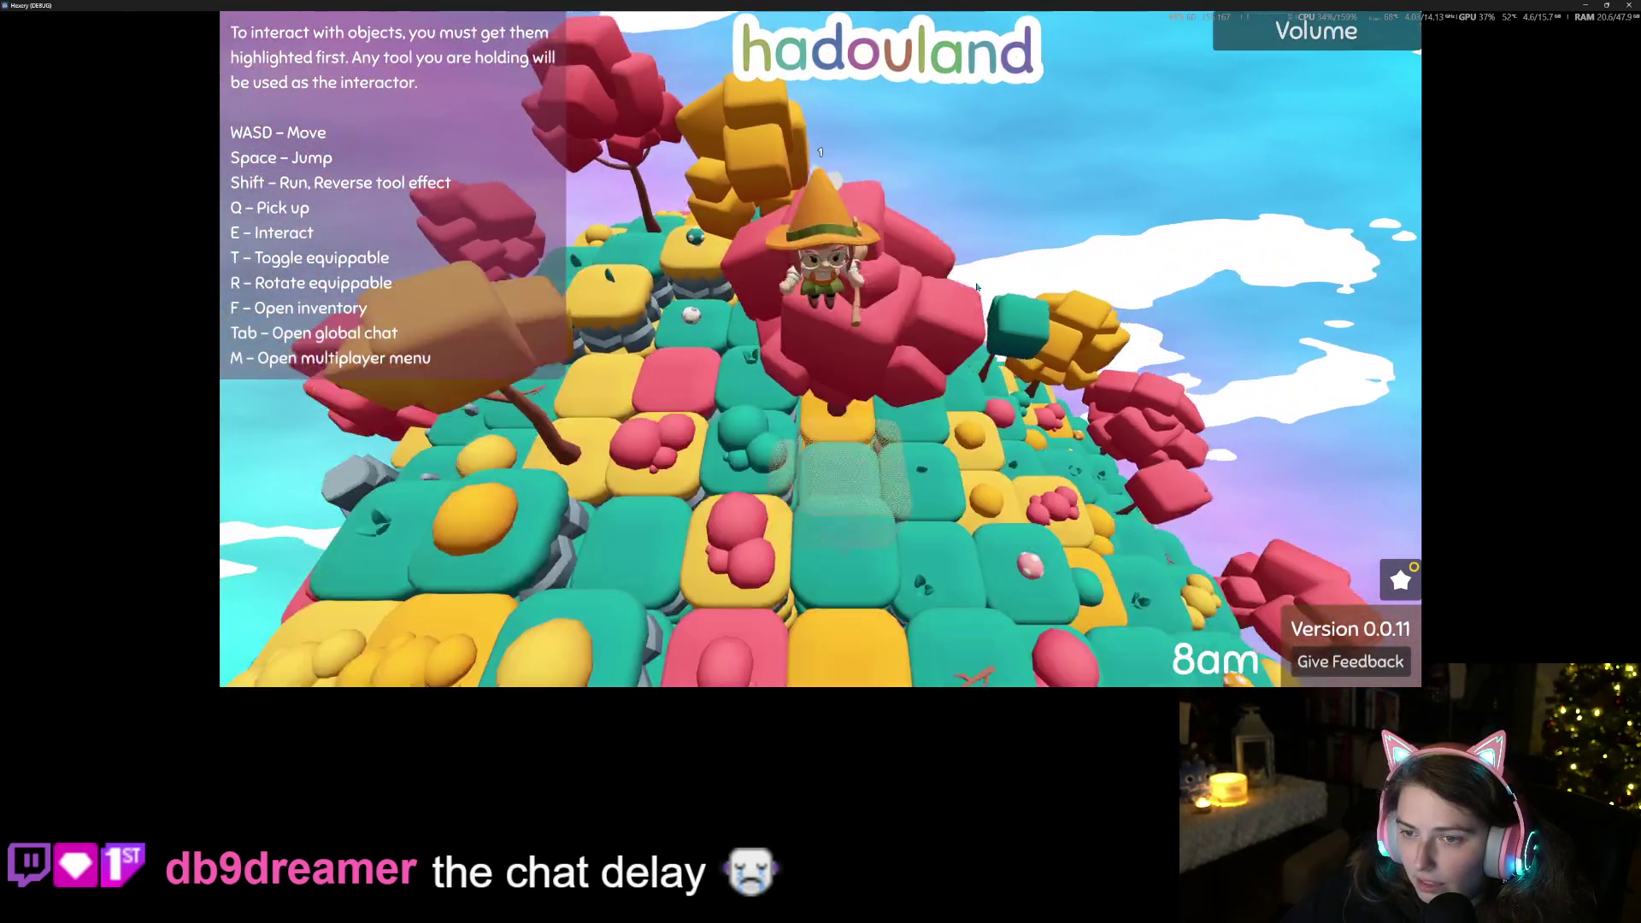
left_click_drag(977, 287, 1177, 335)
key("w")
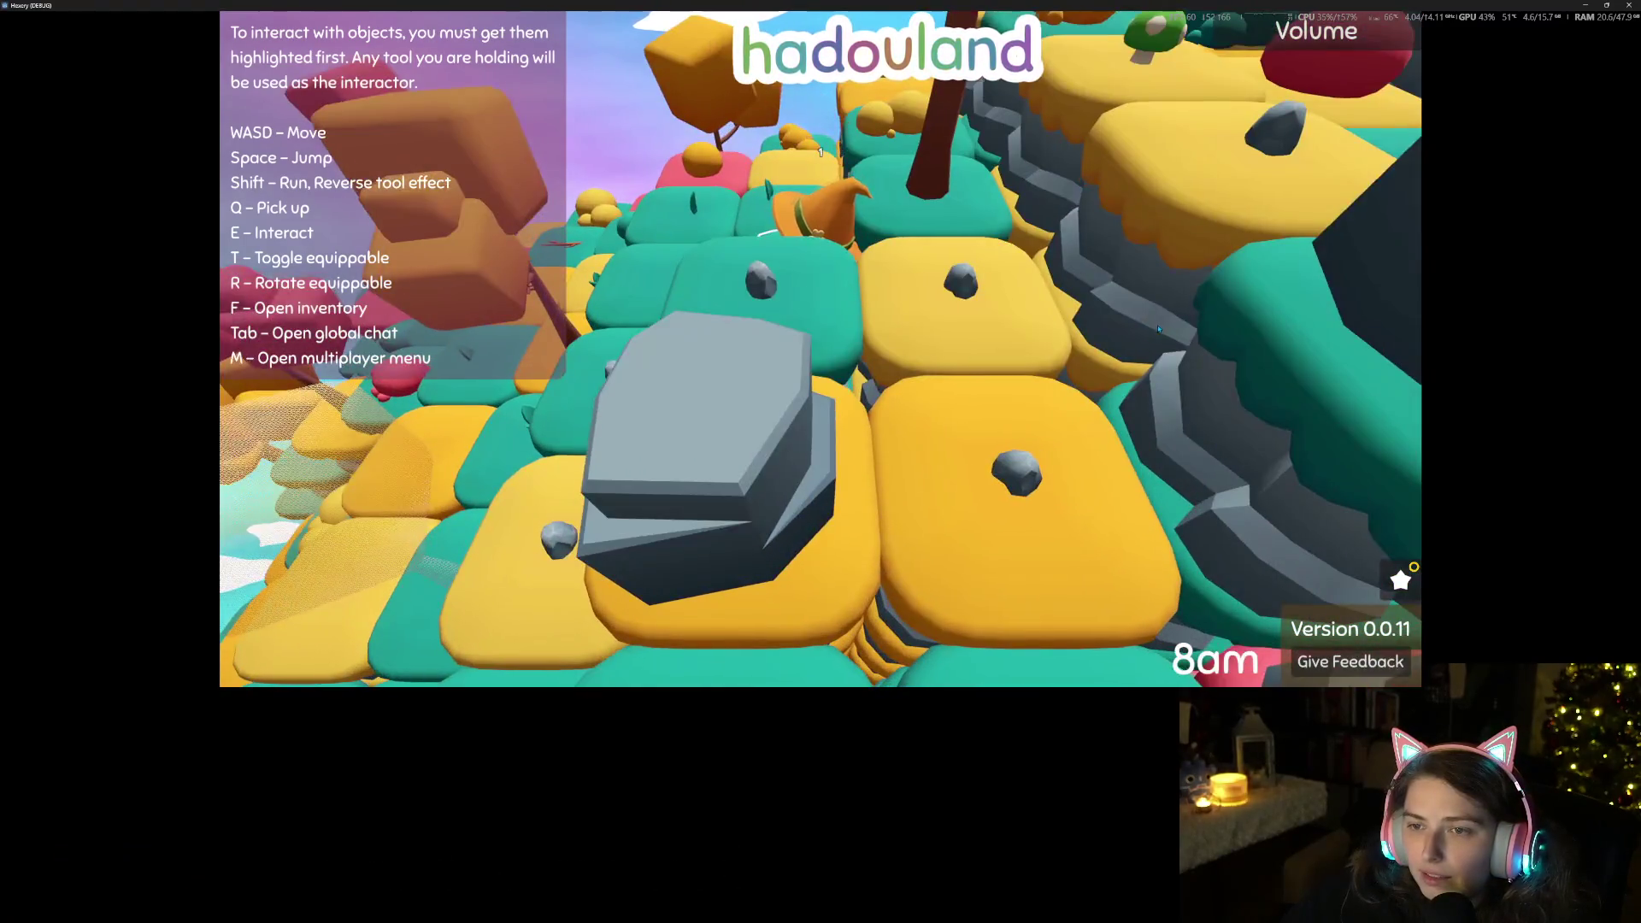
key("d")
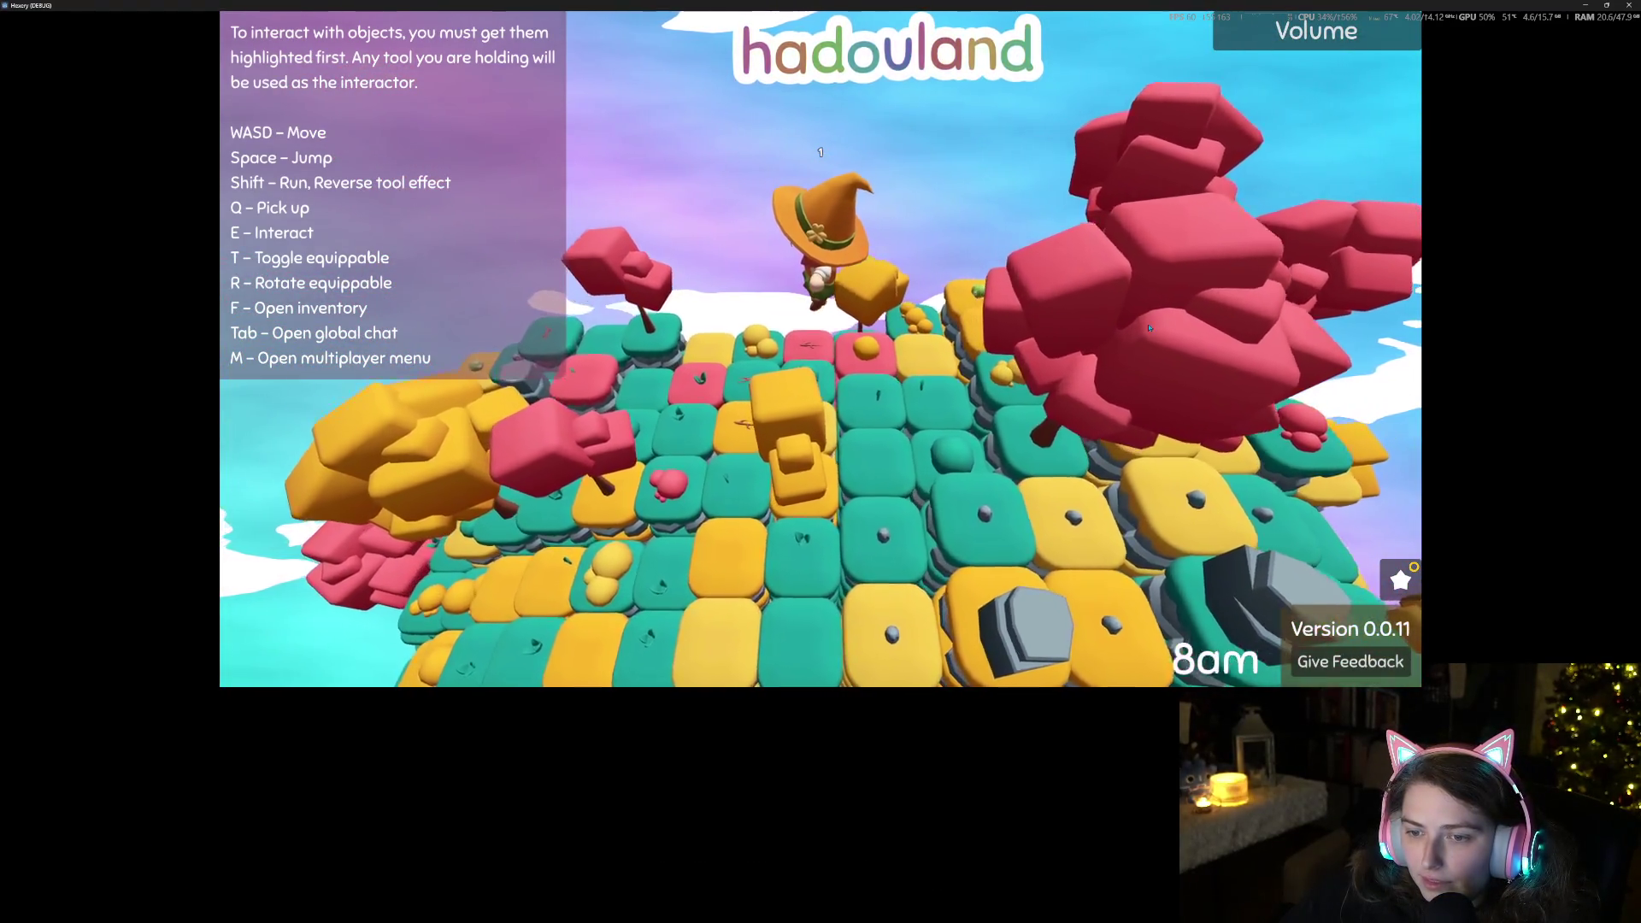
key("d")
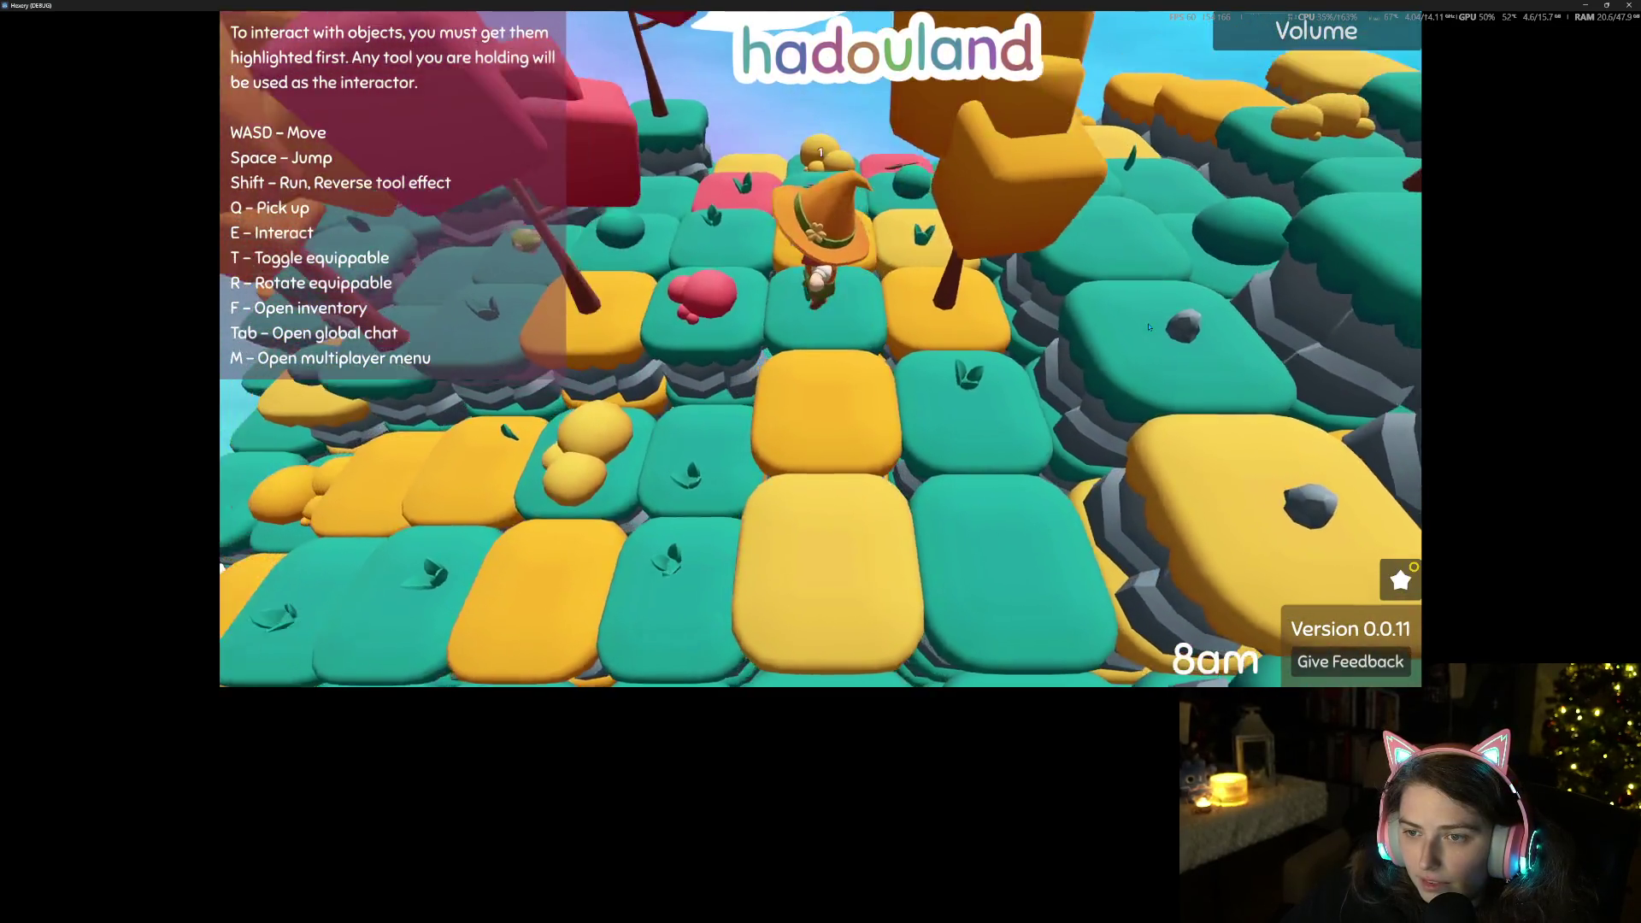
key("d")
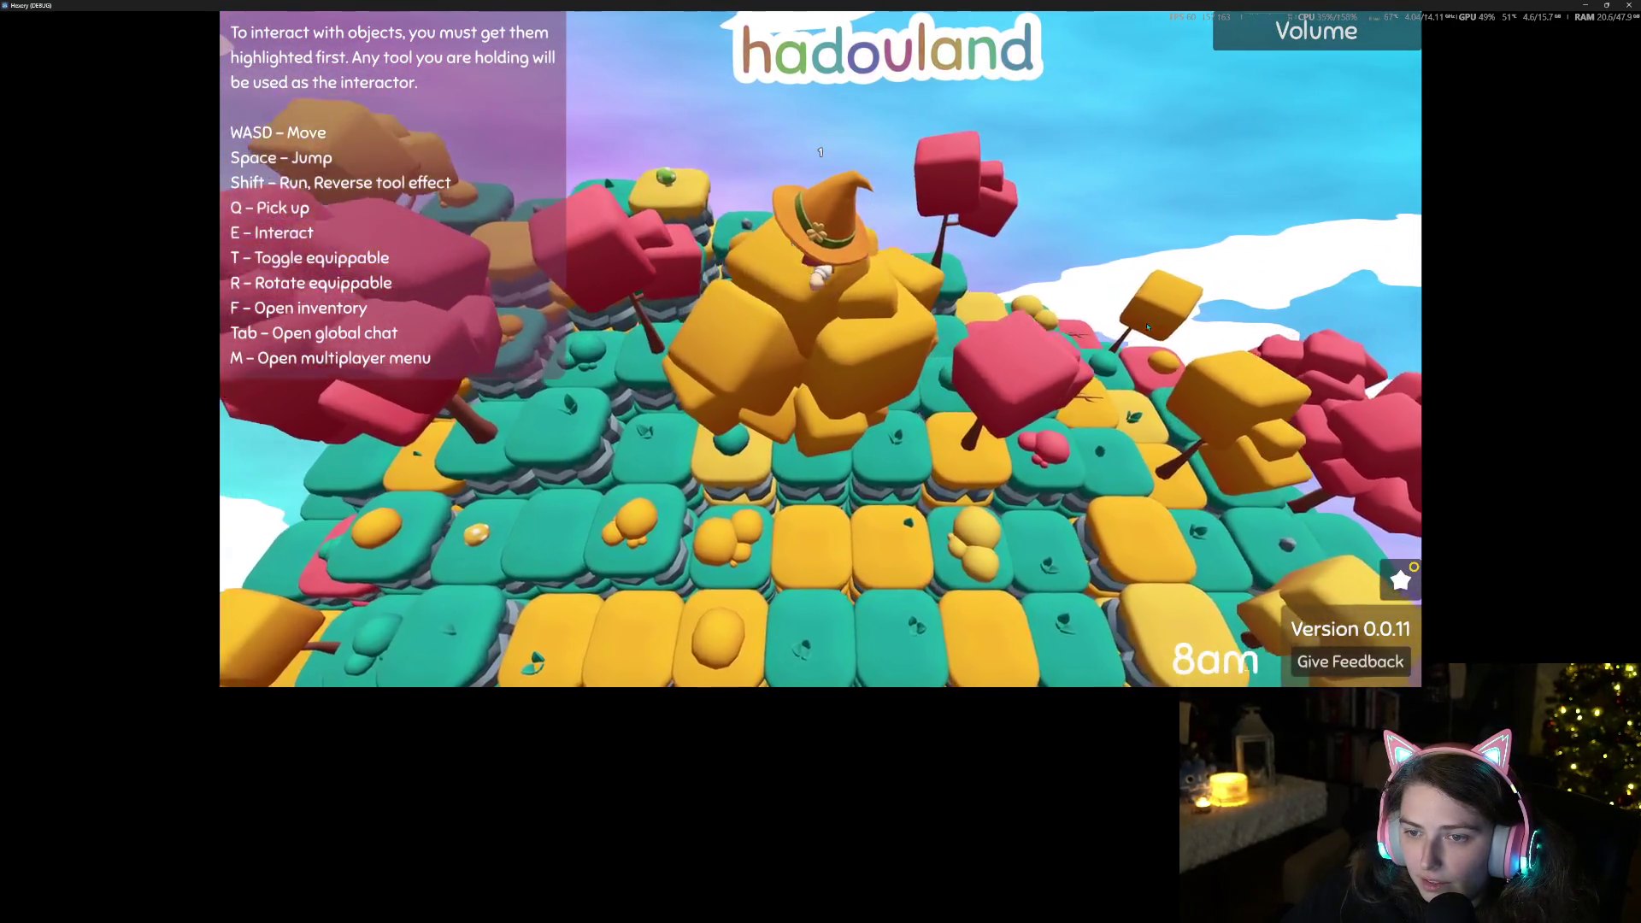
key("d")
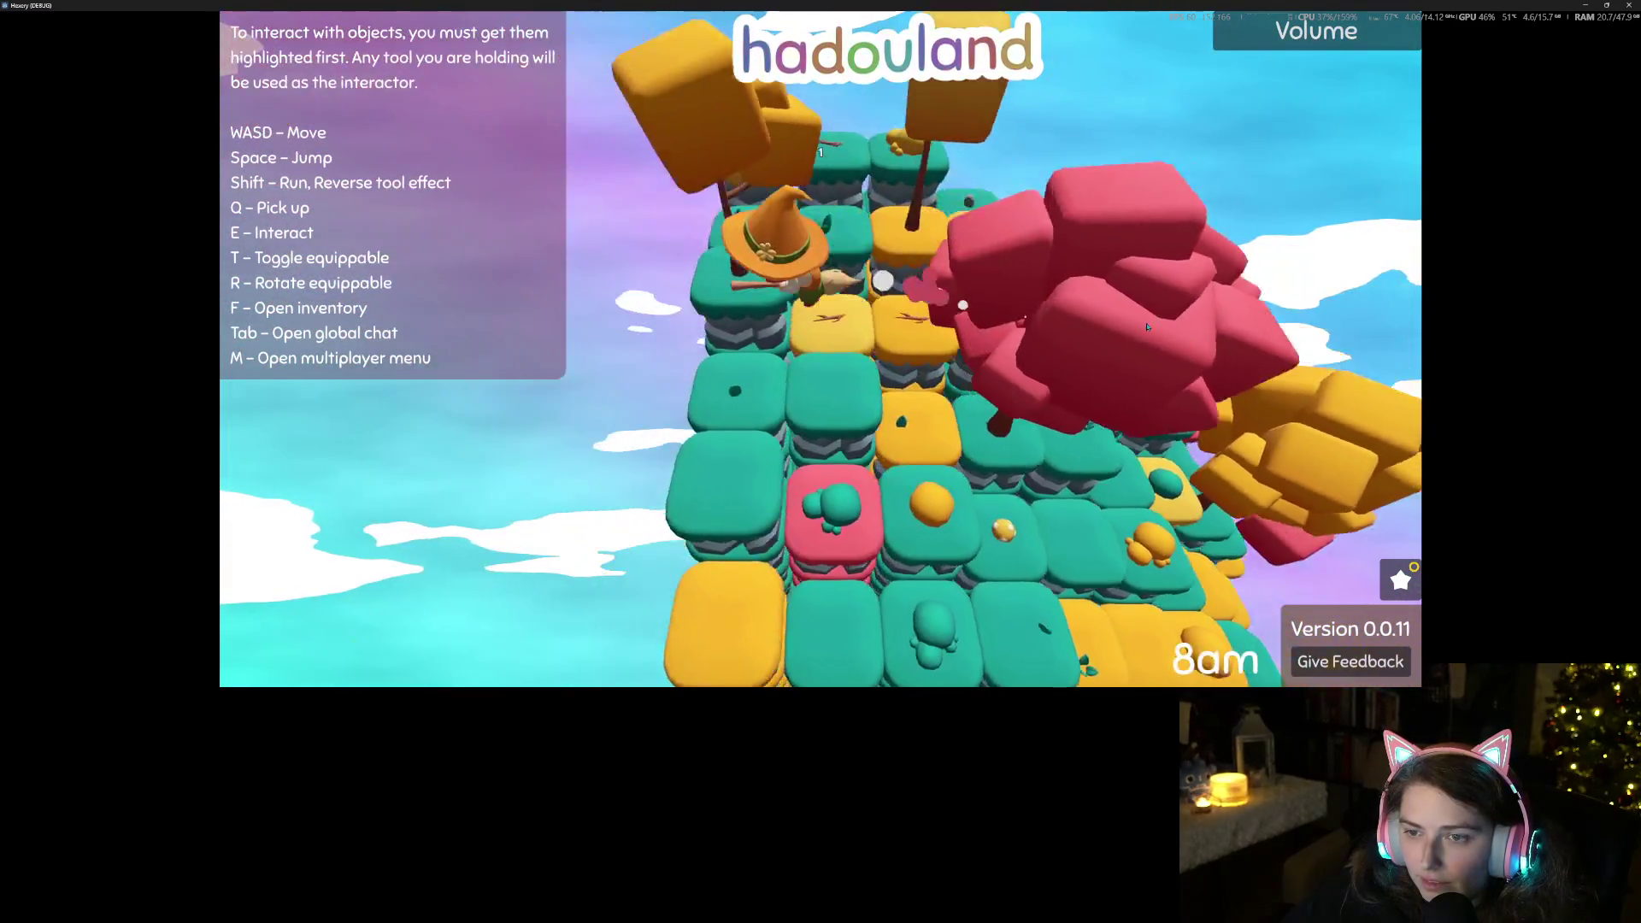
key("d")
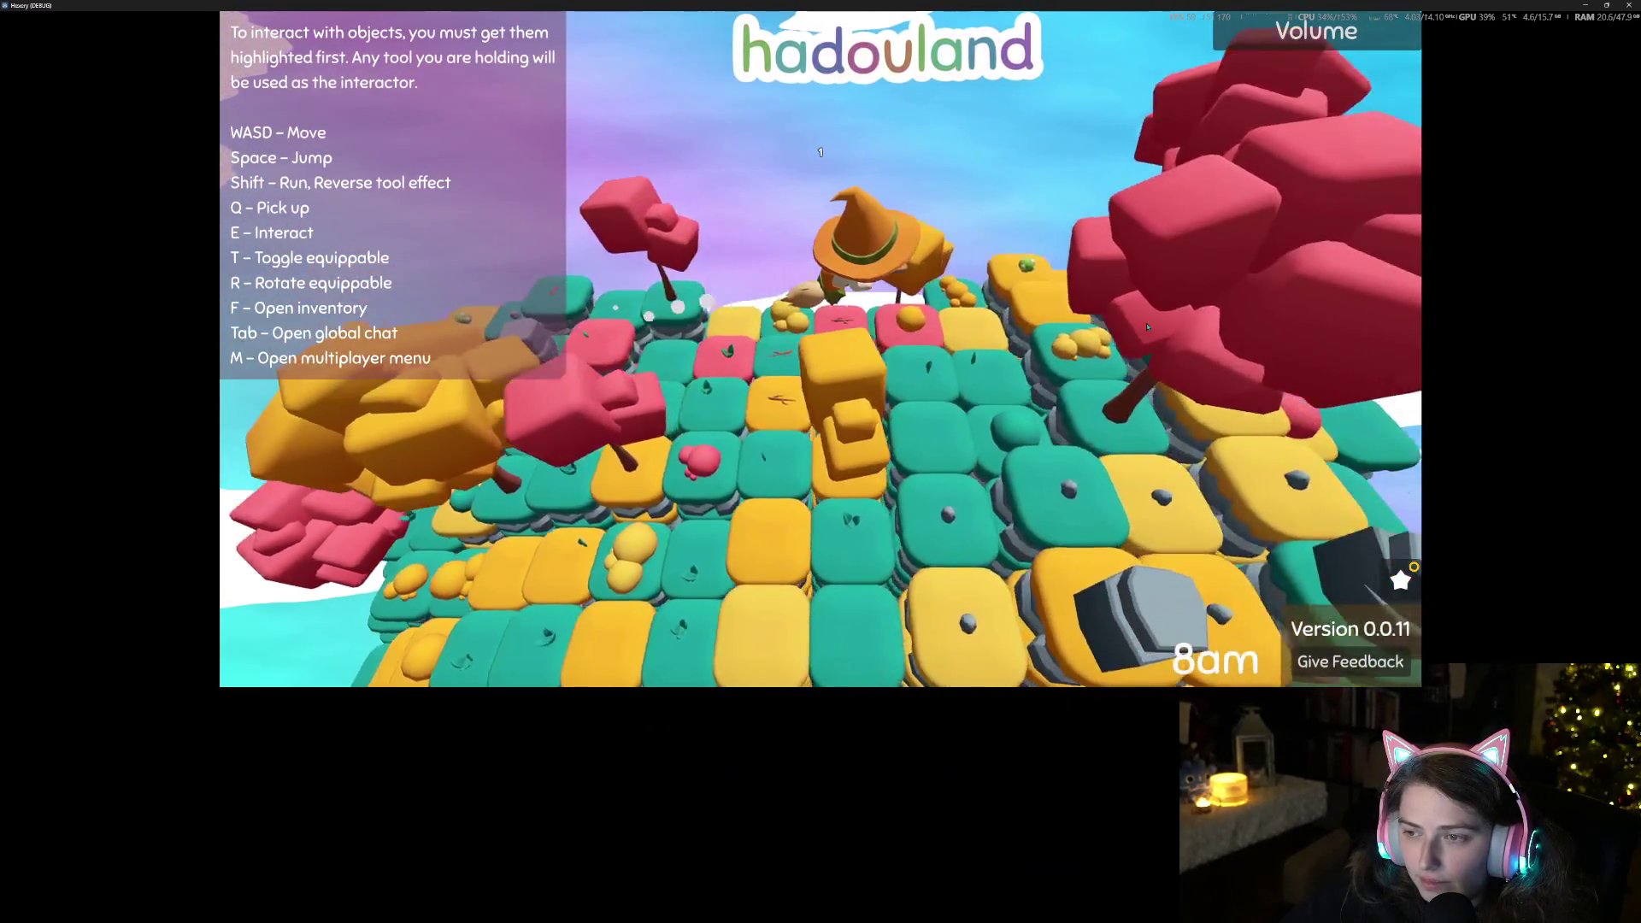
key("d")
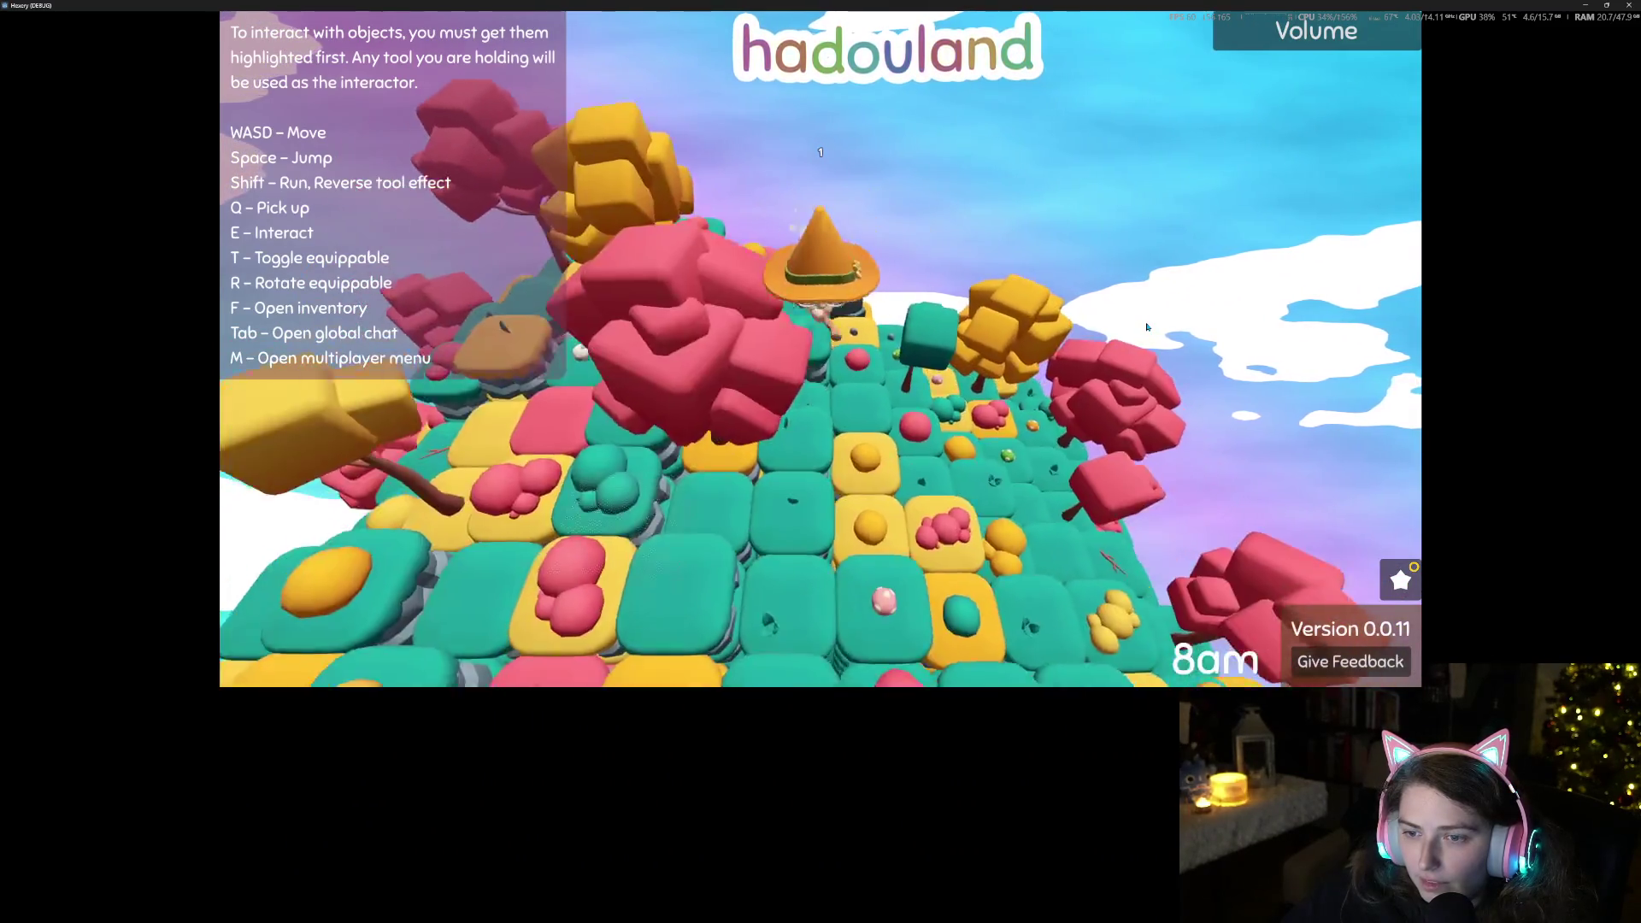
key("d")
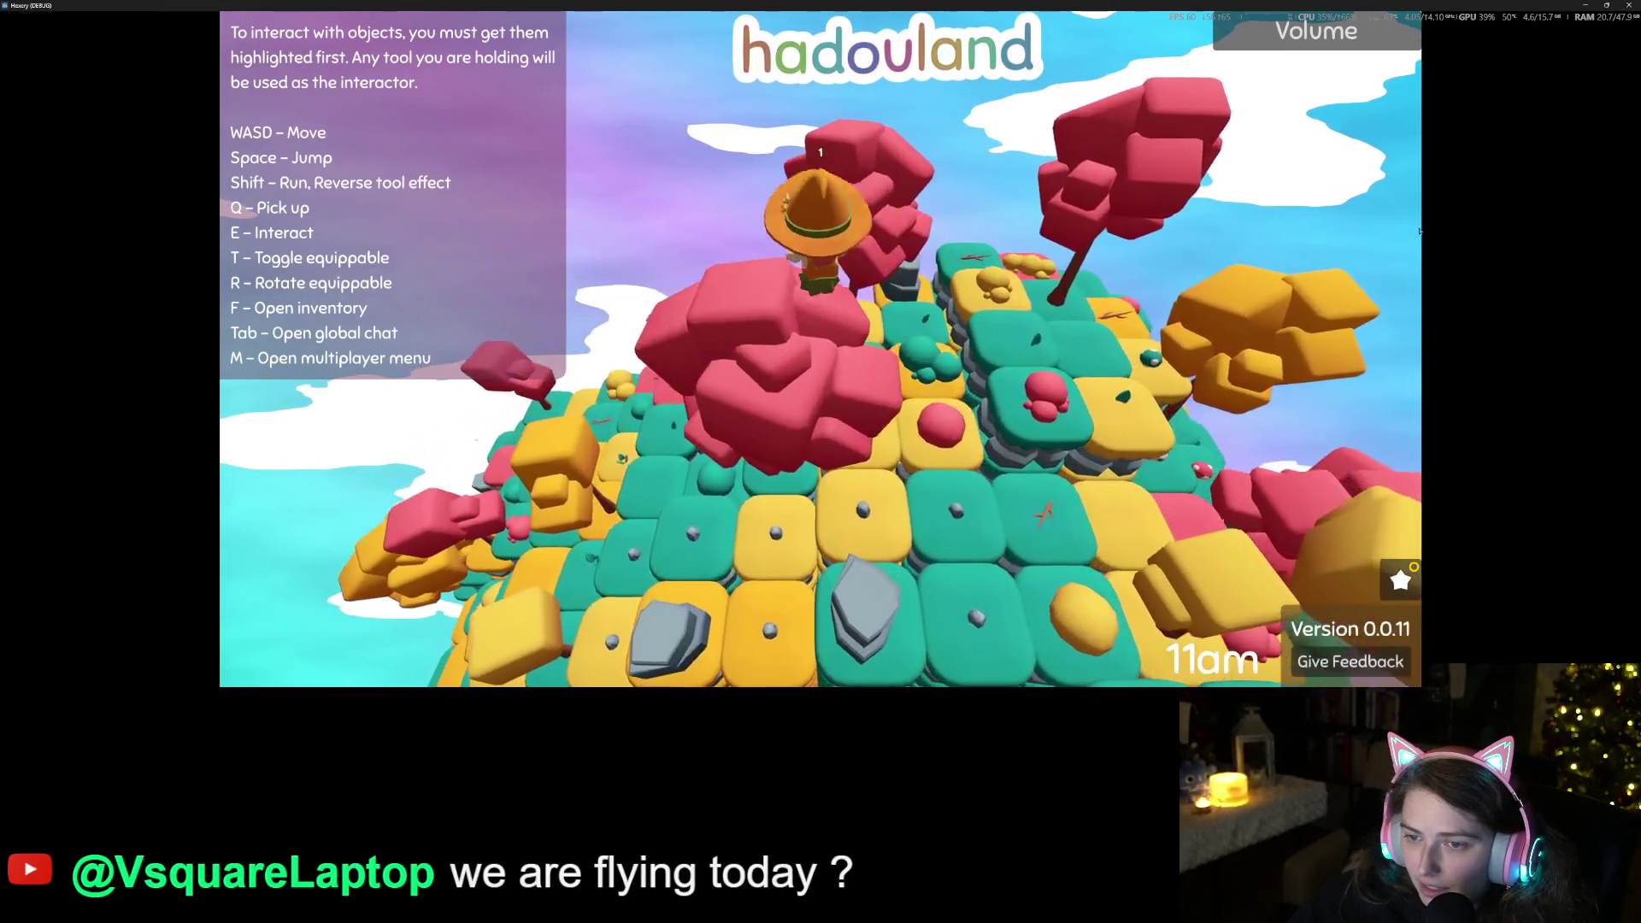
key("w")
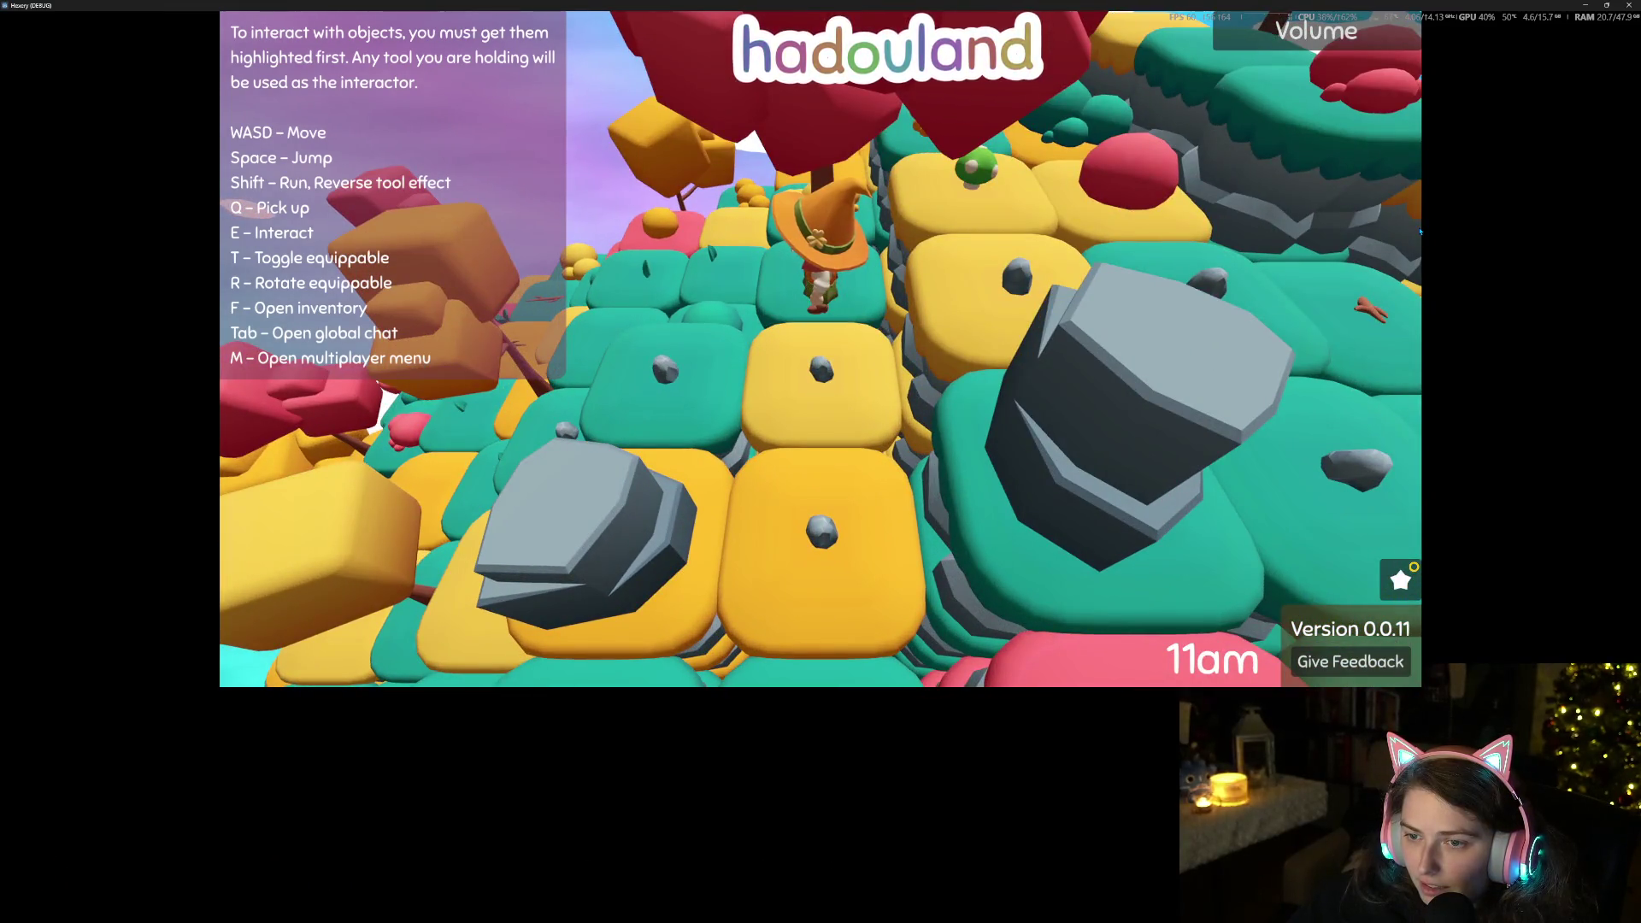
key("w")
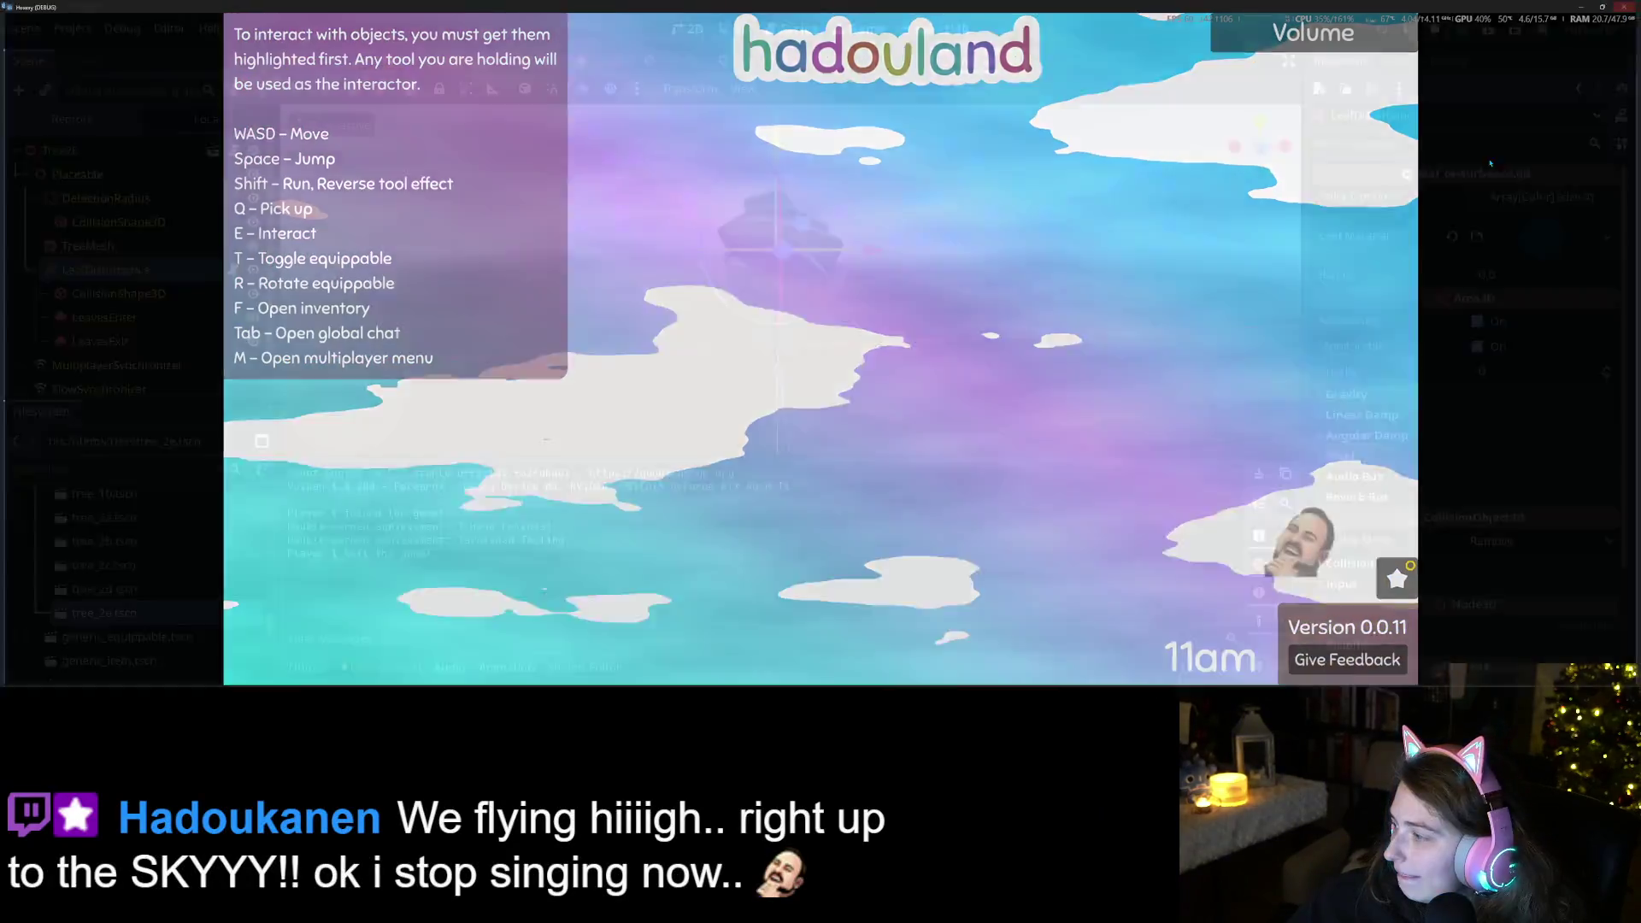
Close the game, orbit the tree_2e model to a level angle, and switch to the tree scene.
left_click(1628, 5)
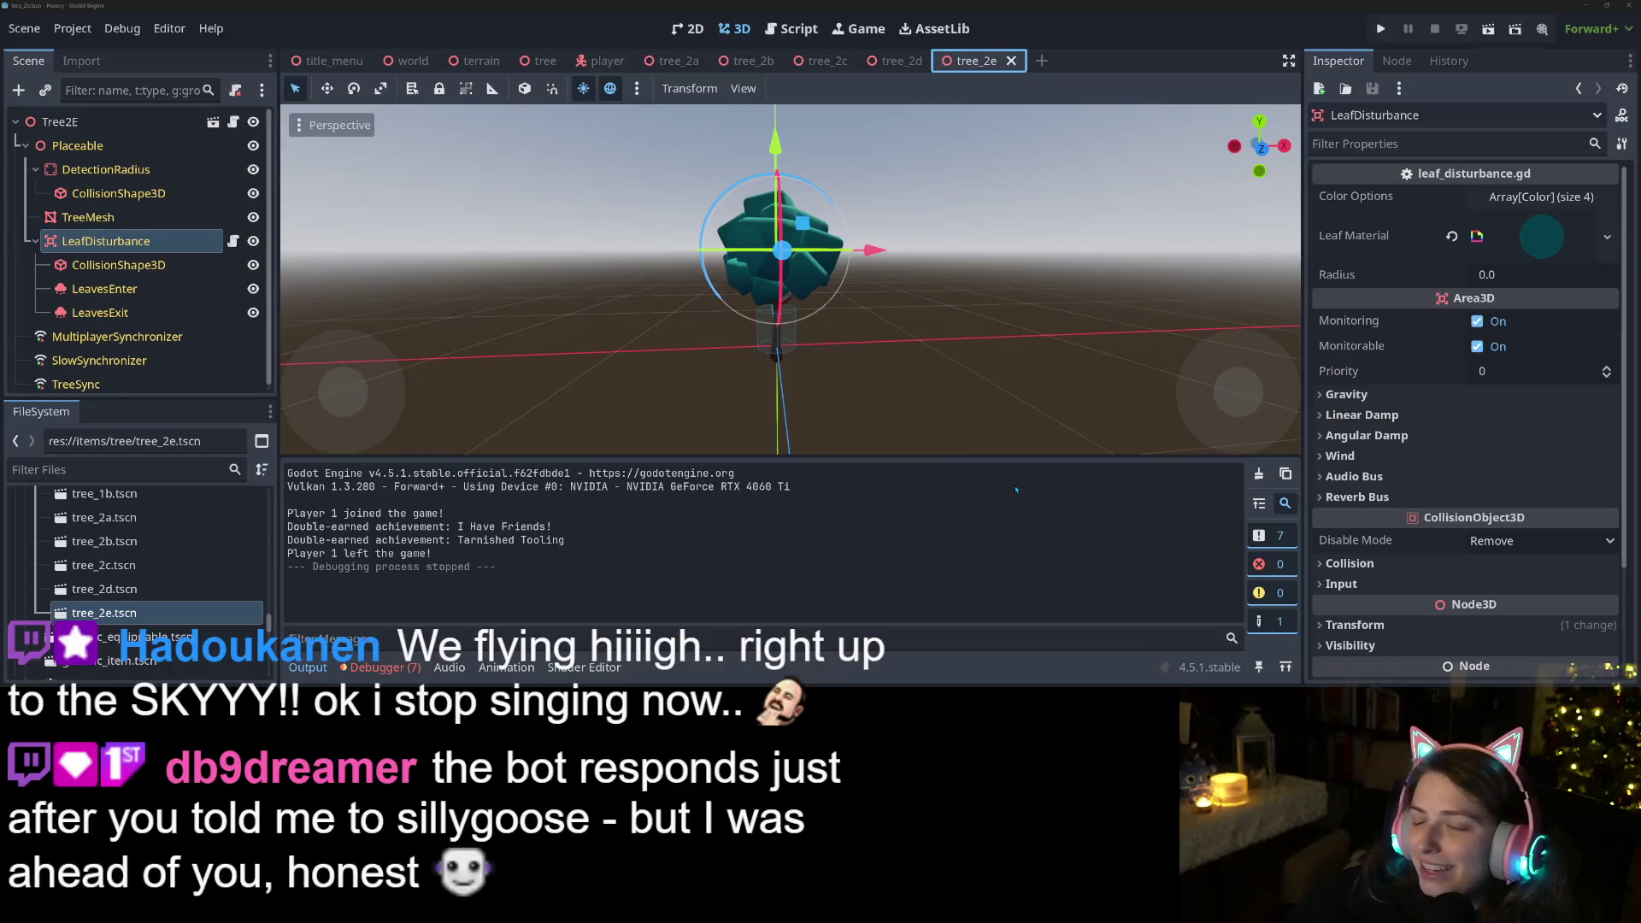
scroll(719, 341, "up", 3)
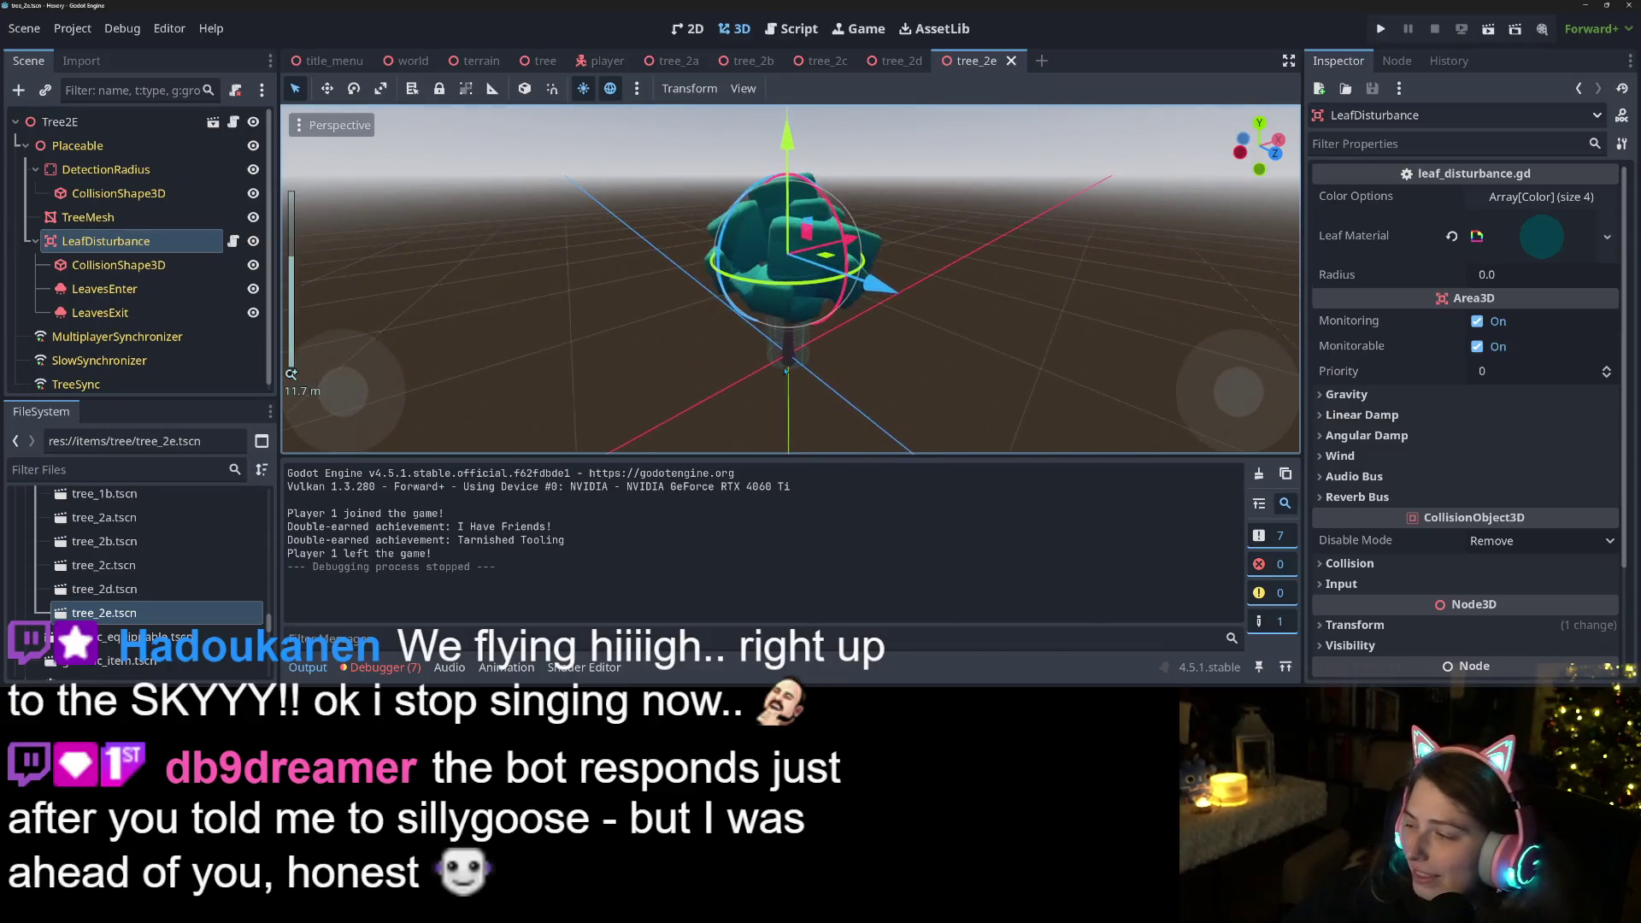
scroll(770, 348, "up", 2)
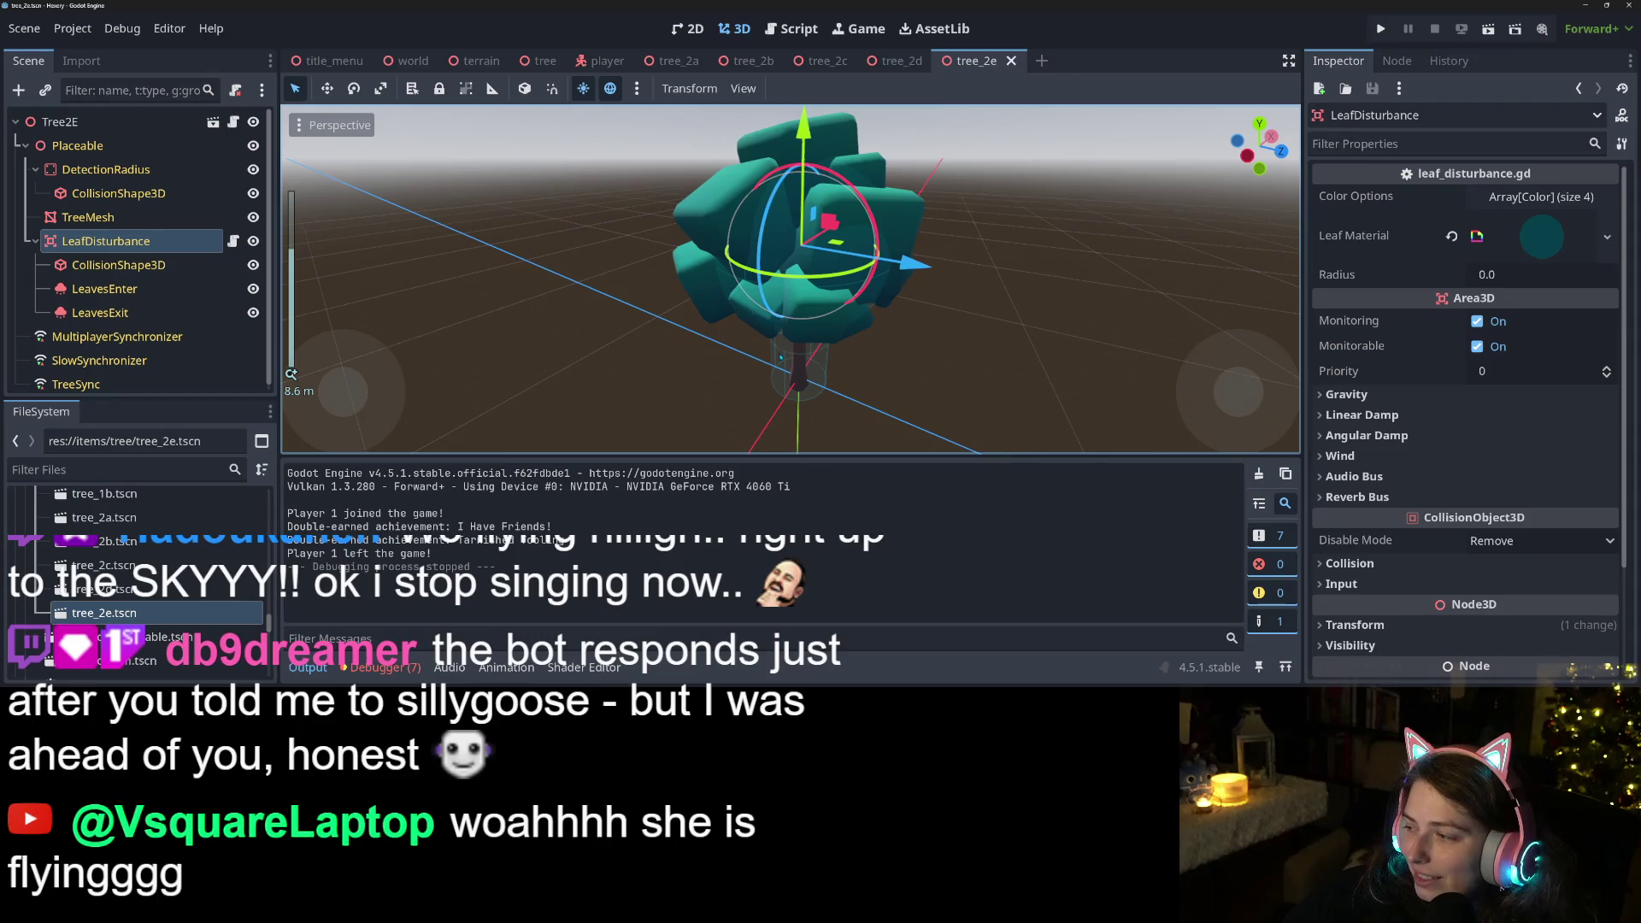
left_click_drag(785, 348, 807, 319)
mouse_move(816, 257)
left_mouse_down()
mouse_move(750, 270)
mouse_move(857, 129)
left_mouse_up()
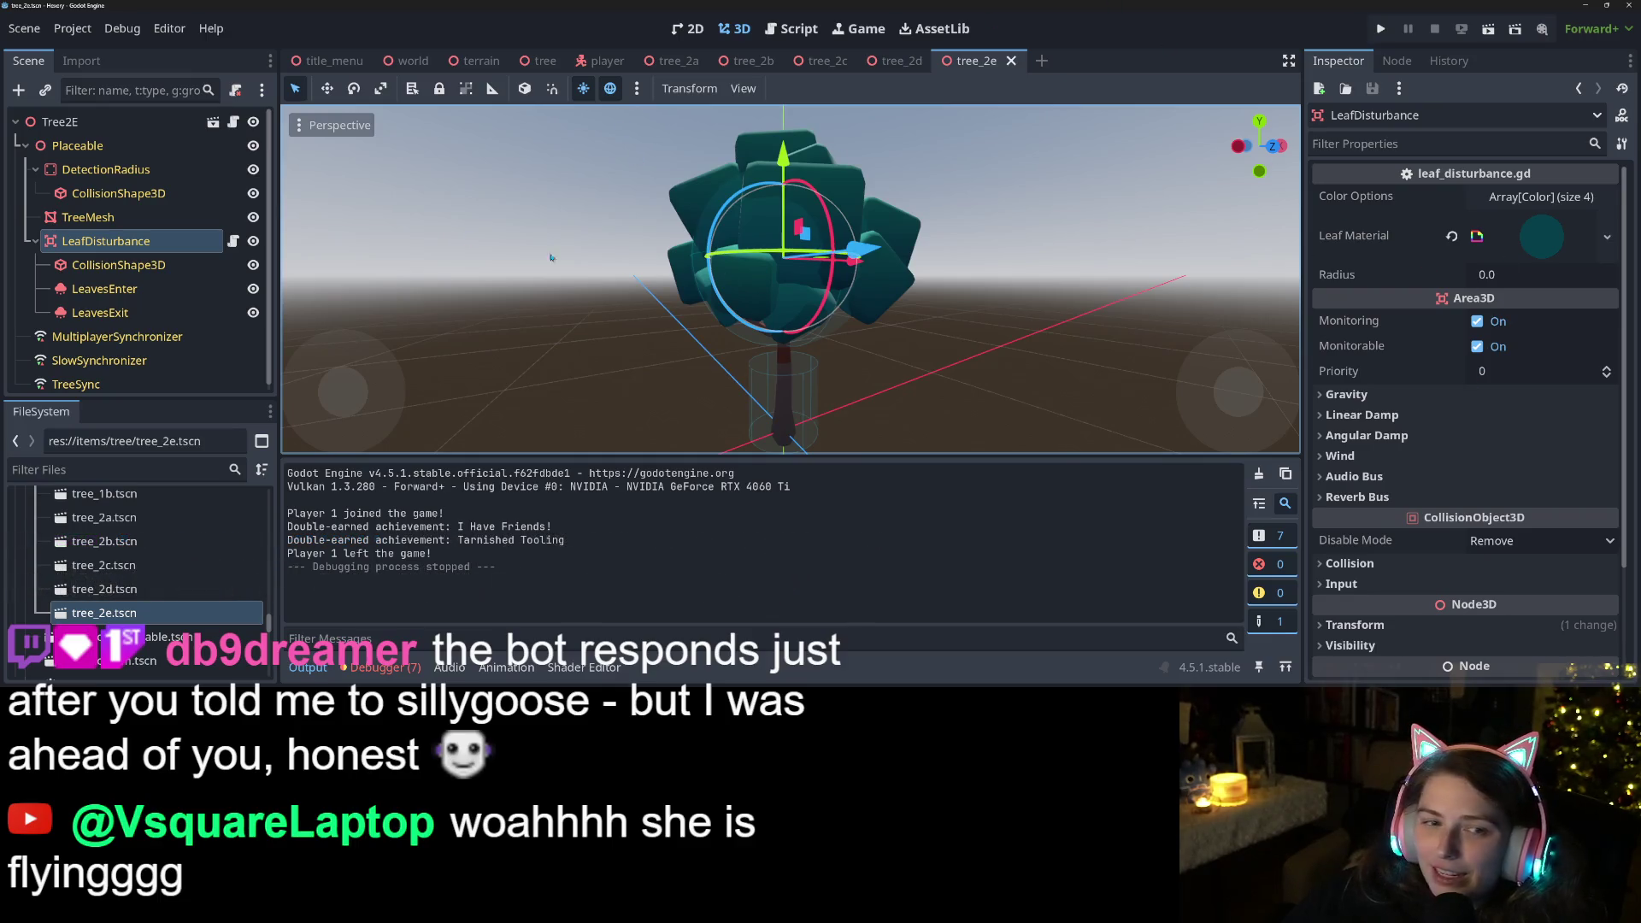
left_click(544, 61)
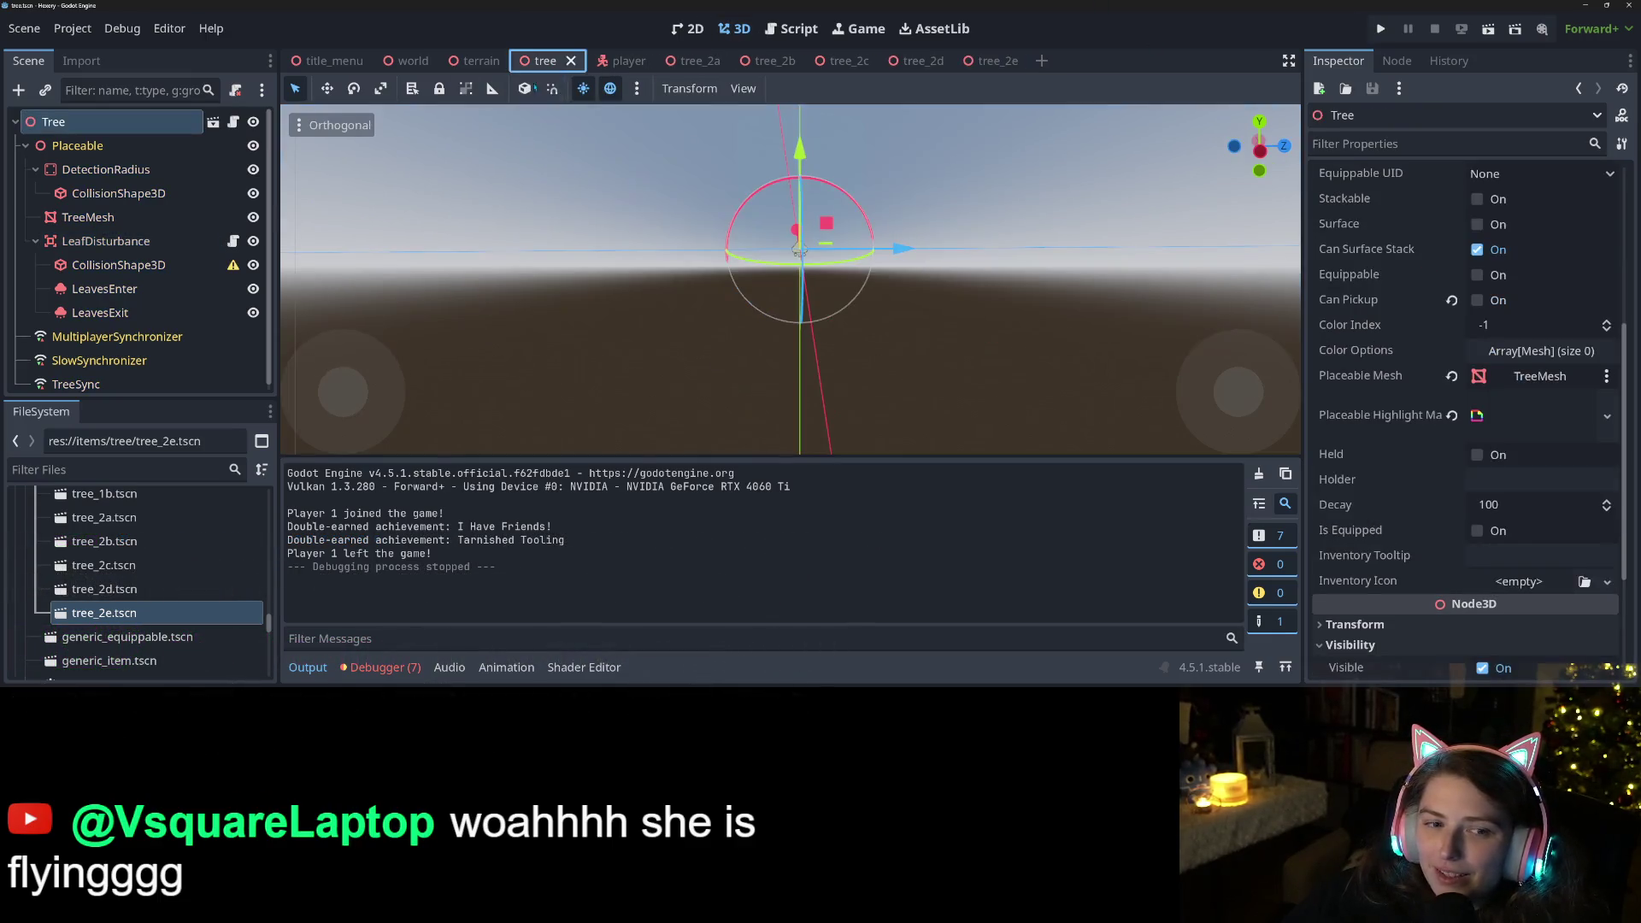
Replace LeavesEnter's Pass 1 sphere with a BoxMesh sized 0.2 on x, y and z, and save.
left_click(120, 297)
scroll(1470, 461, "up", 6)
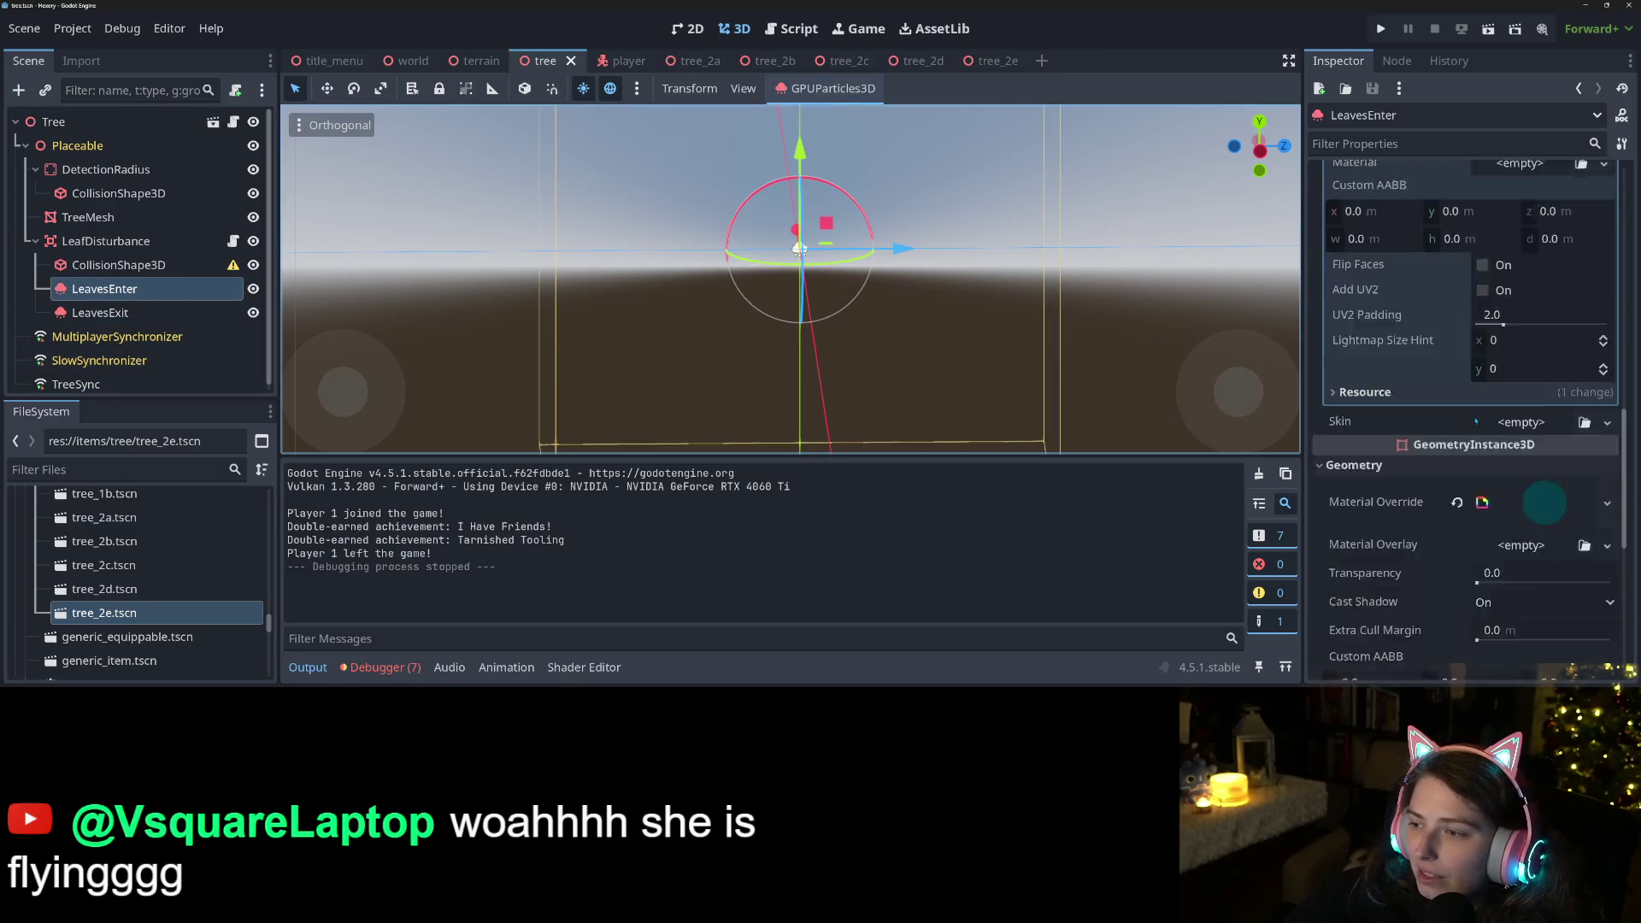
left_click(1606, 254)
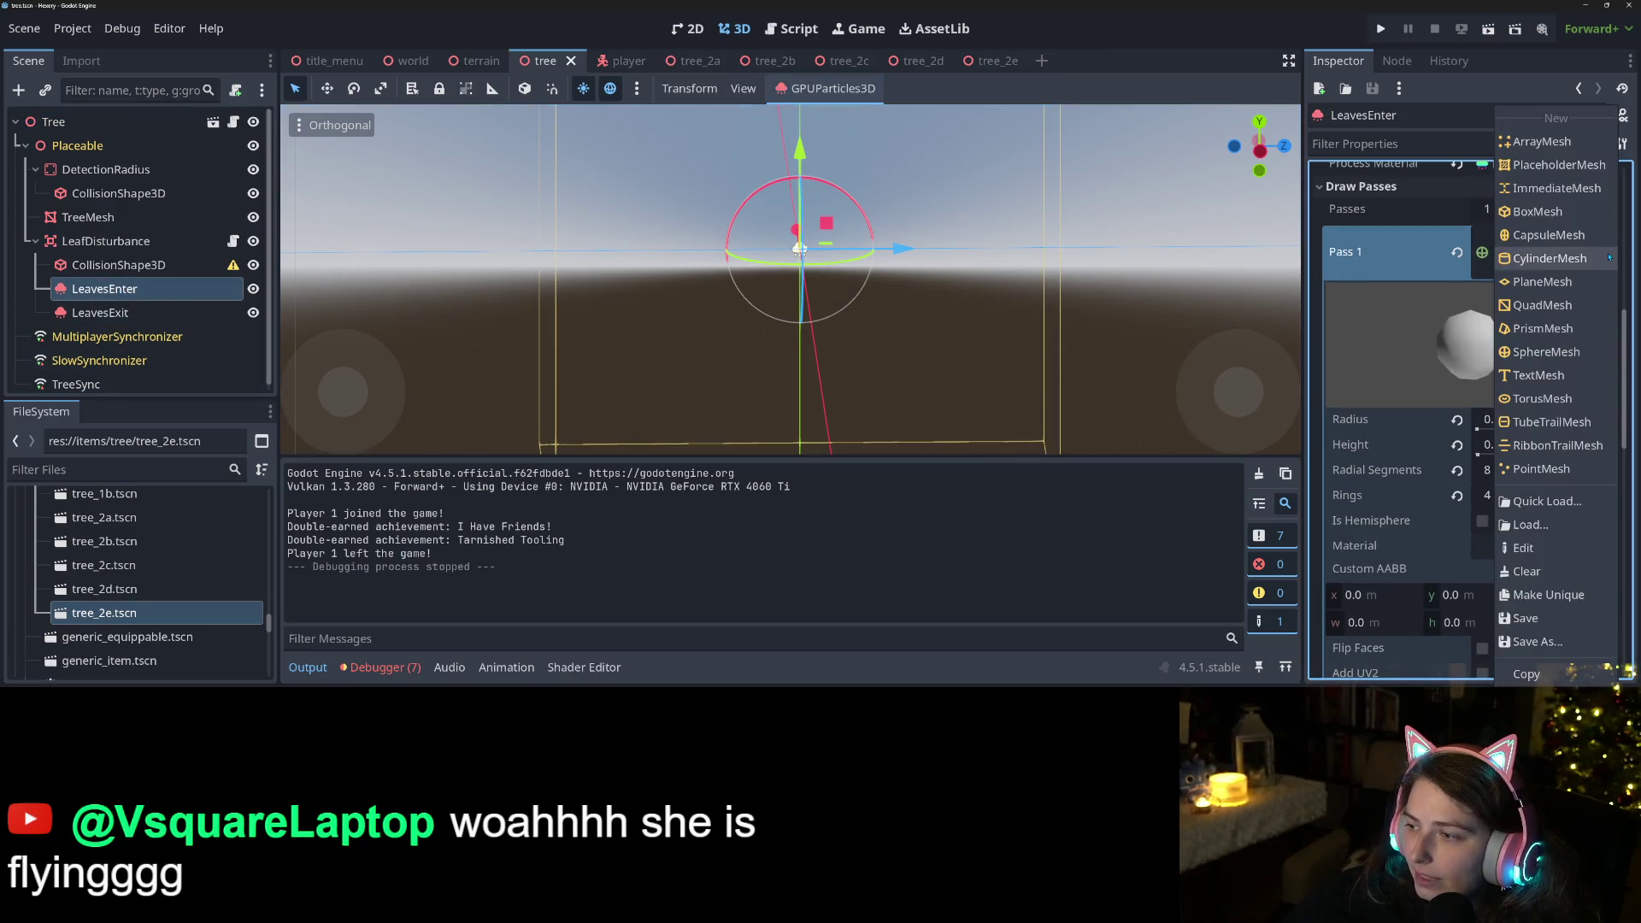
left_click(1538, 210)
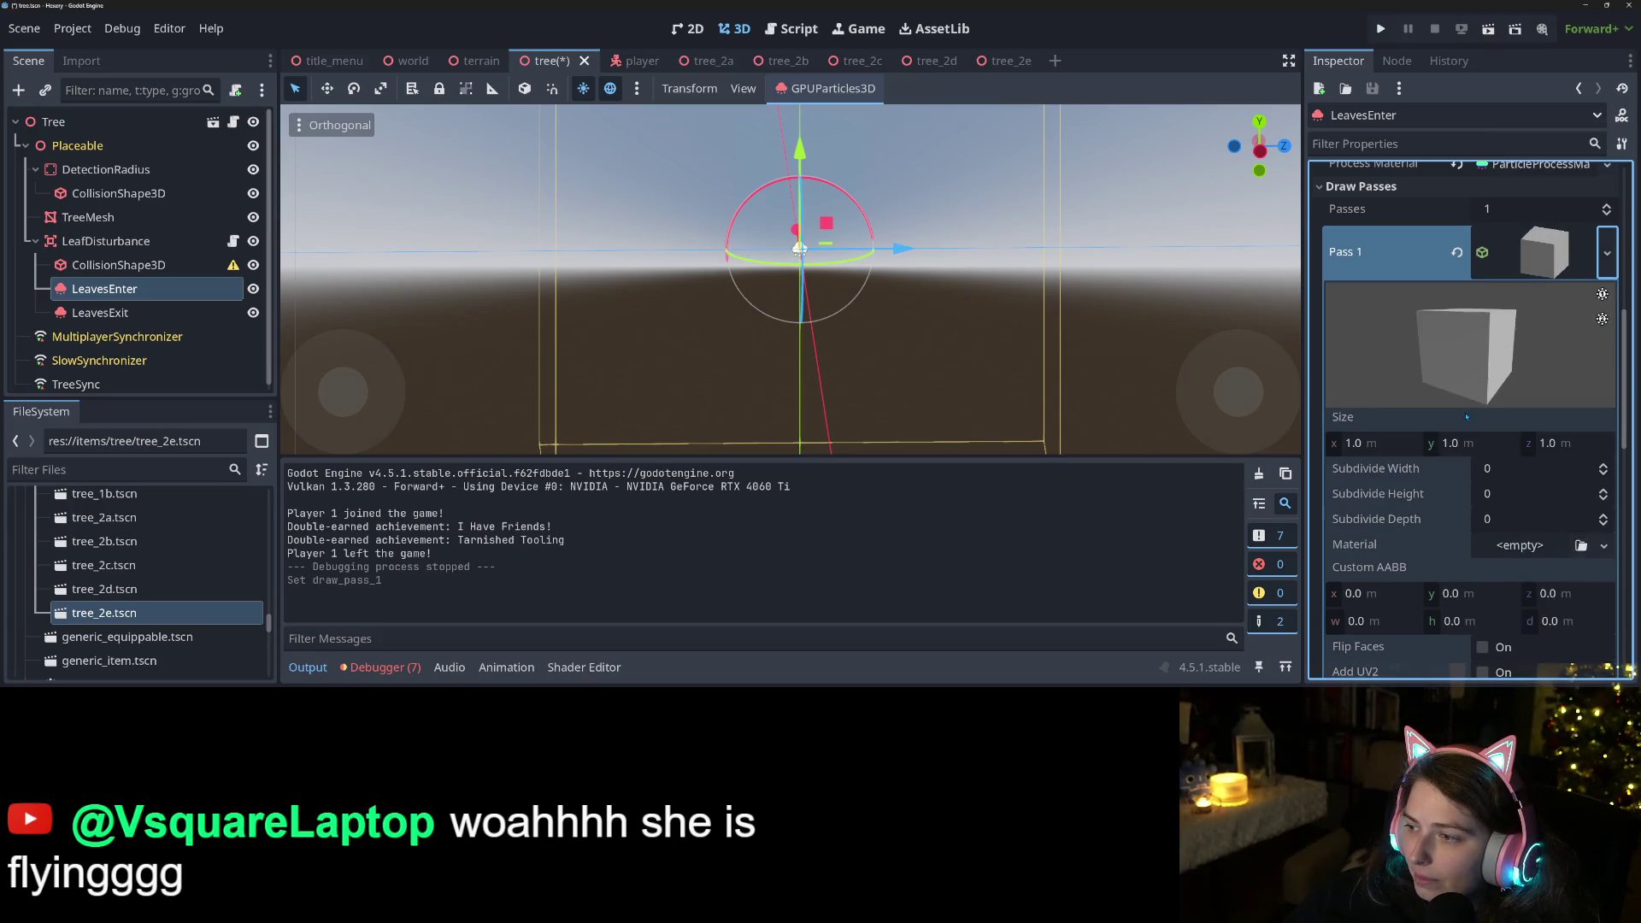
scroll(1466, 417, "down", 5)
scroll(1503, 443, "up", 4)
left_click(1393, 382)
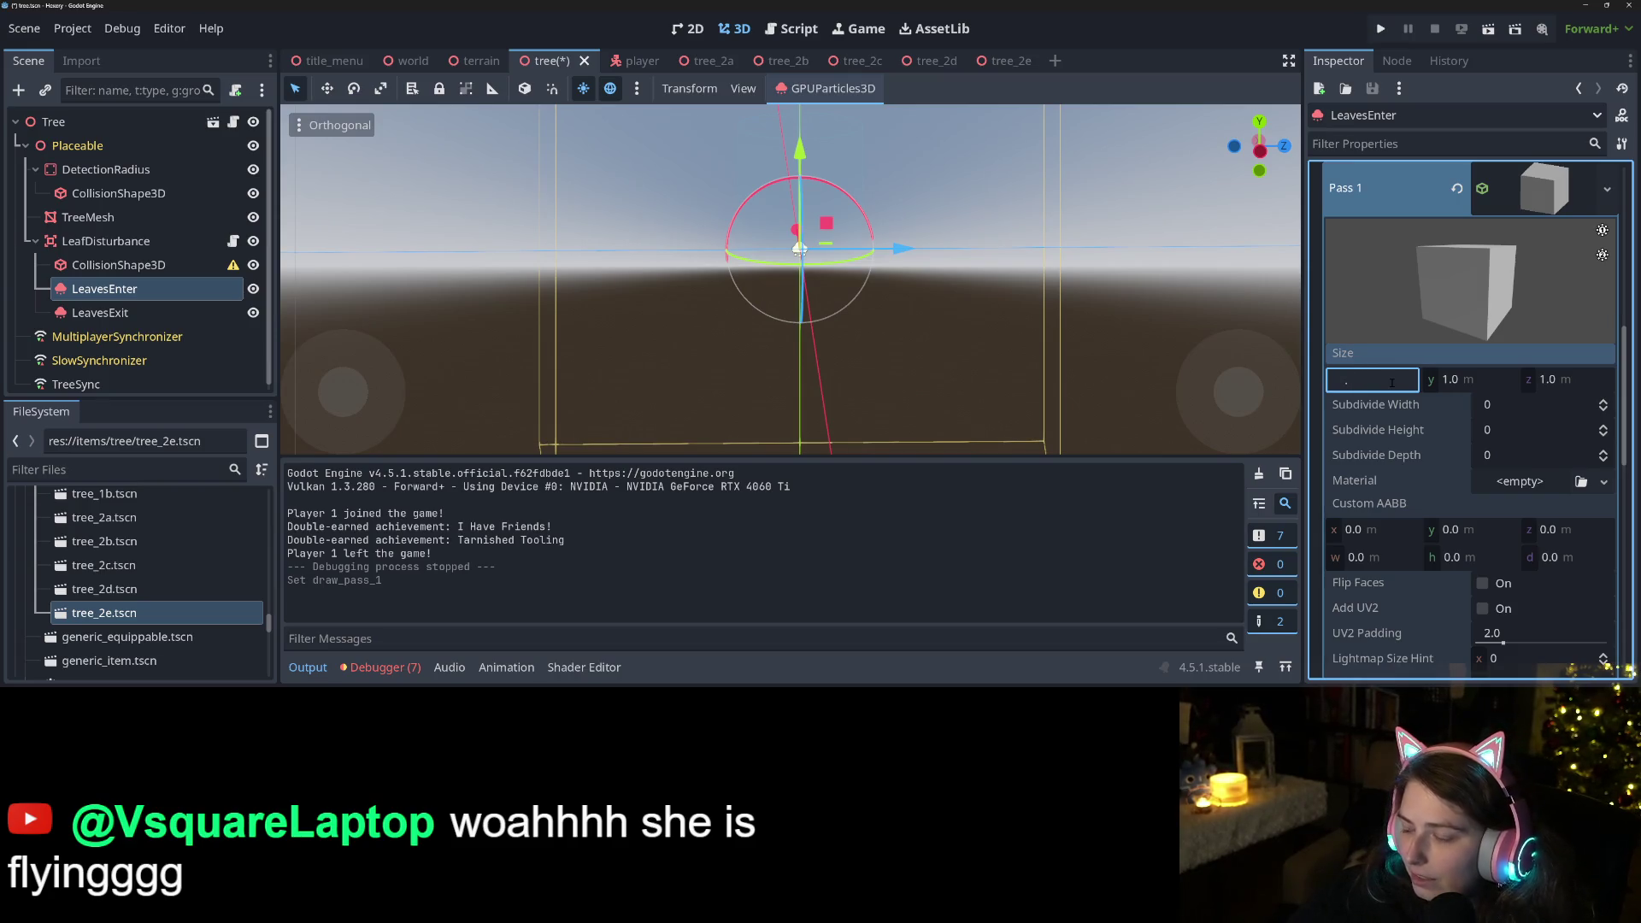
type("2")
key("Tab")
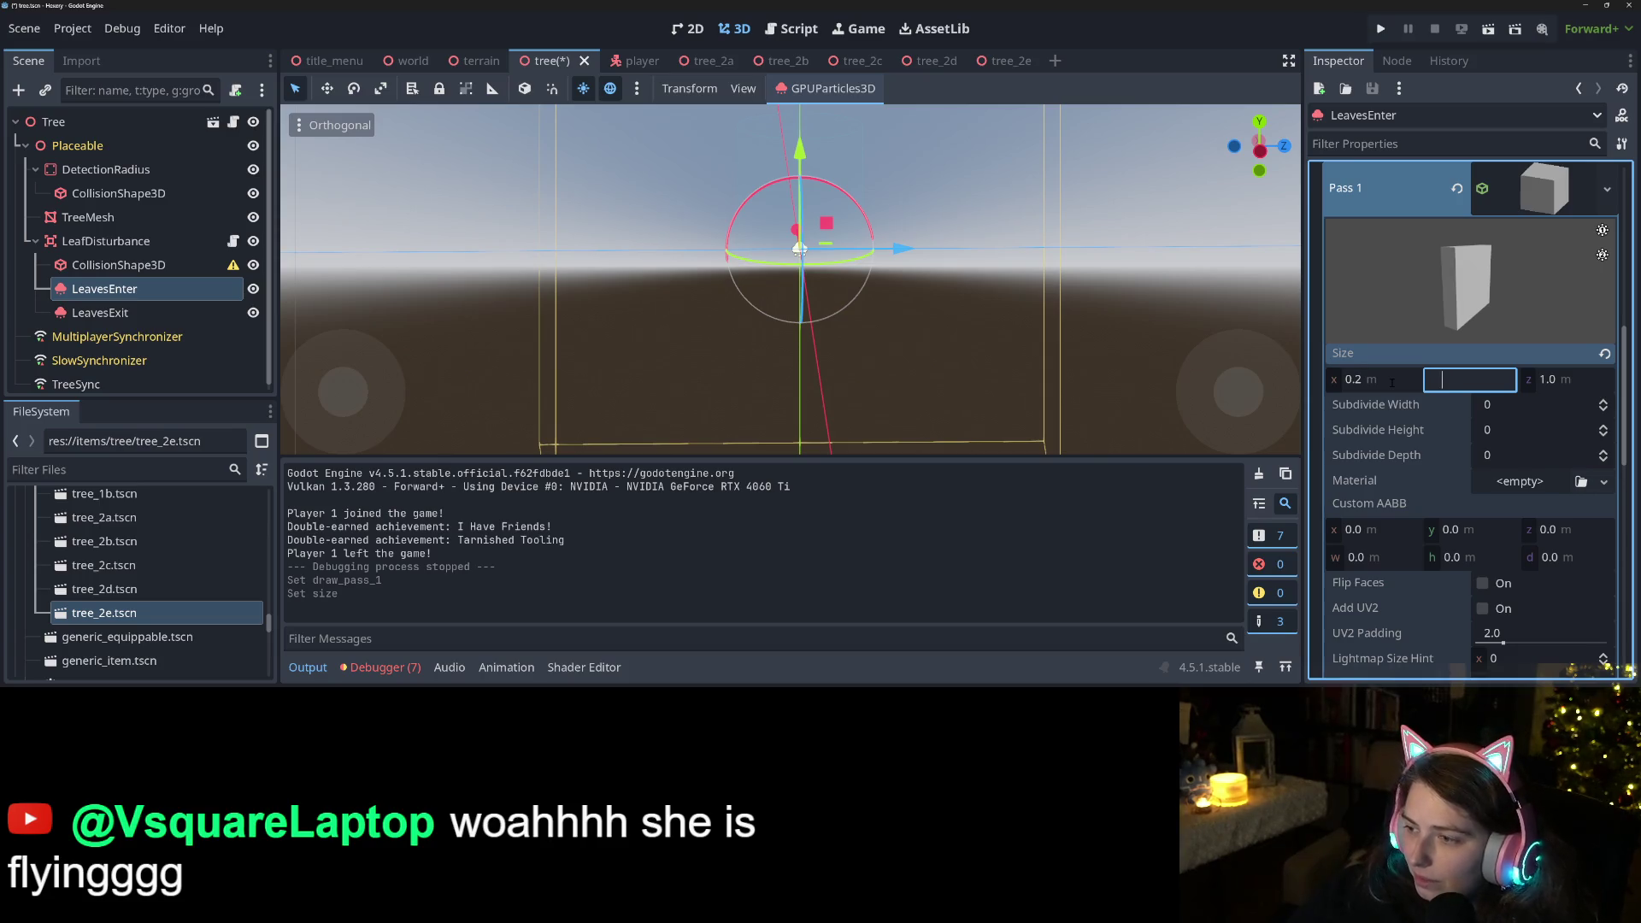
type("0.2")
key("Tab")
type("0.2")
key("Return")
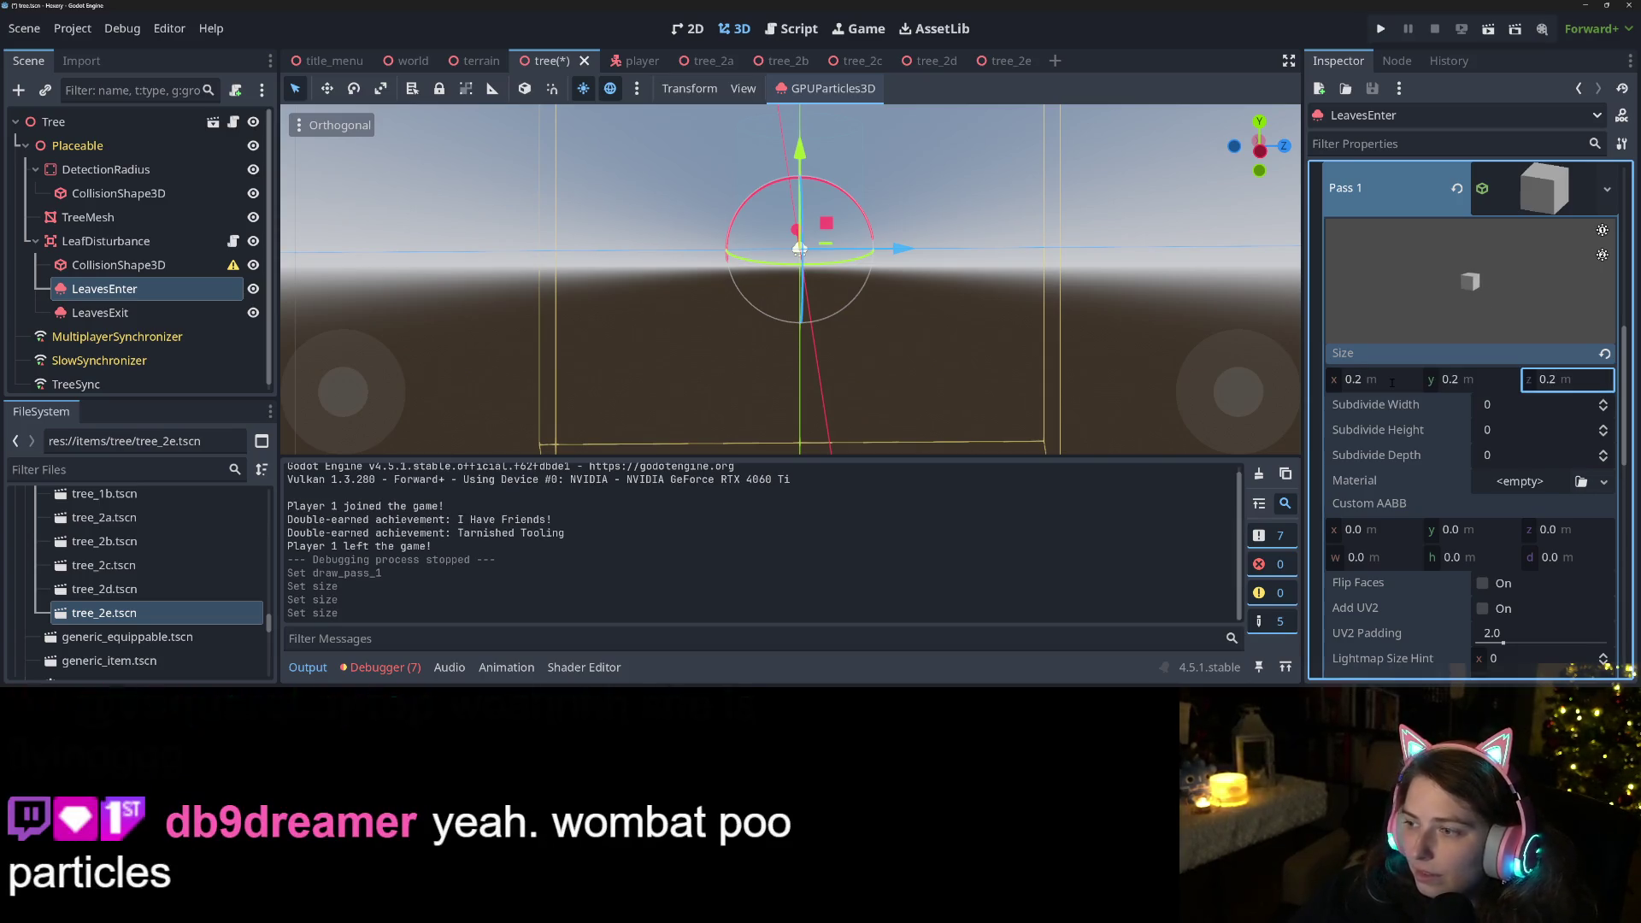
key("ctrl+s")
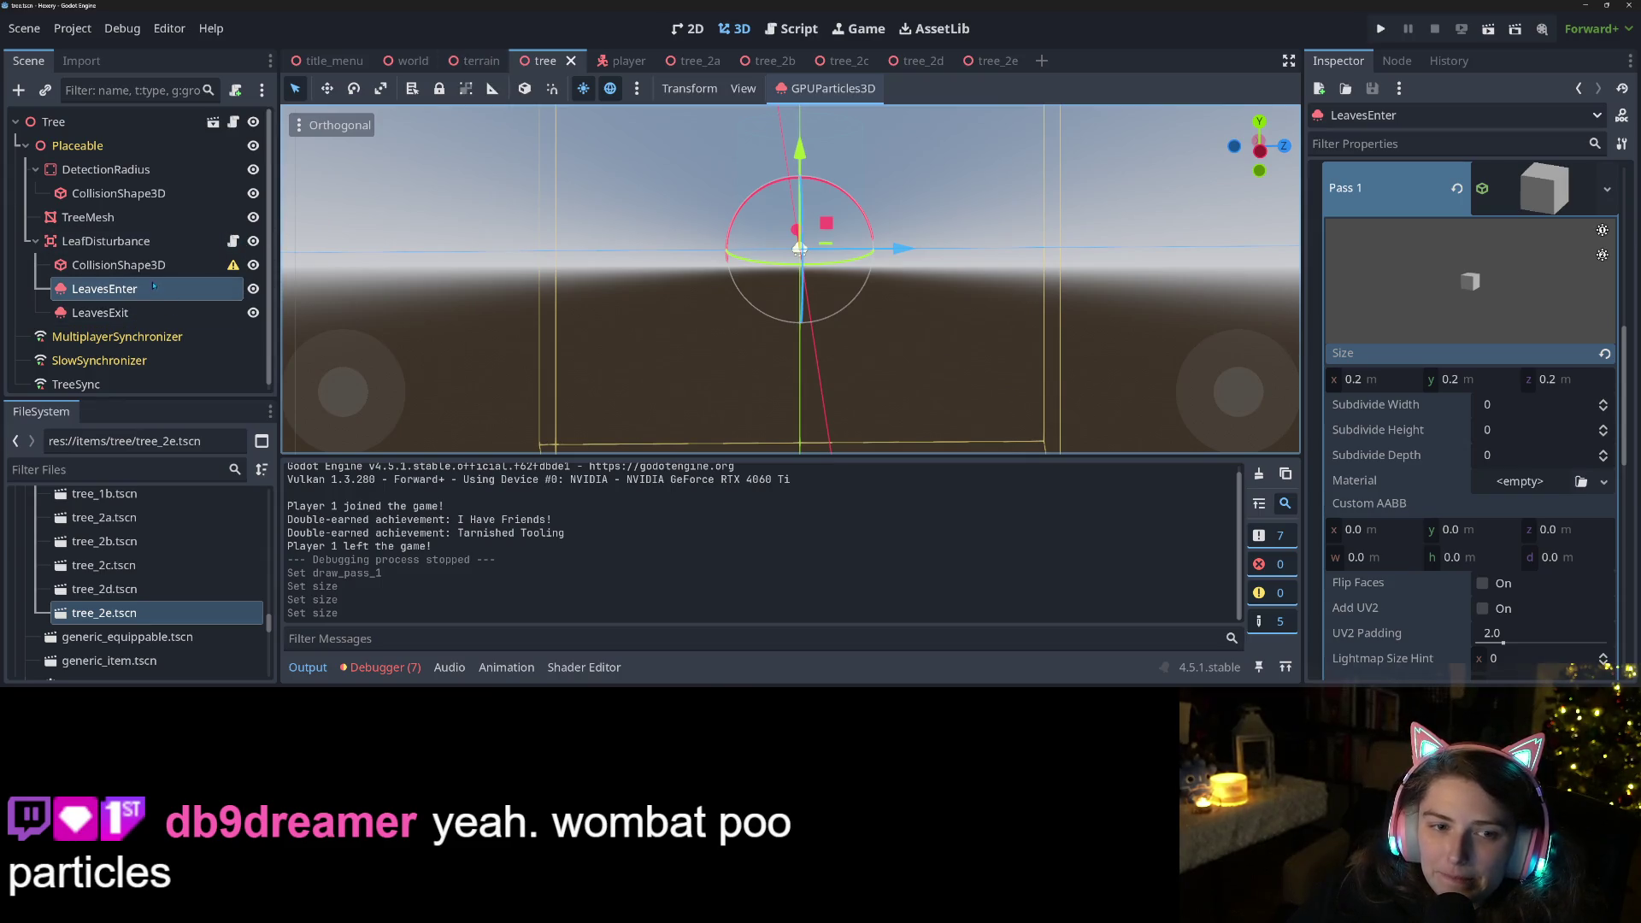
Copy the box mesh into LeavesExit's Pass 1, save, and run a test.
right_click(1376, 188)
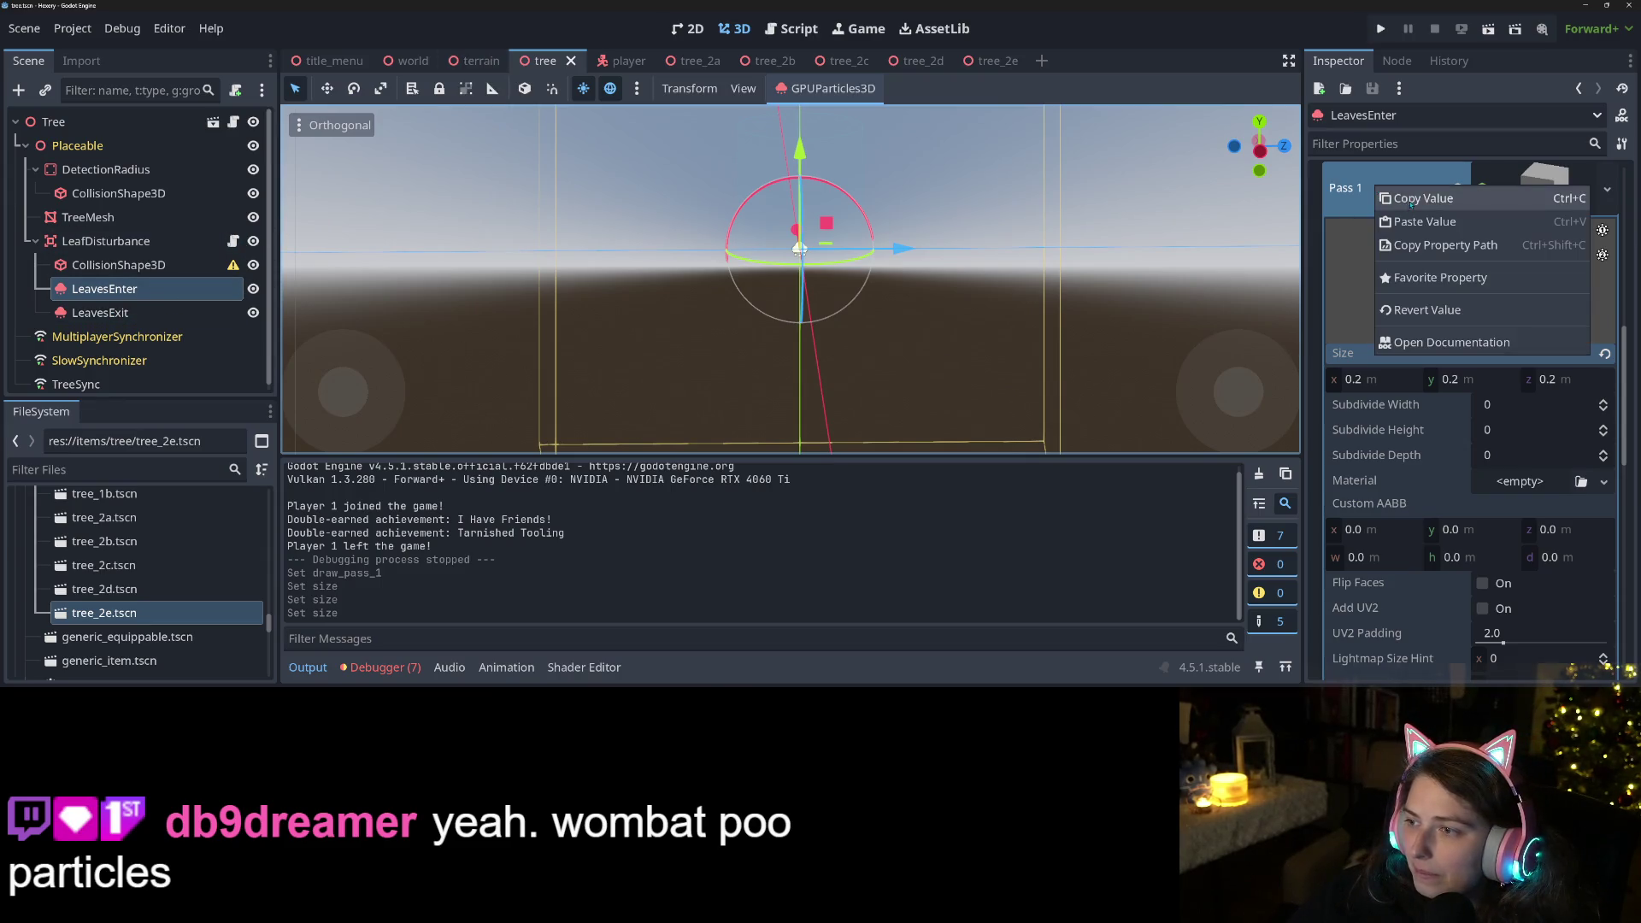
left_click(100, 313)
scroll(1441, 358, "up", 4)
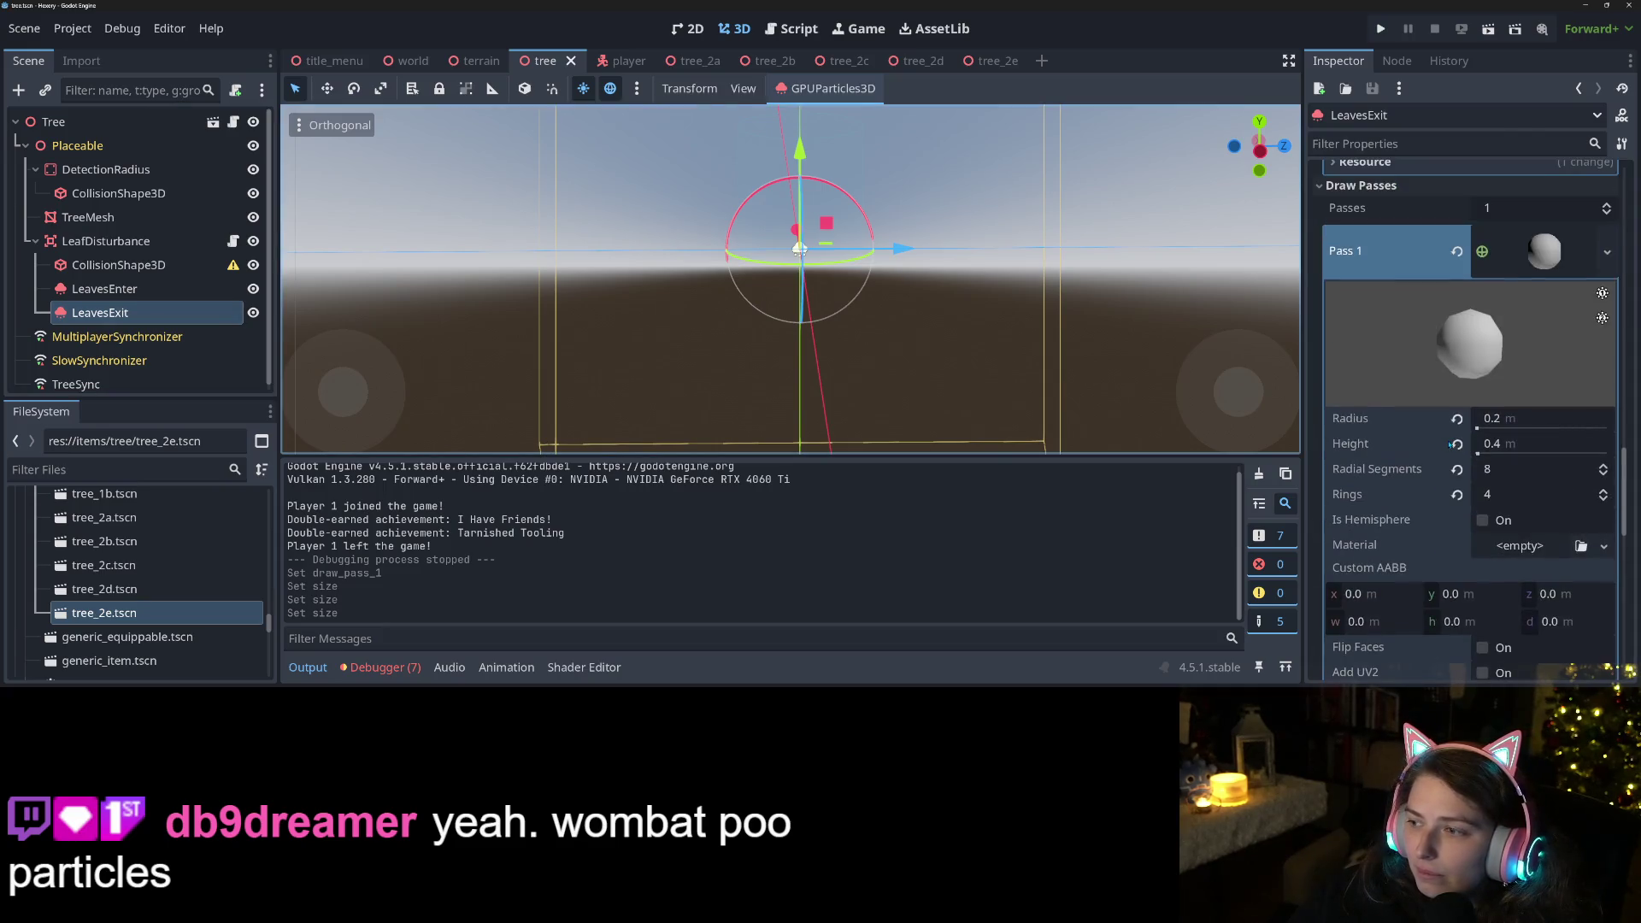
right_click(1399, 230)
left_click(1449, 265)
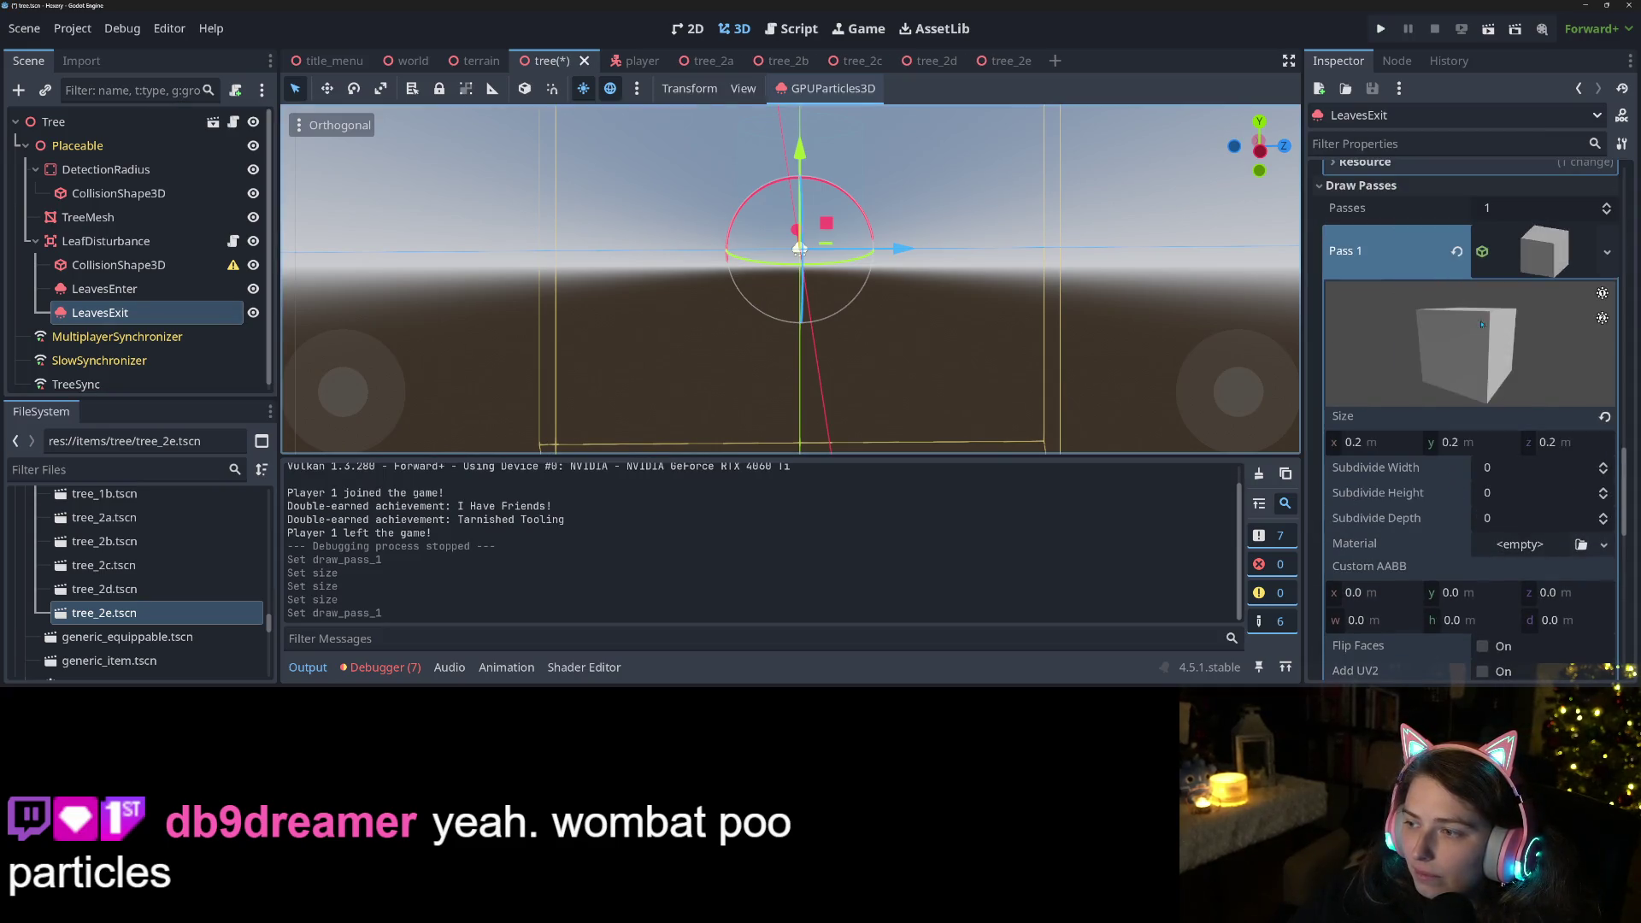
key("ctrl+s")
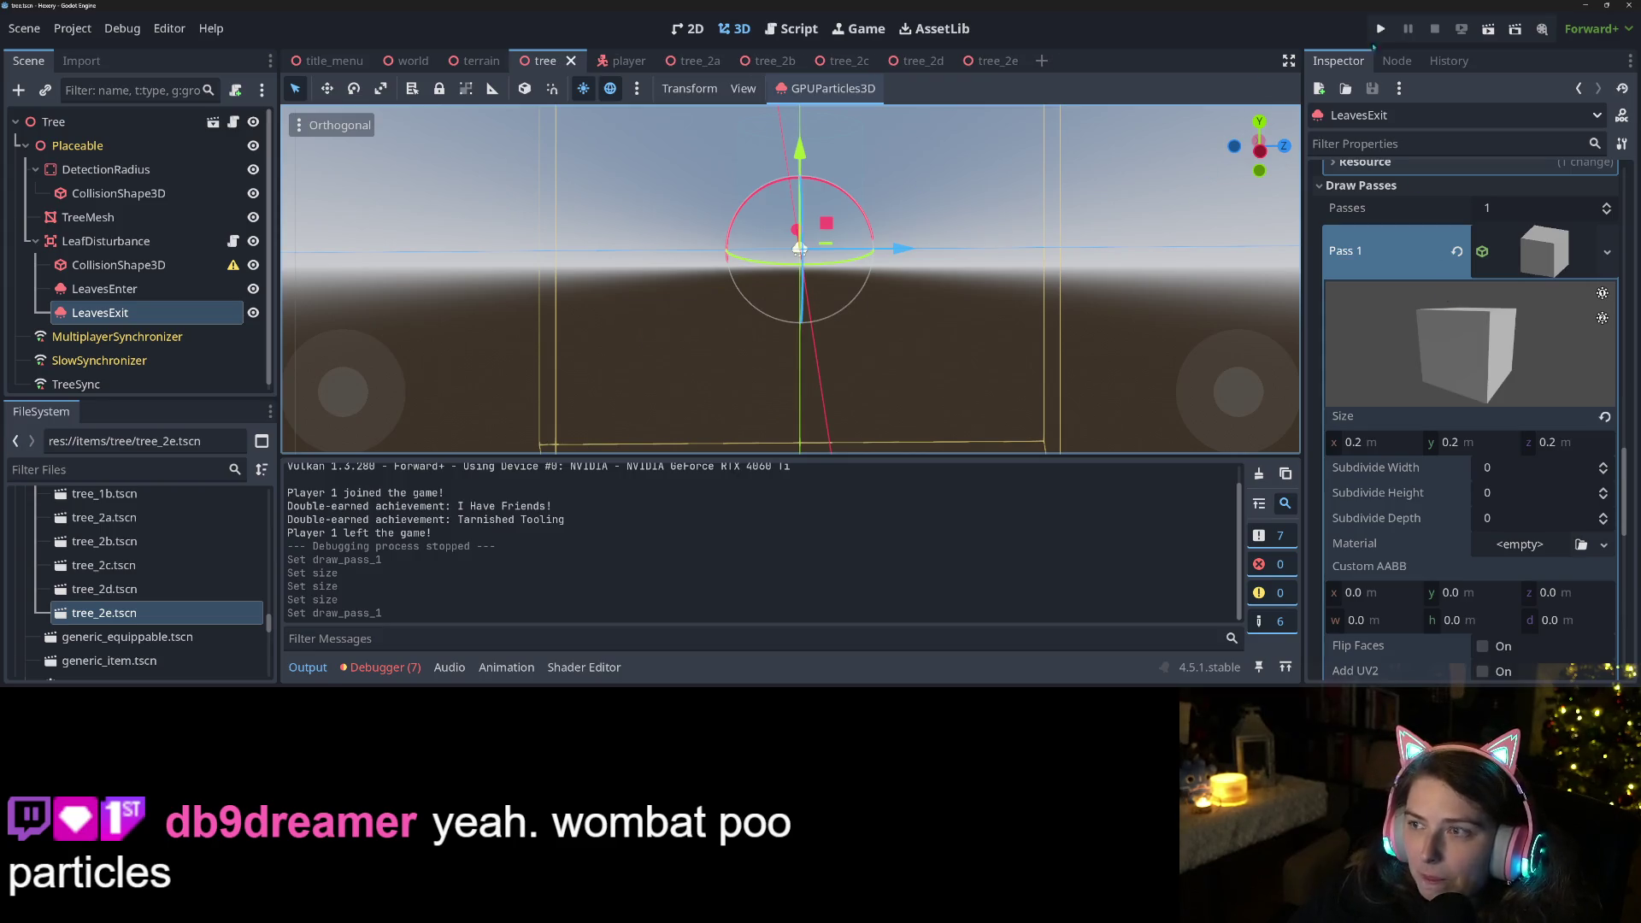
left_click(1388, 35)
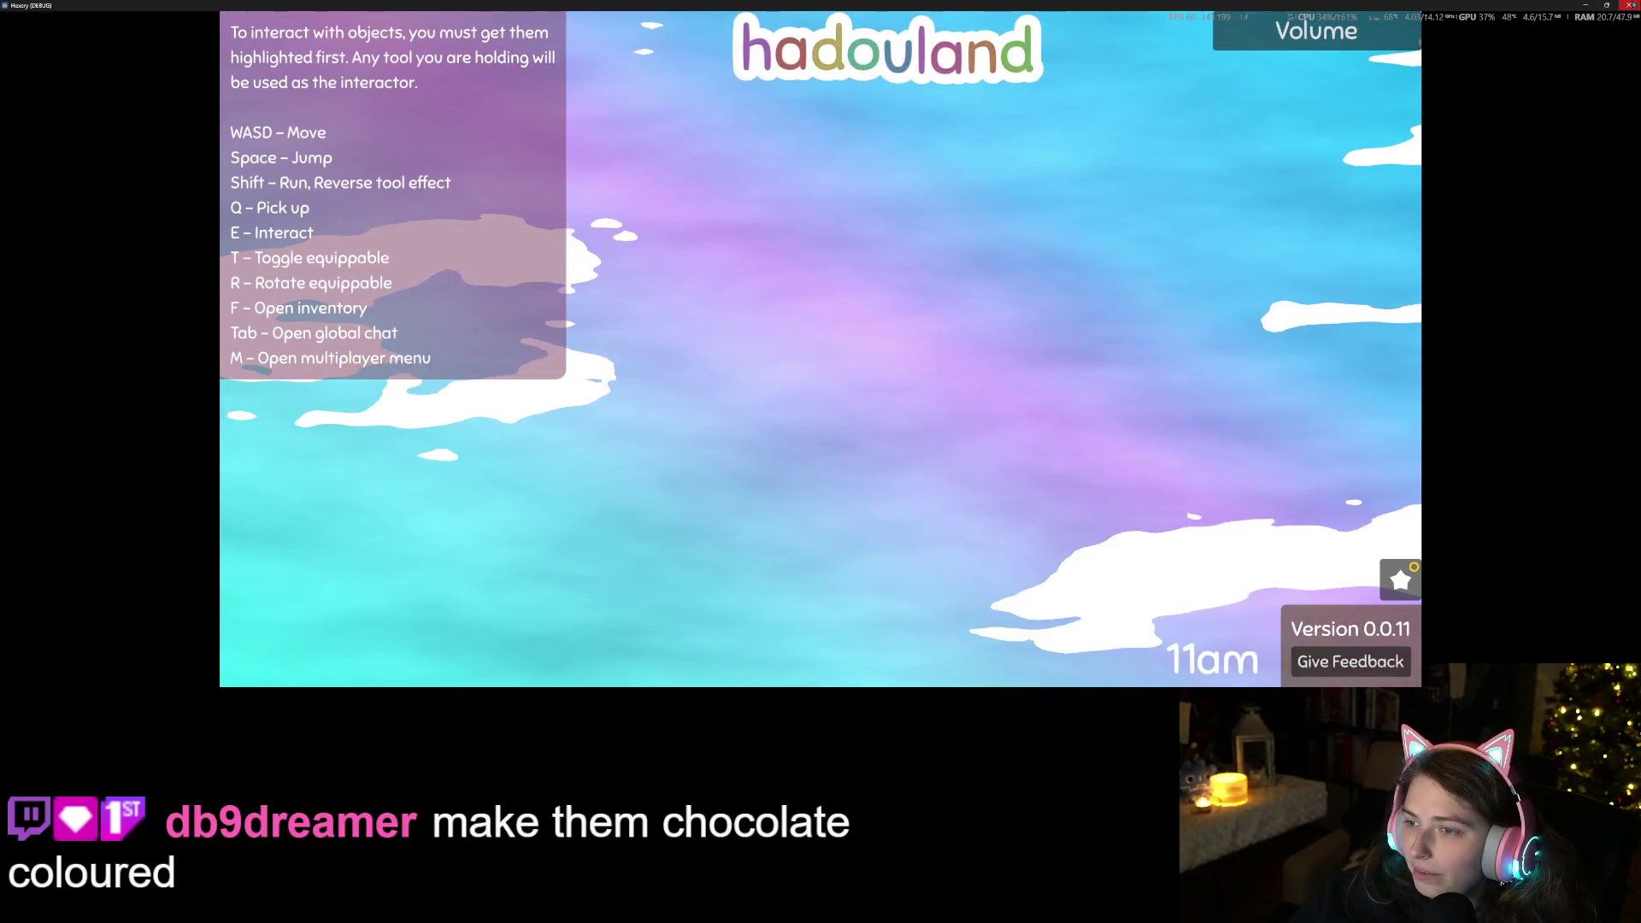
Close the test run, resize the box mesh to 0.4 on x, y and z, and save.
key("alt+F4")
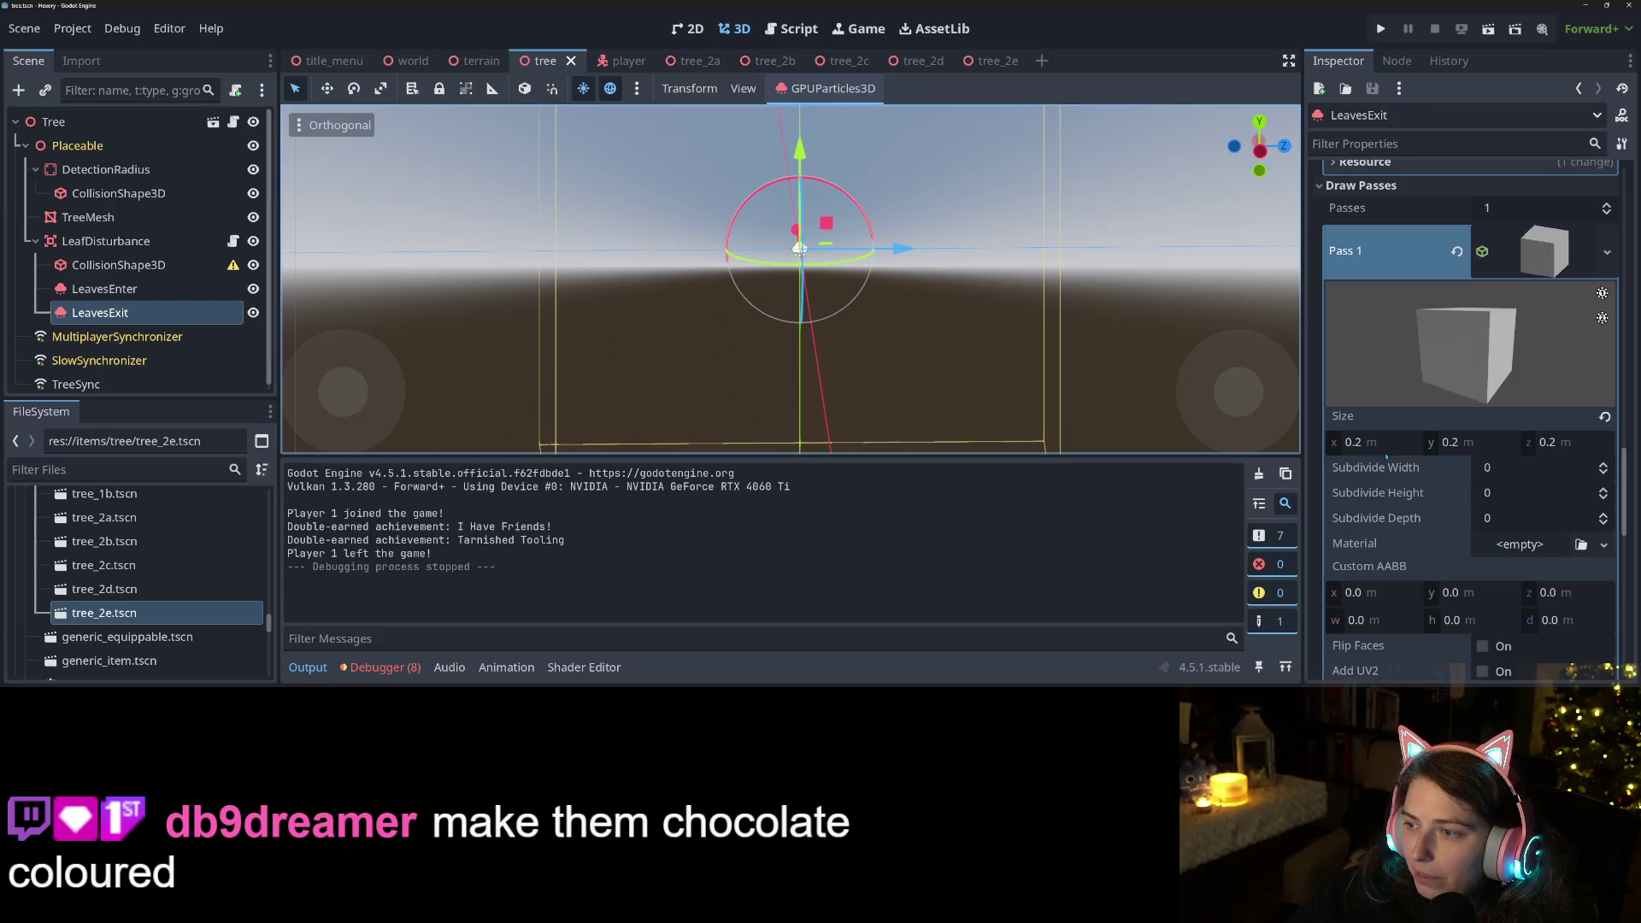
left_click(1379, 444)
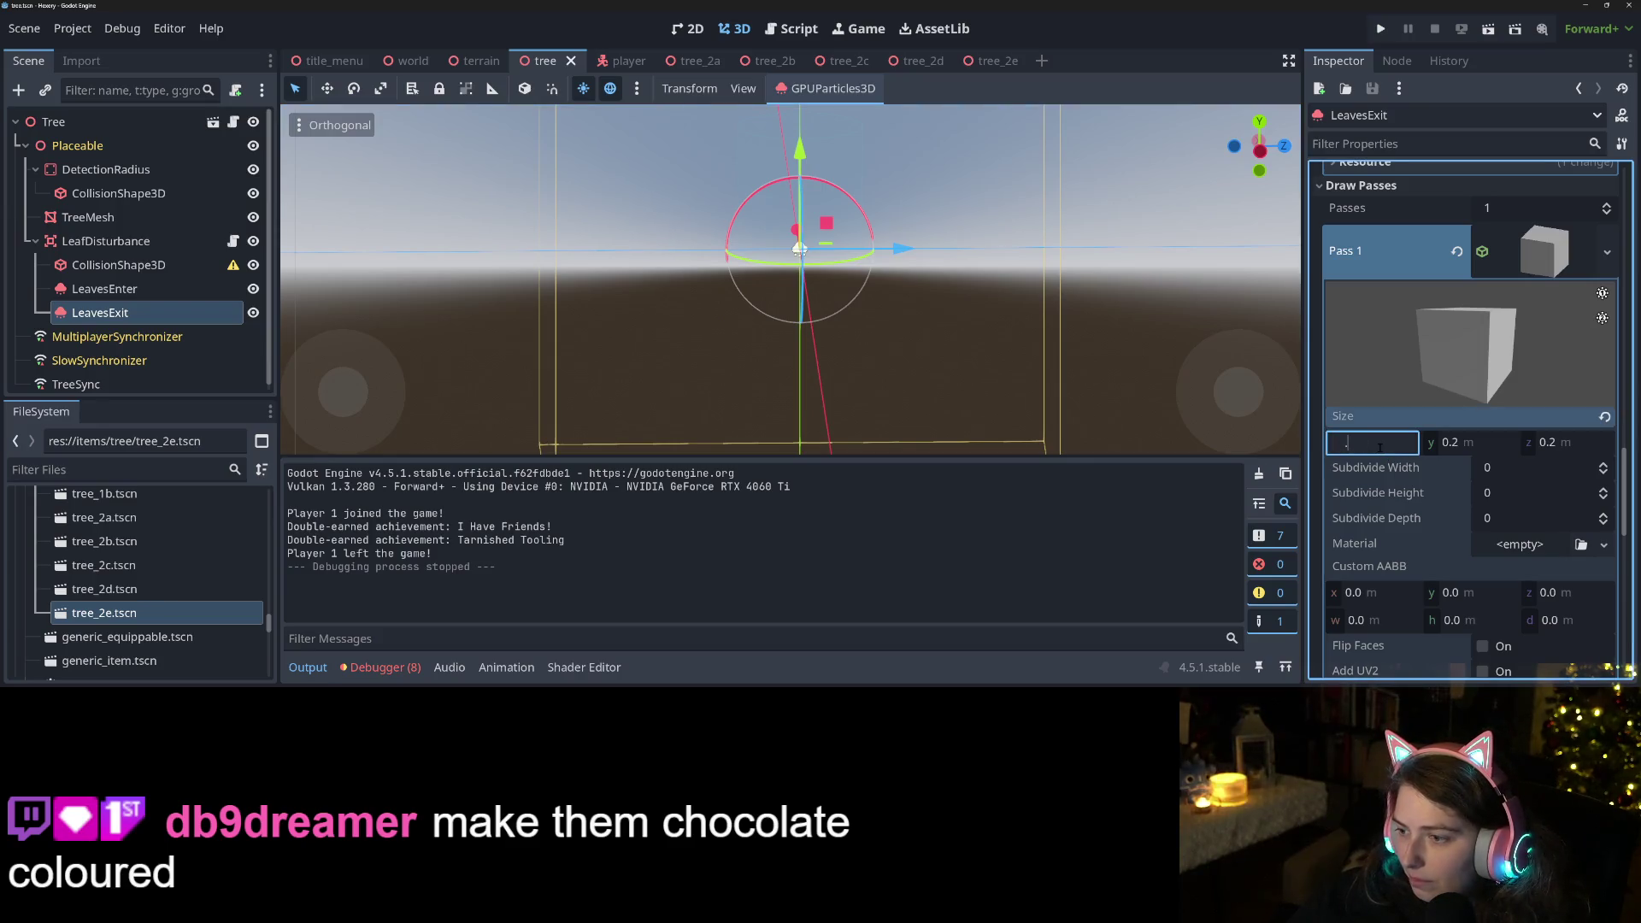
type("4")
key("Tab")
type("4")
key("Tab")
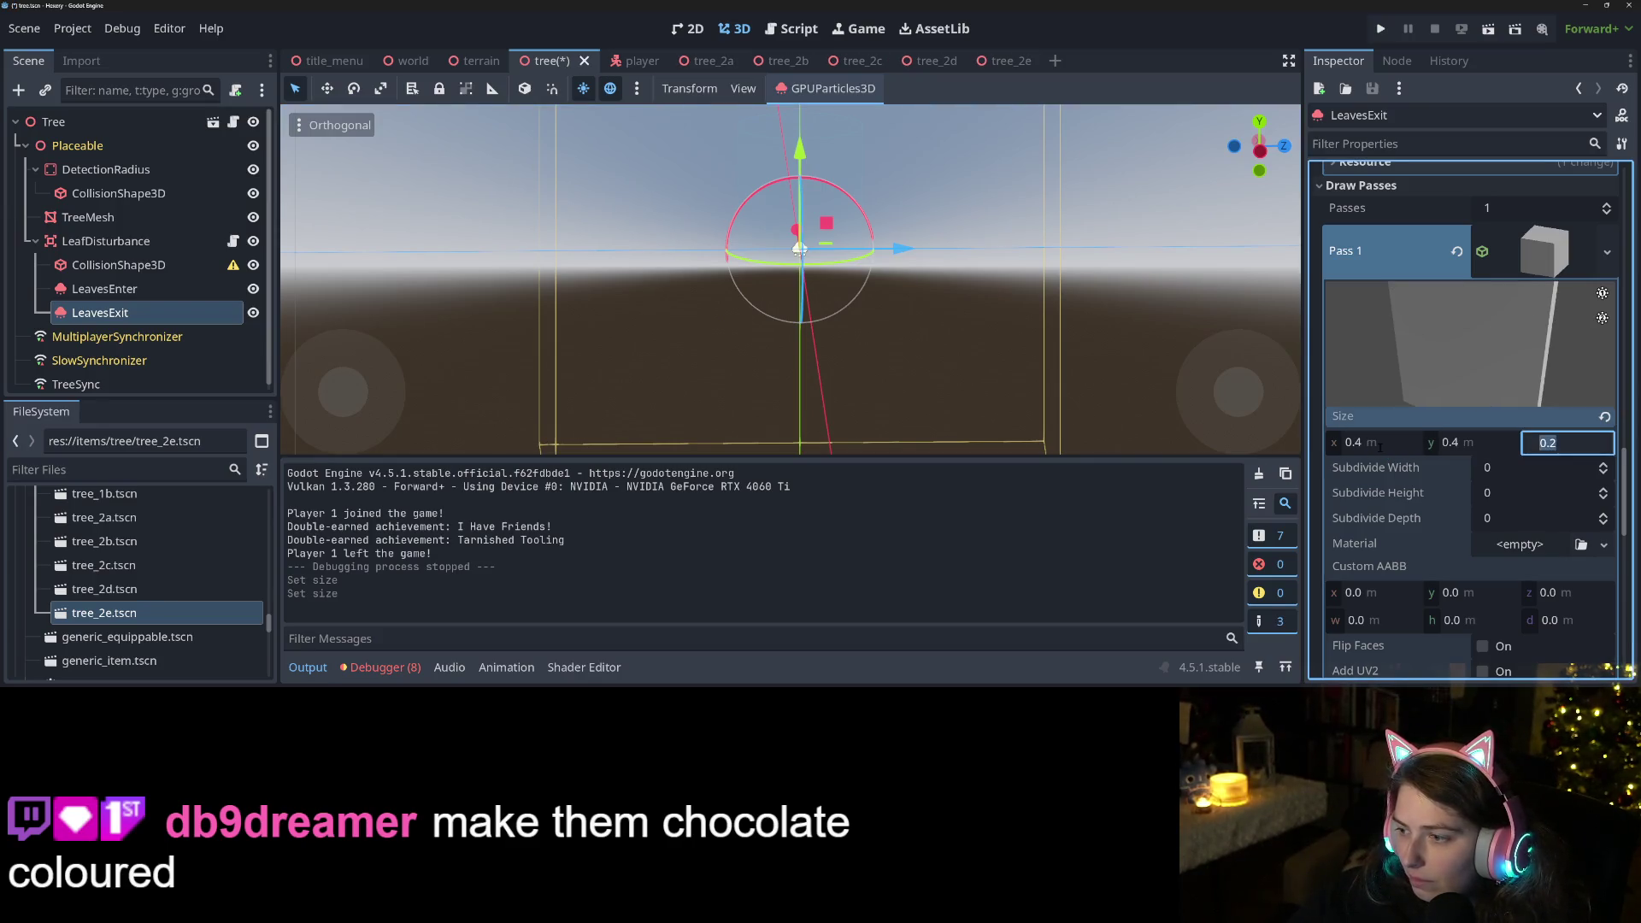
type(".4")
key("ctrl+s")
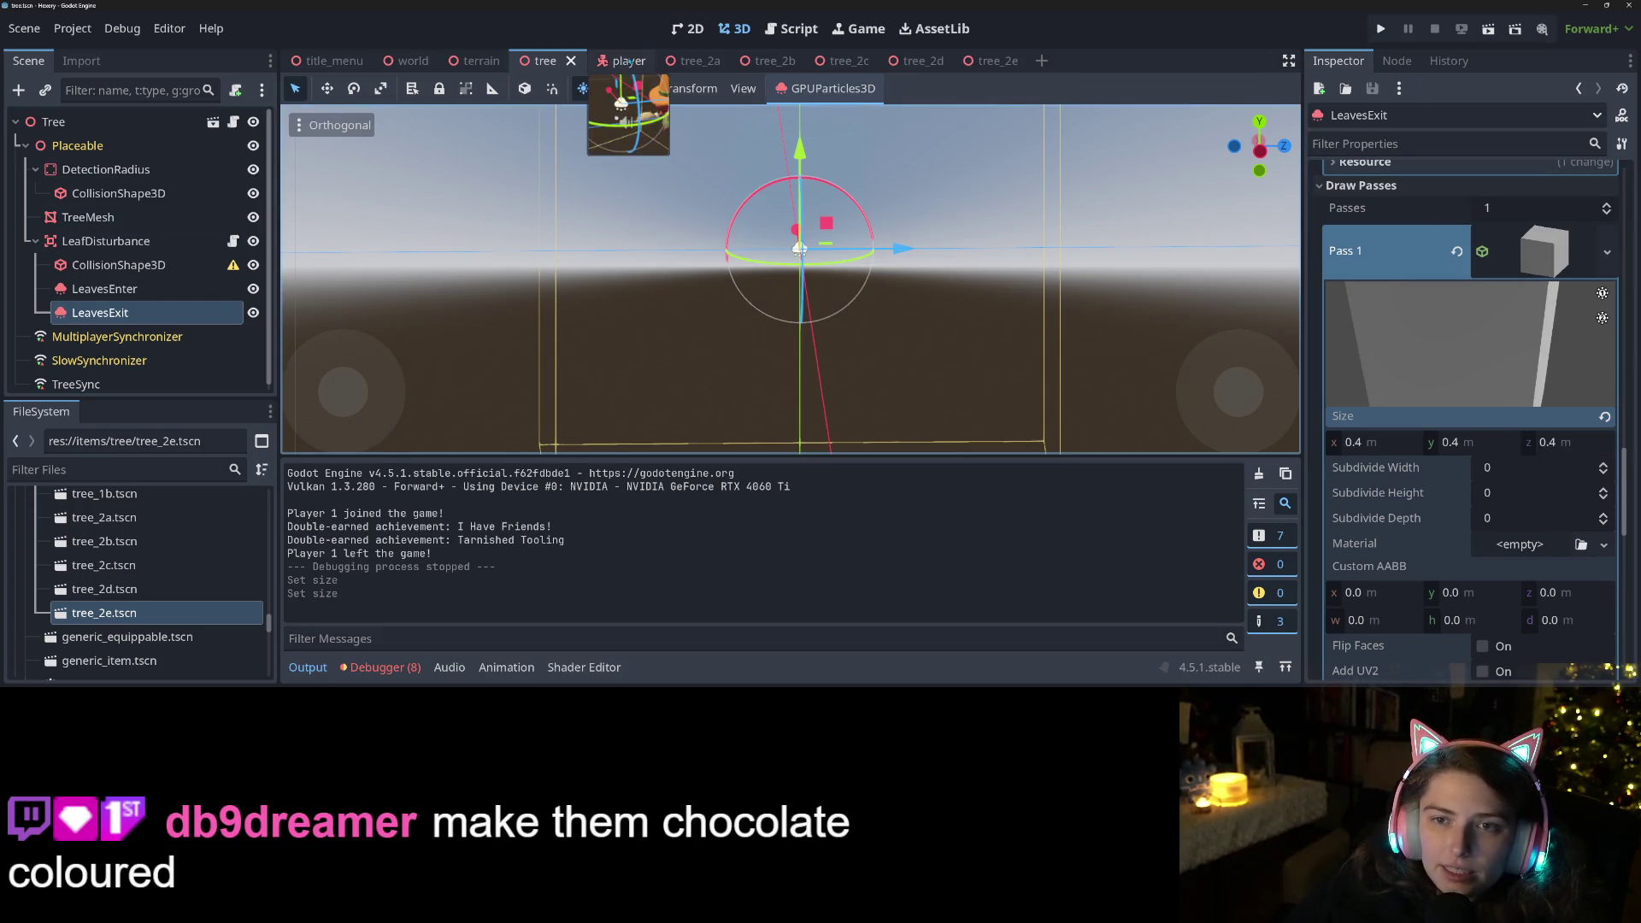
left_click(609, 61)
scroll(214, 165, "up", 5)
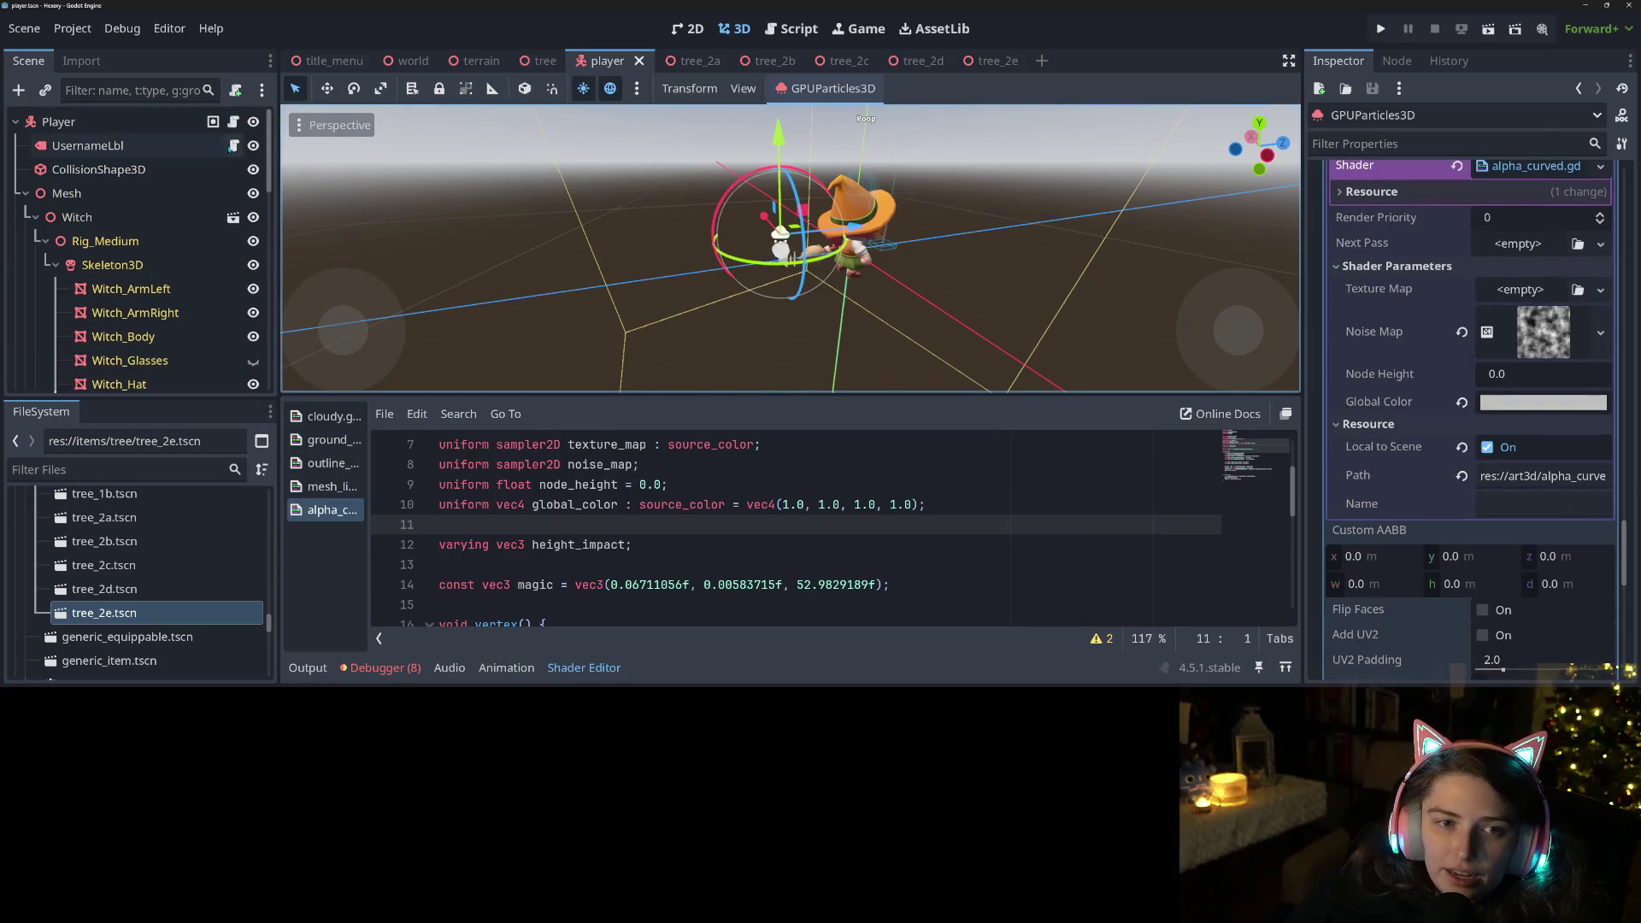
In player_movement.gd, add an is_flying reset after the asserts in _ready and save.
left_click(233, 123)
scroll(854, 230, "up", 15)
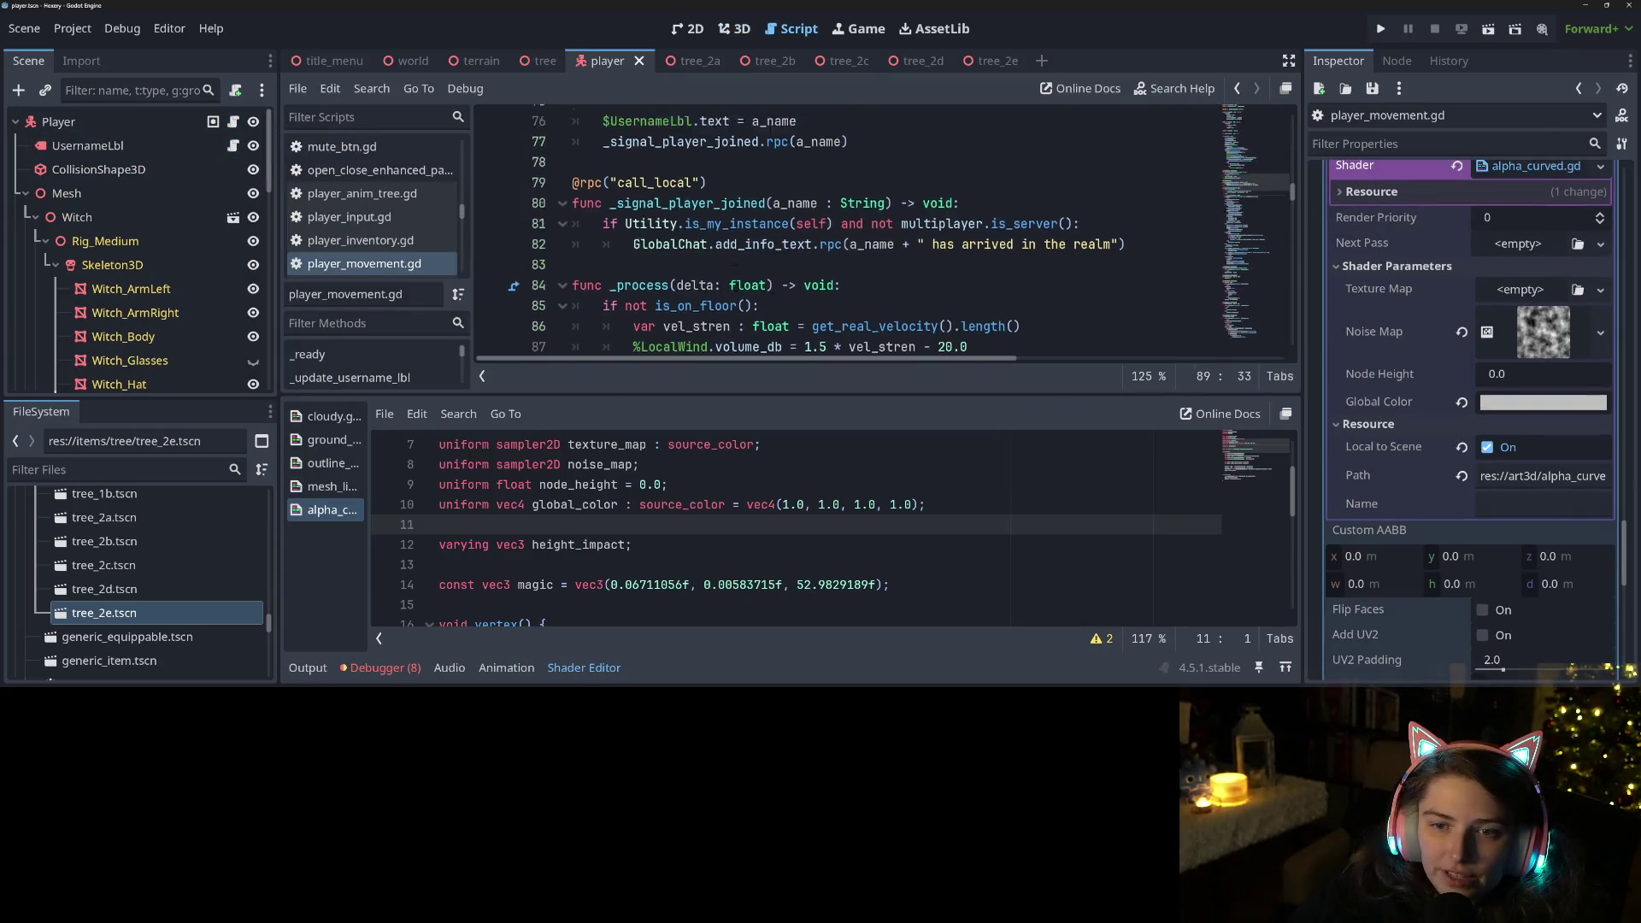
left_click(321, 670)
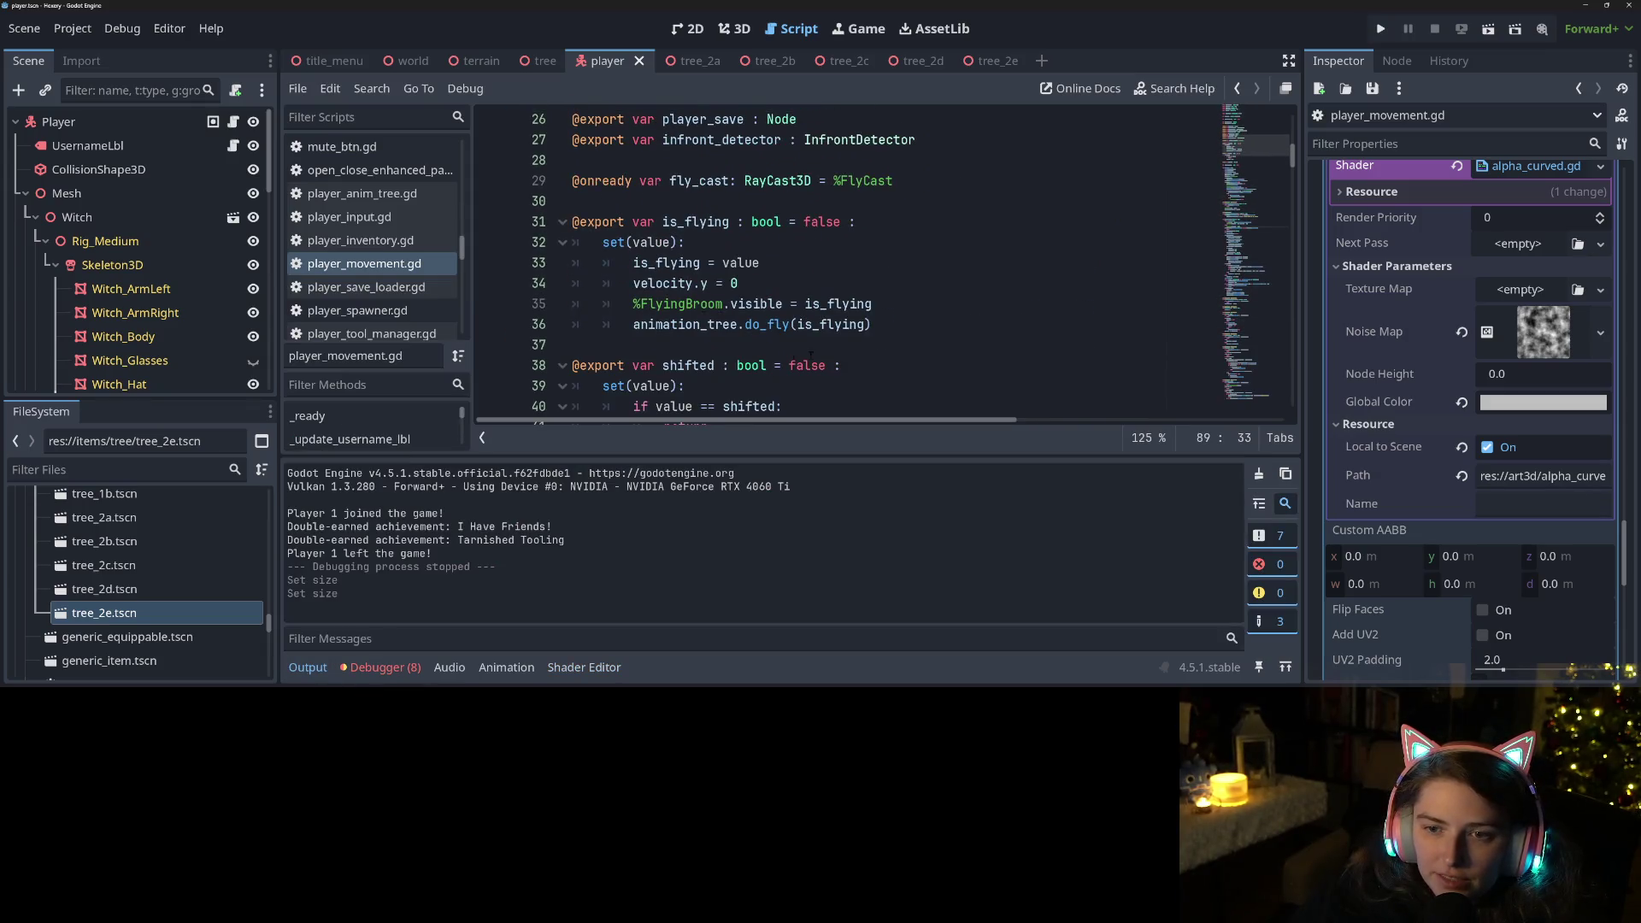
left_click(305, 670)
double_click(701, 223)
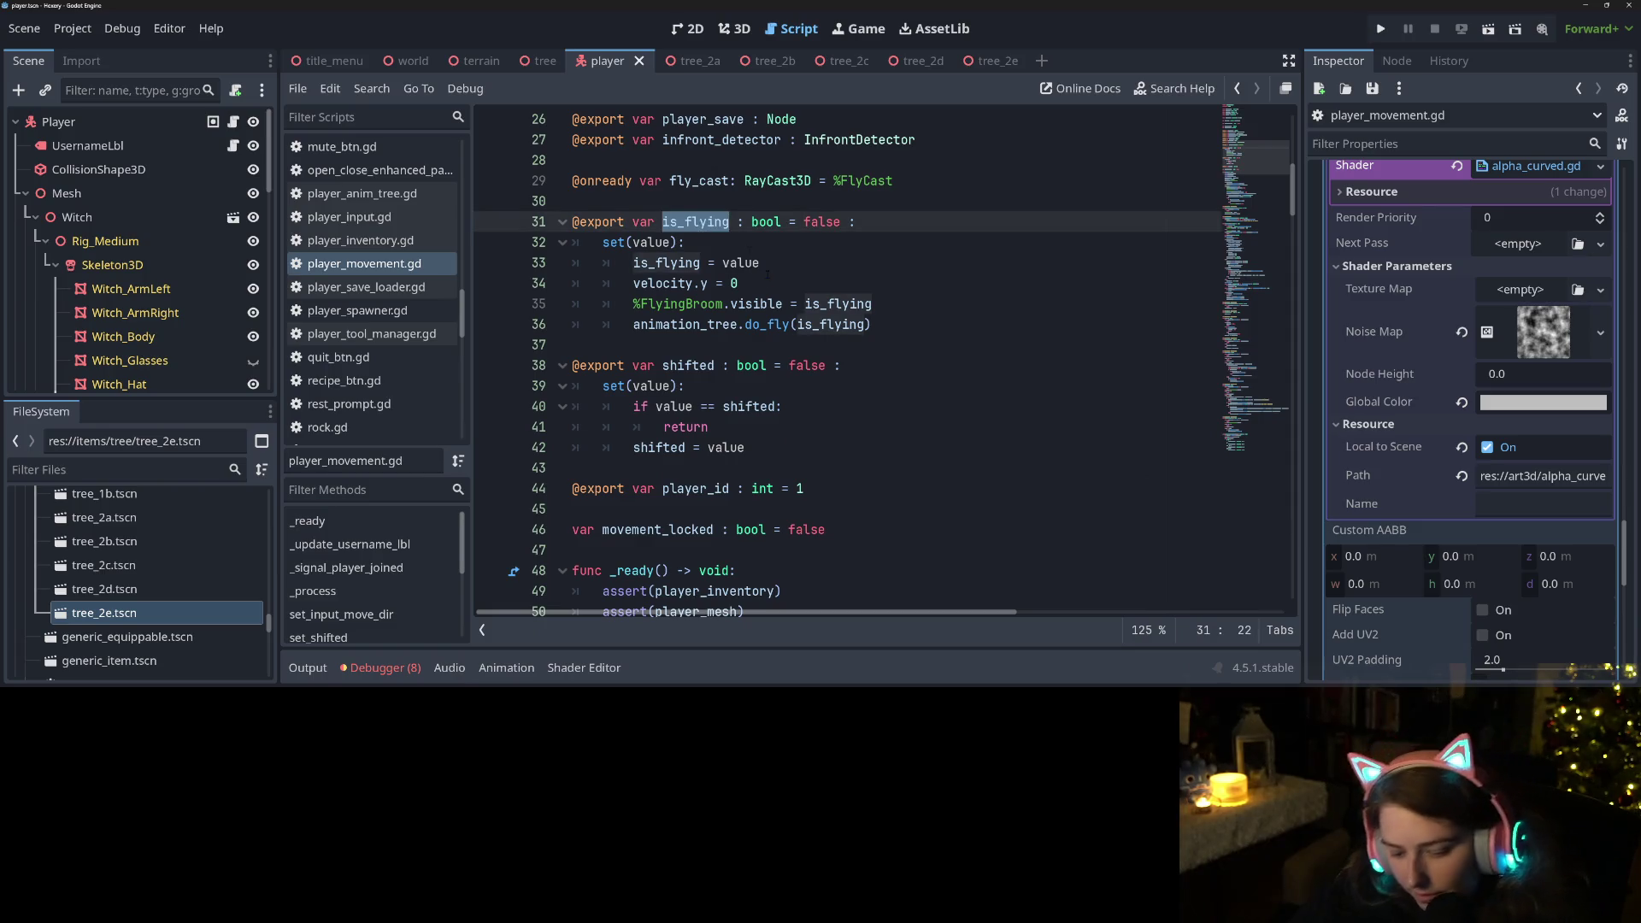
scroll(765, 282, "down", 5)
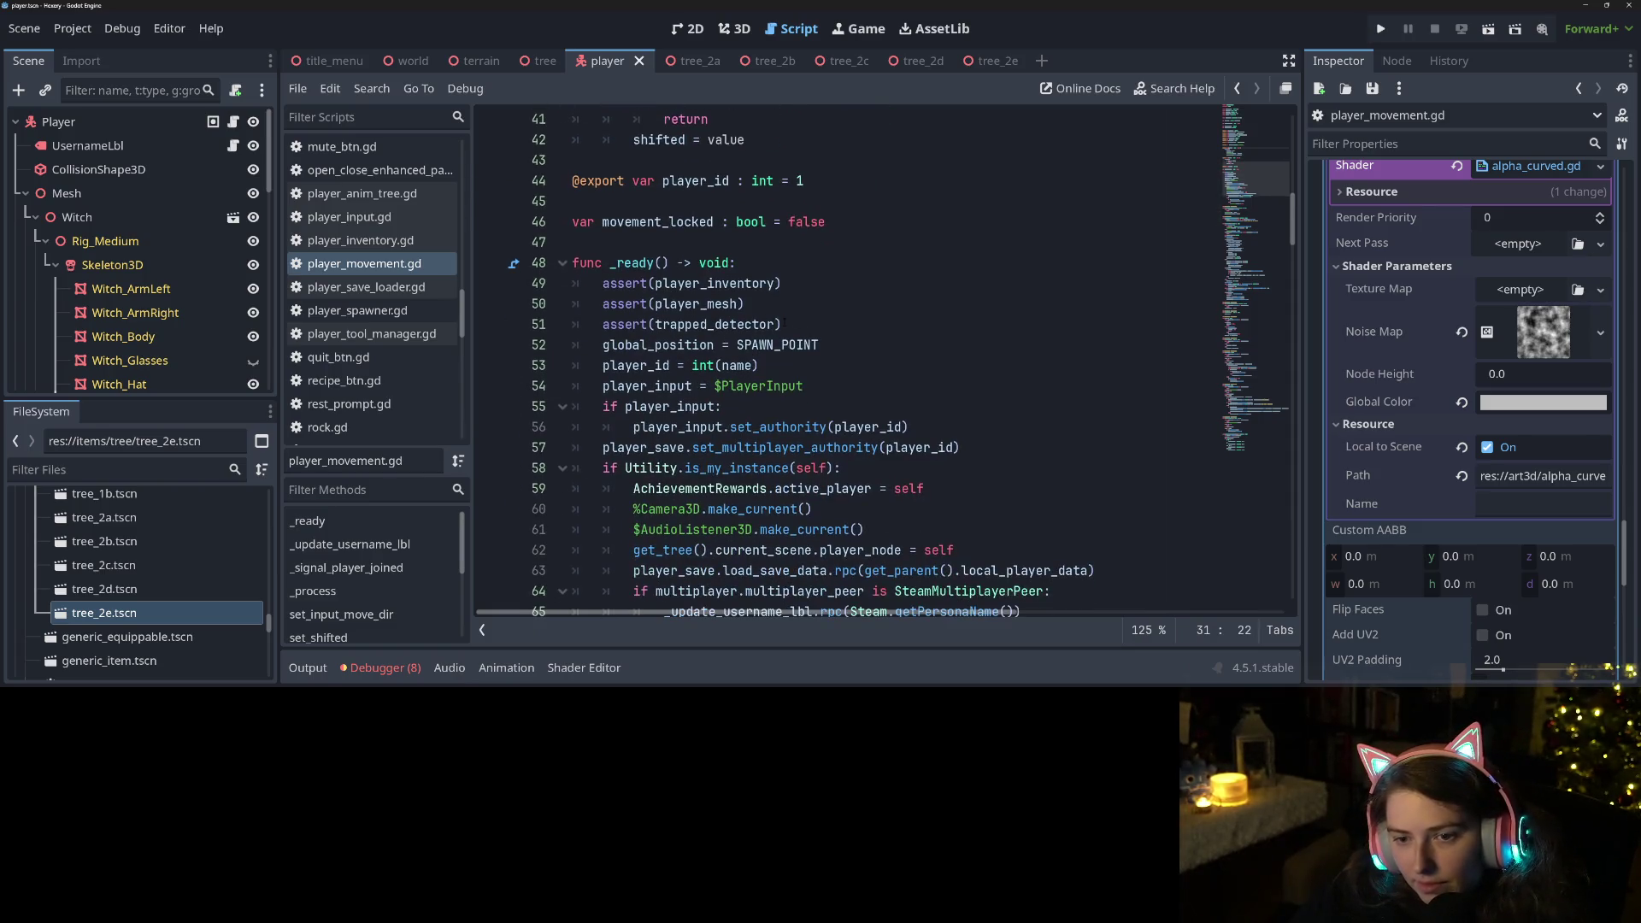
left_click(852, 326)
key("Return")
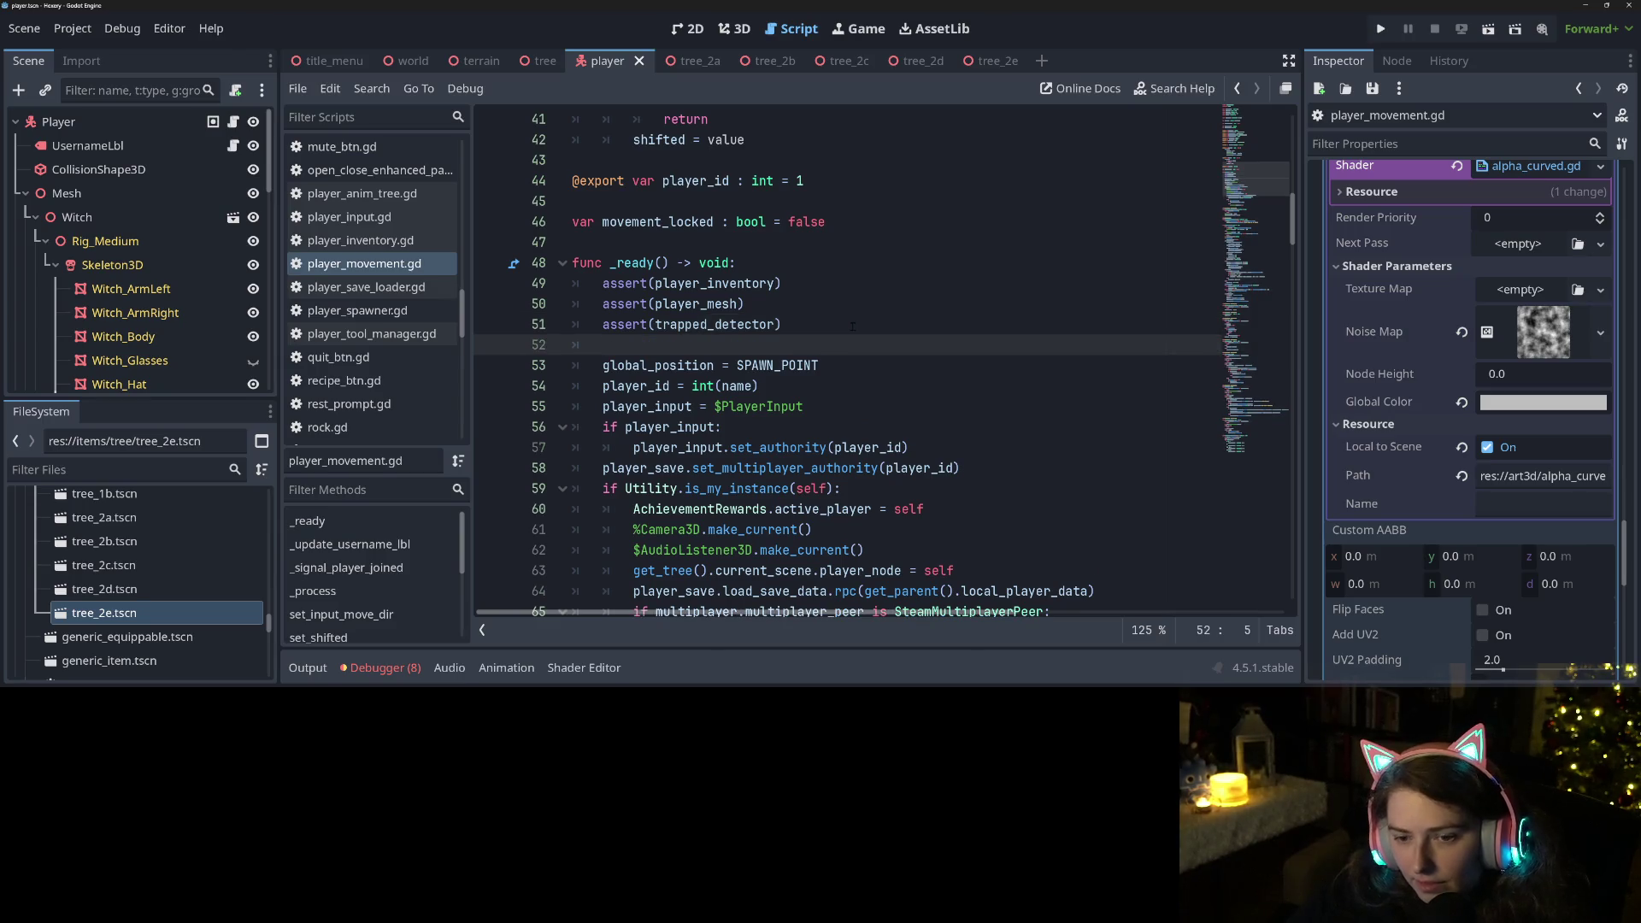
type("is_flying = false")
key("ctrl+s")
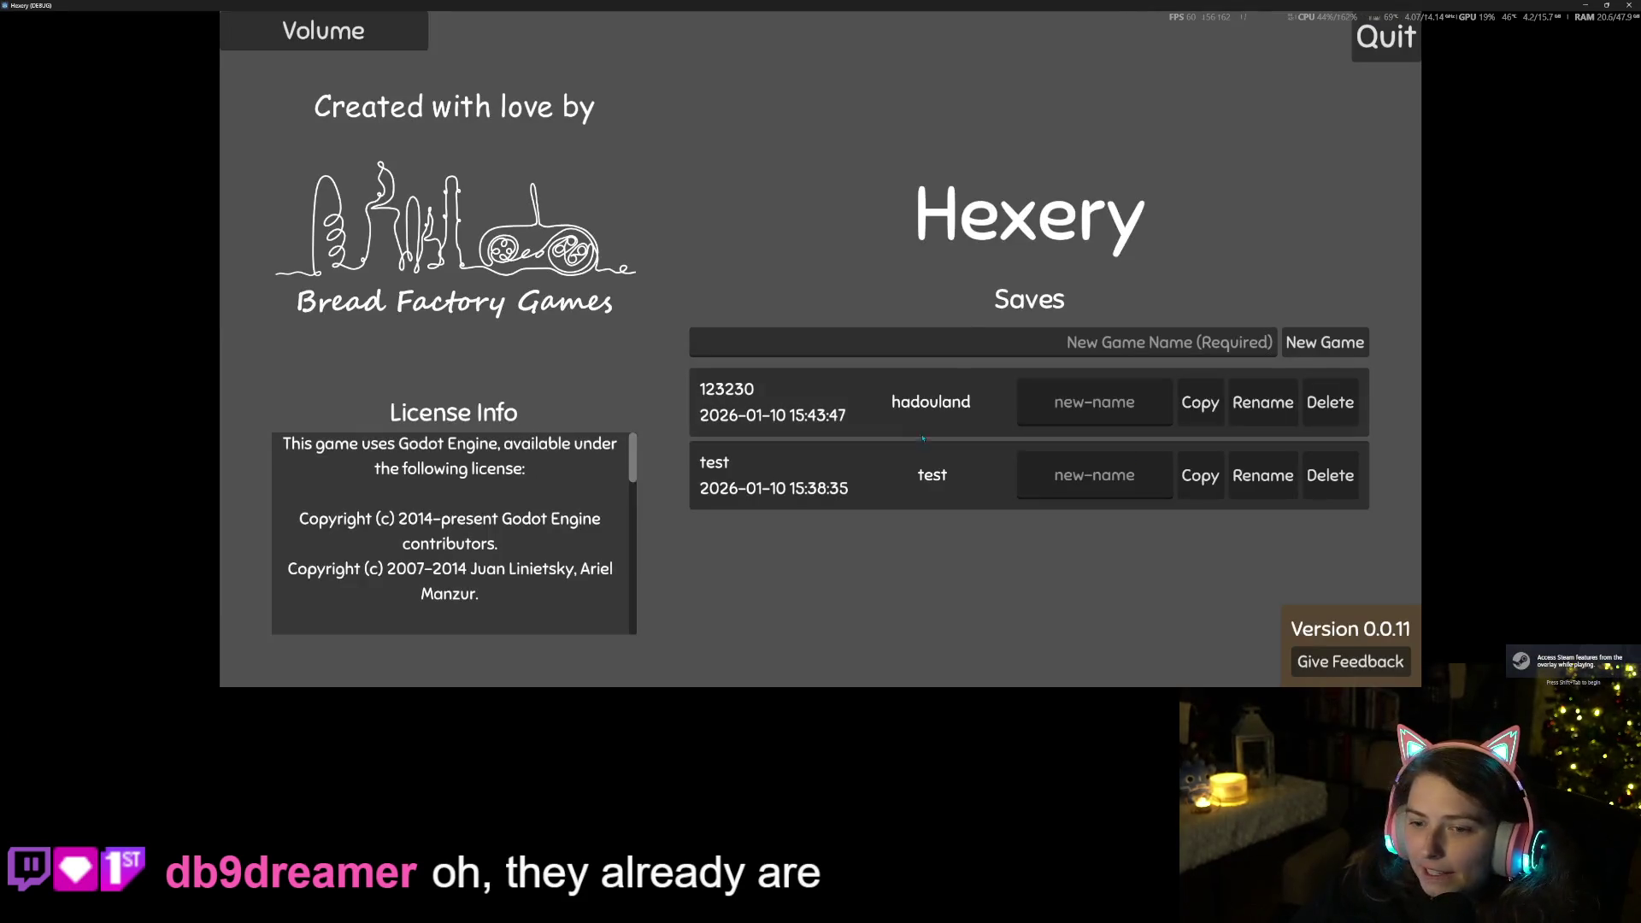
Load the hadouland save, play briefly, then close the game window.
left_click(931, 402)
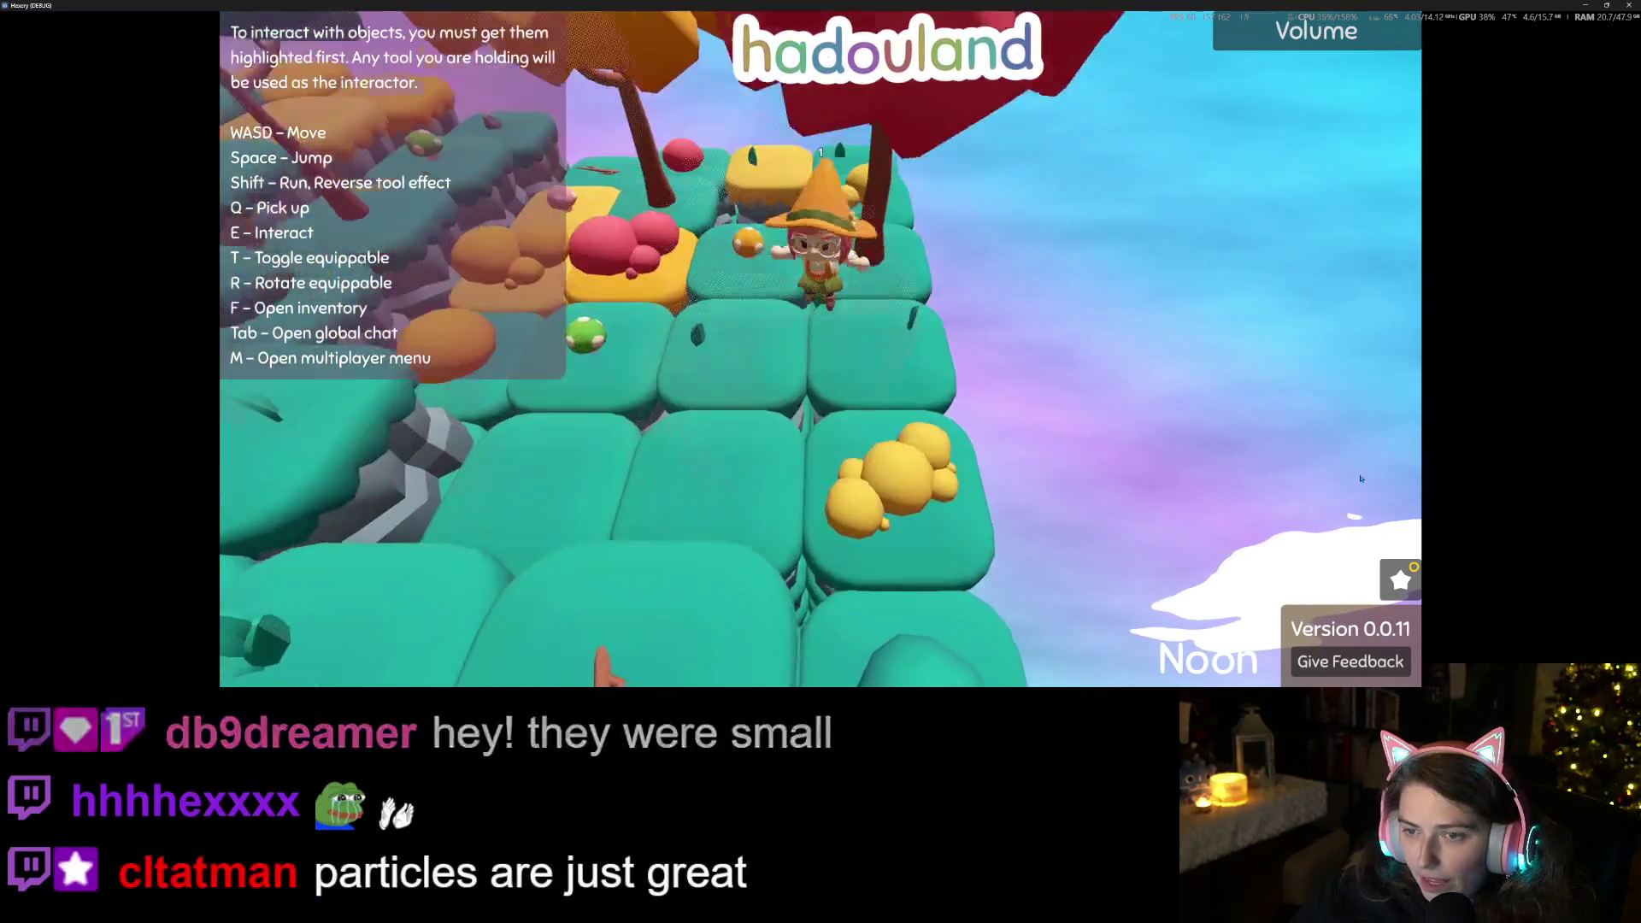
left_click(1629, 6)
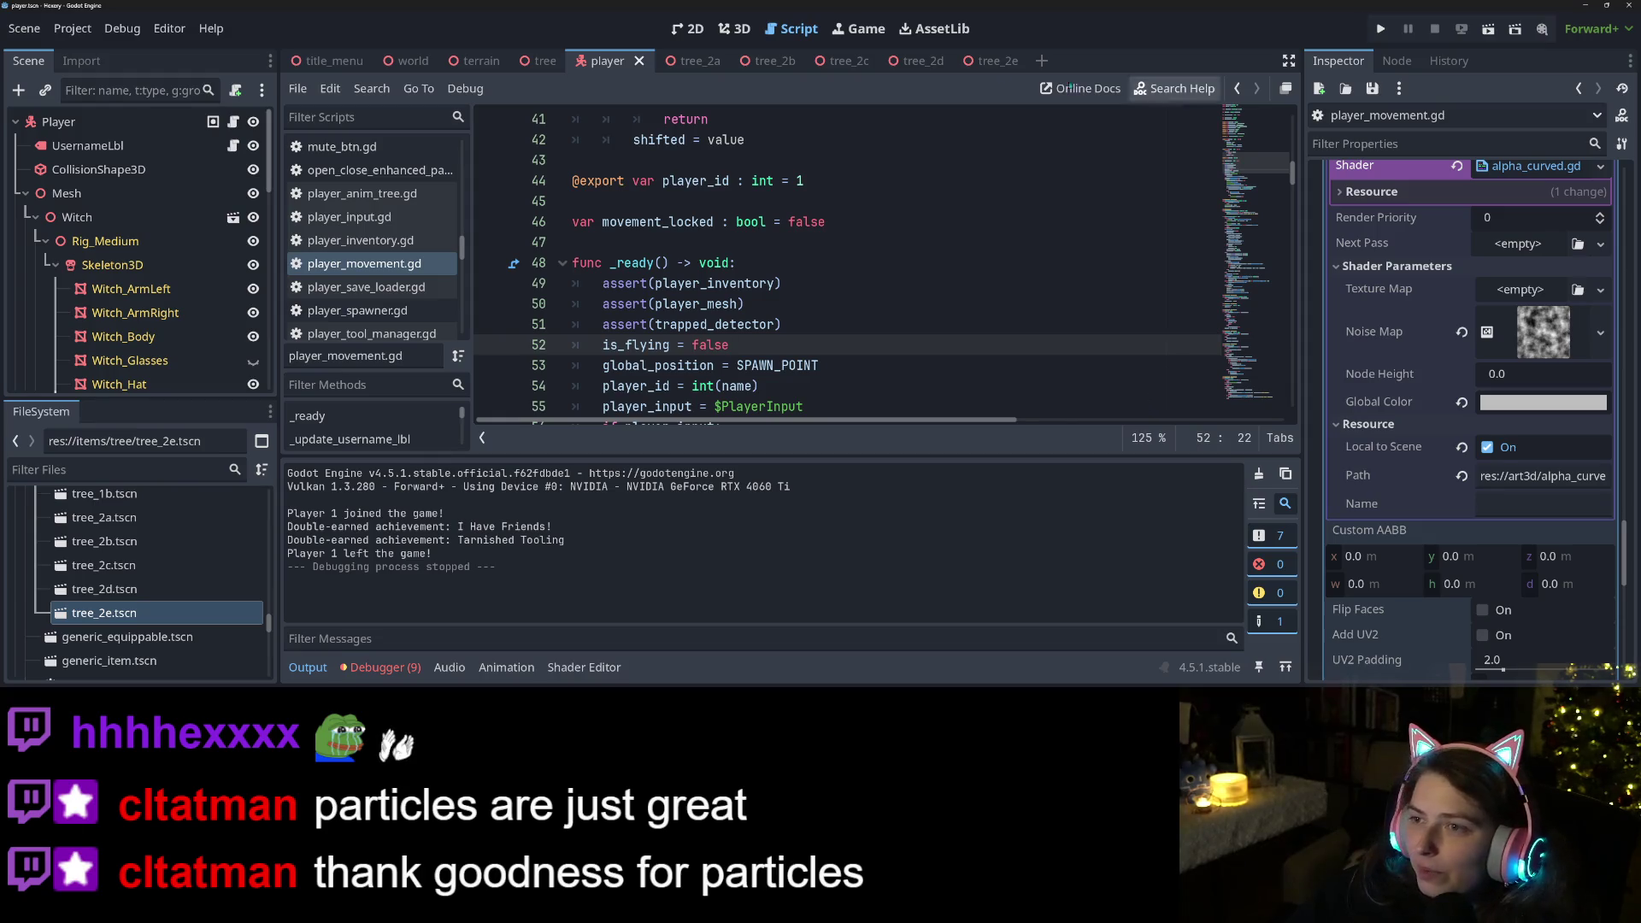
In the tree scene, load the Bush_2_A mesh into LeavesExit's Pass 1 via Quick Load.
left_click(545, 60)
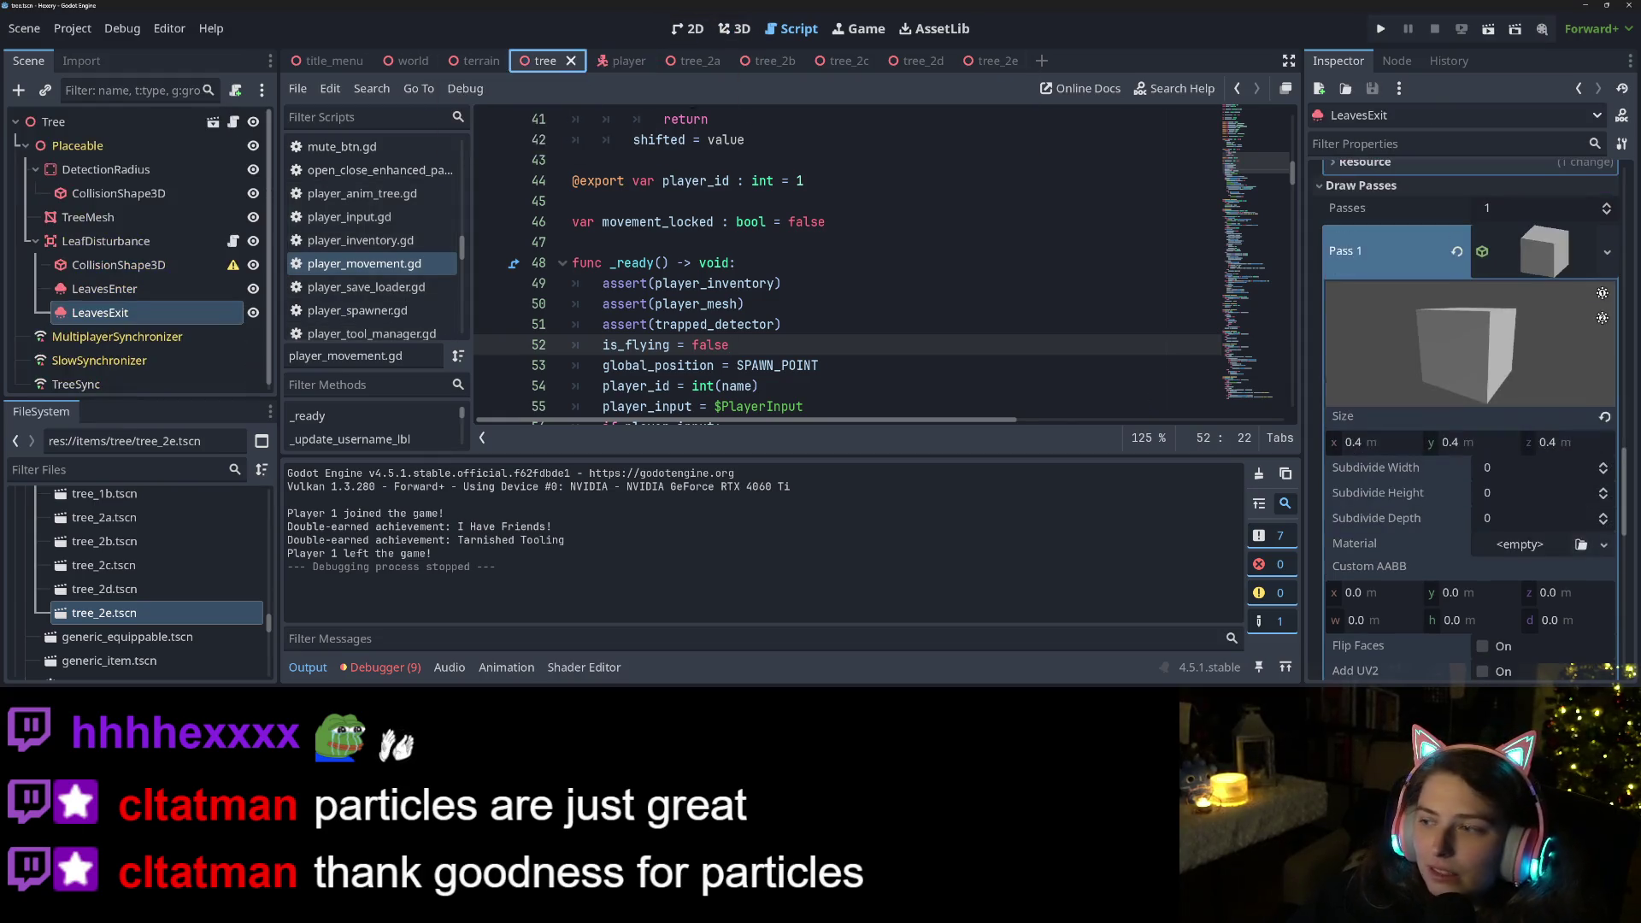
scroll(1482, 507, "up", 2)
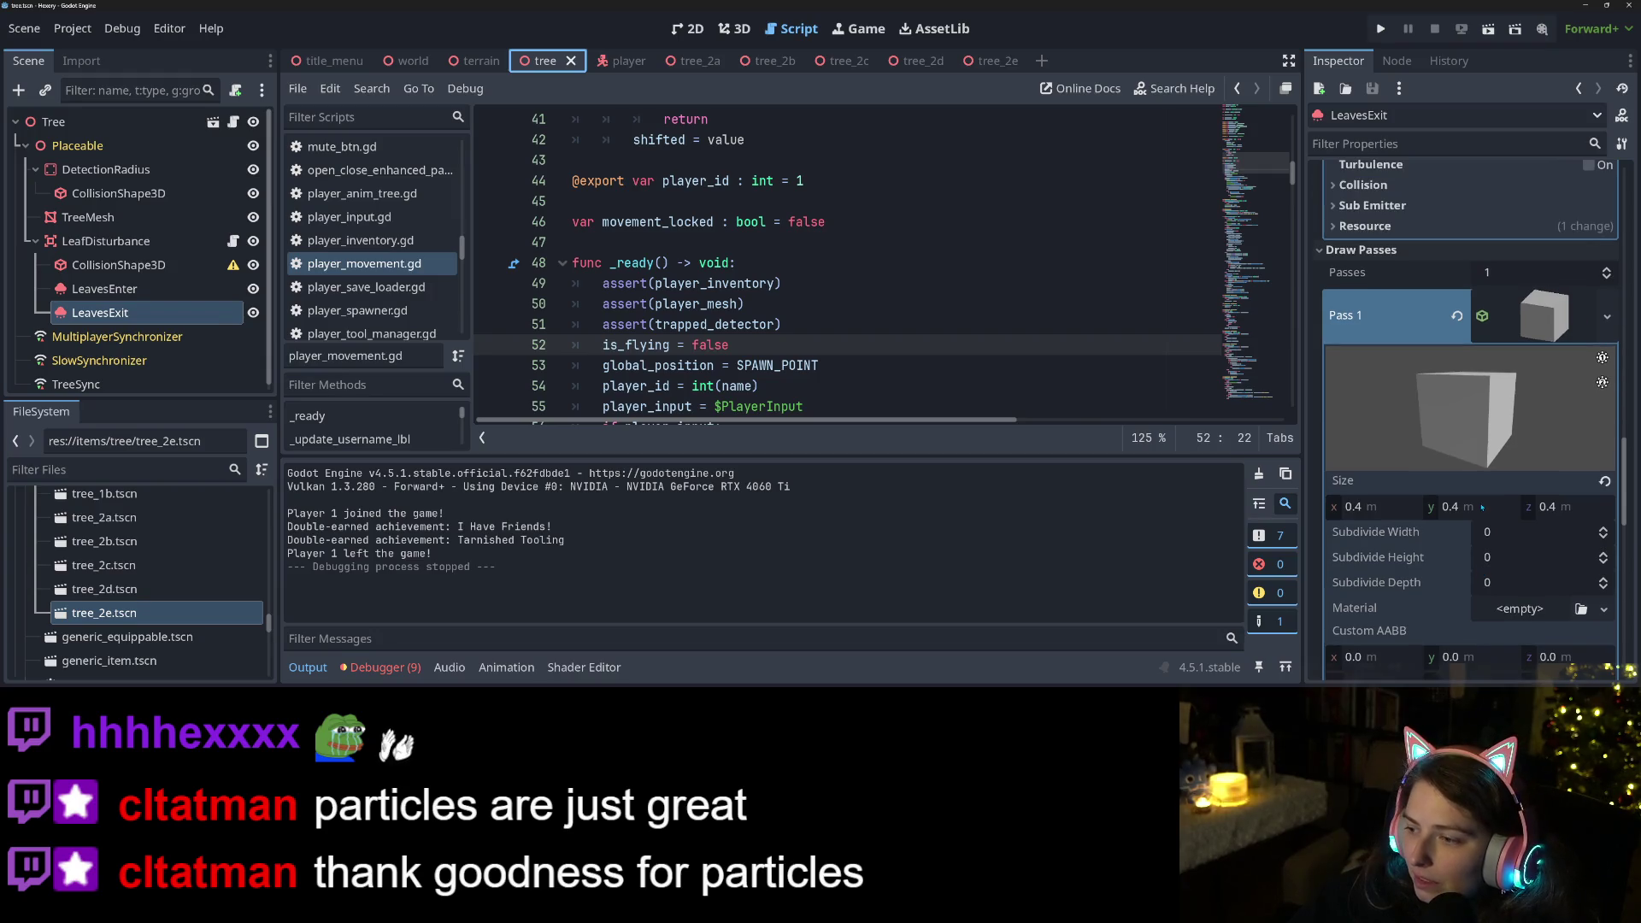
left_click(1605, 316)
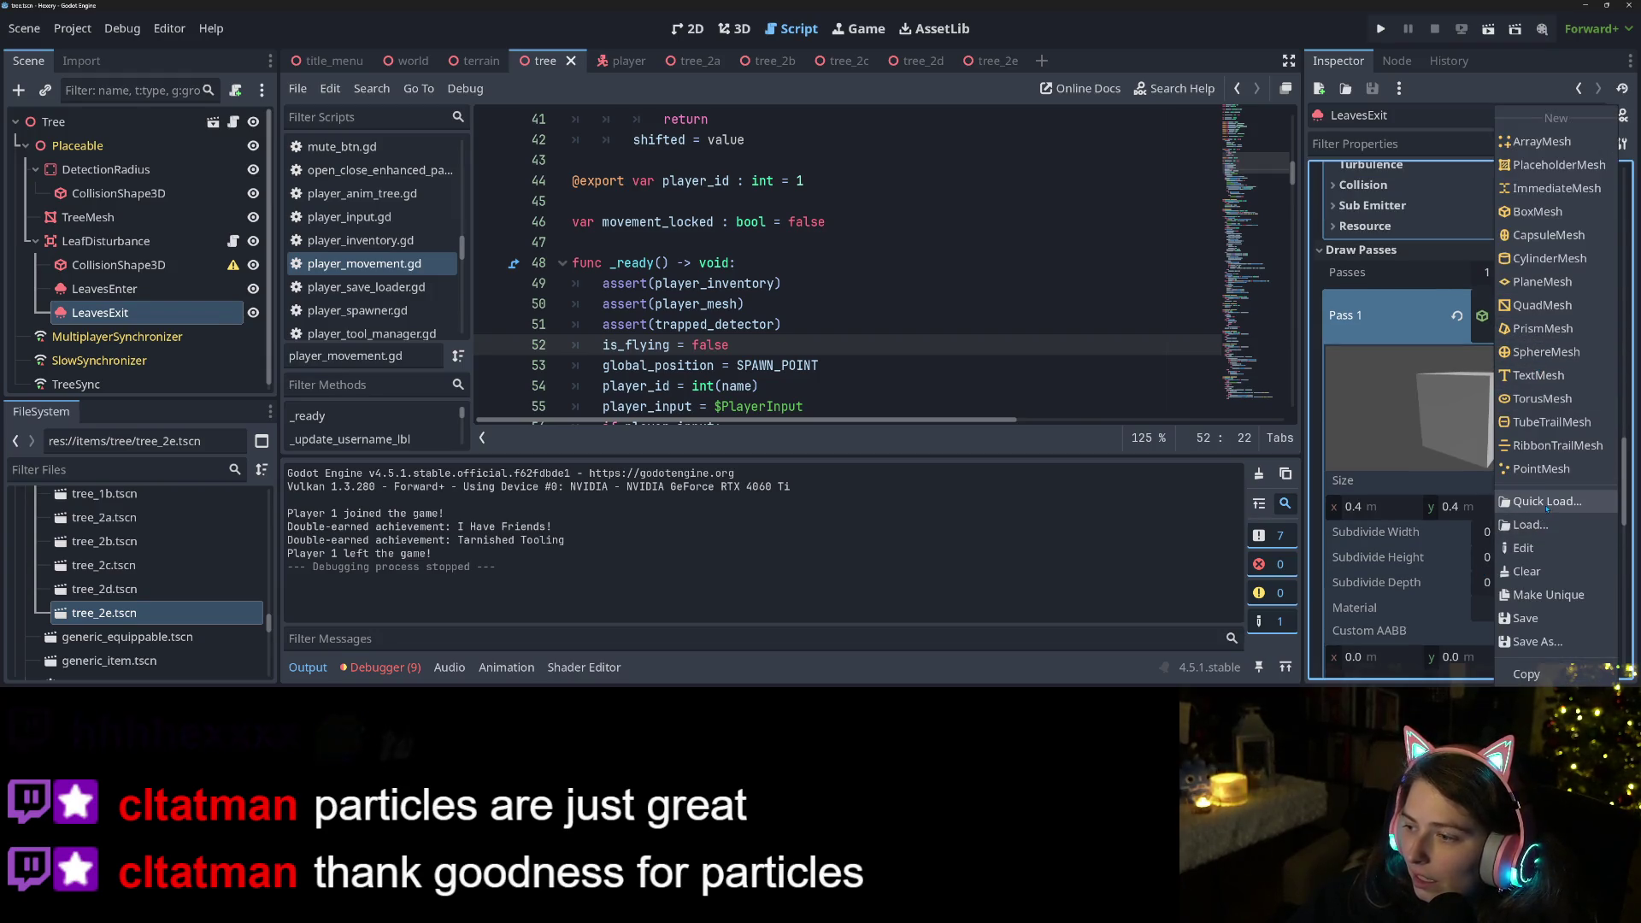
left_click(1538, 523)
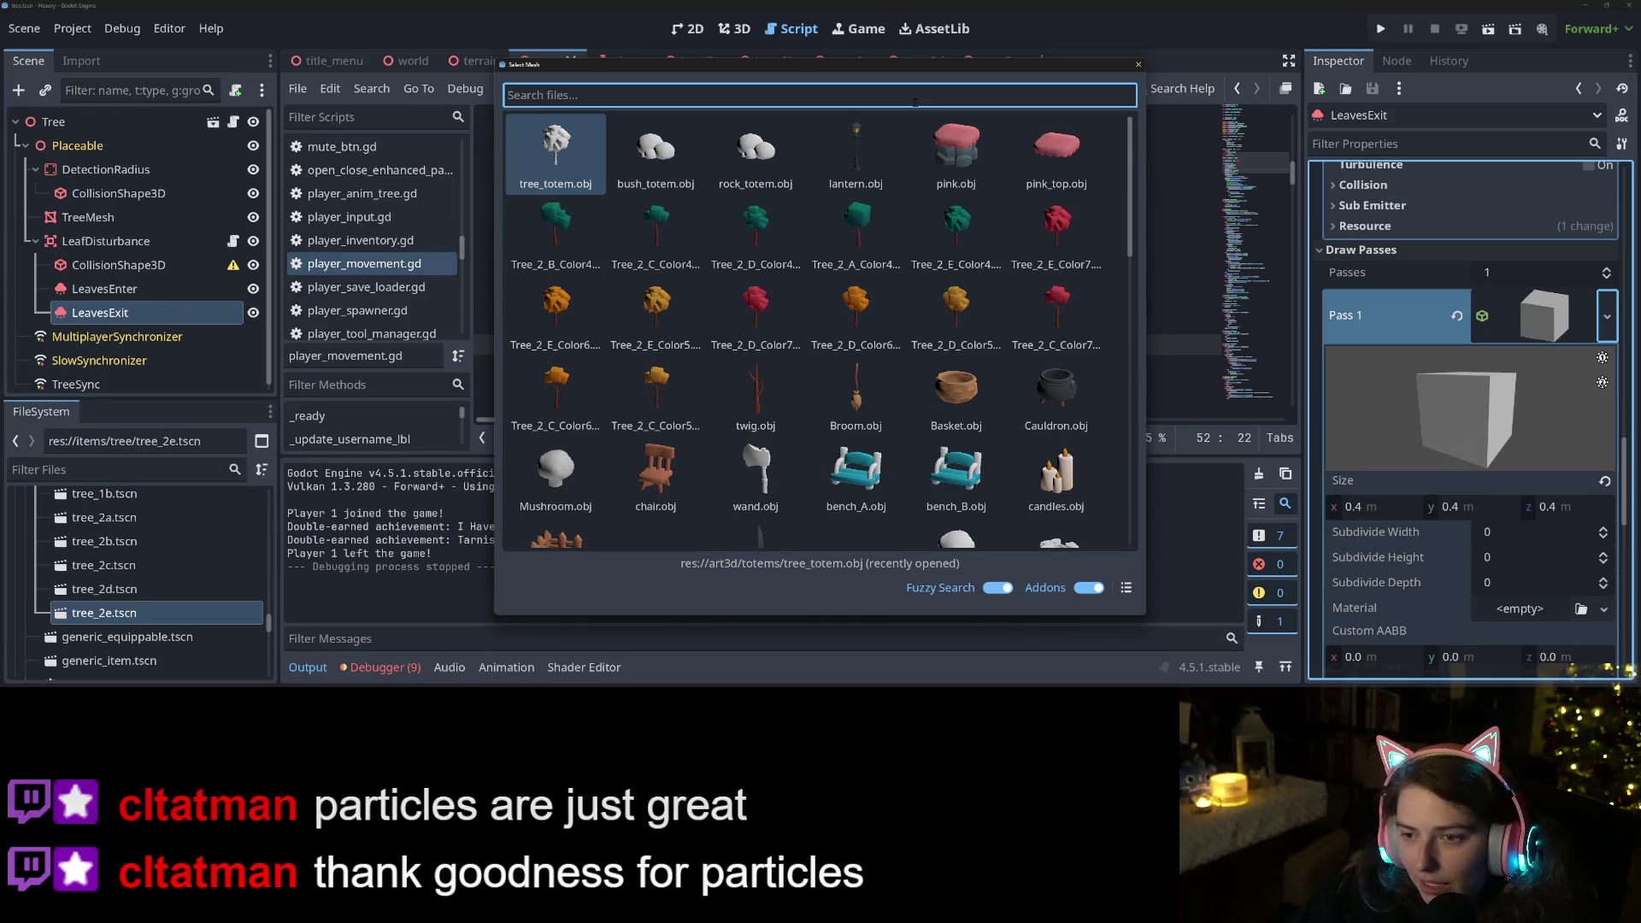
type("bush")
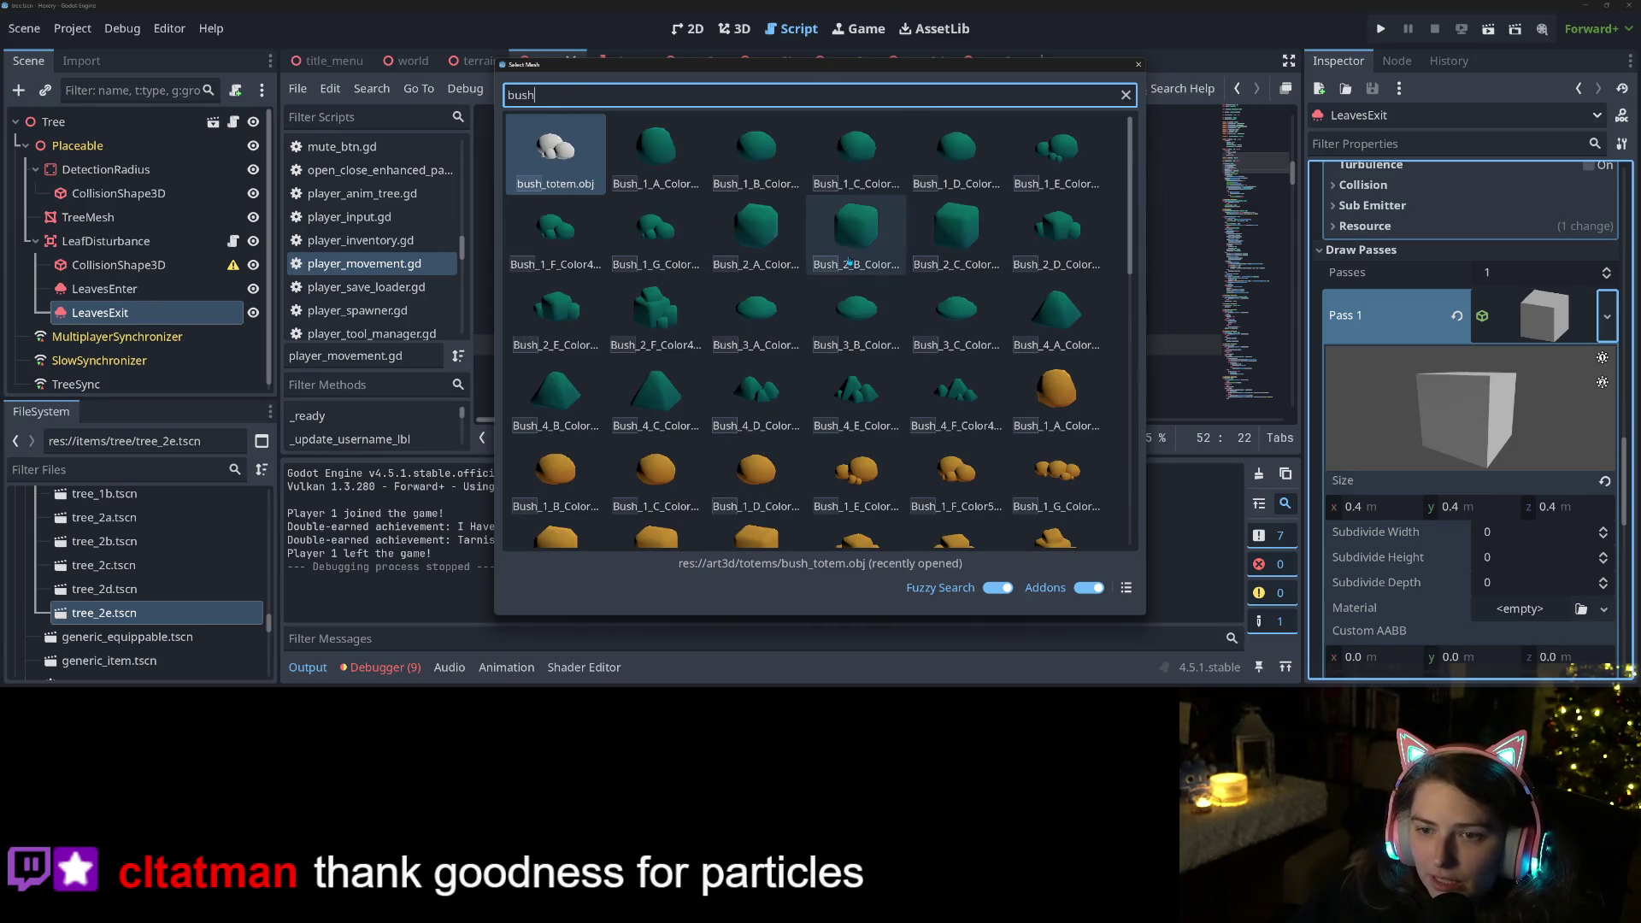
double_click(774, 225)
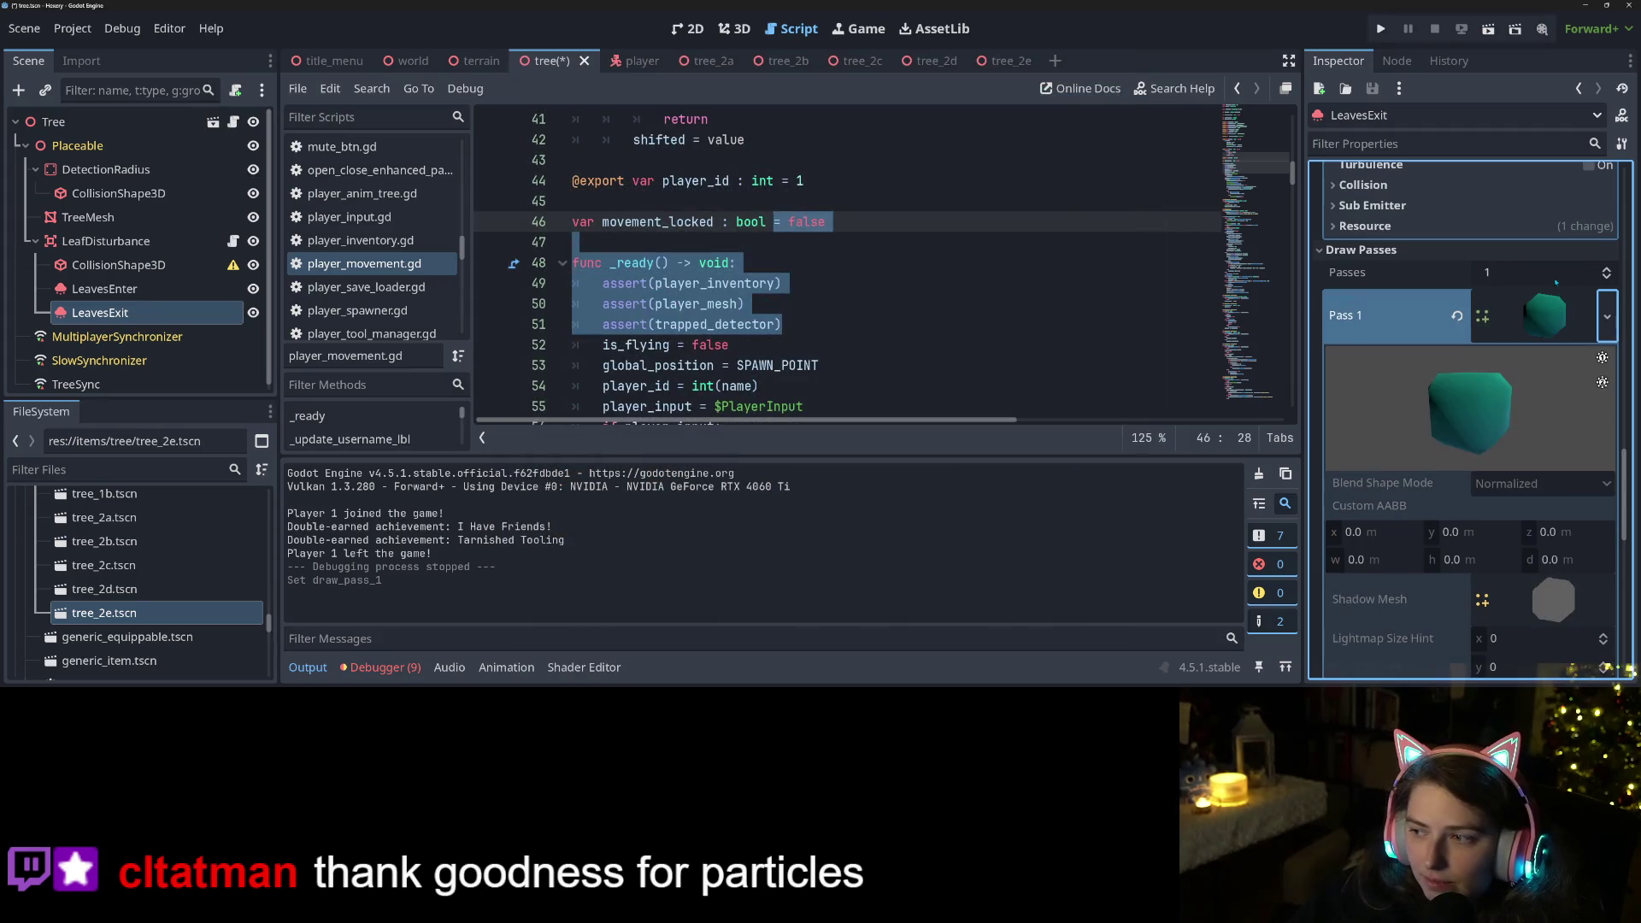
Copy the bush mesh from the draw pass and save the tree scene.
right_click(1373, 313)
left_click(1414, 320)
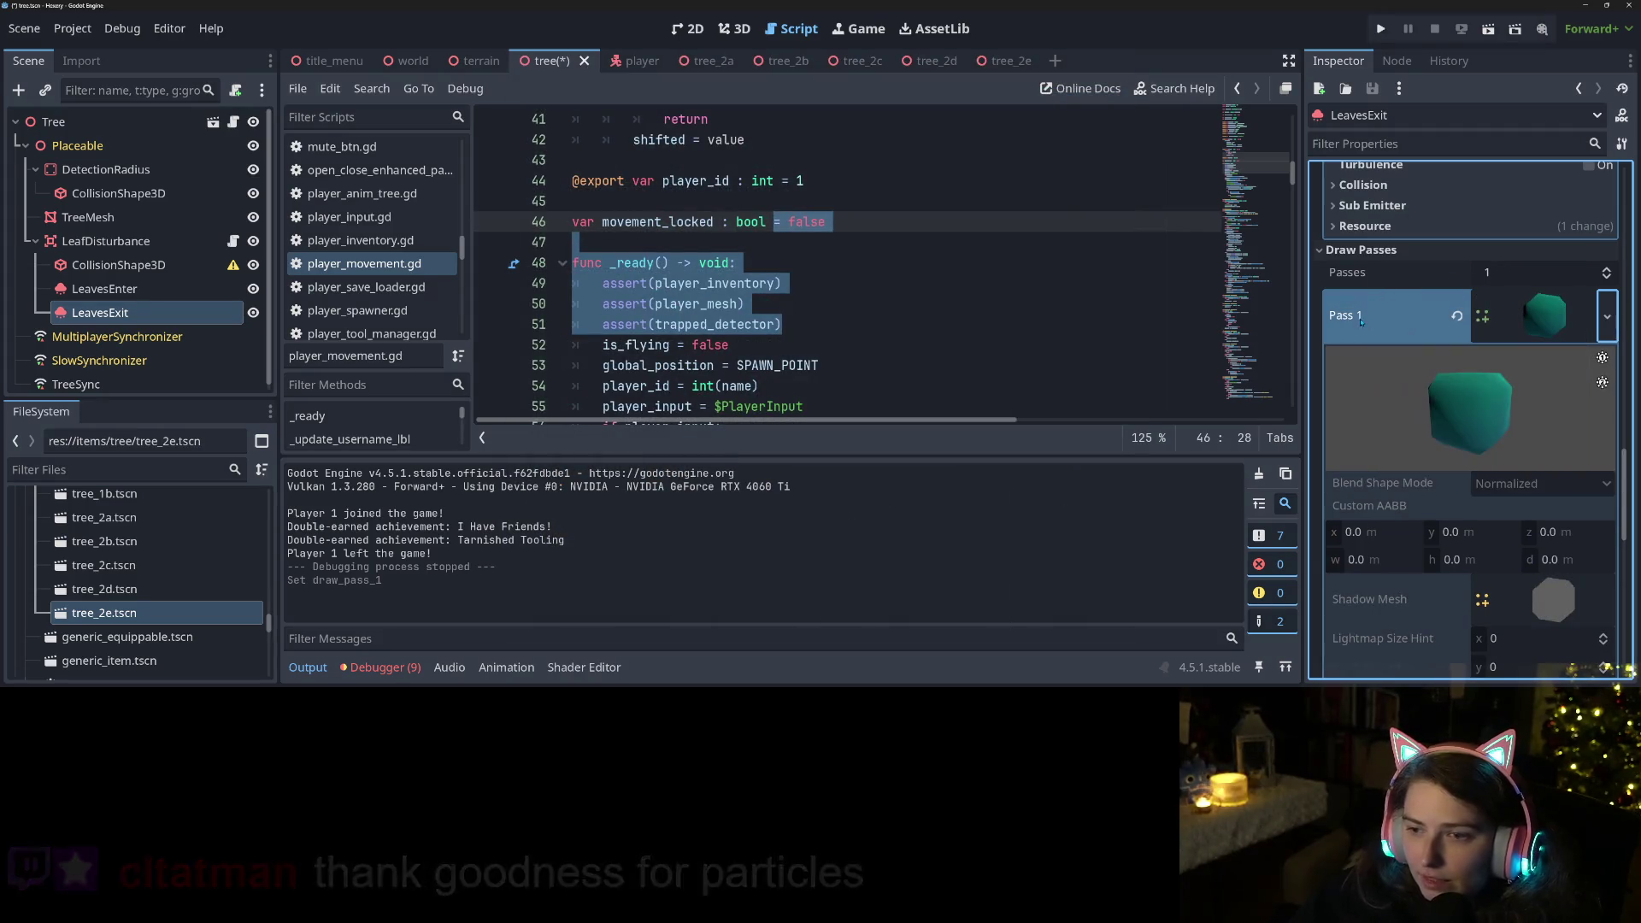
left_click(783, 286)
key("ctrl+s")
Paste the bush mesh into LeavesEnter's Pass 1 and run the game.
left_click(104, 289)
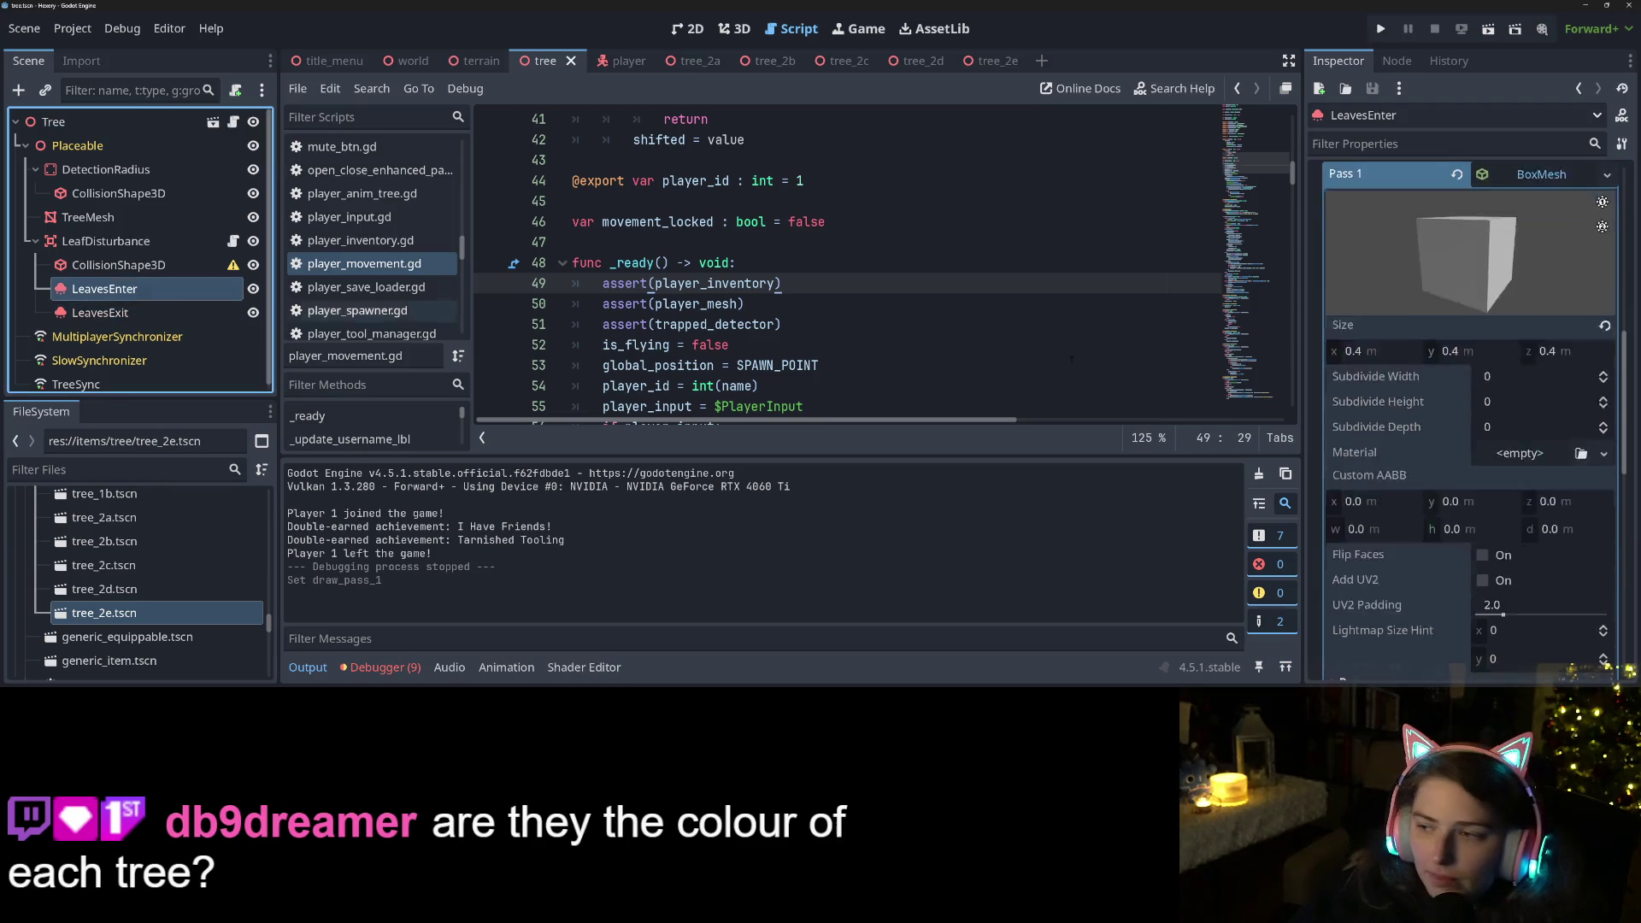
right_click(1384, 194)
left_click(1444, 205)
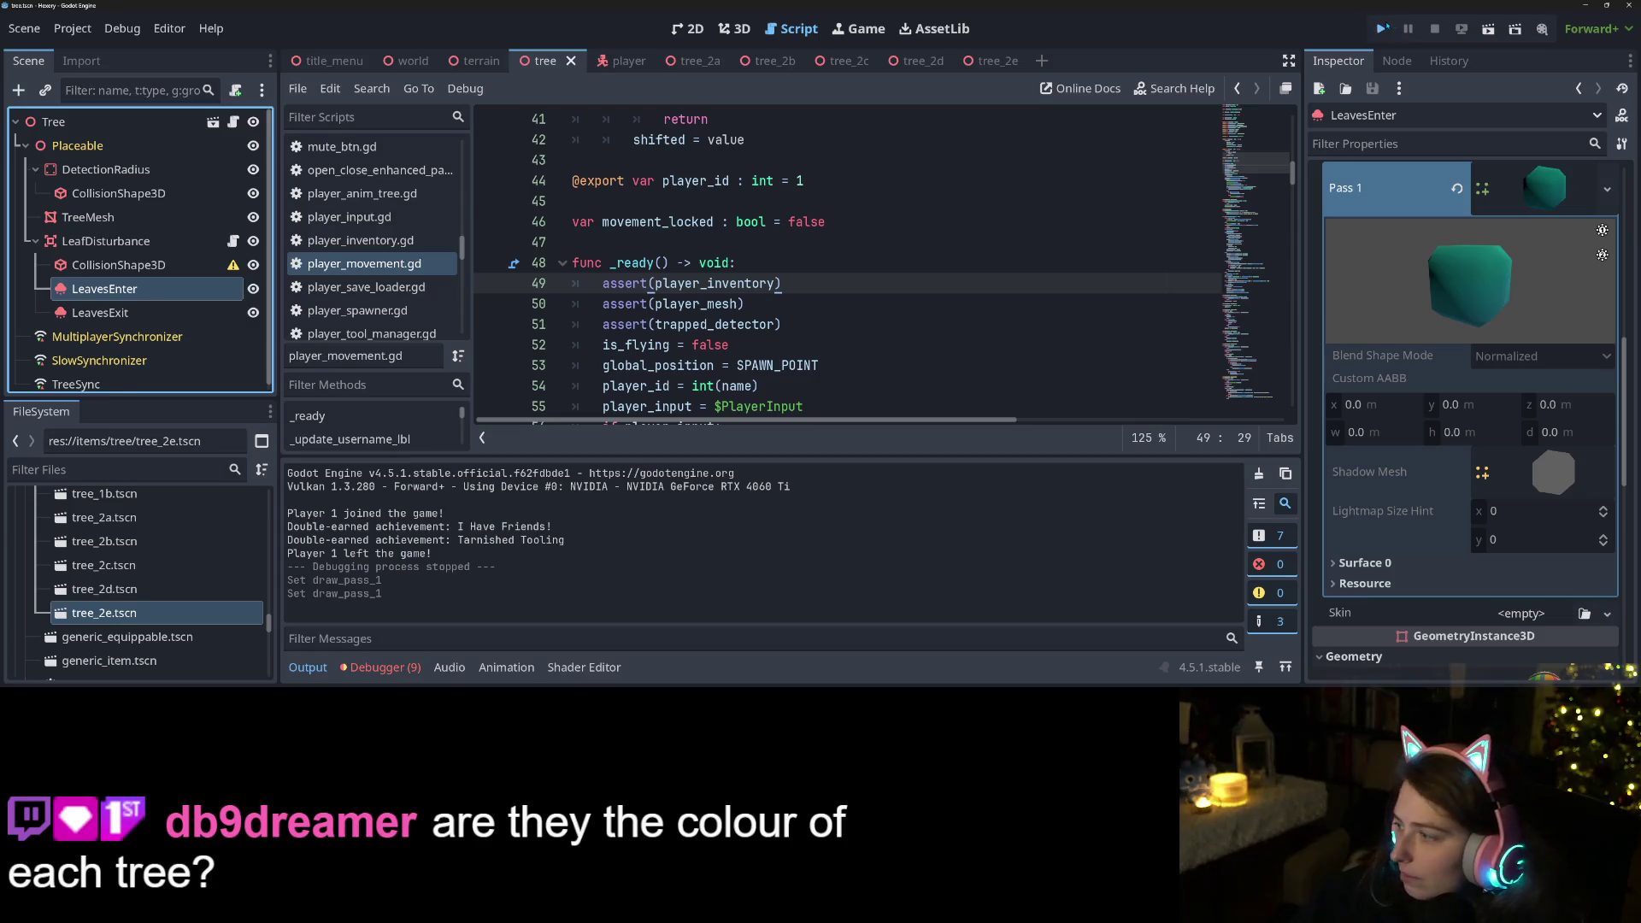
key("F5")
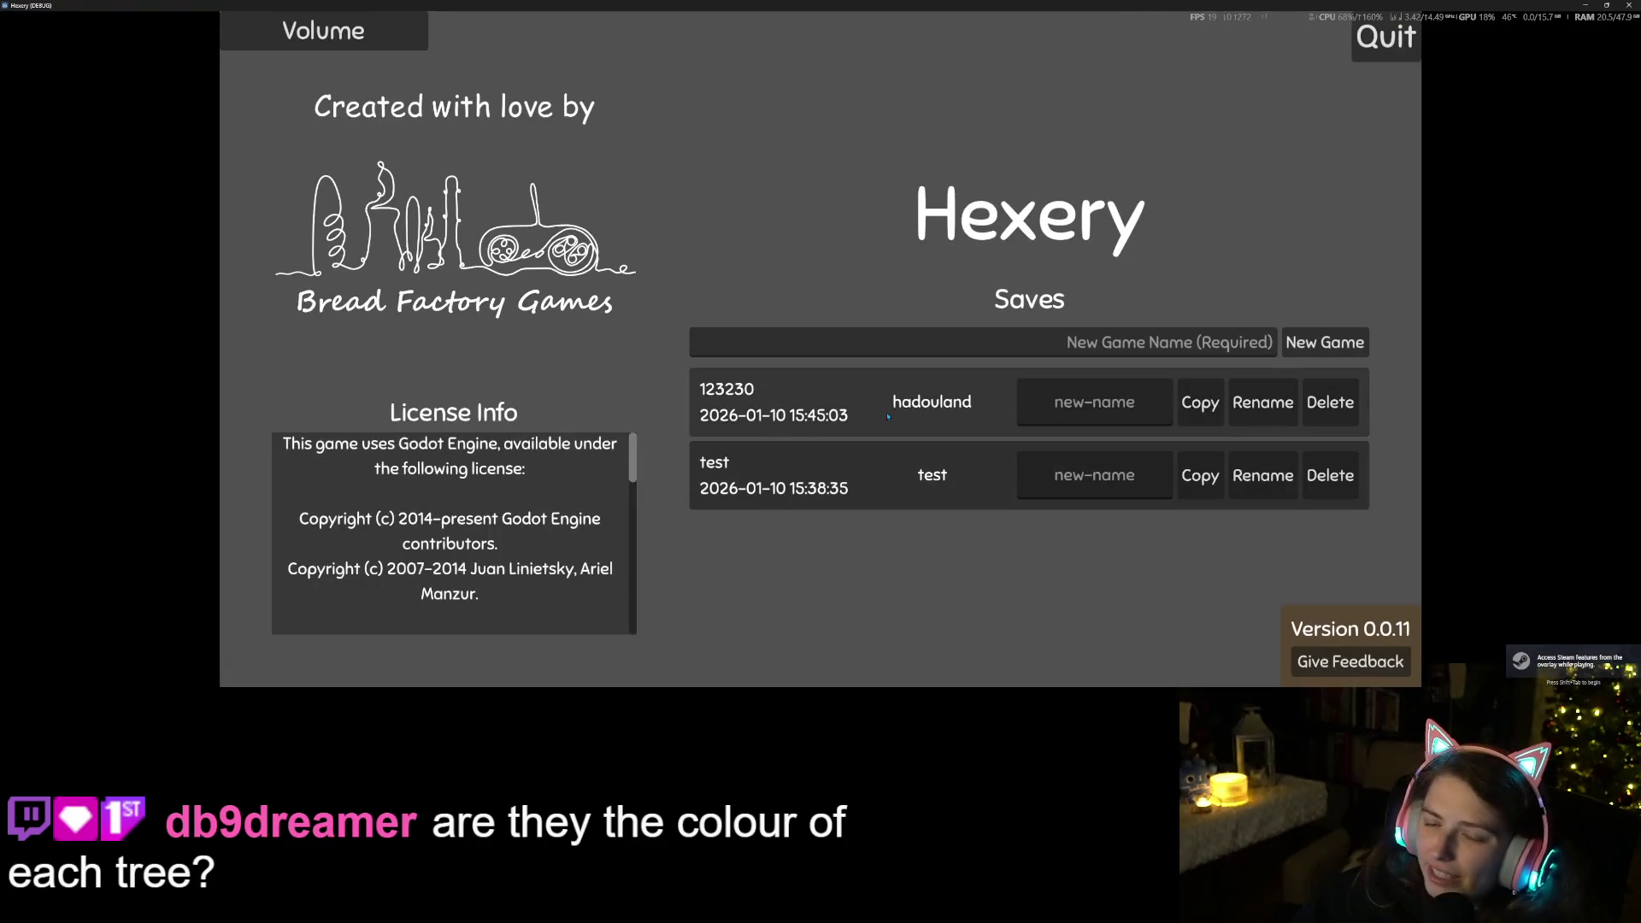
Load the hadouland save from the game's main menu.
left_click(893, 407)
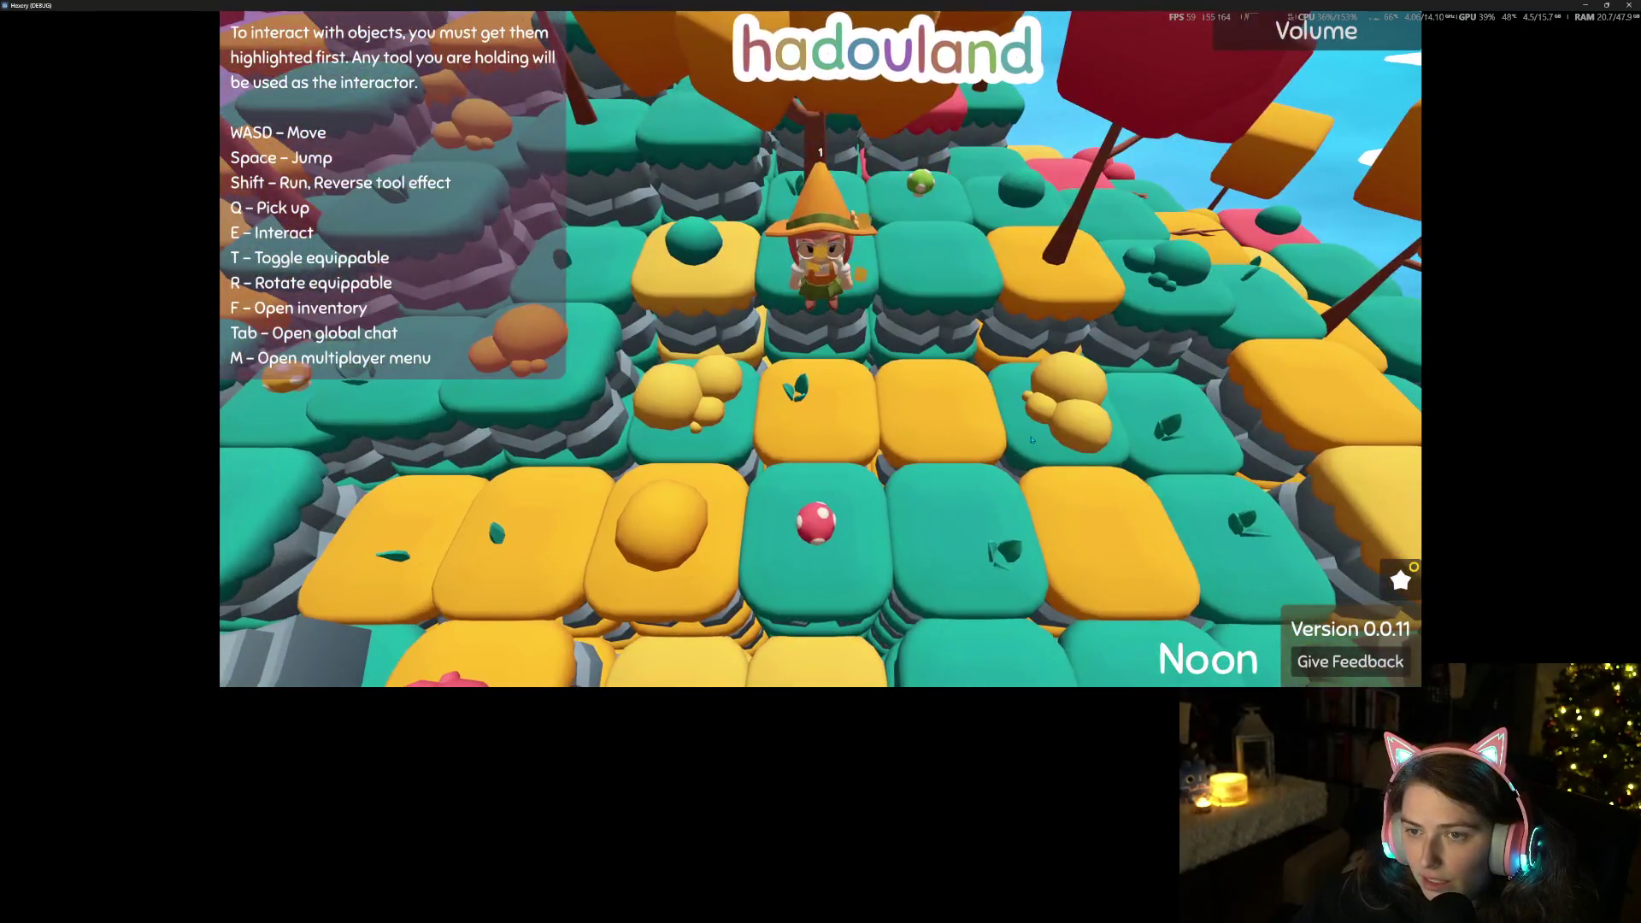
Zoom in and walk the witch toward a tree to watch its leaf particles, then close the game.
scroll(1030, 440, "down", 3)
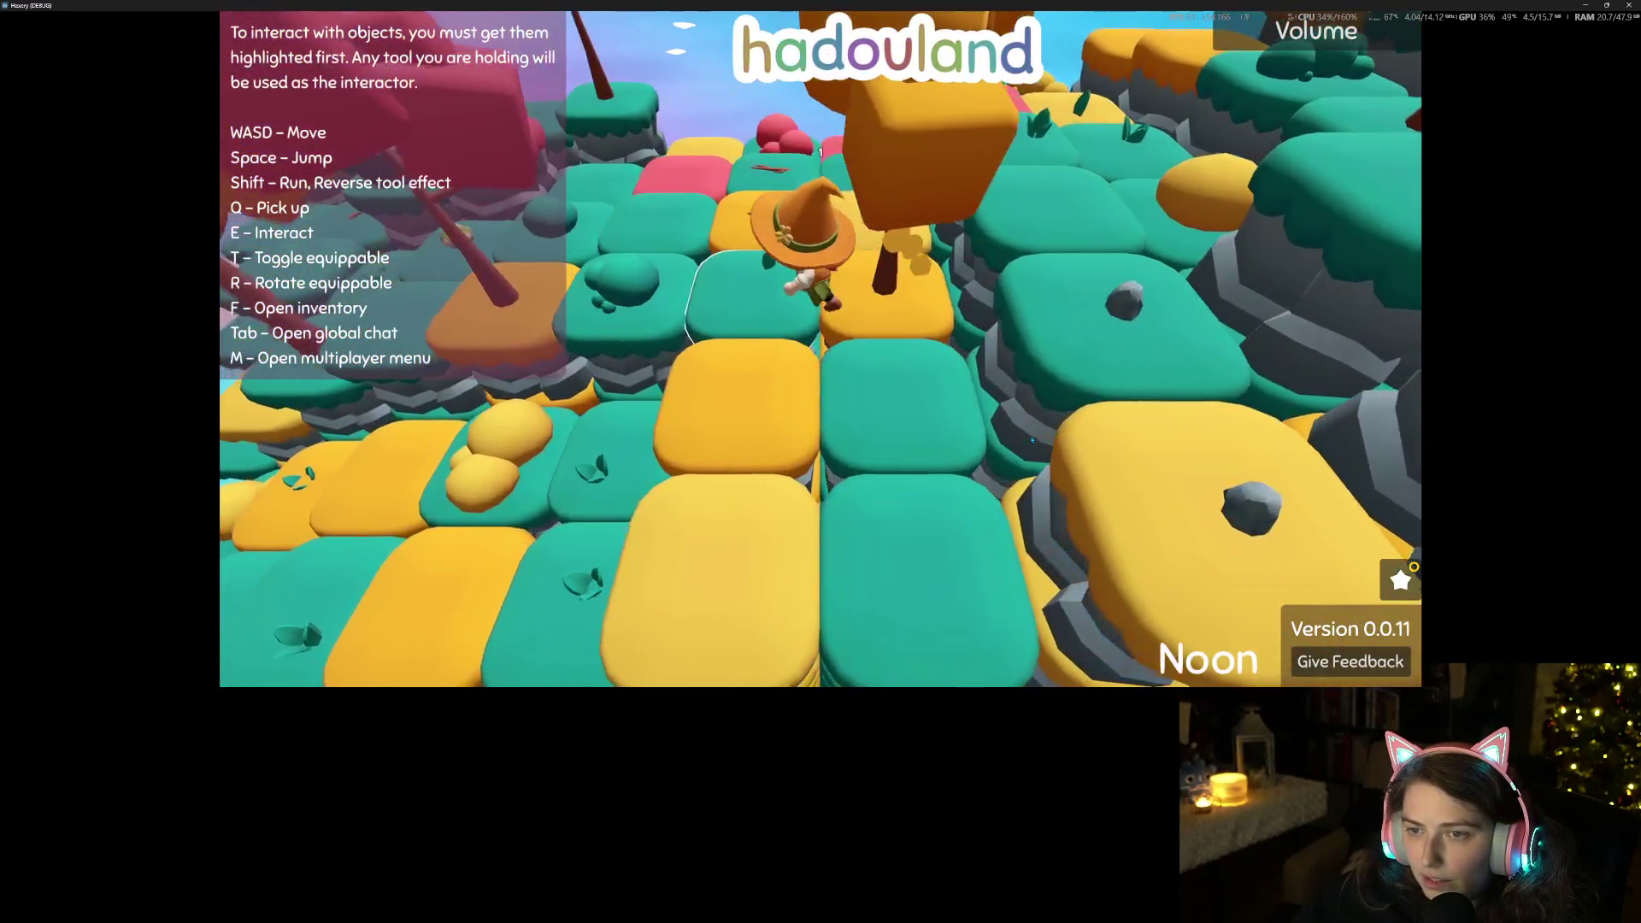
scroll(1031, 440, "down", 5)
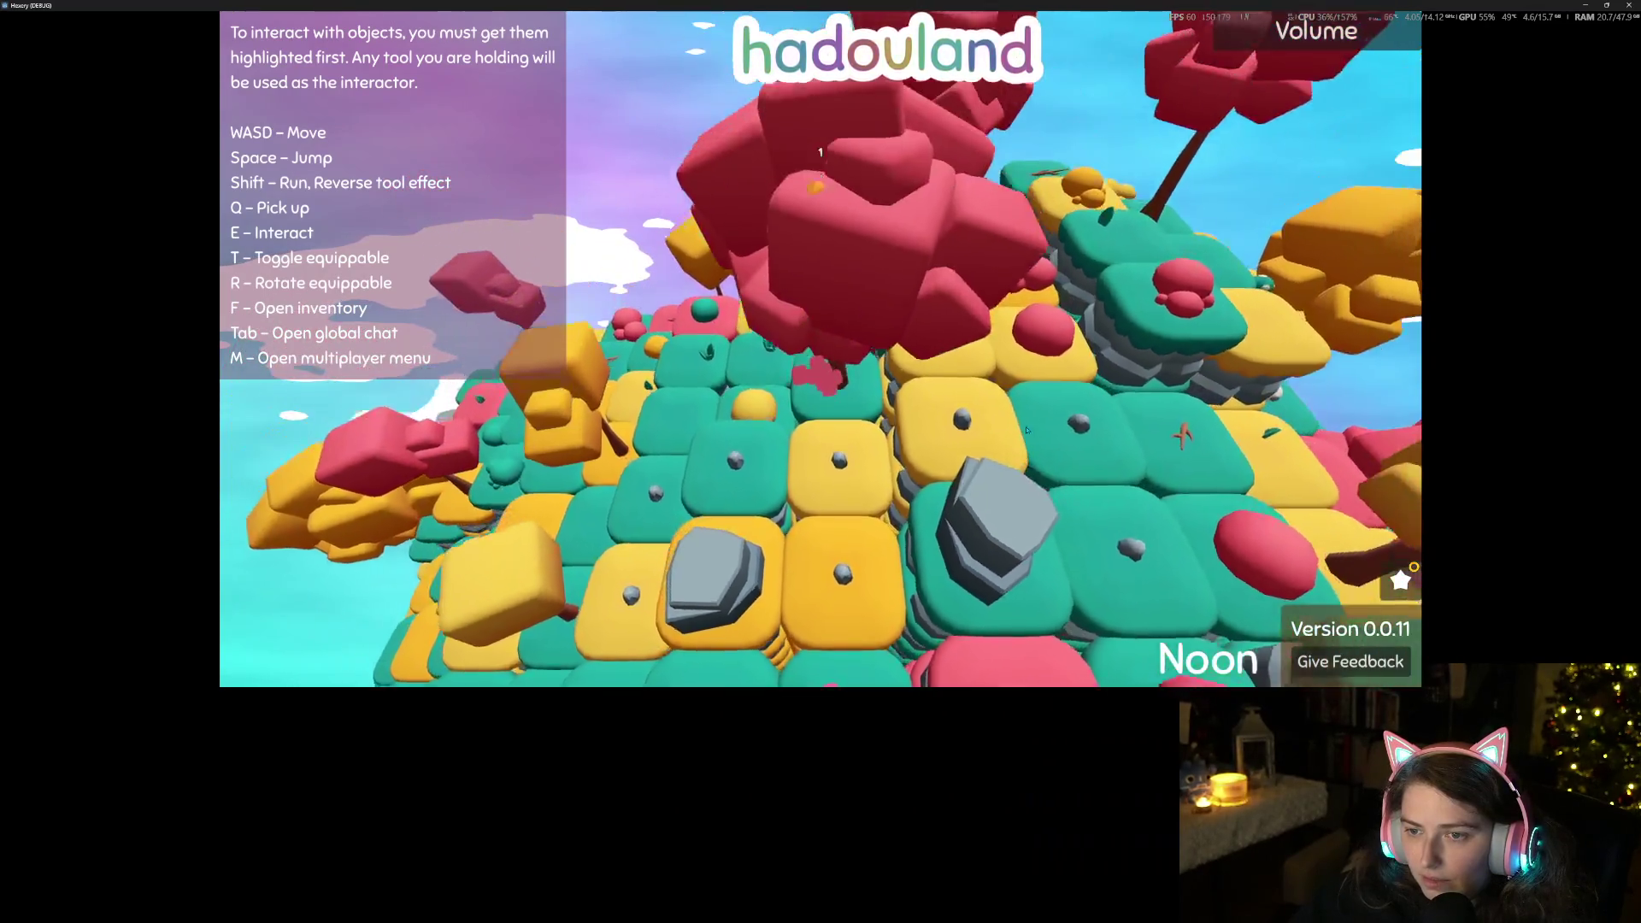
key("s")
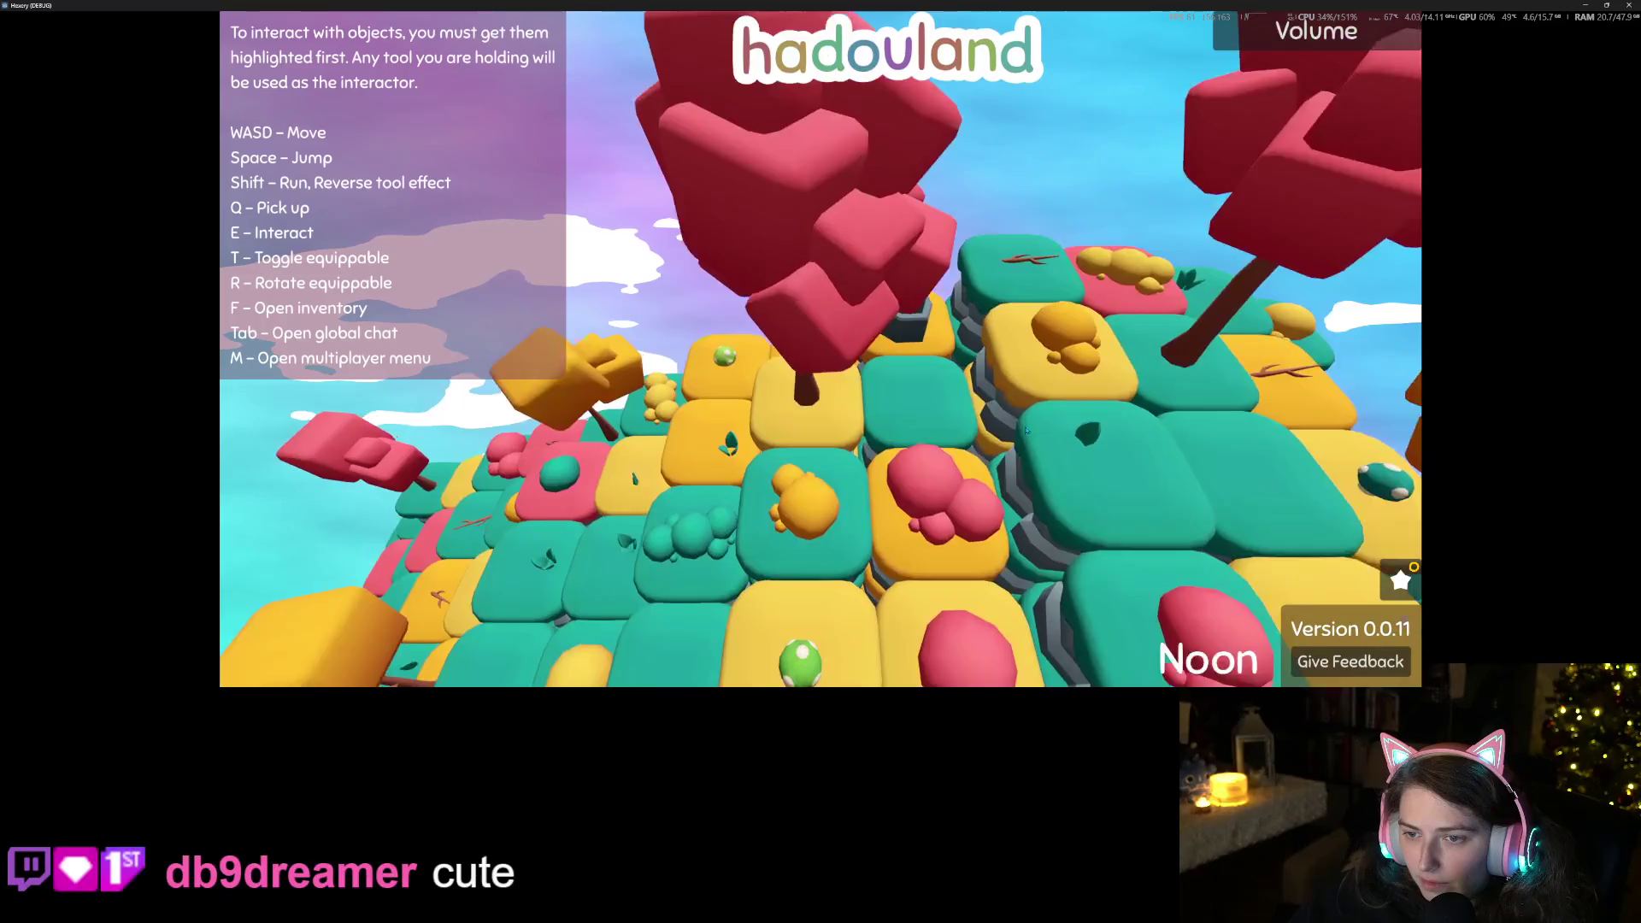
scroll(1026, 429, "down", 3)
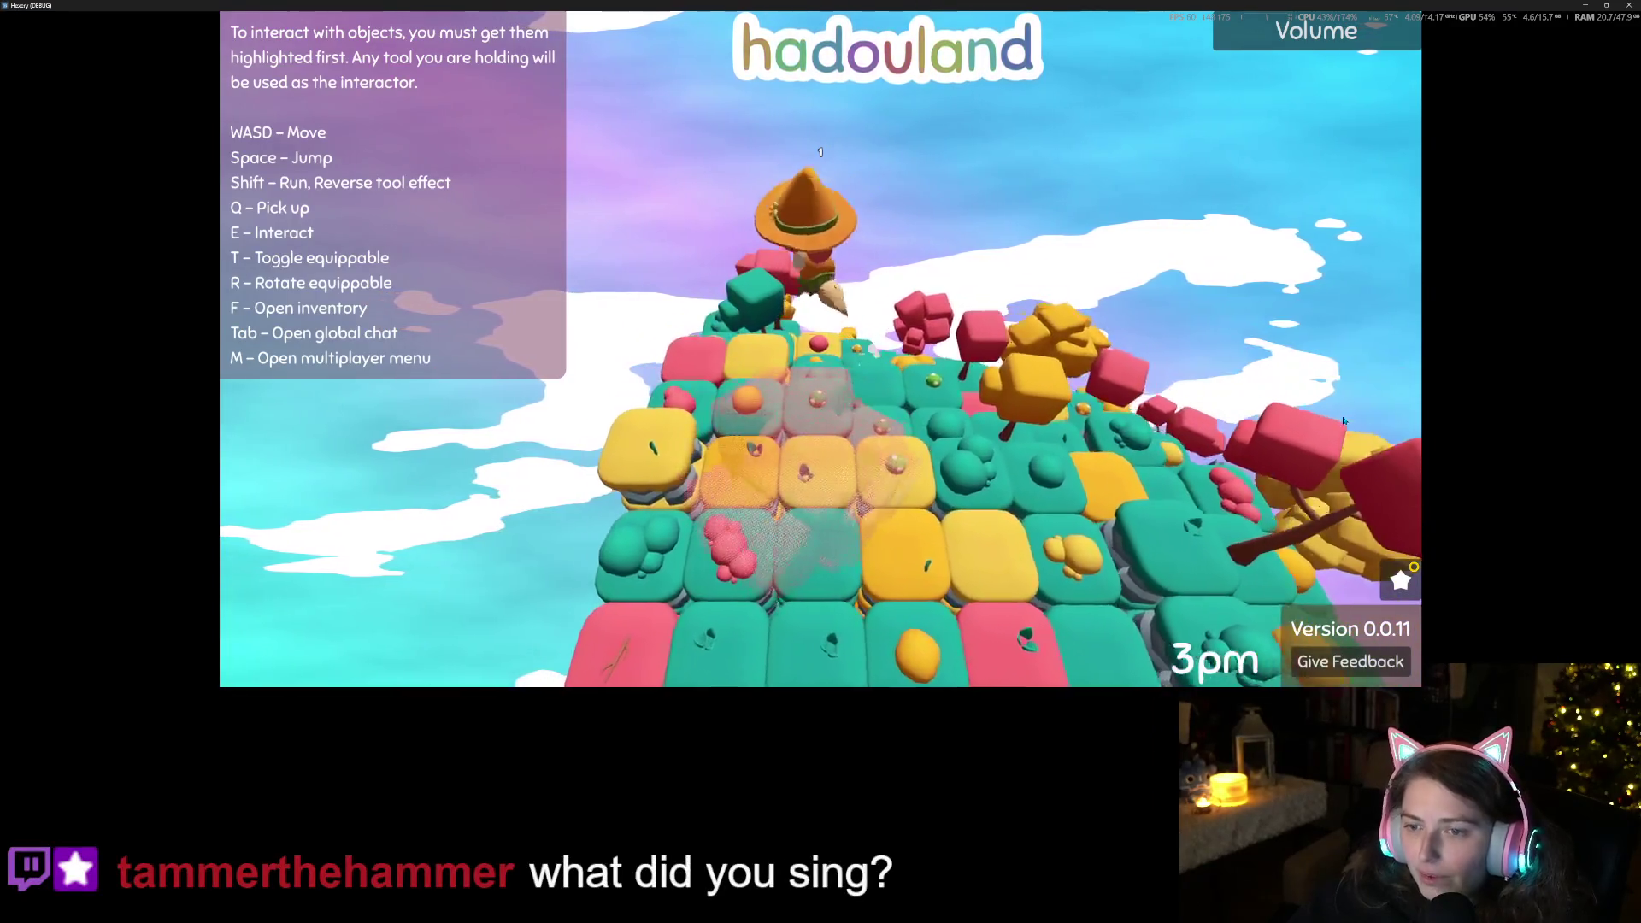
left_click(1628, 5)
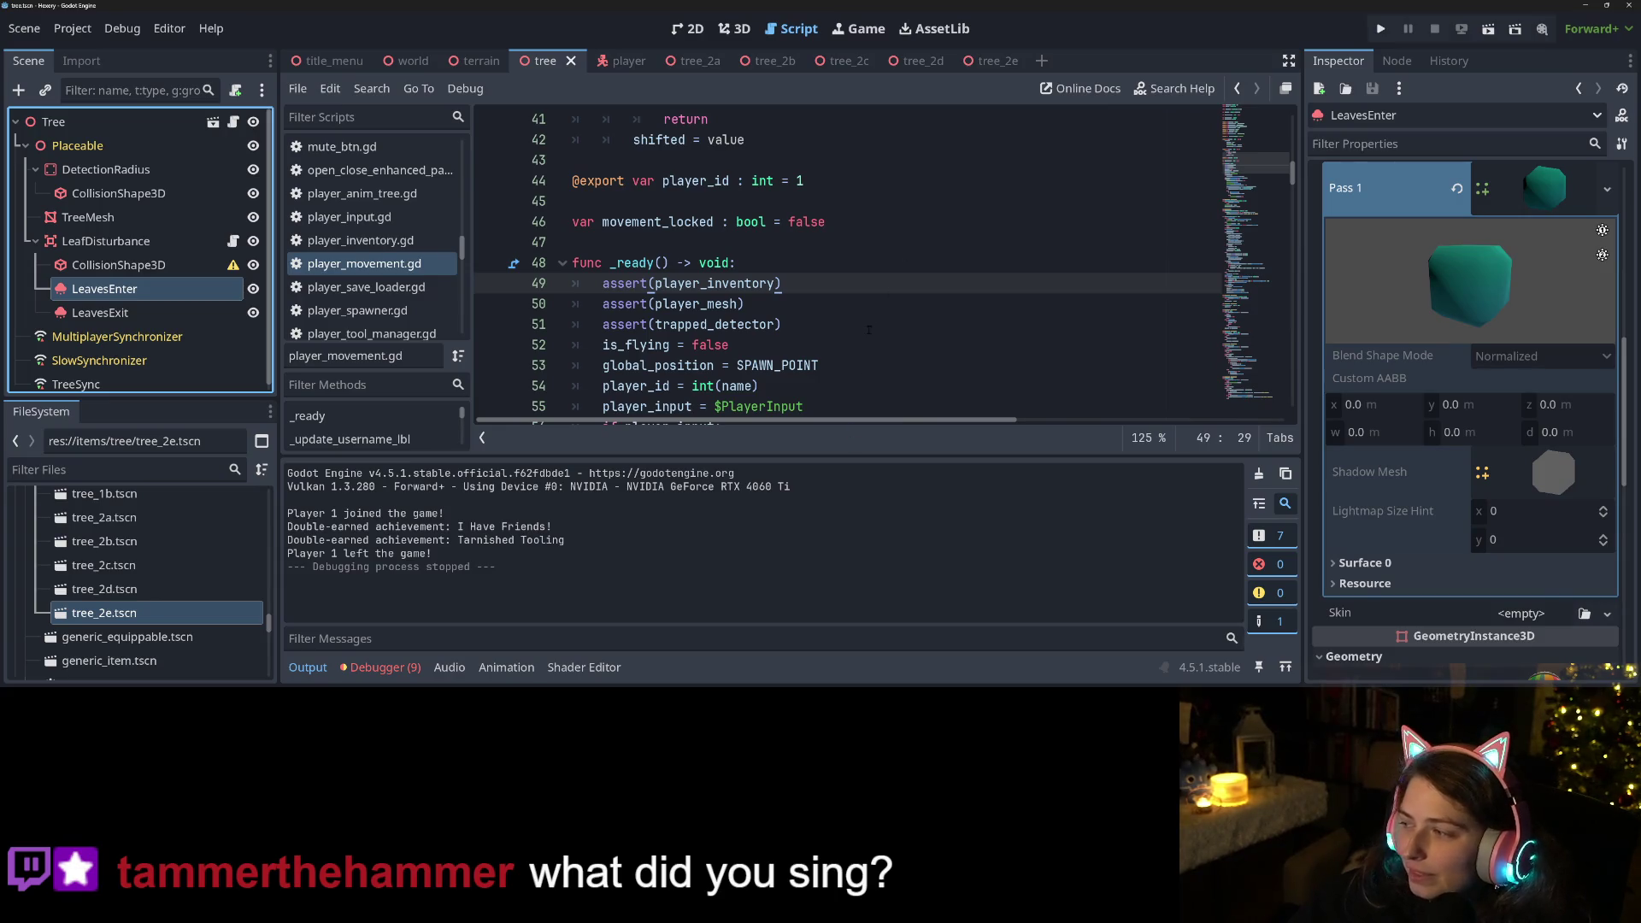
Bring player_movement.gd's flying code into view with the shader editor hidden.
left_click(825, 346)
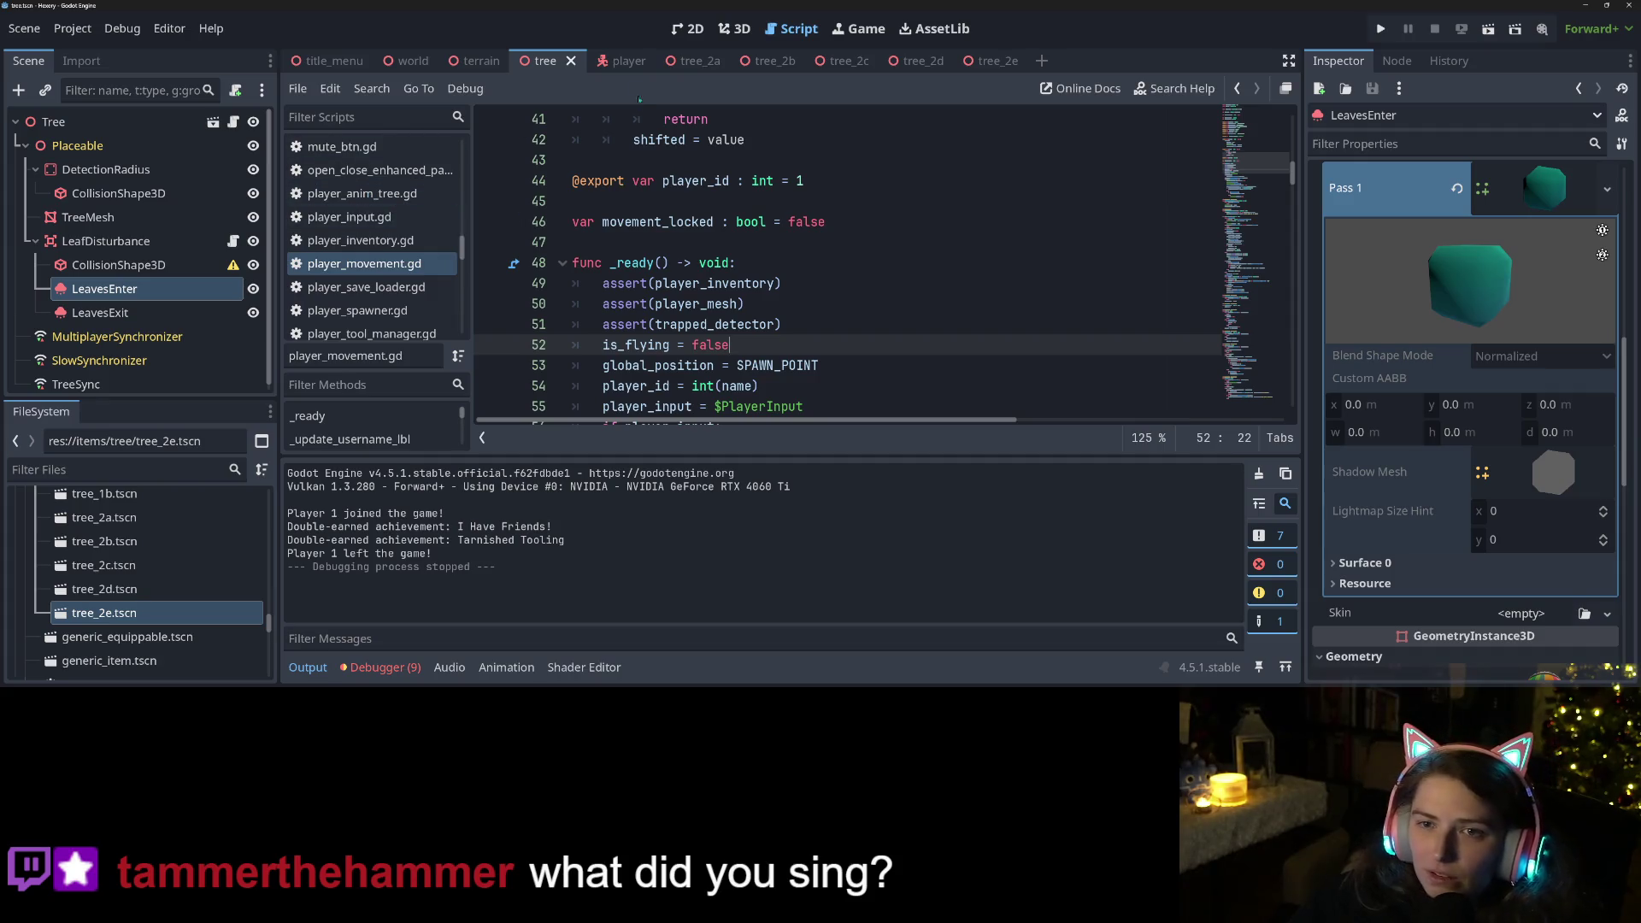
left_click(631, 61)
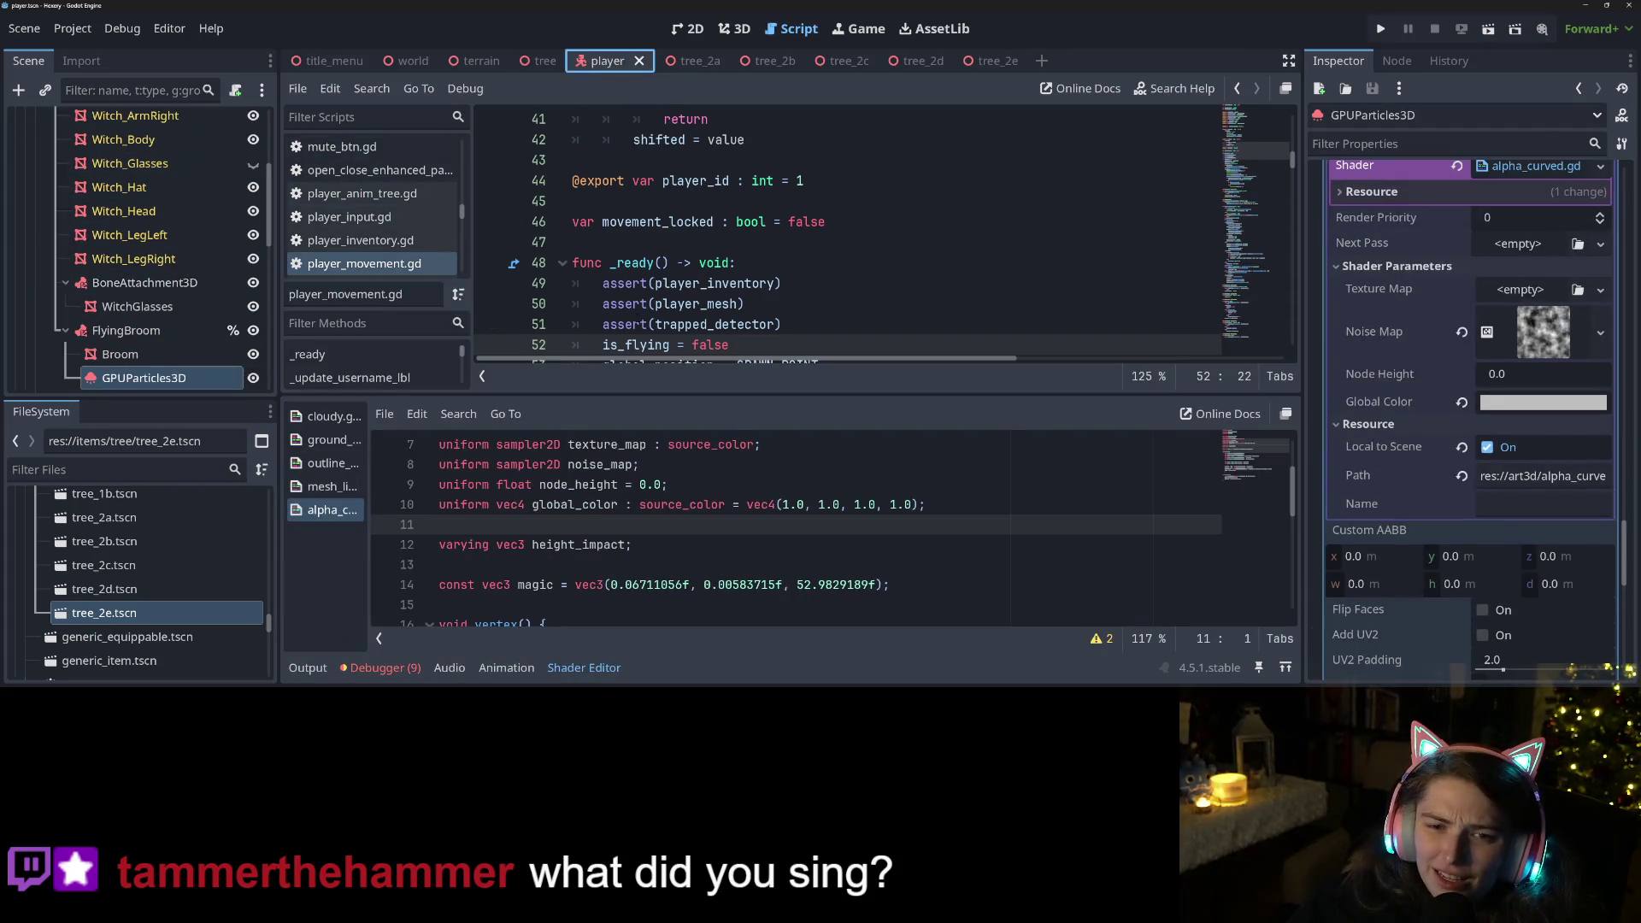
left_click(571, 679)
scroll(846, 359, "down", 3)
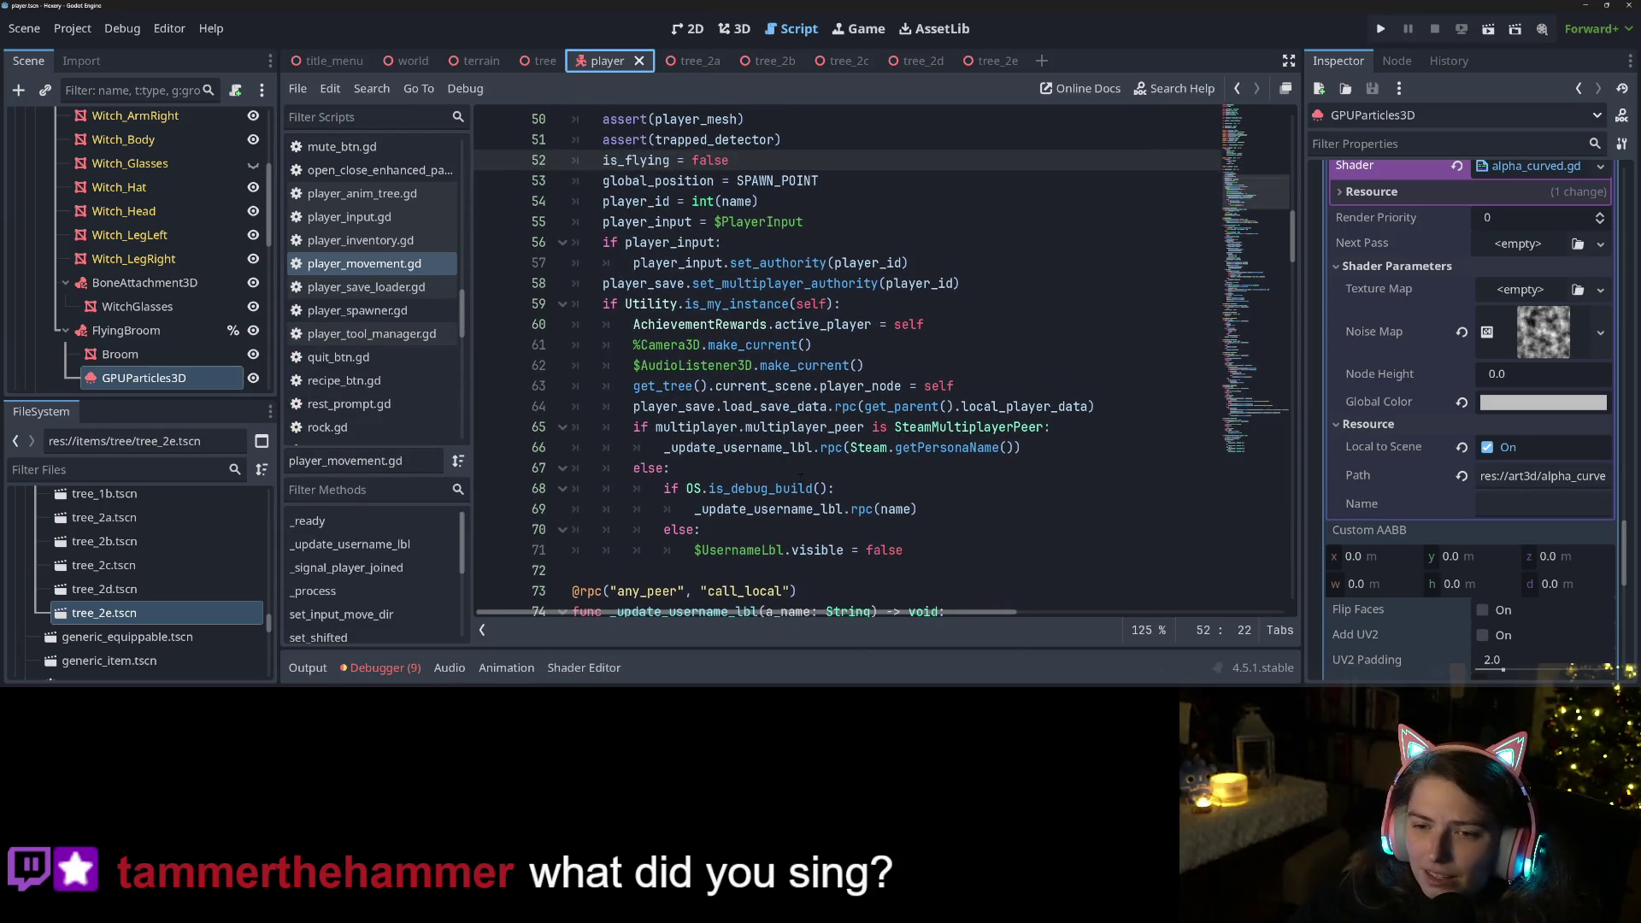
scroll(800, 475, "down", 16)
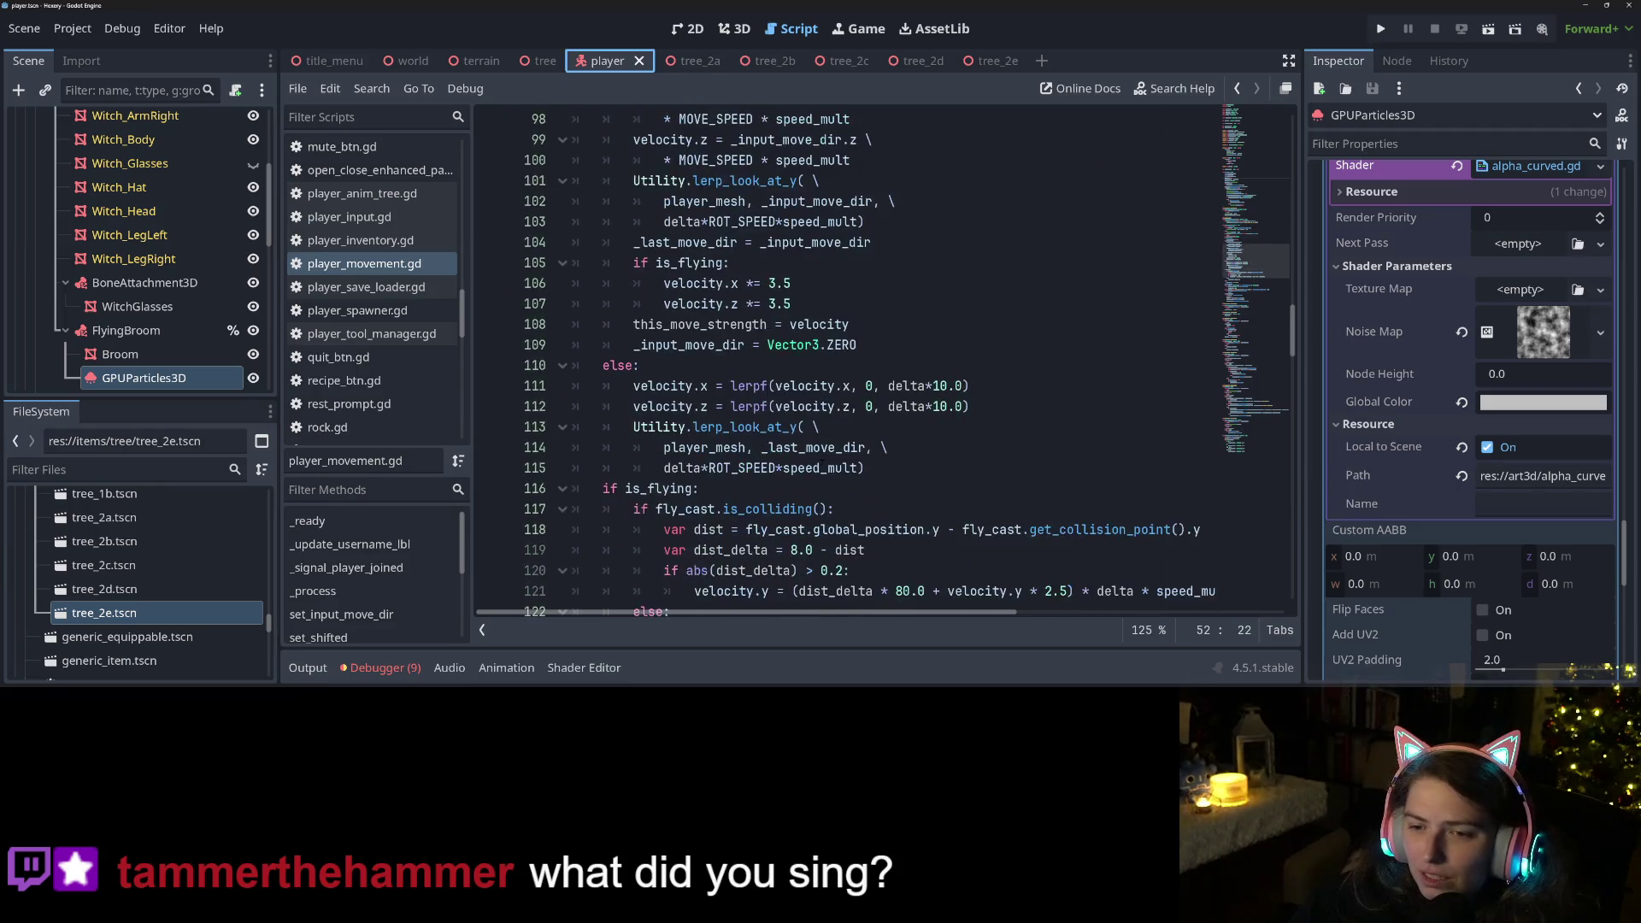
scroll(846, 363, "down", 4)
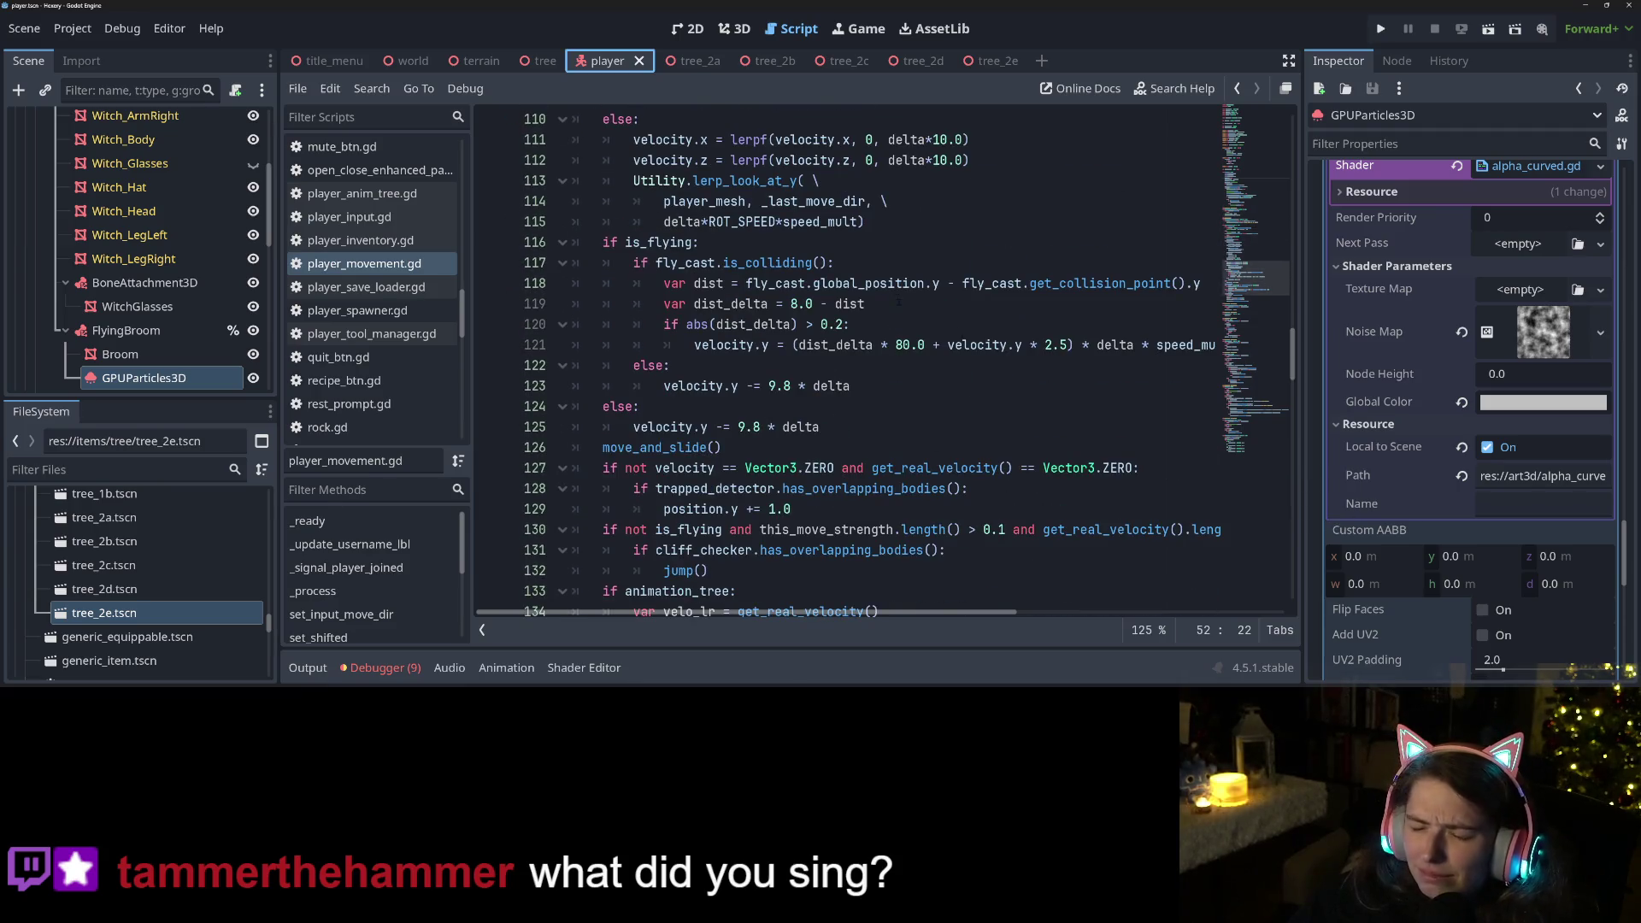
scroll(843, 385, "up", 2)
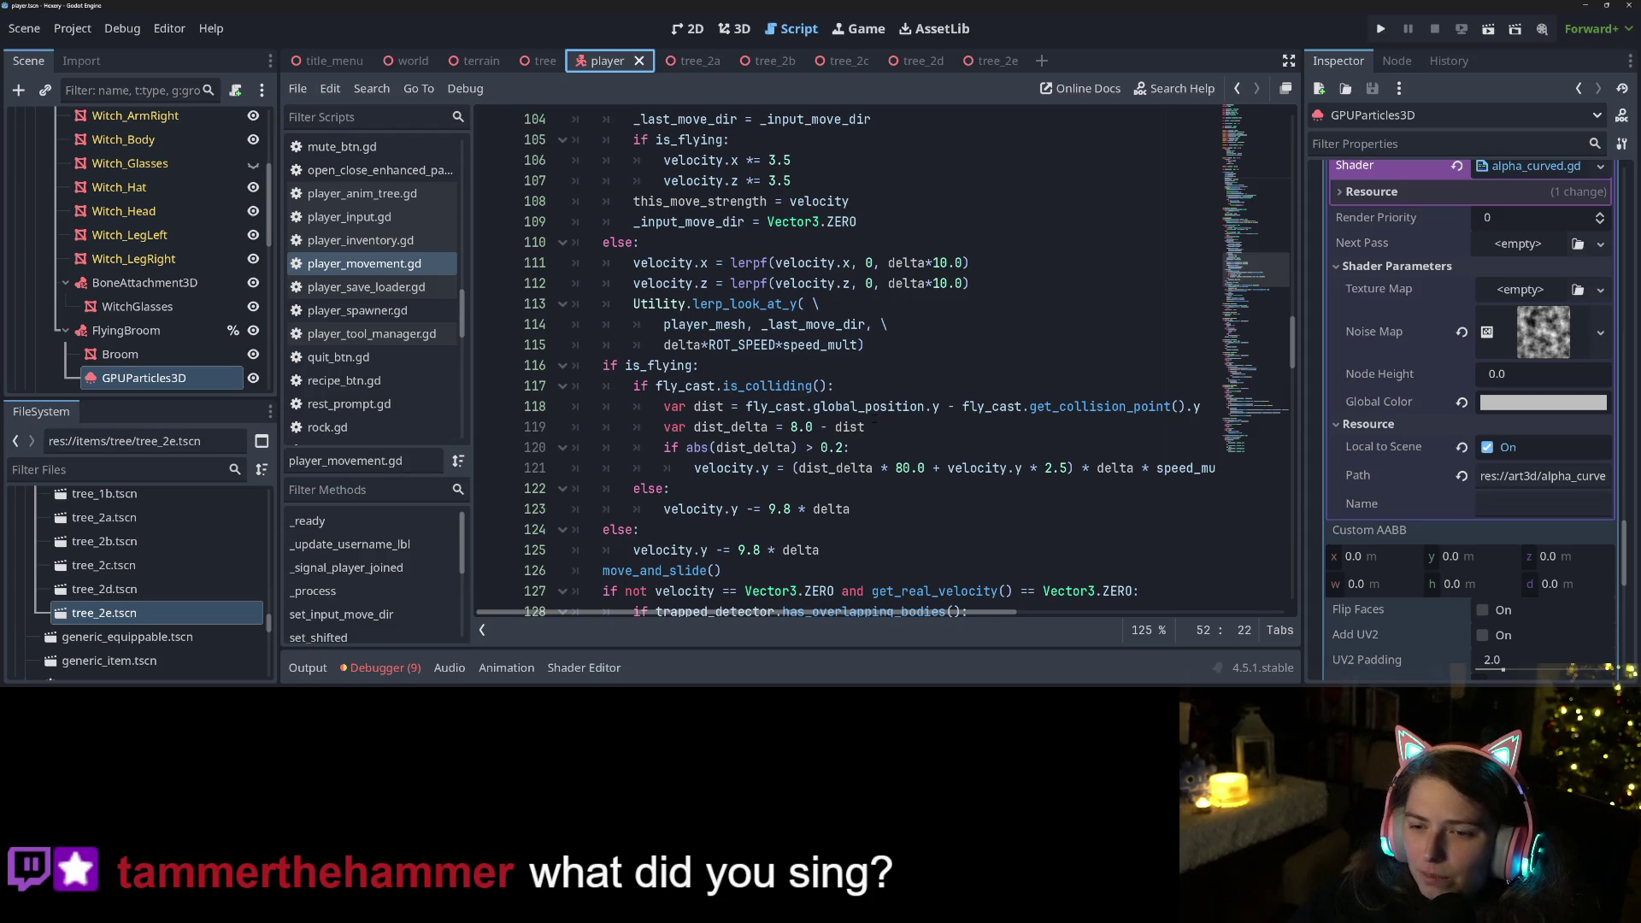
Change the hover distance on line 119 (typing 6), save, and run the game.
left_click(819, 427)
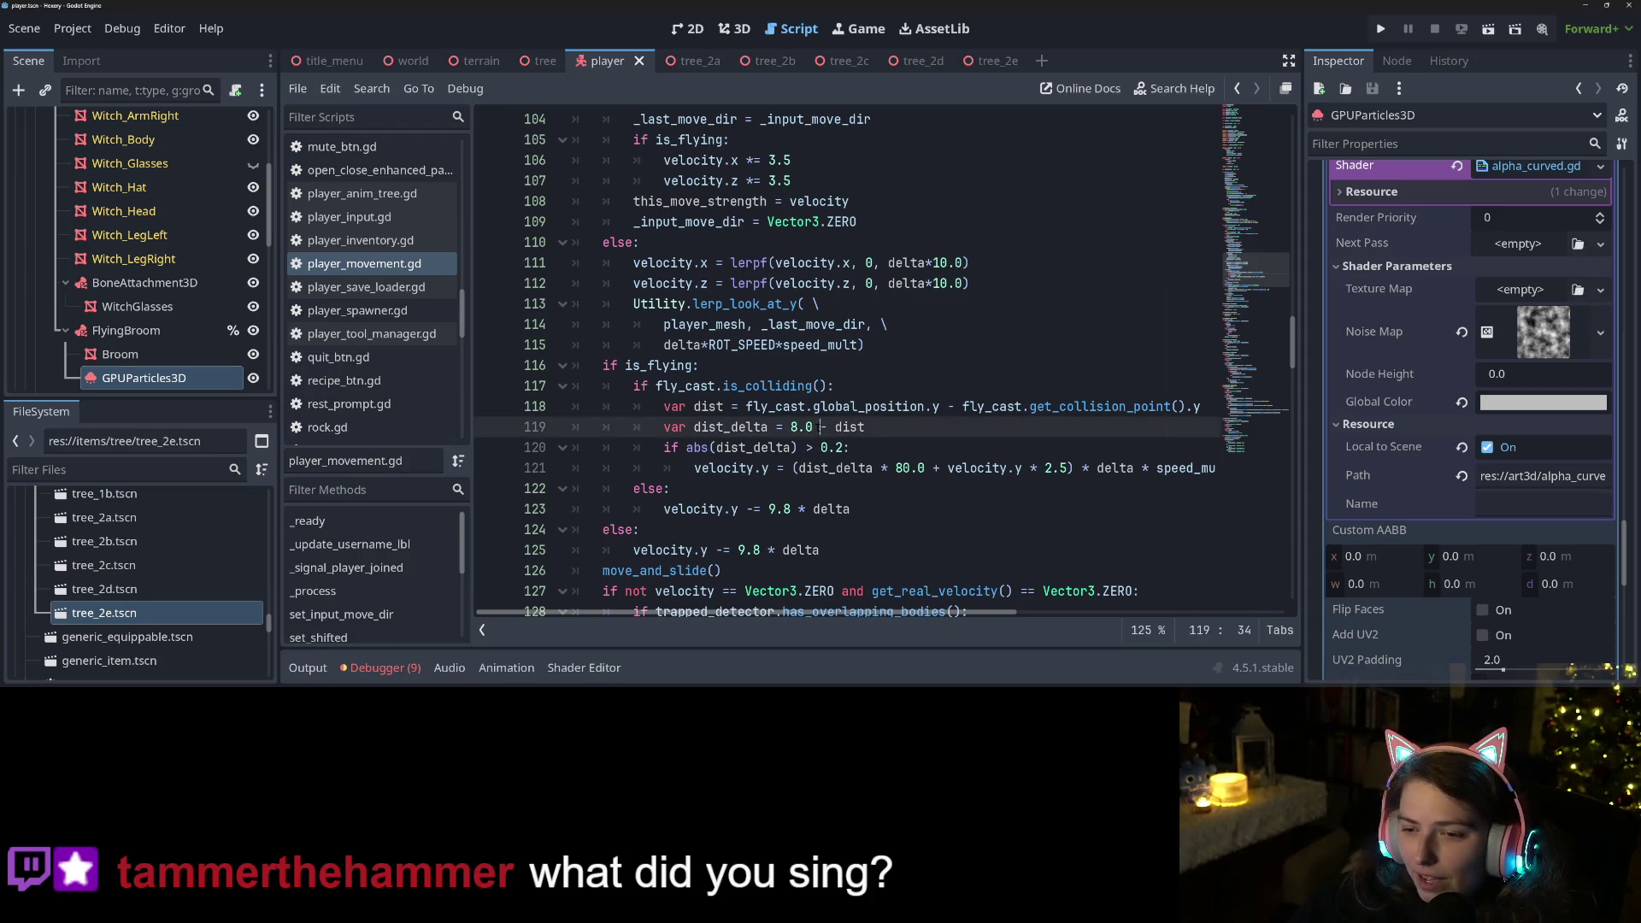
key("BackSpace")
type("6")
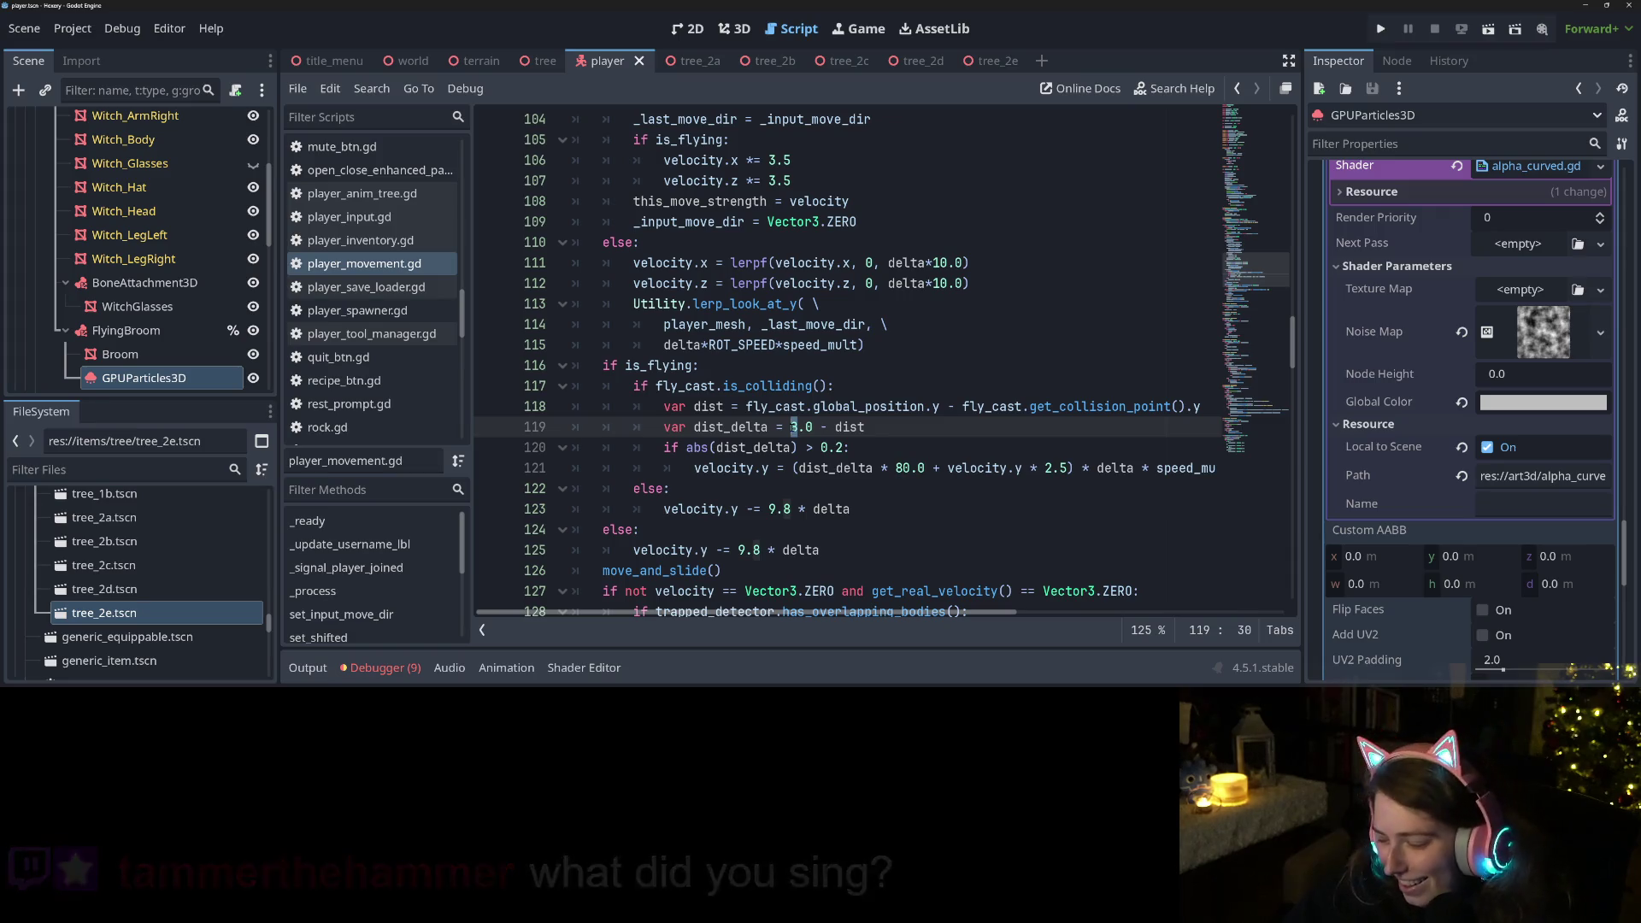
key("ctrl+s")
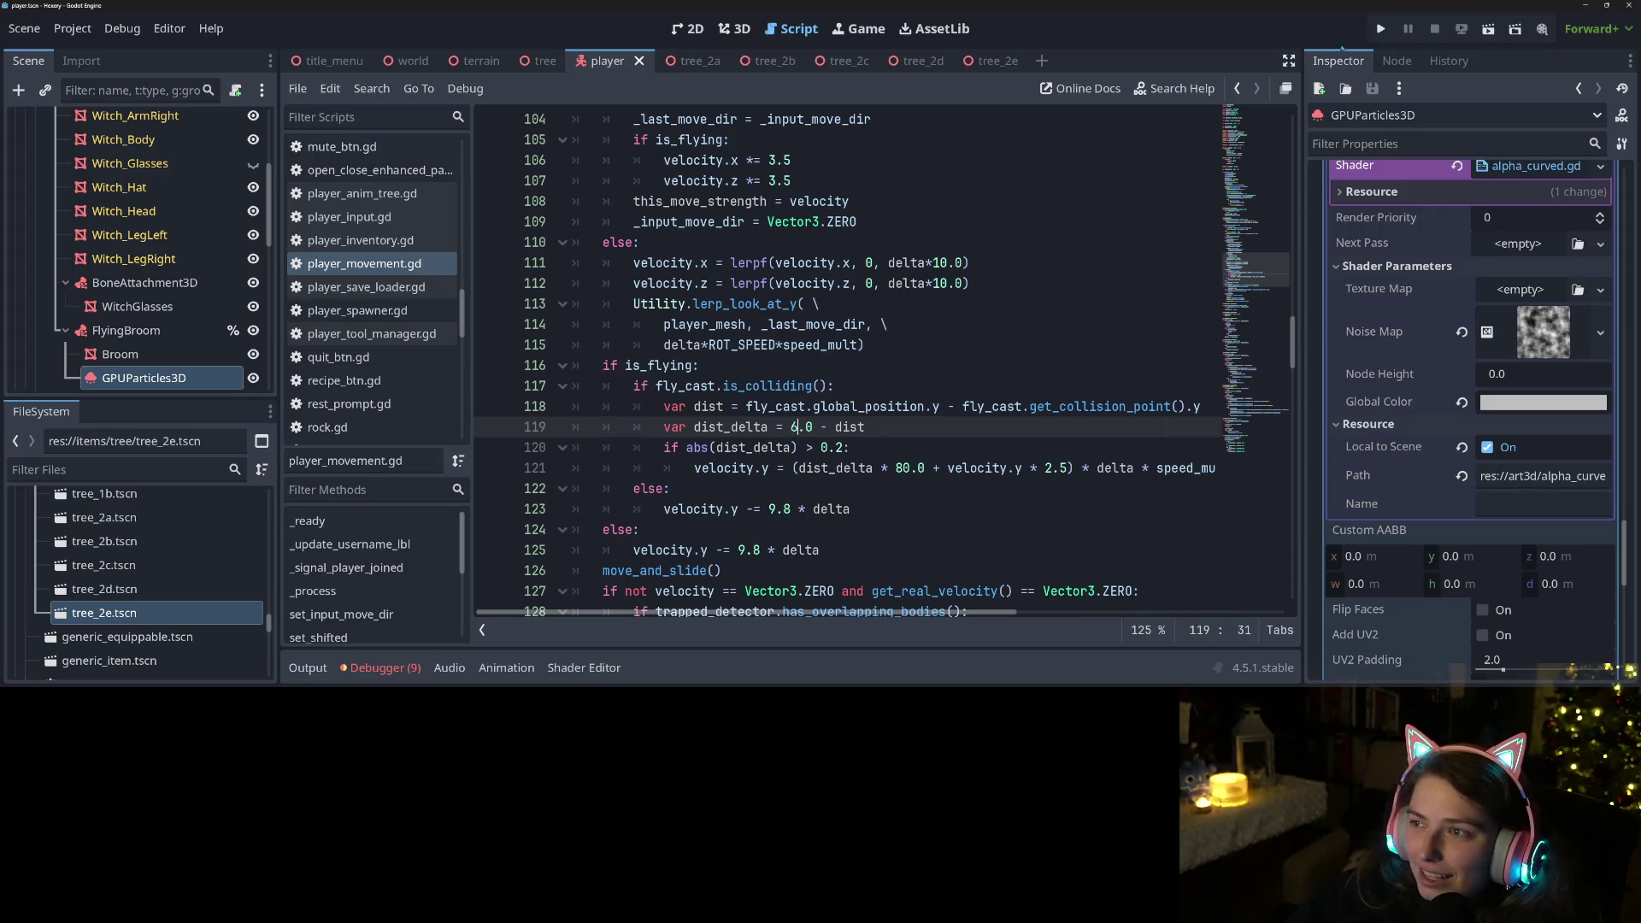
key("F5")
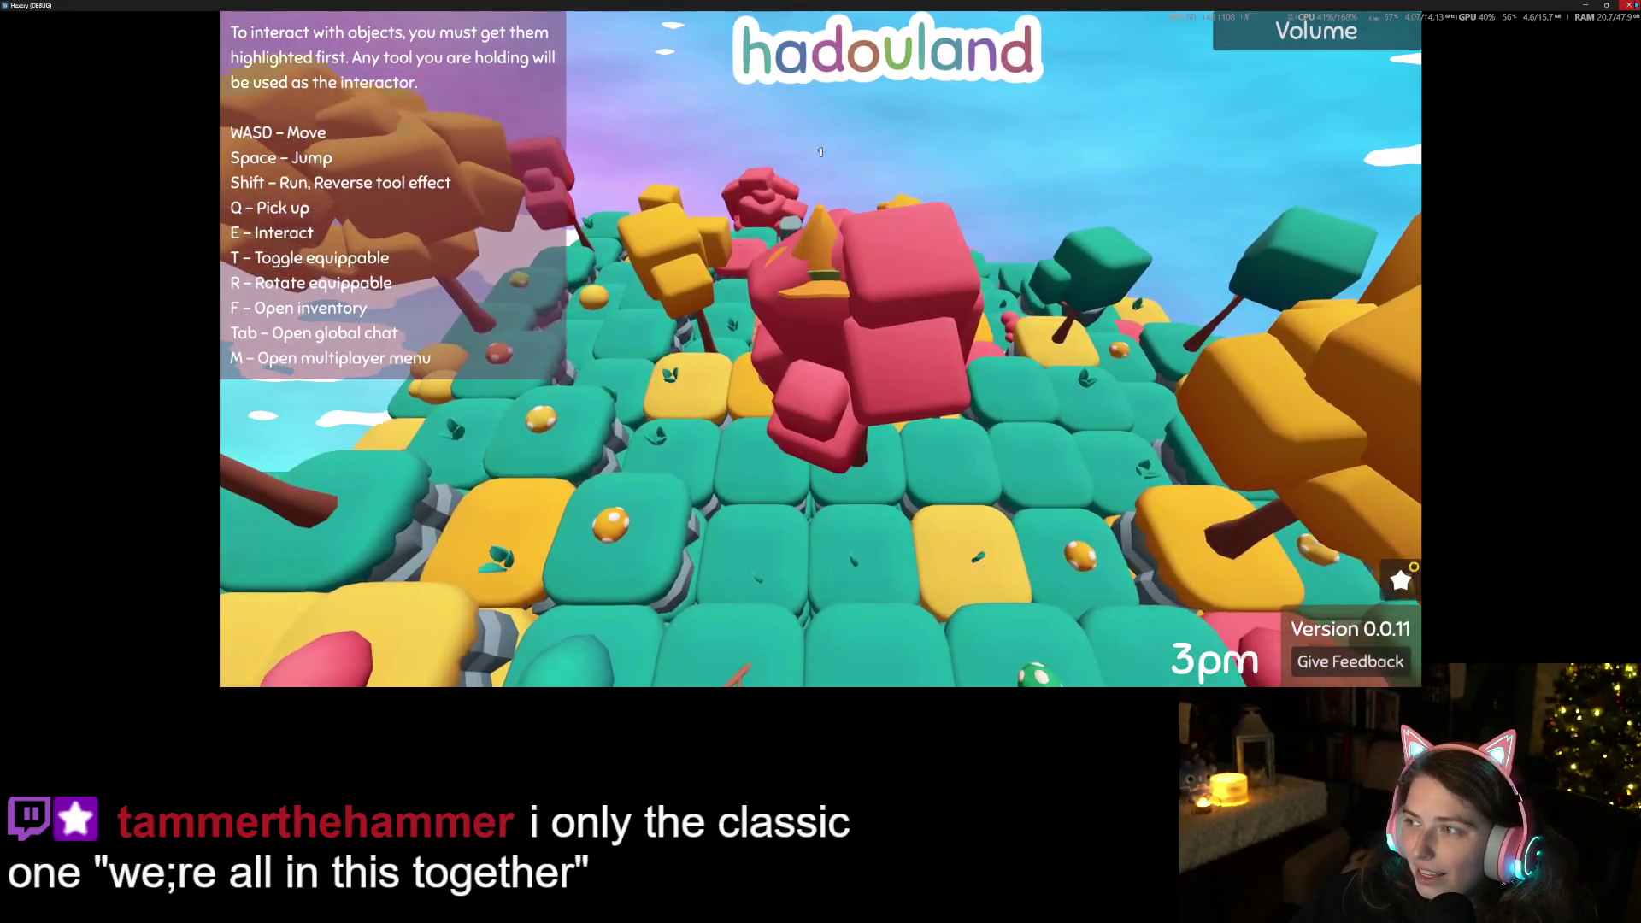
Stop the game and save player_movement.gd again.
left_click(1628, 6)
scroll(846, 265, "down", 1)
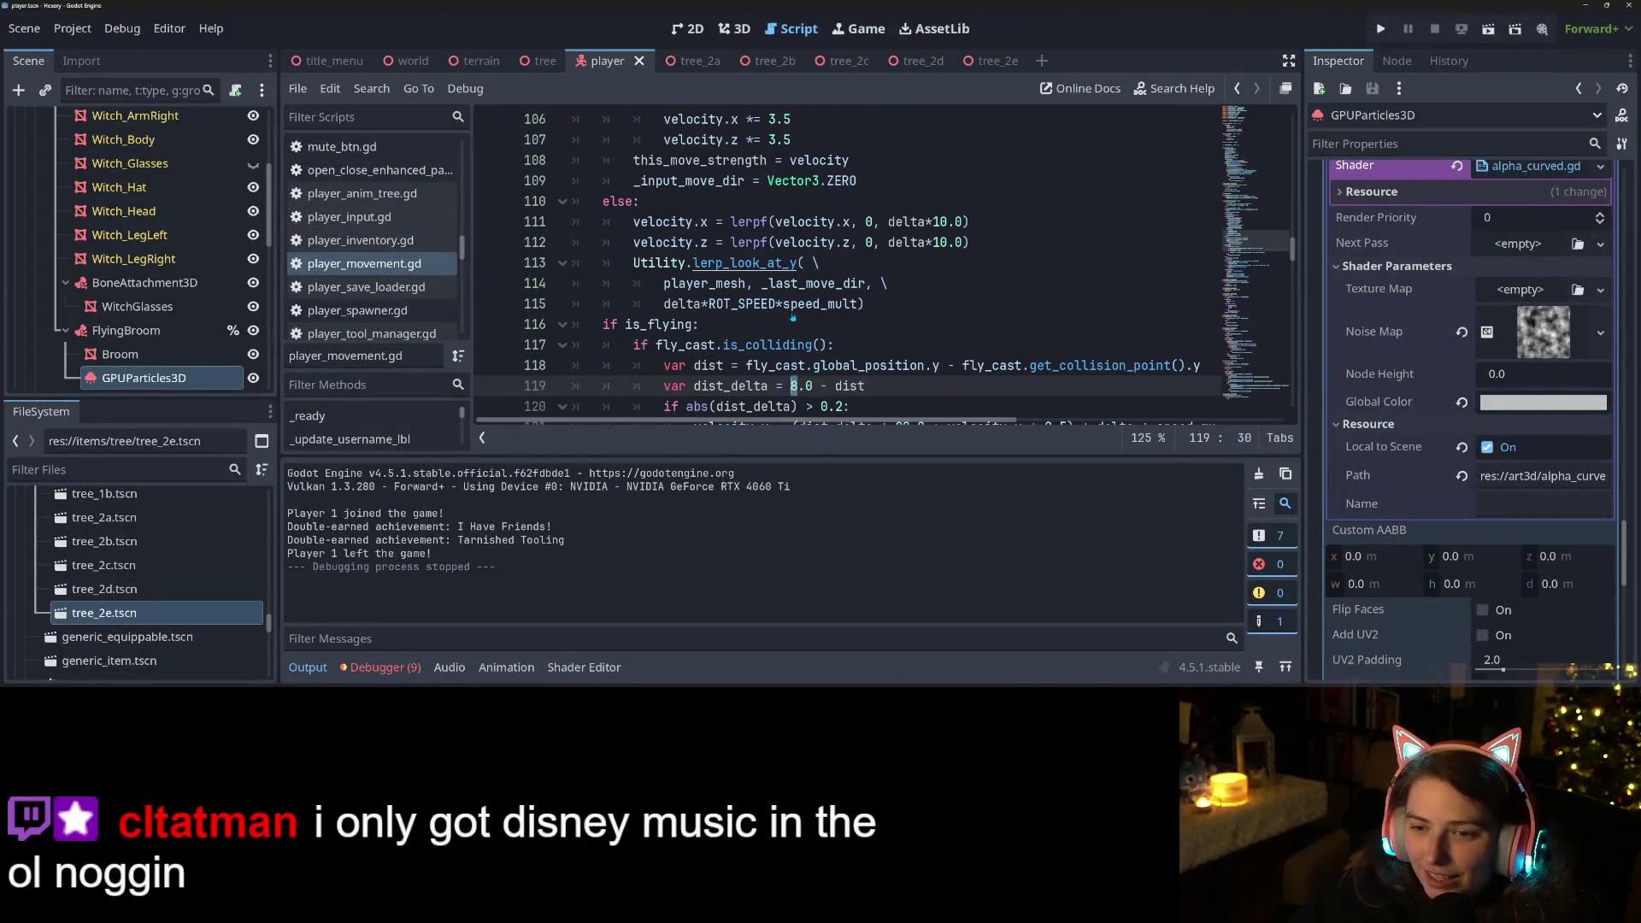
key("ctrl+s")
left_click(928, 283)
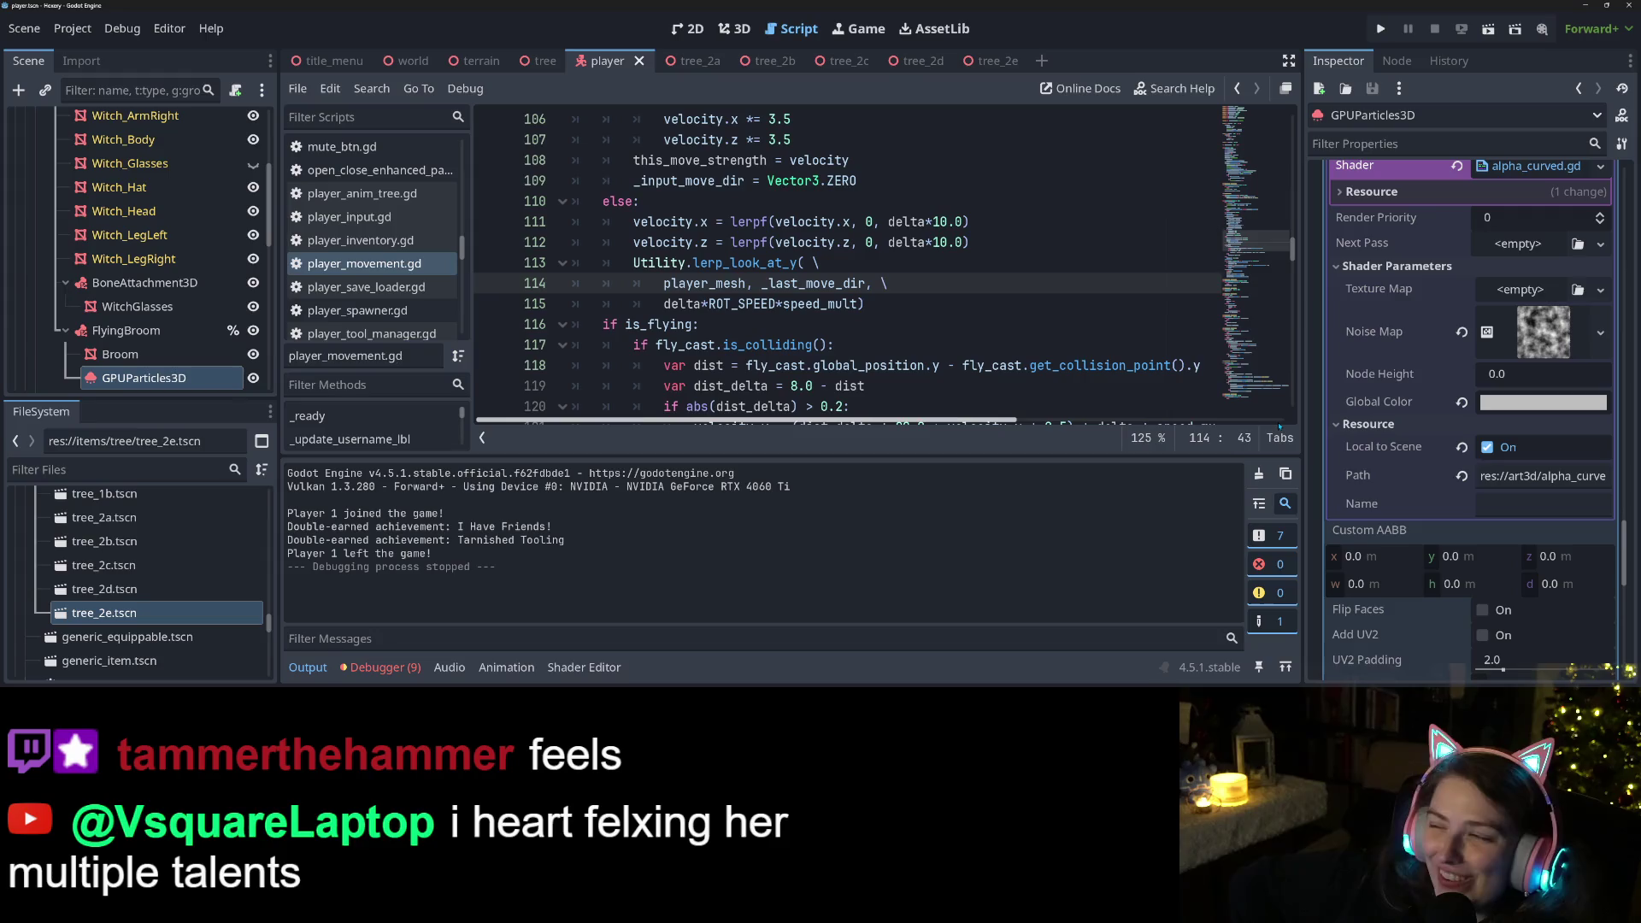
Relaunch the game and pick the hadouland save.
left_click(1380, 29)
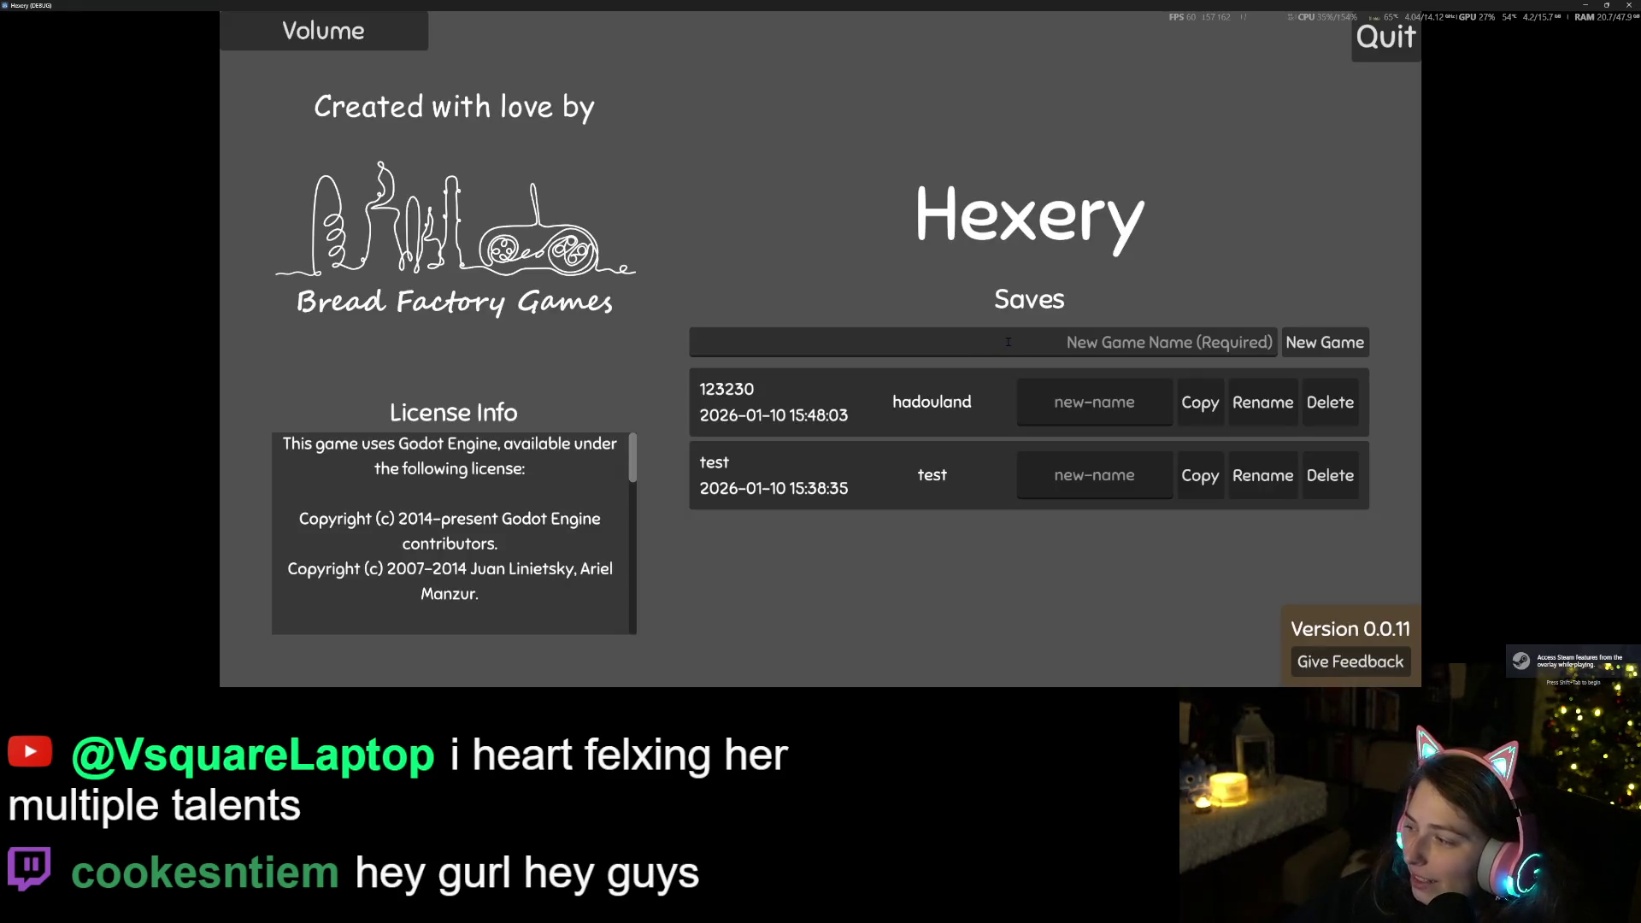
left_click(869, 389)
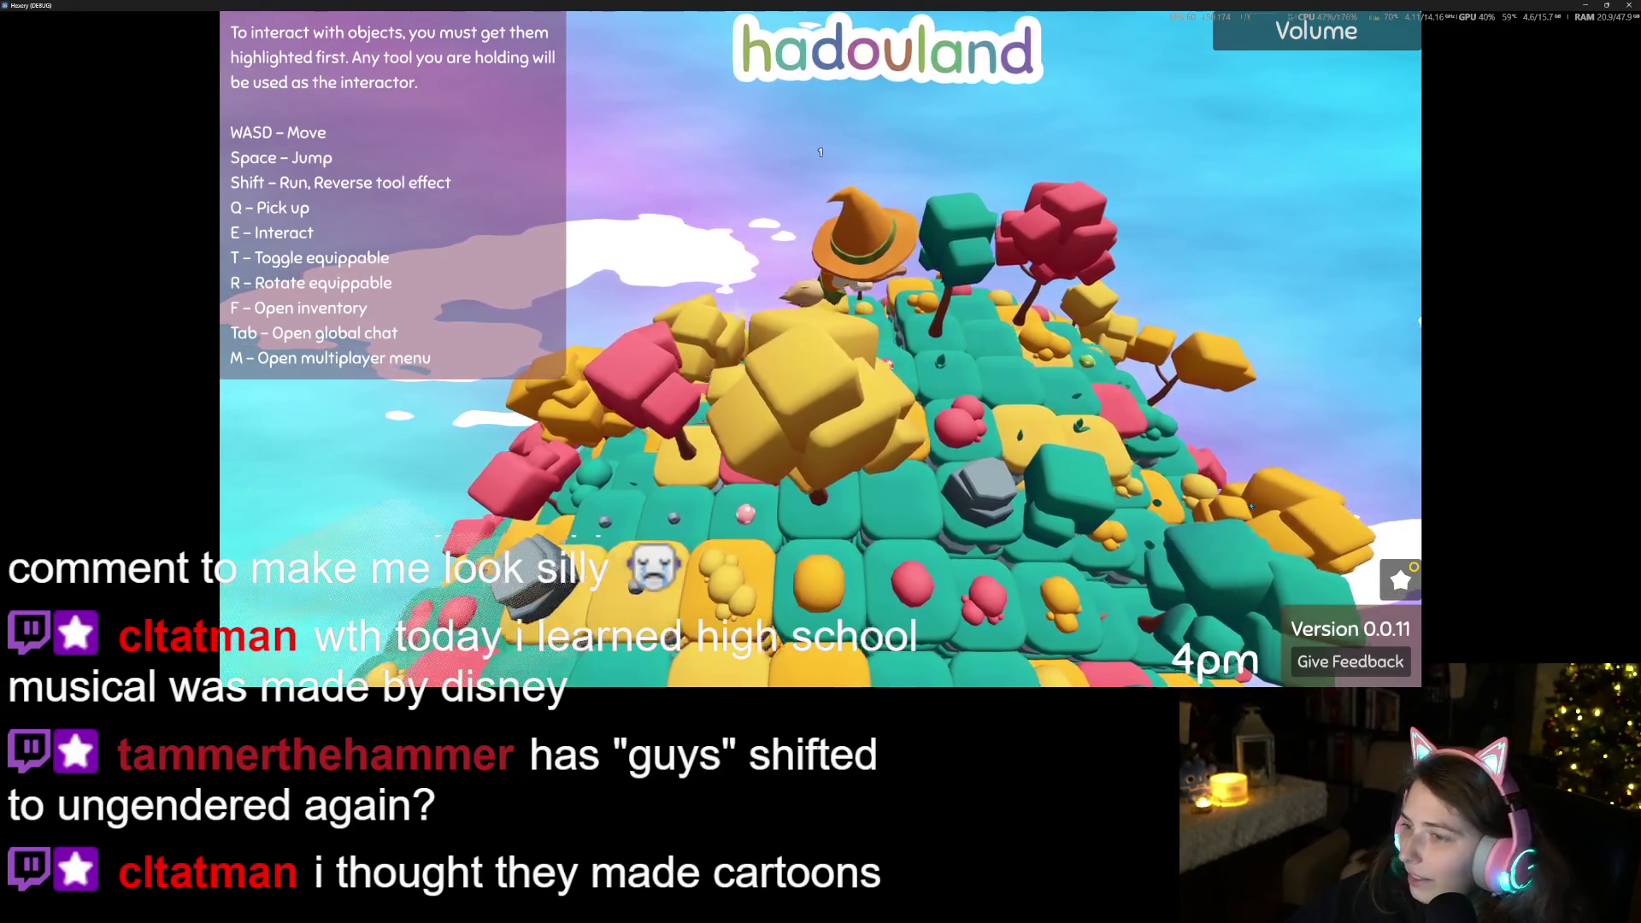
Walk the witch in and out of the tree, and check the volume settings.
key("w")
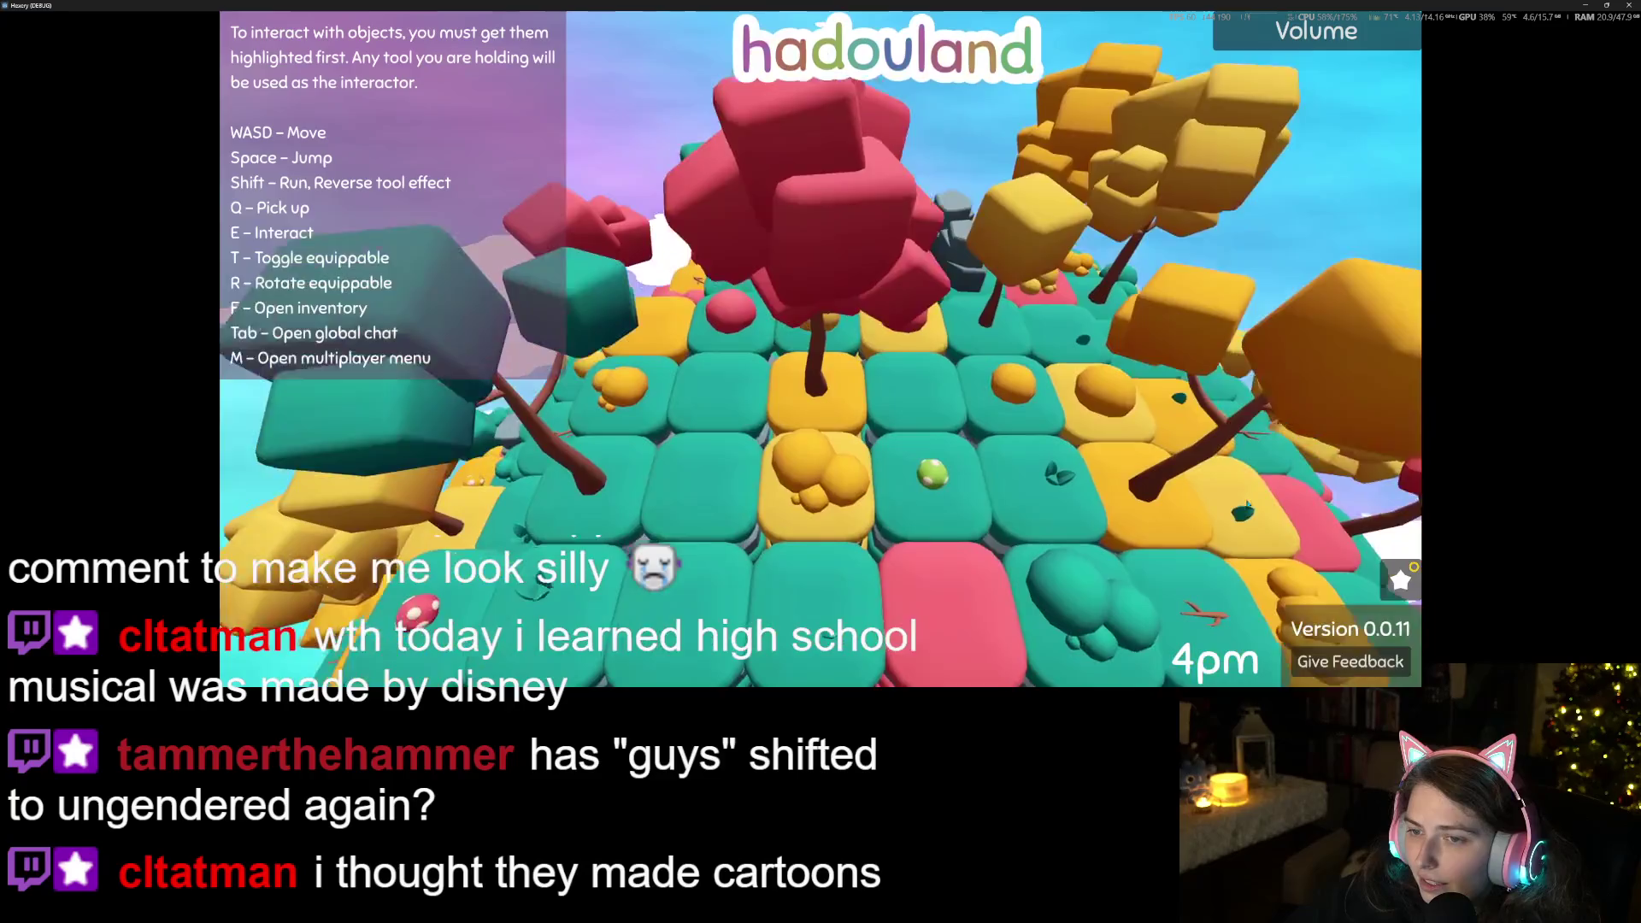
key("s")
scroll(1247, 504, "down", 5)
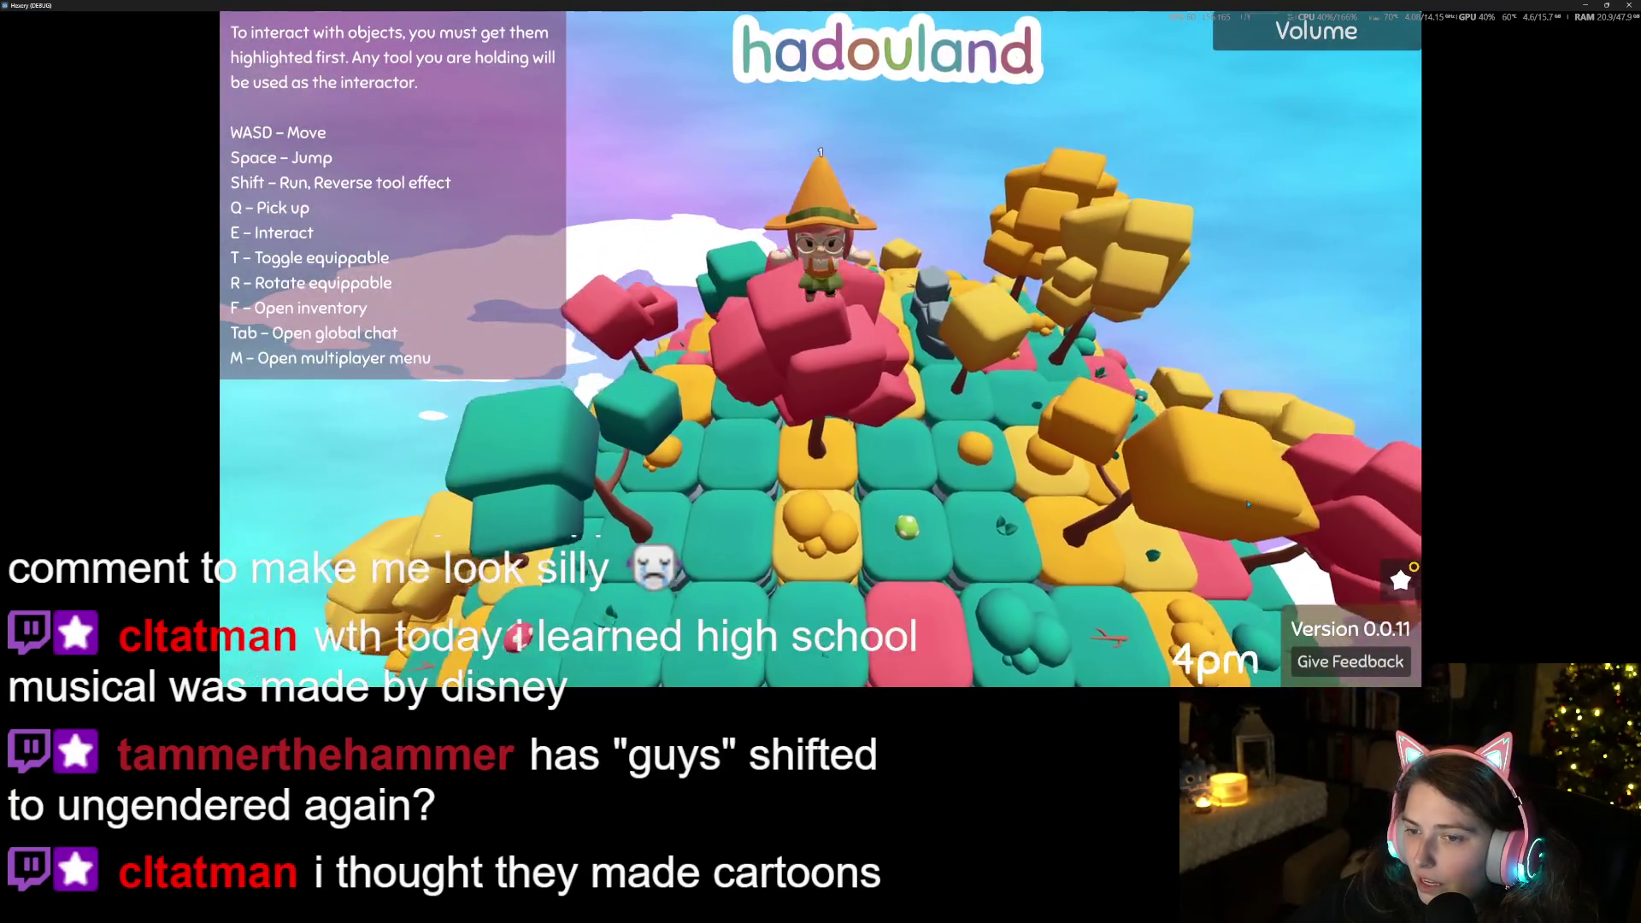
key("w")
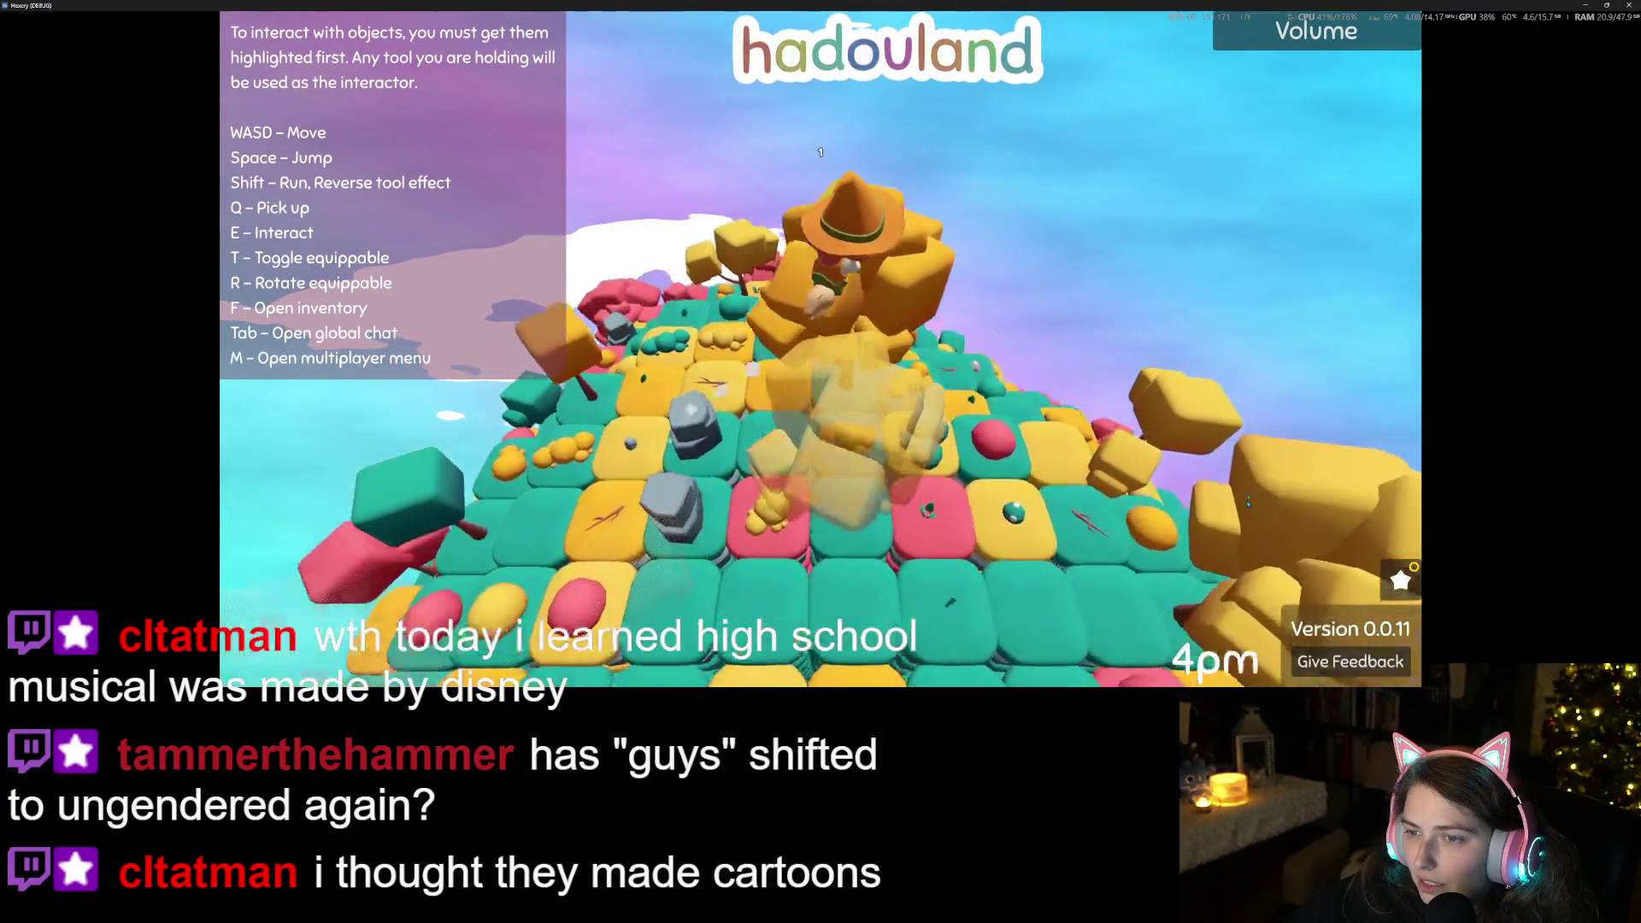
key("s")
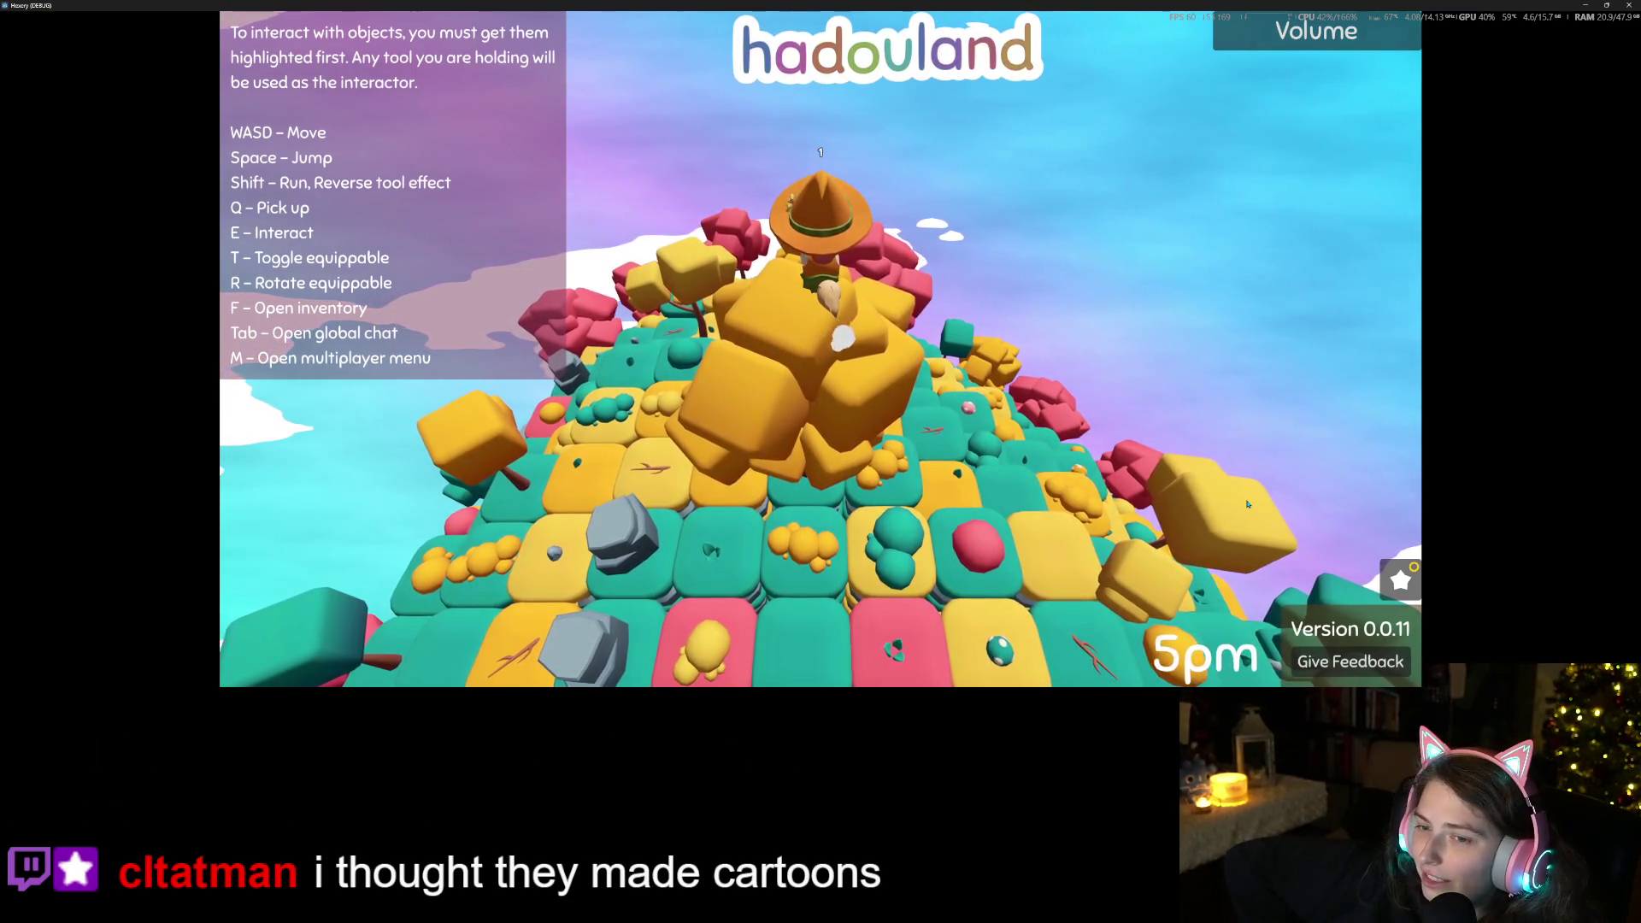
key("s")
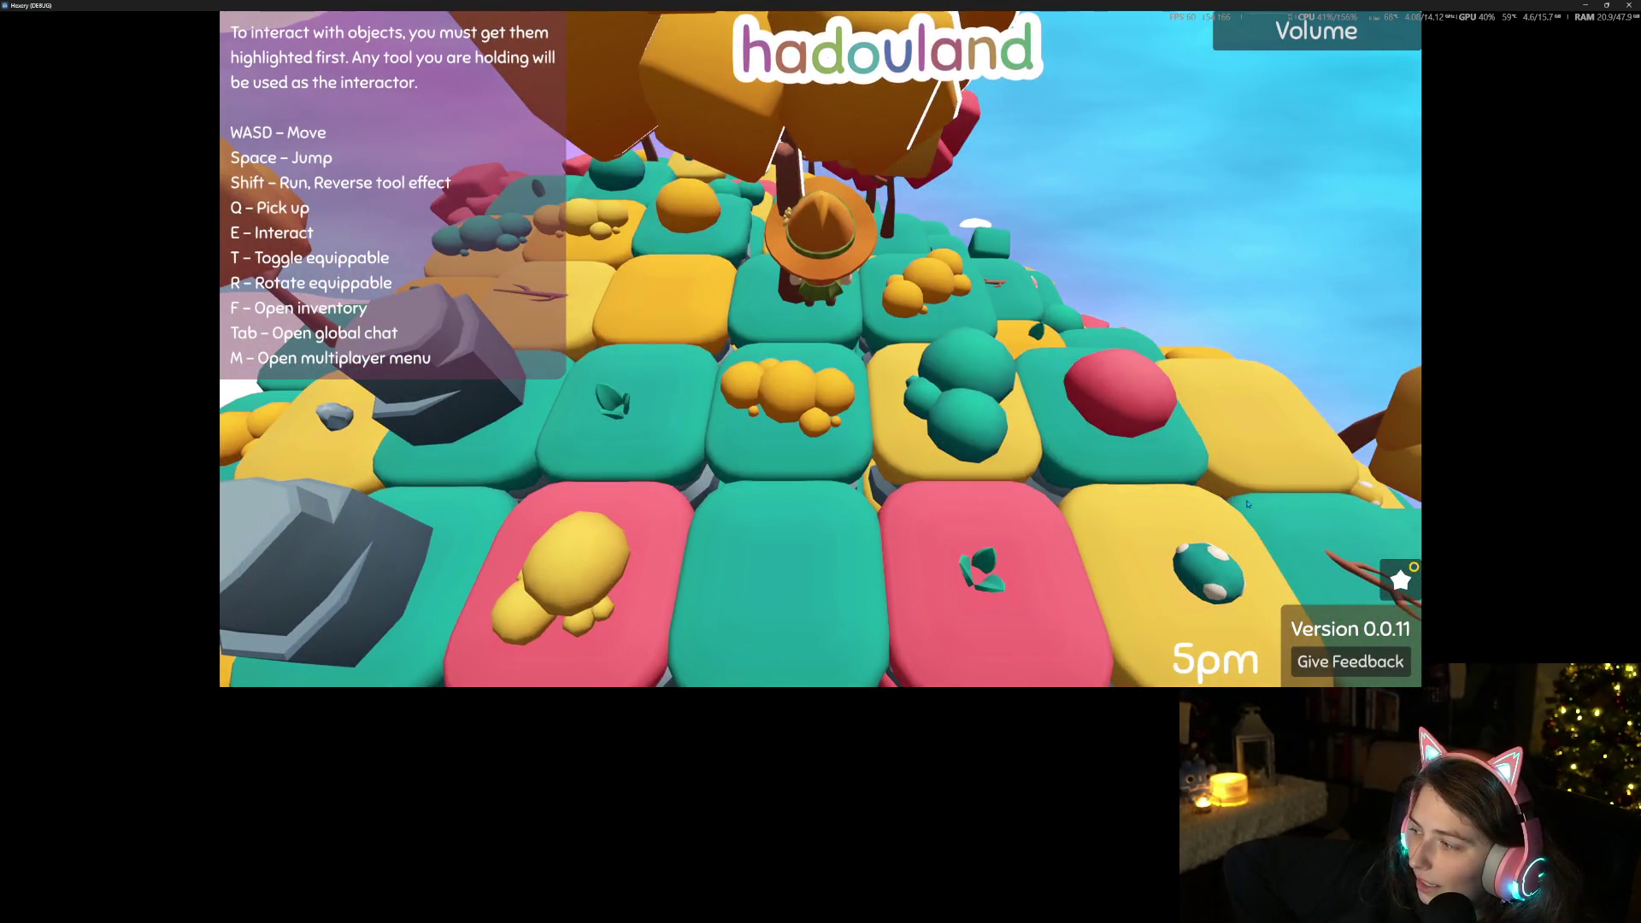
scroll(1246, 504, "down", 5)
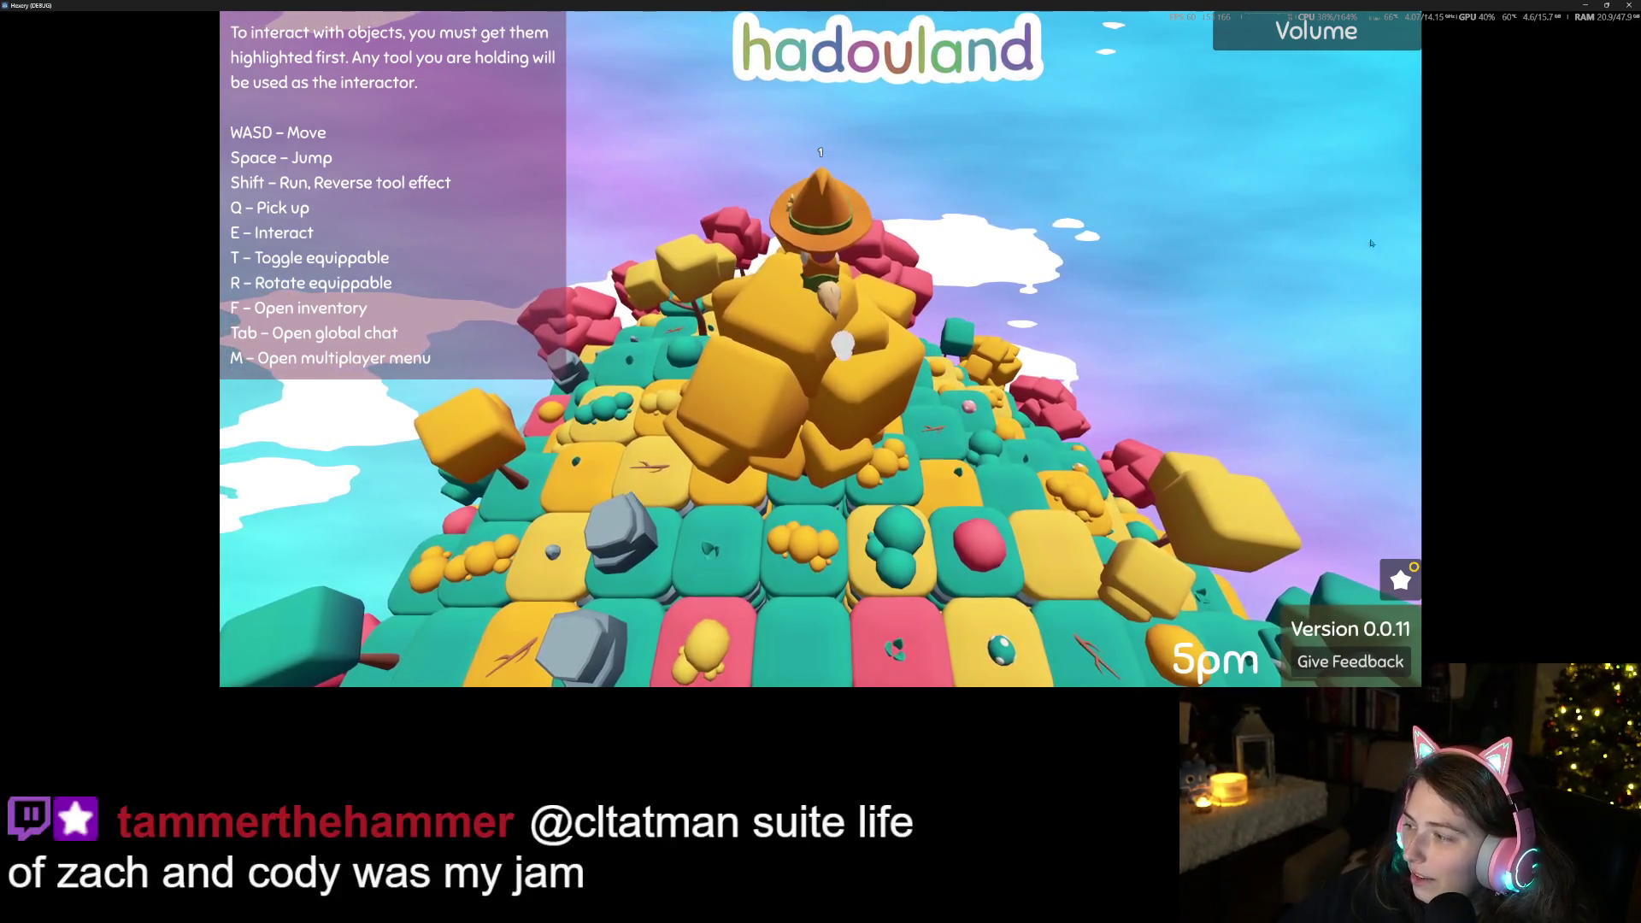
left_click(1368, 43)
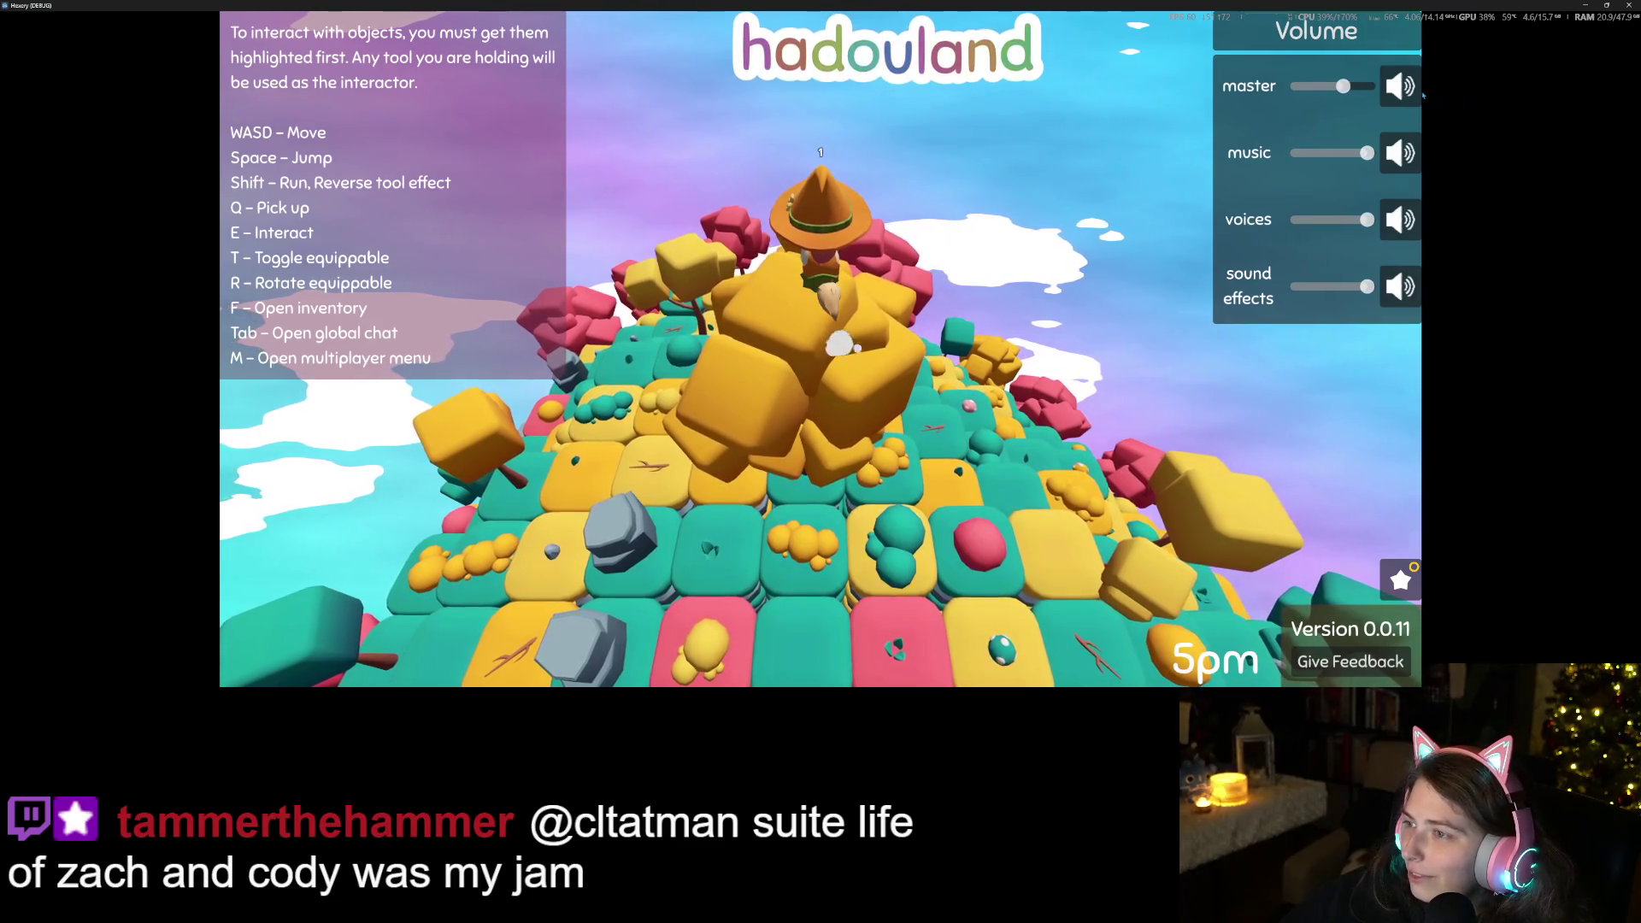
left_click(1358, 33)
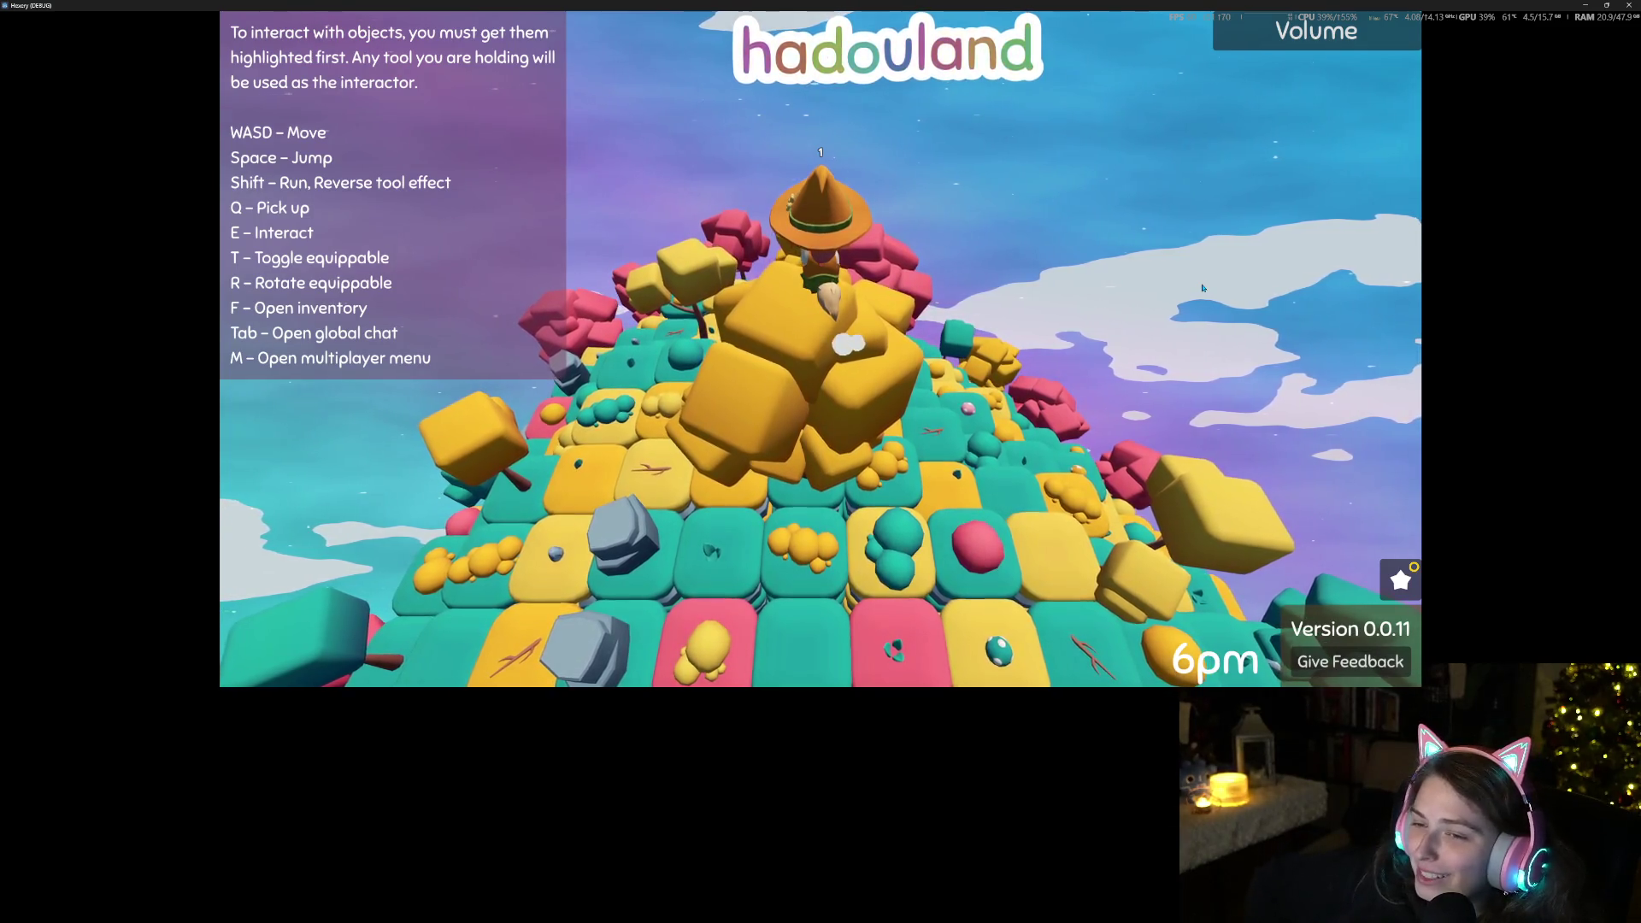
Move the witch down onto the ground tiles and out of the tree canopy.
key("w")
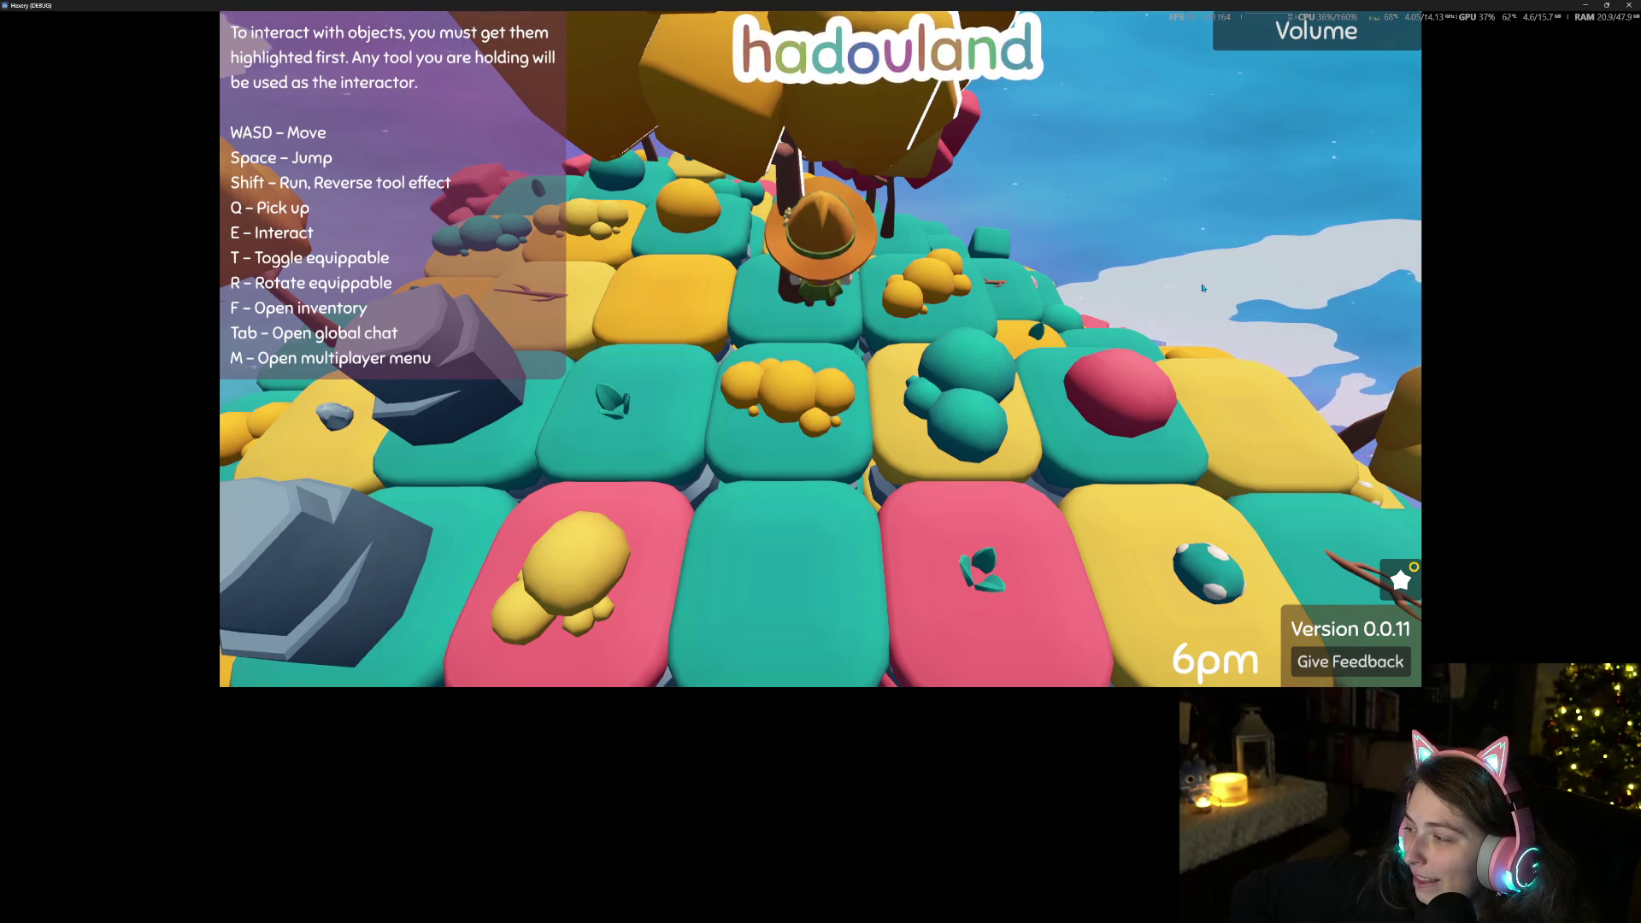
scroll(1202, 288, "down", 5)
key("s")
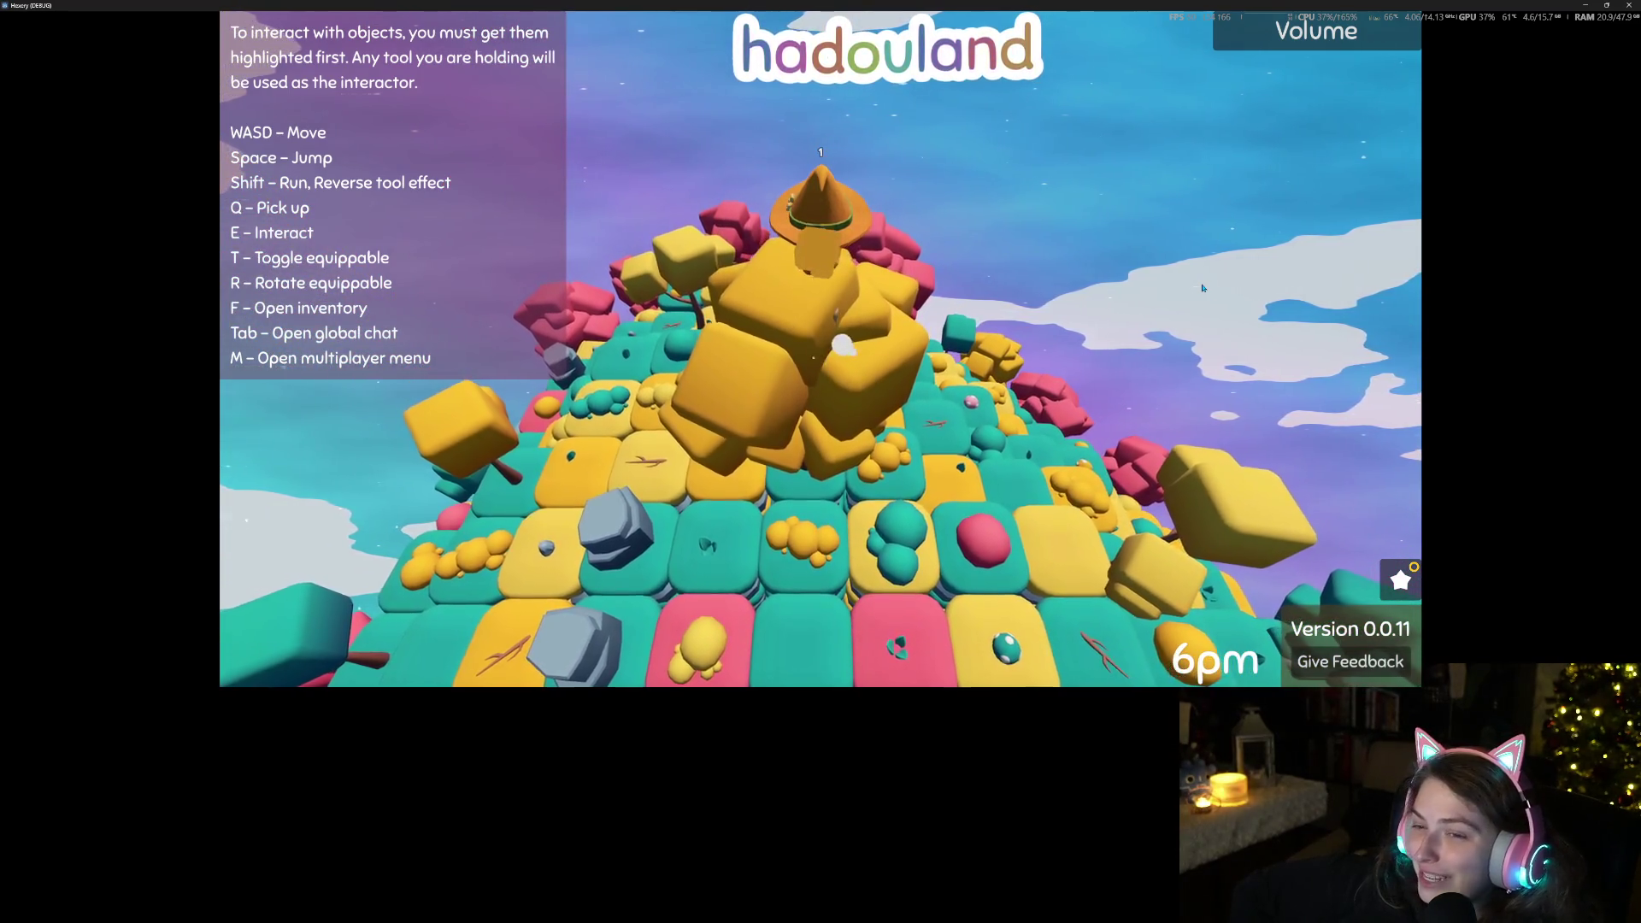
scroll(1202, 288, "up", 5)
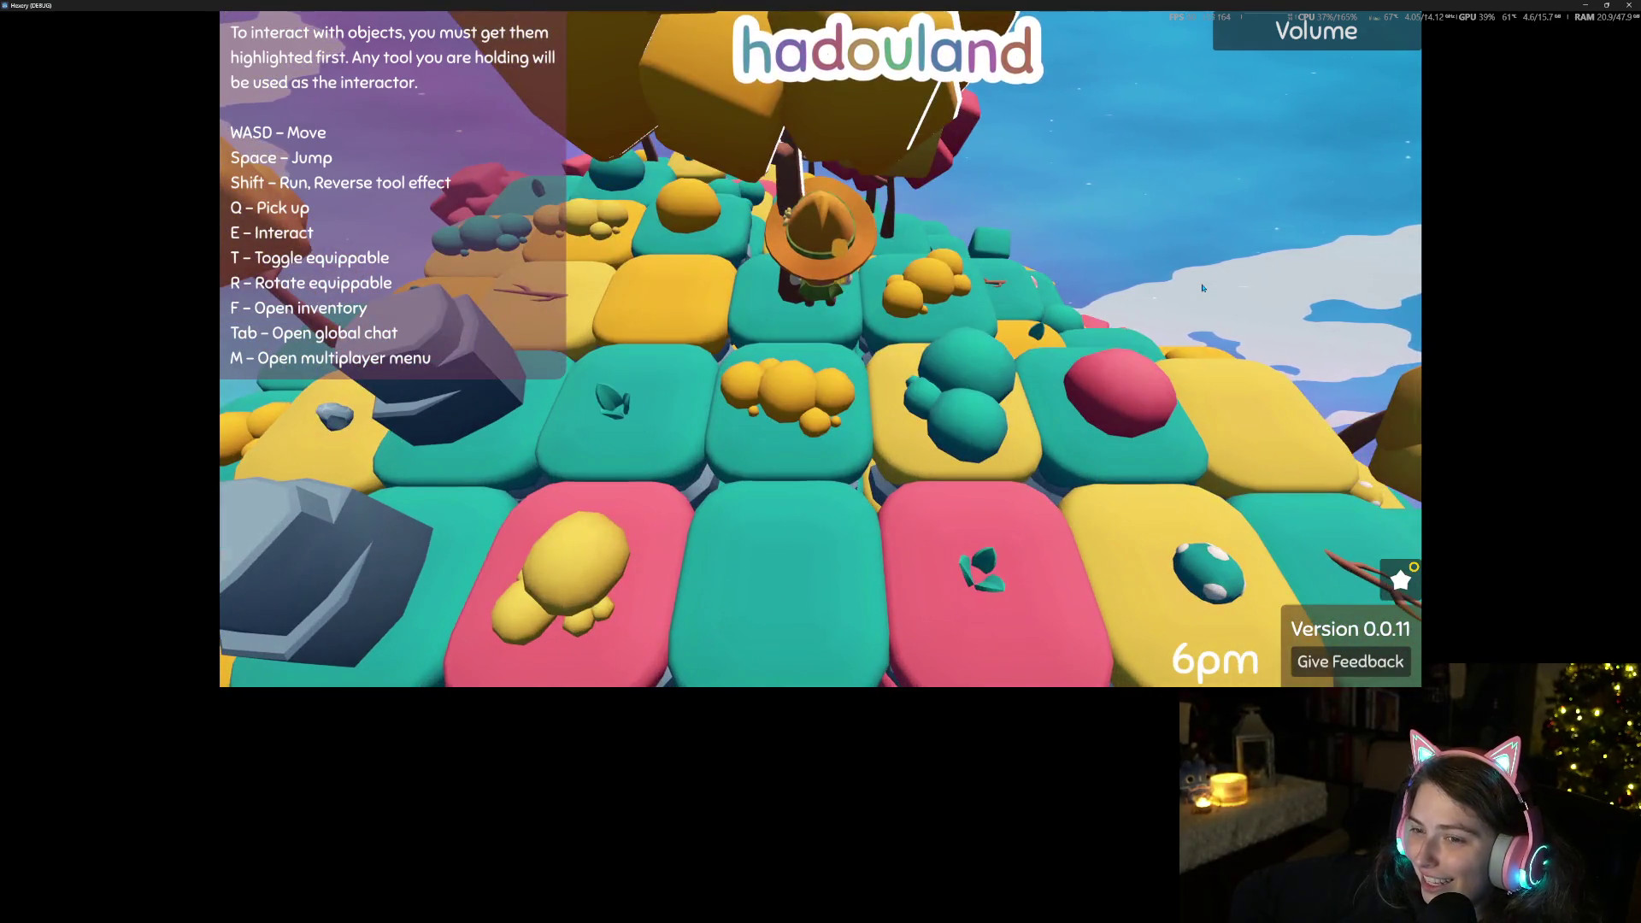
scroll(1202, 288, "down", 5)
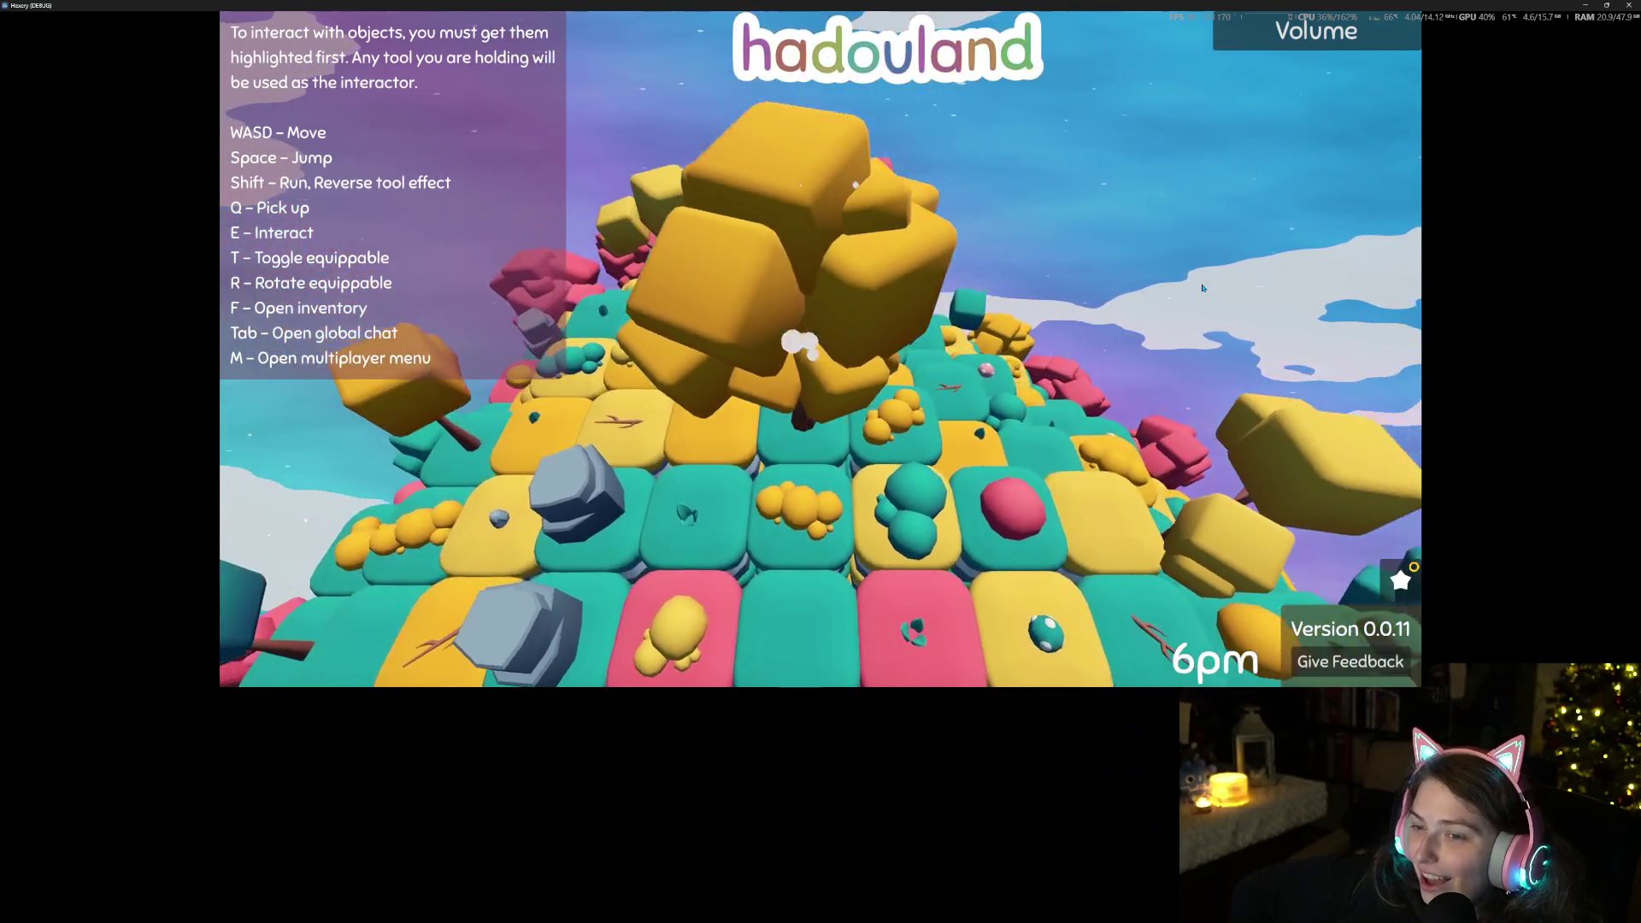
Orbit the camera around the island, then start CoolCatCaper in the media player.
key("d")
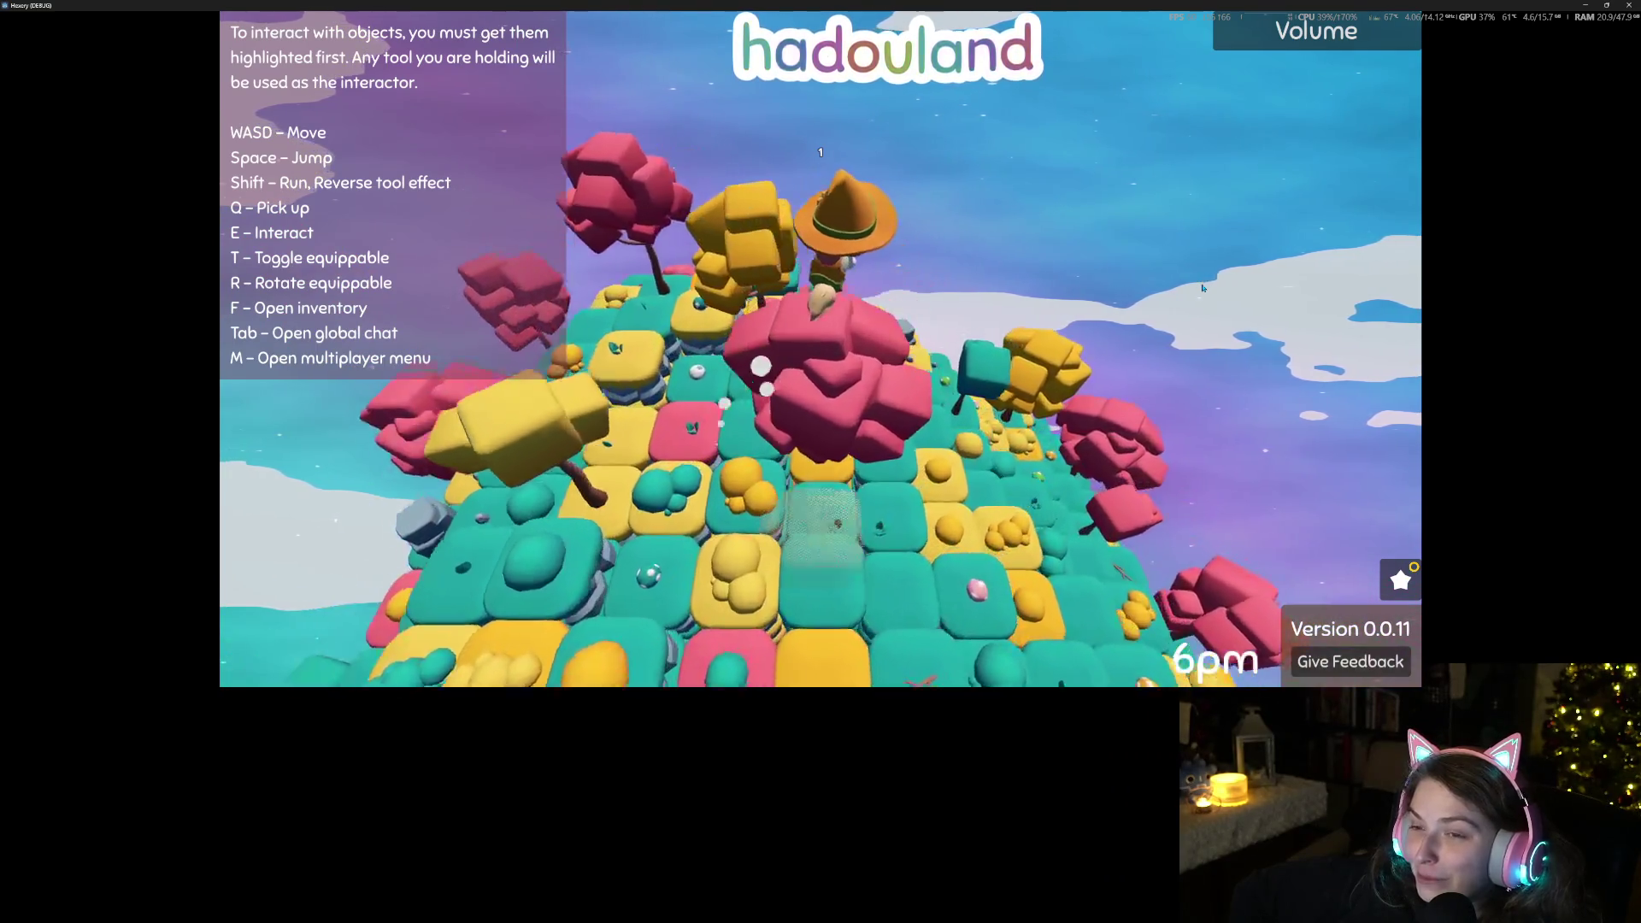
scroll(1202, 288, "up", 5)
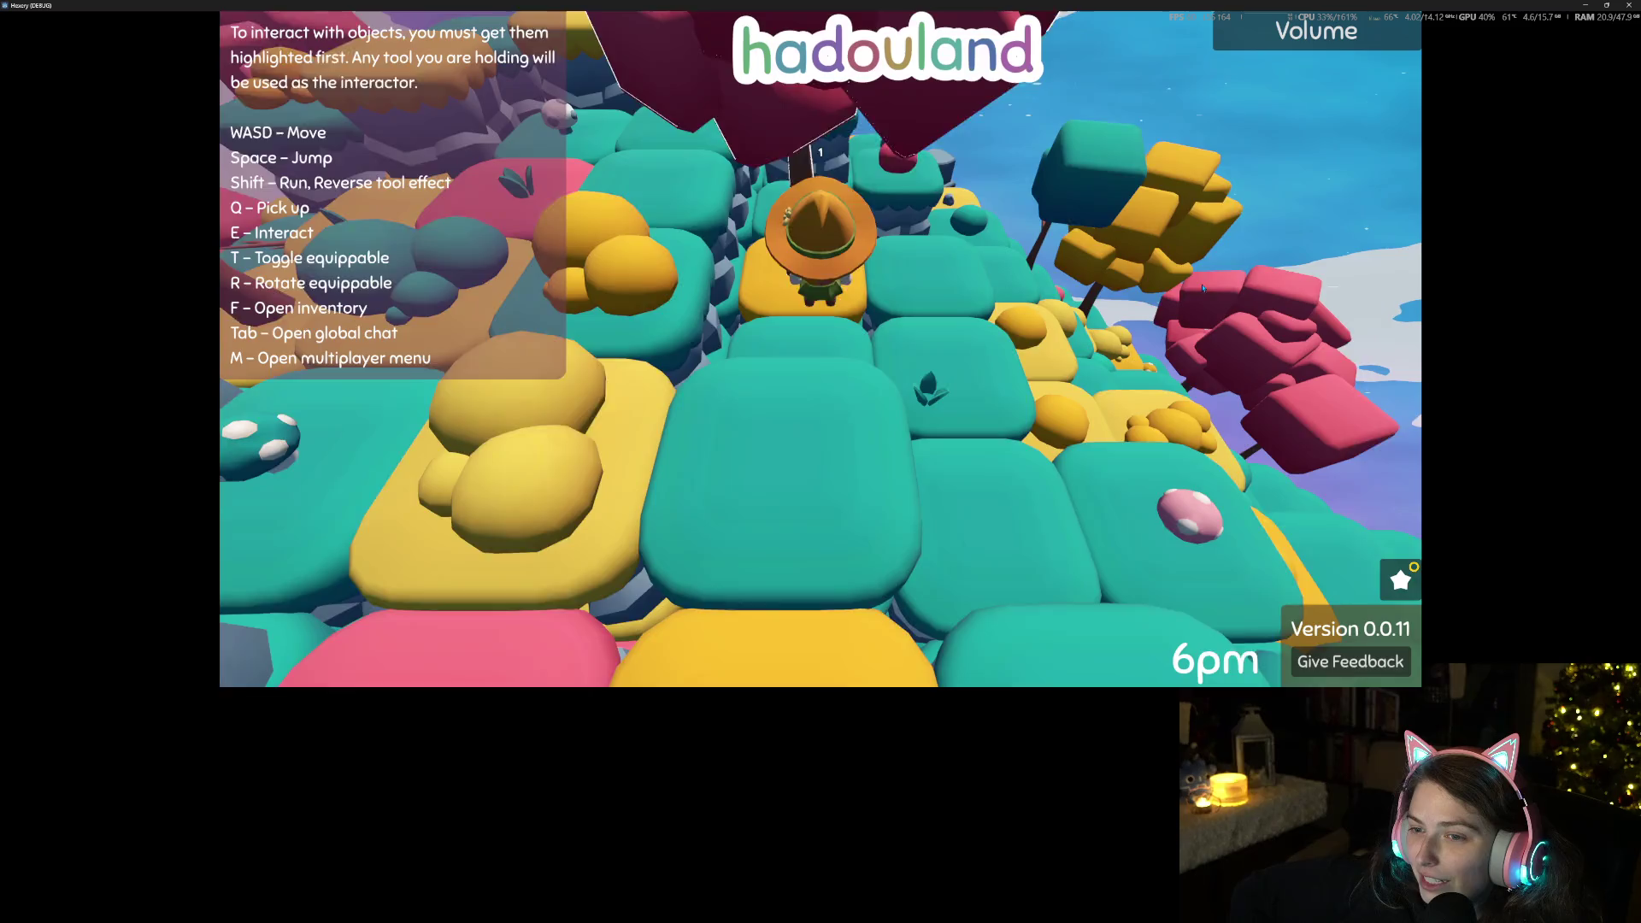
scroll(1202, 288, "down", 5)
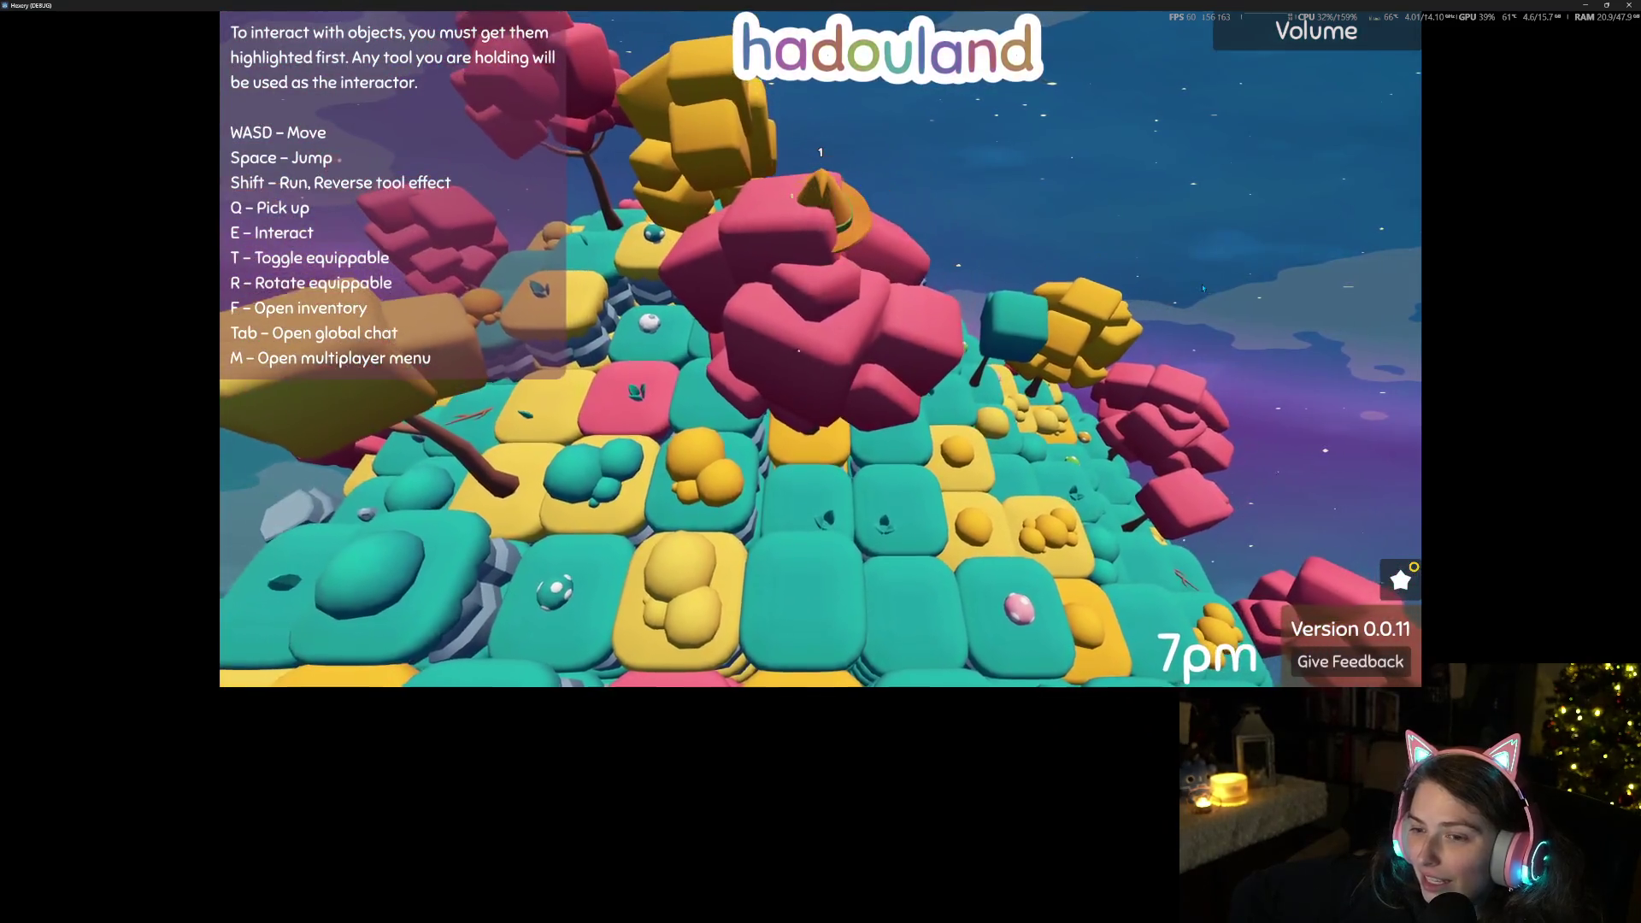
key("d")
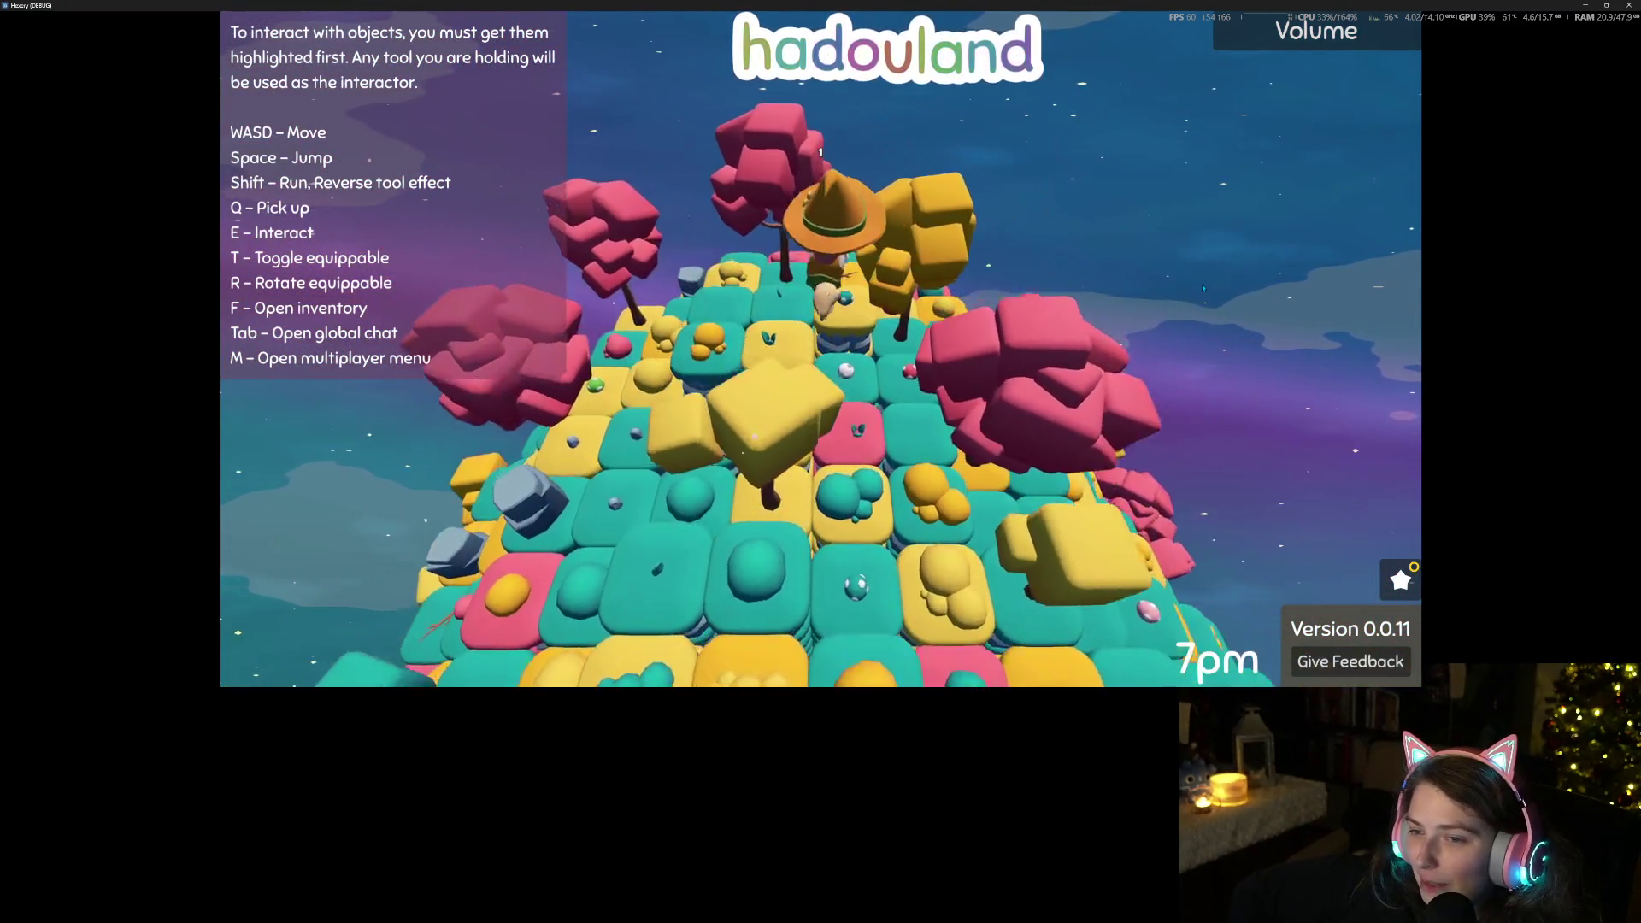
scroll(1203, 288, "up", 2)
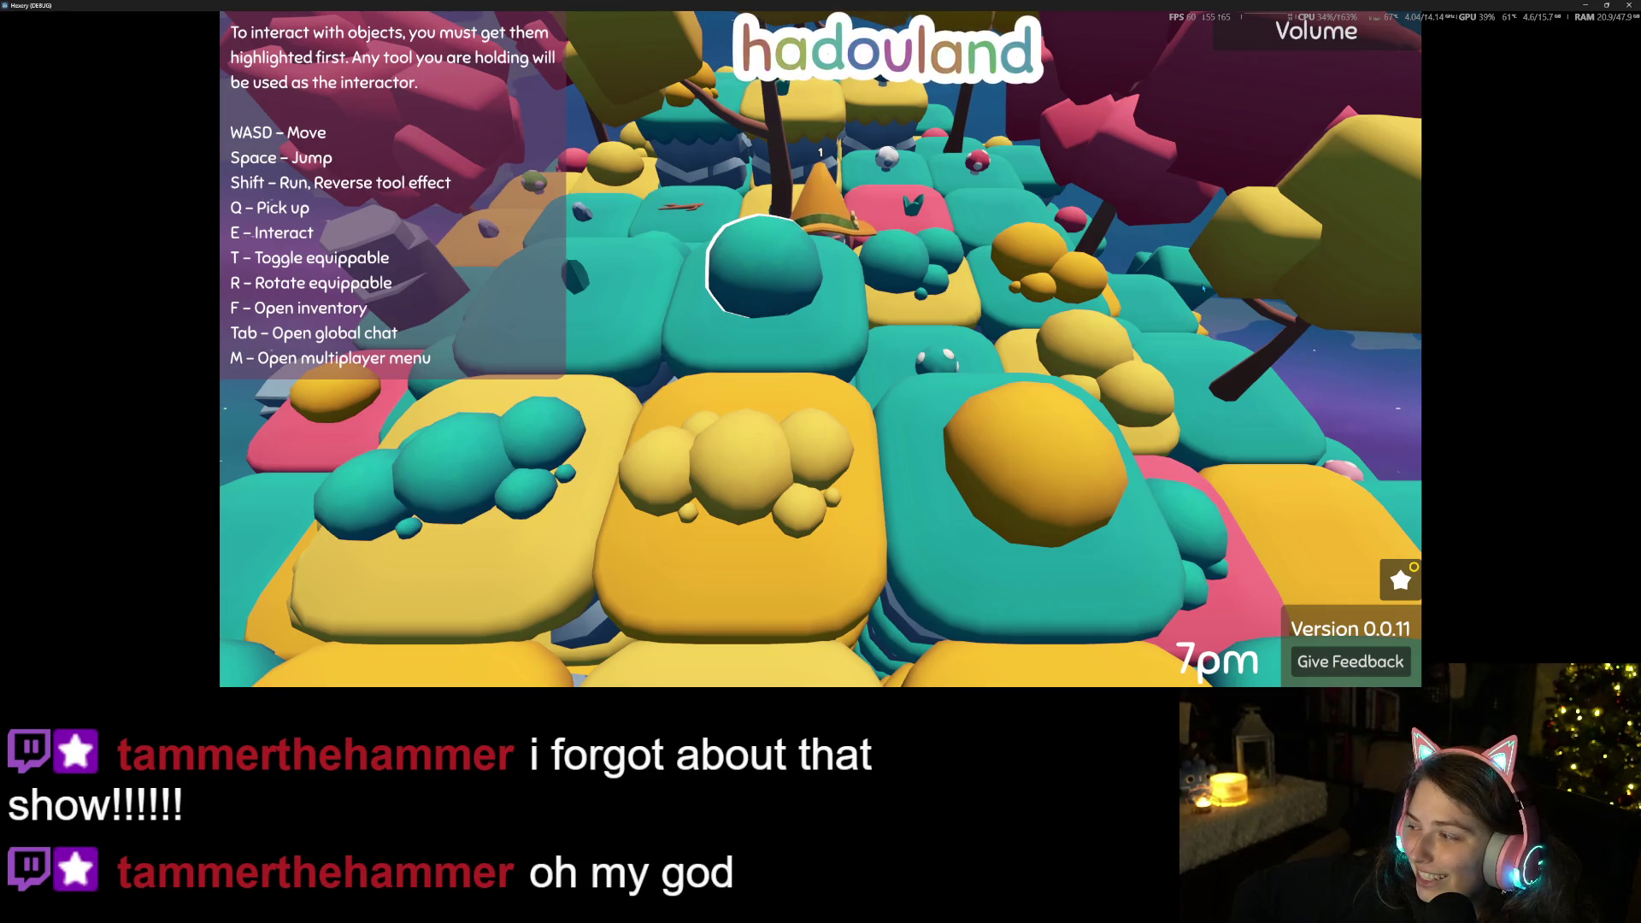
scroll(1202, 288, "down", 5)
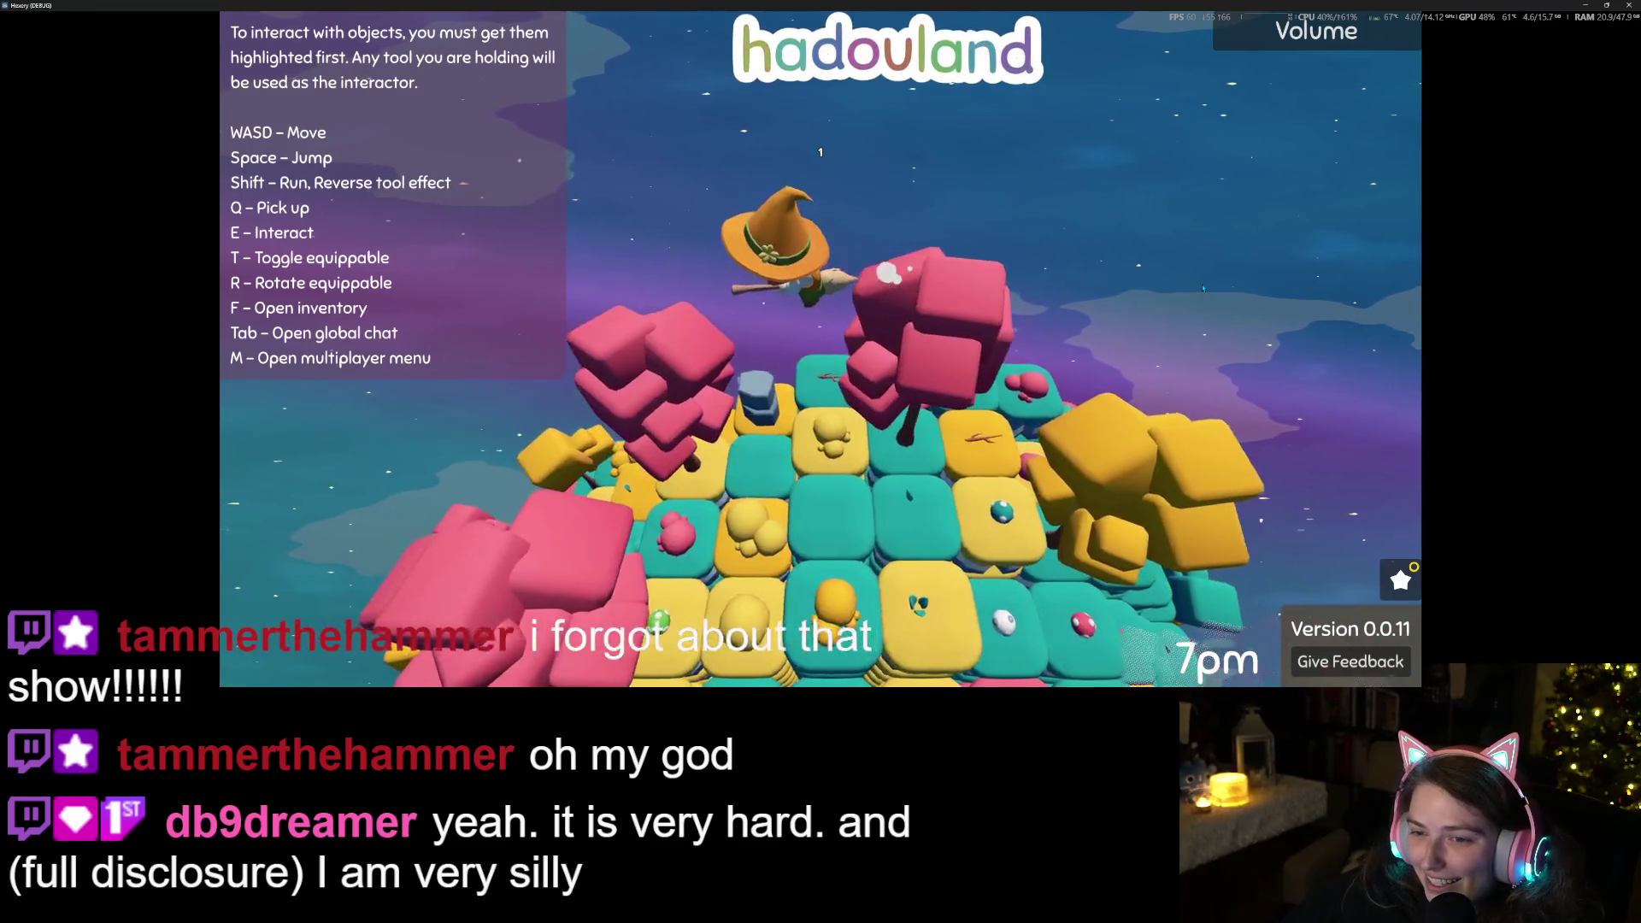
scroll(1203, 288, "up", 5)
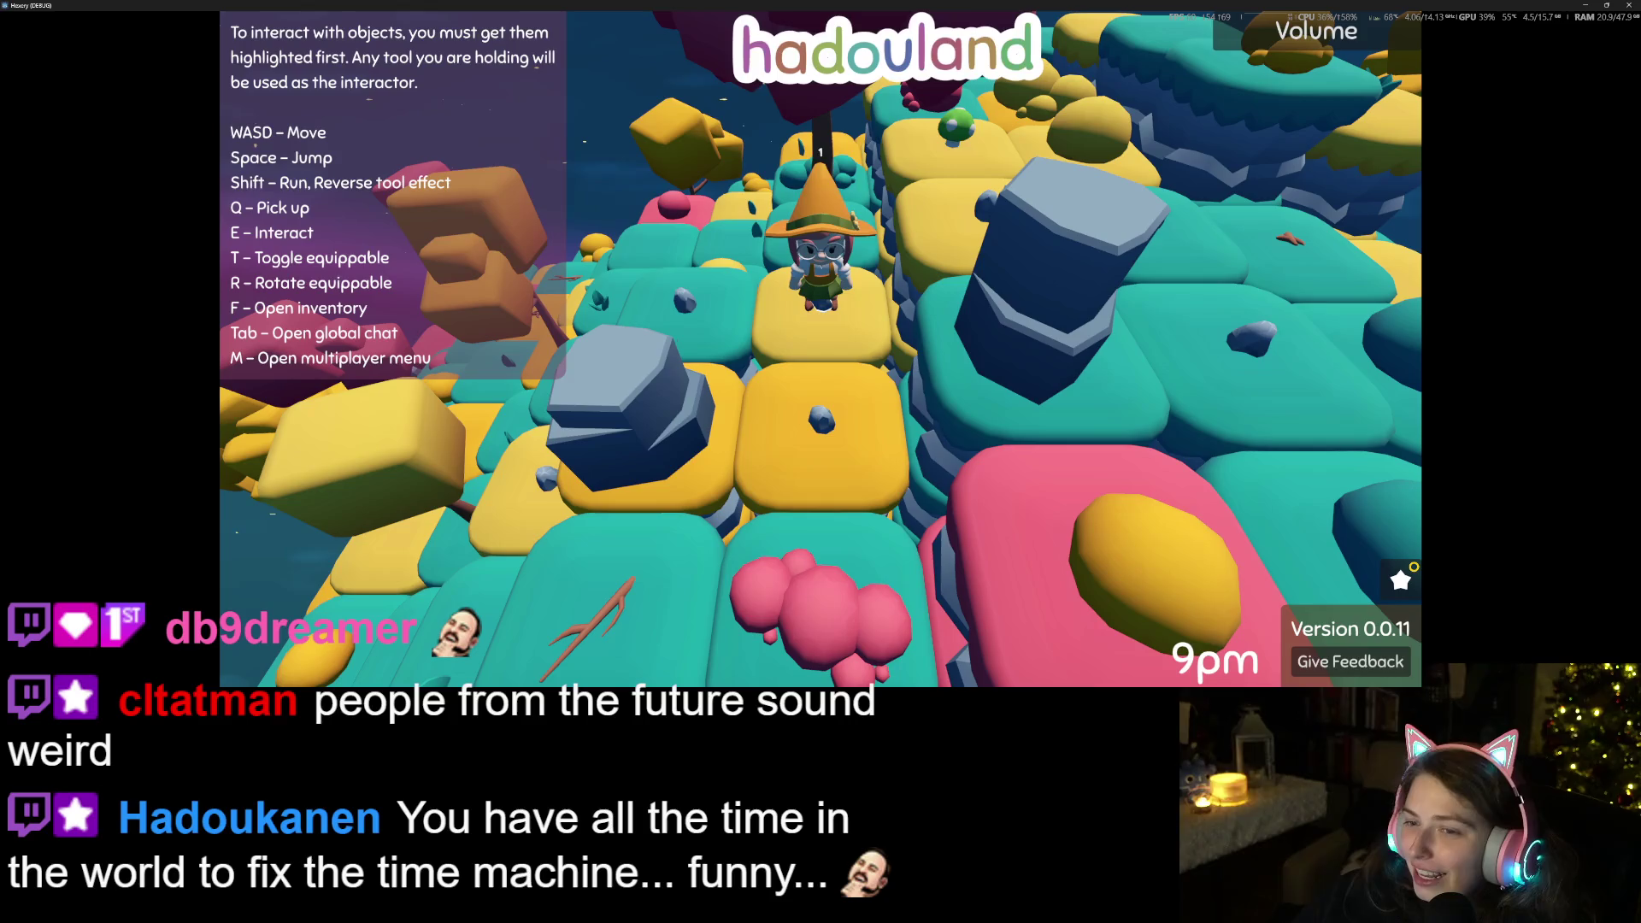
key("alt+Tab")
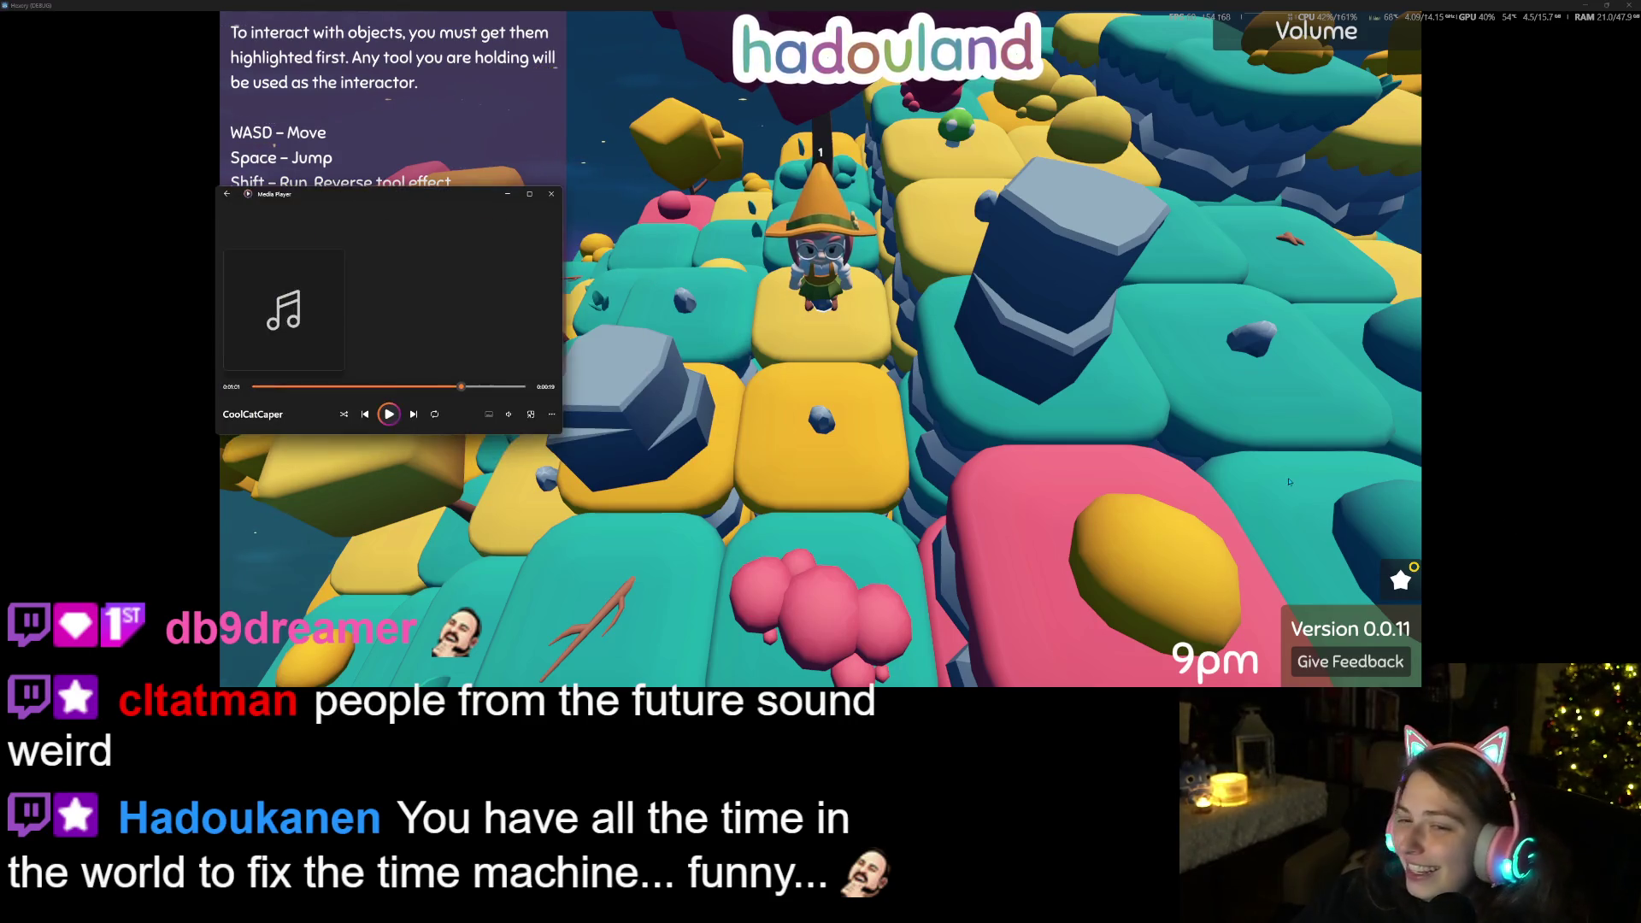
left_click(387, 414)
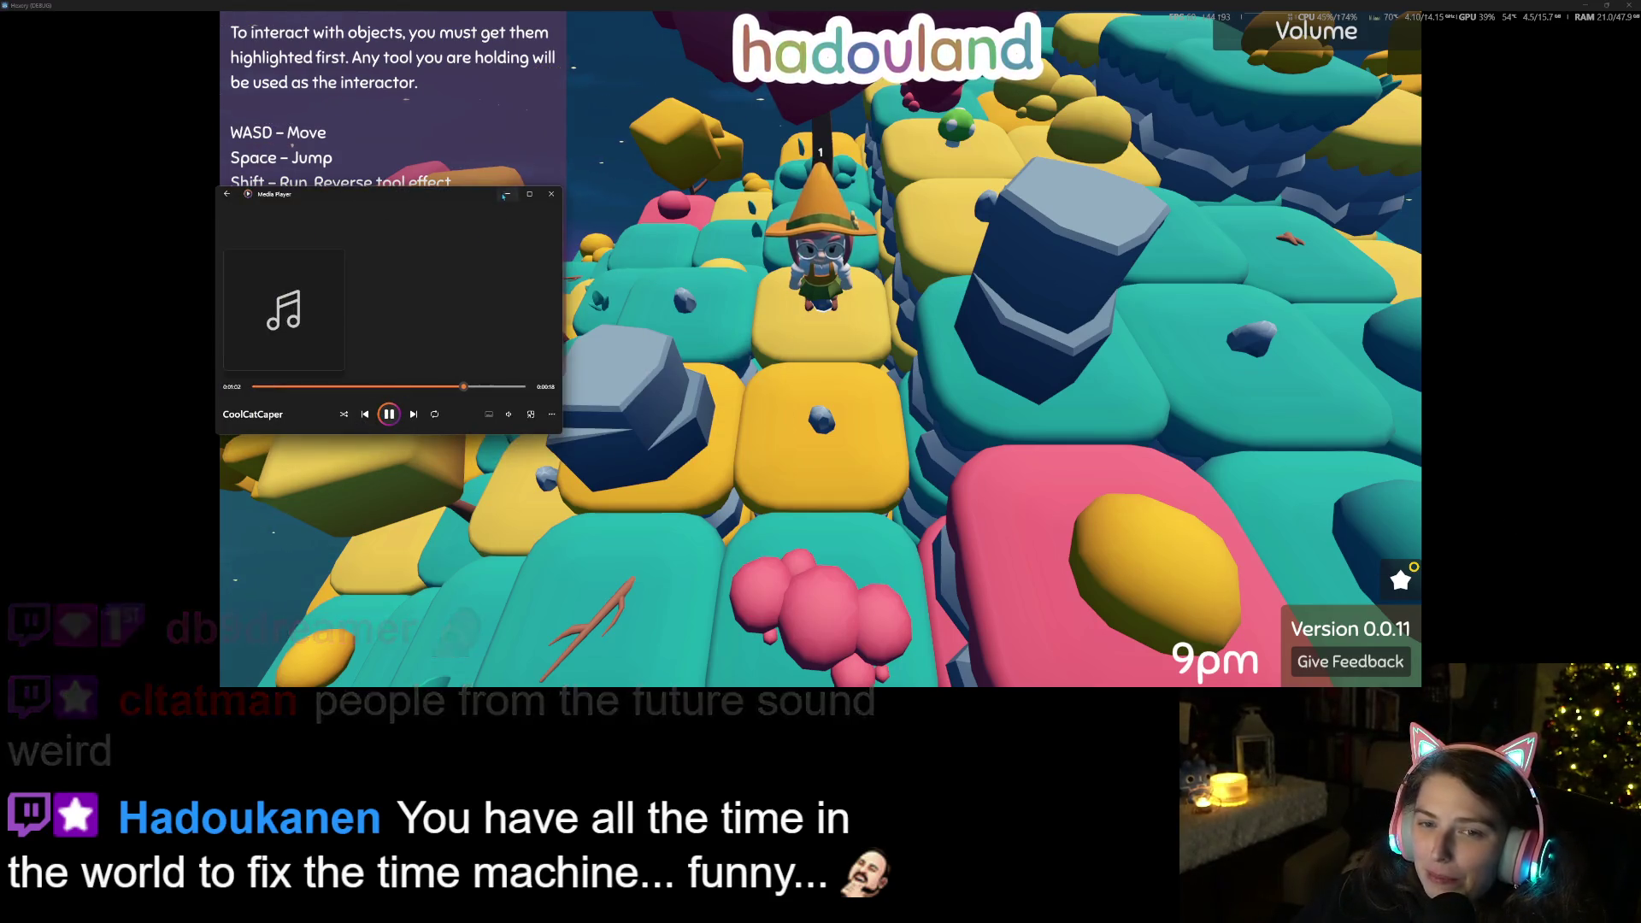
Return to the game from the music player and zoom the camera in and out.
key("alt+Tab")
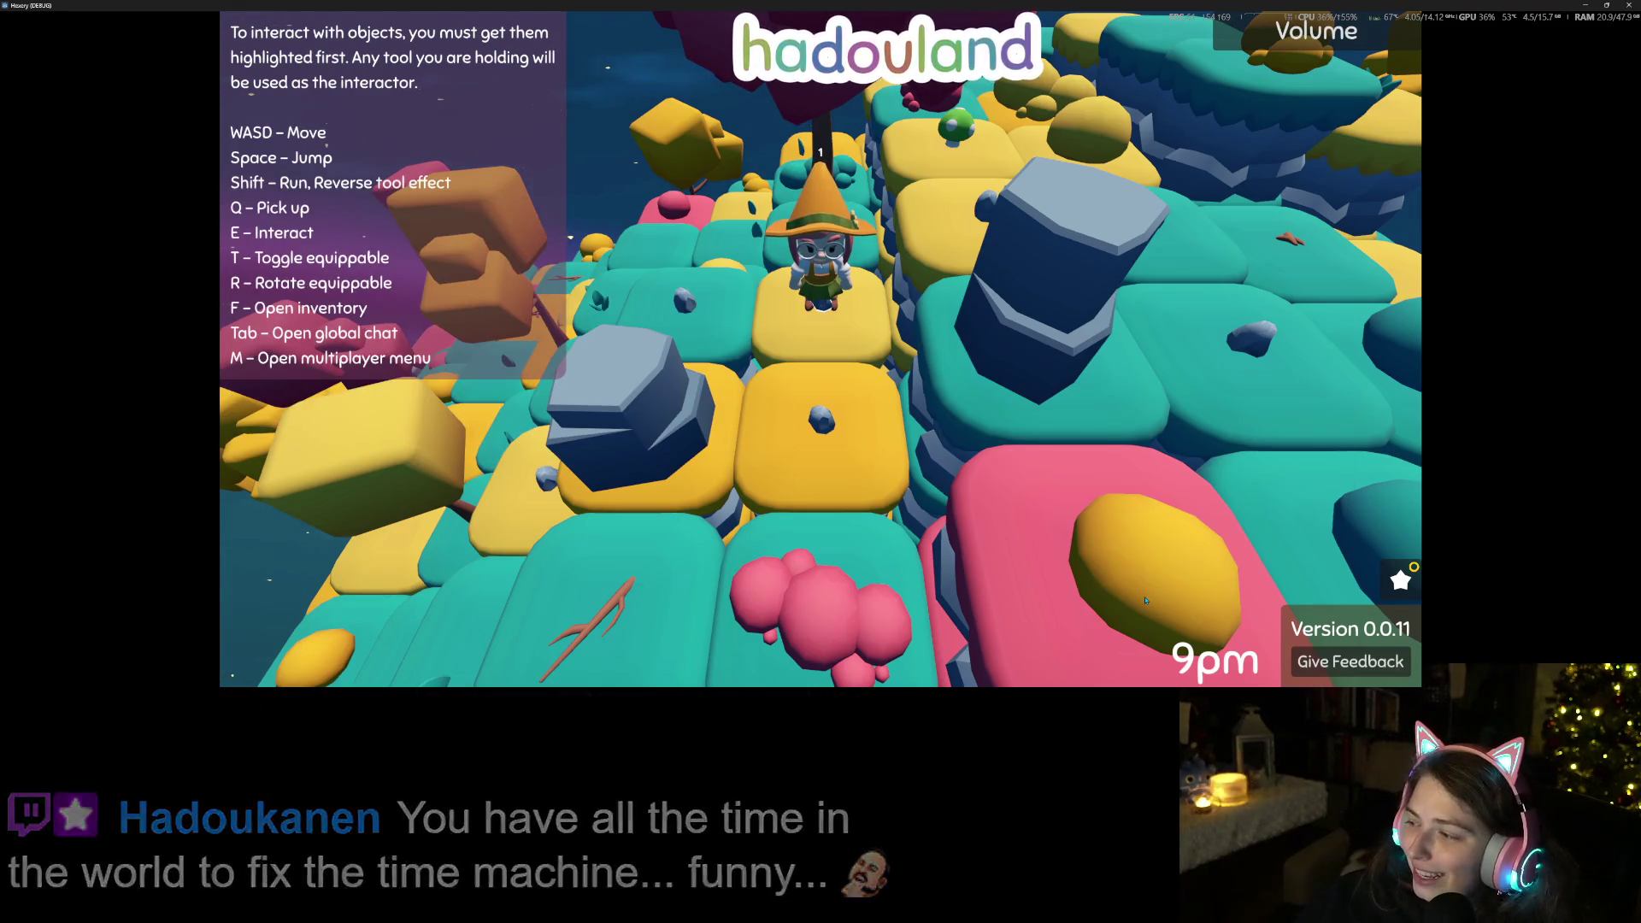
scroll(1156, 599, "down", 5)
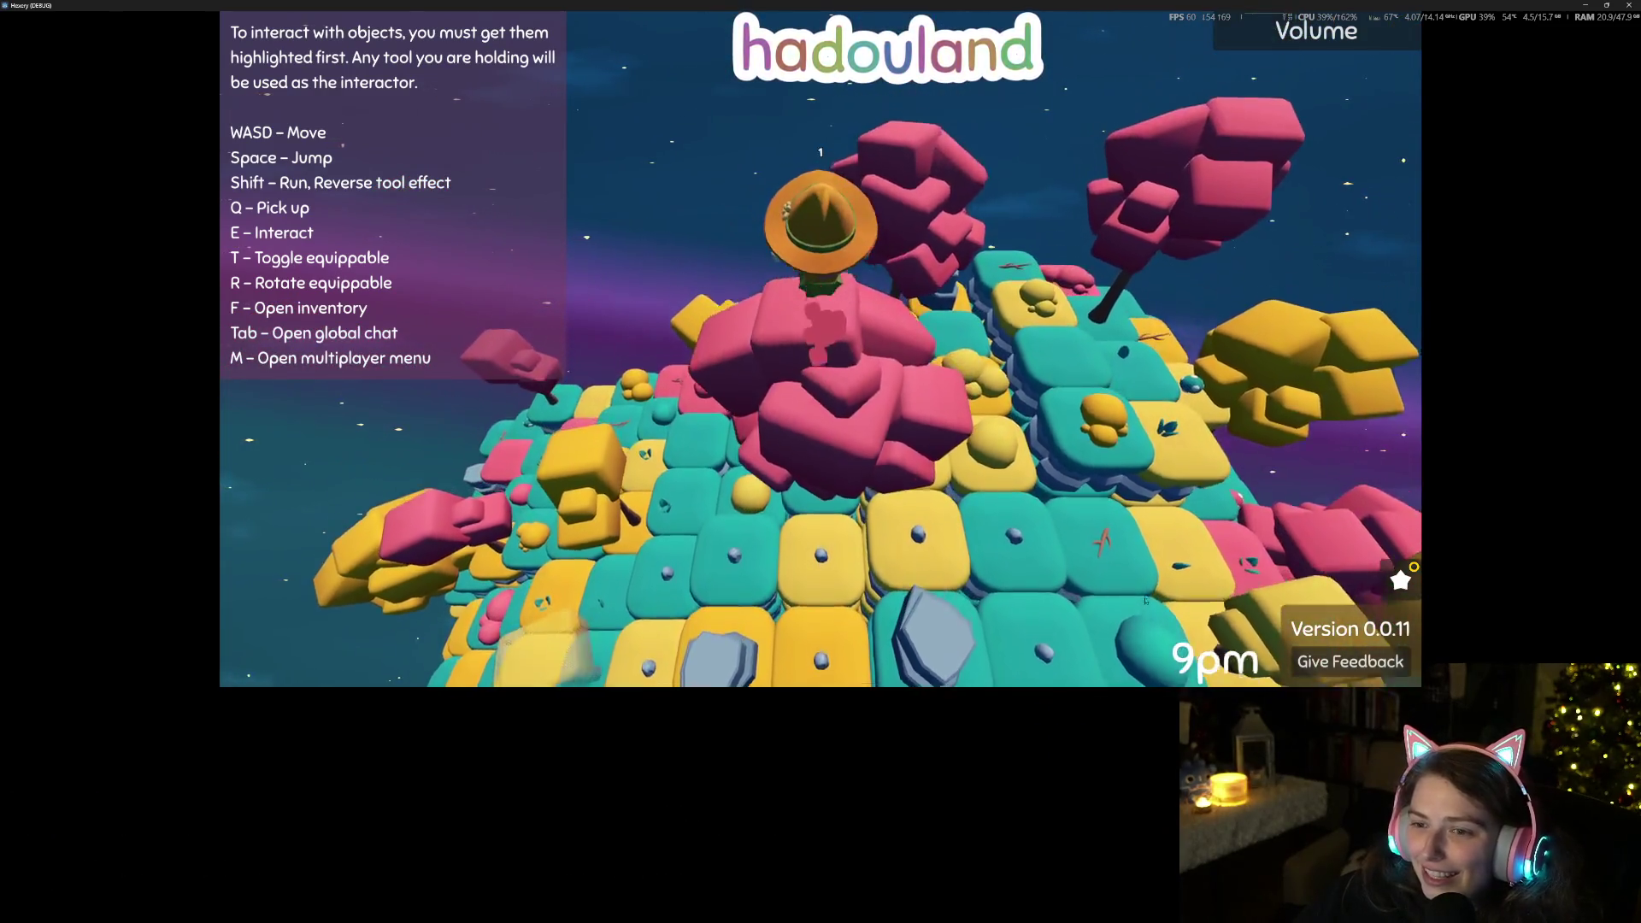
scroll(1145, 600, "up", 5)
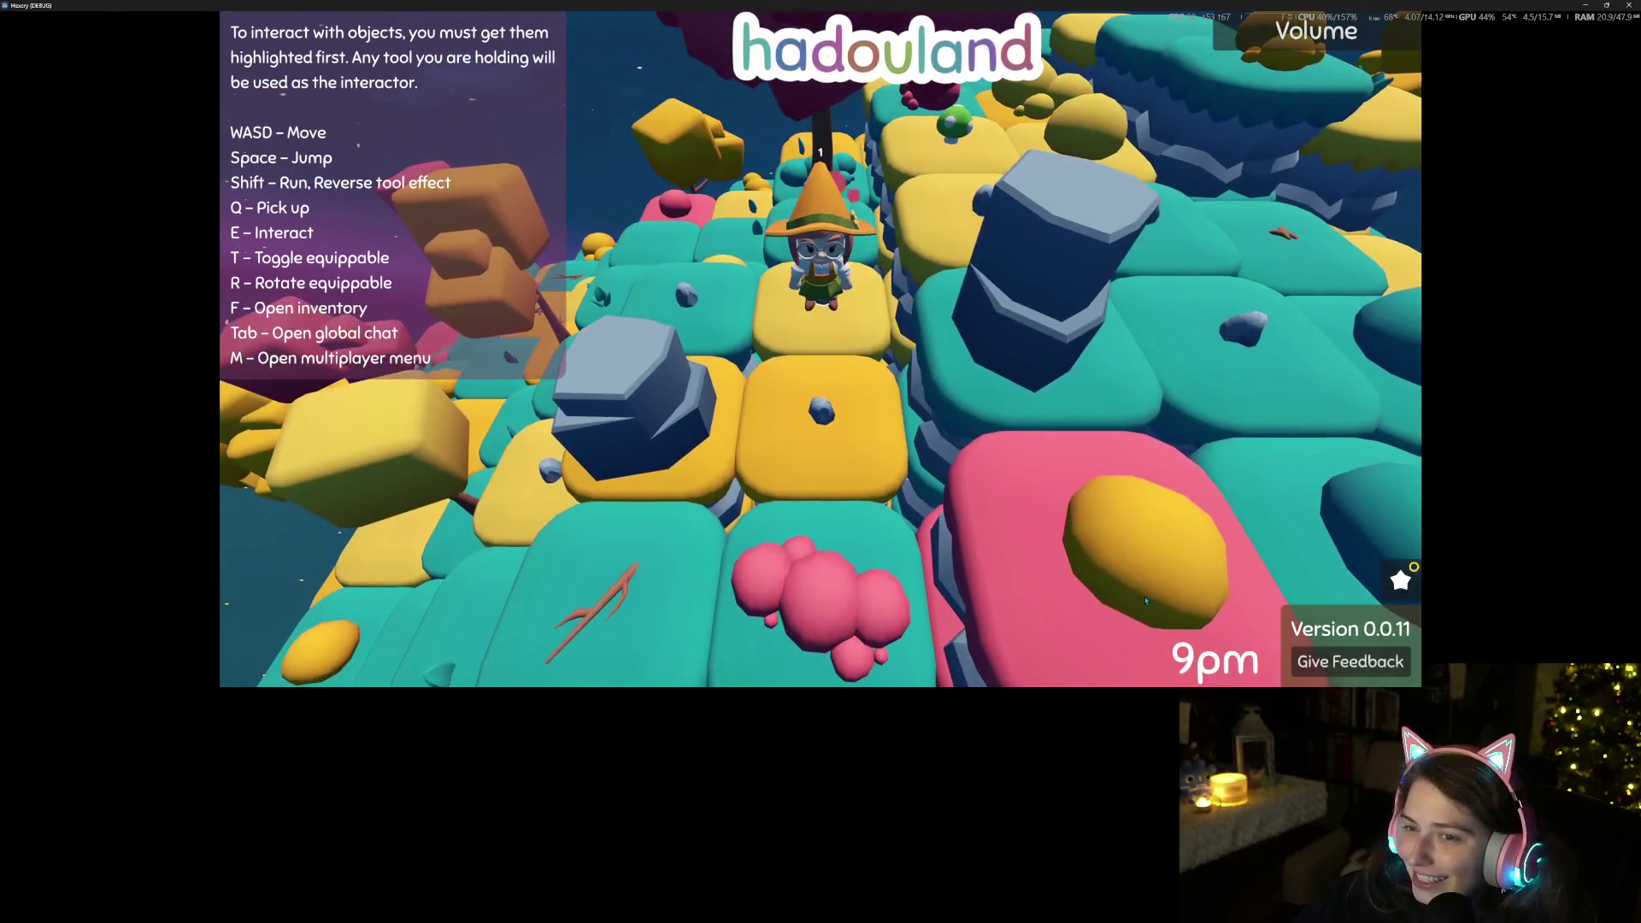
scroll(1145, 601, "up", 3)
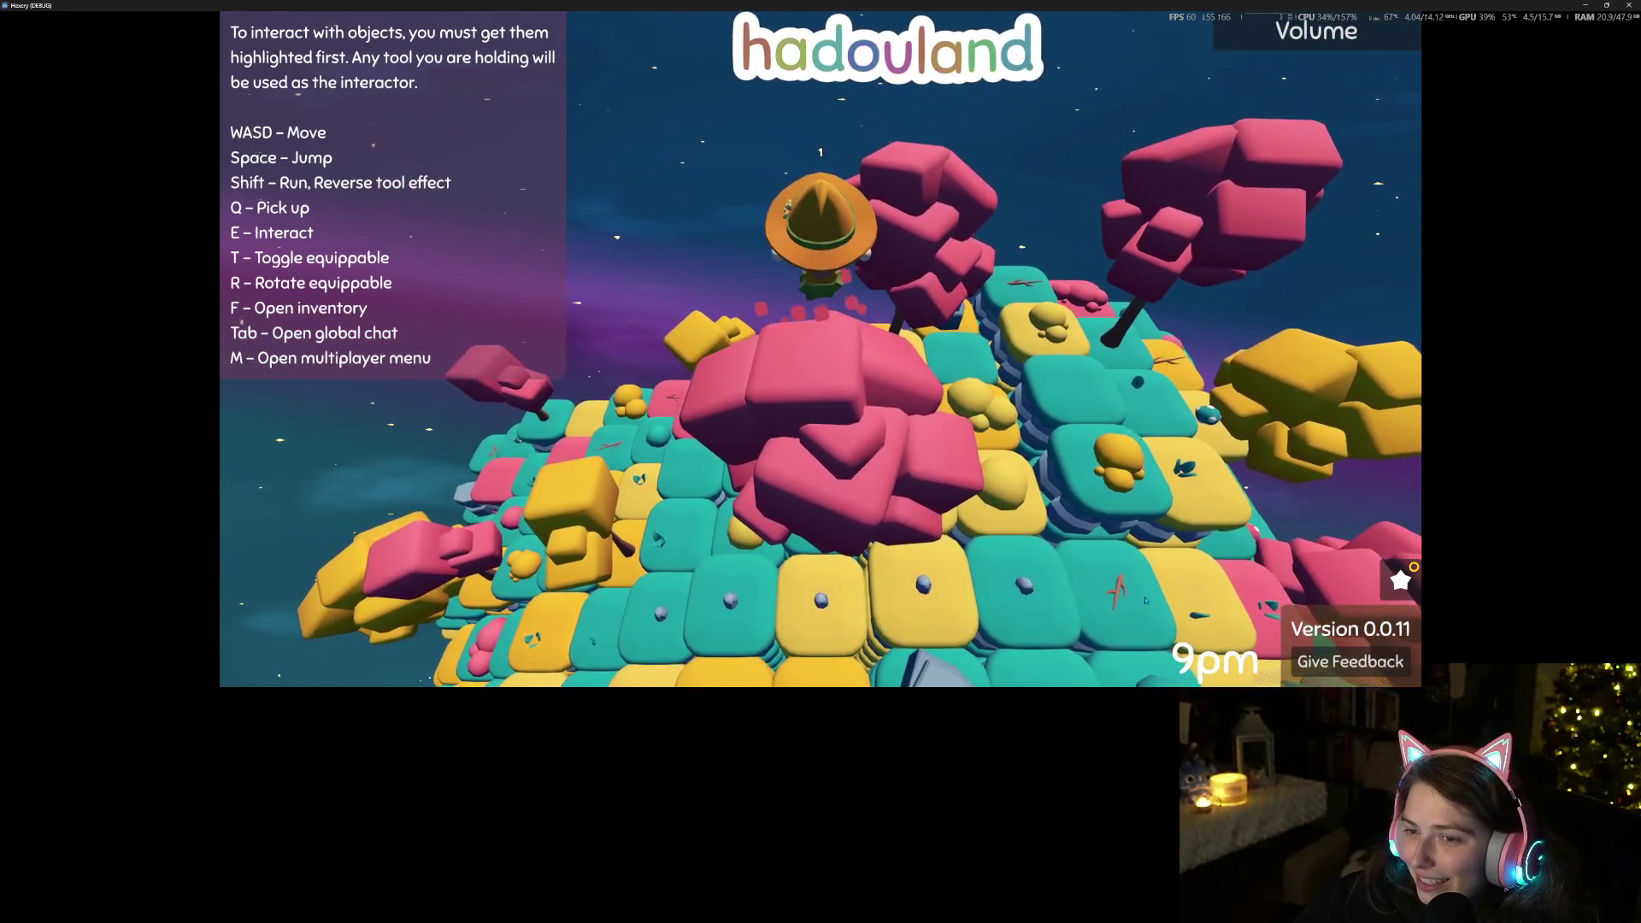
scroll(1145, 601, "up", 3)
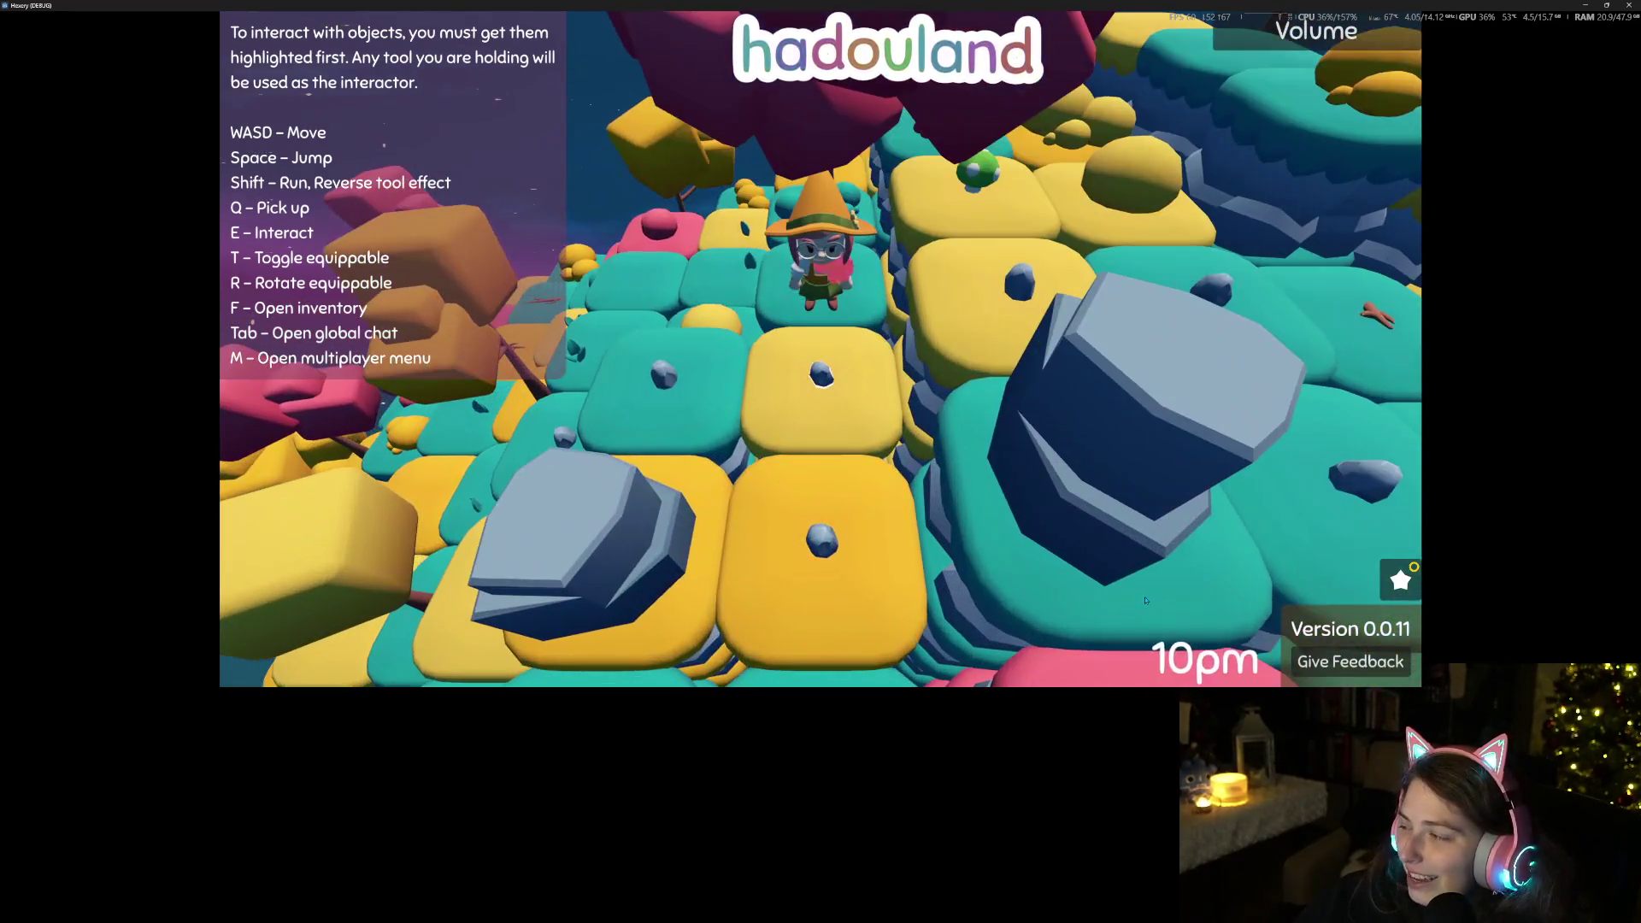
scroll(1145, 601, "down", 3)
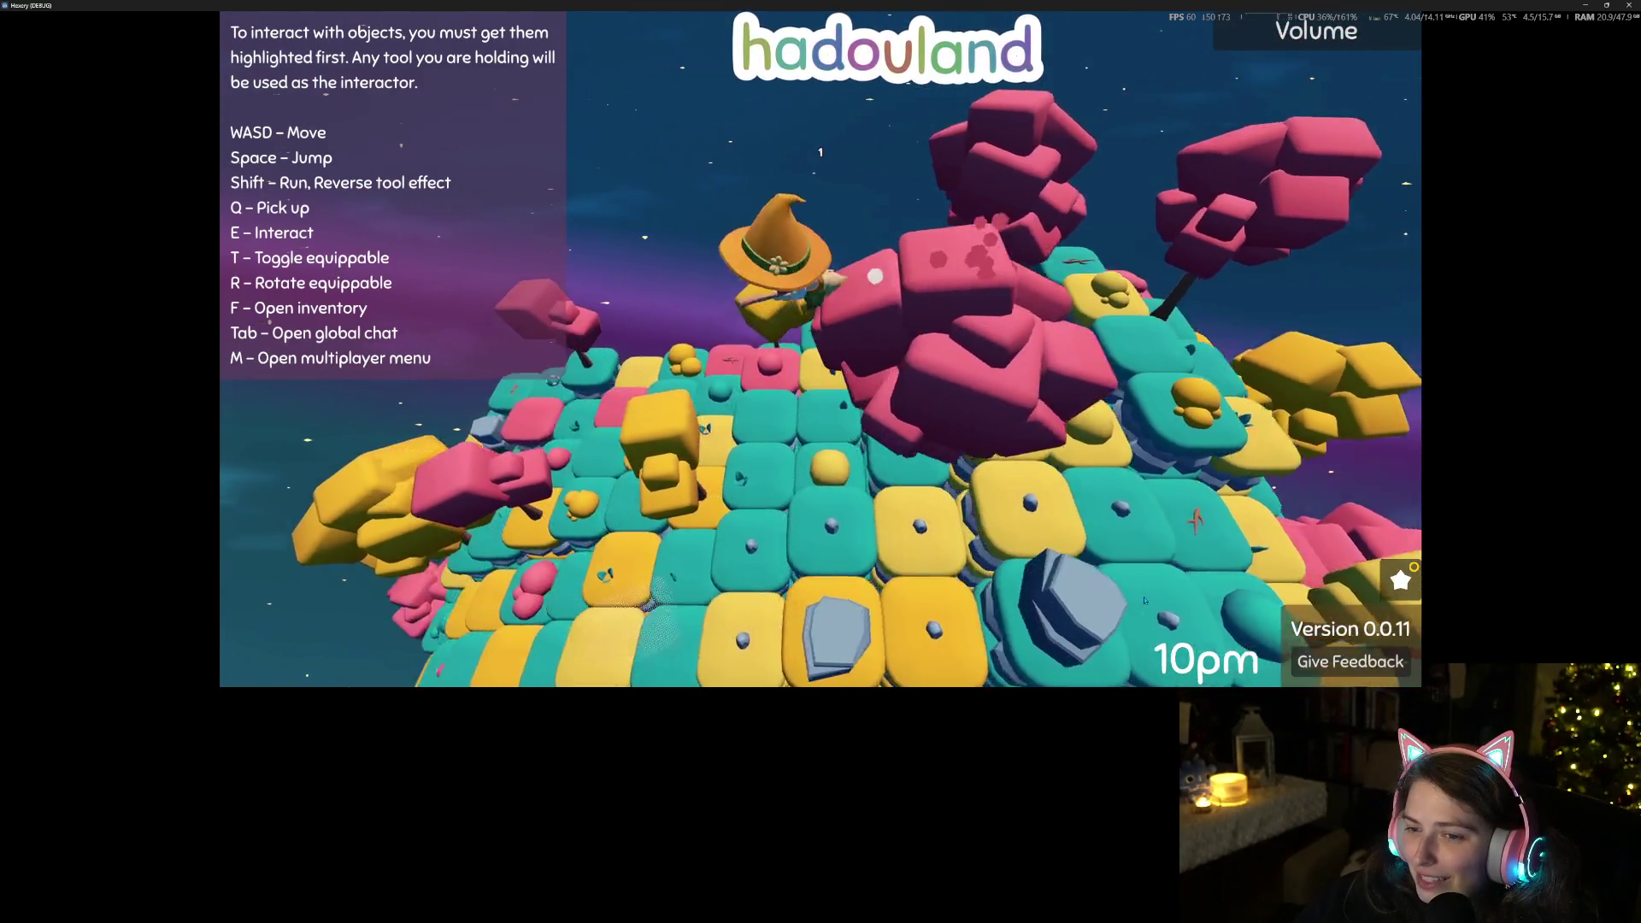
scroll(1145, 600, "up", 2)
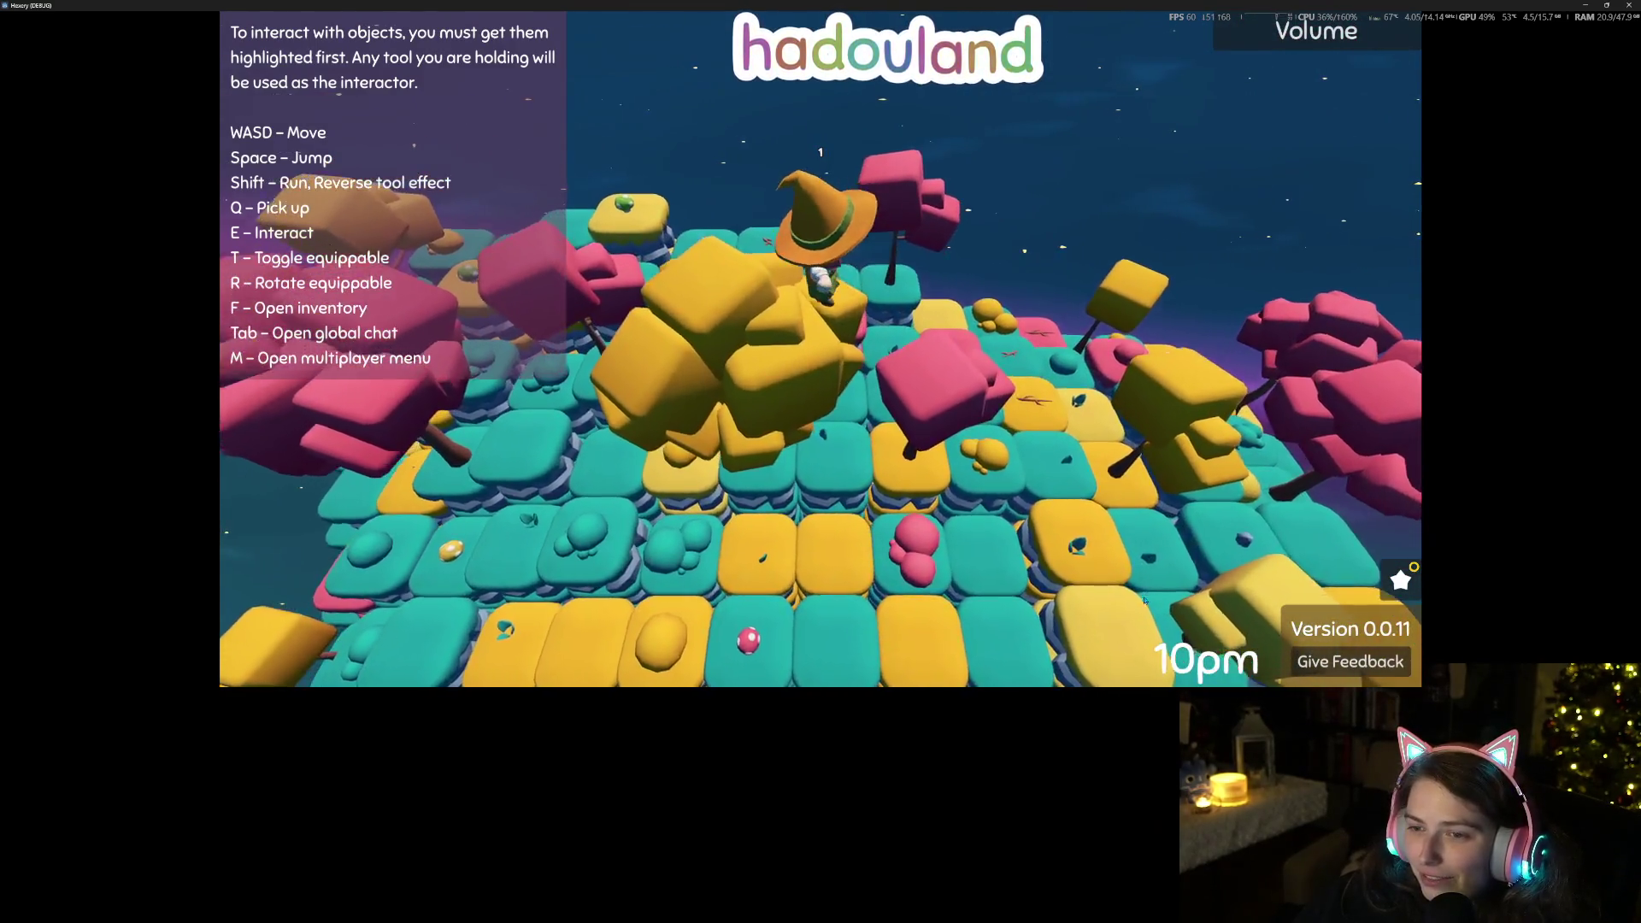
scroll(1145, 600, "down", 3)
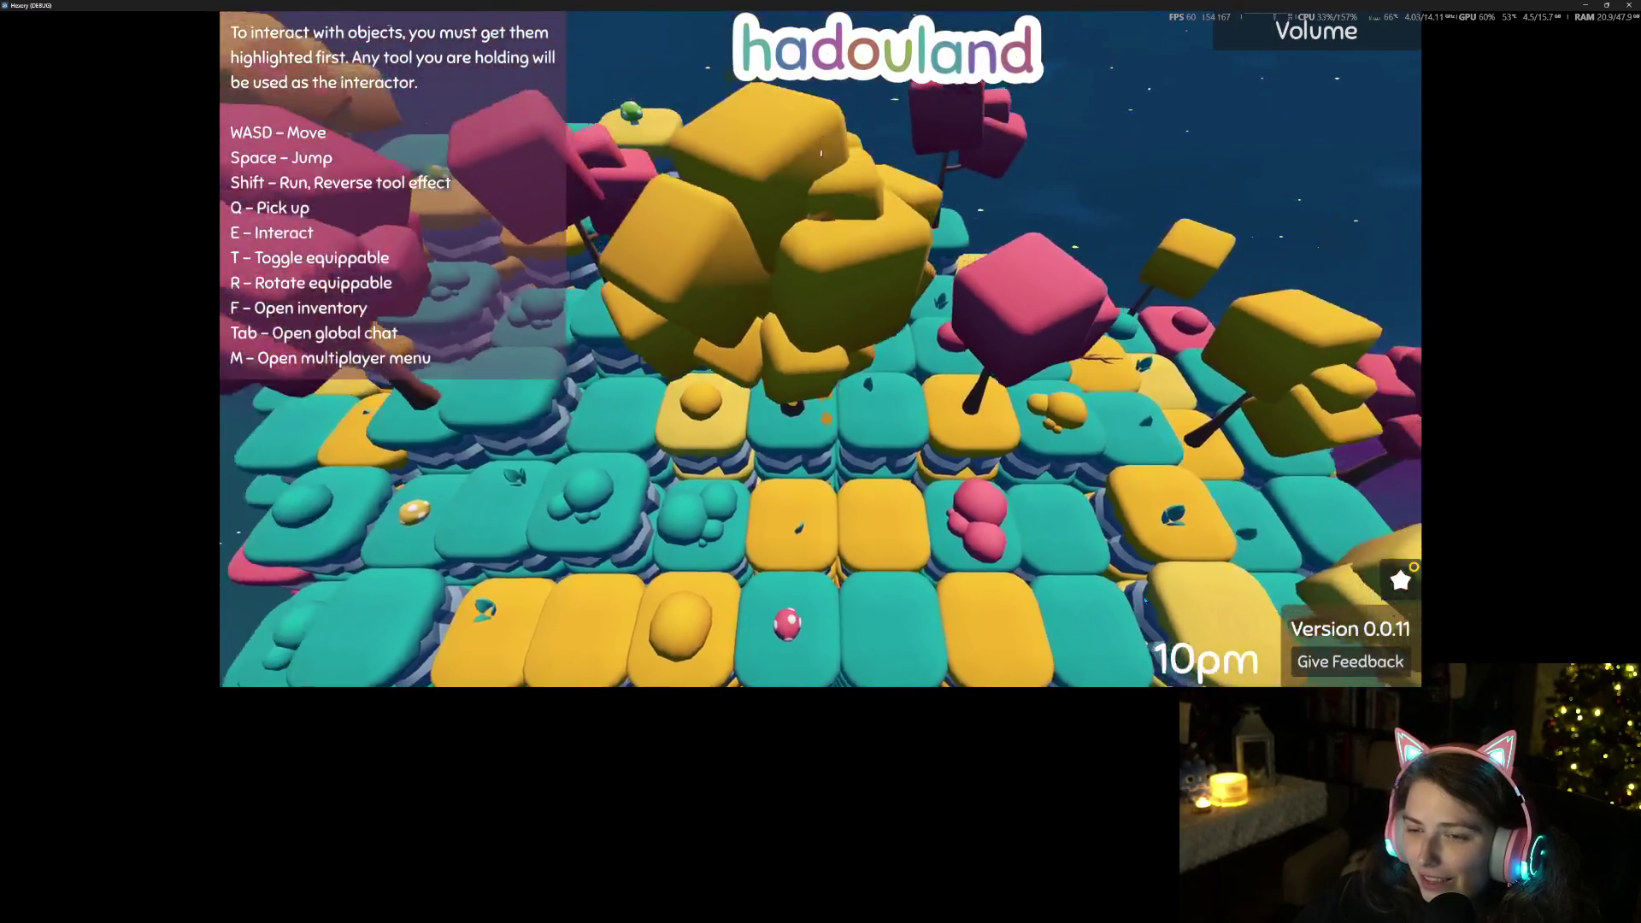
Walk the witch in and out of the pink tree, then restore the game to a window.
key("w")
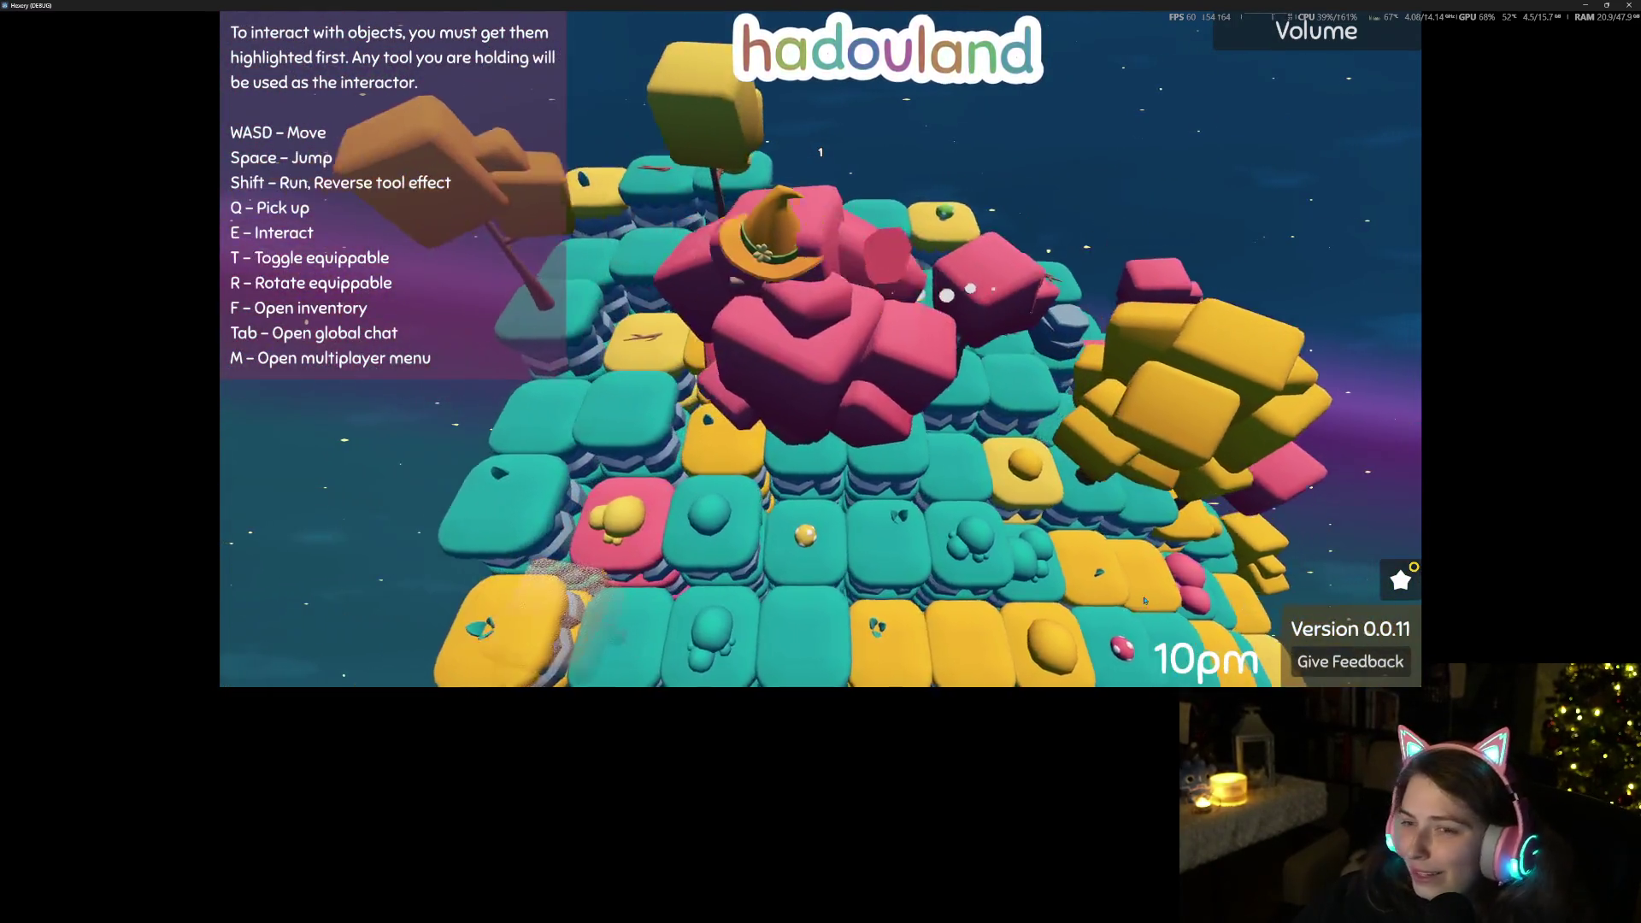
key("s")
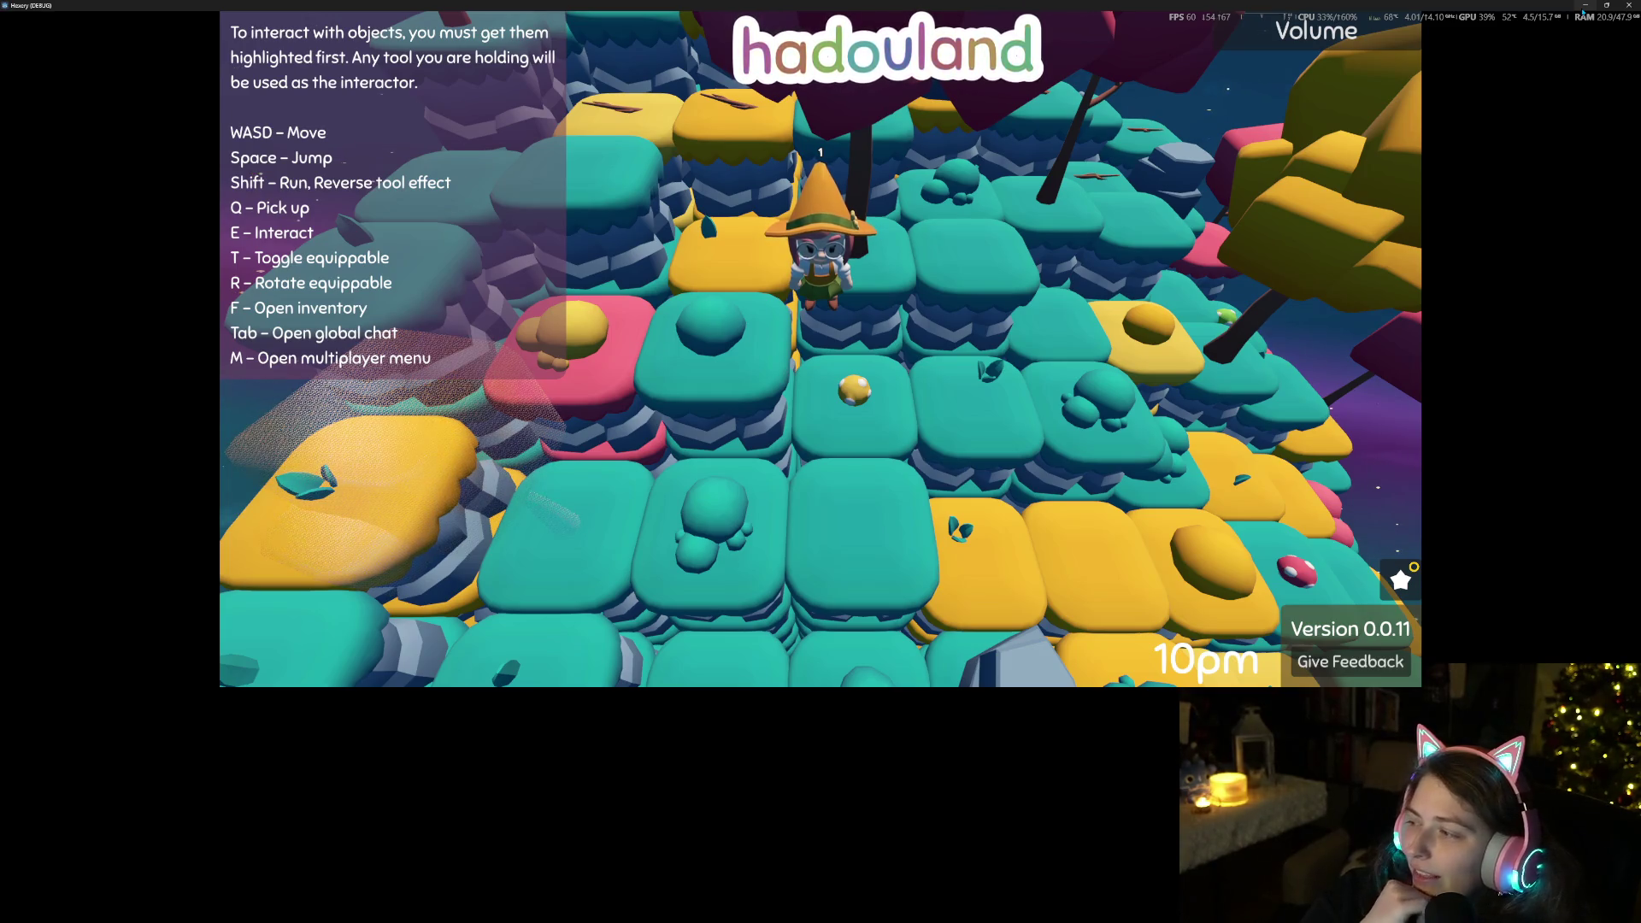
key("w")
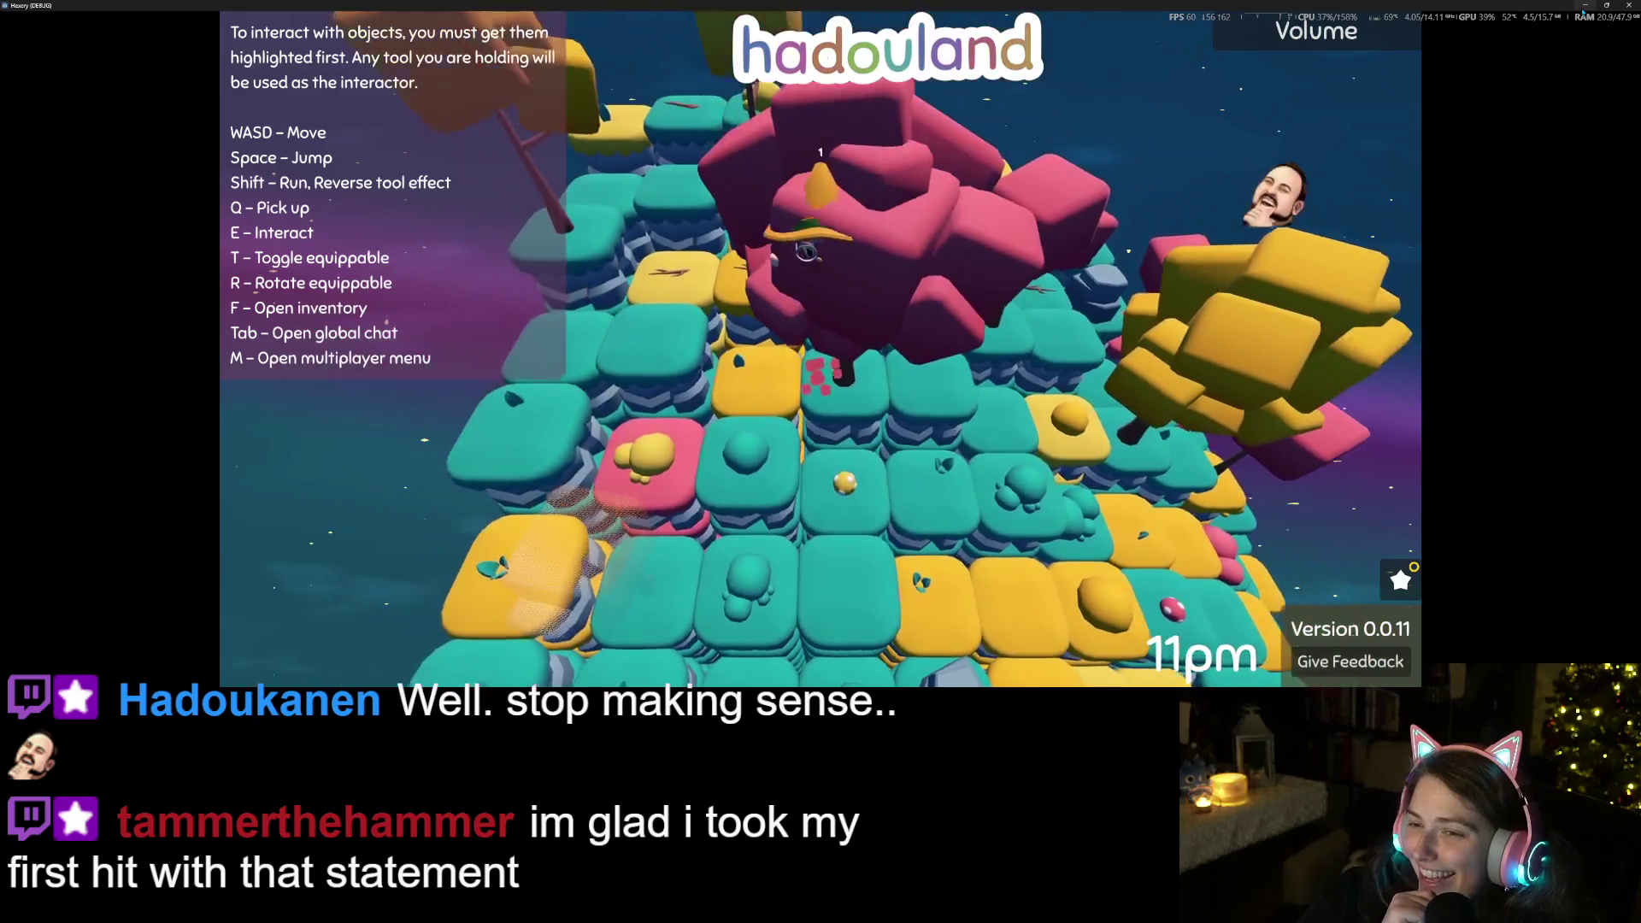
key("s")
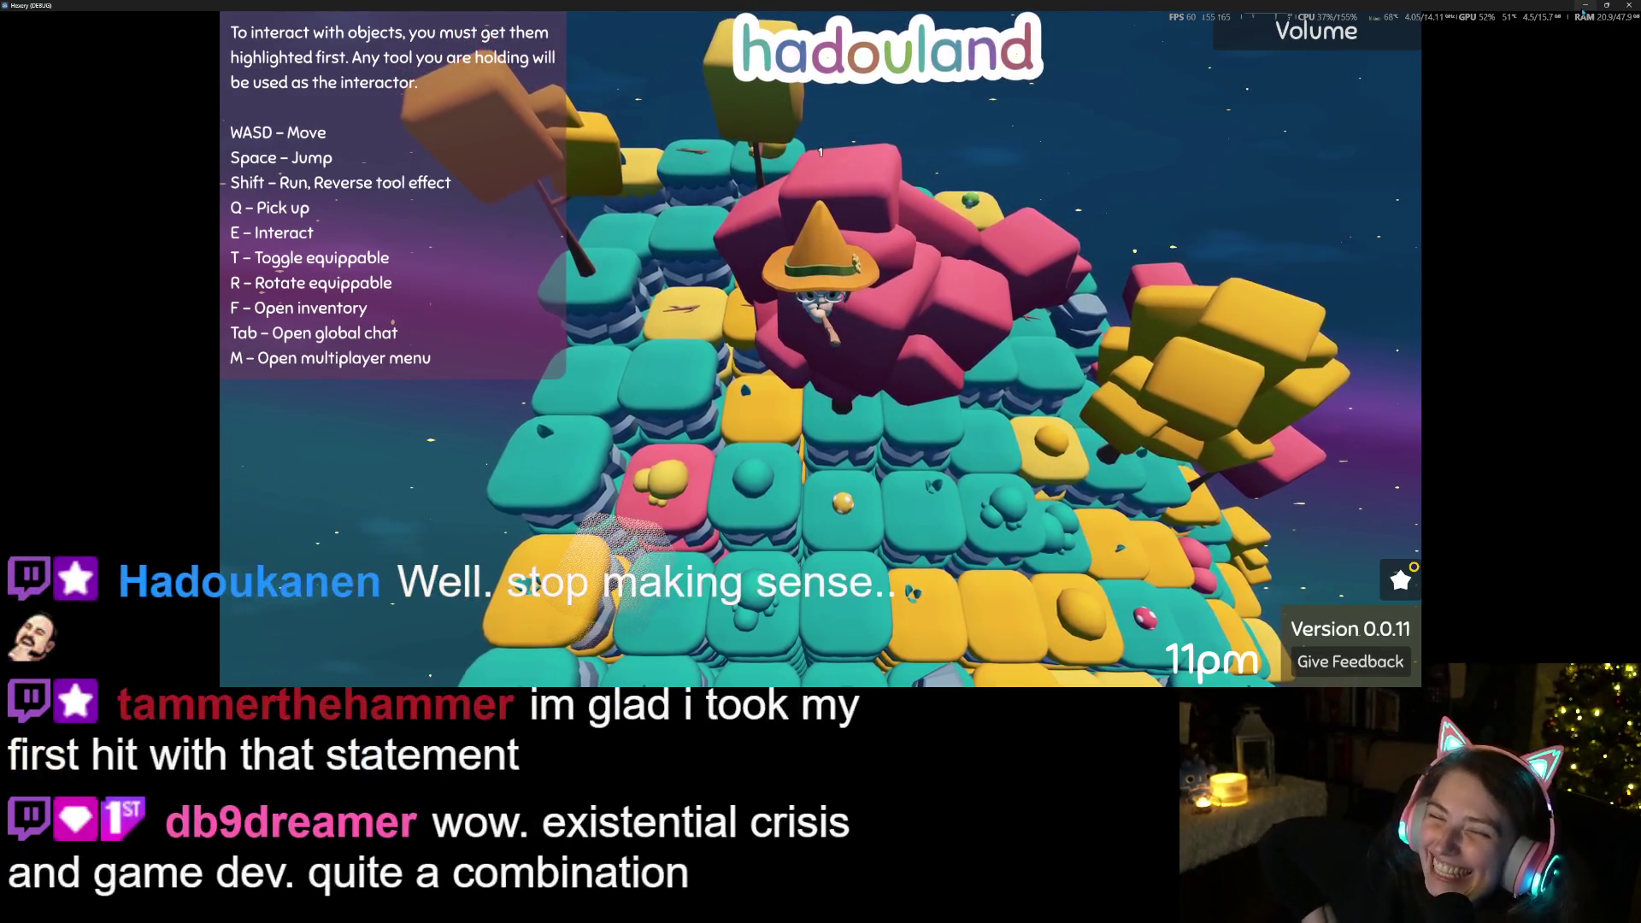
key("s")
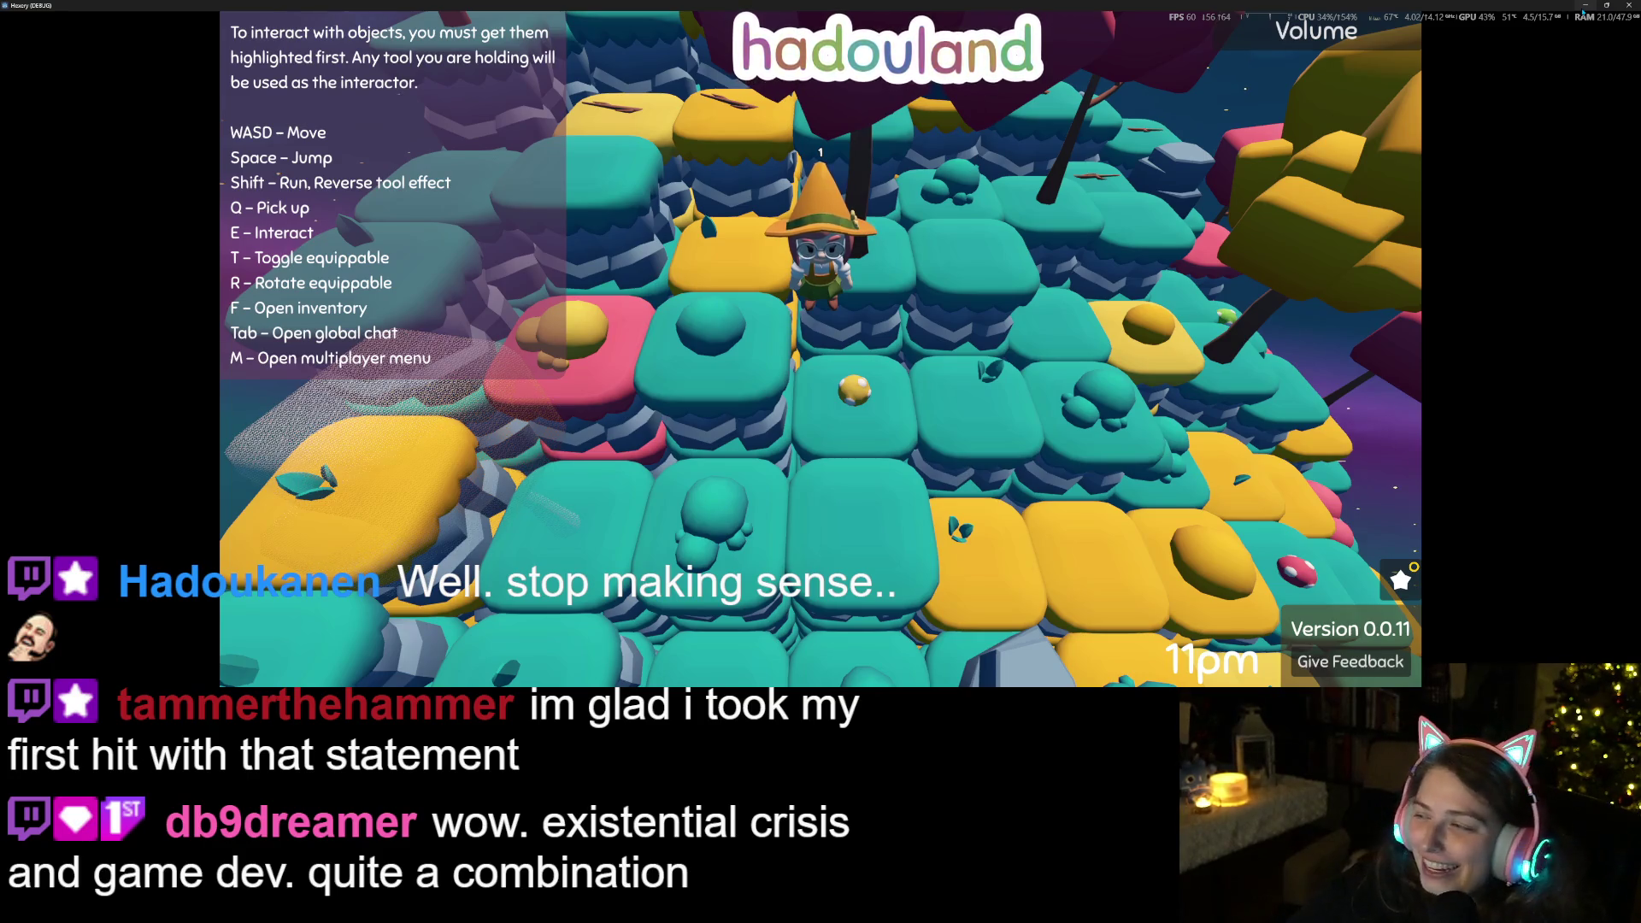
key("w")
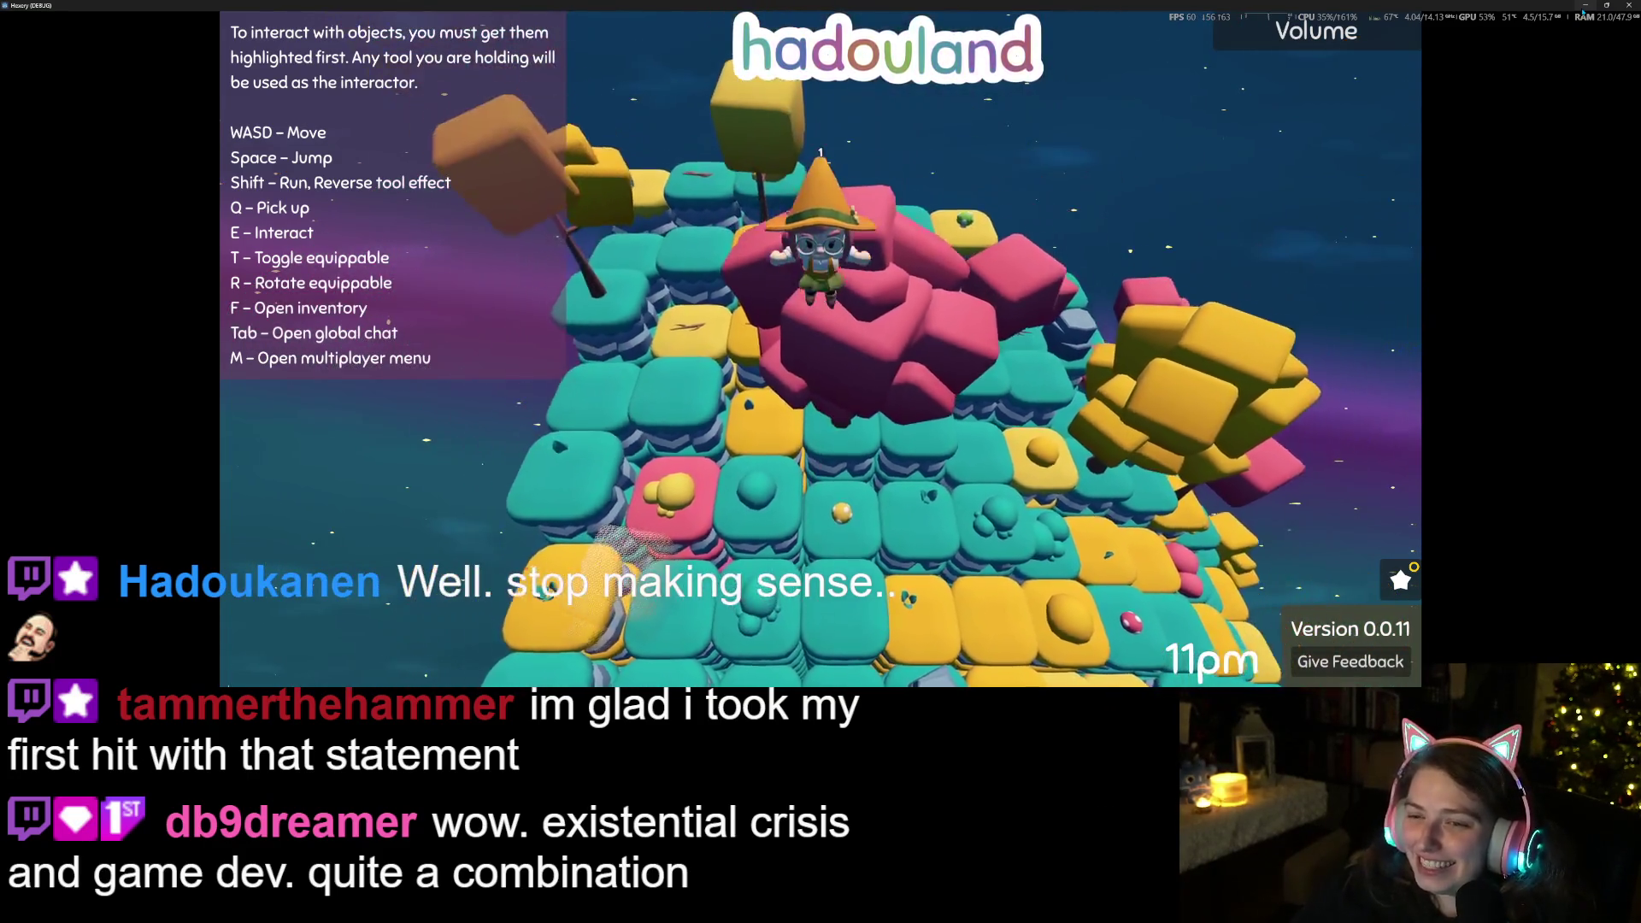
key("s")
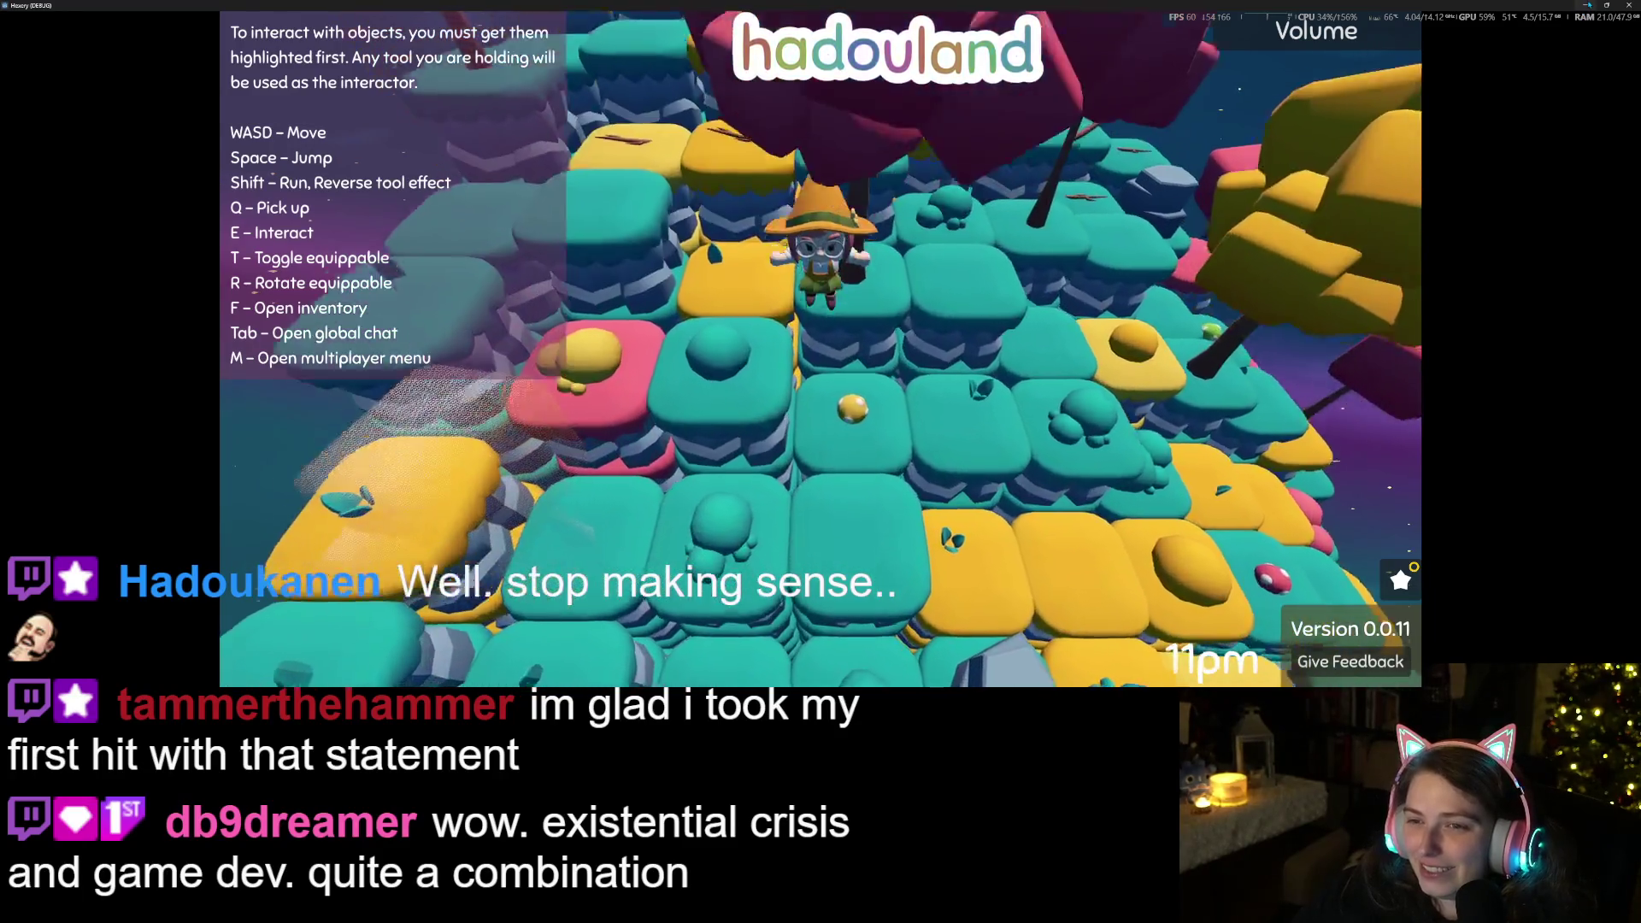
key("w")
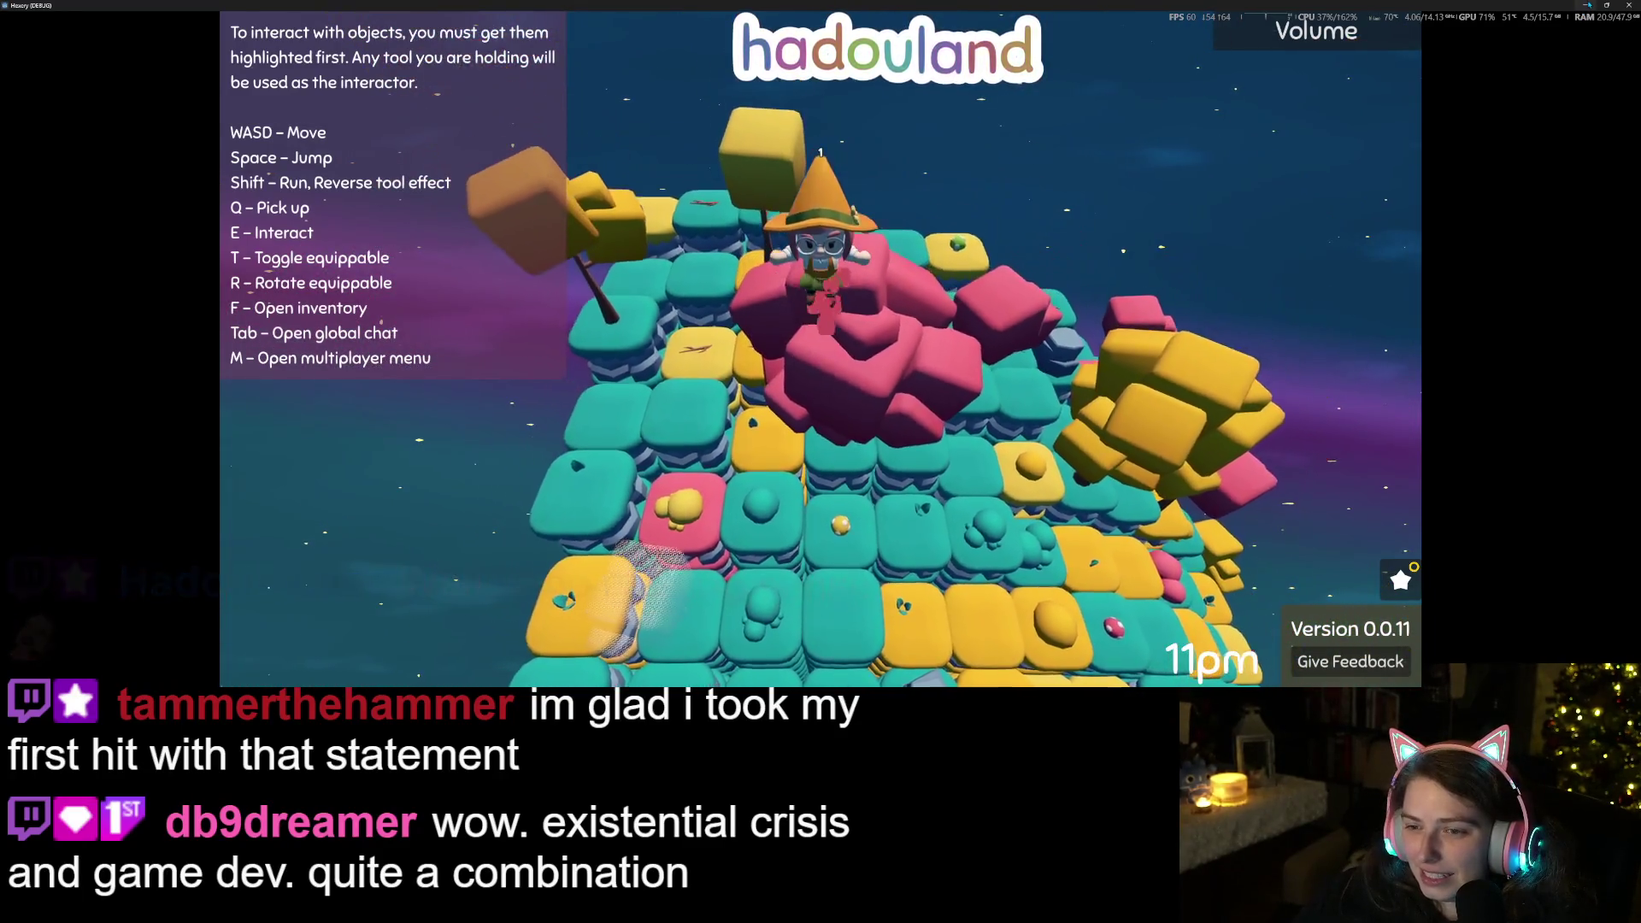
double_click(1288, 4)
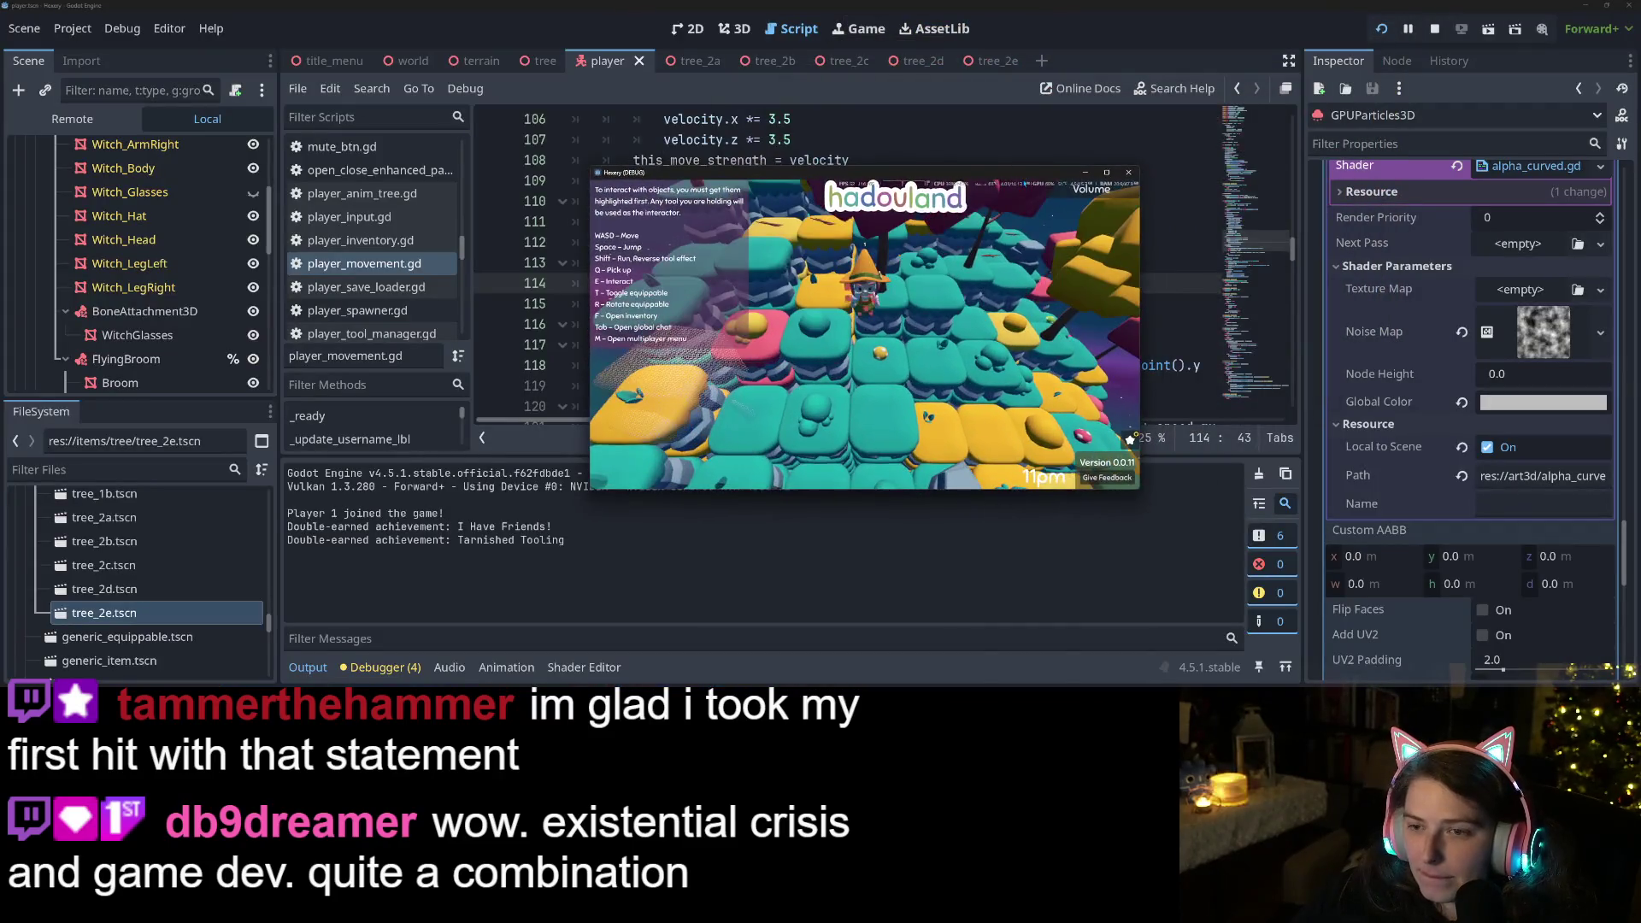
Close the game and jump from the debugger errors to the leaf_disturbance.gd error.
left_click(1126, 172)
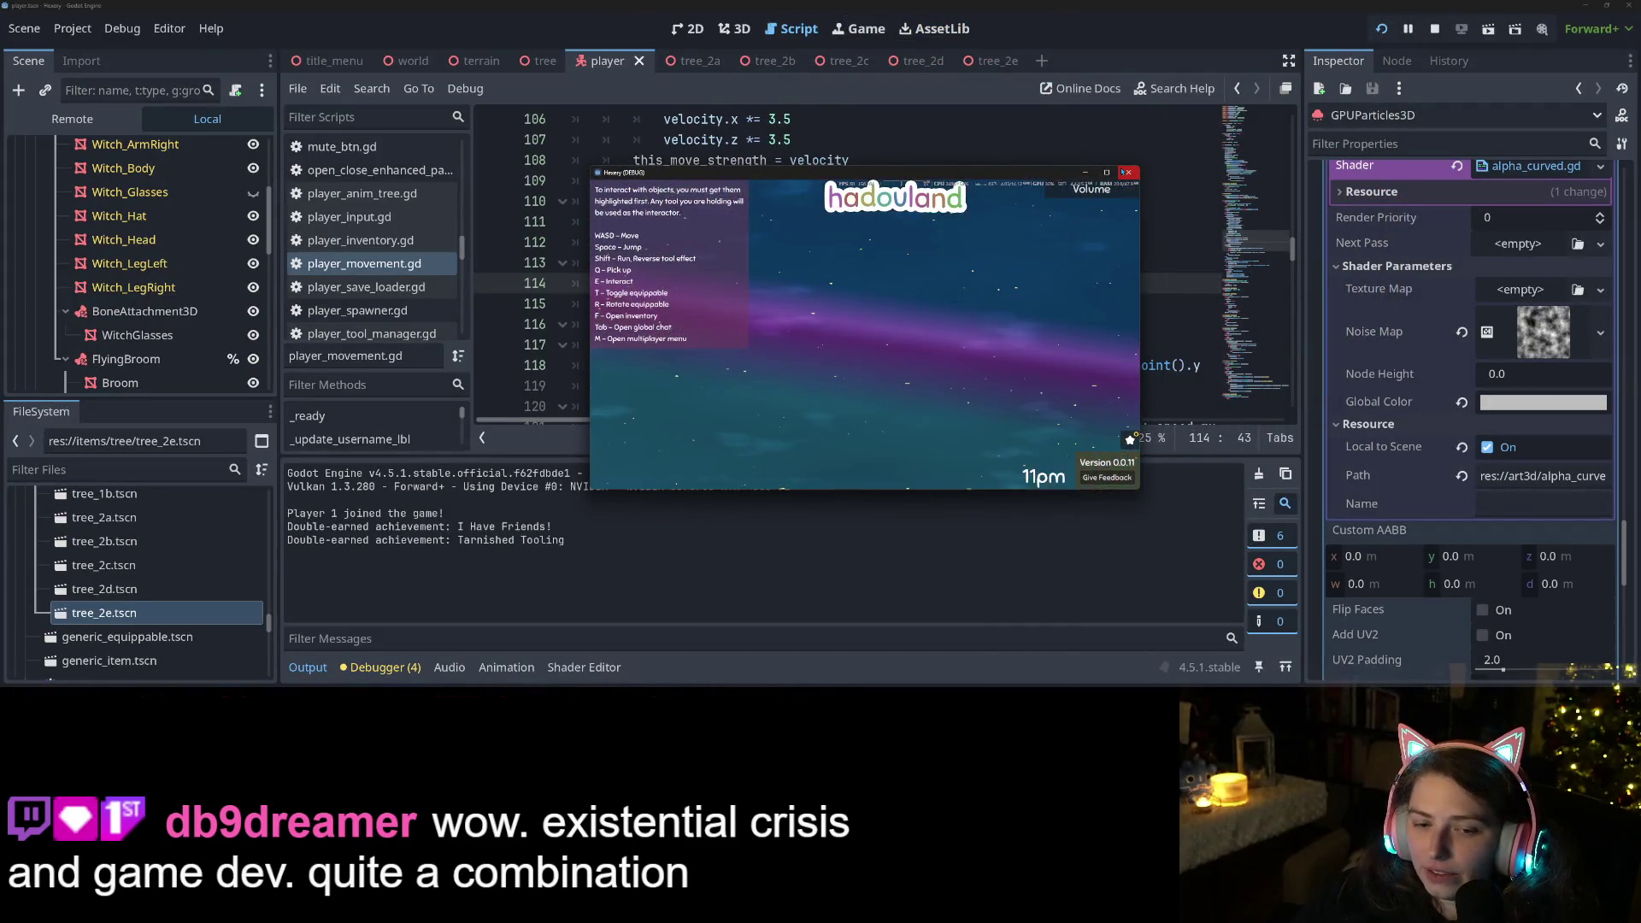
left_click(380, 667)
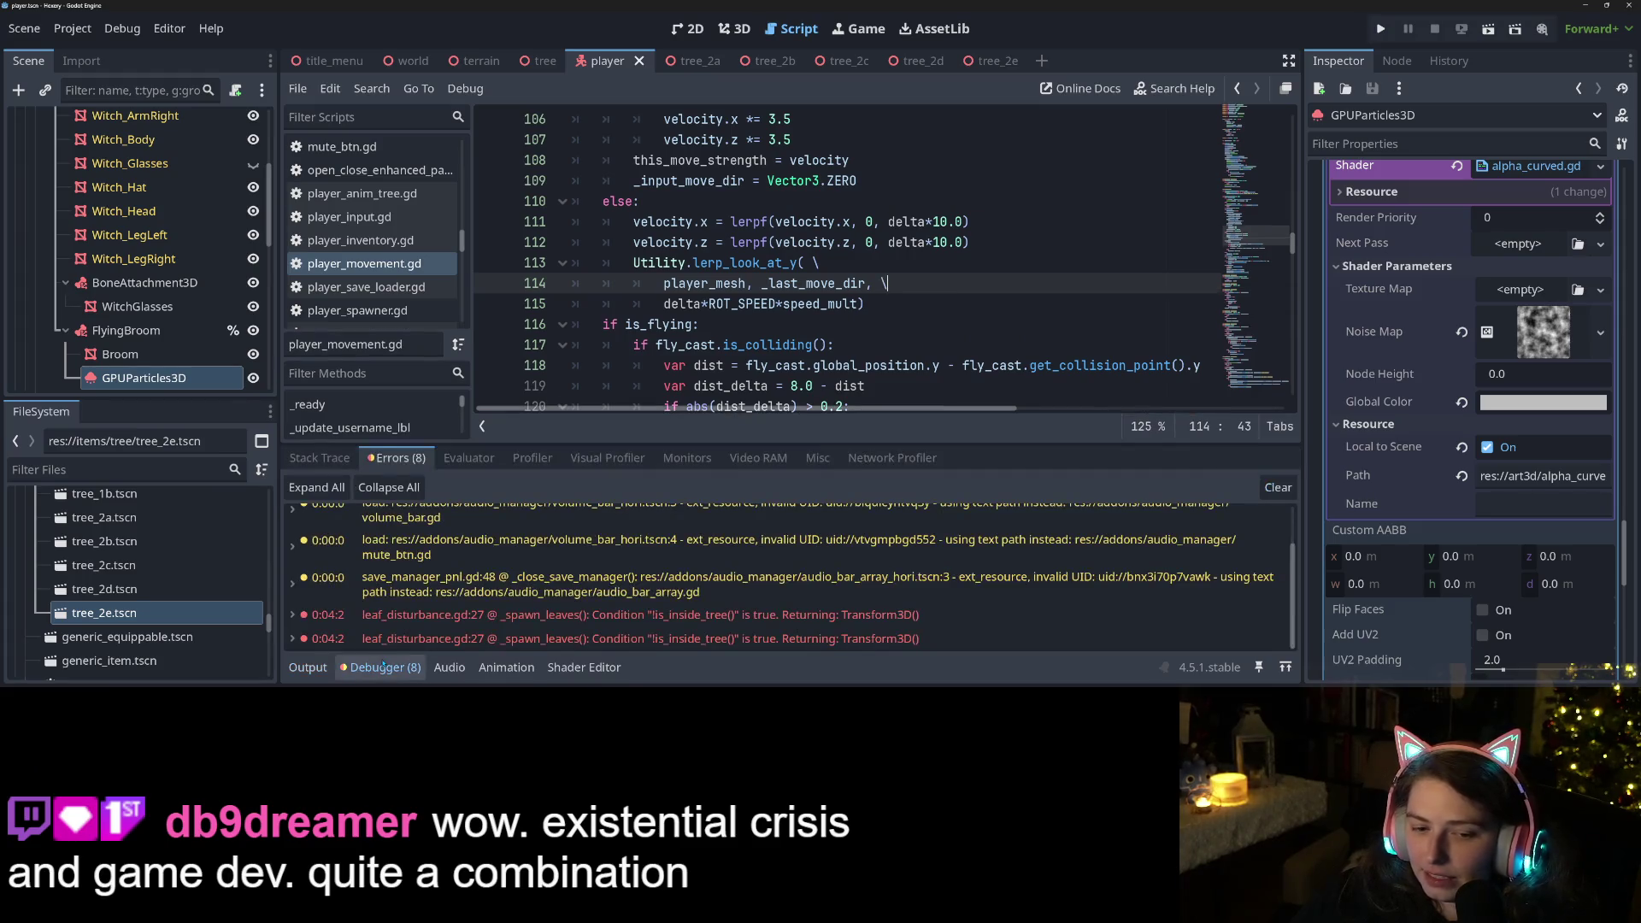
scroll(611, 591, "down", 2)
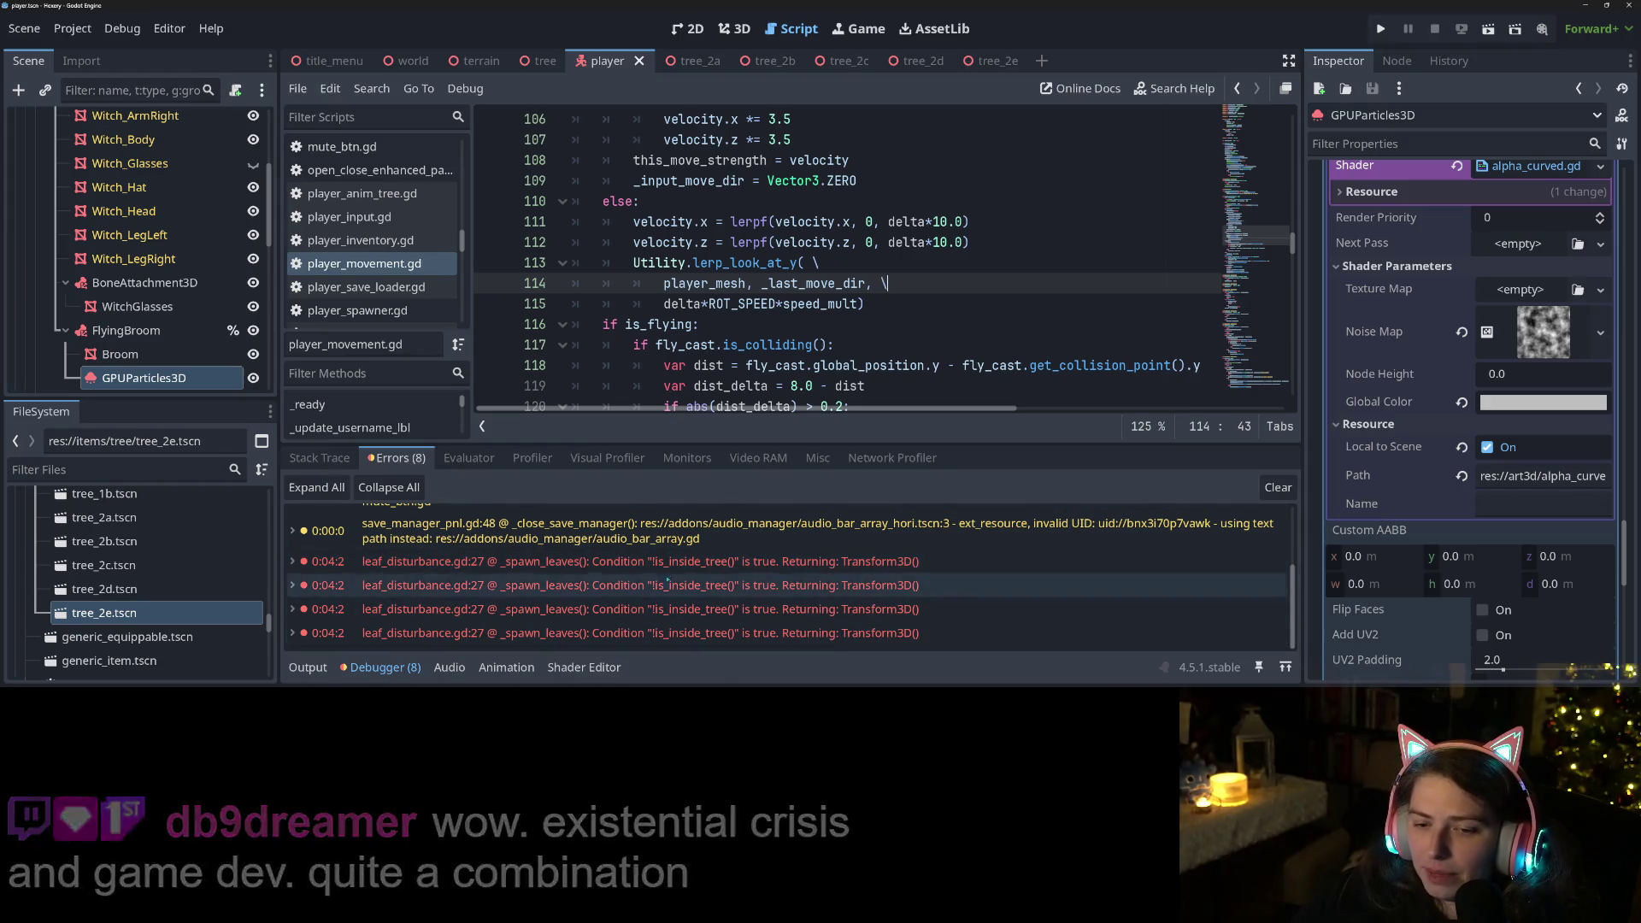
left_click(634, 568)
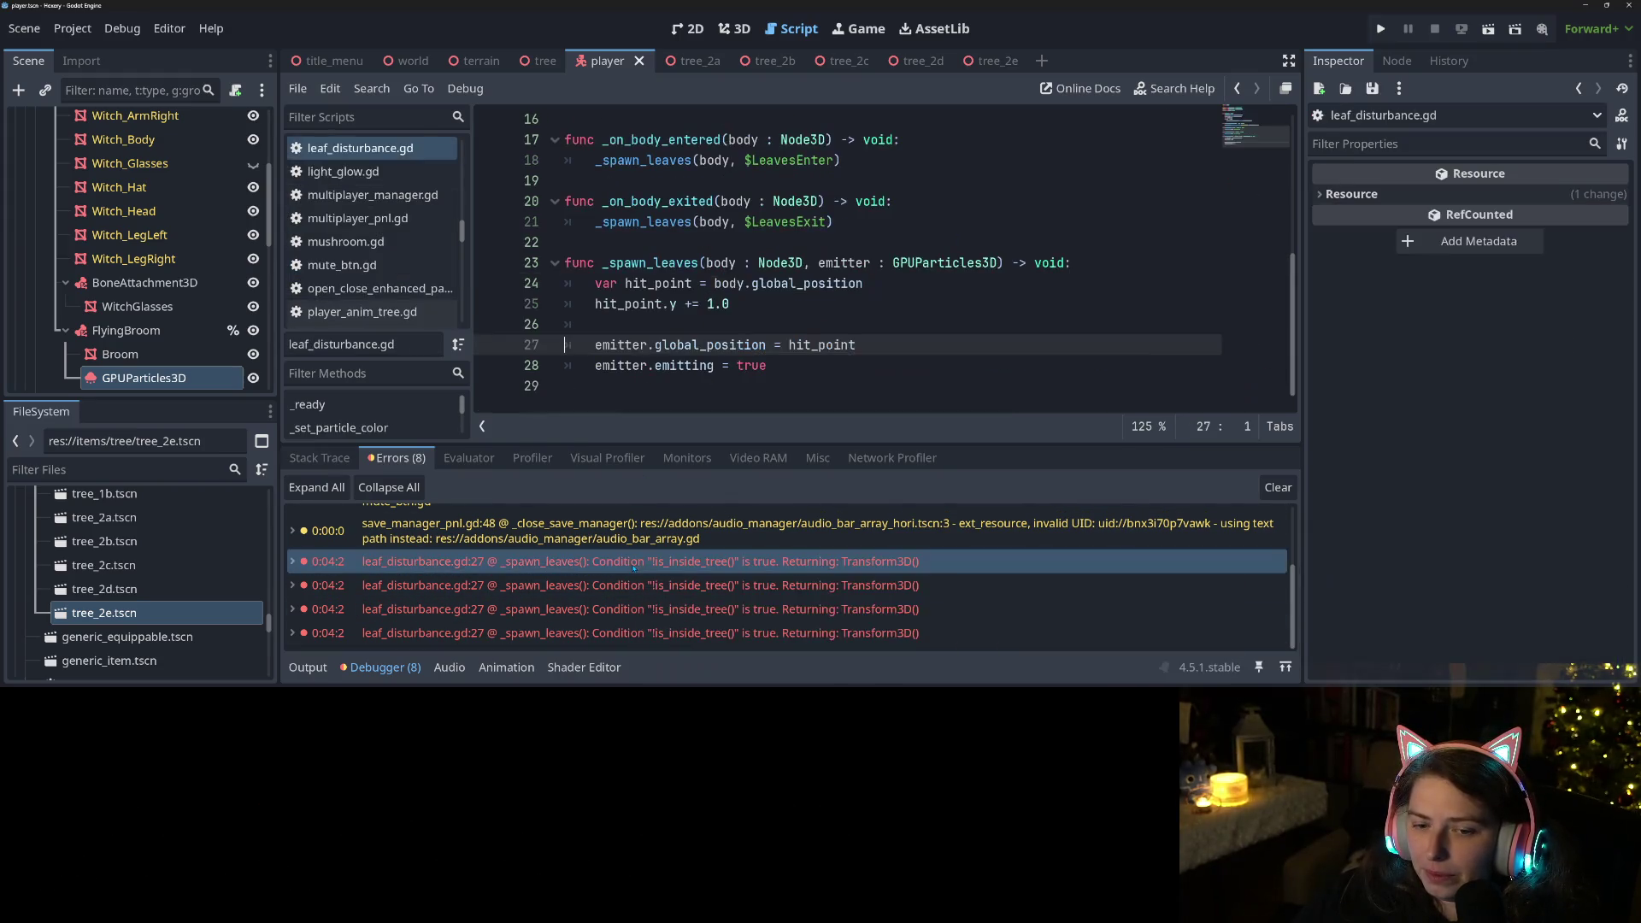
Inspect hit_point, _spawn_leaves and the body handlers, then clear errors and collapse the bottom panel.
left_click(699, 303)
left_click(685, 321)
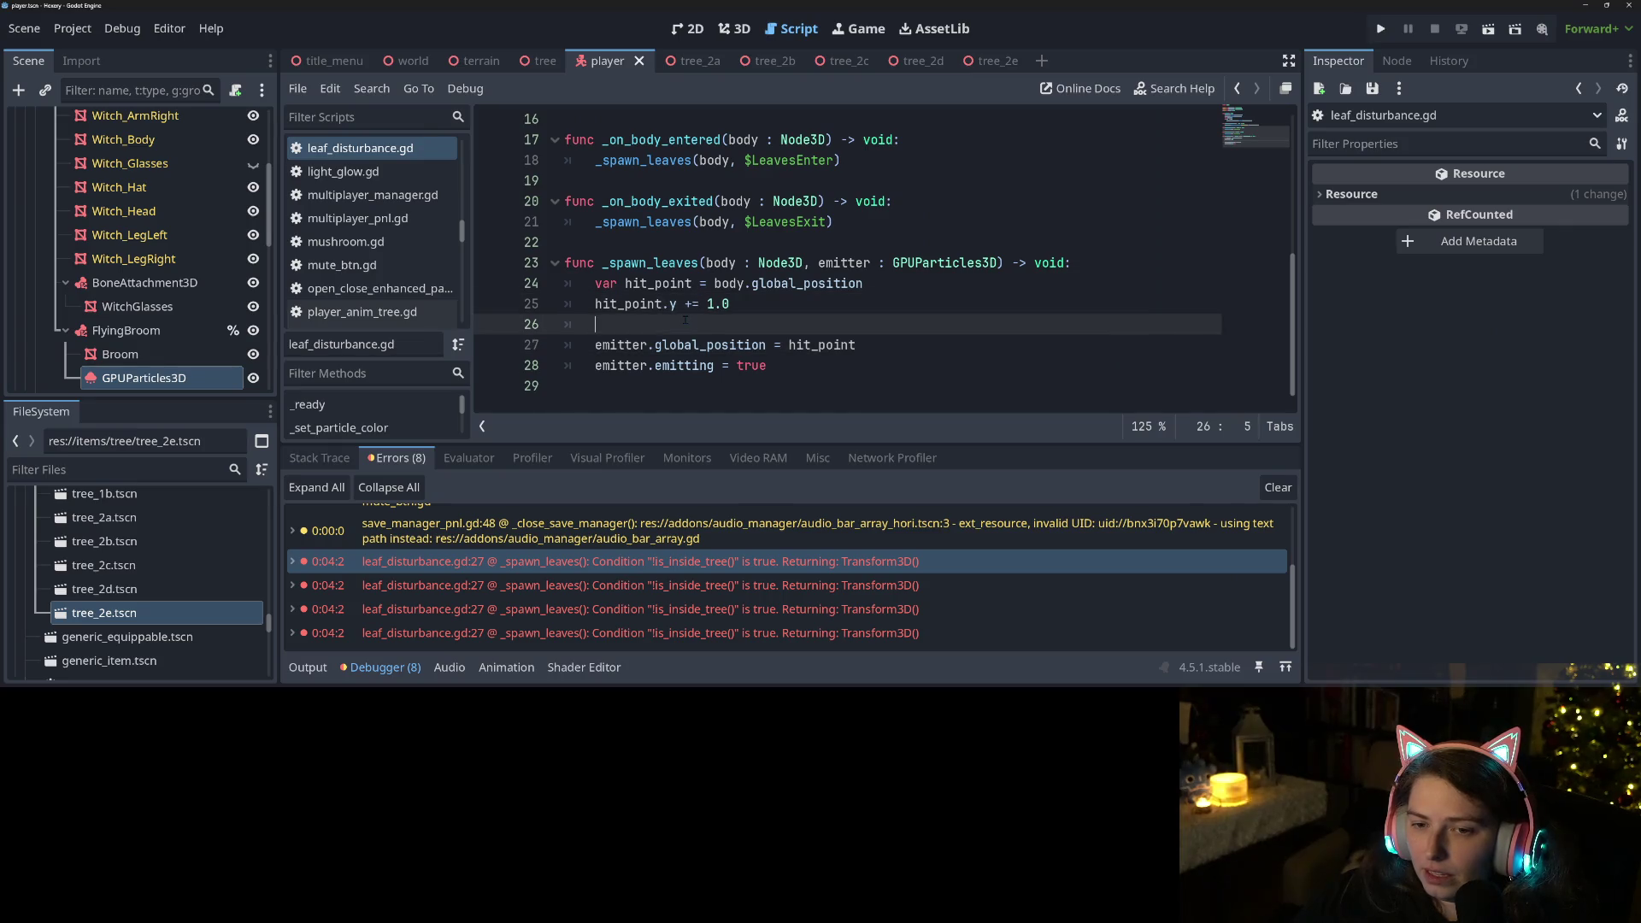
double_click(611, 304)
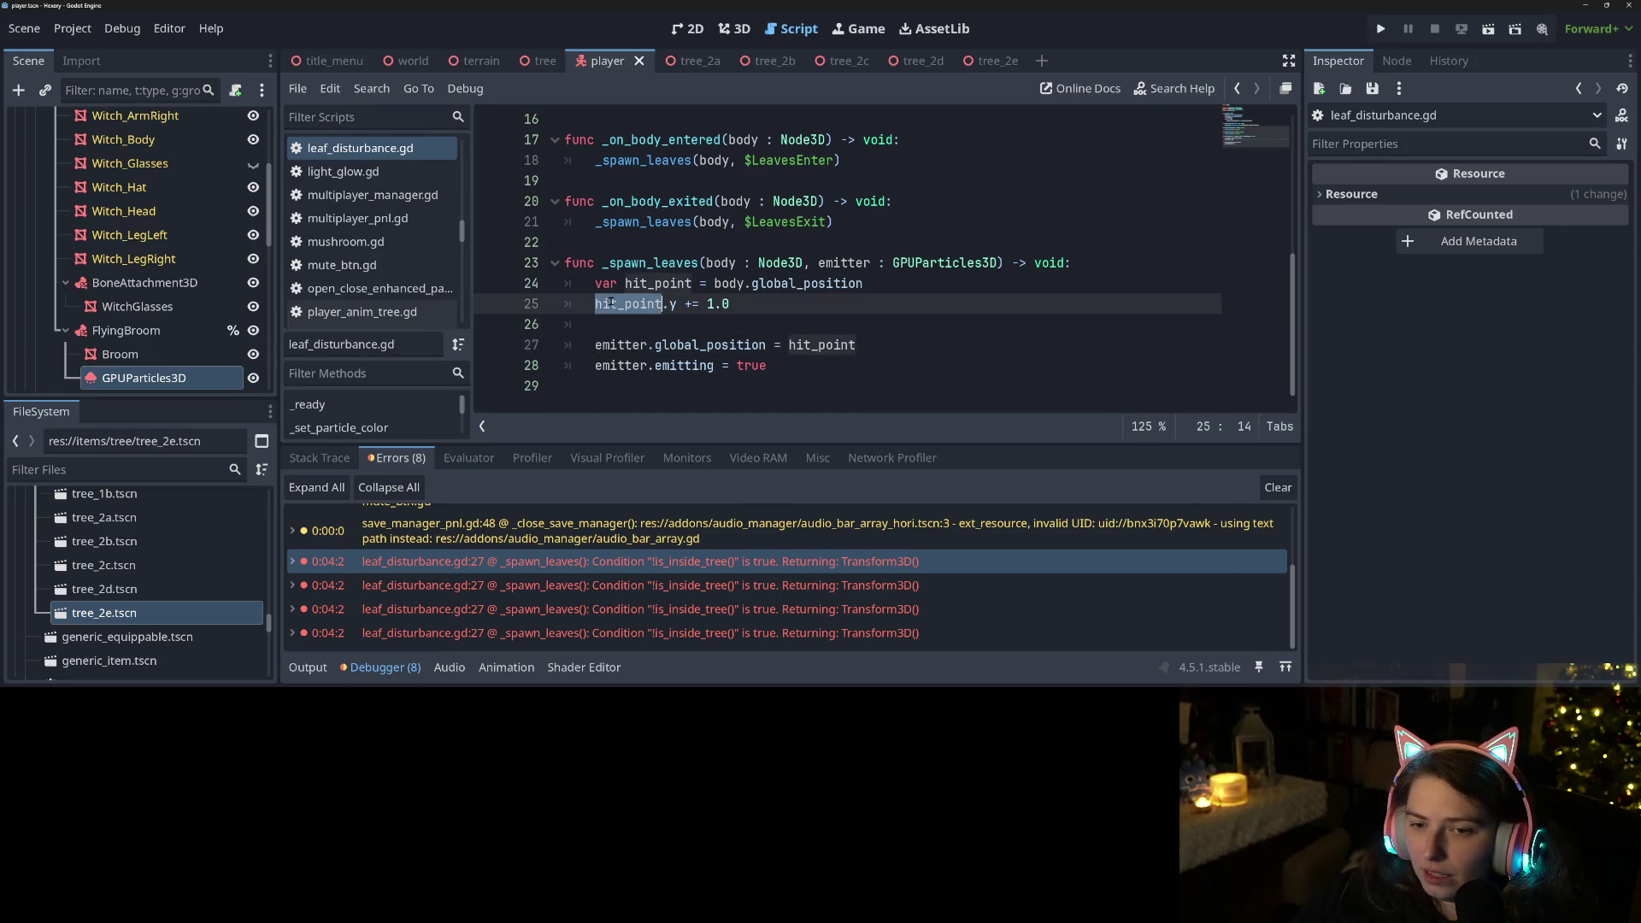
double_click(650, 262)
scroll(713, 182, "up", 3)
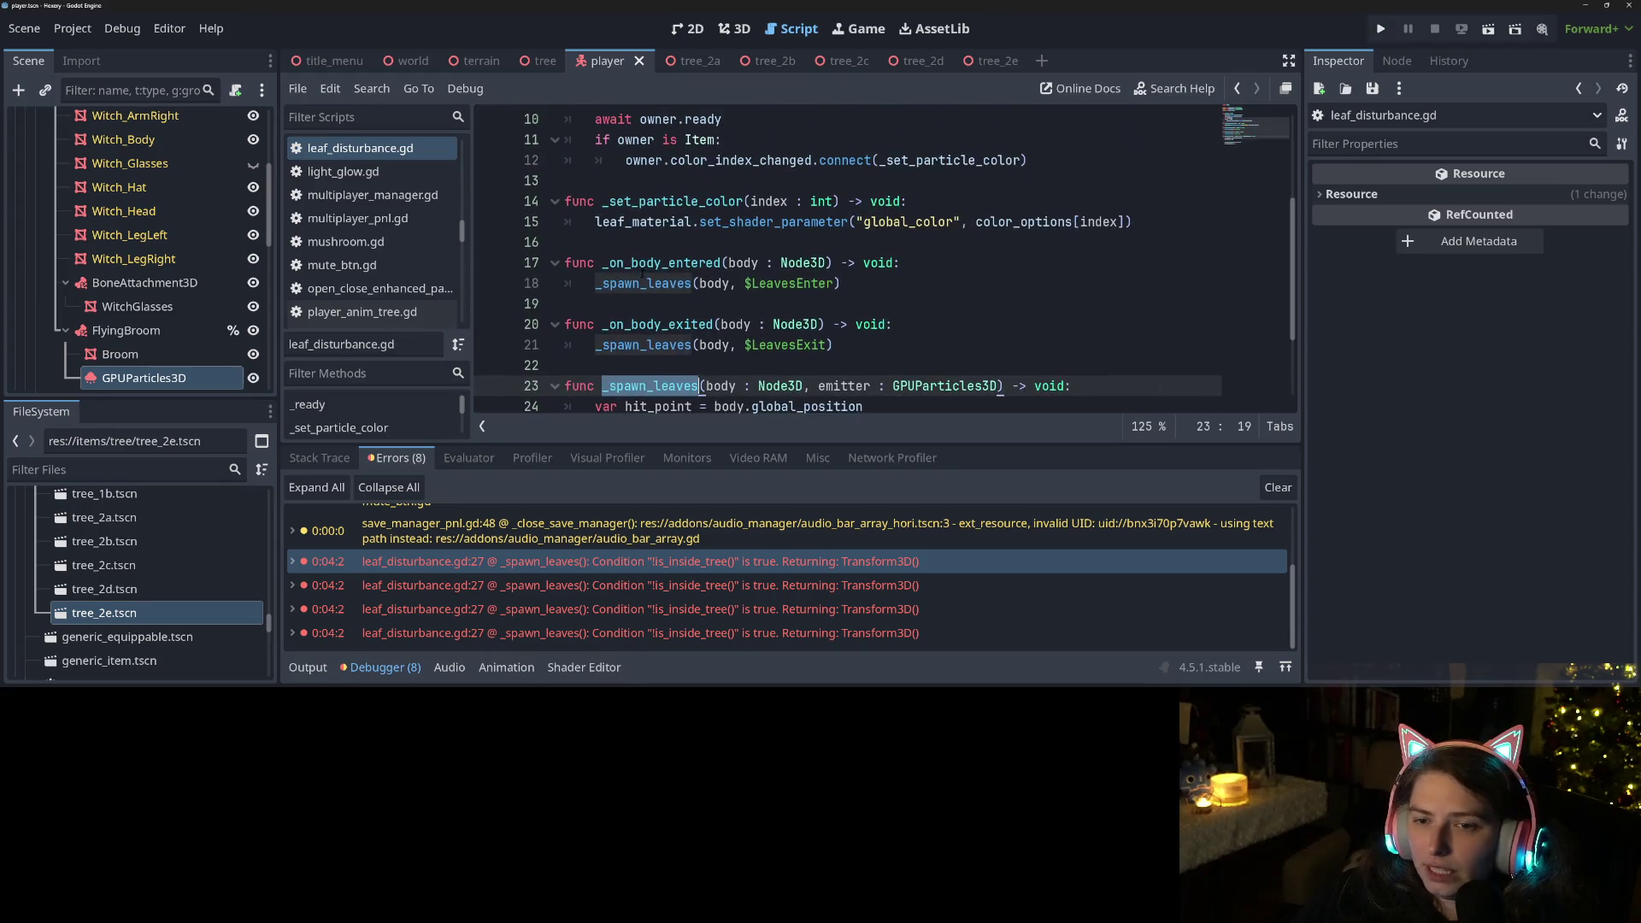
double_click(658, 201)
double_click(642, 282)
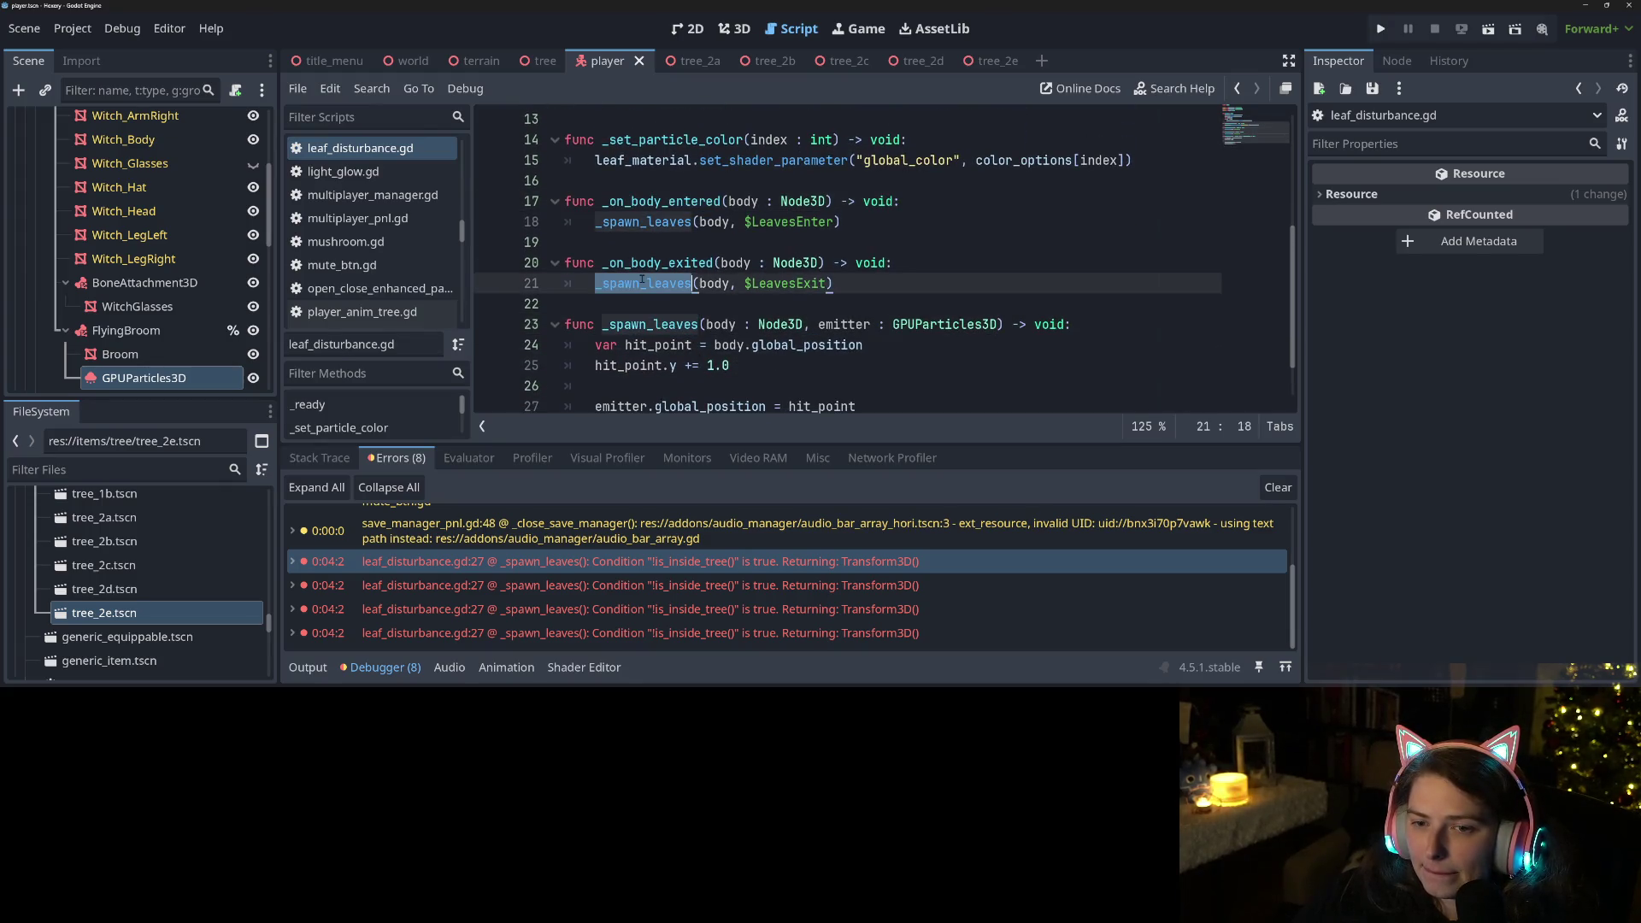
double_click(650, 262)
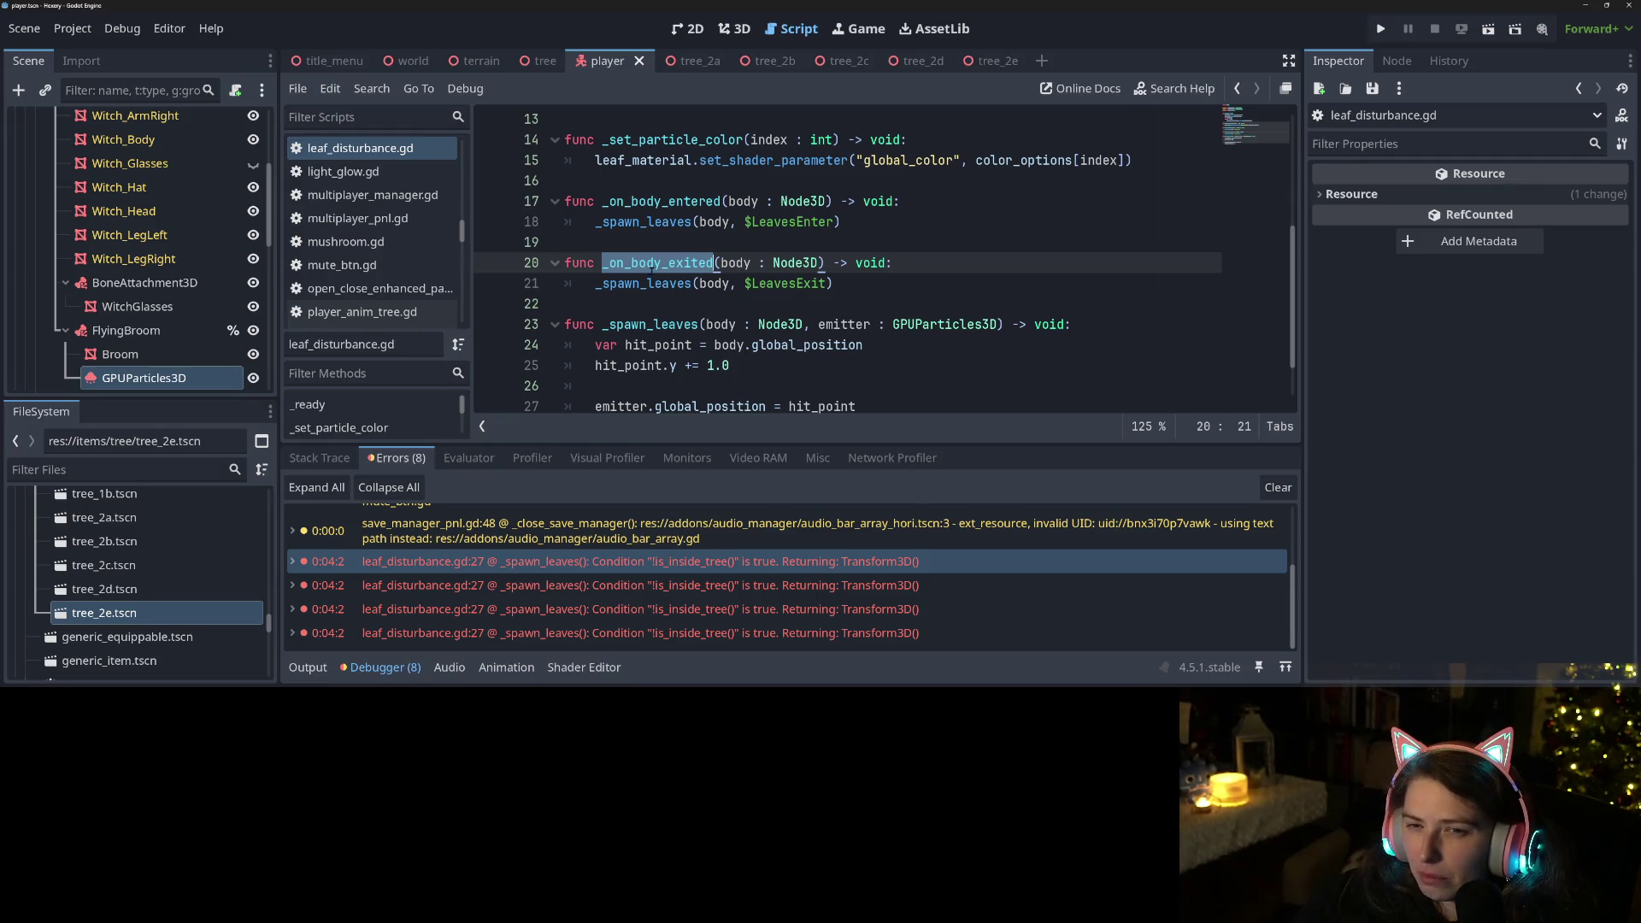
left_click(1273, 487)
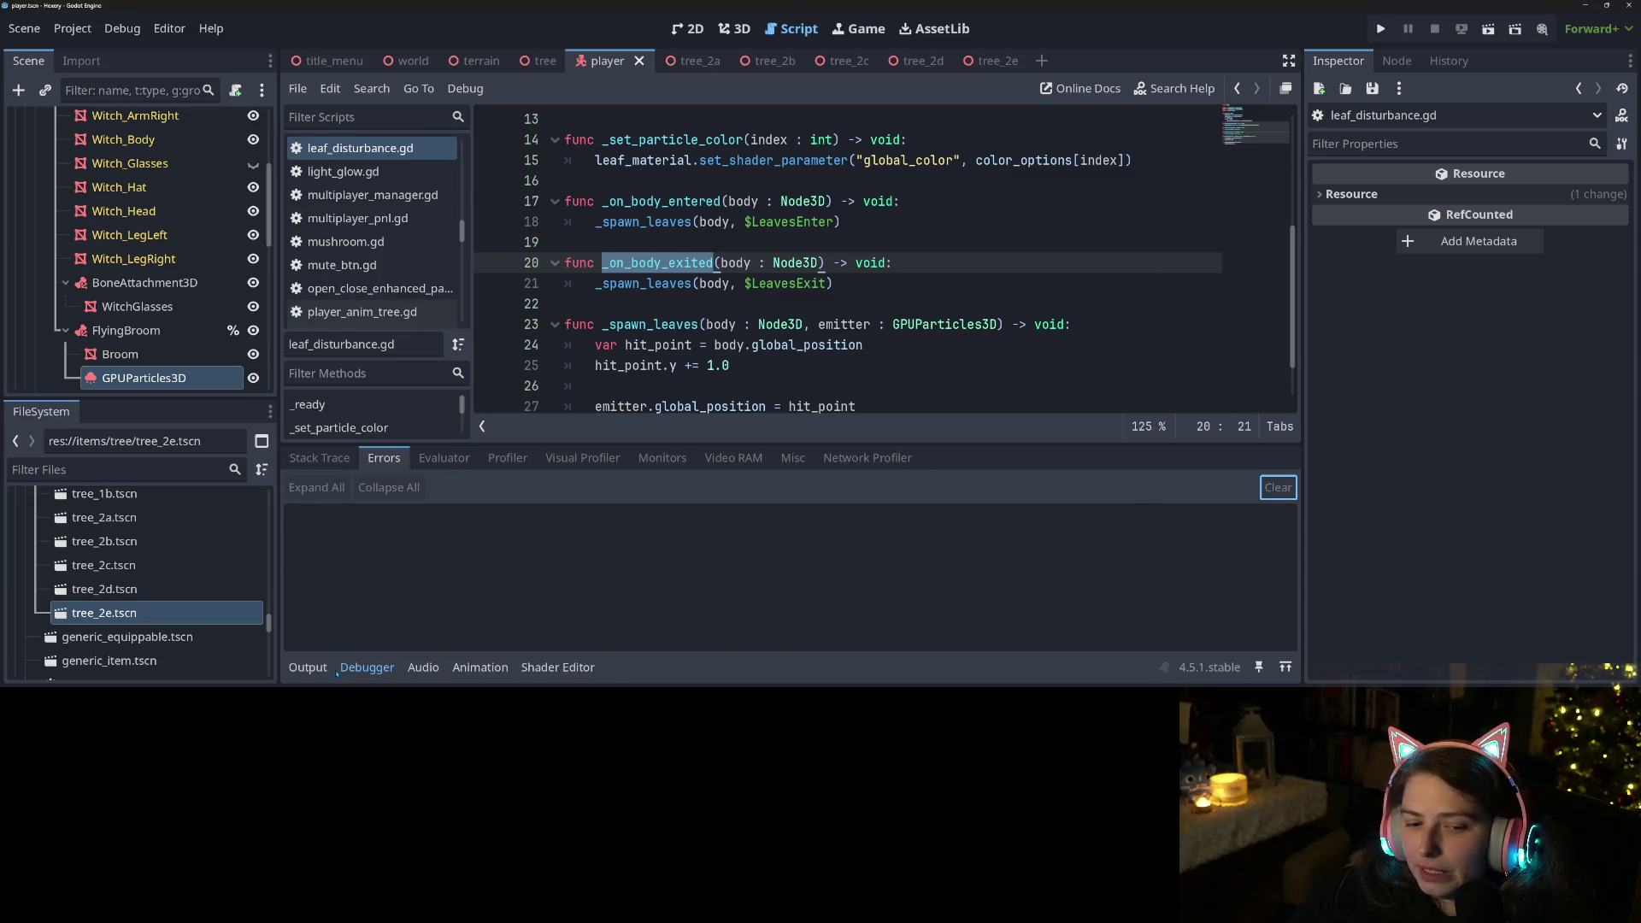
left_click(306, 668)
left_click(306, 670)
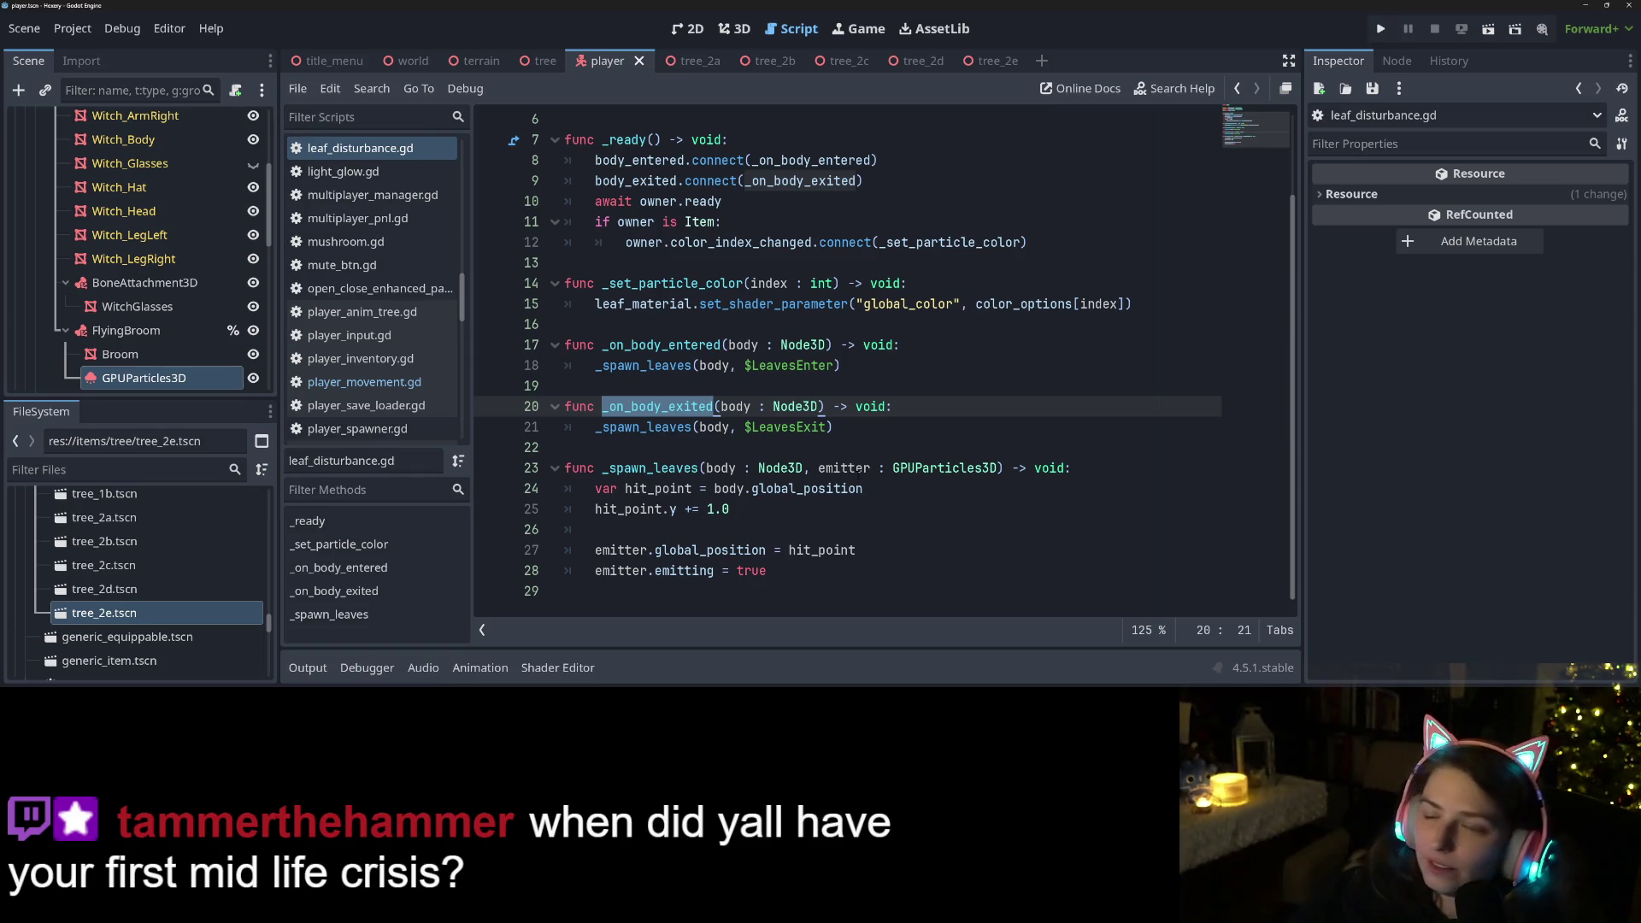
Delete the await owner.ready line from _ready and save leaf_disturbance.gd.
left_click(752, 426)
left_click(900, 345)
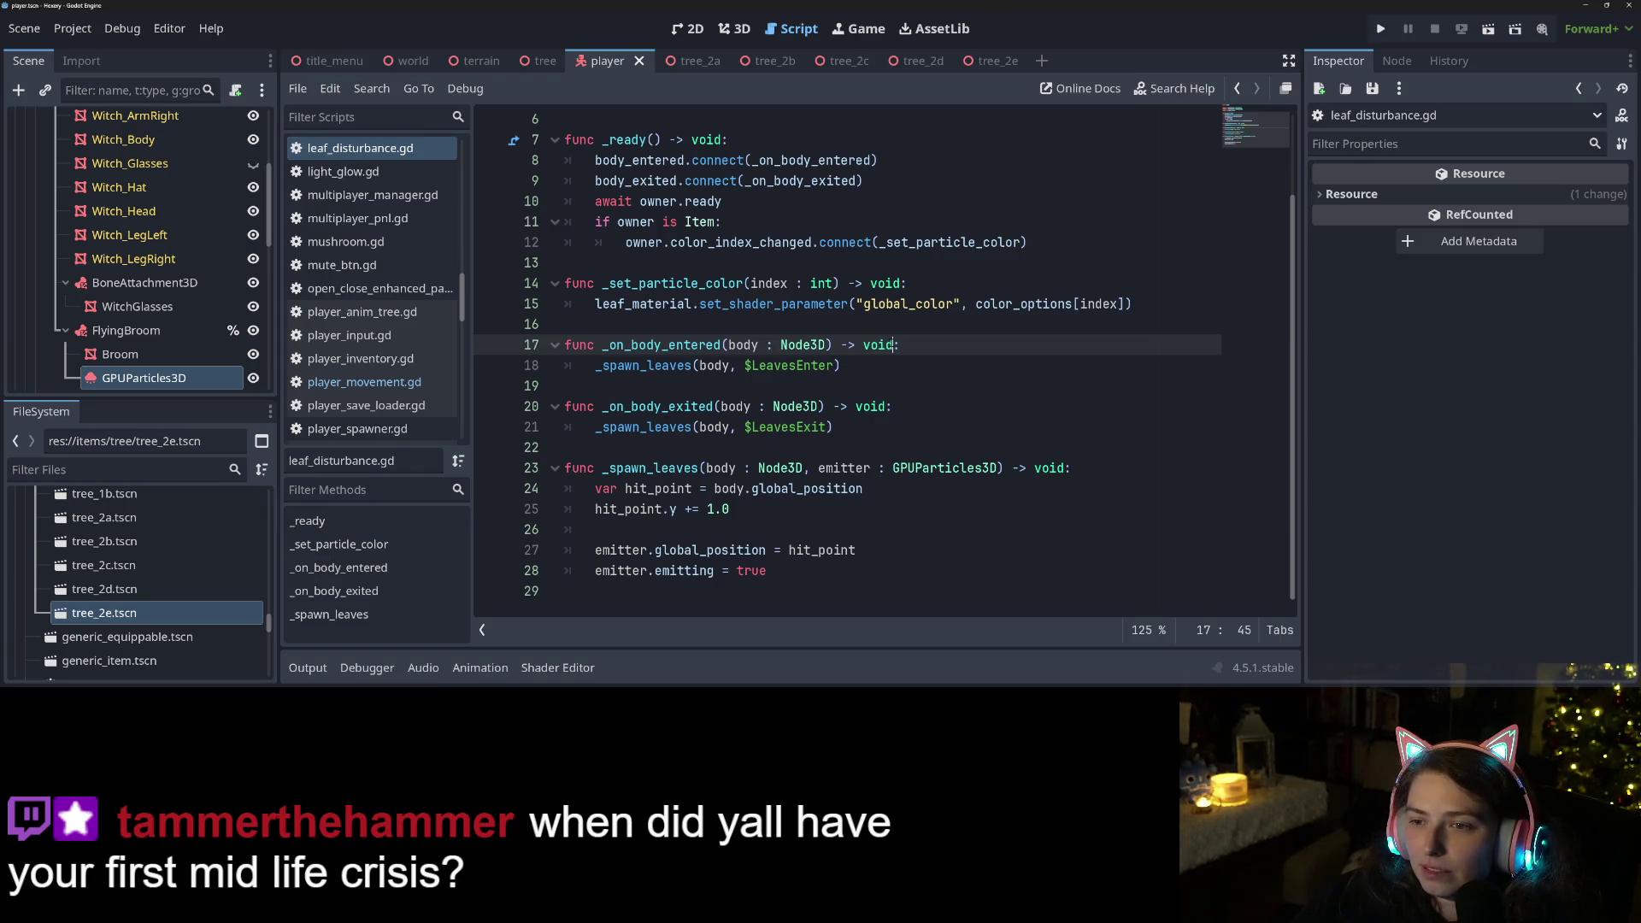
left_click_drag(722, 201, 513, 197)
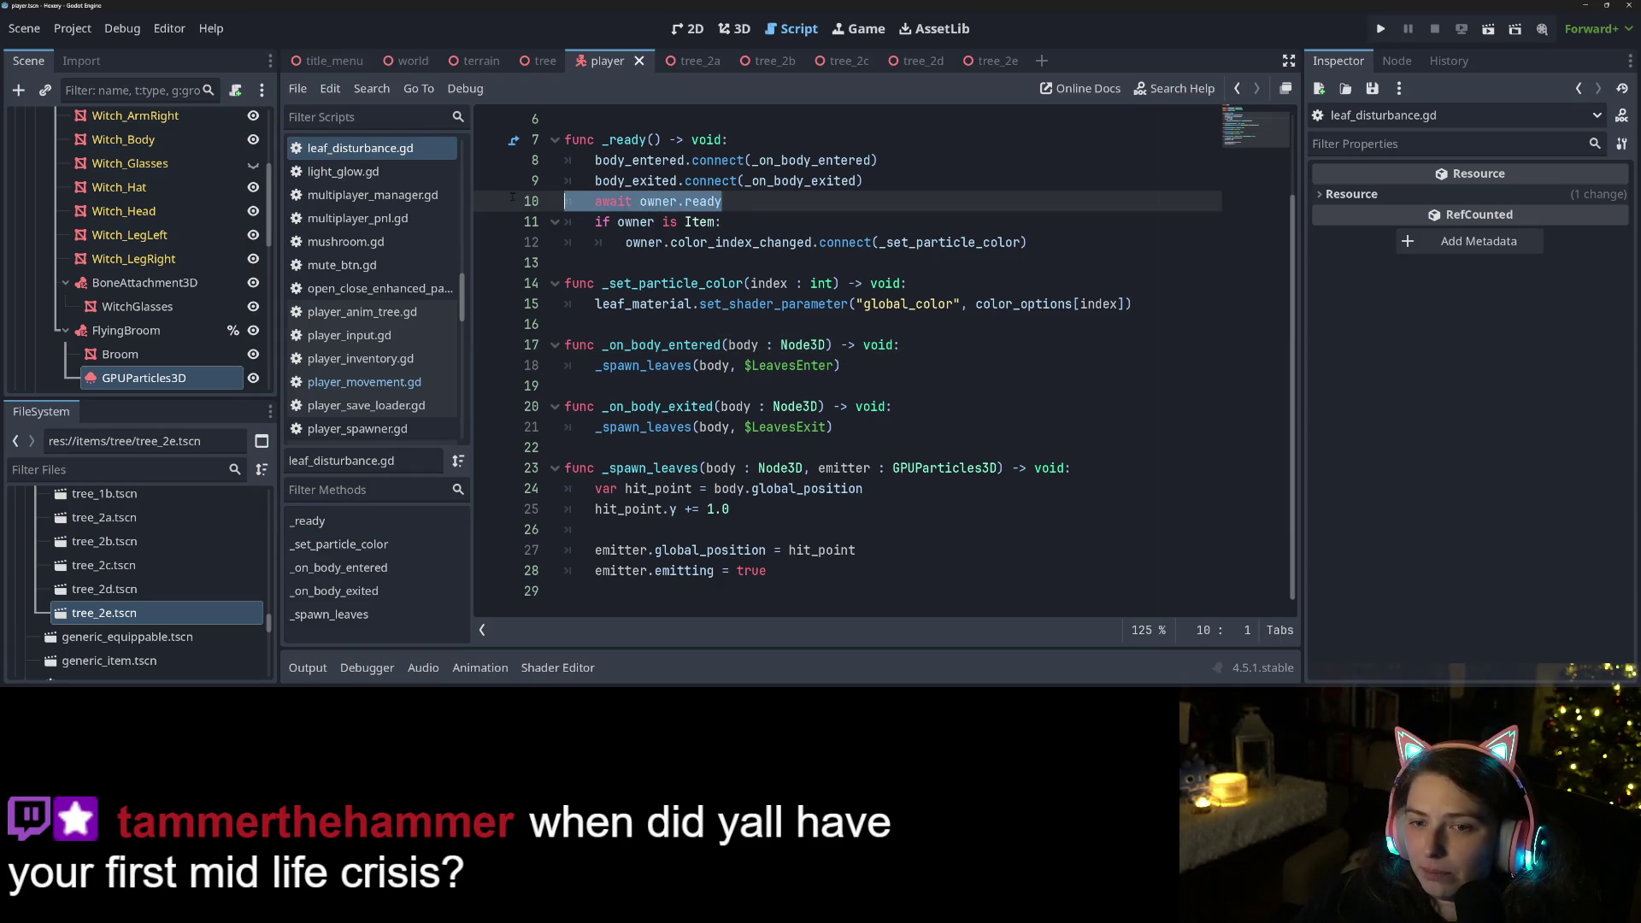
key("BackSpace")
key("BackSpace")
key("ctrl+s")
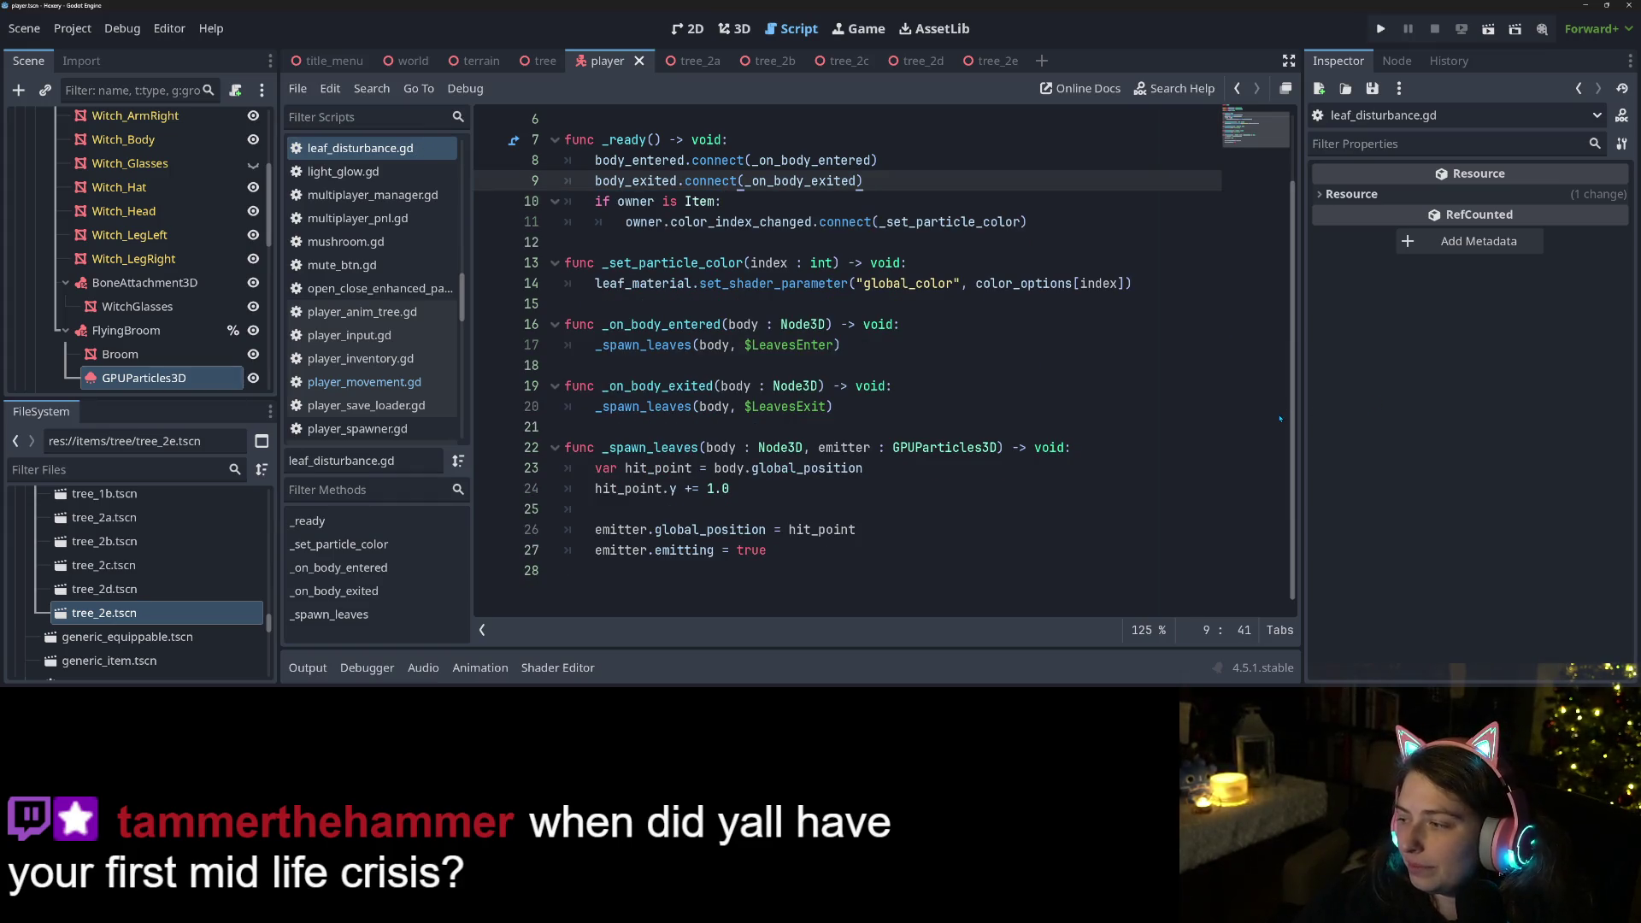
Put the caret at the end of line 14 and show the player scene's 3D view.
left_click(944, 310)
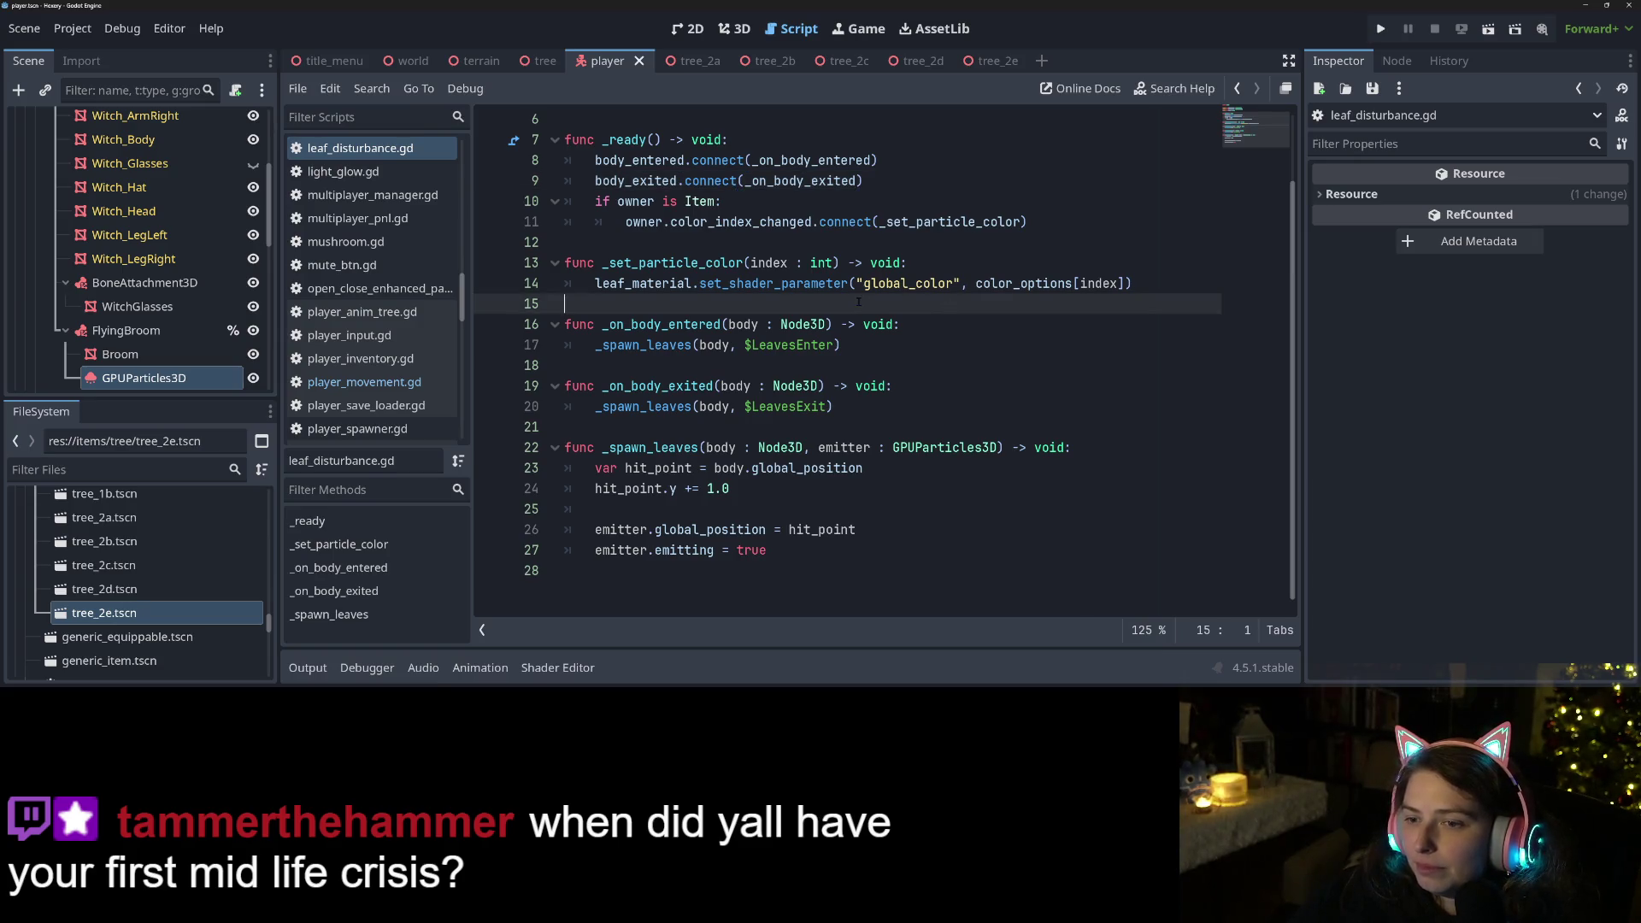
left_click(1150, 286)
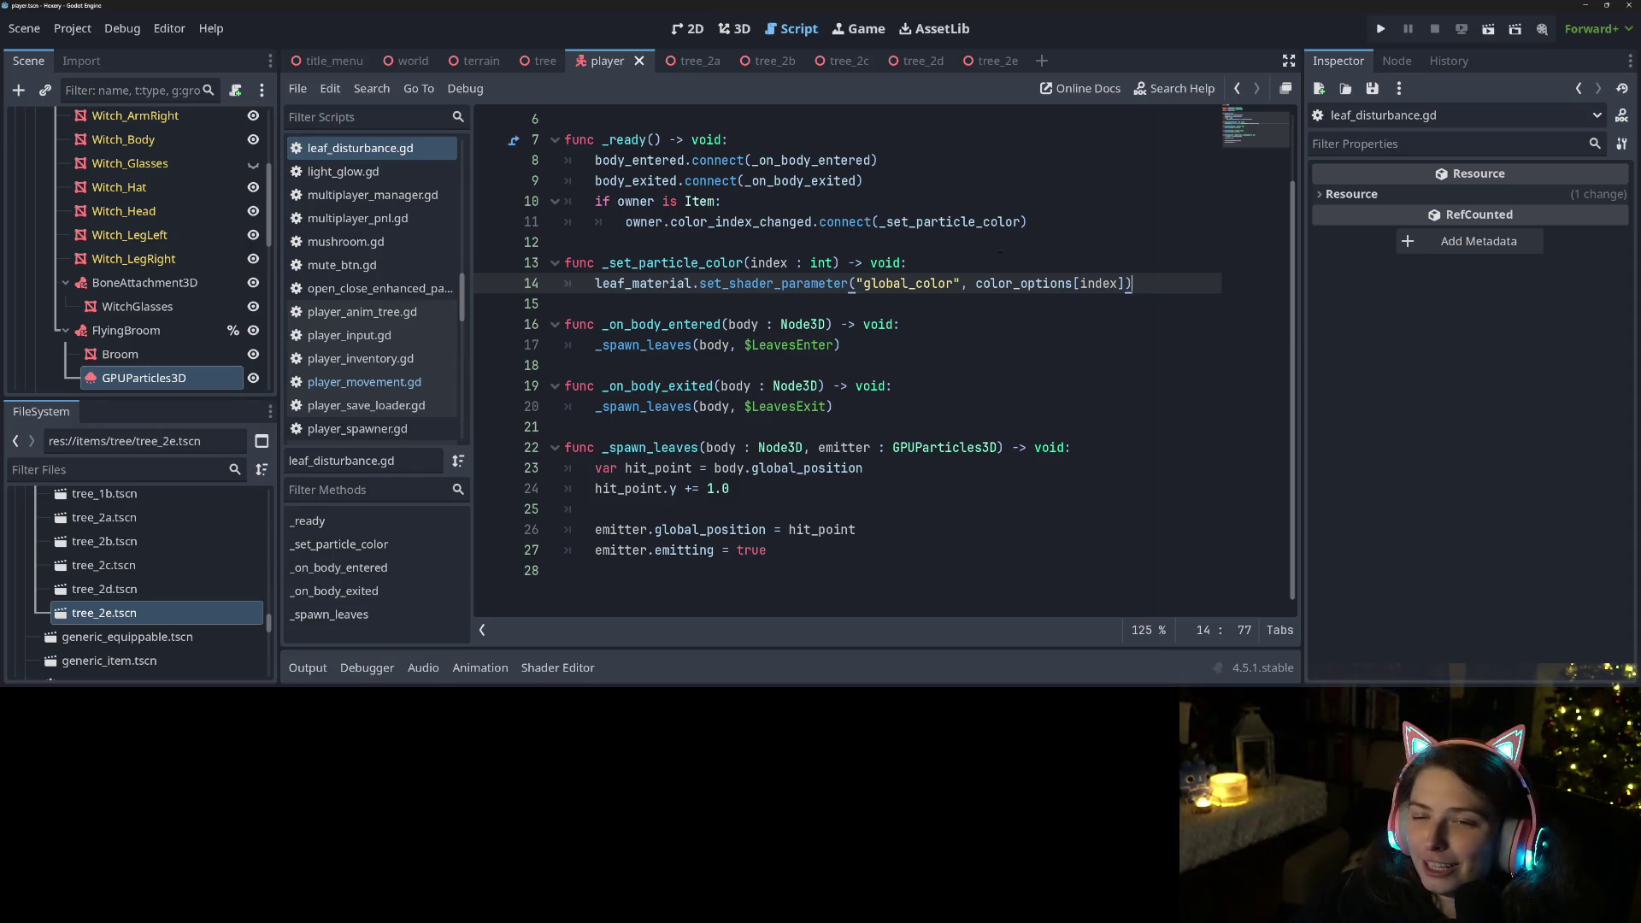
left_click(733, 28)
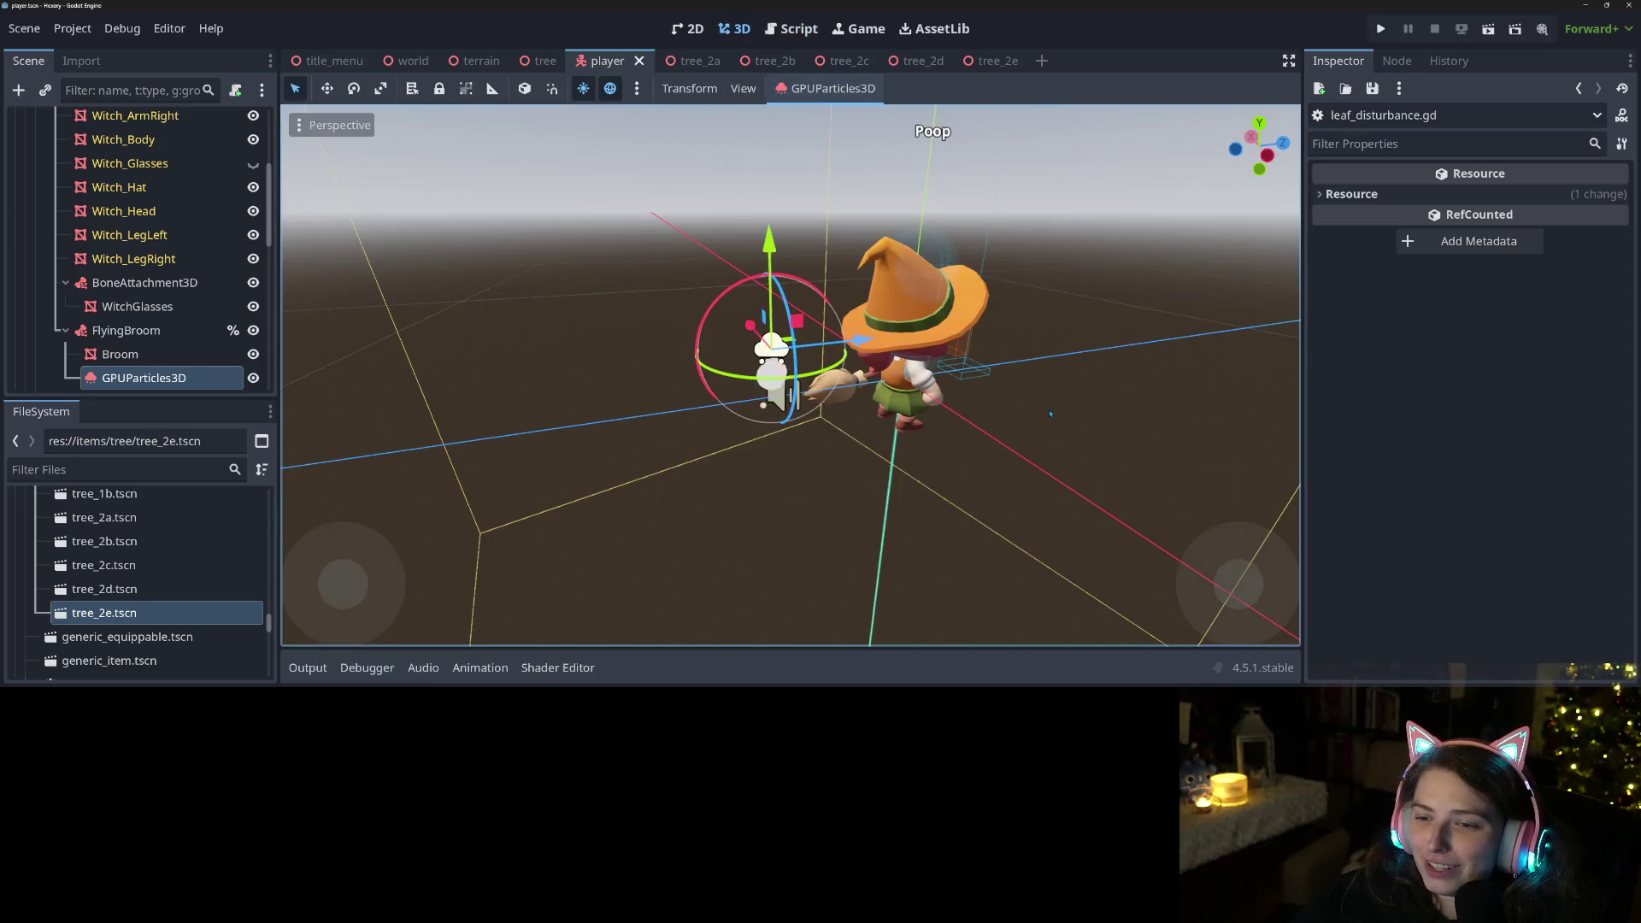
Orbit around the witch and her particle emitter, save player scene, and switch to GitHub Desktop.
left_click_drag(953, 377, 746, 387)
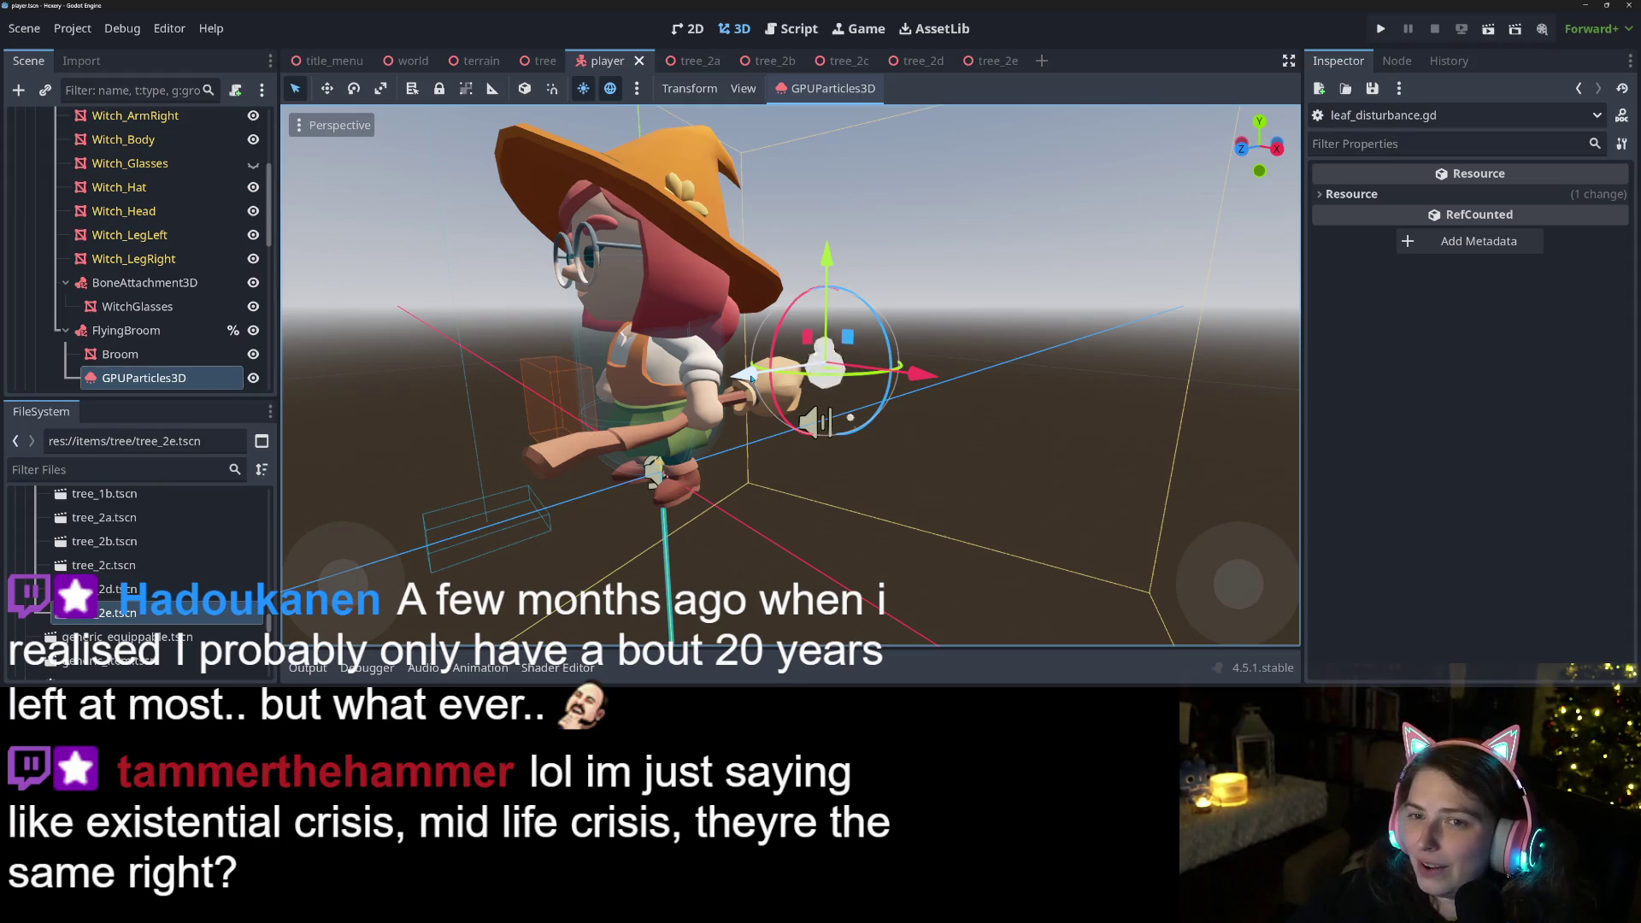
scroll(751, 377, "down", 5)
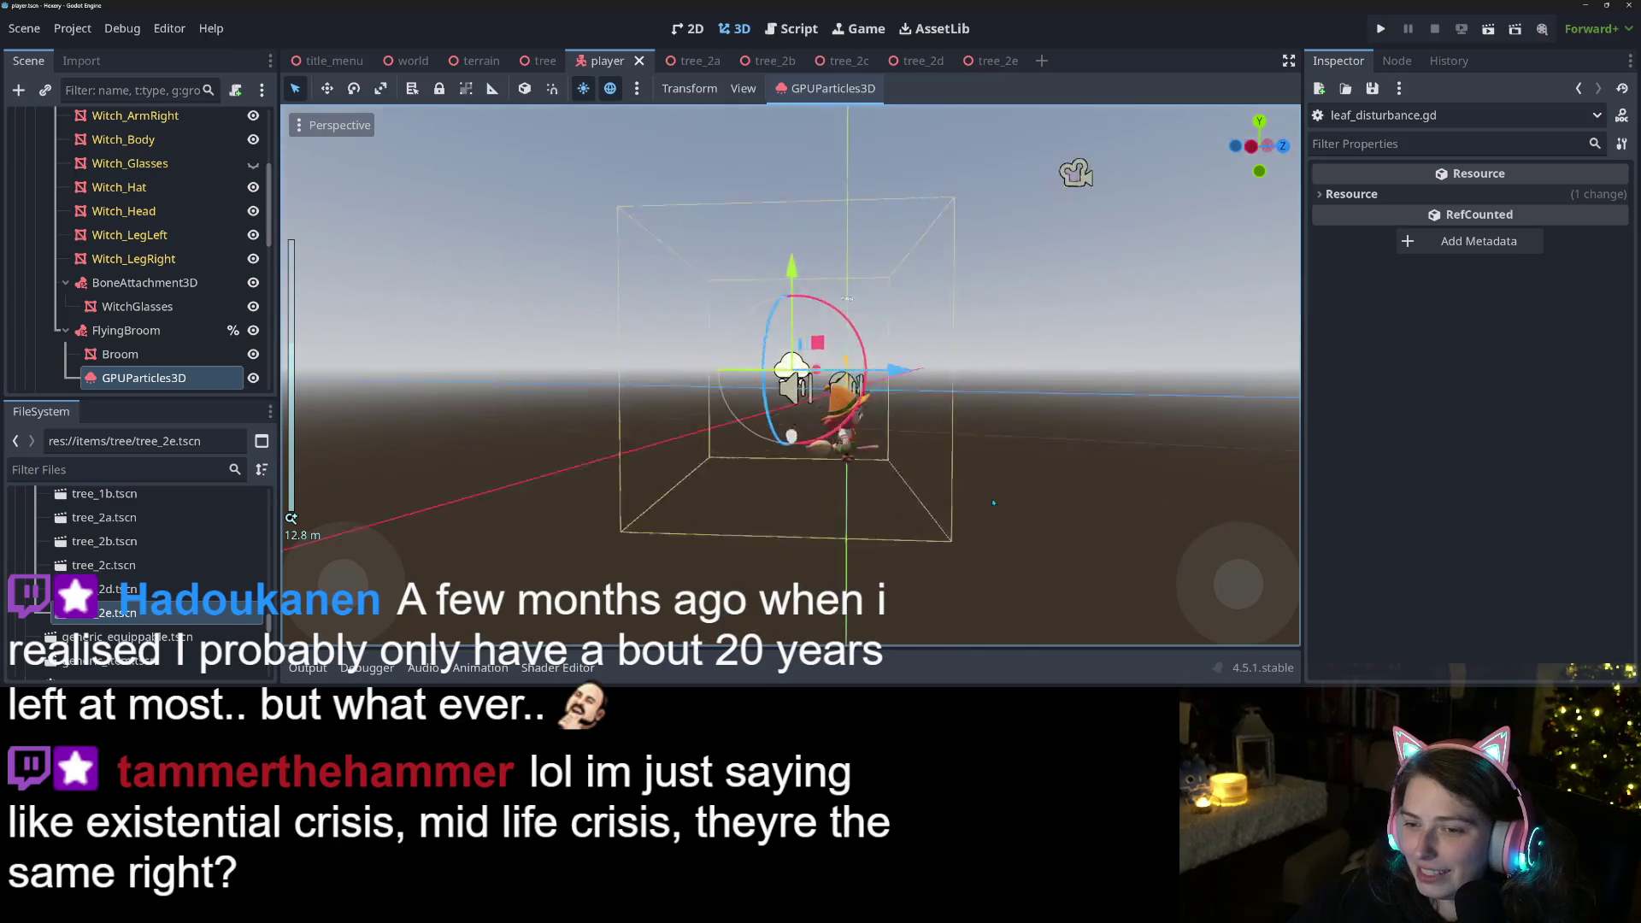
left_click_drag(789, 376, 833, 325)
mouse_move(854, 545)
left_mouse_down()
mouse_move(783, 506)
mouse_move(739, 536)
mouse_move(745, 362)
left_mouse_up()
key("ctrl+s")
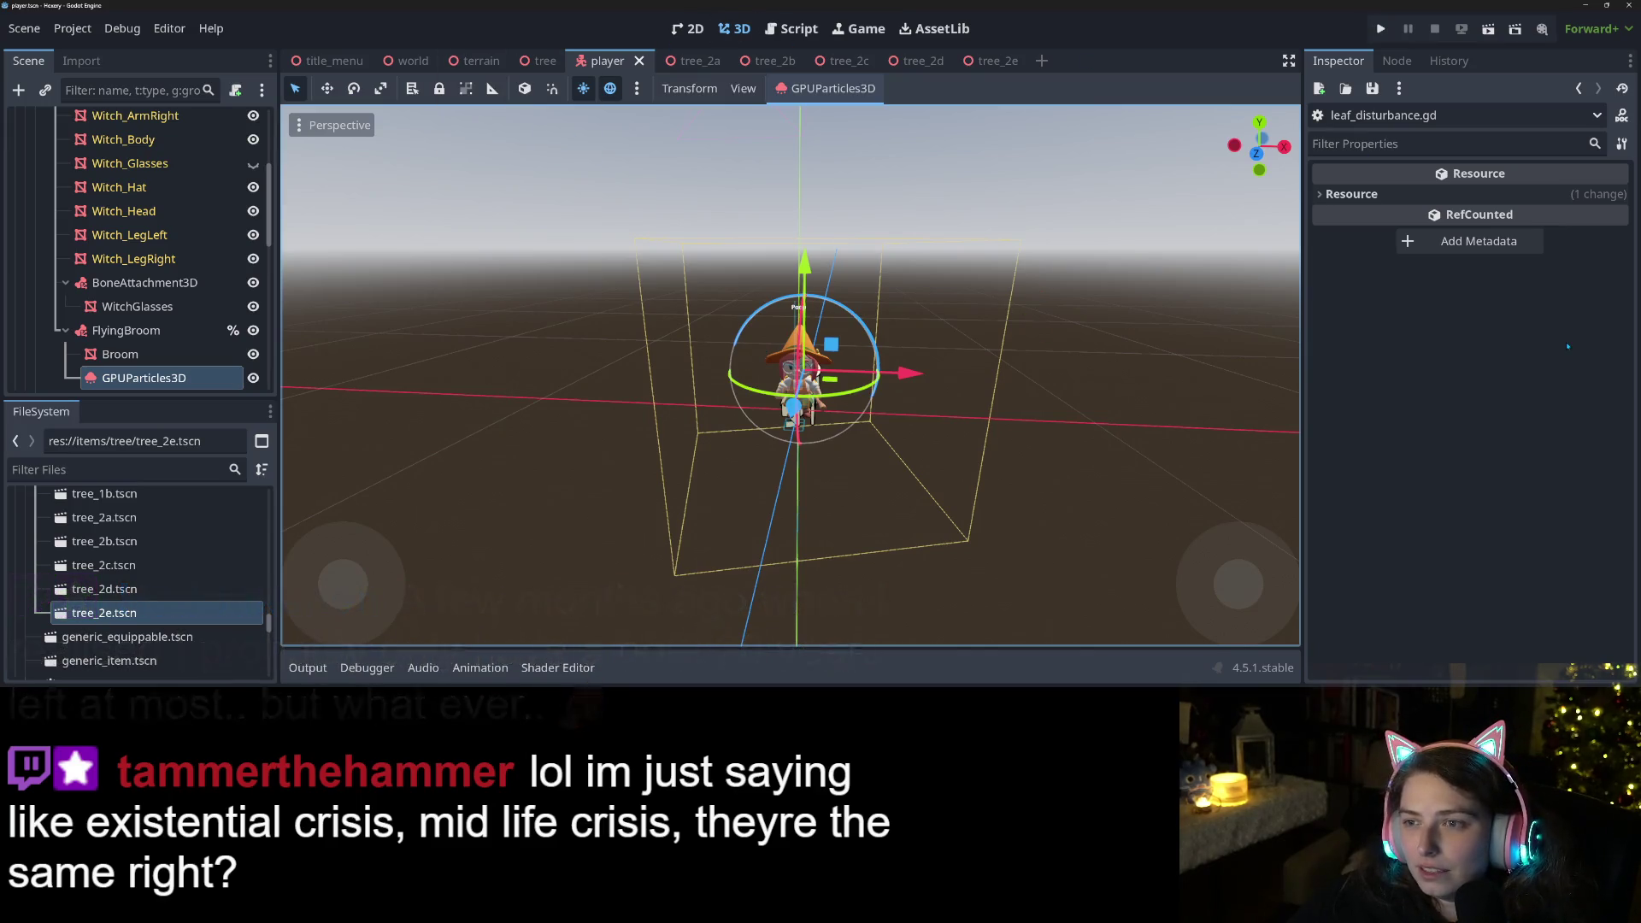
mouse_move(684, 120)
left_mouse_down()
mouse_move(402, 165)
mouse_move(456, 192)
mouse_move(337, 340)
mouse_move(446, 549)
mouse_move(1157, 623)
mouse_move(1203, 265)
mouse_move(934, 213)
mouse_move(667, 362)
mouse_move(539, 161)
mouse_move(513, 154)
mouse_move(822, 297)
left_mouse_up()
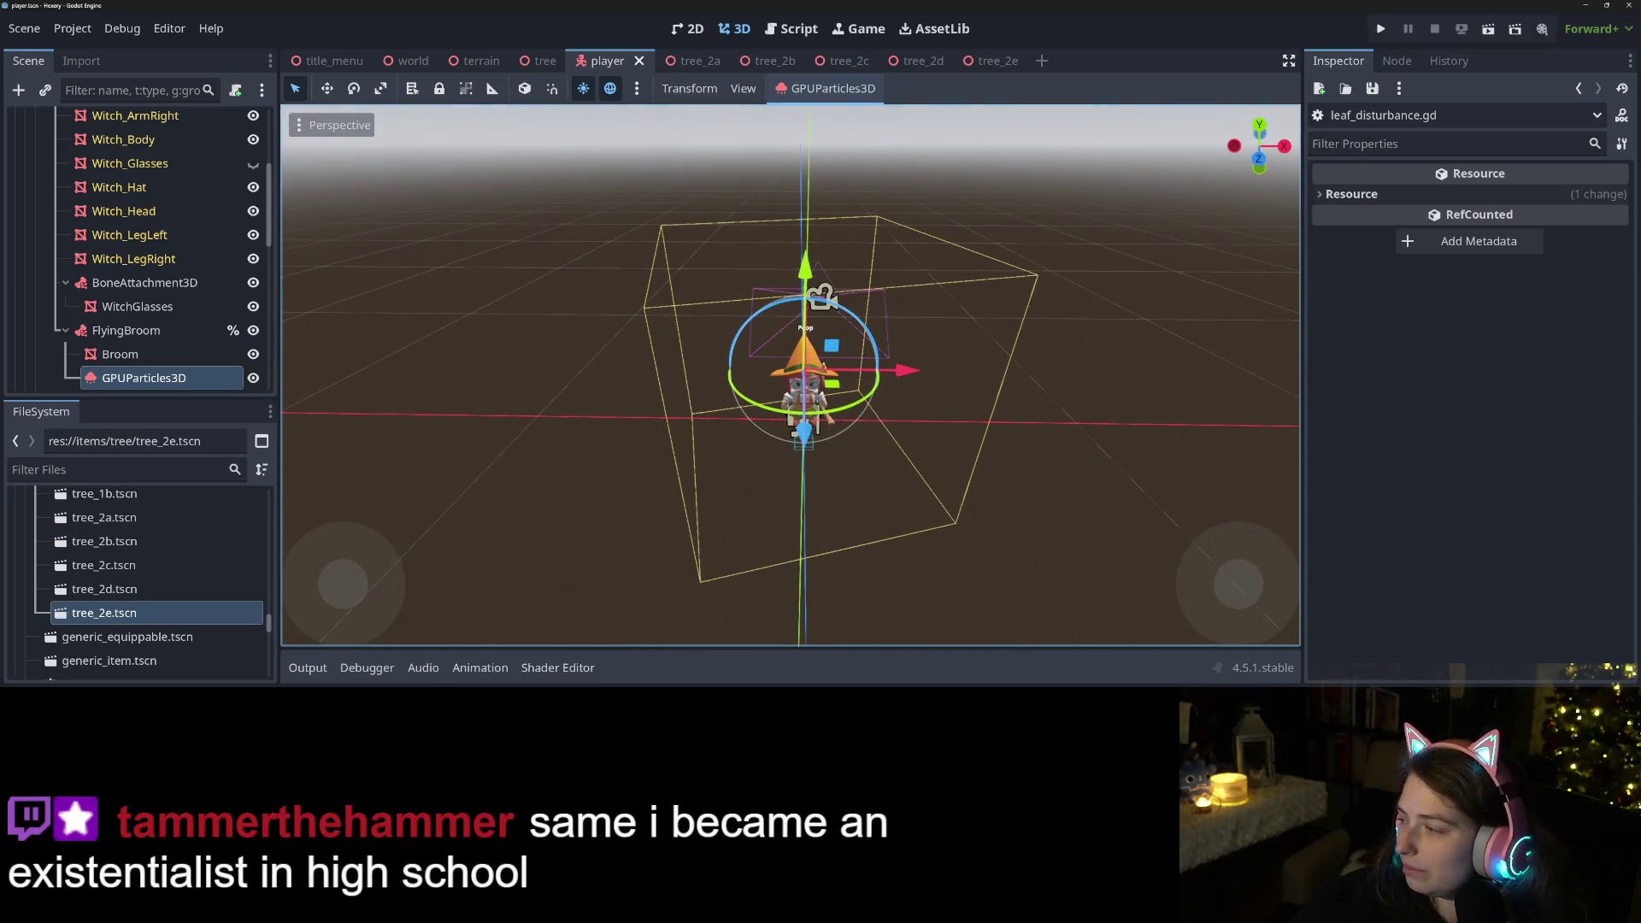
key("alt+Tab")
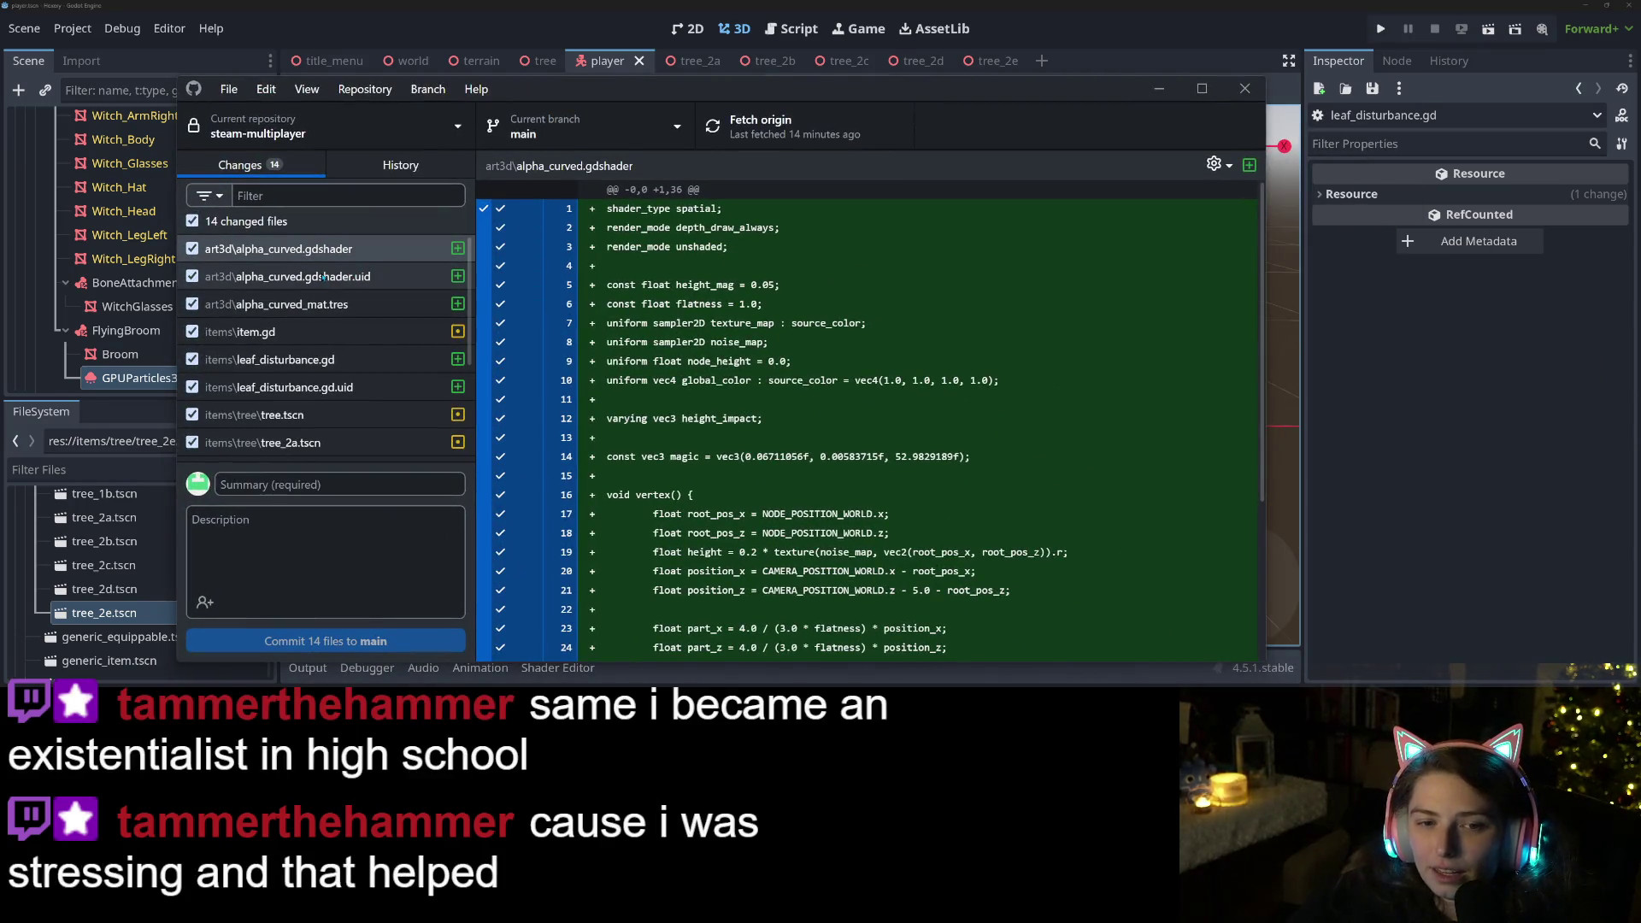
Review the item.gd, leaf_disturbance.gd, its .uid, and tree.tscn diffs.
left_click(304, 335)
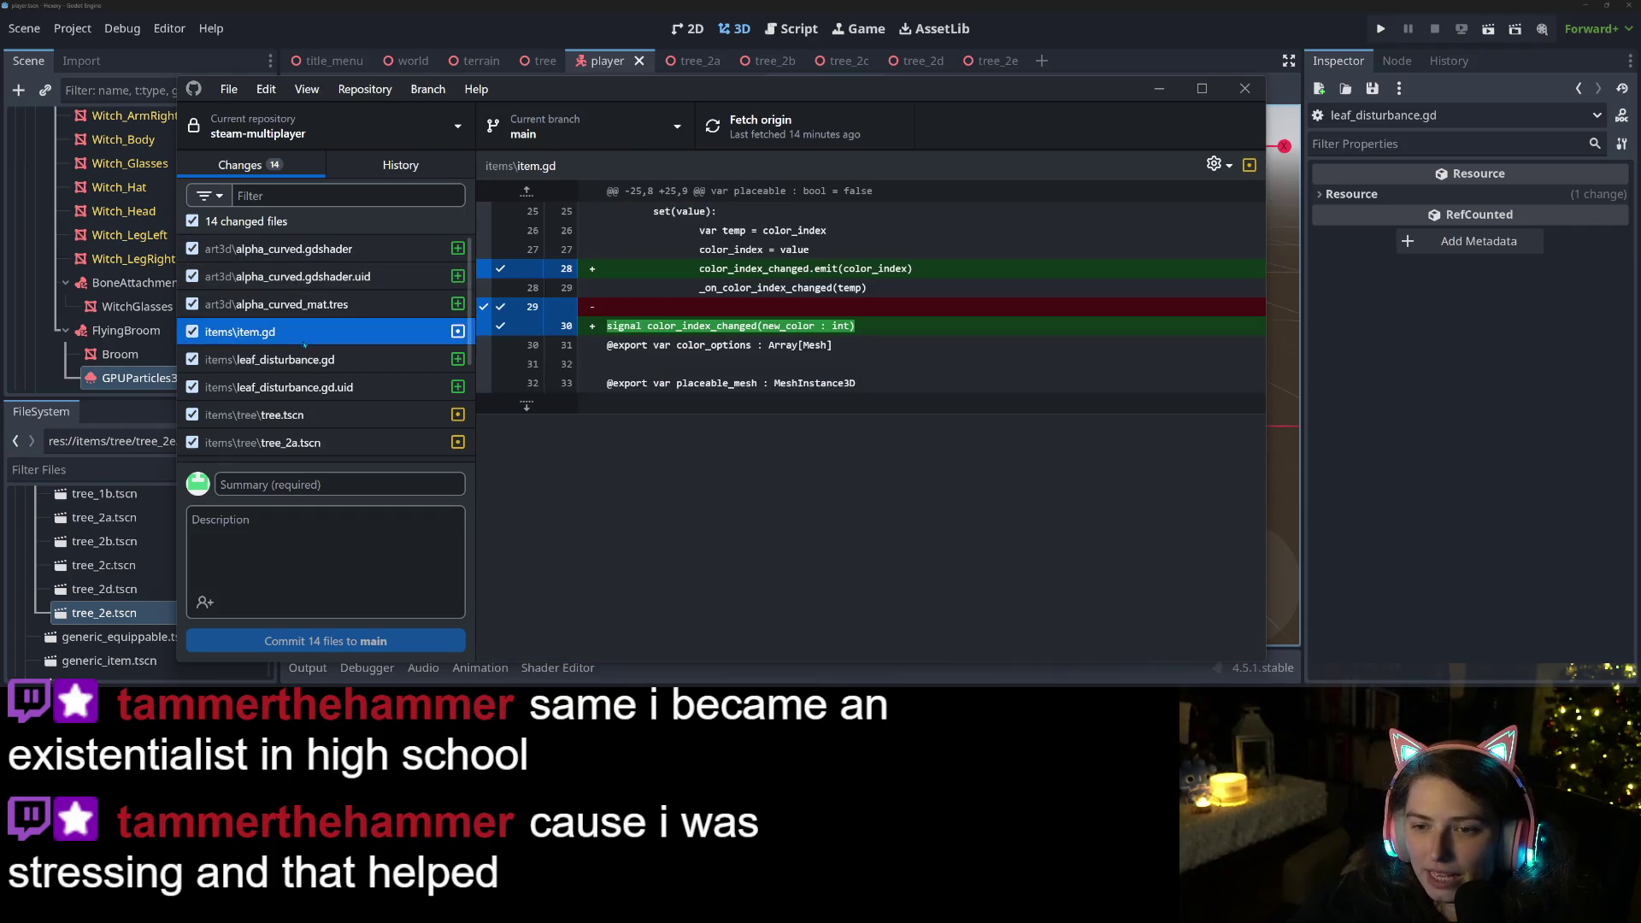
left_click(307, 360)
left_click(316, 388)
left_click(312, 359)
scroll(310, 285, "down", 3)
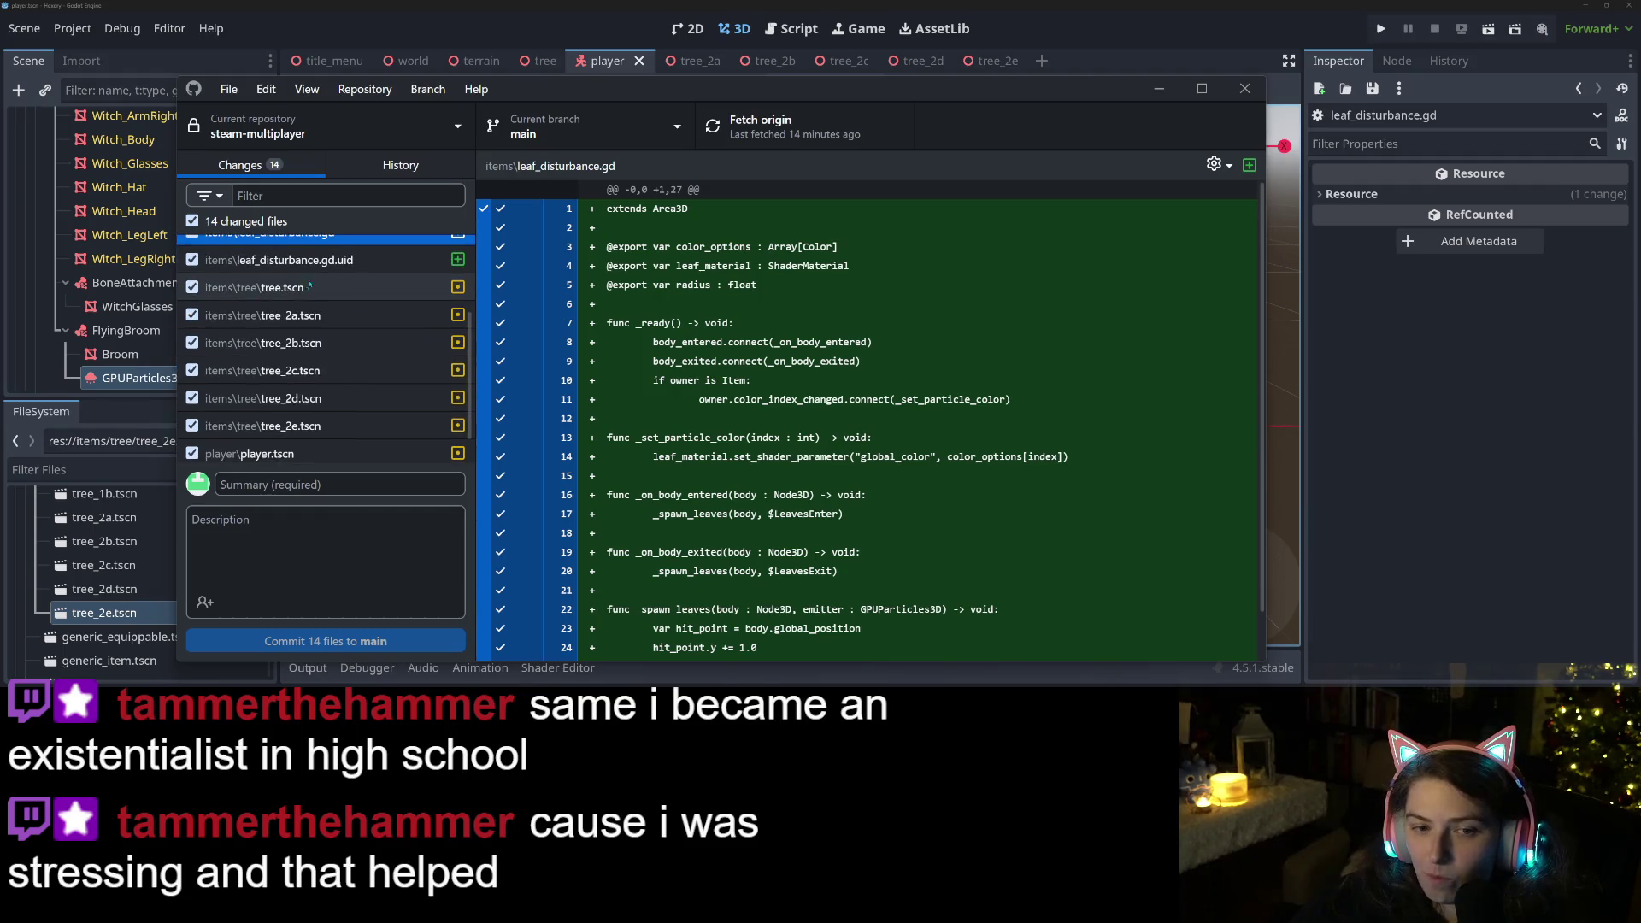
key("Down")
key("Down")
key("Down")
key("Down")
key("Down")
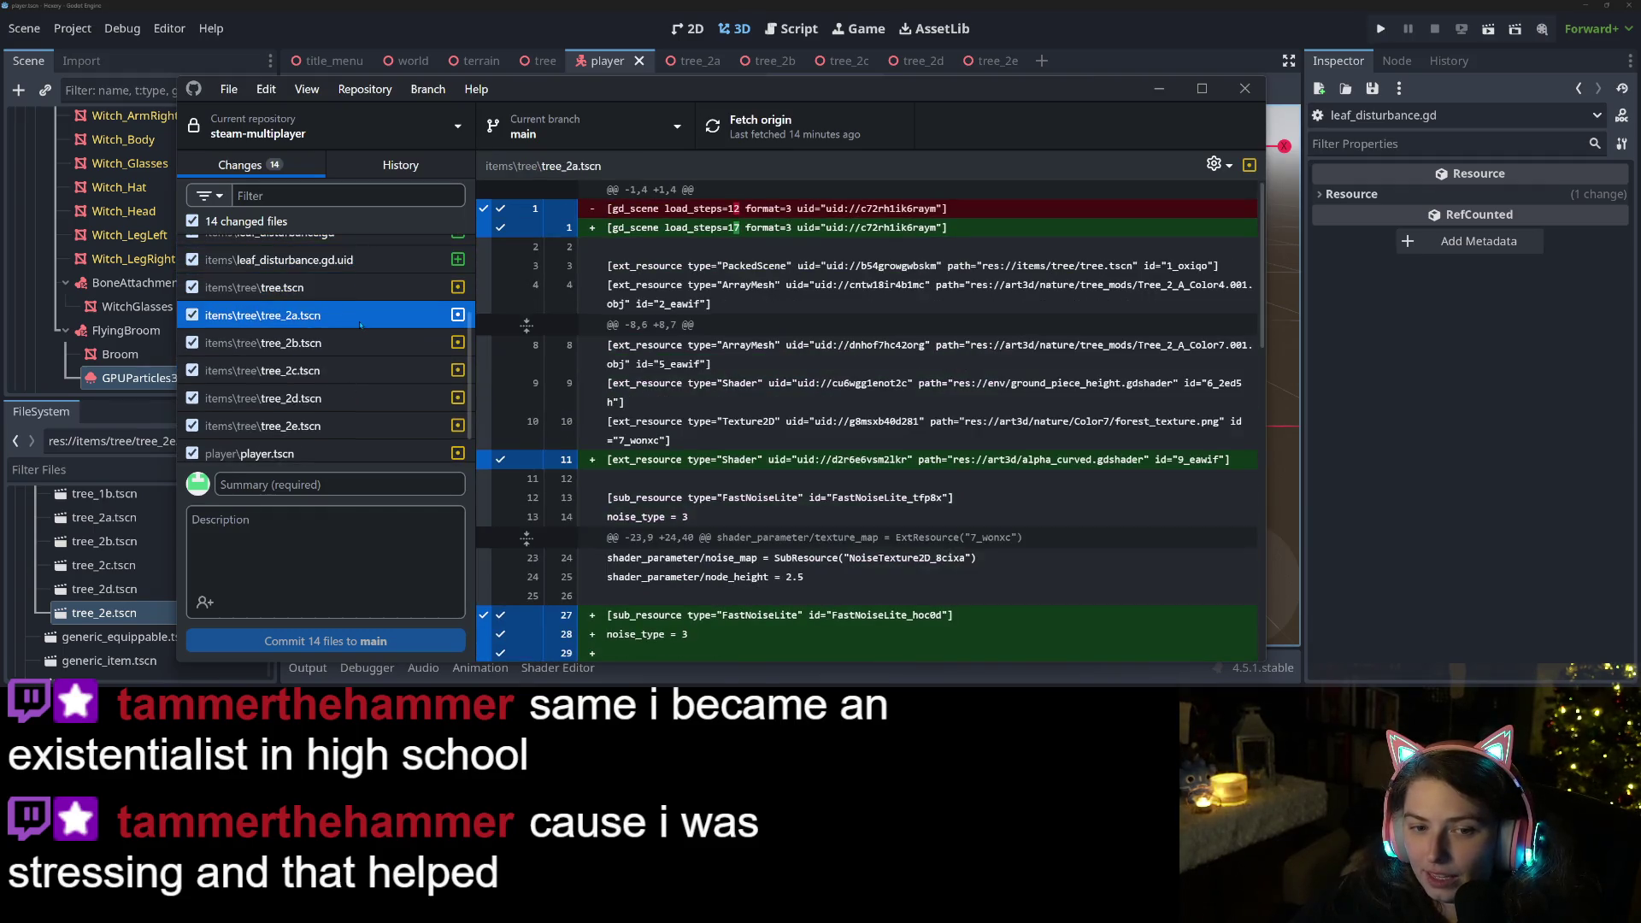
scroll(315, 419, "down", 1)
Review the player.tscn and player_movement.gd diffs, unchecking player.tscn from the commit.
left_click(315, 419)
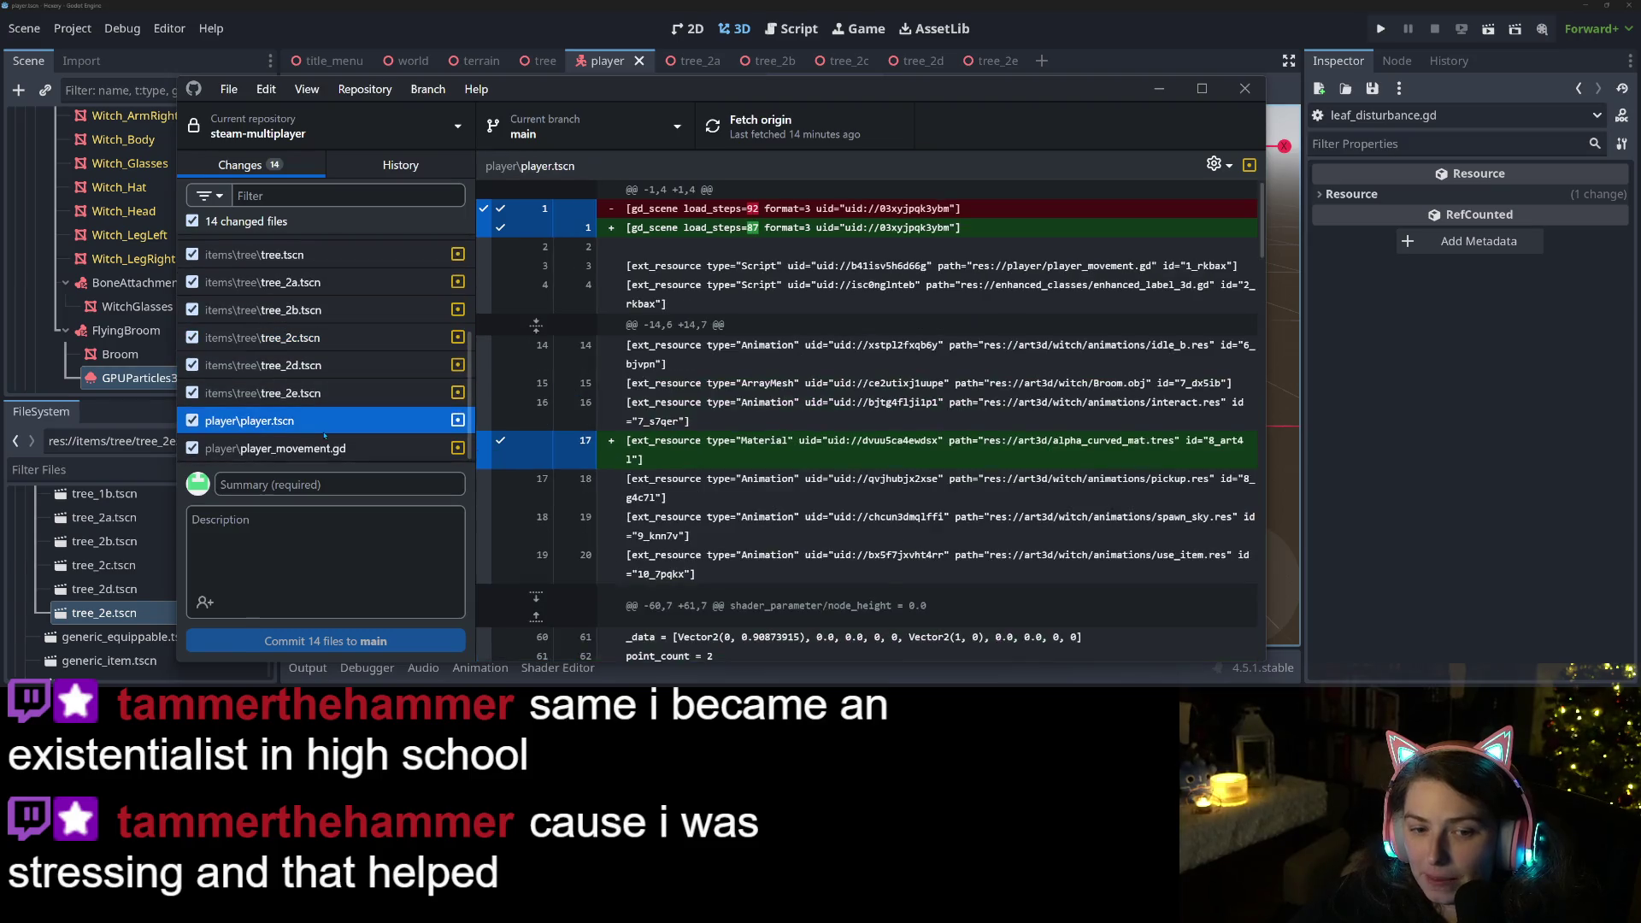
left_click(317, 458)
left_click(249, 425)
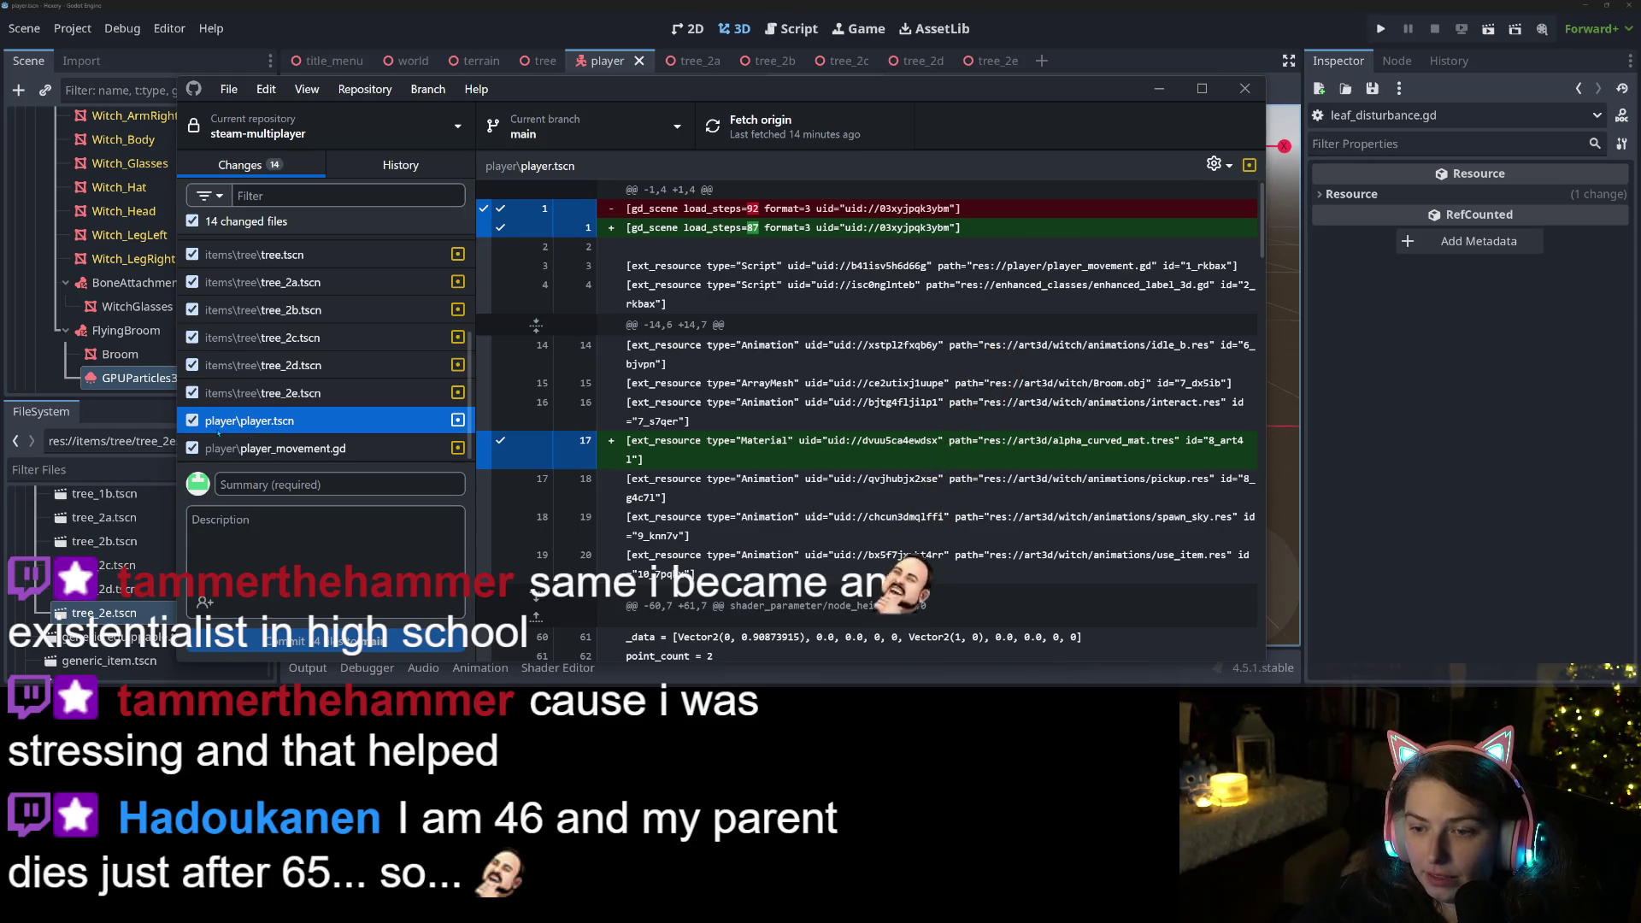
scroll(866, 419, "down", 10)
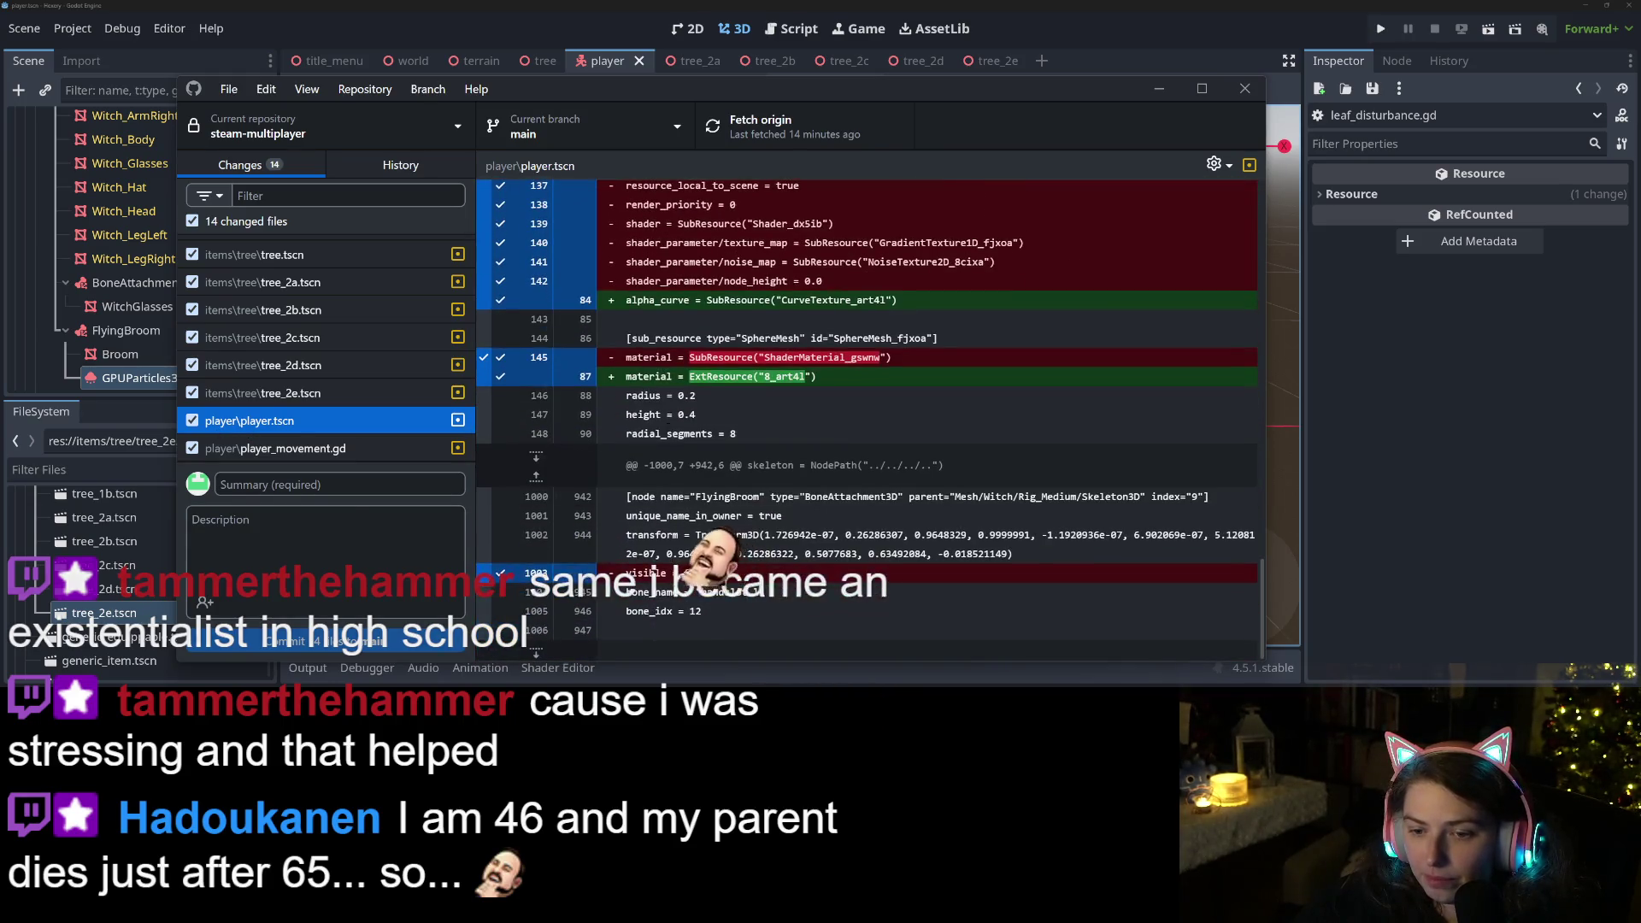
left_click(192, 420)
left_click(274, 448)
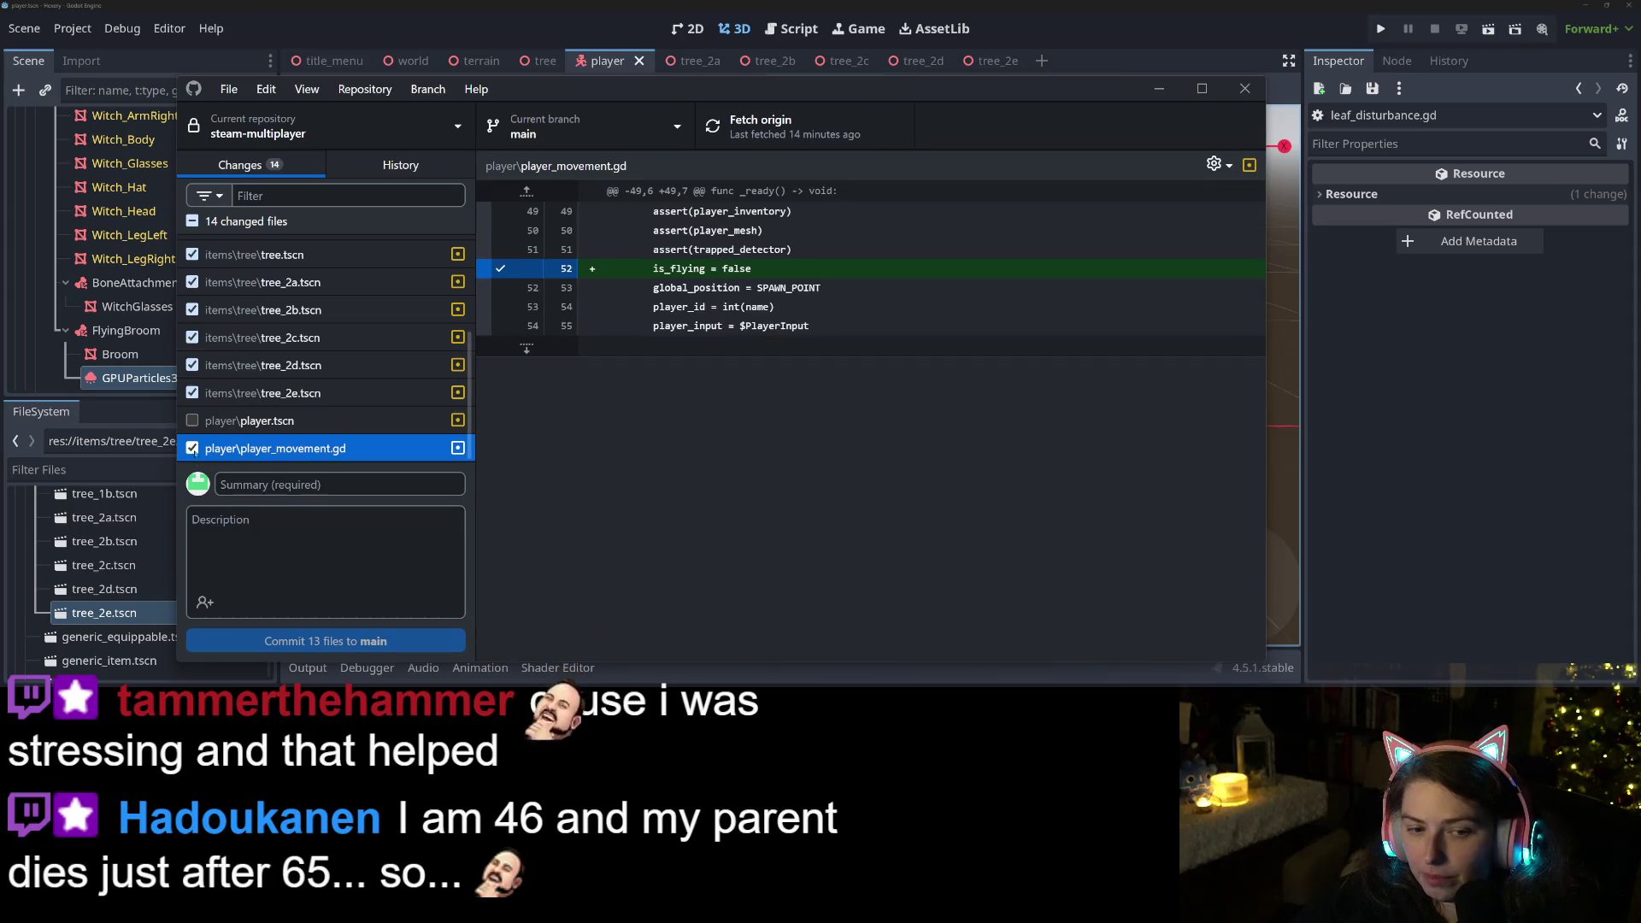
Commit 12 files without player_movement.gd, summary 'adds leaf disturbance particle emitter', description 'needs more love'.
left_click(192, 447)
left_click(338, 484)
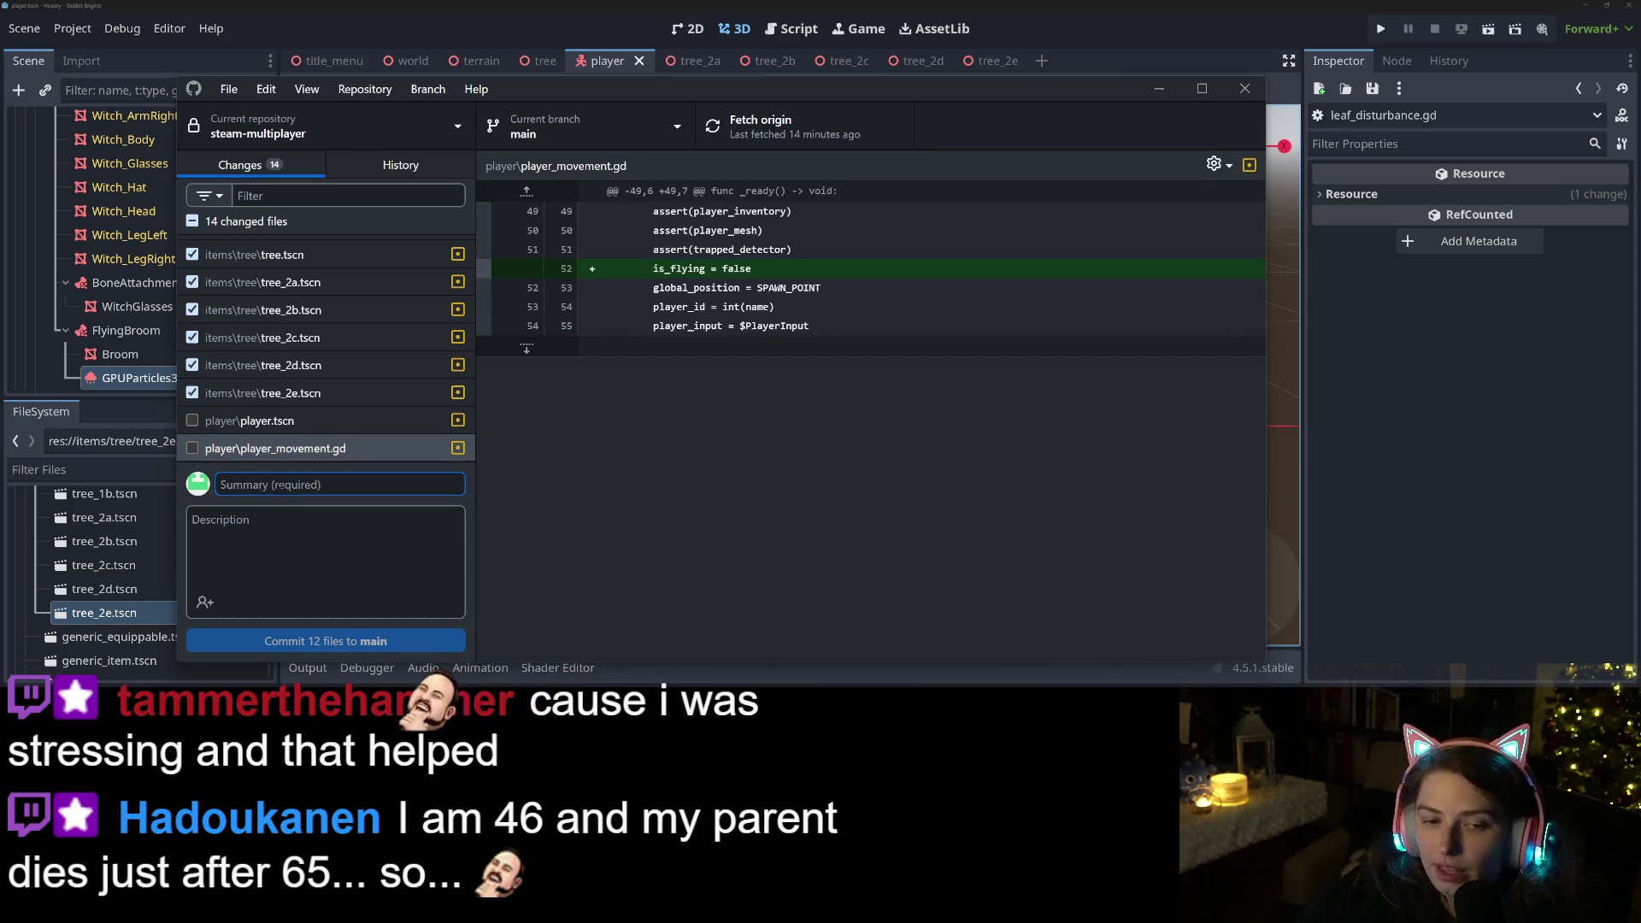
type("adds leav")
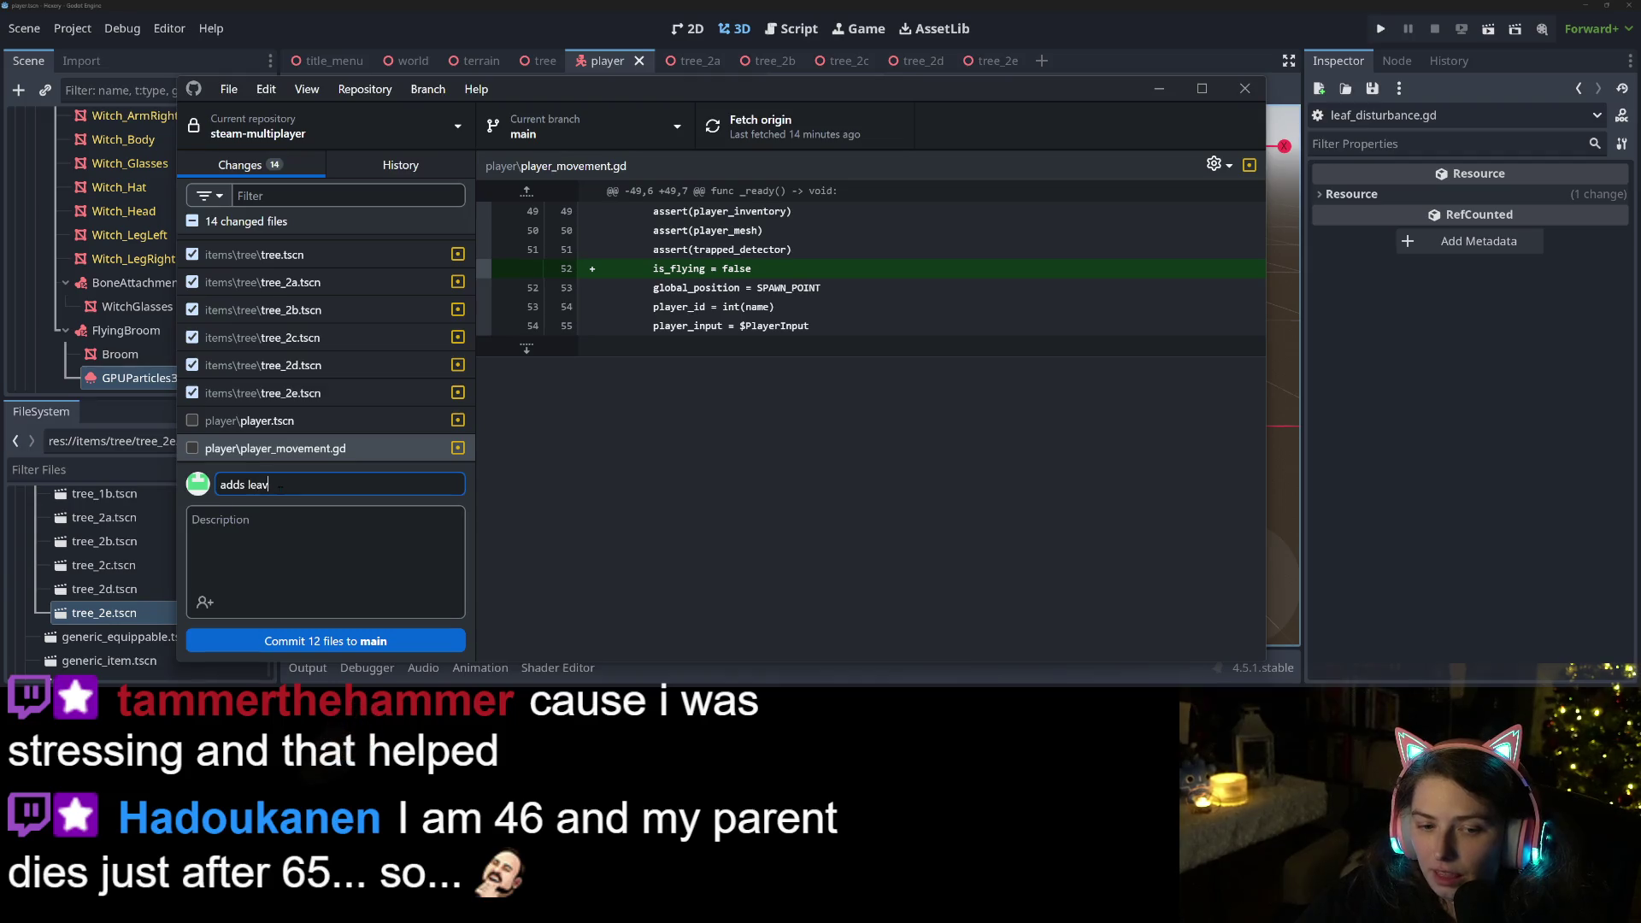
type("kick o")
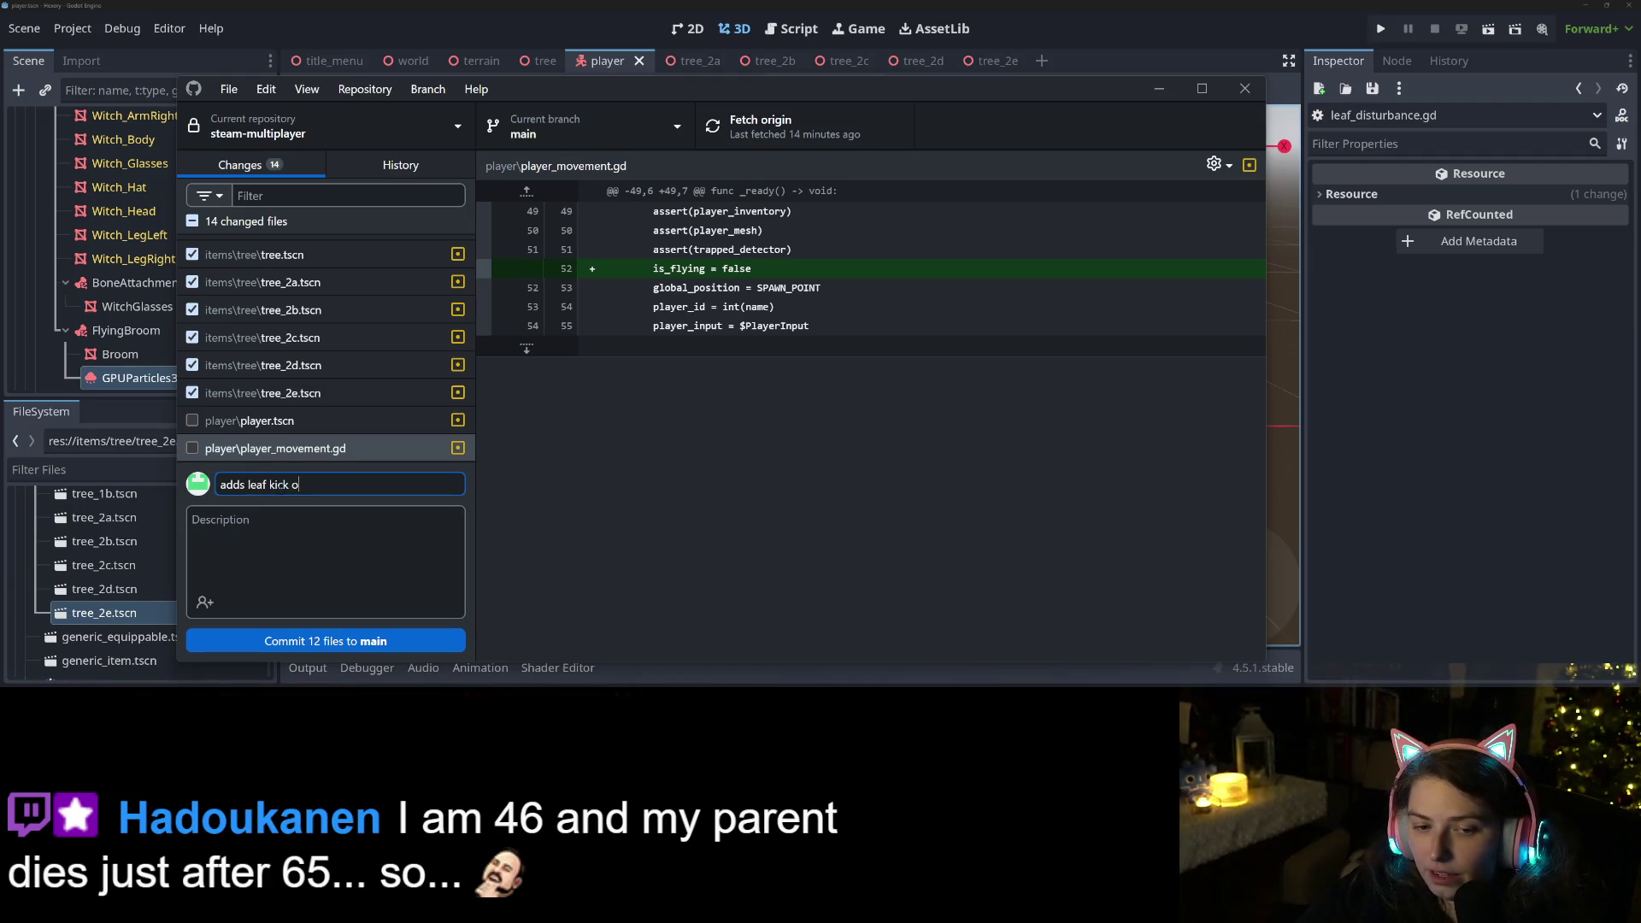
key("BackSpace")
key("BackSpace")
key("BackSpace")
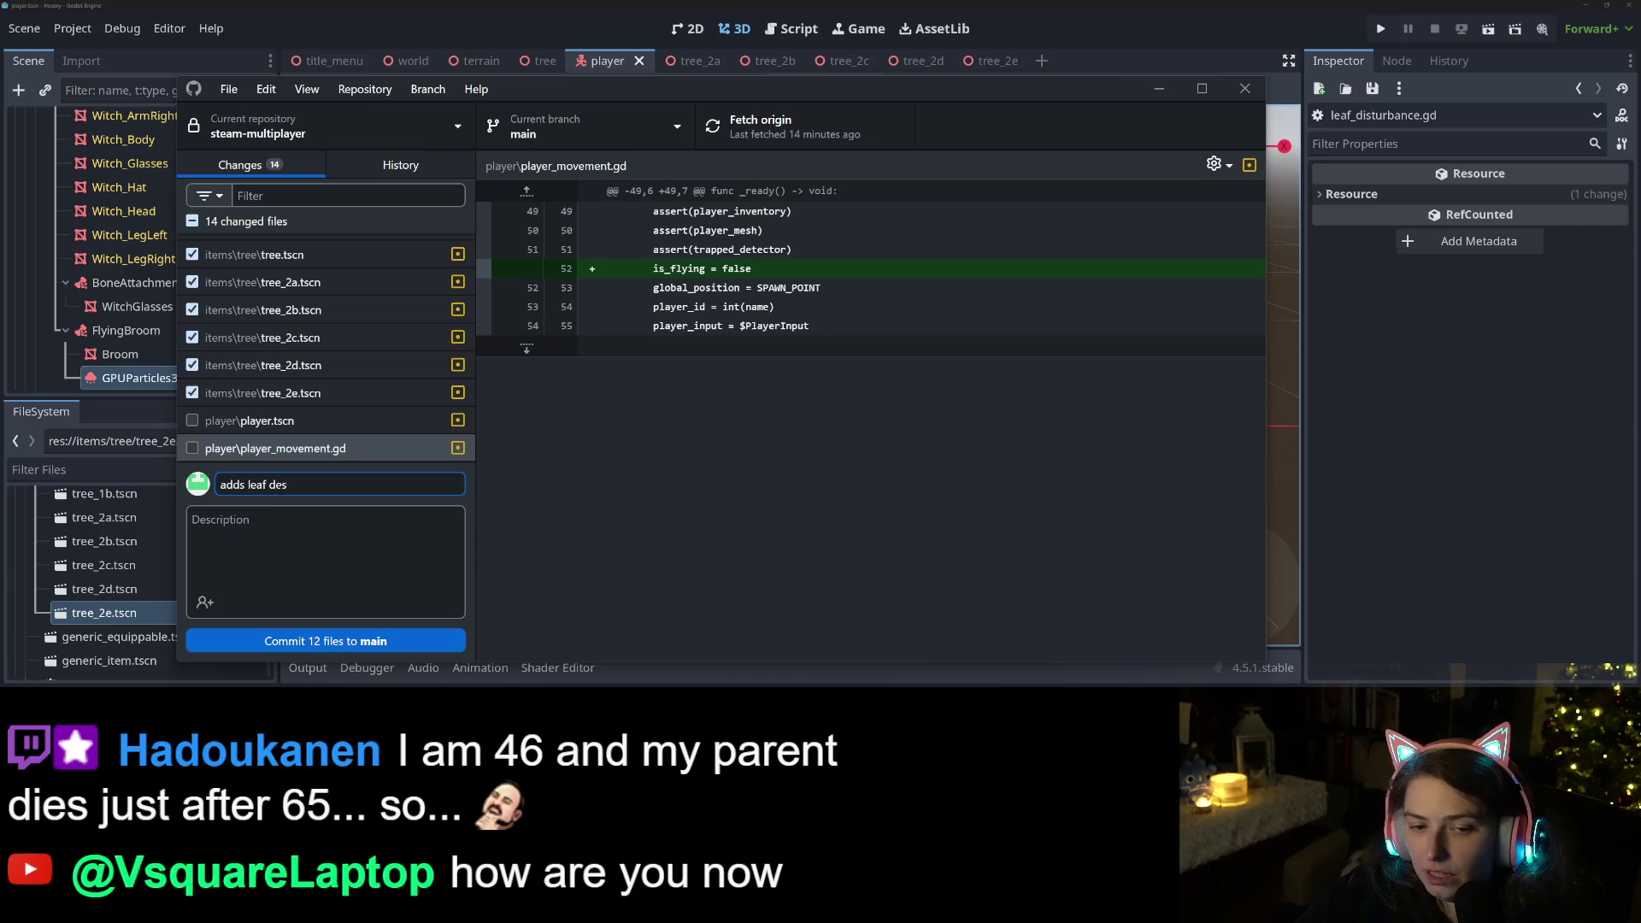
key("BackSpace")
type("isturbance particle emitter")
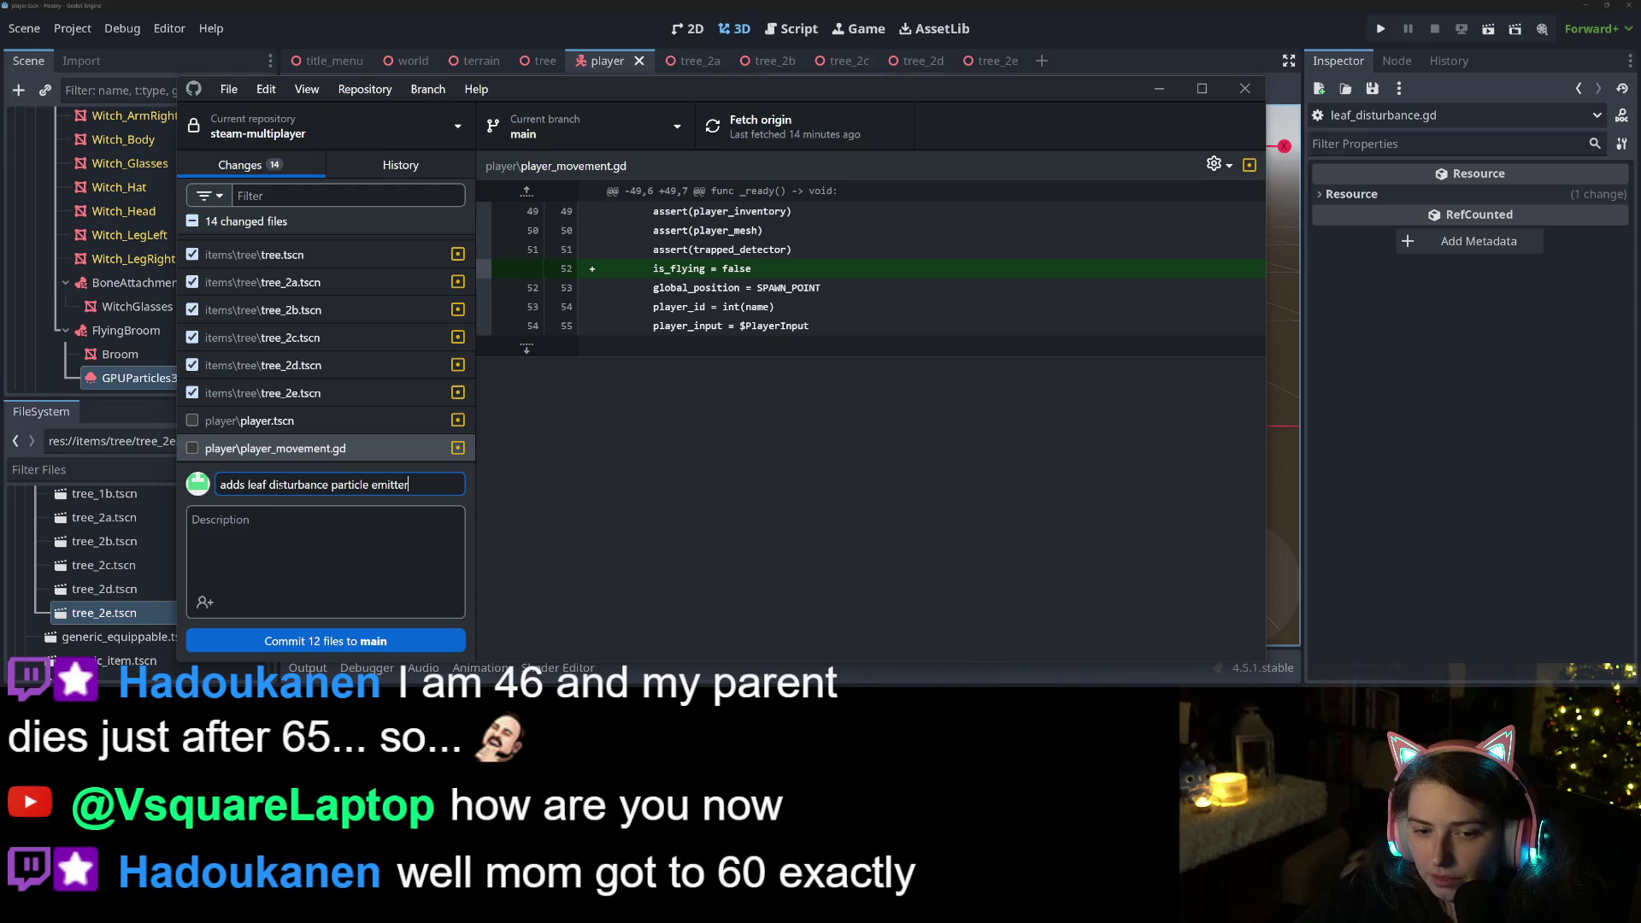
left_click(200, 520)
type("needs more love")
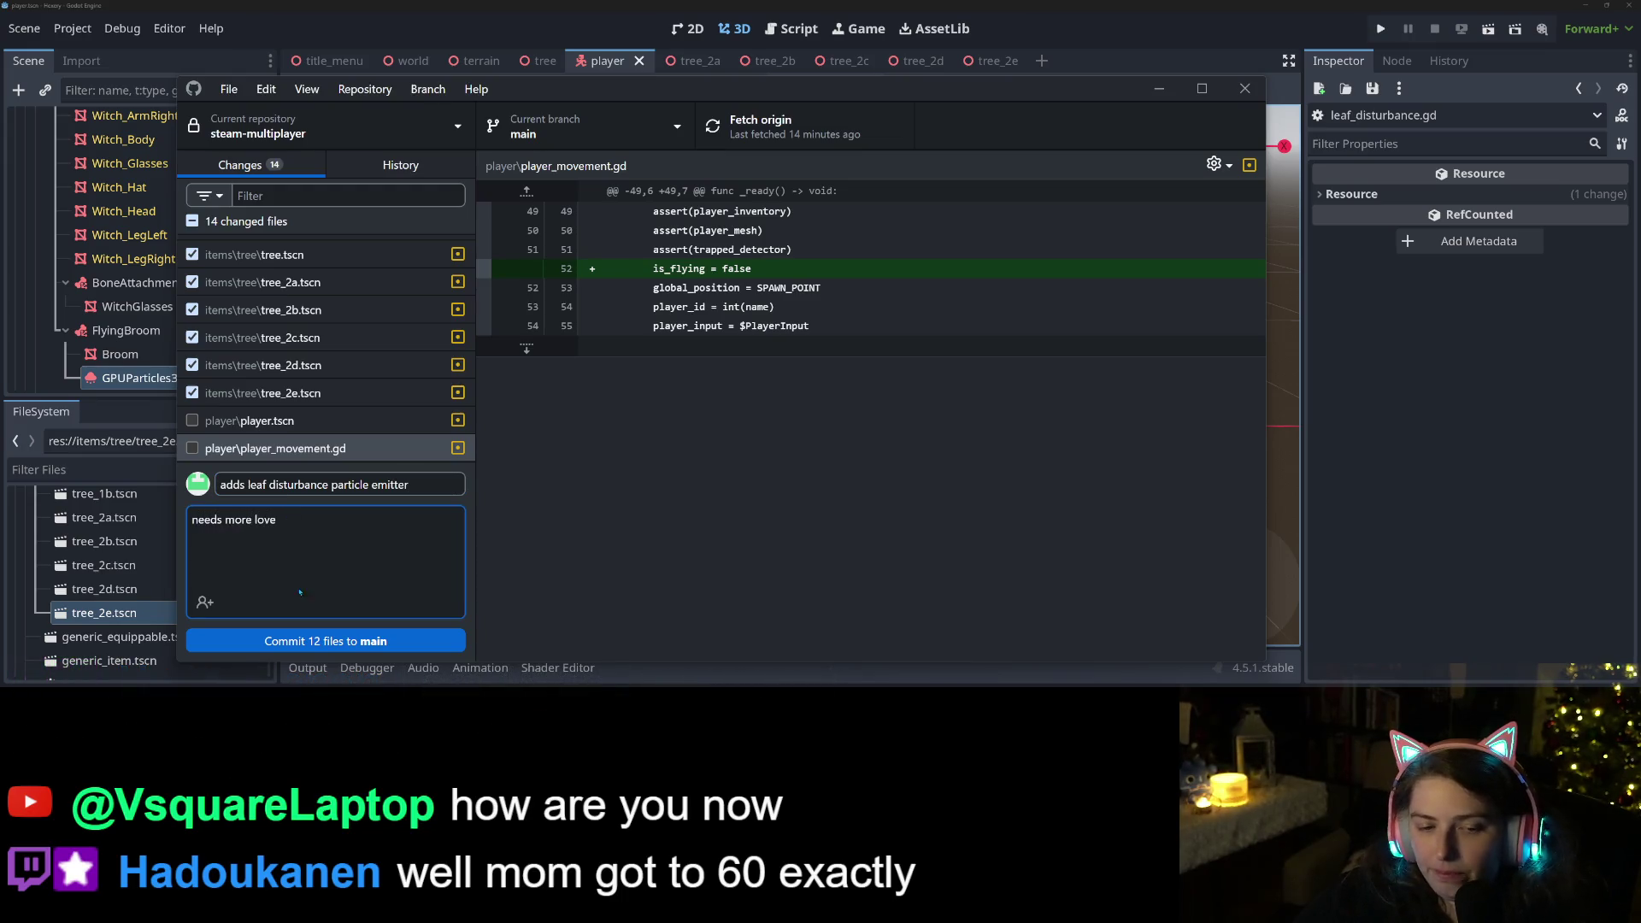
left_click(325, 640)
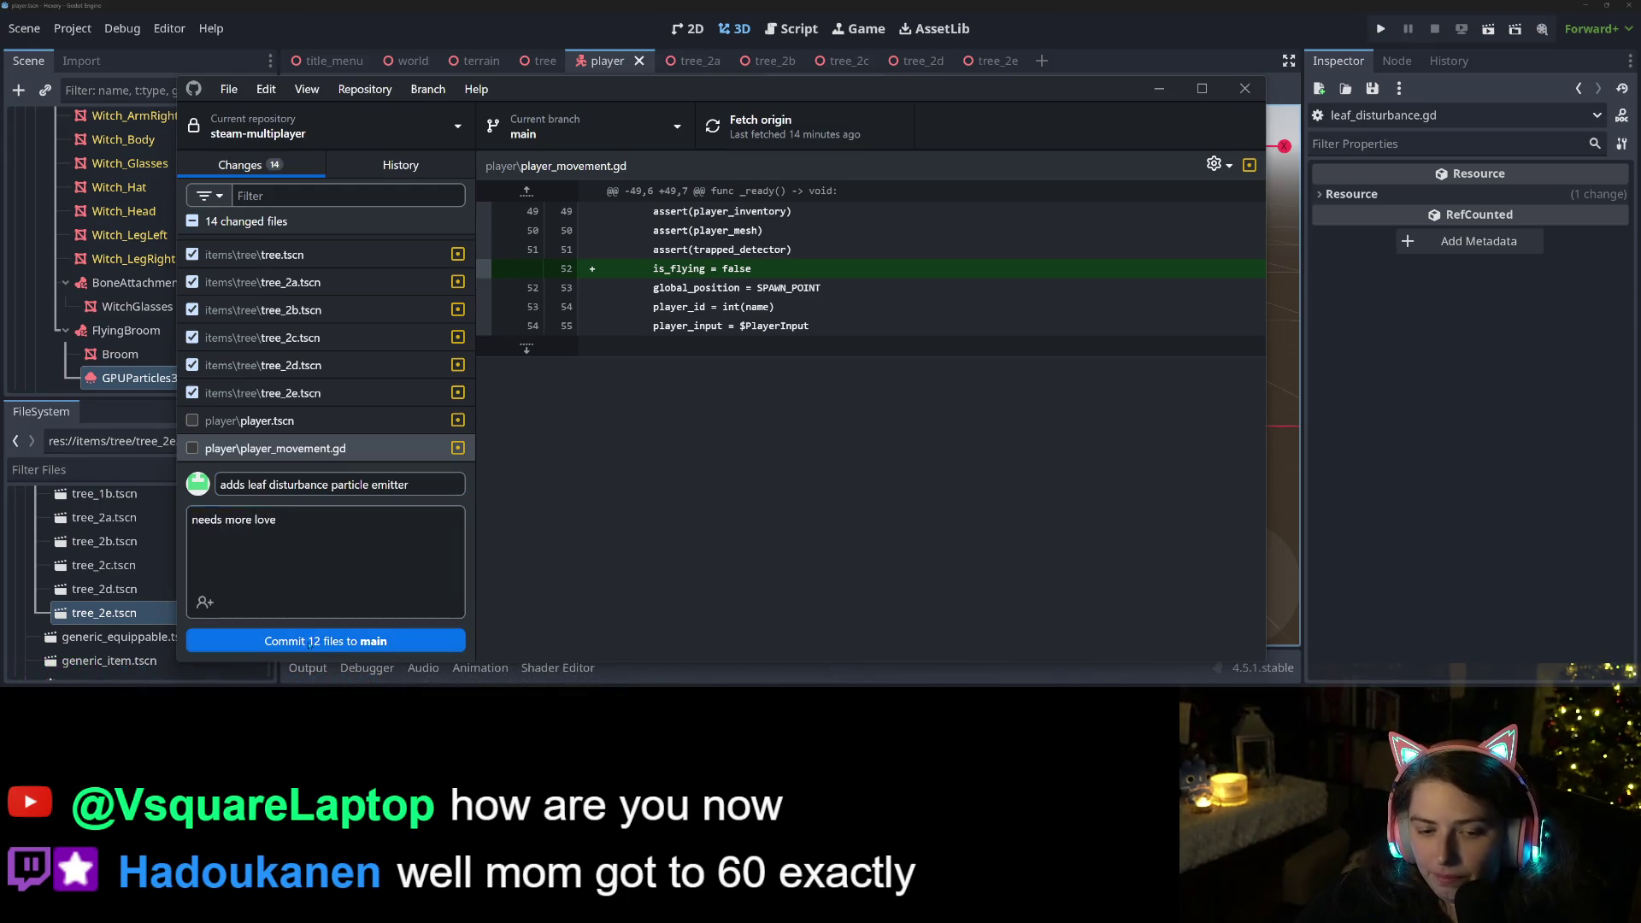
left_click(192, 221)
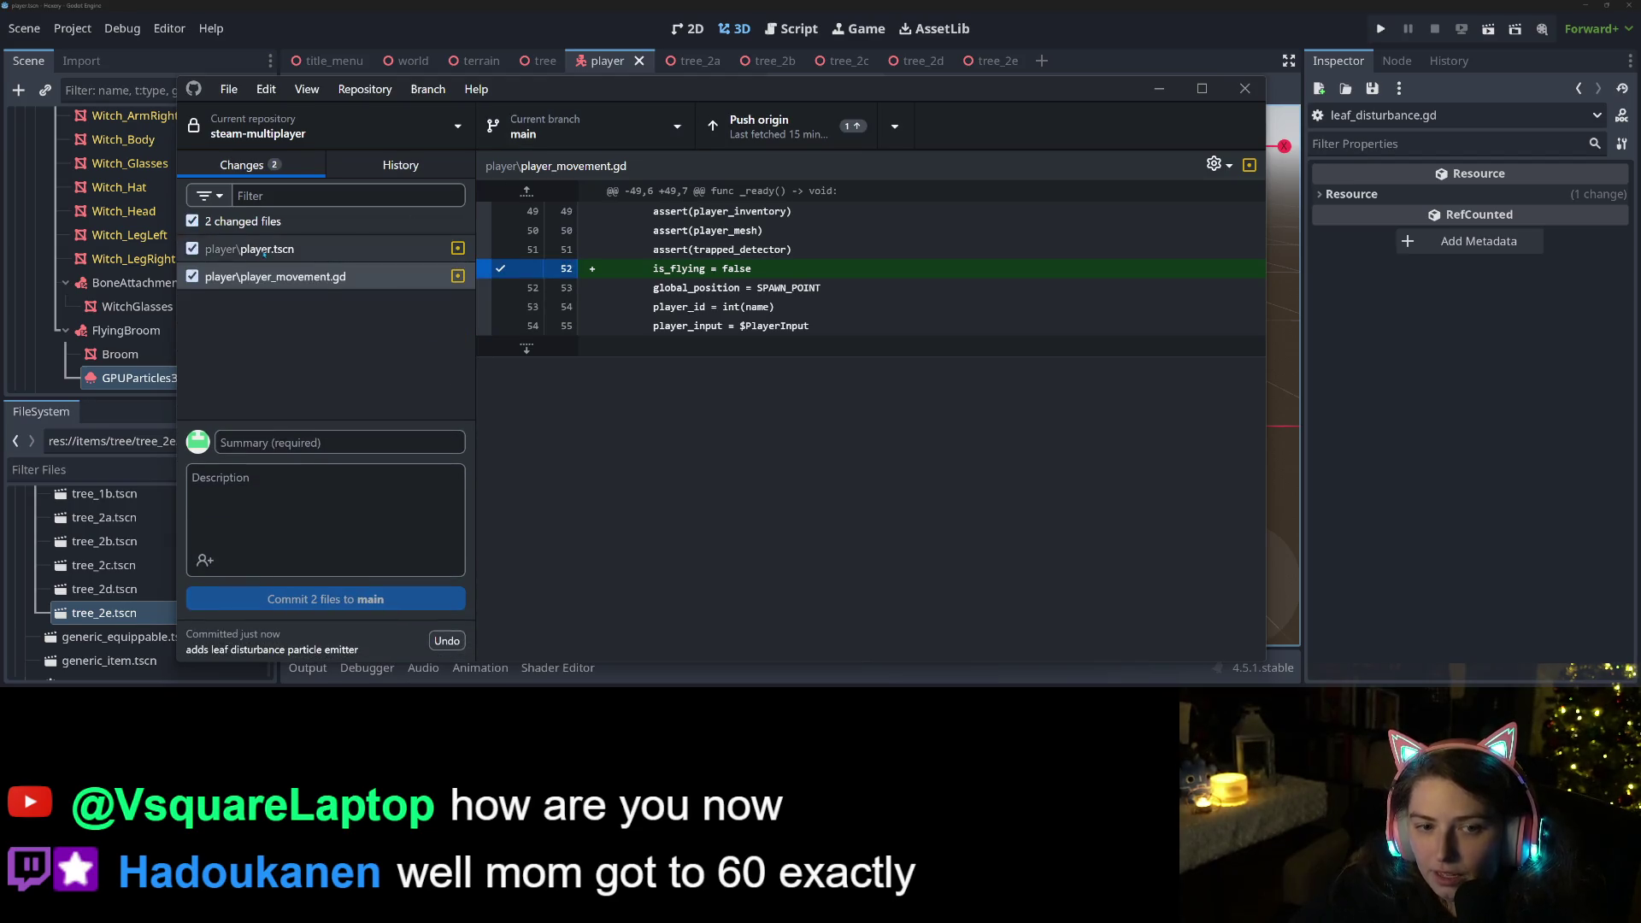
Review the diffs of player.tscn and player_movement.gd.
left_click(249, 249)
scroll(748, 445, "down", 10)
scroll(748, 445, "down", 1)
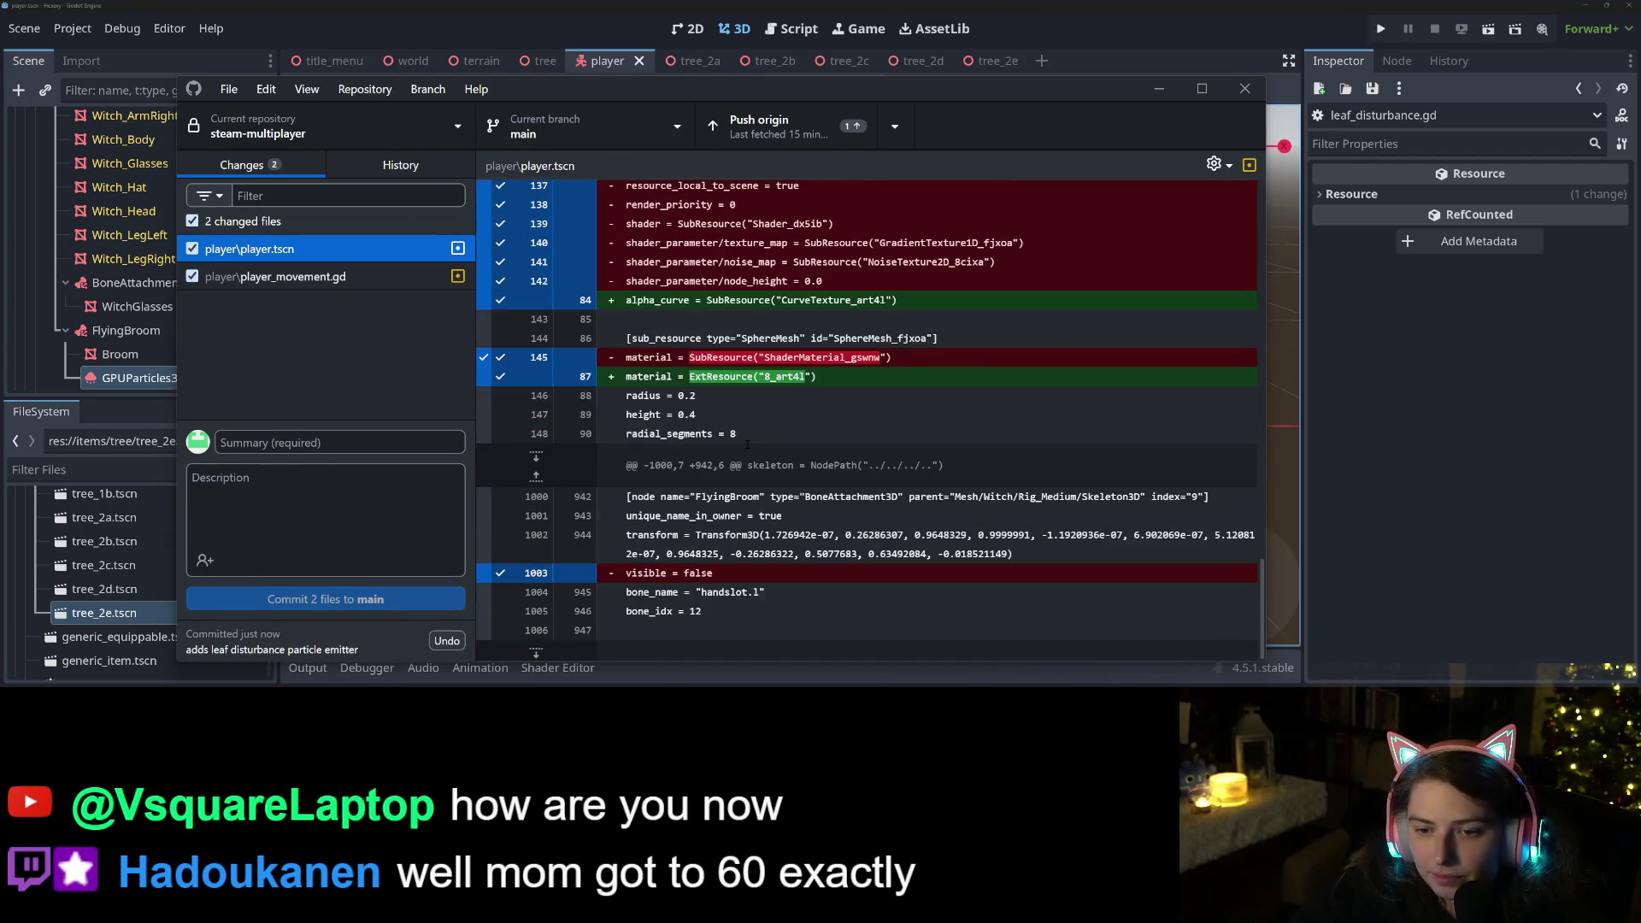
left_click(280, 278)
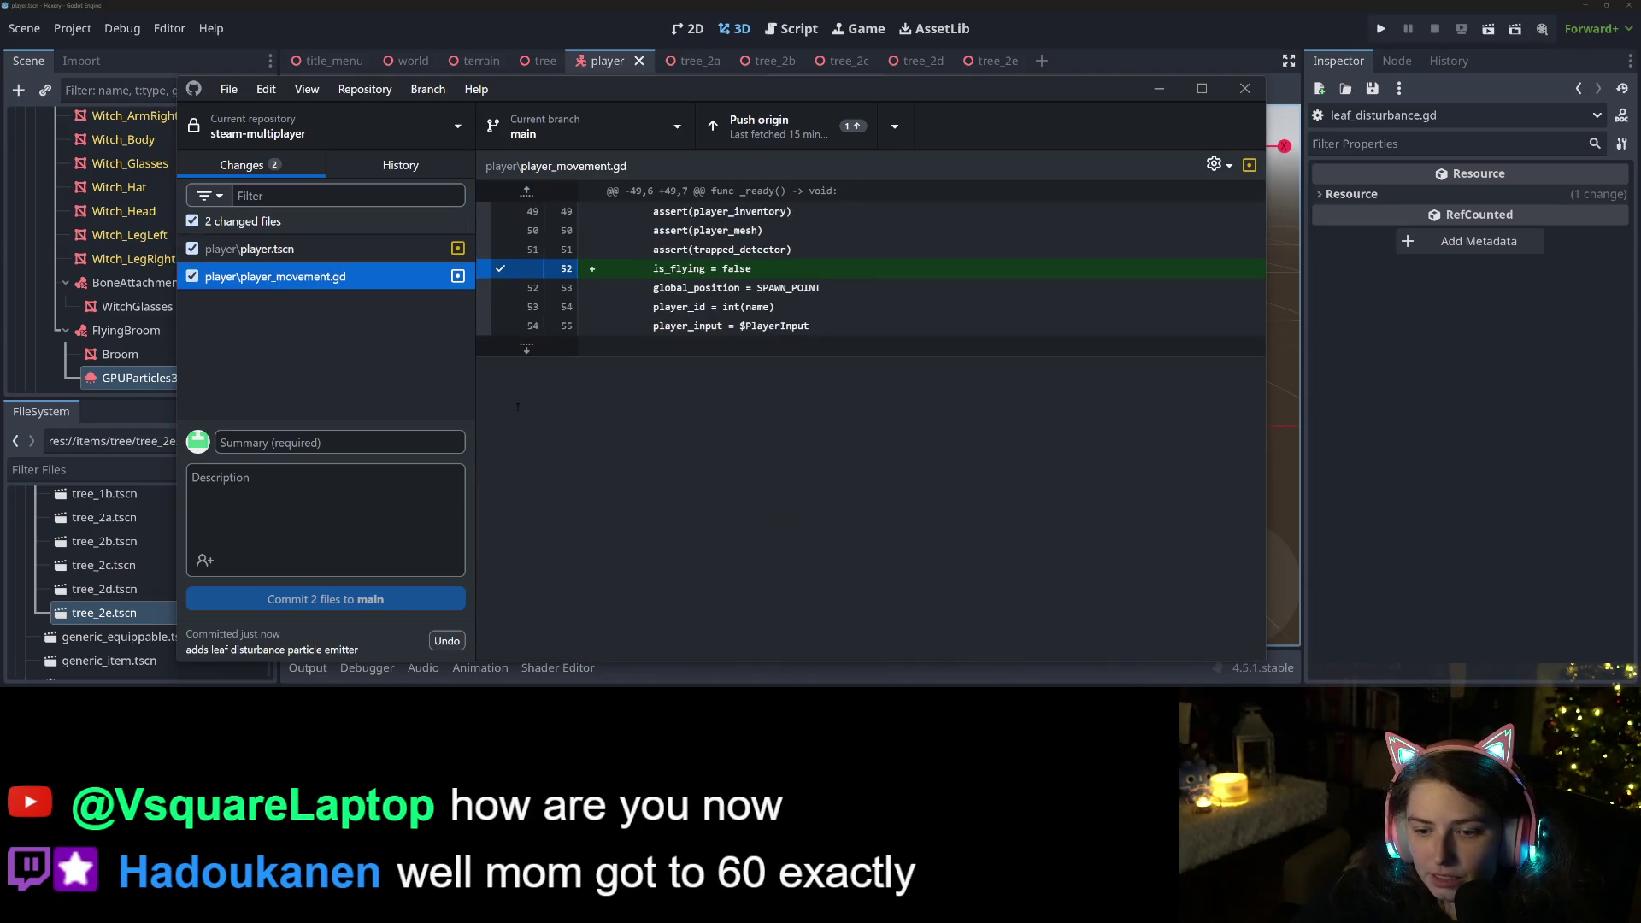
Commit both files as 'set player not flying on start' and push to origin.
left_click(373, 442)
type("set olaye")
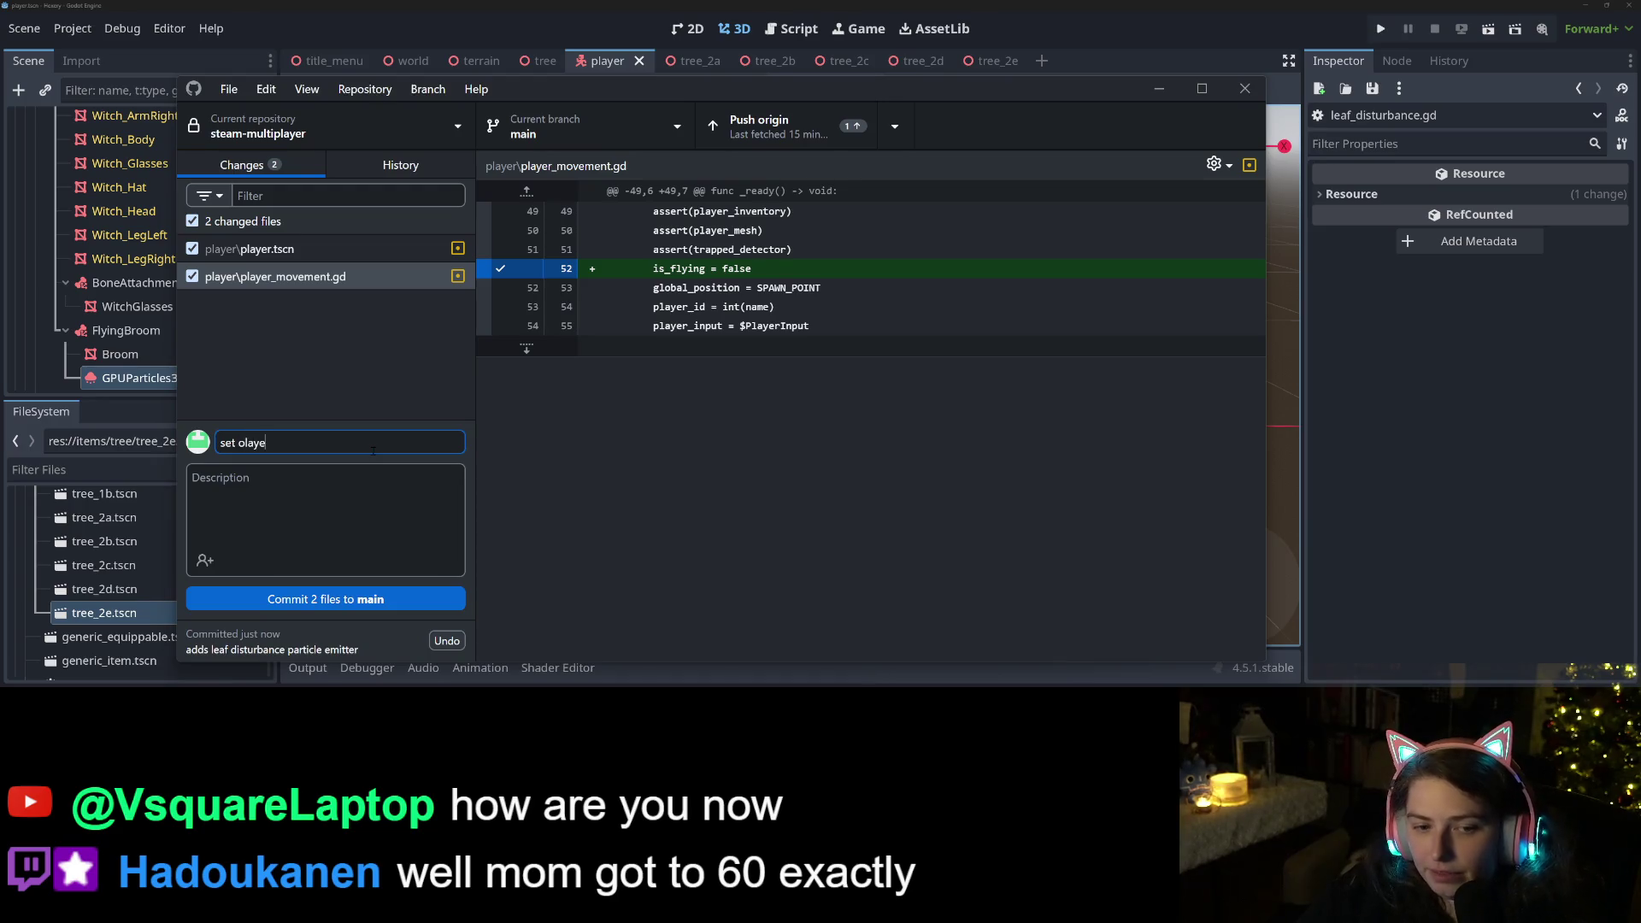
key("BackSpace")
key("BackSpace")
key("BackSpace")
type("play")
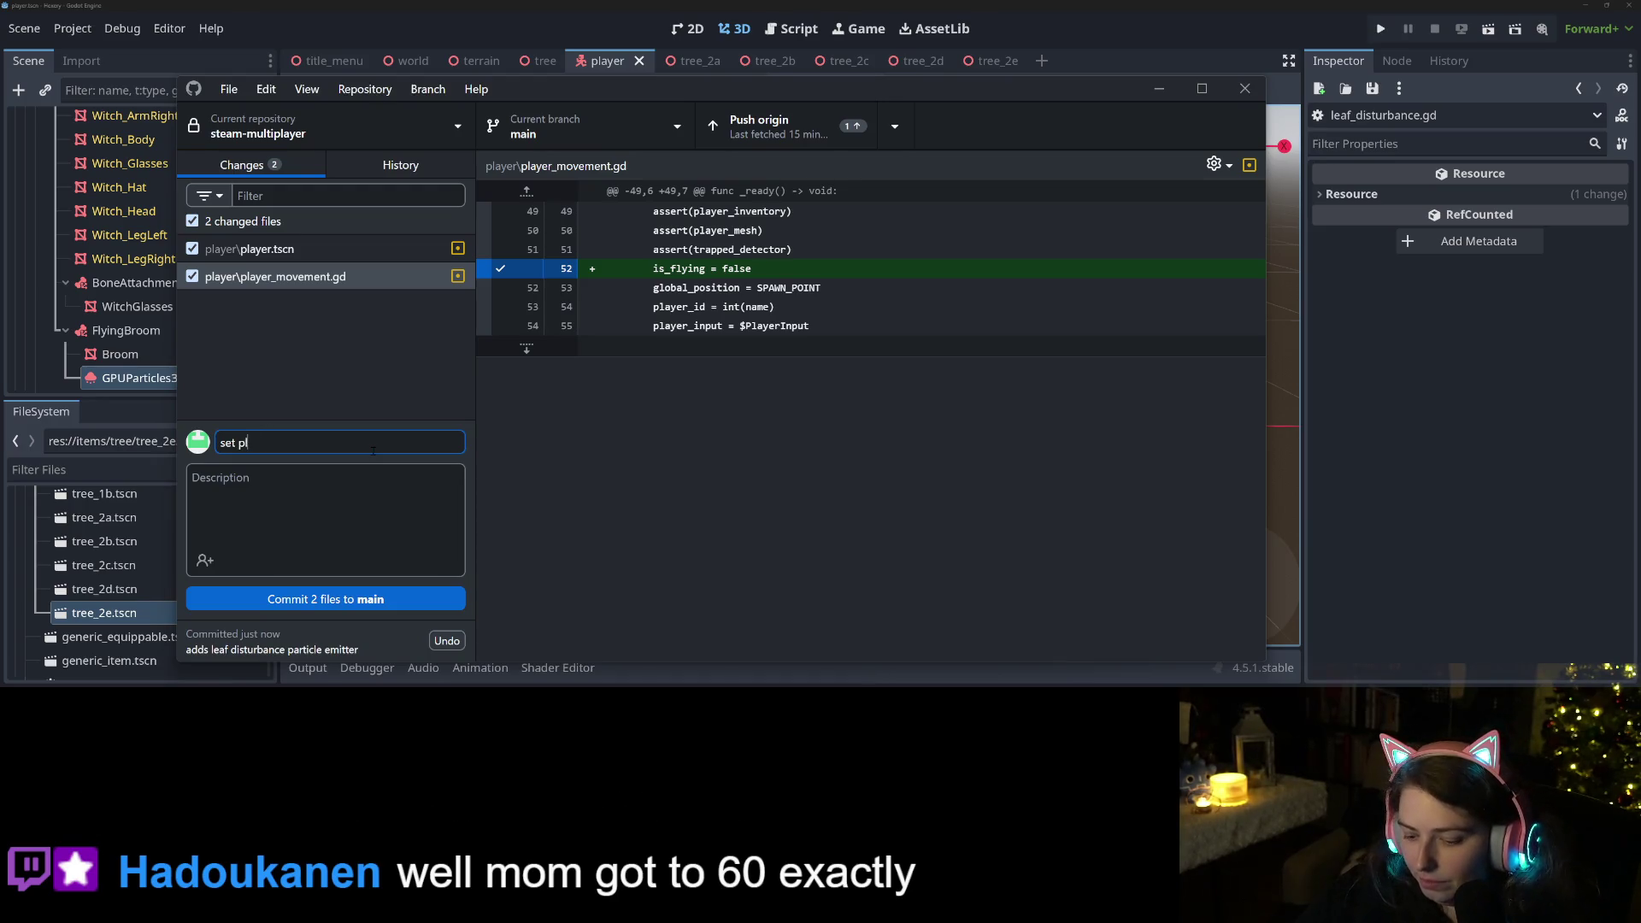
type("er not flying on start")
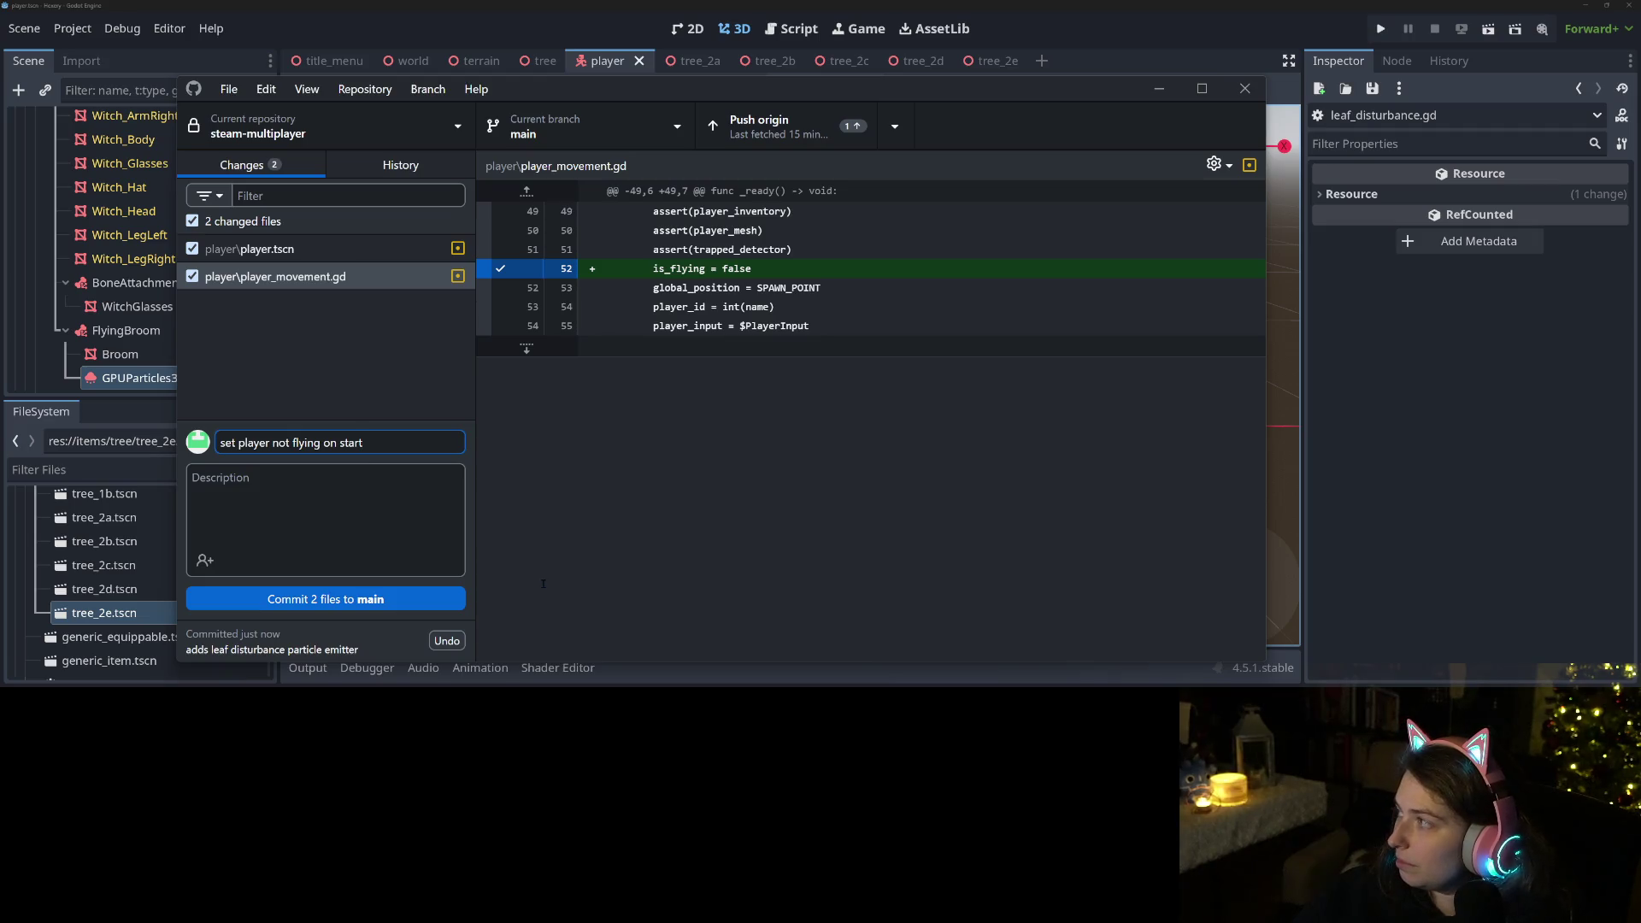
left_click(437, 593)
left_click(765, 126)
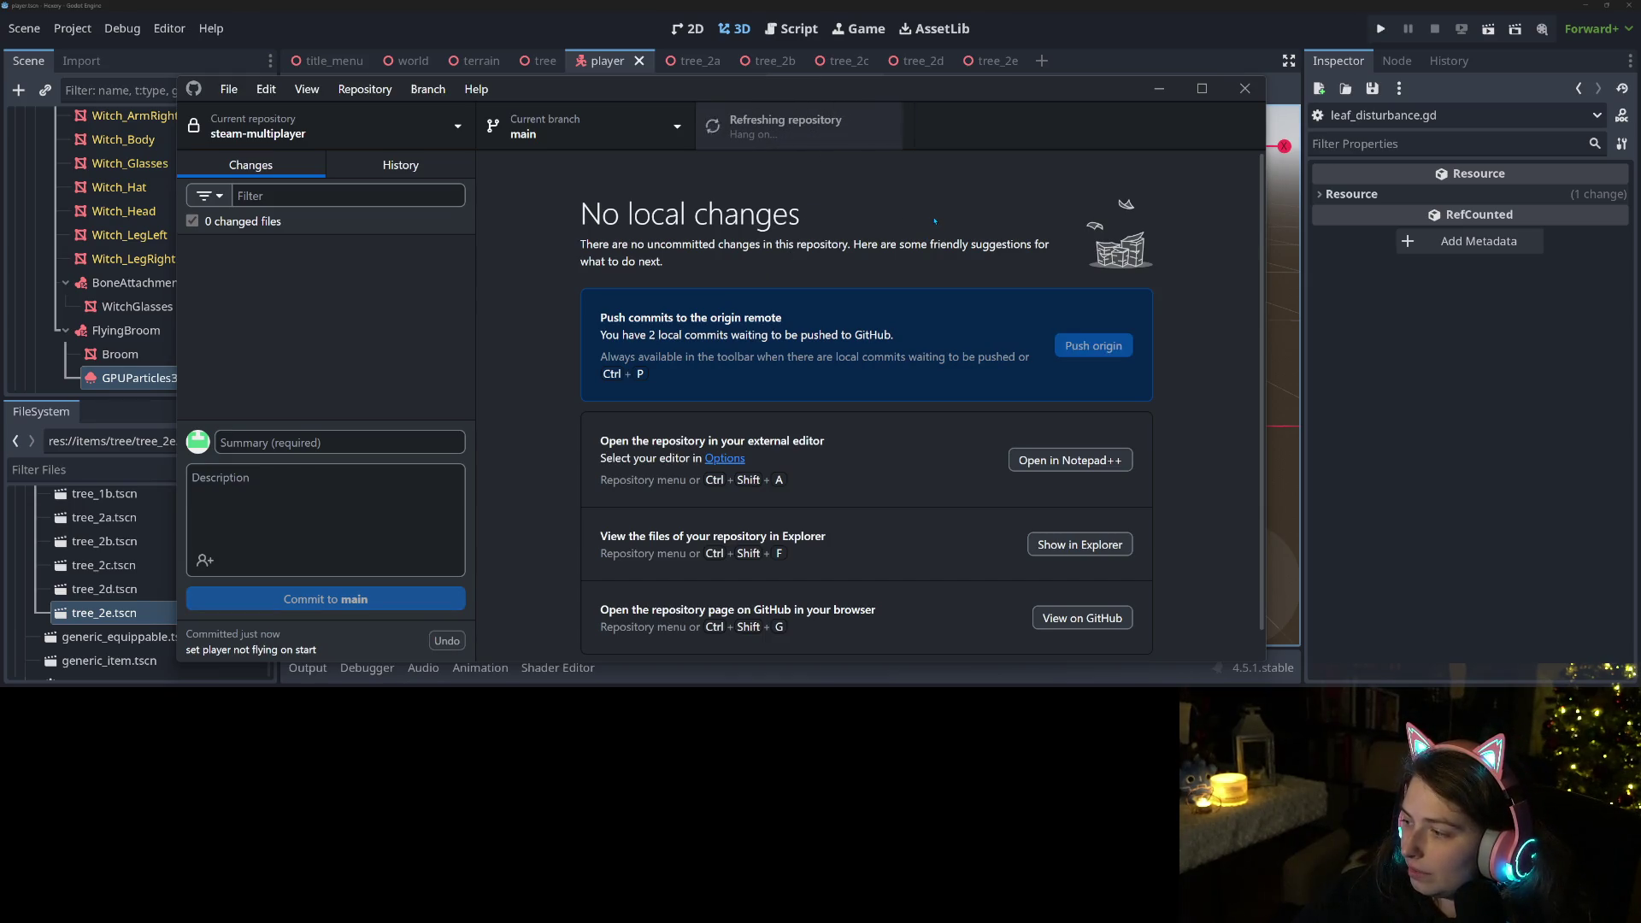
left_click(1166, 90)
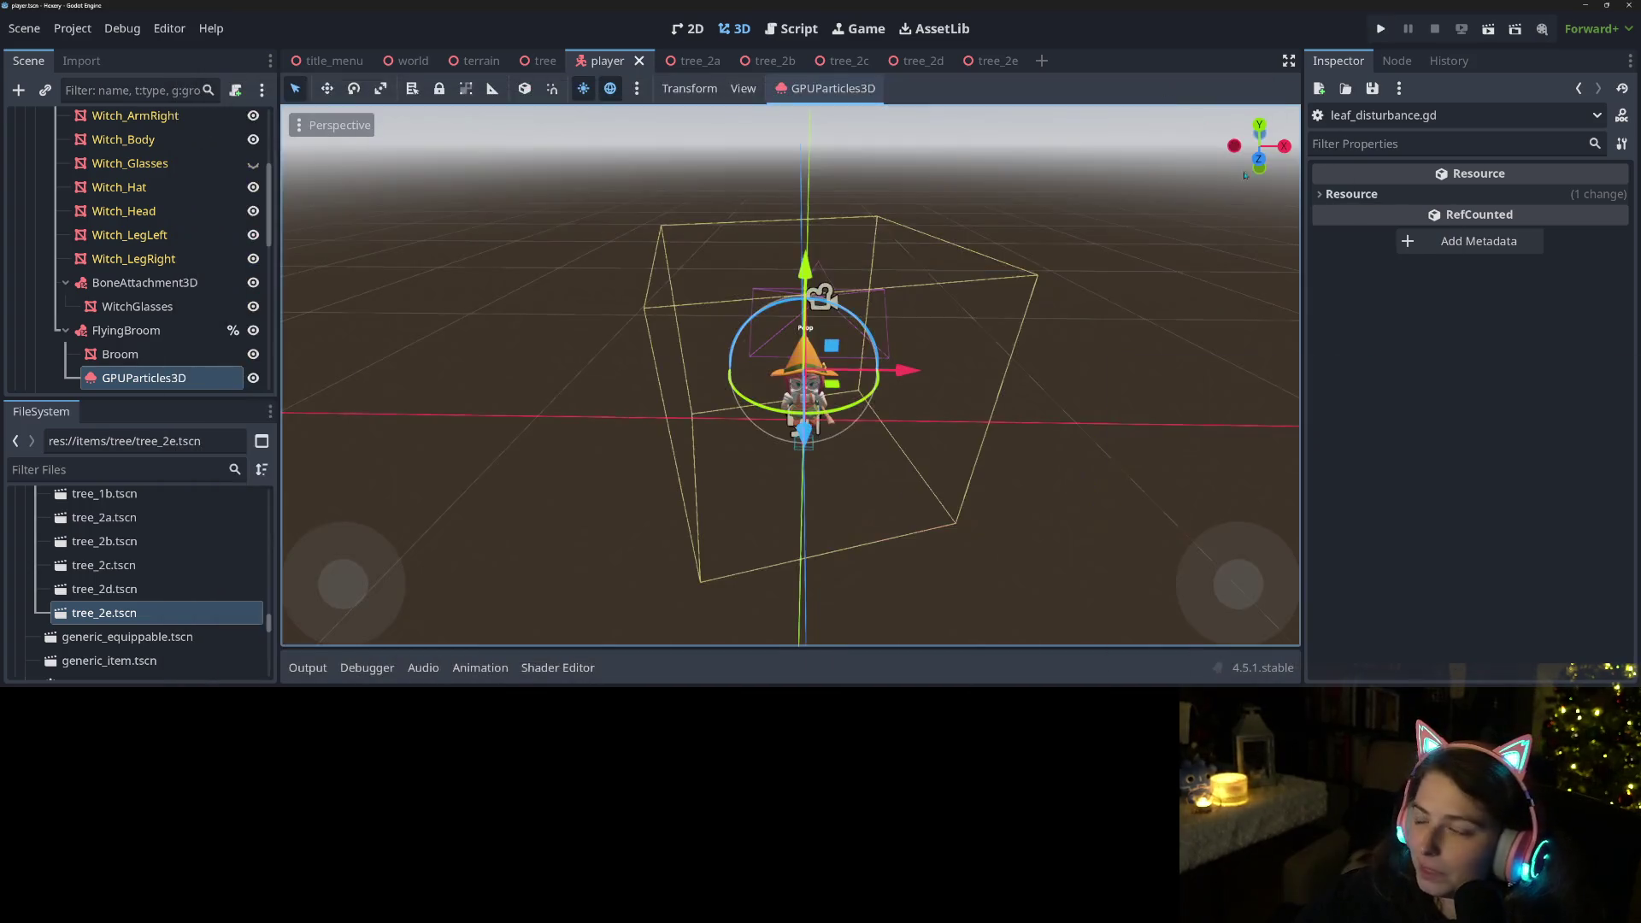
left_click(1413, 556)
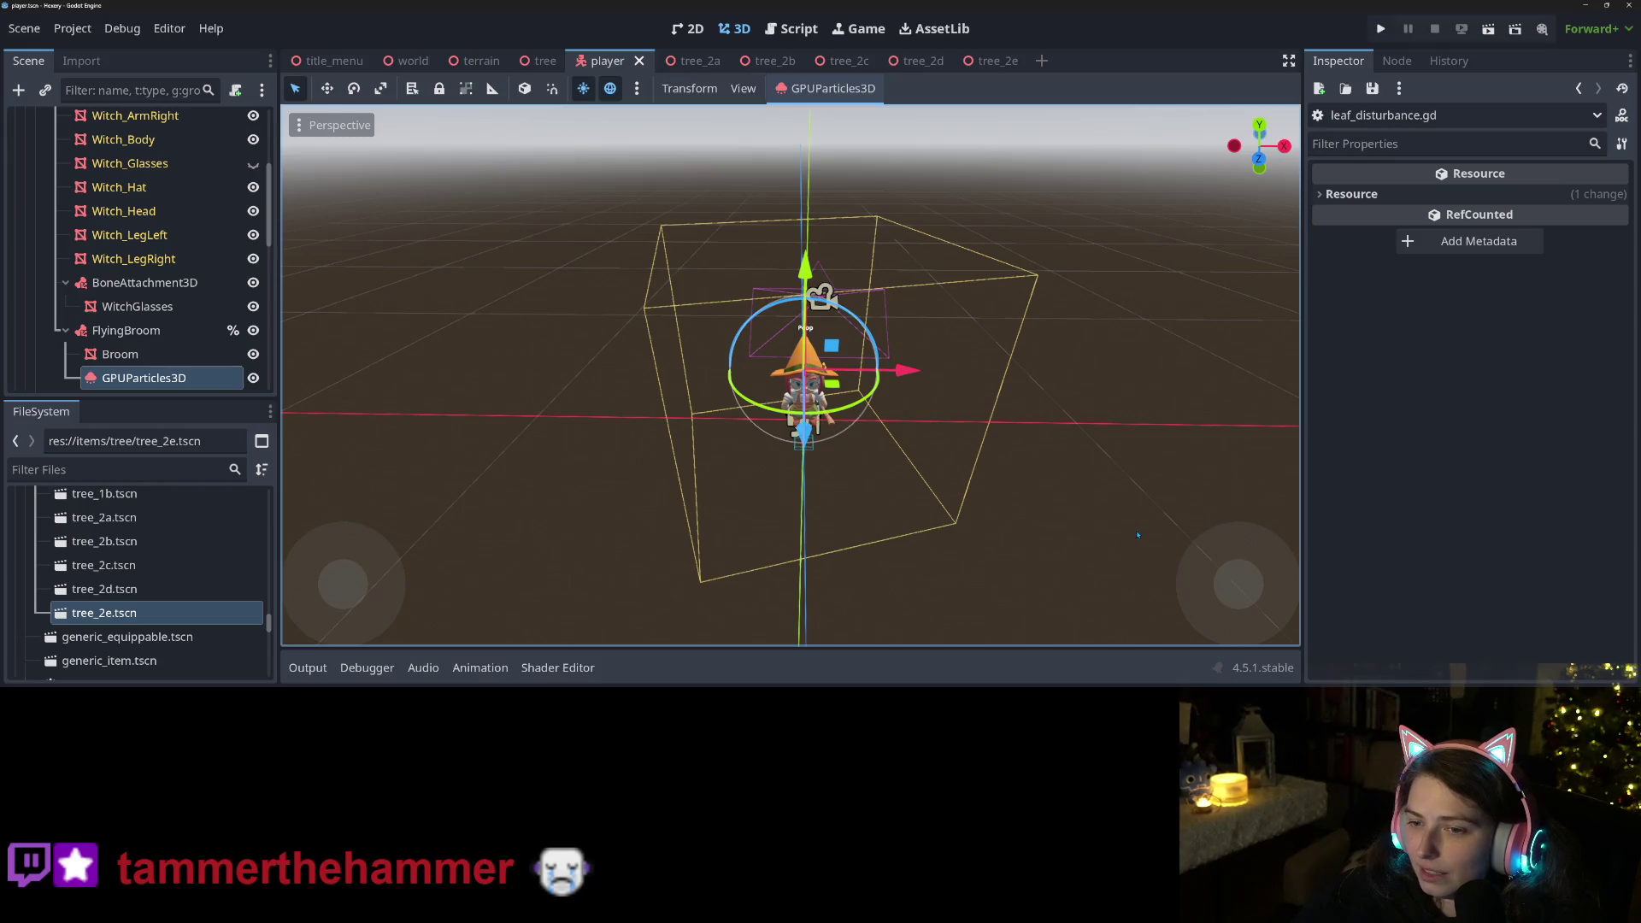
scroll(1137, 535, "up", 5)
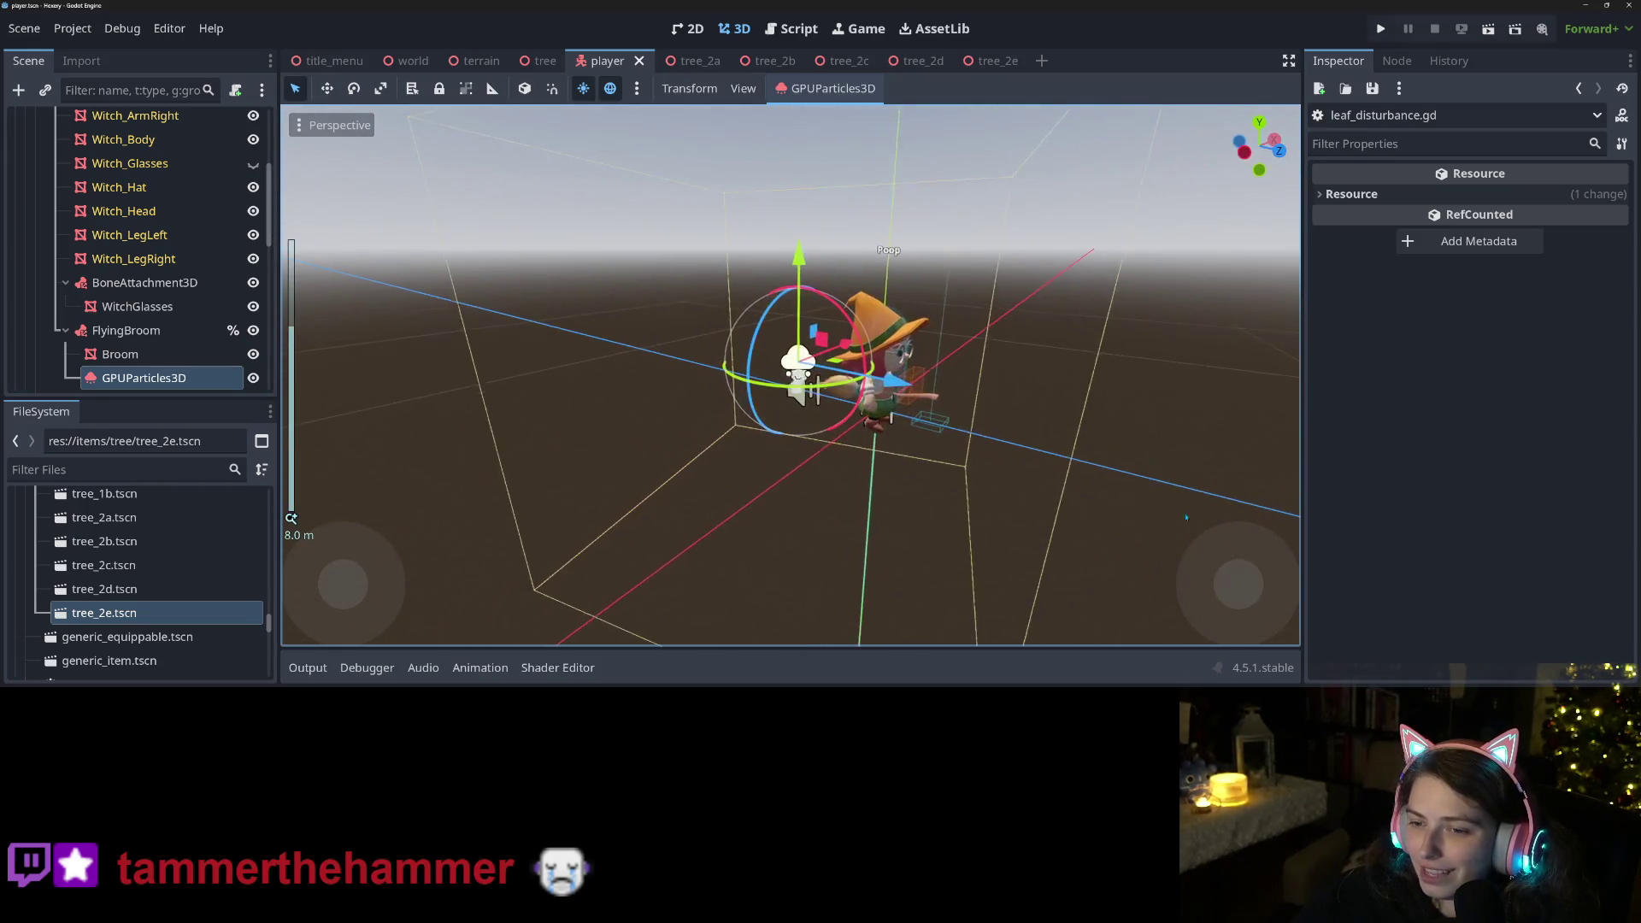
left_click_drag(1186, 517, 1094, 529)
mouse_move(1122, 511)
left_mouse_down()
mouse_move(919, 511)
mouse_move(768, 482)
mouse_move(889, 510)
left_mouse_up()
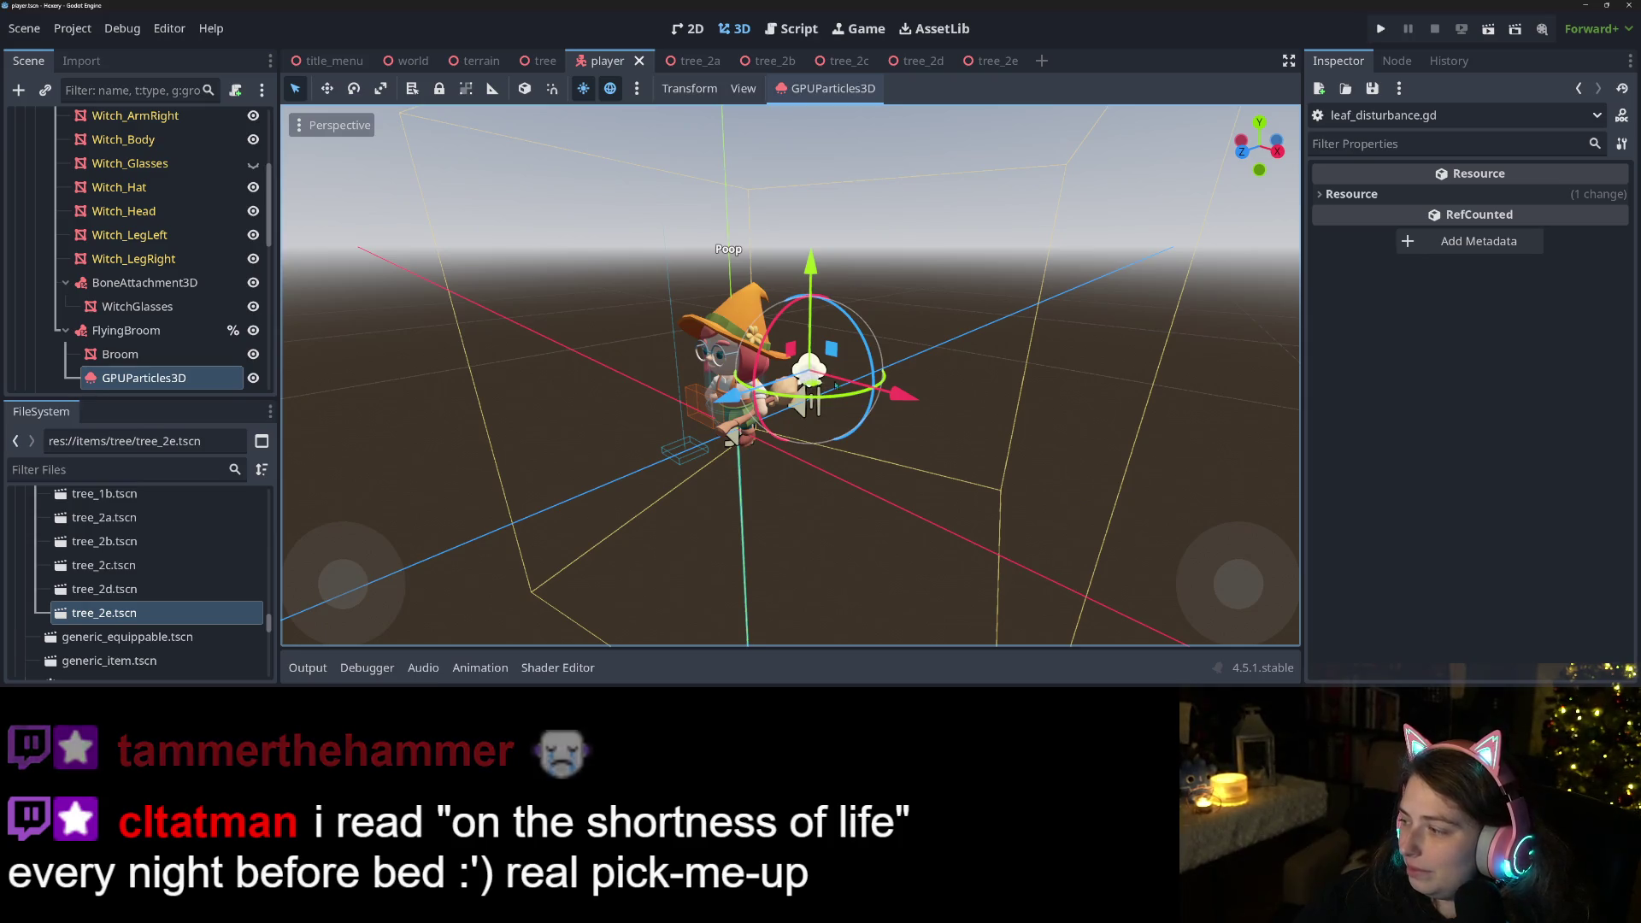
scroll(848, 416, "down", 2)
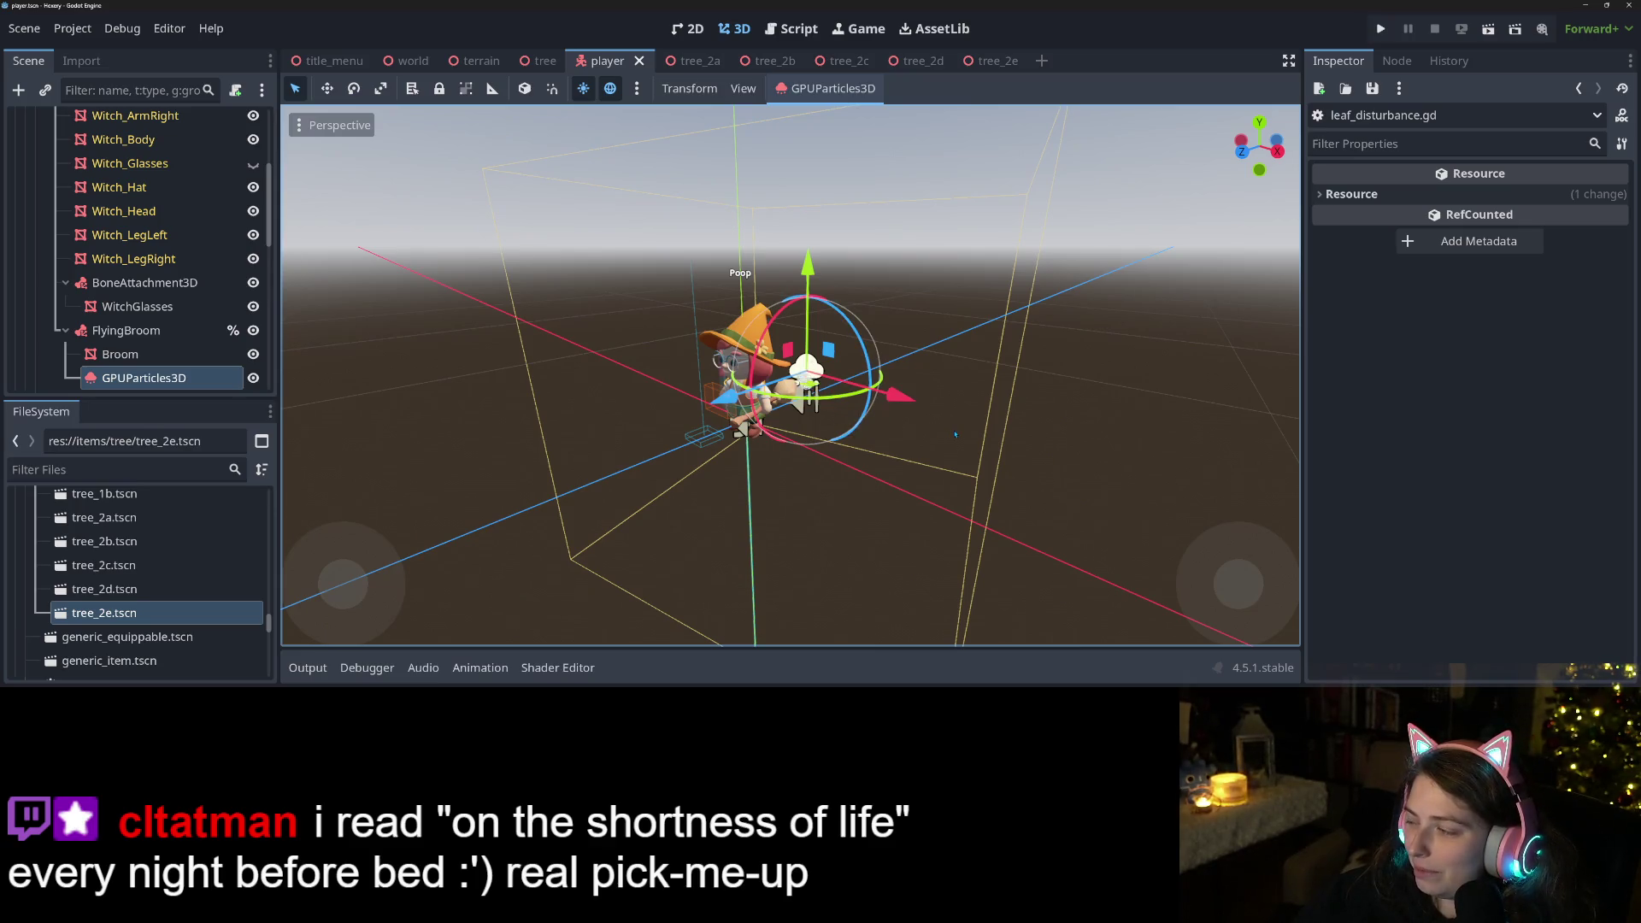
mouse_move(777, 428)
left_mouse_down()
mouse_move(635, 182)
mouse_move(681, 248)
mouse_move(535, 239)
mouse_move(513, 197)
mouse_move(979, 439)
mouse_move(1022, 128)
mouse_move(843, 439)
mouse_move(920, 460)
left_mouse_up()
scroll(635, 182, "down", 4)
scroll(853, 444, "up", 3)
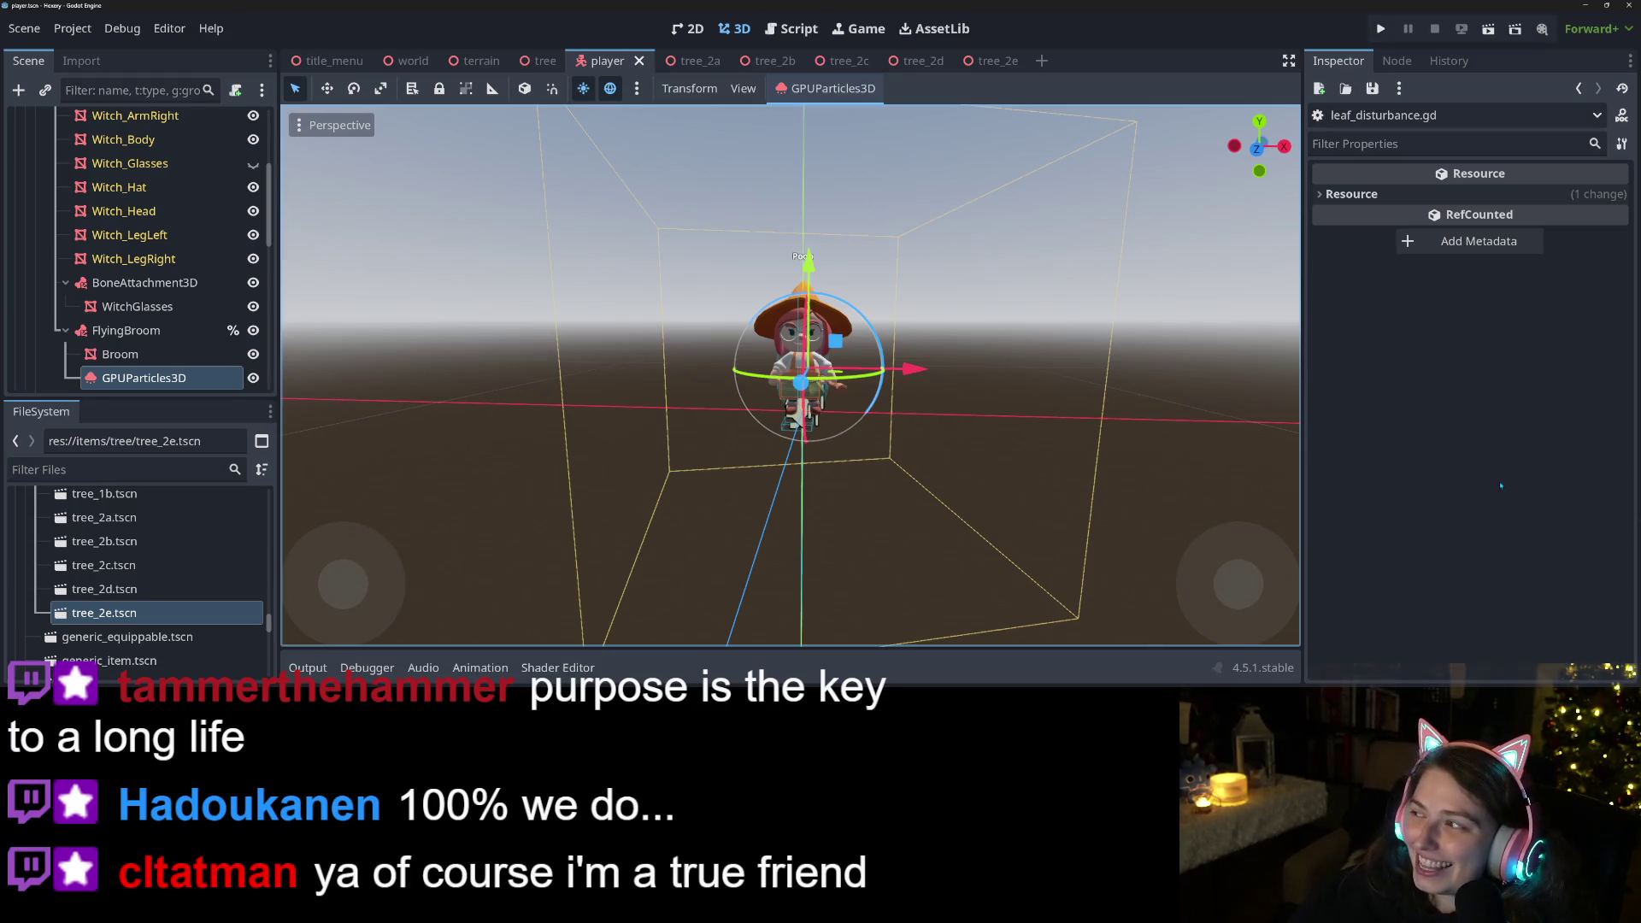
left_click_drag(1000, 505, 1128, 474)
scroll(144, 258, "up", 5)
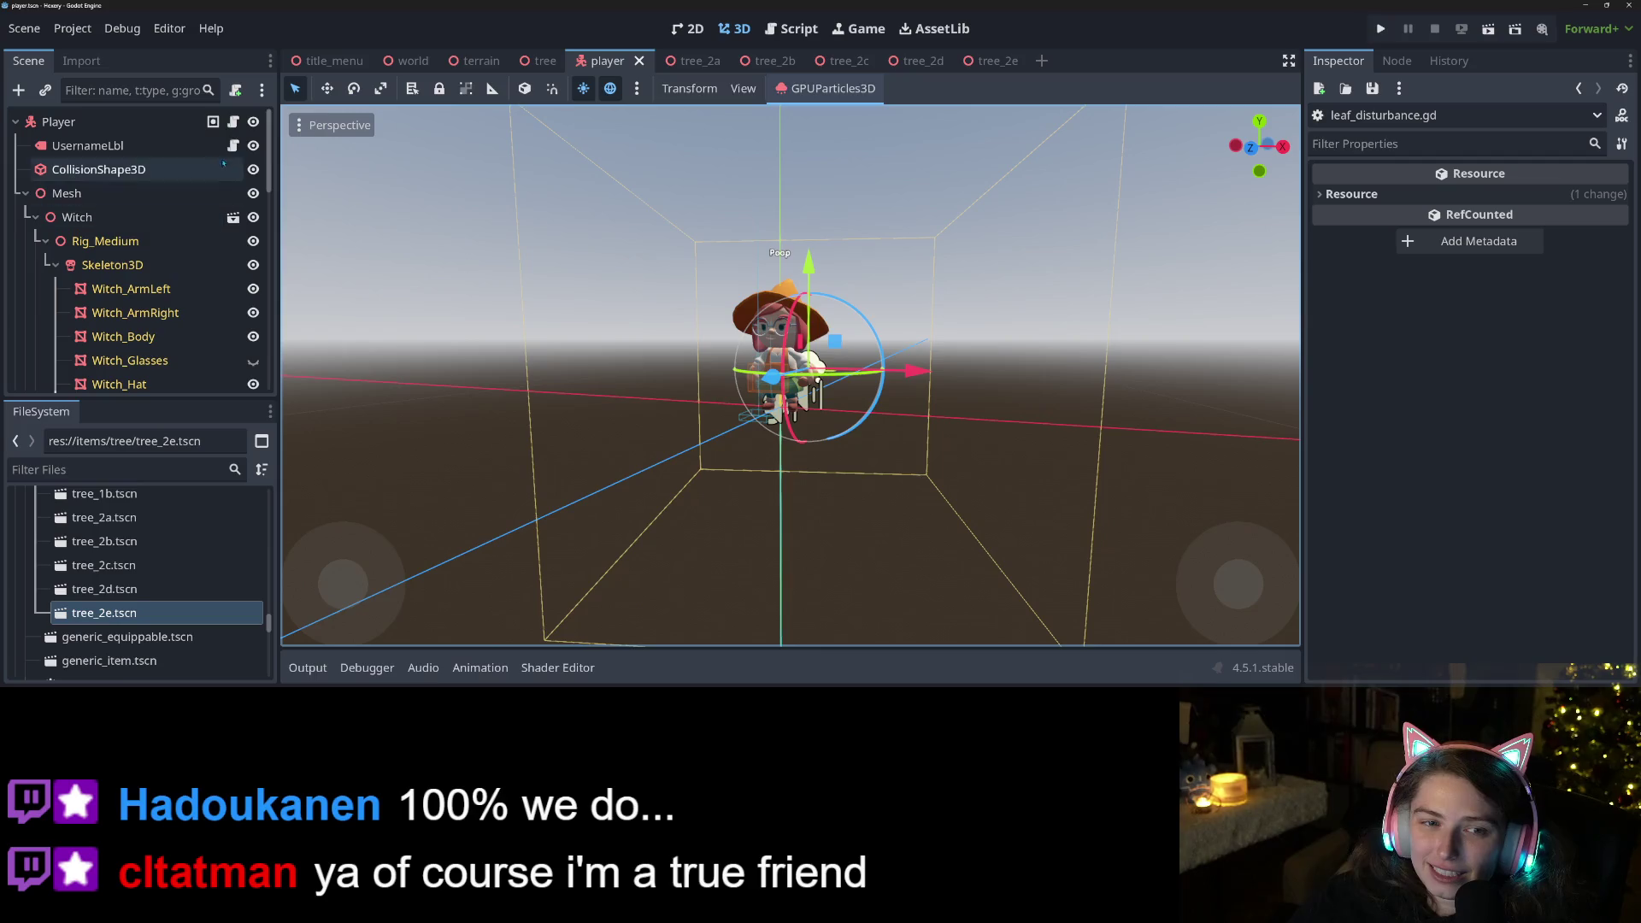
left_click(232, 121)
Inspect the fly_cast, is_on_floor and server checks in player_movement.gd's _process function.
left_click(897, 344)
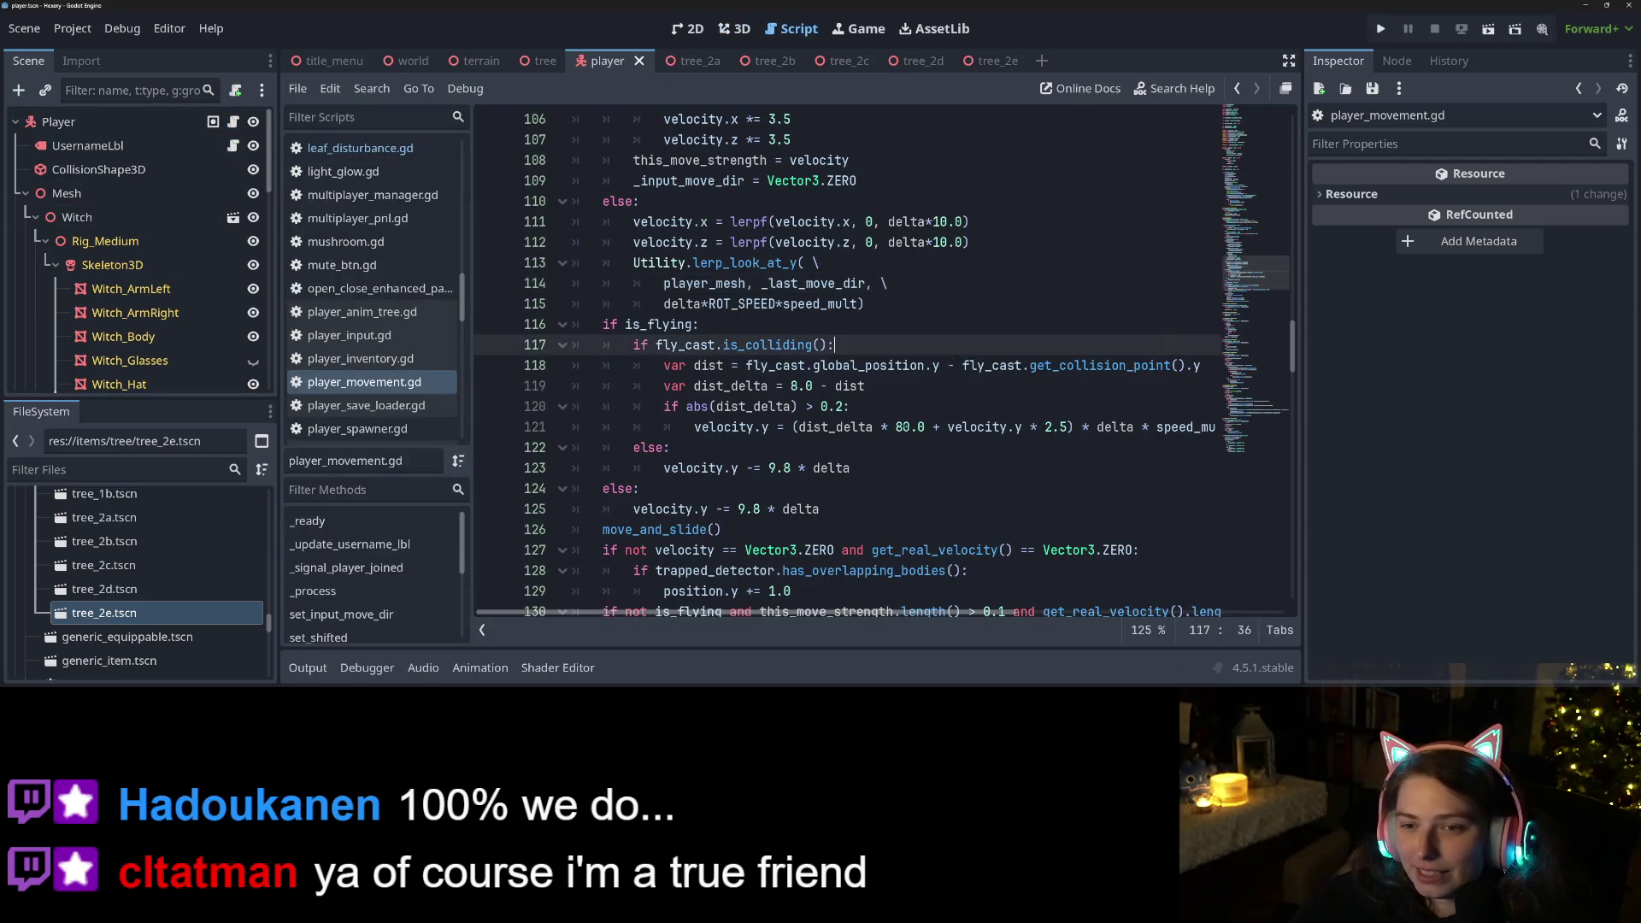
scroll(898, 425, "up", 9)
scroll(898, 425, "up", 2)
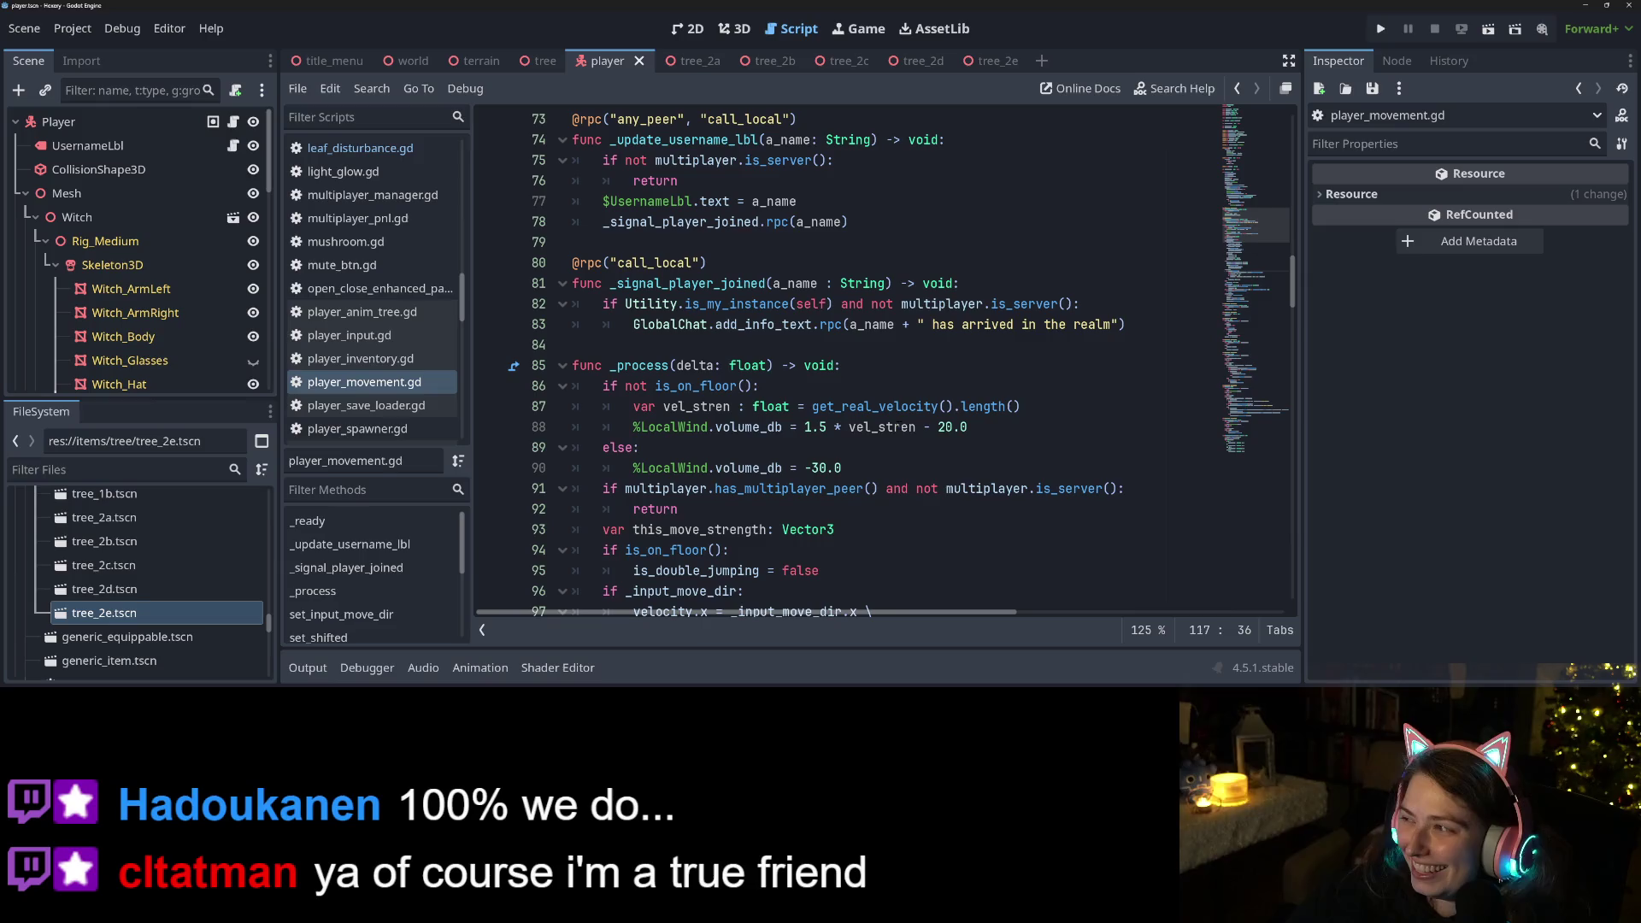
mouse_move(894, 412)
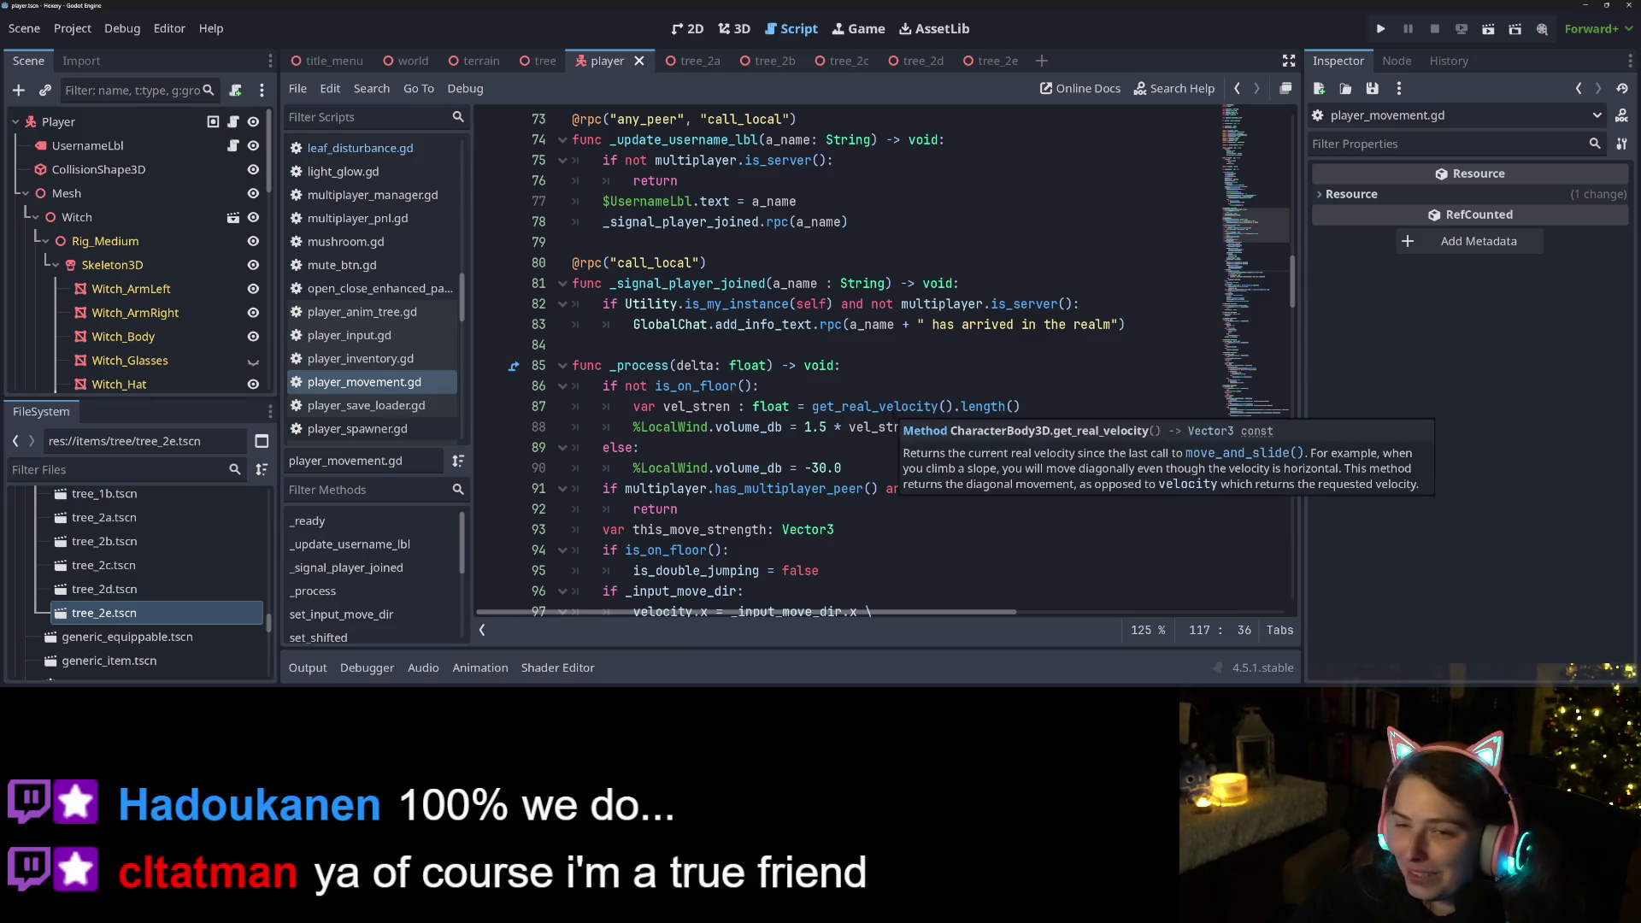
left_click(703, 359)
left_click(844, 382)
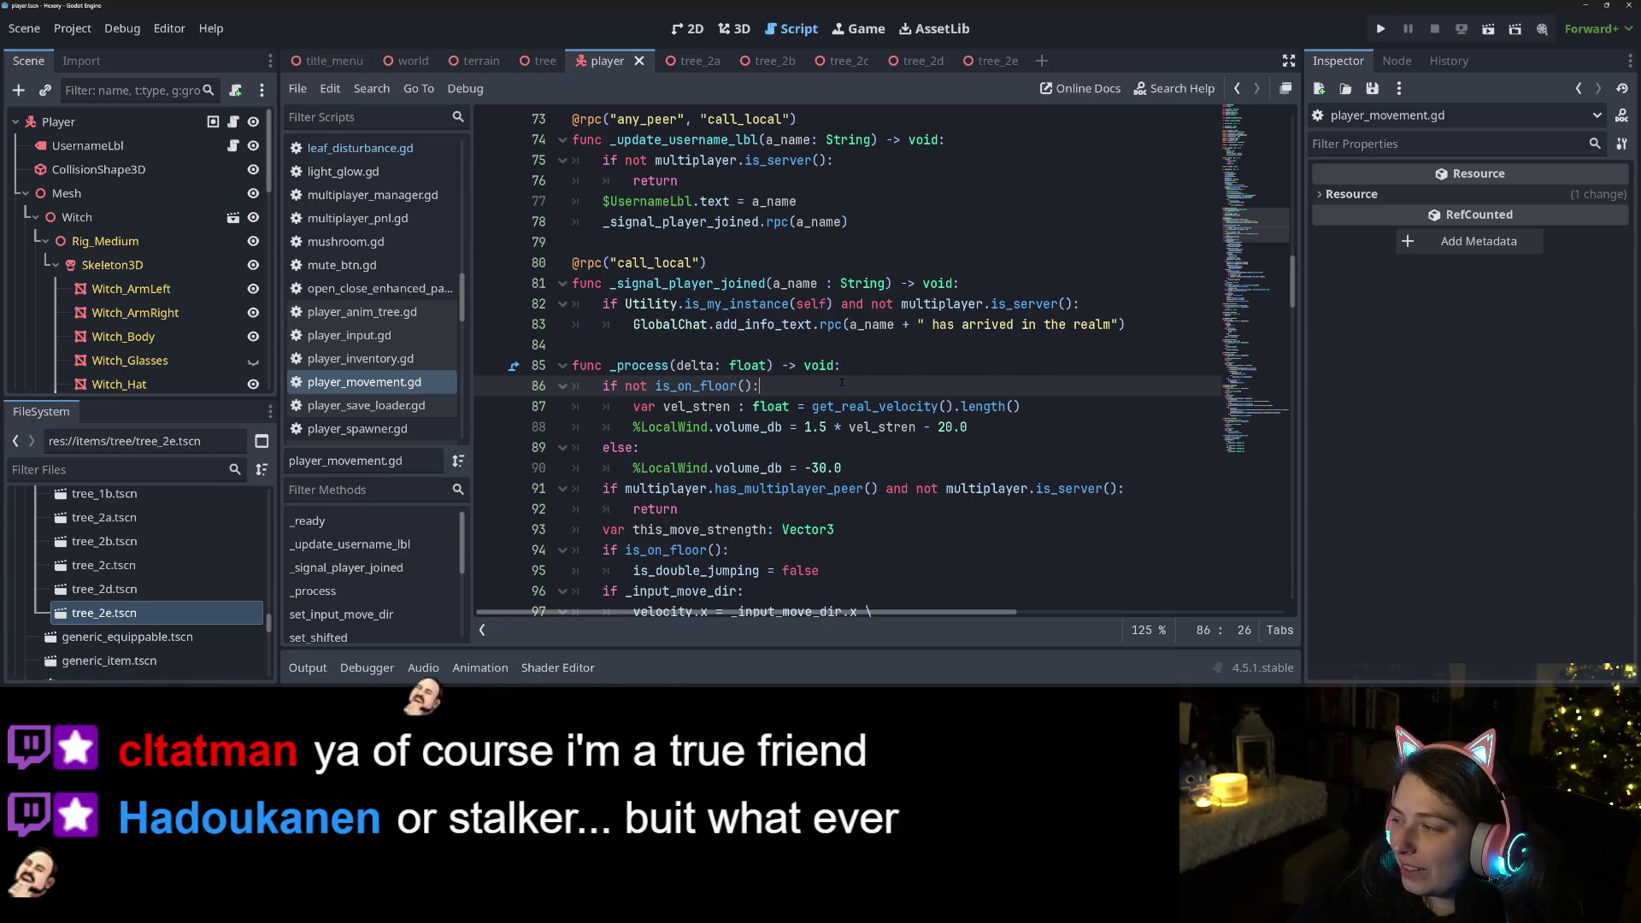
left_click(603, 304)
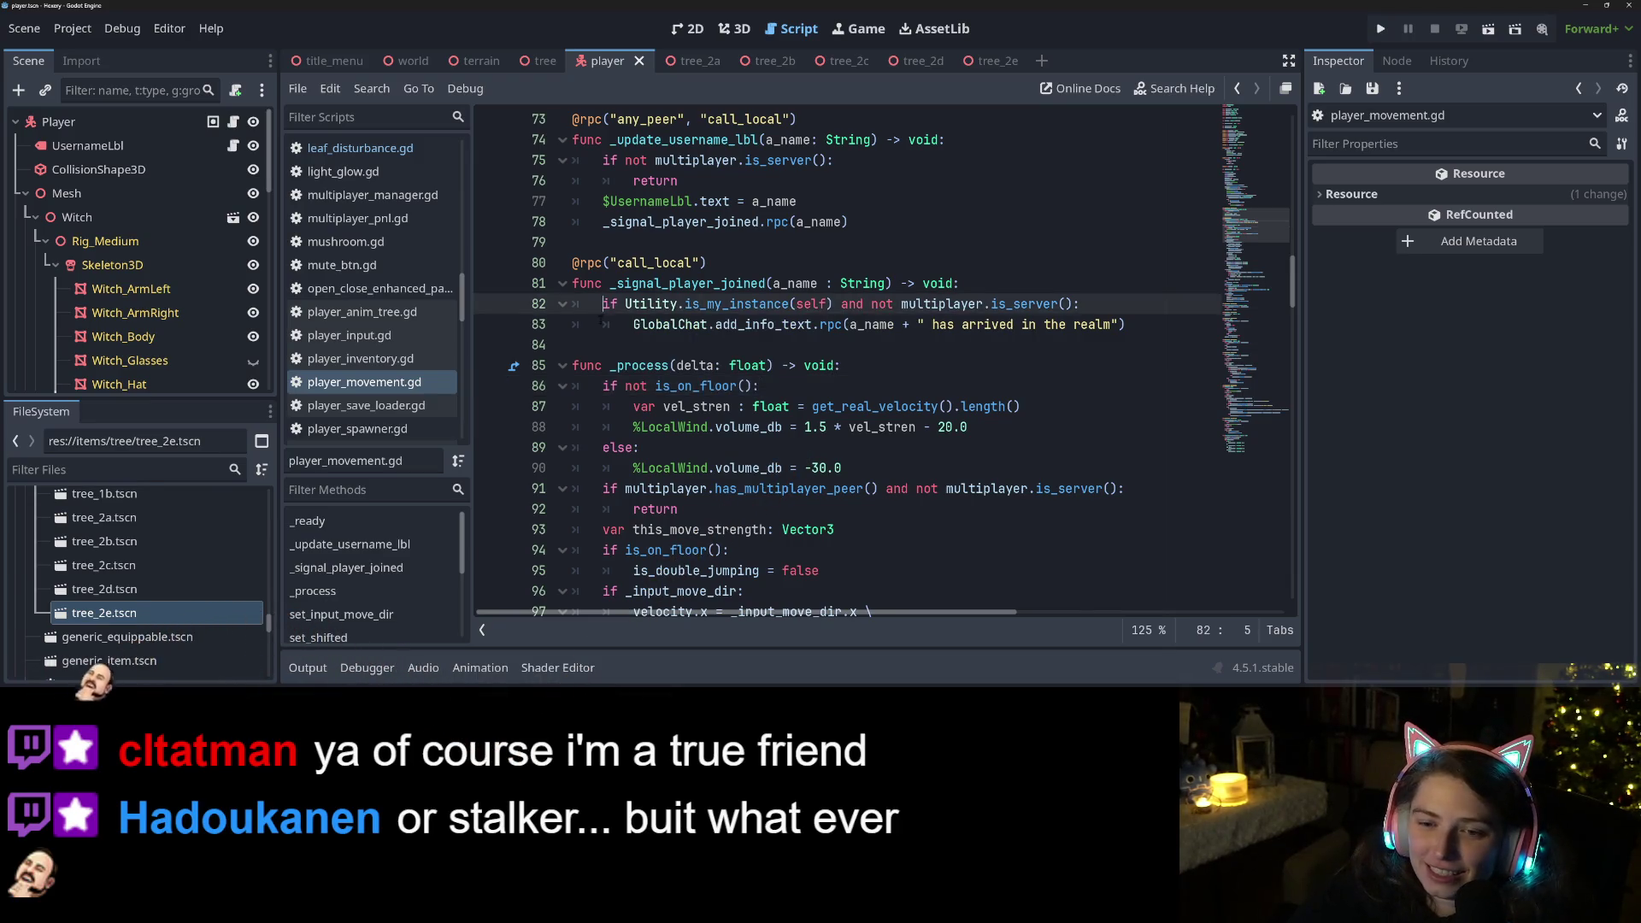
left_click(820, 365)
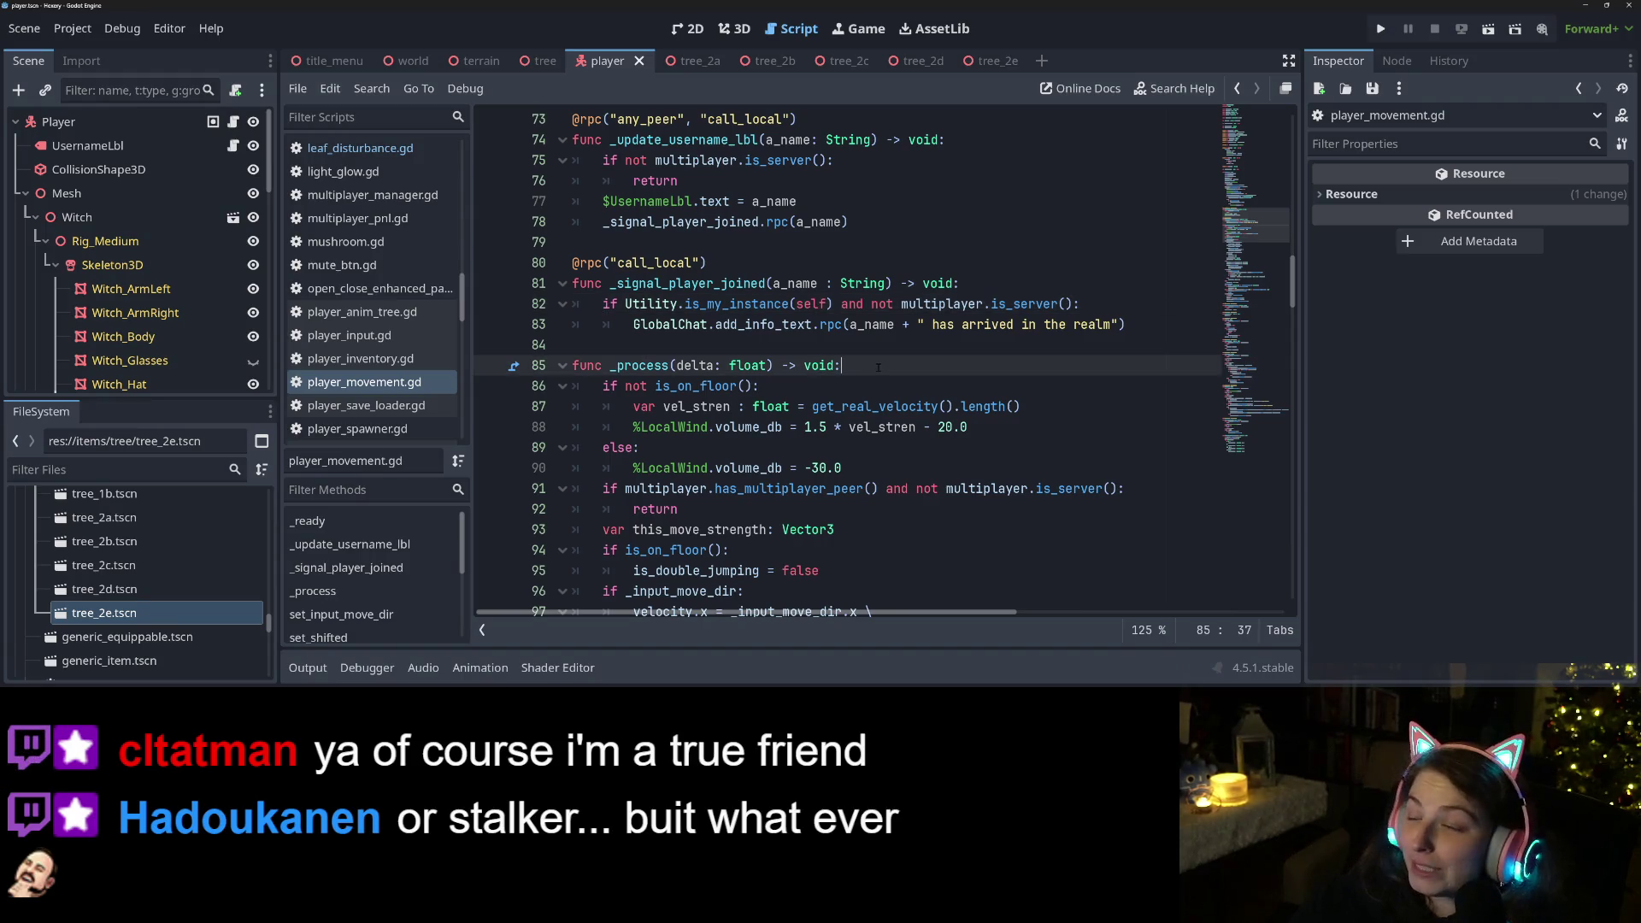
scroll(855, 365, "up", 10)
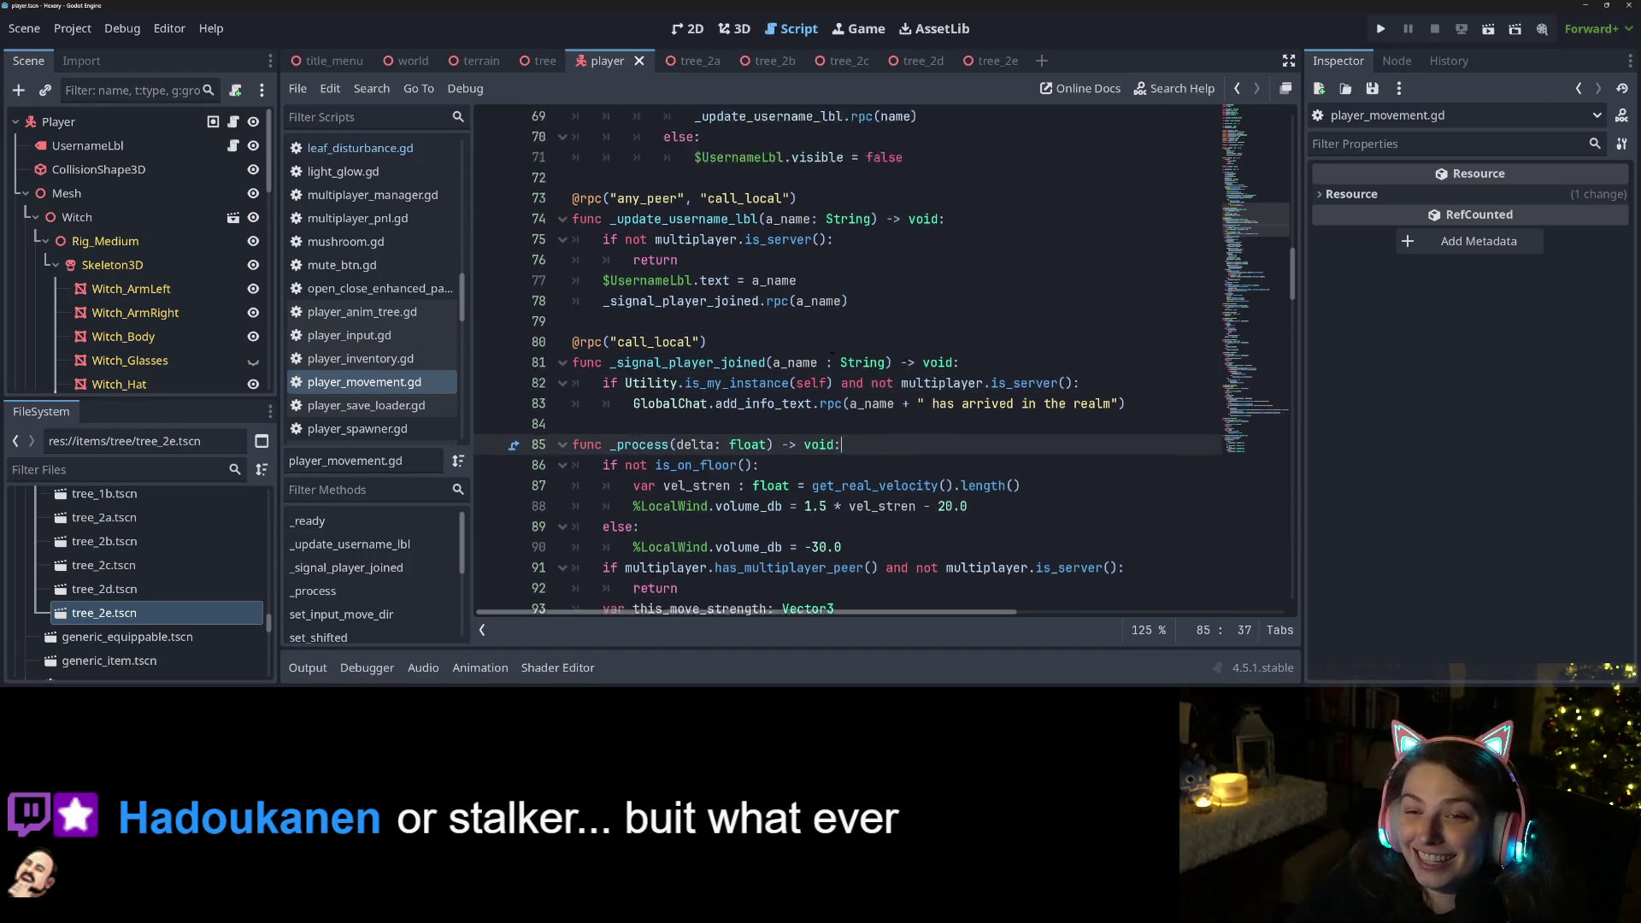
scroll(831, 355, "up", 10)
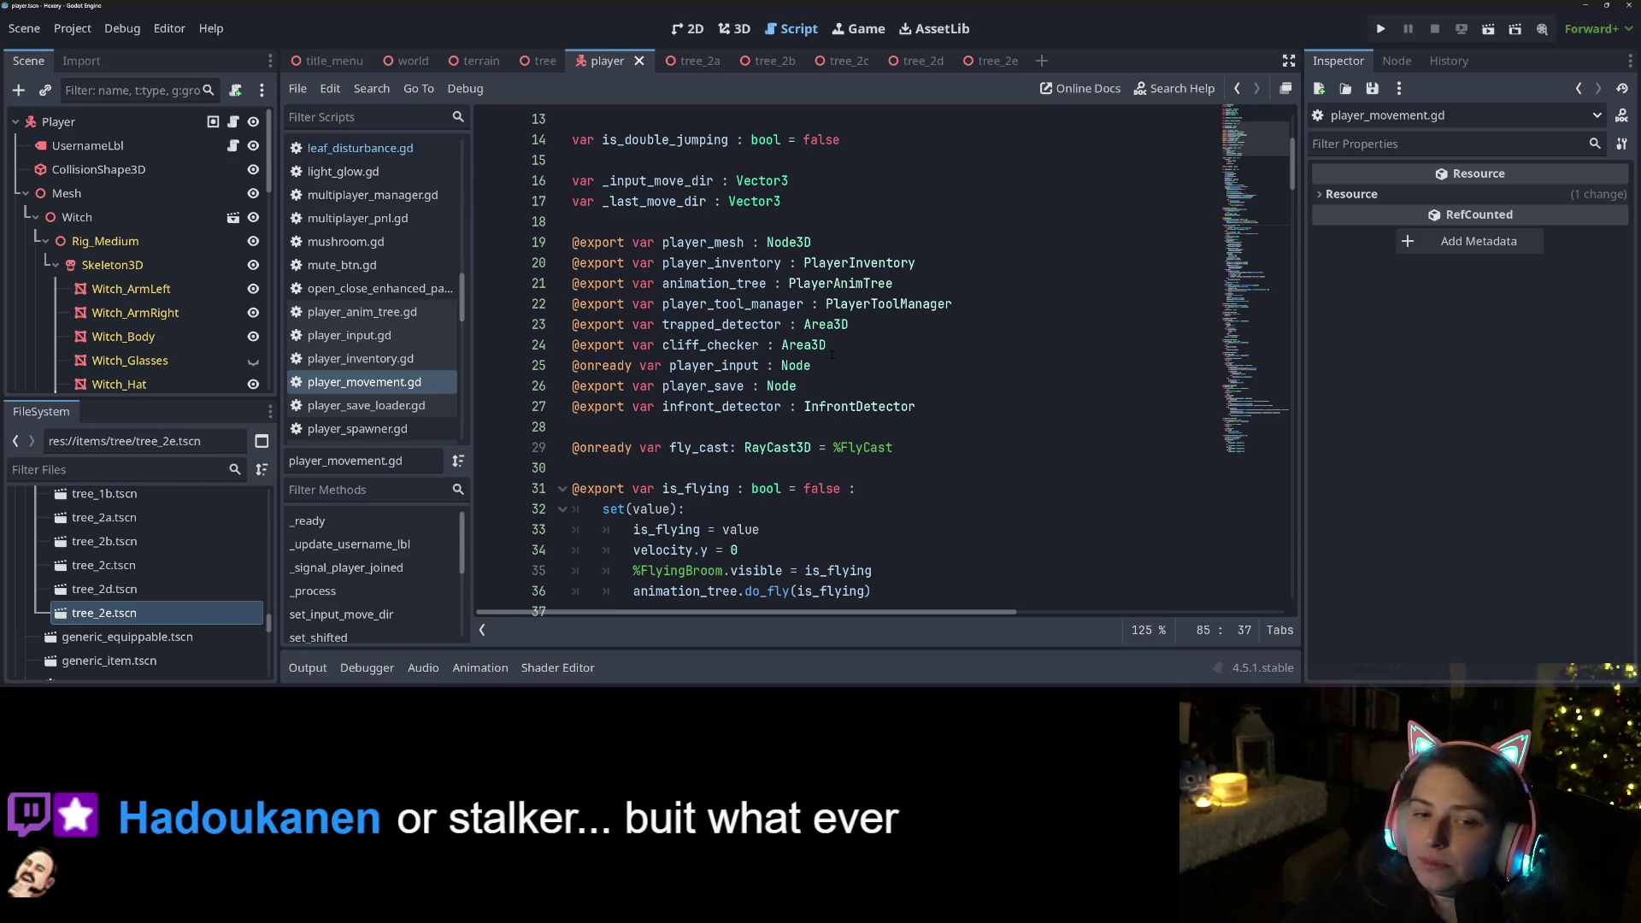
scroll(350, 219, "up", 15)
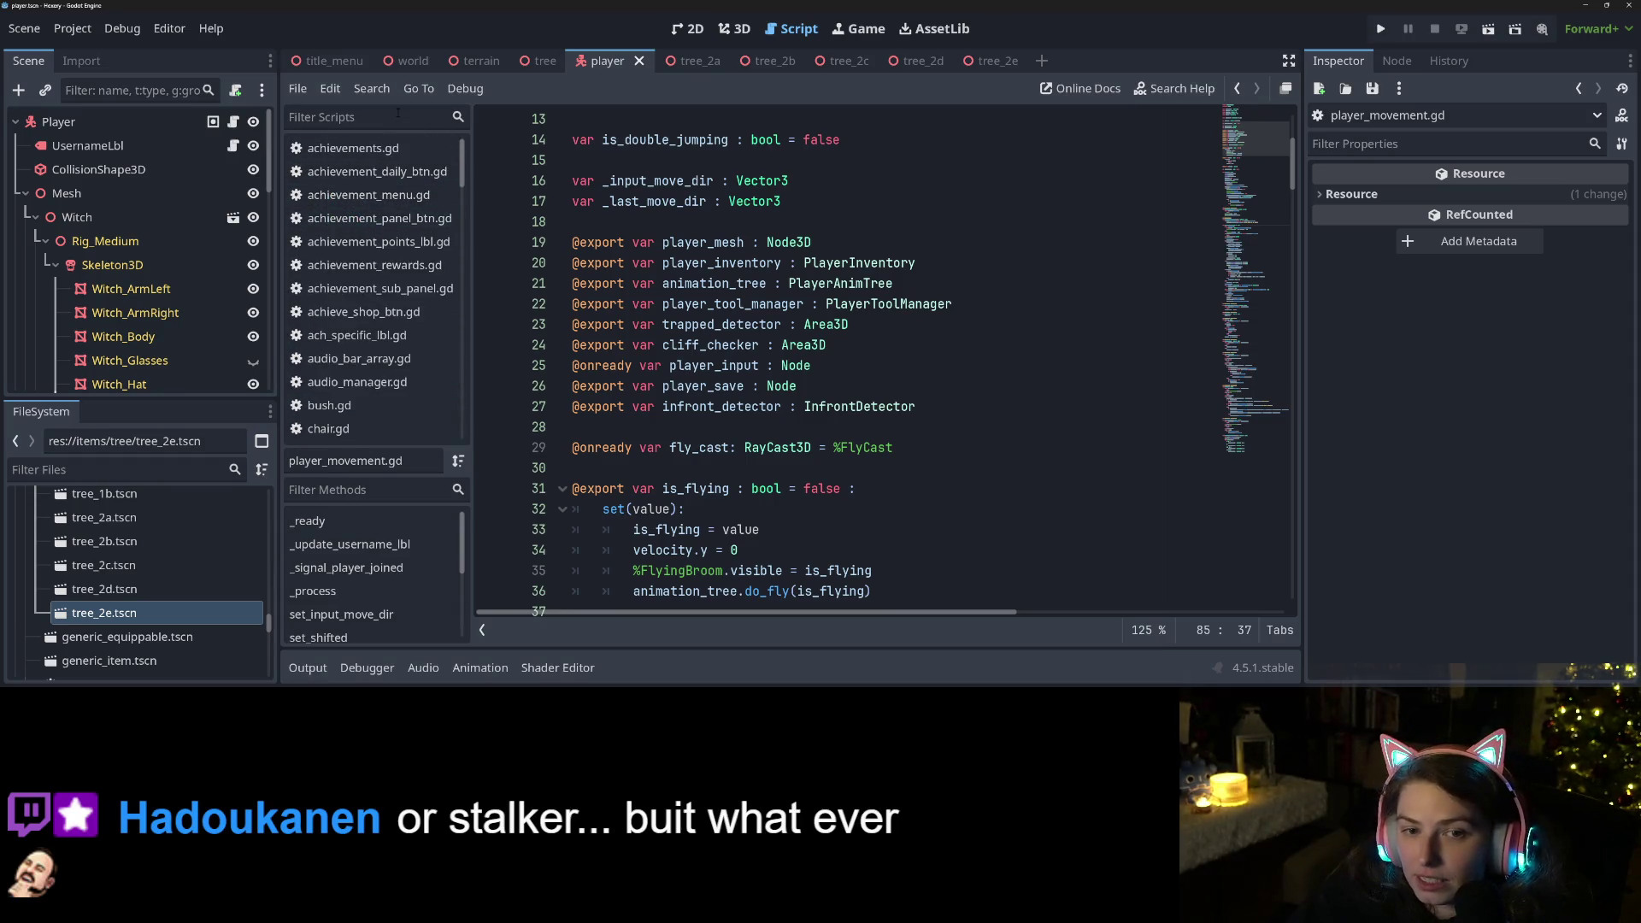
left_click(405, 151)
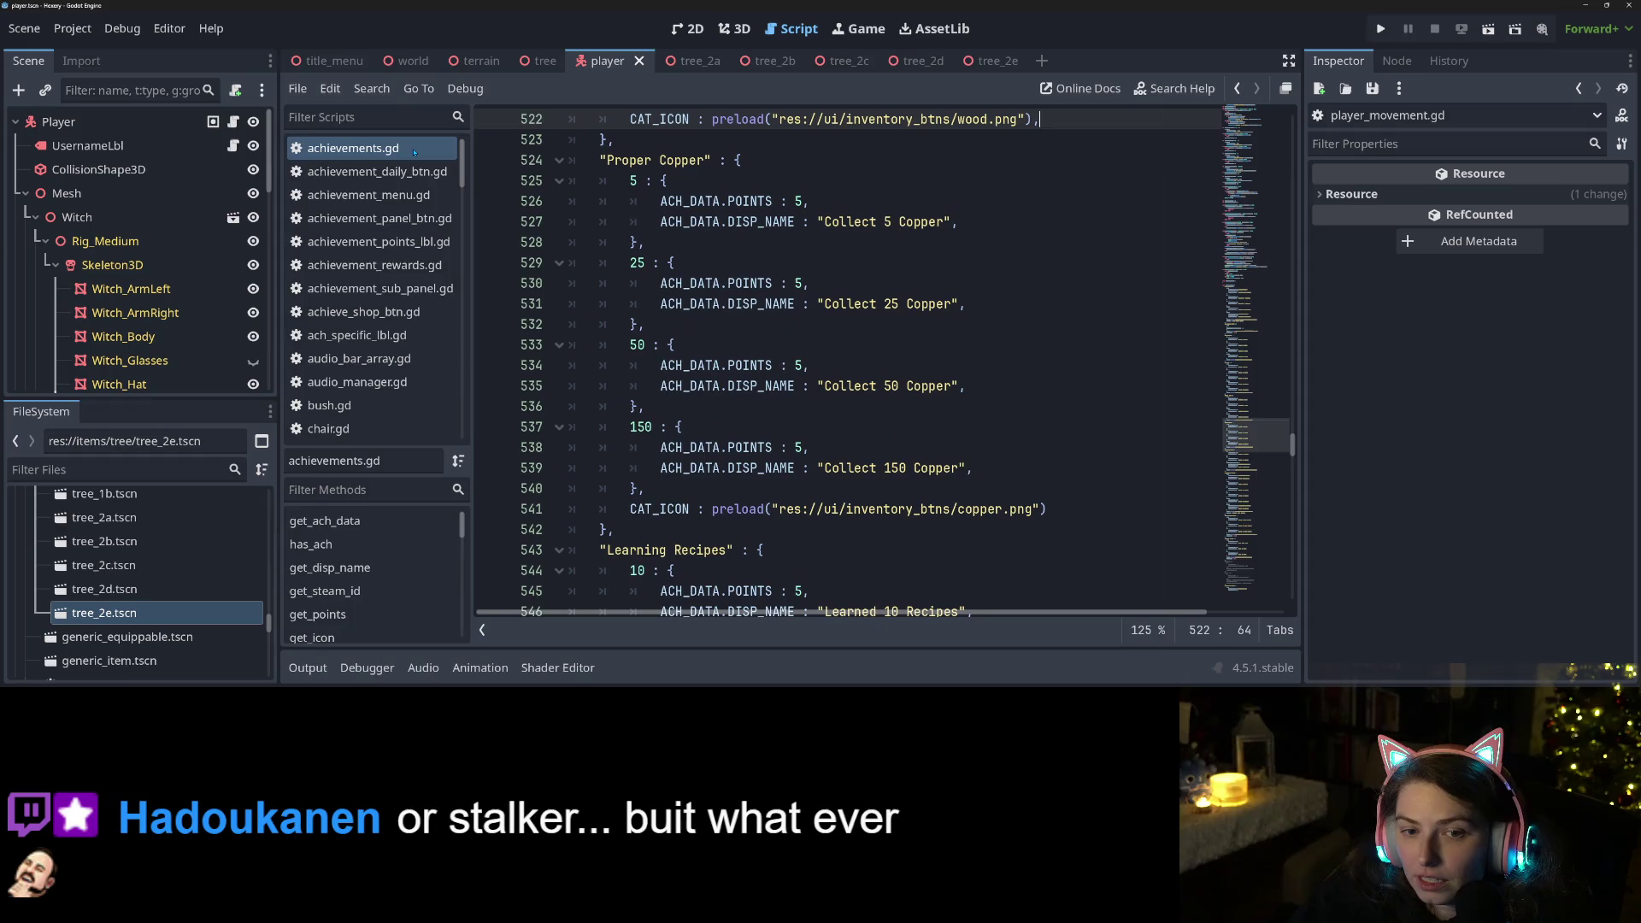
Show achievement_rewards.gd's var data dictionary, starting at Extended Inventory Capacity on line 155.
left_click(420, 267)
scroll(943, 541, "down", 12)
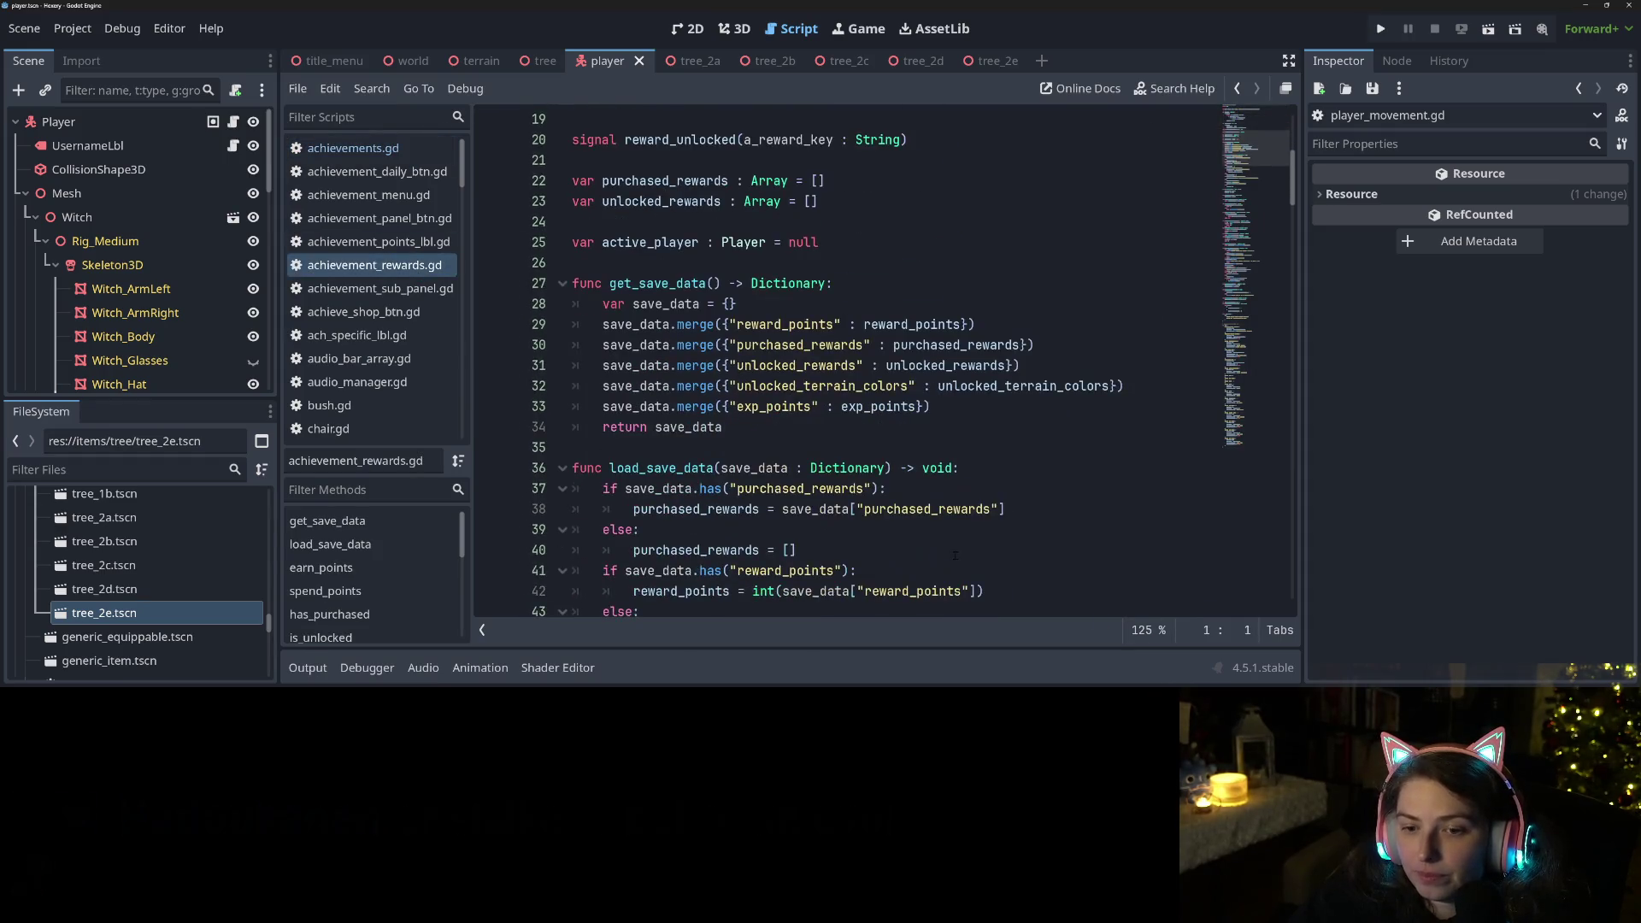
scroll(944, 542, "down", 7)
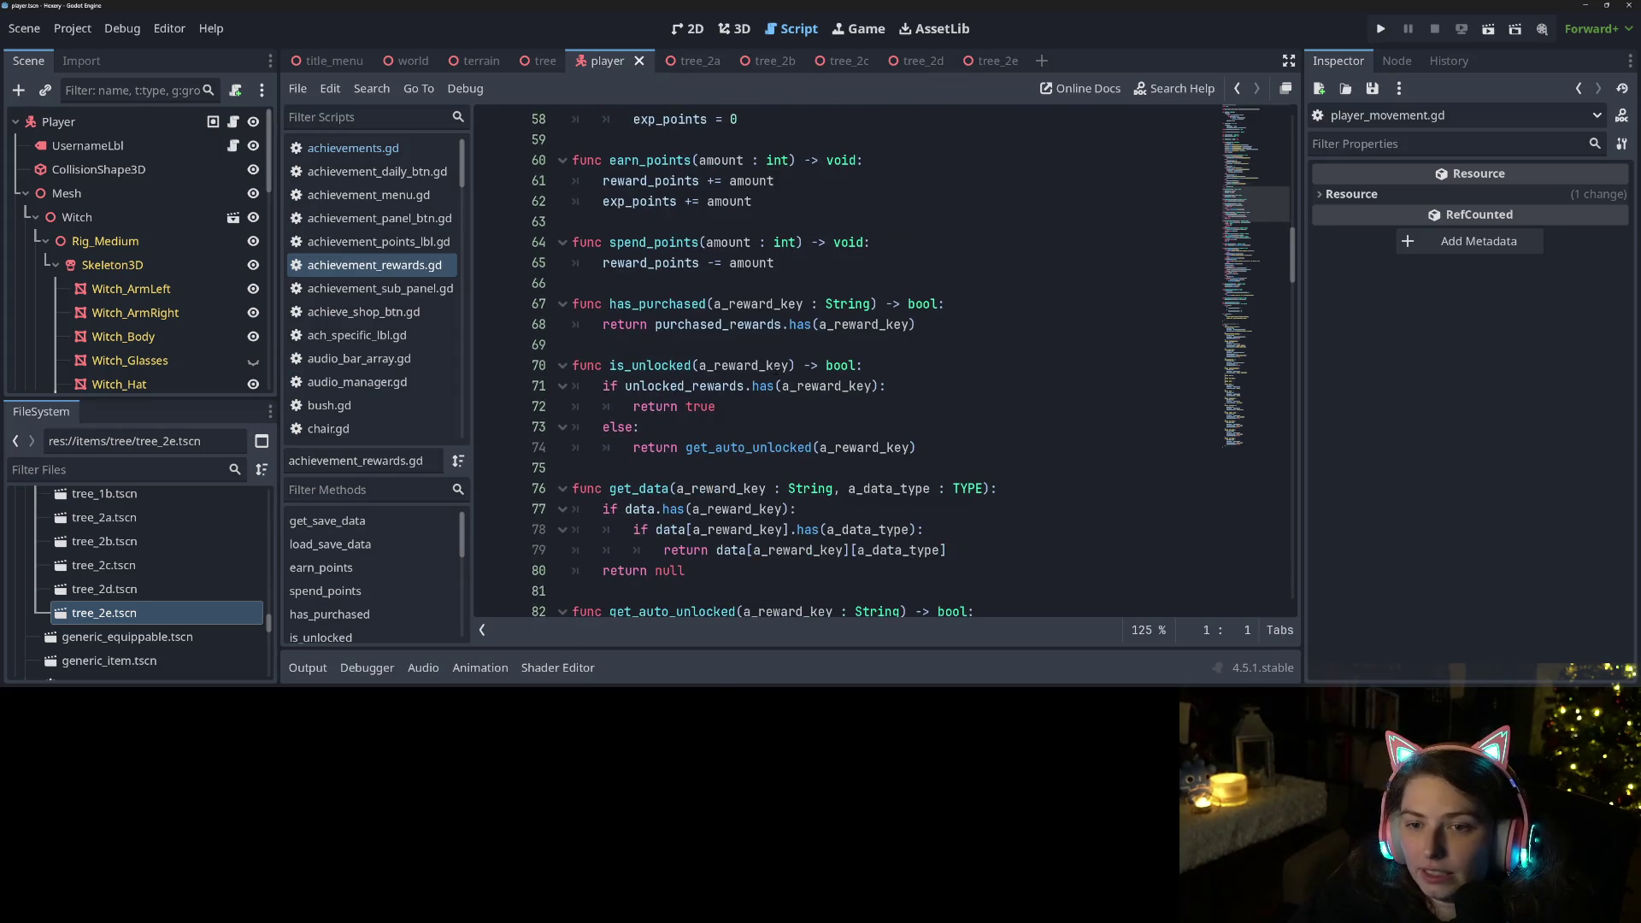
scroll(773, 366, "down", 9)
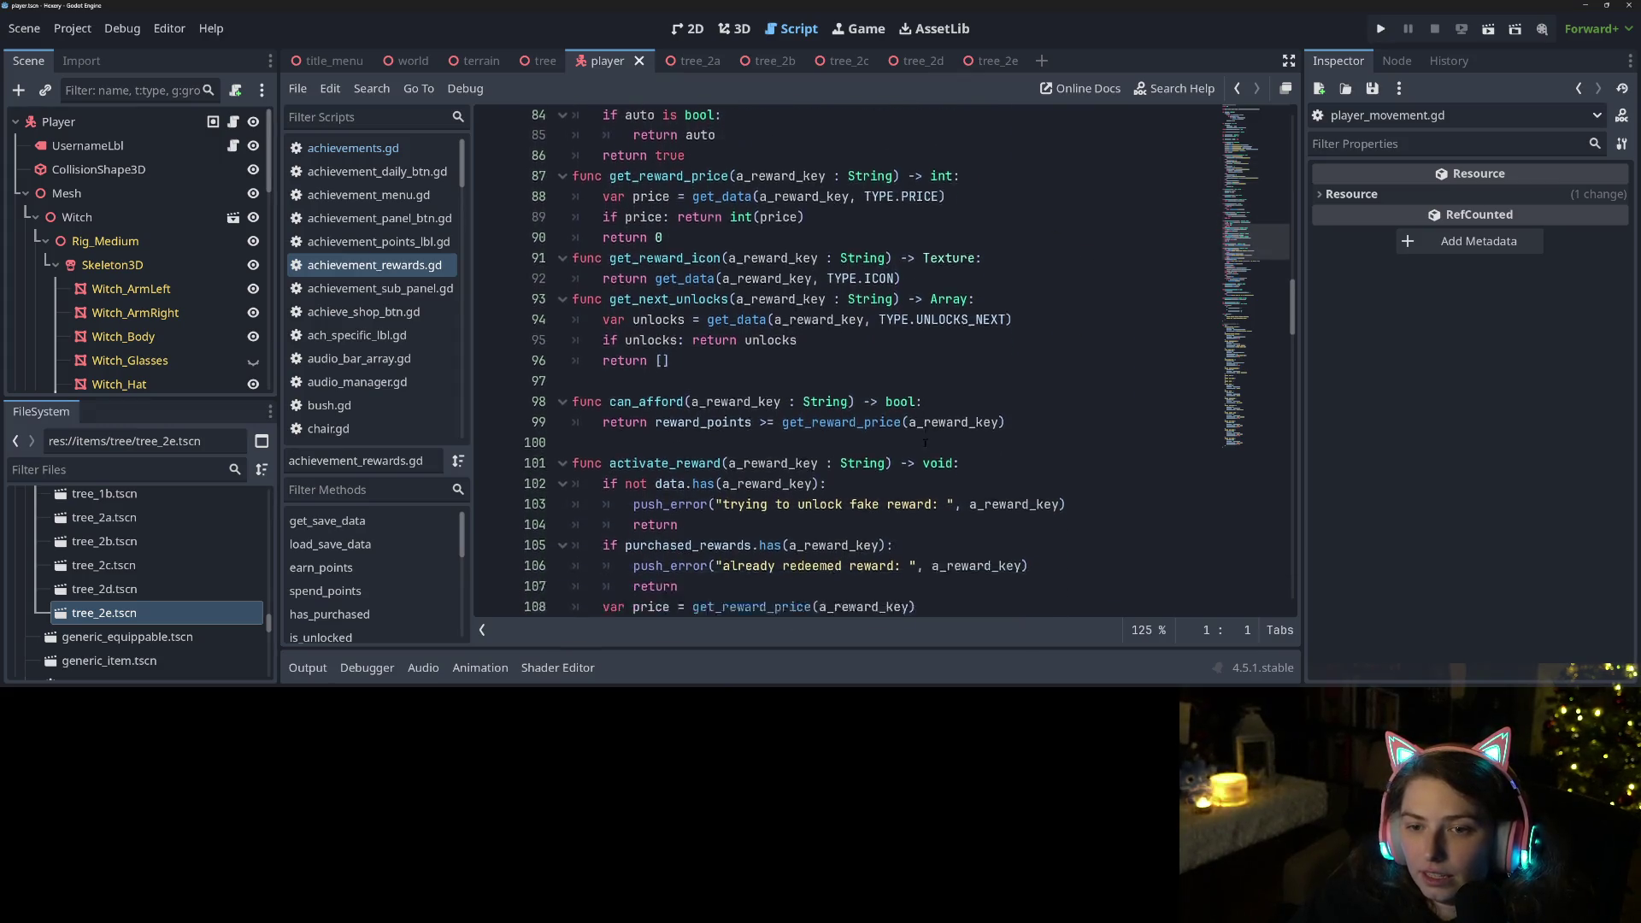
scroll(924, 442, "down", 20)
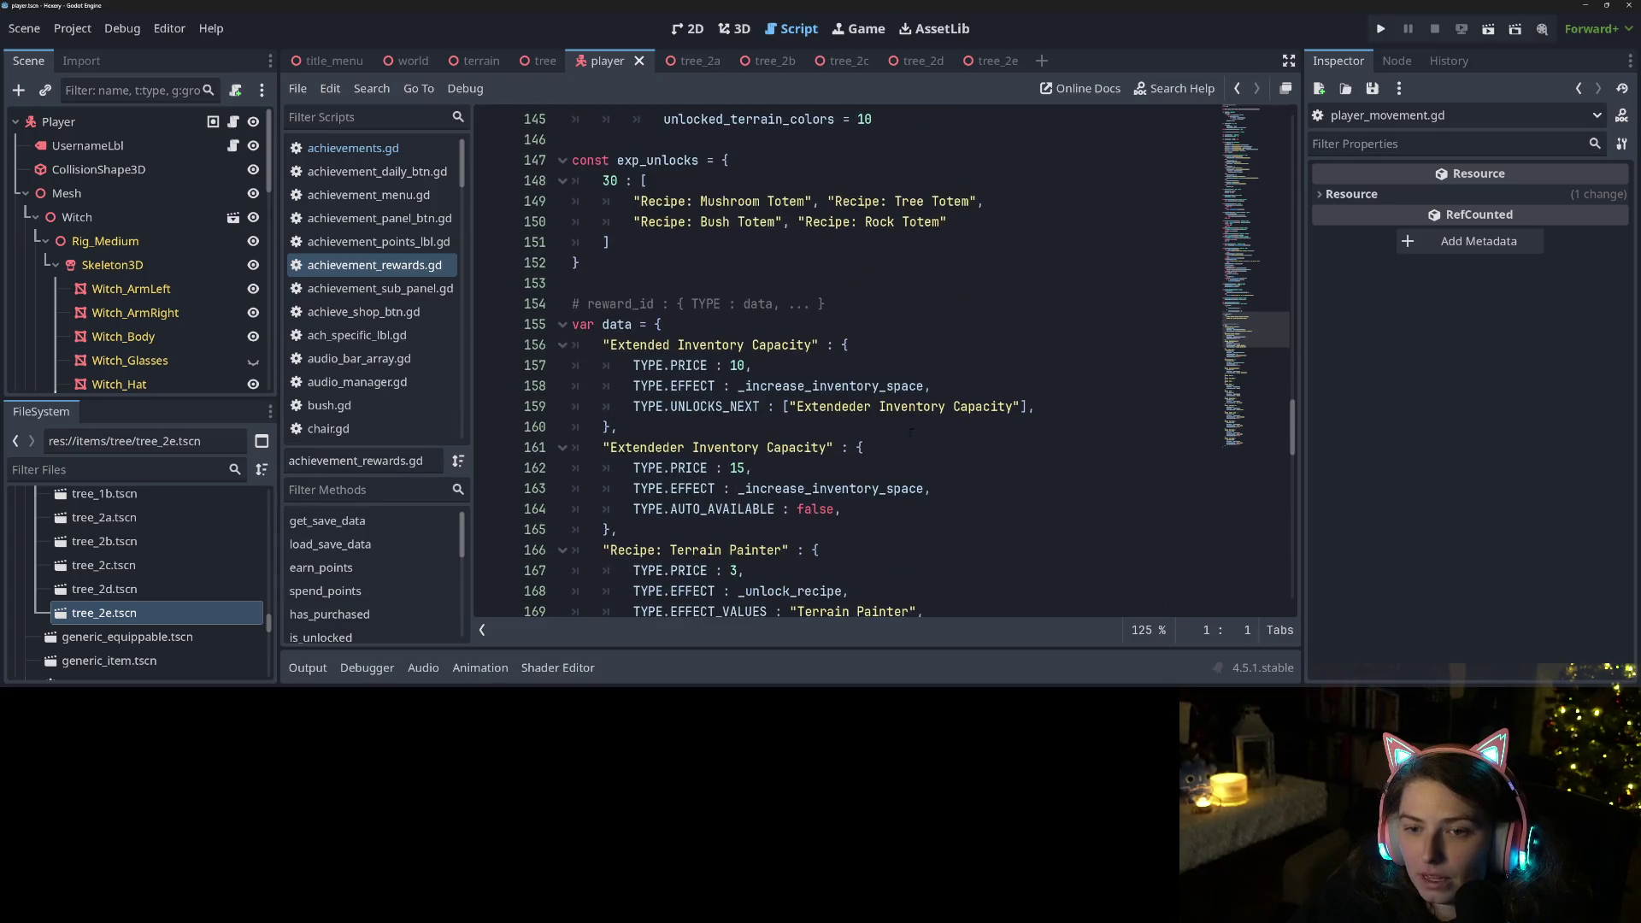
scroll(675, 203, "down", 2)
left_click(675, 201)
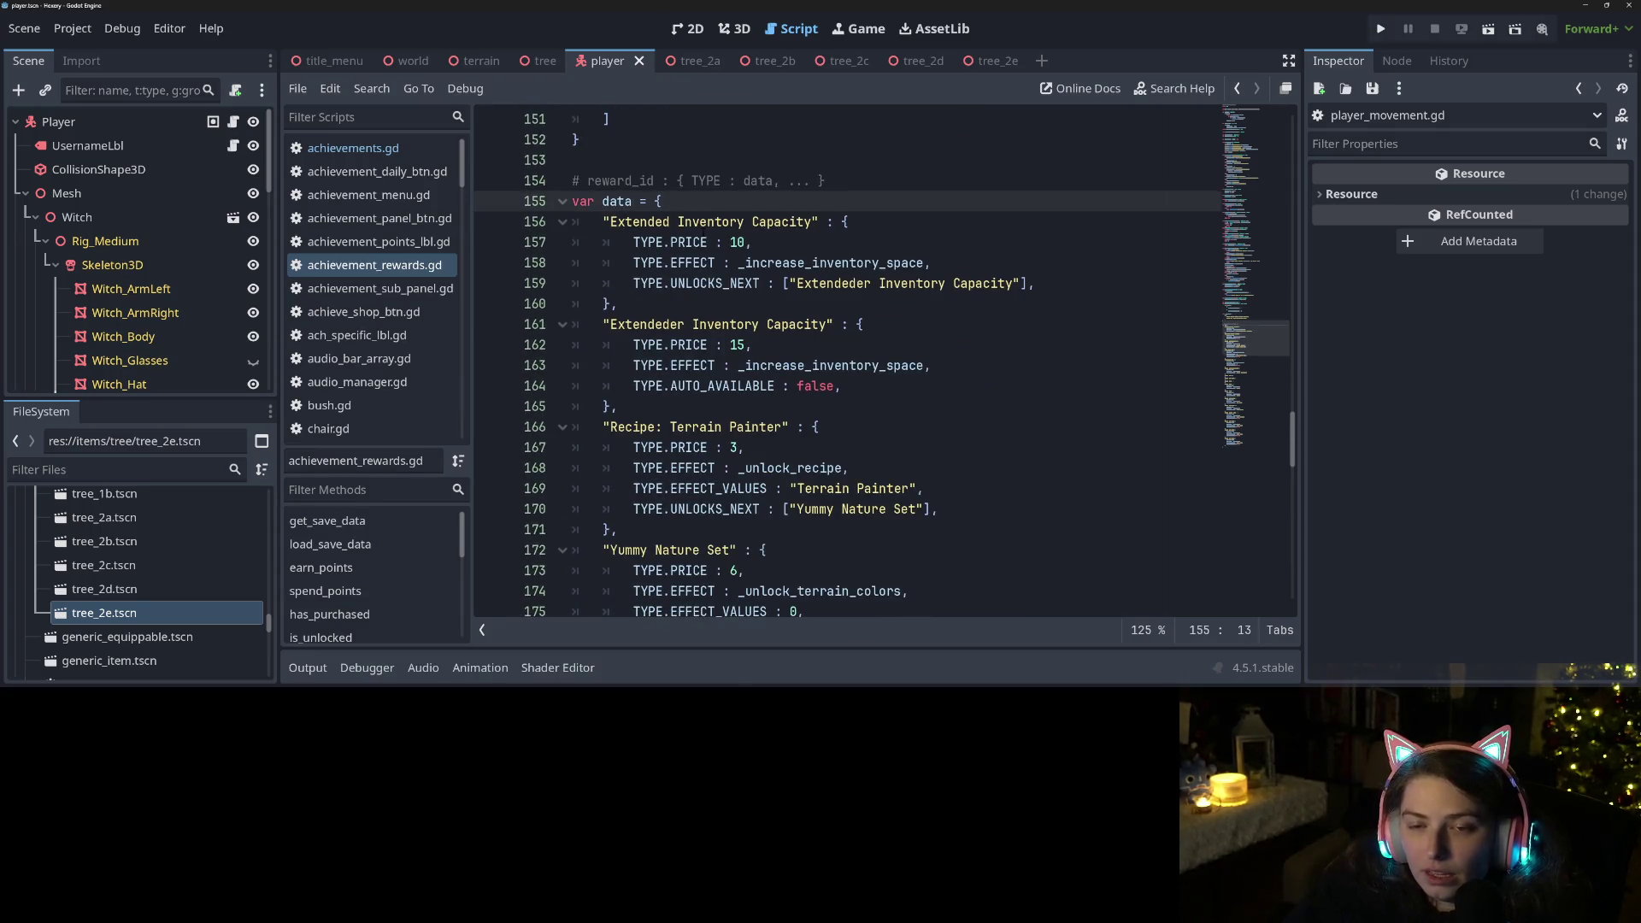
scroll(724, 254, "up", 1)
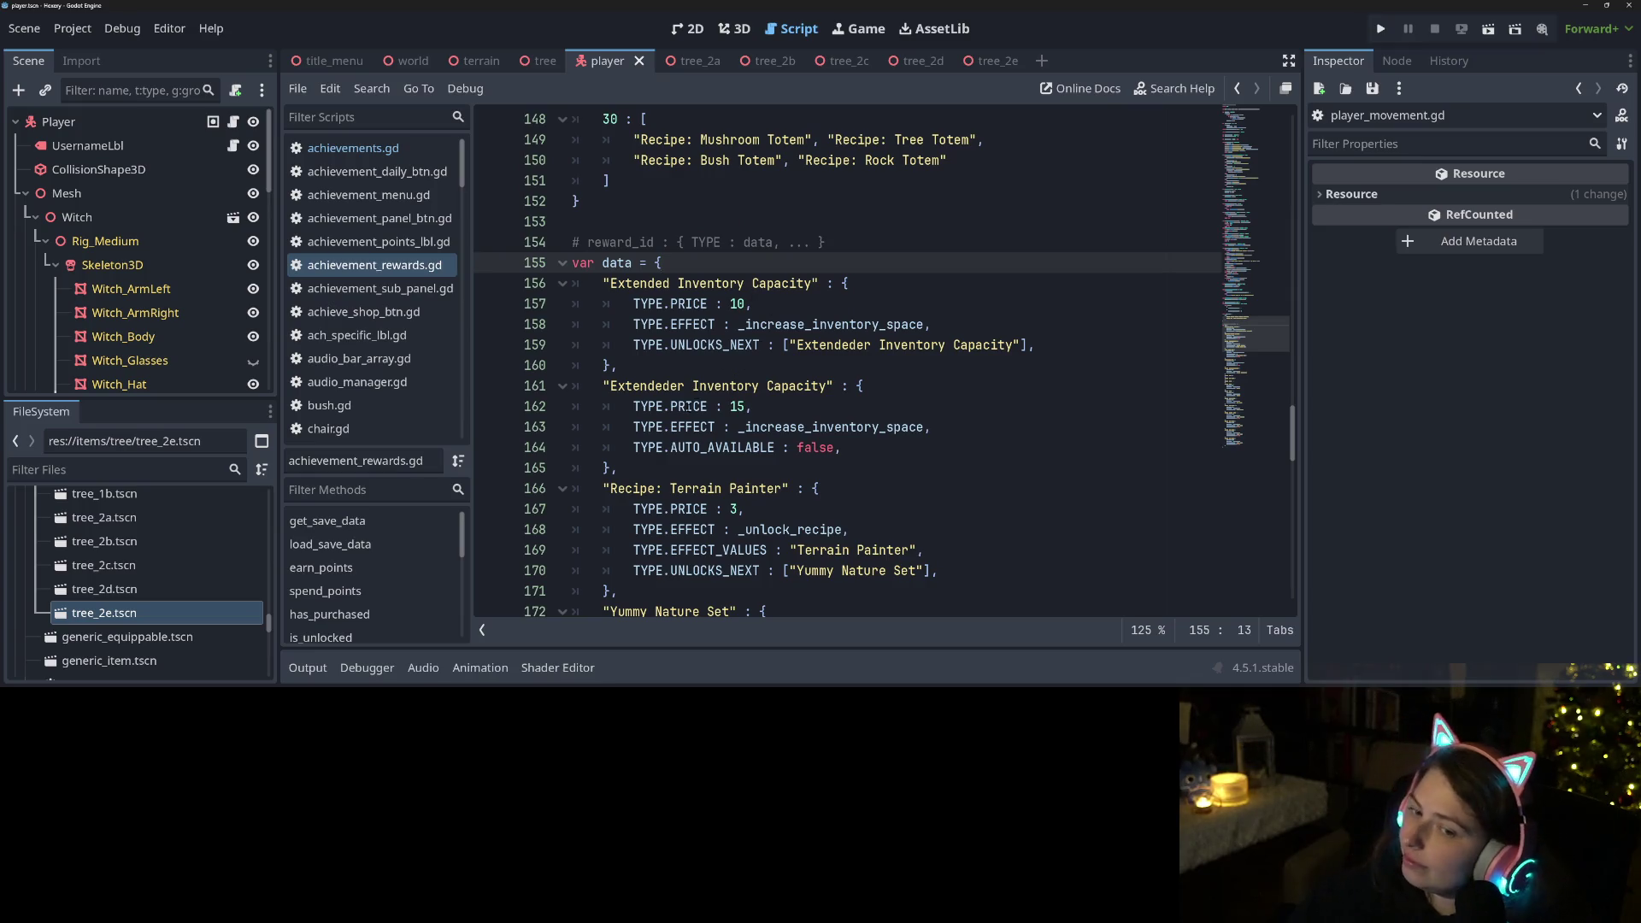
Add an empty "Flying Broomstick" entry after the Extendeder Inventory Capacity reward.
left_click(647, 465)
scroll(647, 464, "down", 1)
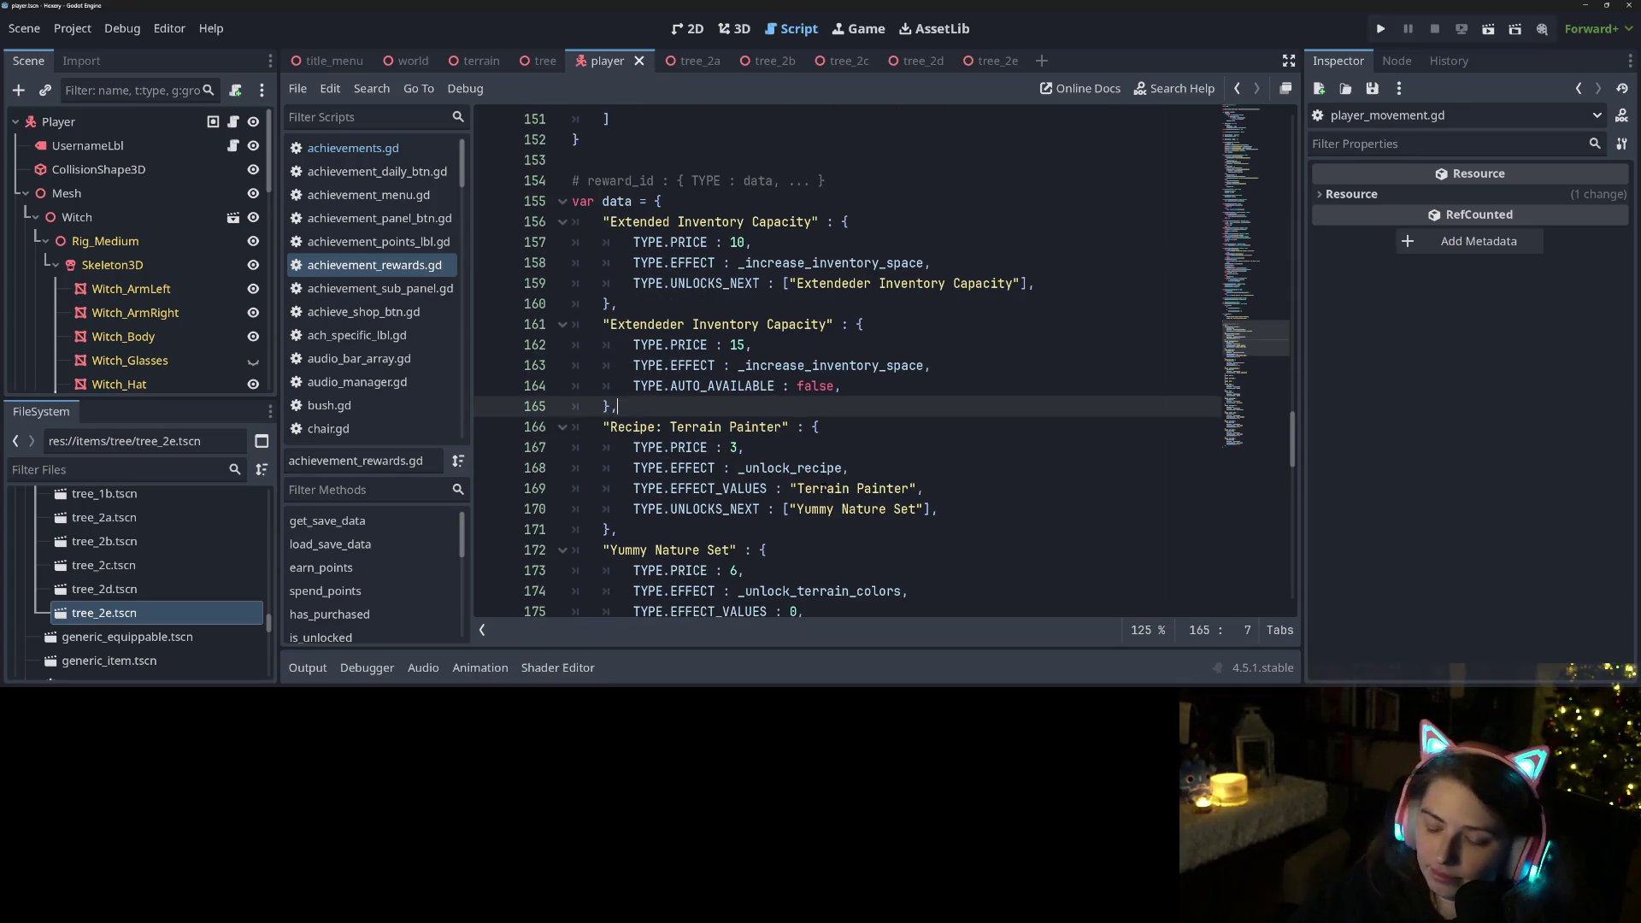
key("Return")
type("\"\"")
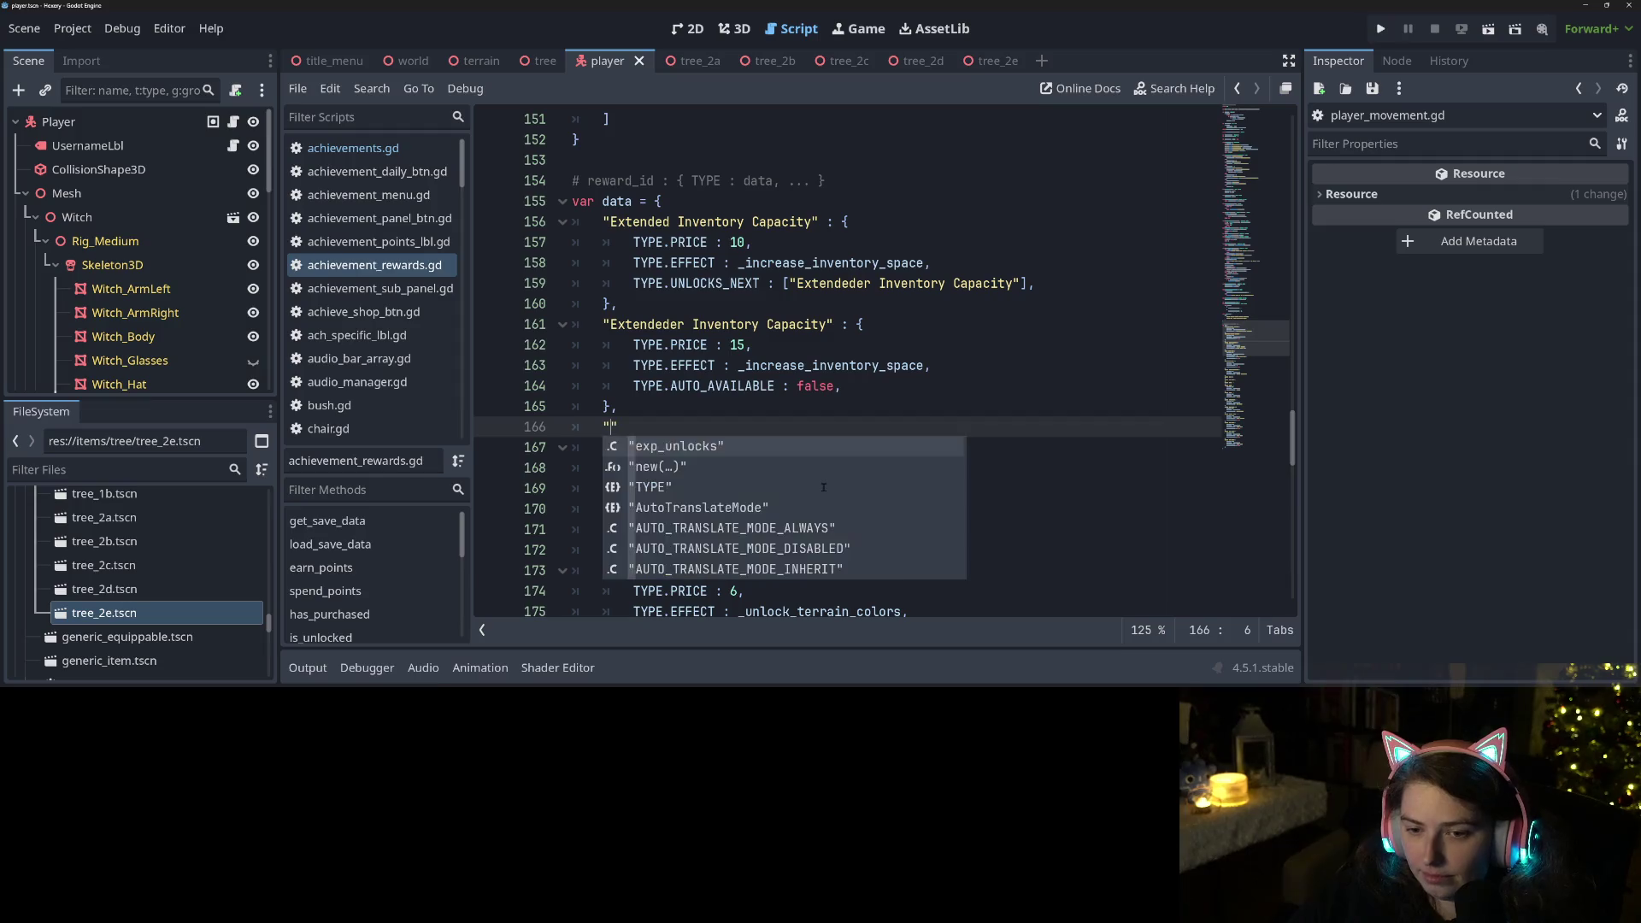
type(" : {")
key("Return")
key("Down")
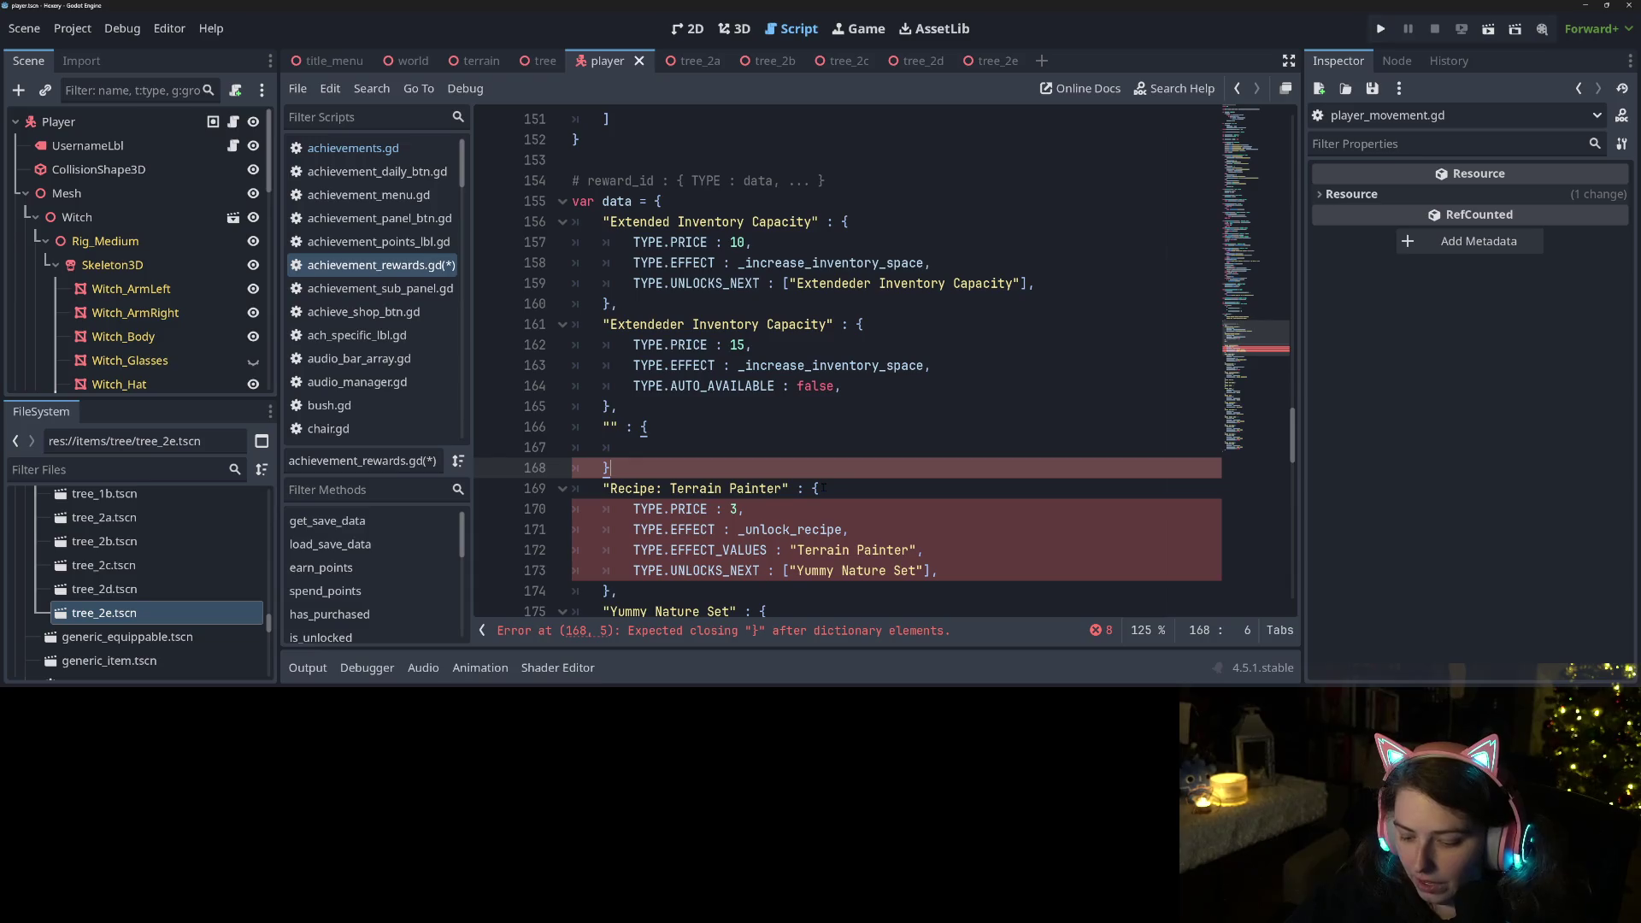
key("ctrl+space")
key("Up")
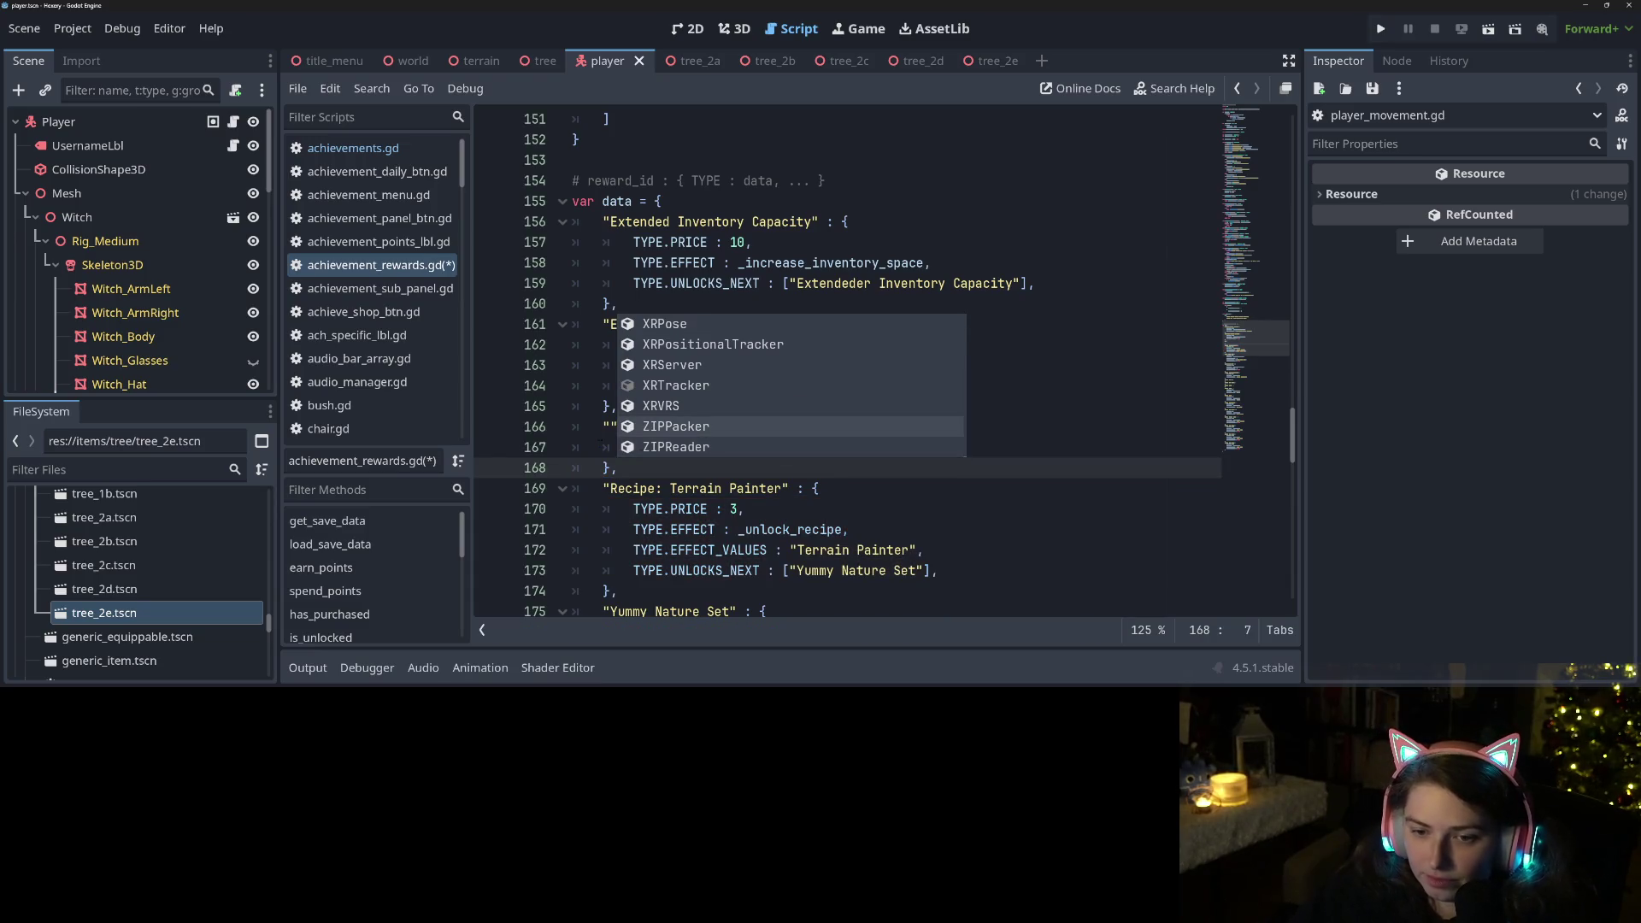
left_click(609, 427)
type("Flying Bro")
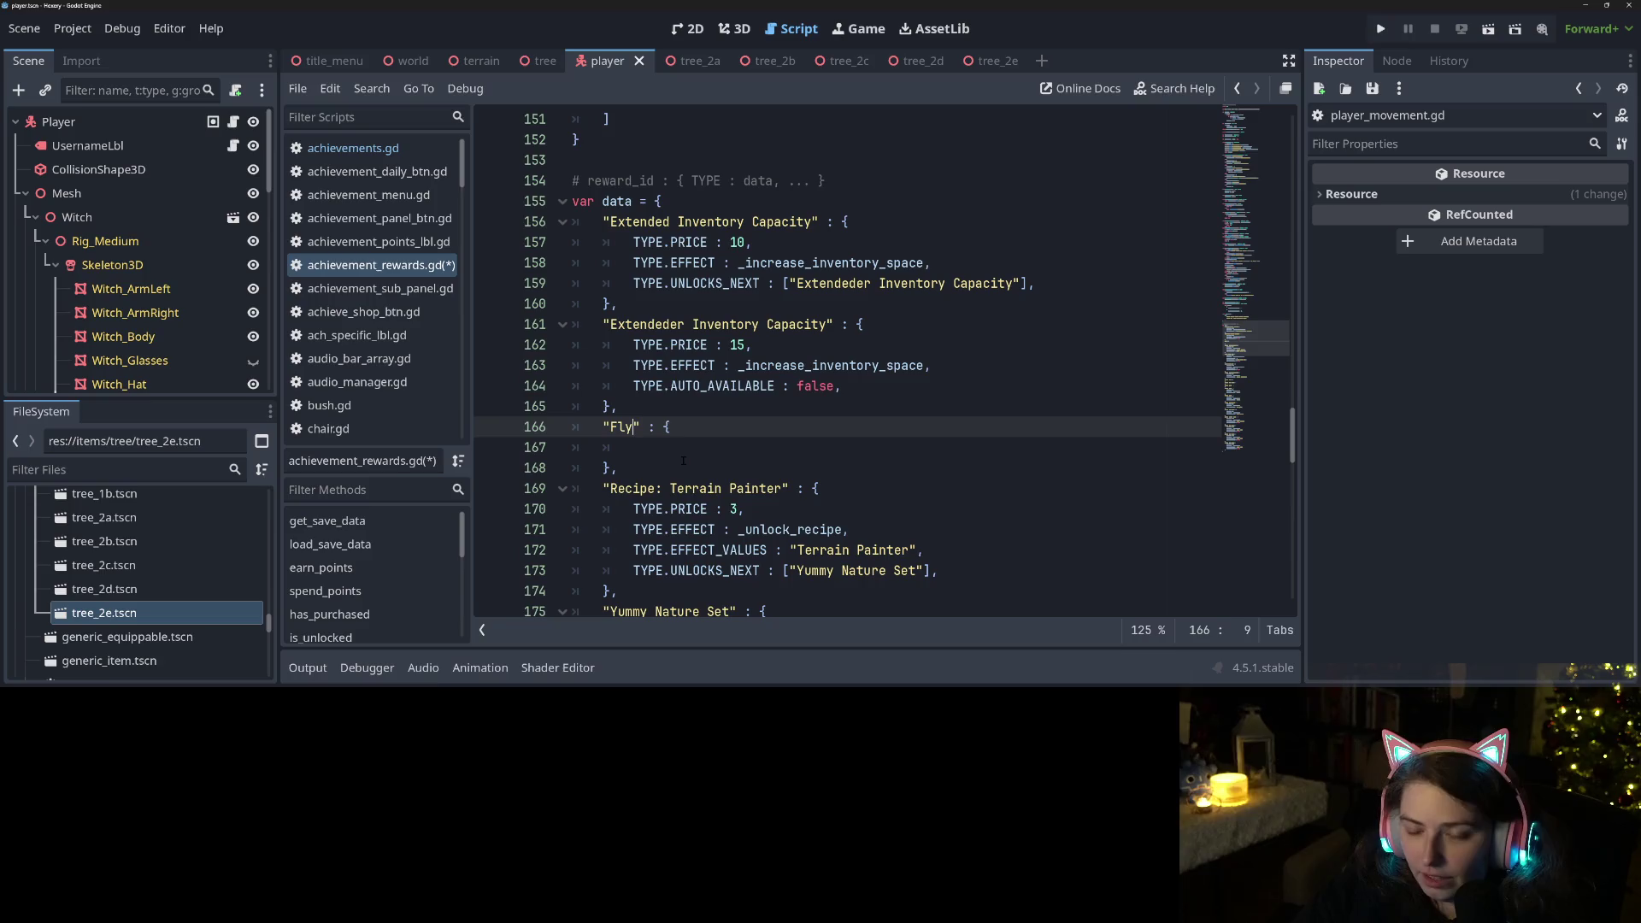
type("omstick")
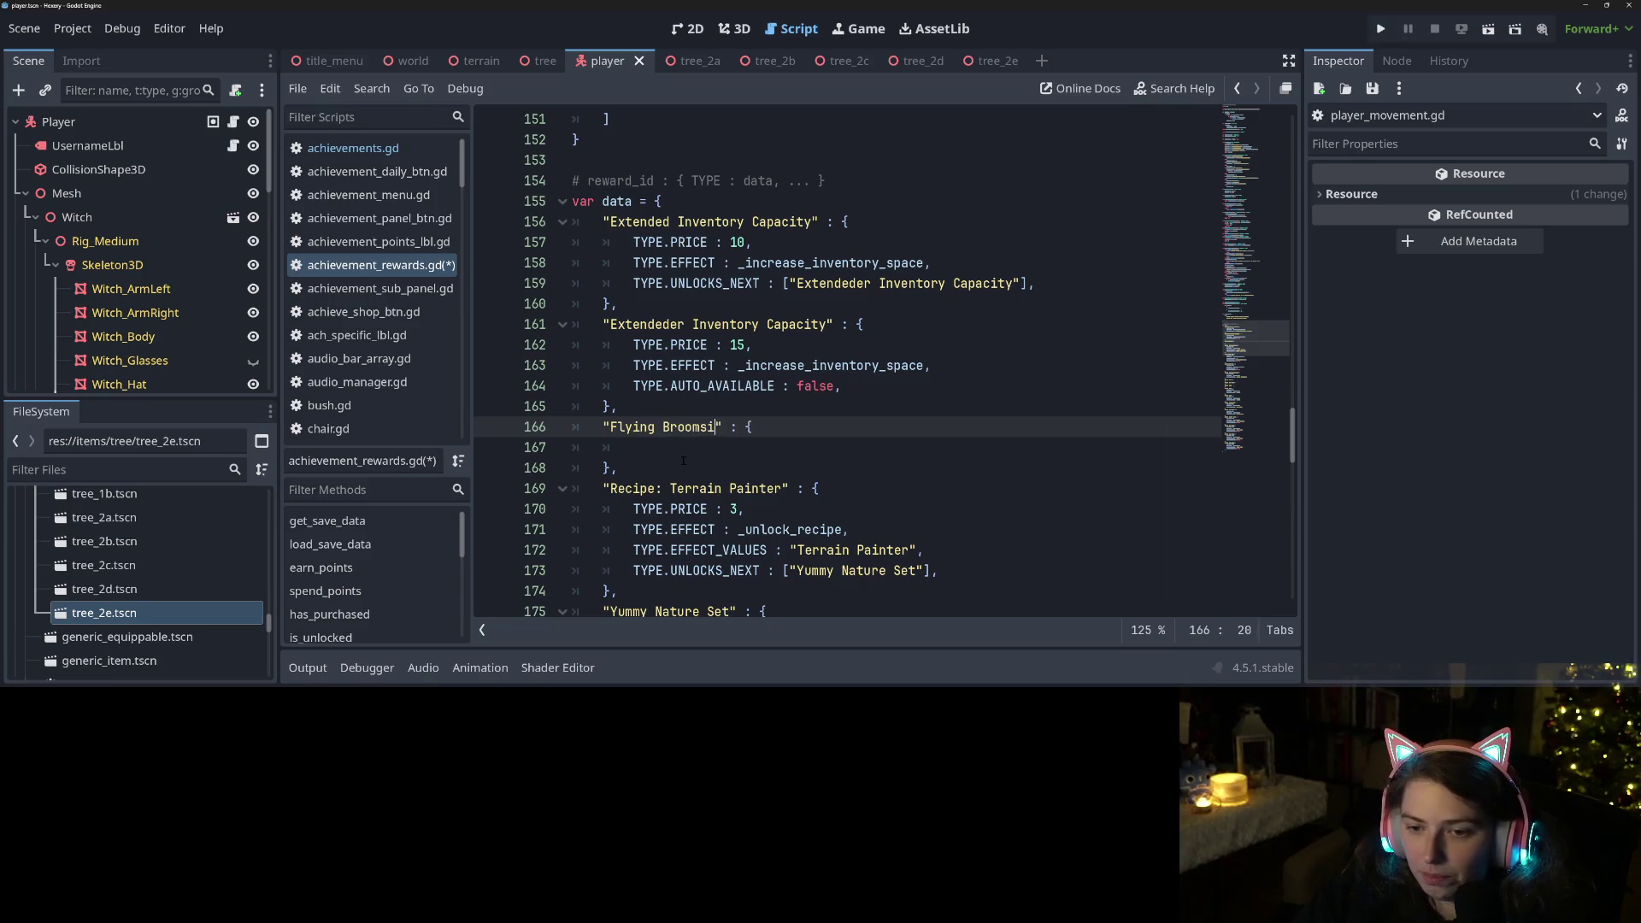
Copy the previous reward's price, effect and availability lines into Flying Broomstick.
key("Down")
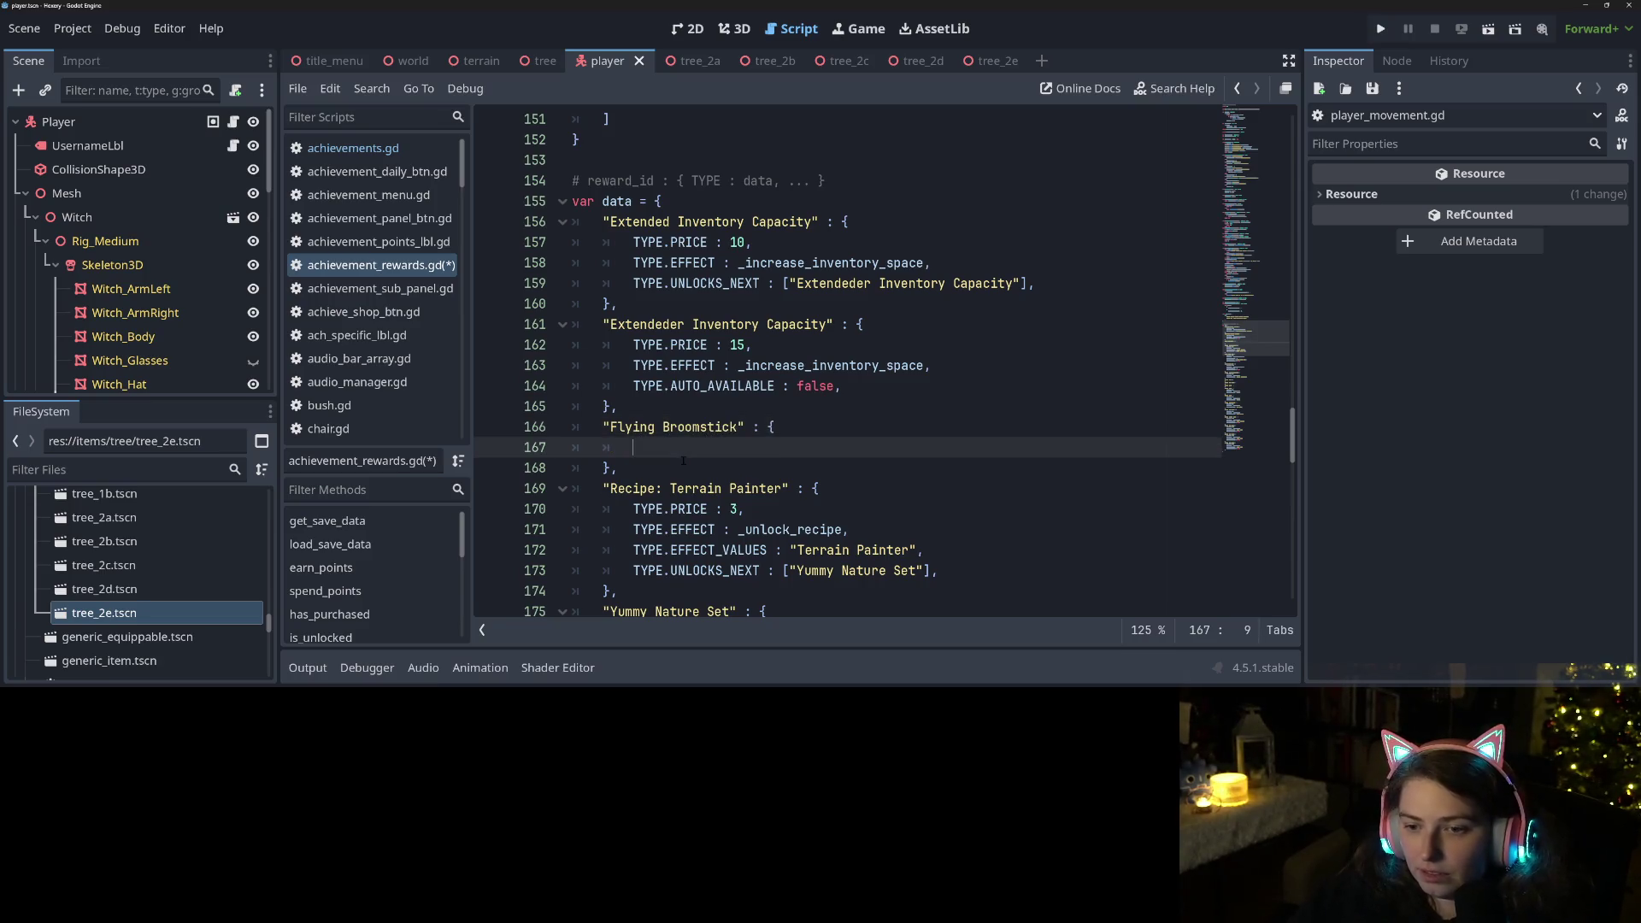
mouse_move(633, 344)
left_mouse_down()
mouse_move(769, 386)
mouse_move(902, 388)
left_mouse_up()
key("ctrl+c")
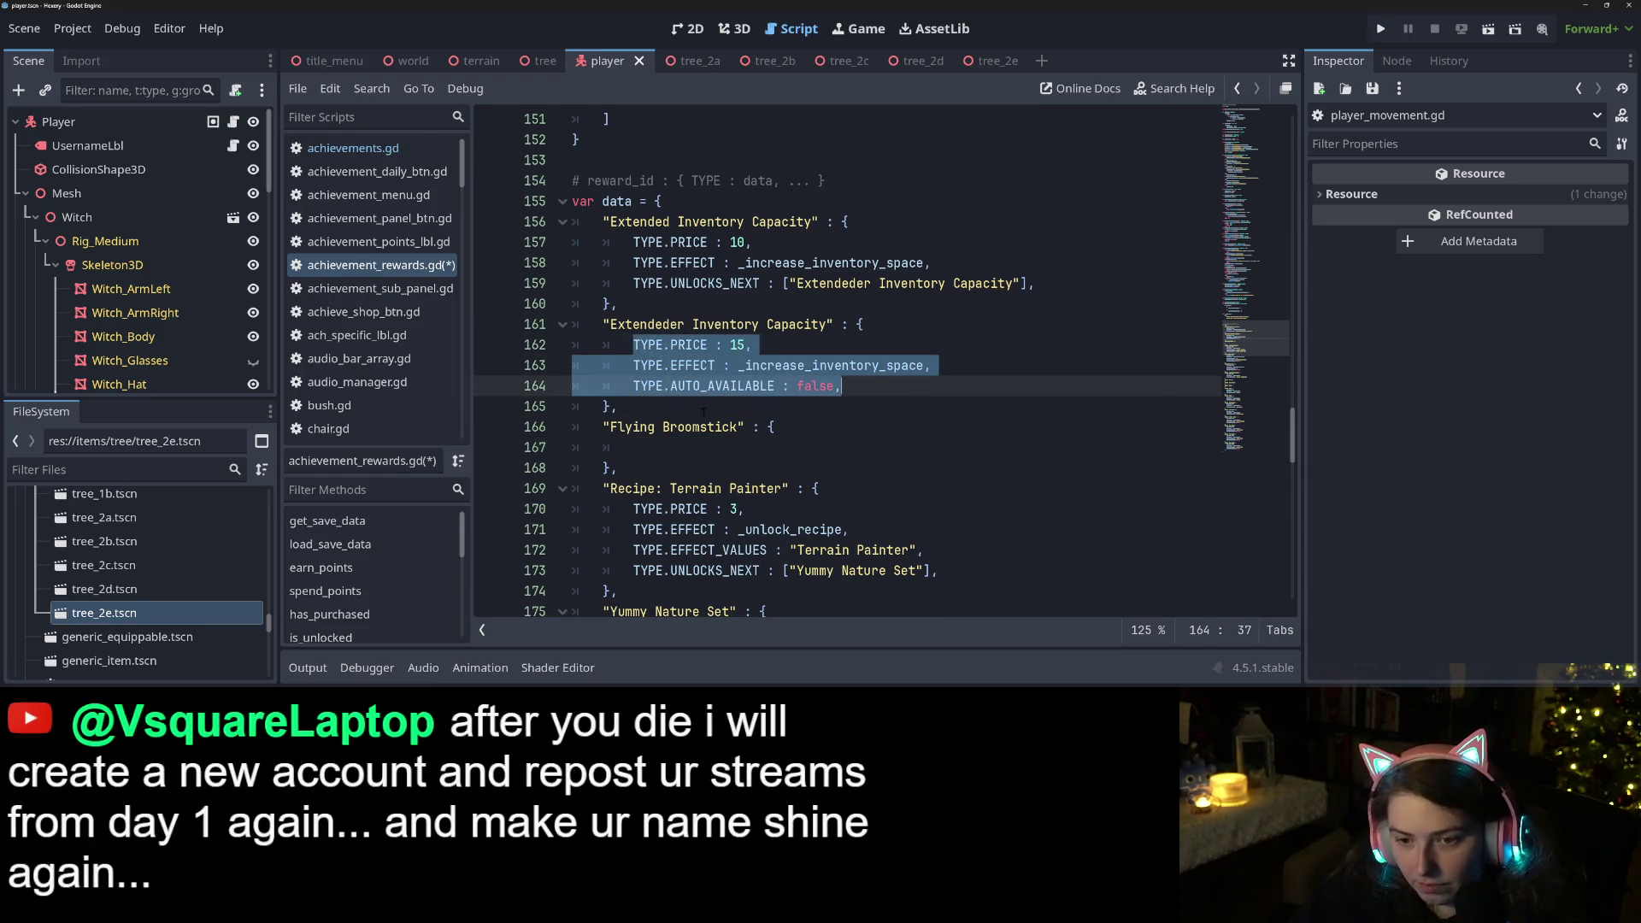
left_click(726, 462)
key("ctrl+v")
key("ctrl+z")
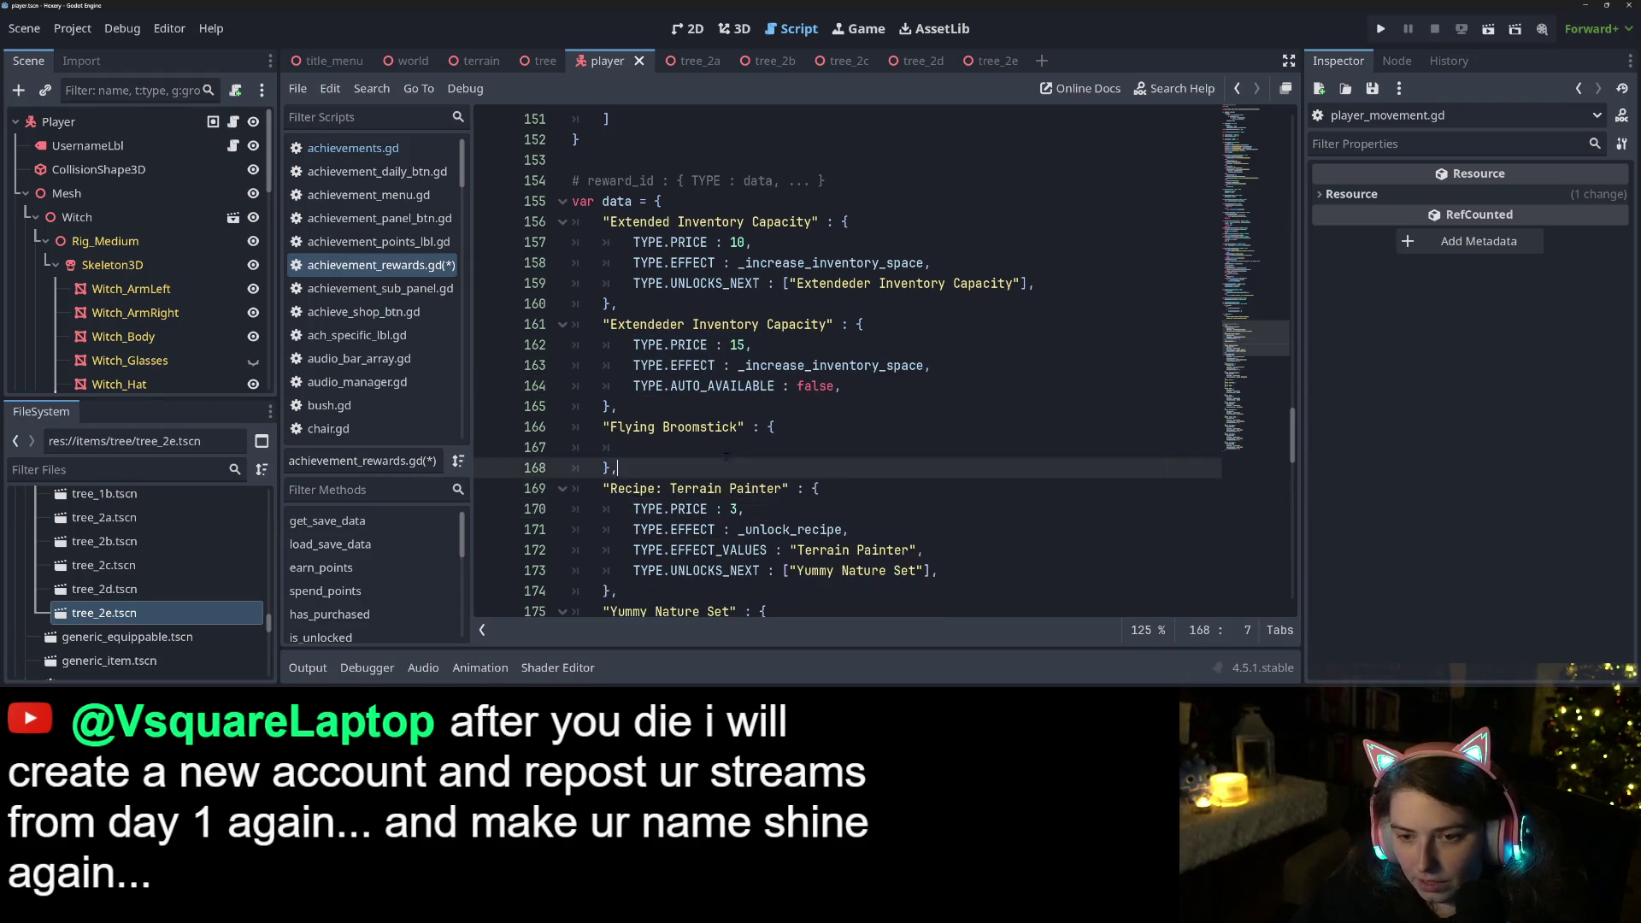
left_click(731, 444)
key("ctrl+v")
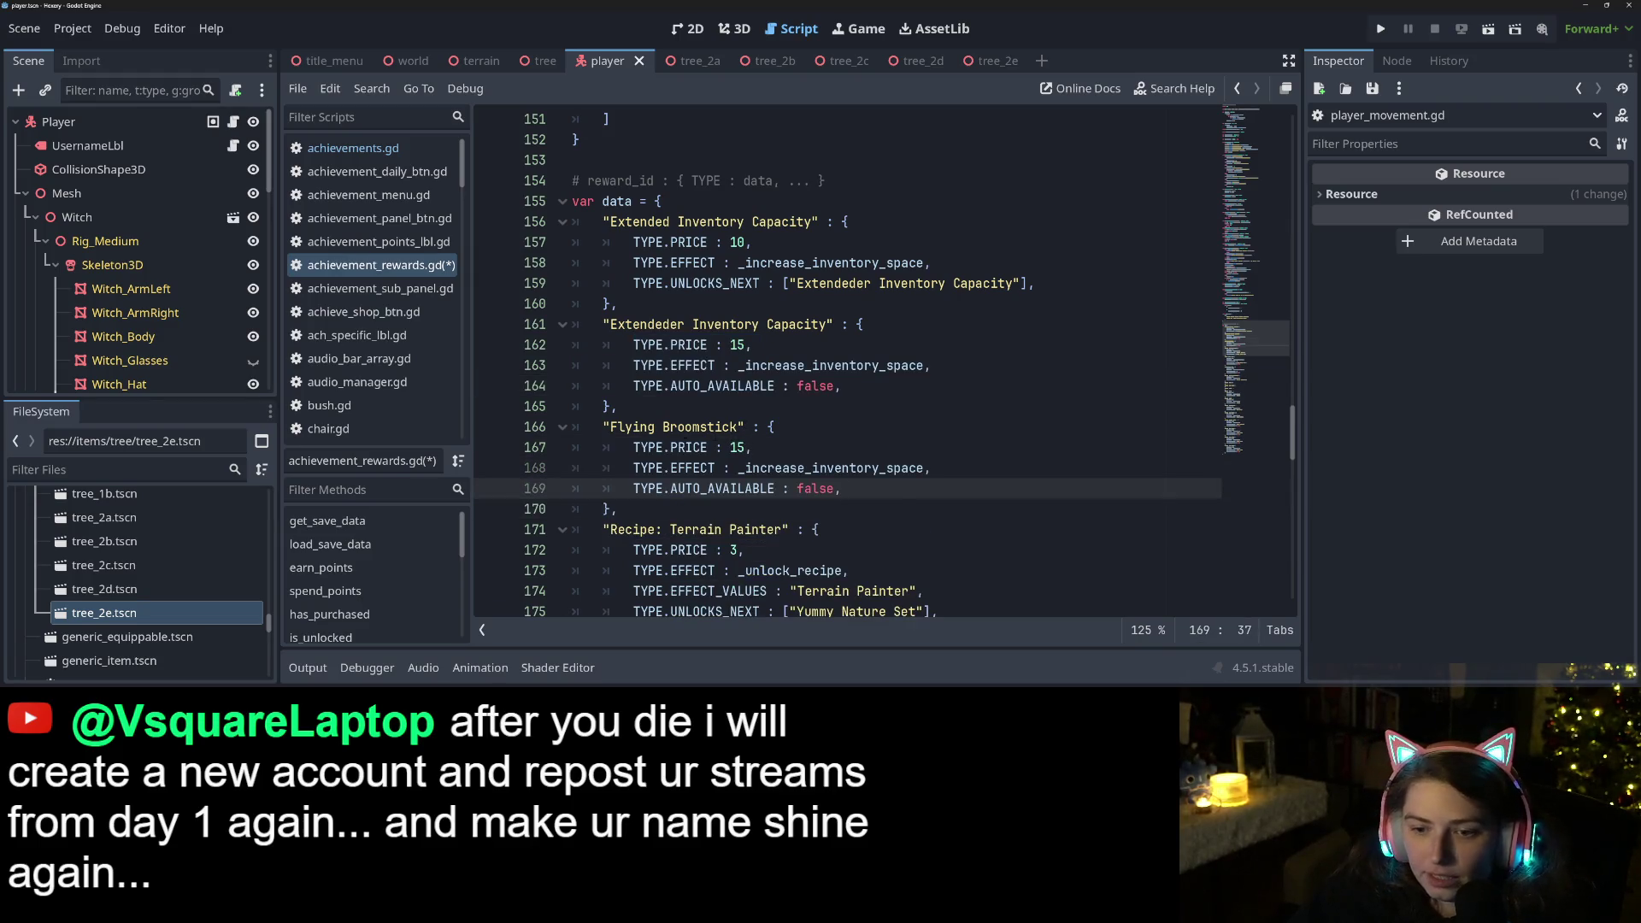
Set the Flying Broomstick price to 25 and clear its _increase_inventory_space effect.
left_click(737, 447)
double_click(736, 447)
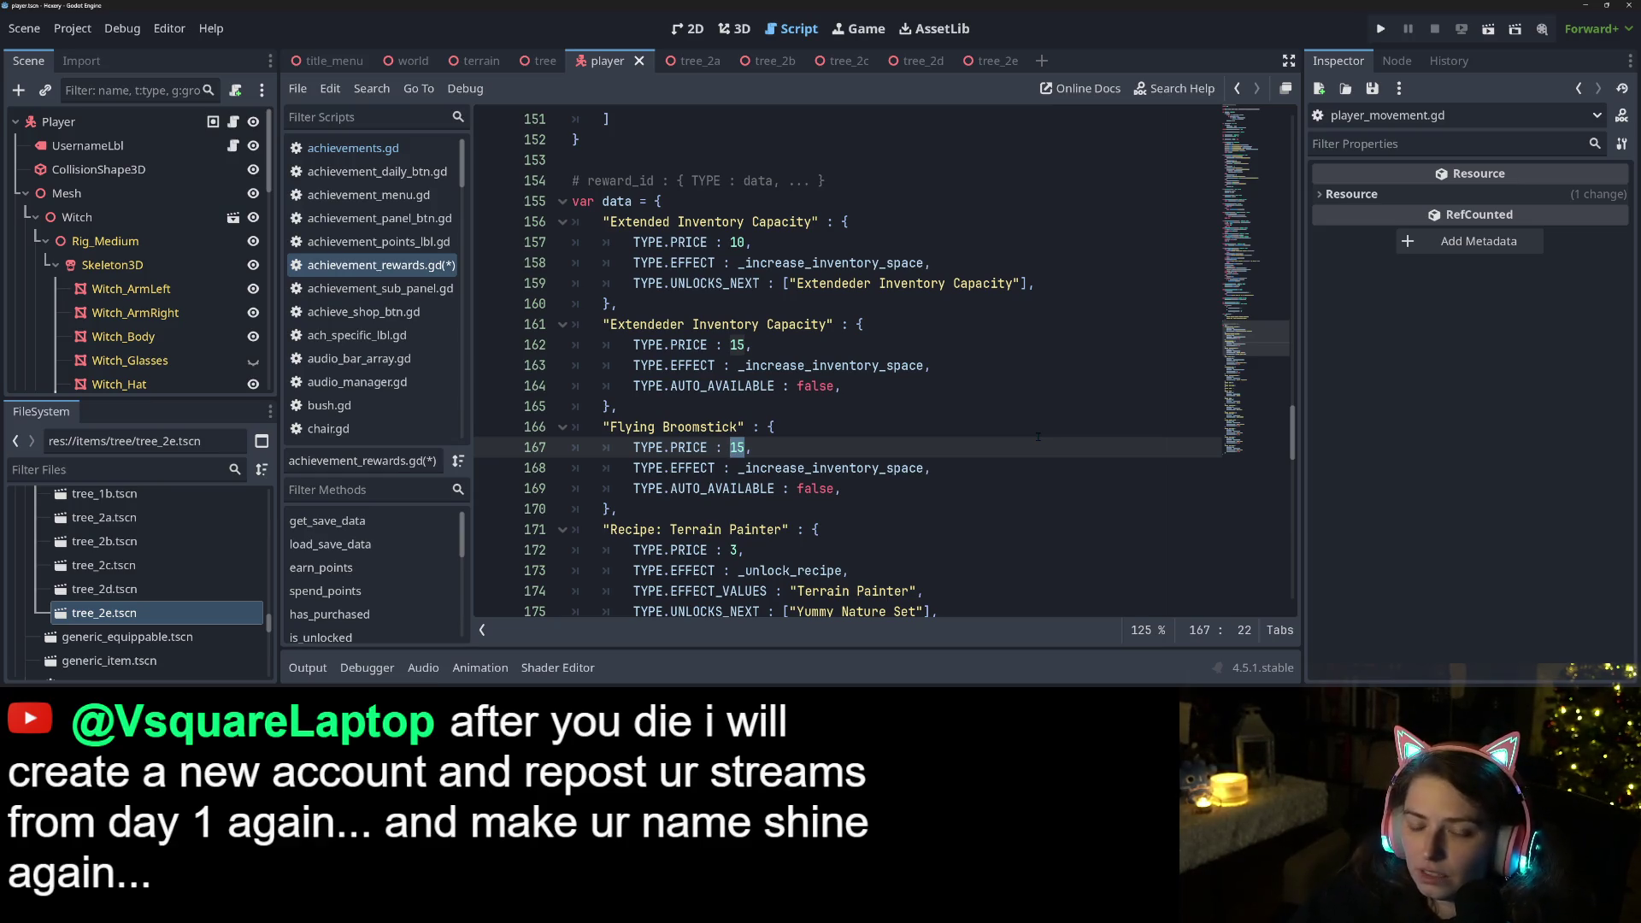
type("25")
double_click(999, 465)
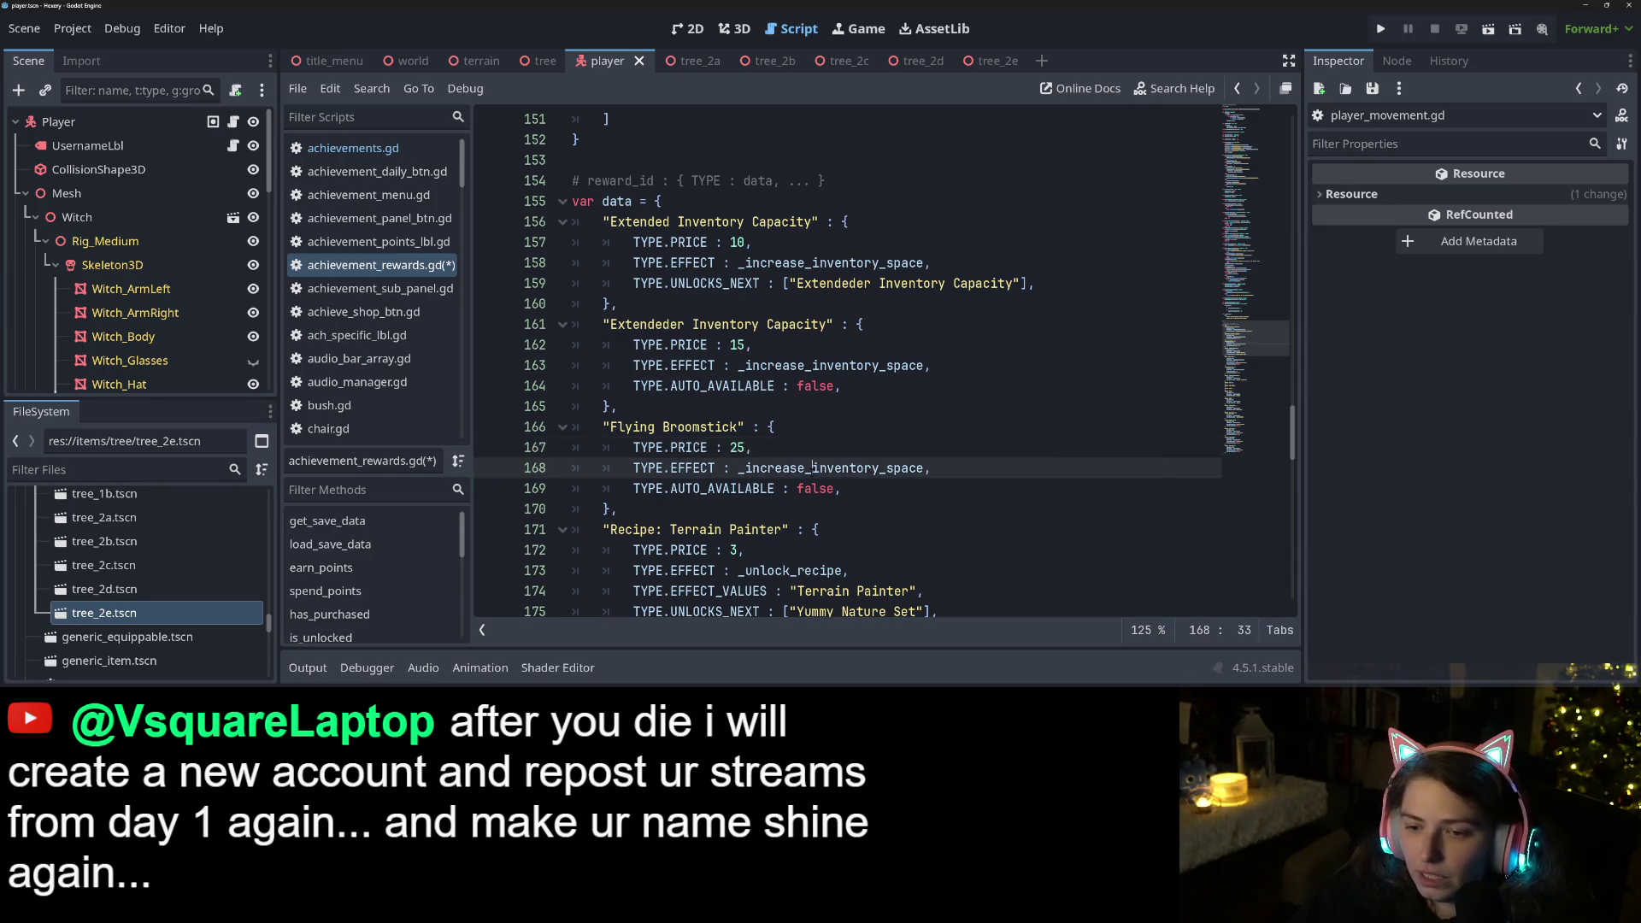
type("_,")
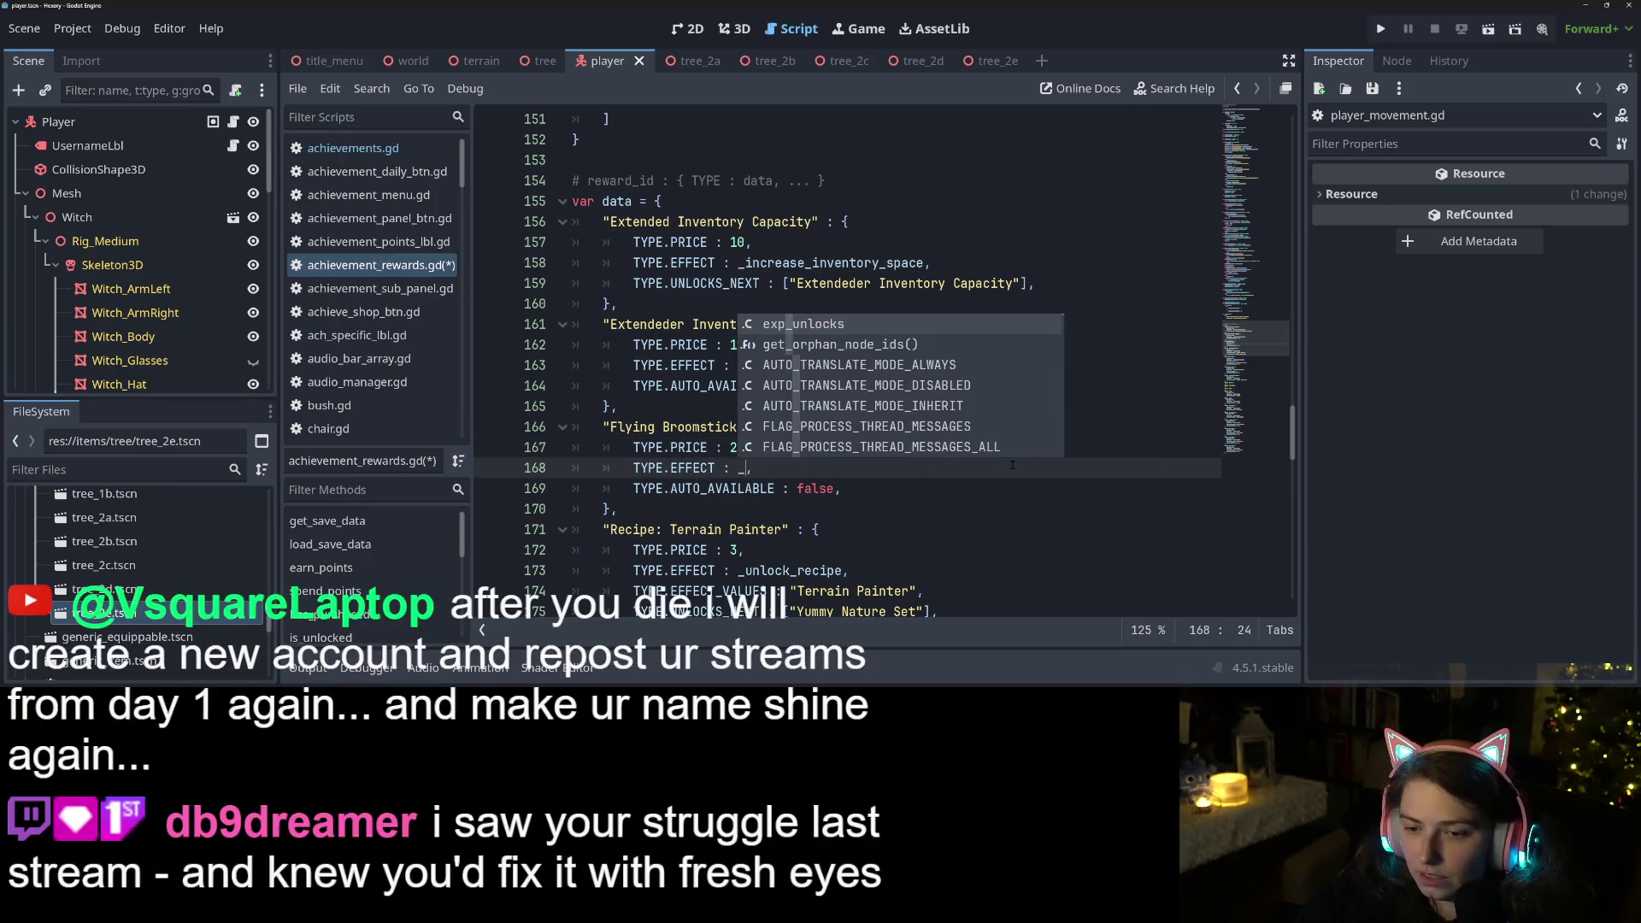
key("BackSpace")
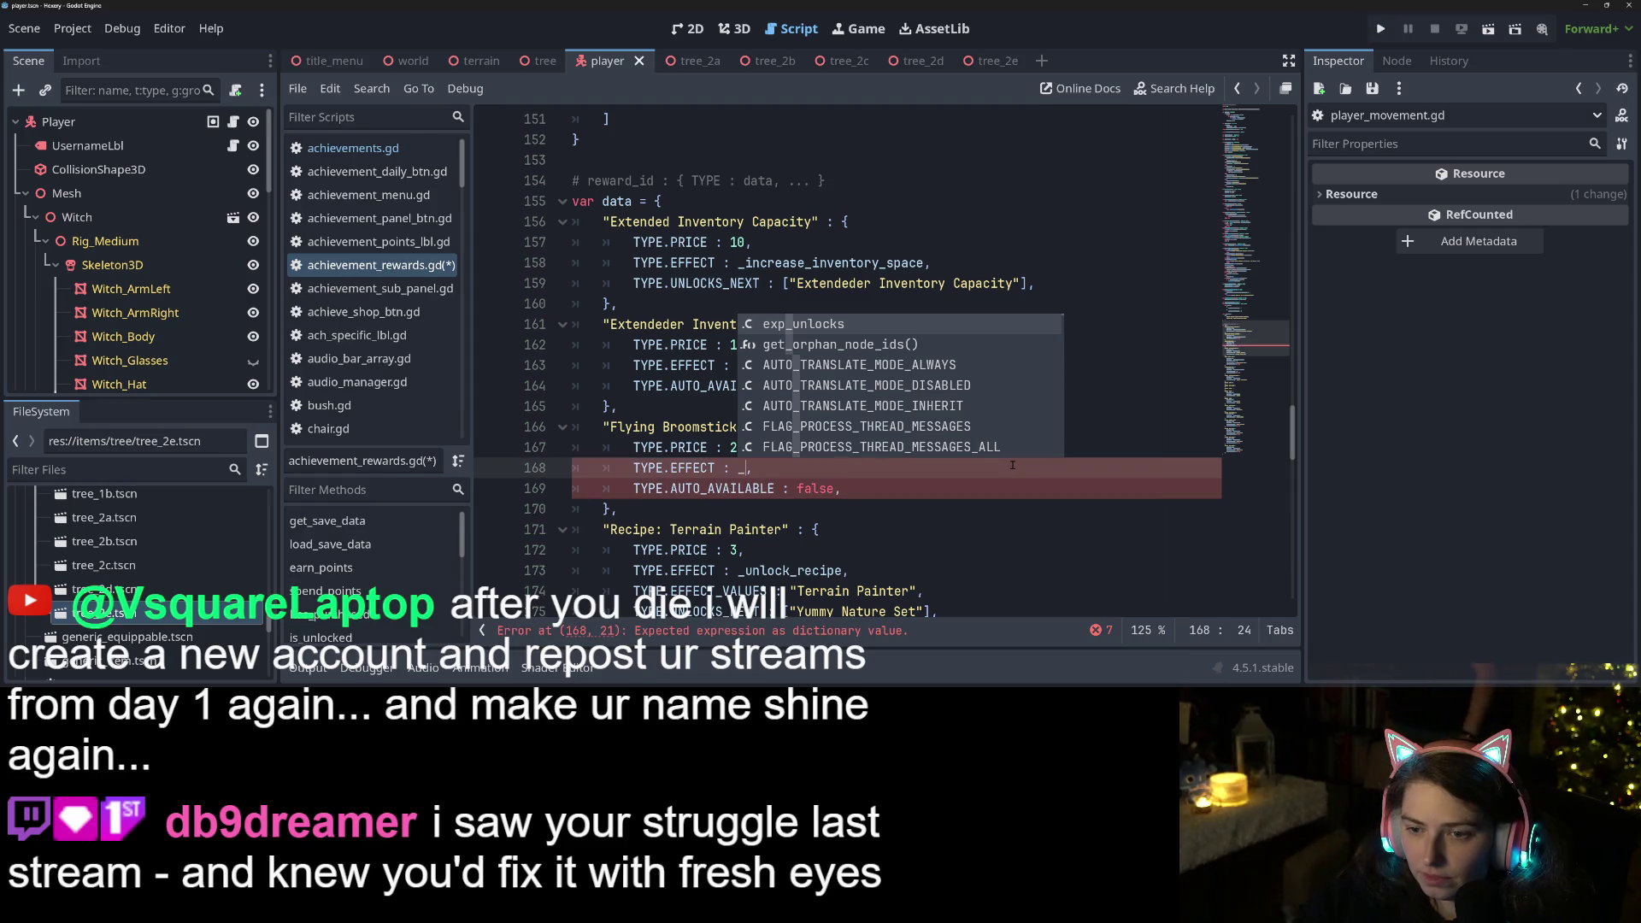
scroll(855, 359, "up", 10)
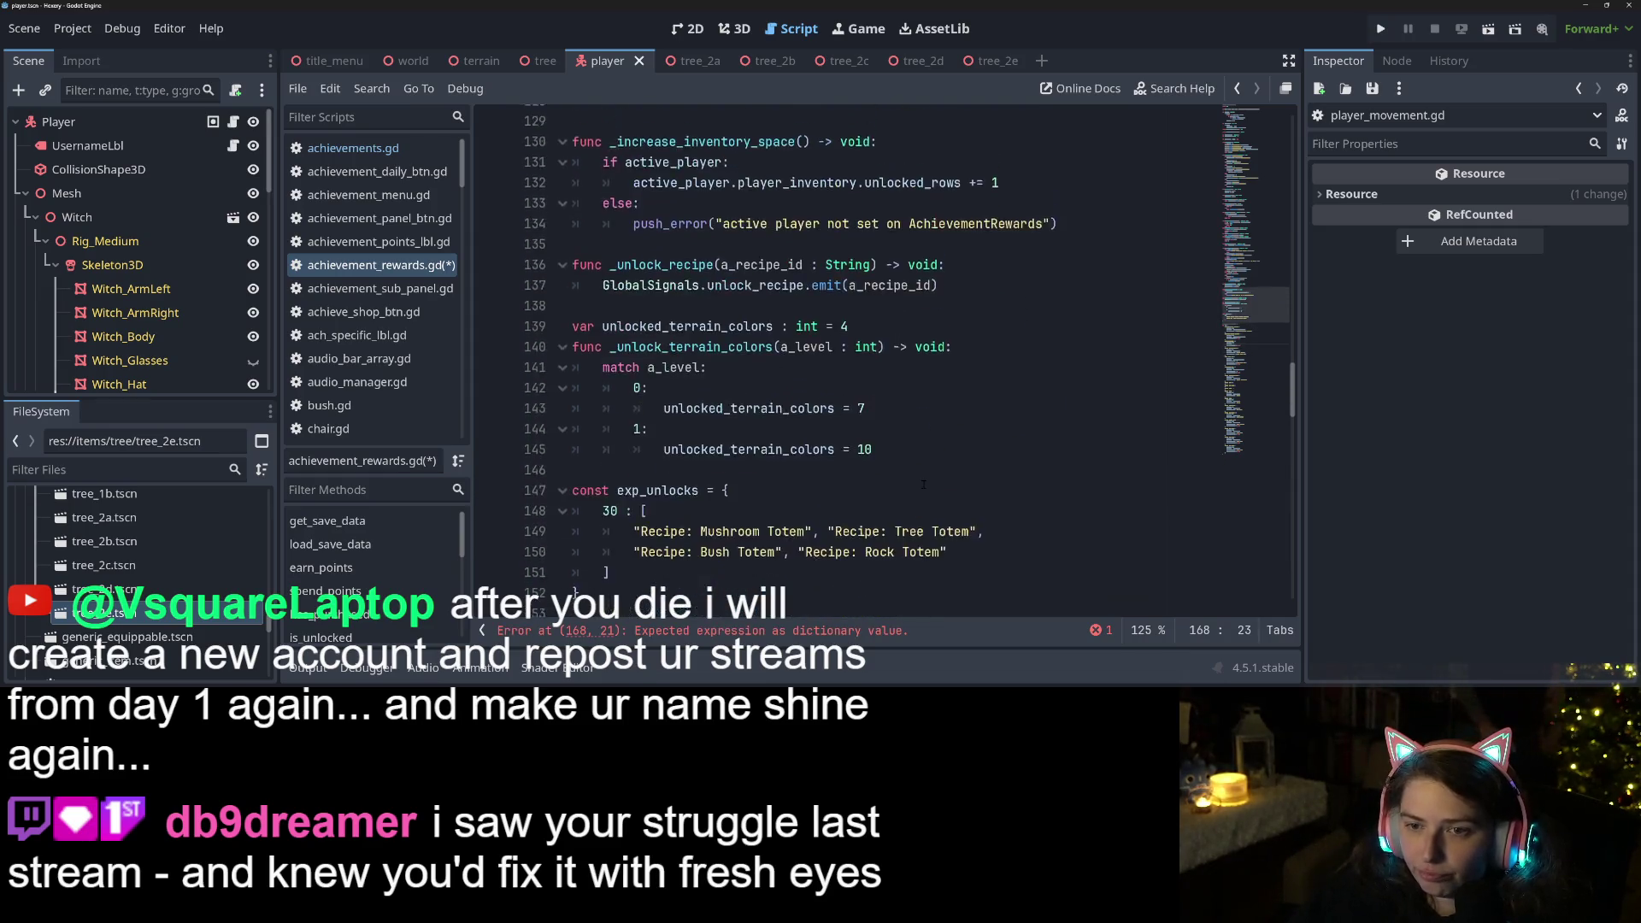
Insert a blank line above the _unlock_recipe function.
left_click(734, 352)
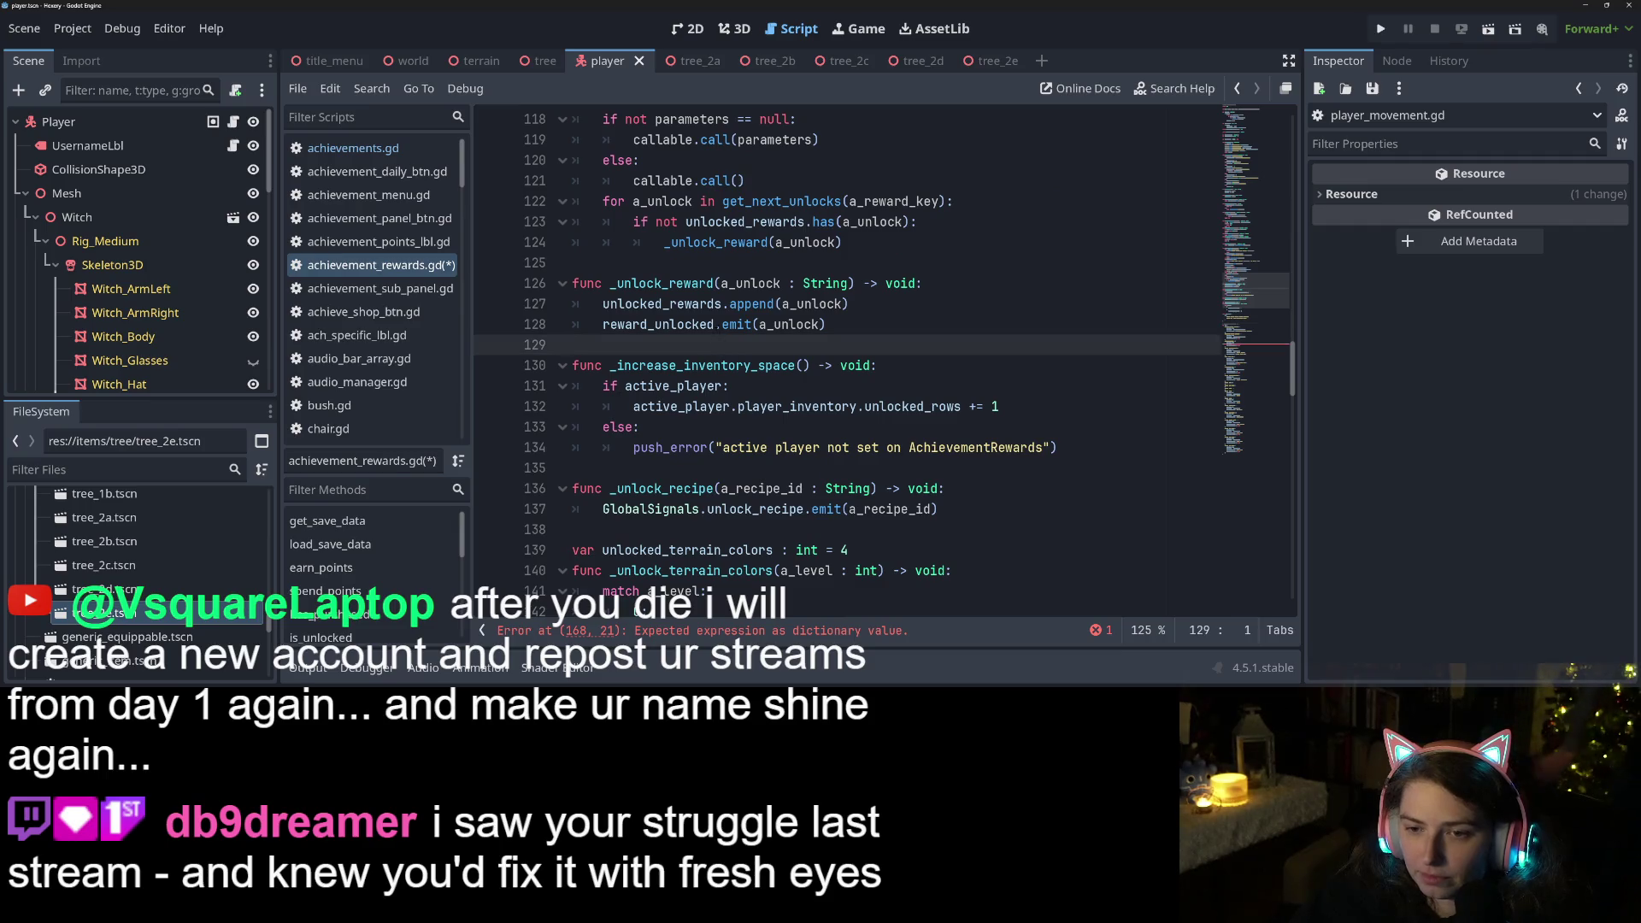
scroll(855, 359, "down", 3)
left_click(712, 304)
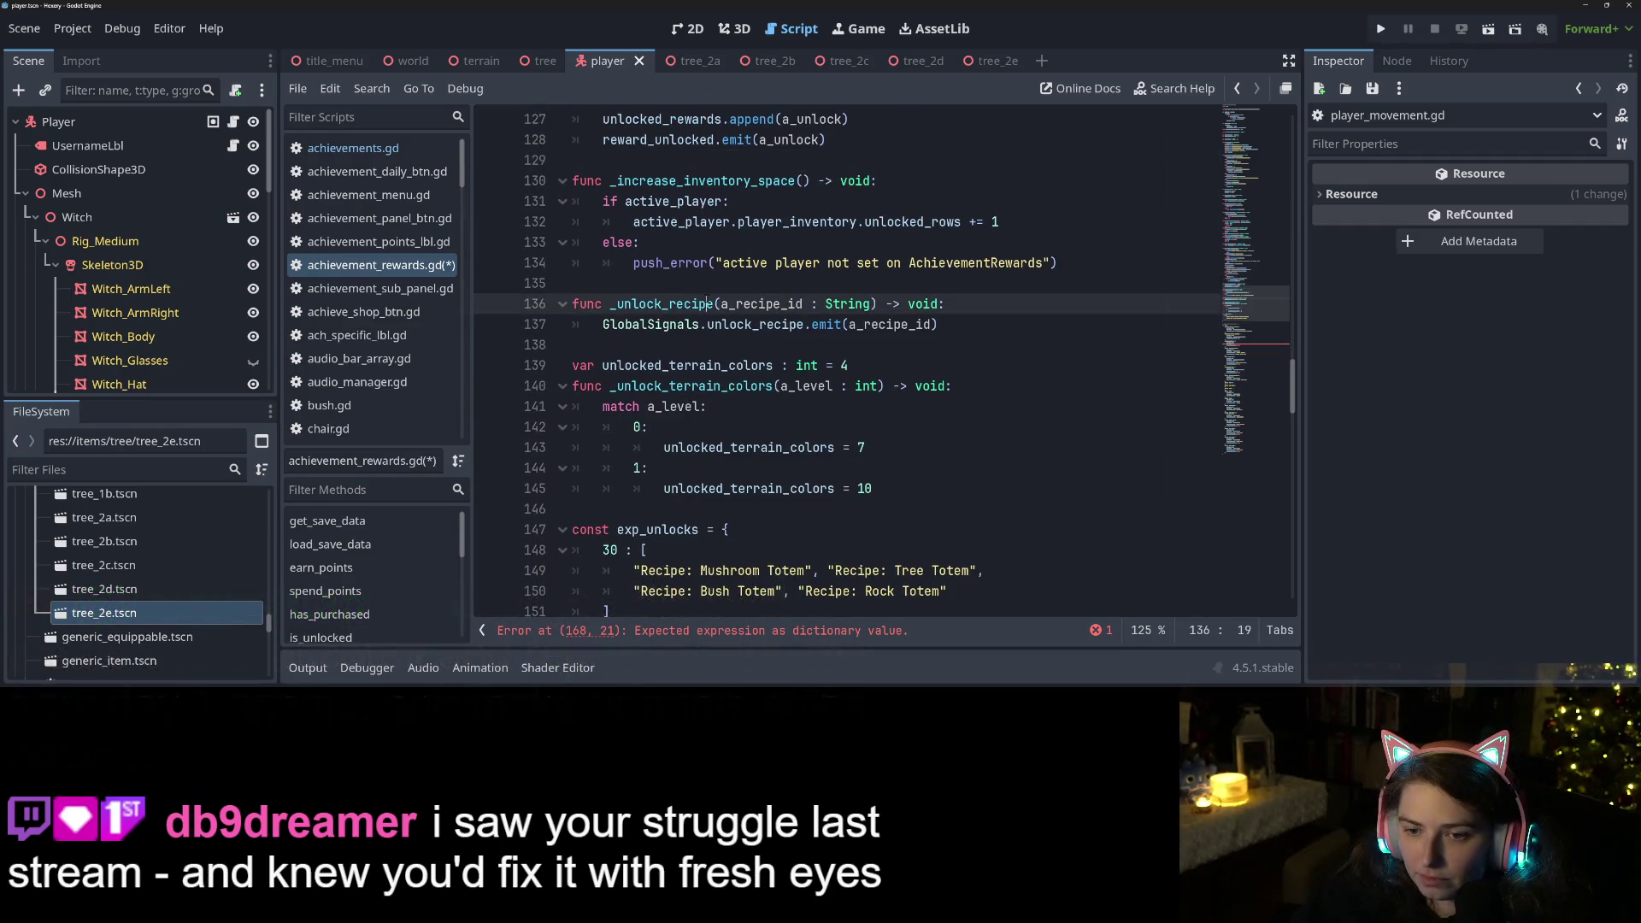
scroll(699, 362, "down", 4)
scroll(710, 453, "up", 8)
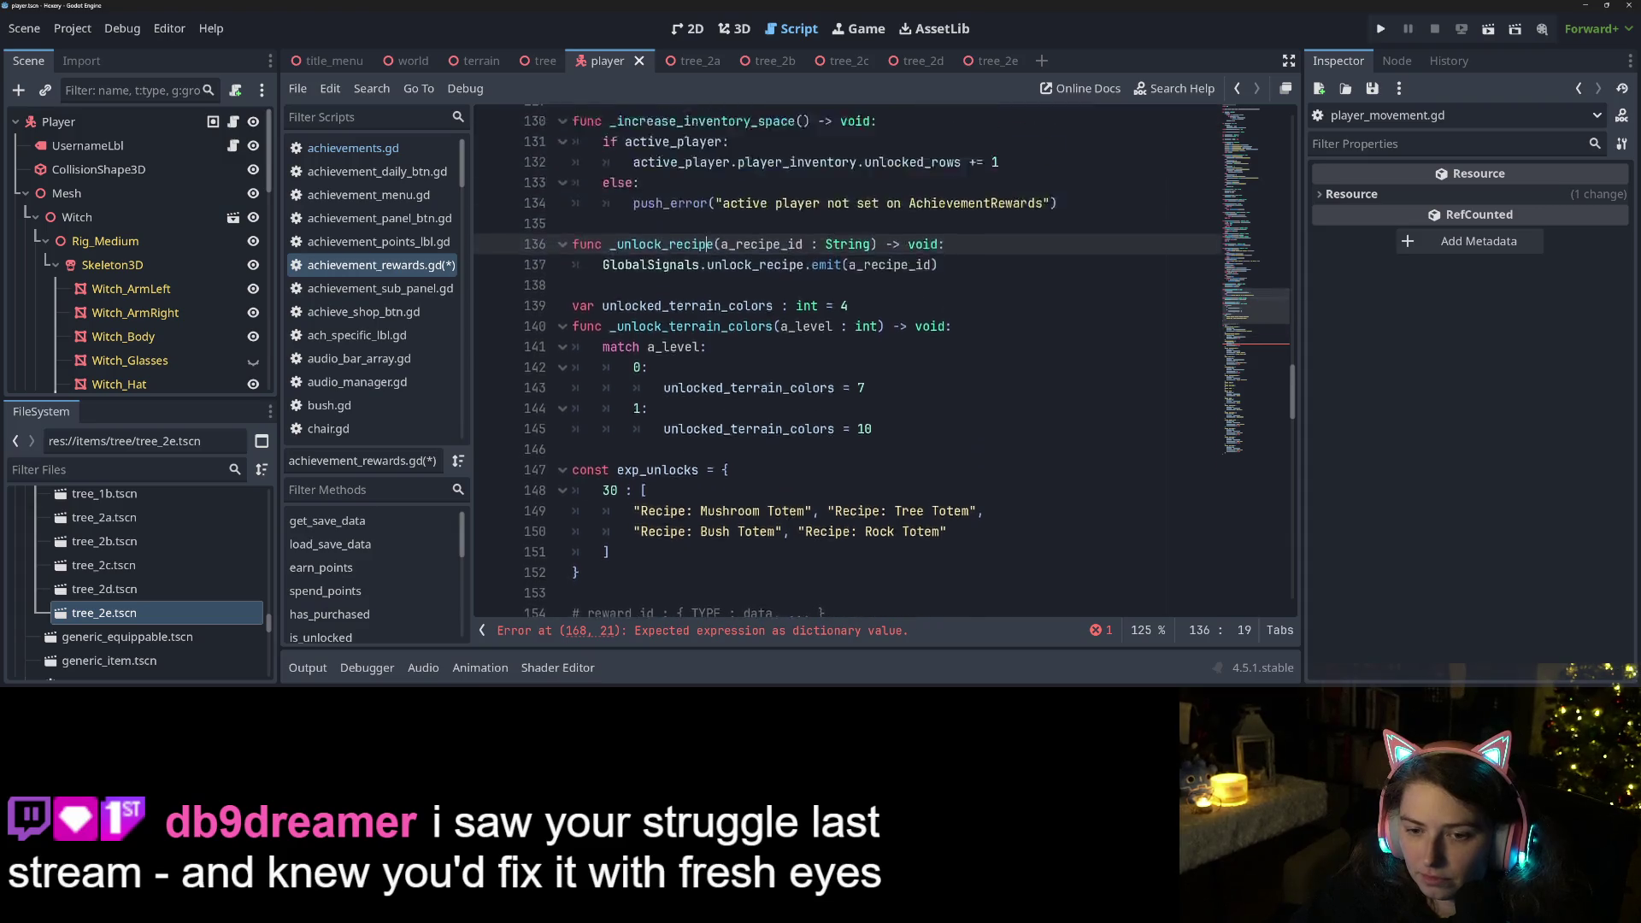
scroll(710, 453, "down", 4)
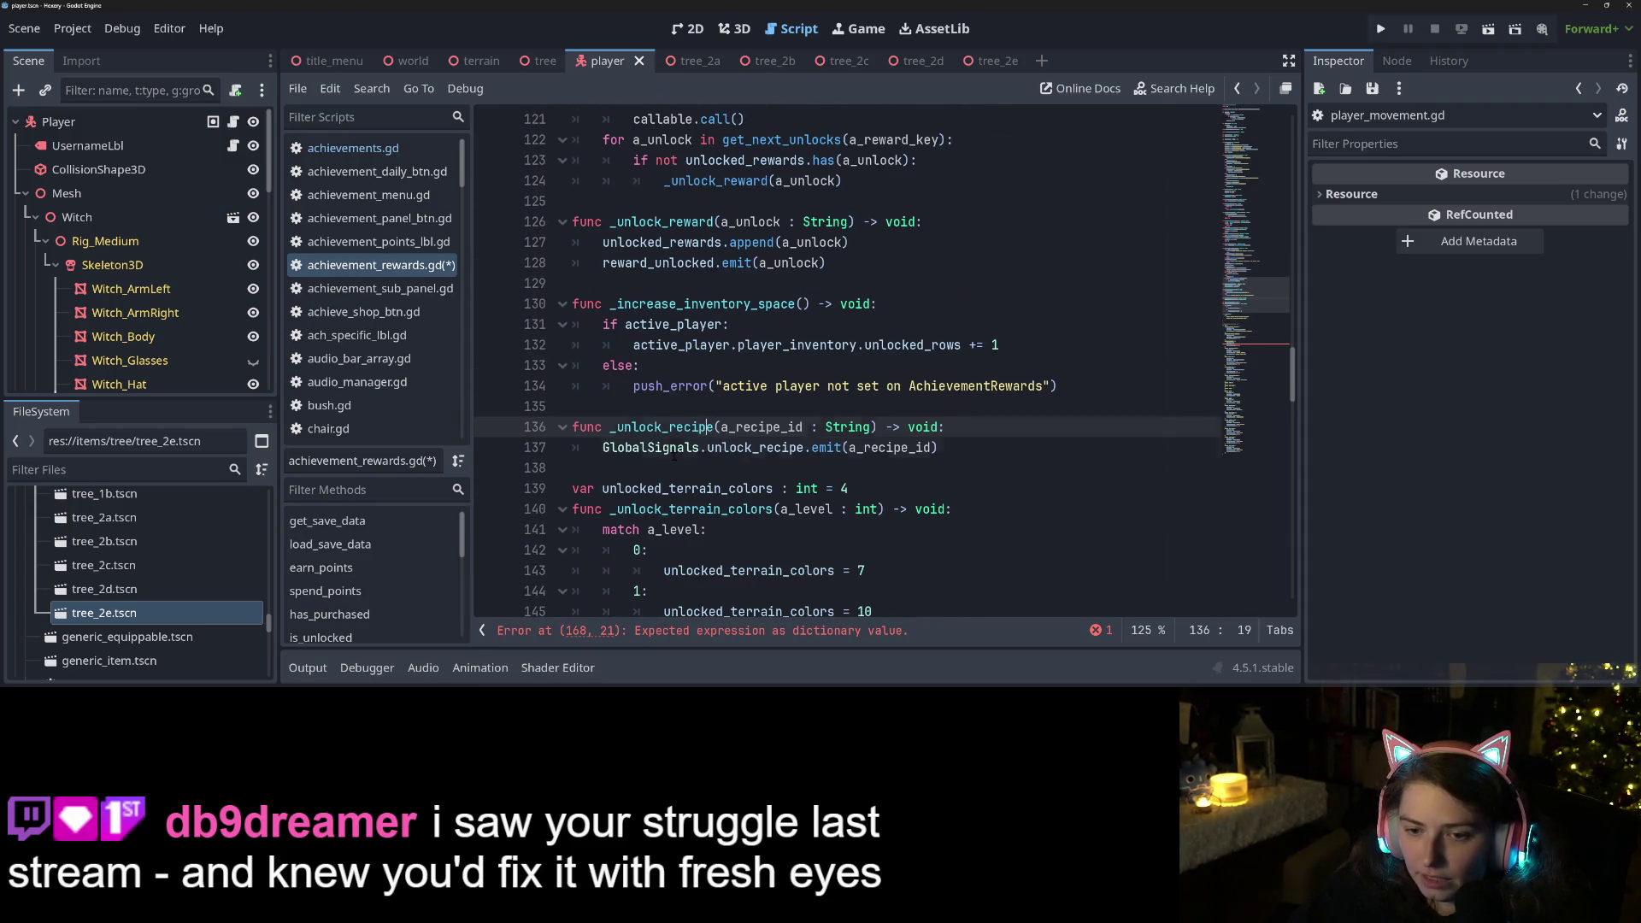
key("Up")
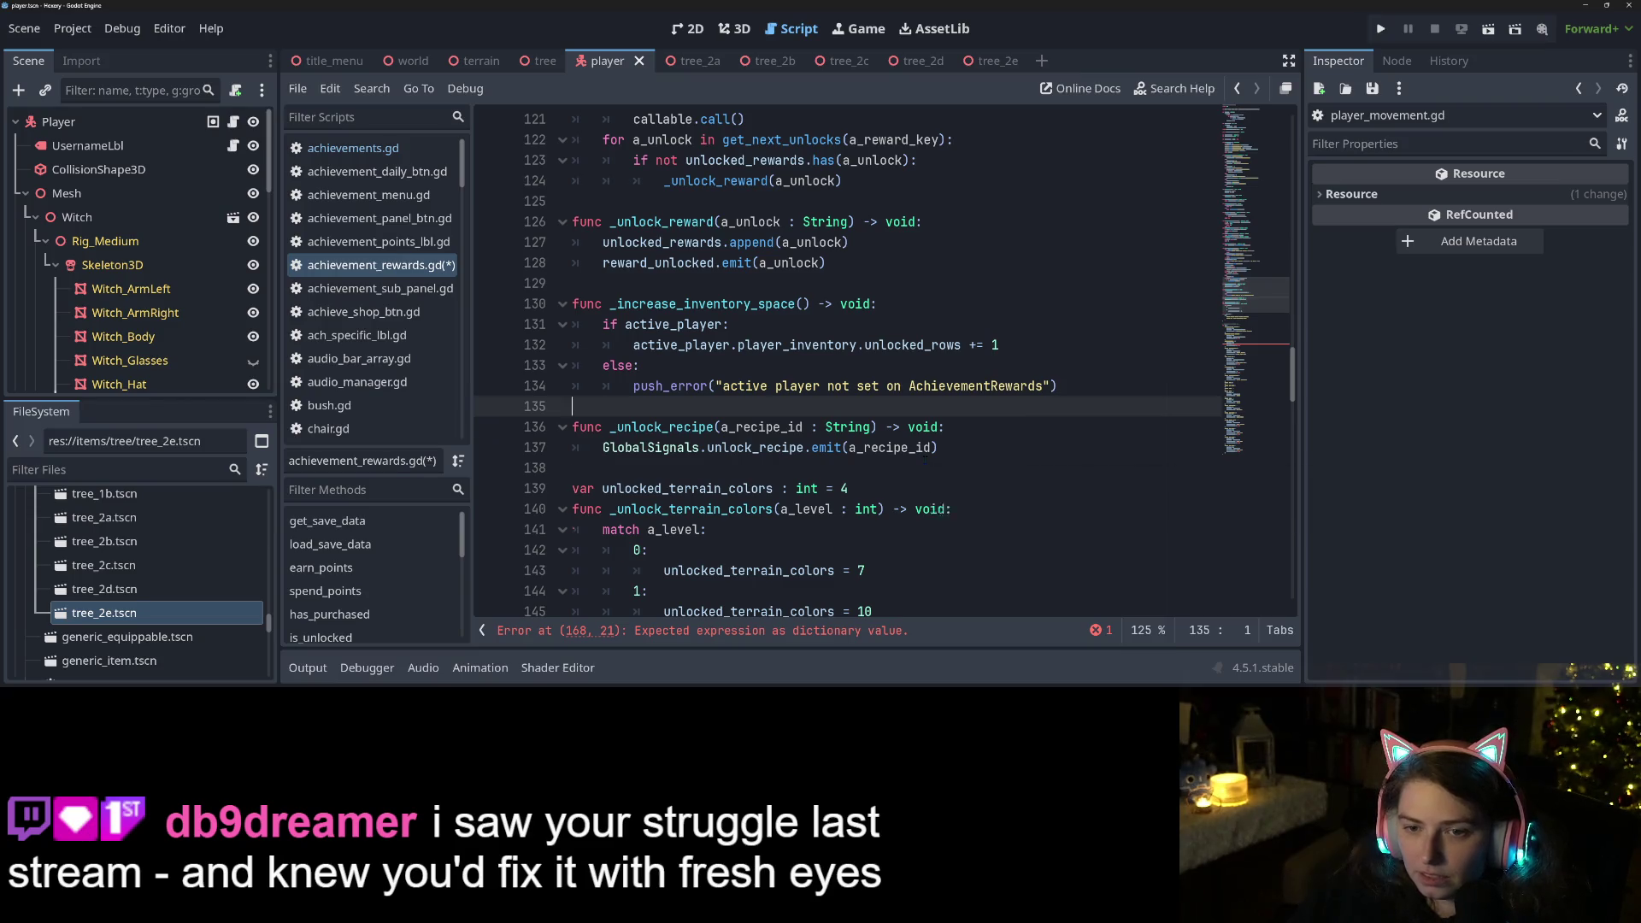
key("Return")
key("Return")
key("Up")
Write a stub func _enable_flying() -> void: with pass, copy its name and save.
type("func _enable_")
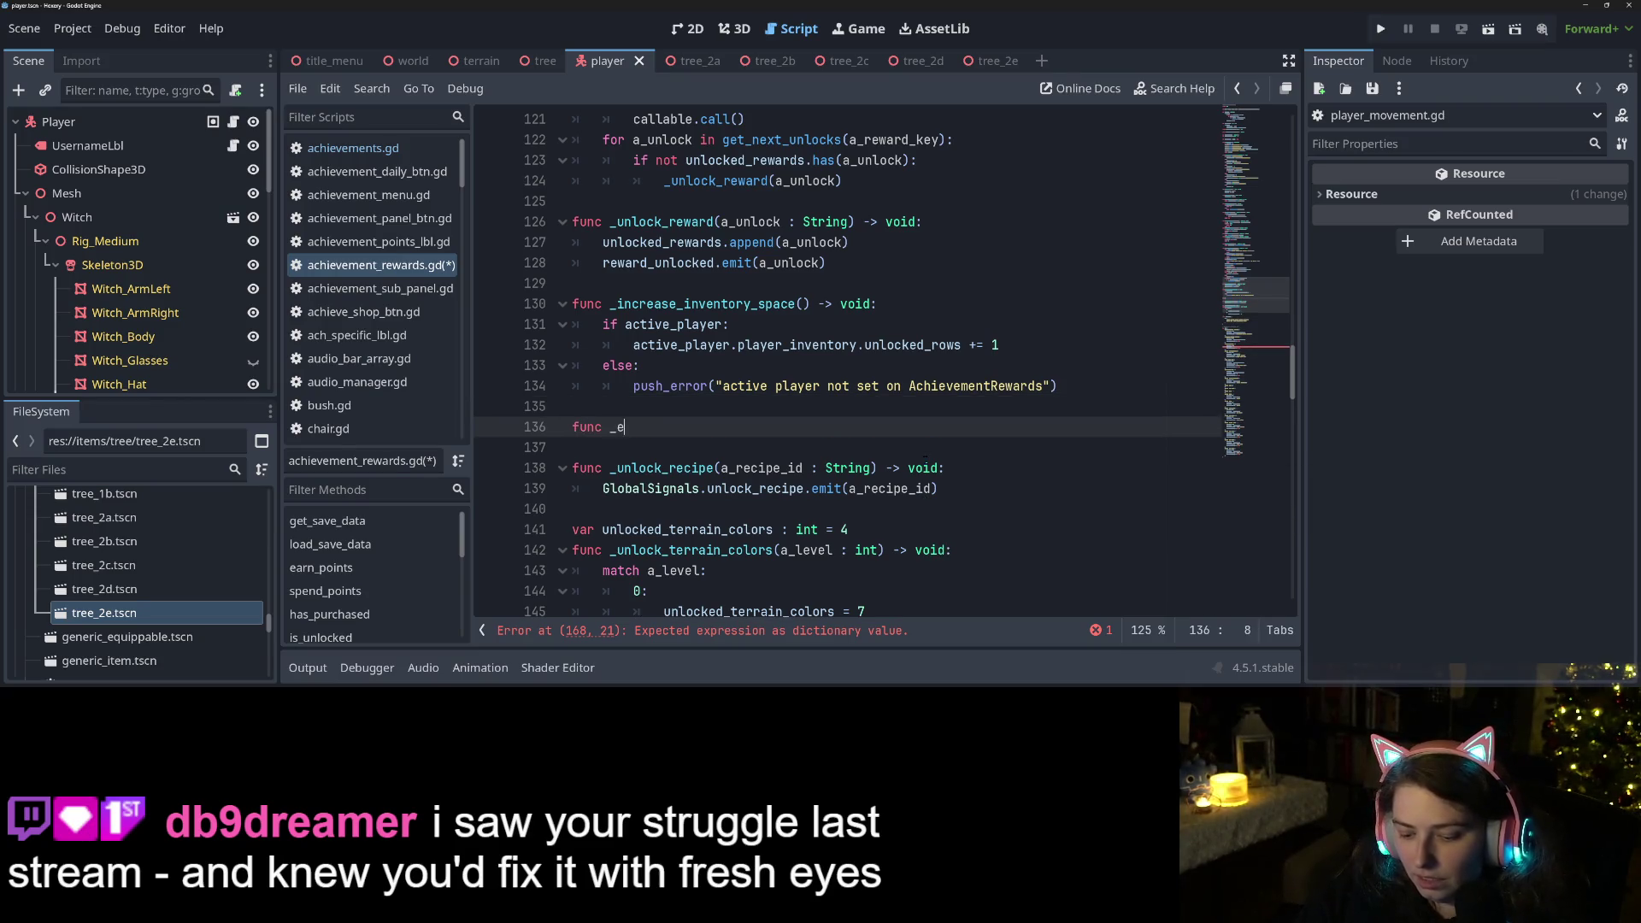
type("flying")
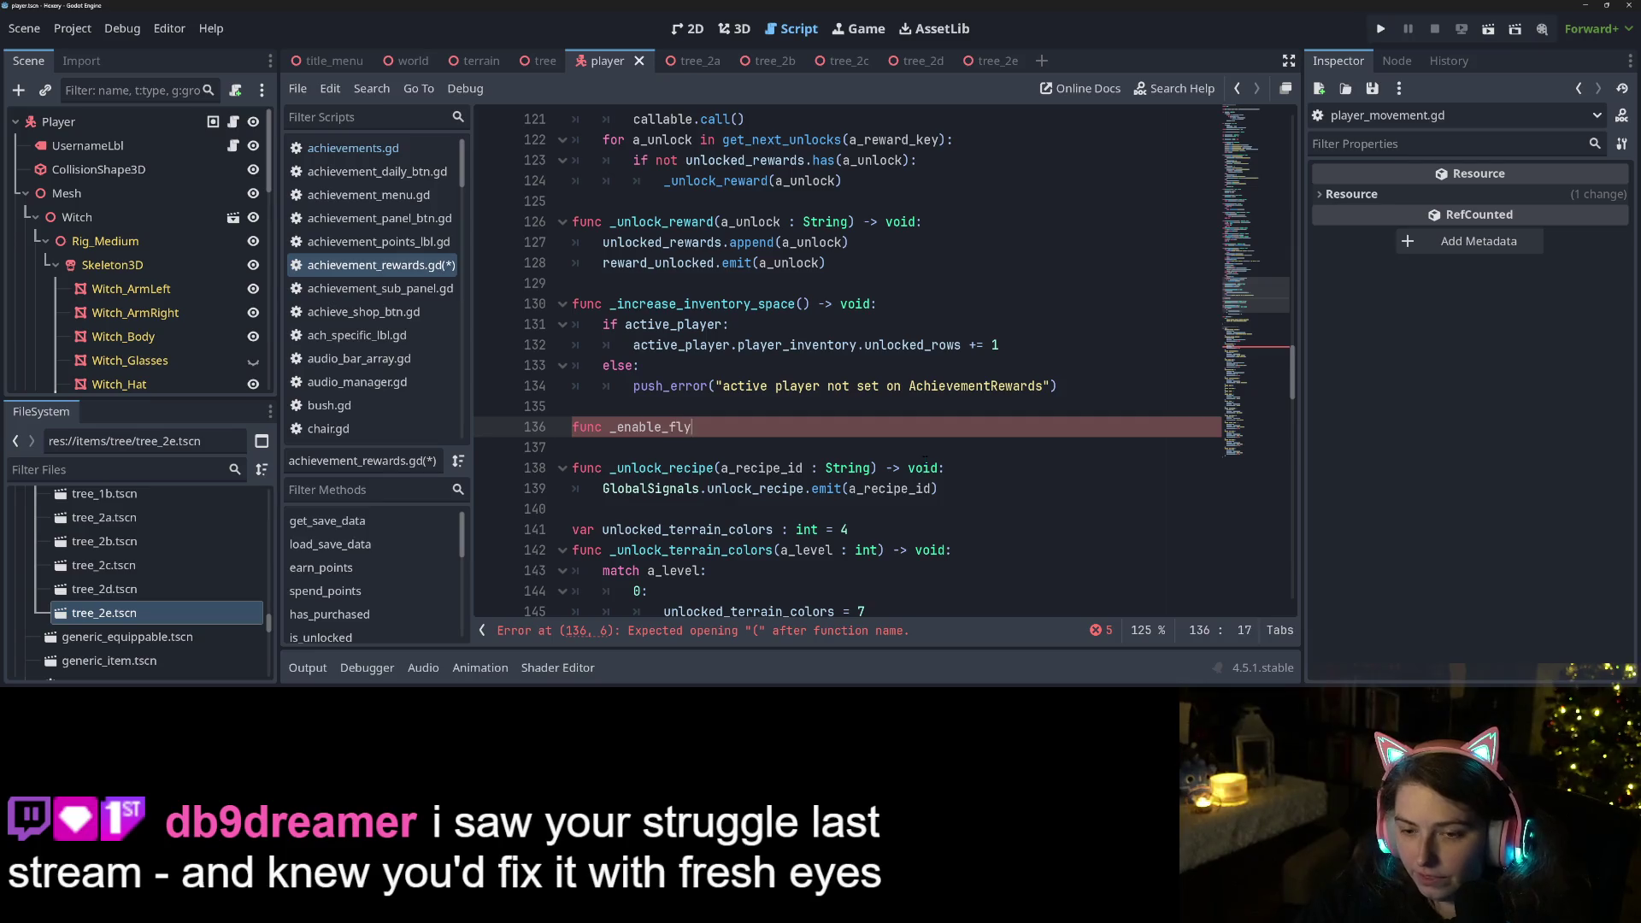
type("() -> void")
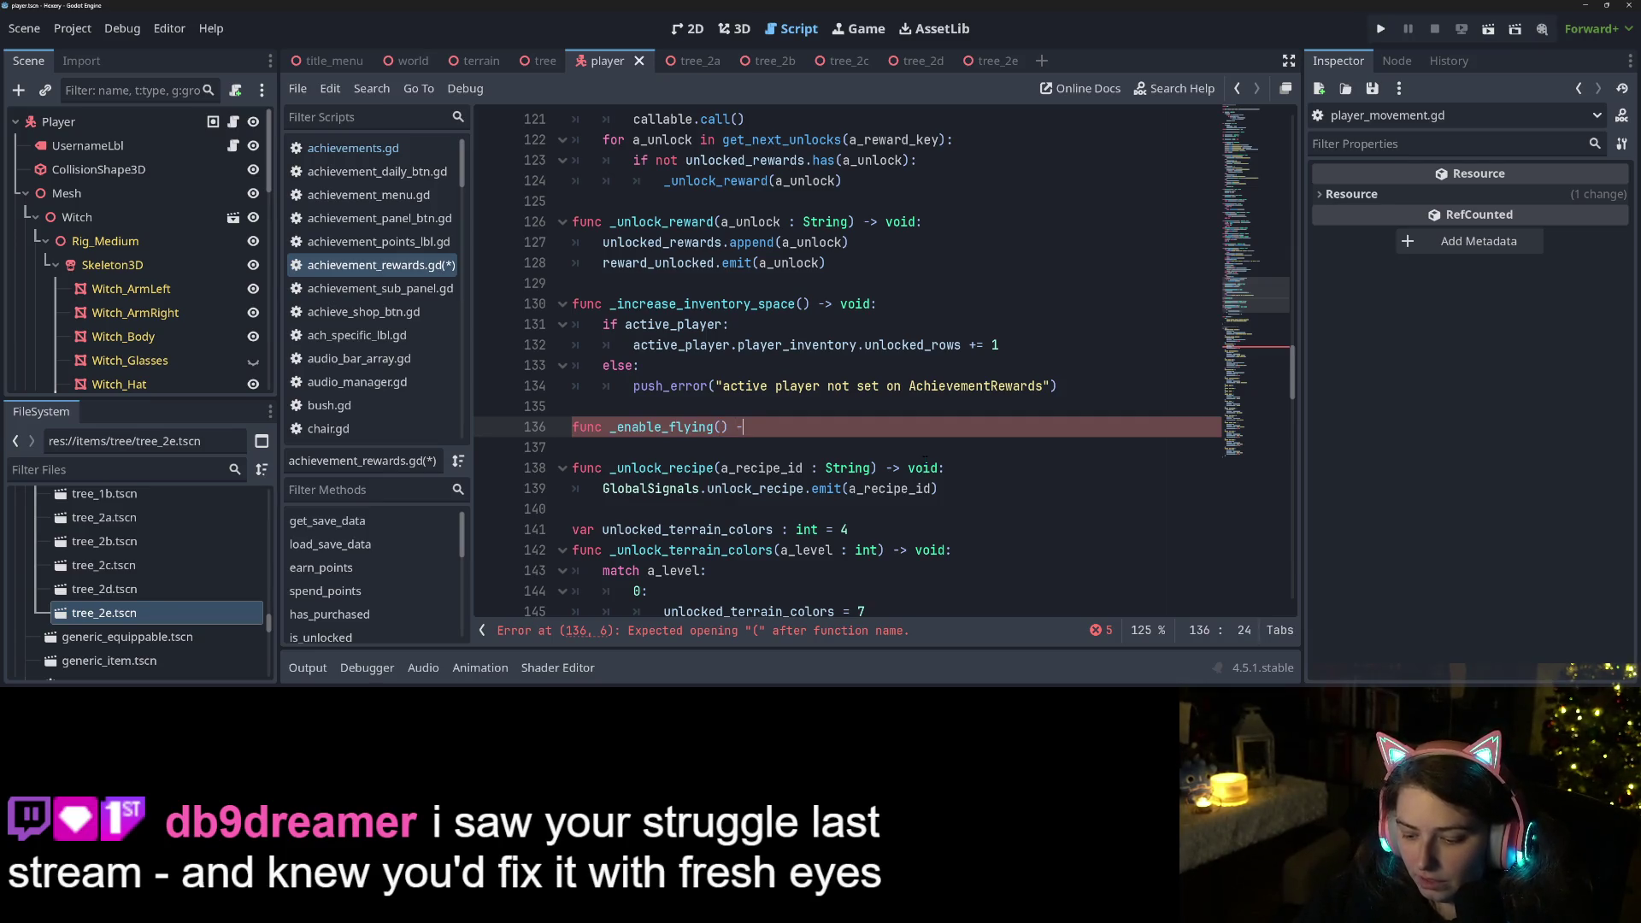
type(":")
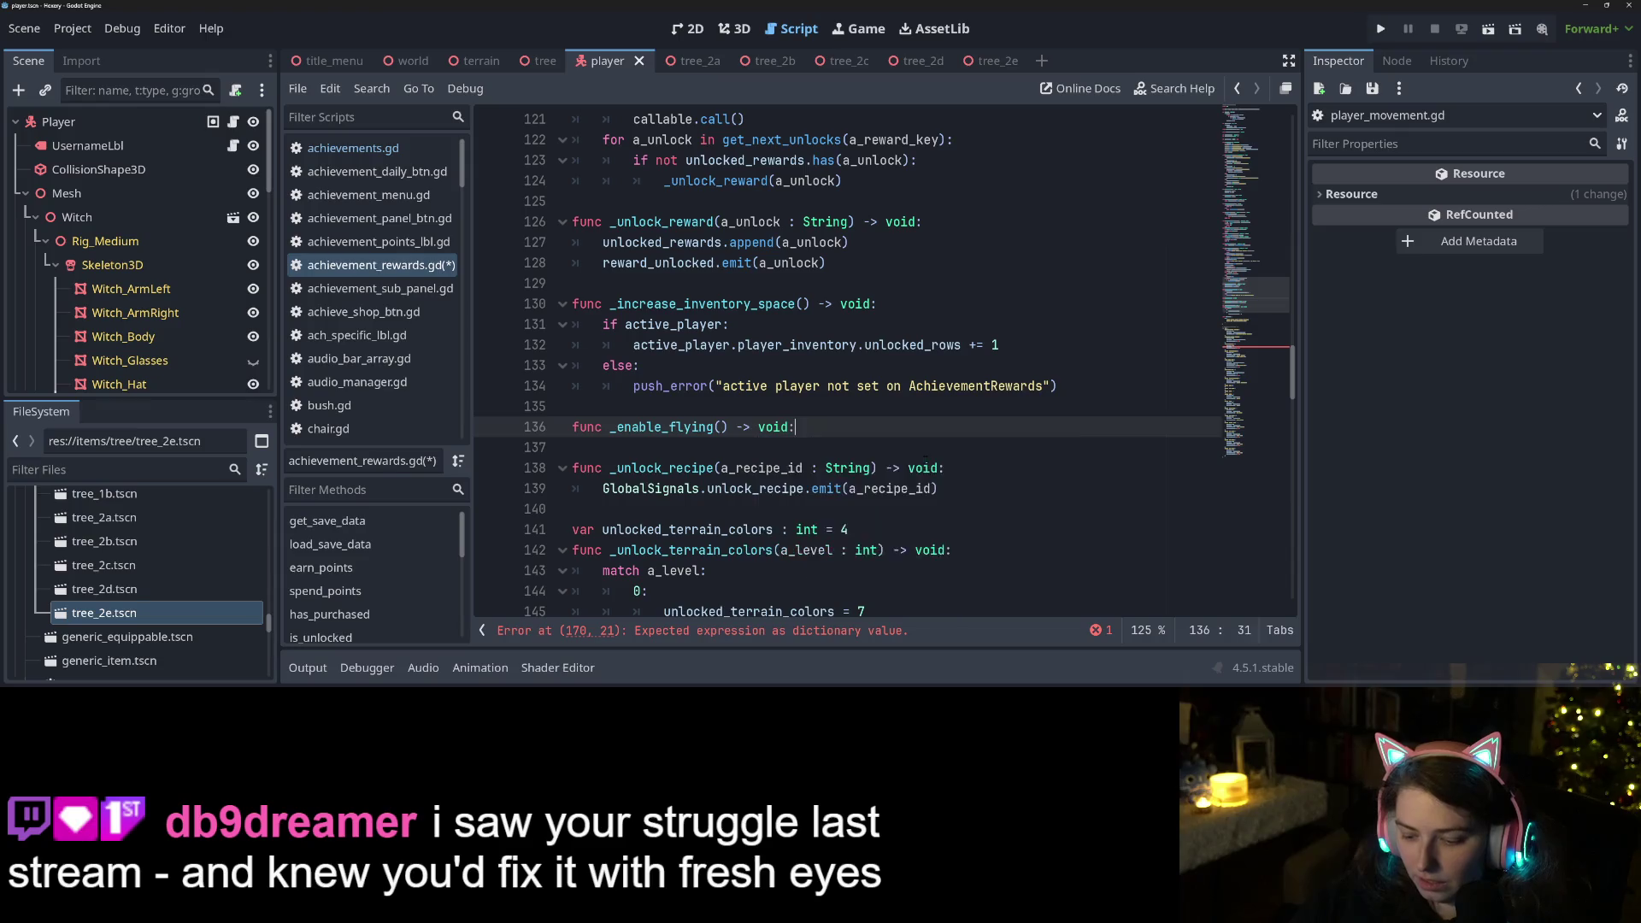
key("Return")
type("pass")
double_click(633, 425)
key("ctrl+c")
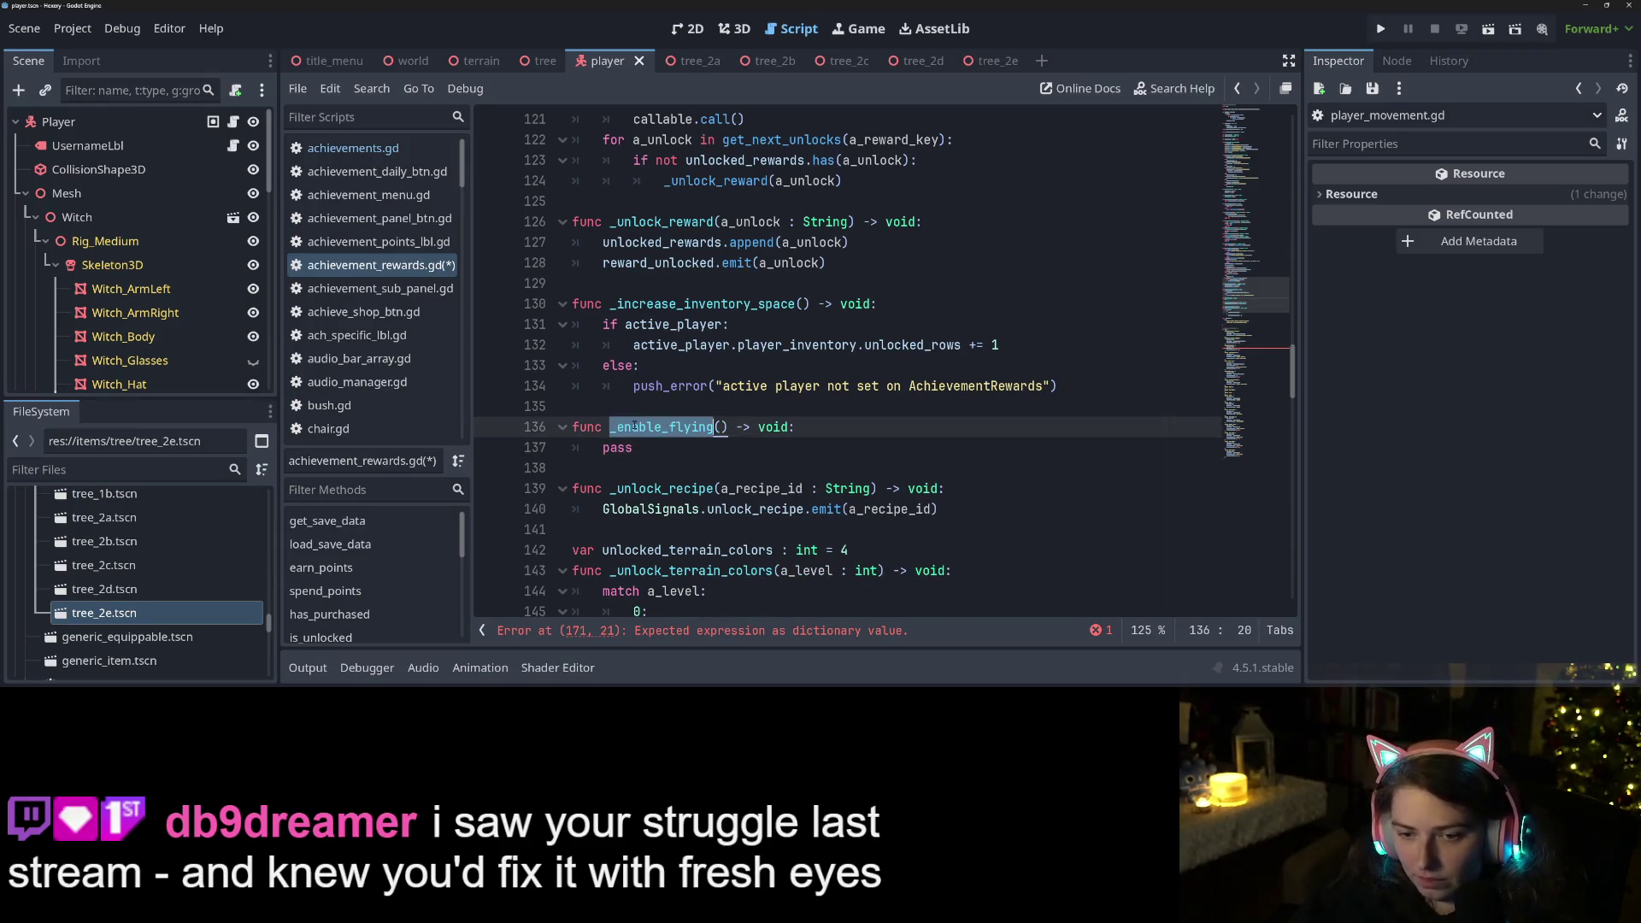
key("ctrl+s")
scroll(781, 528, "down", 12)
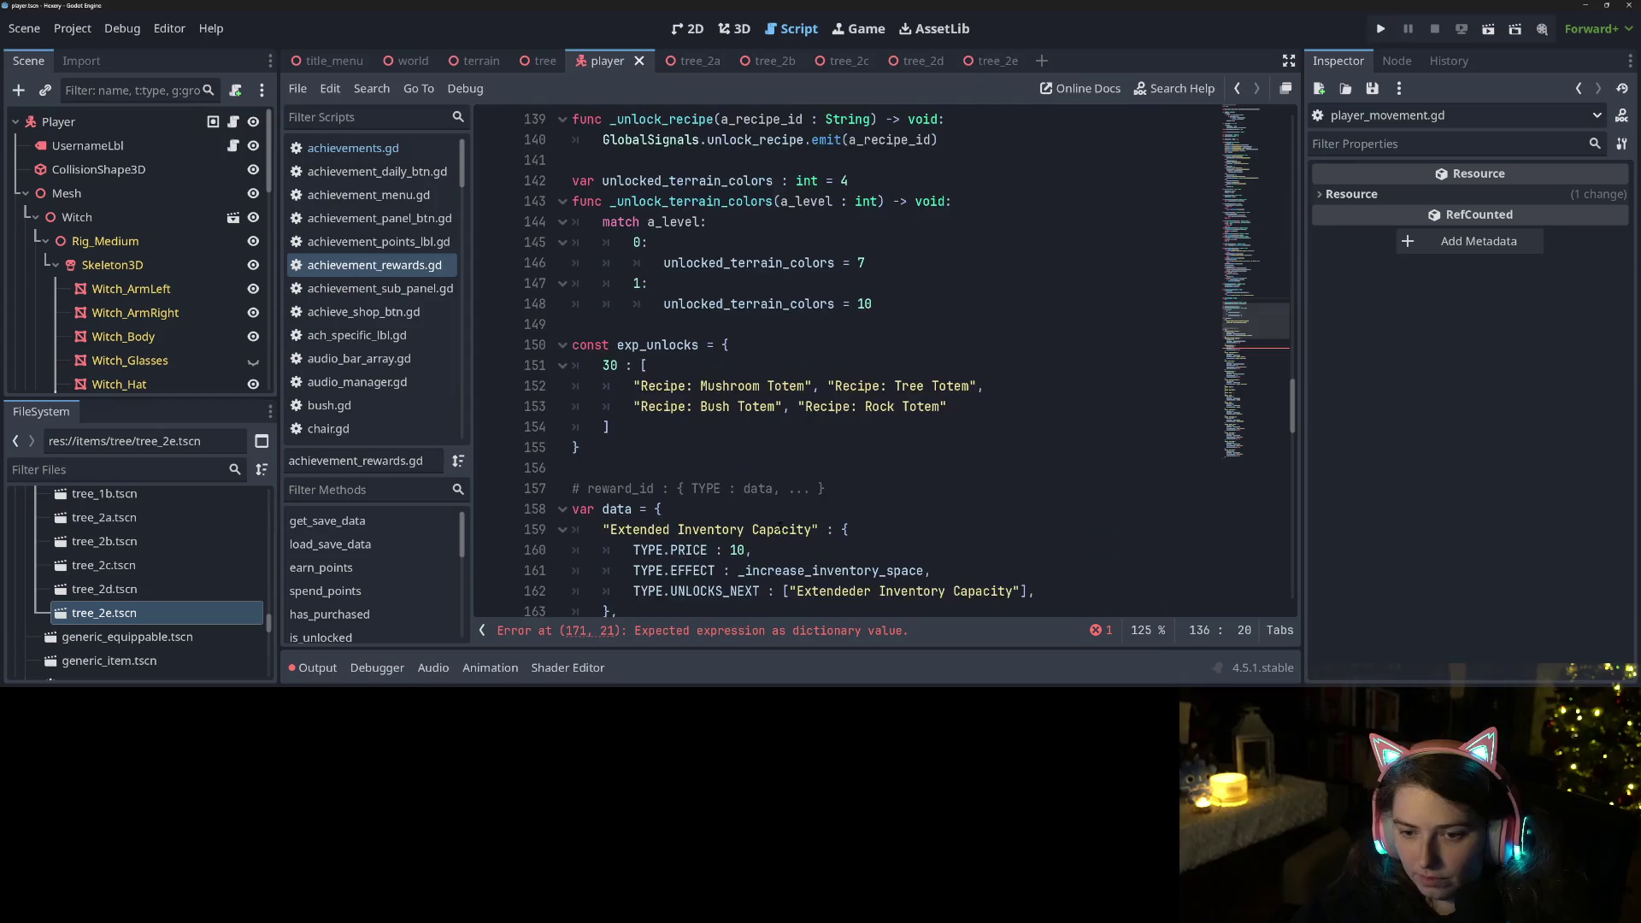
Set the Flying Broomstick effect to _enable_flying.
left_click(780, 410)
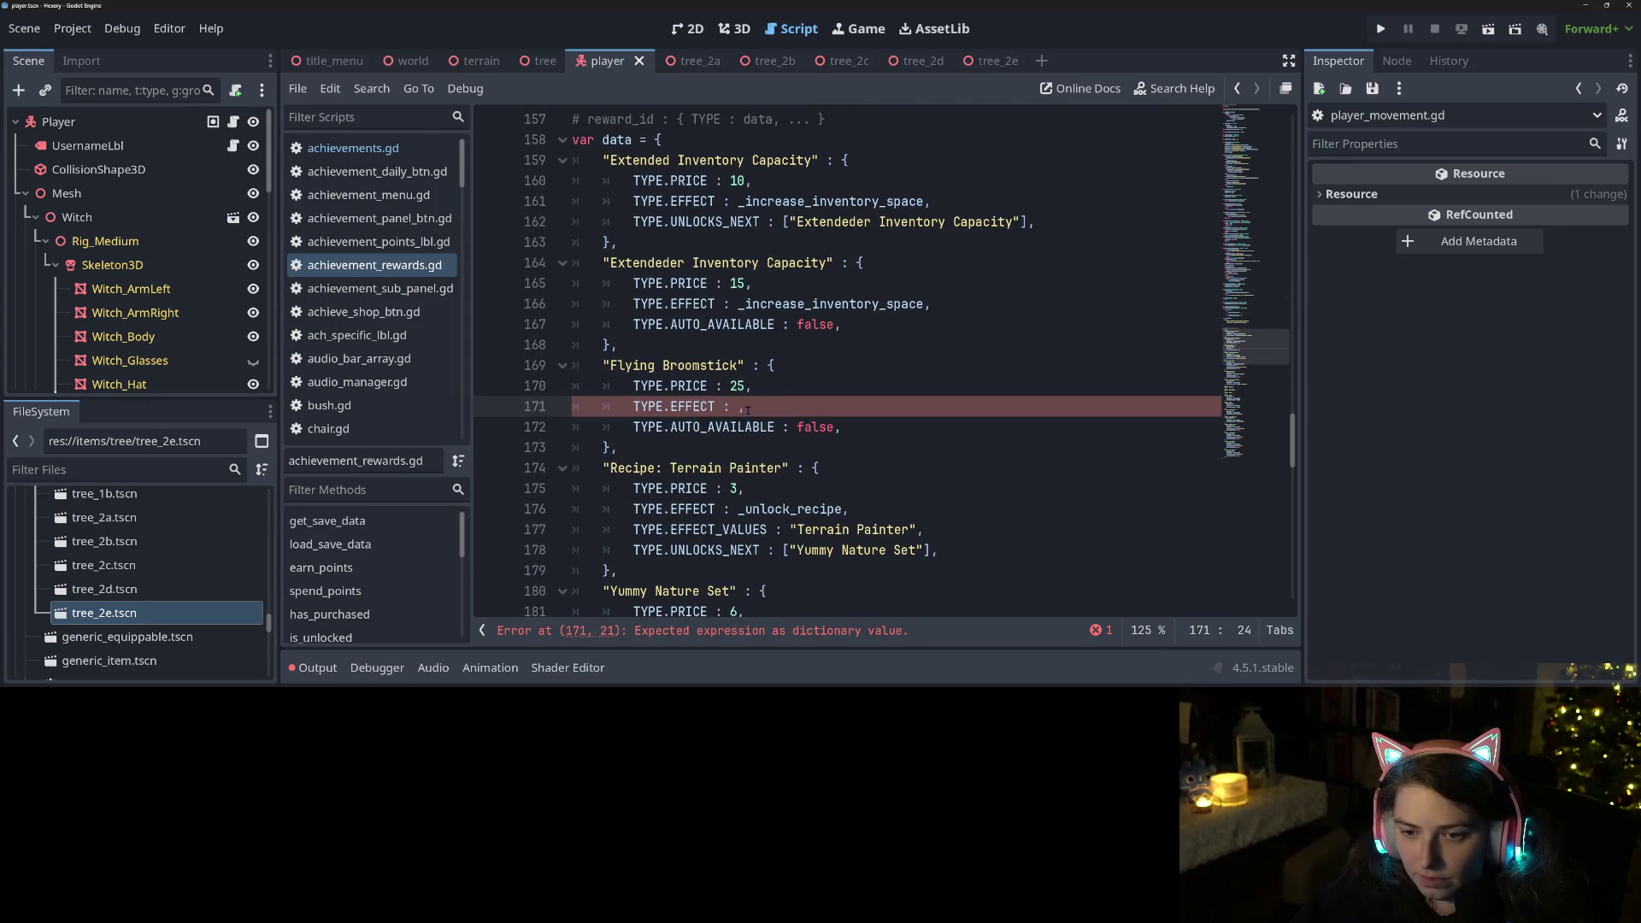
key("ctrl+v")
left_click(673, 365)
double_click(672, 365)
scroll(699, 407, "down", 7)
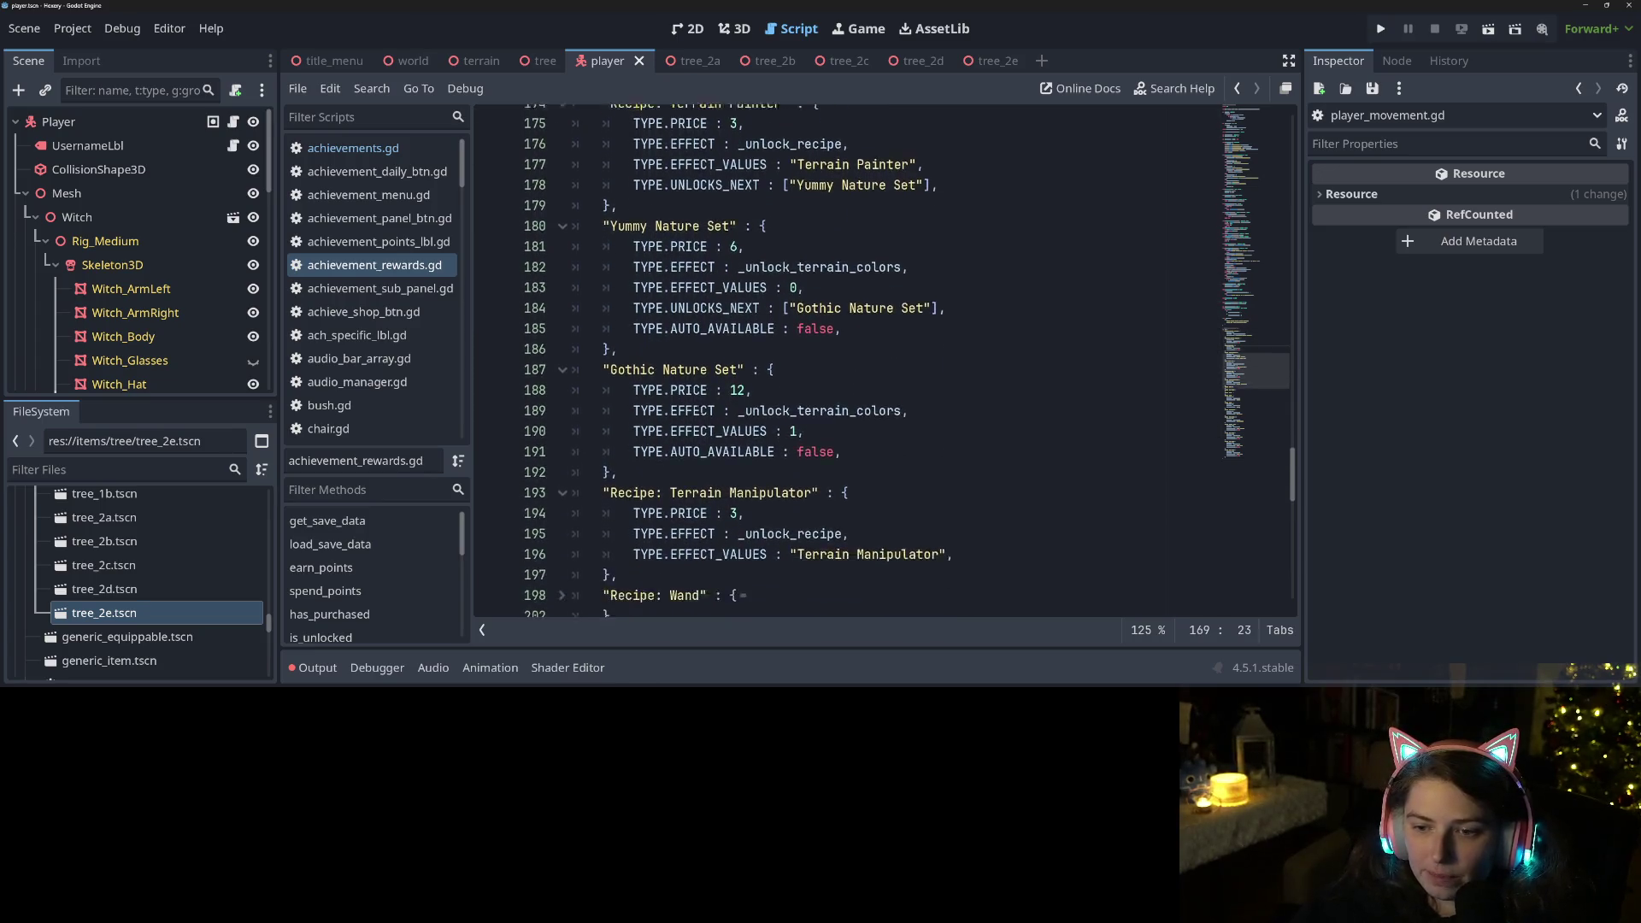
scroll(699, 409, "down", 6)
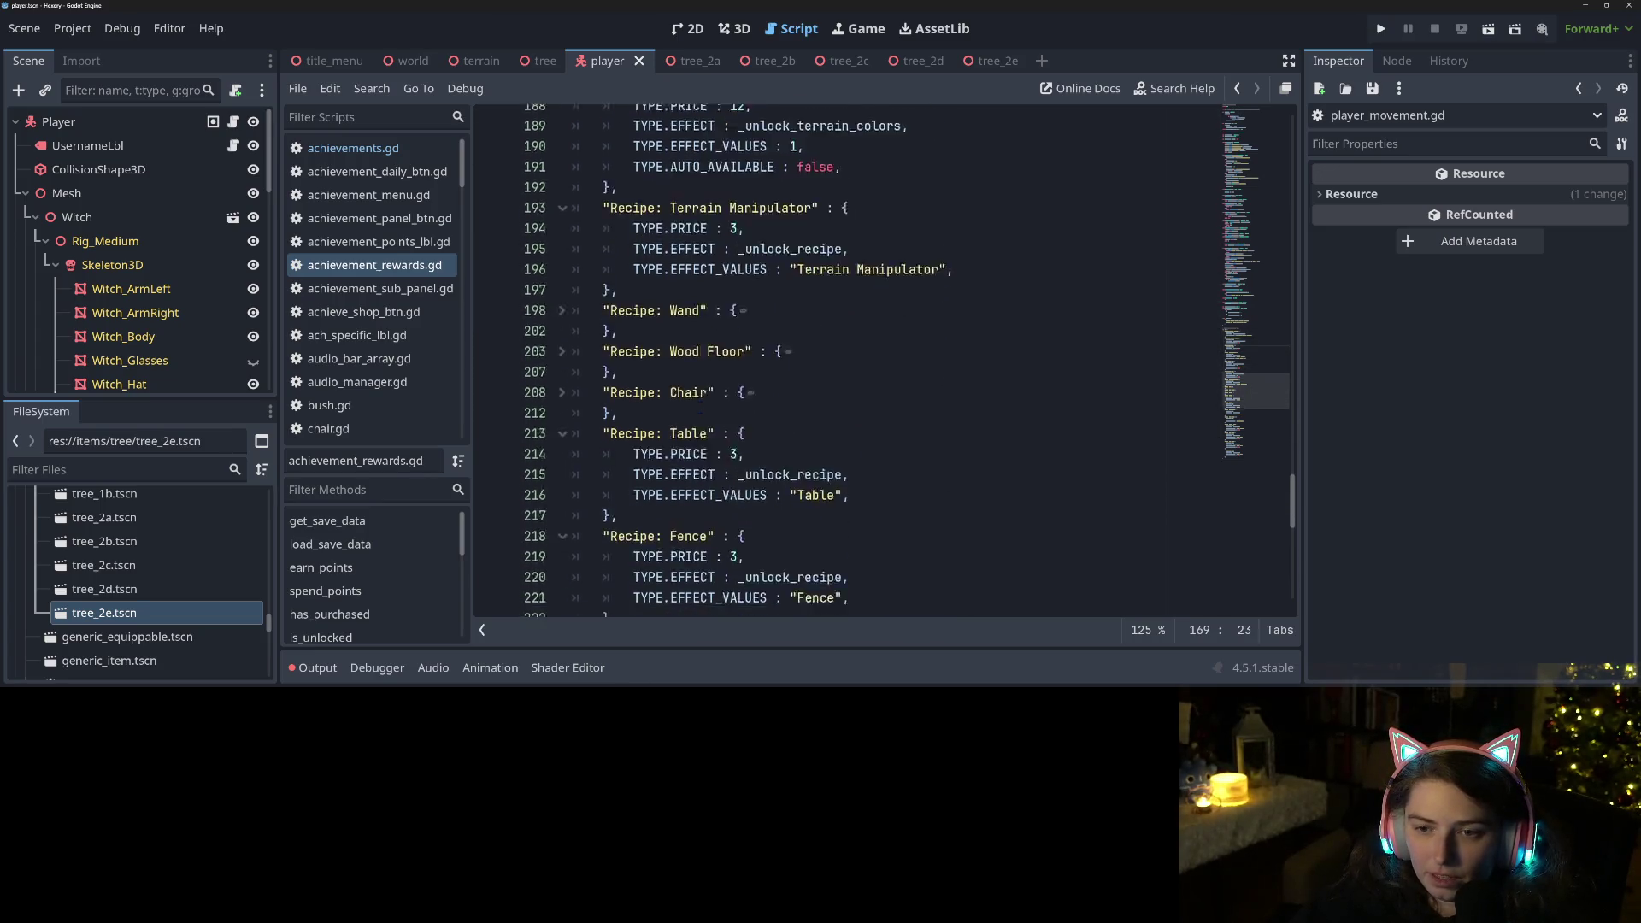
scroll(699, 408, "down", 10)
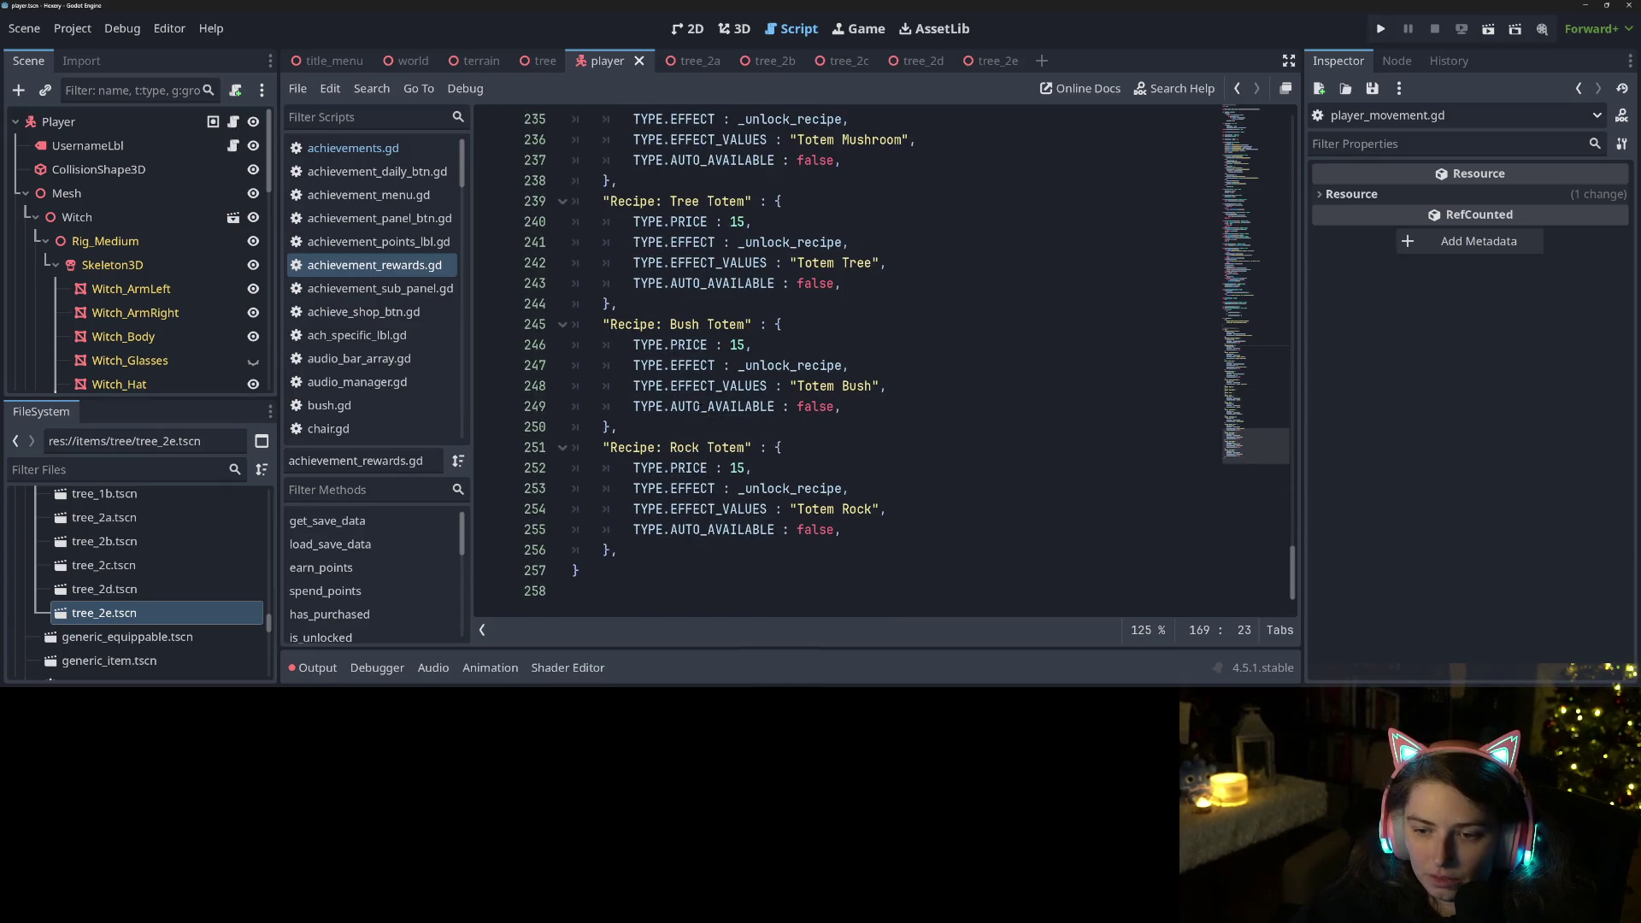
Copy the "Flying Broomstick" name and locate the level 30 list in exp_unlocks.
double_click(732, 530)
double_click(708, 447)
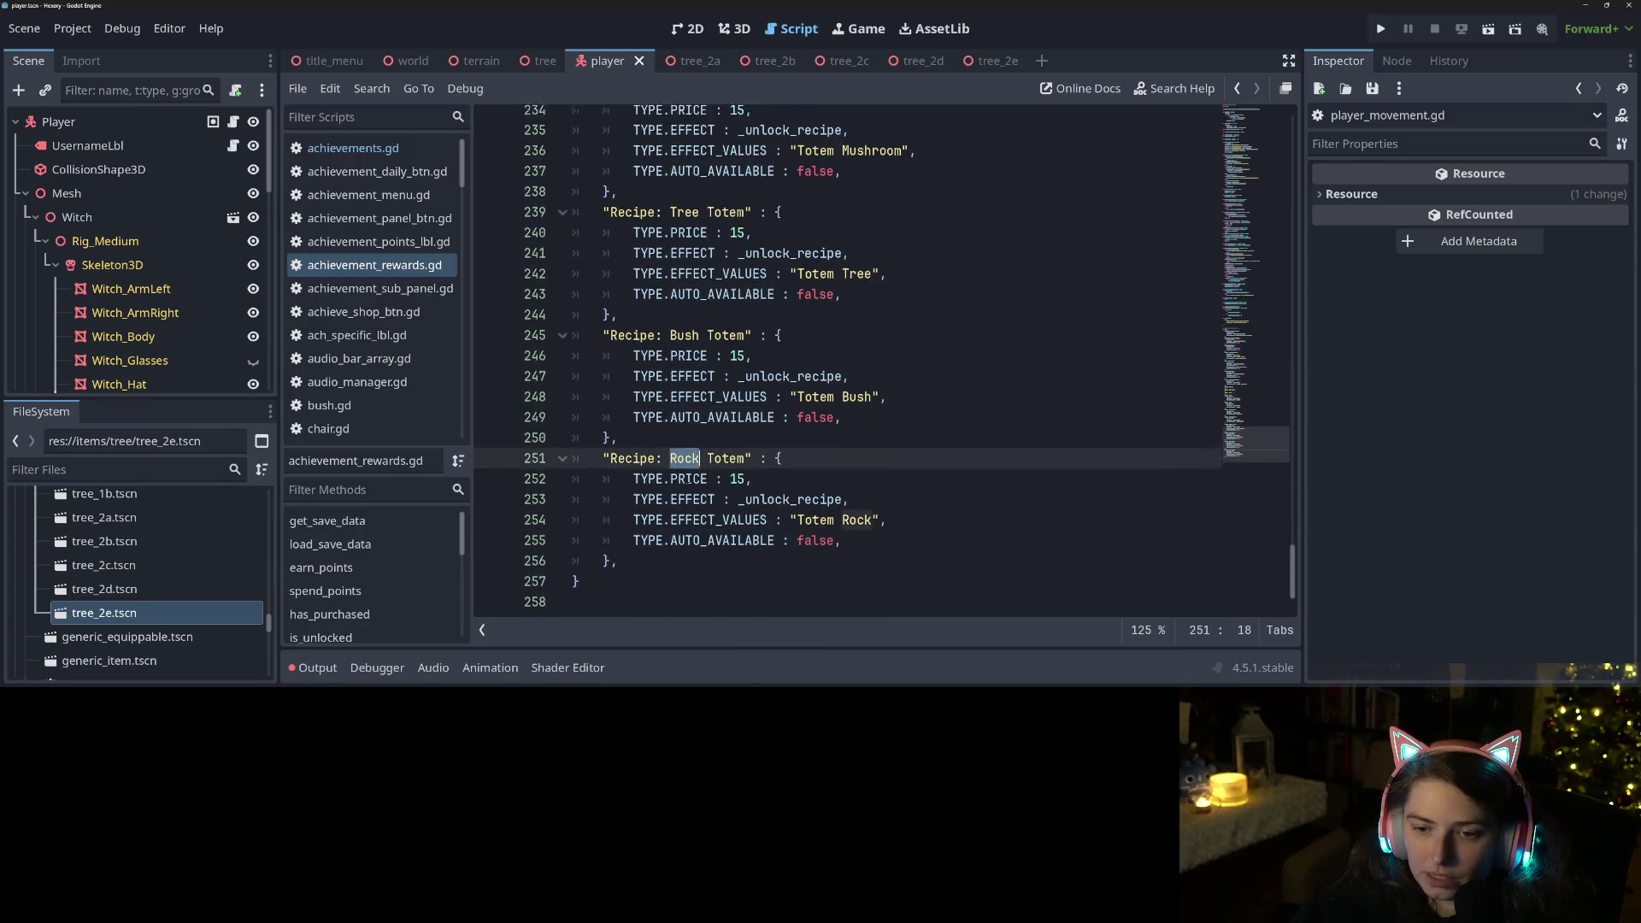
scroll(880, 359, "up", 20)
scroll(880, 359, "up", 20)
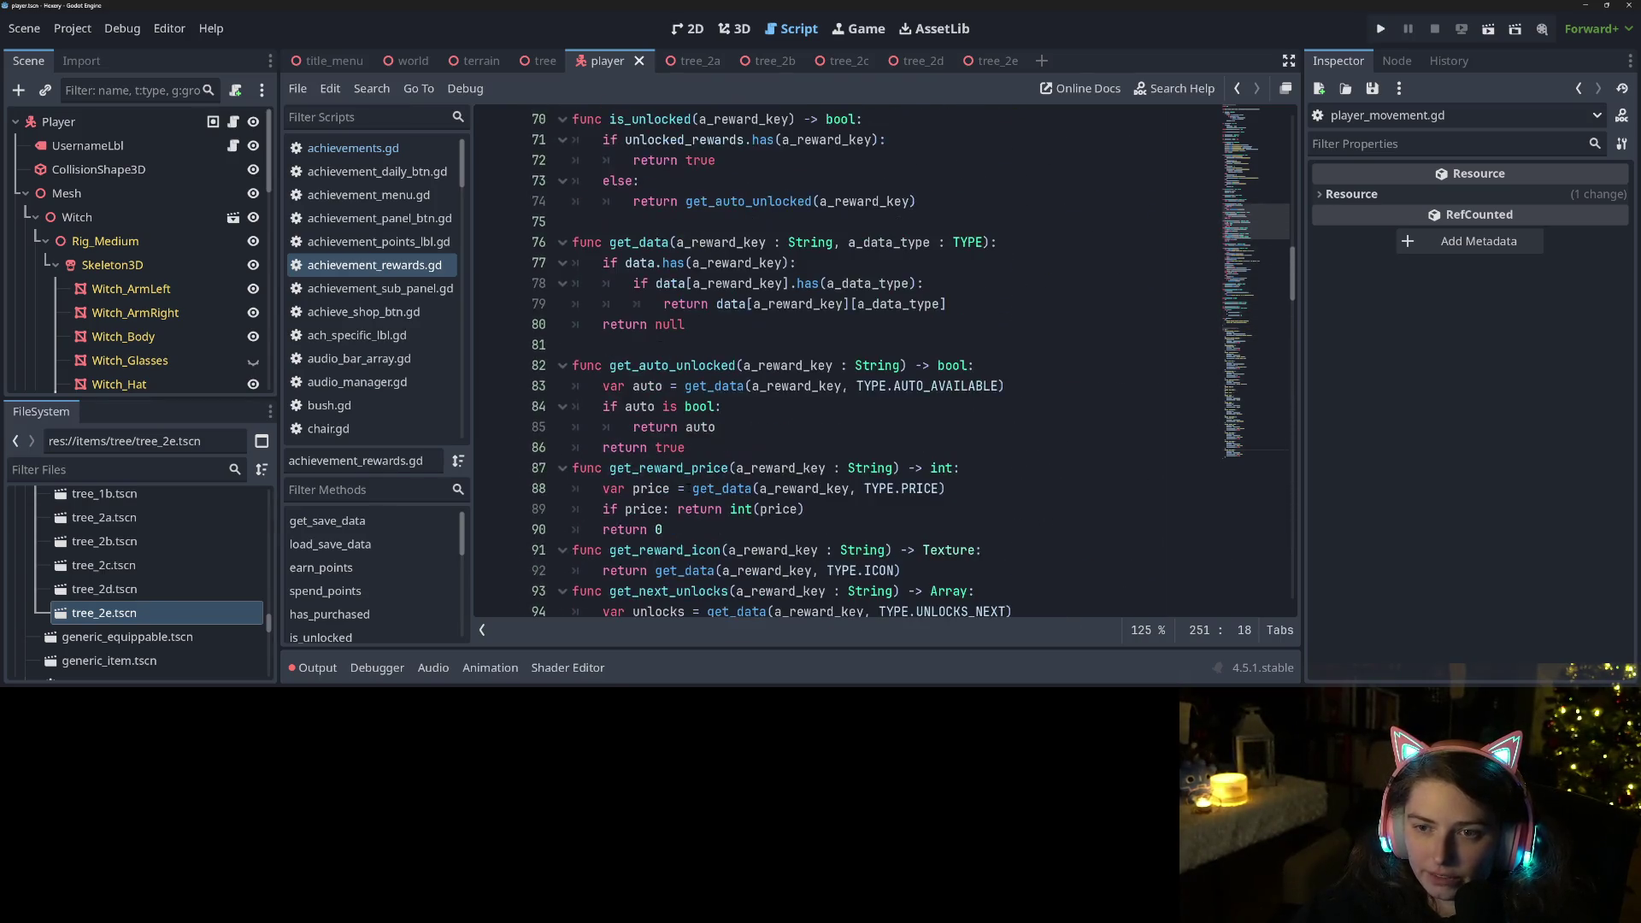
scroll(881, 359, "down", 20)
scroll(881, 358, "down", 5)
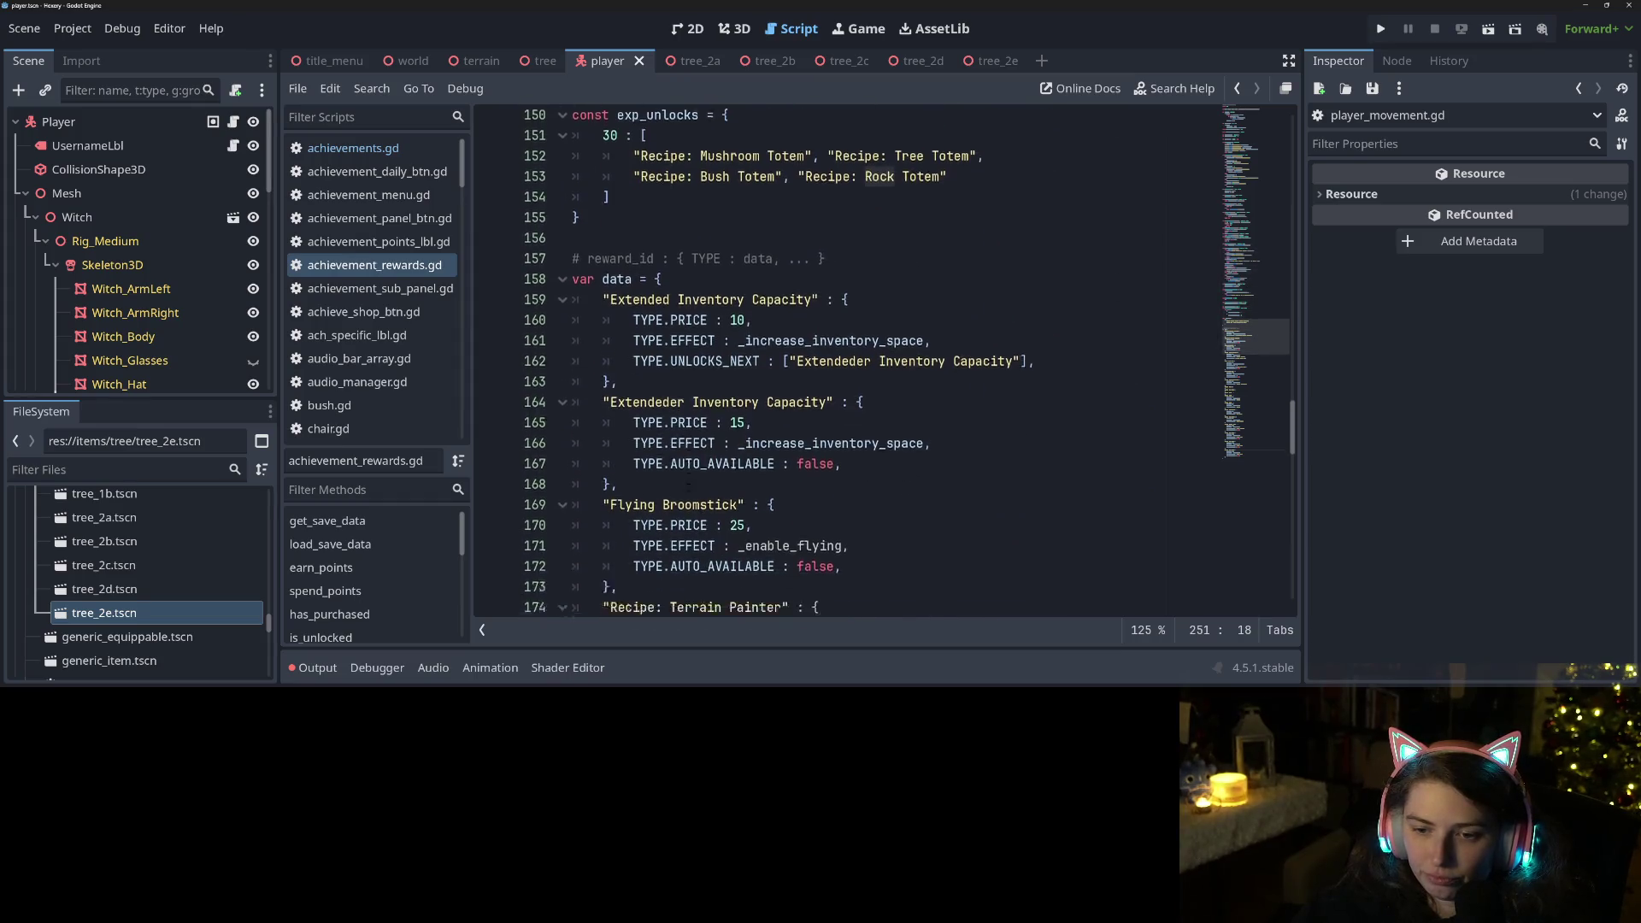
left_click_drag(602, 303, 744, 303)
key("ctrl+c")
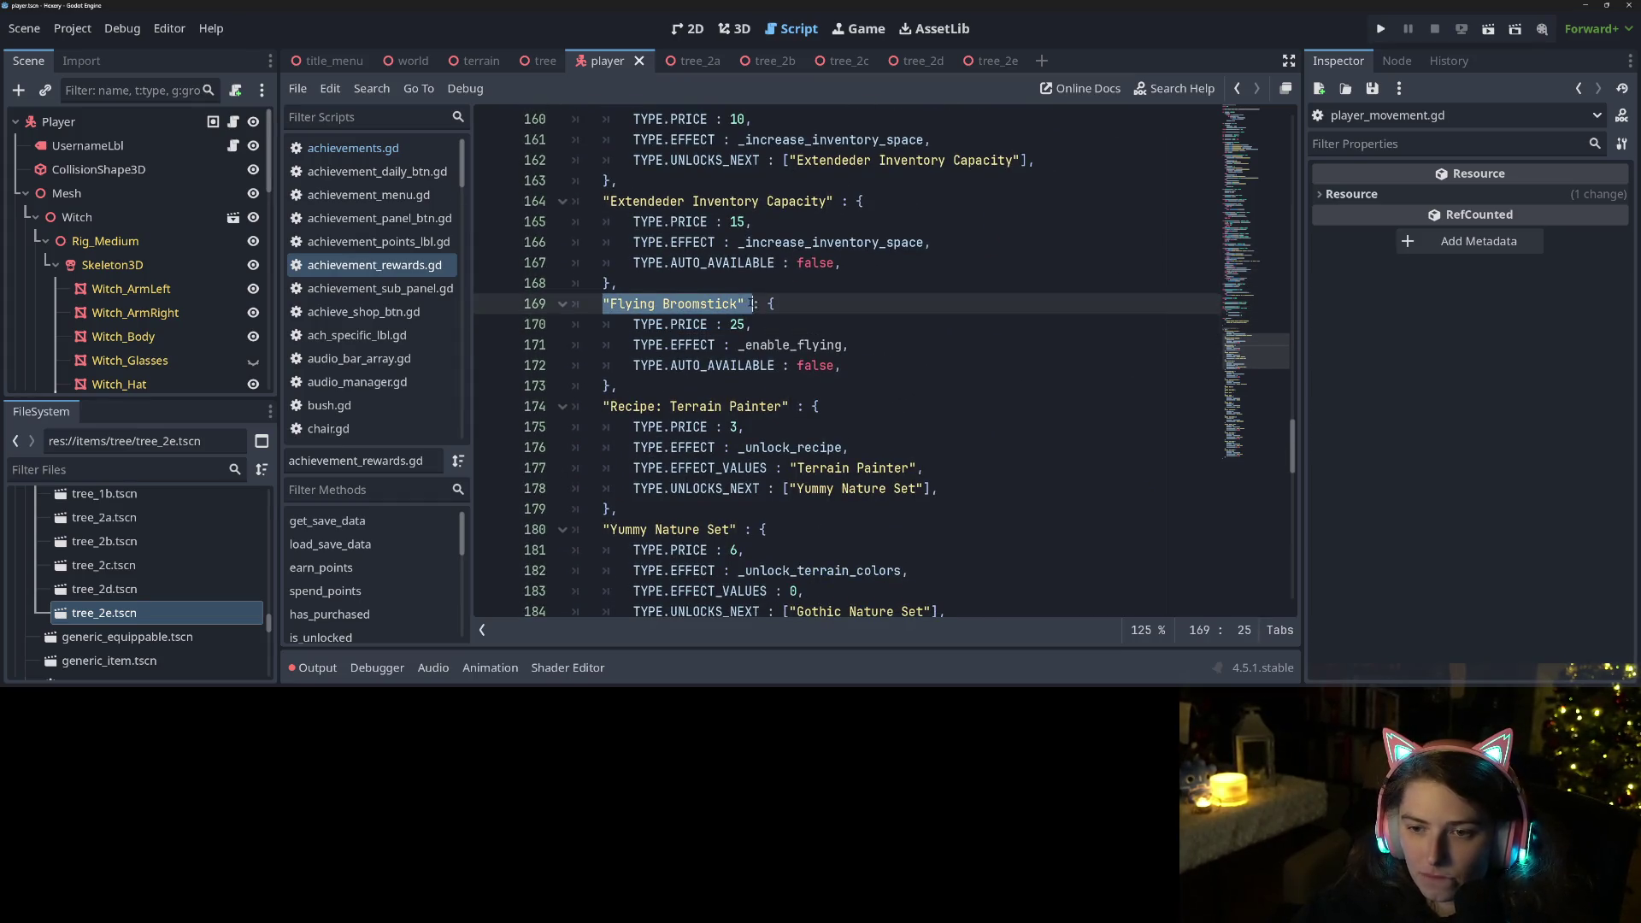
scroll(772, 286, "up", 15)
scroll(771, 286, "down", 8)
left_click(665, 468)
scroll(665, 467, "down", 1)
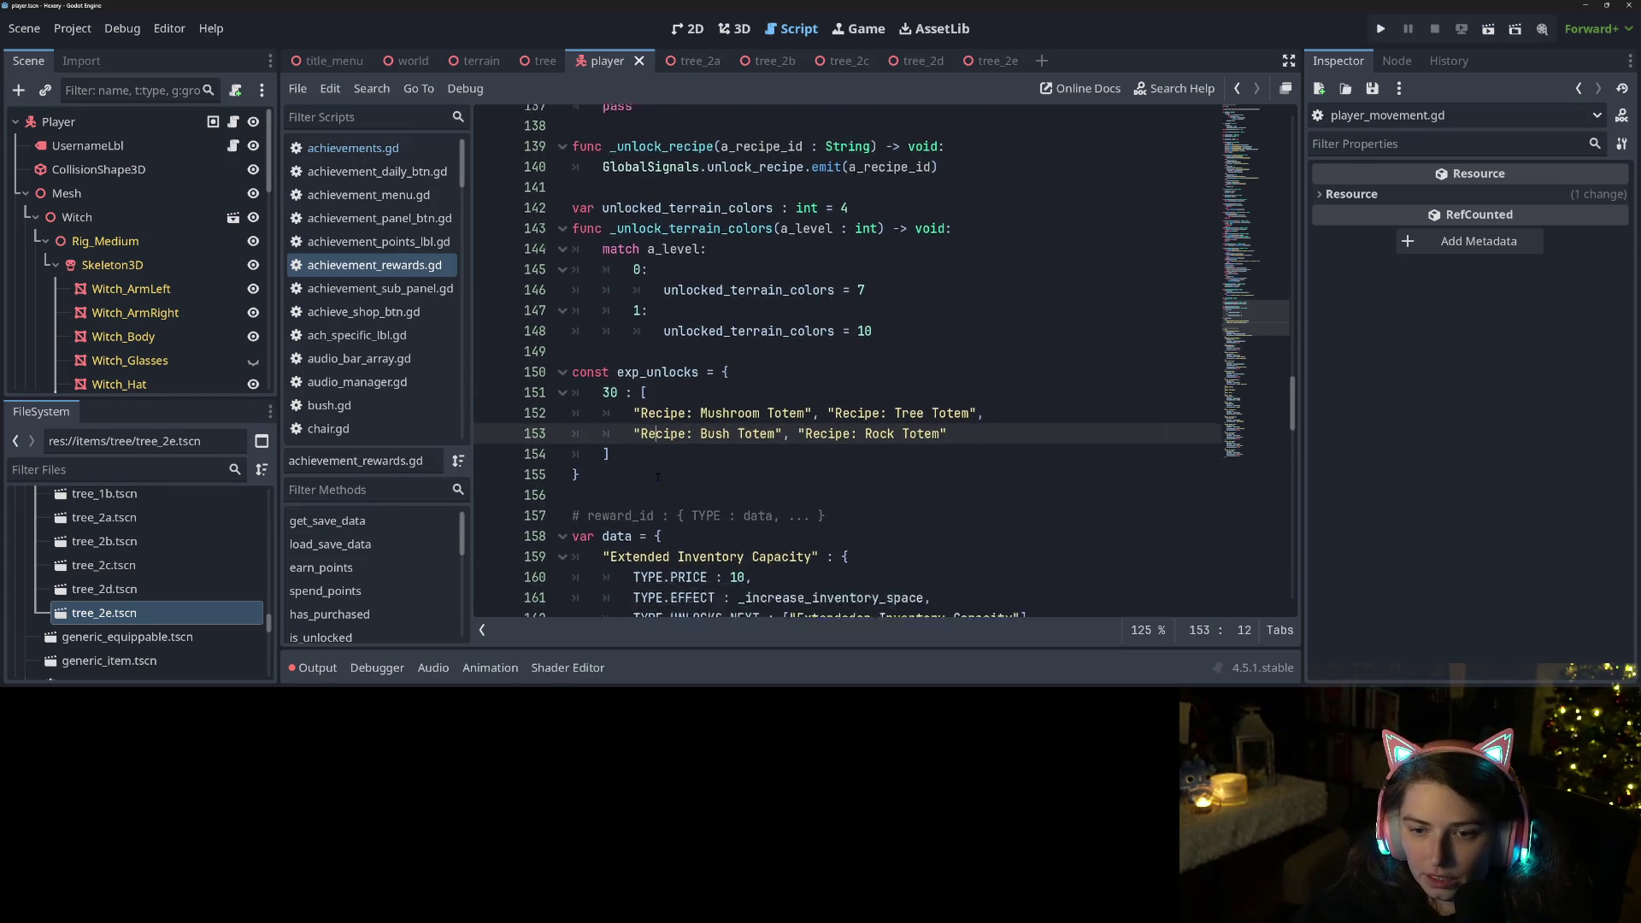
Add a 45 : ["Flying Broomstick"] unlock after the level 30 list and save.
left_click(664, 433)
type(",")
key("Return")
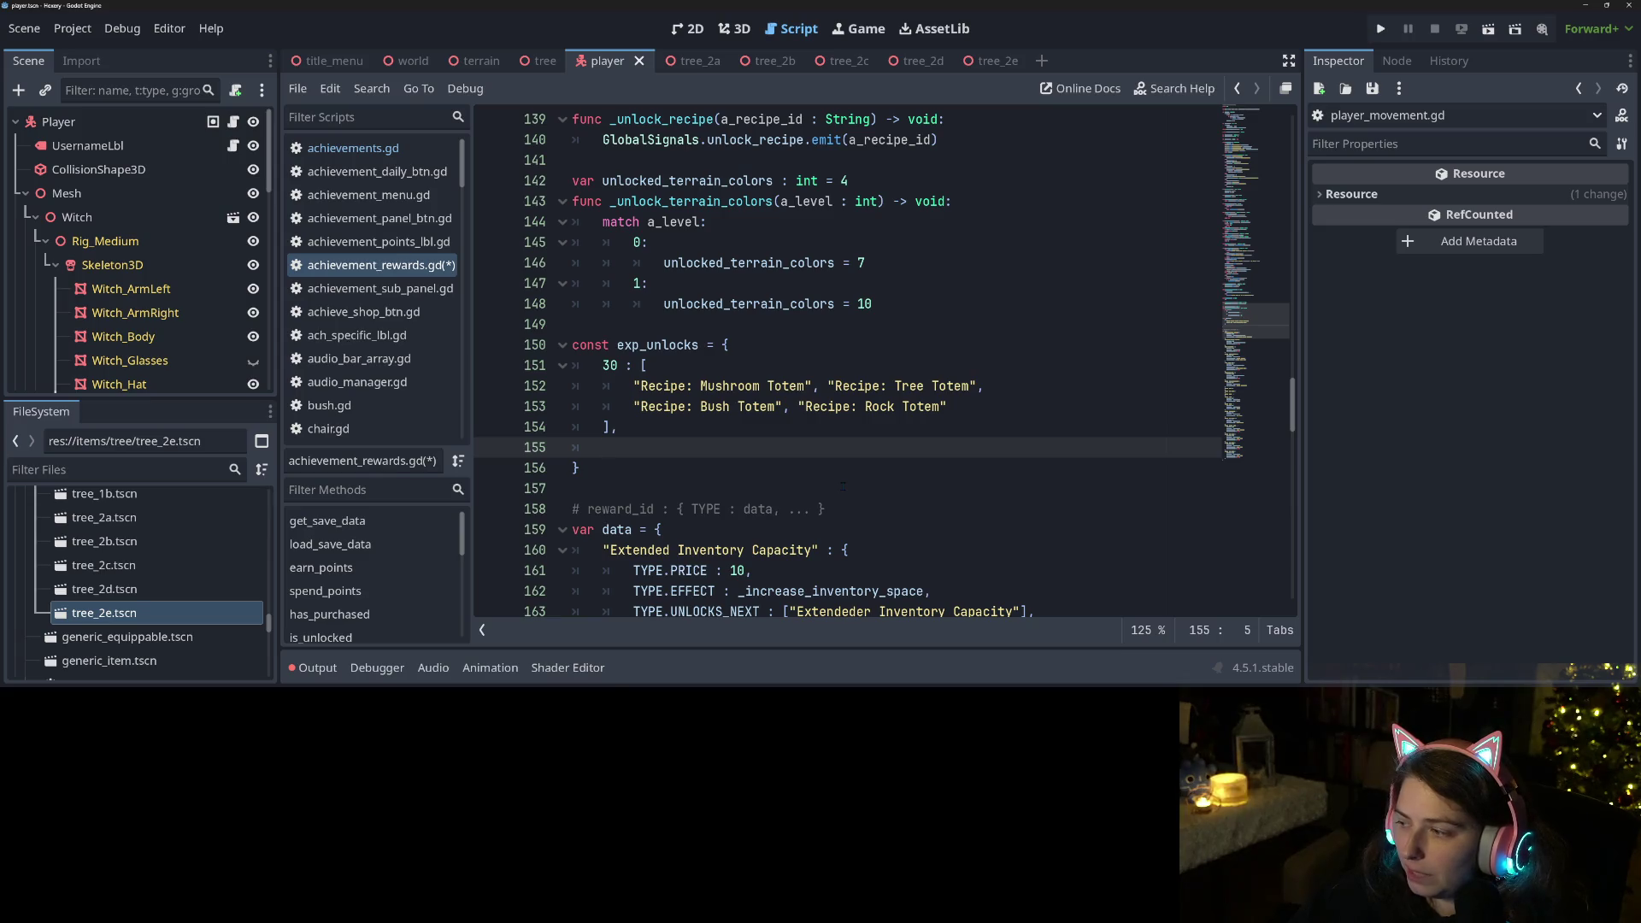
type("45")
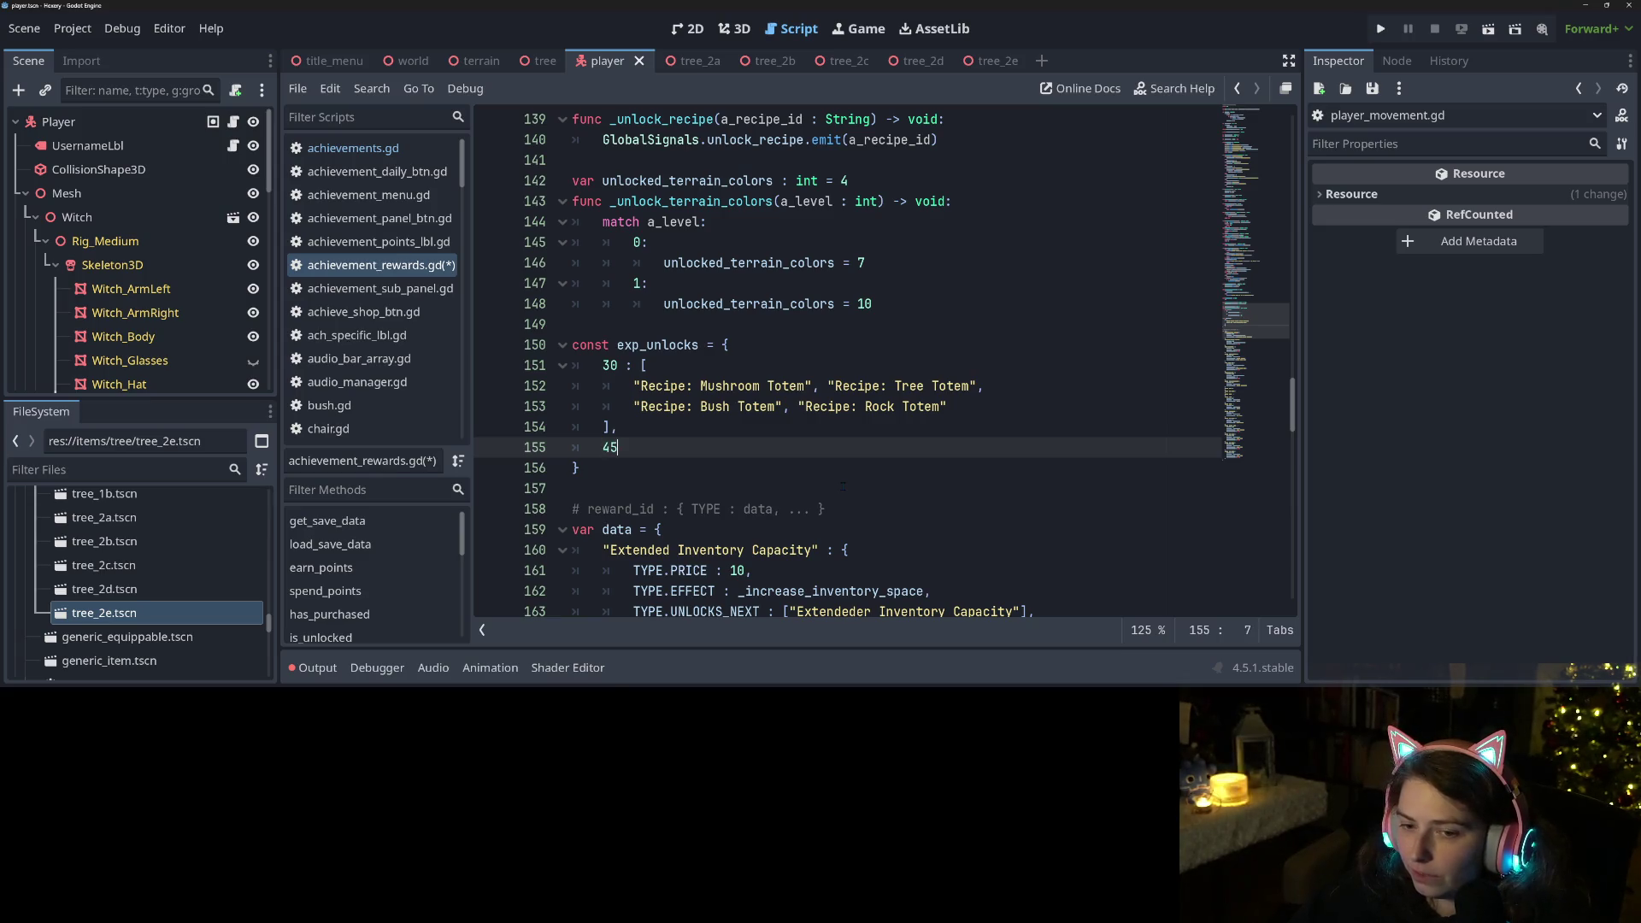
type(" : [")
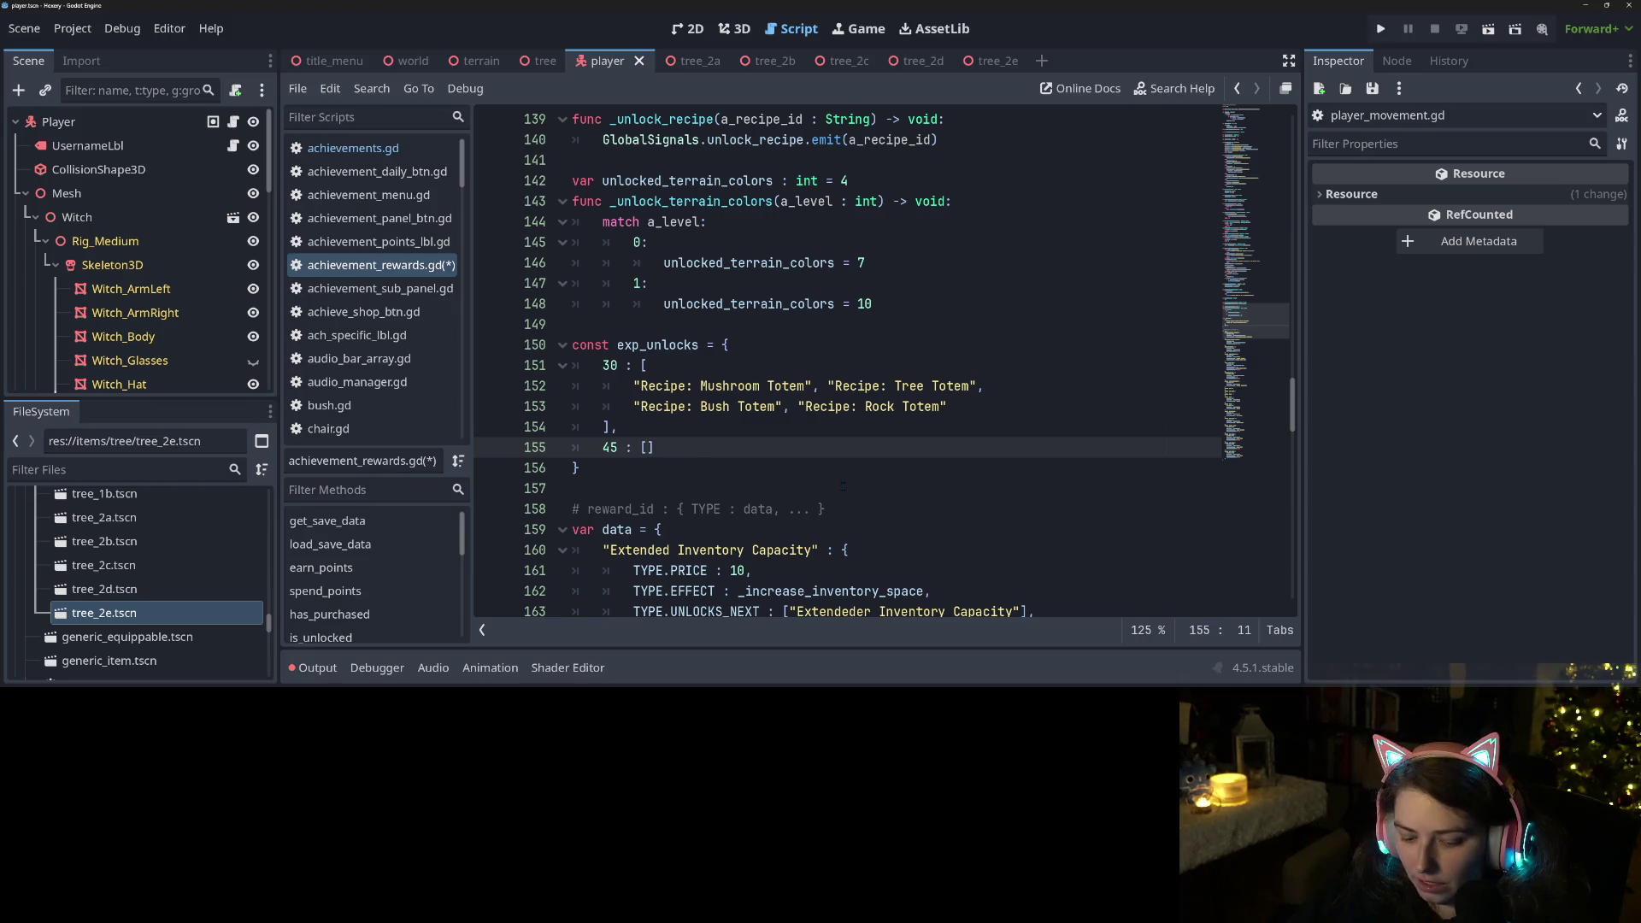
key("ctrl+v")
key("ctrl+s")
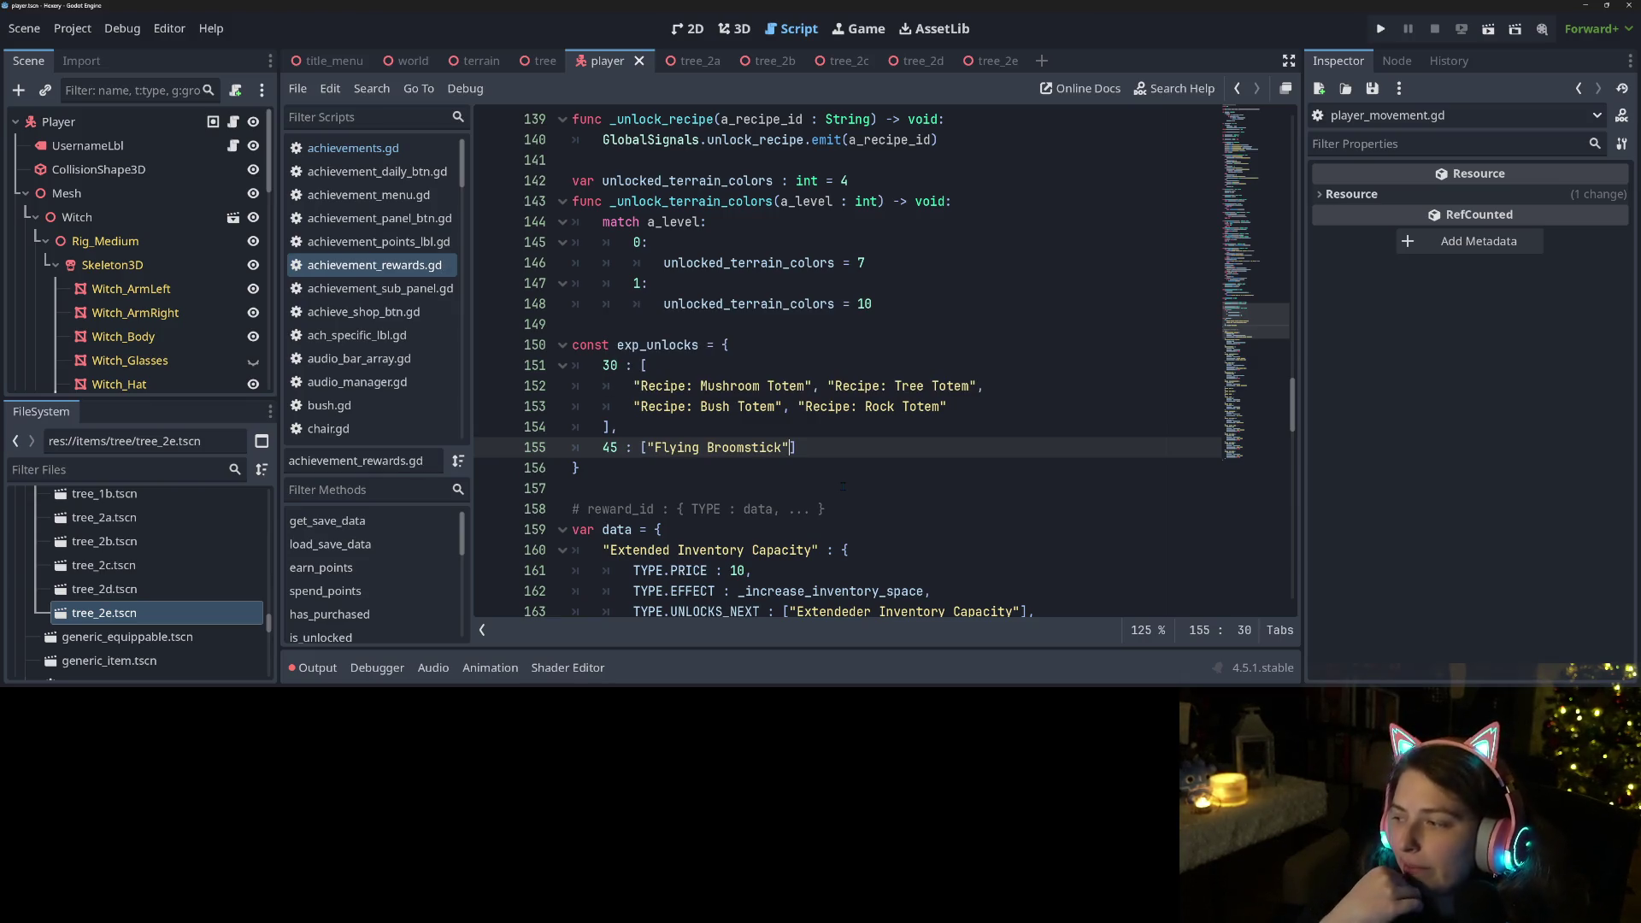